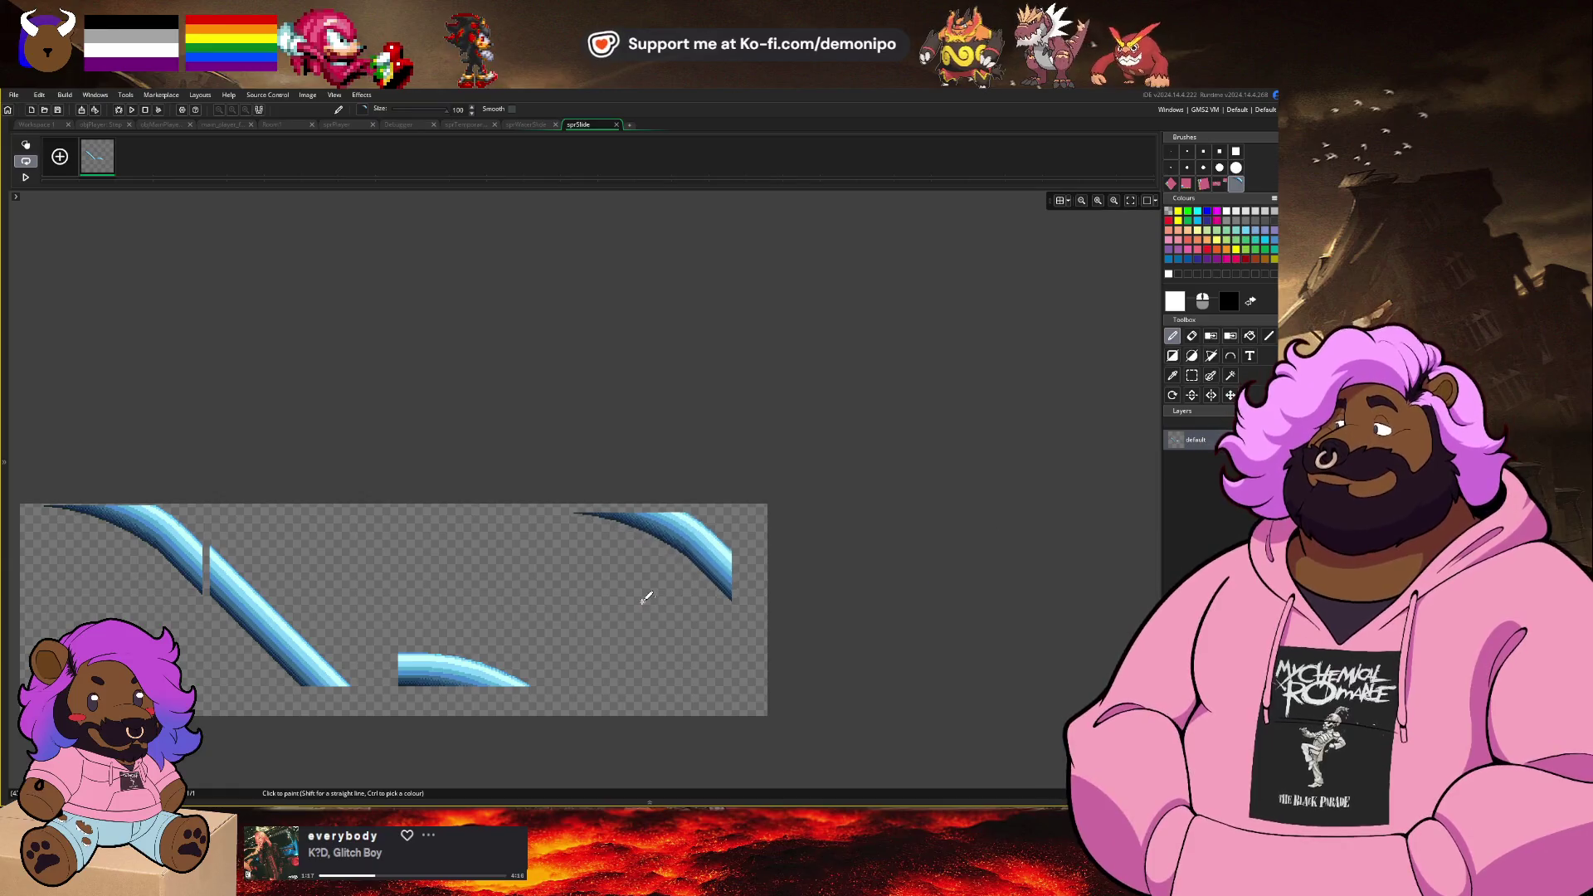
Step: In the sprSlide editor, switch twice between Rectangle Select and the Pencil
scroll(645, 599, "up", 2)
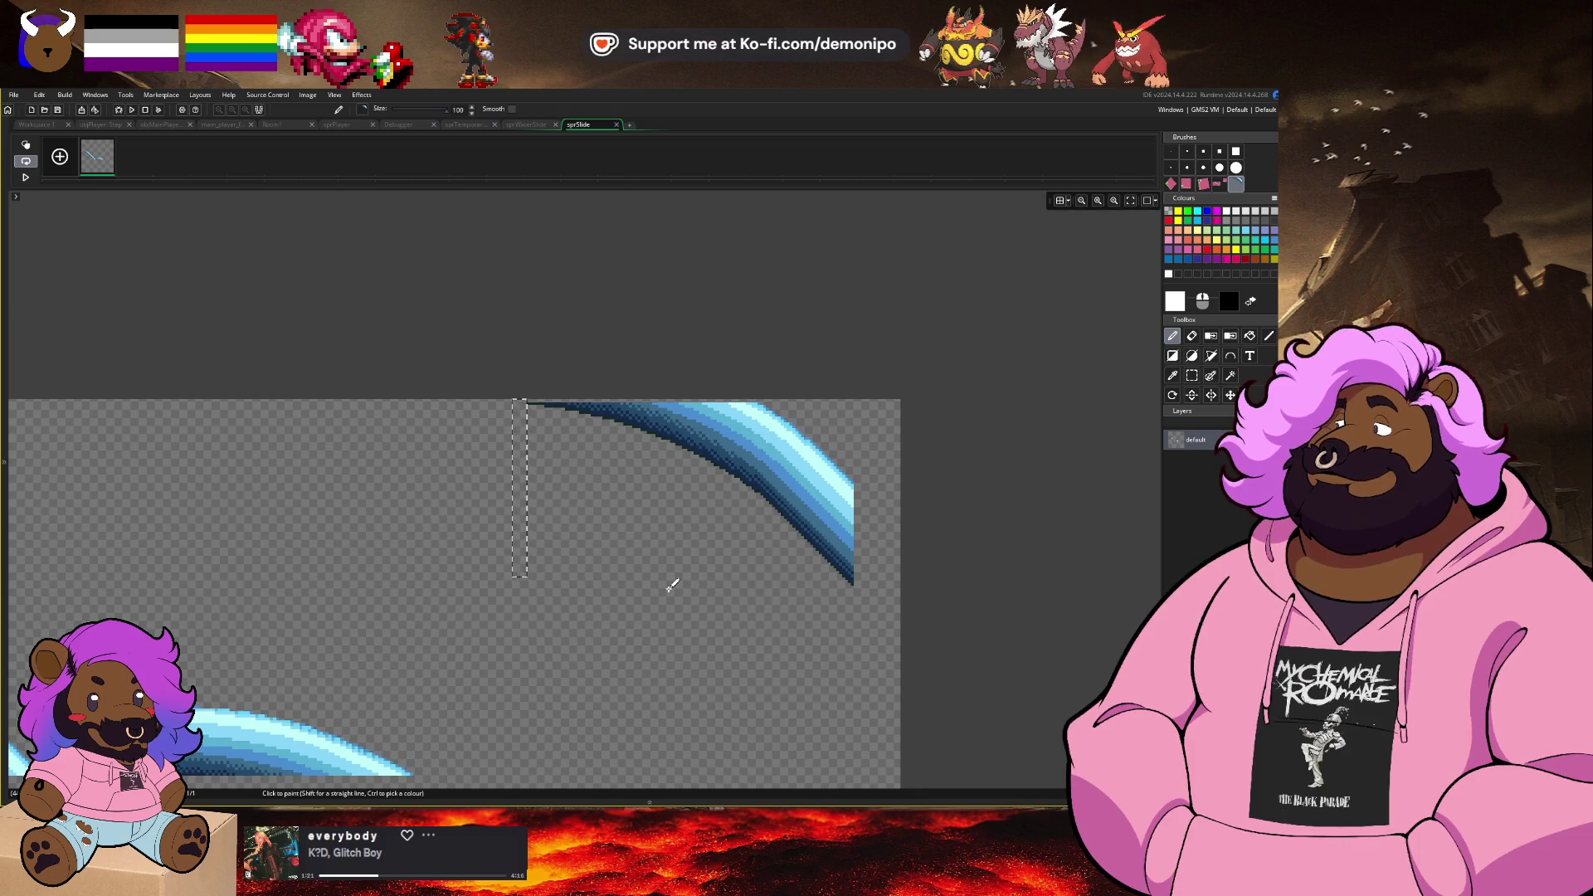
key("s")
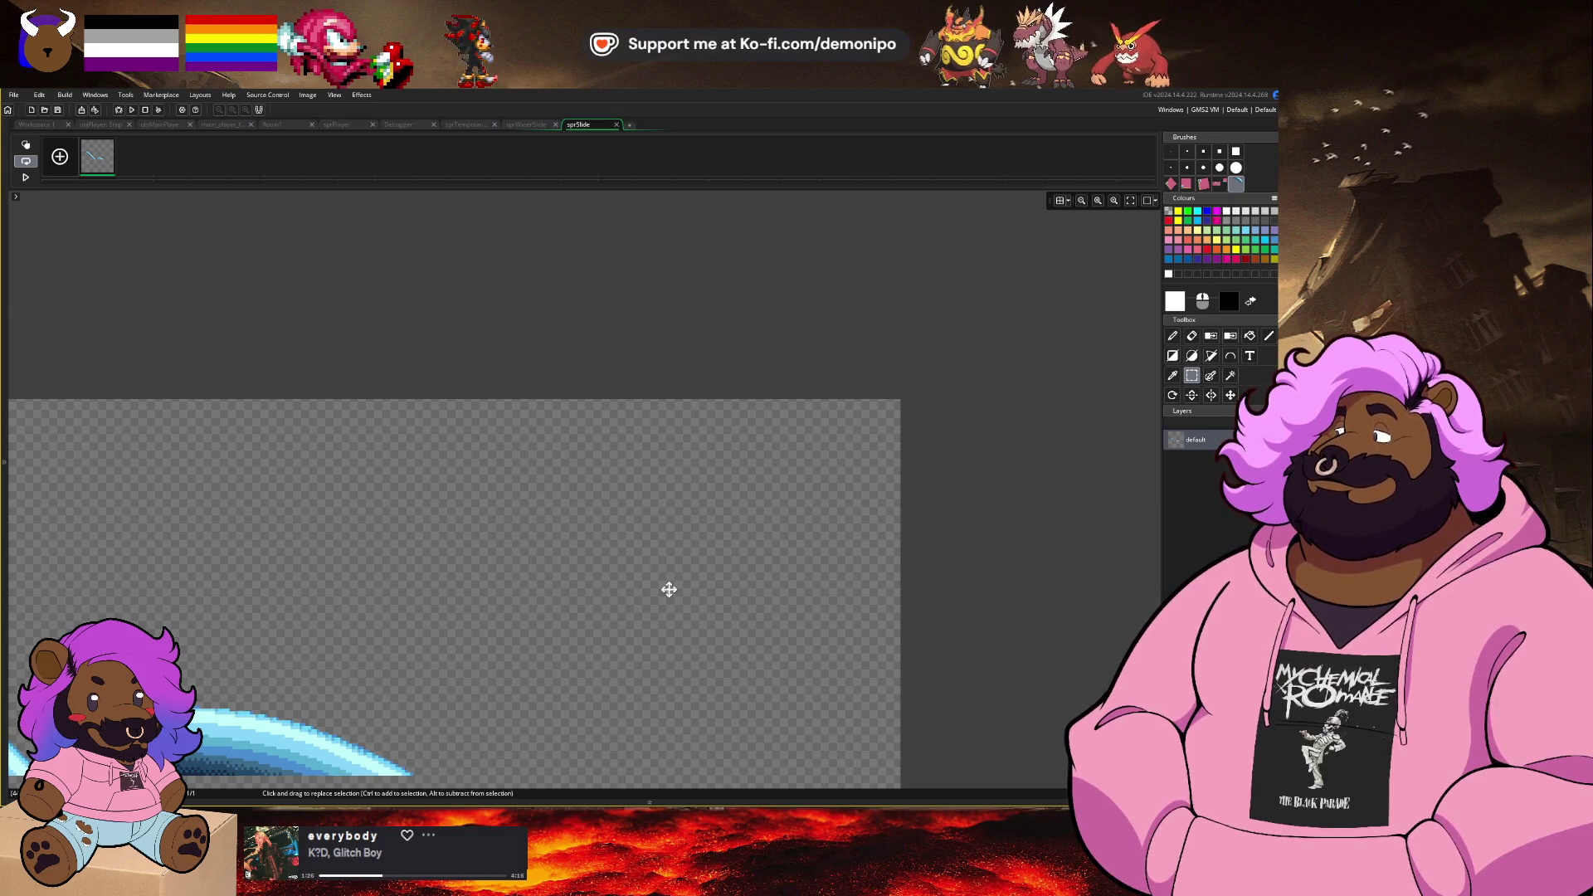
key("d")
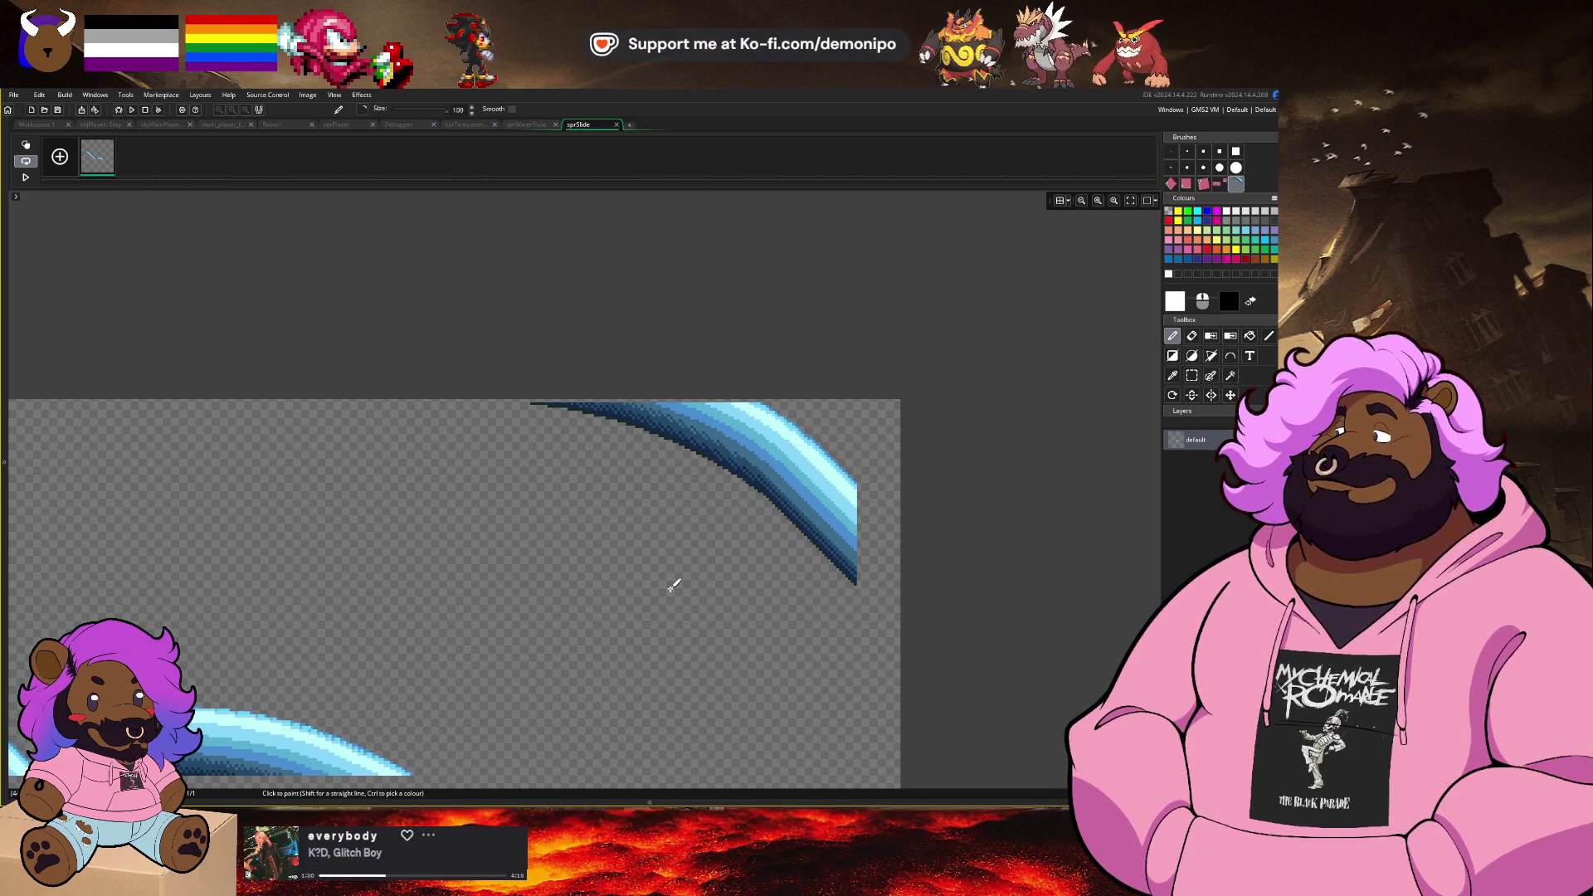
key("s")
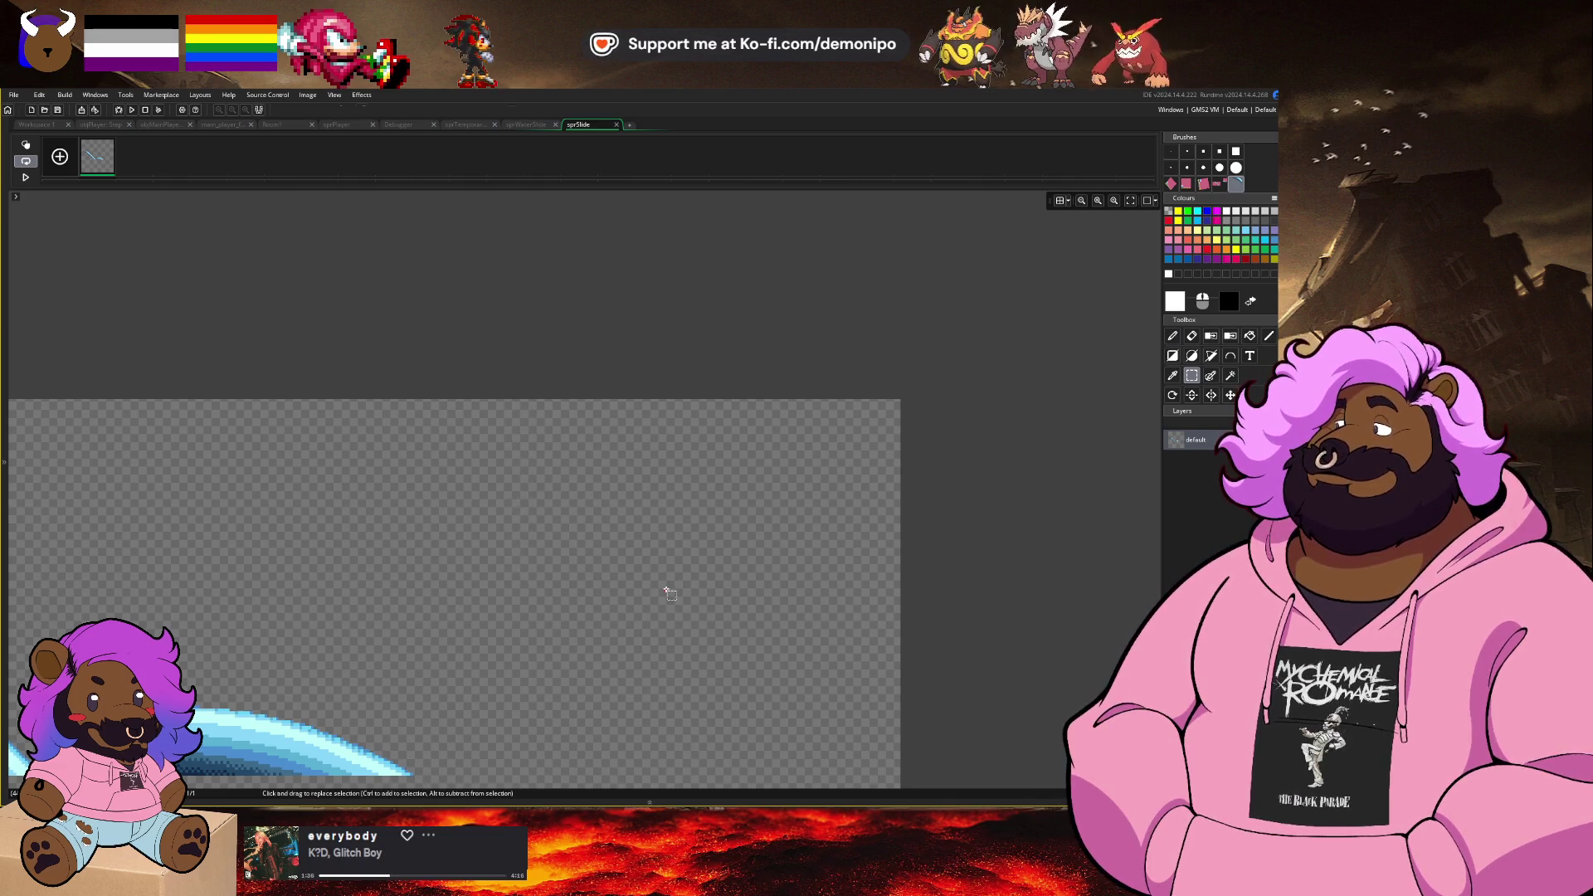
key("d")
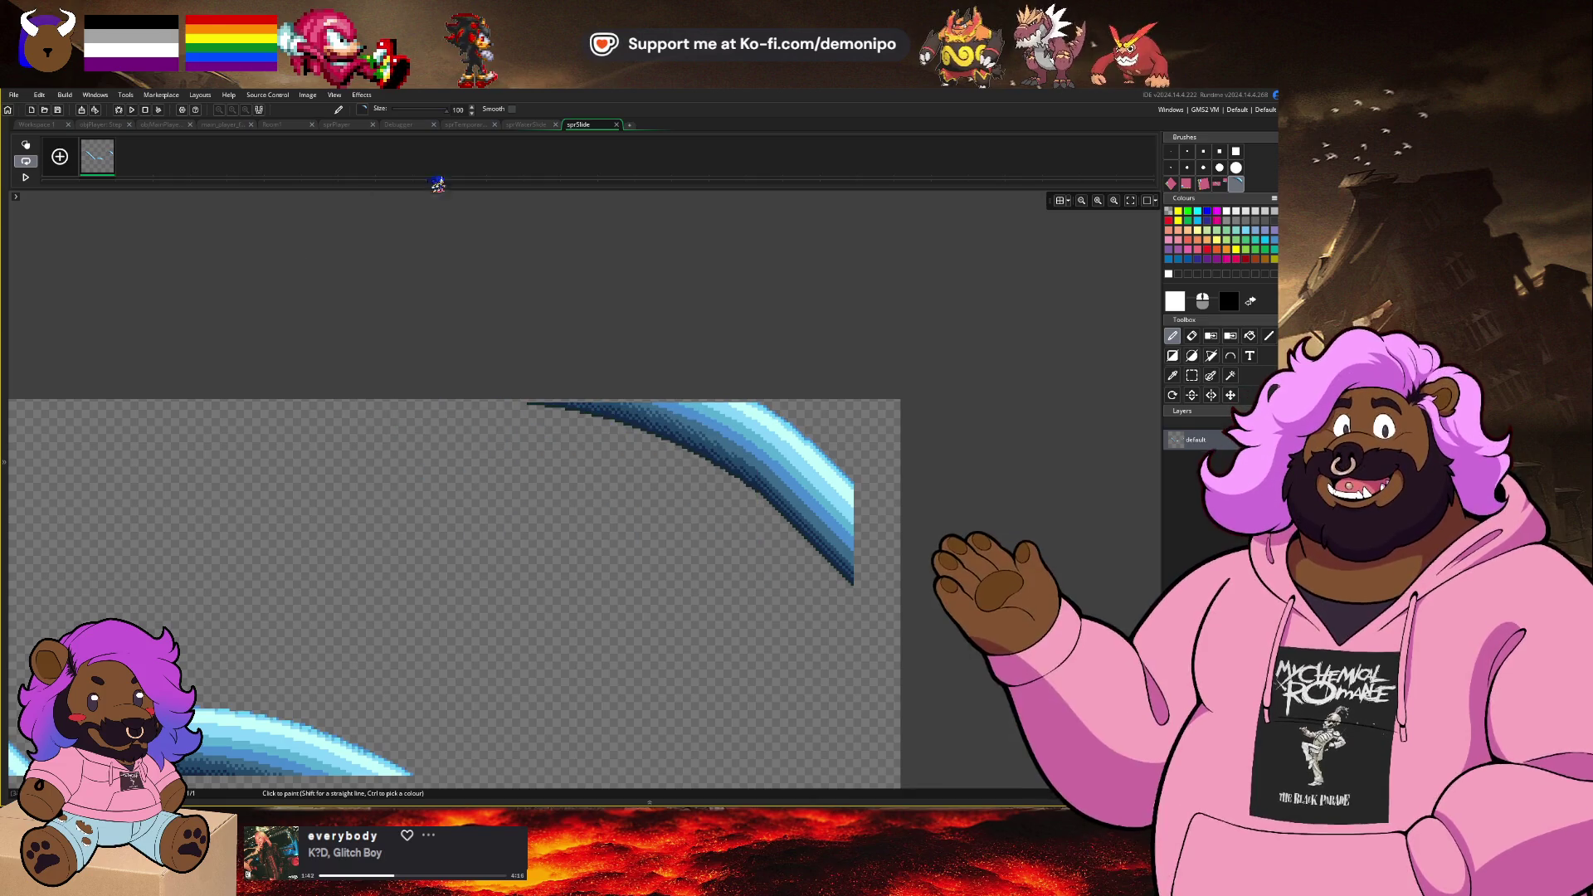
Step: Open Room1 and pan the room view to an empty area
left_click(278, 124)
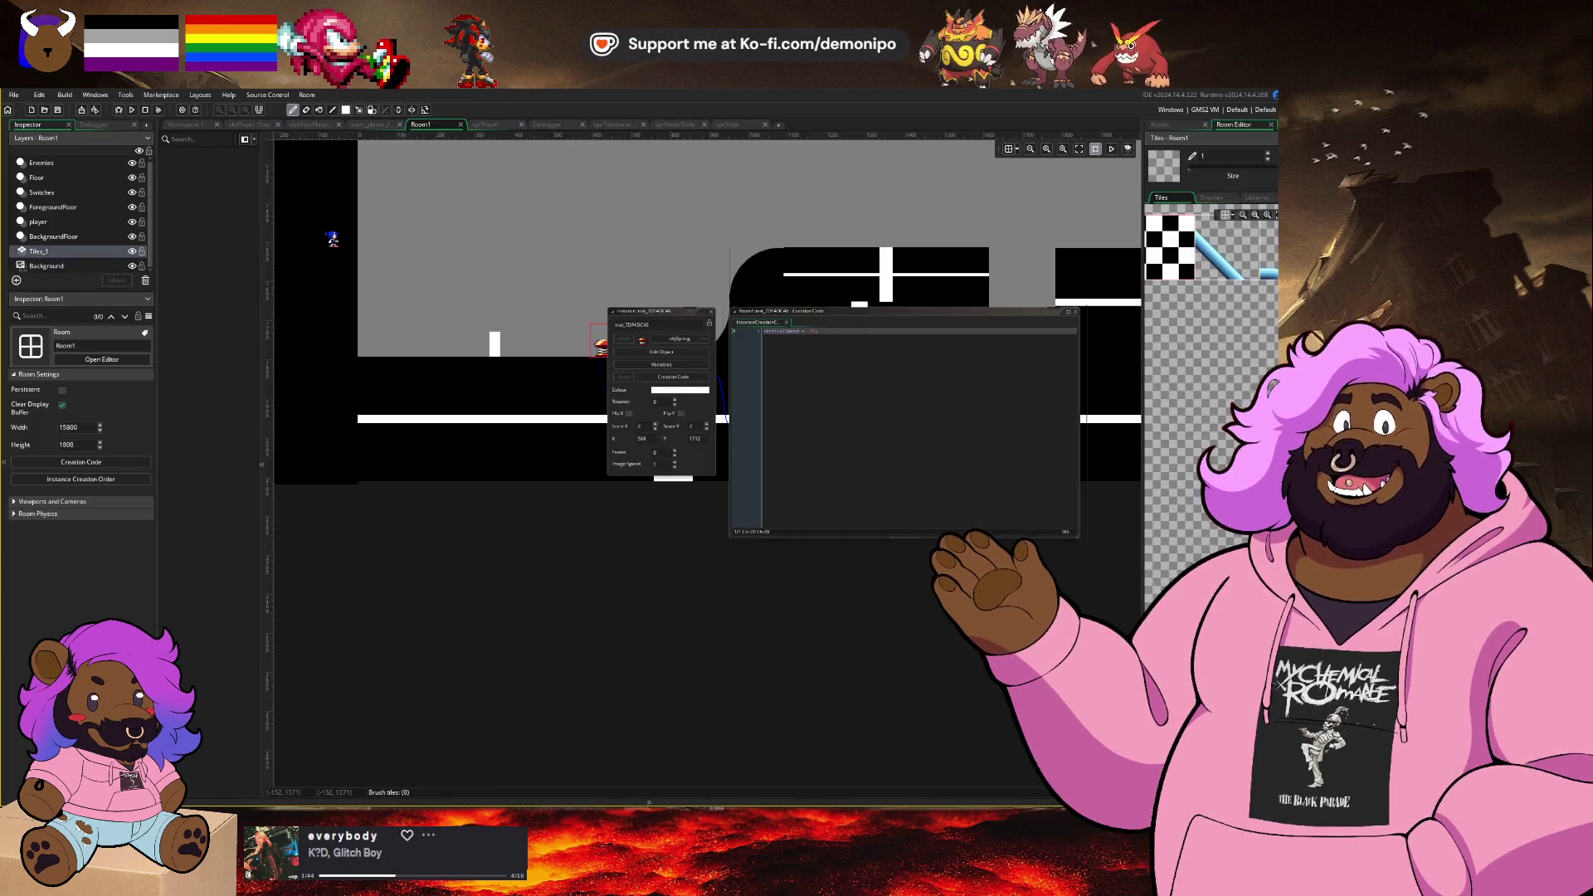
scroll(1232, 310, "down", 2)
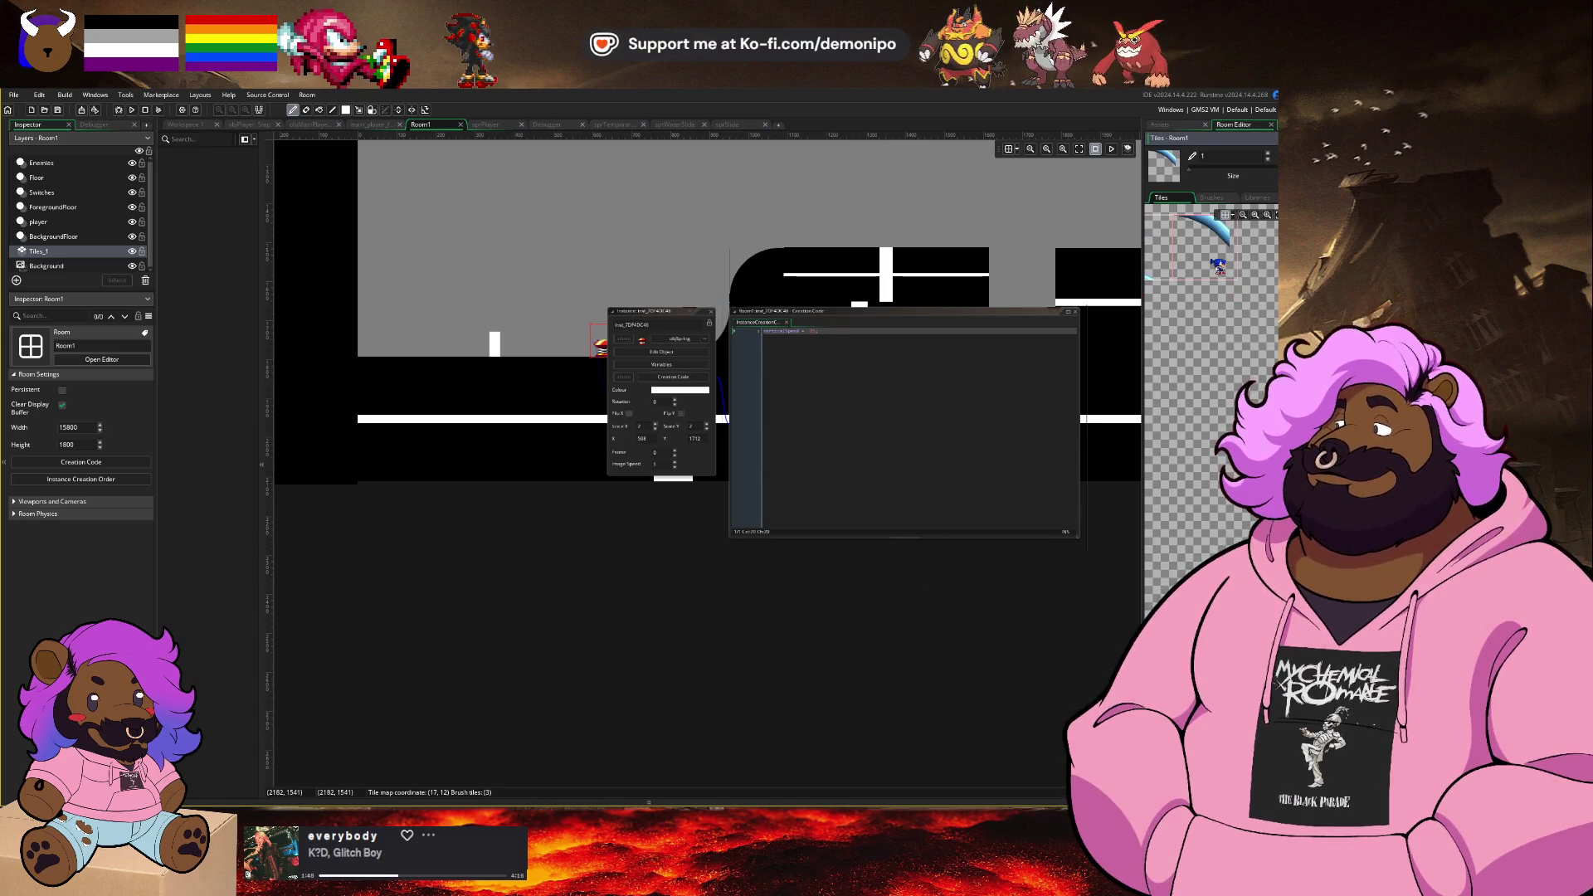
mouse_move(469, 239)
left_mouse_down()
mouse_move(426, 408)
mouse_move(605, 397)
left_mouse_up()
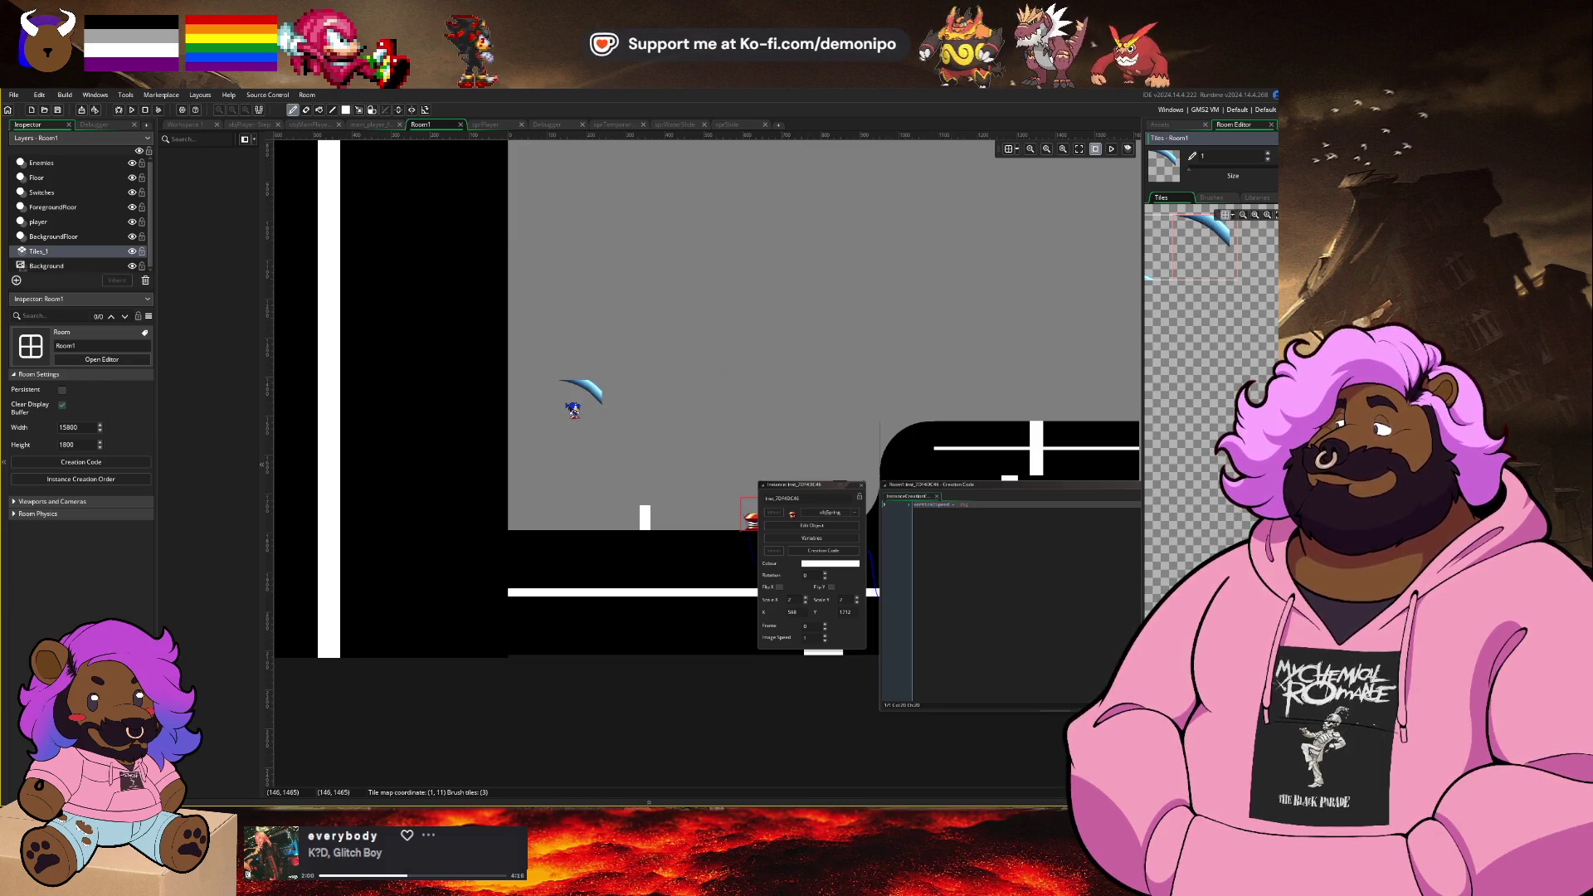
scroll(581, 398, "up", 3)
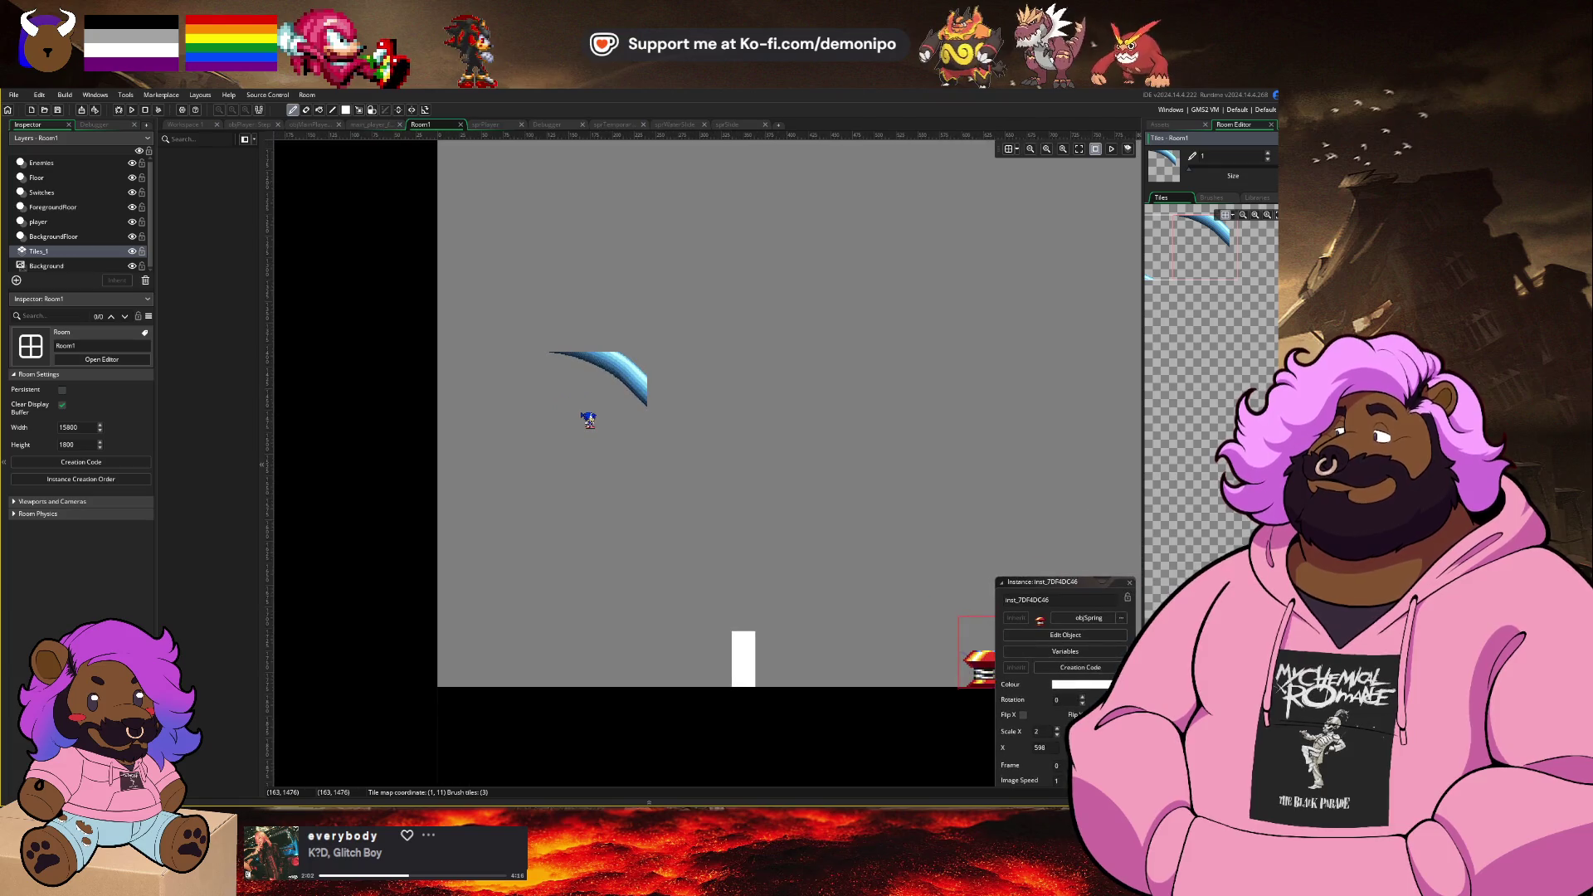
Step: Paint the diagonal slope tile in the room, undo it, and check the browser's reference tileset
left_click(1170, 255)
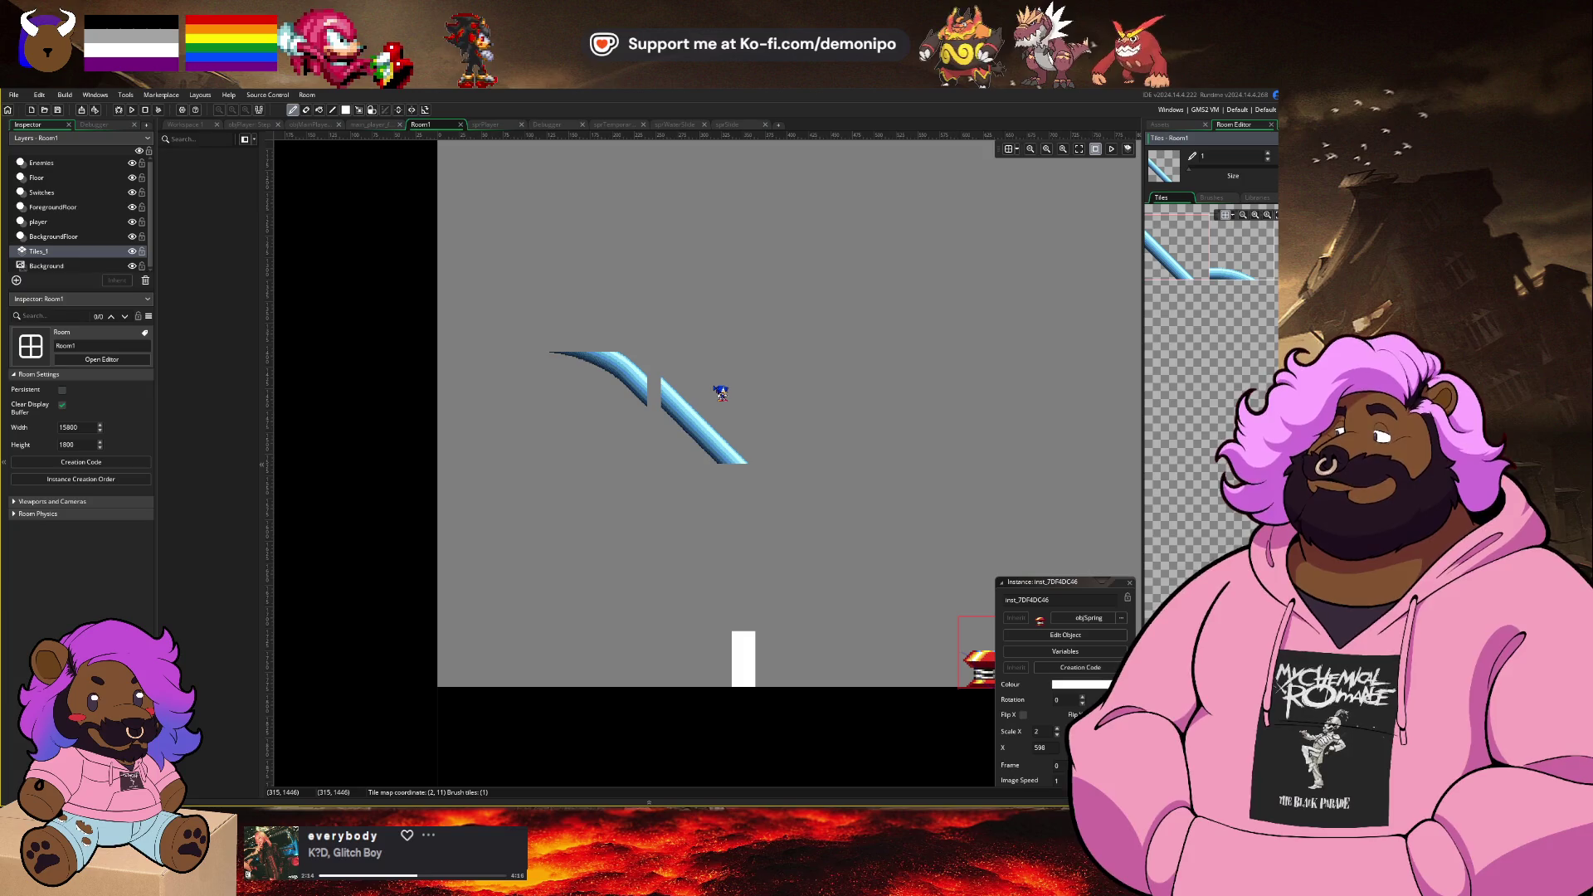
key("ctrl+z")
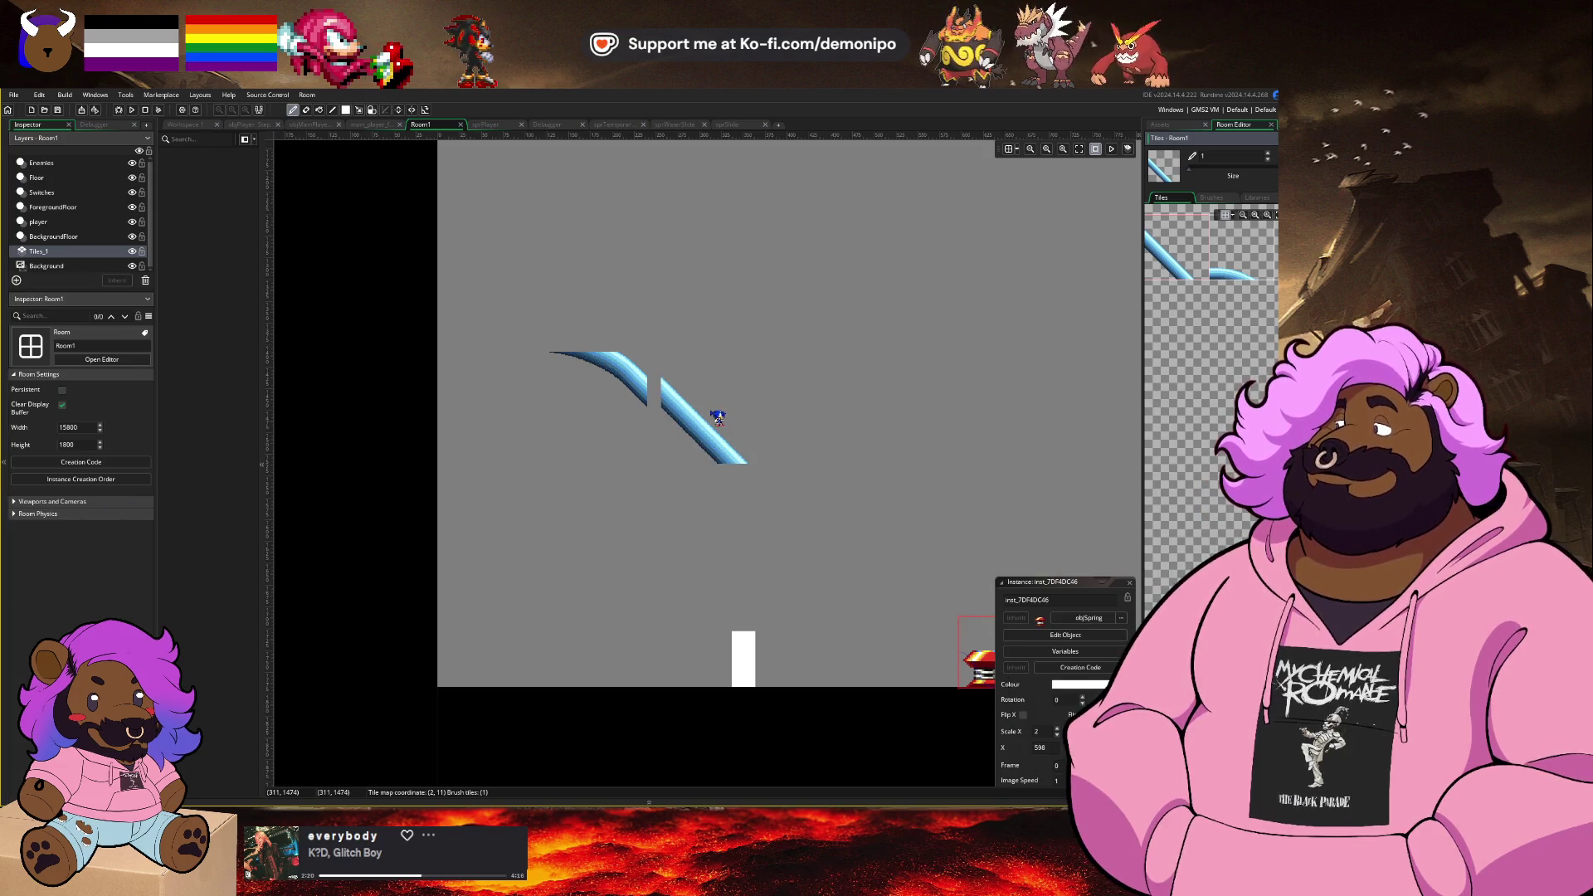
key("alt+Tab")
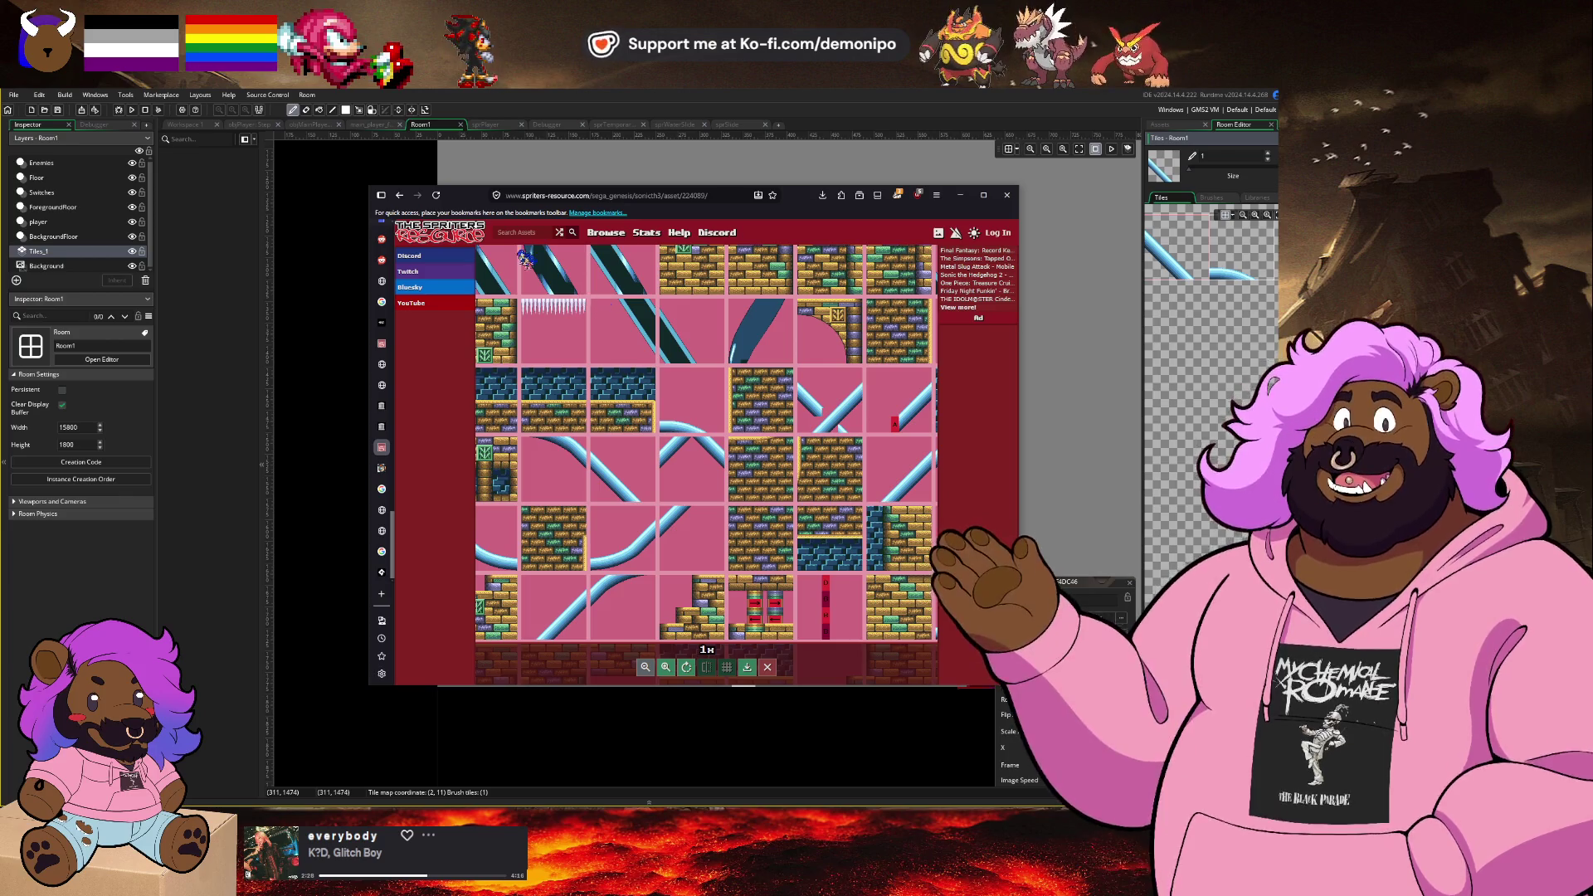
key("alt+Tab")
Step: In sprSlide, marquee-select the top-right curve piece of the slide
left_click(751, 124)
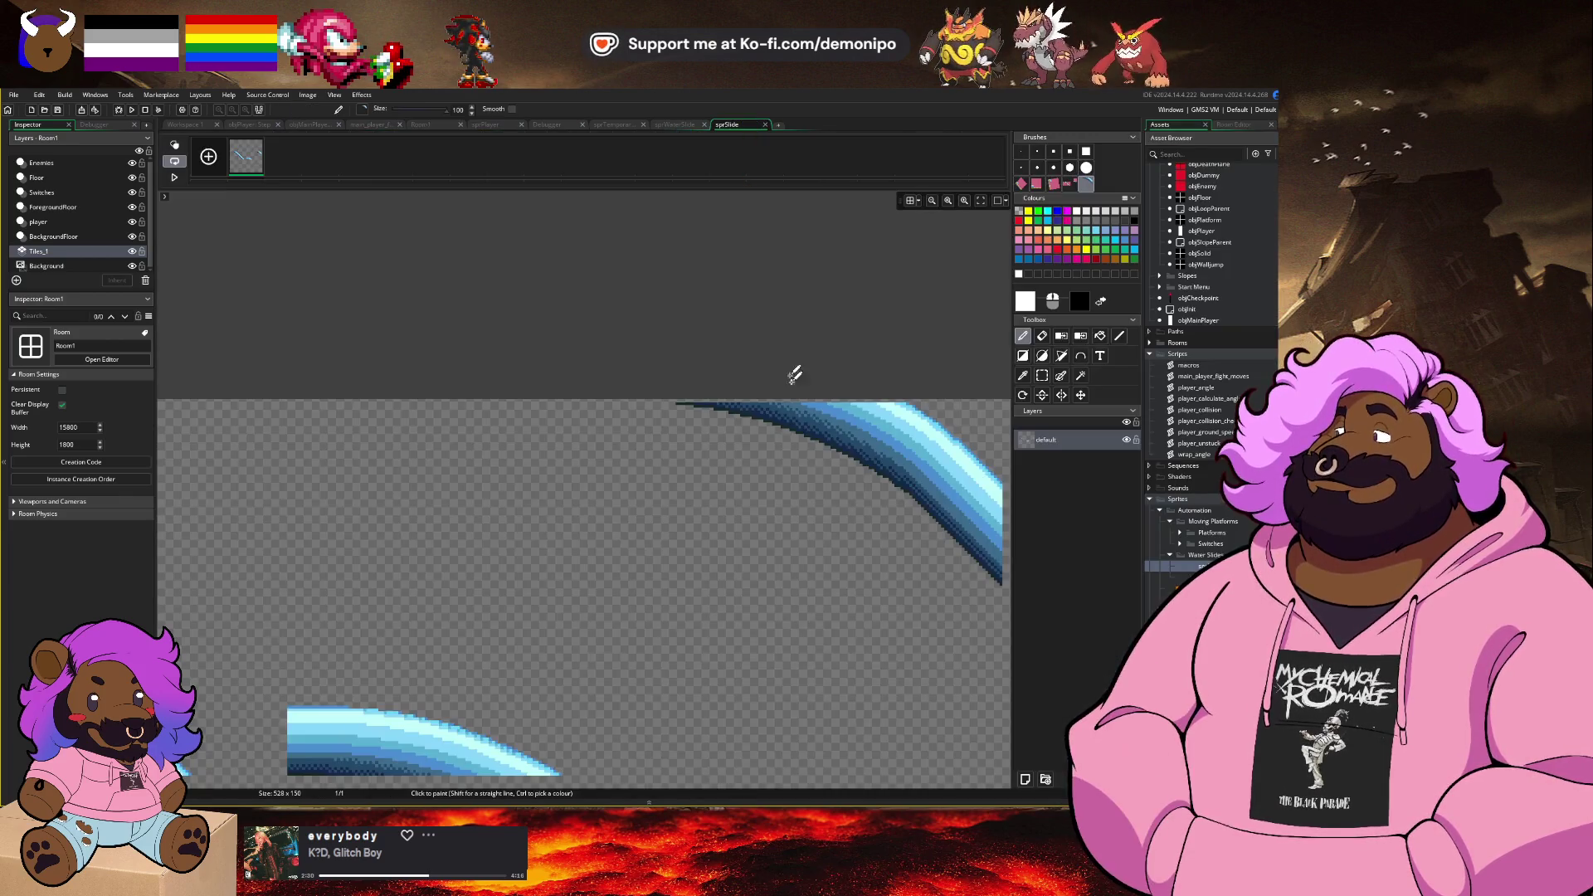
scroll(793, 370, "down", 3)
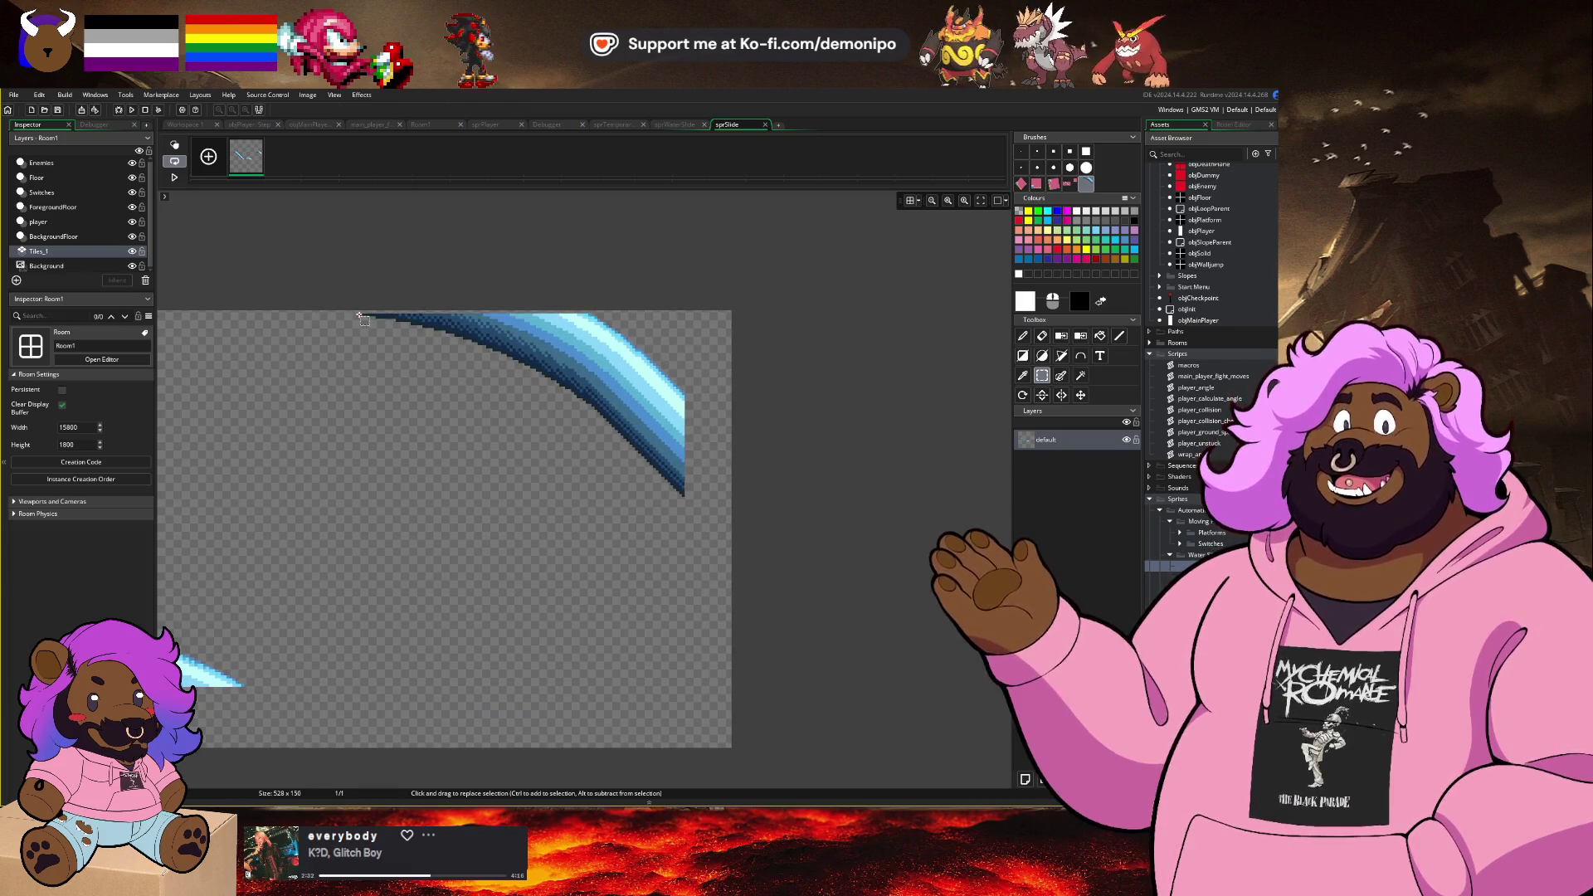
mouse_move(359, 313)
left_mouse_down()
mouse_move(711, 515)
mouse_move(687, 514)
left_mouse_up()
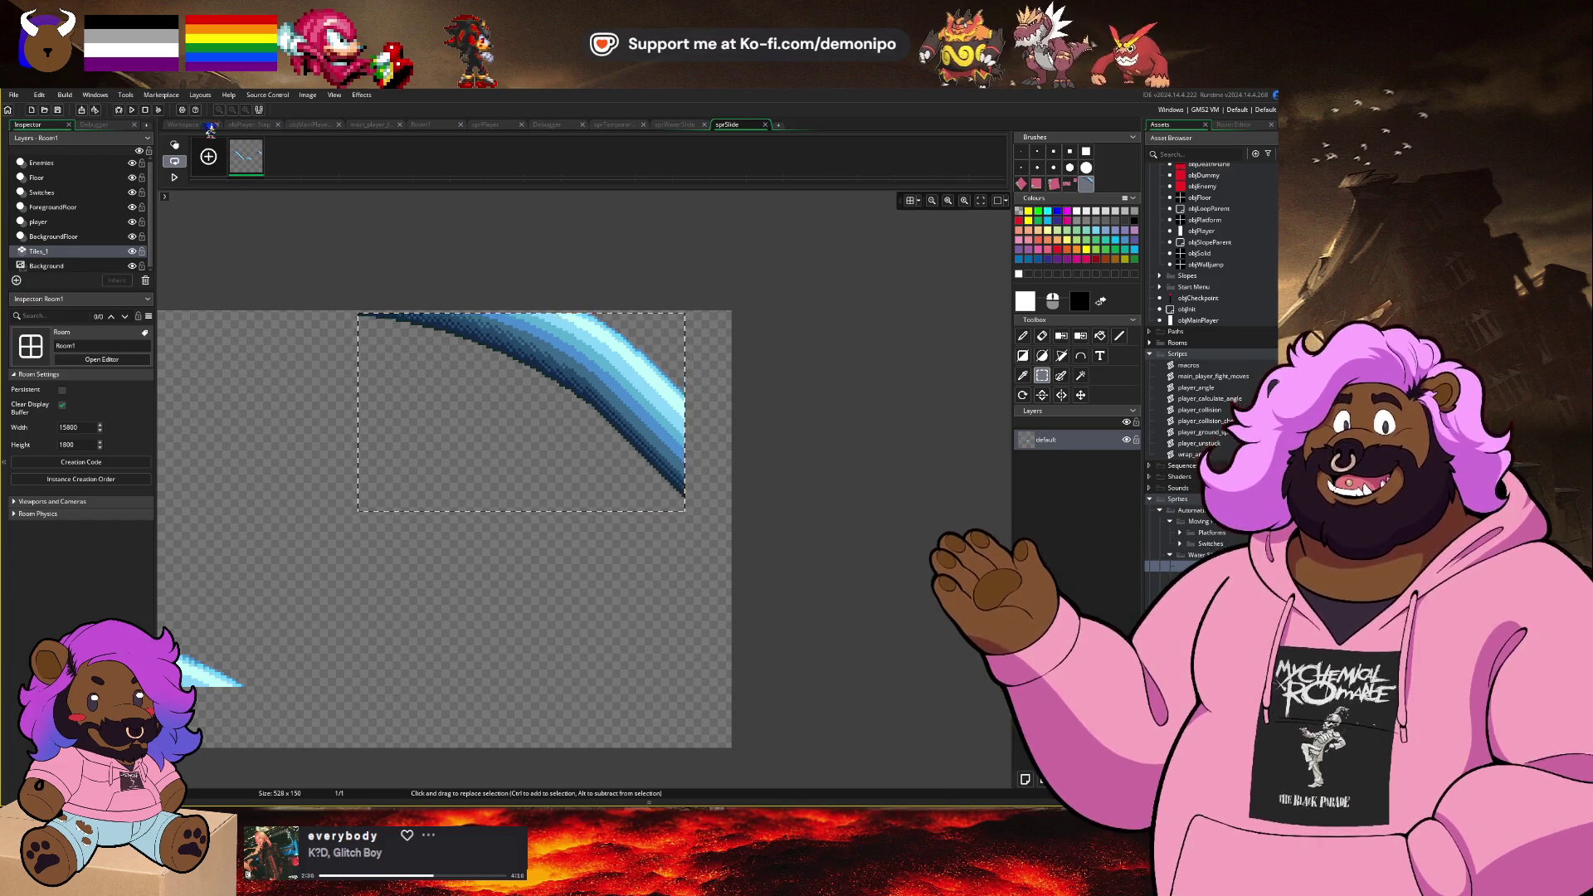
Step: In Workspace 1, set the tsTest tile set's Tile Width and Tile Height to 112
left_click(183, 125)
scroll(523, 525, "down", 2)
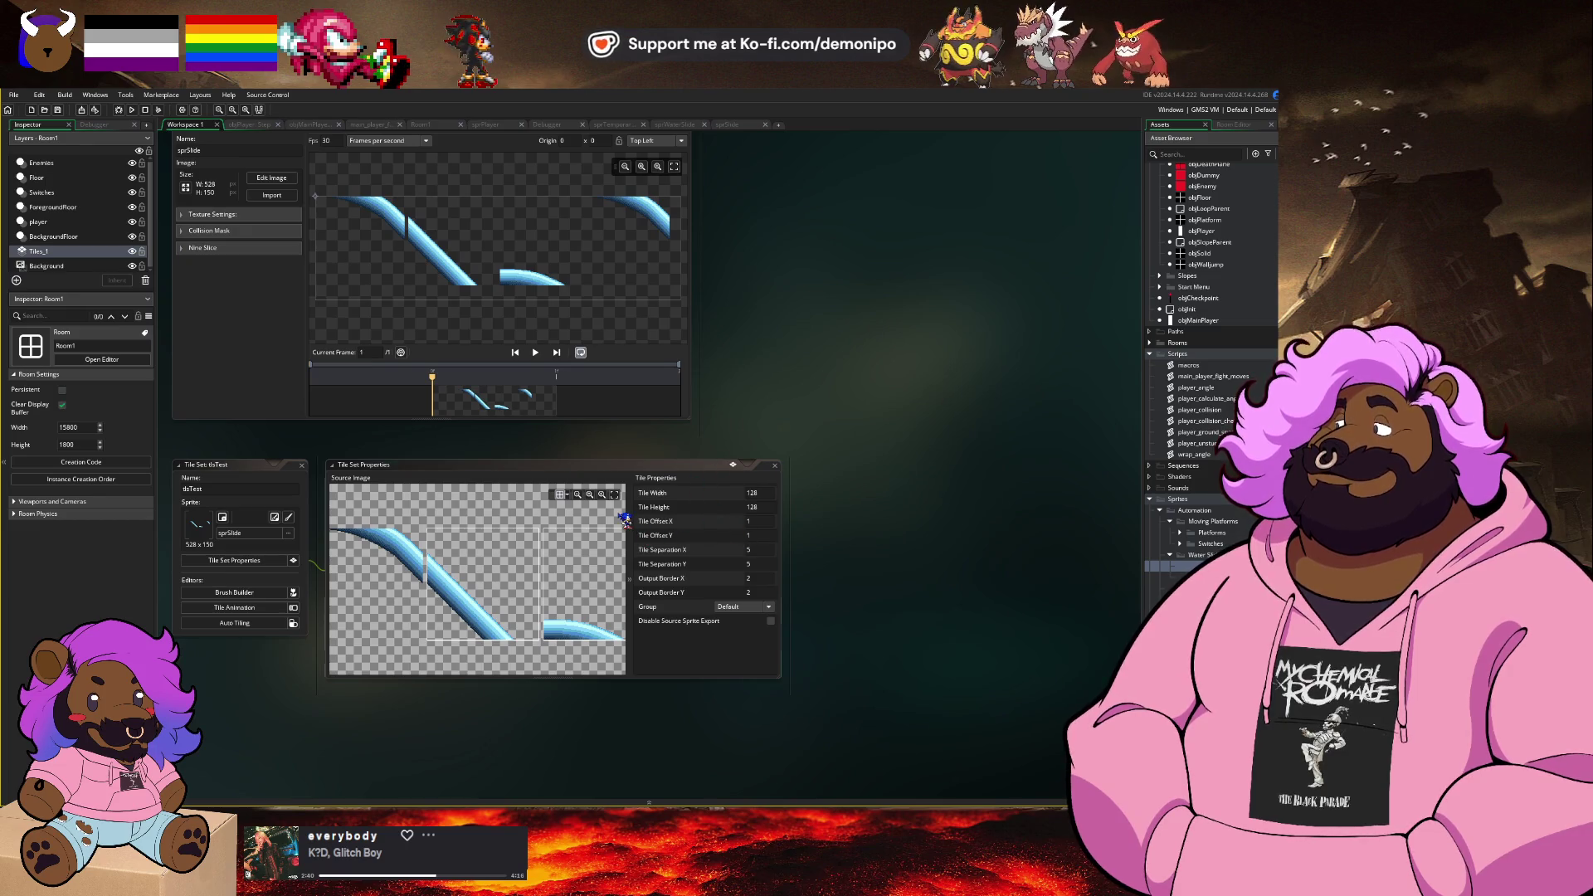
left_click(608, 484)
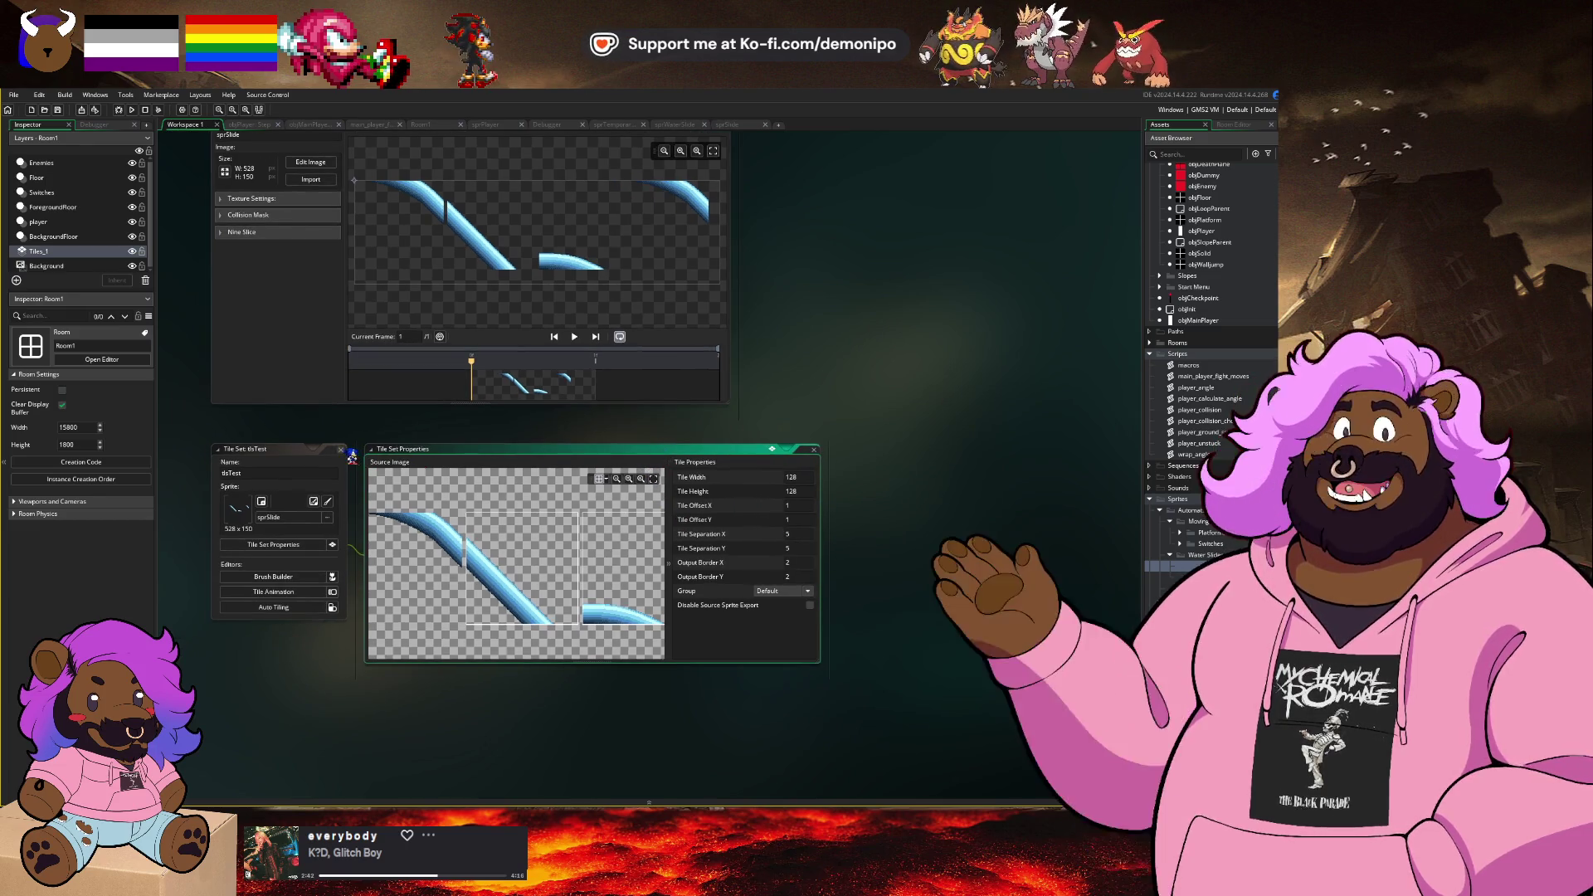
left_click(342, 451)
key("ctrl+z")
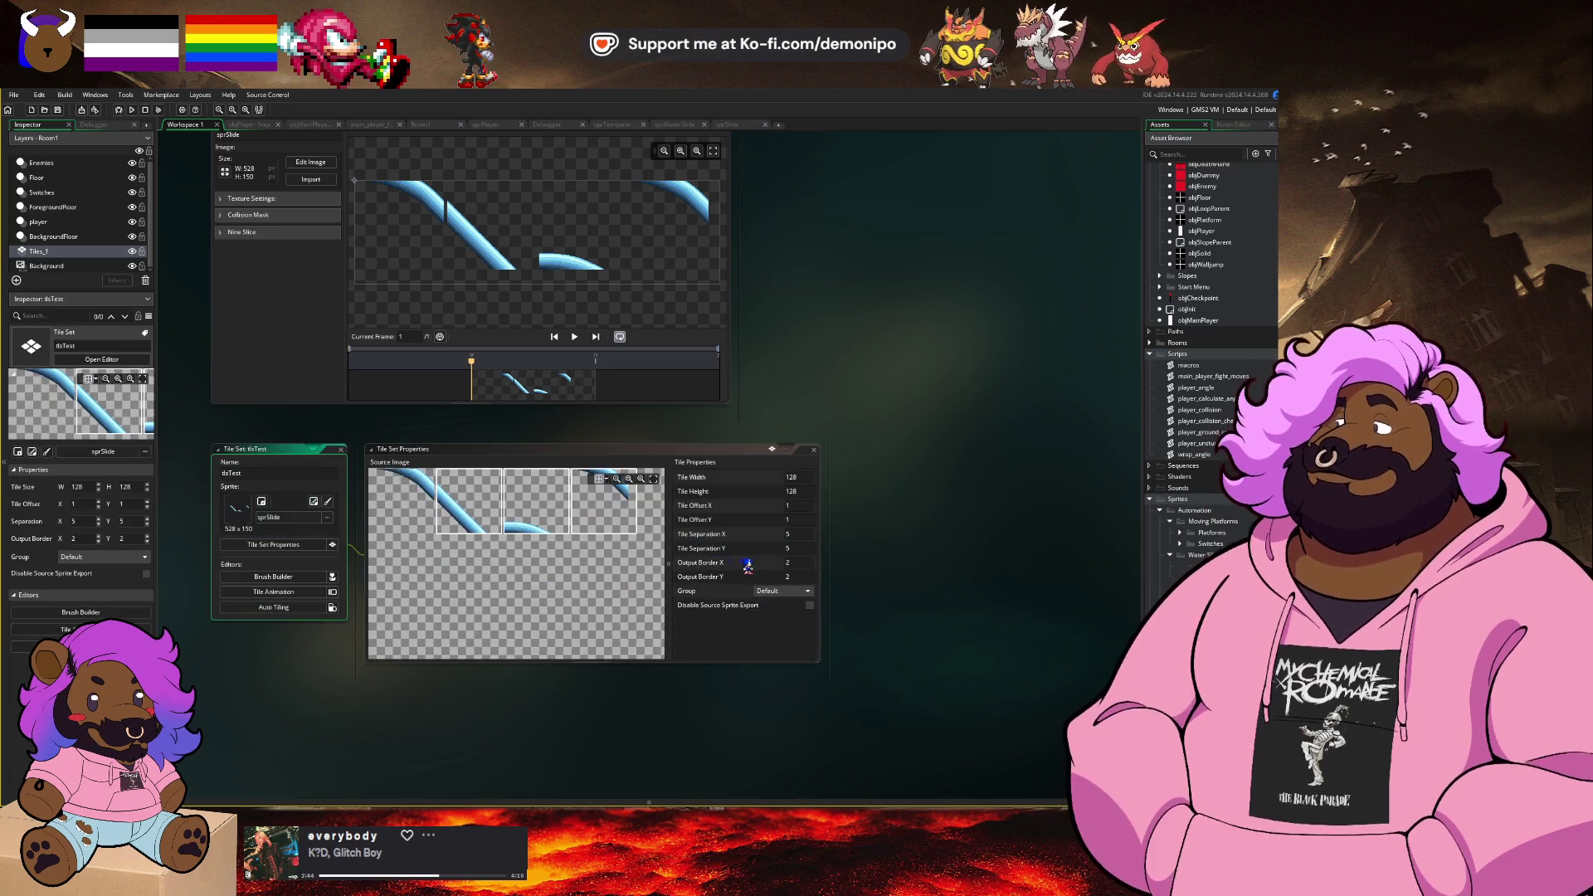
scroll(535, 588, "up", 1)
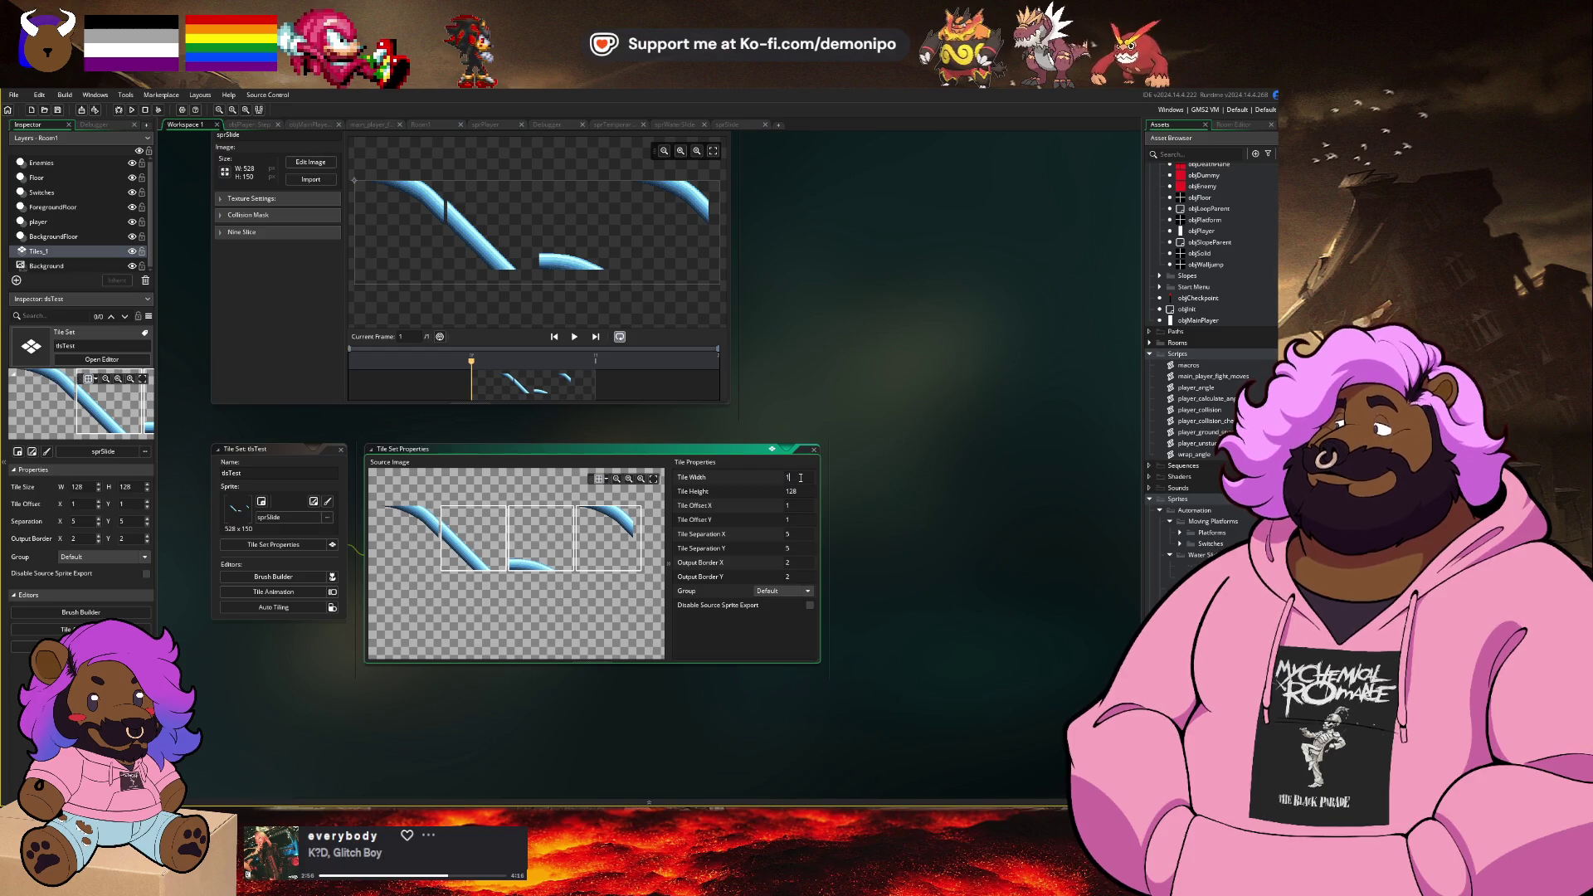
type("62")
key("Tab")
type("112")
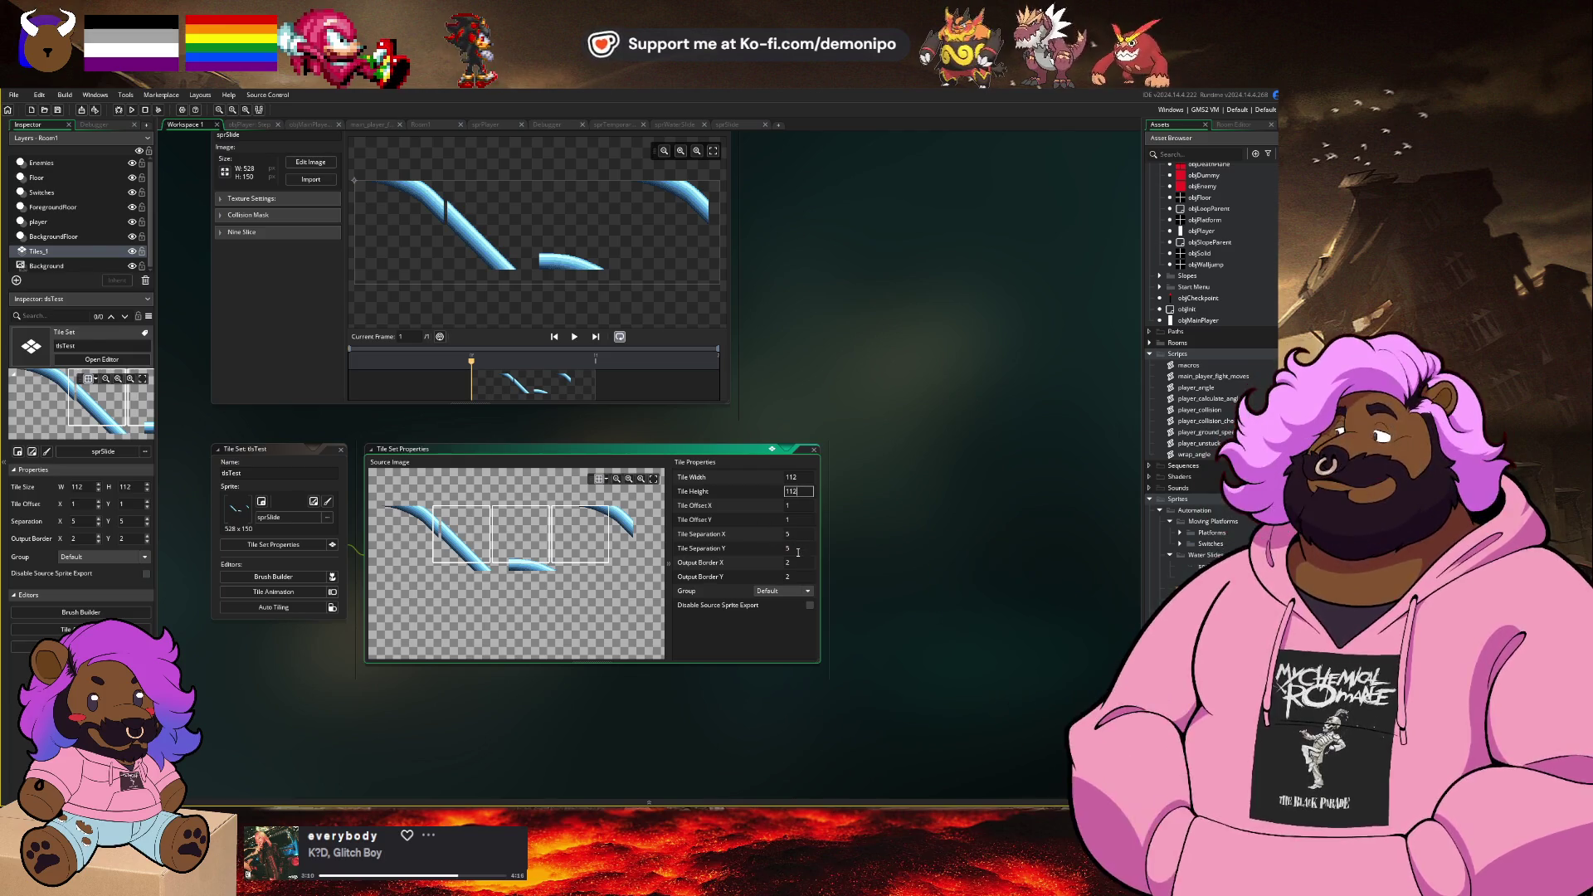
Step: Nudge sprSlide's middle slope piece upward, deselect it, and bring up the Resize Properties dialog
left_click(732, 128)
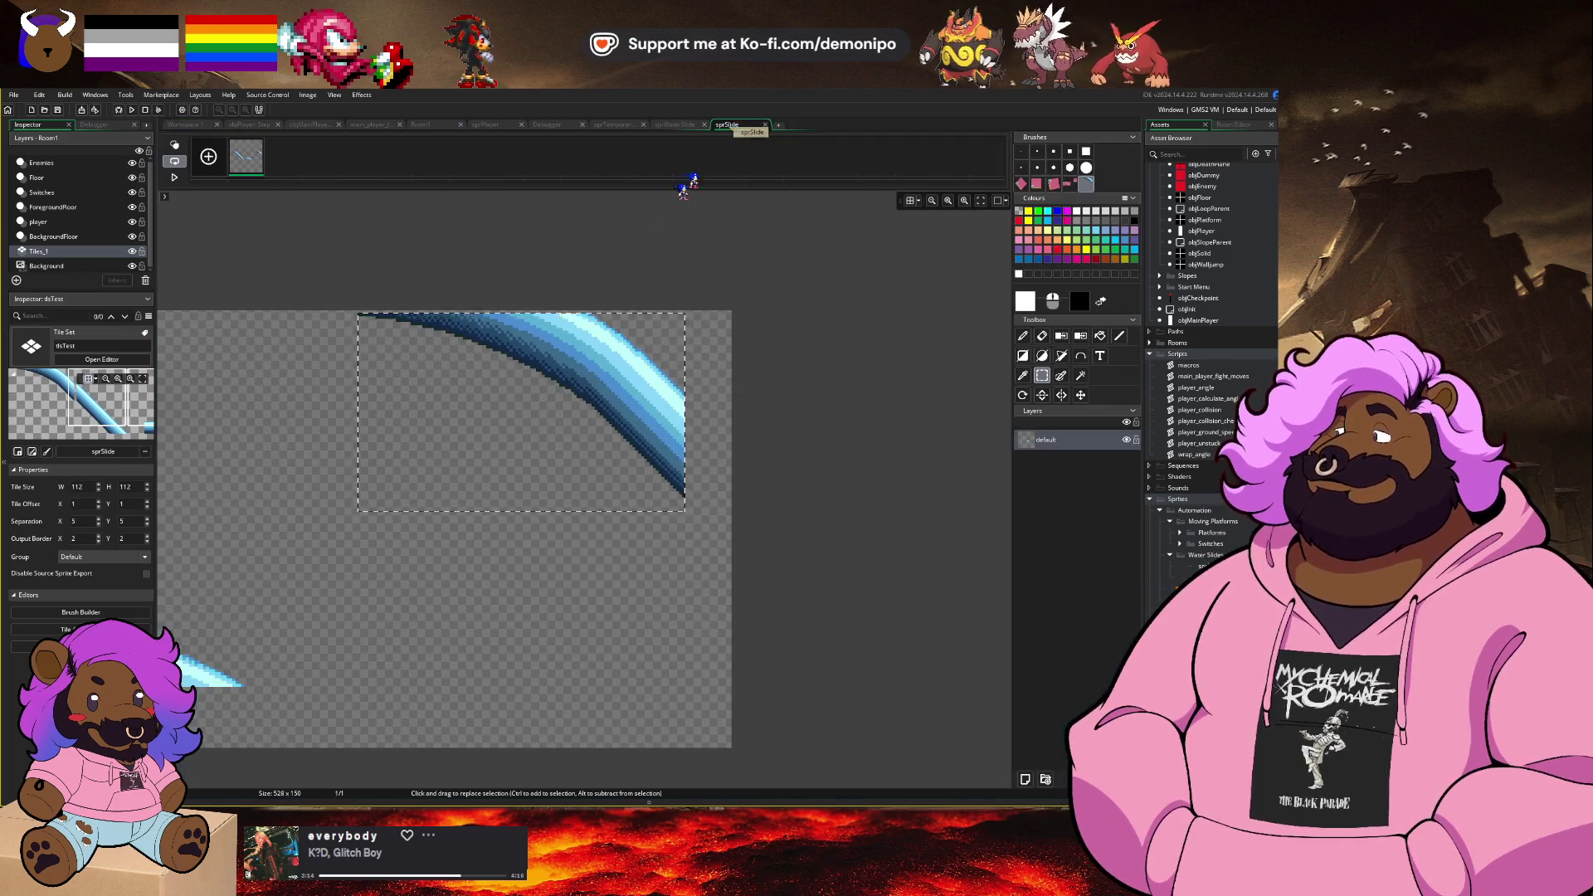
scroll(455, 407, "down", 3)
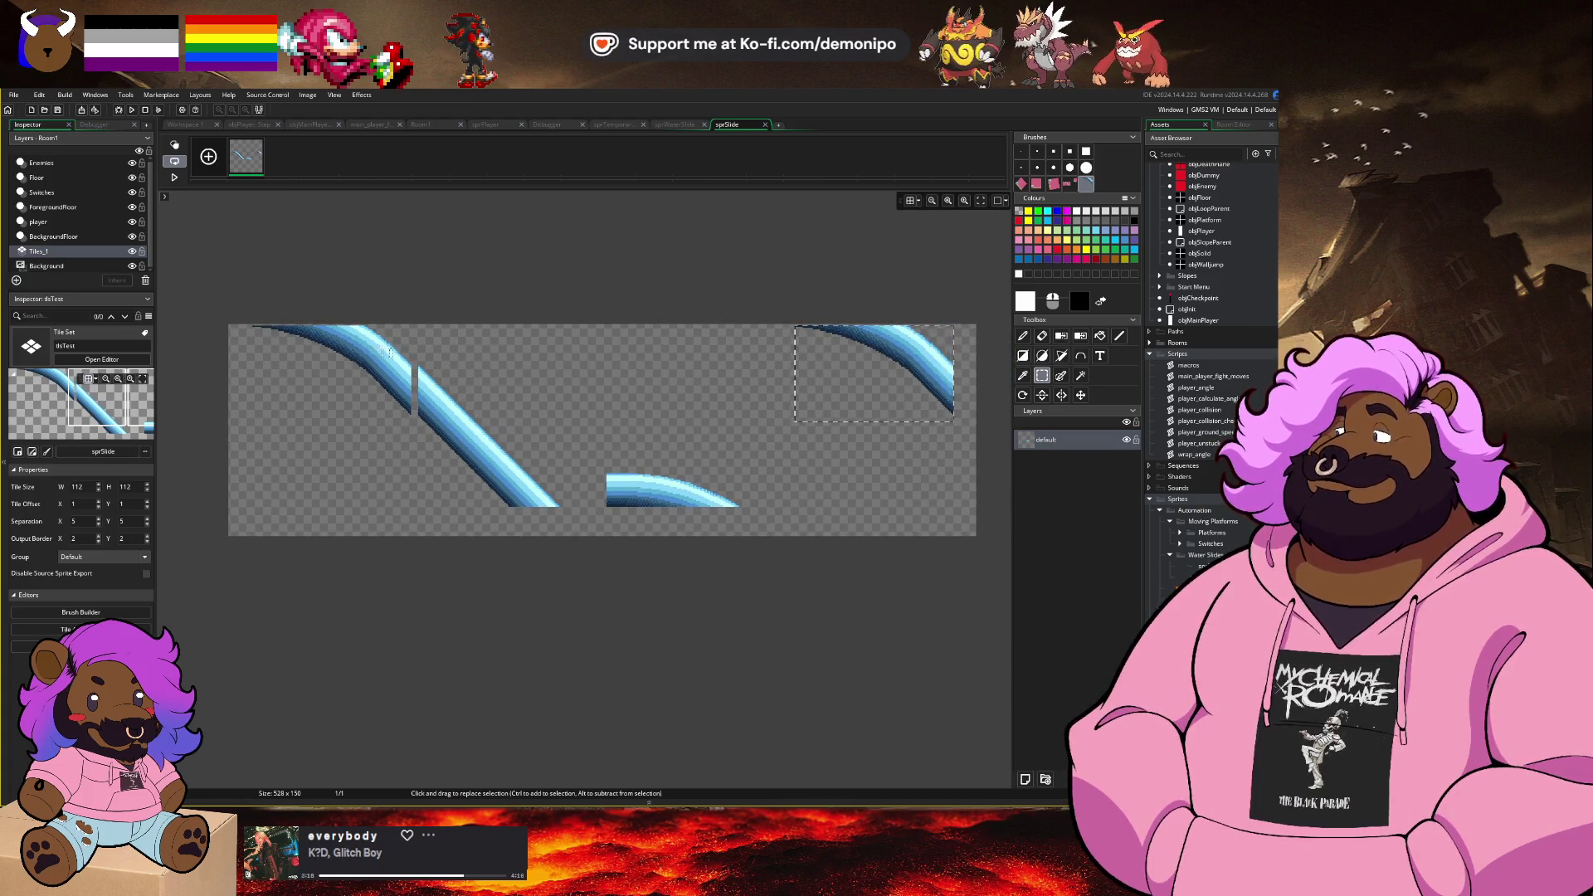
scroll(330, 355, "up", 2)
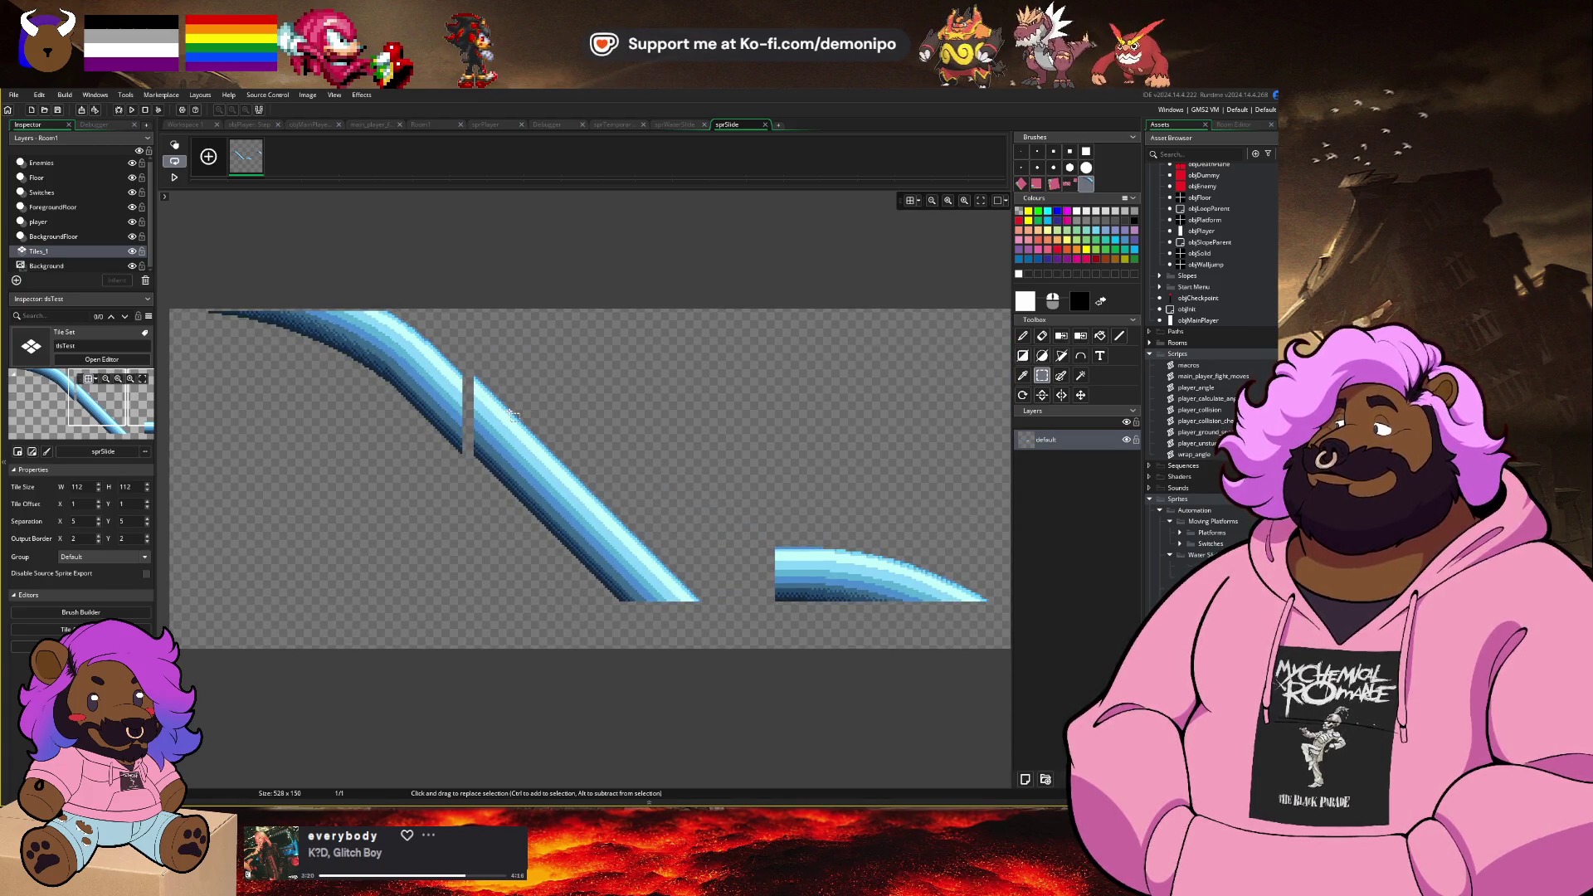
scroll(565, 429, "down", 2)
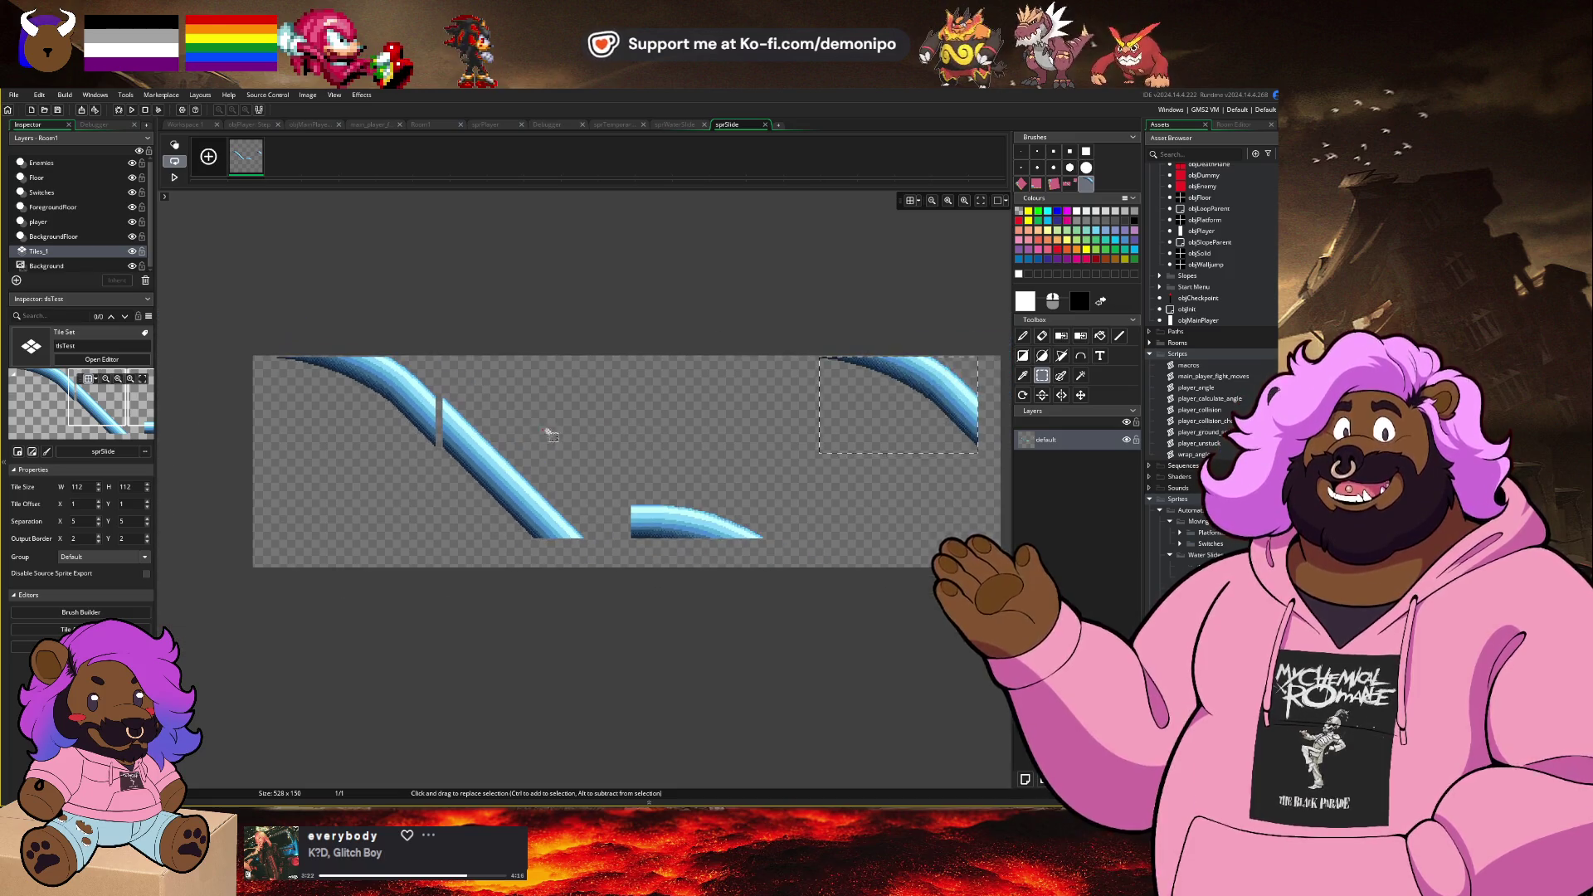
mouse_move(777, 544)
left_mouse_down()
mouse_move(449, 423)
mouse_move(441, 388)
left_mouse_up()
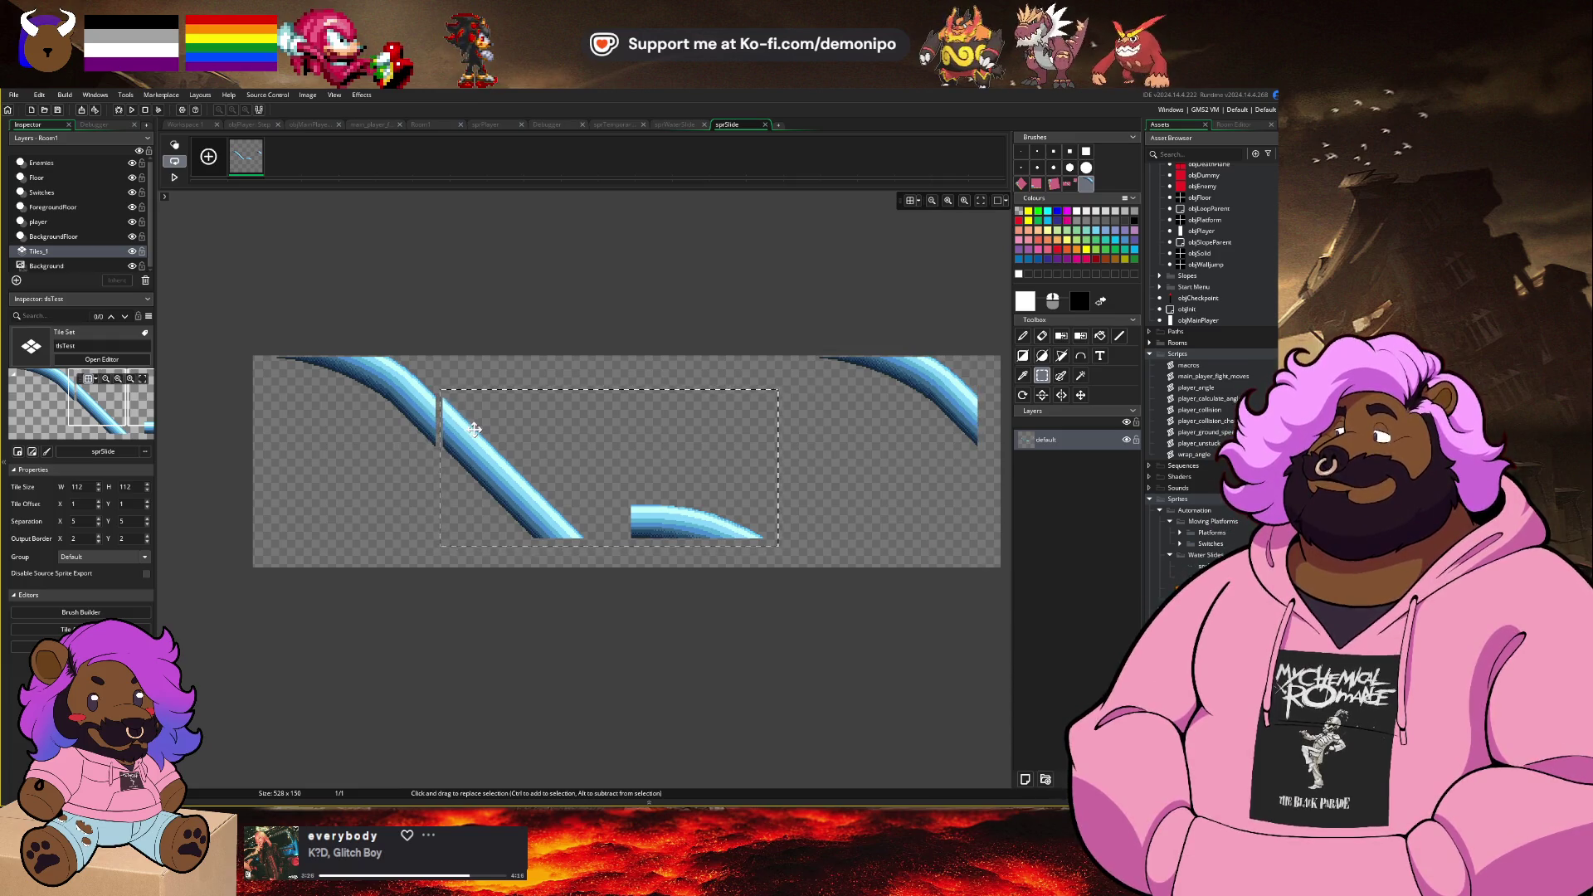
key("Up")
key("Up")
key("Up")
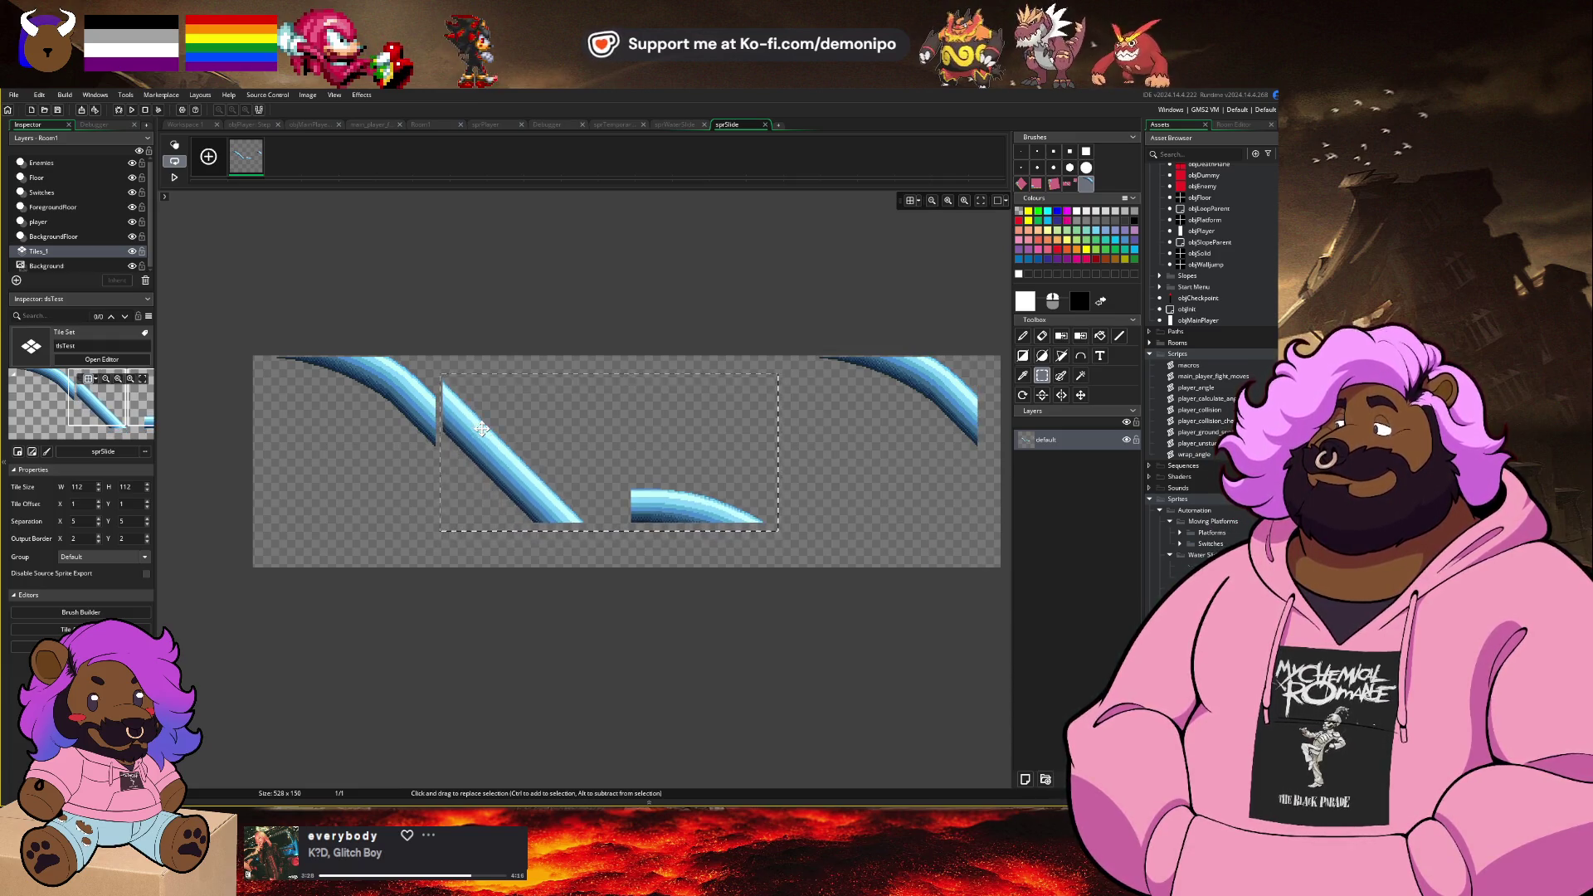
left_click(384, 467)
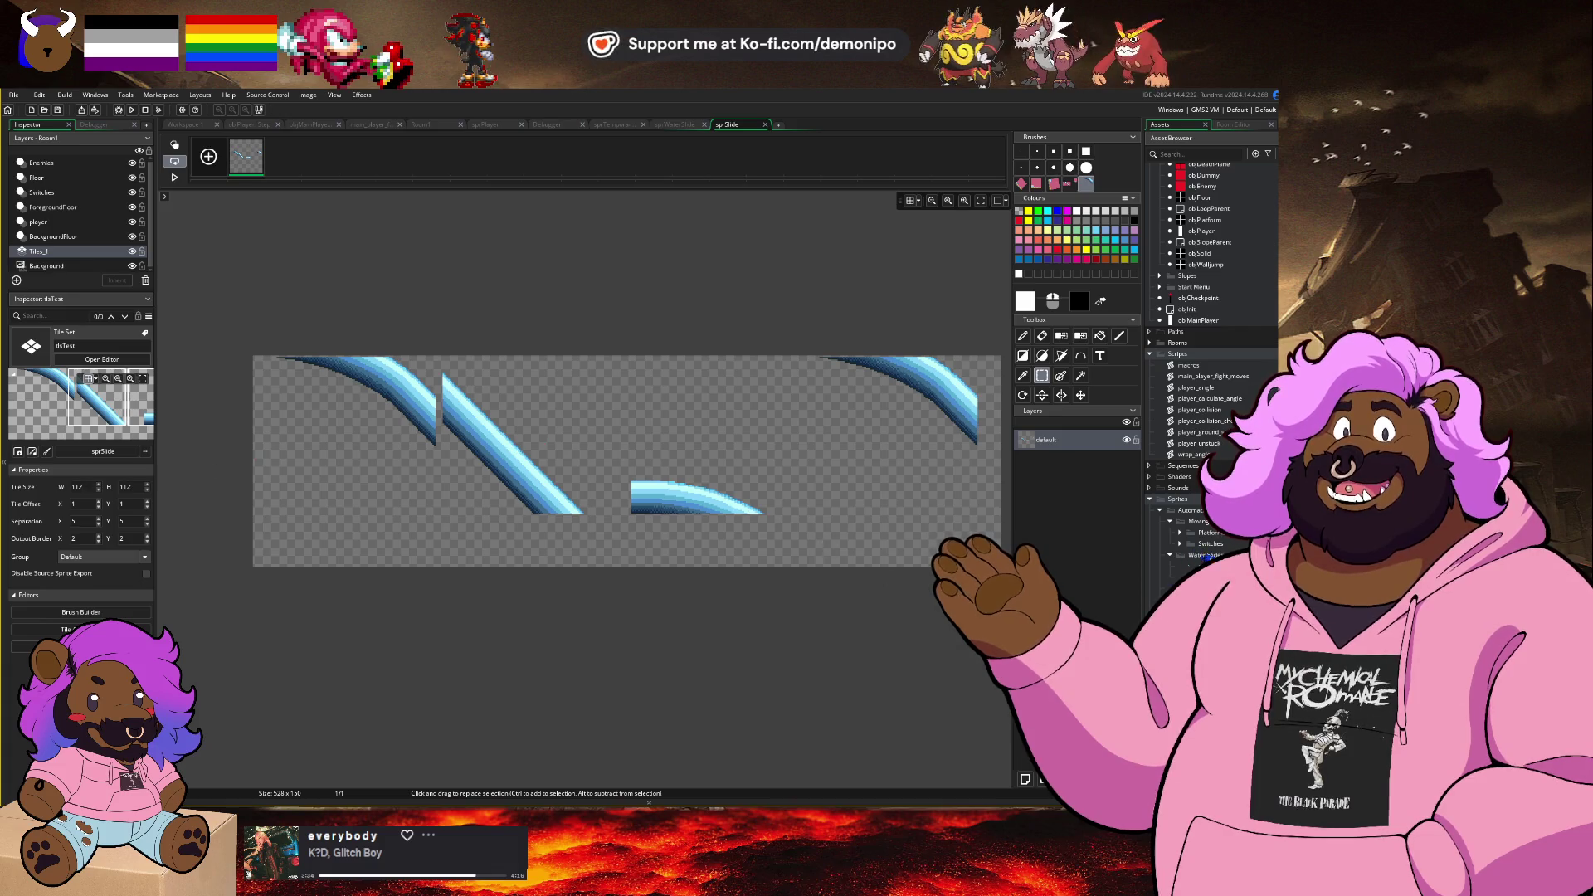
left_click(63, 517)
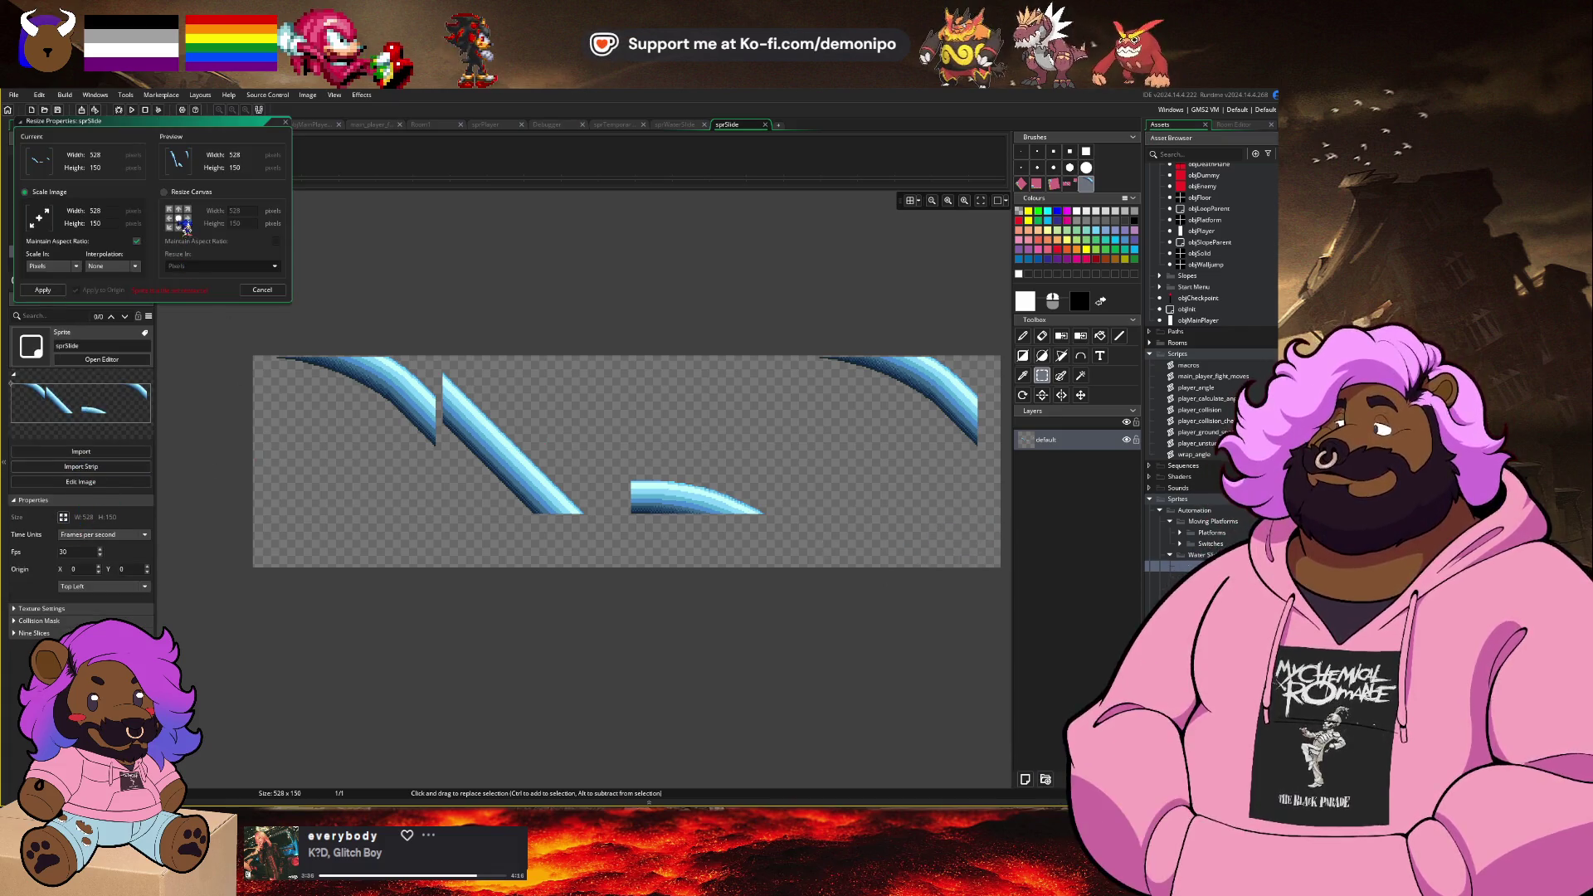
Step: Resize the sprSlide canvas to 528×113 and accept the tile-set warning
type("113")
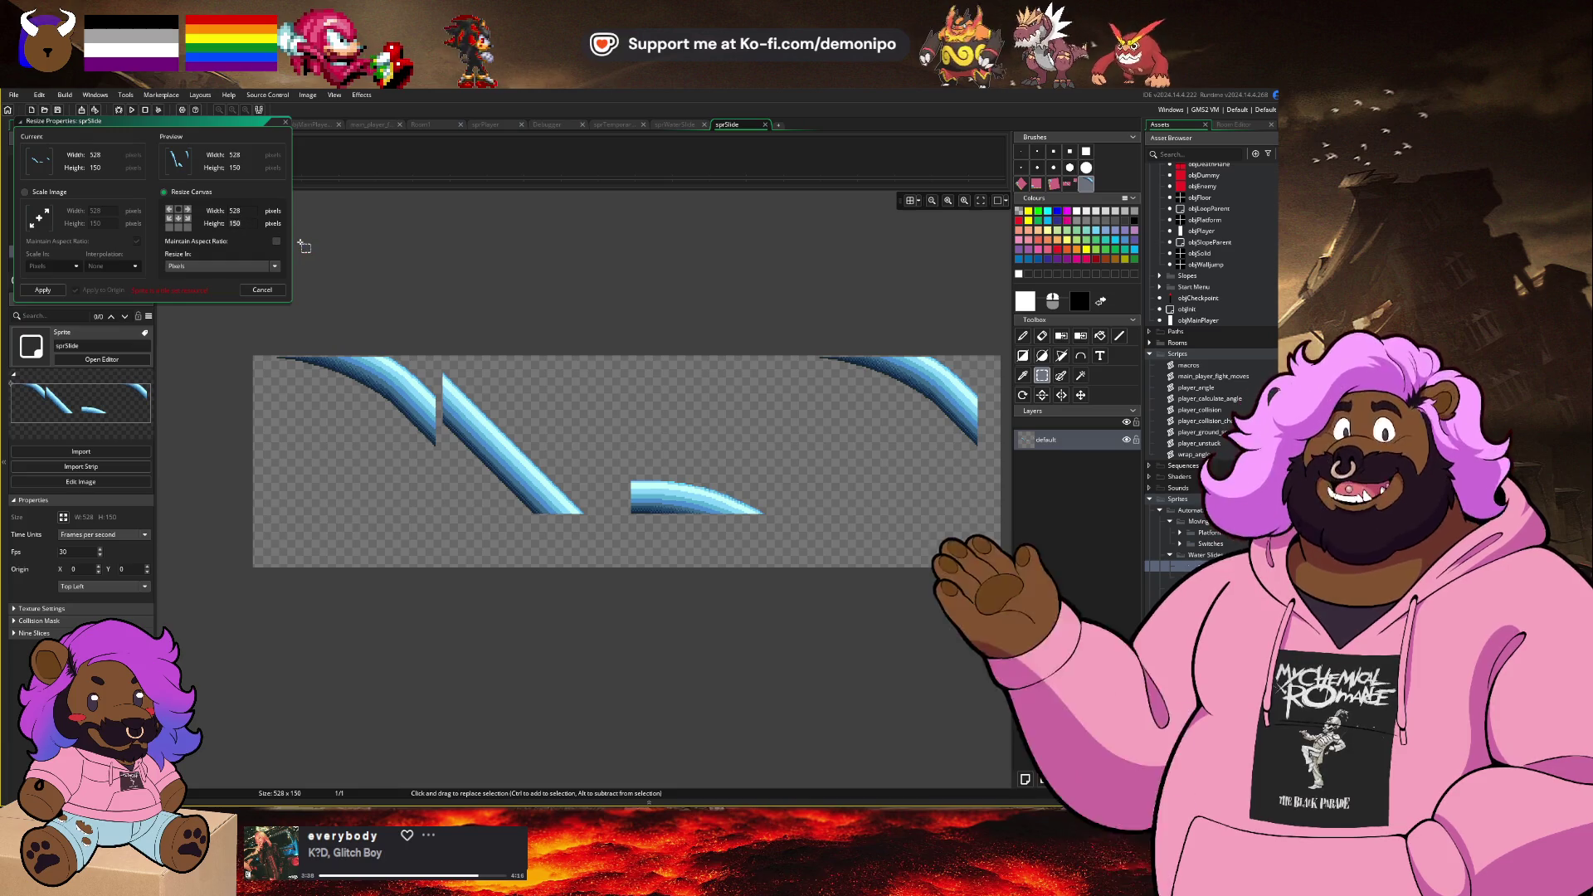
key("Return")
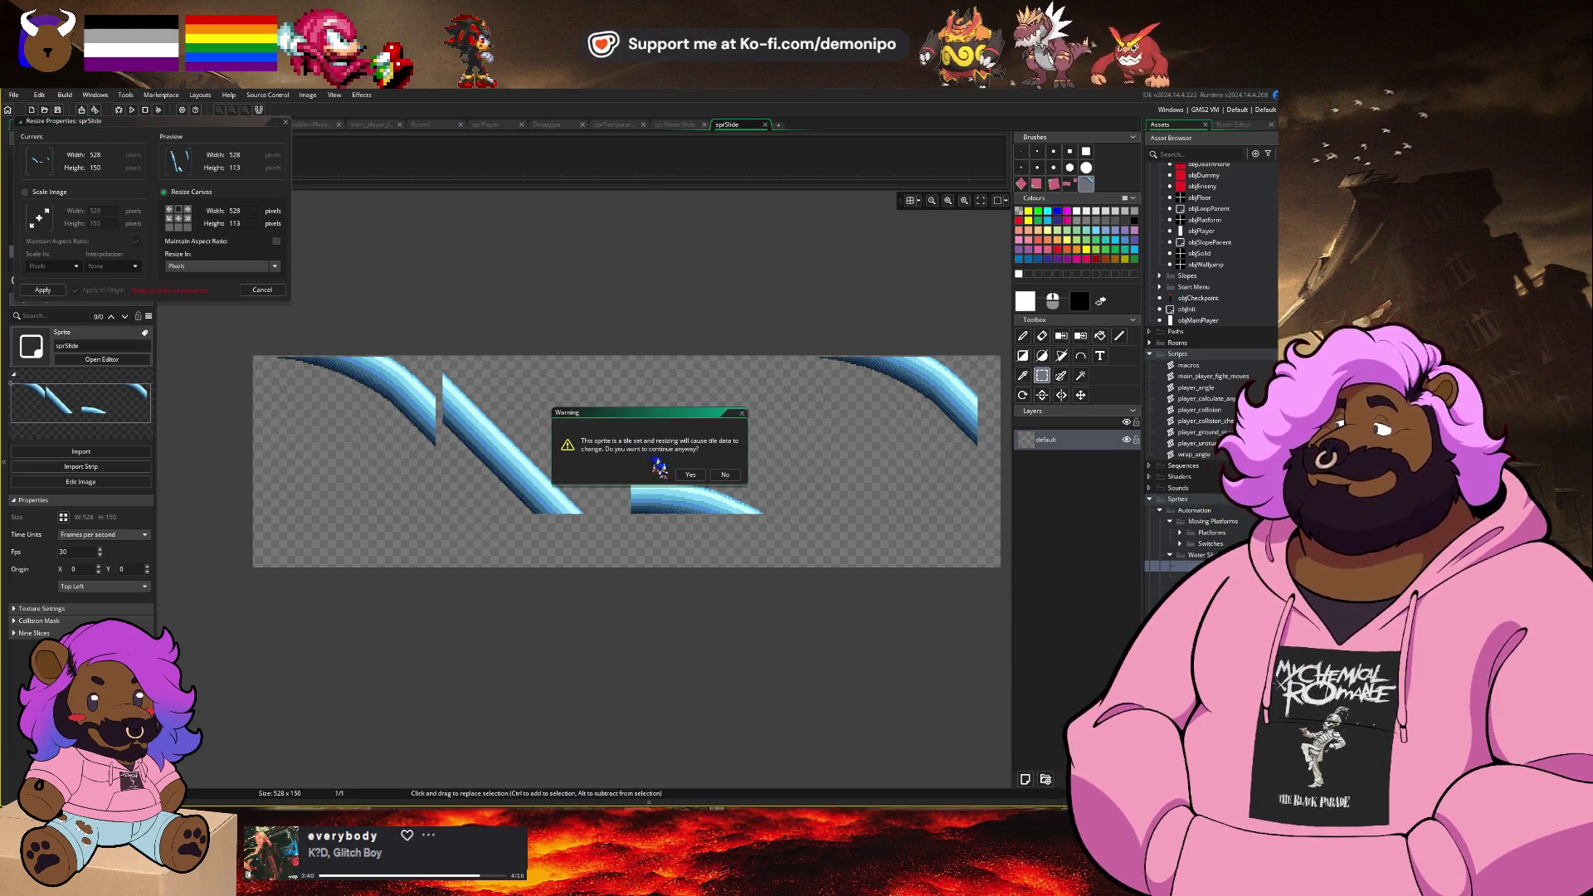
left_click(691, 475)
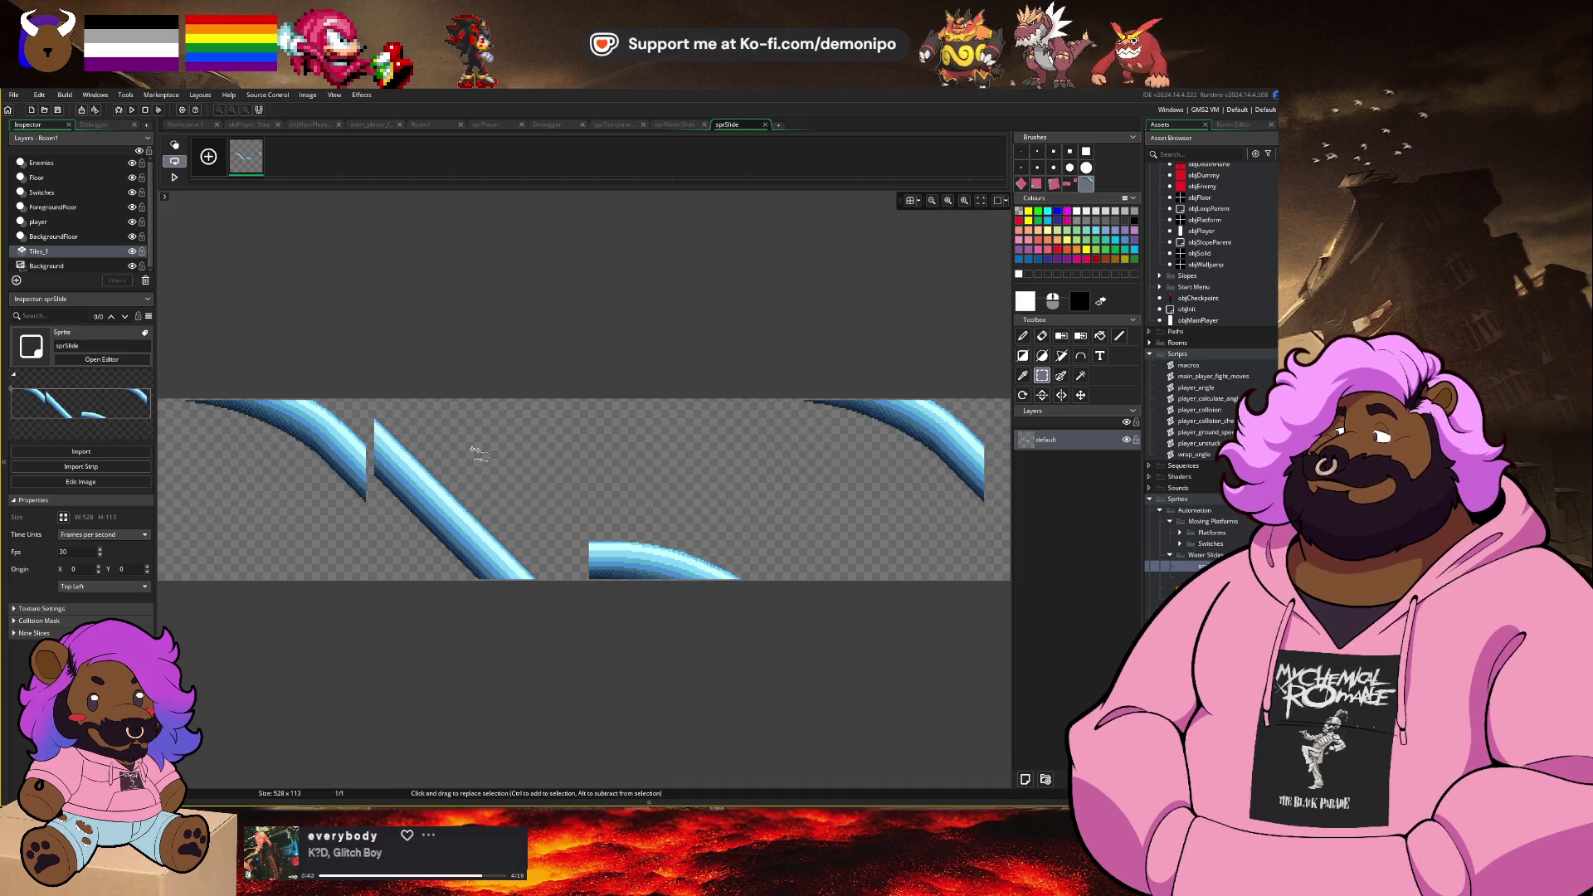
Step: Add Layer 1 and move the default layer above it
left_click_drag(807, 635, 373, 365)
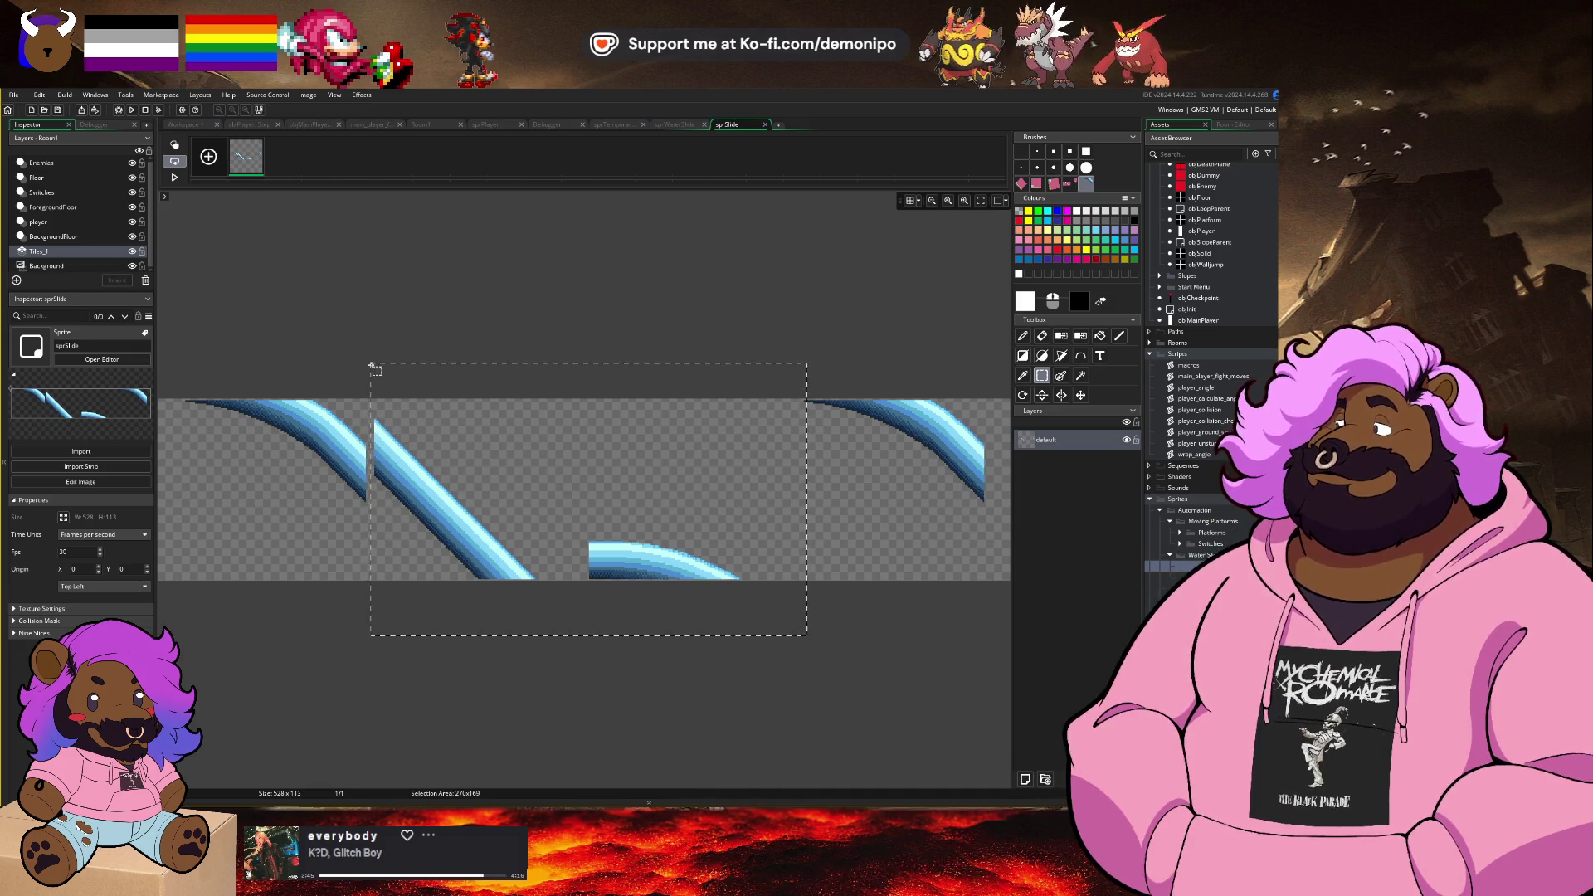
left_click(370, 359)
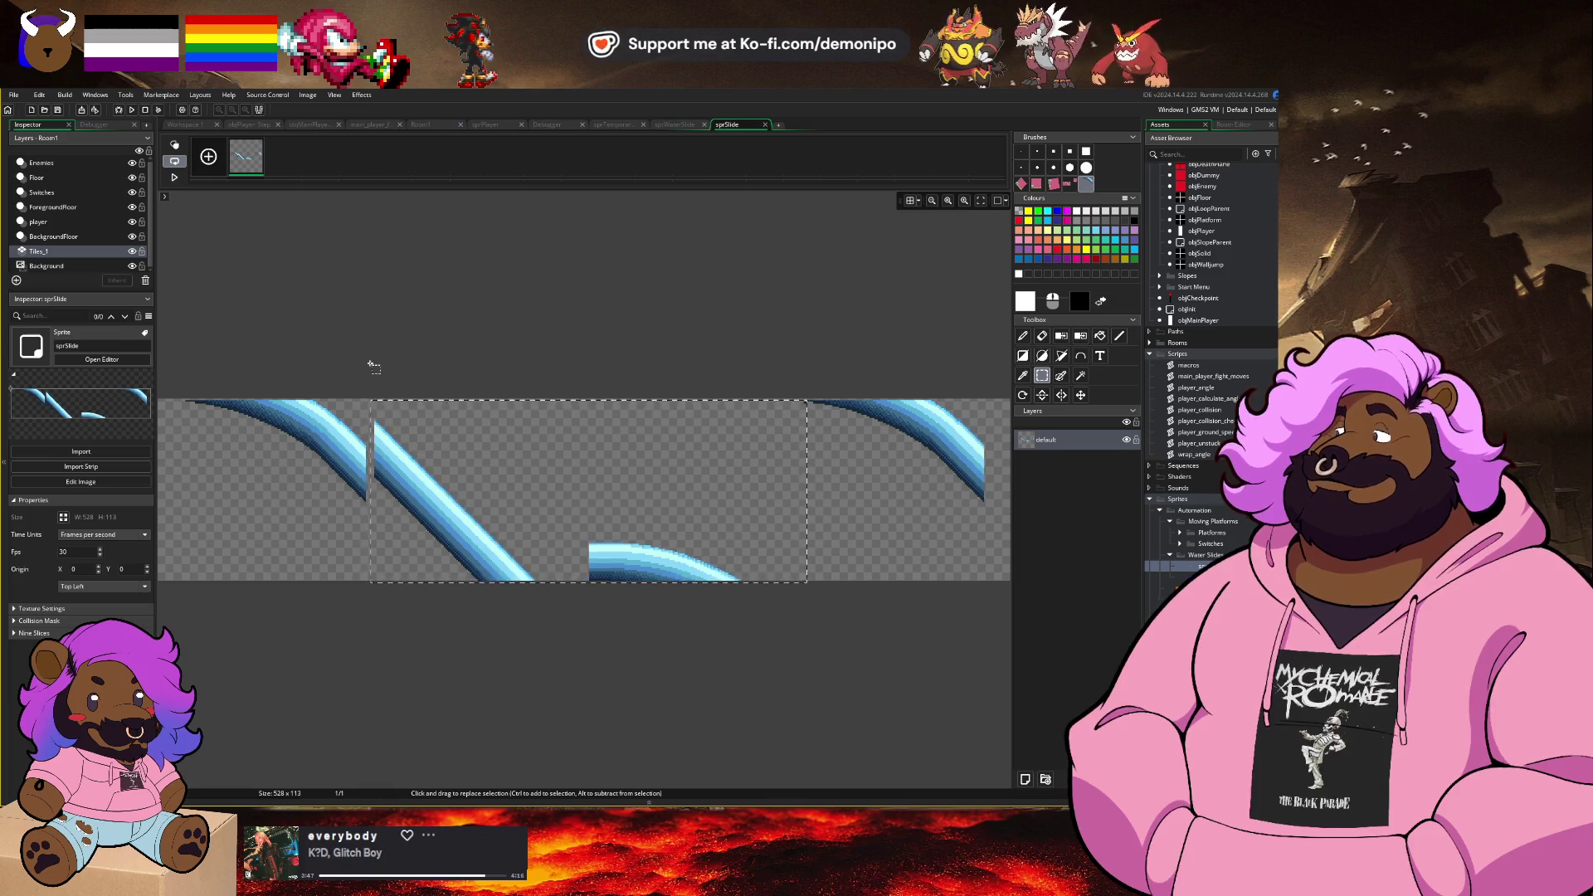
scroll(564, 454, "left", 3)
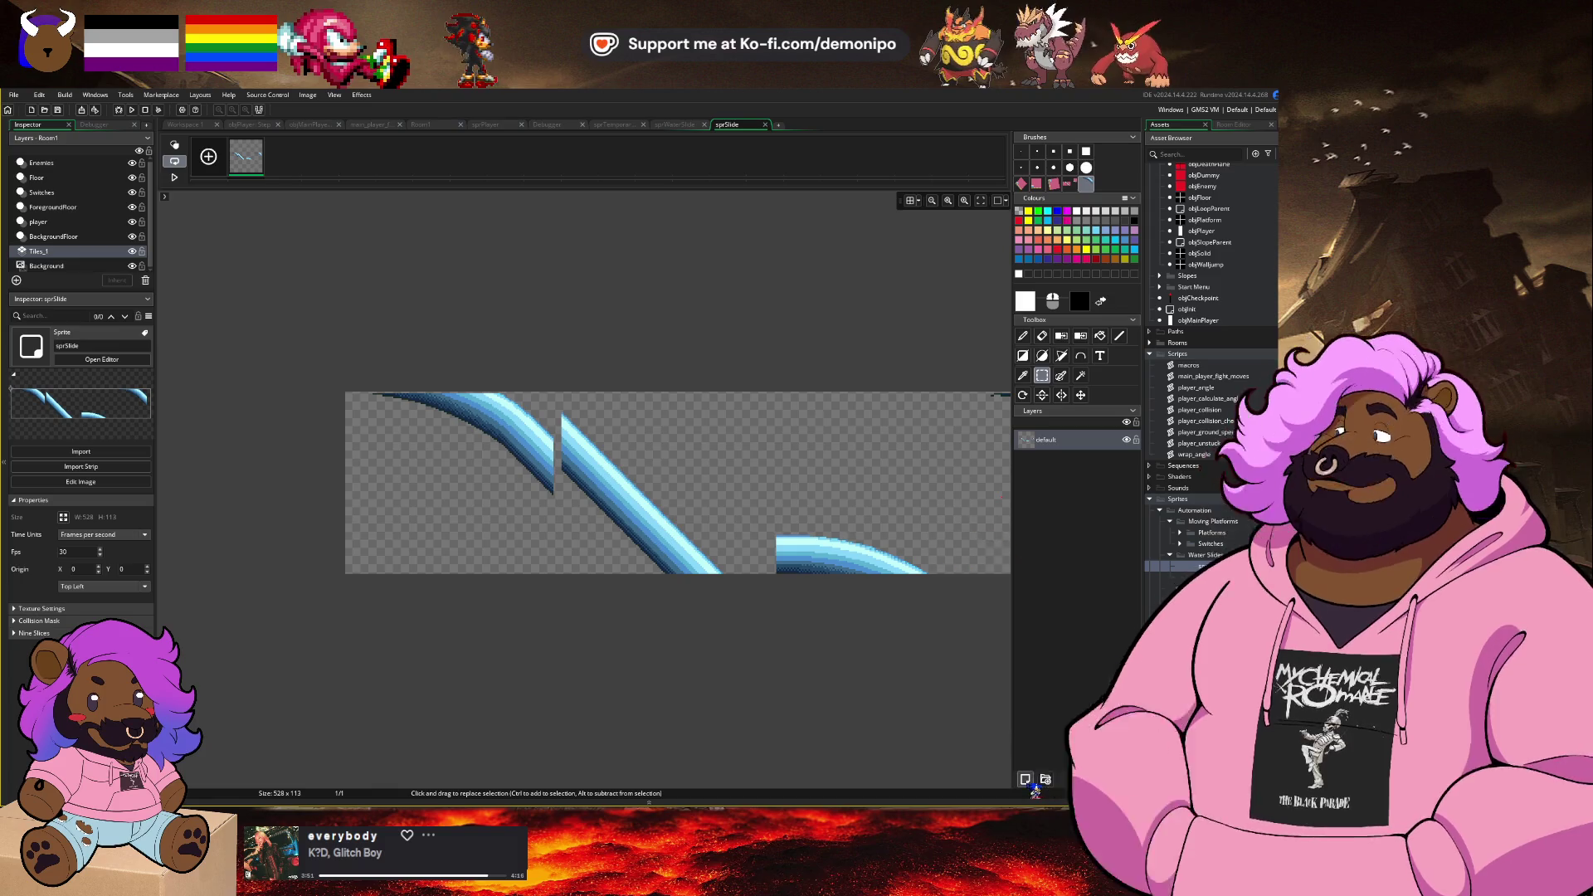
left_click_drag(1086, 452, 1078, 435)
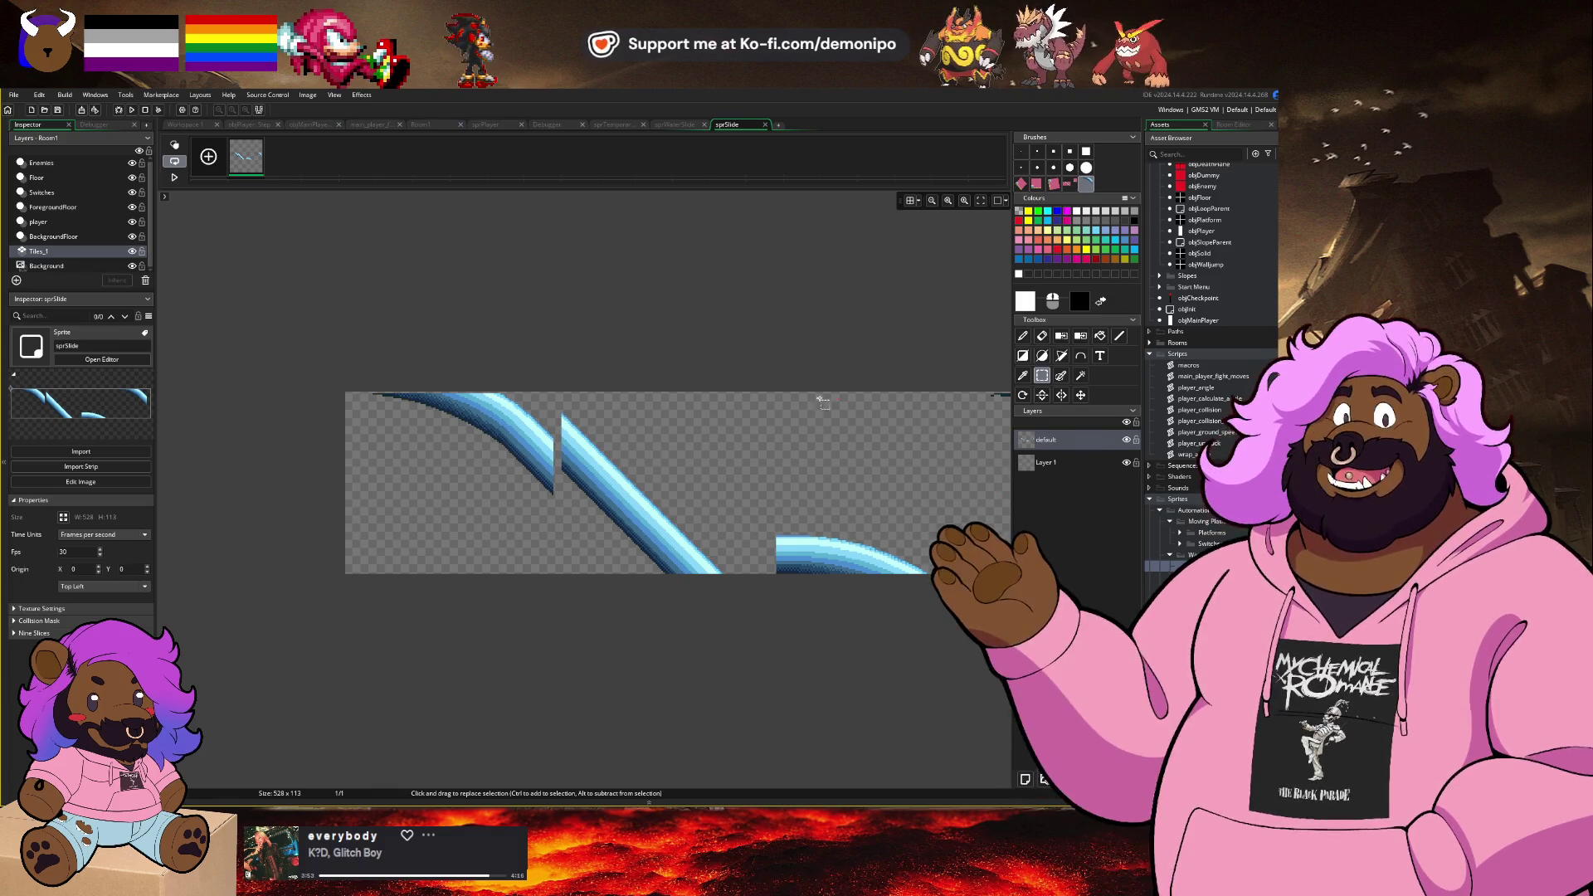
Step: Choose the Pencil with a square brush of size 100
key("d")
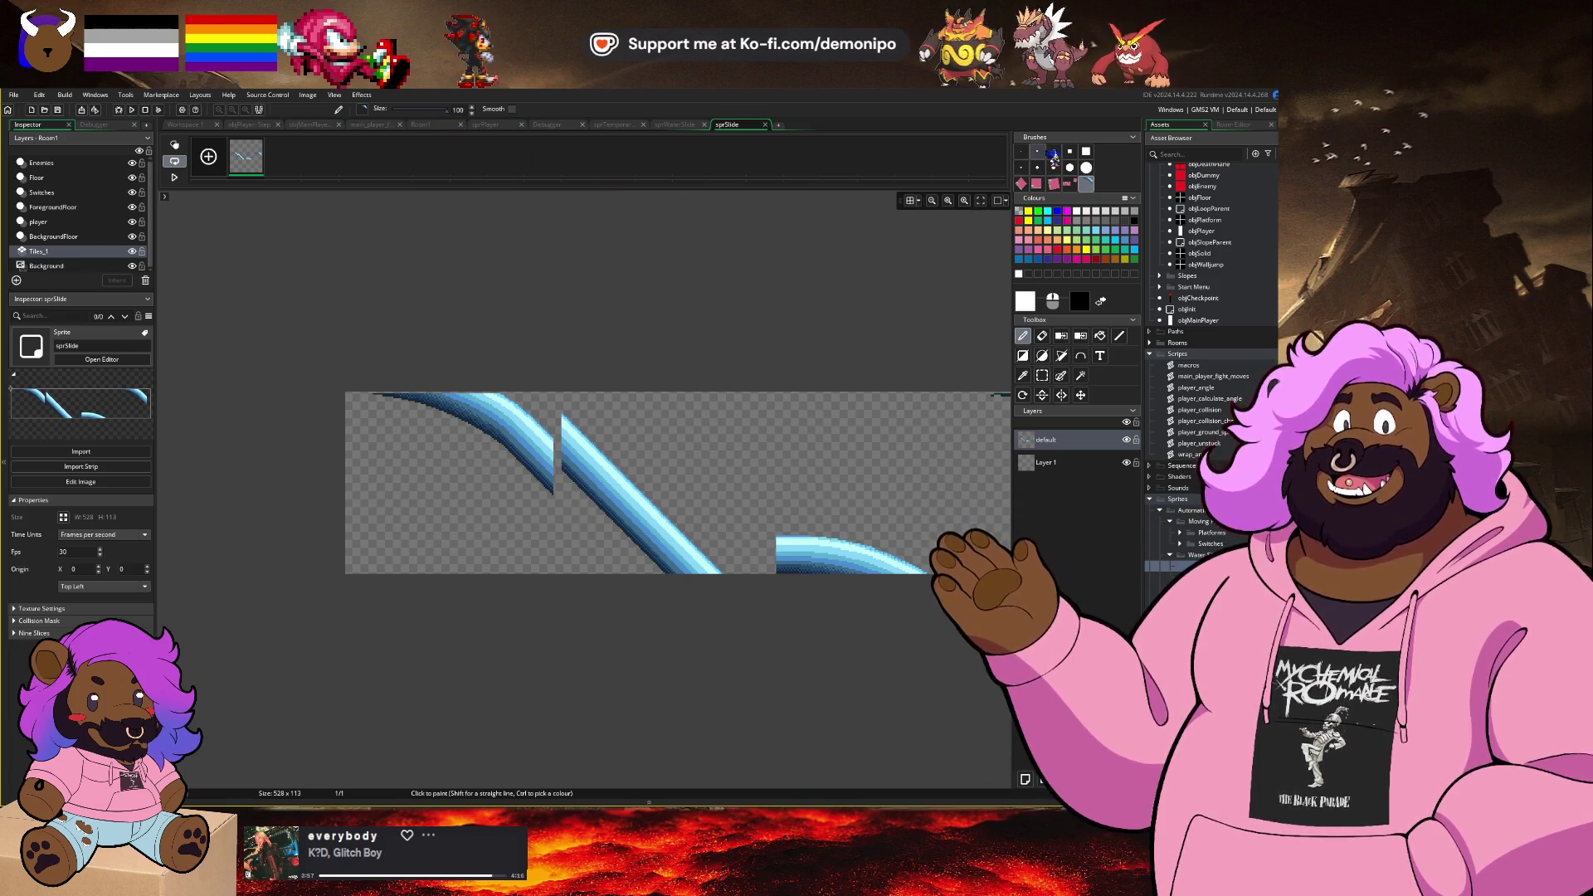
left_click(1086, 151)
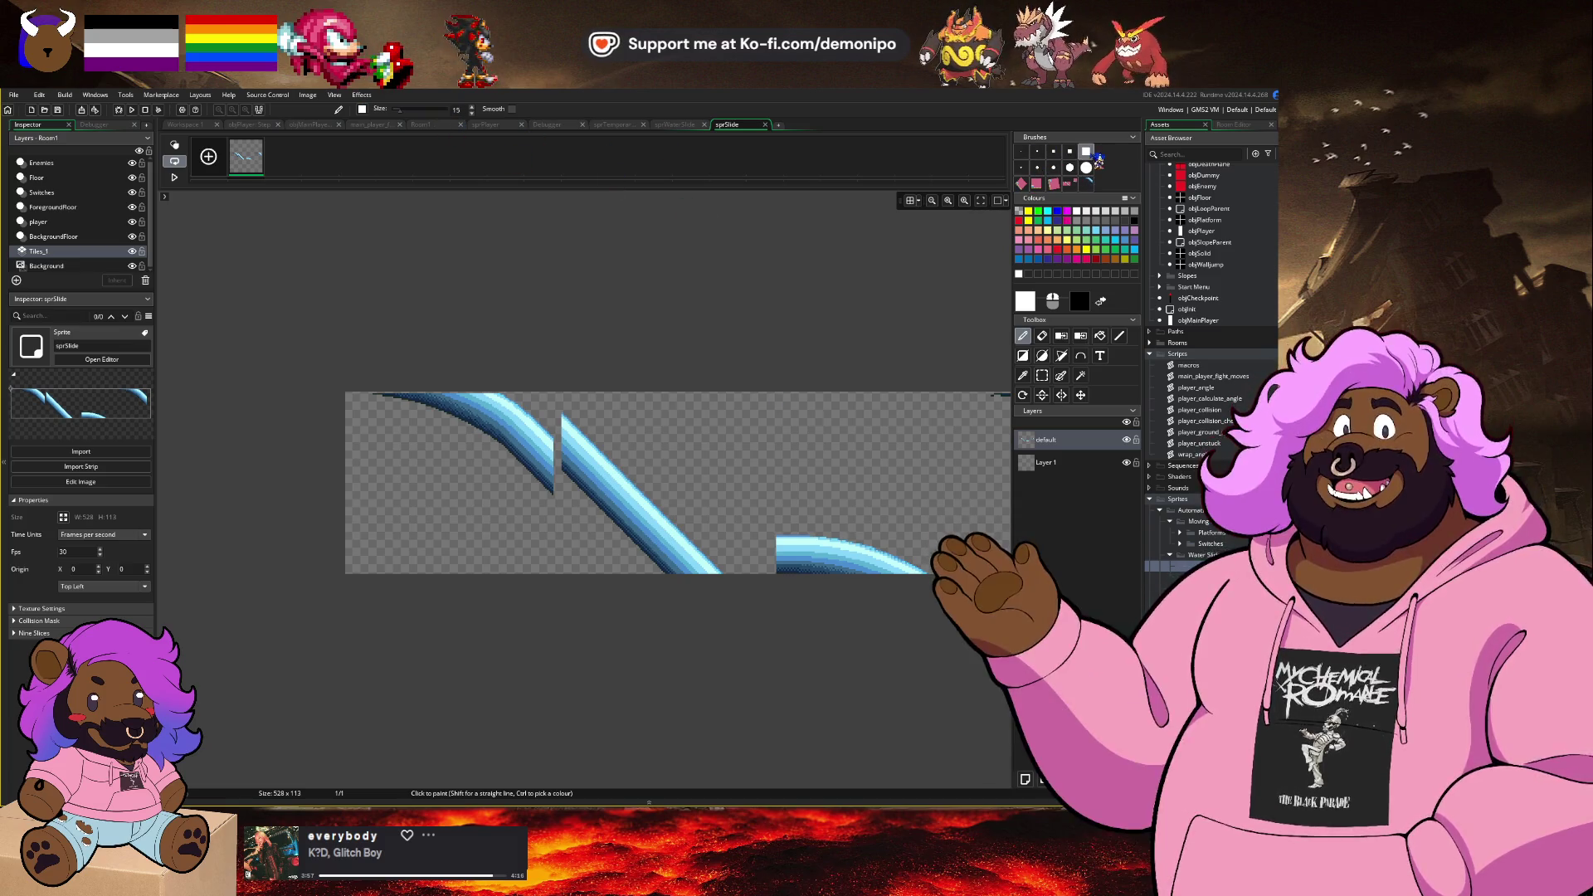
left_click(424, 117)
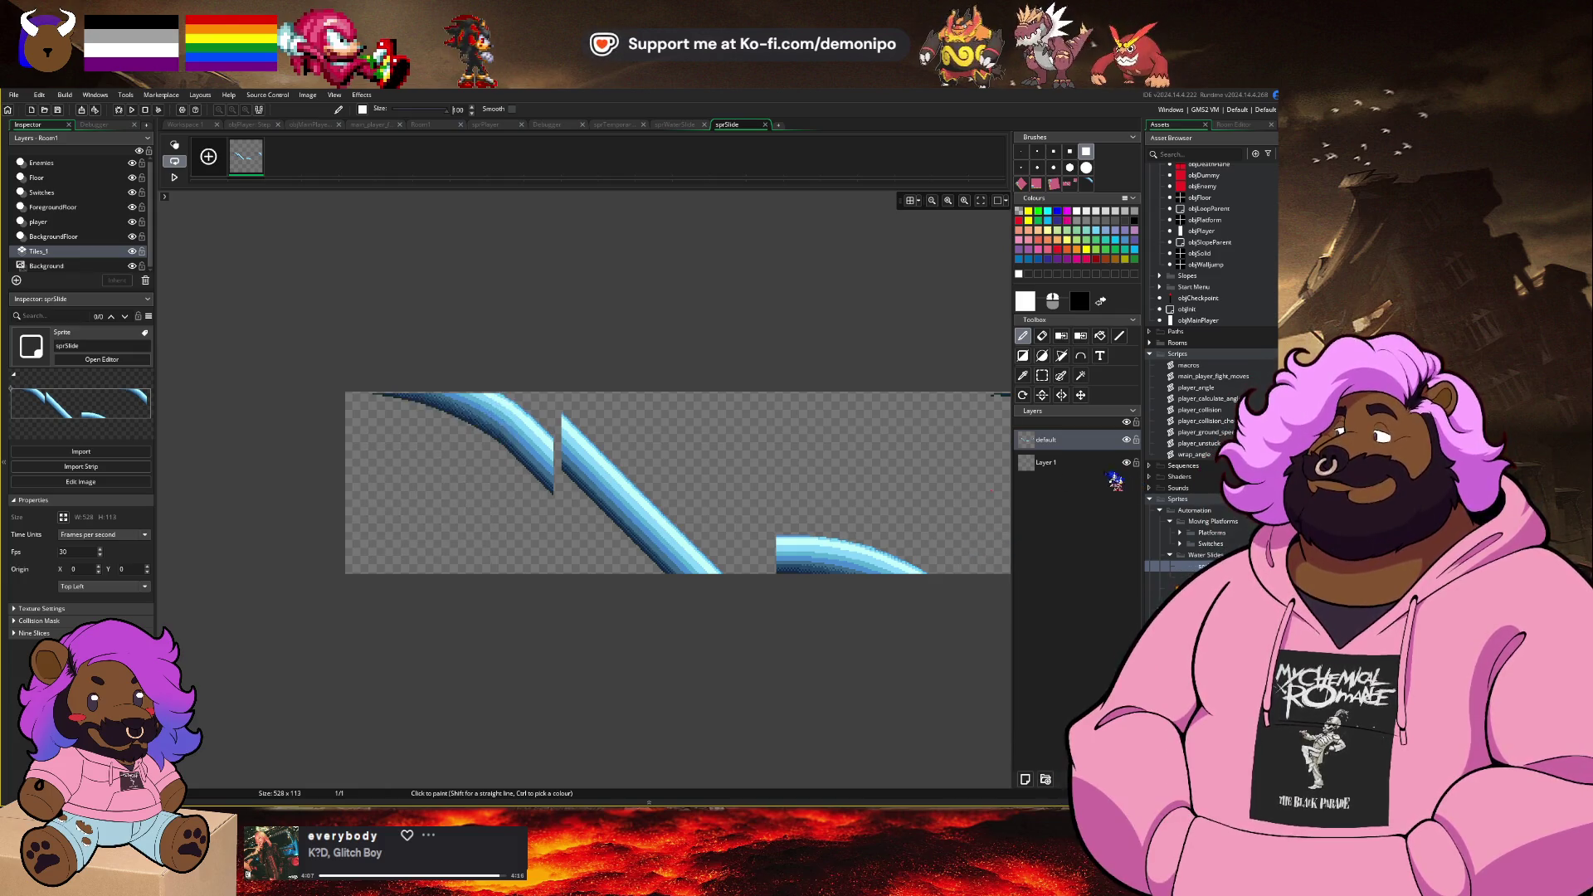
Step: On Layer 1, paint white behind the first frame
left_click(1087, 462)
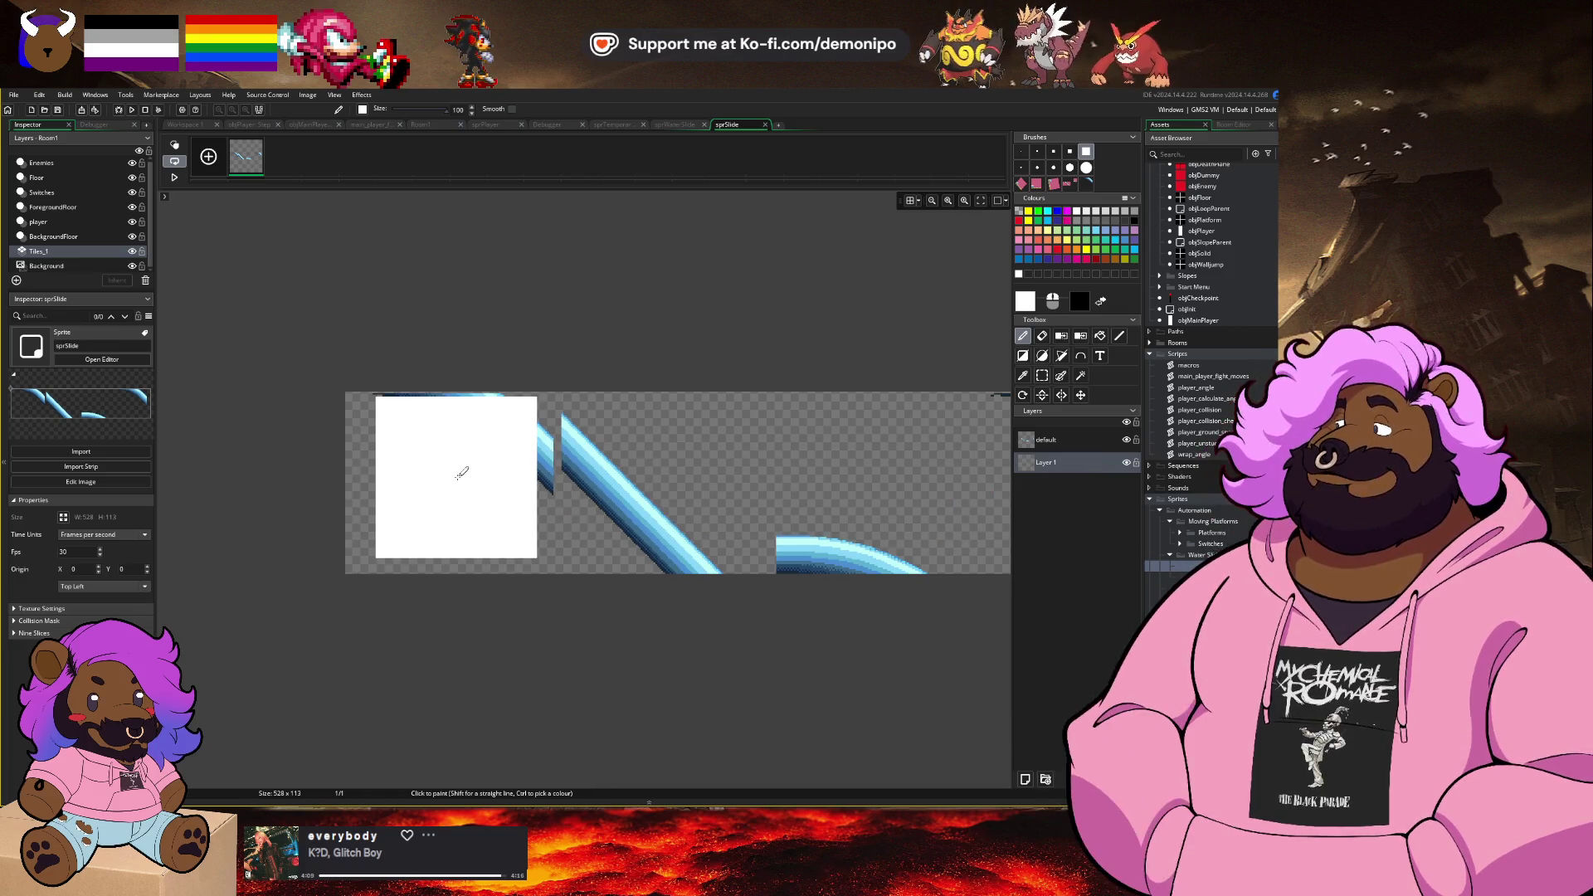
scroll(395, 444, "up", 5)
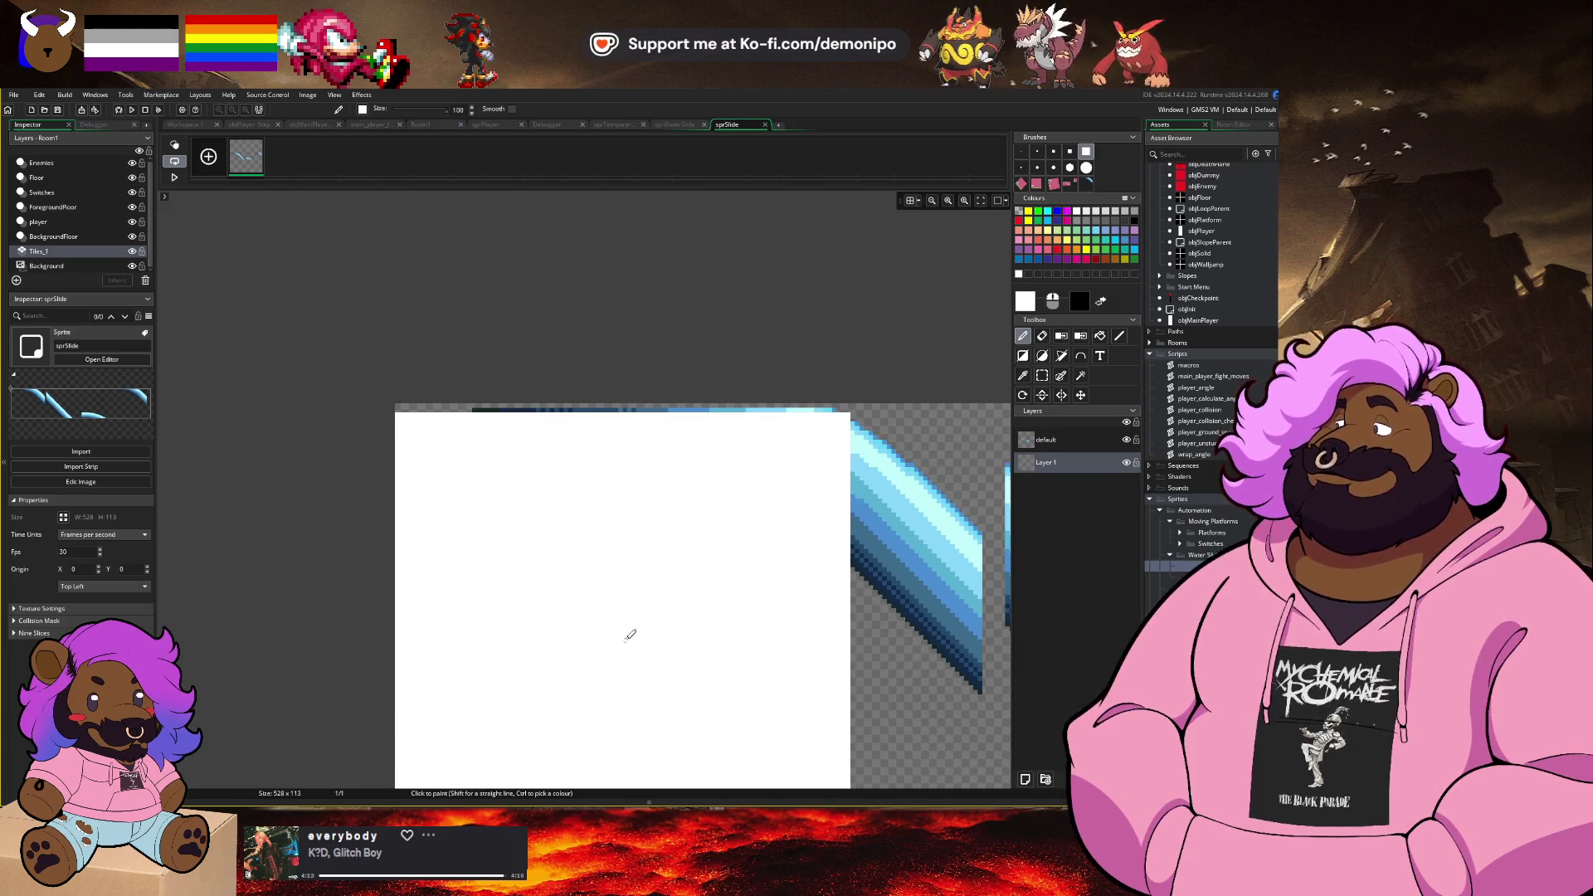
left_click_drag(634, 629, 761, 633)
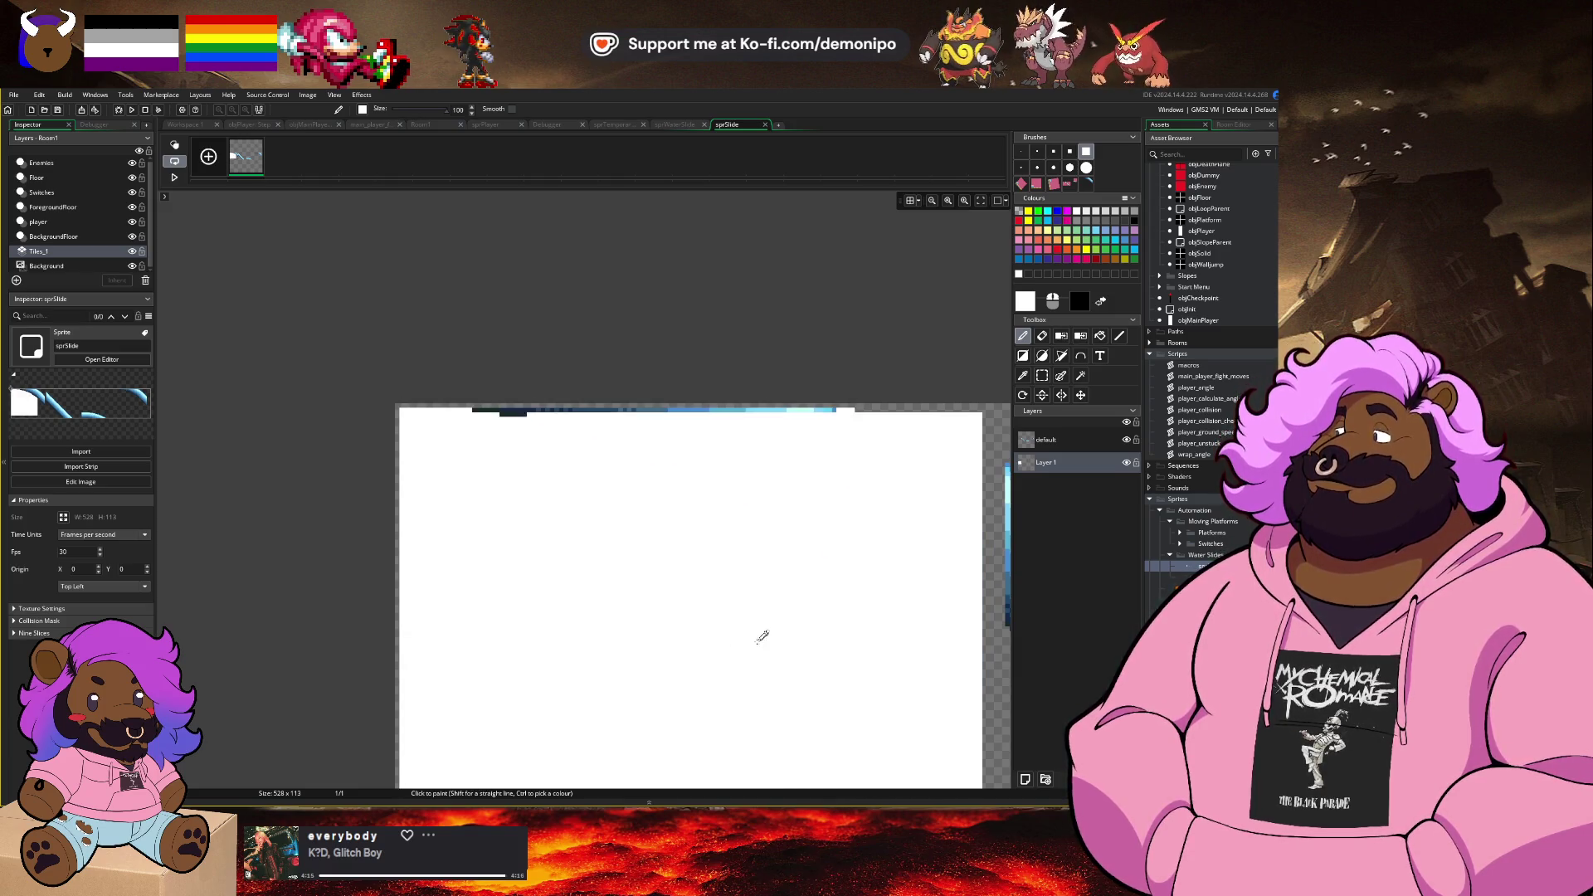
scroll(733, 669, "down", 3)
scroll(615, 563, "down", 1)
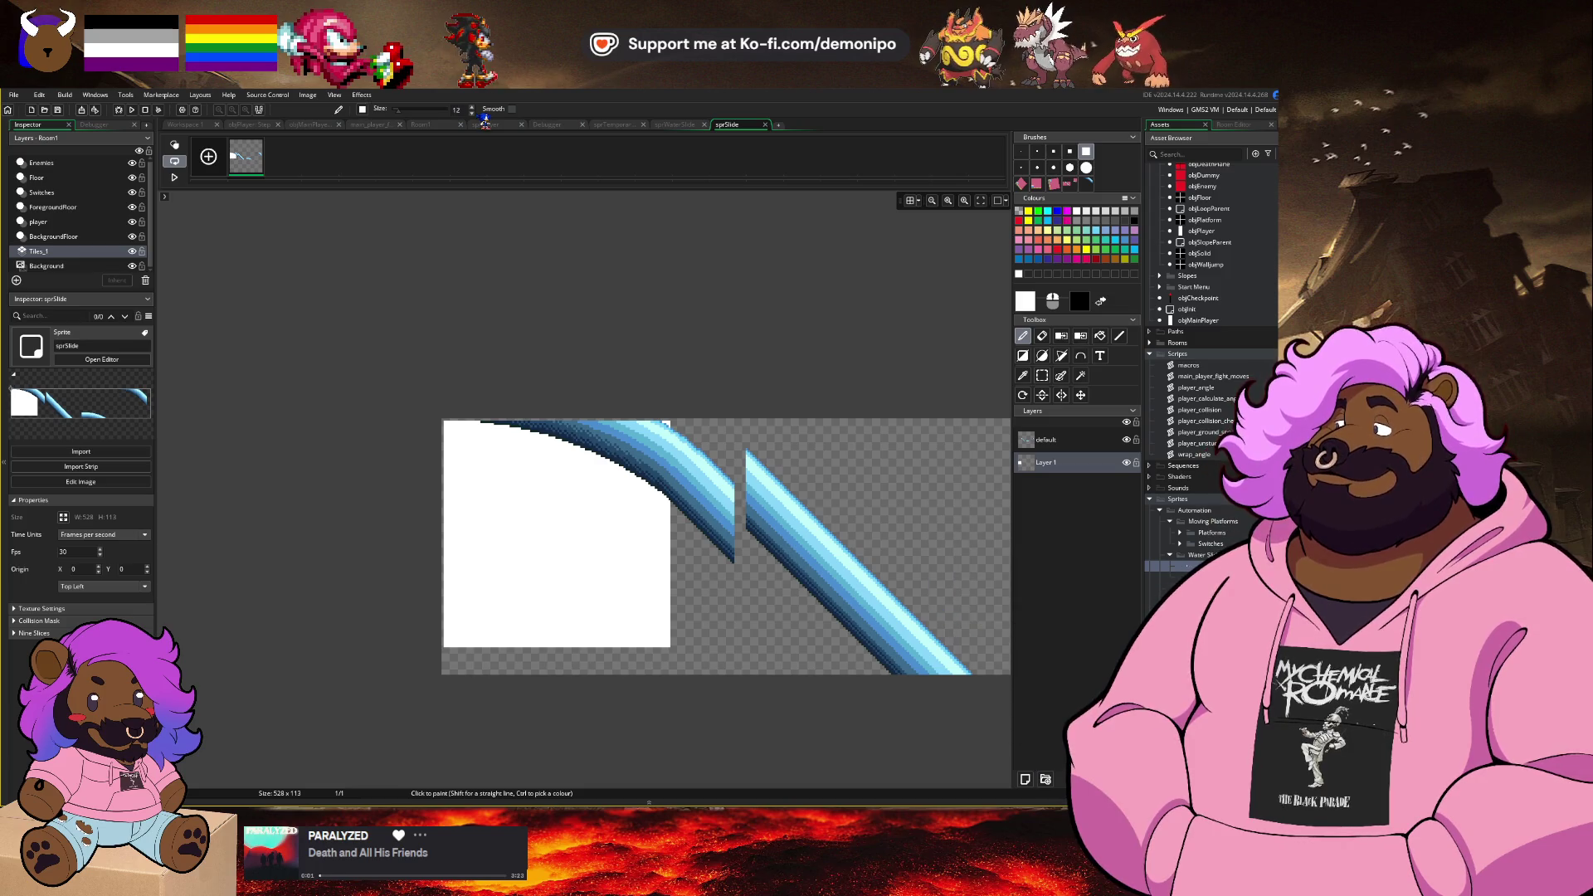
scroll(656, 406, "up", 2)
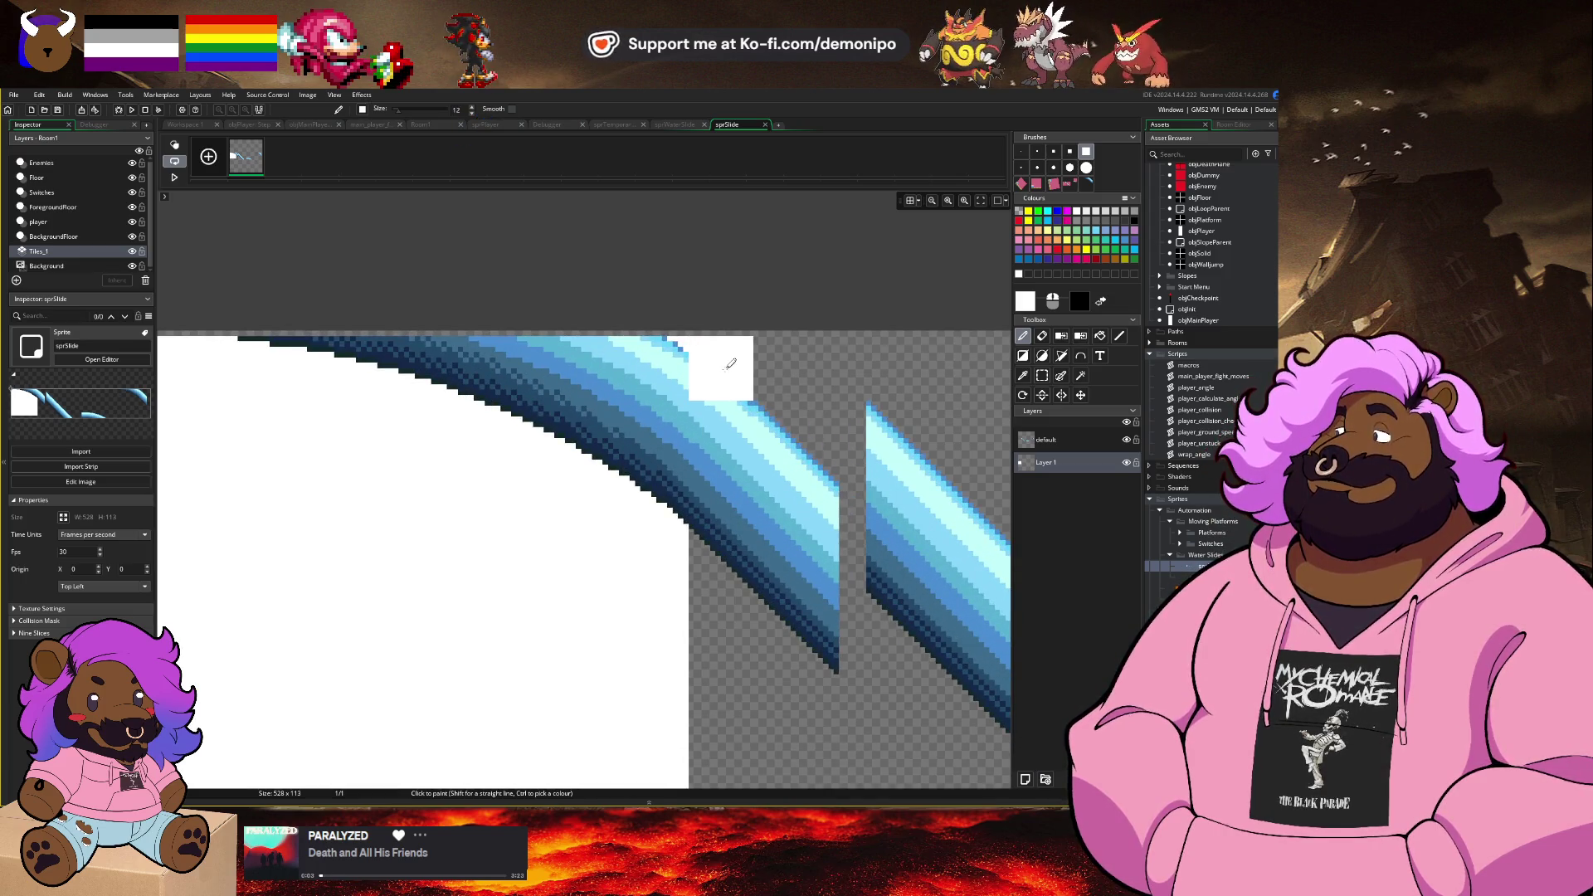
scroll(714, 581, "down", 2)
scroll(481, 573, "up", 2)
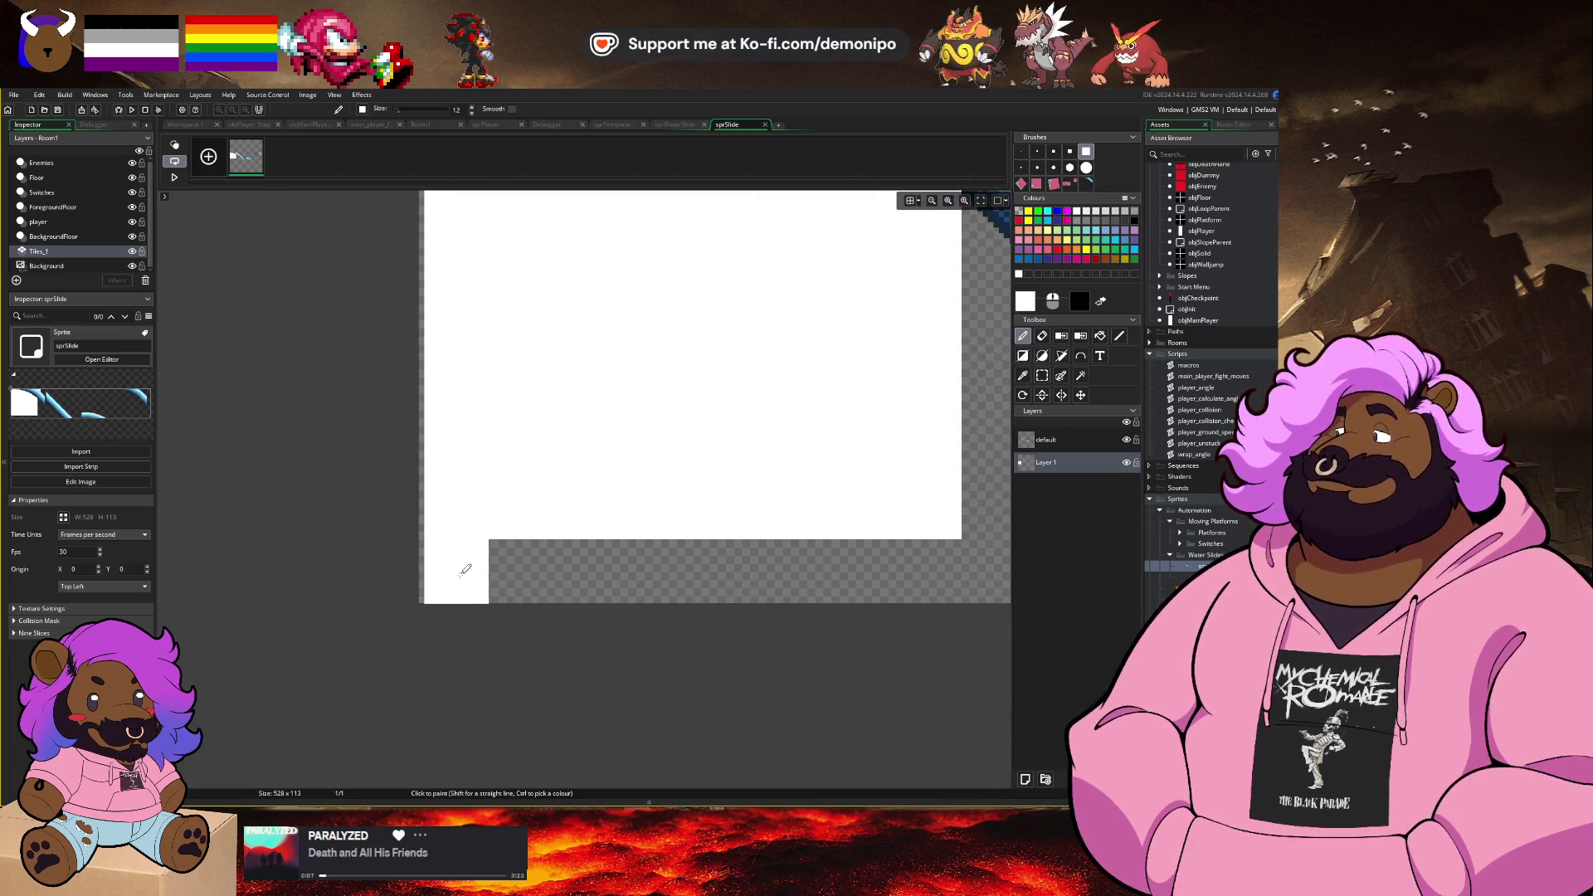
Step: Paint a white bottom strip and vertical strip, then copy the white area as a brush
left_click_drag(465, 570, 931, 583)
scroll(575, 490, "down", 3)
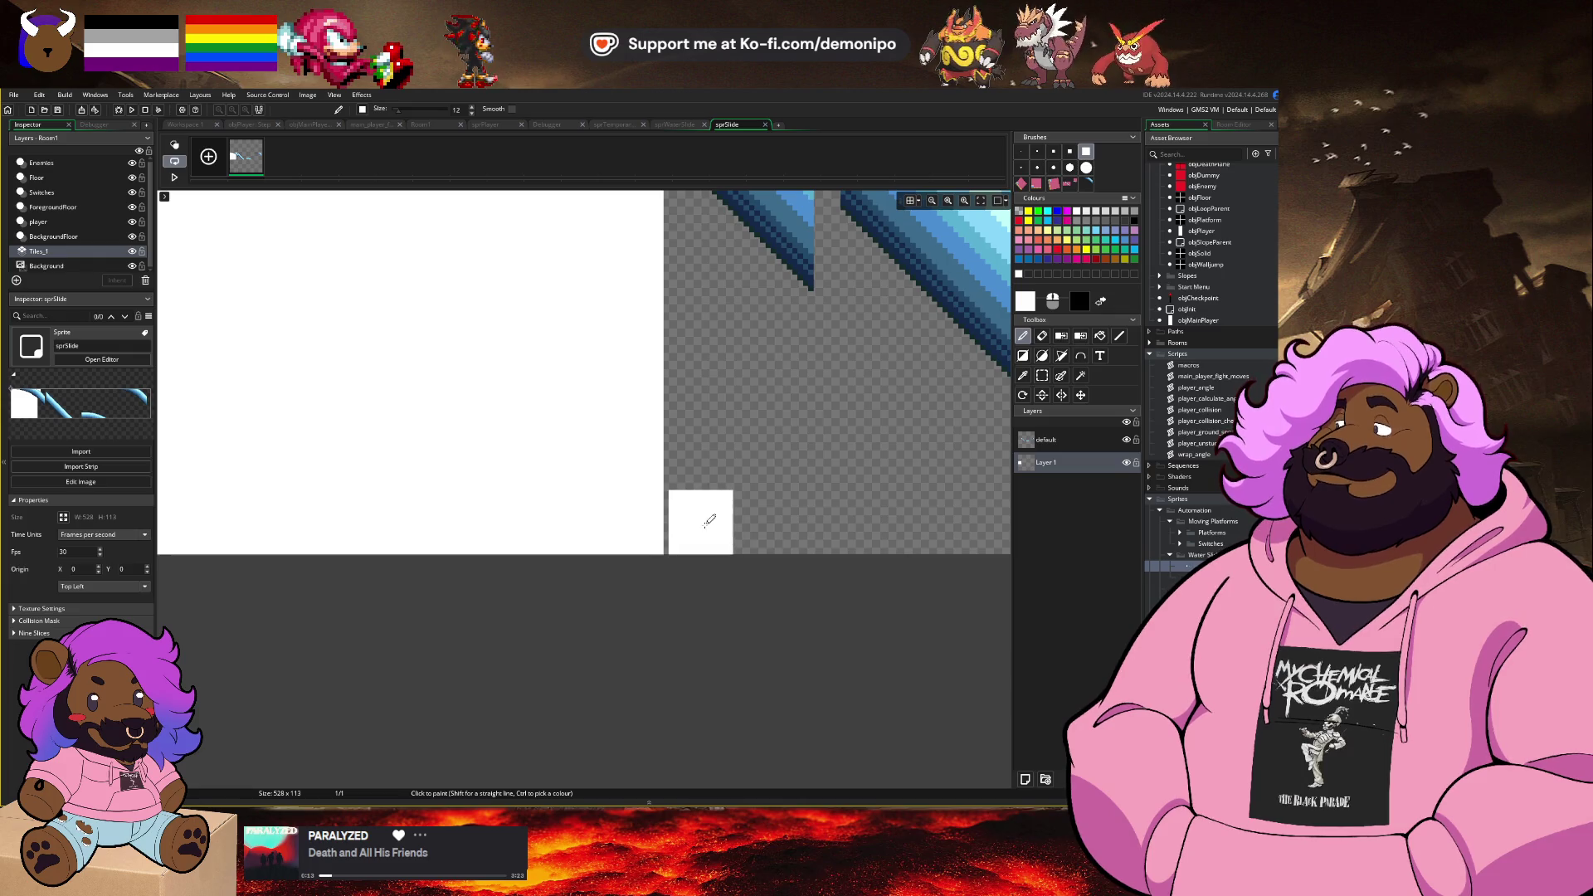
left_click_drag(701, 519, 697, 139)
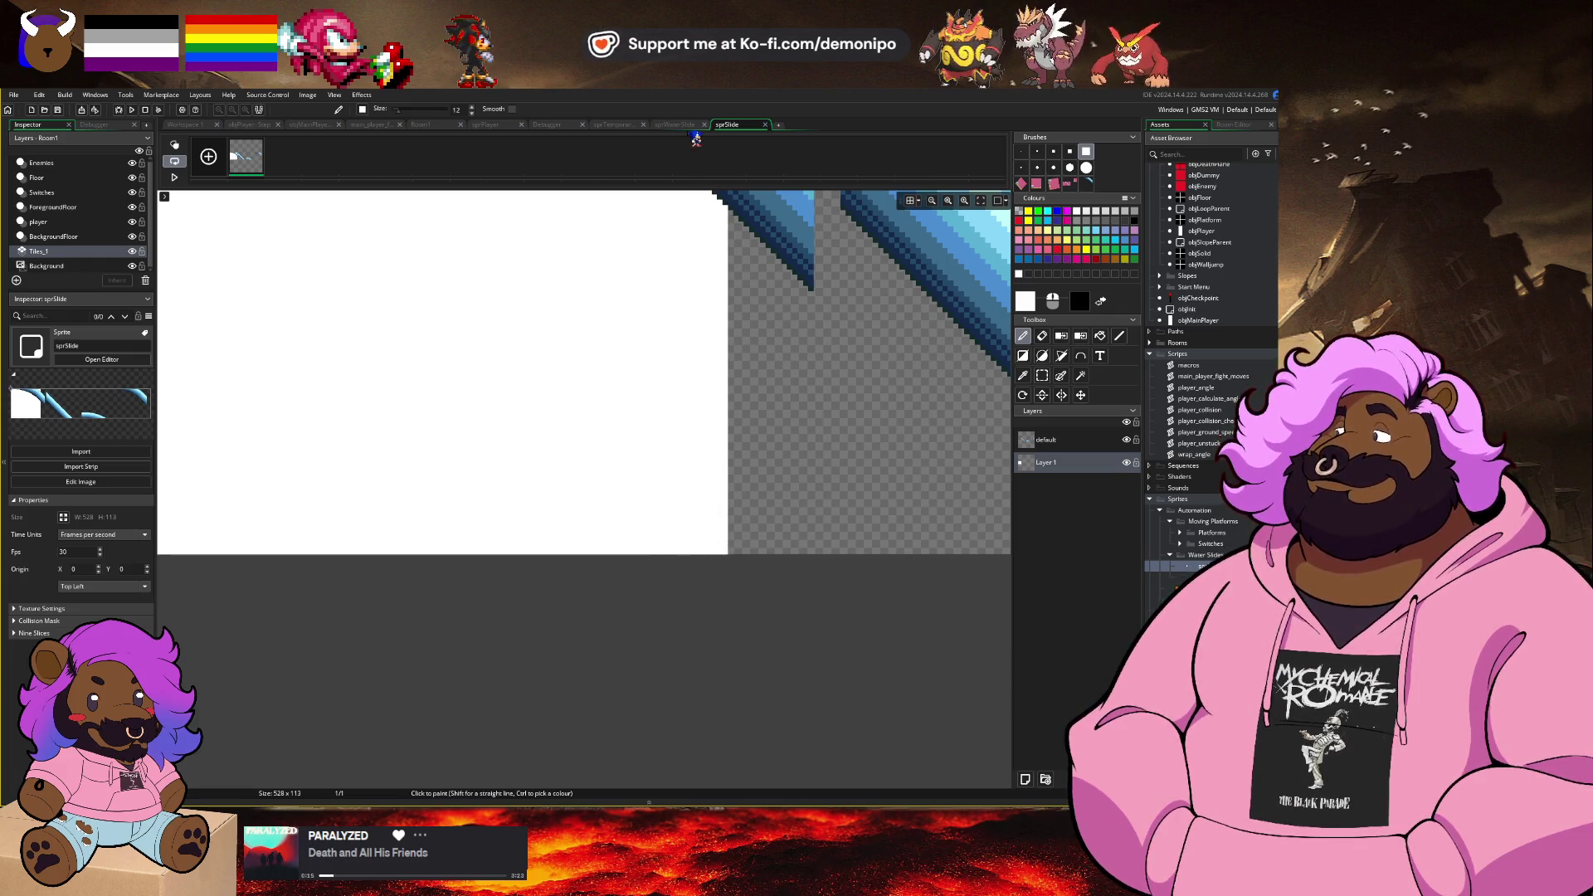
scroll(572, 485, "up", 3)
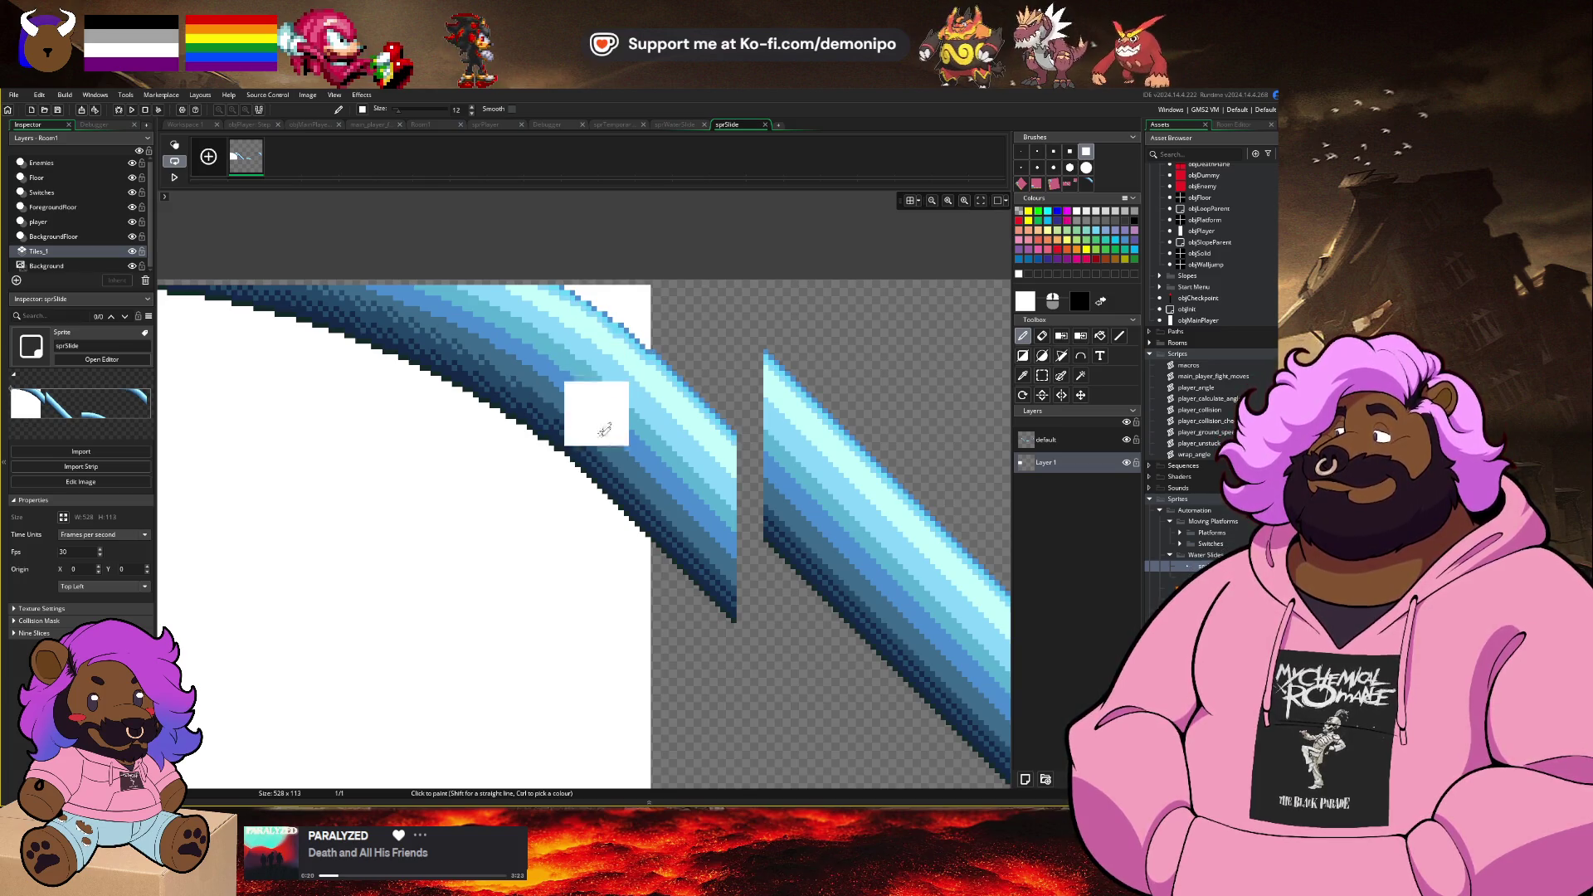
scroll(632, 557, "down", 2)
scroll(576, 565, "down", 1)
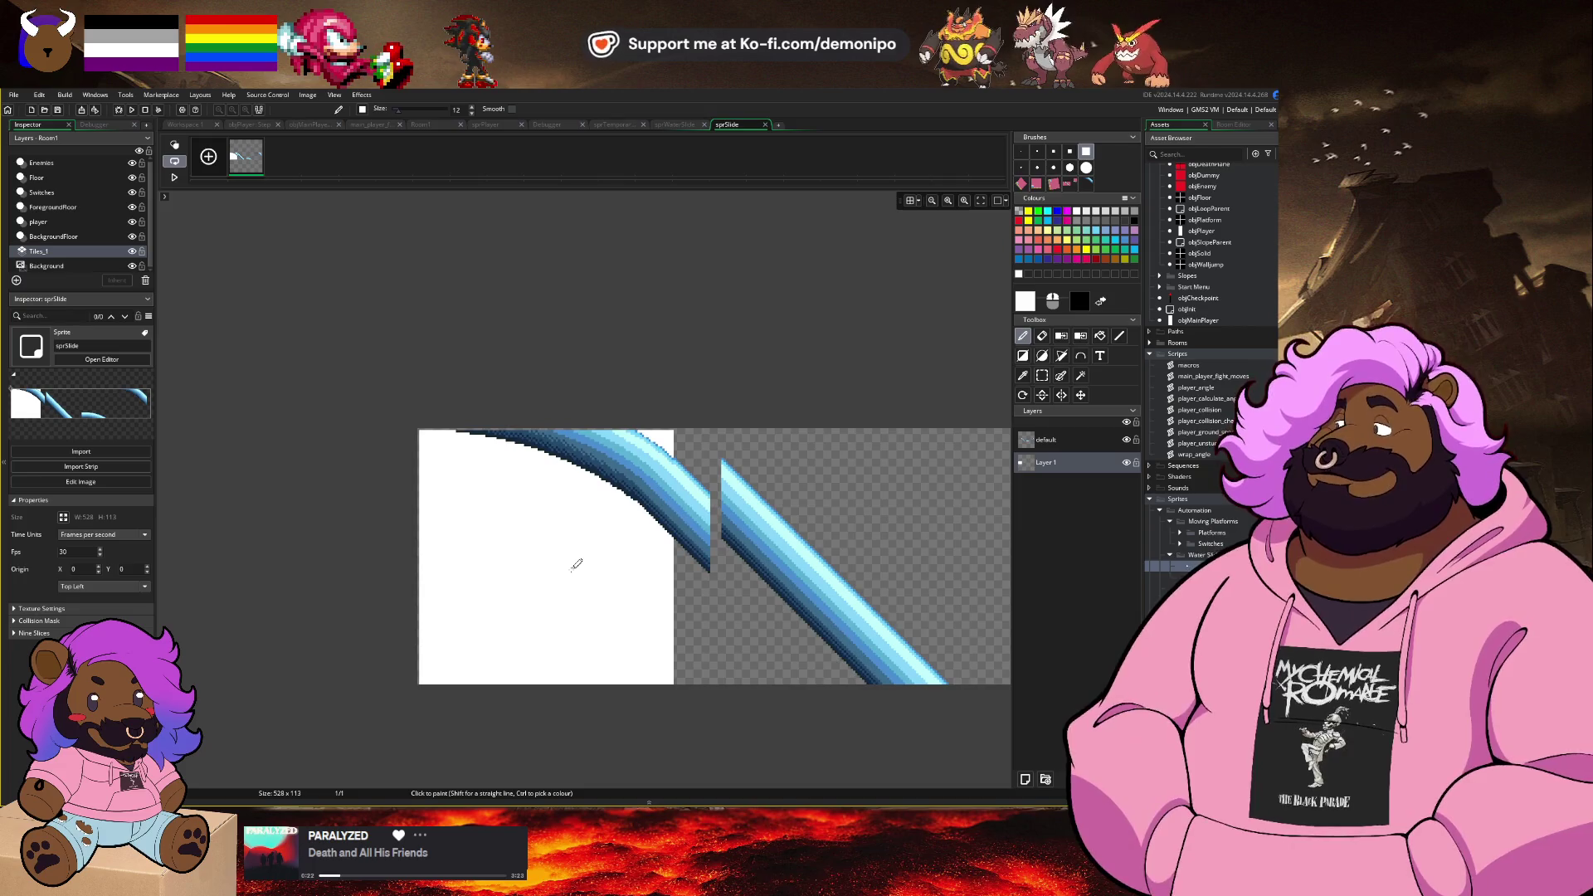
key("ctrl+c")
key("ctrl+v")
scroll(747, 564, "right", 2)
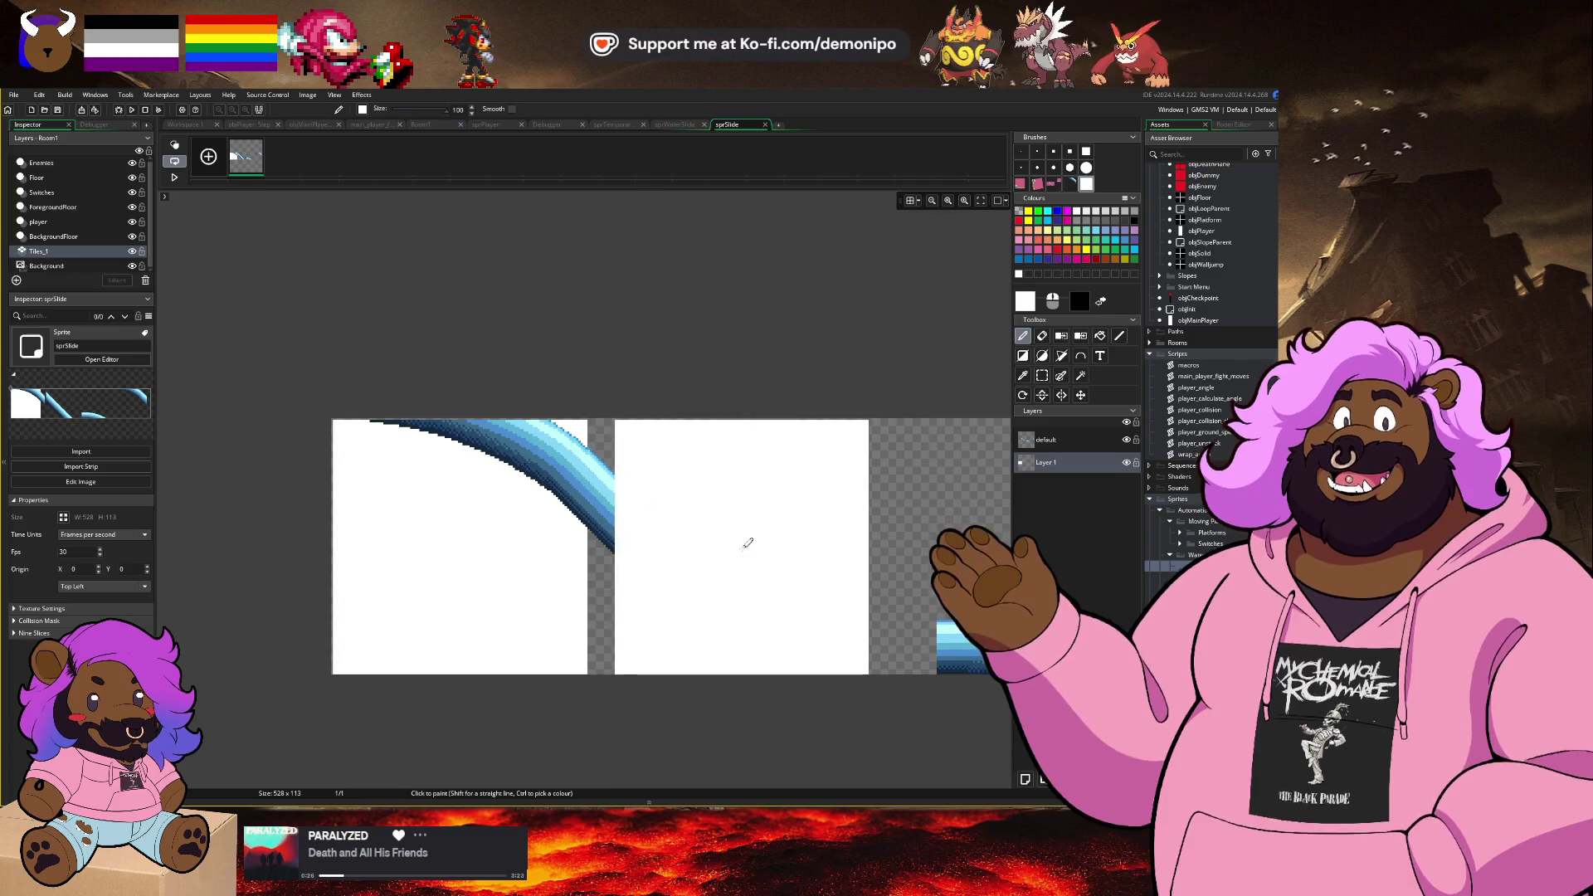
Step: On the default layer, delete the curved slide piece from the first frame
key("w")
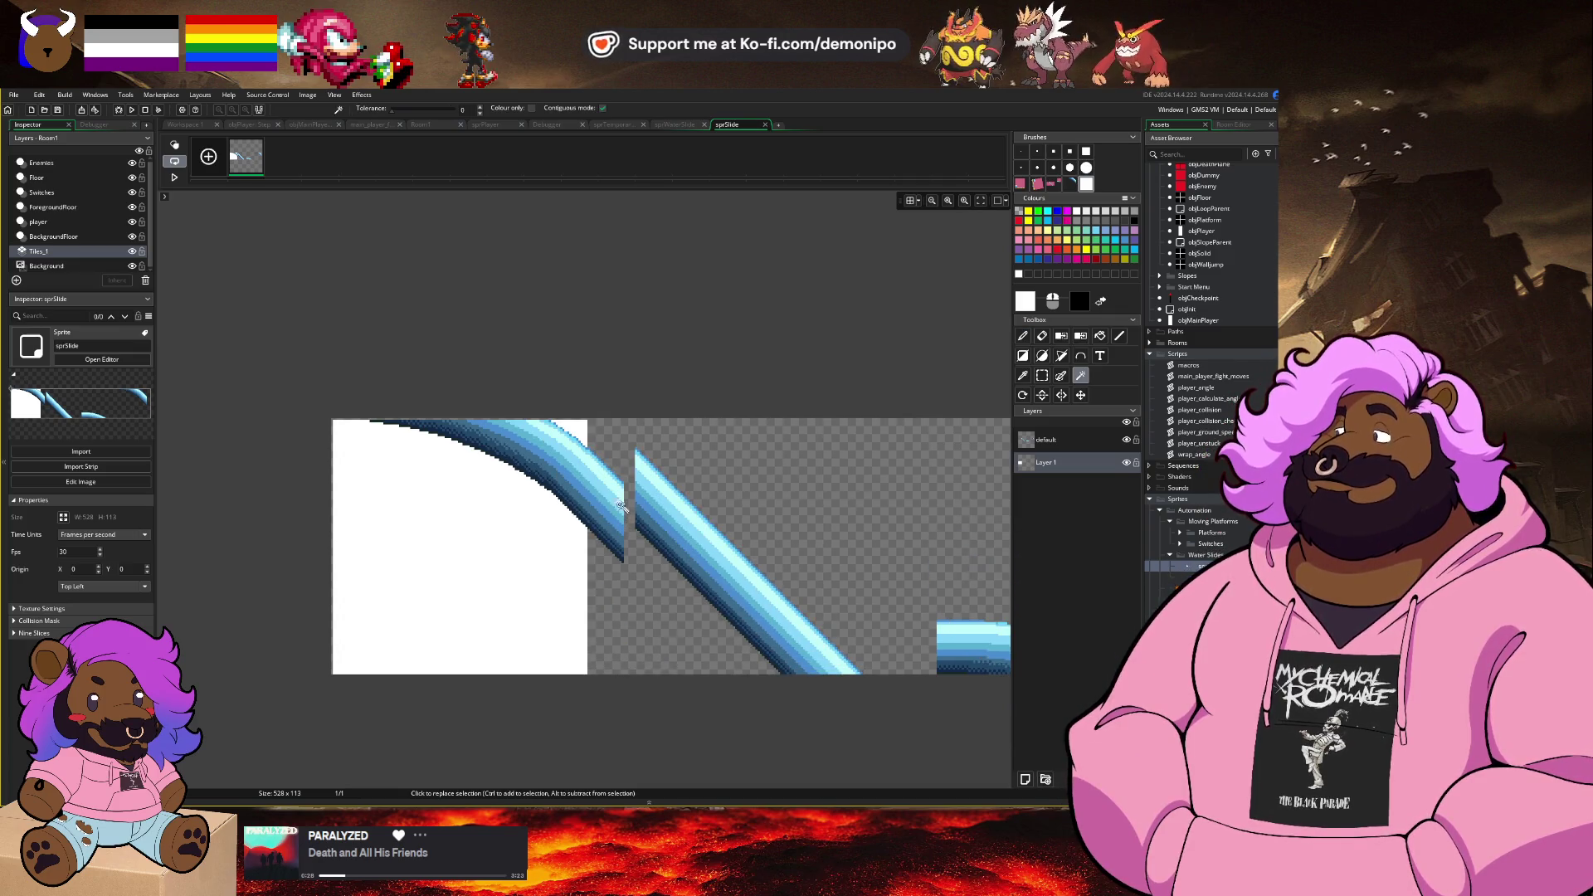
left_click(1045, 440)
left_click(1042, 375)
left_click_drag(349, 400, 631, 583)
key("Delete")
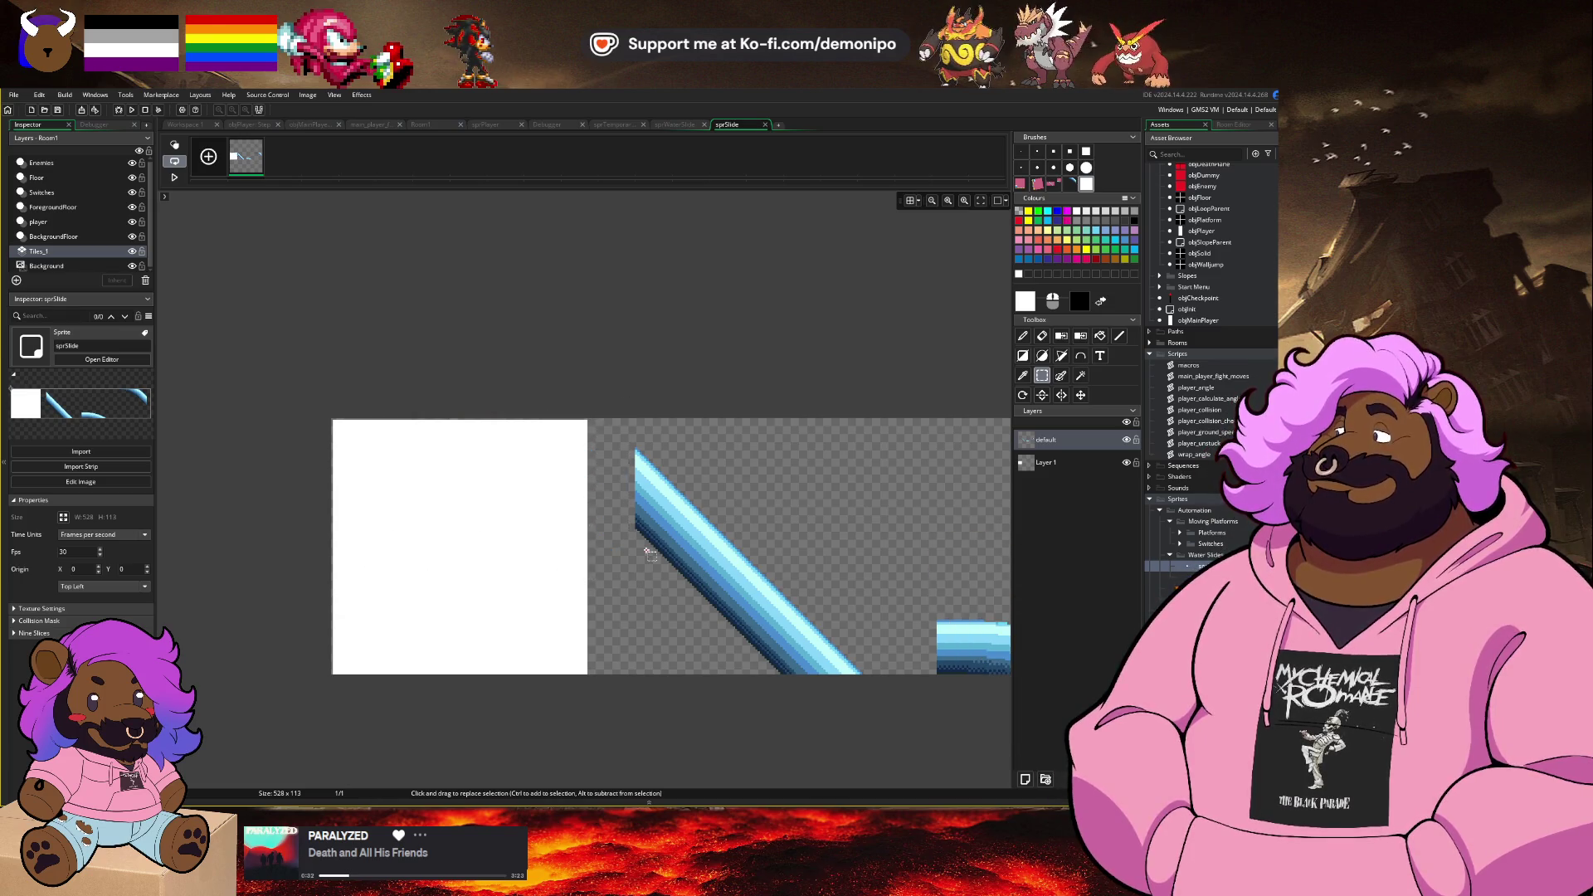
key("d")
Step: On Layer 1, paint white over the right frame, then undo the latest strokes
scroll(770, 582, "up", 5)
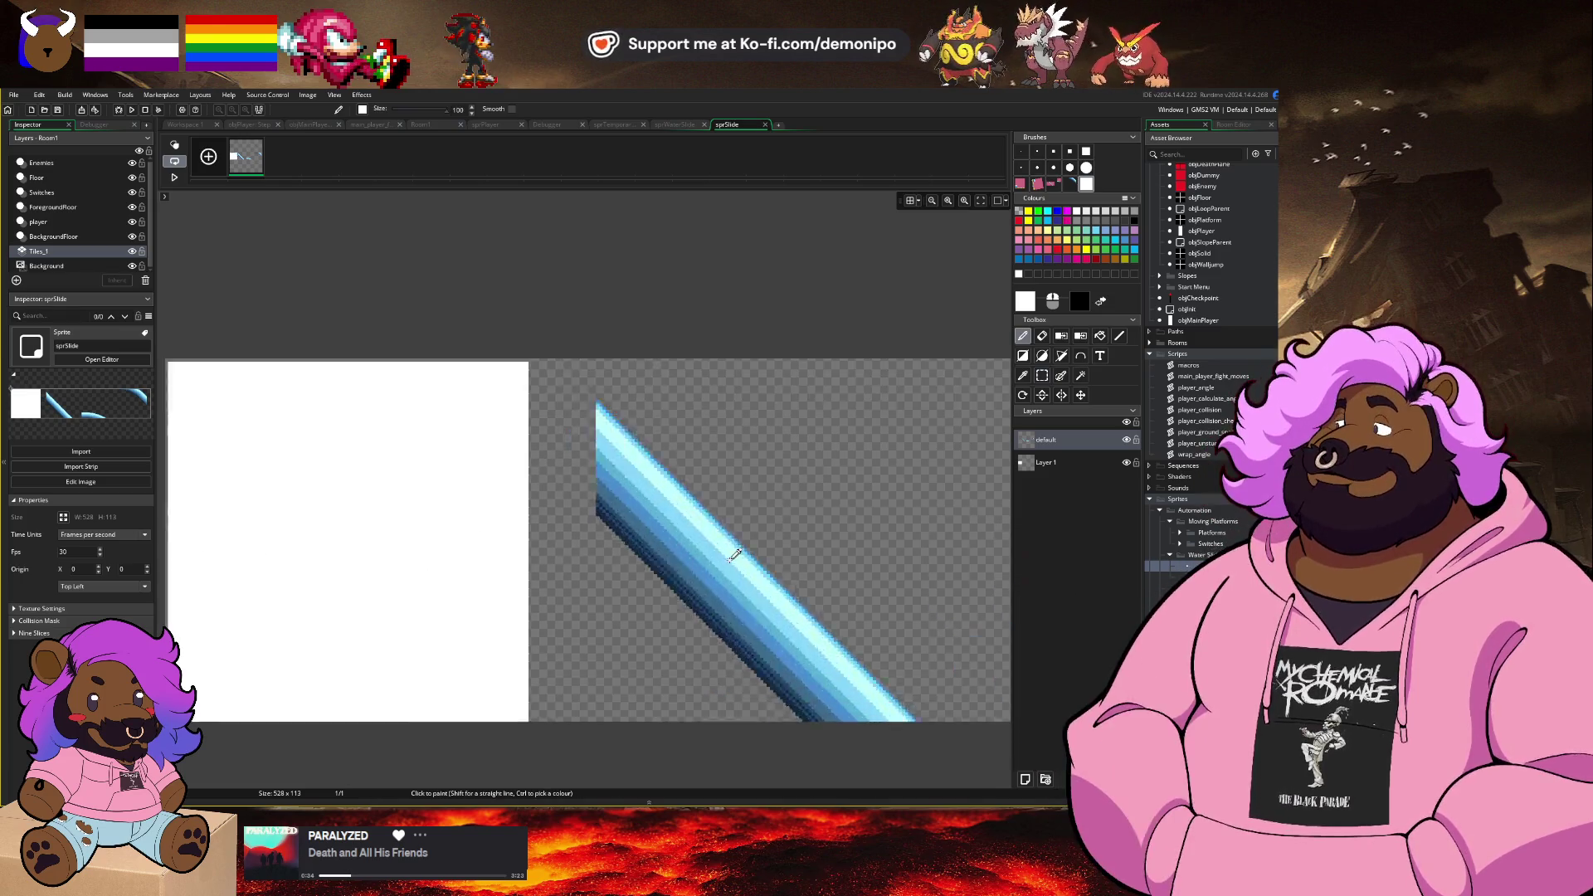
scroll(717, 646, "down", 4)
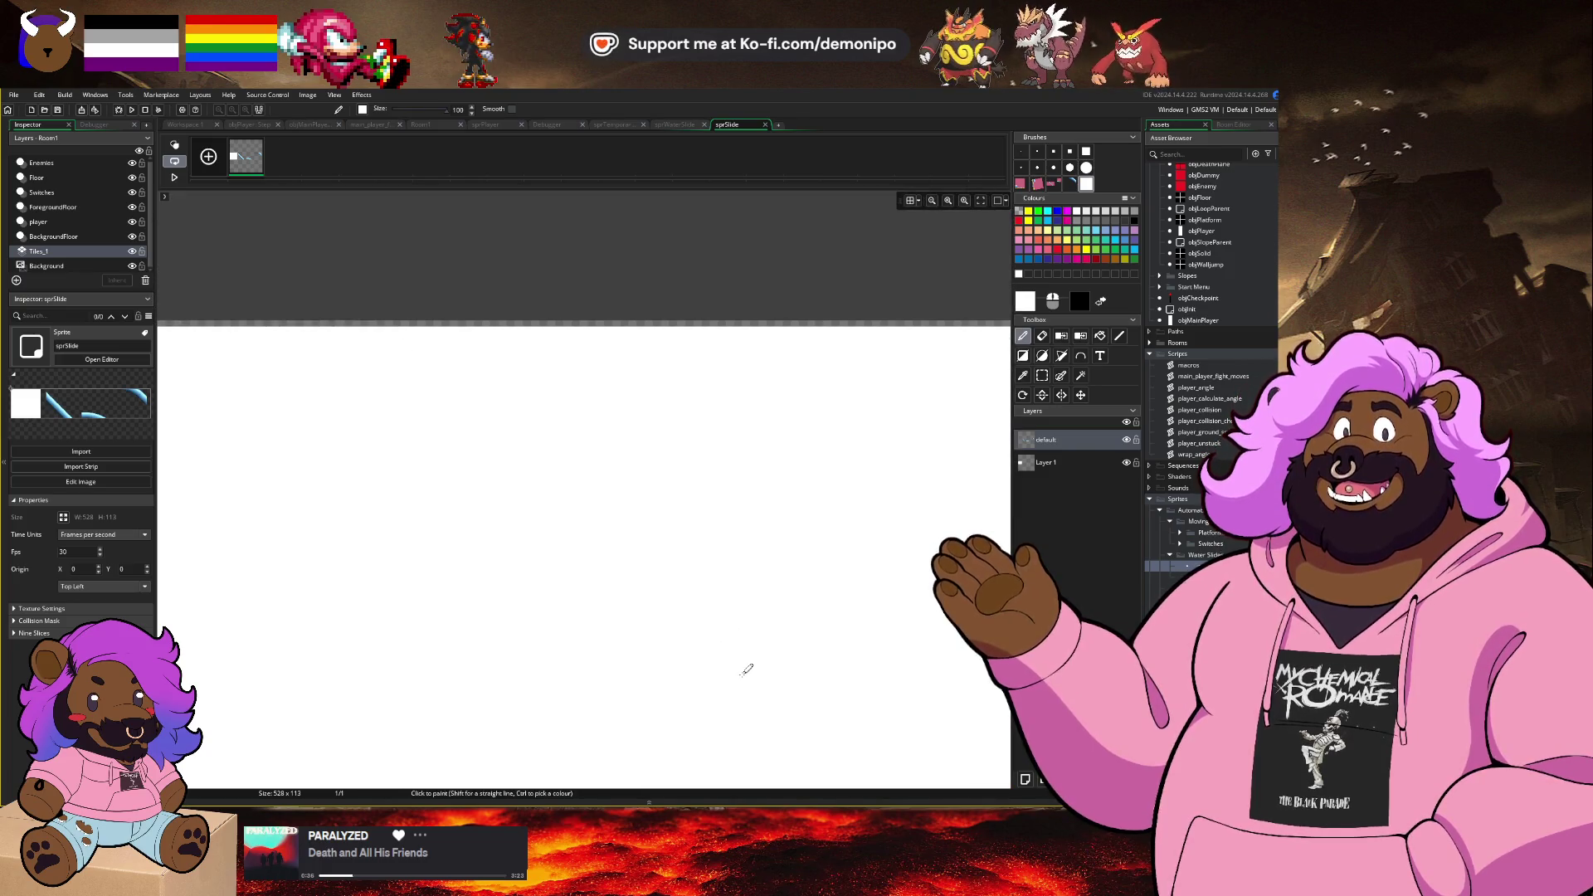
scroll(747, 670, "down", 1)
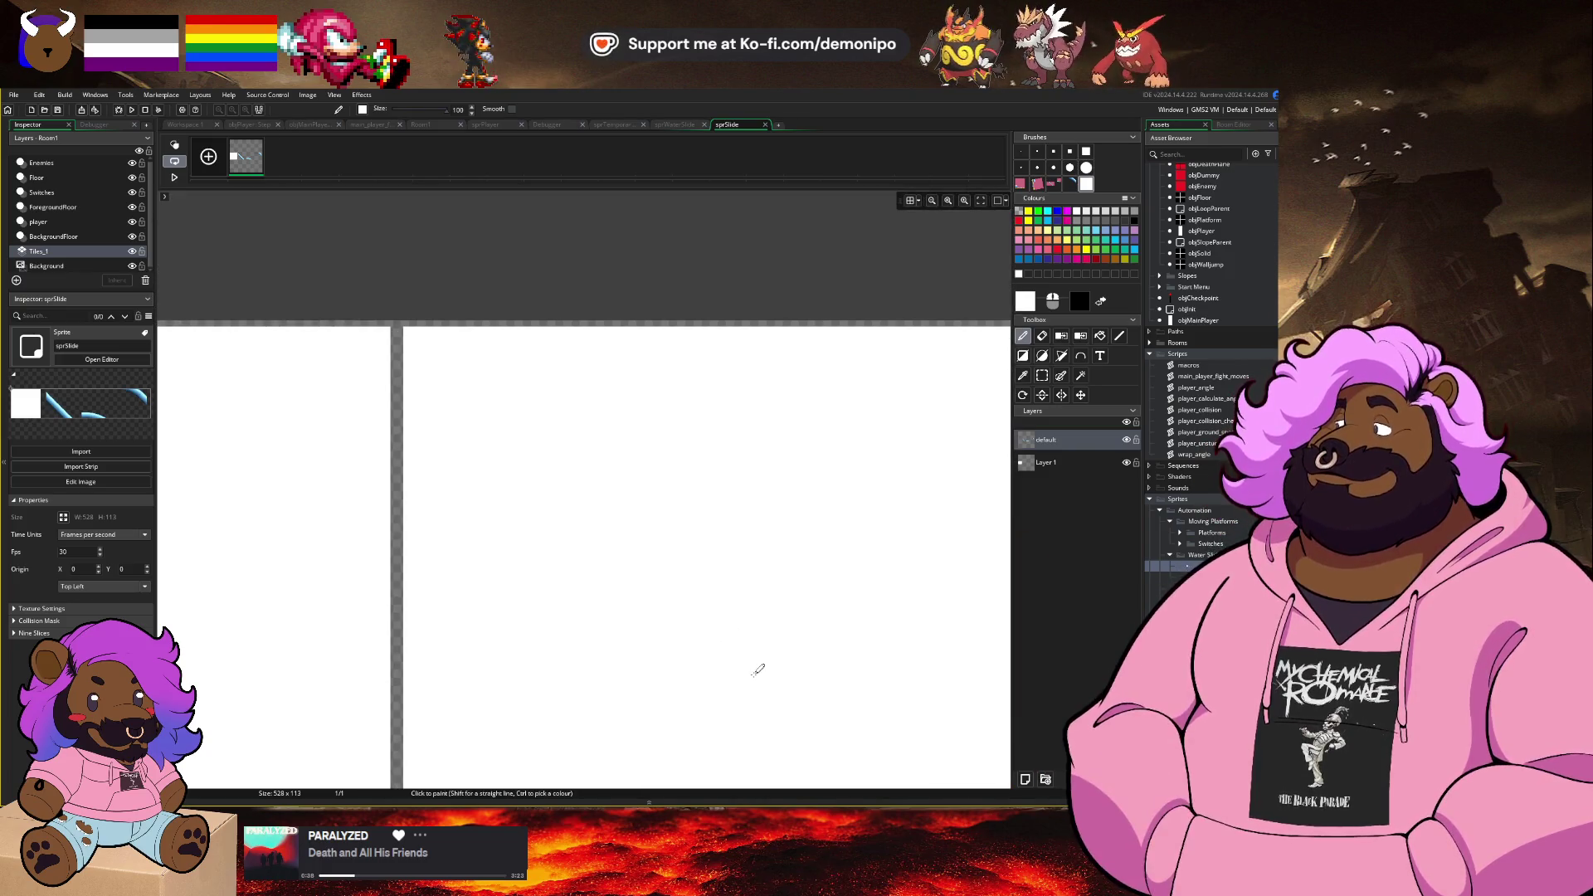
scroll(757, 670, "down", 1)
scroll(764, 671, "down", 2)
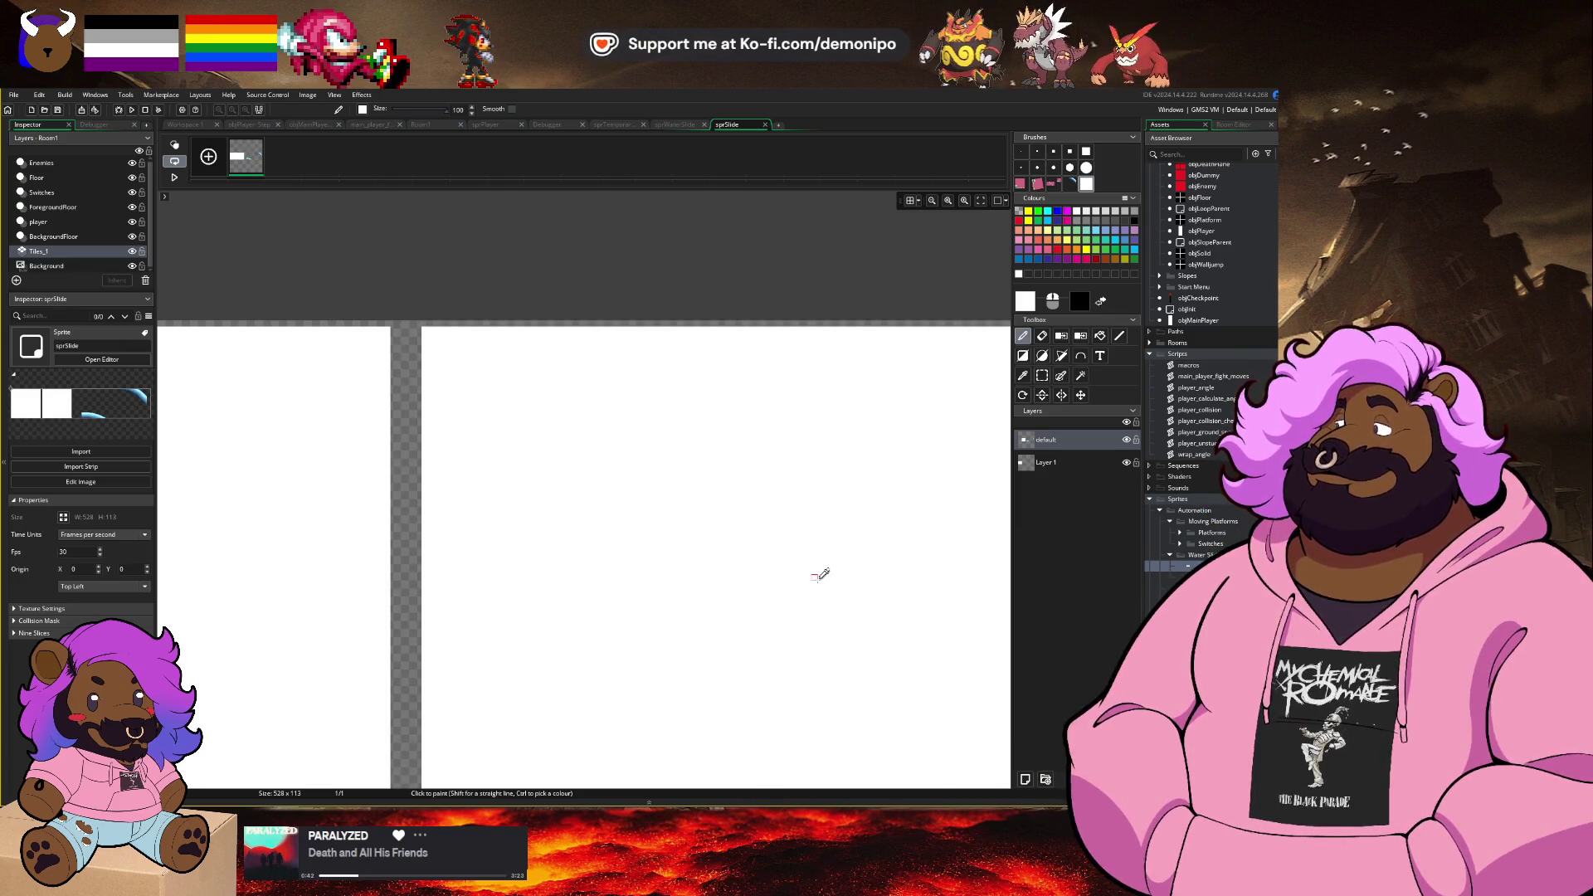
scroll(810, 586, "down", 2)
key("ctrl+z")
left_click(1046, 462)
mouse_move(955, 498)
left_mouse_down()
mouse_move(950, 562)
mouse_move(796, 624)
left_mouse_up()
scroll(795, 624, "up", 4)
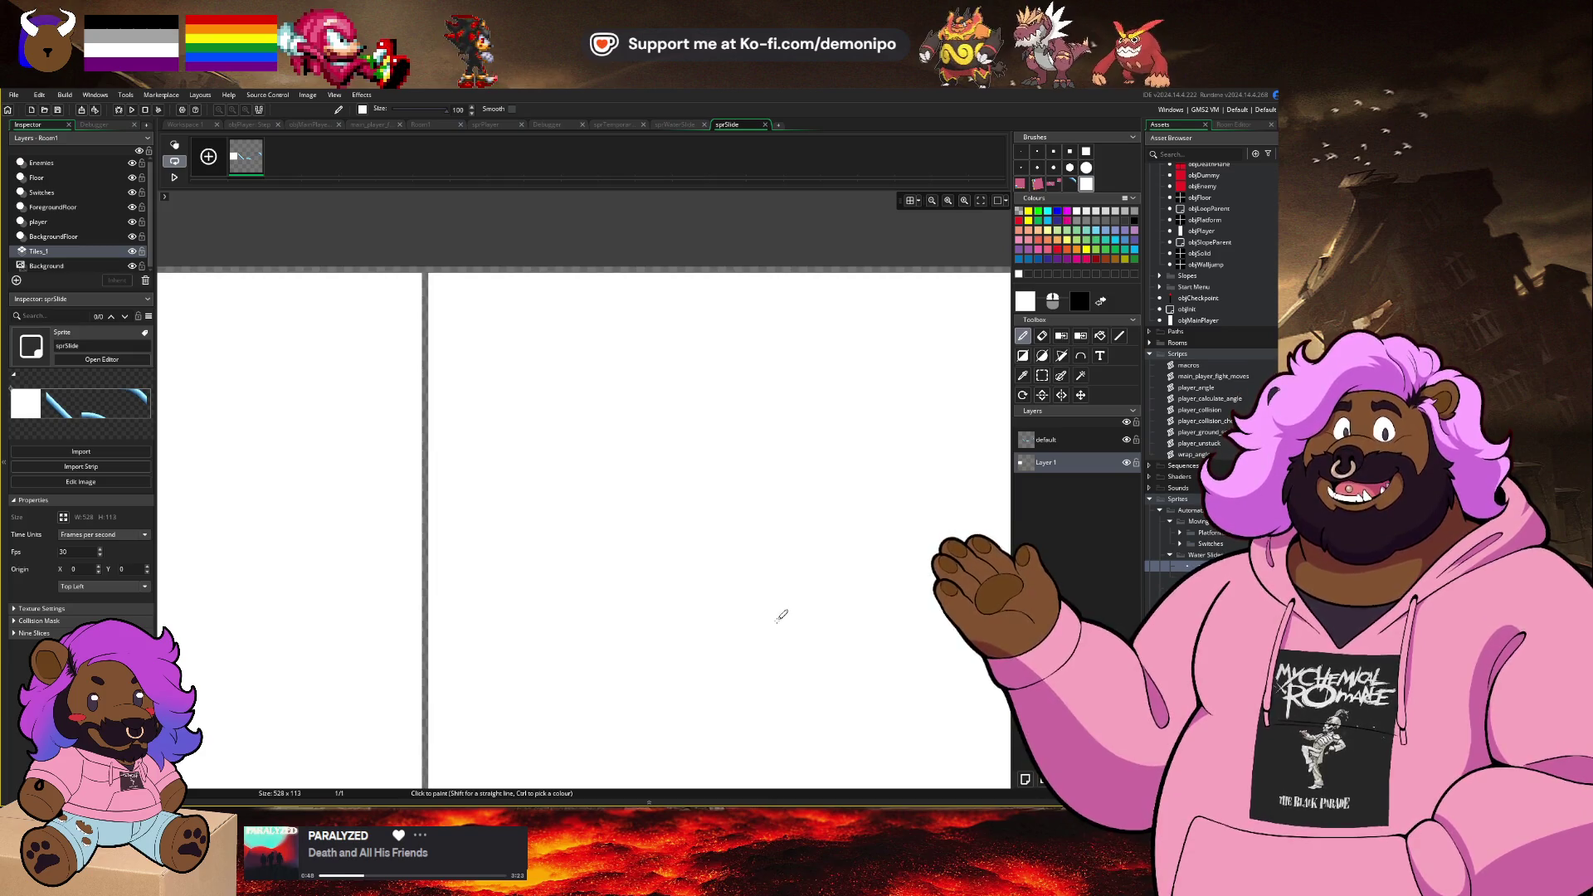
key("ctrl+z")
key("ctrl+z")
key("ctrl+z")
key("ctrl+z")
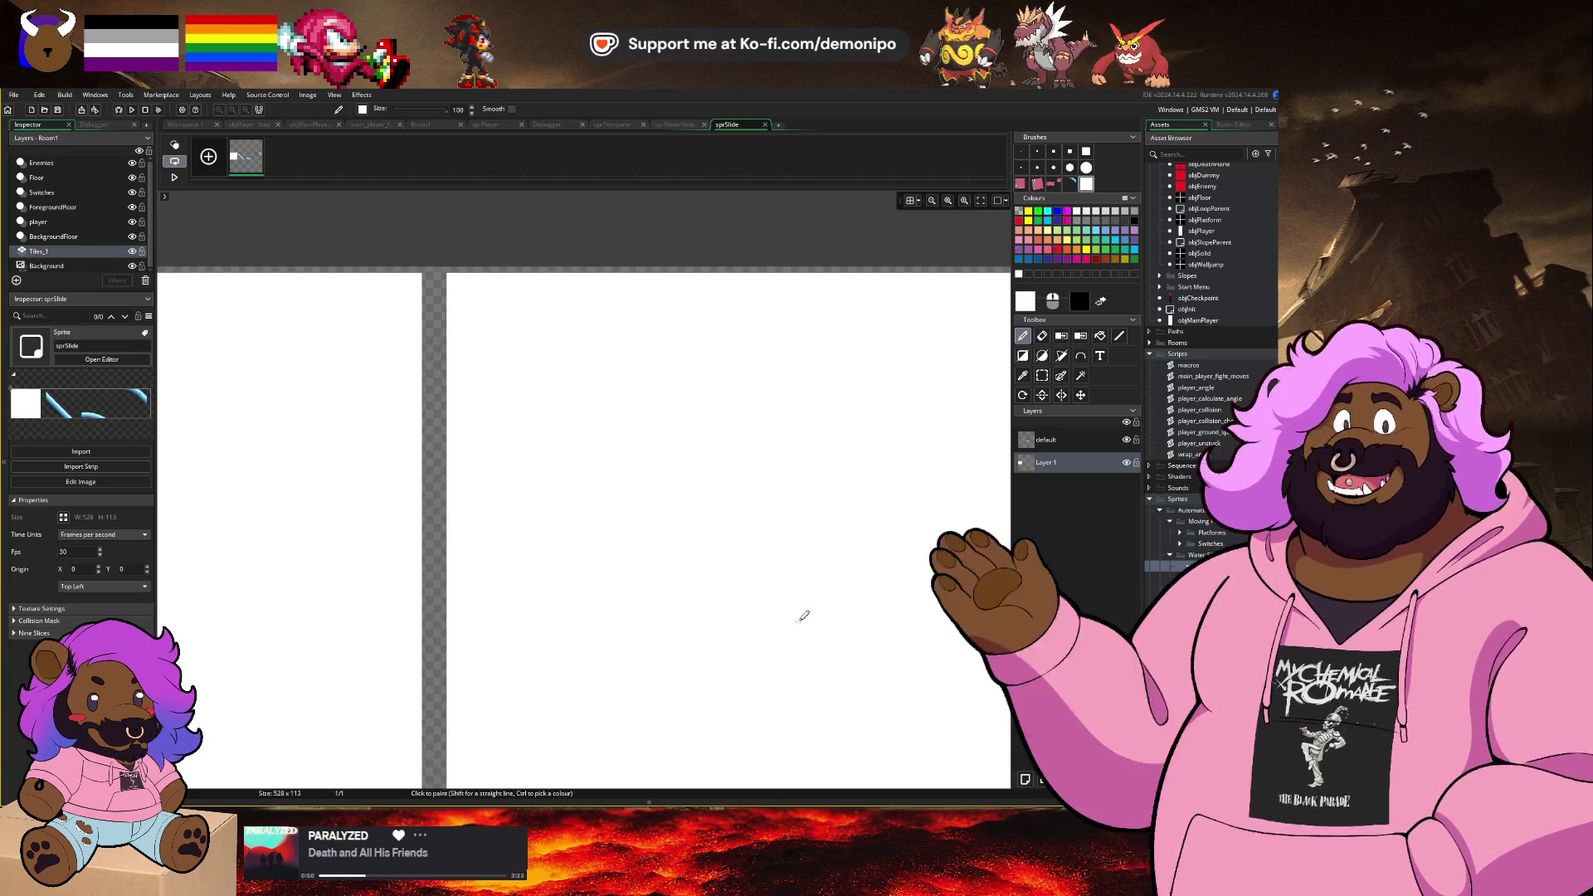
key("ctrl+z")
key("ctrl+z")
key("ctrl+z")
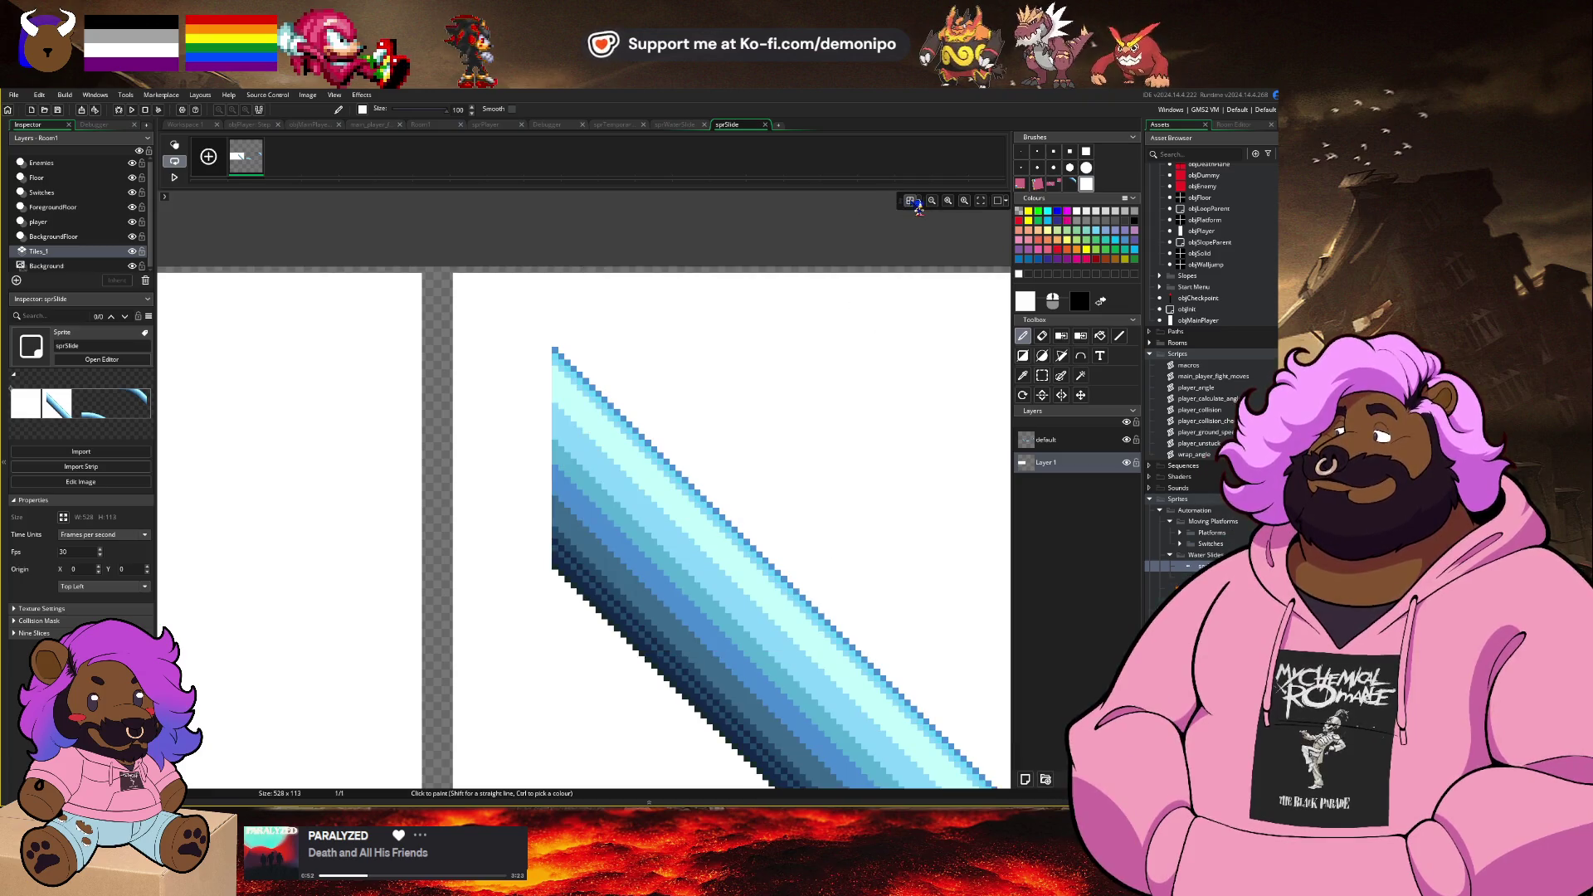
Step: Turn on the pixel grid and set Grid X and Grid Y to 1
left_click(910, 200)
key("ctrl+z")
left_click(921, 200)
key("ctrl+y")
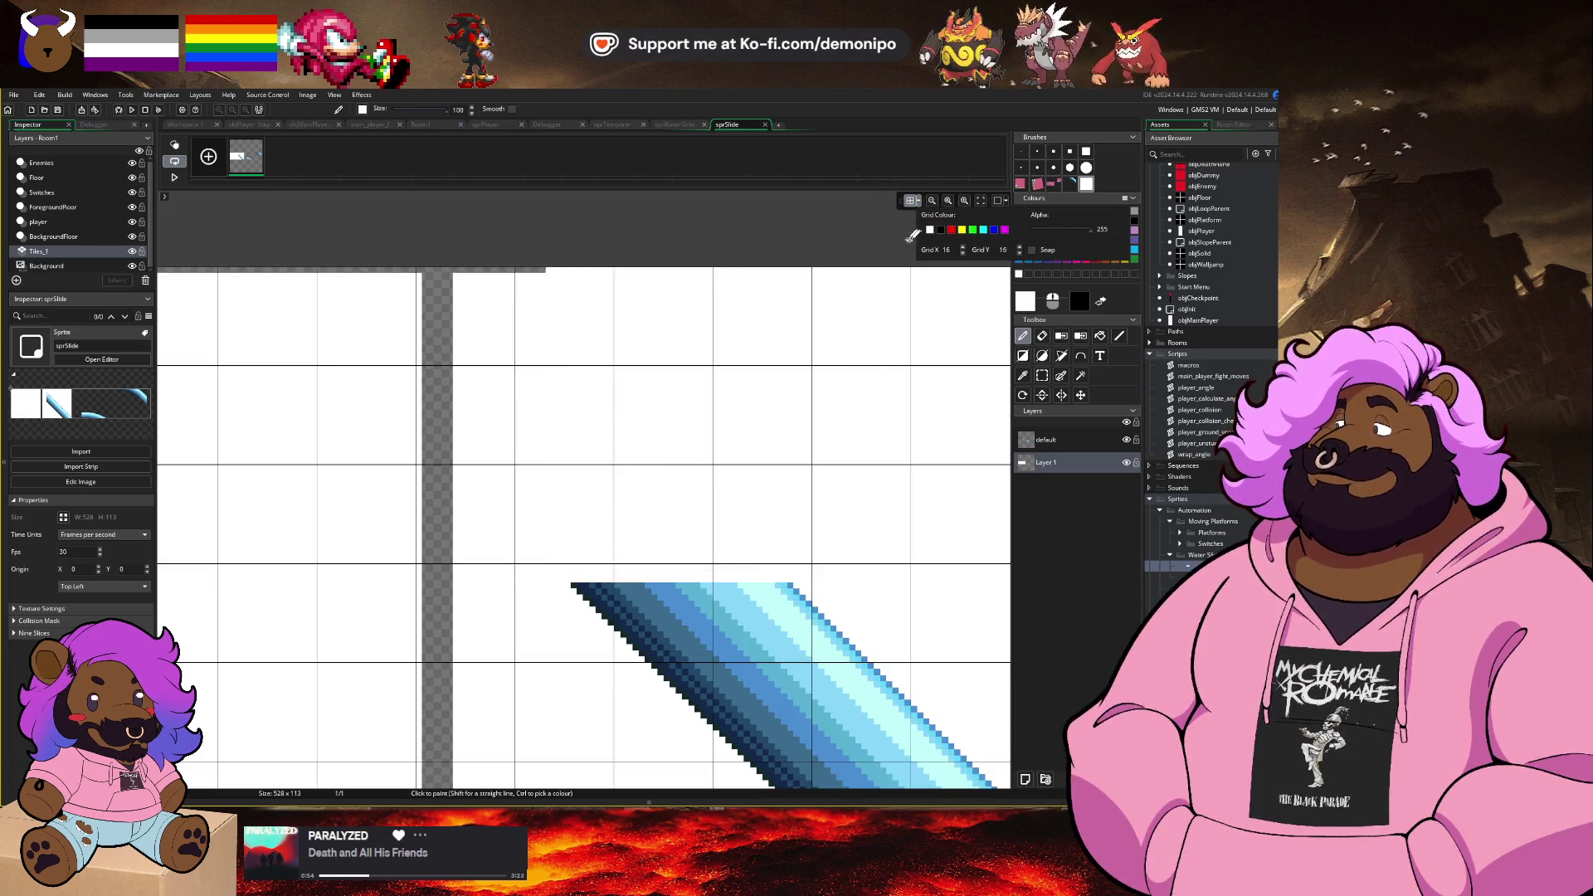
key("ctrl+z")
key("BackSpace")
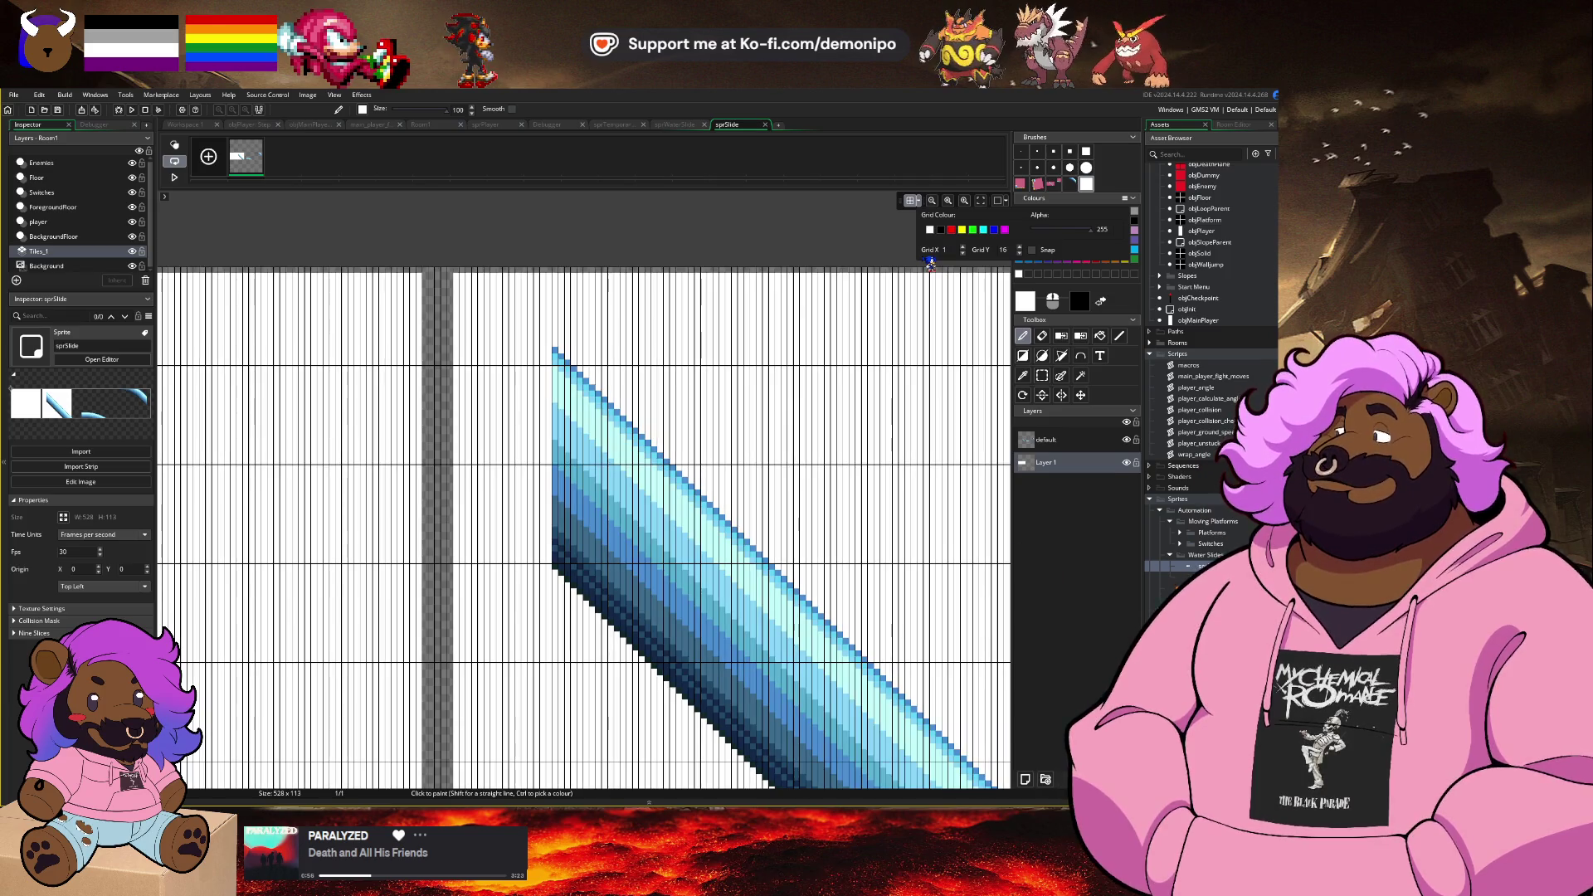
key("Tab")
type("1")
scroll(719, 461, "up", 5)
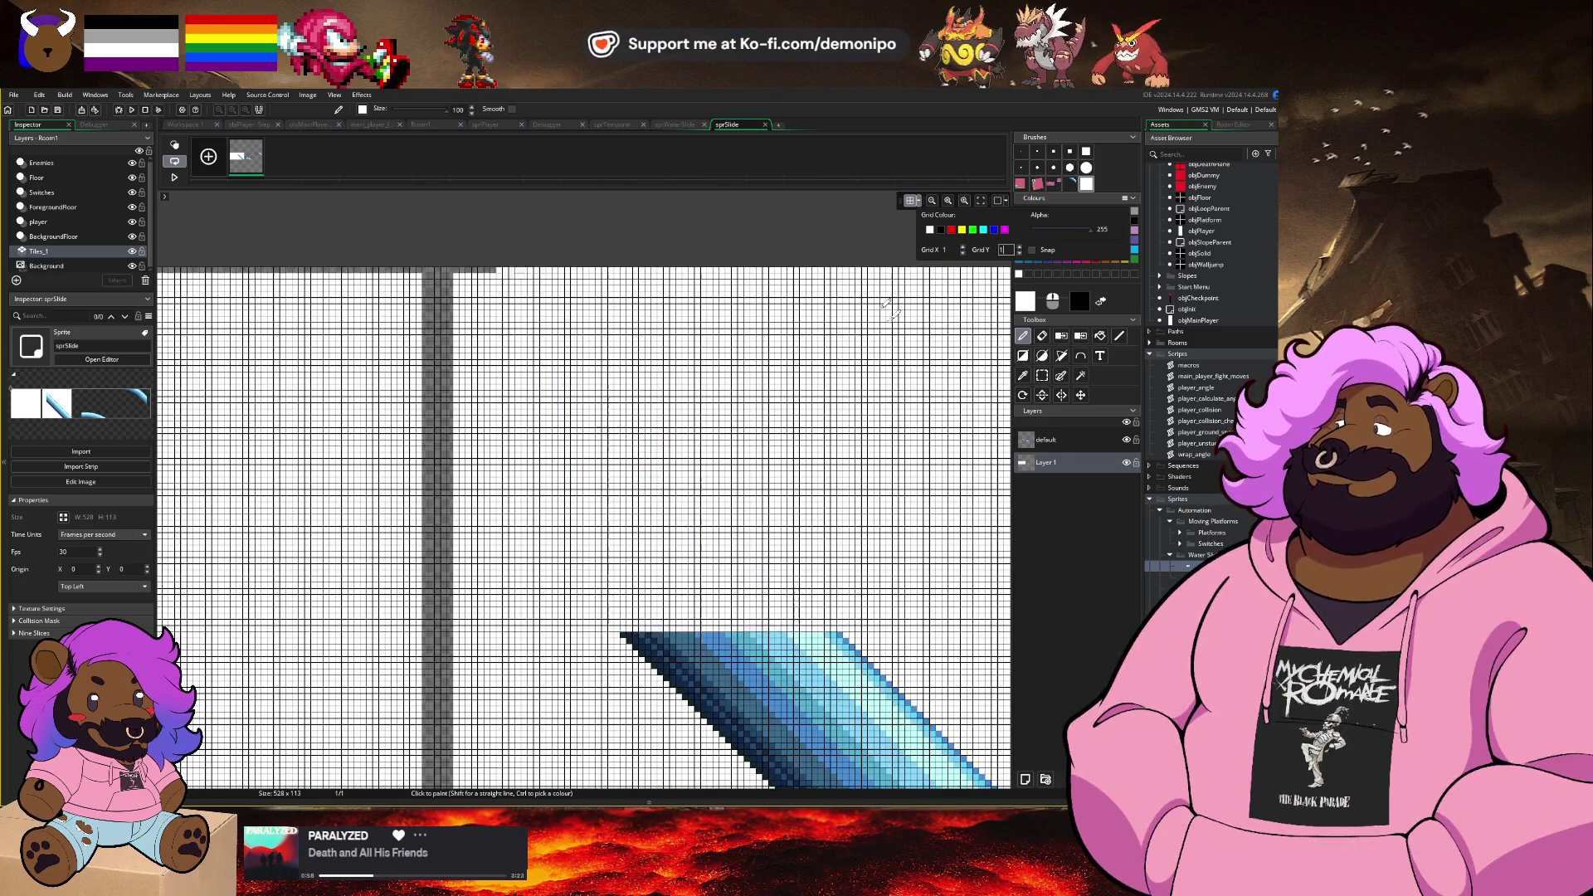
scroll(719, 461, "down", 3)
scroll(719, 460, "up", 6)
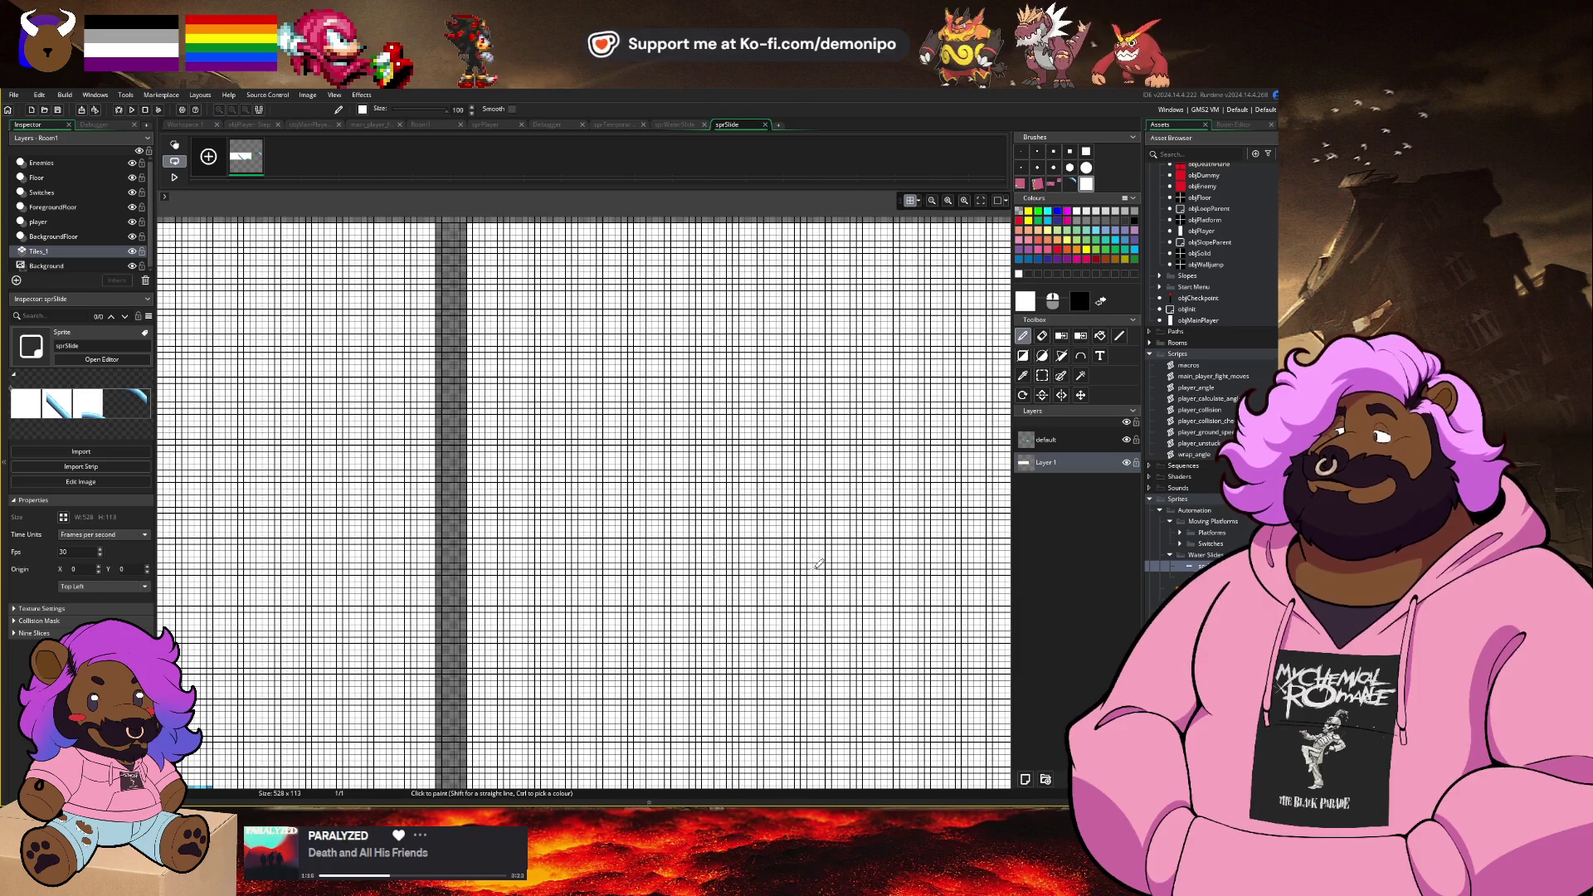
Step: Select the diagonal slope piece and nudge it into place within its frame
scroll(819, 564, "down", 4)
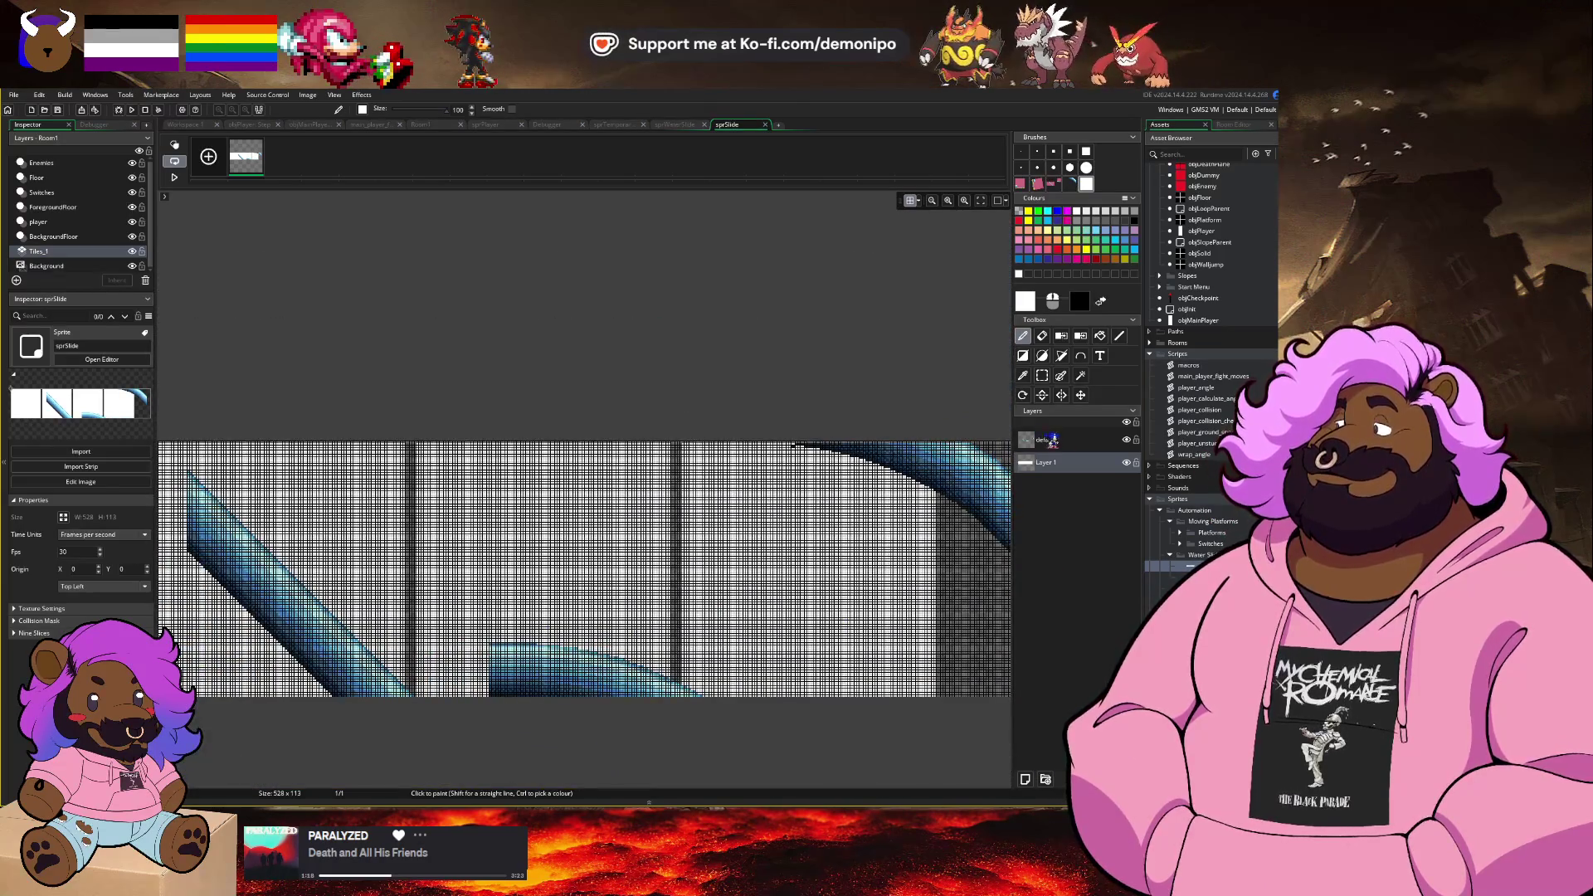
left_click(1042, 375)
scroll(551, 359, "up", 4)
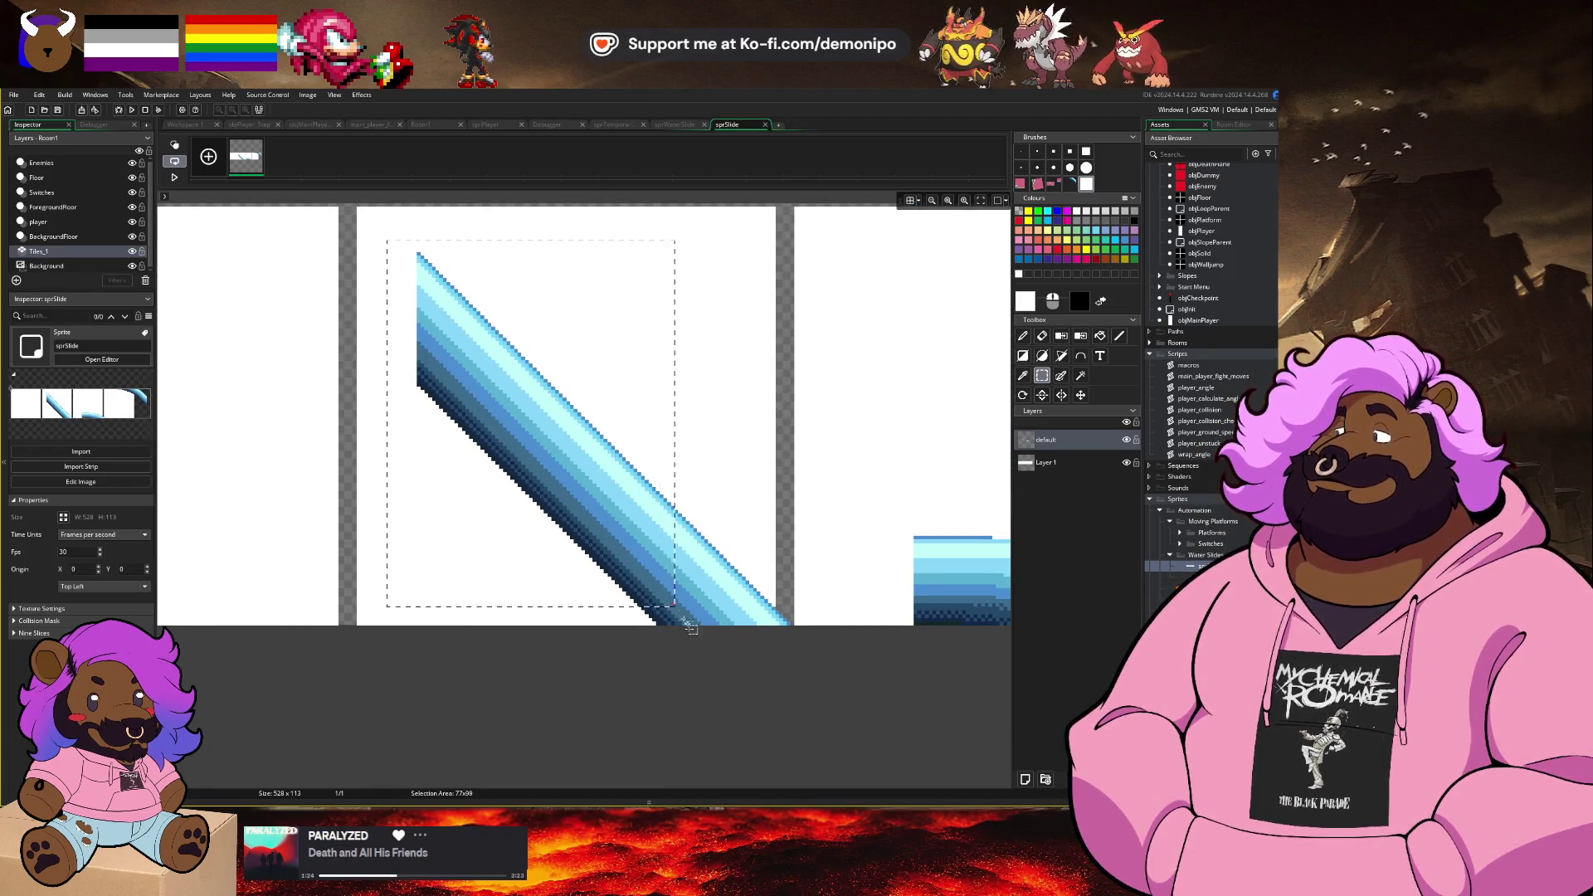
key("Left")
key("Left")
key("Left")
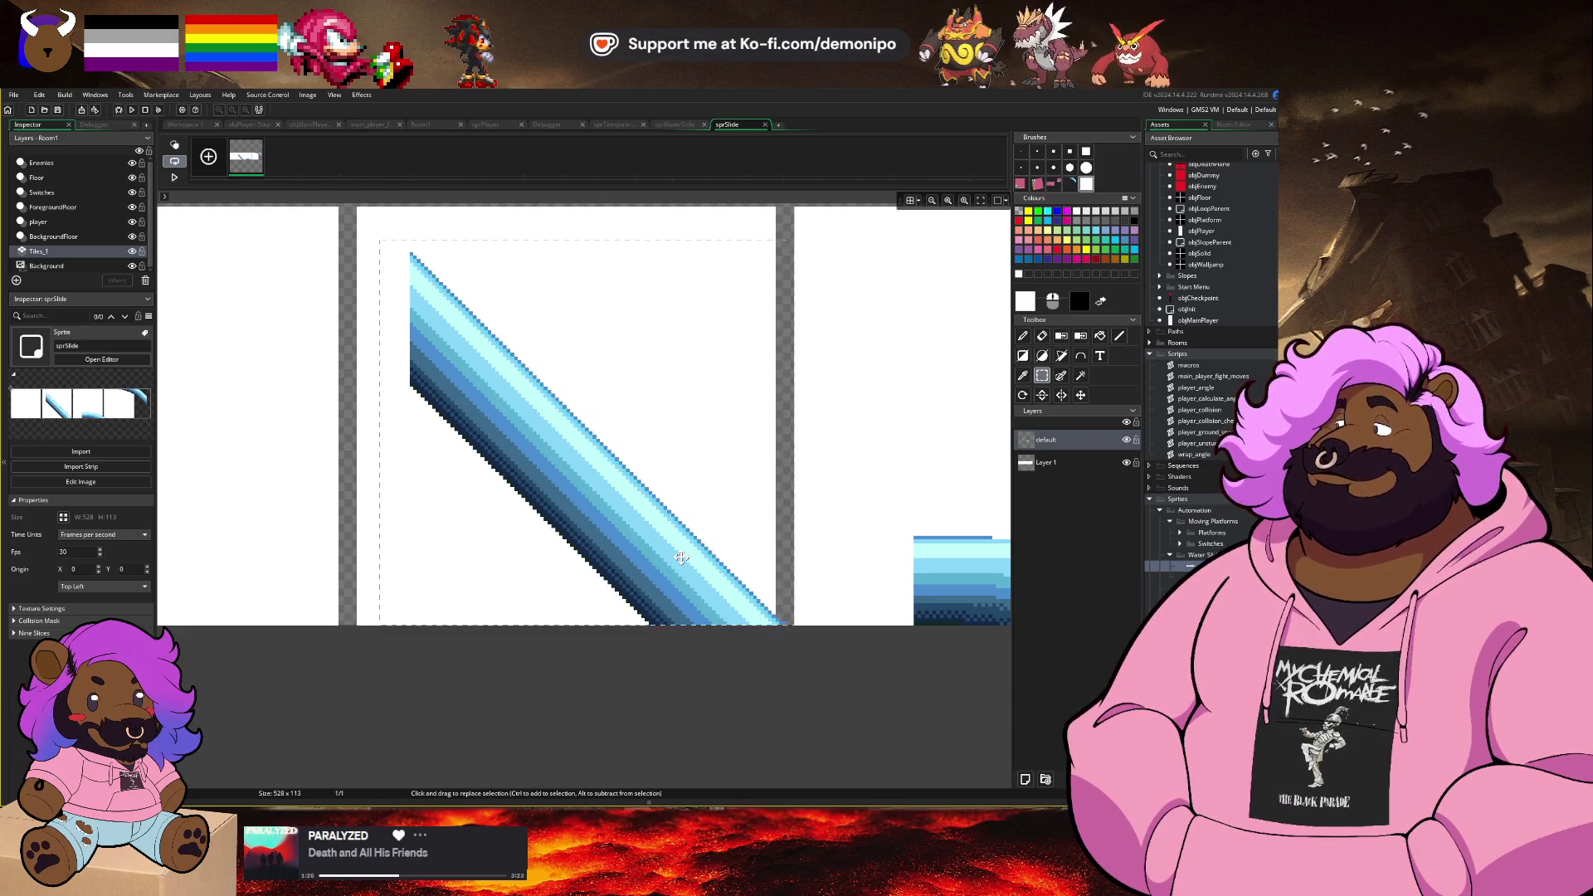
key("Up")
key("Right")
key("Right")
key("Right")
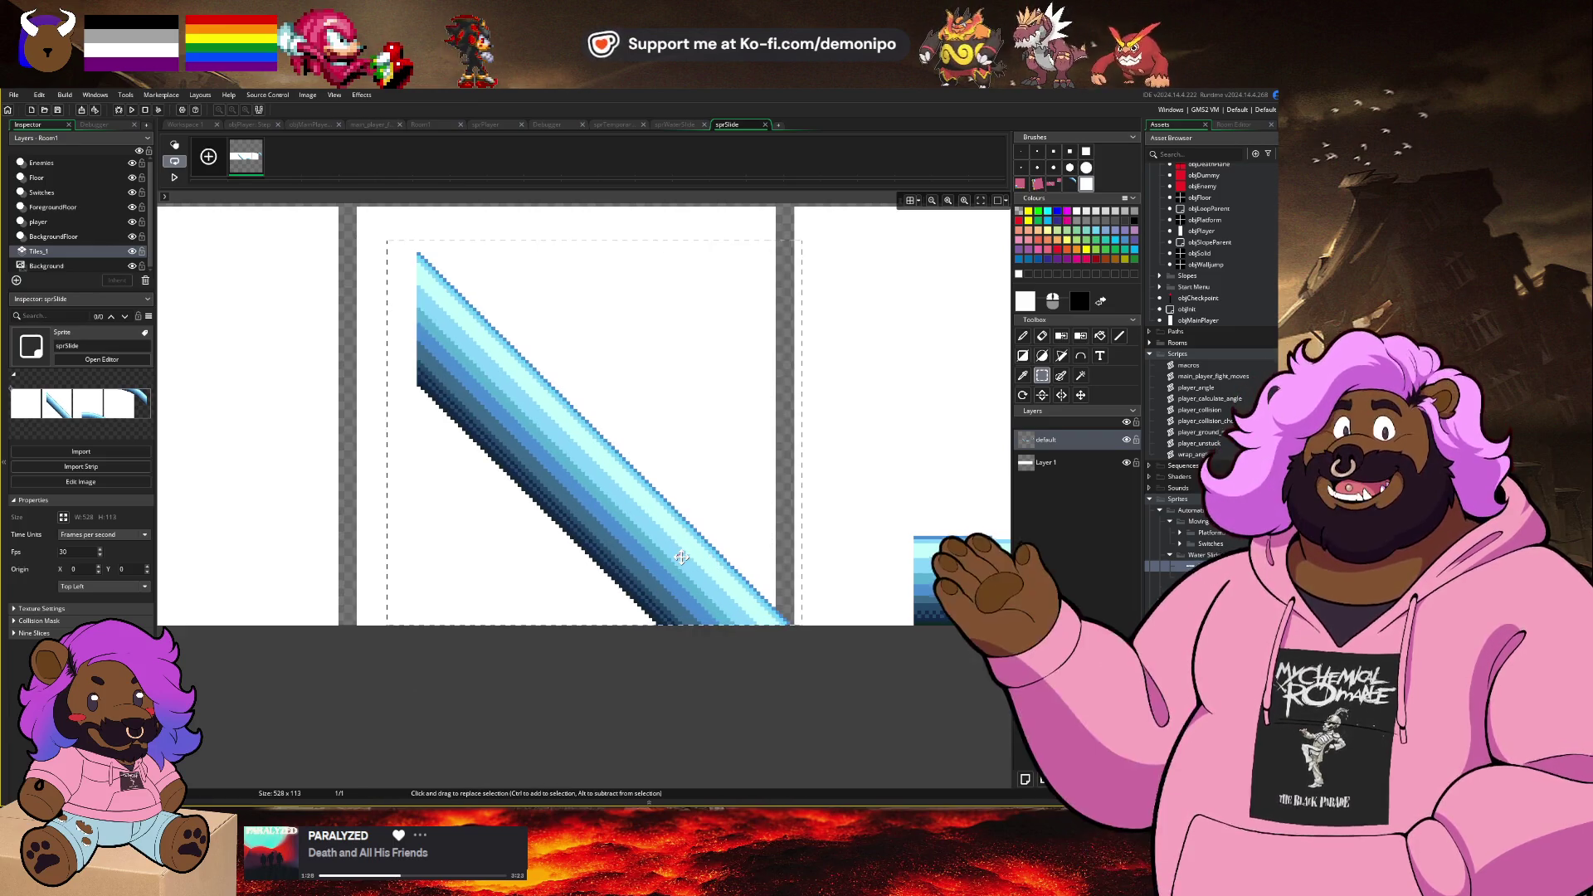
key("Up")
key("Up")
key("Up")
left_click_drag(682, 563, 670, 609)
key("Left")
key("Left")
key("Down")
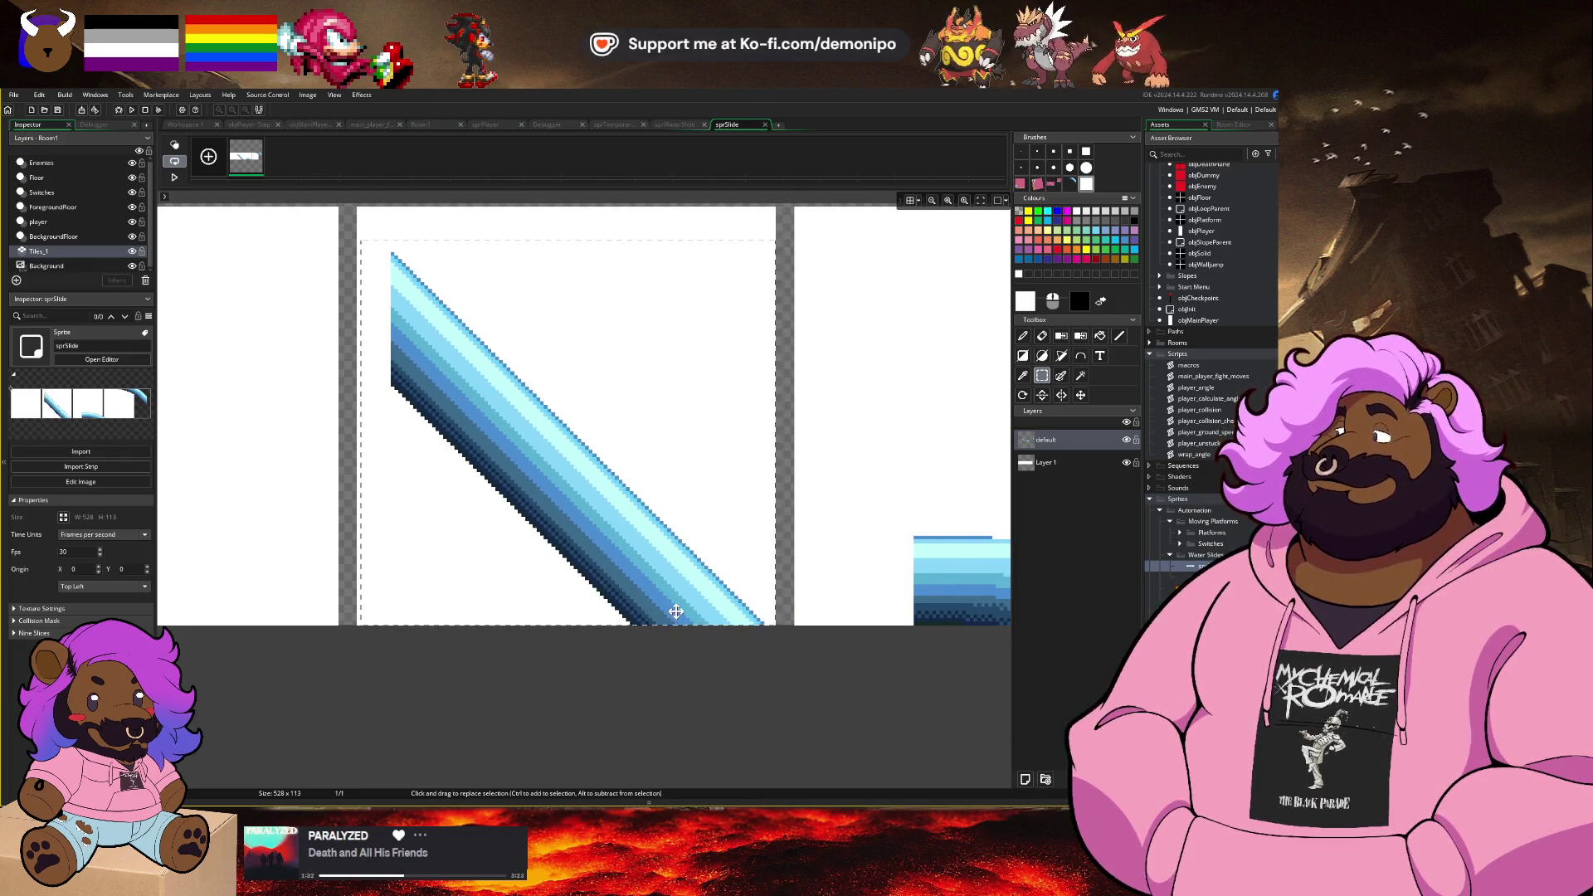
key("Left")
key("Left")
key("Left")
key("Left")
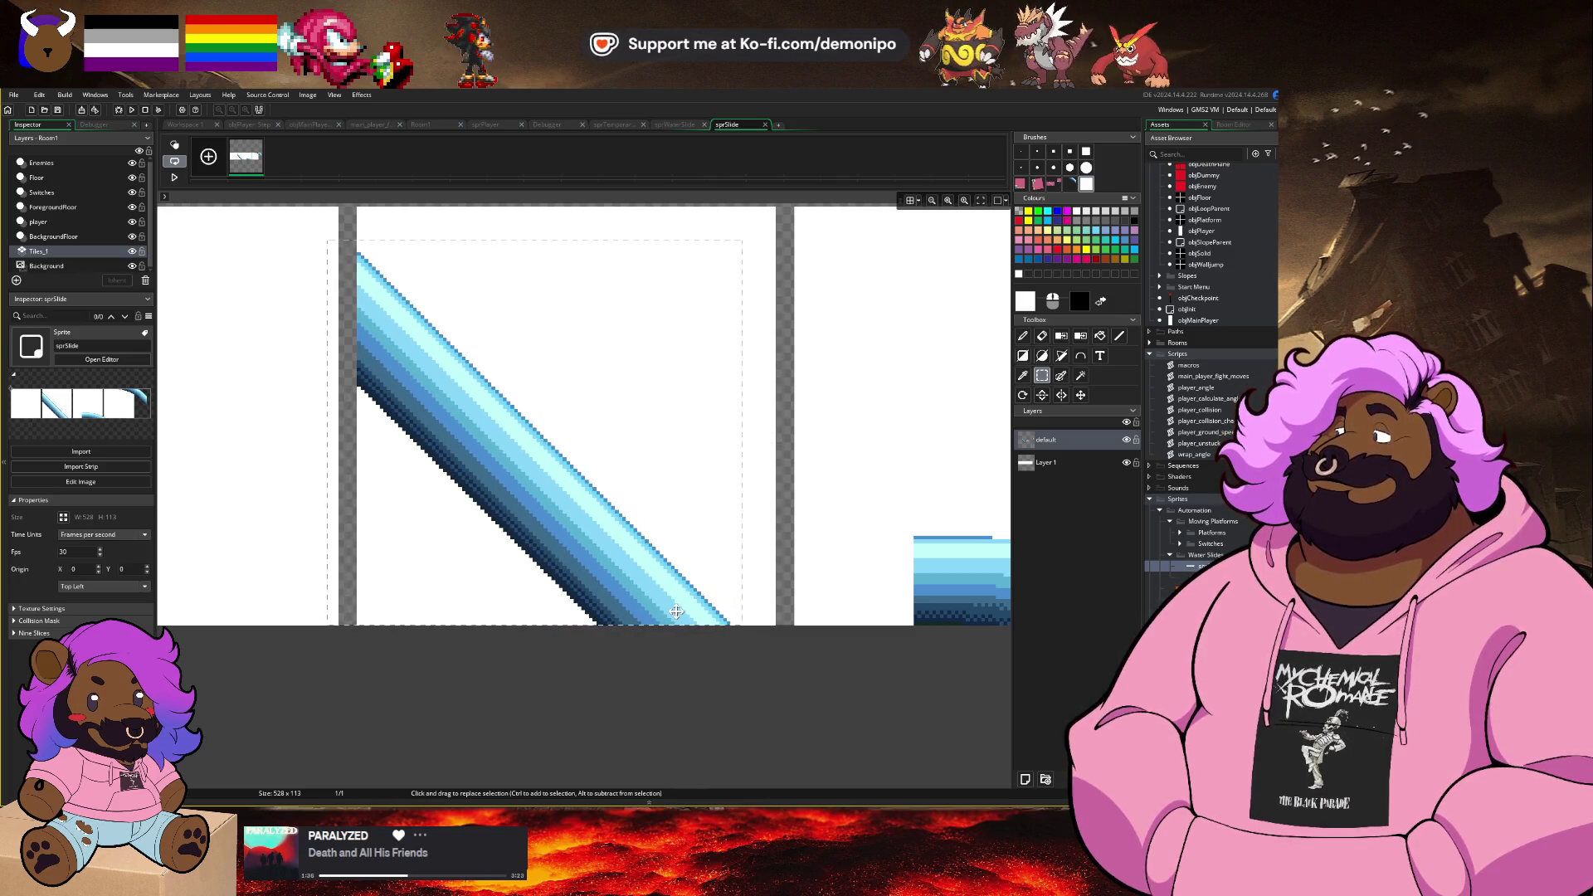
Step: Slide the curve piece left toward its frame edge, then undo the last two edits
scroll(780, 616, "down", 2)
scroll(488, 493, "up", 1)
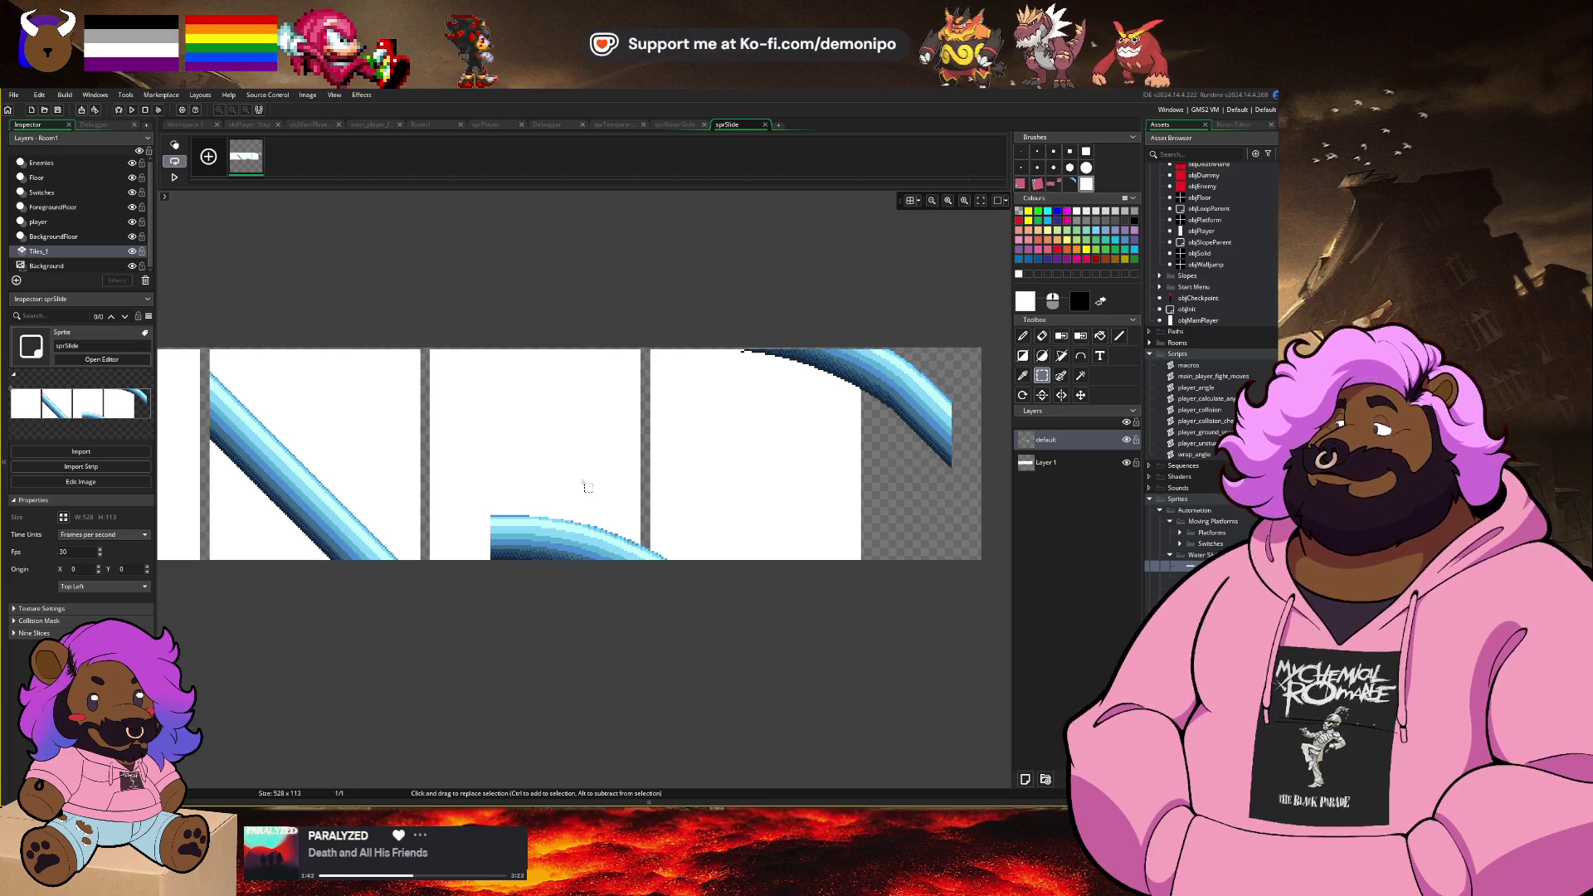
scroll(838, 456, "right", 3)
scroll(834, 458, "down", 1)
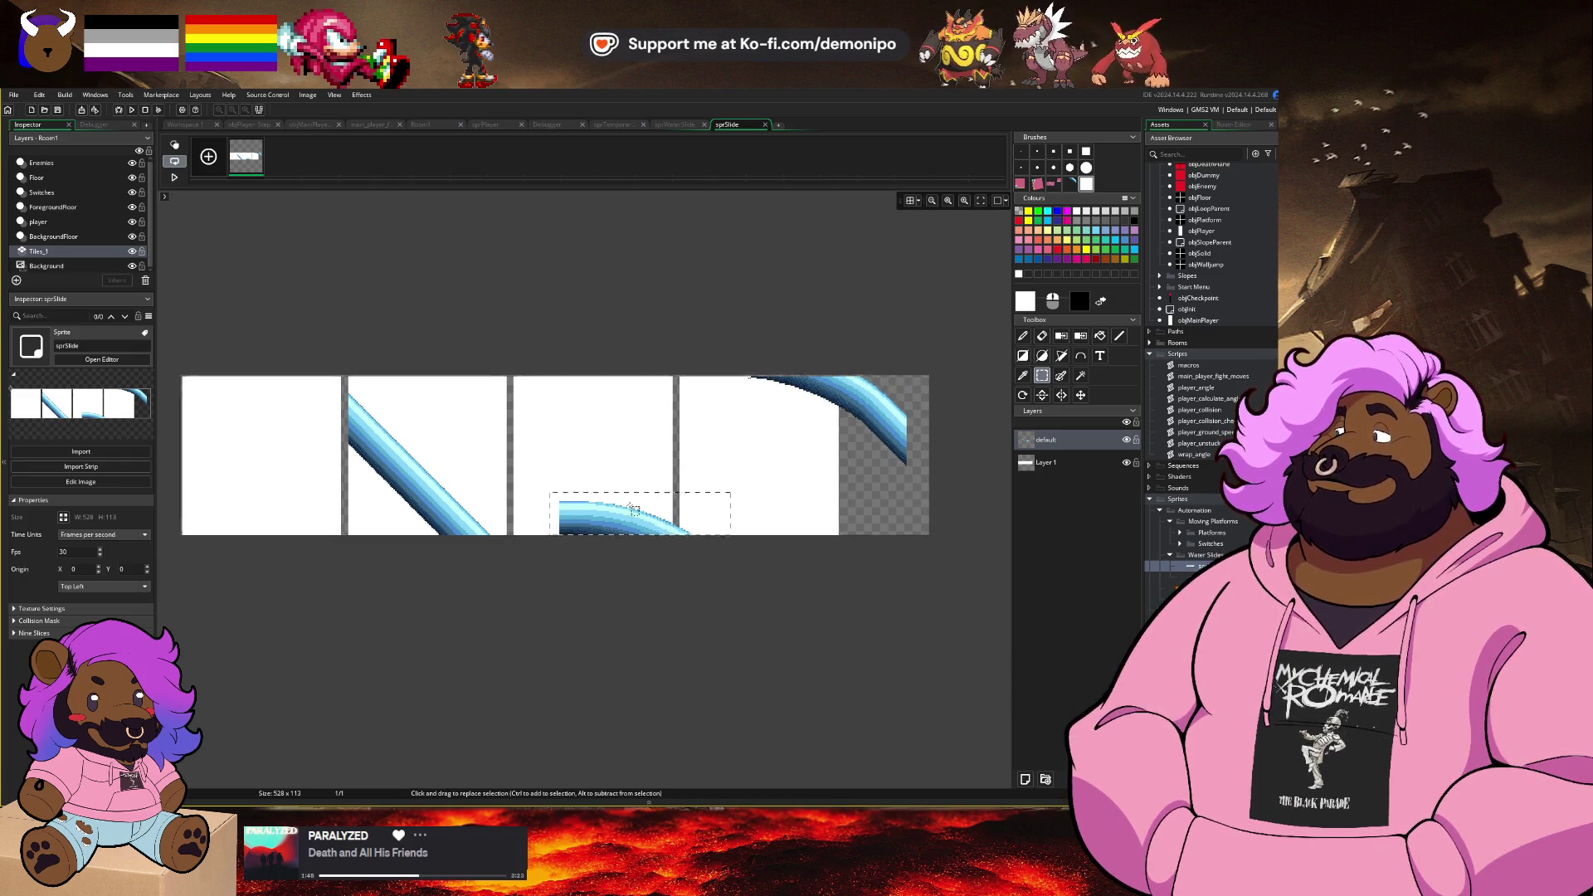
scroll(639, 505, "up", 2)
key("Left")
key("Left")
key("Left")
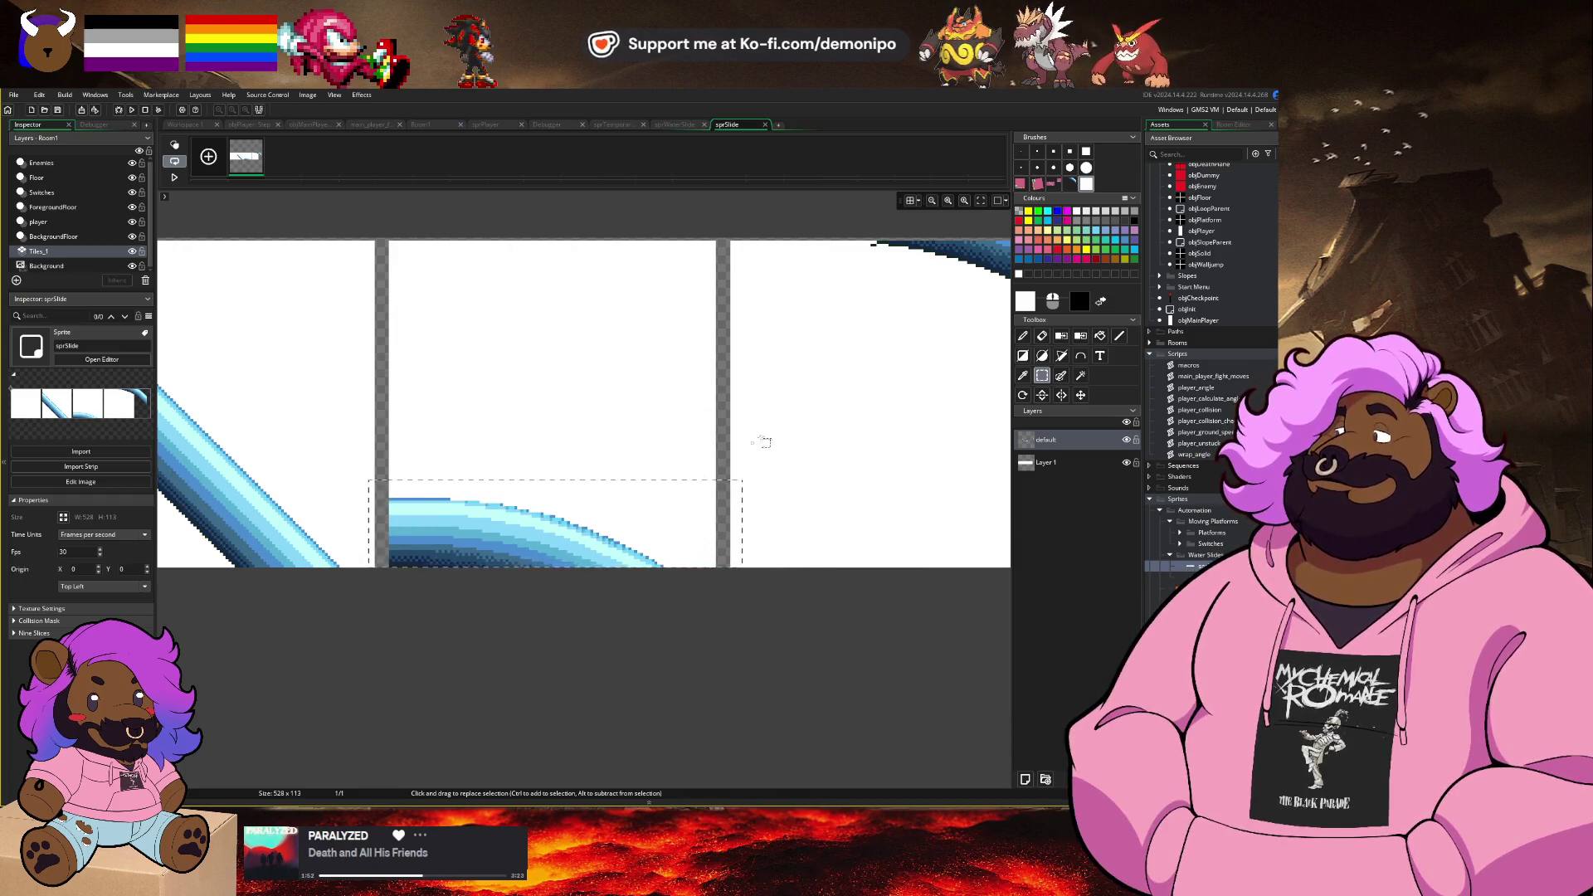
left_click_drag(754, 445, 490, 639)
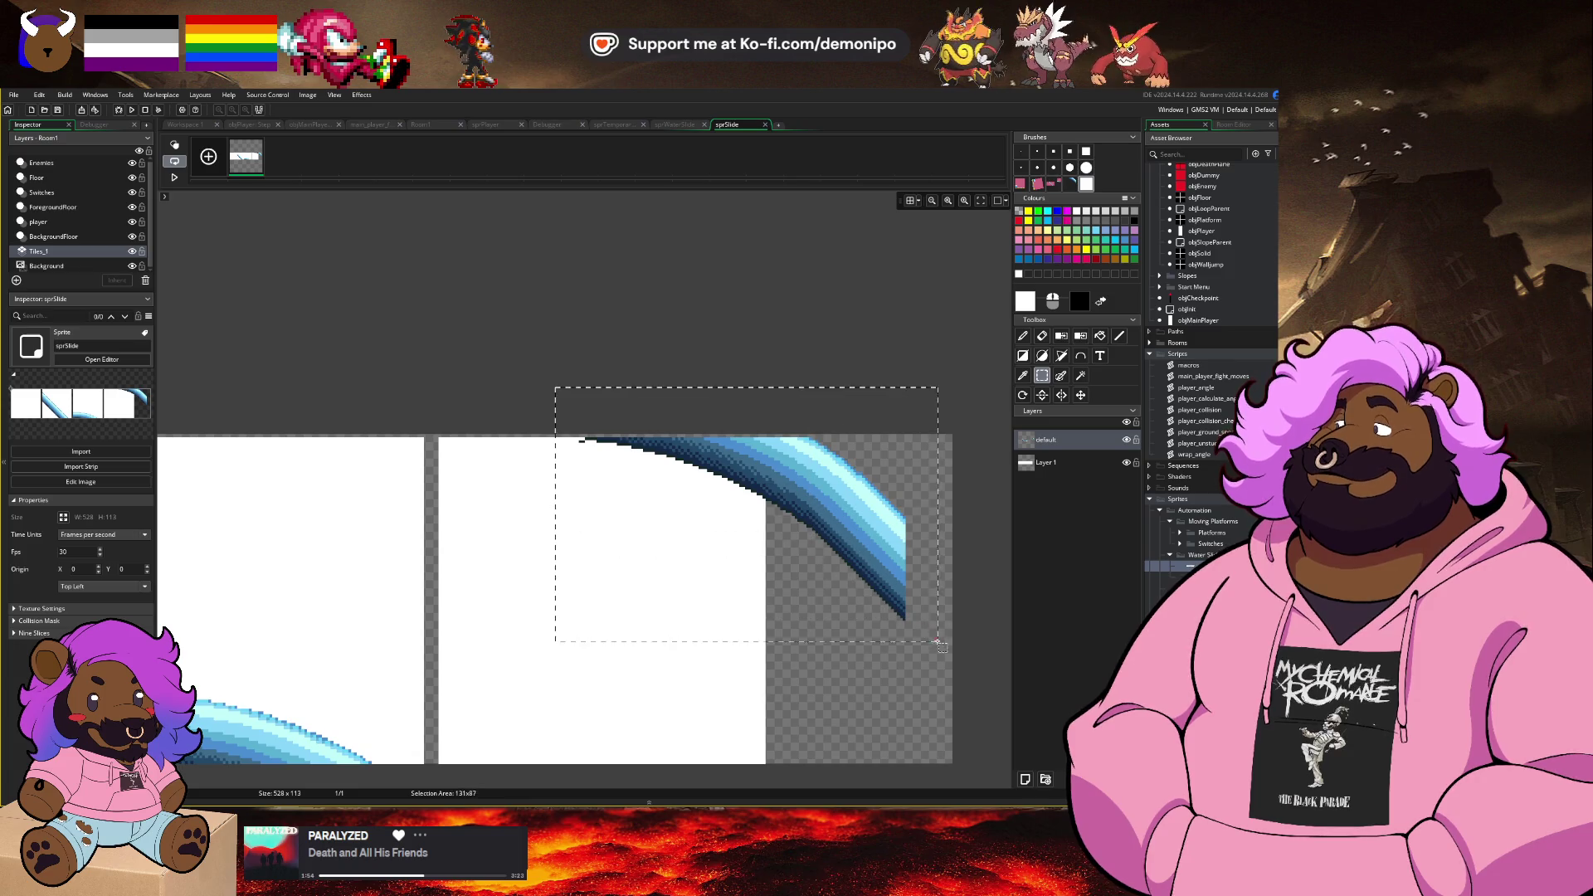
key("Left")
key("Left")
key("Left")
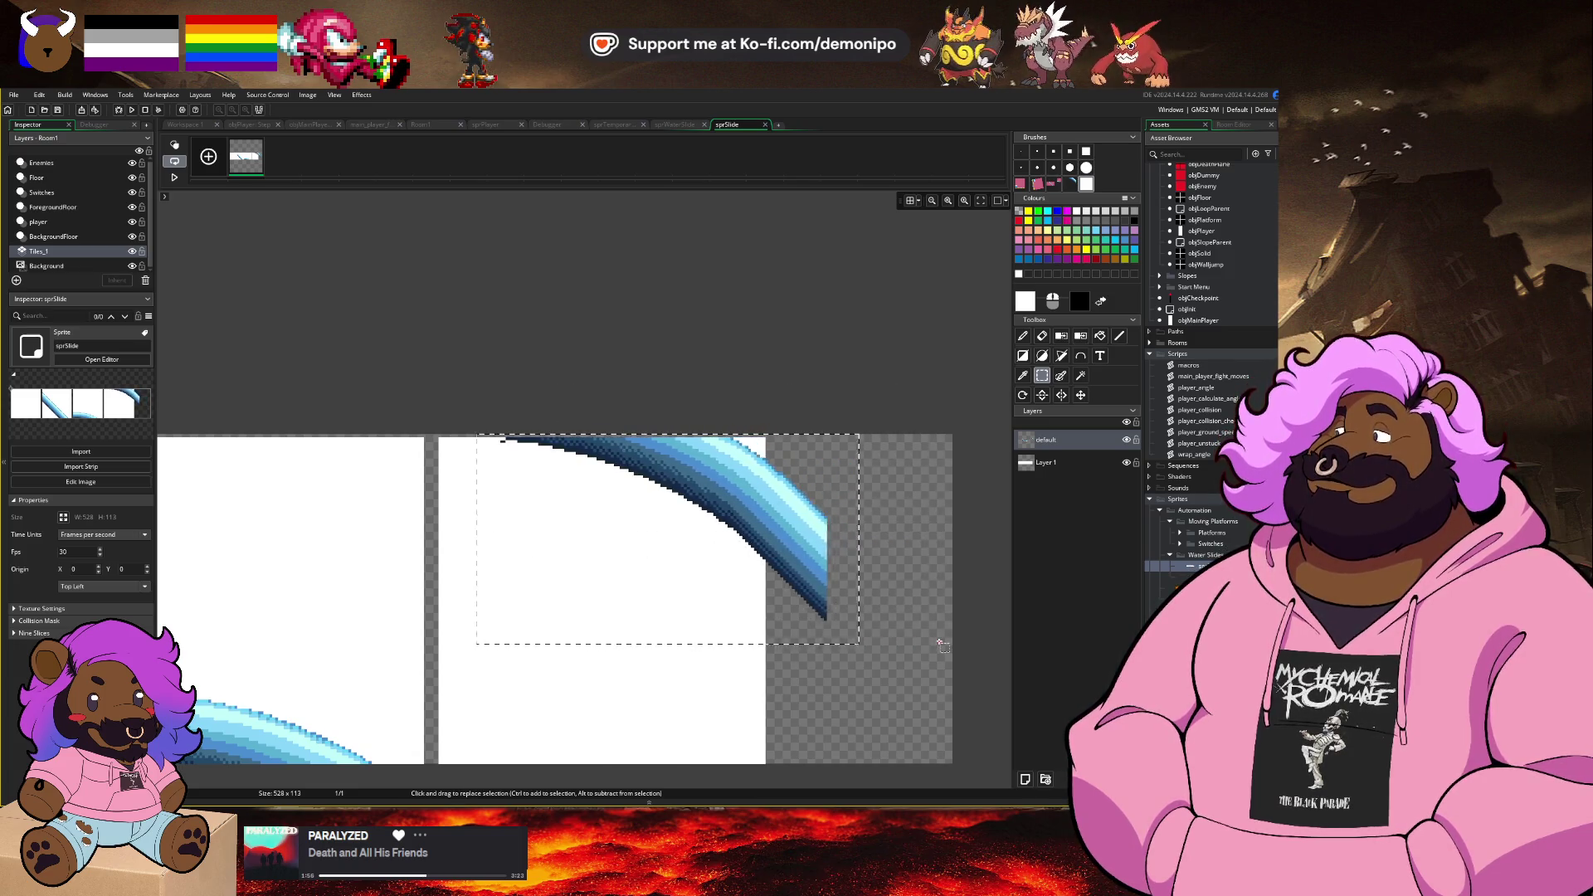
key("Left")
key("Left")
key("Left")
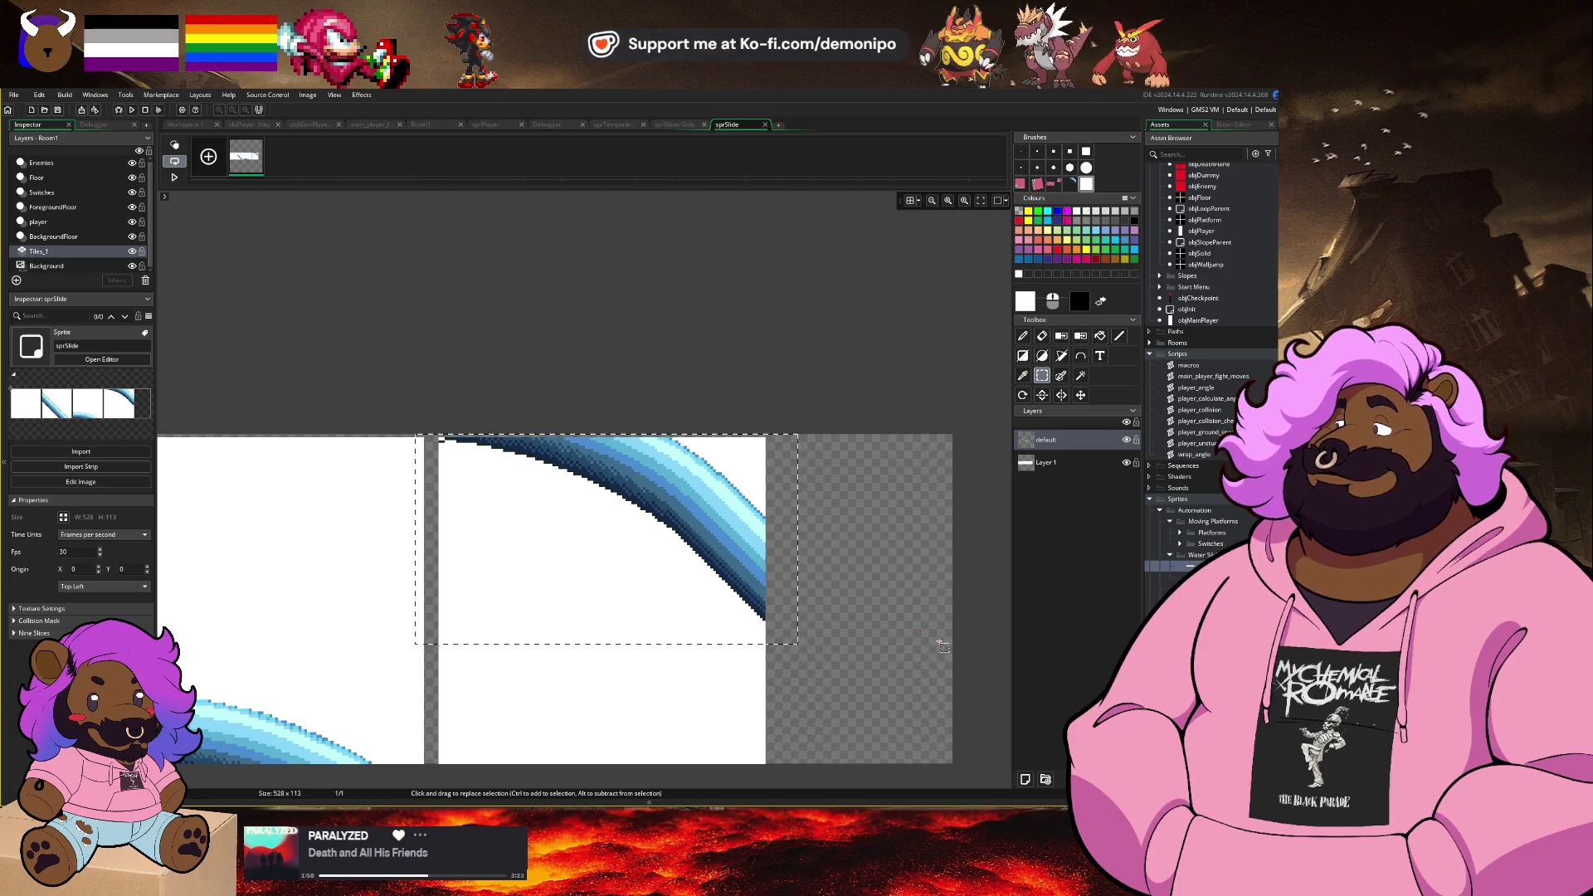
scroll(652, 610, "down", 3)
scroll(563, 620, "up", 3)
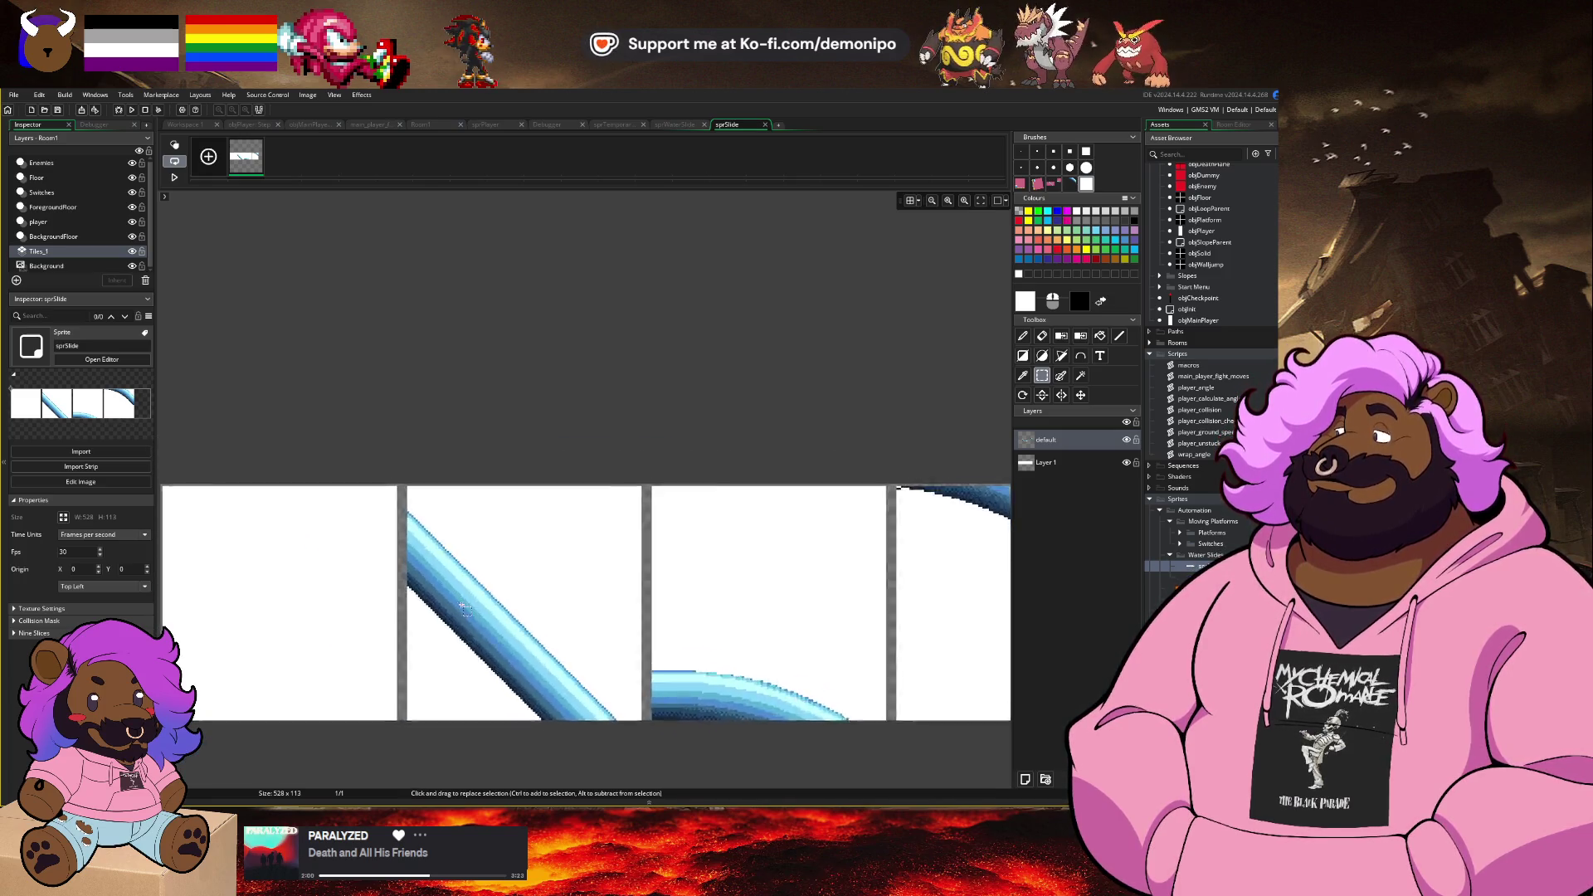
left_click_drag(718, 562, 527, 568)
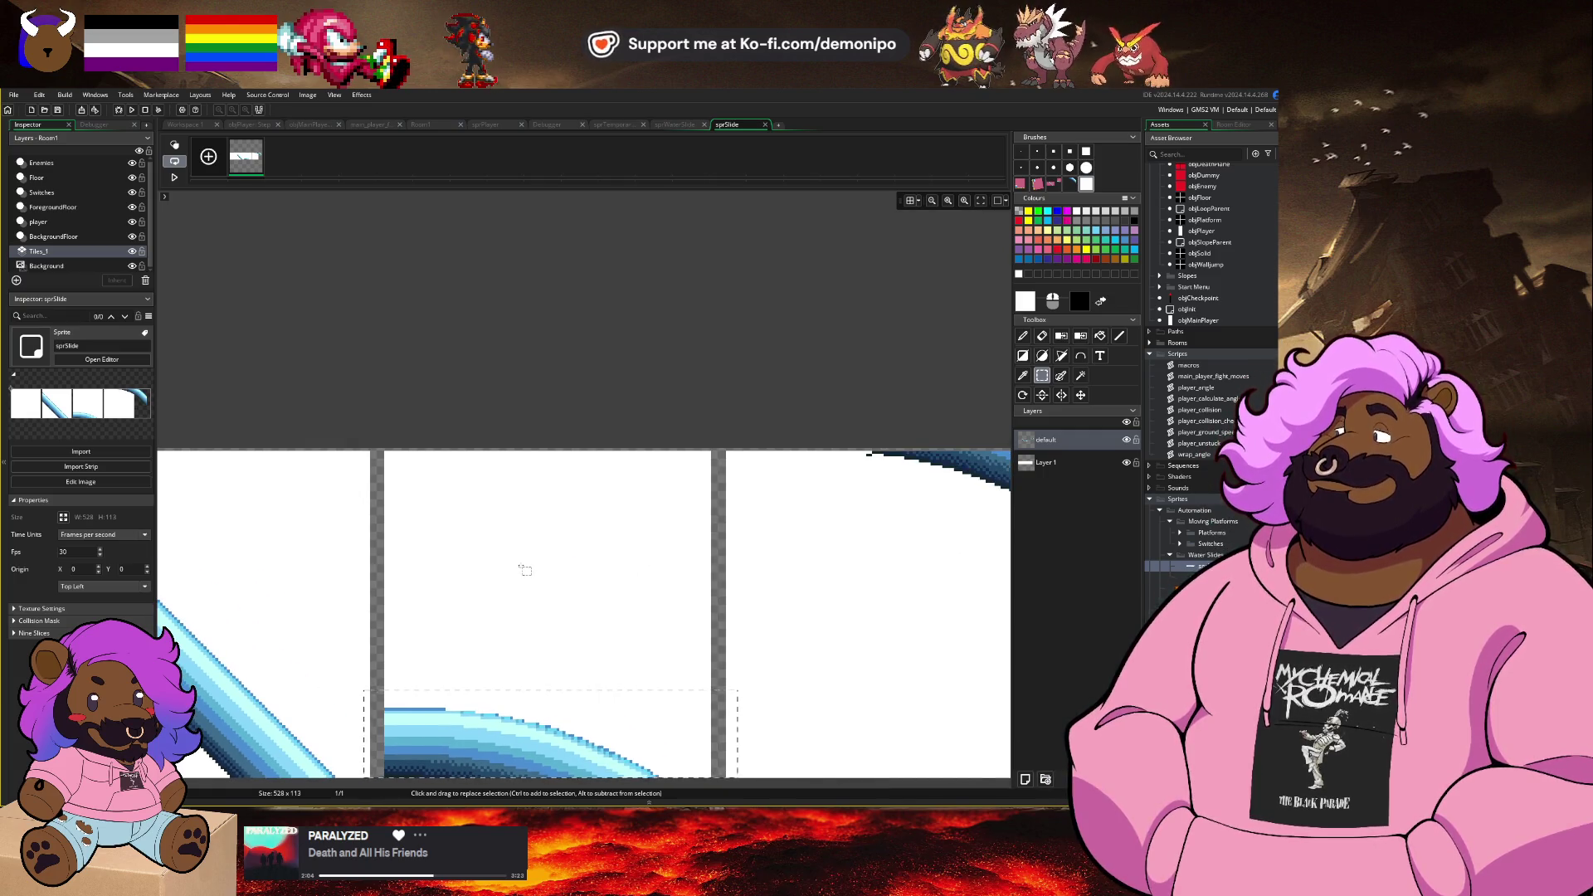
key("ctrl+z")
key("ctrl+z")
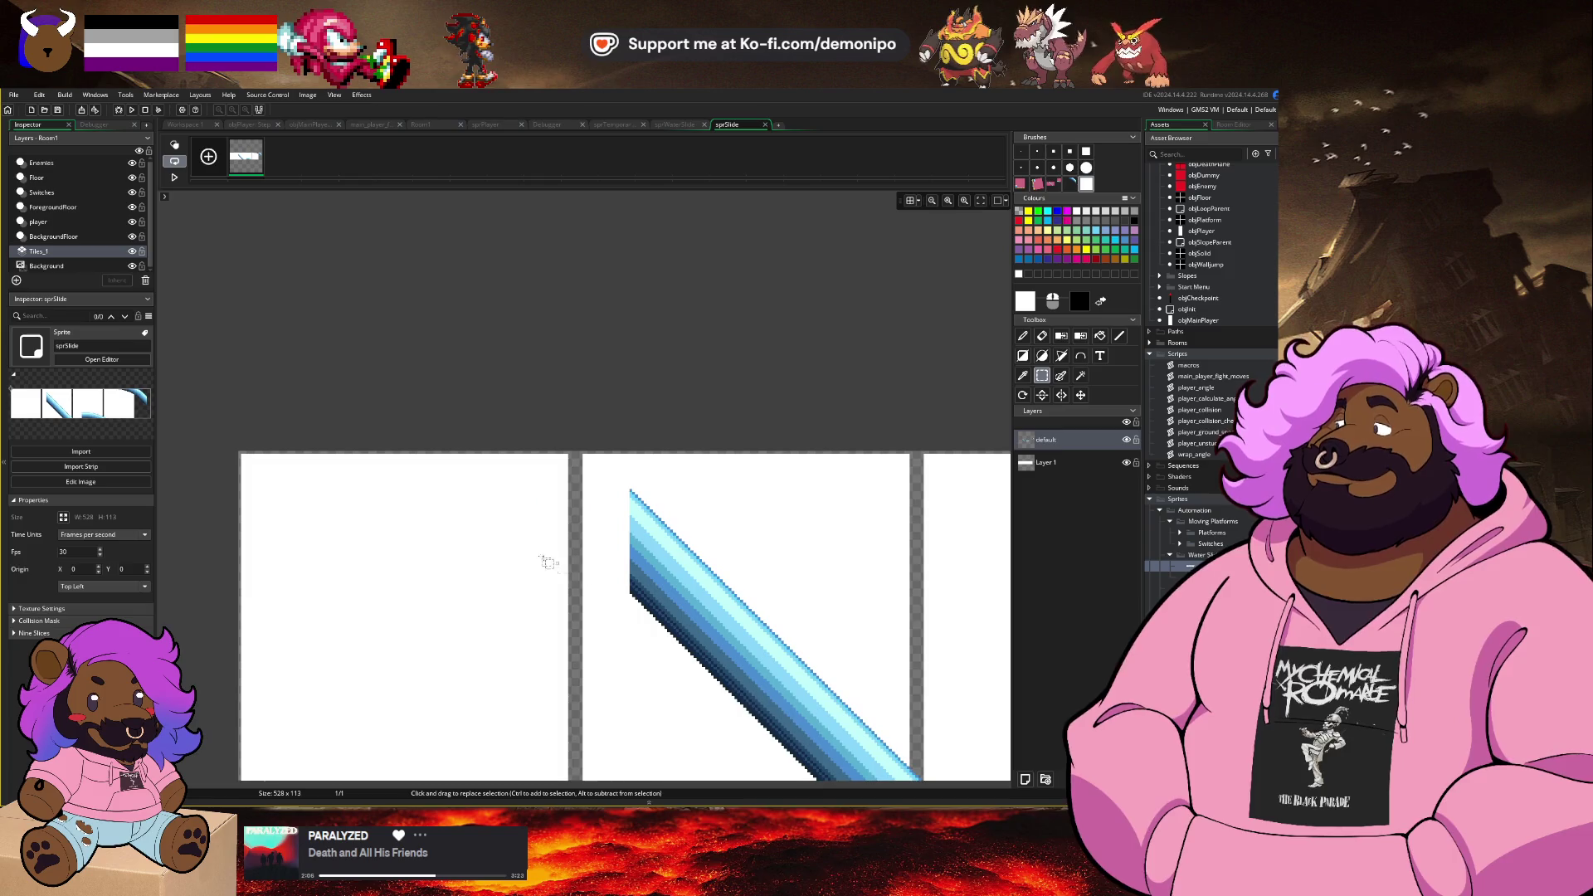
key("ctrl+z")
Step: Step back and forth through undo and redo of the curve piece placement
key("ctrl+y")
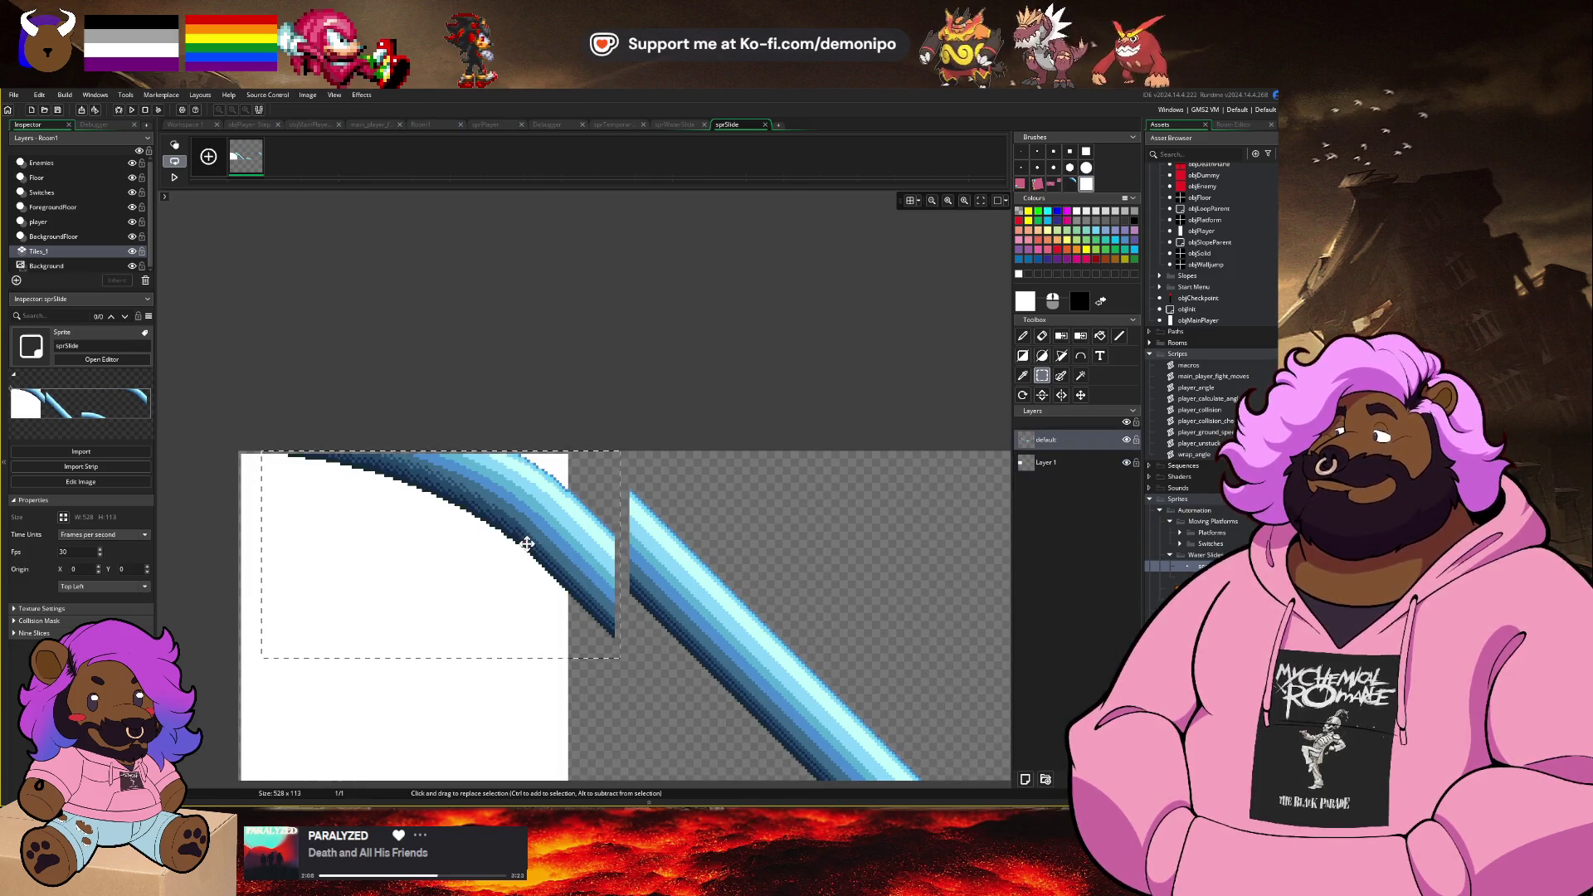
key("ctrl+z")
key("ctrl+z")
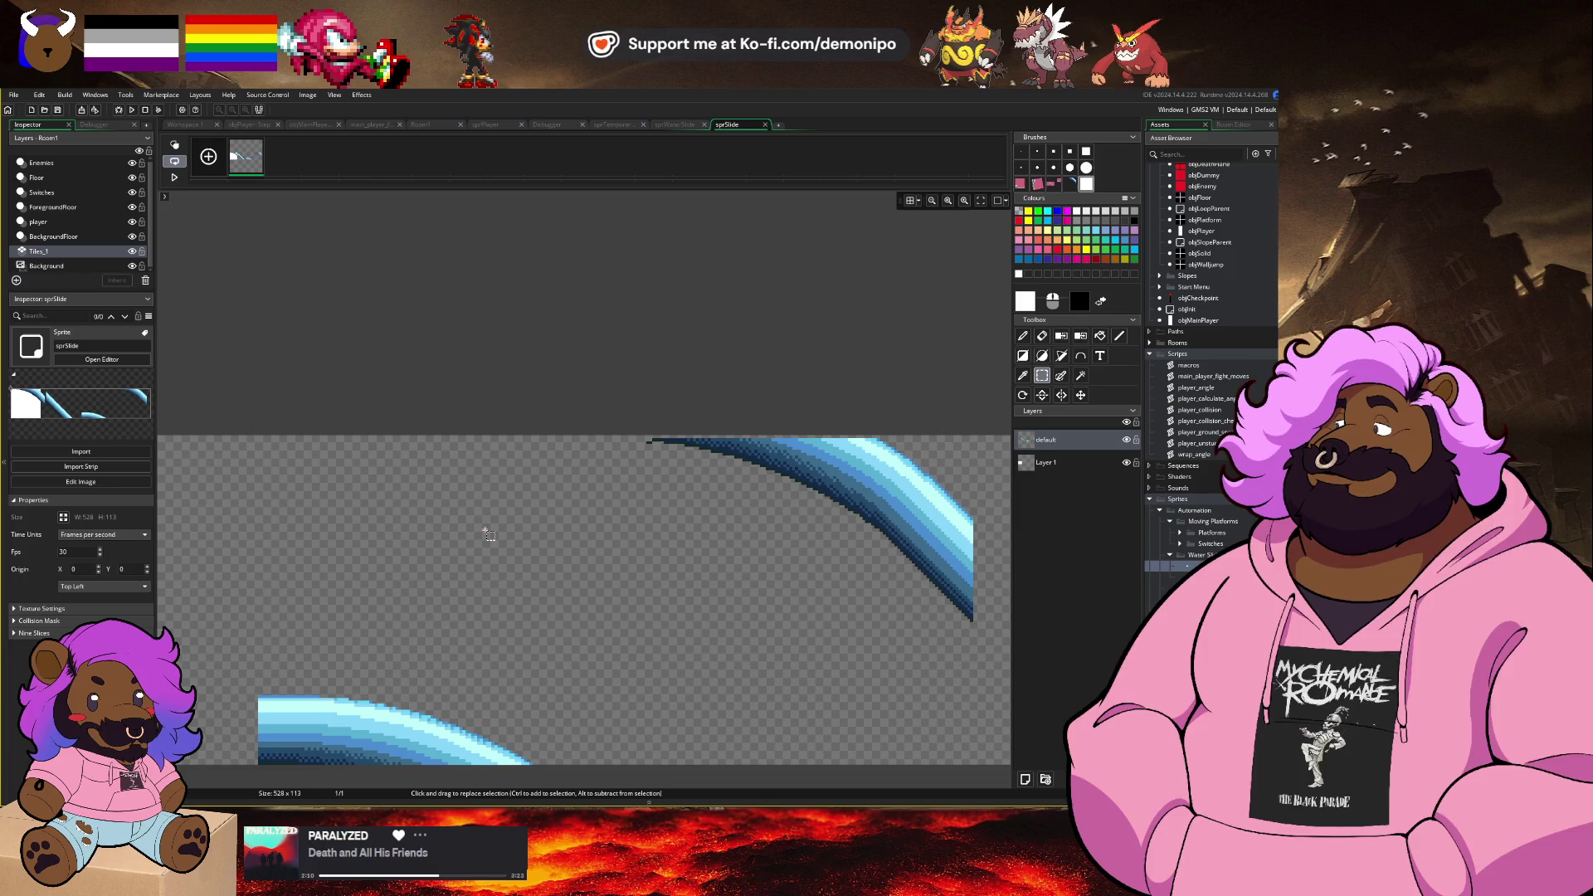
key("ctrl+y")
key("ctrl+y")
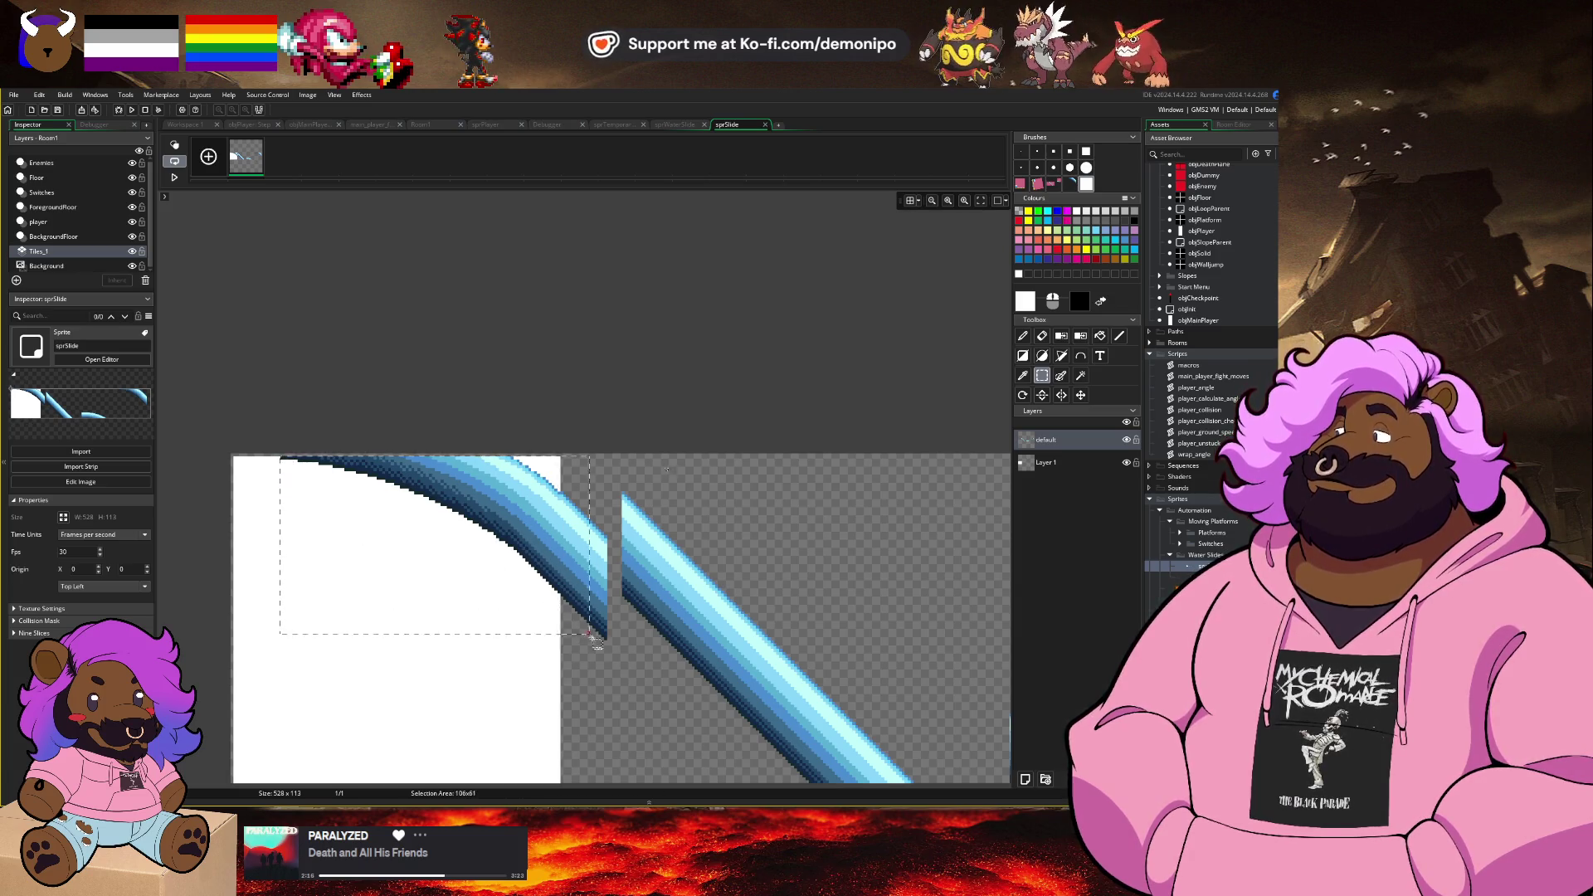
key("ctrl+y")
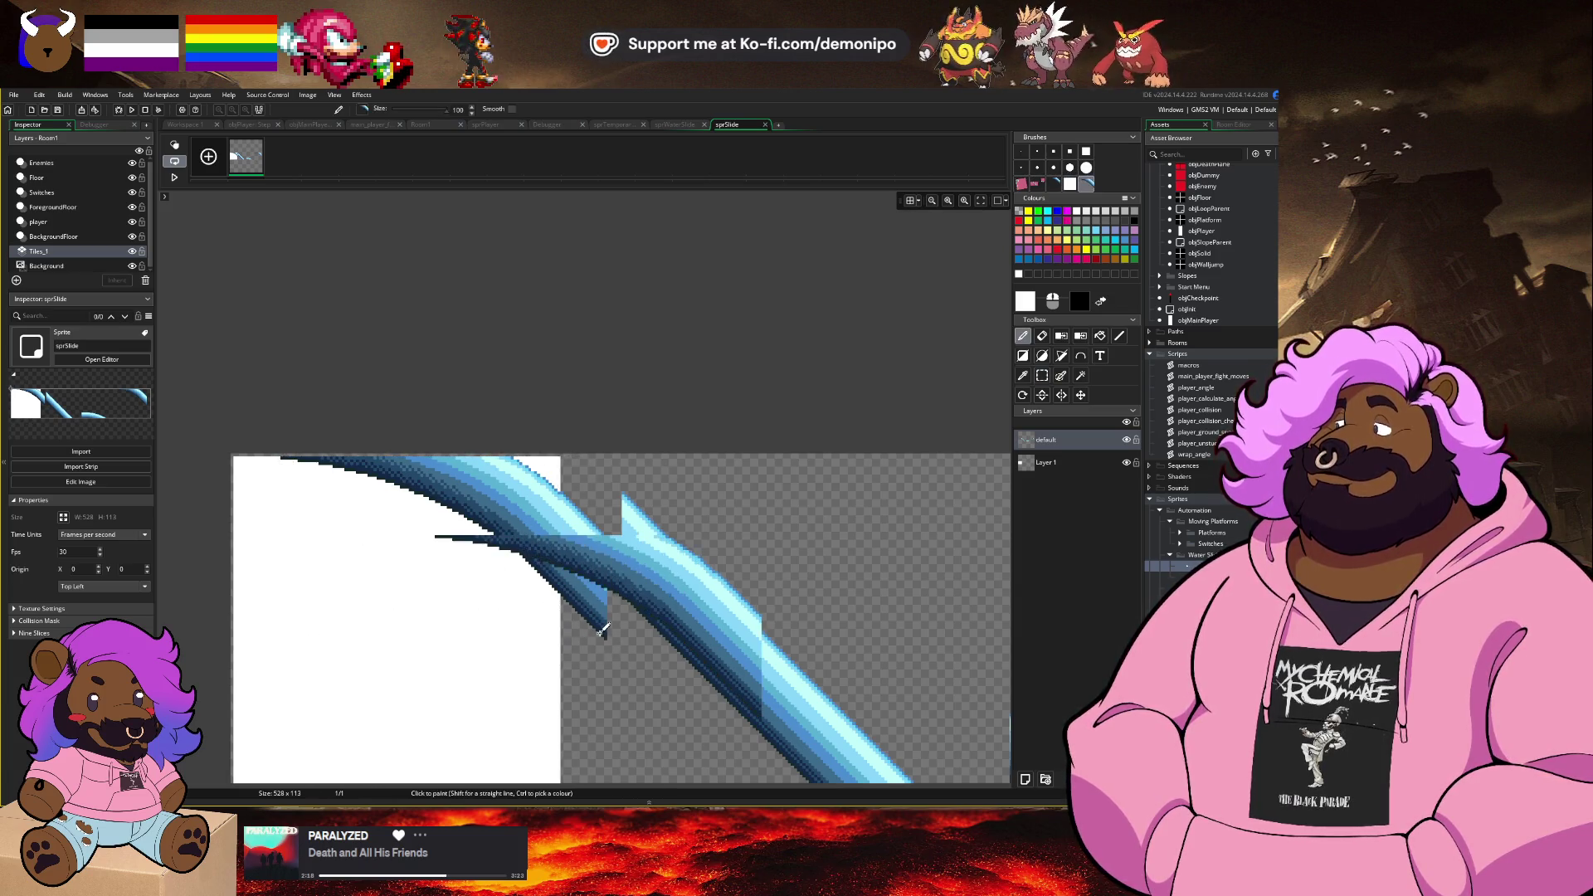
key("ctrl+z")
key("ctrl+y")
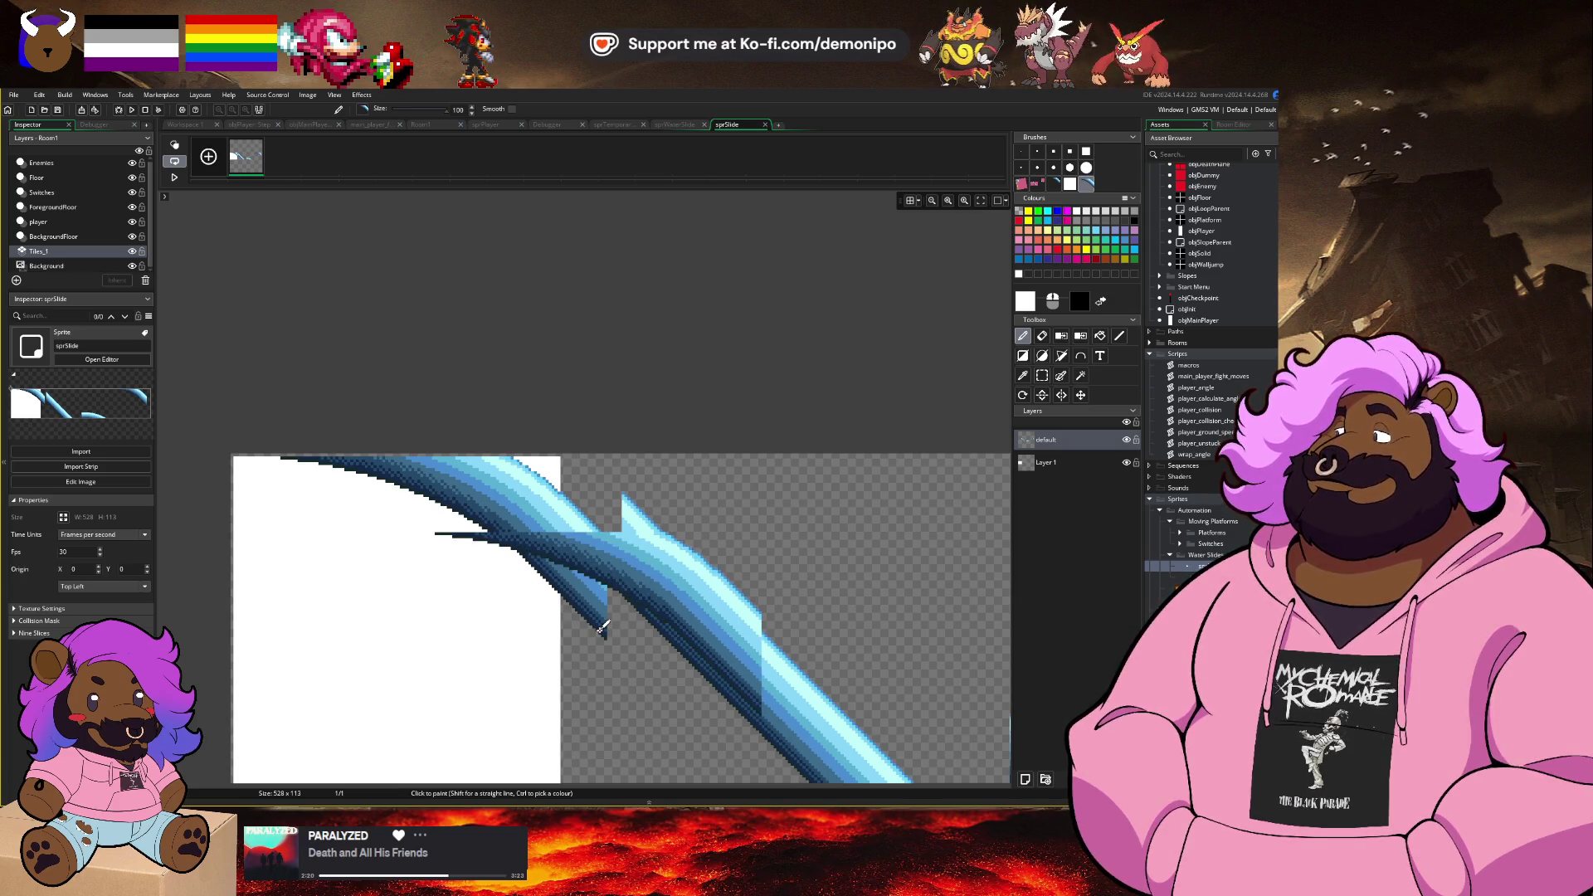
key("ctrl+z")
key("ctrl+z")
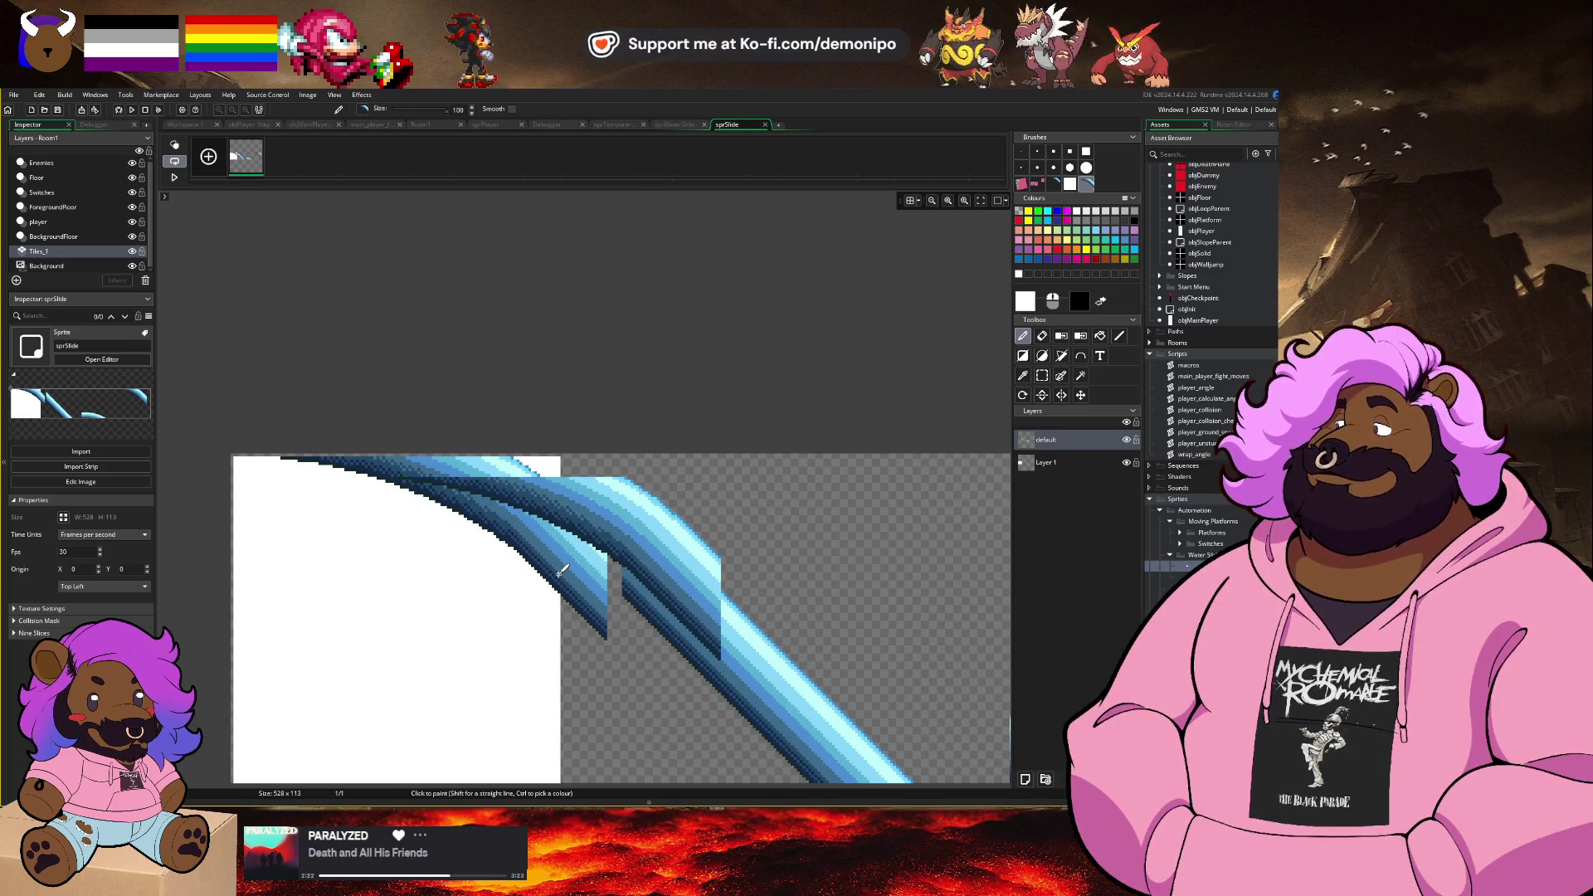
Step: Drag the curve piece right and up, then revert to the latest sprite state
key("ctrl+z")
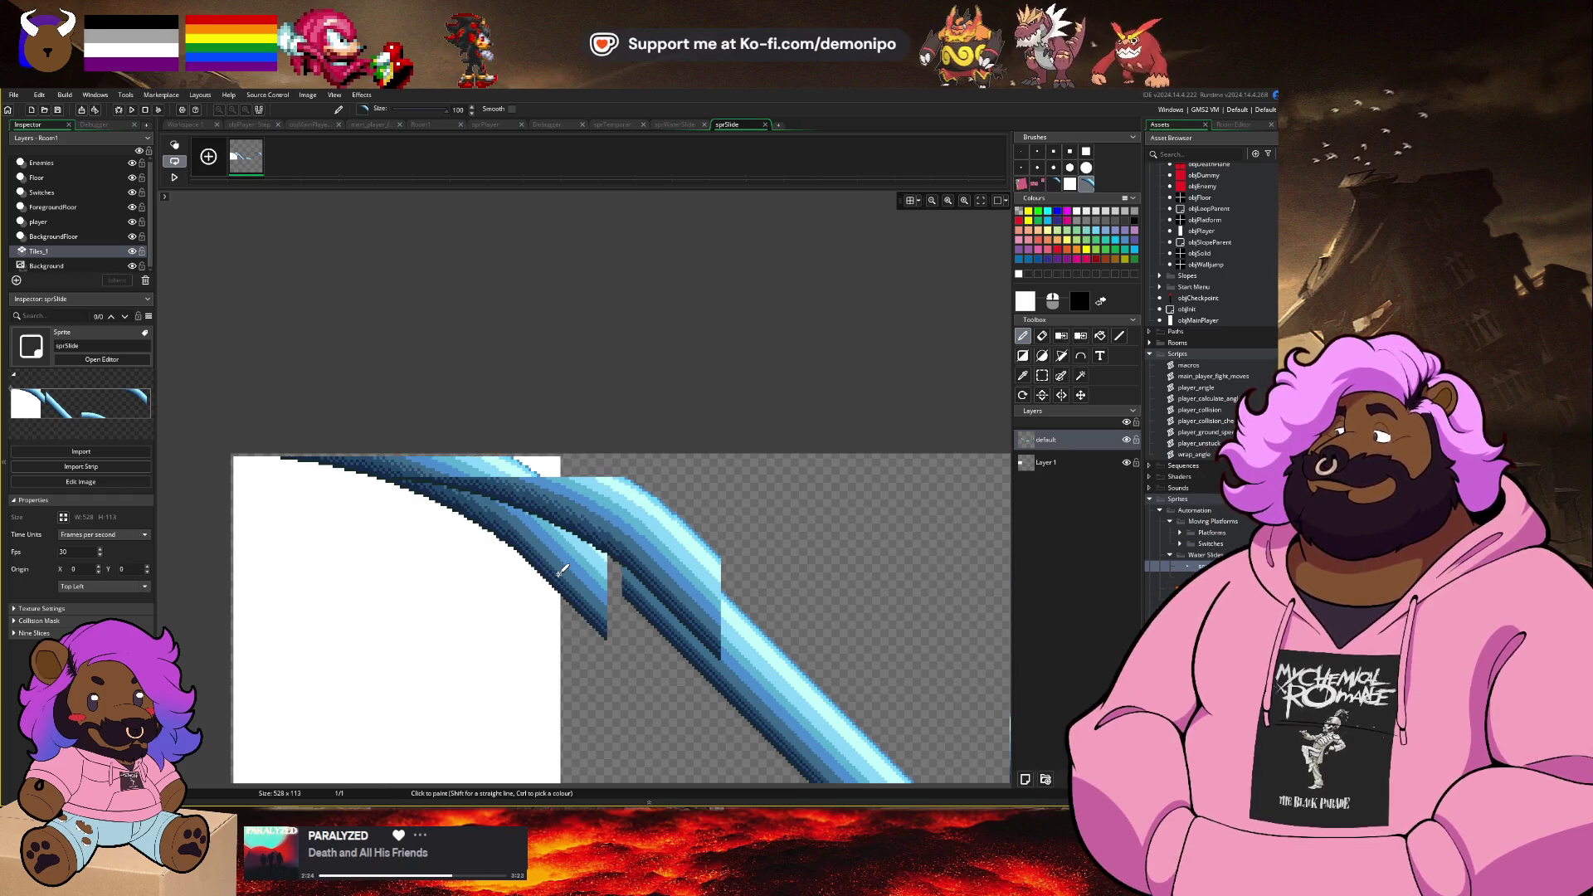
mouse_move(562, 569)
left_mouse_down()
mouse_move(694, 520)
mouse_move(699, 565)
mouse_move(750, 440)
left_mouse_up()
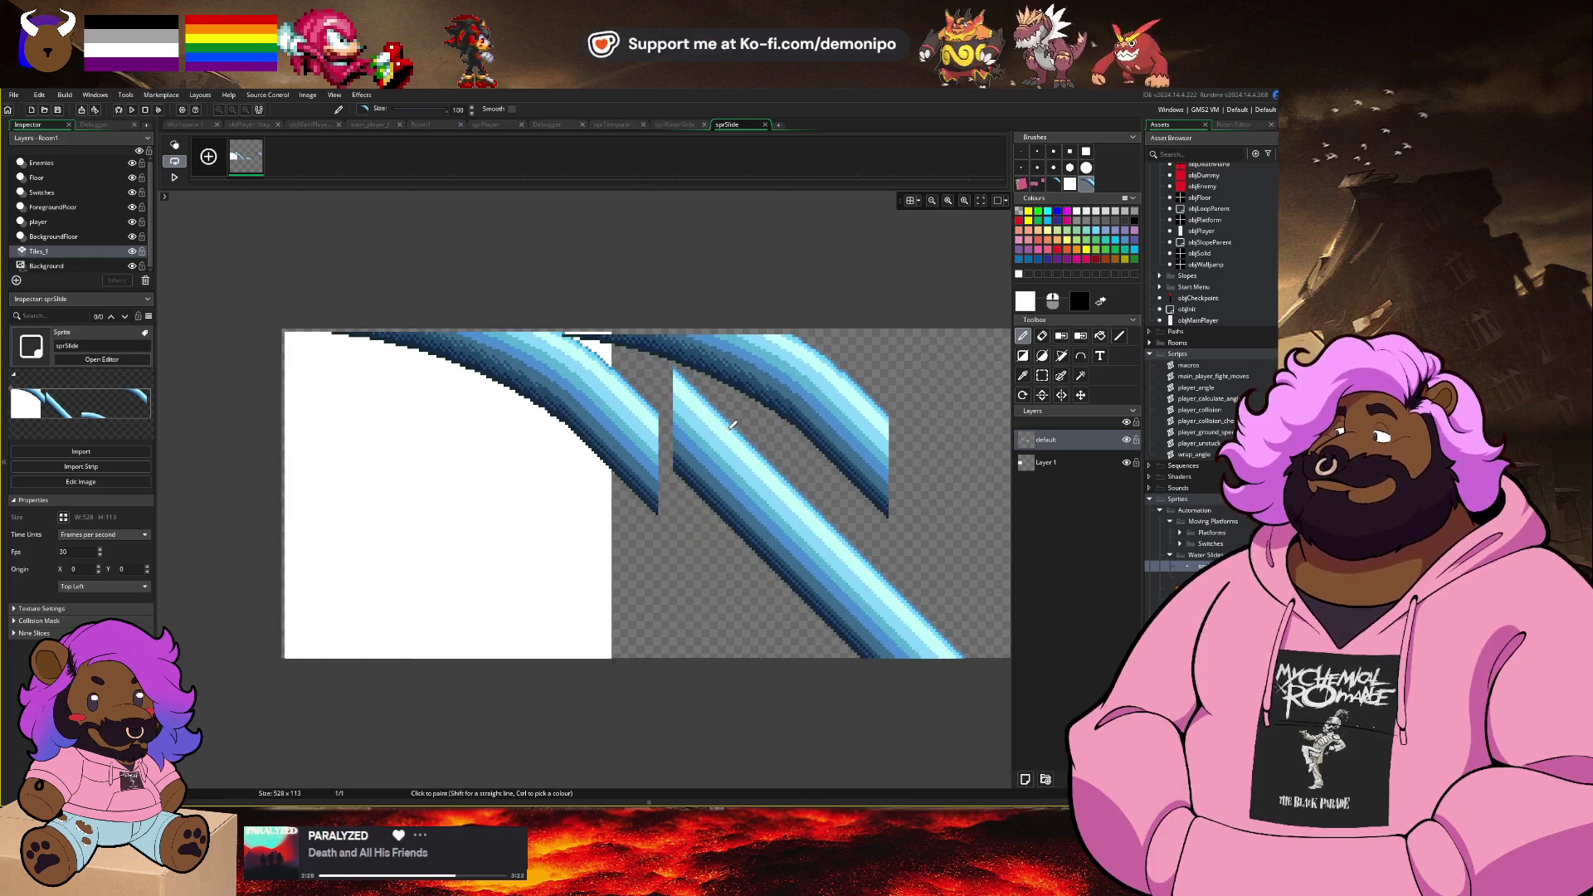
key("ctrl+z")
key("ctrl+z")
key("ctrl+z")
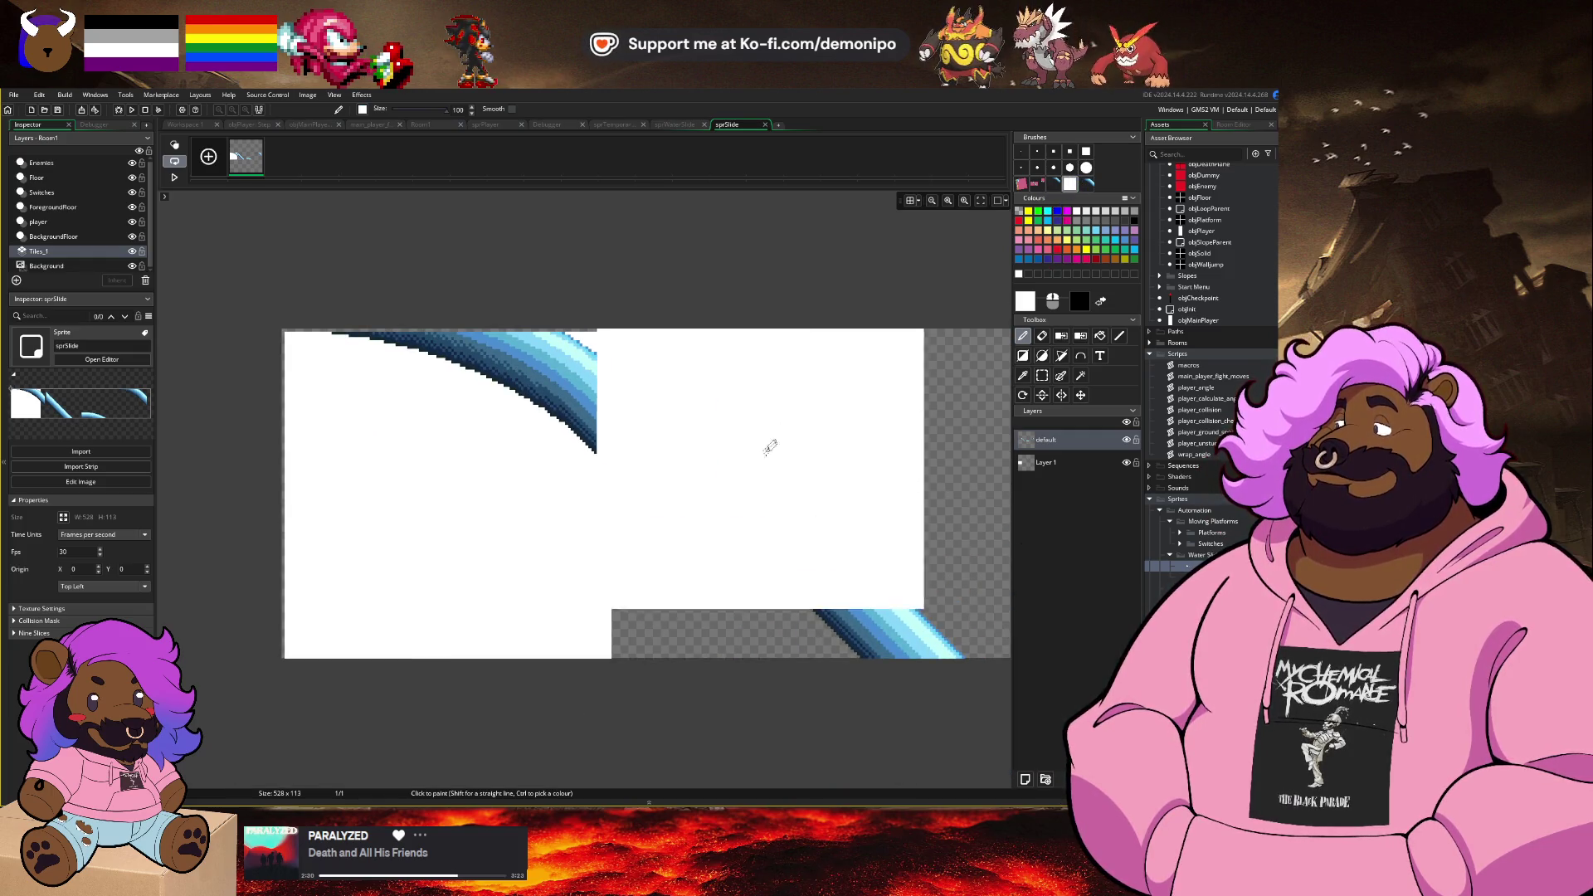
key("ctrl+z")
key("ctrl+y")
key("ctrl+y")
key("ctrl+y")
left_click(912, 201)
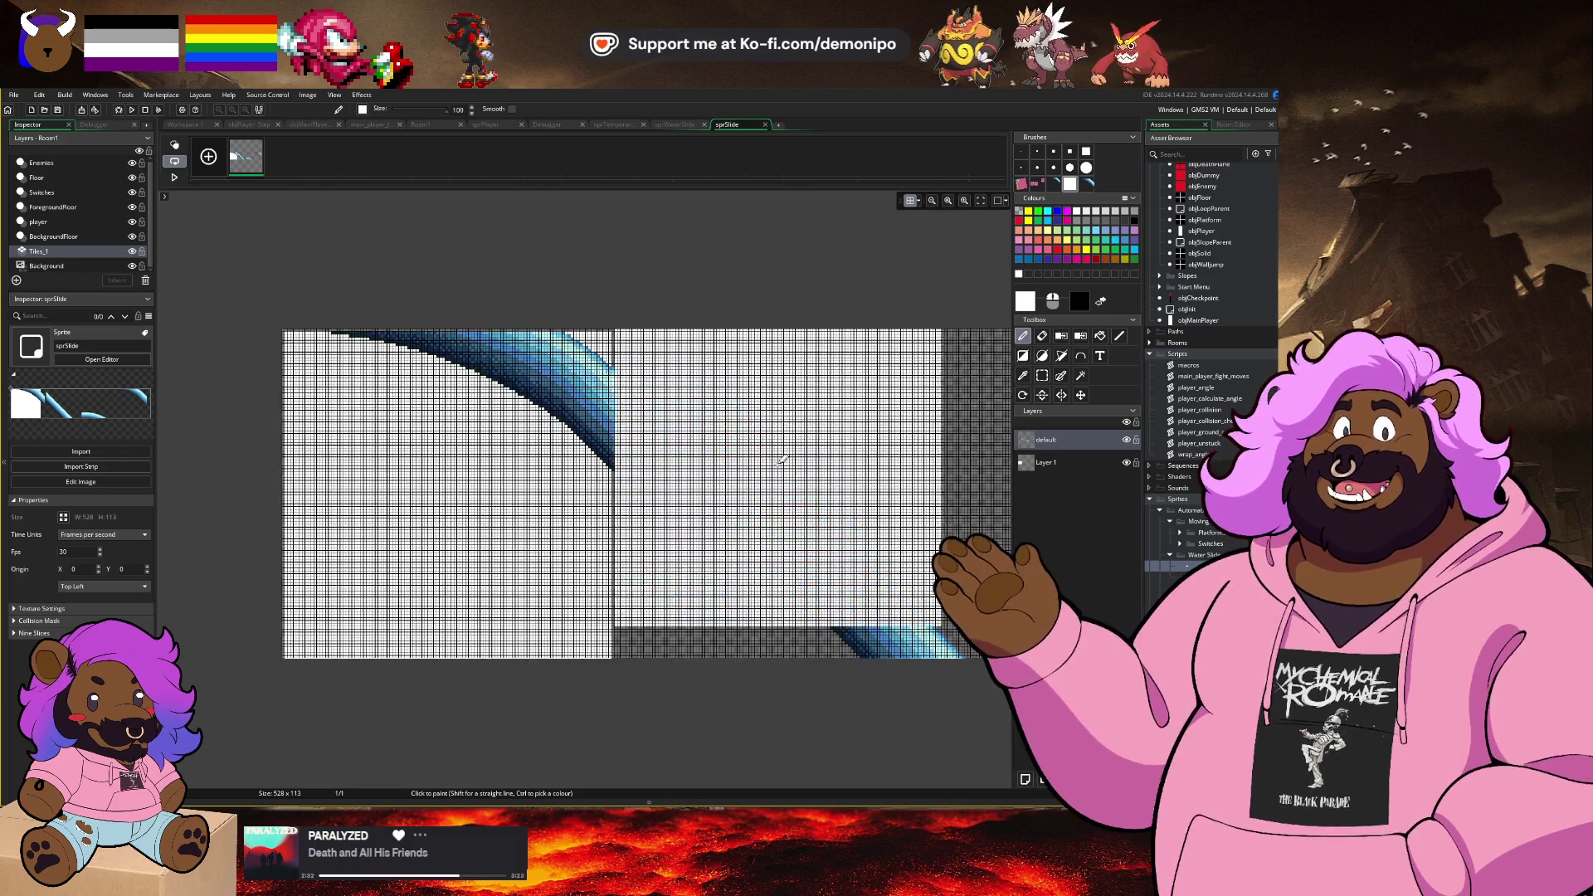
scroll(706, 608, "up", 5)
scroll(707, 608, "up", 2)
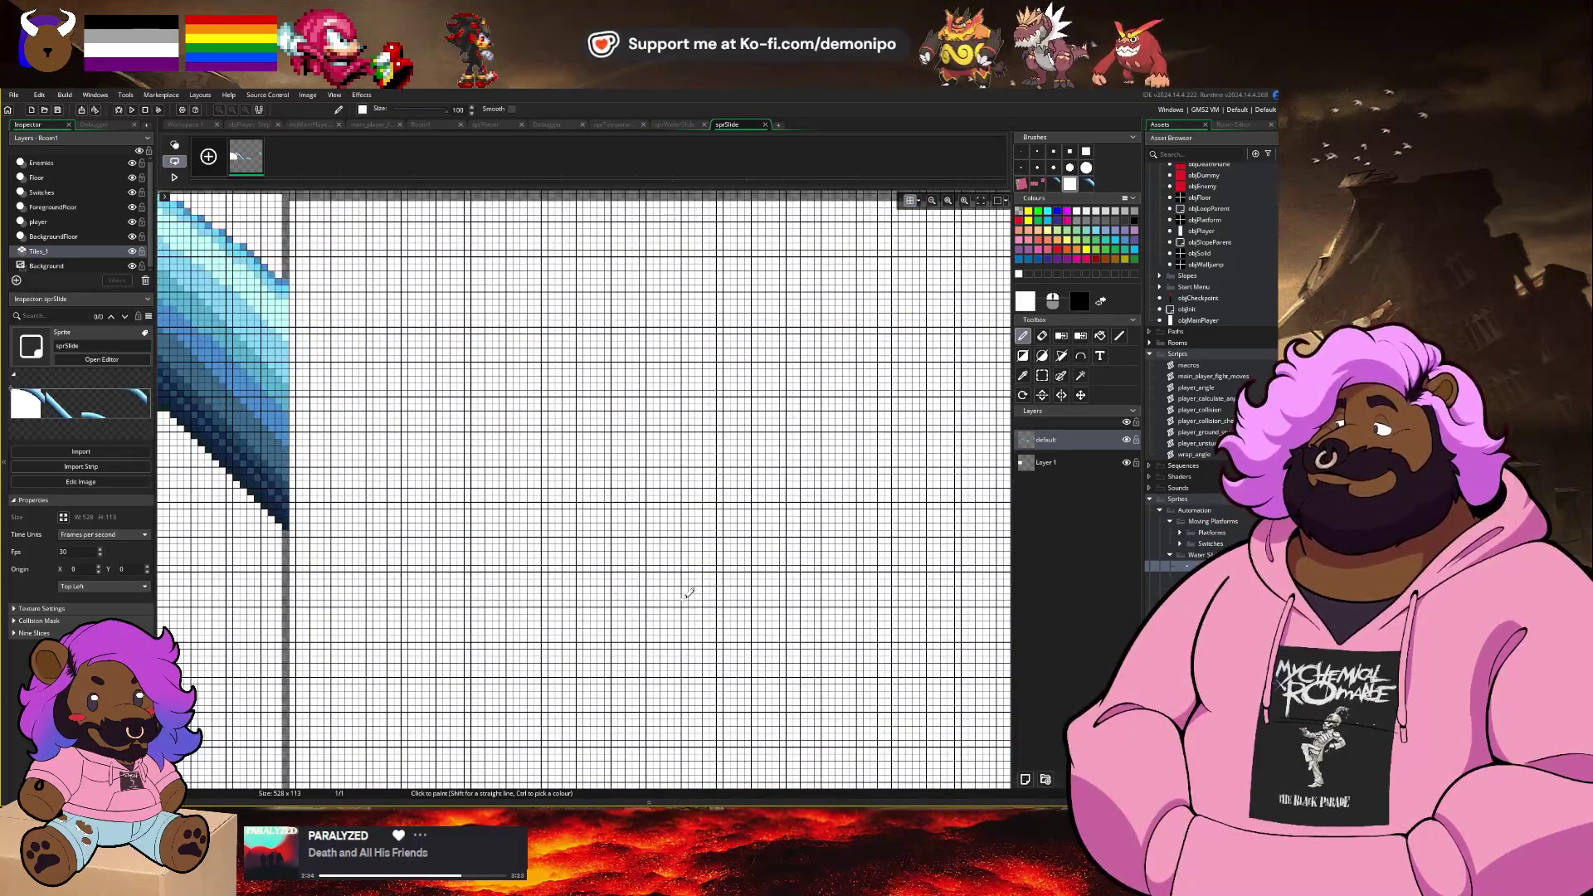
scroll(695, 586, "up", 3)
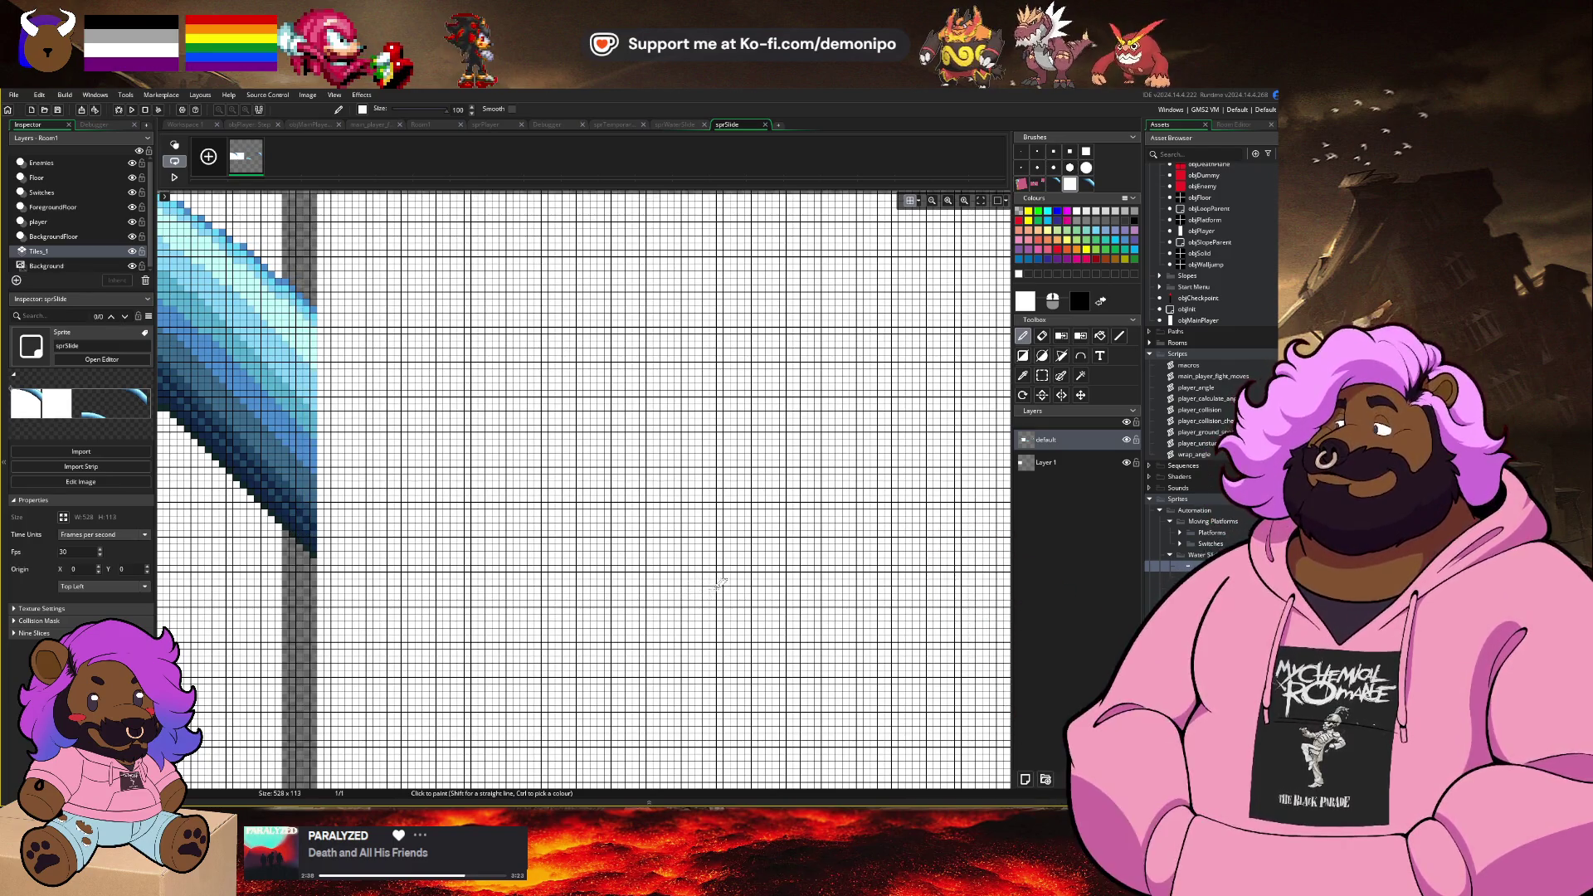
scroll(719, 584, "down", 5)
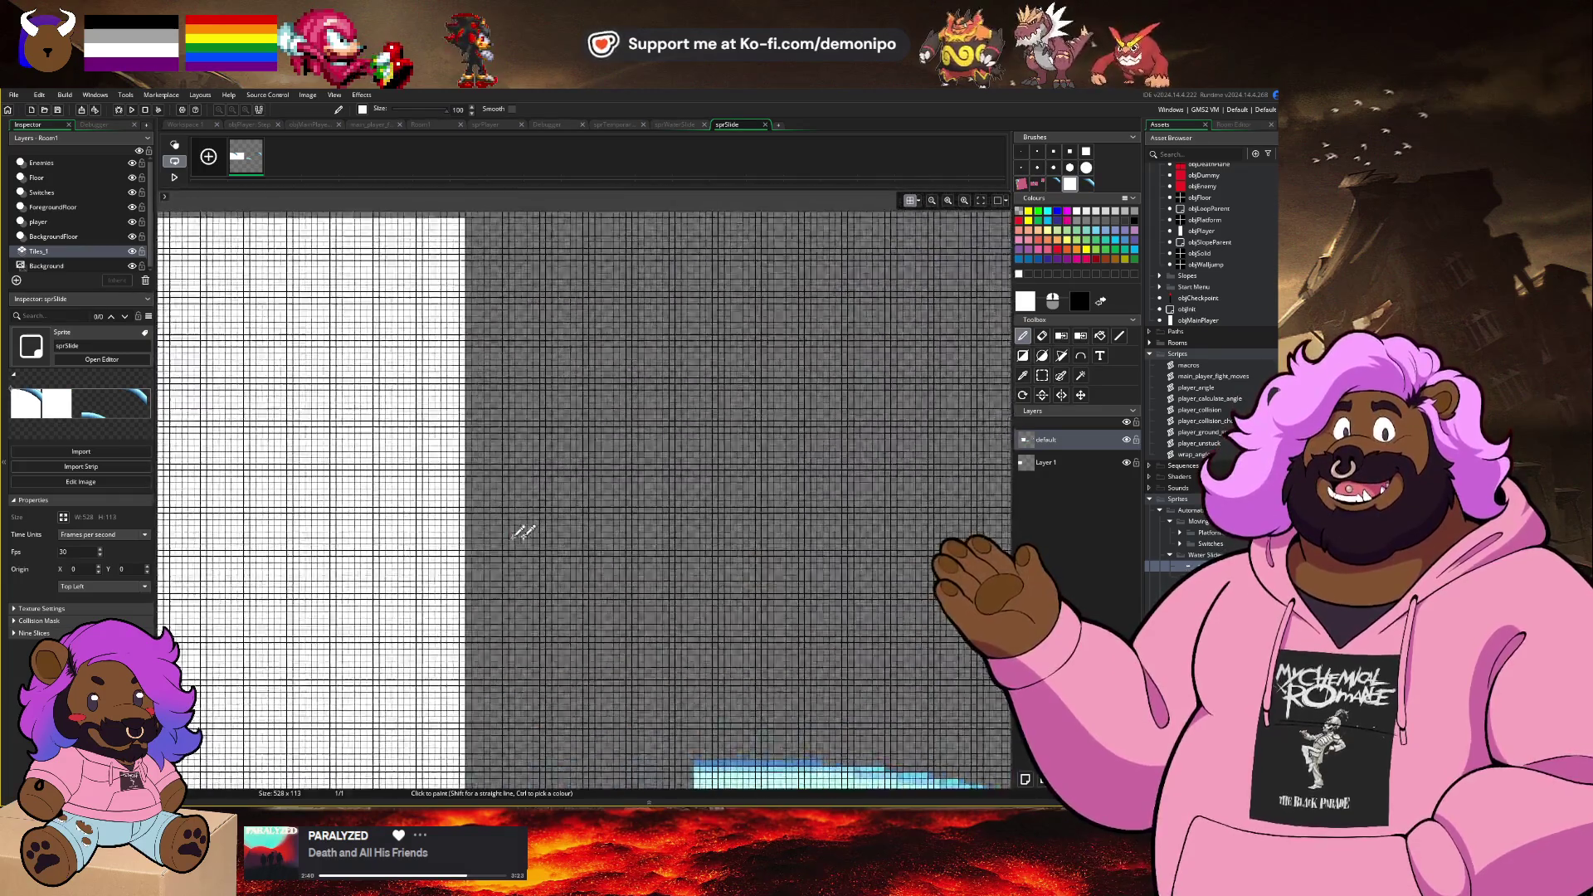
scroll(565, 564, "up", 5)
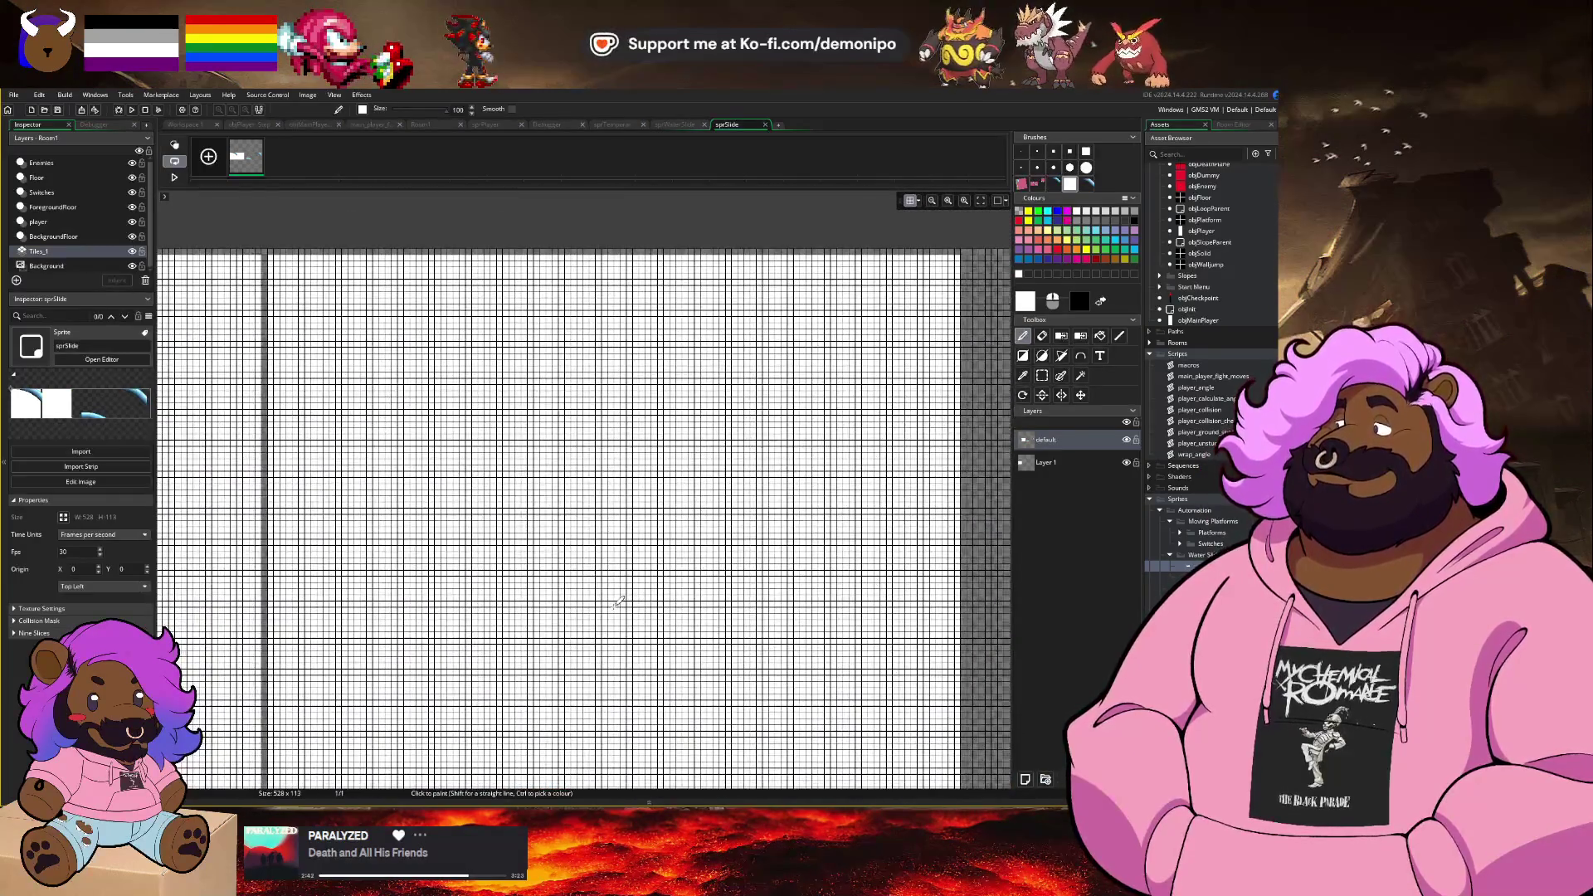
left_click_drag(618, 602, 641, 599)
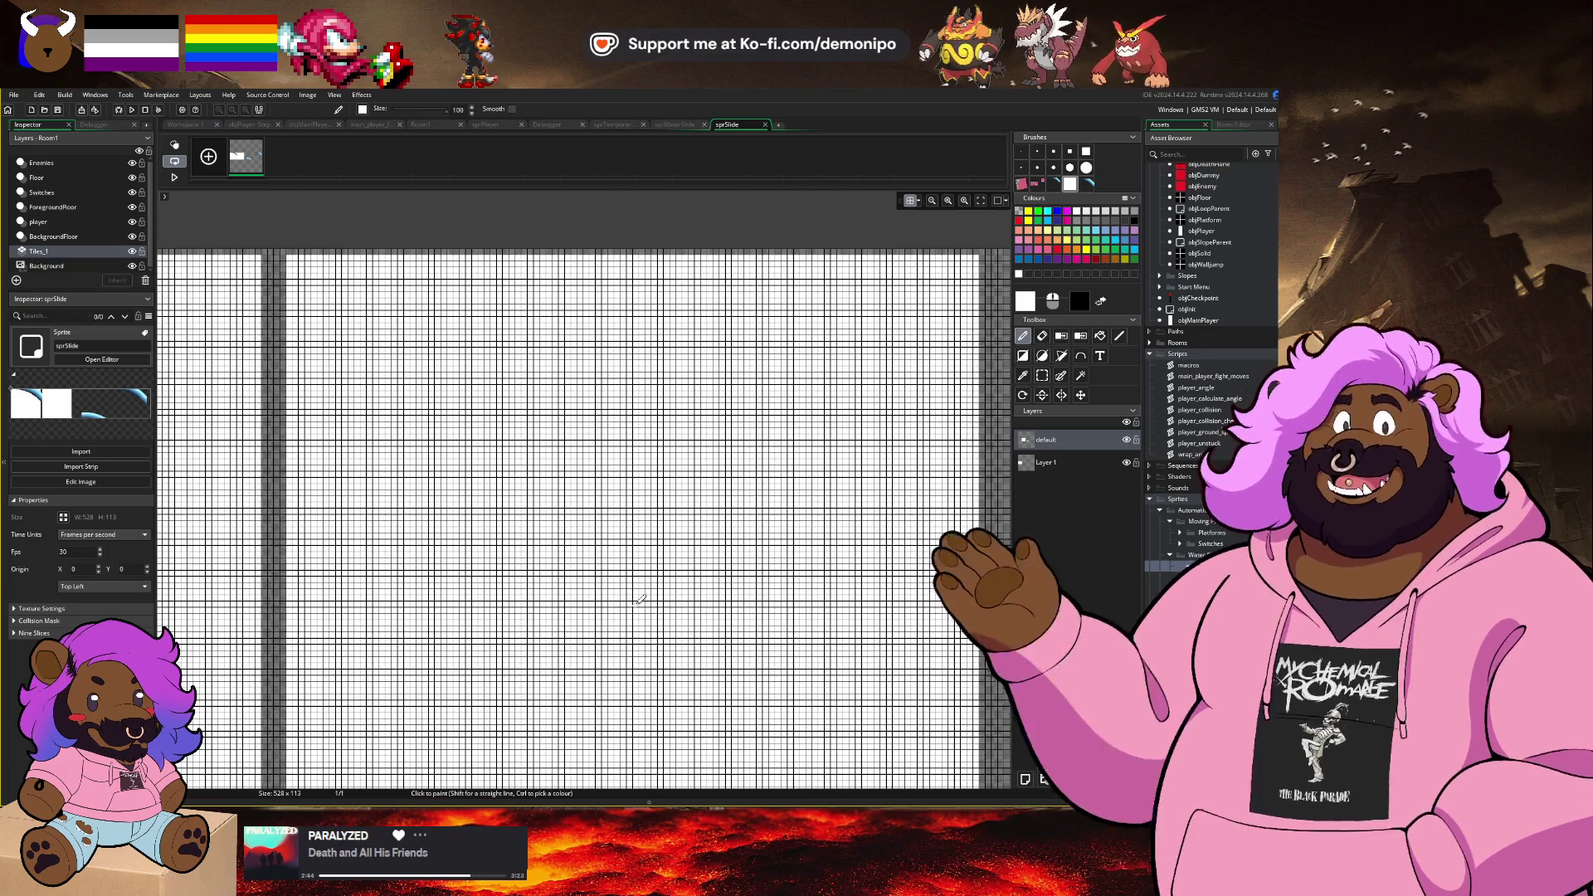
scroll(681, 597, "down", 3)
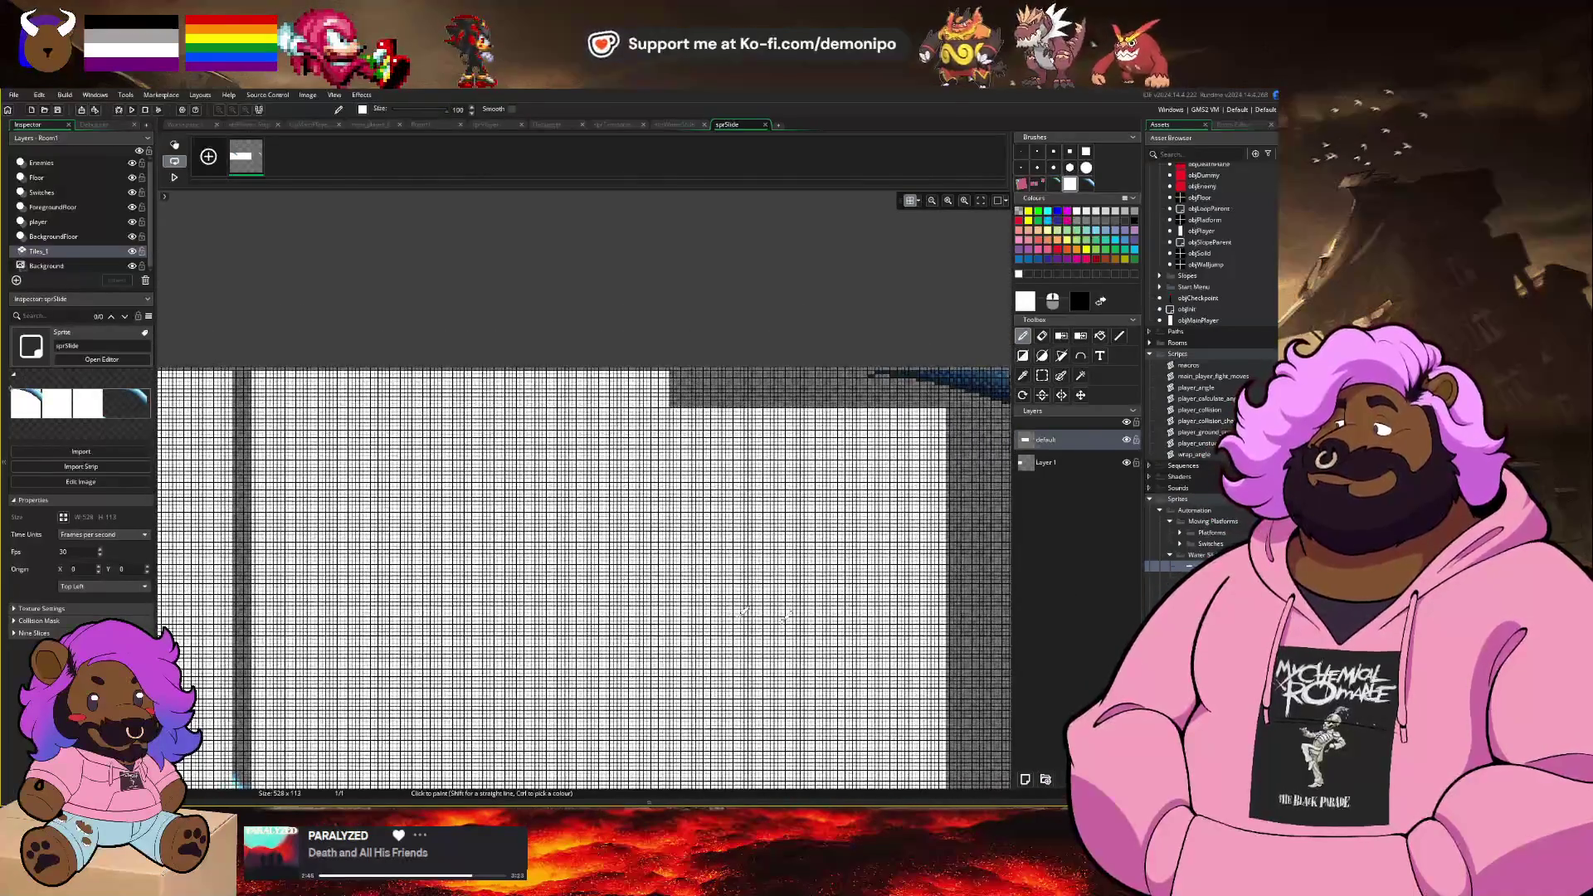
scroll(847, 598, "down", 4)
left_click(1046, 462)
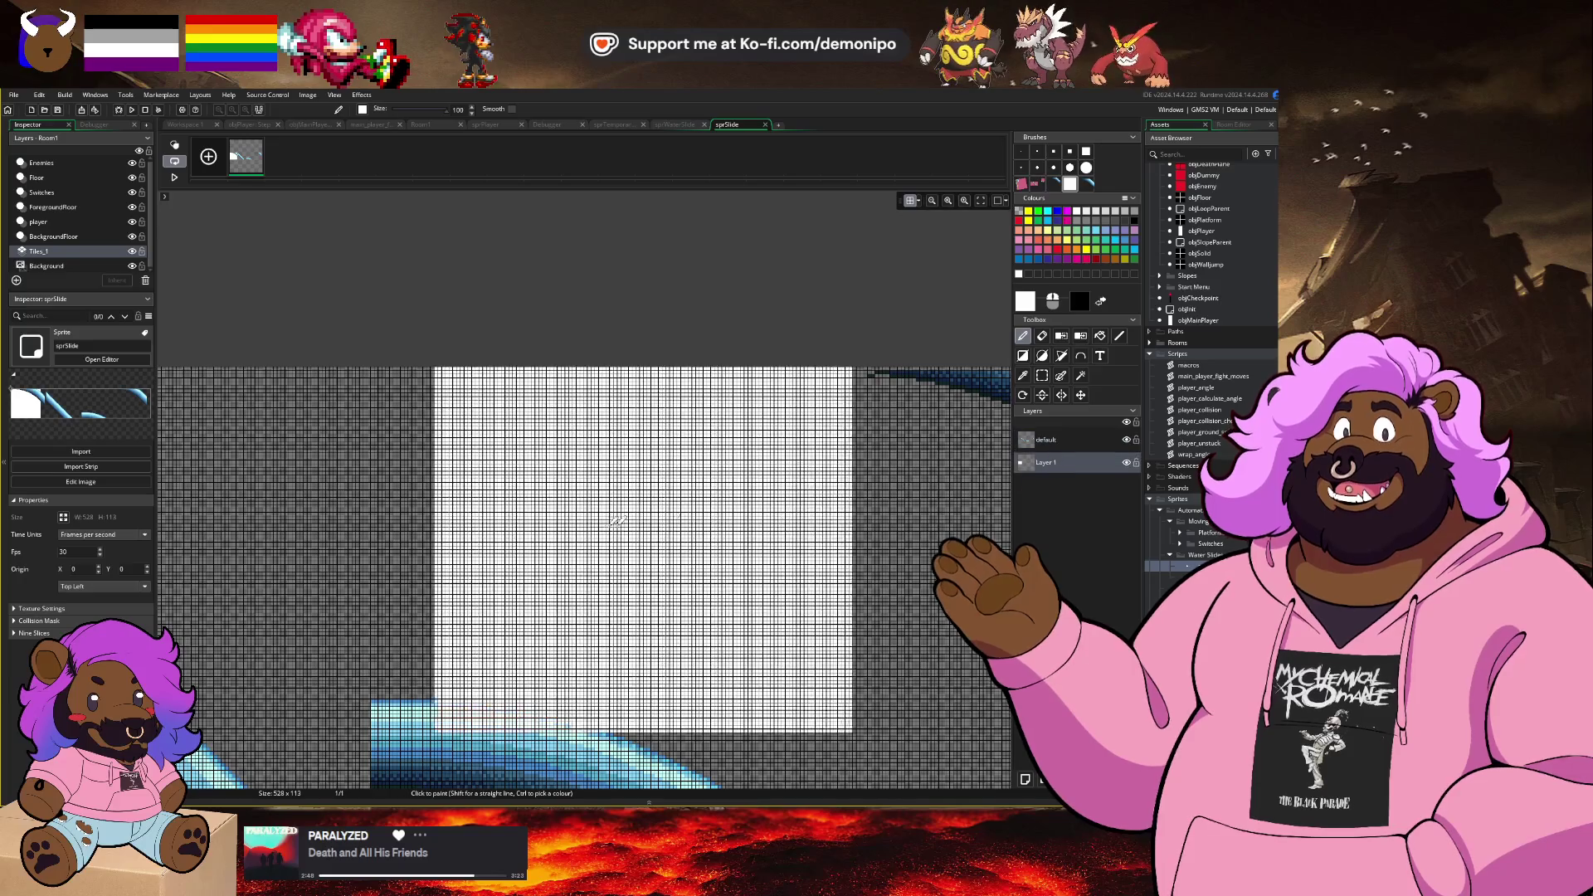
scroll(629, 561, "up", 6)
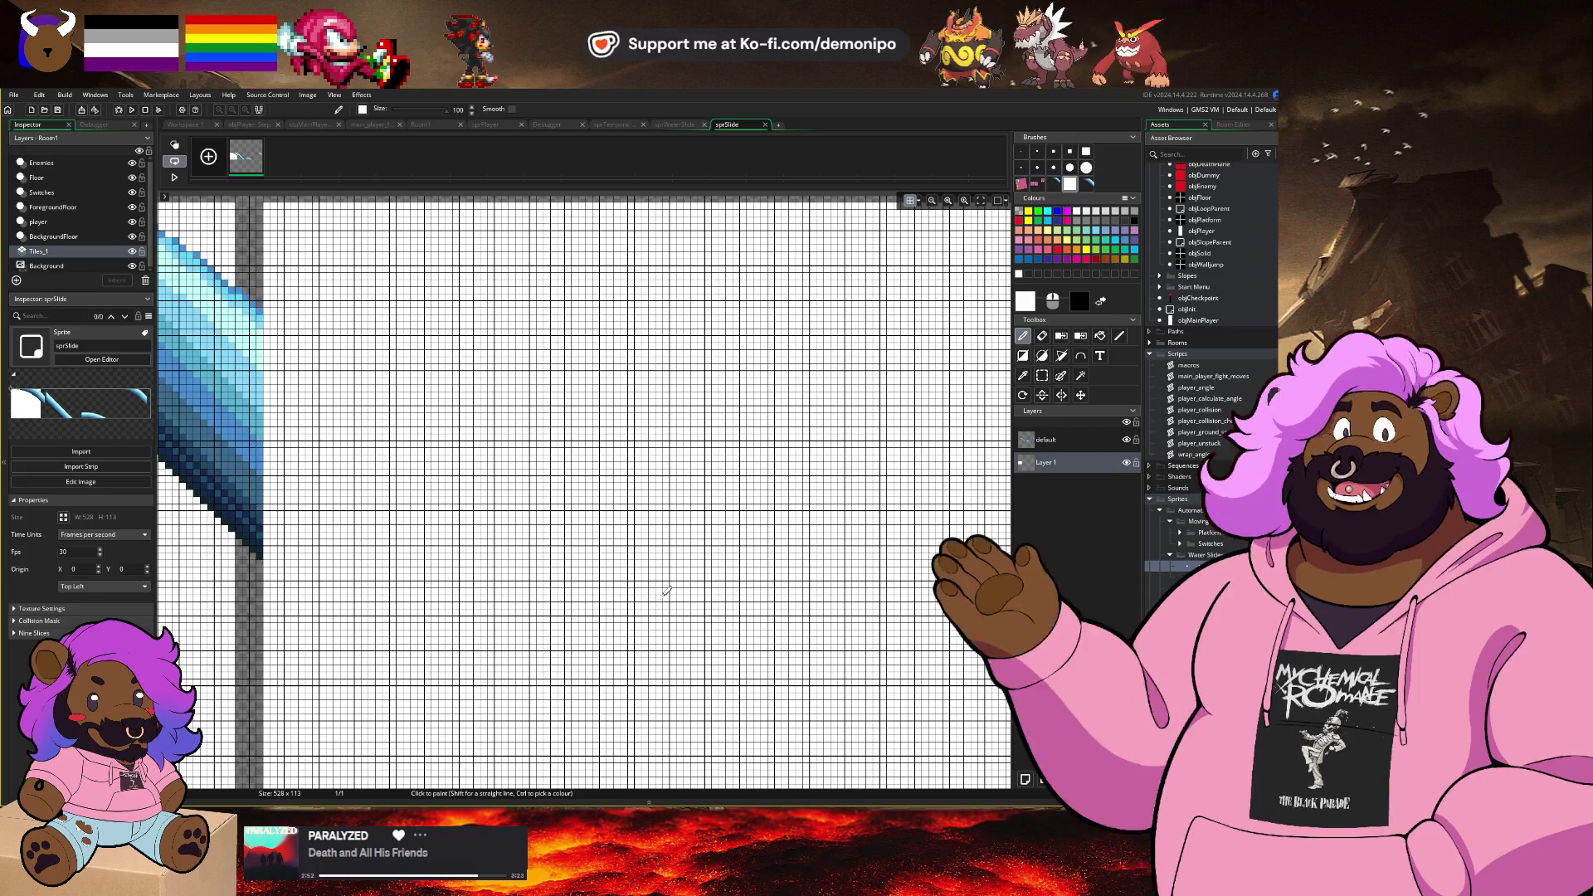
scroll(669, 591, "down", 3)
scroll(810, 559, "up", 6)
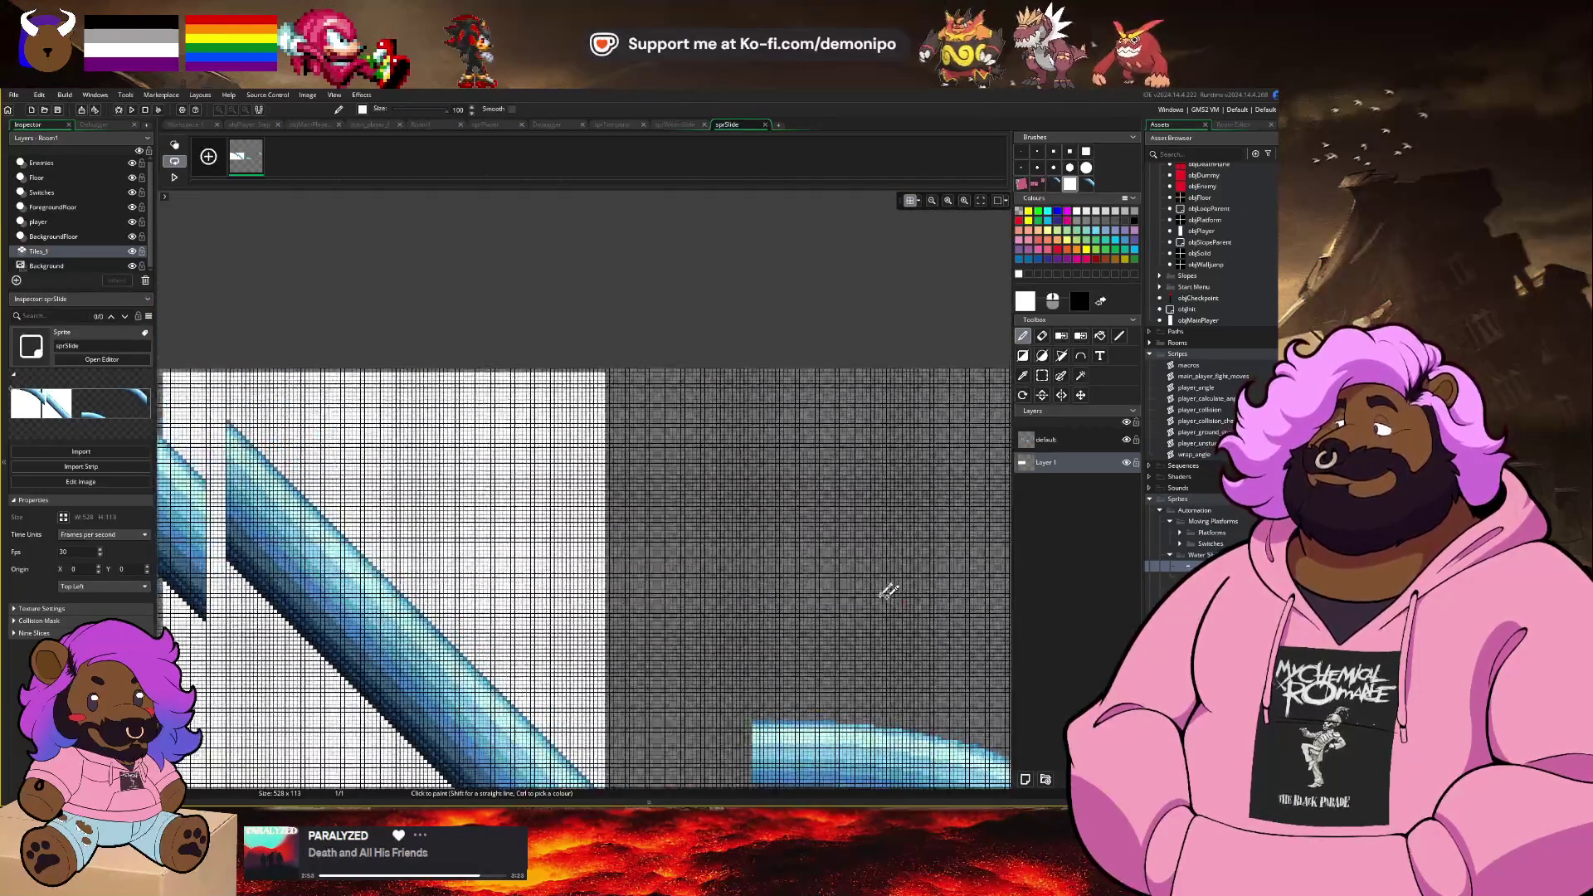
scroll(864, 579, "up", 2)
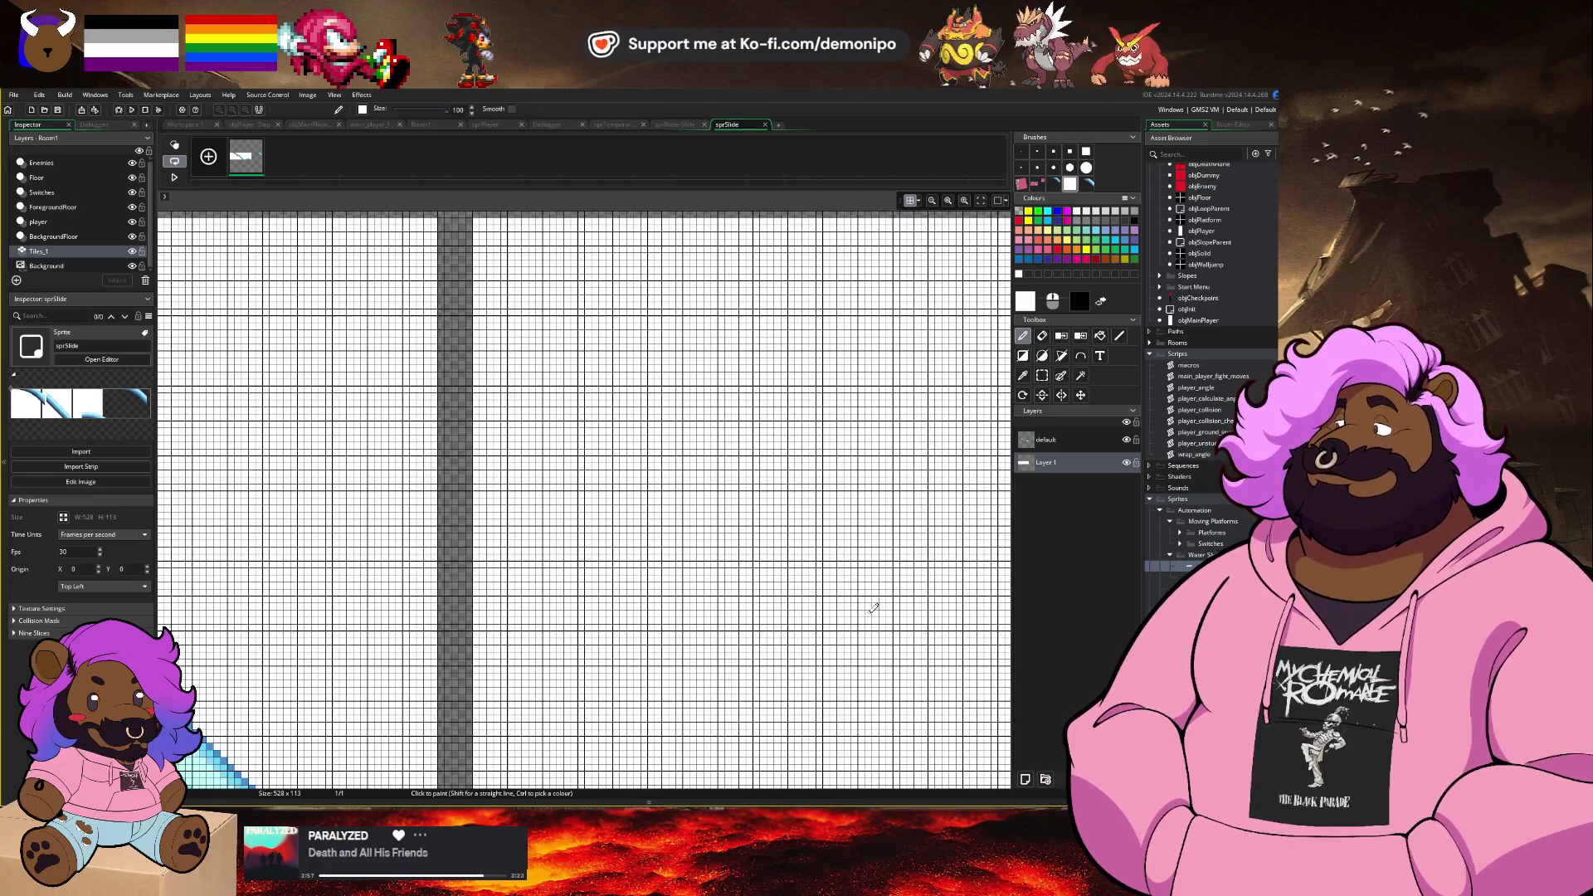
scroll(873, 608, "down", 3)
scroll(825, 541, "up", 5)
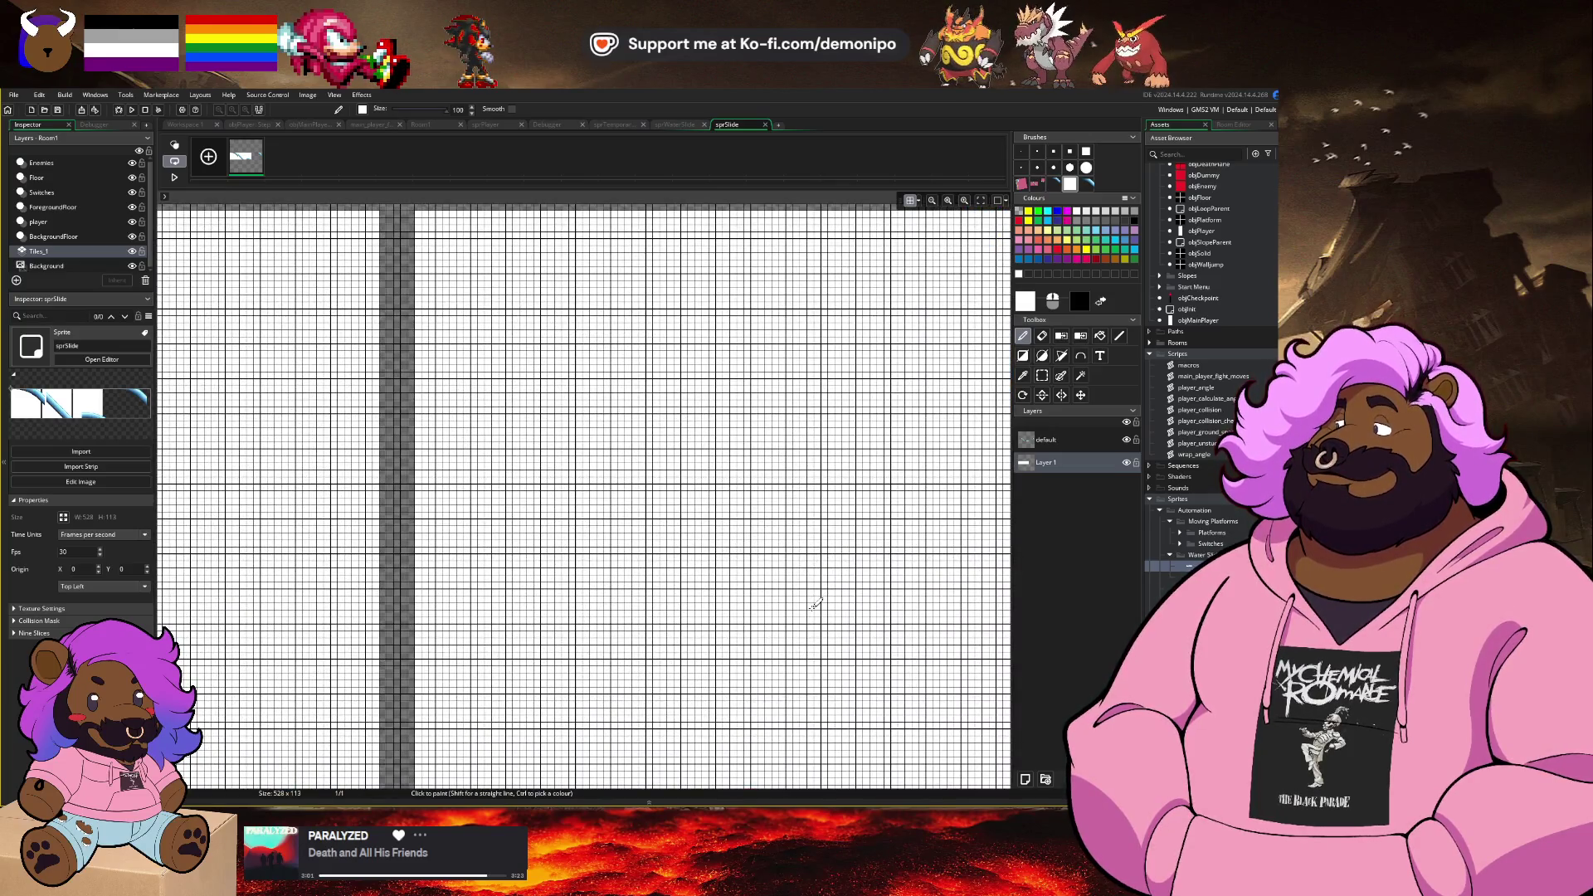
scroll(817, 604, "down", 3)
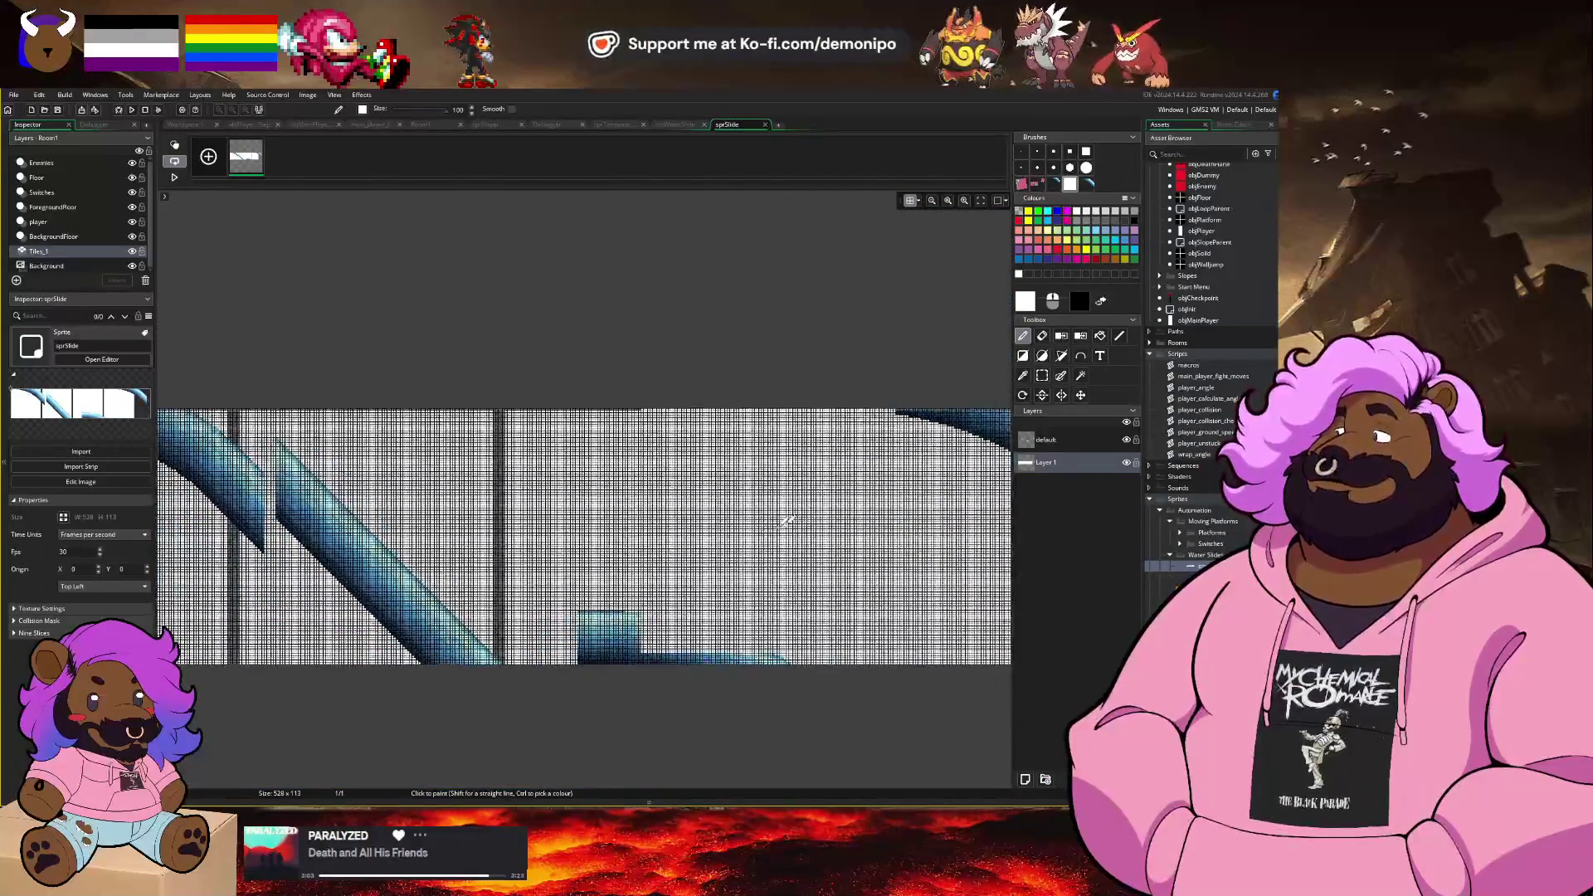
Step: Erase the stray slide pixels around the first slide piece with a rectangle selection
key("s")
scroll(580, 514, "up", 3)
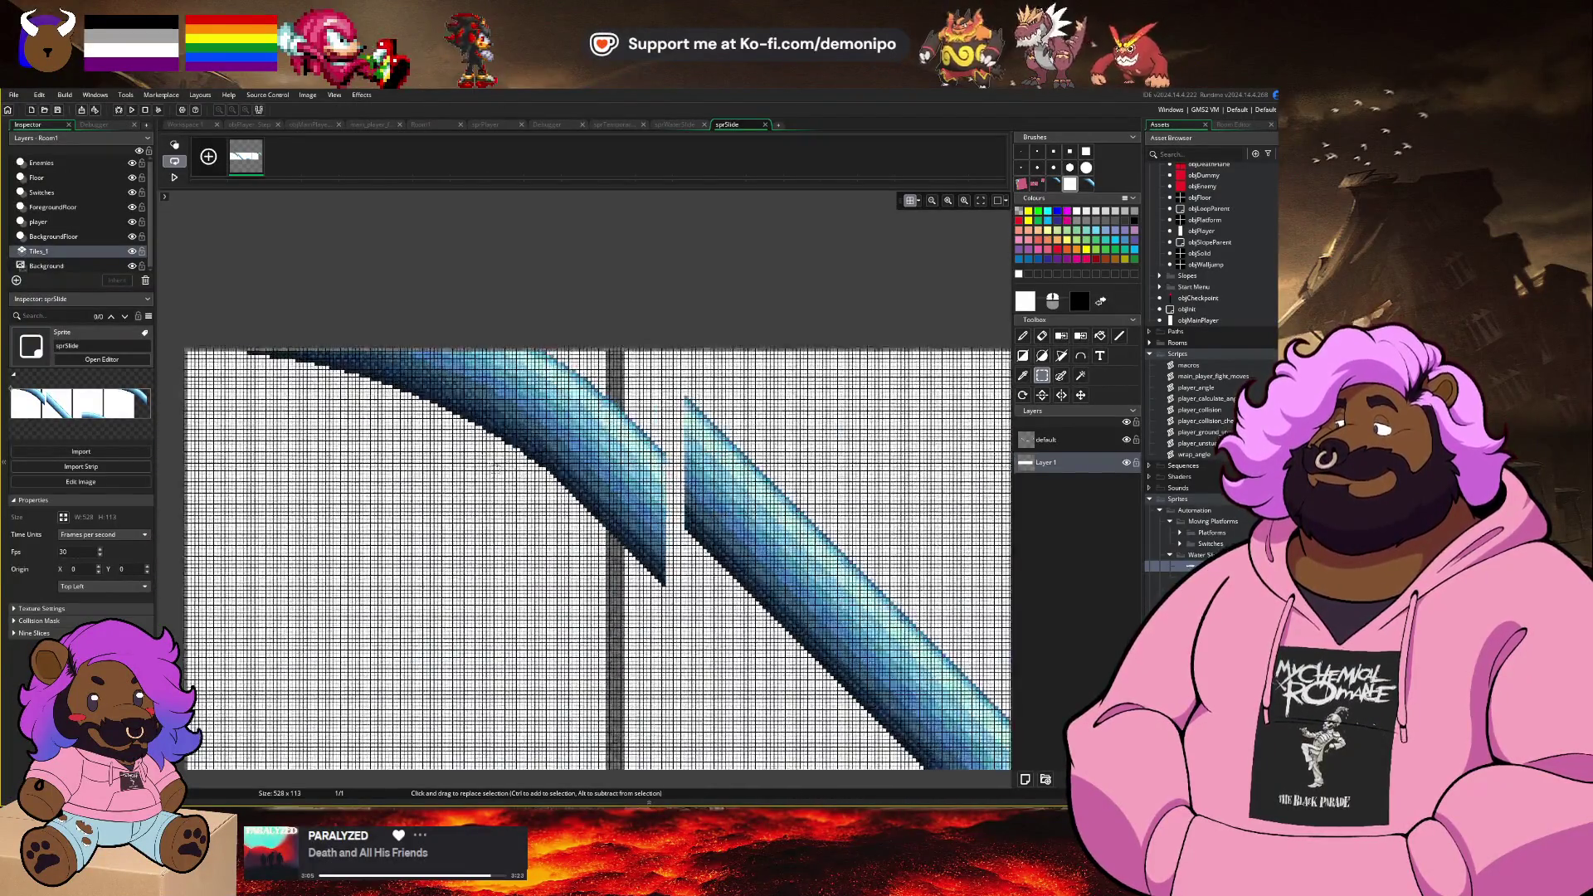
scroll(478, 408, "left", 2)
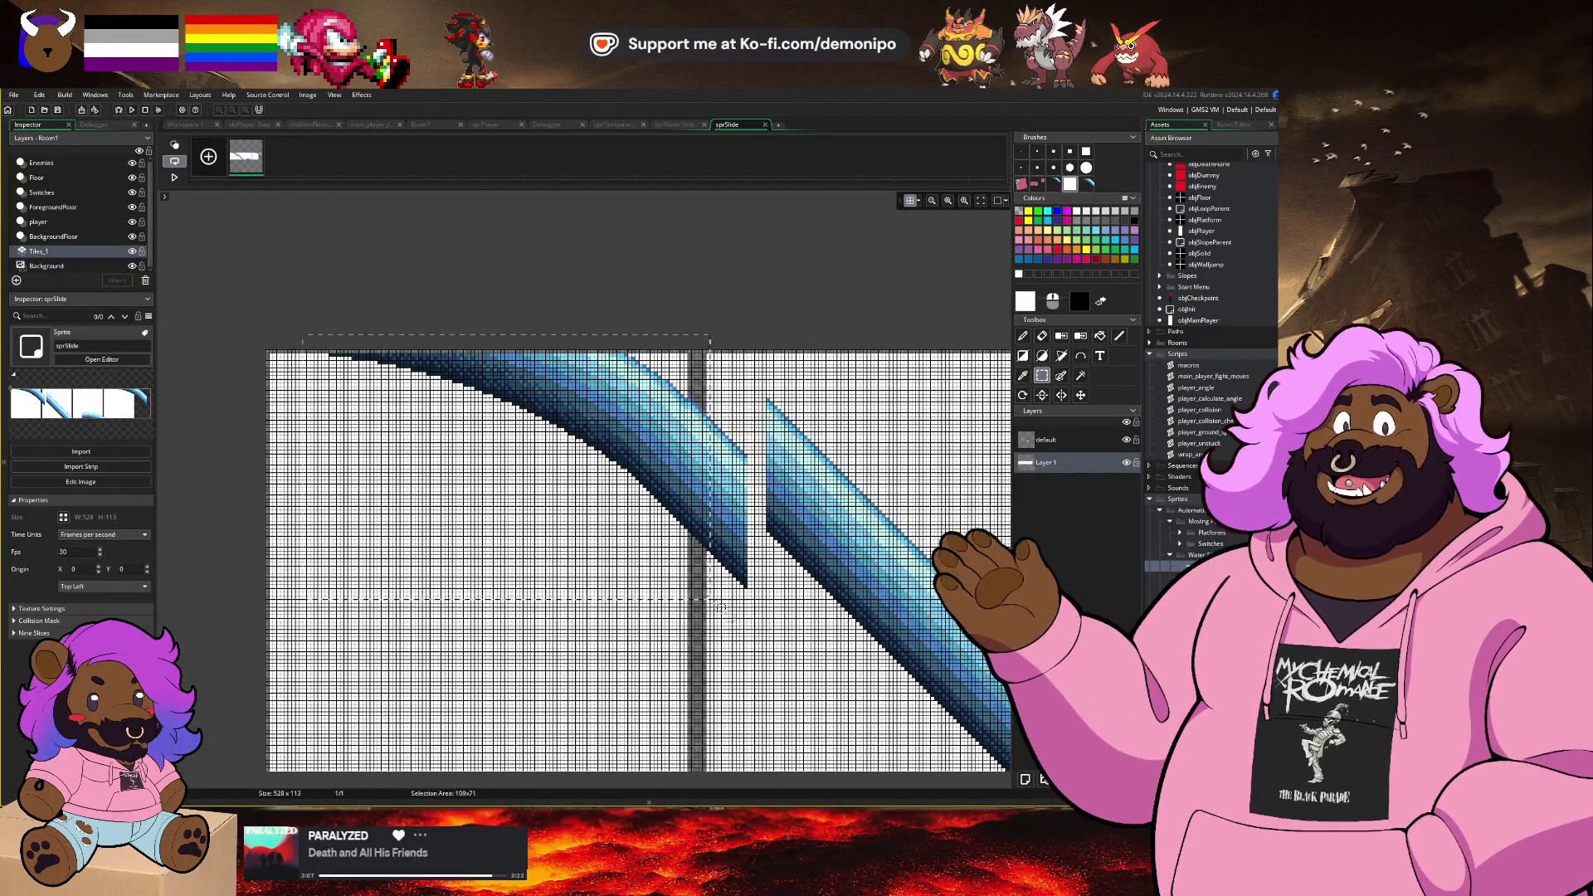
left_click_drag(753, 633, 755, 635)
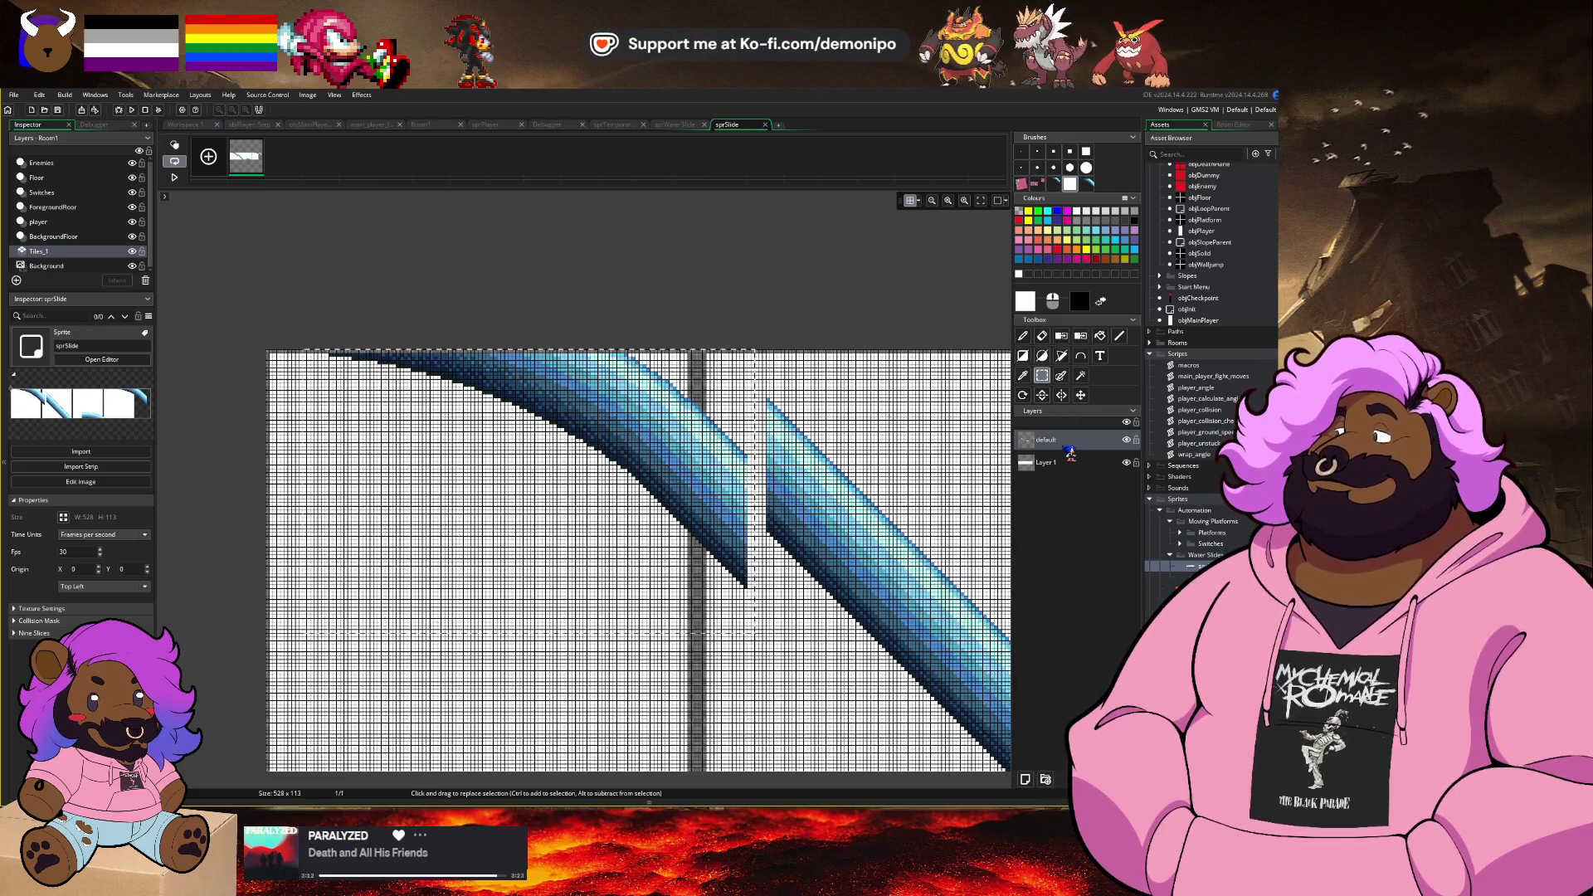
key("Delete")
key("ctrl+z")
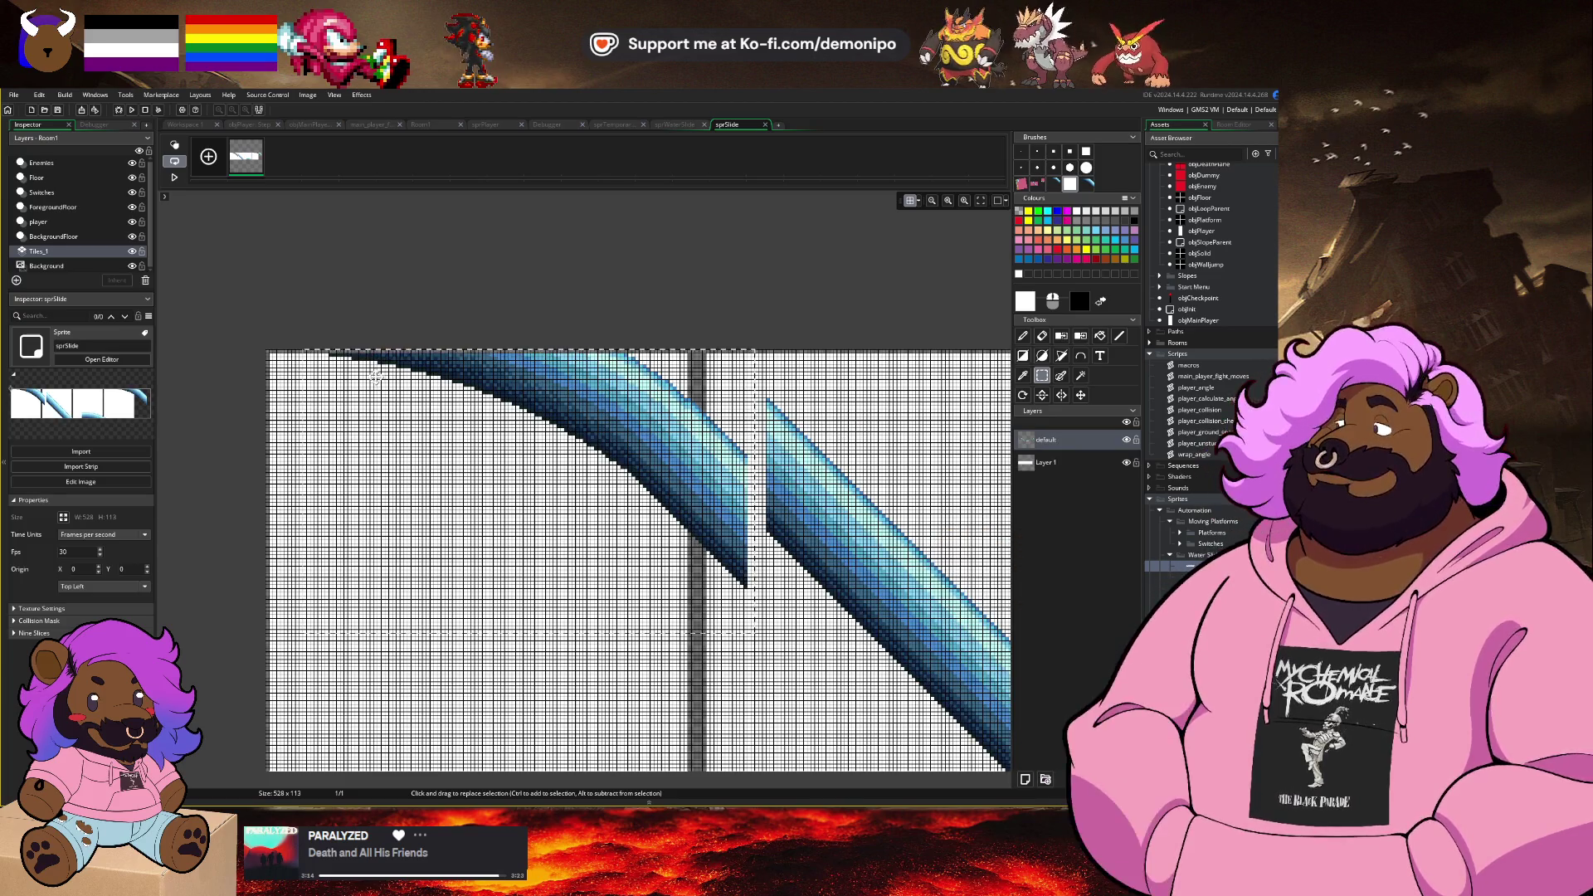
key("Delete")
Step: Select the diagonal slide piece and nudge it left, checking the reference sheet
scroll(691, 442, "up", 2)
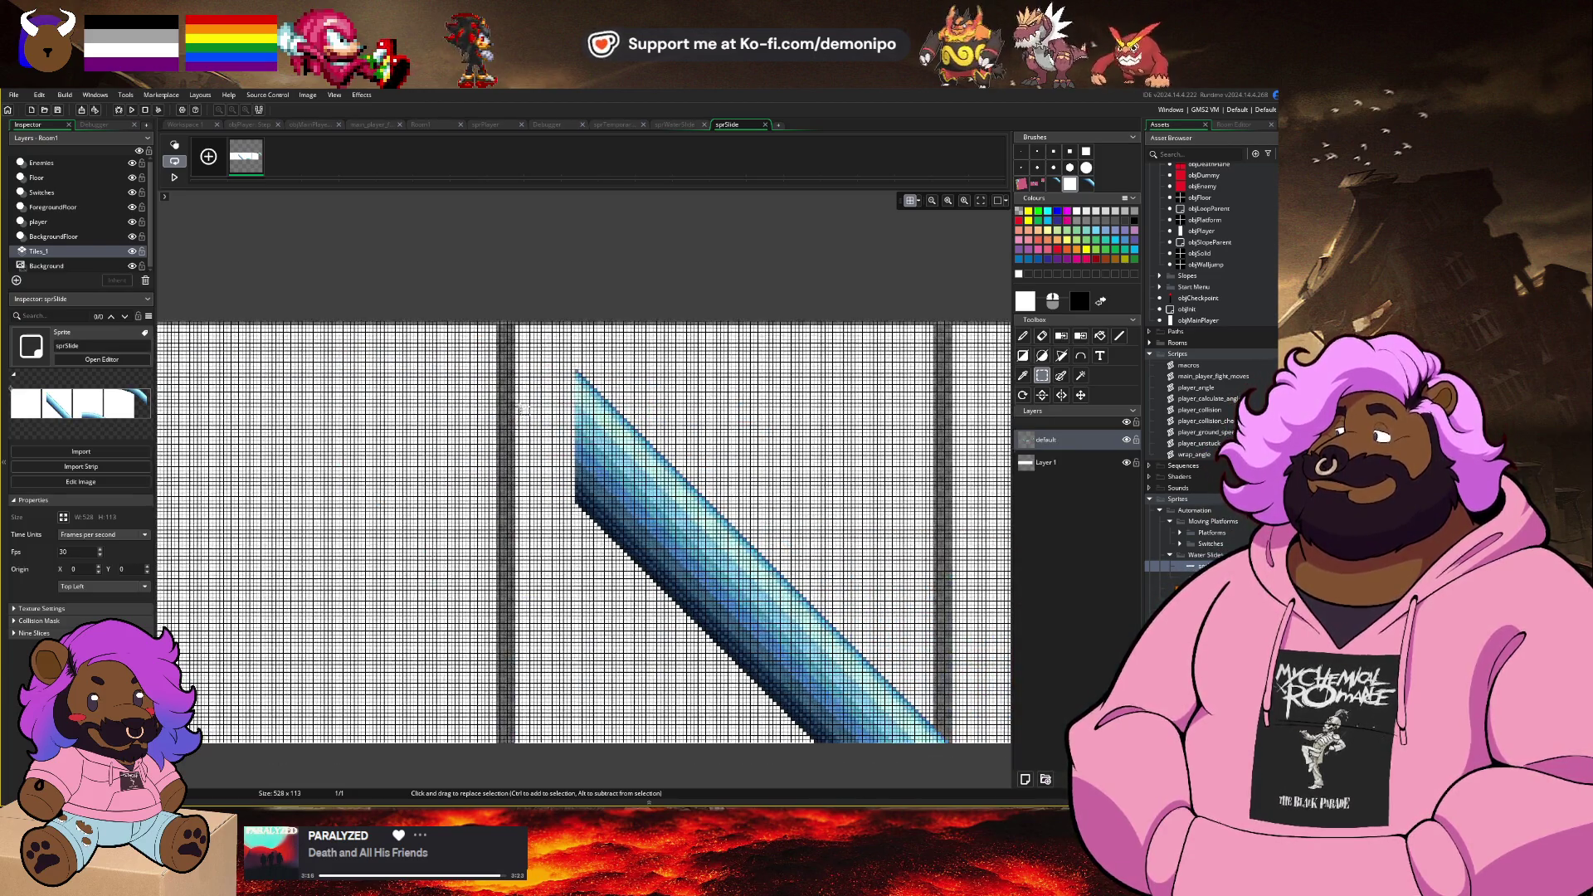
scroll(557, 380, "down", 2)
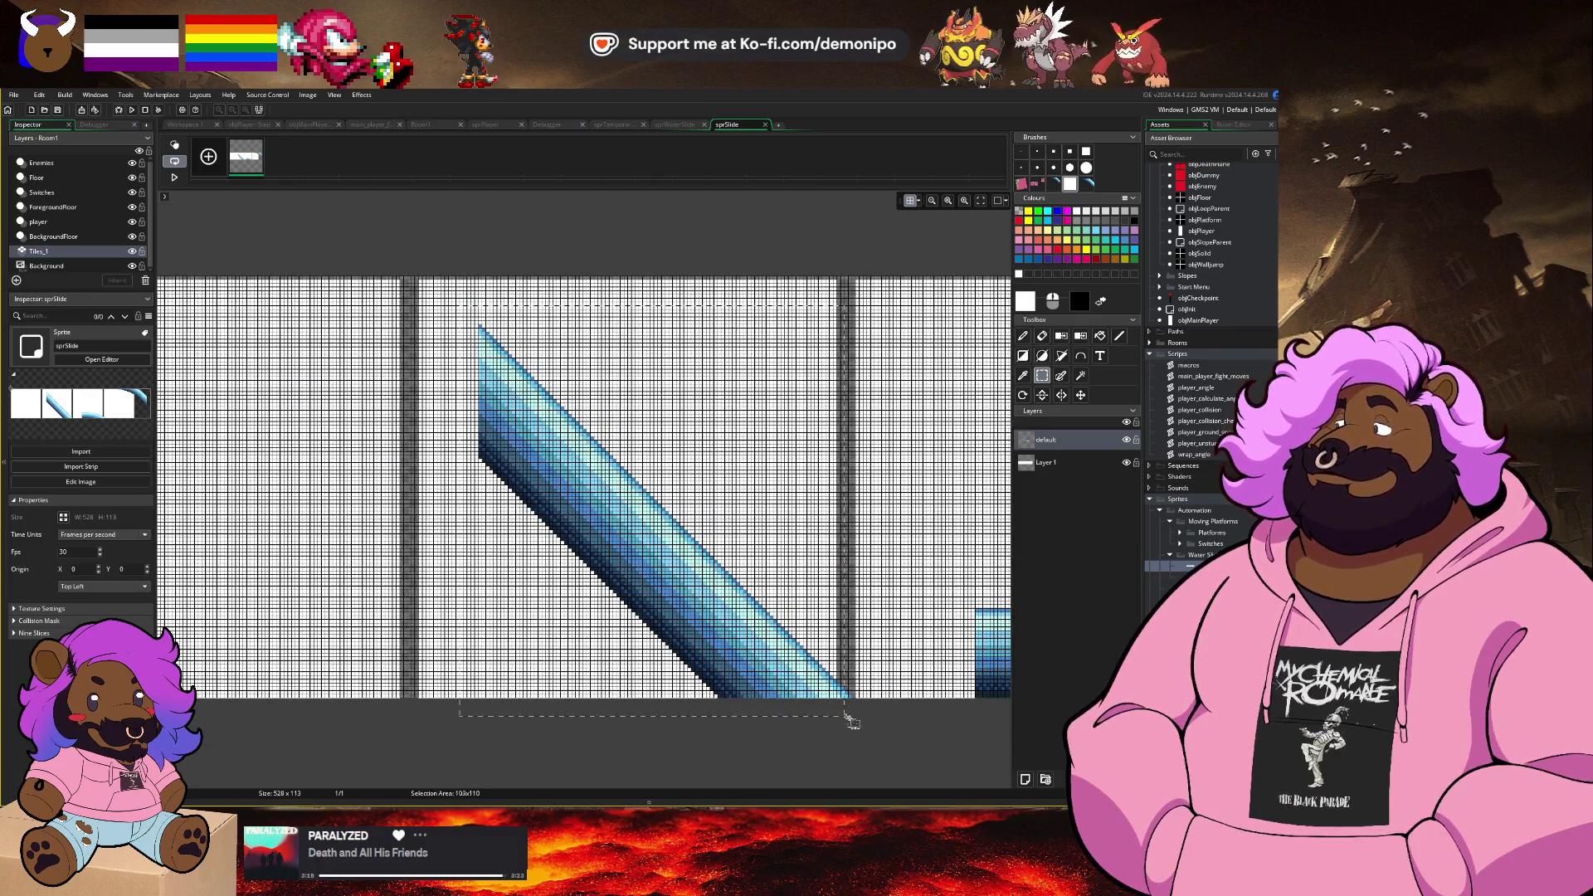
left_click_drag(852, 721, 878, 721)
left_click(911, 200)
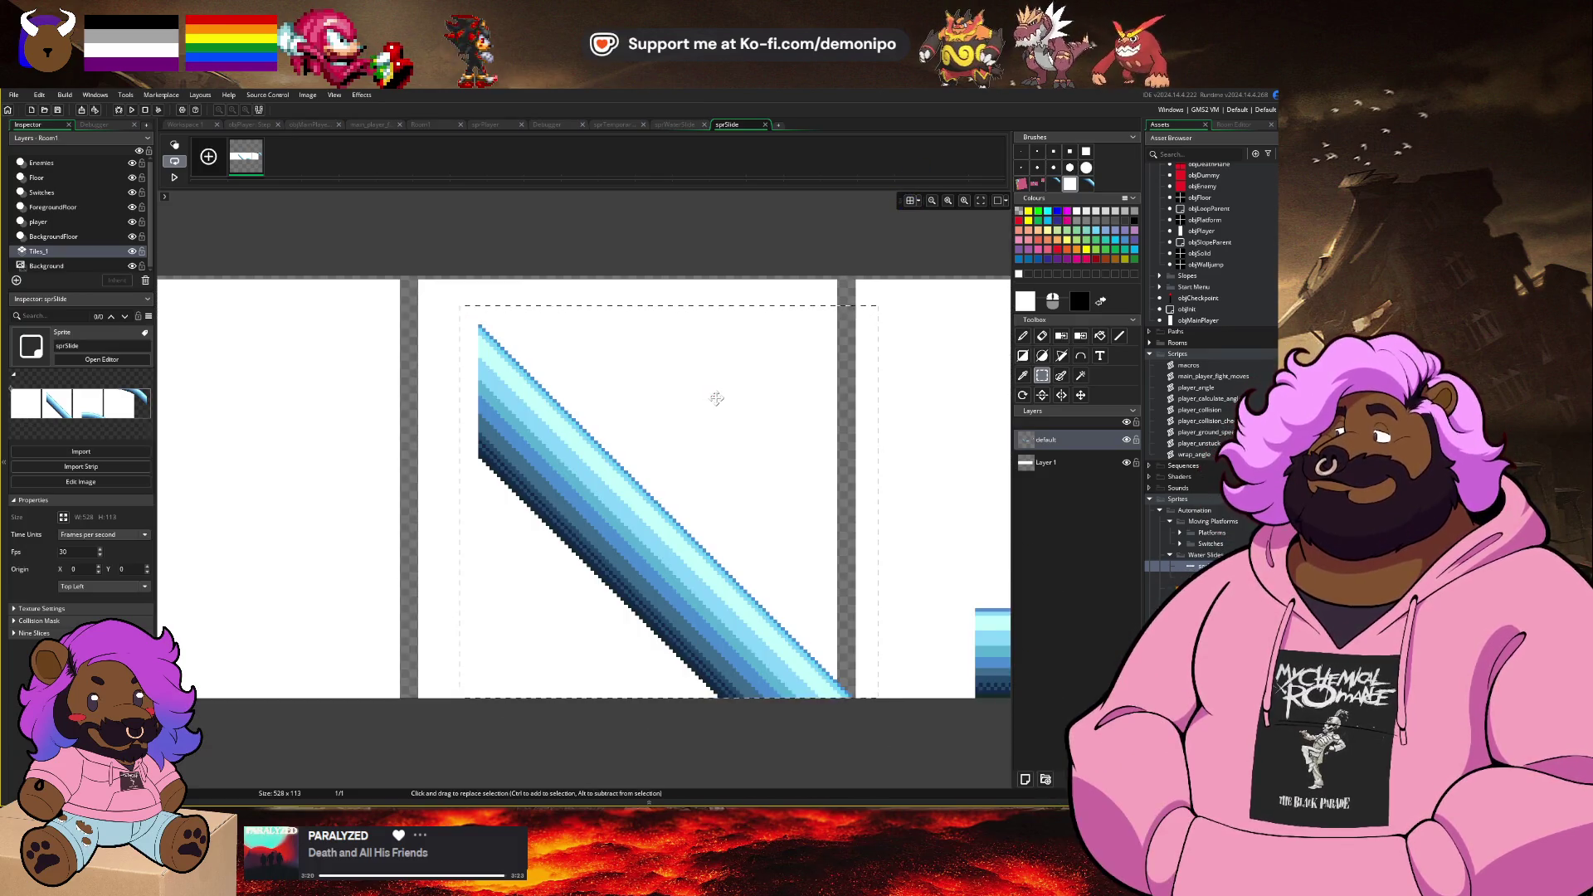
key("Left")
key("Left")
key("Left")
key("alt+Tab")
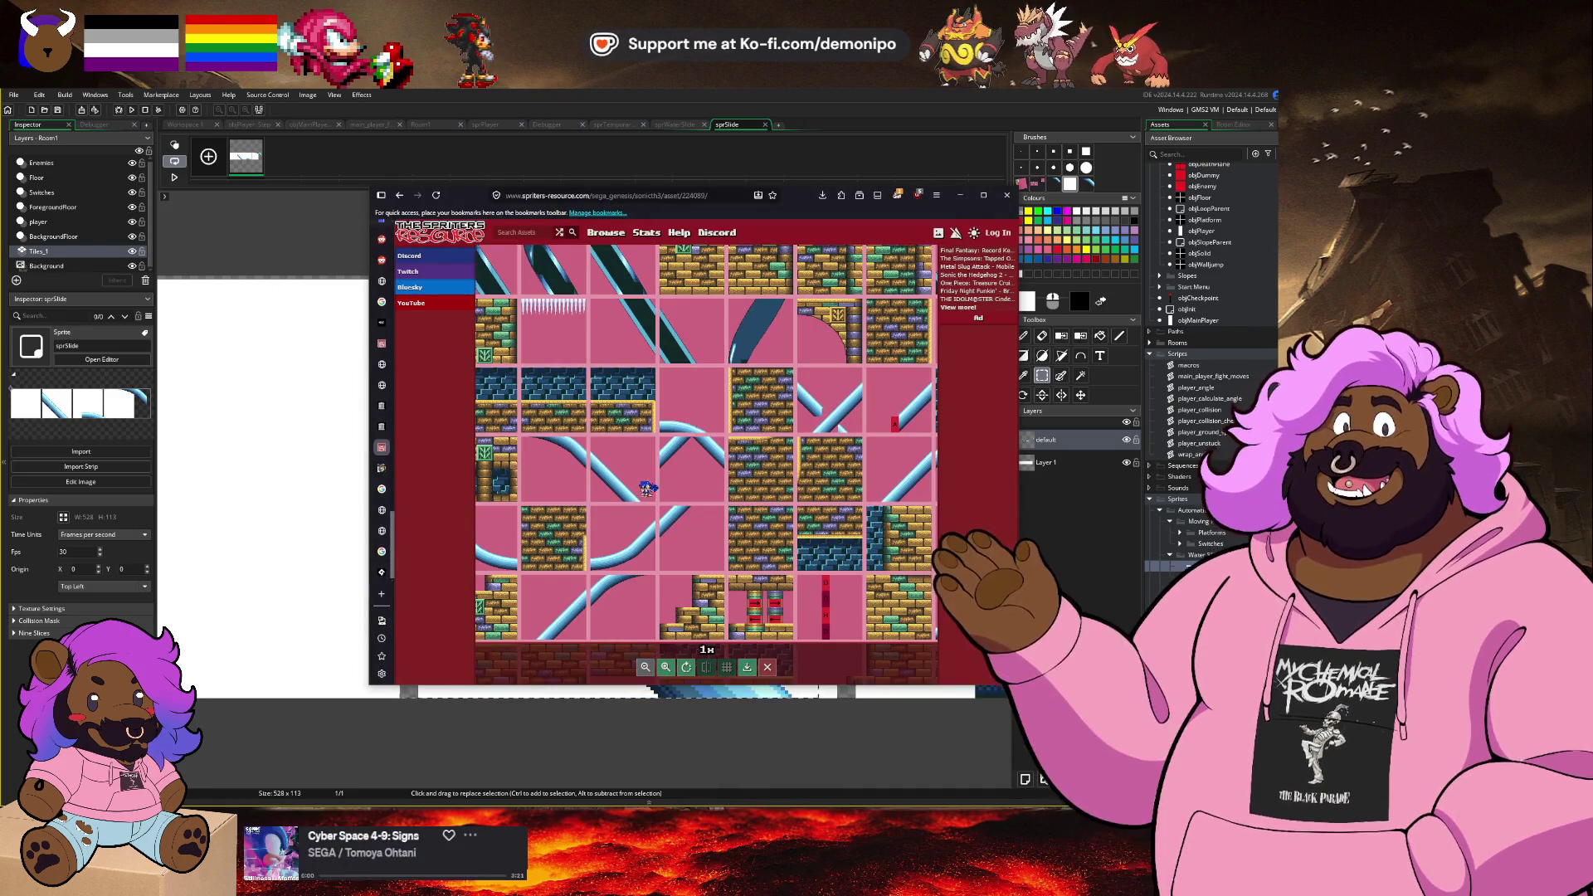
key("alt+Tab")
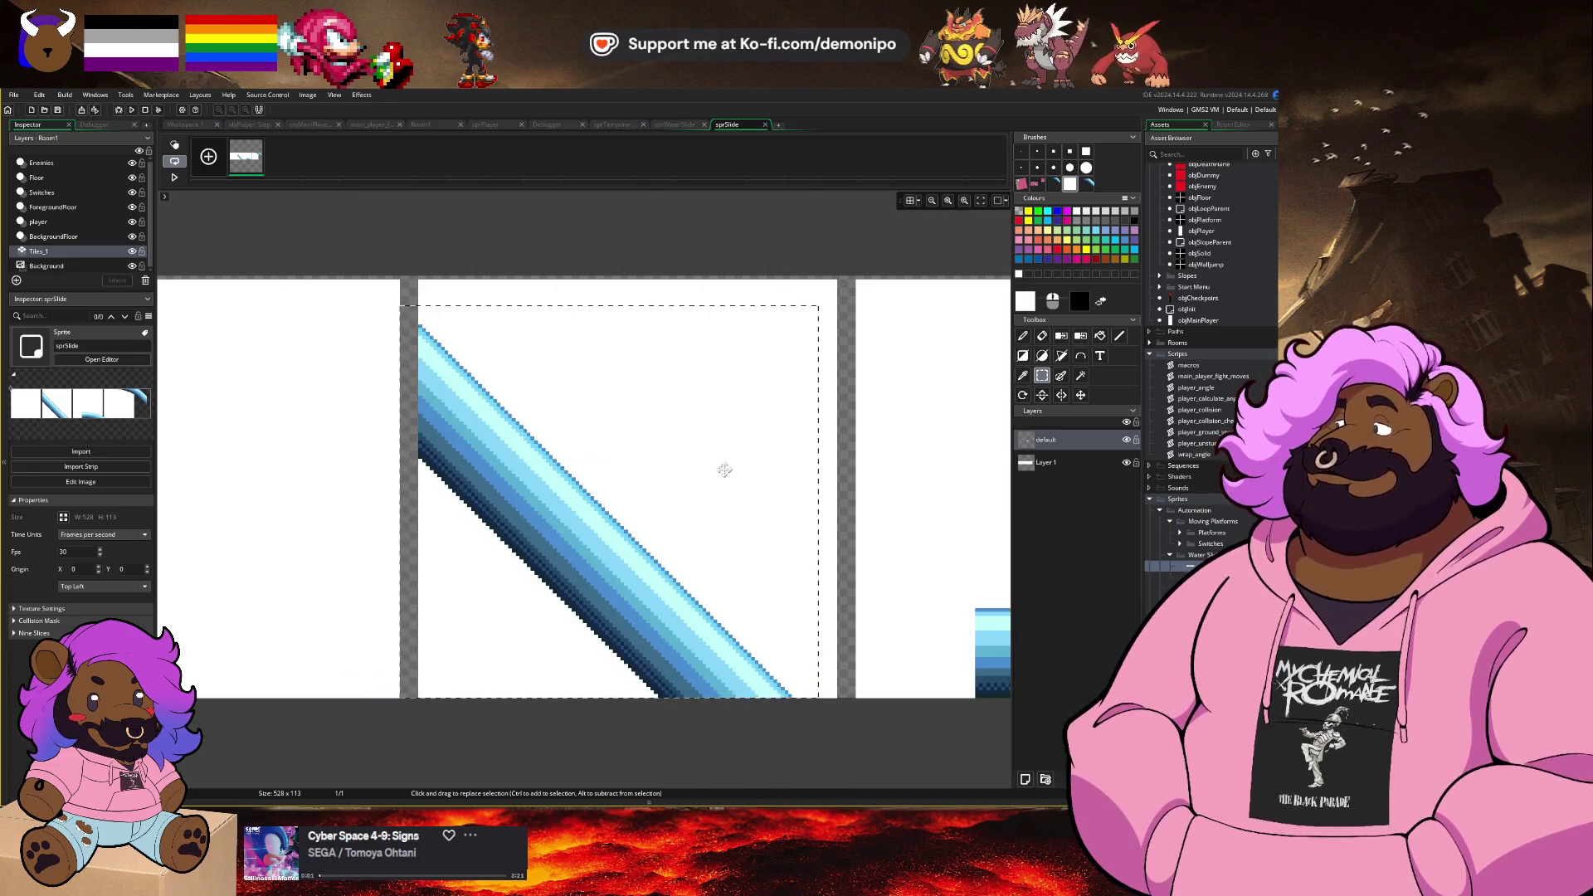
Step: Shift the upper curved slide piece left to its white tile's top-left edge
scroll(724, 470, "down", 3)
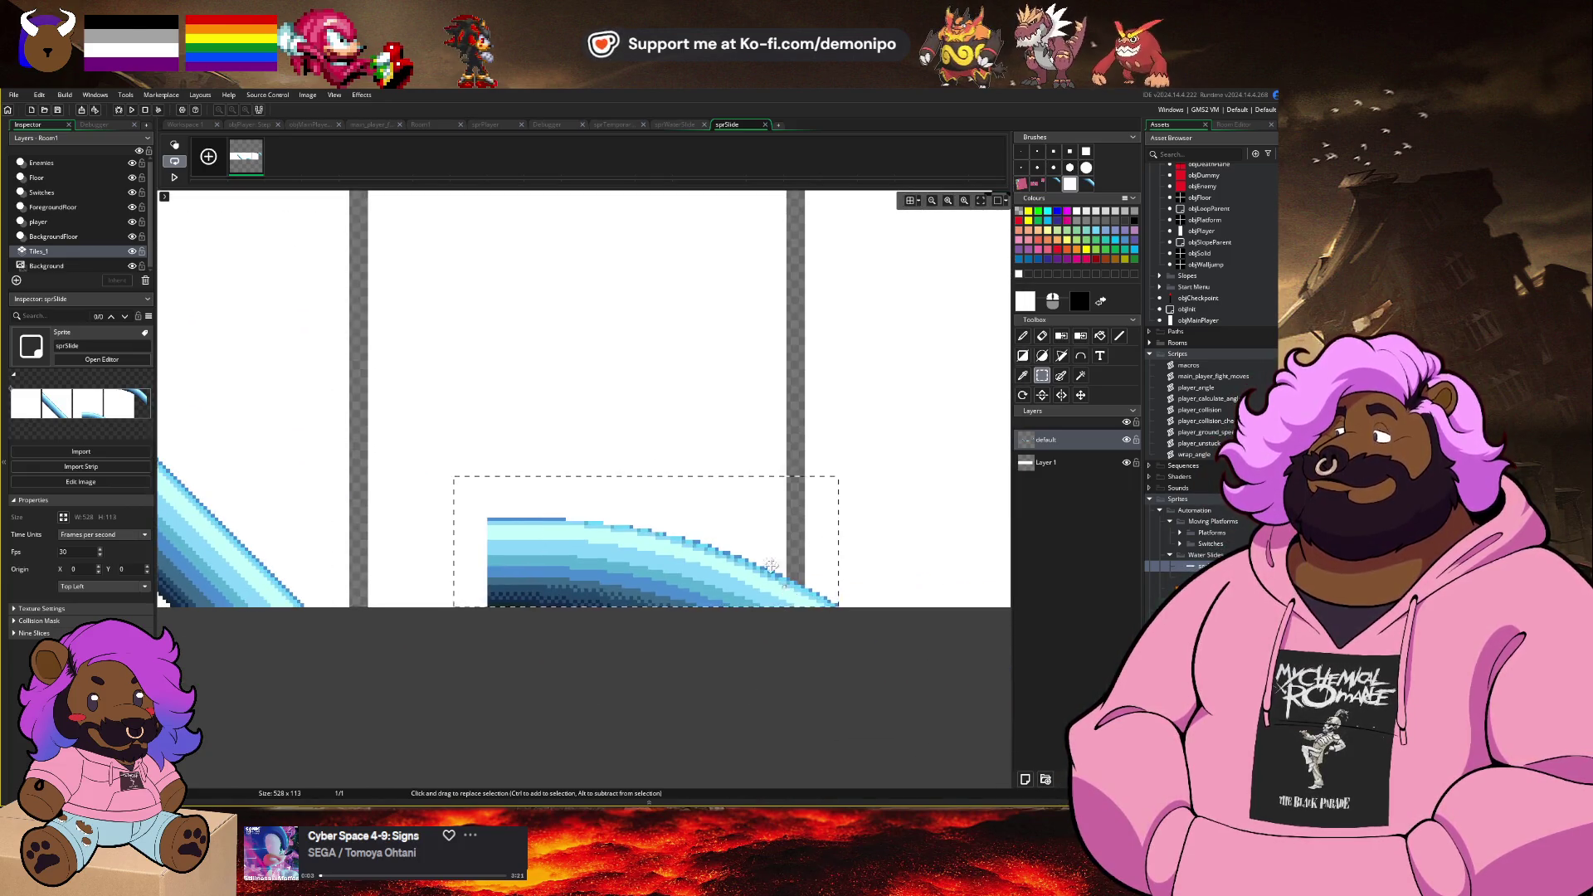
left_click_drag(697, 573, 589, 569)
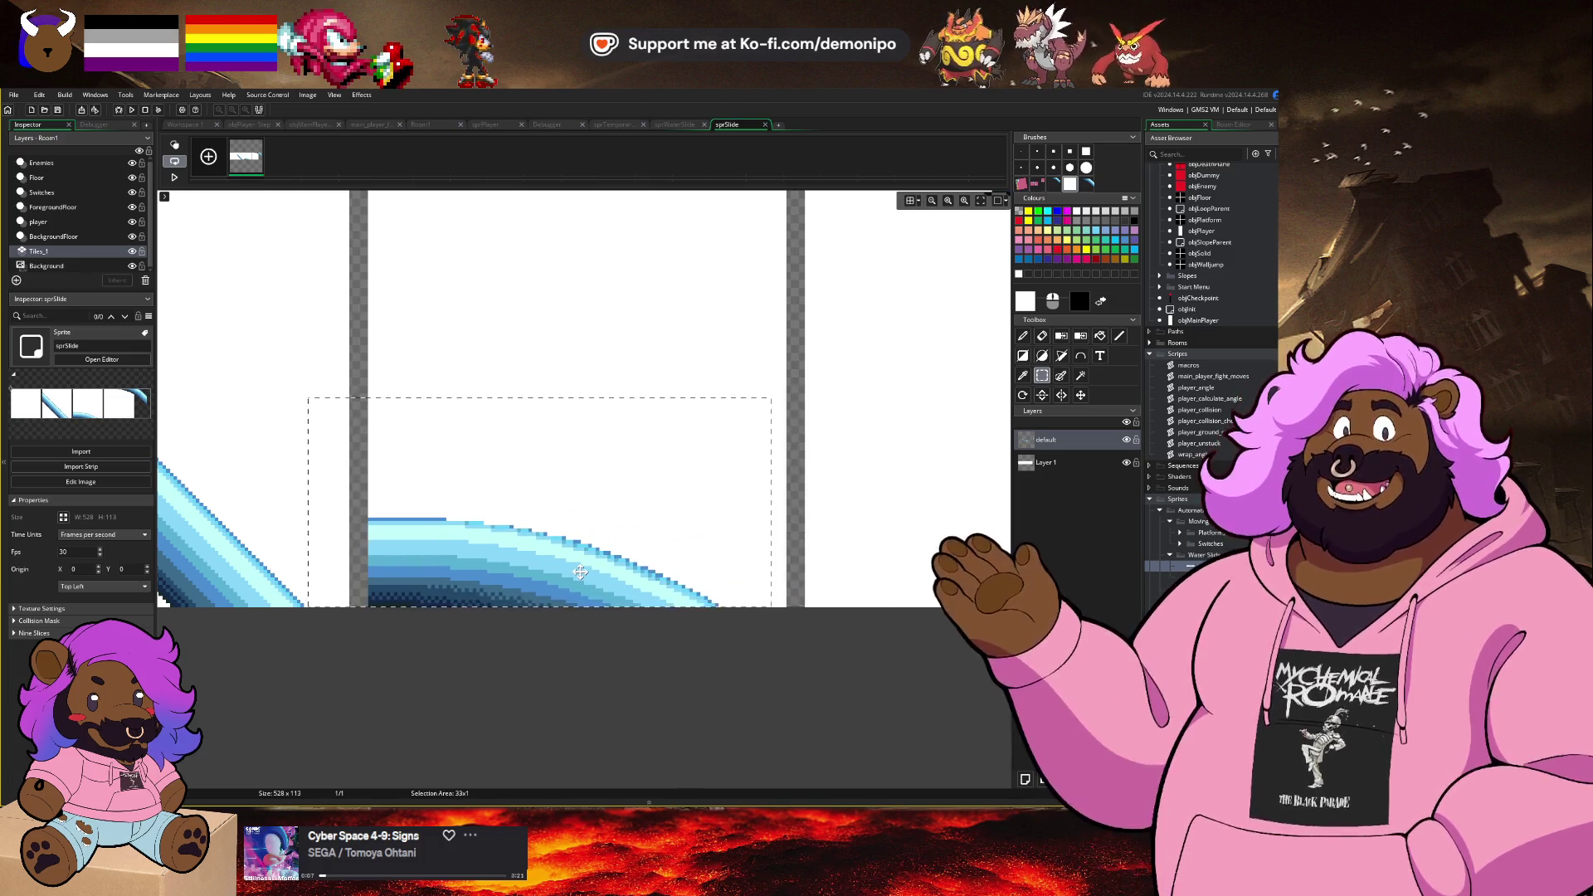
left_click_drag(731, 371, 477, 470)
scroll(477, 471, "right", 5)
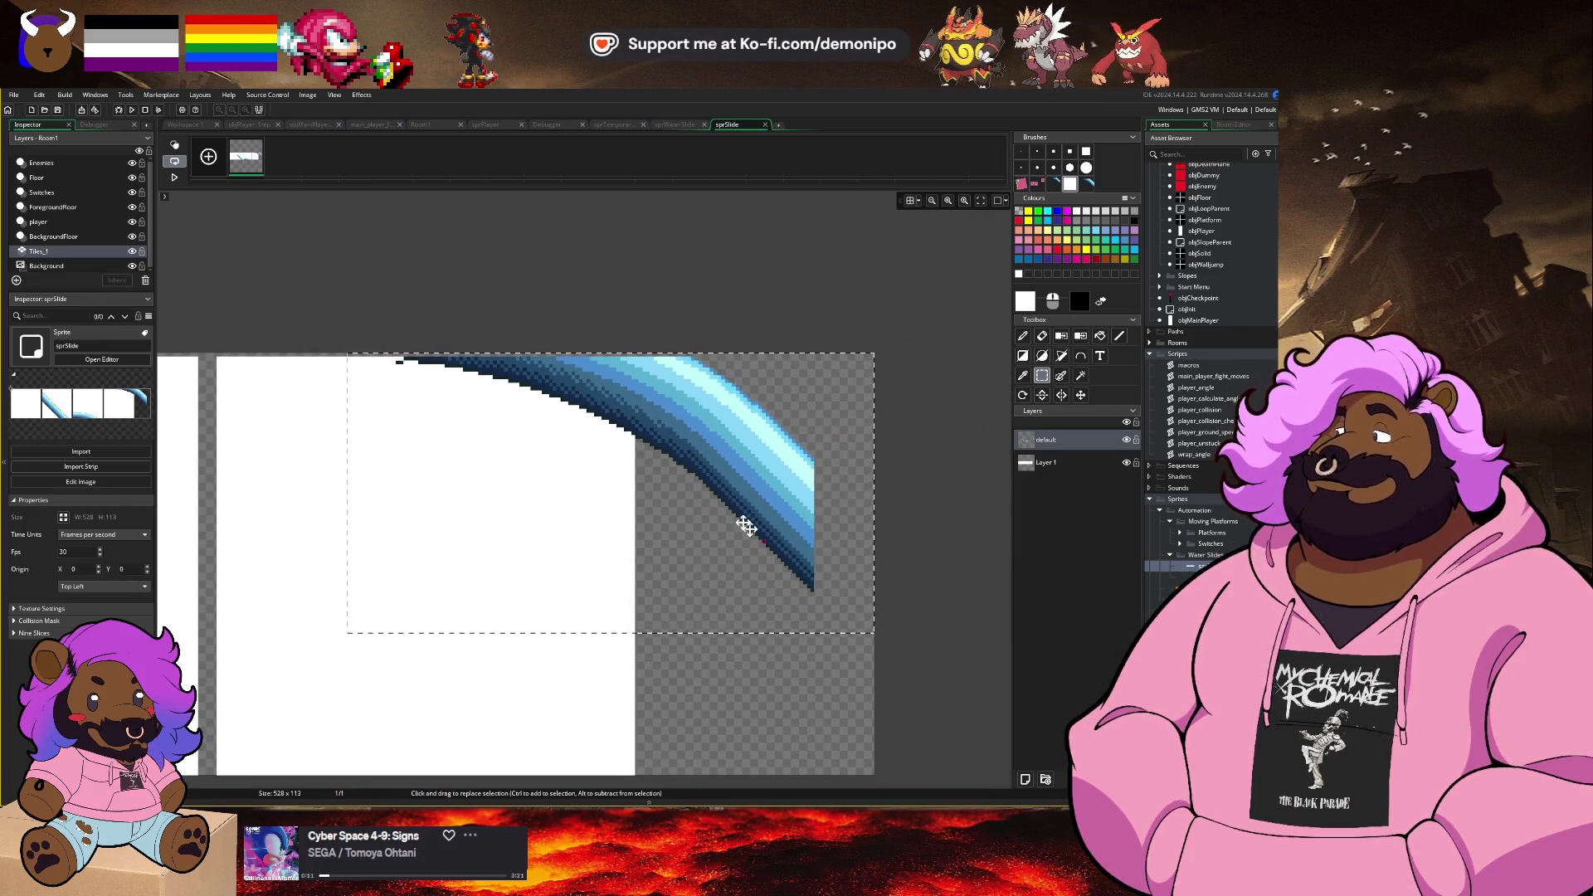
left_click_drag(746, 526, 619, 509)
left_click_drag(587, 500, 551, 490)
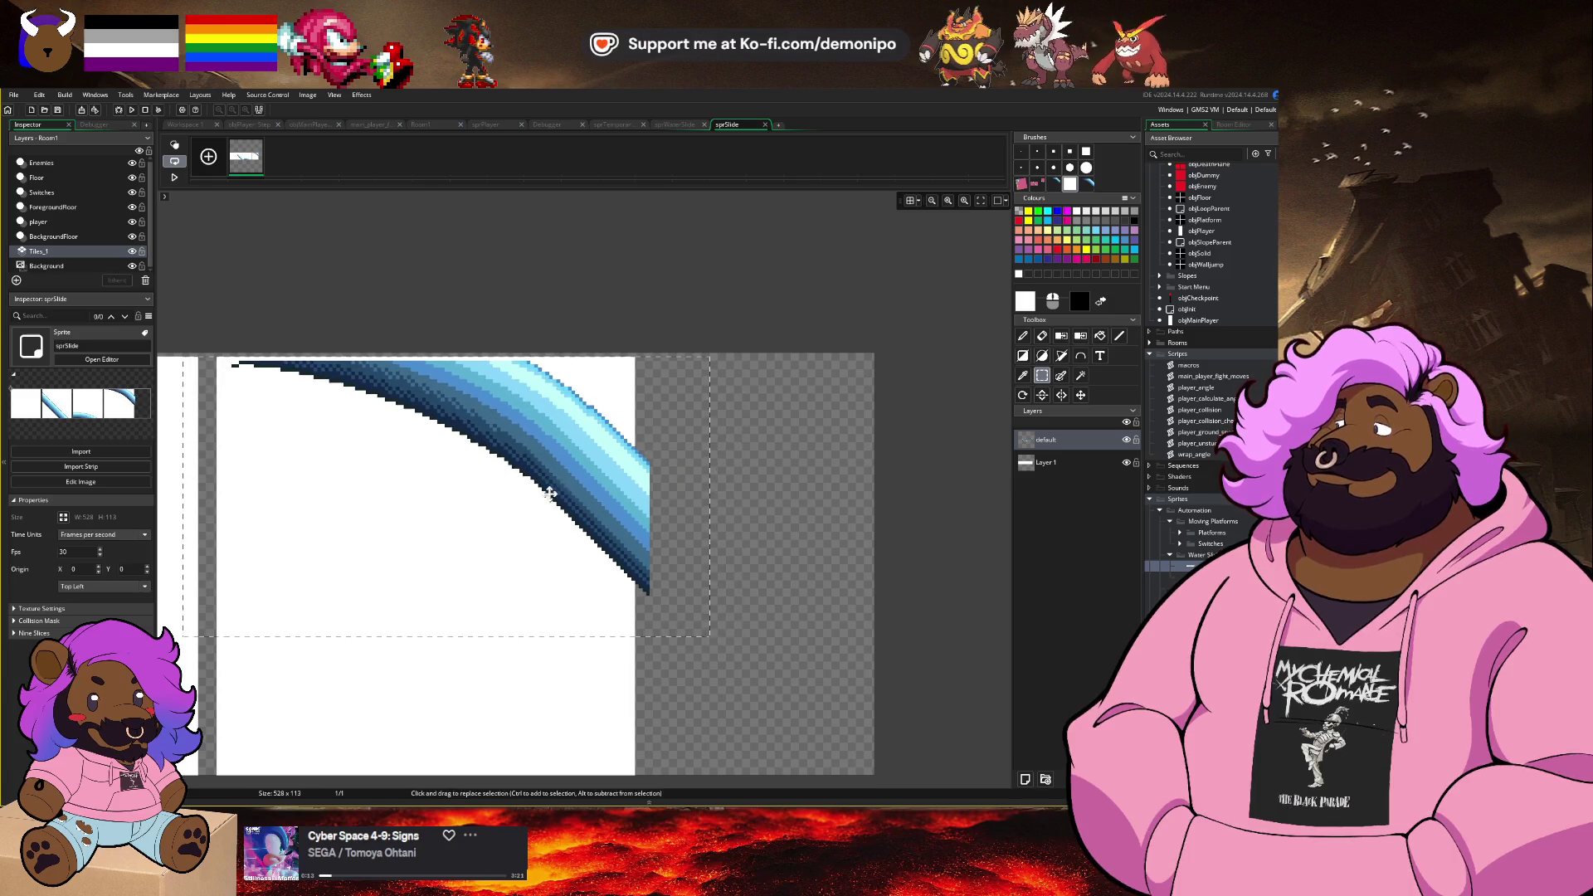
key("Delete")
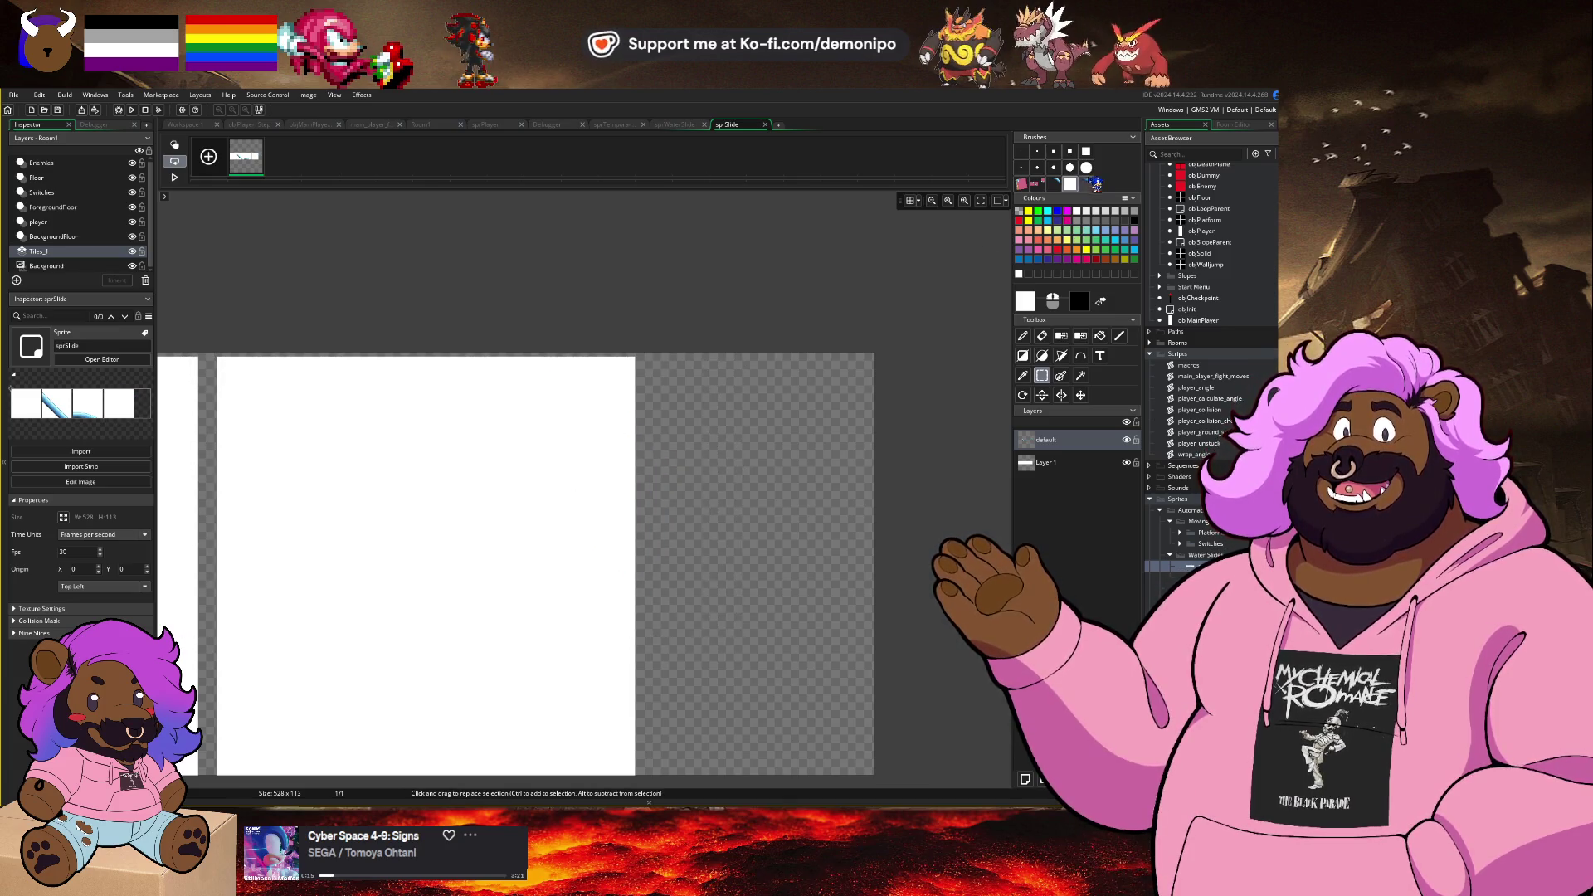
key("p")
key("ctrl+z")
key("ctrl+z")
key("ctrl+z")
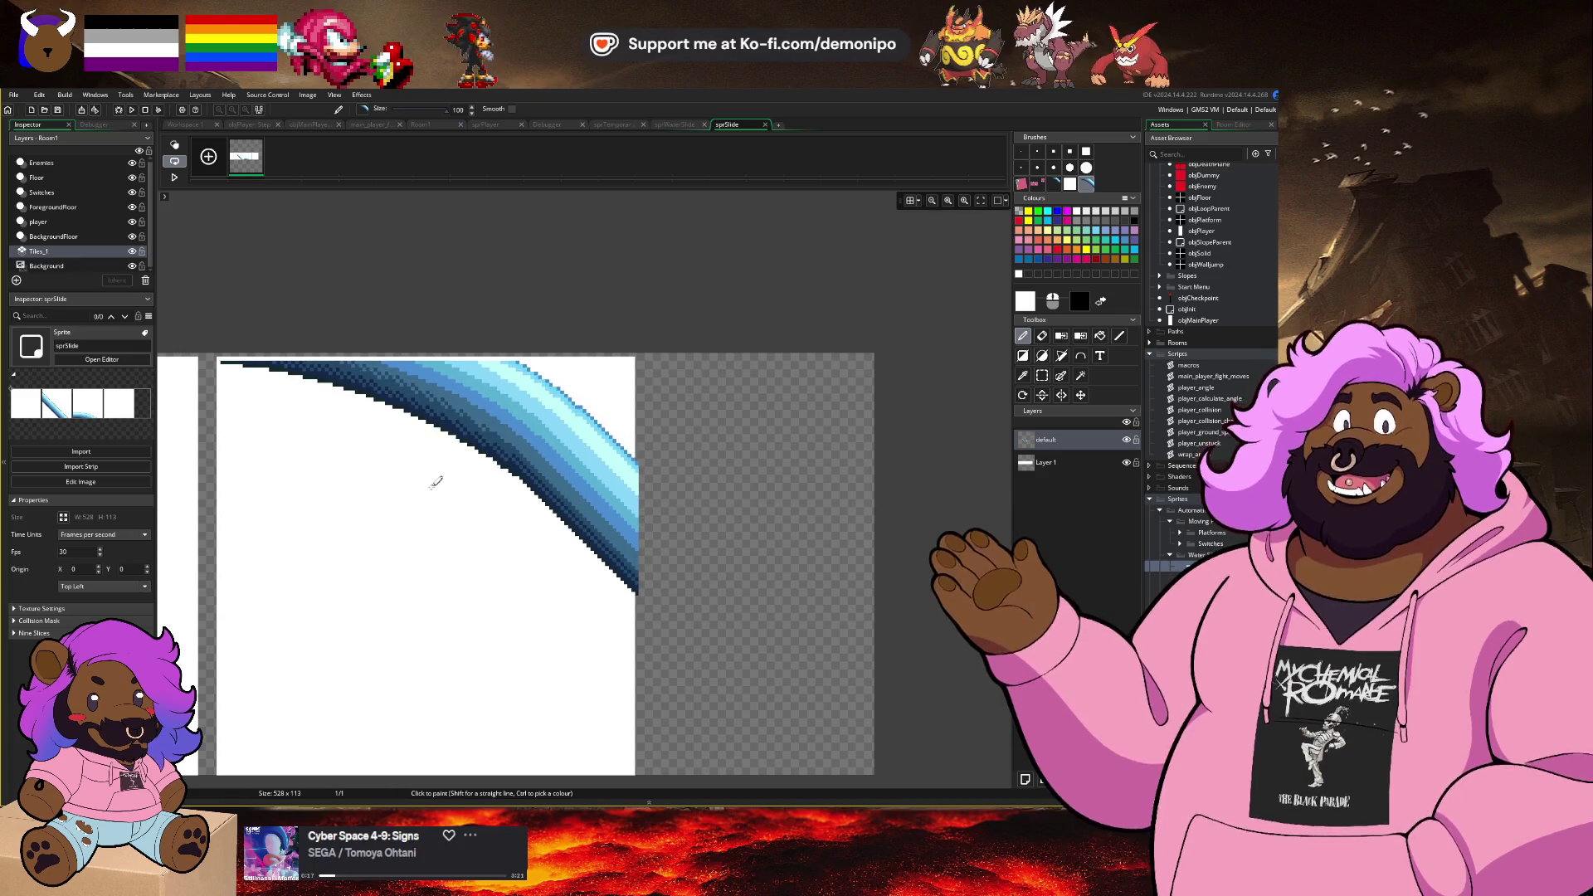
key("ctrl+z")
Step: Hide Layer 1's white backing in sprSlide, then open Room1 from Workspace 1
scroll(696, 603, "down", 3)
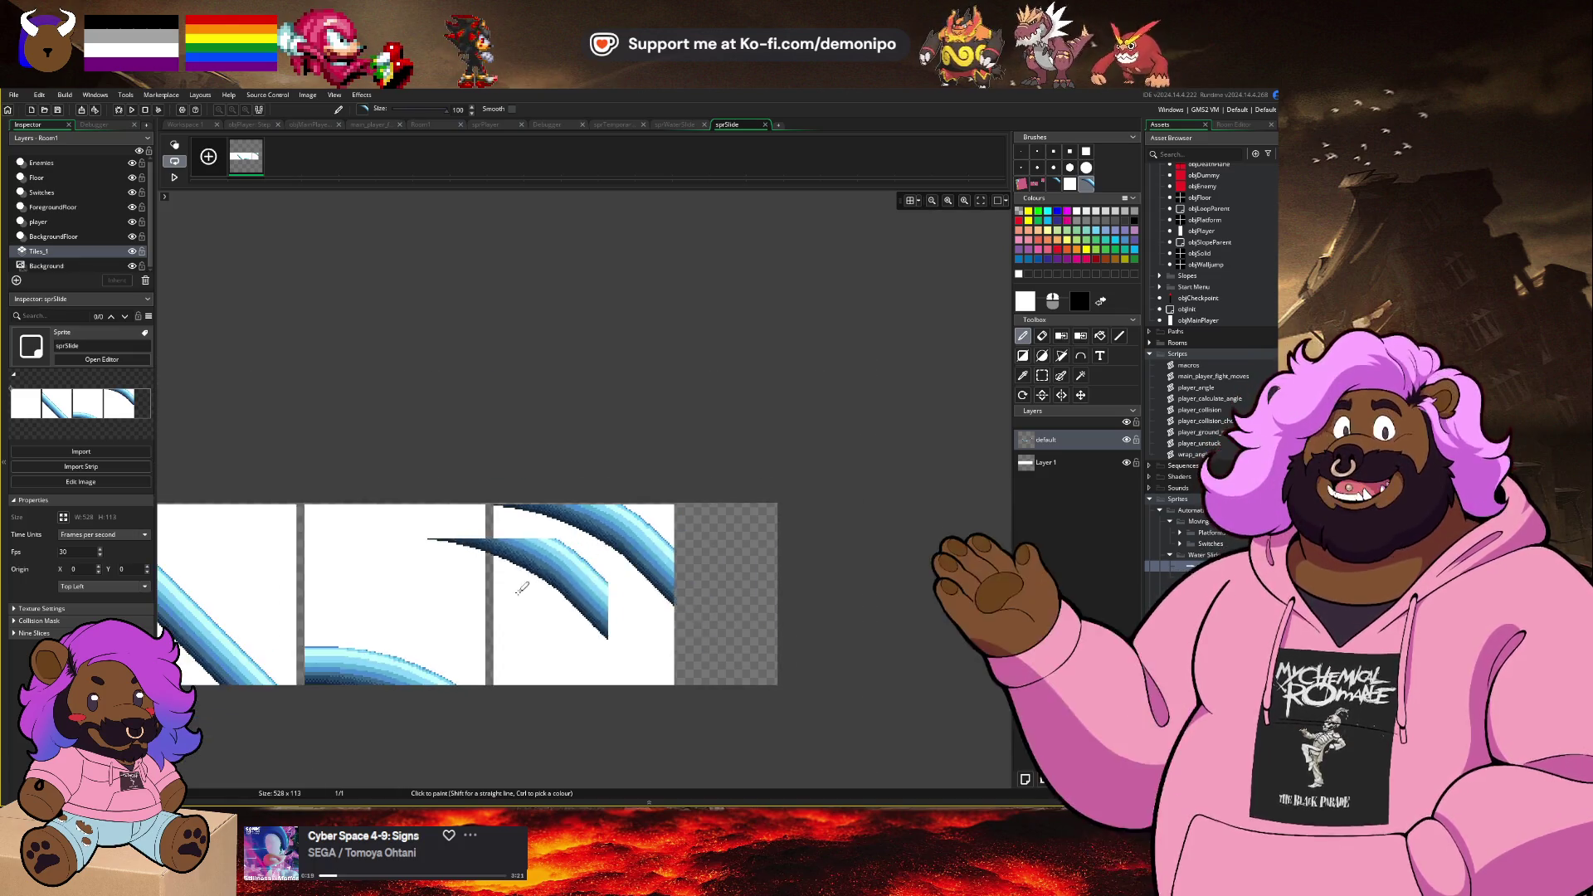
left_click(1127, 462)
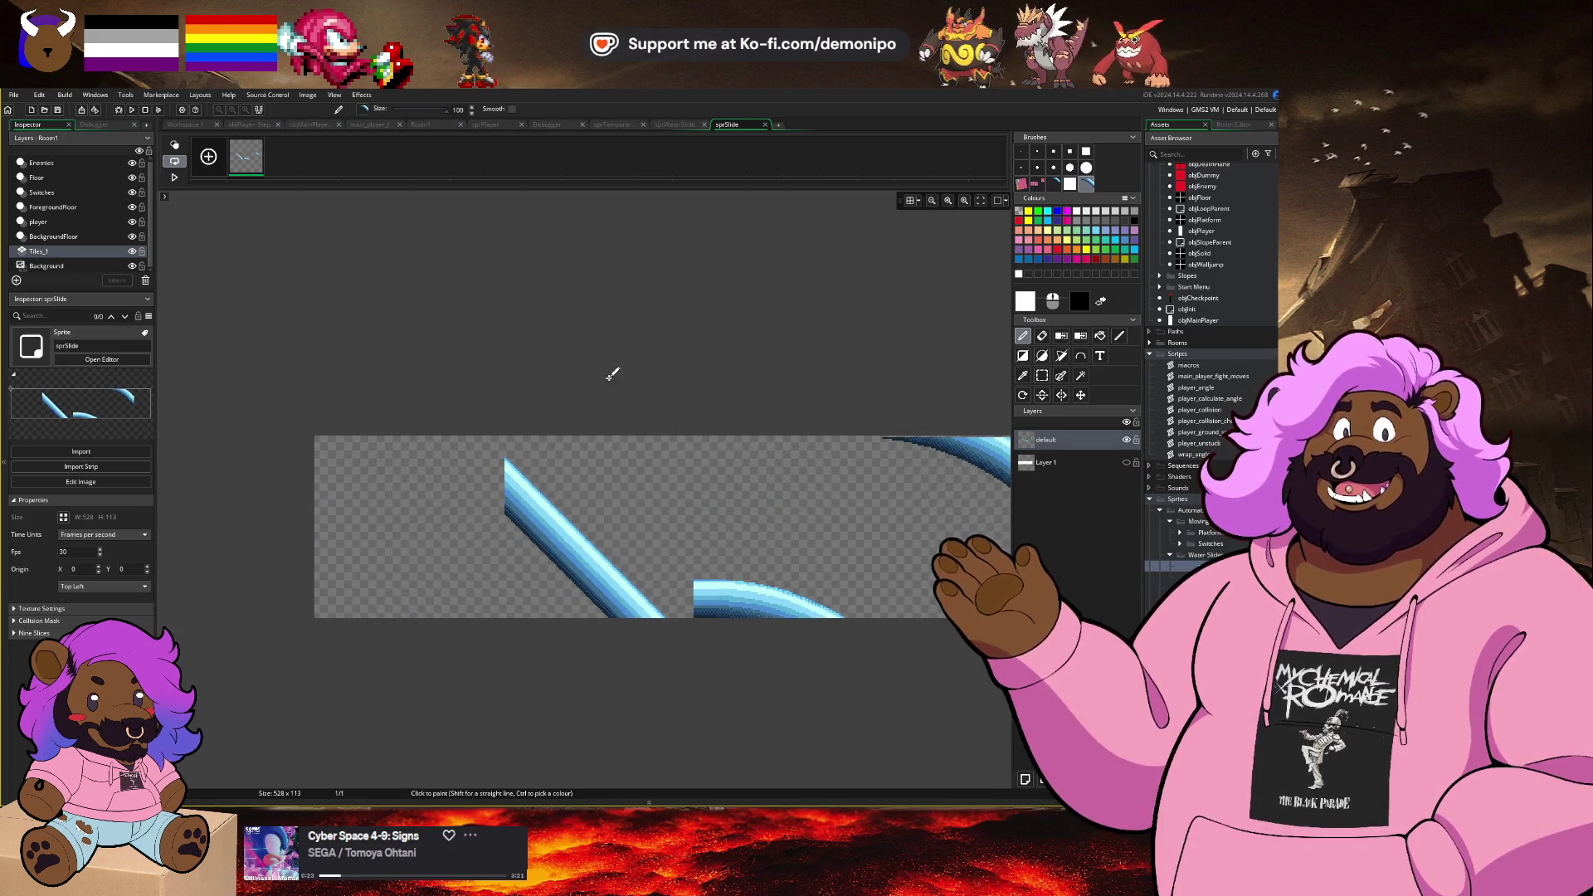
left_click(200, 127)
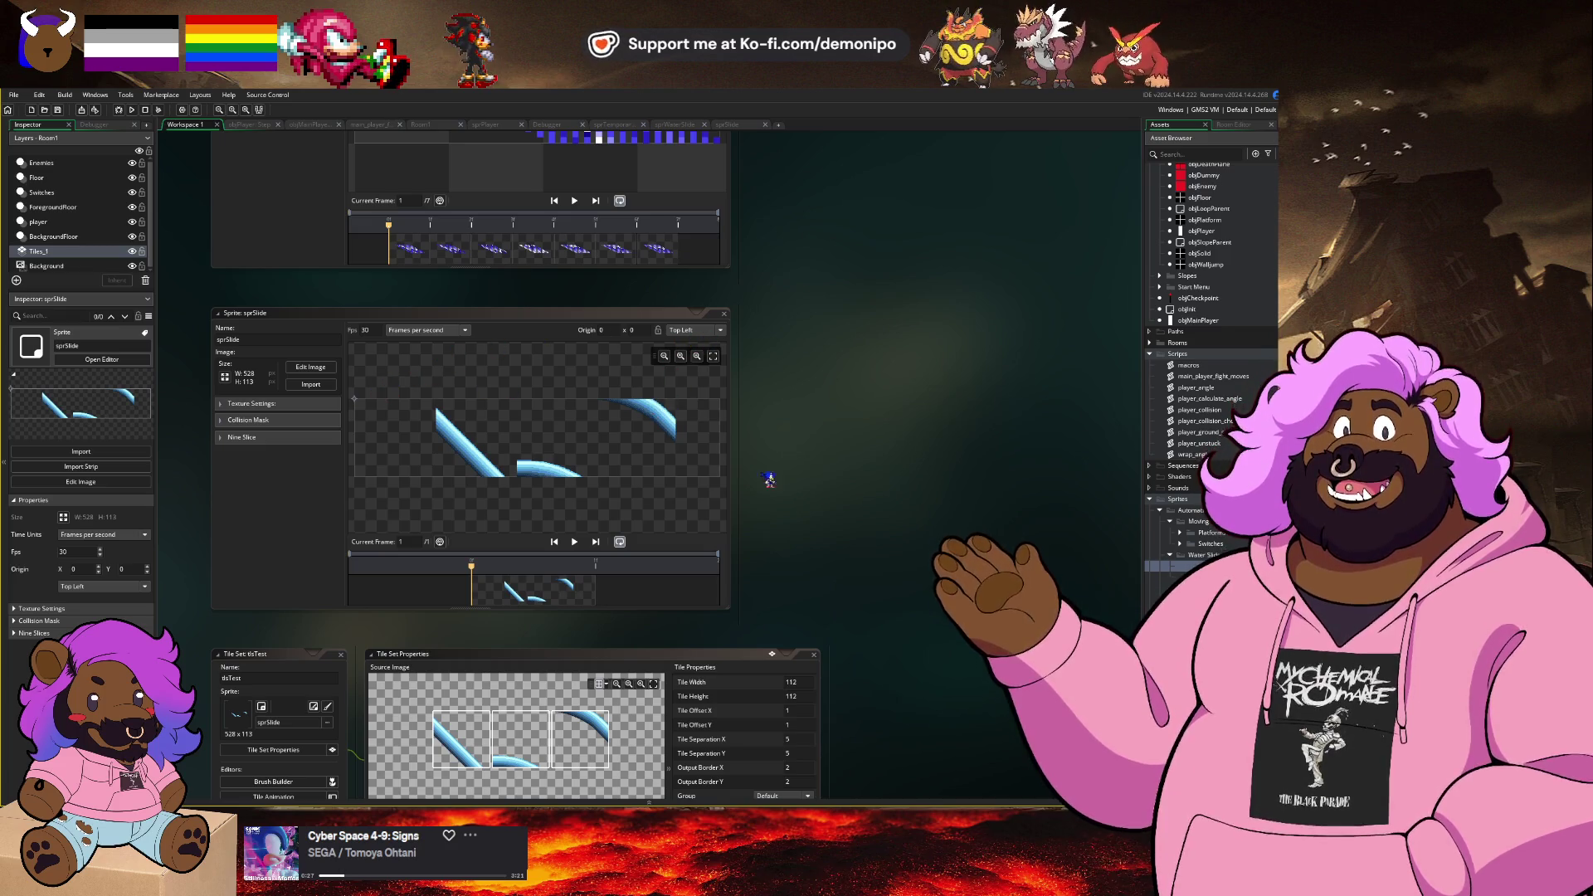
scroll(770, 480, "down", 3)
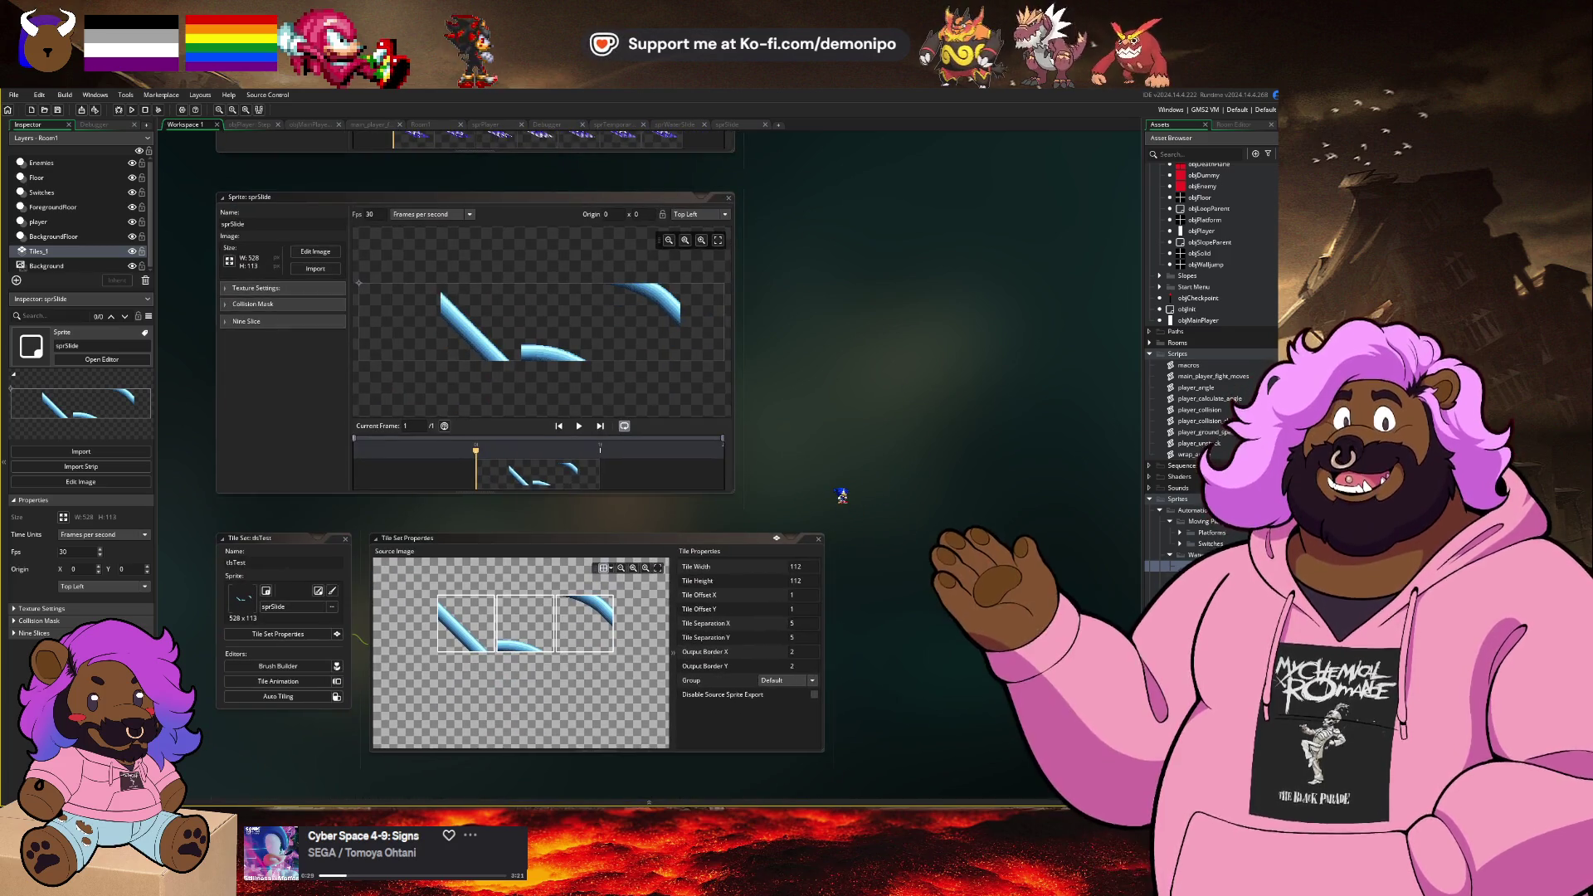
left_click(438, 123)
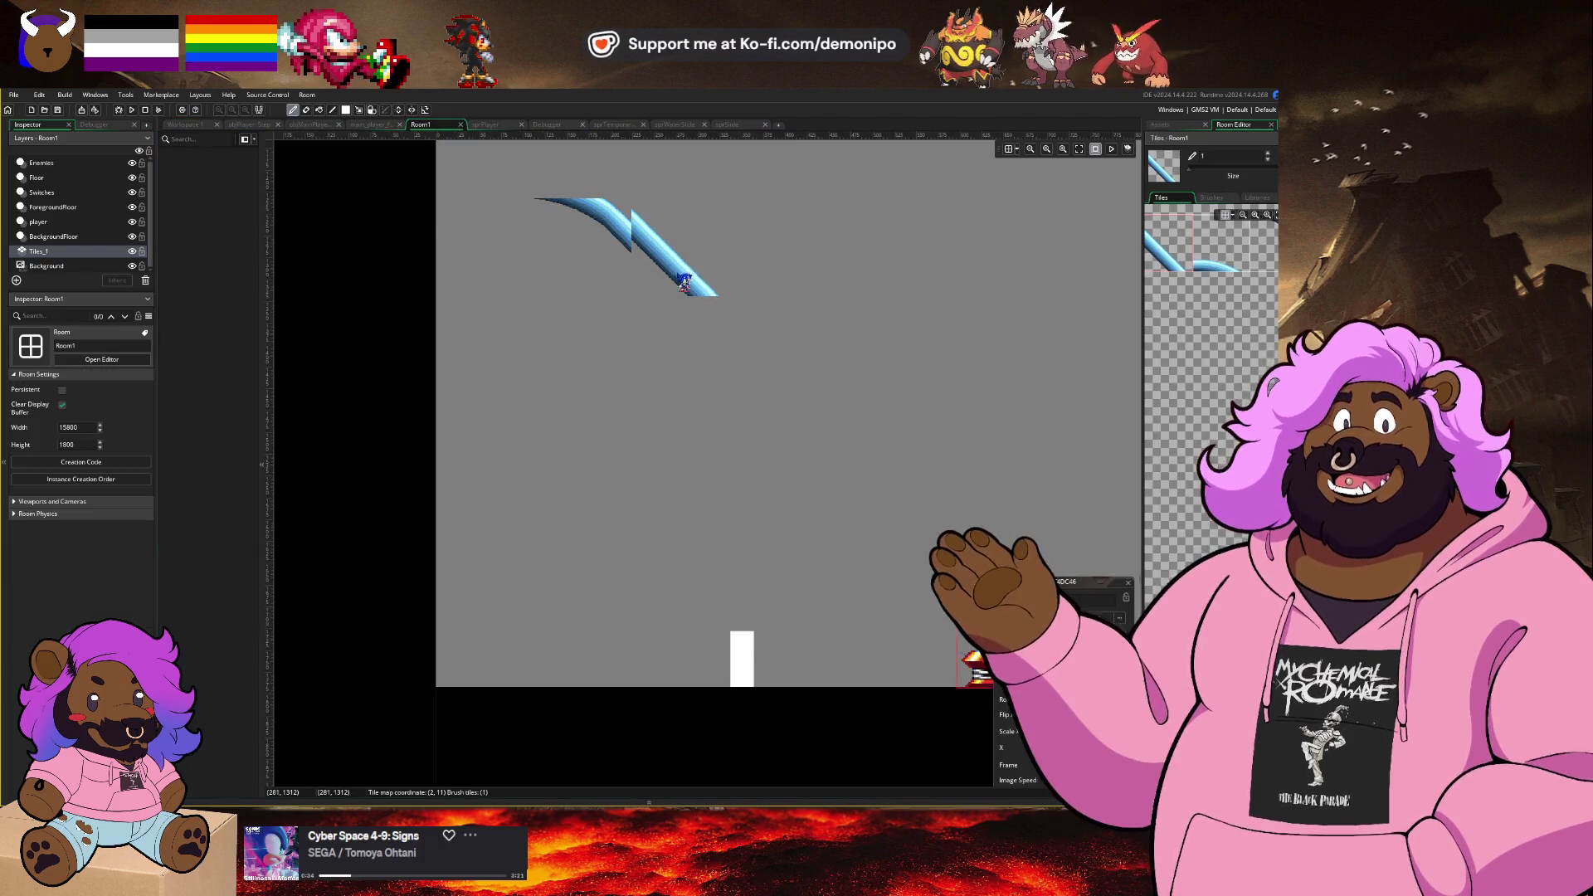
Step: Pan around Room1 to inspect the painted slide tiles
left_click_drag(693, 276, 604, 379)
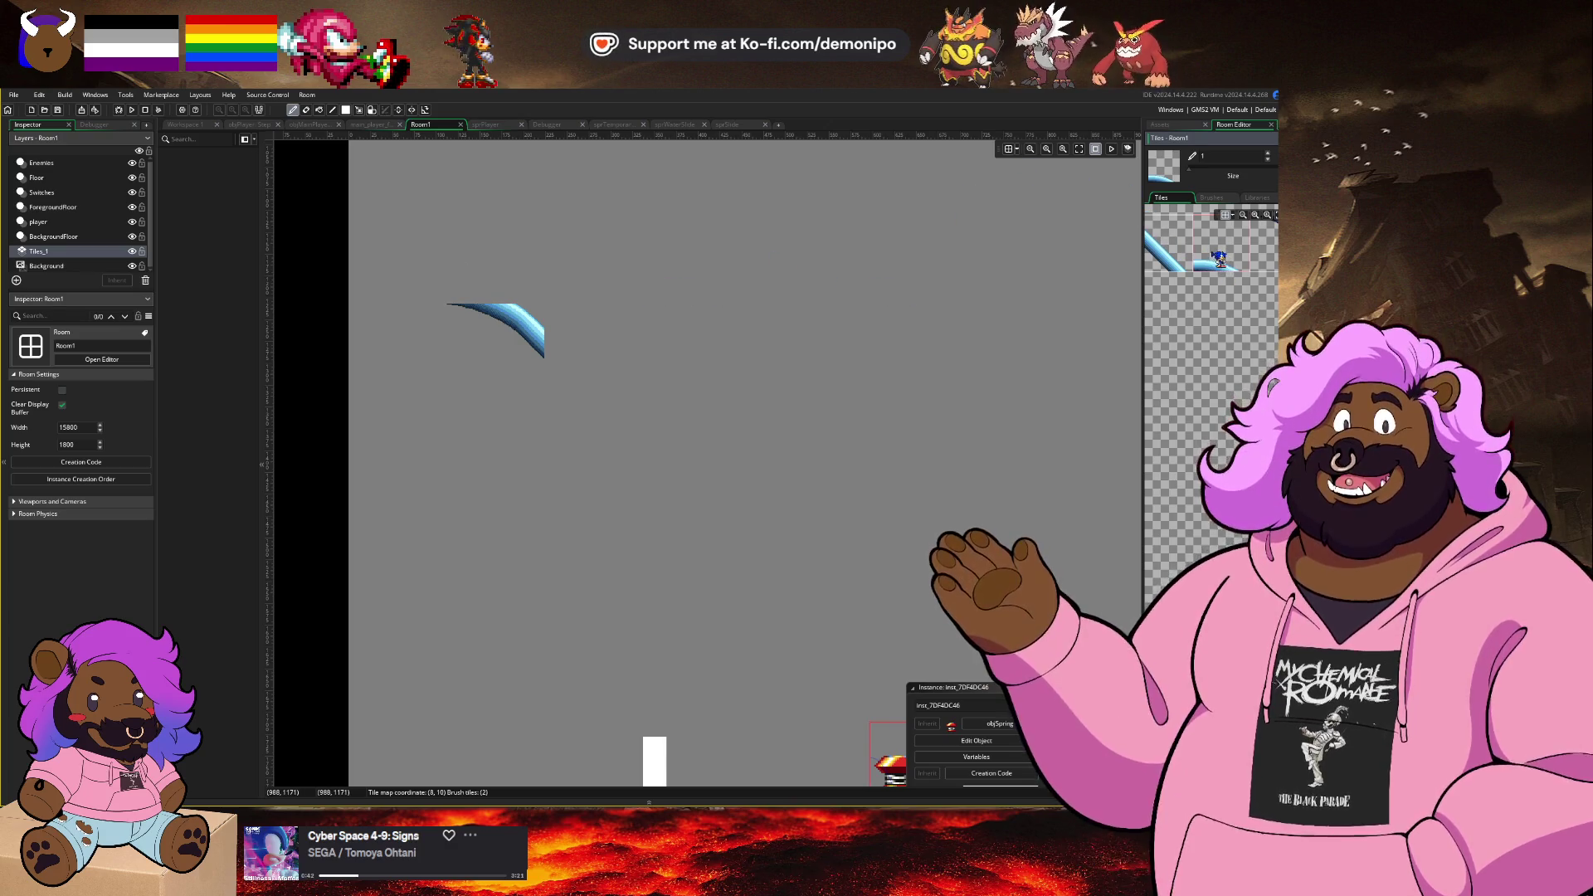
scroll(1218, 262, "up", 2)
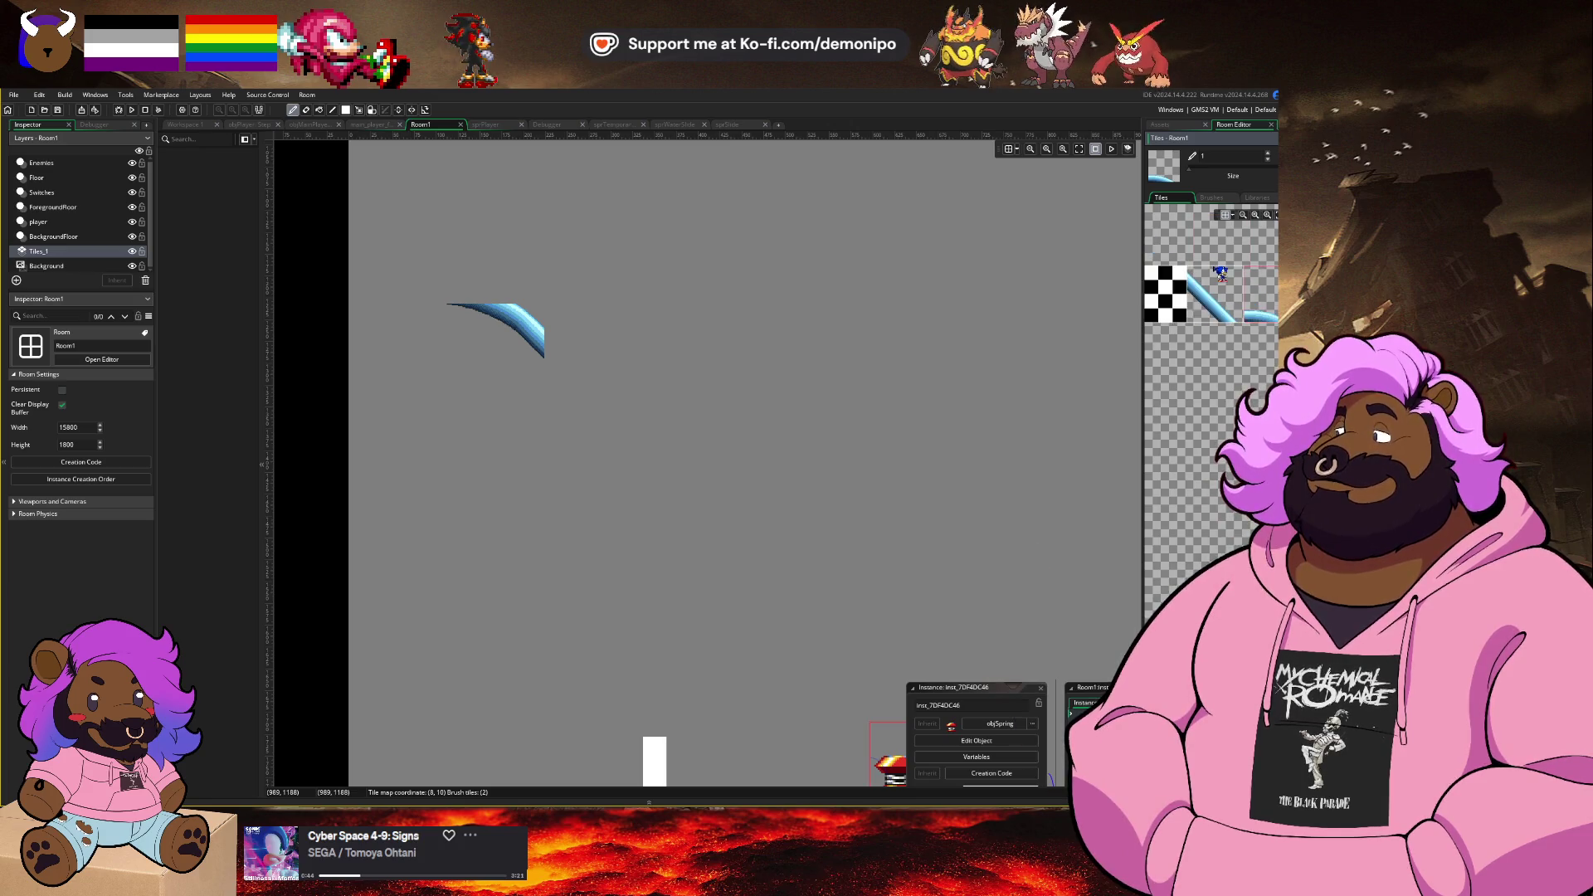
scroll(1222, 274, "left", 2)
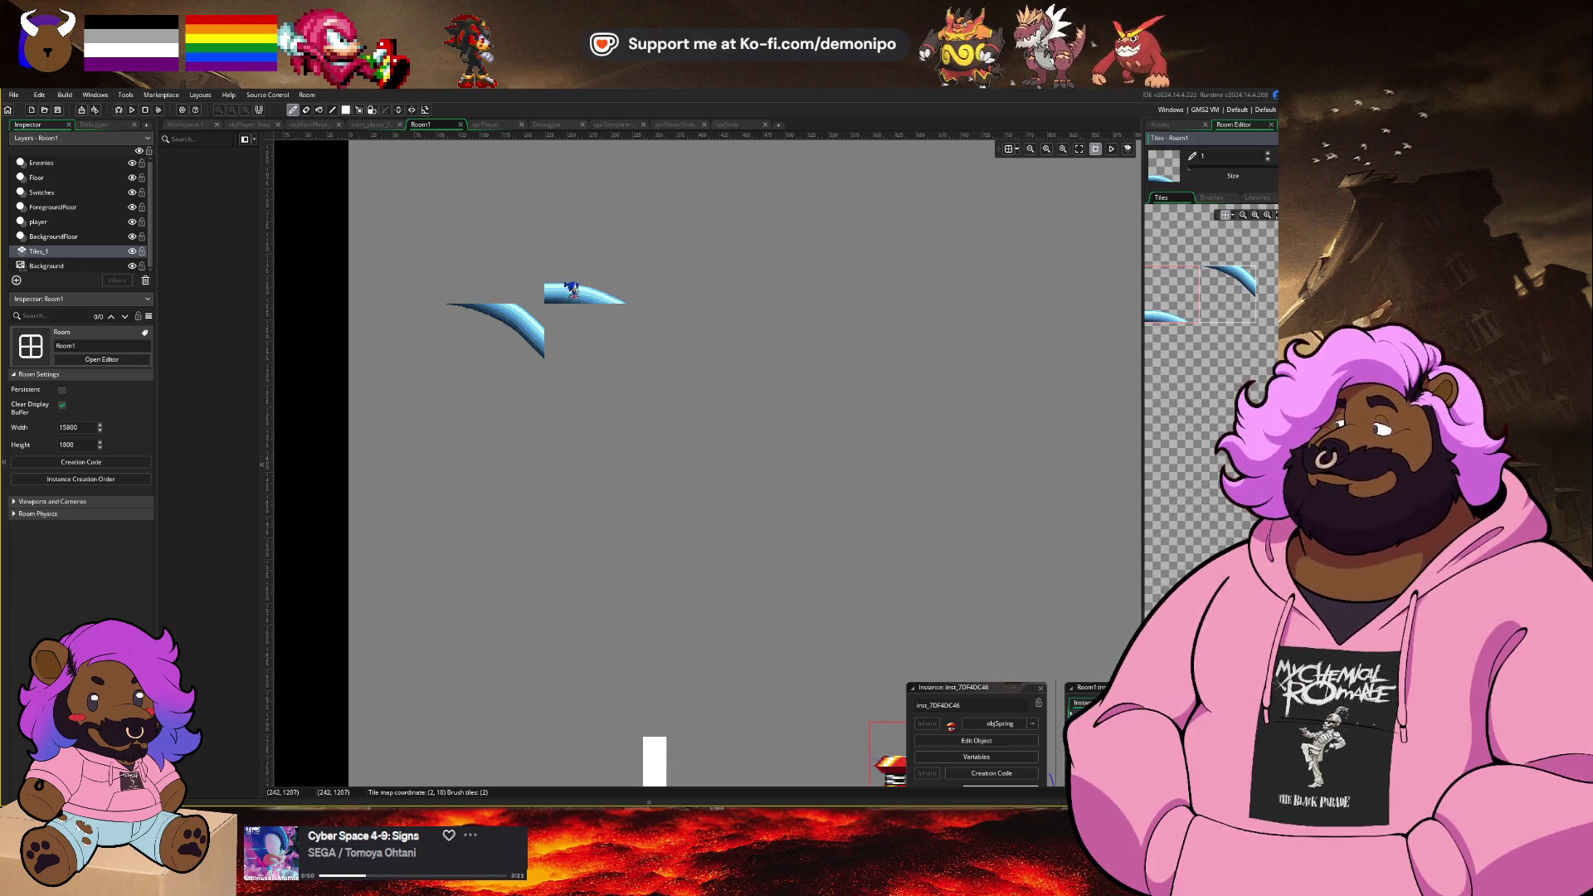
left_click_drag(536, 473, 512, 355)
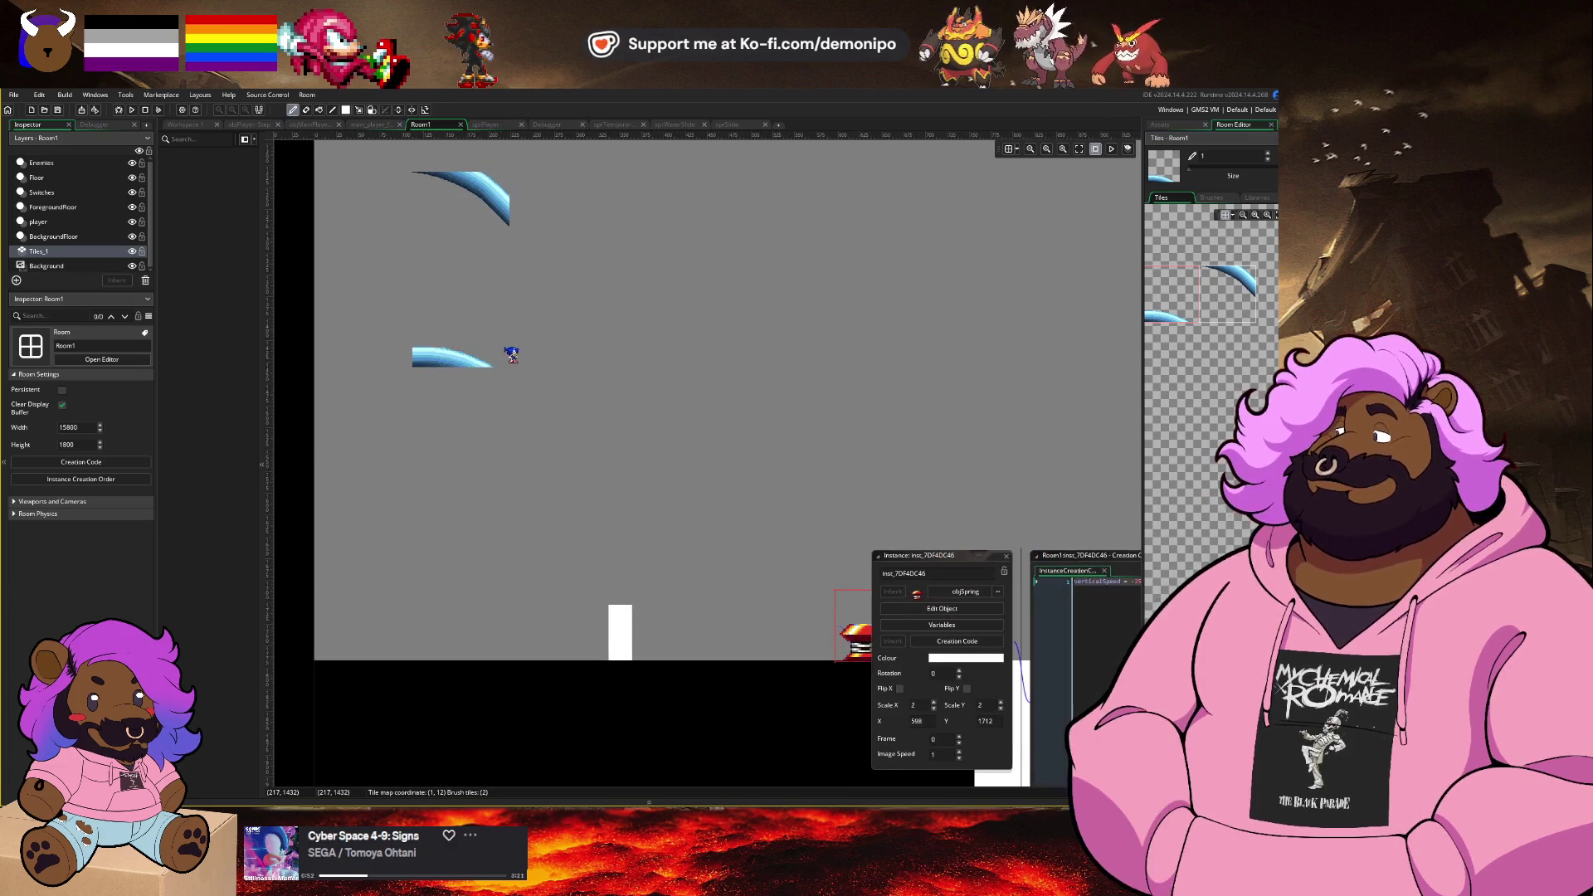
left_click_drag(486, 272, 518, 415)
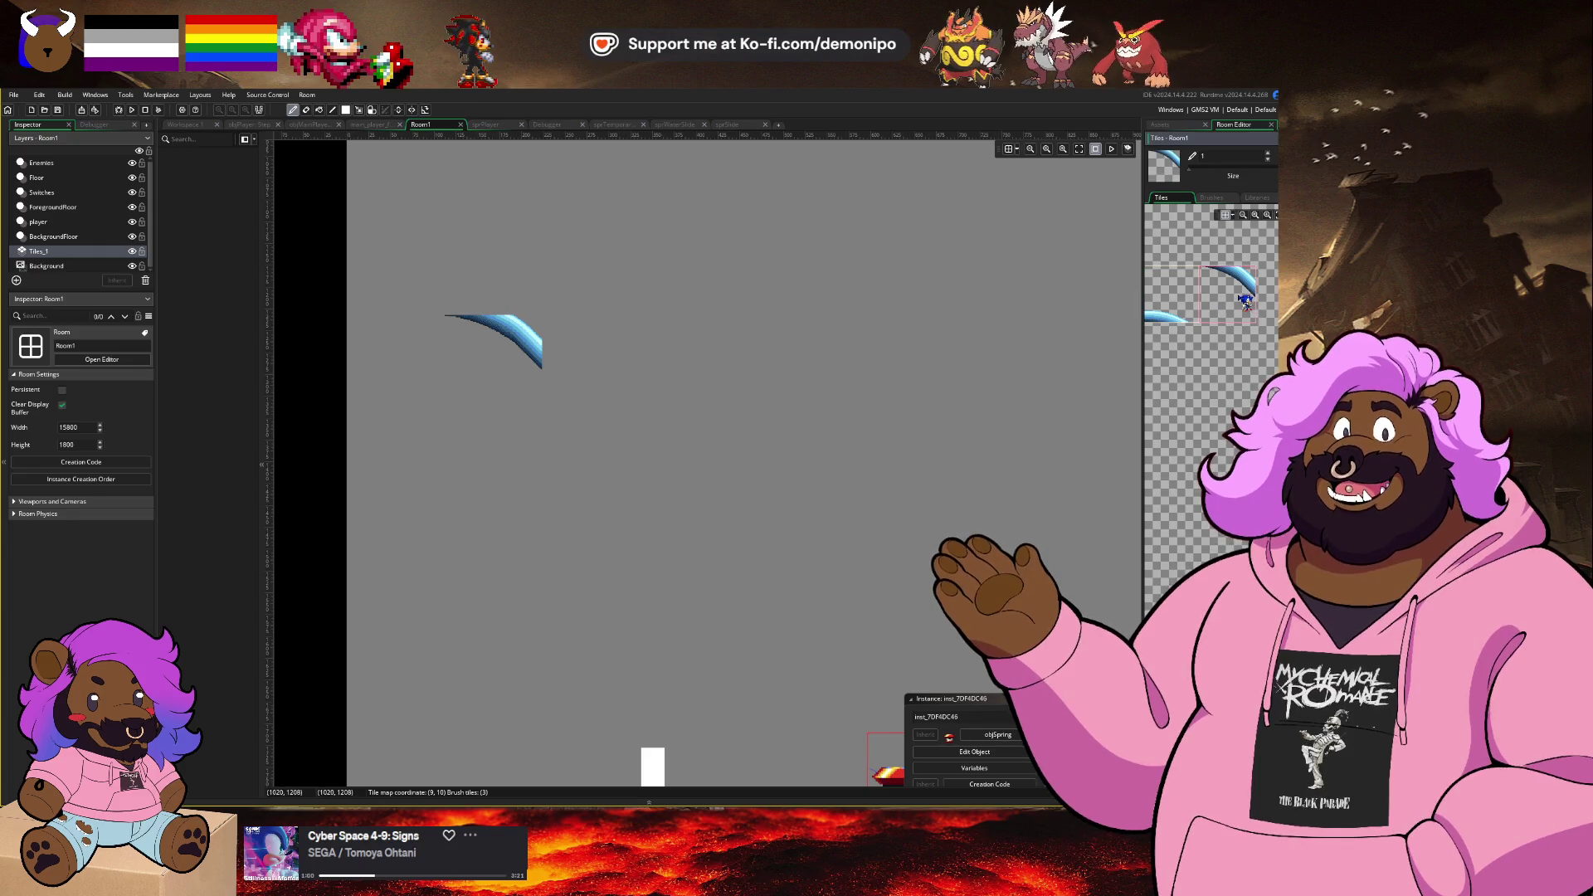
Step: Compare against the reference sheet, place a diagonal slope tile below the curve, and return to Workspace 1
key("alt+Tab")
scroll(675, 385, "up", 5)
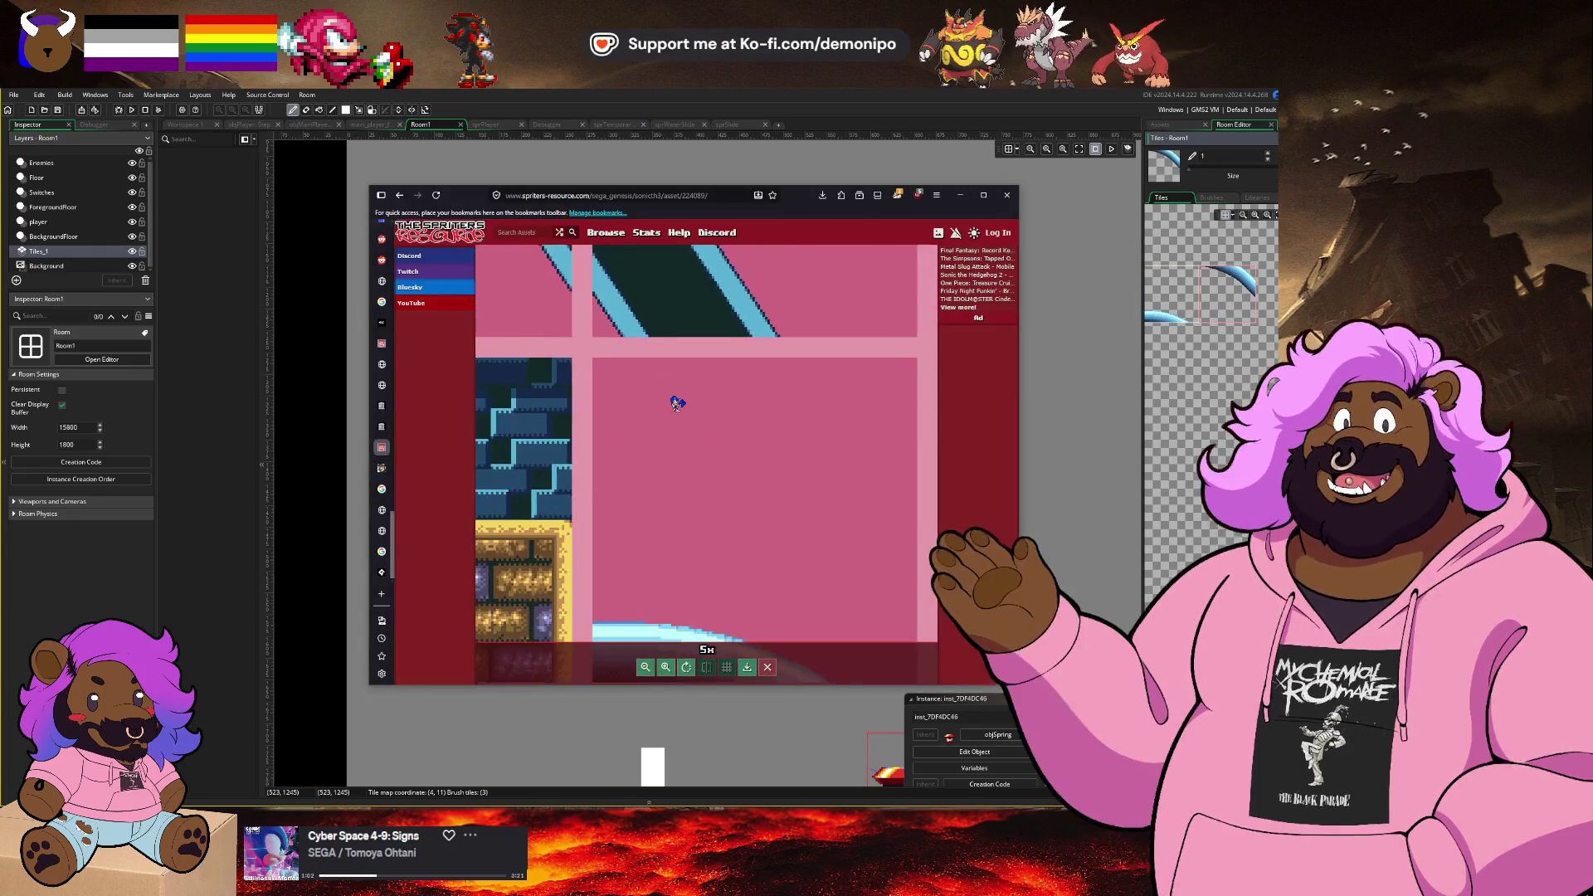
scroll(677, 403, "down", 4)
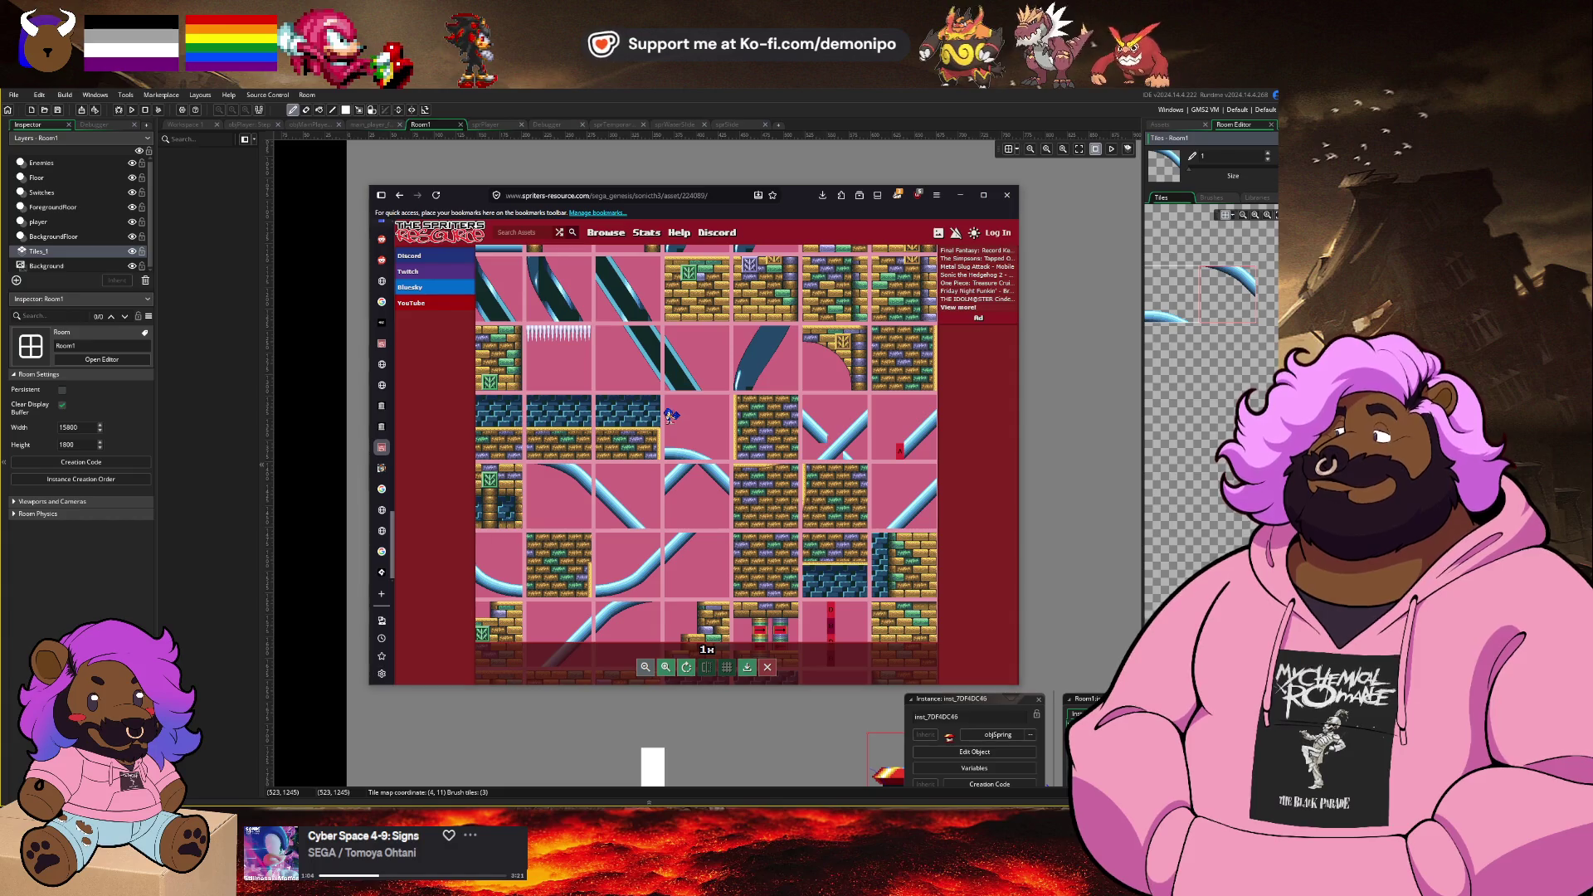
key("alt+Tab")
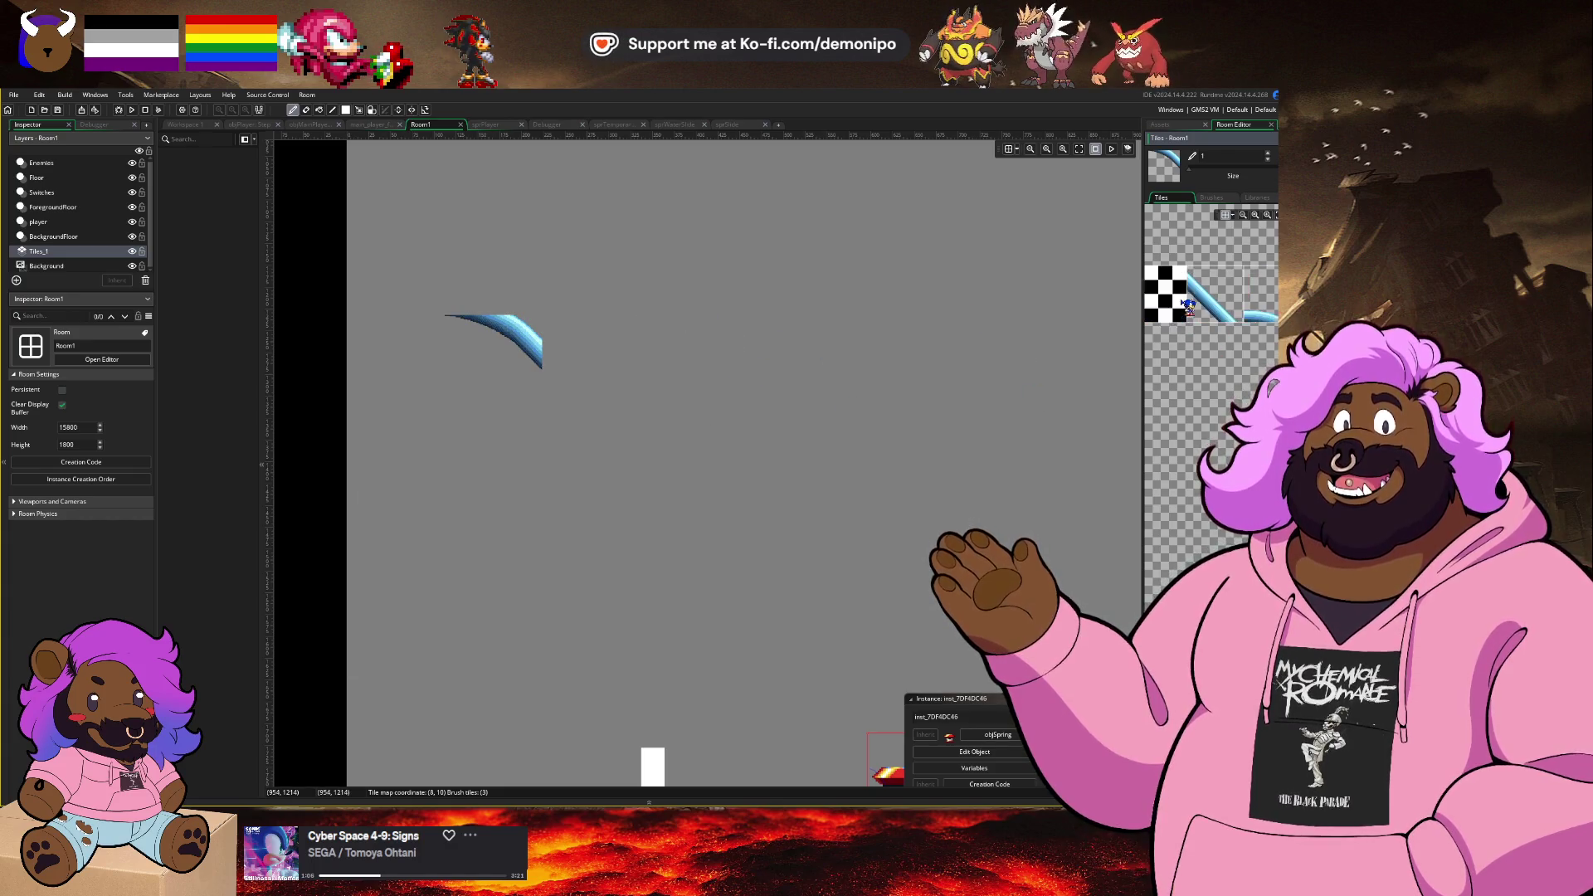
left_click(1188, 305)
left_click(587, 402)
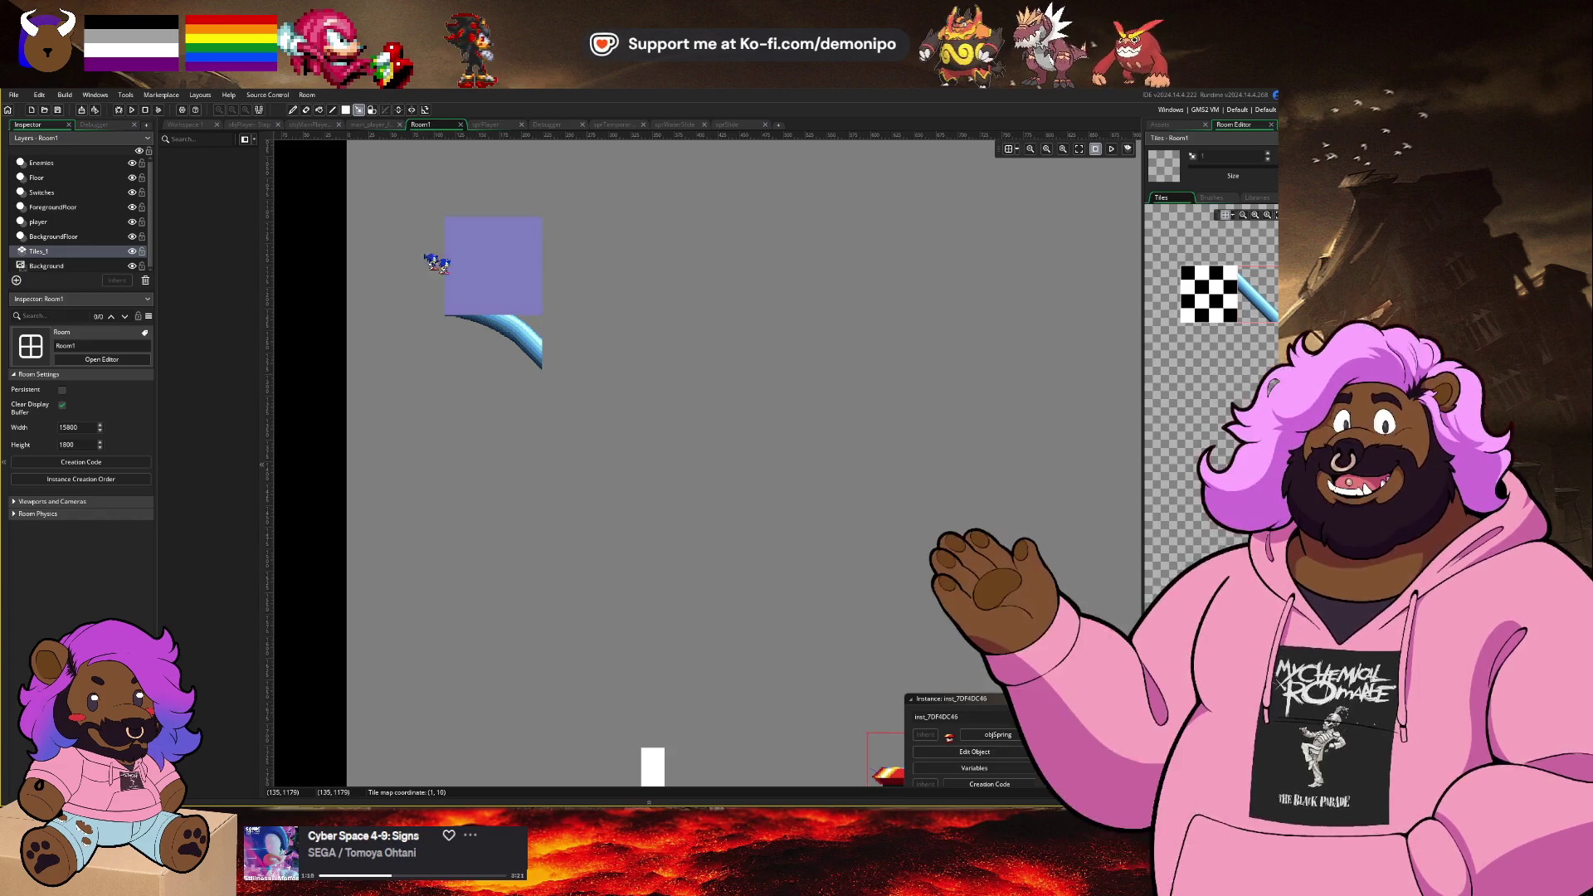
left_click(184, 124)
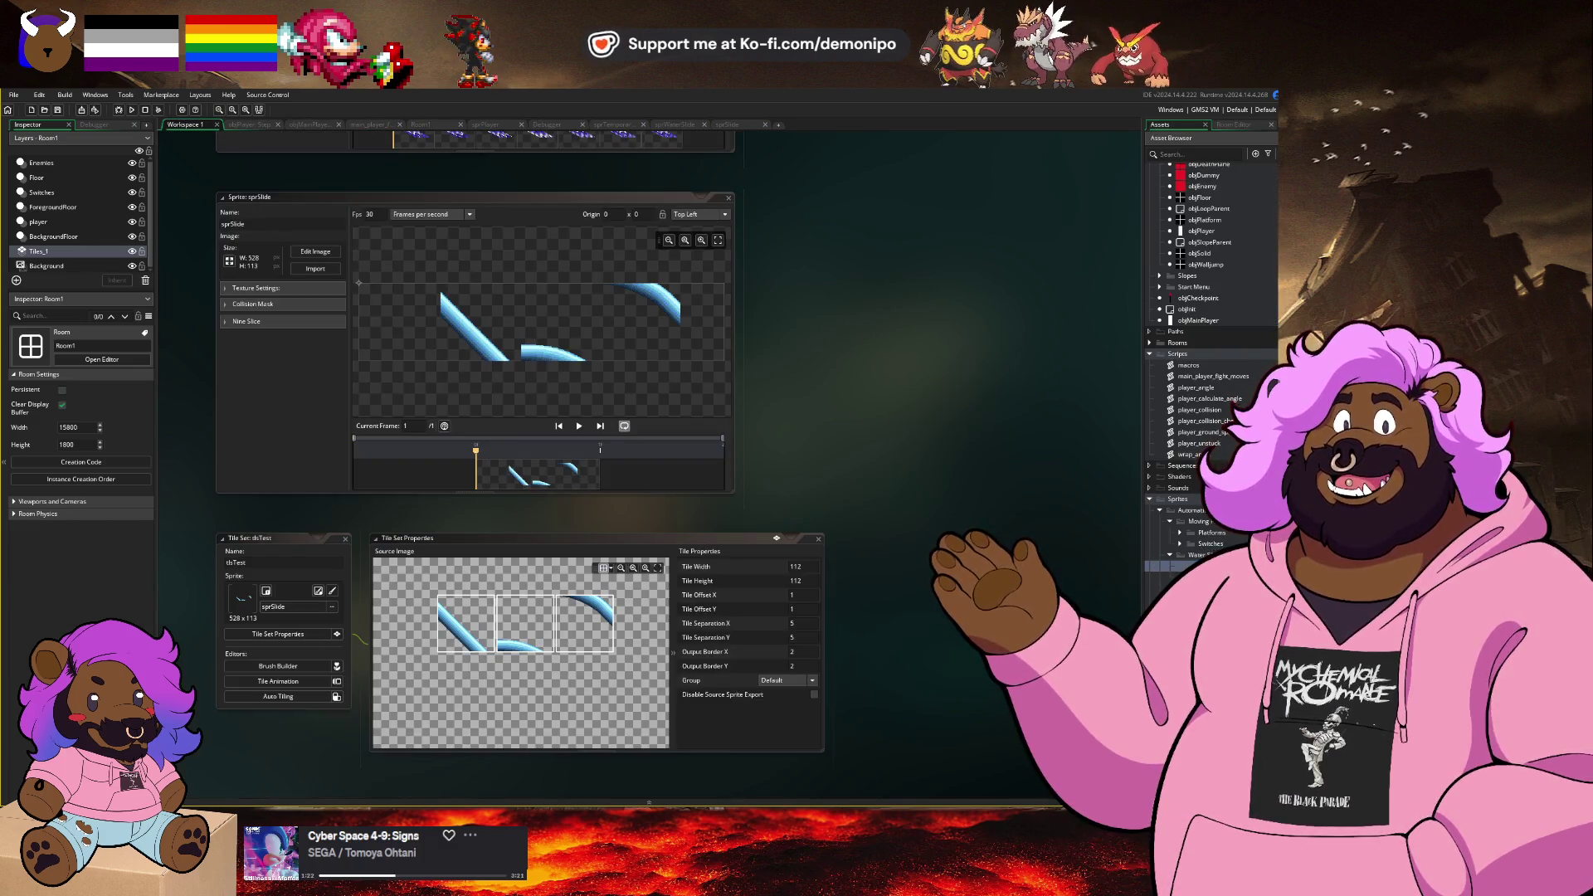
Step: Select sprSlide in the Asset Browser and open its 528×112 image for editing
left_click(1203, 566)
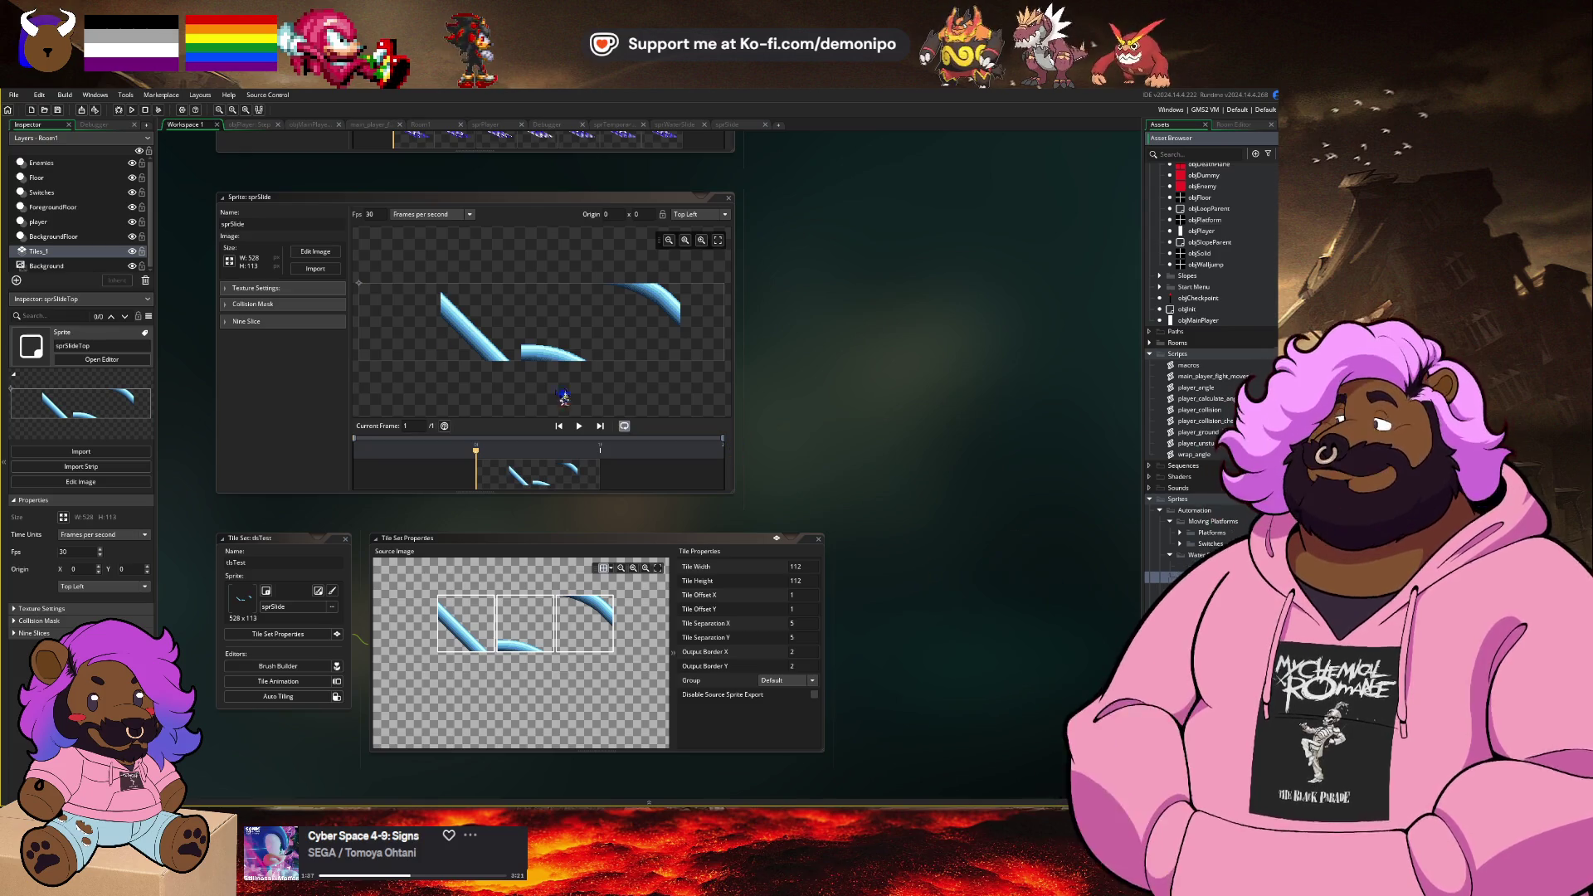
left_click(314, 254)
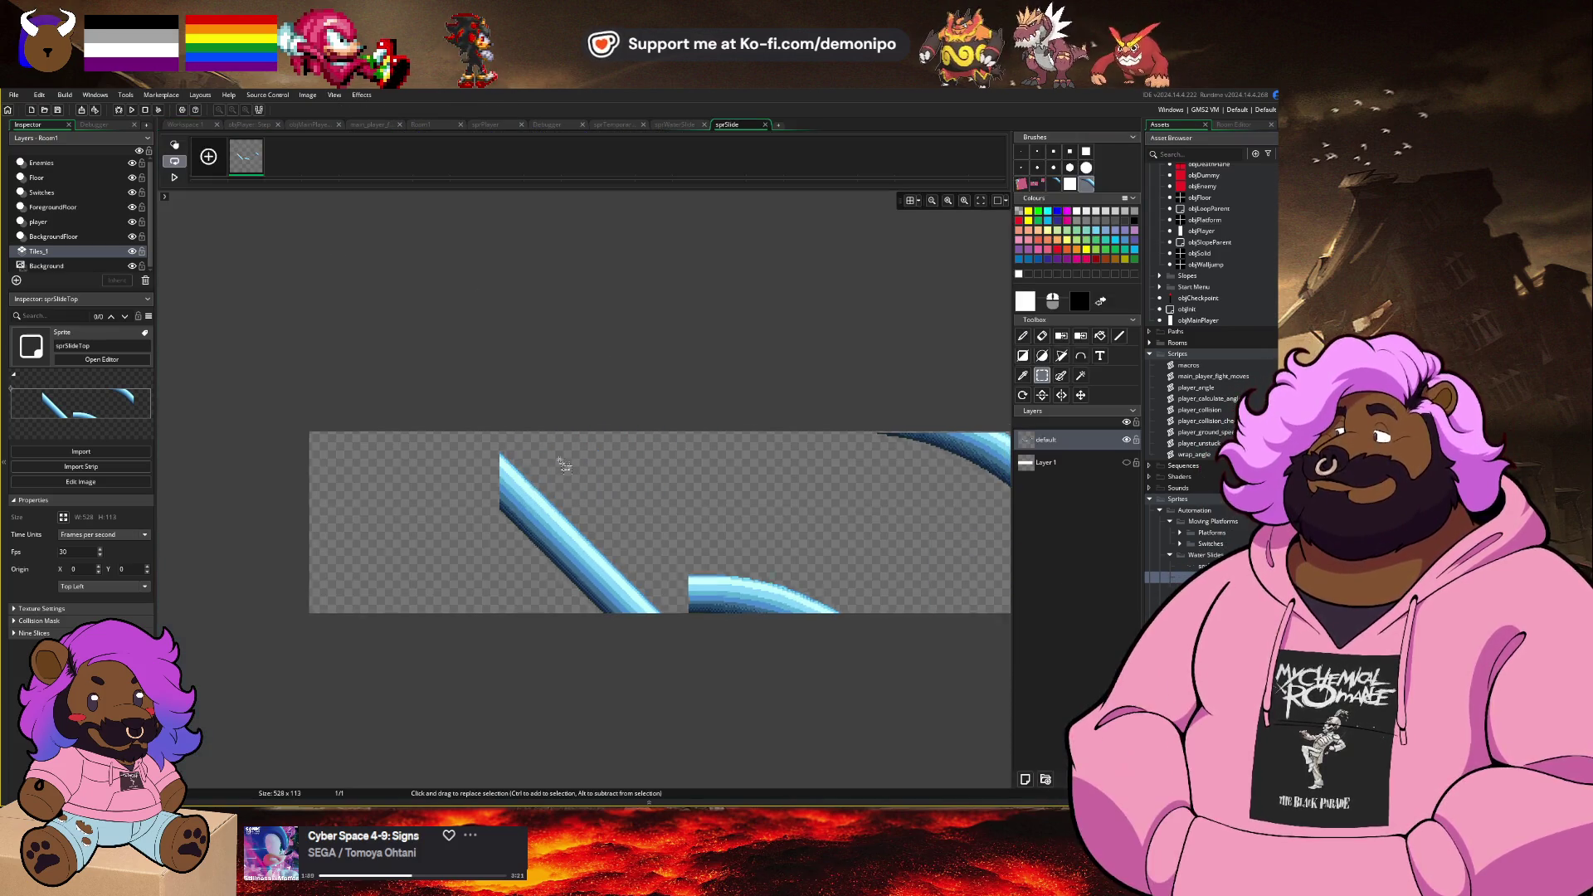
Step: Erase the left straight diagonal and move the lower curve piece to the top-left
left_click_drag(407, 381, 615, 608)
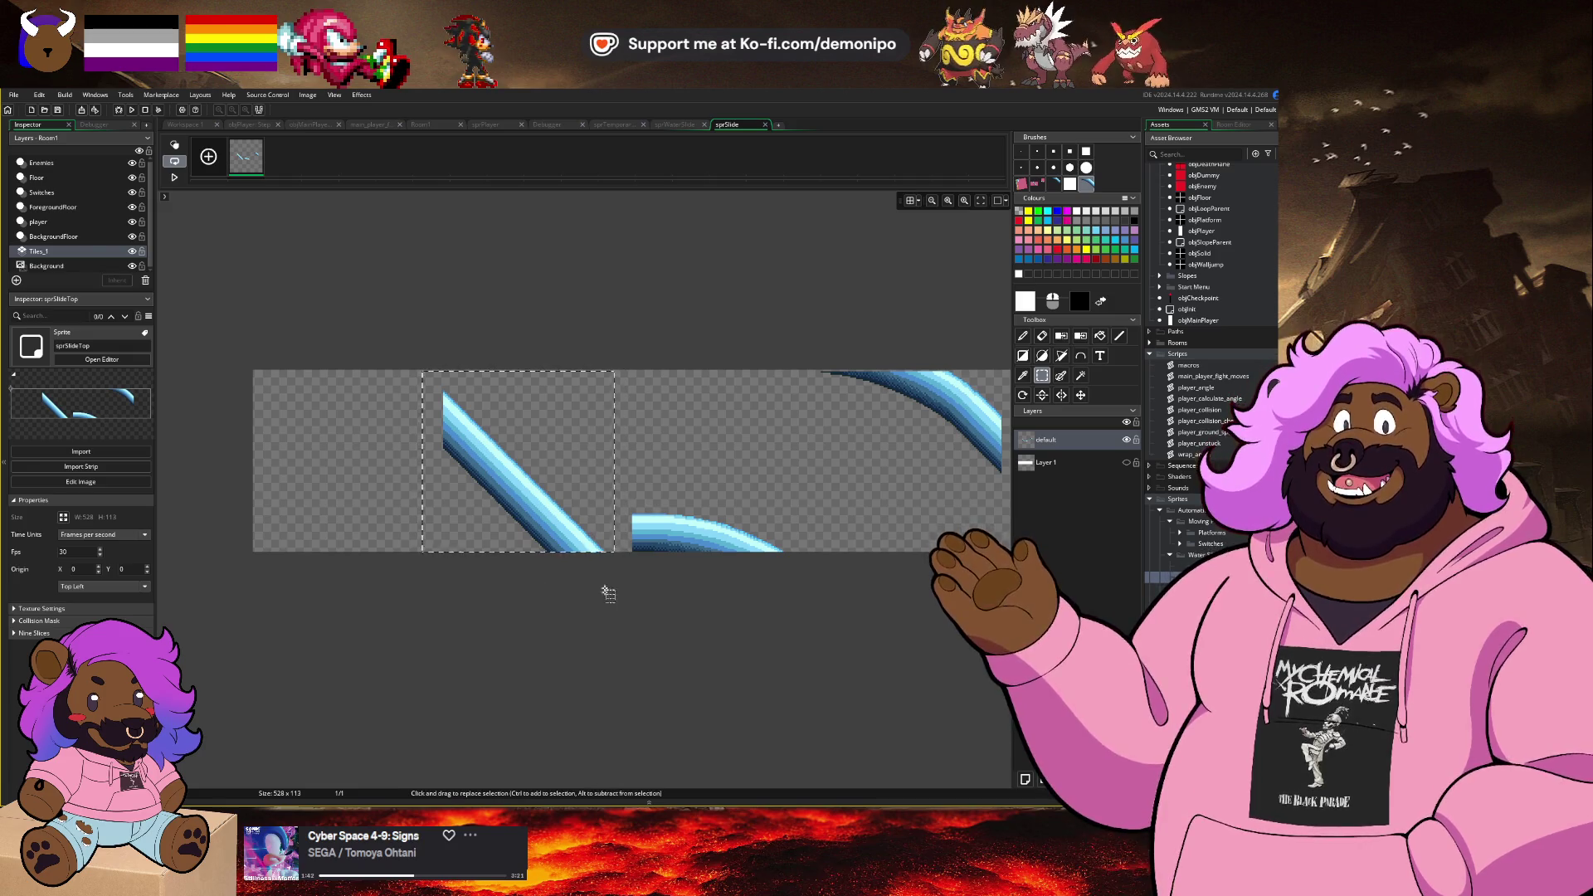
key("Delete")
left_click(605, 474)
left_click_drag(602, 471, 851, 552)
mouse_move(705, 531)
left_mouse_down()
mouse_move(328, 420)
mouse_move(333, 398)
left_mouse_up()
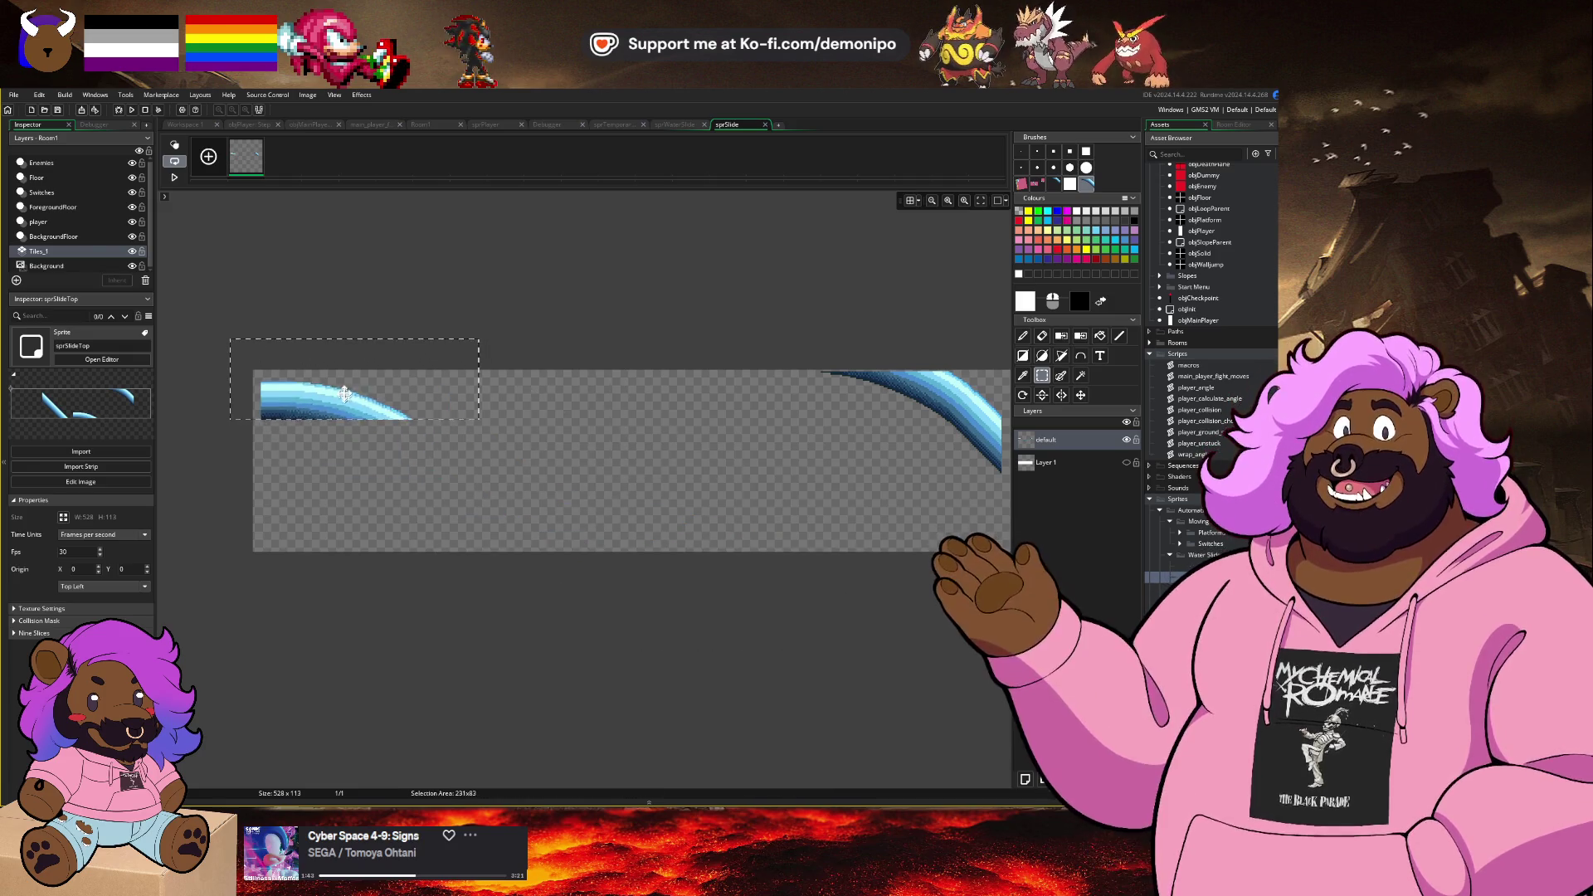
Step: Move the right curve piece under the upper curve and nudge it right to join them
scroll(664, 336, "right", 2)
left_click_drag(696, 369, 973, 489)
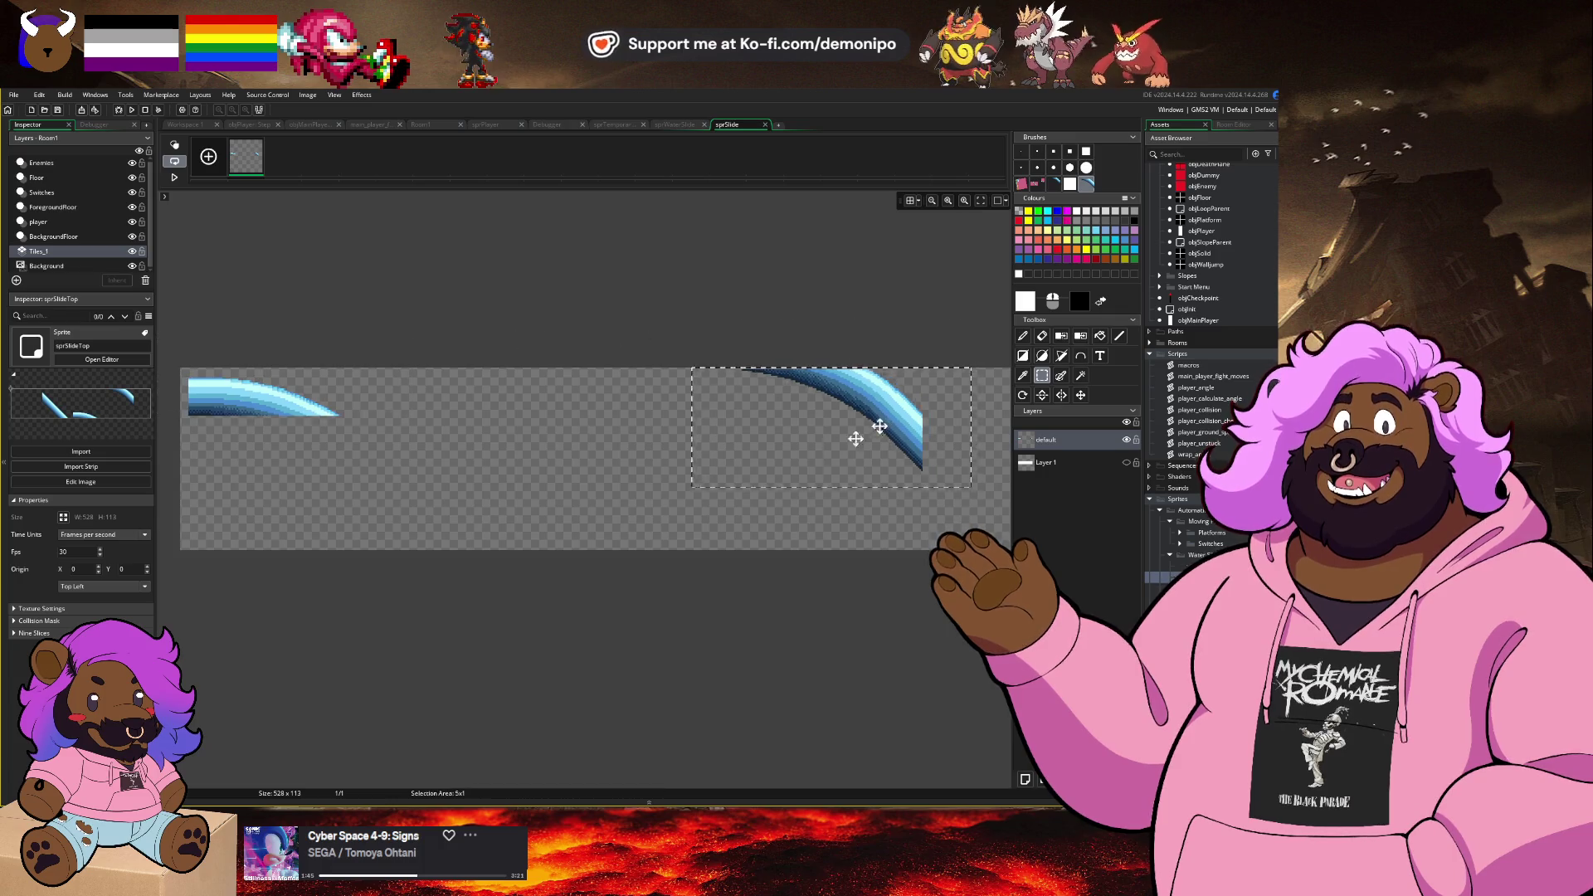
left_click_drag(861, 431, 337, 494)
scroll(336, 495, "up", 3)
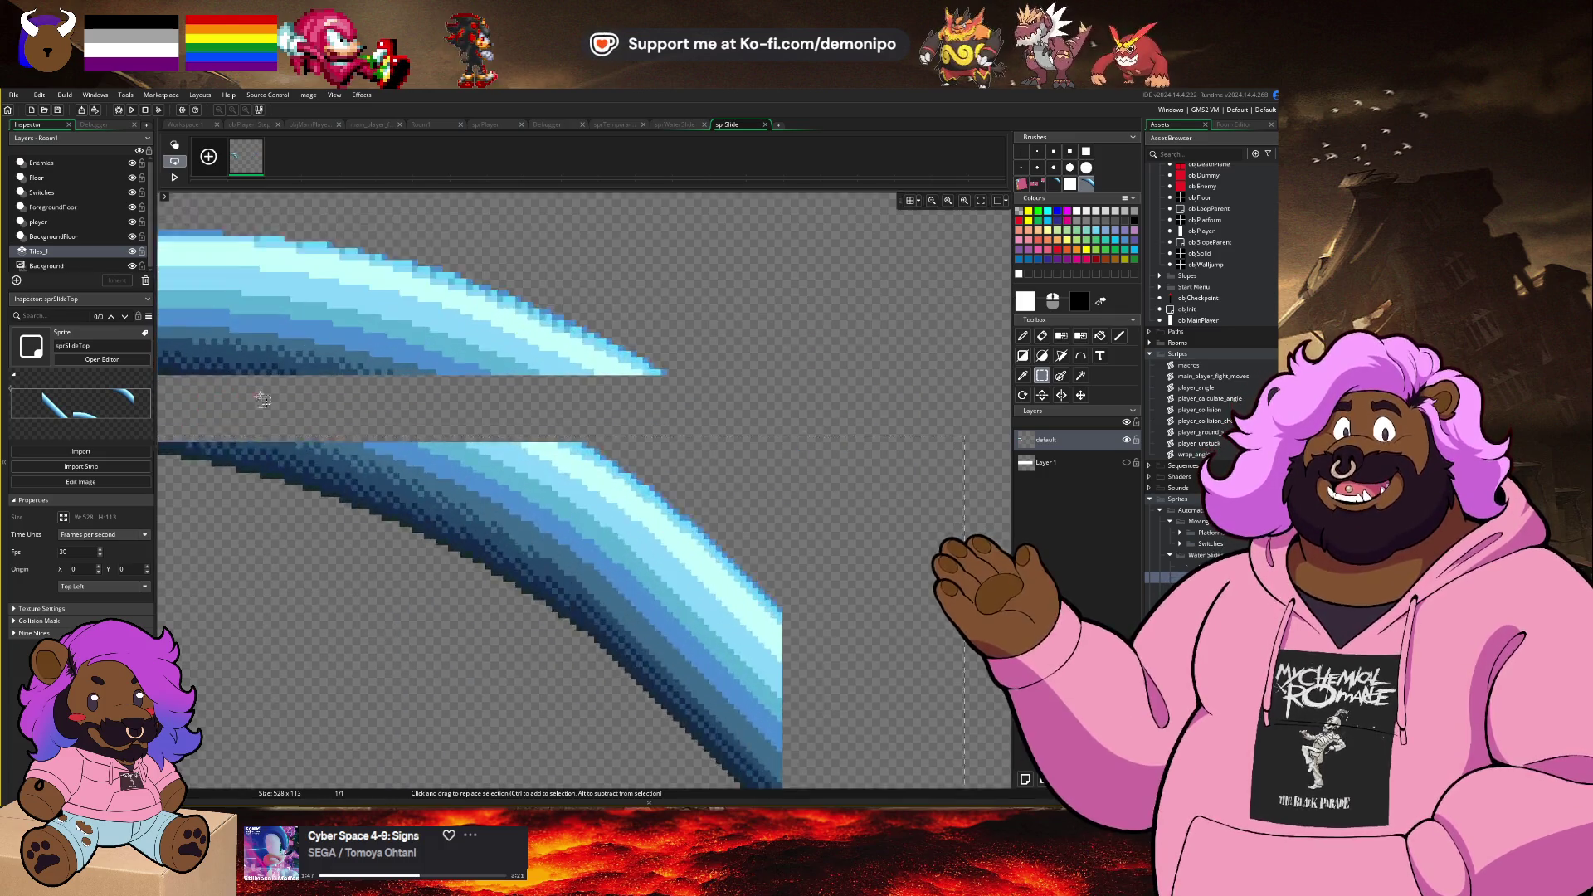
left_click_drag(436, 465, 440, 395)
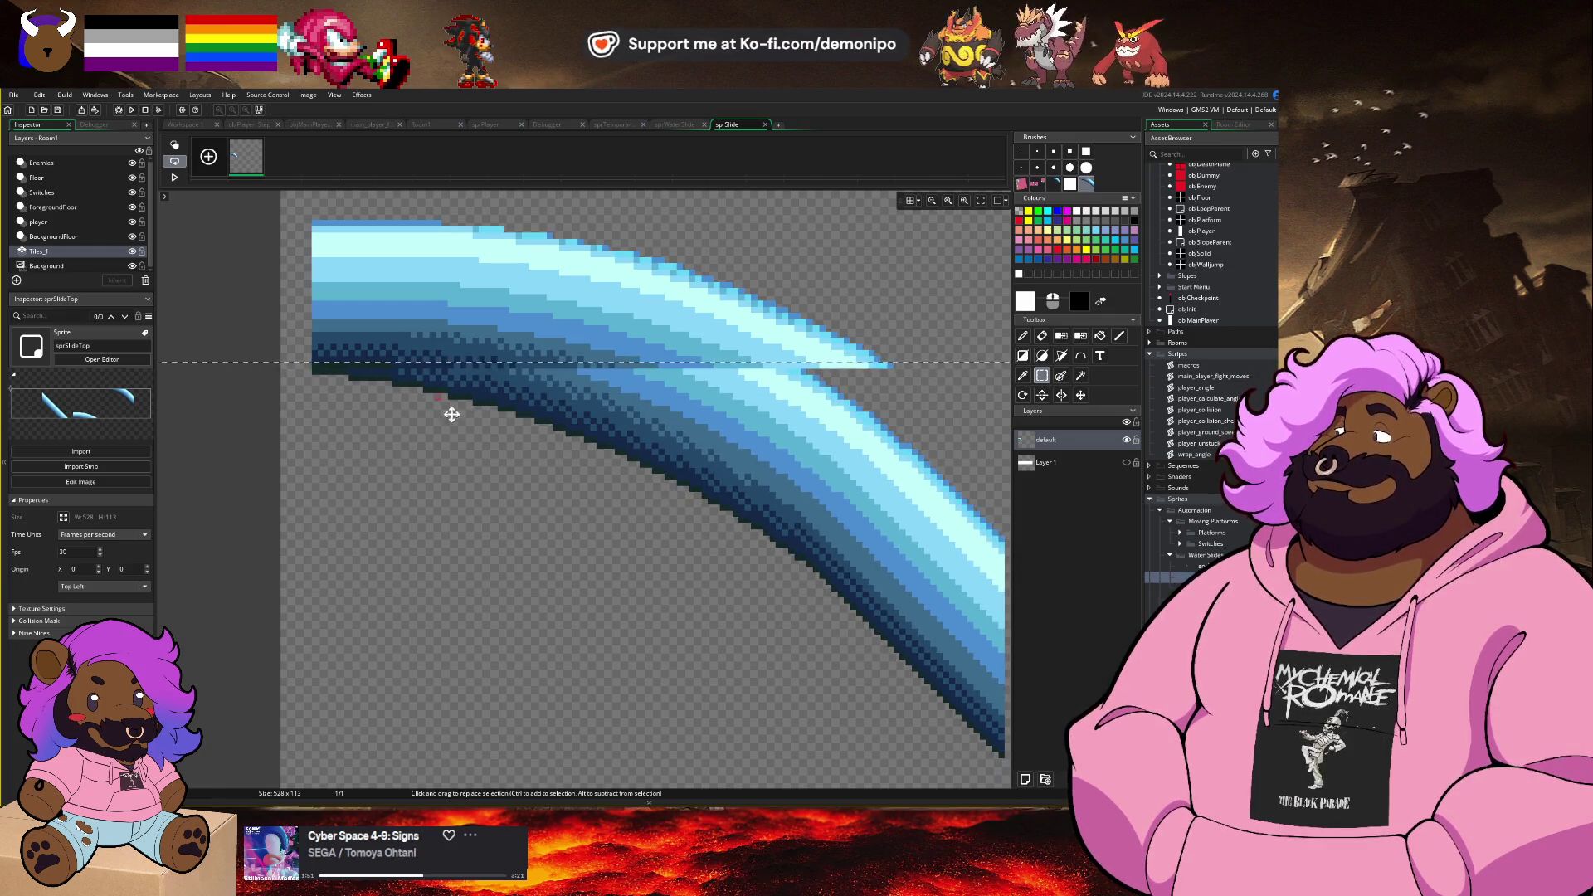
key("Right")
key("Right")
key("Right")
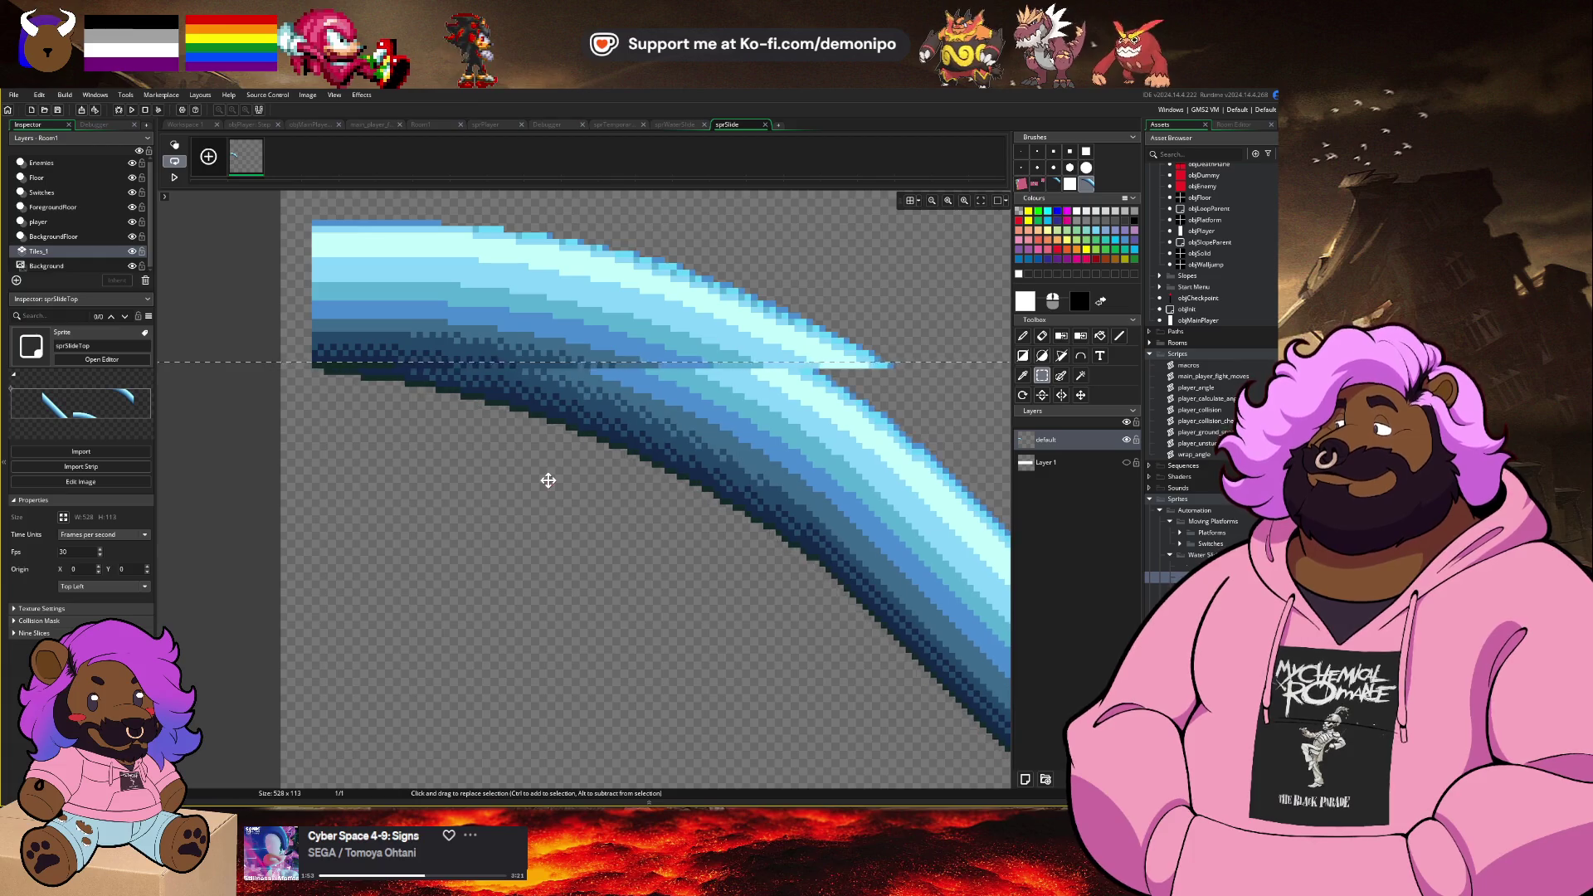
key("Right")
key("Right")
key("Right")
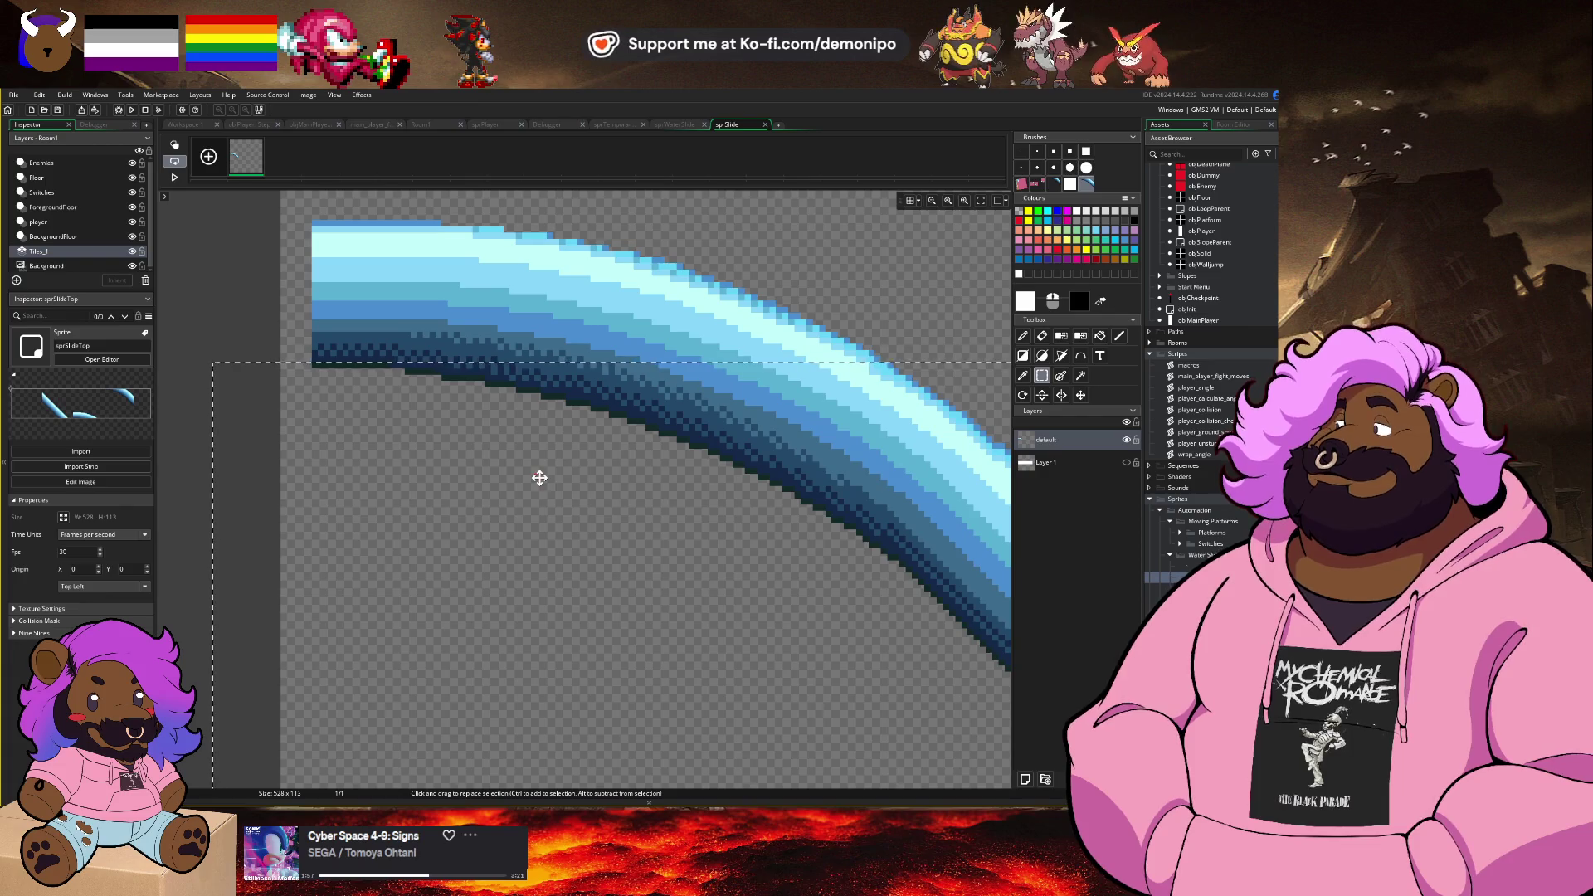
scroll(827, 424, "down", 2)
scroll(826, 425, "up", 1)
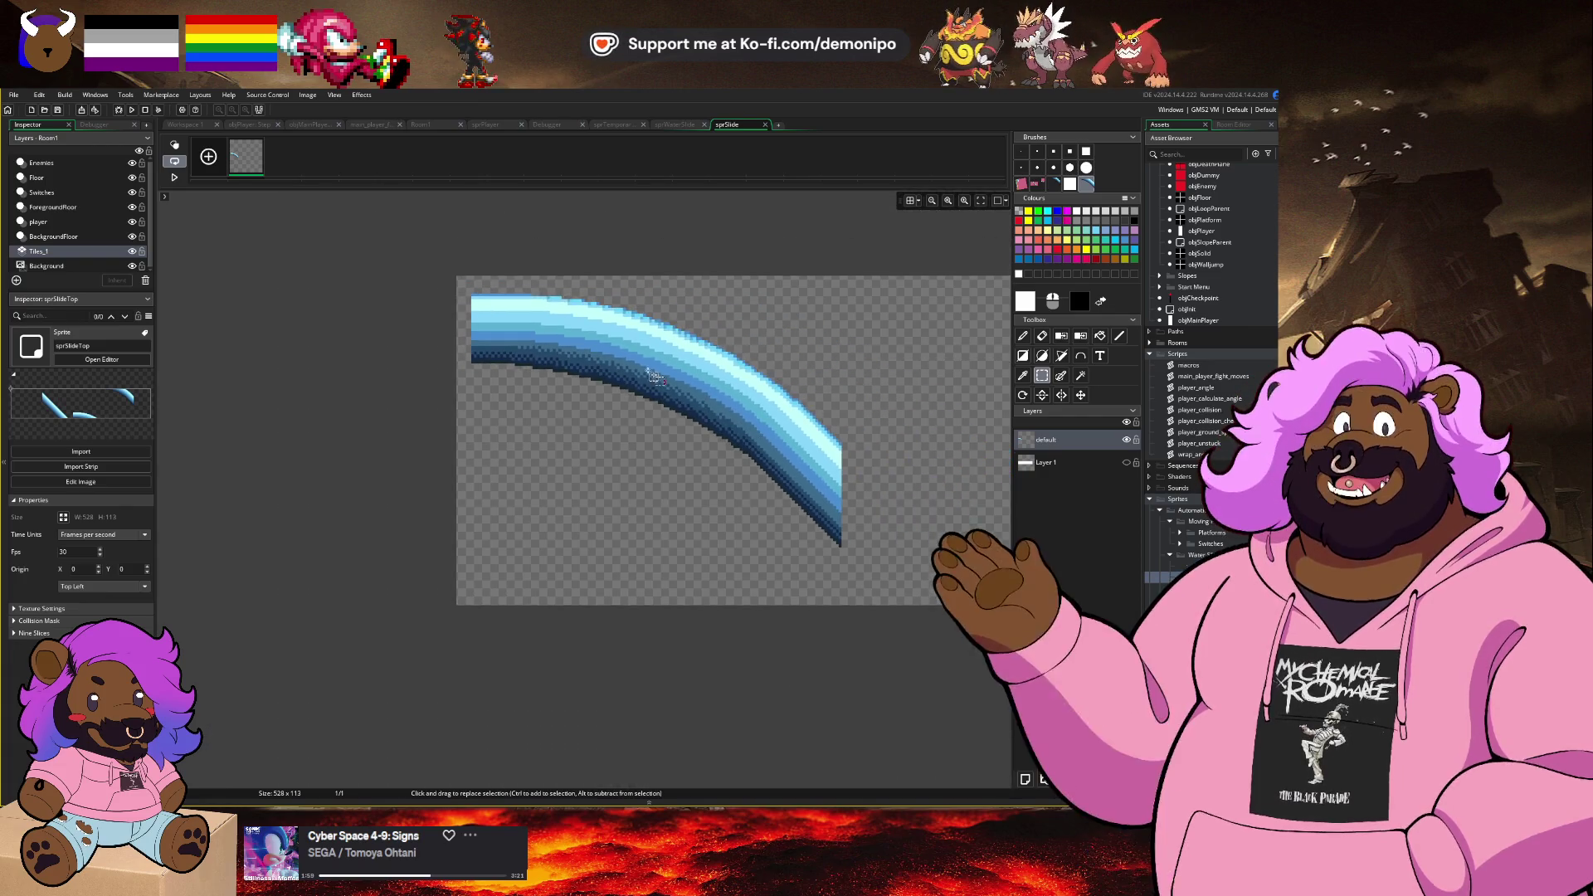
Step: Shift the joined curve flush to the top-left edge and check its extent
key("ctrl+a")
scroll(537, 324, "up", 1)
scroll(538, 324, "up", 2)
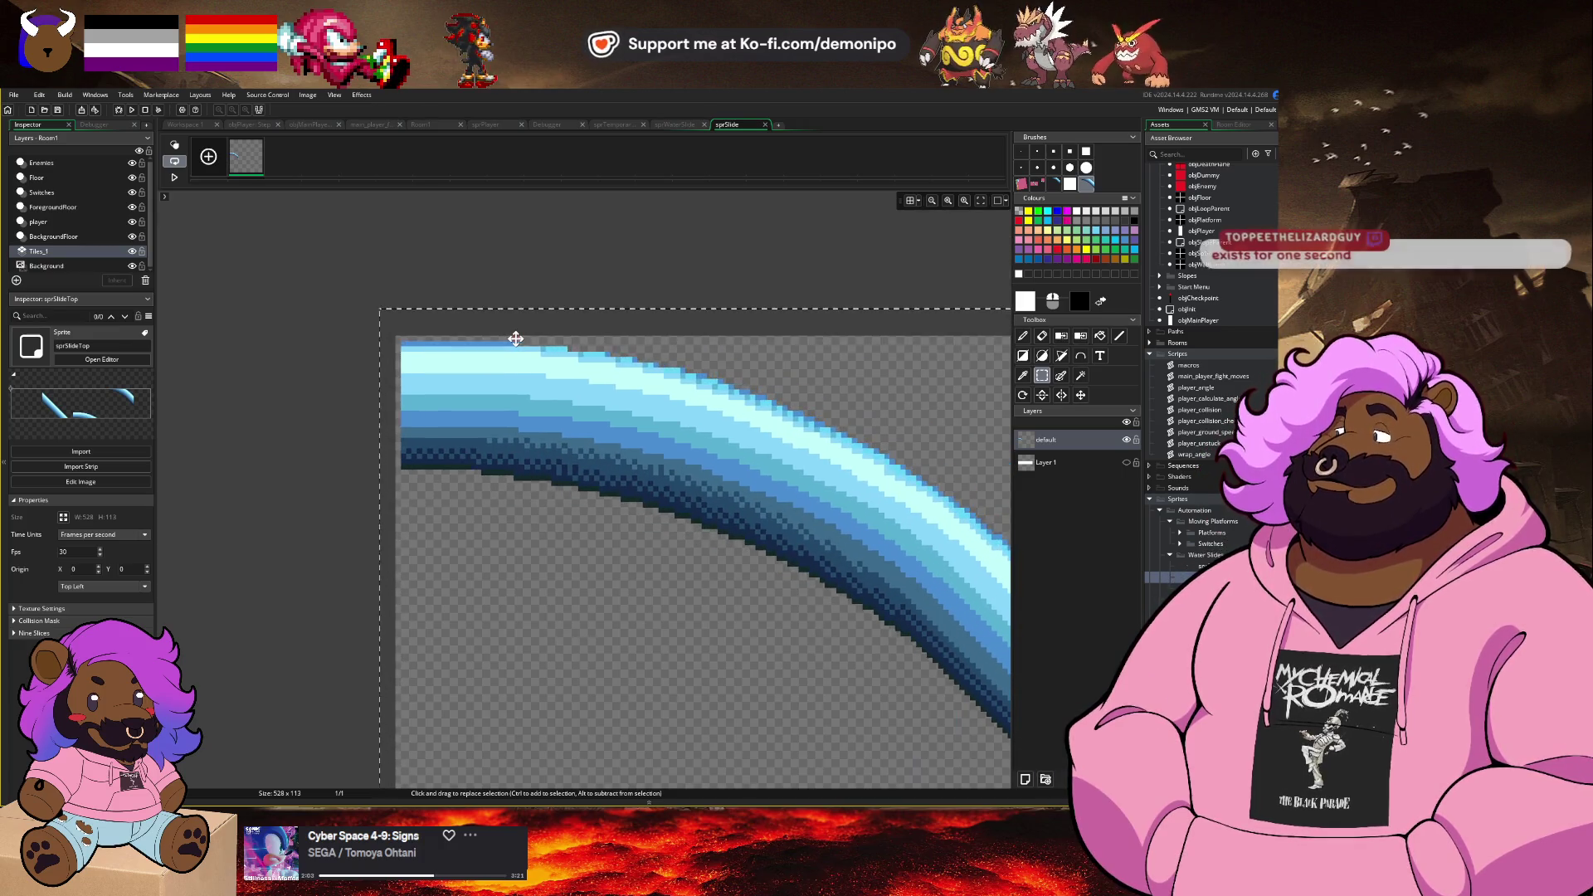
key("ctrl+z")
scroll(440, 274, "down", 3)
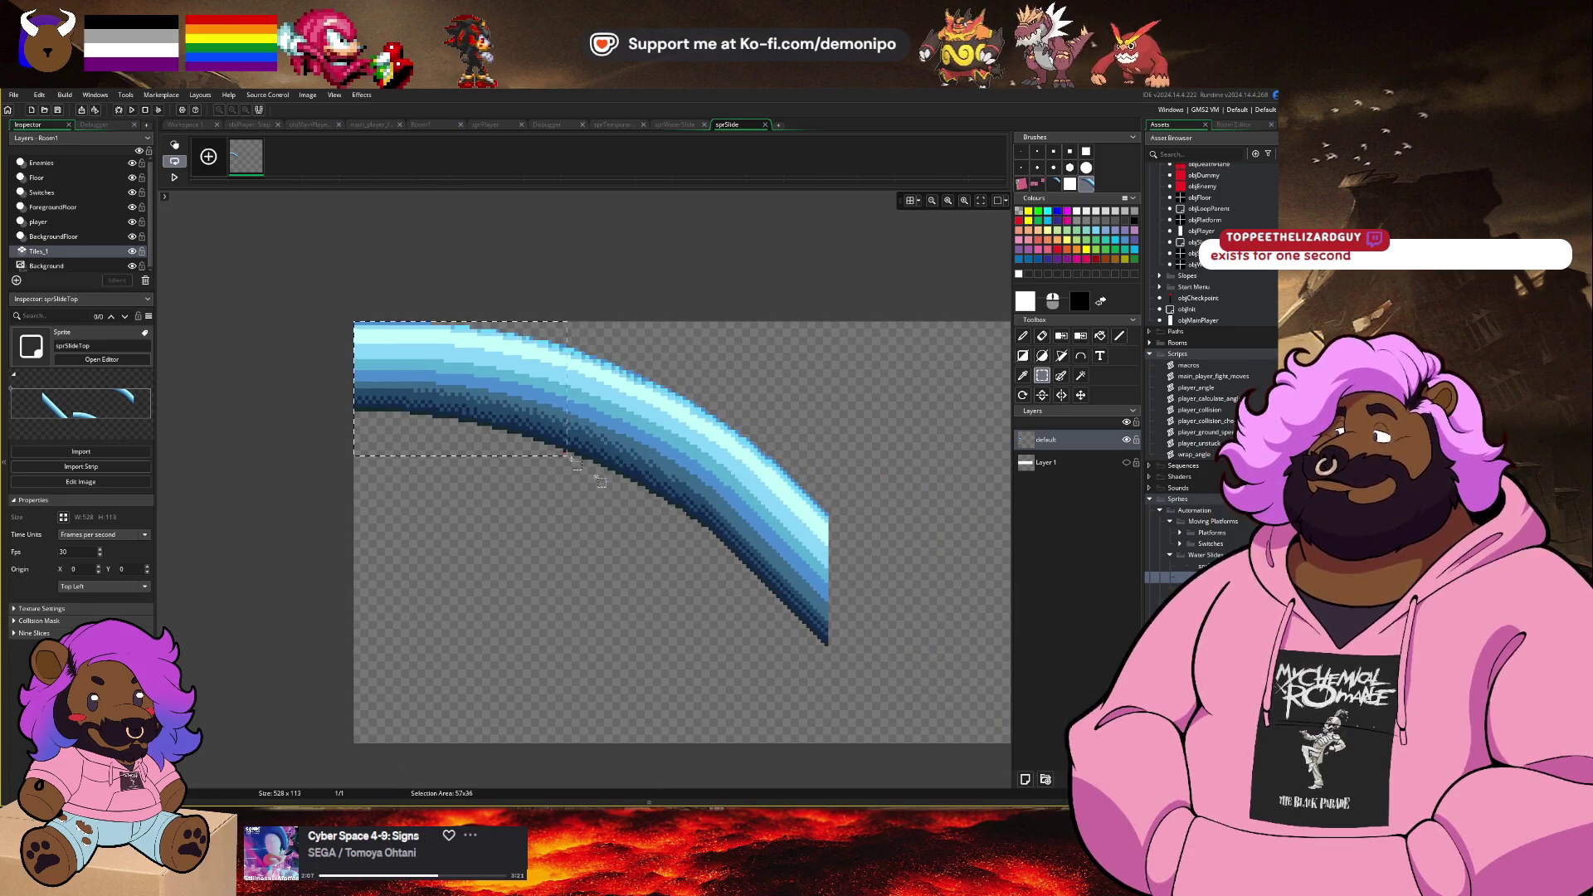
mouse_move(576, 463)
left_mouse_down()
mouse_move(731, 550)
mouse_move(829, 648)
left_mouse_up()
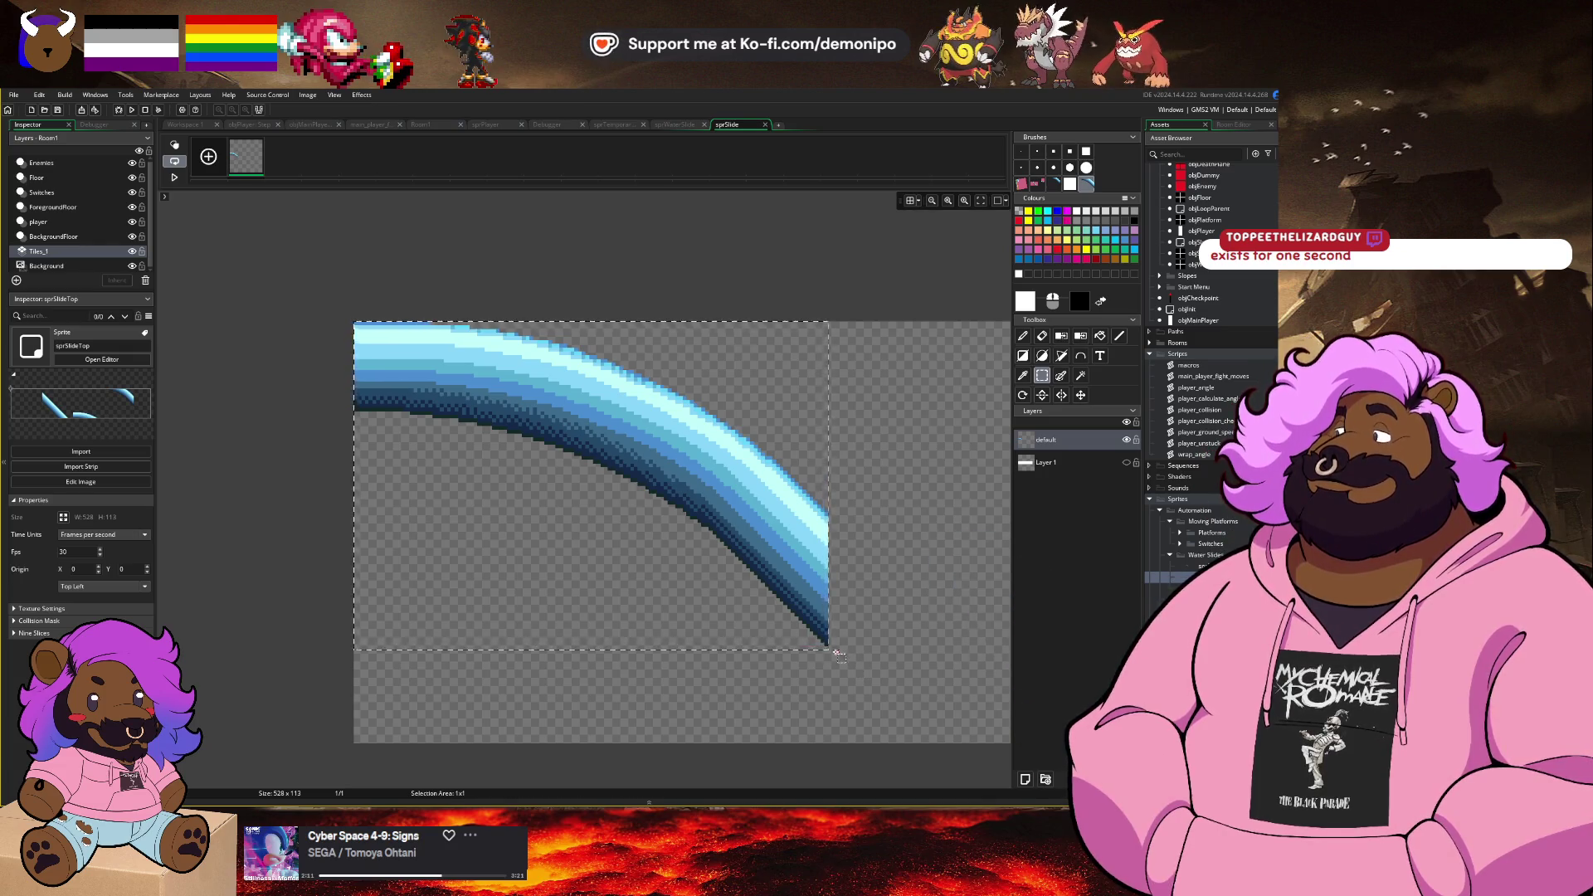
left_click(830, 649)
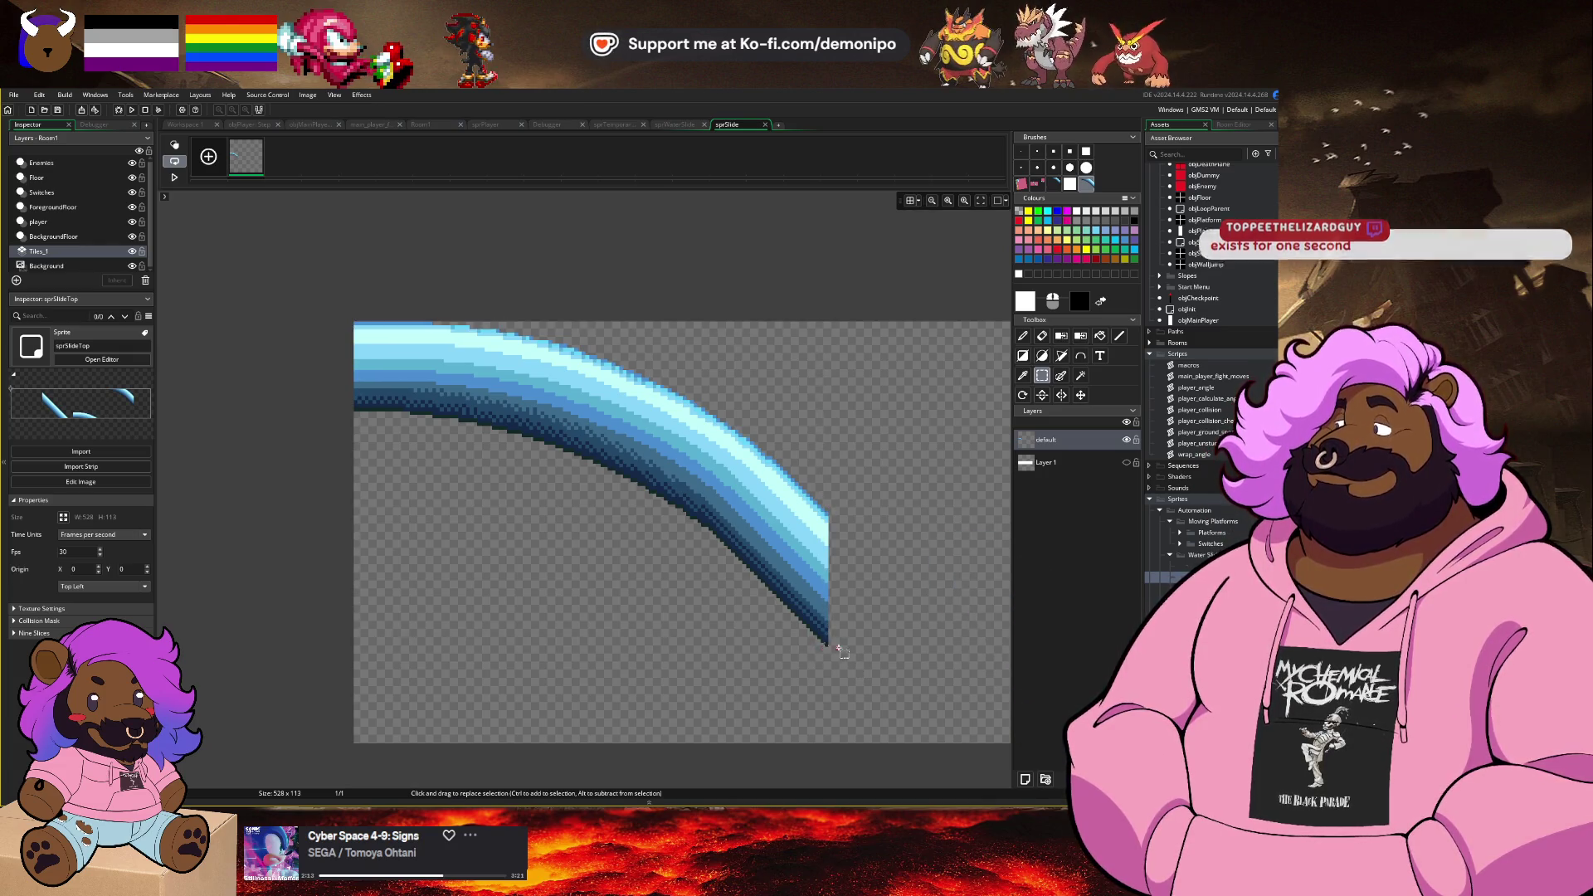
mouse_move(829, 646)
left_mouse_down()
mouse_move(545, 419)
mouse_move(355, 325)
left_mouse_up()
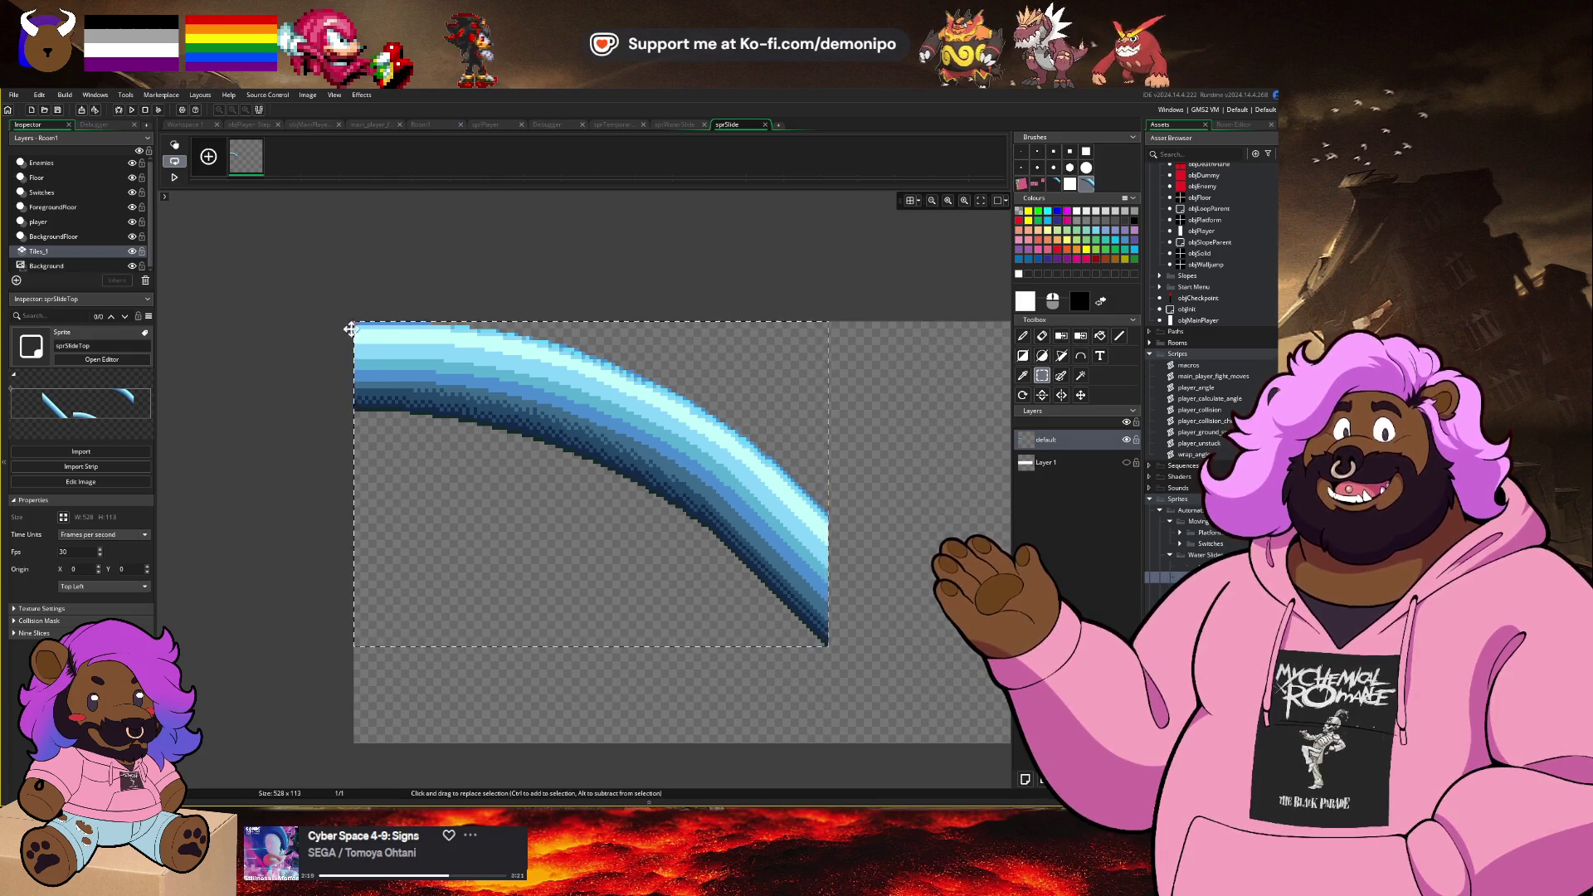
Step: Resize the sprSlideTop canvas to 127 by 87
left_click(63, 517)
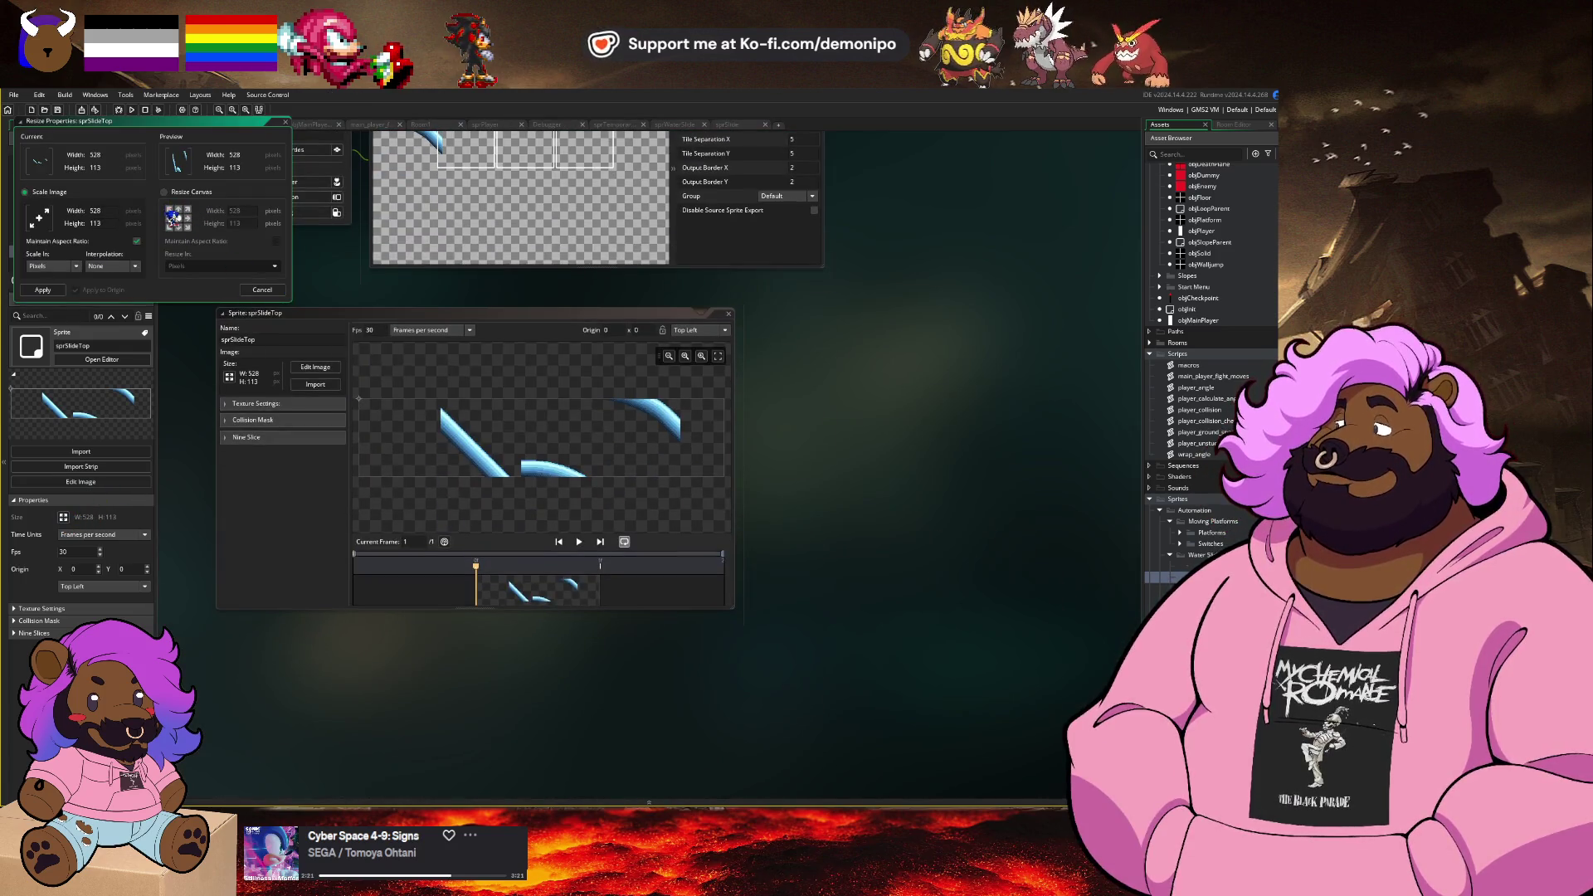
left_click(166, 191)
left_click(237, 213)
type("127 H:")
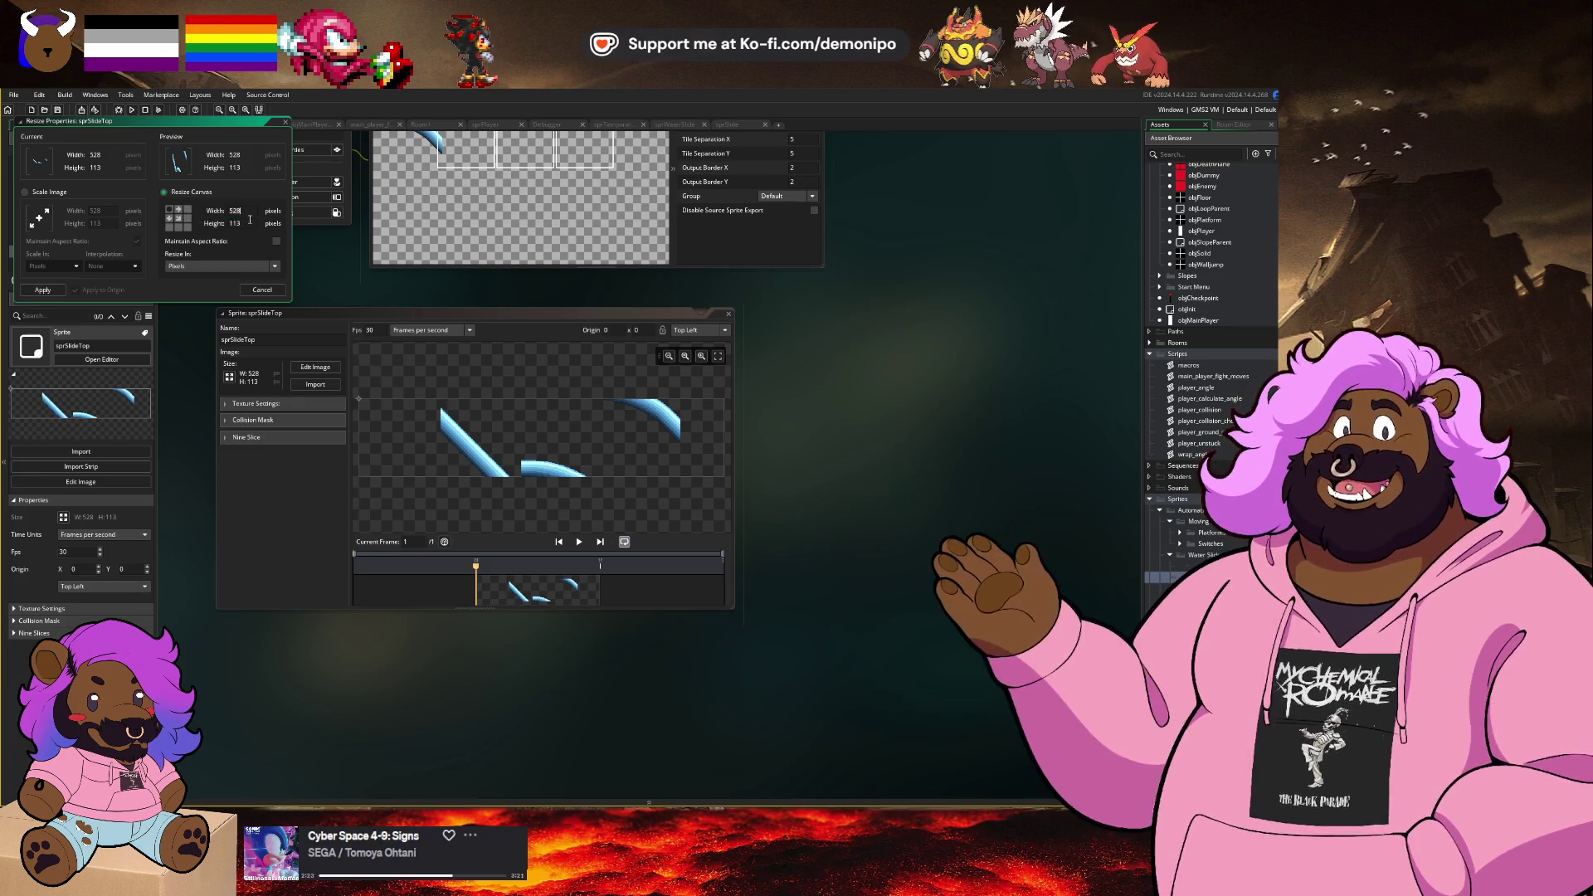
type("87")
key("Return")
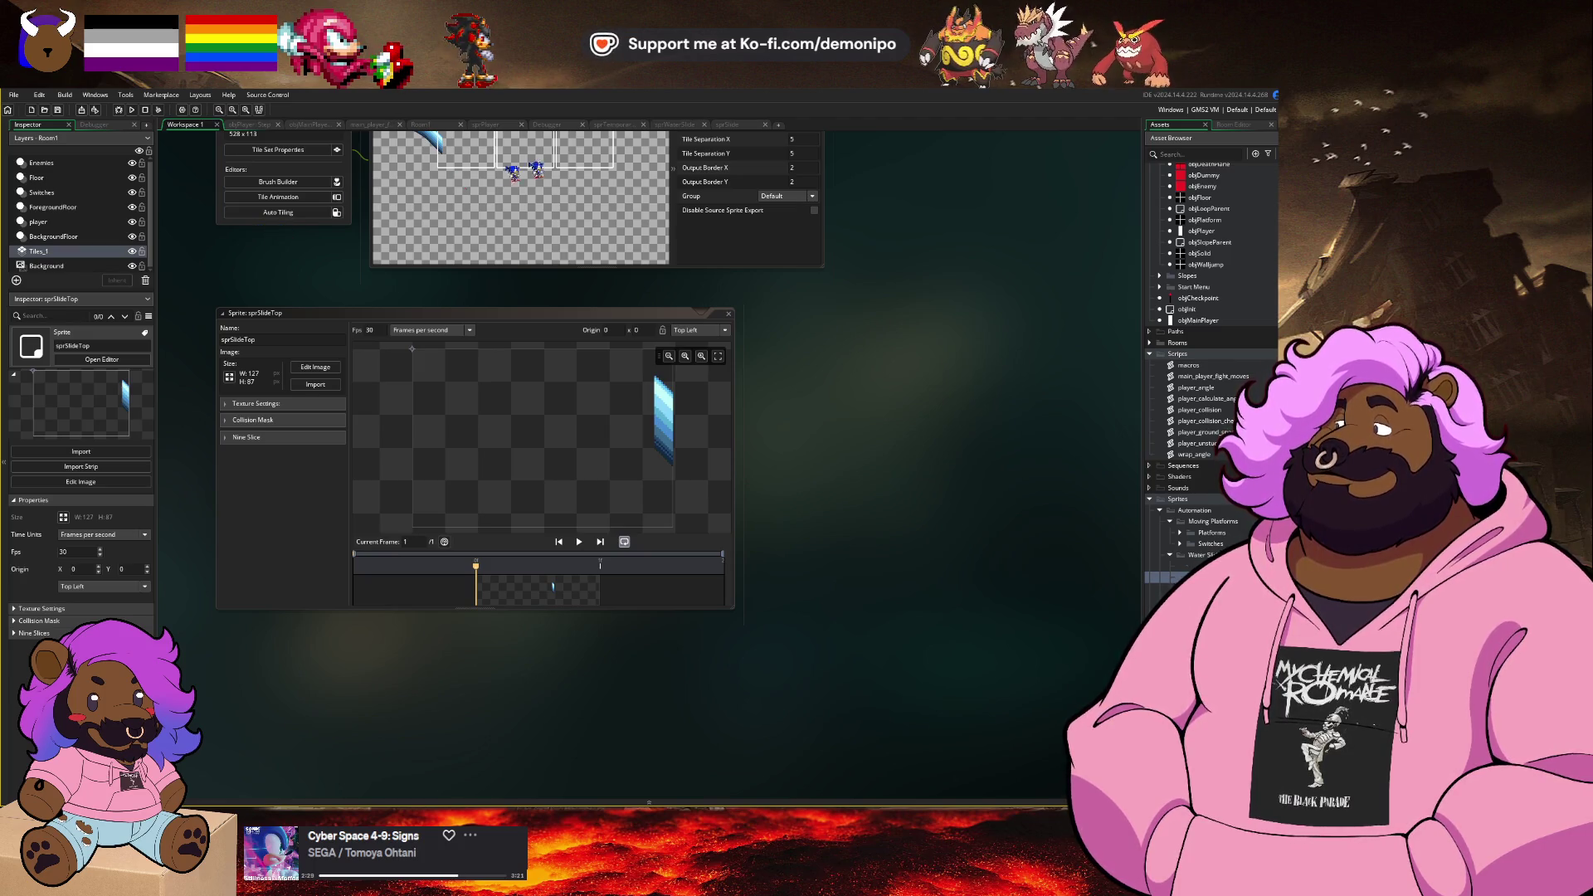
Step: Return to Workspace 1 and select the sprSlide sprite in the assets
left_click(747, 126)
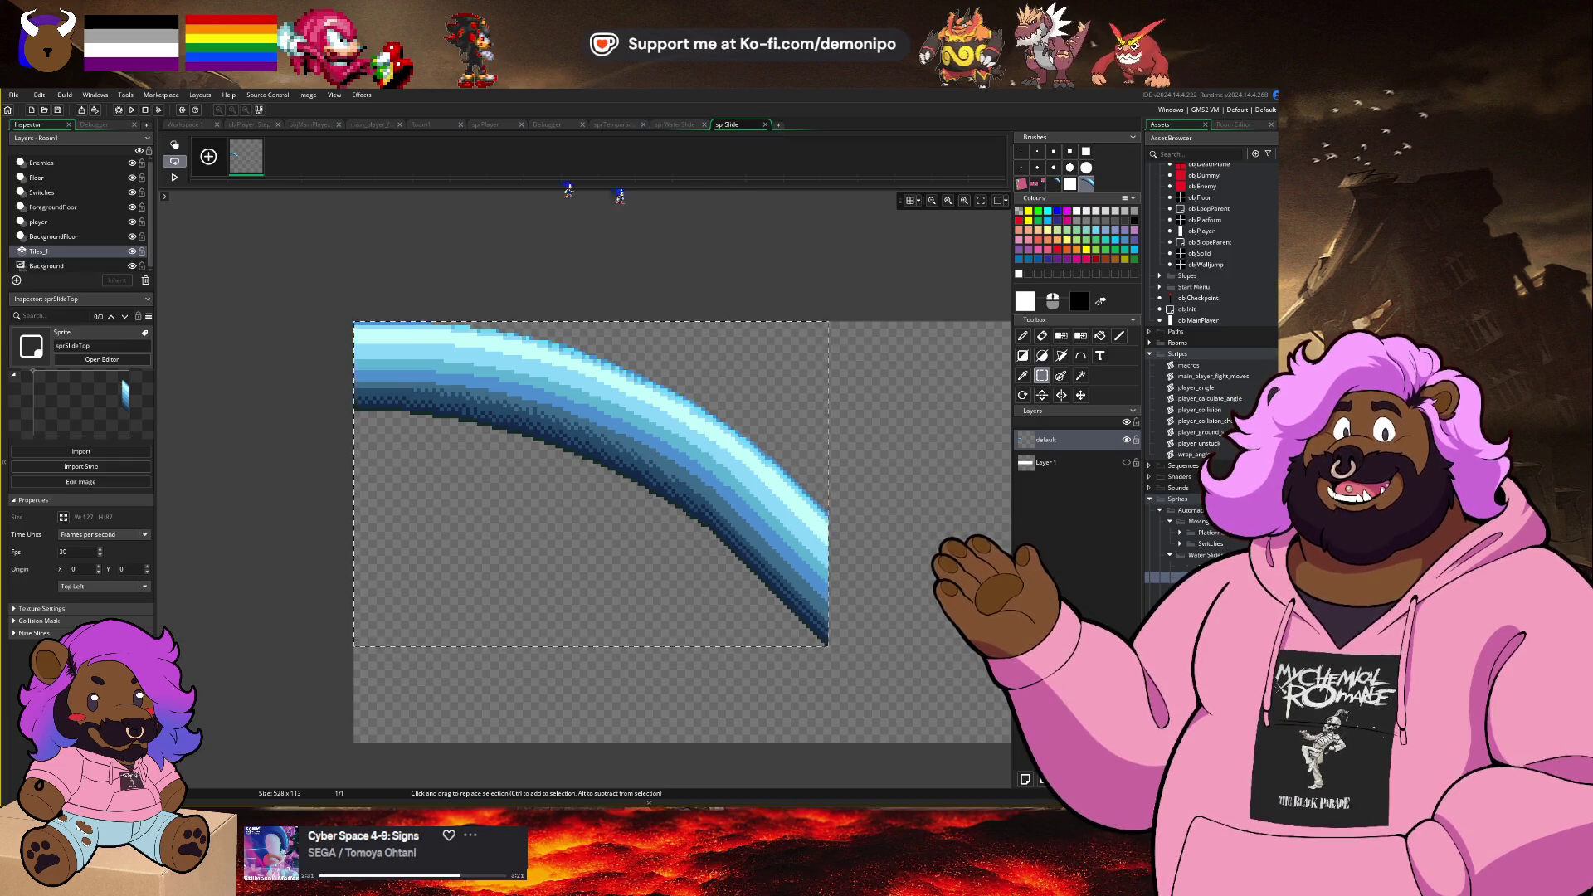
left_click(174, 127)
left_click(310, 315)
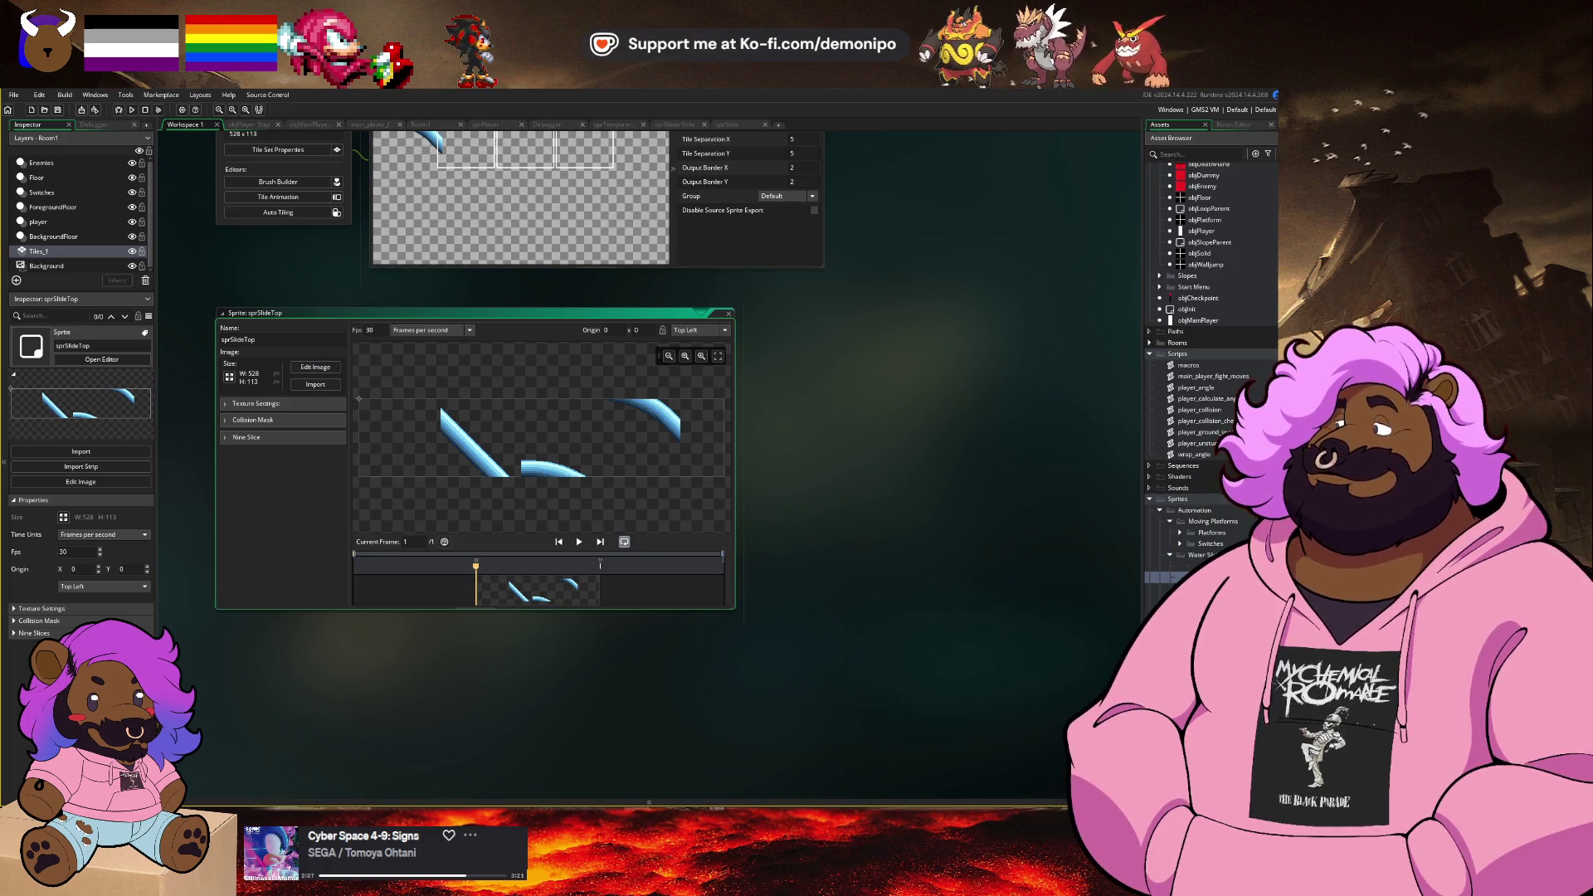
left_click(1199, 566)
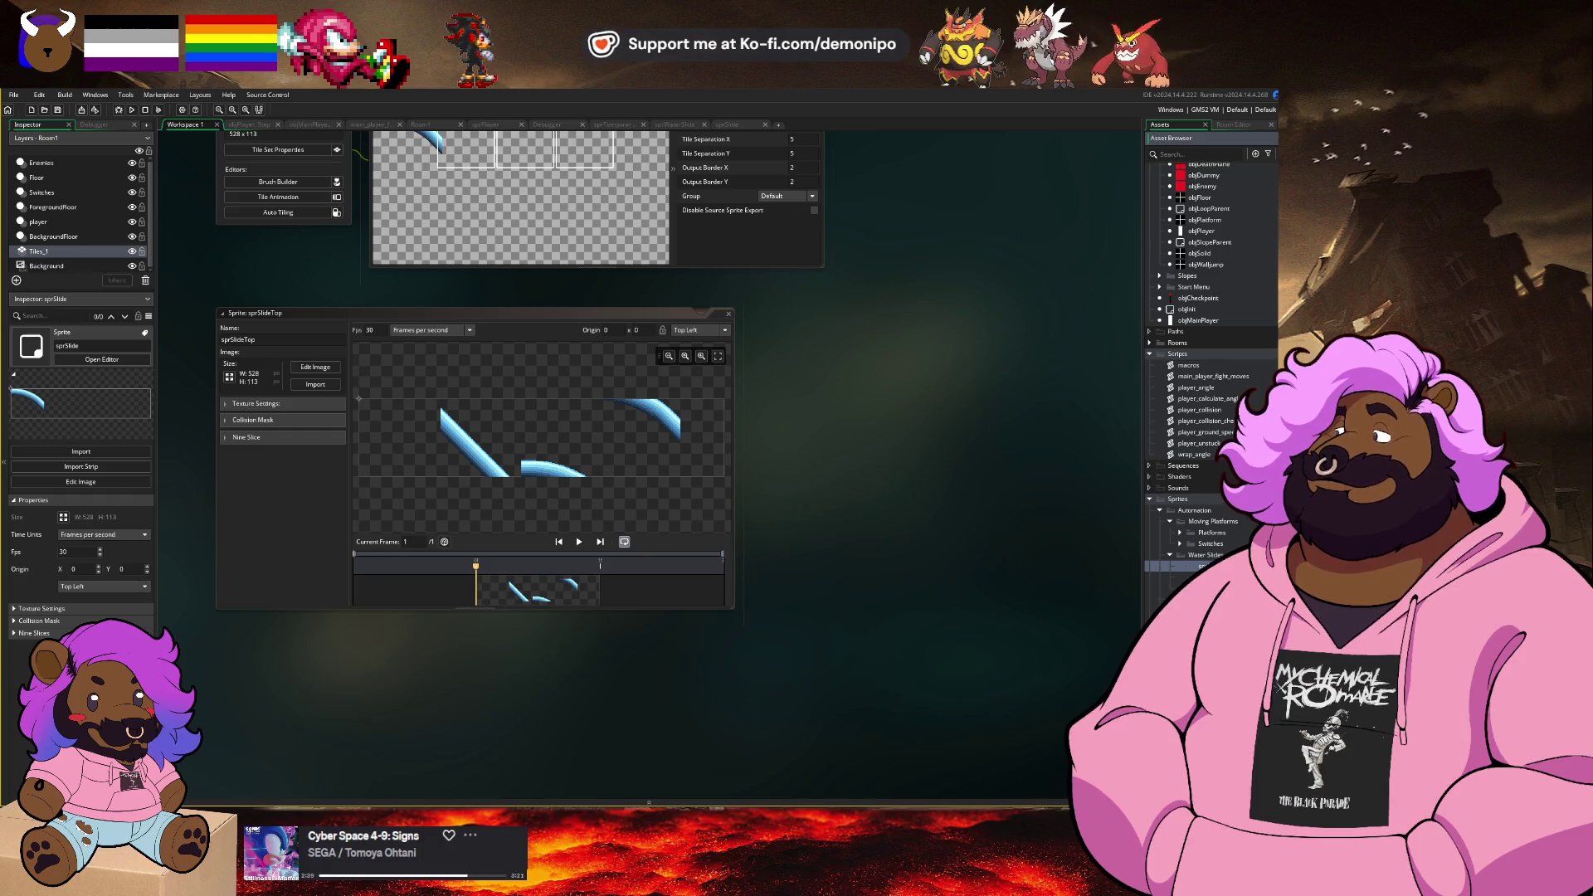
Step: In the sprSlide image, restore the edits and move the diagonal piece into the top-left corner
left_click(315, 367)
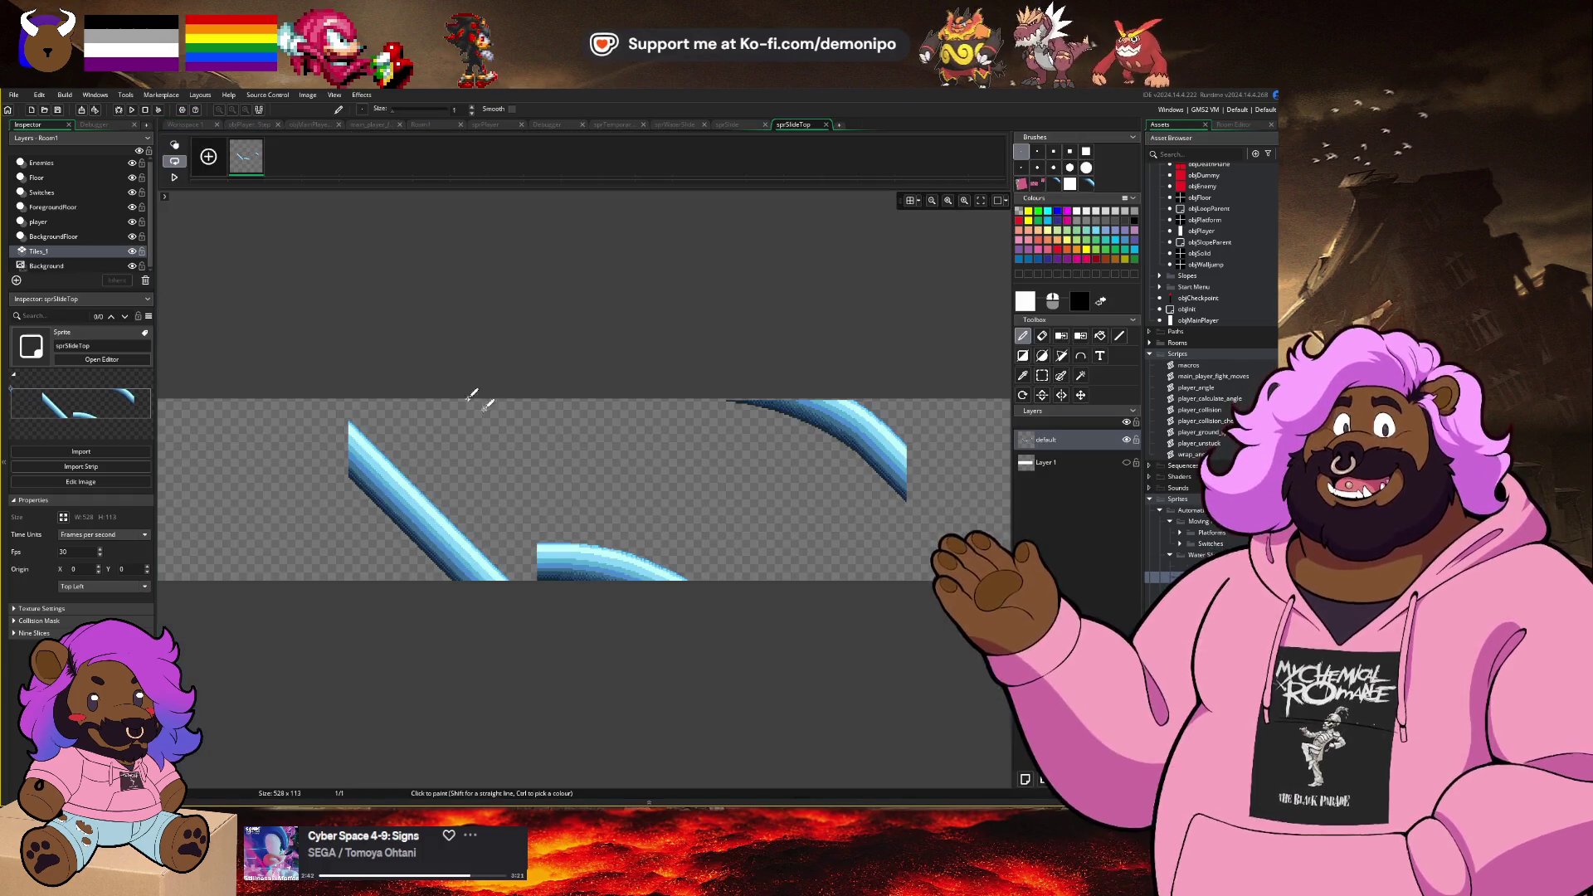
left_click(751, 124)
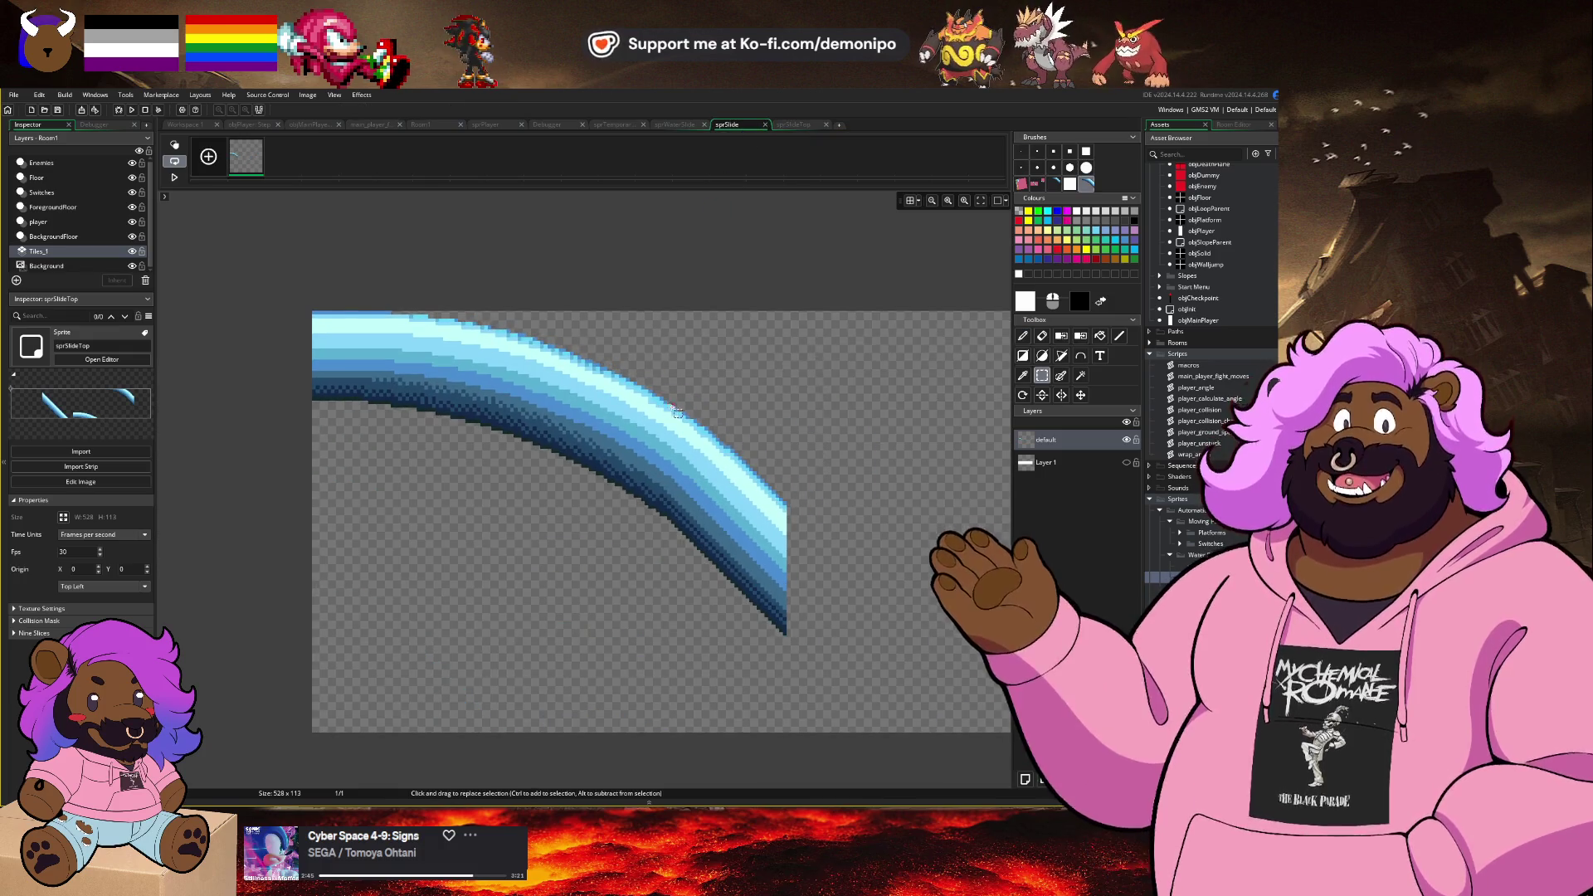
key("ctrl+z")
key("ctrl+z")
key("ctrl+z")
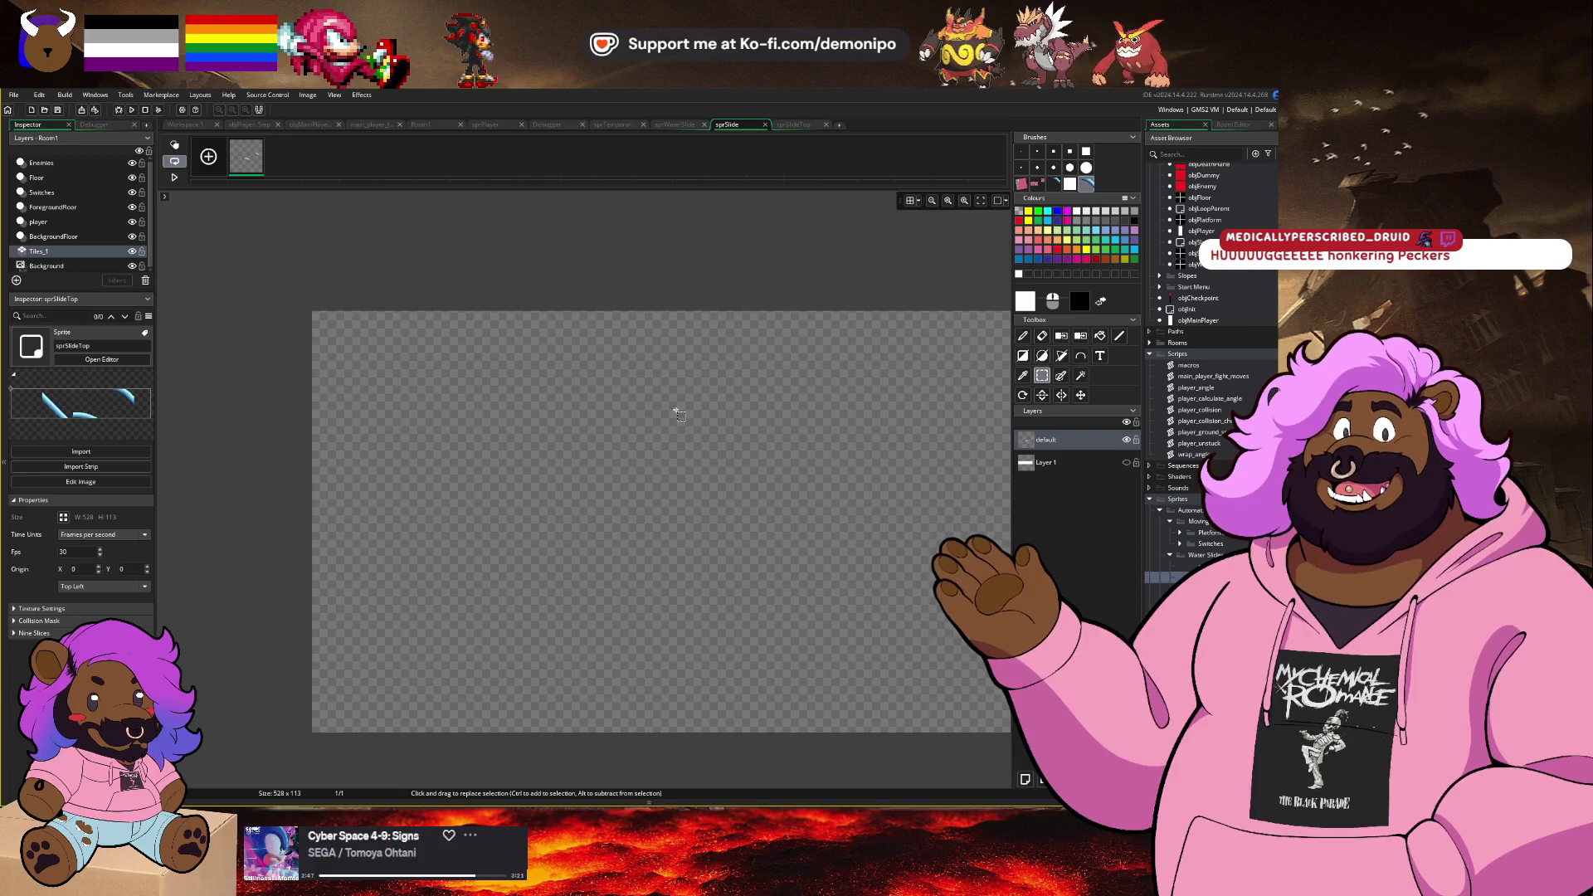
key("ctrl+y")
key("ctrl+y")
key("ctrl+y")
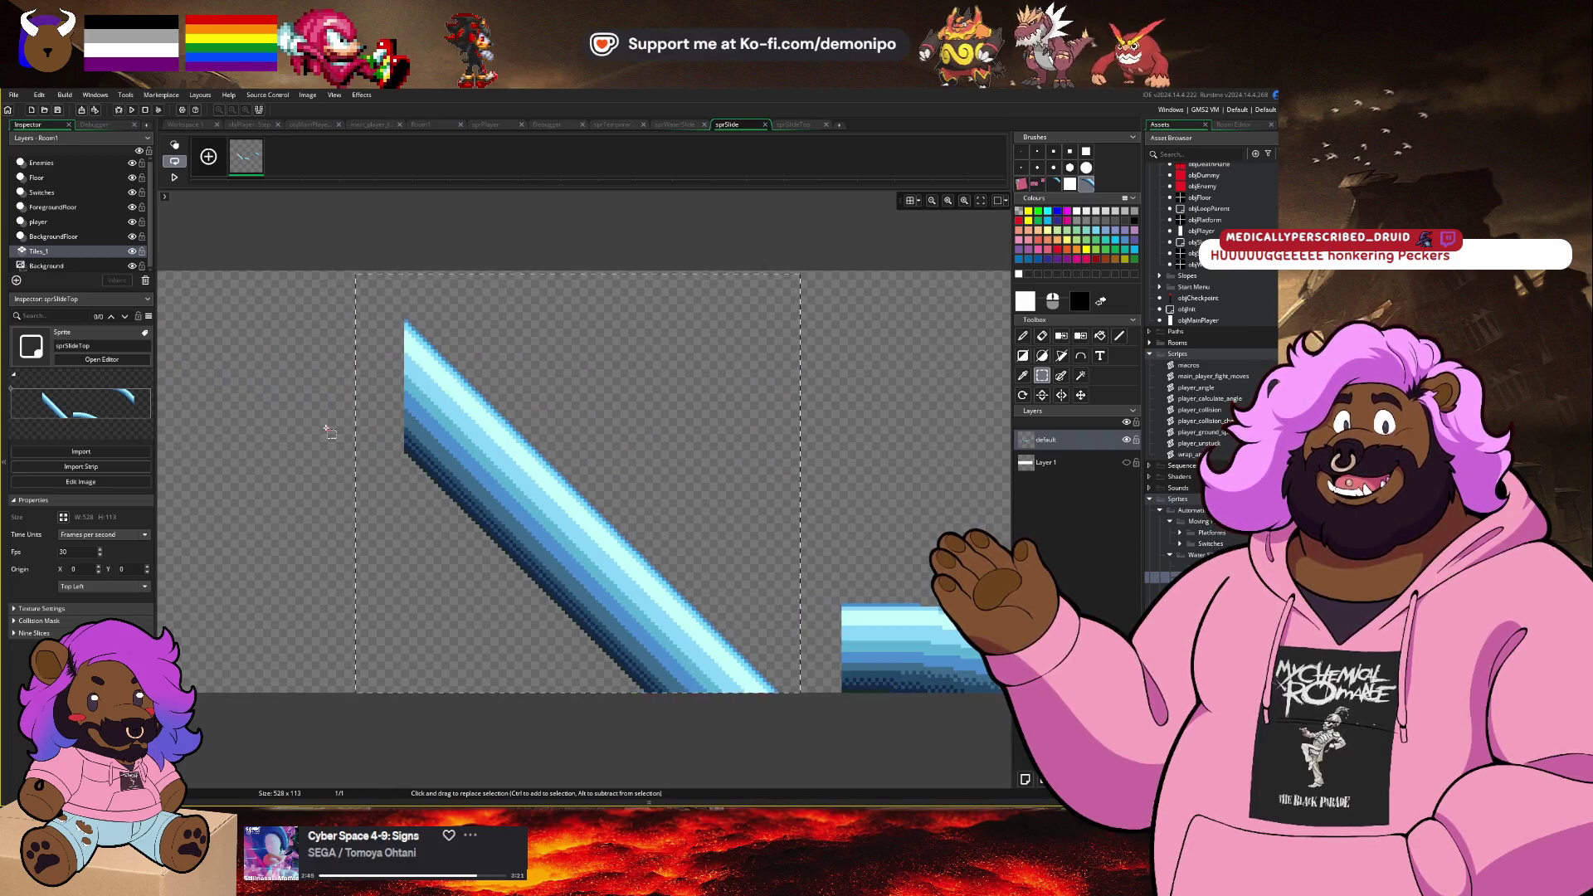
mouse_move(450, 441)
left_mouse_down()
mouse_move(676, 481)
mouse_move(260, 455)
left_mouse_up()
scroll(341, 412, "up", 2)
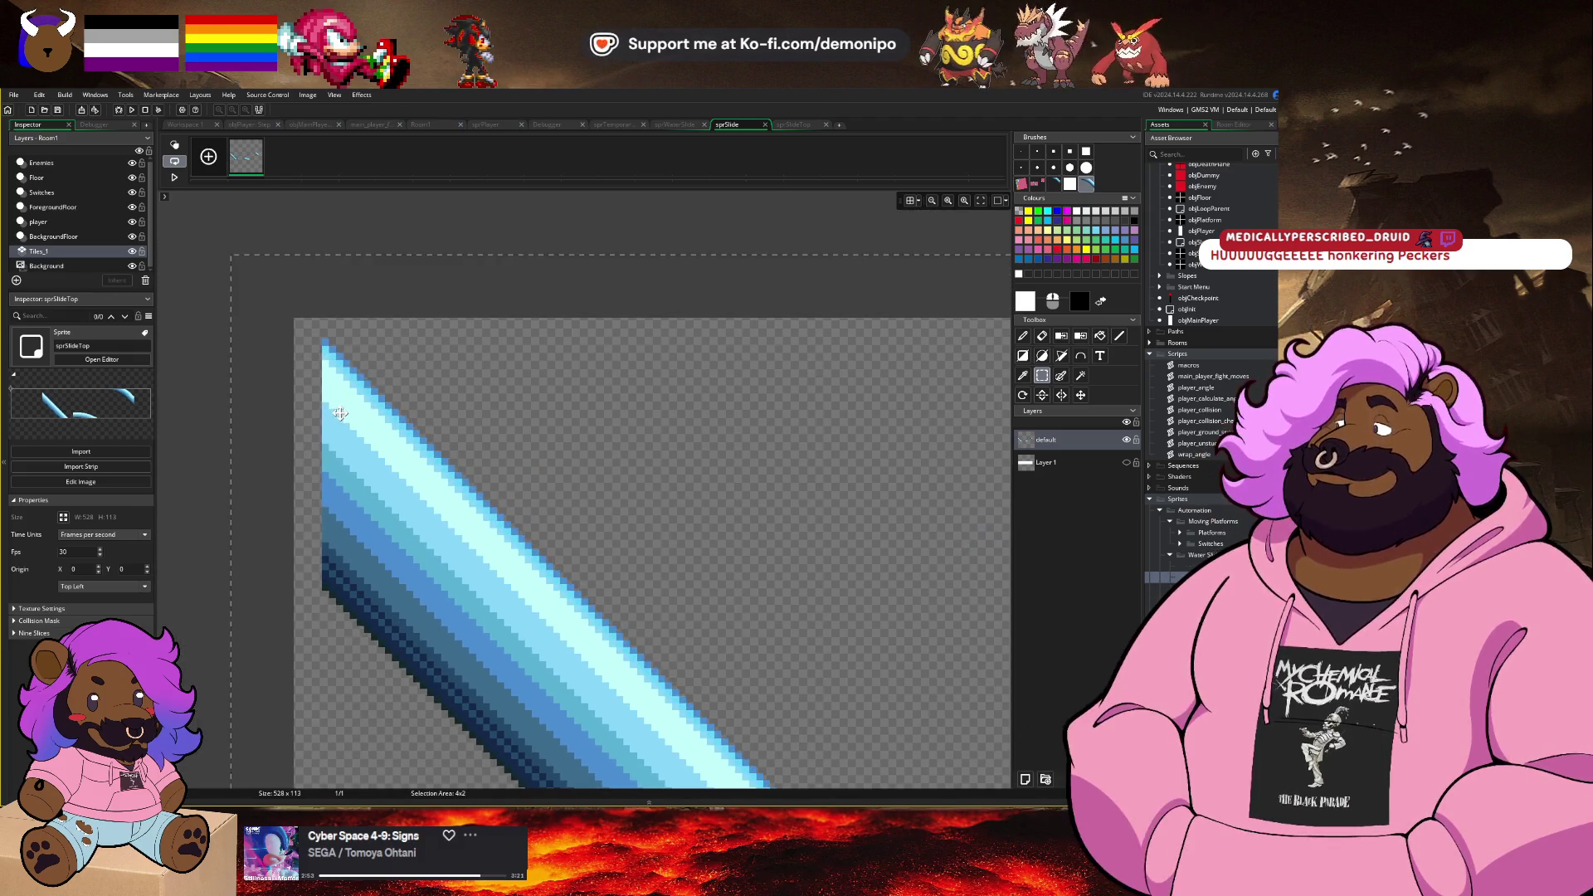
left_click_drag(340, 412, 314, 396)
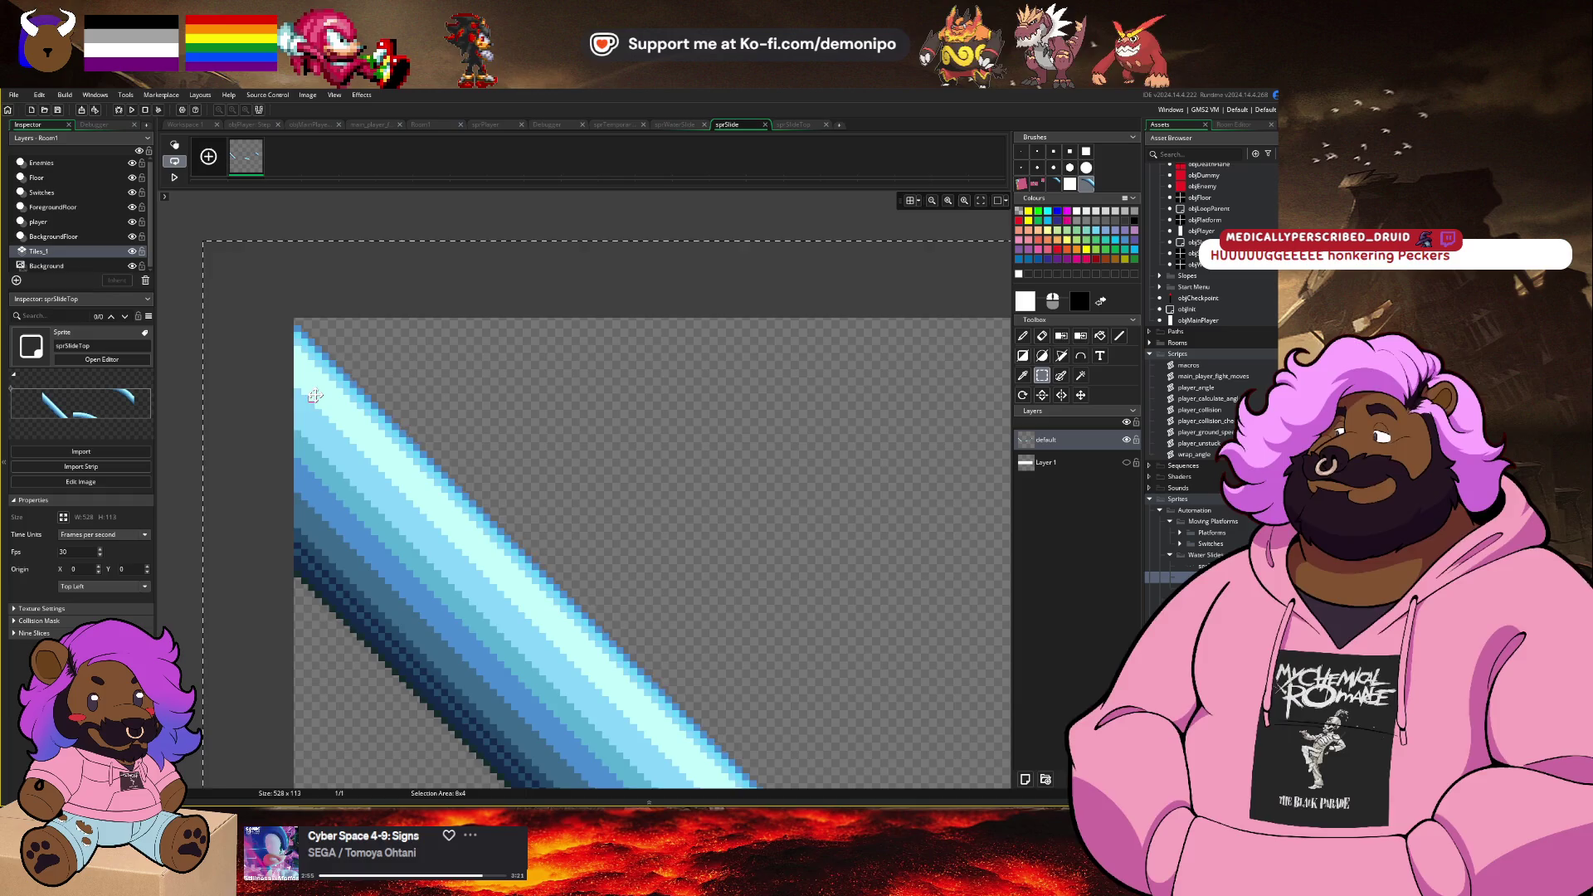
Step: Delete the sprite's right half, mark a 100x100 area around the diagonal, and choose canvas resizing
scroll(553, 525, "down", 2)
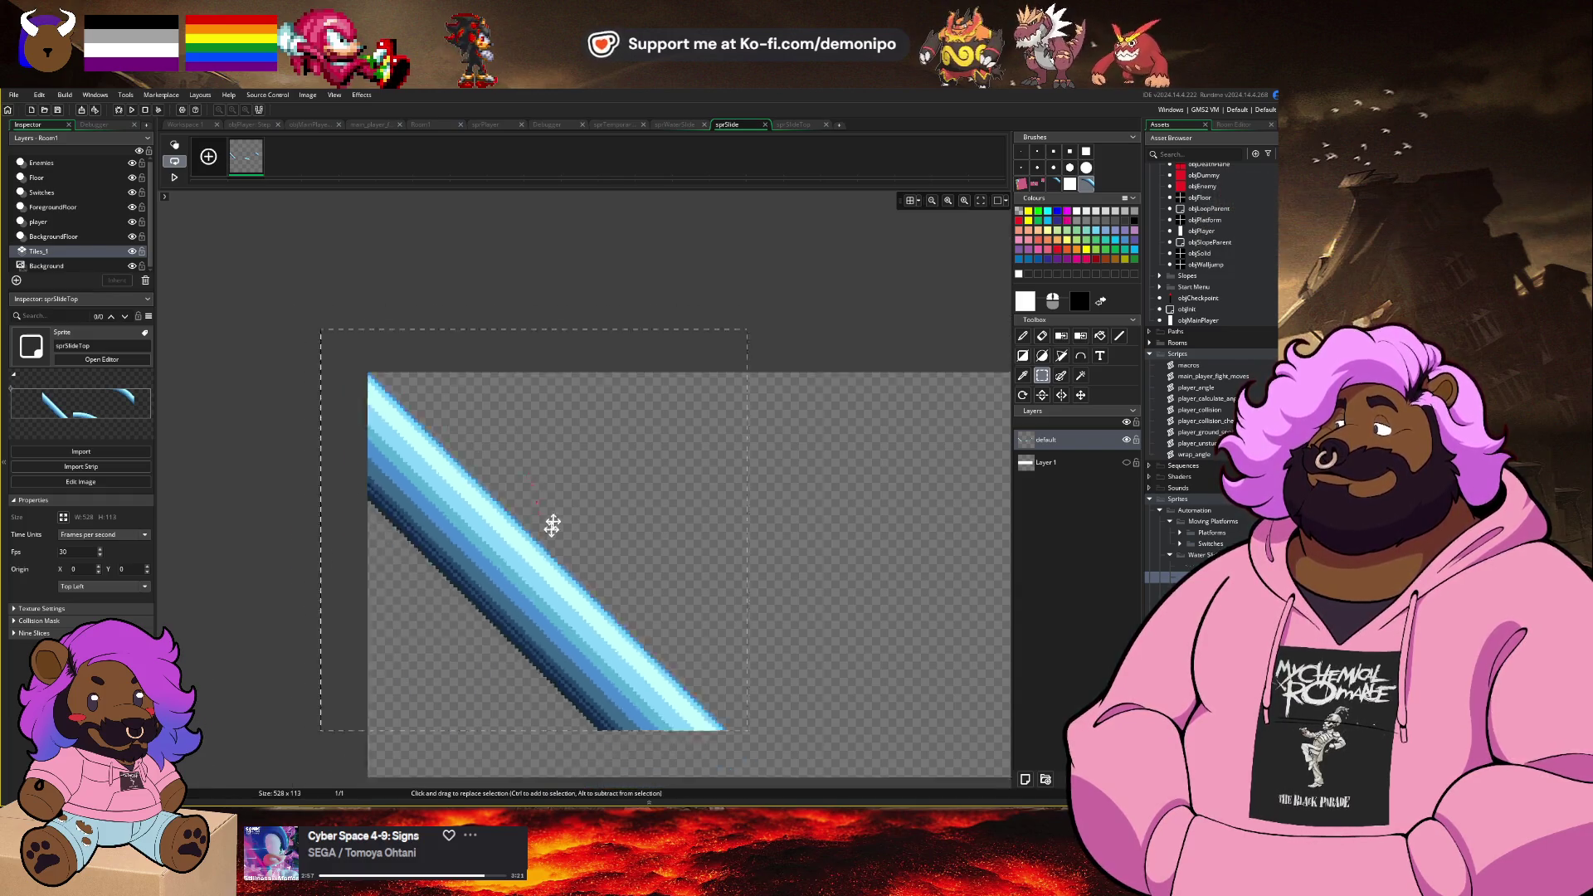
scroll(553, 525, "down", 3)
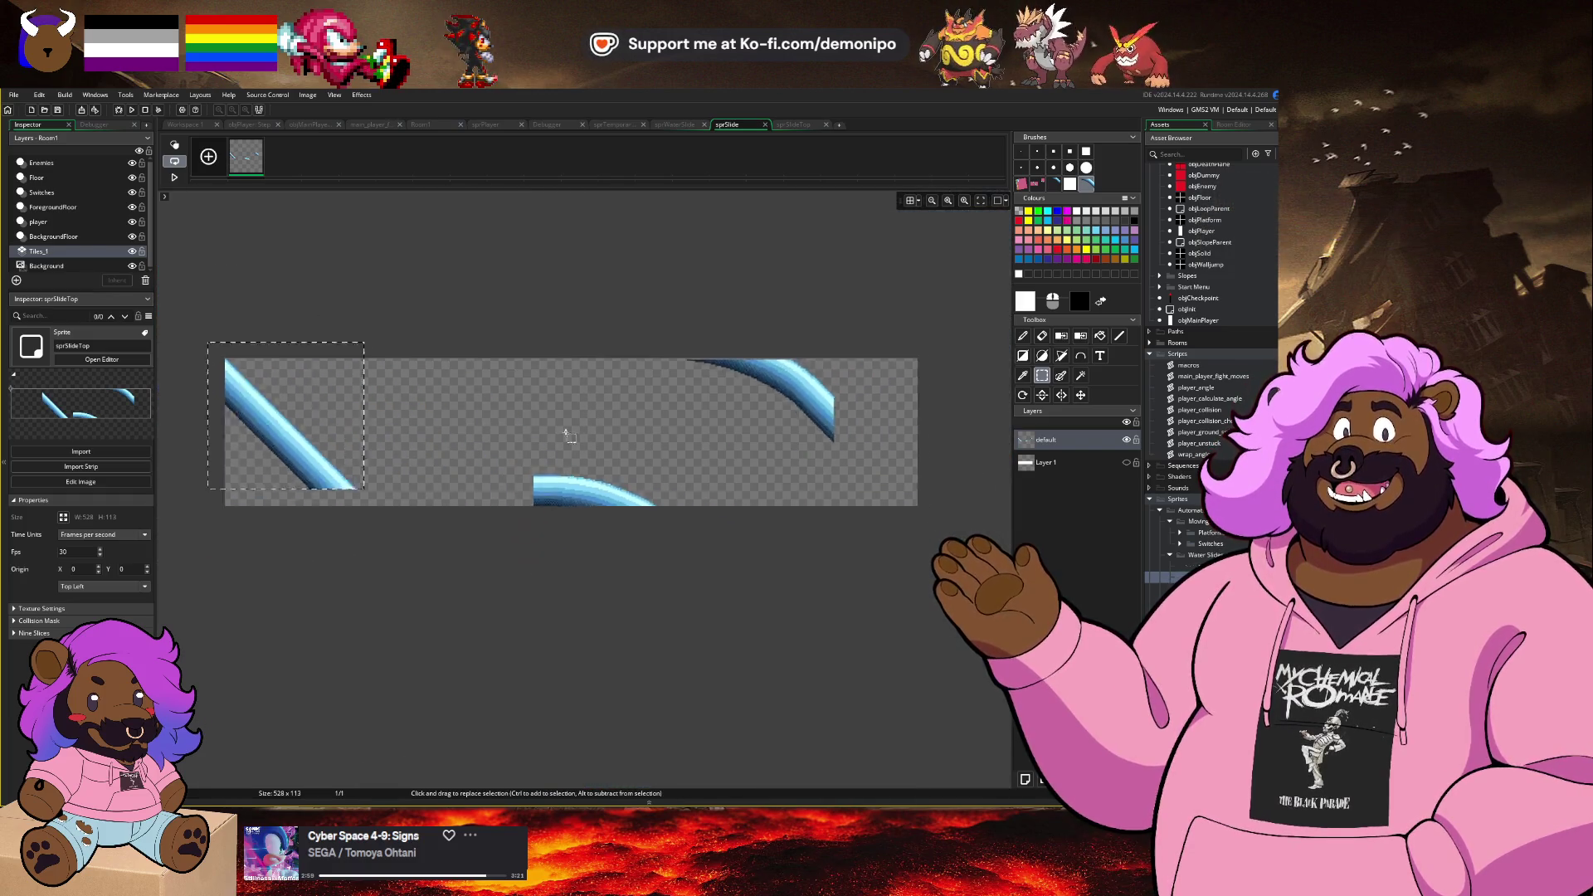
scroll(566, 435, "down", 1)
left_click_drag(526, 345, 814, 580)
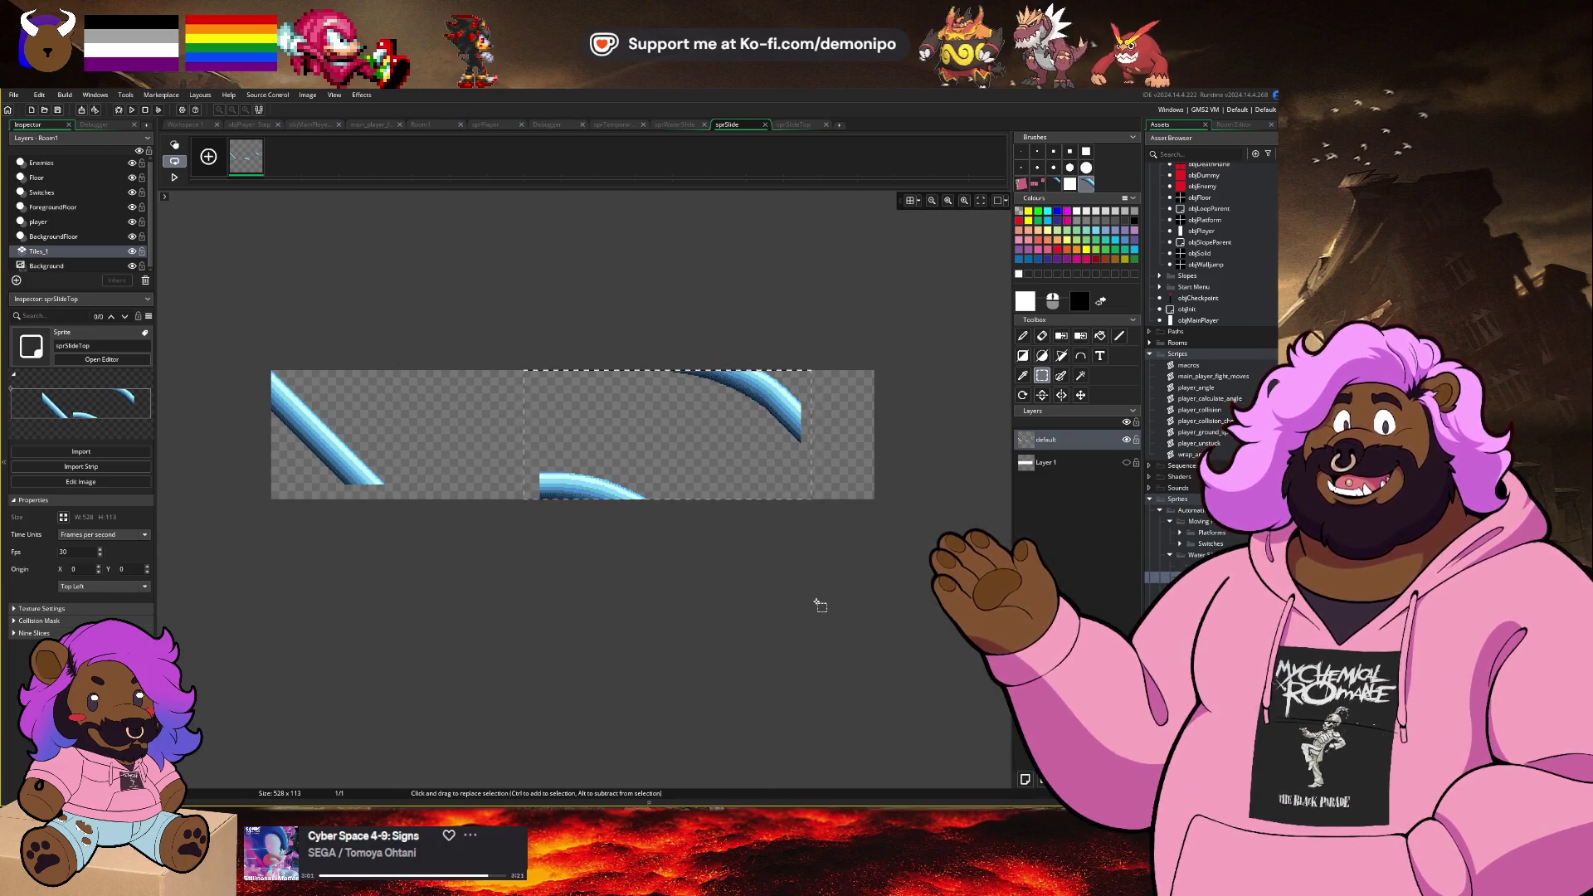
key("Delete")
scroll(274, 515, "up", 6)
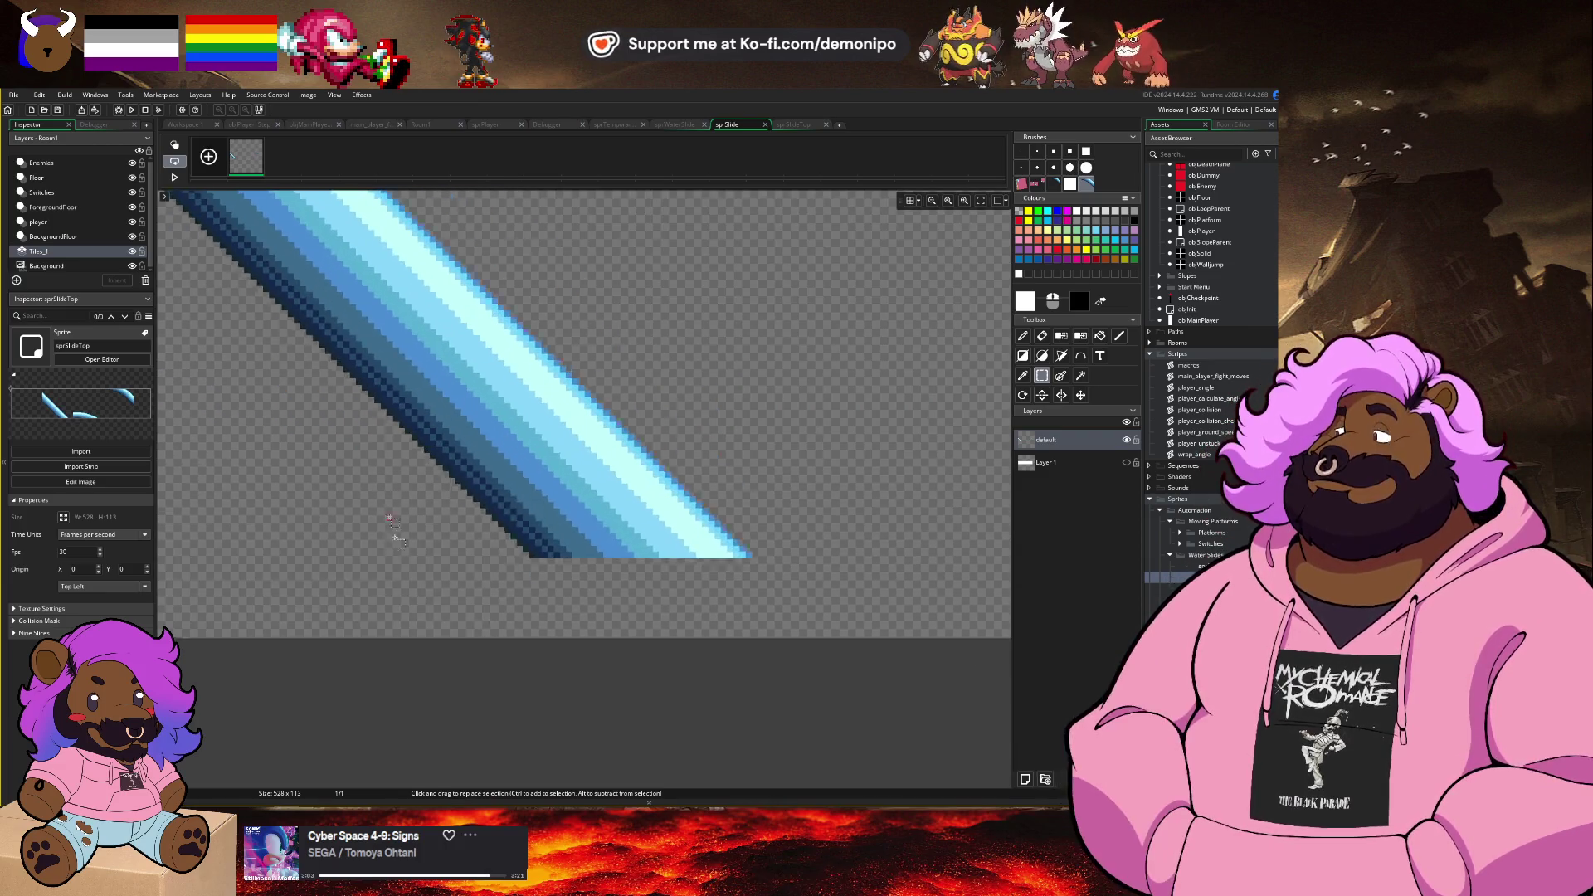
scroll(764, 599, "down", 1)
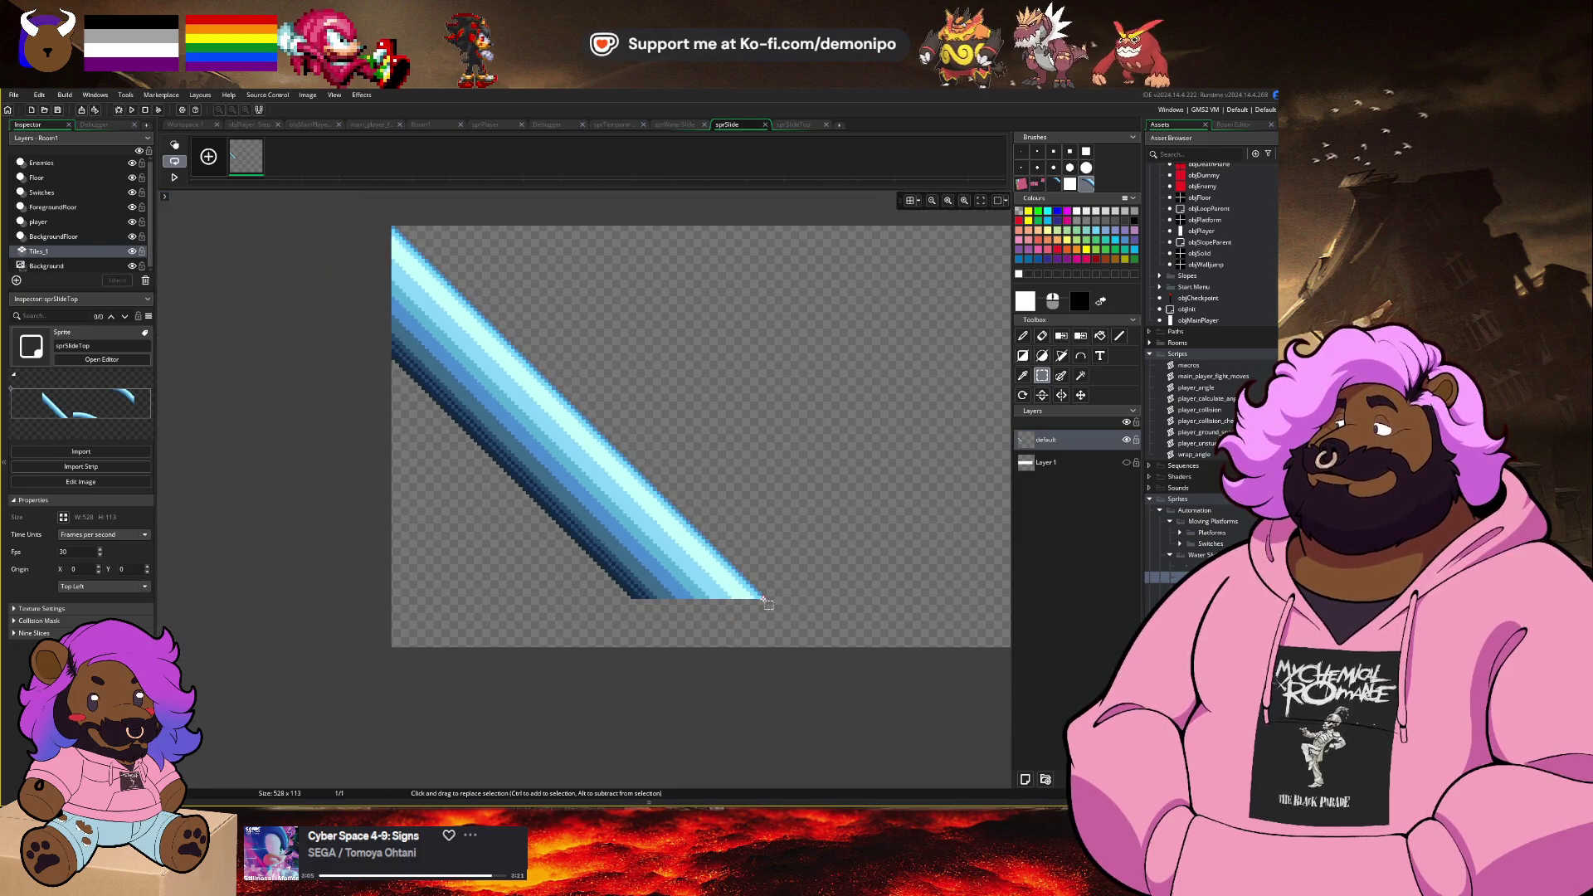
mouse_move(676, 526)
left_mouse_down()
mouse_move(531, 415)
mouse_move(392, 224)
left_mouse_up()
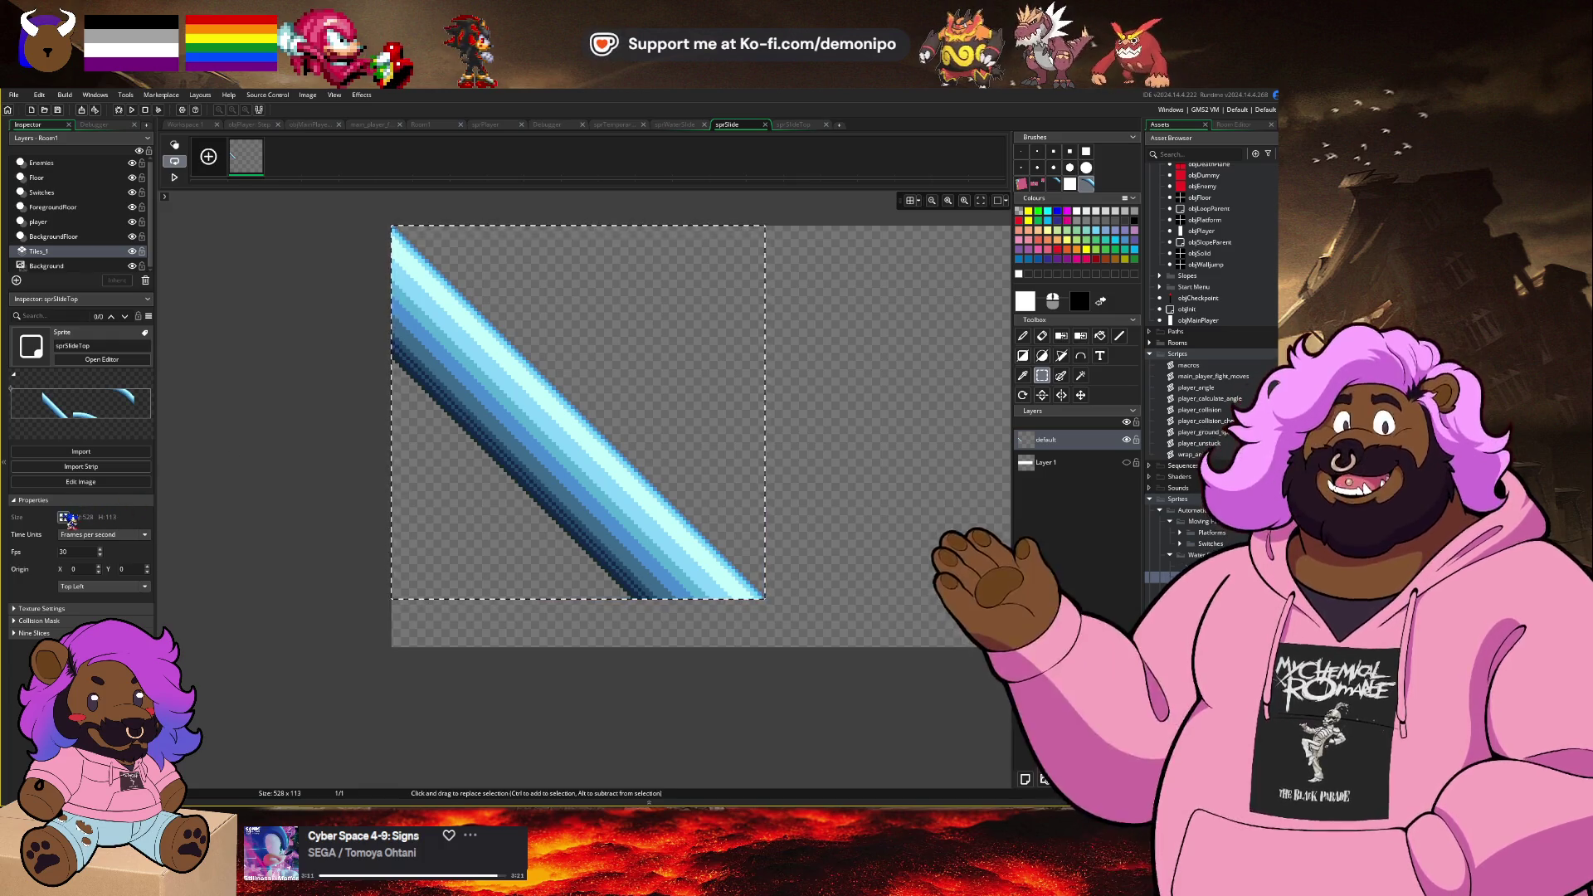
left_click(176, 216)
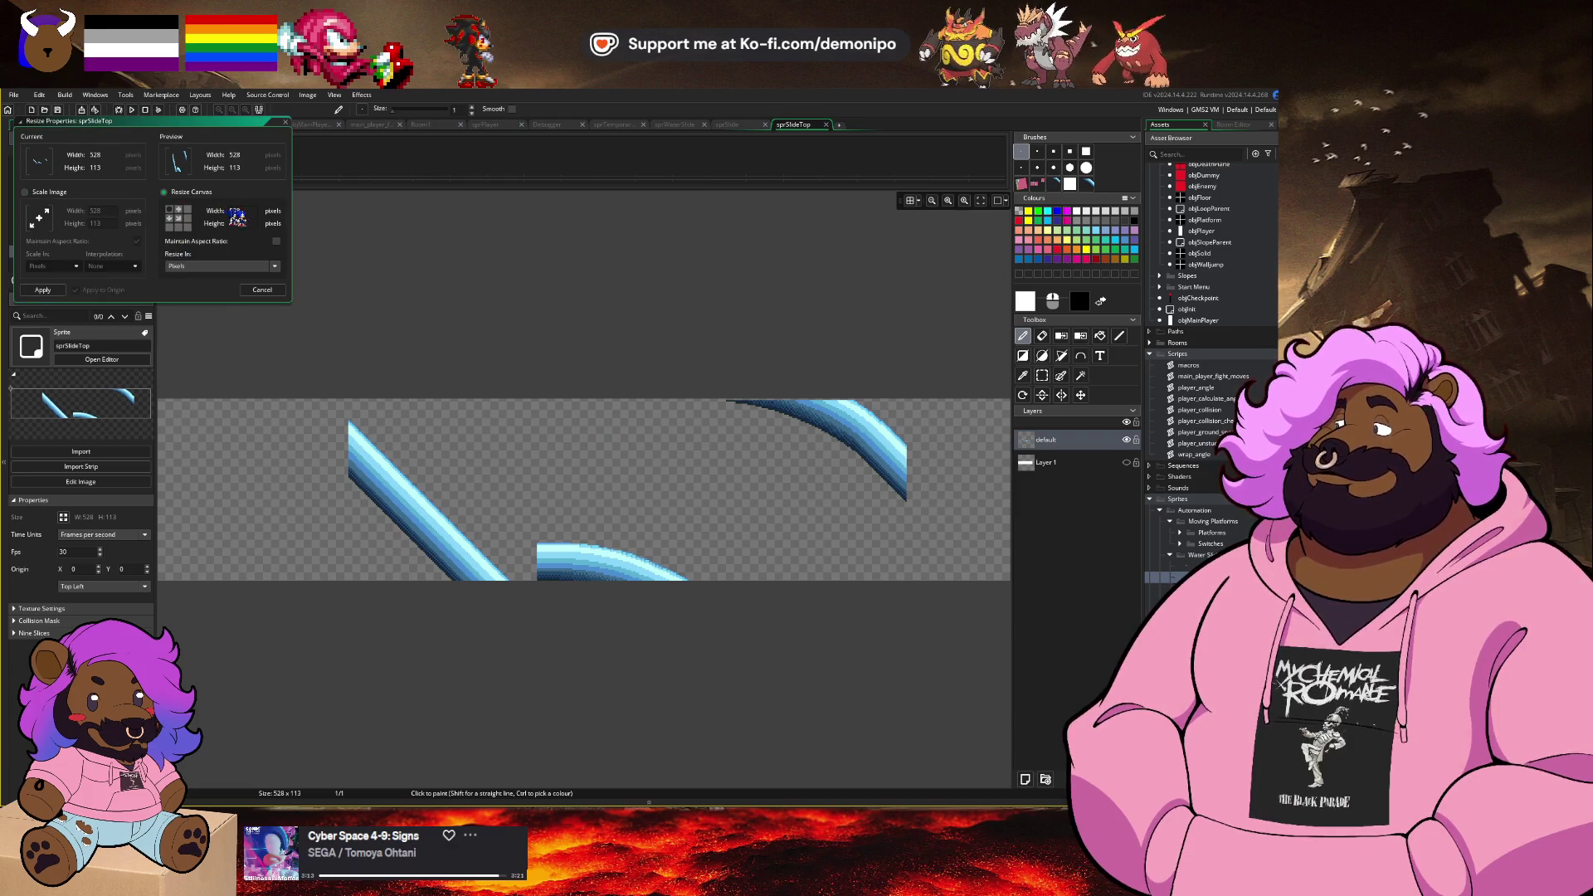
Step: Resize the sprSlide canvas to height 101, accepting the tile-set warning
left_click(262, 290)
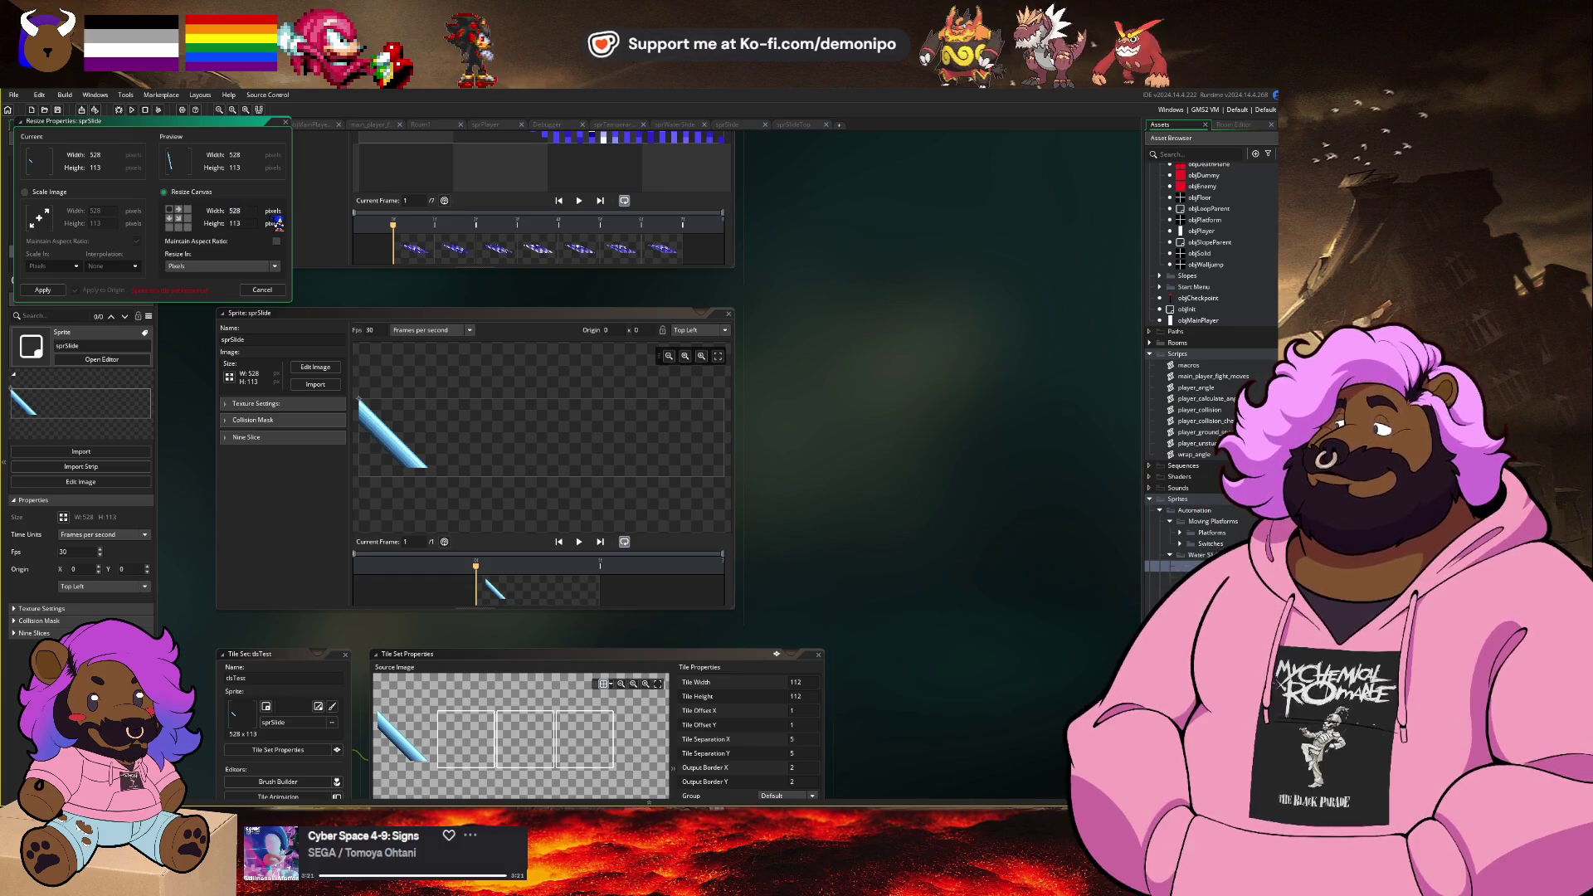
key("Tab")
type("101")
key("Return")
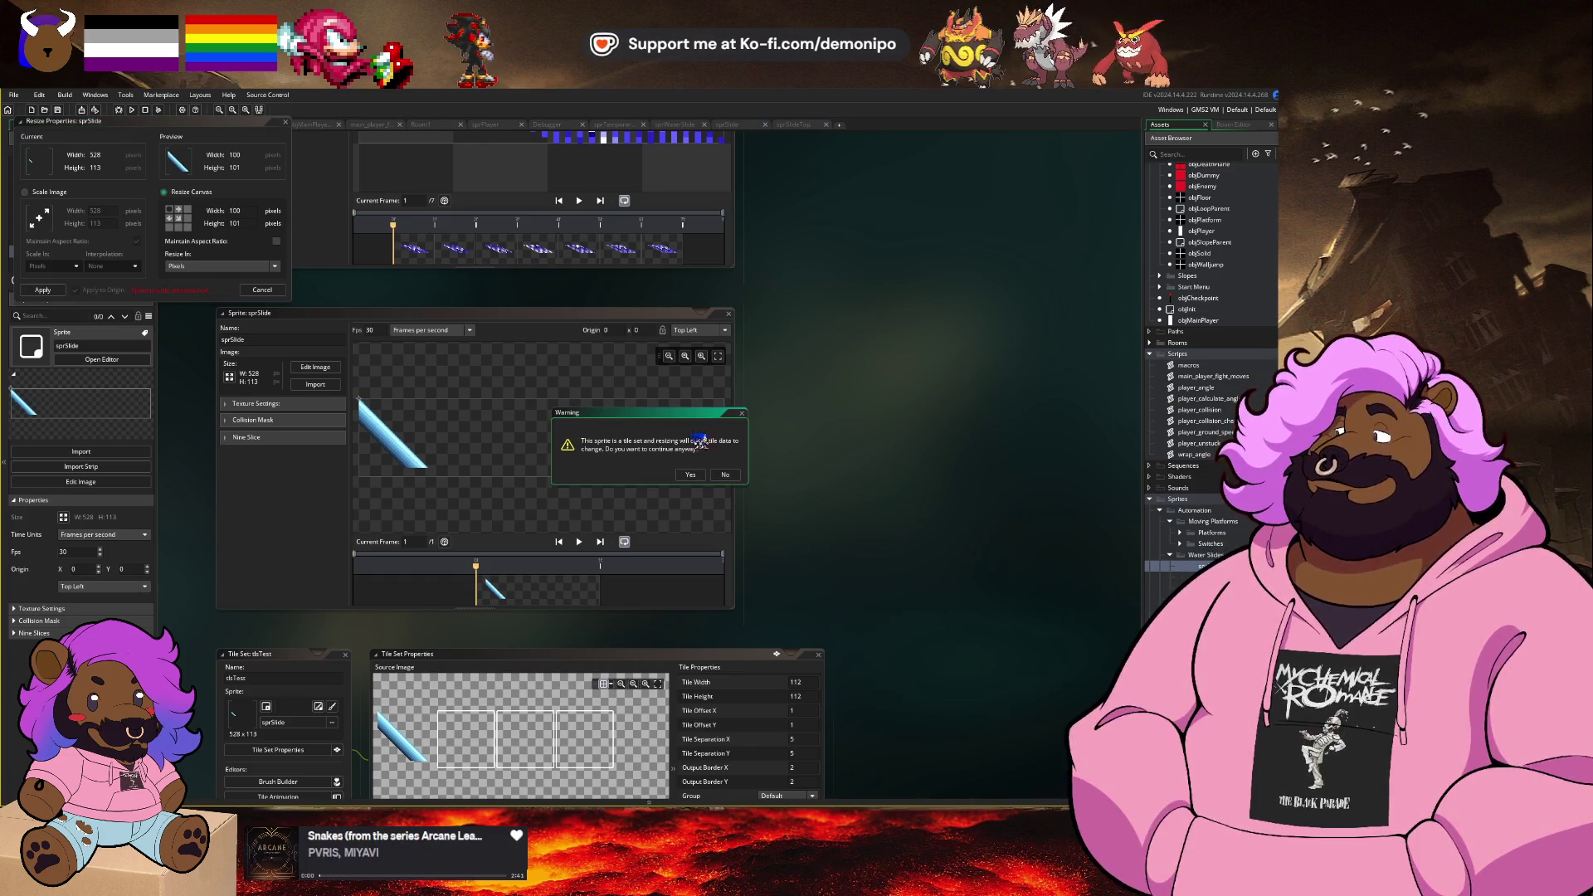
left_click(692, 475)
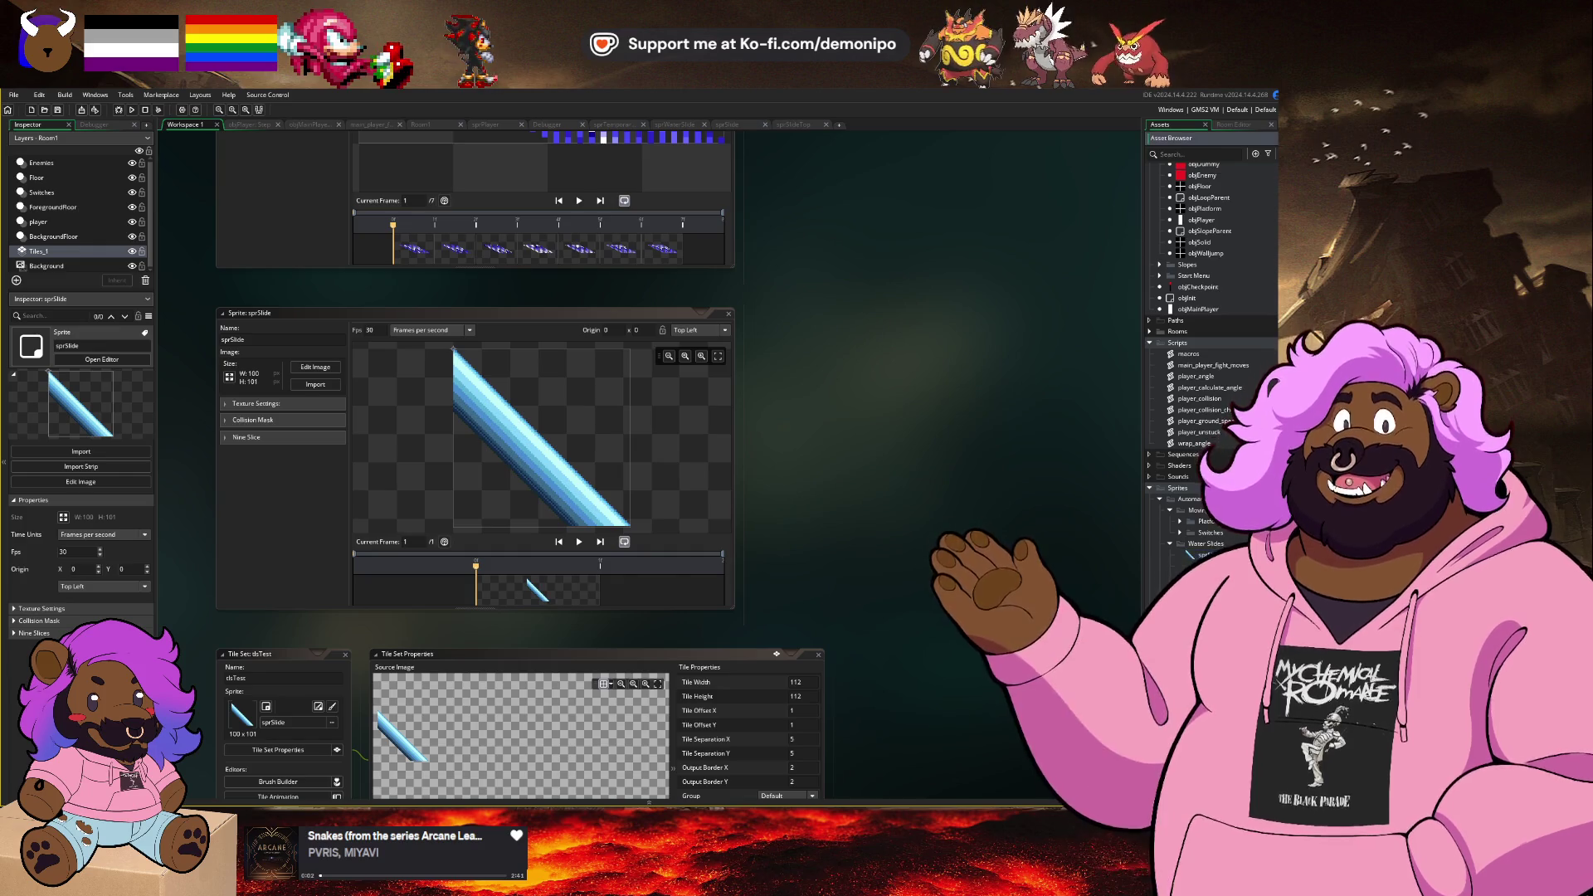
Step: Delete the dsTest tile set and go back to the sprSlide image editor
key("Delete")
left_click(674, 465)
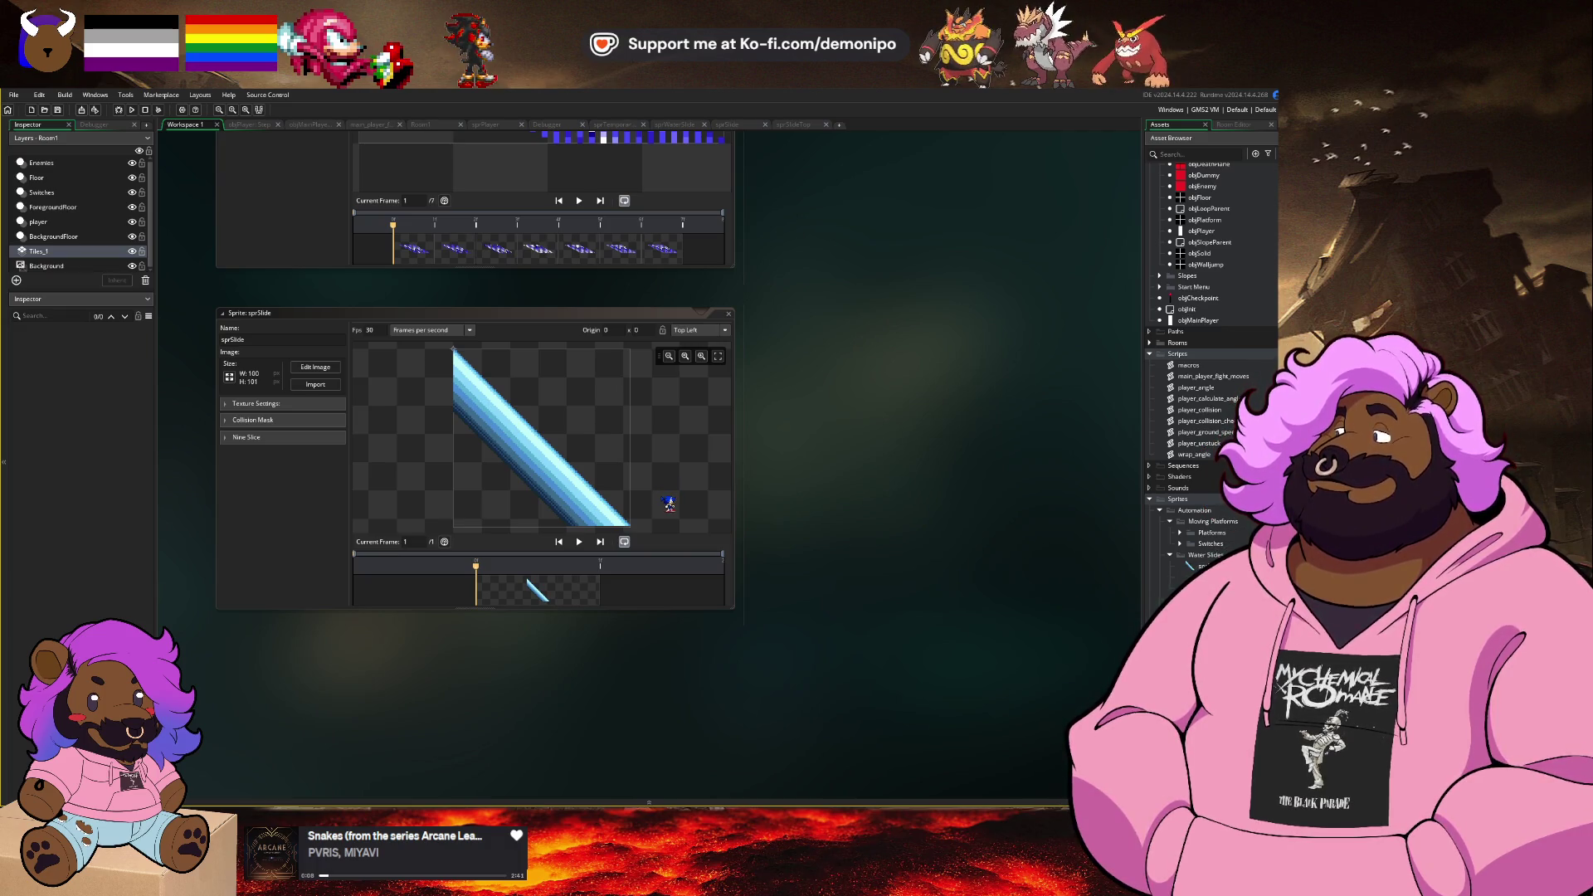
scroll(642, 529, "up", 3)
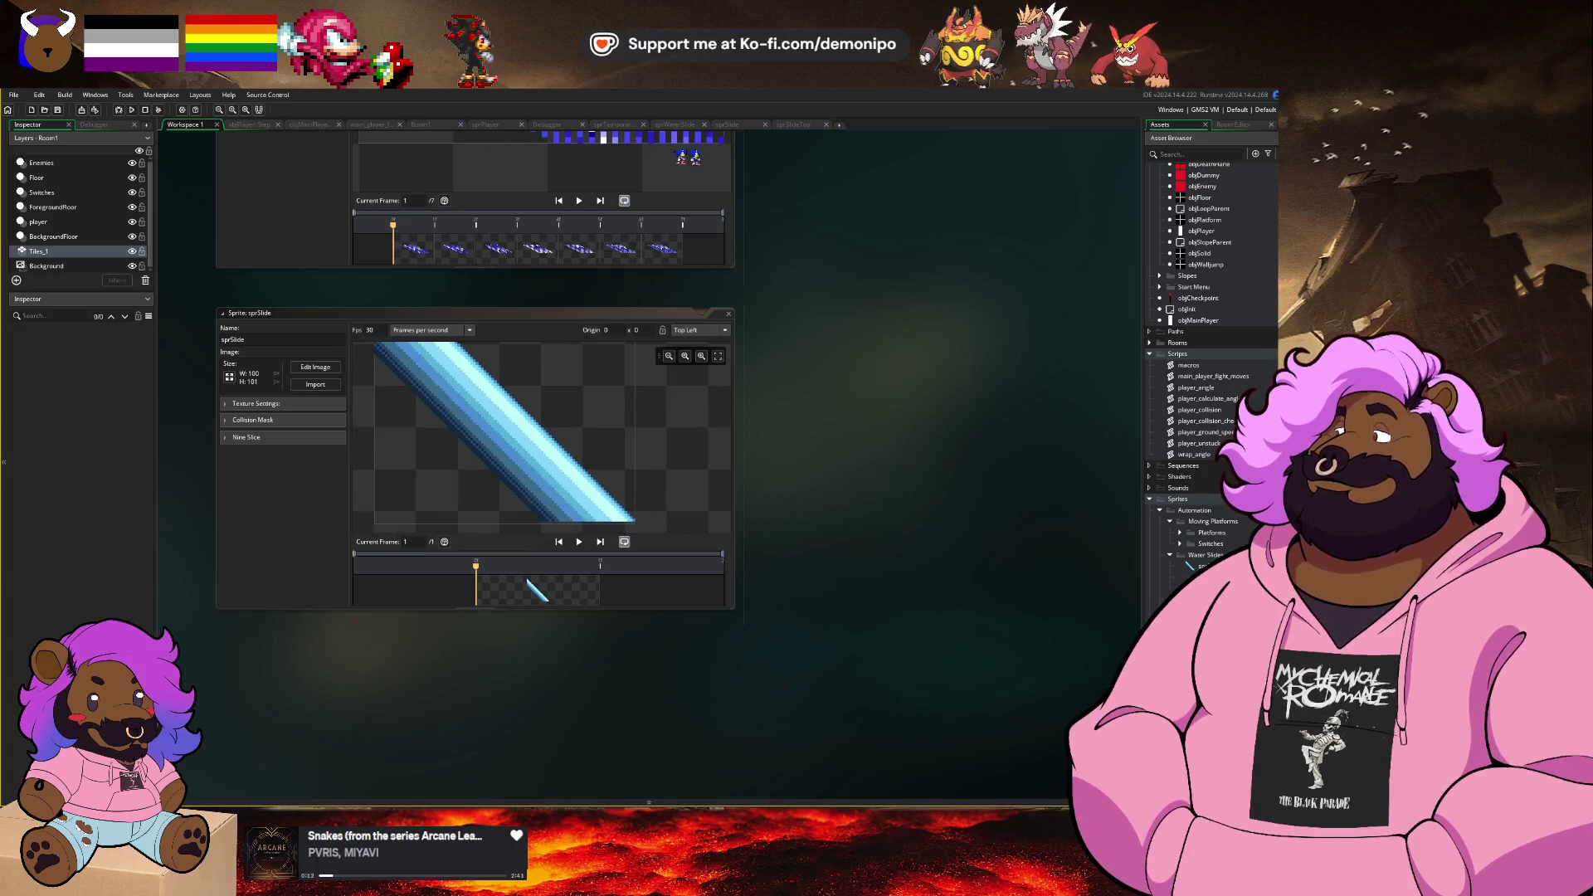
left_click(734, 124)
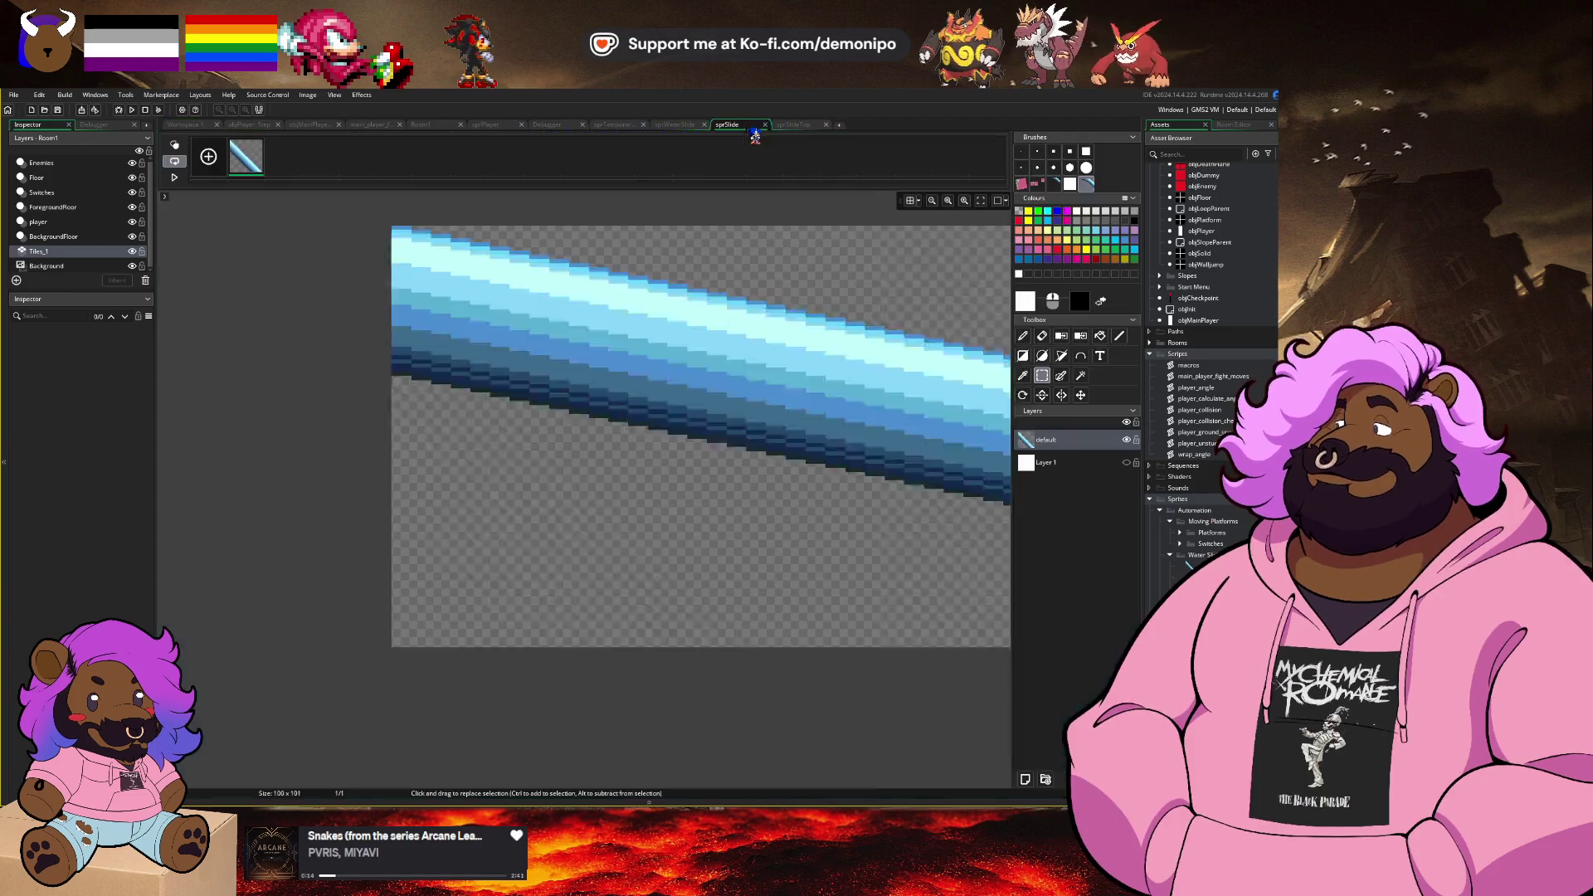
mouse_move(635, 490)
left_mouse_down()
mouse_move(586, 349)
mouse_move(686, 473)
left_mouse_up()
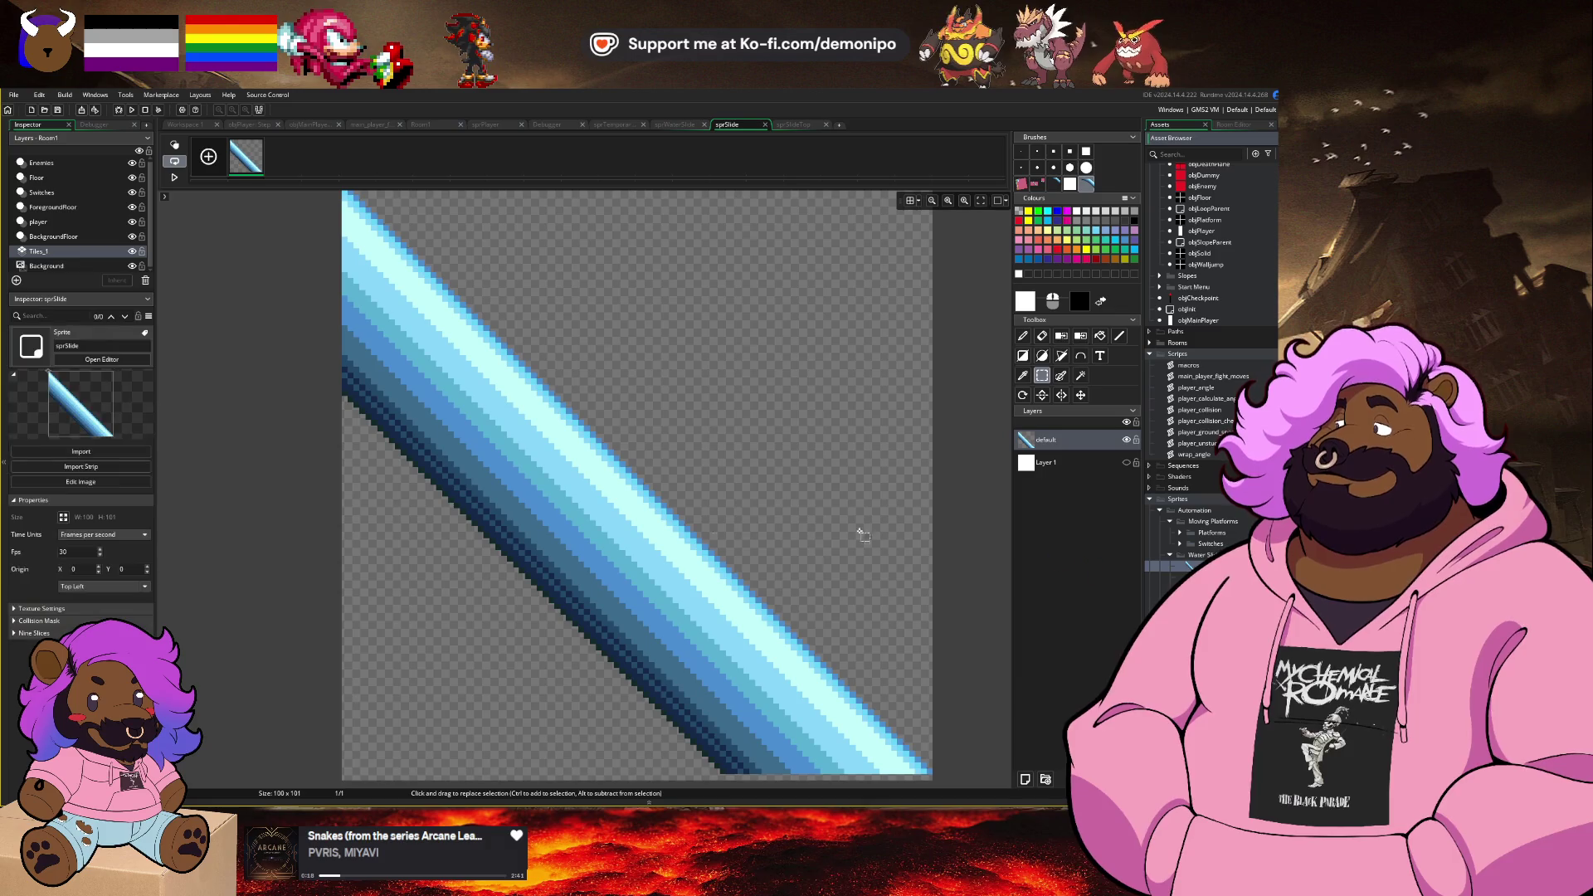
Step: Crop the sprSlide canvas to 100x100, then open the sprSlideTop image editor
left_click(185, 125)
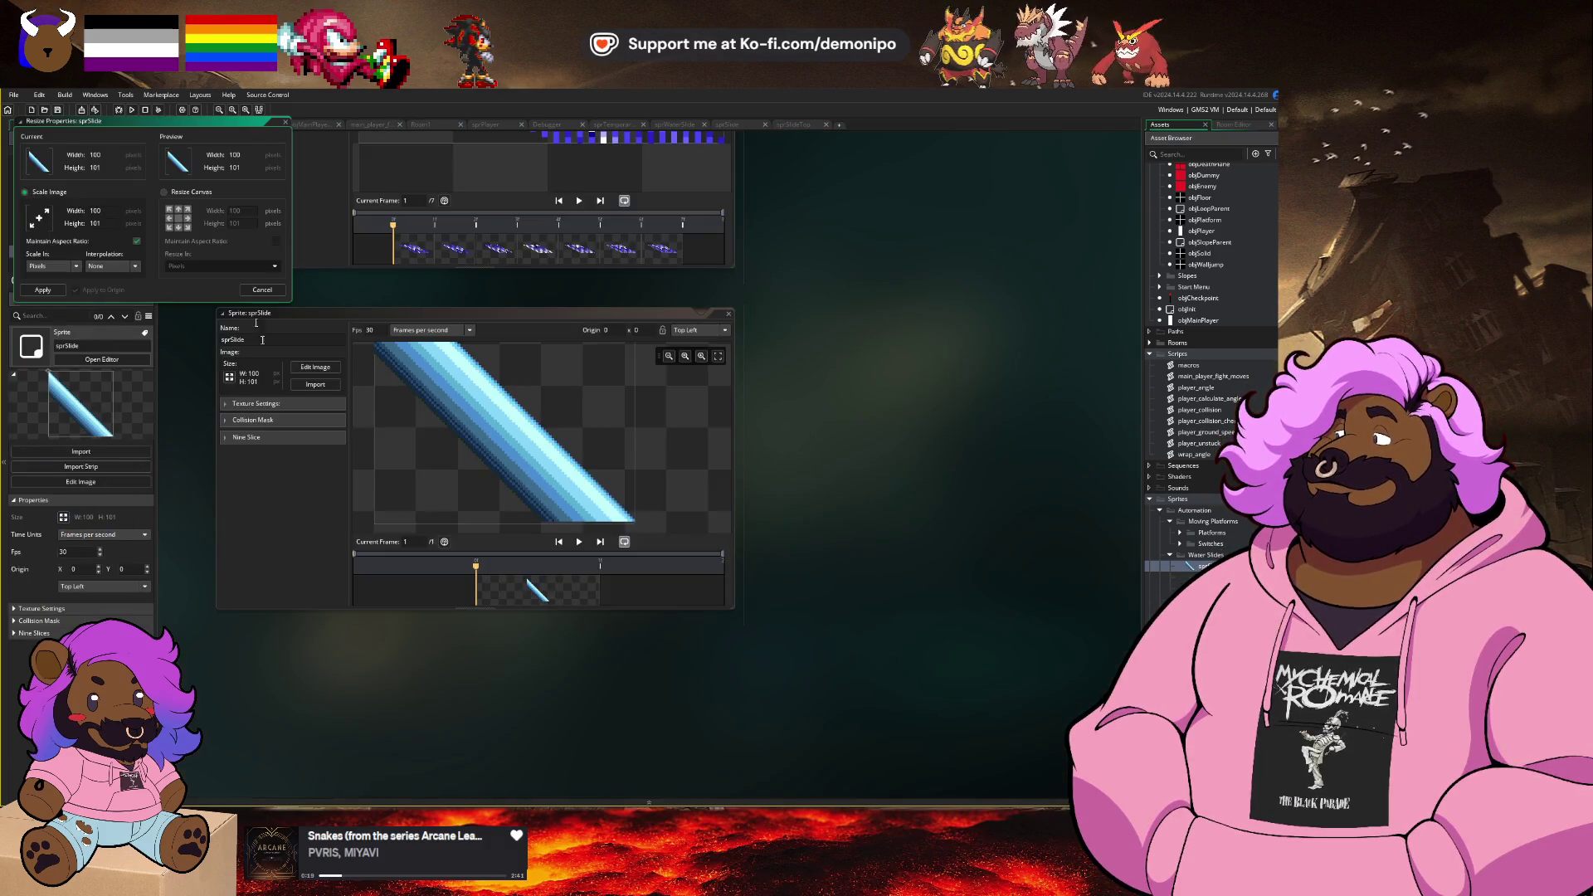
left_click(187, 221)
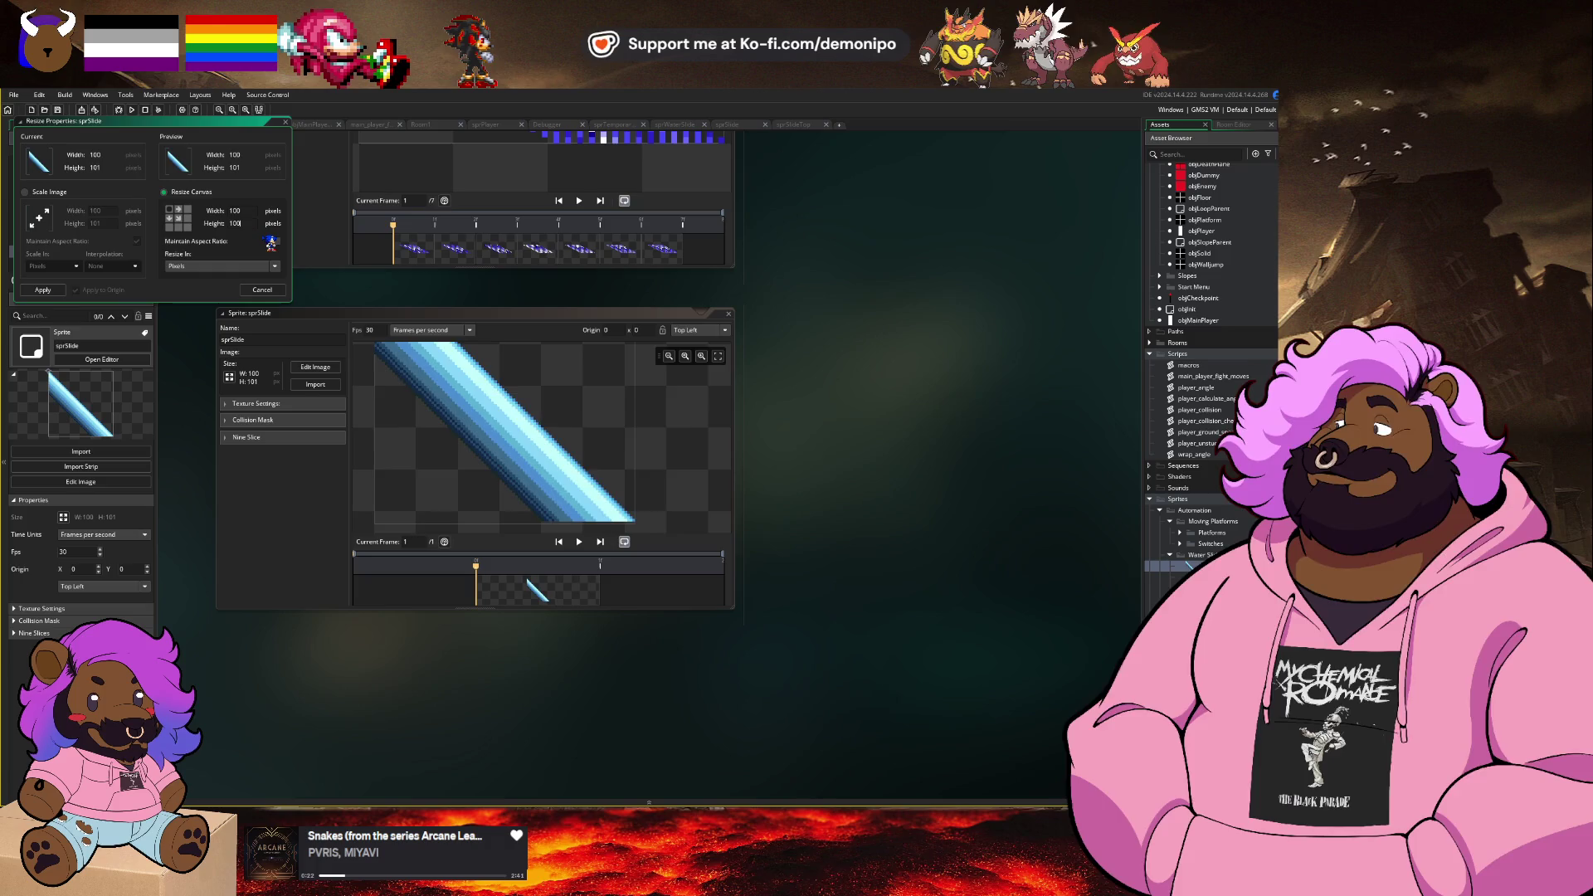
key("Return")
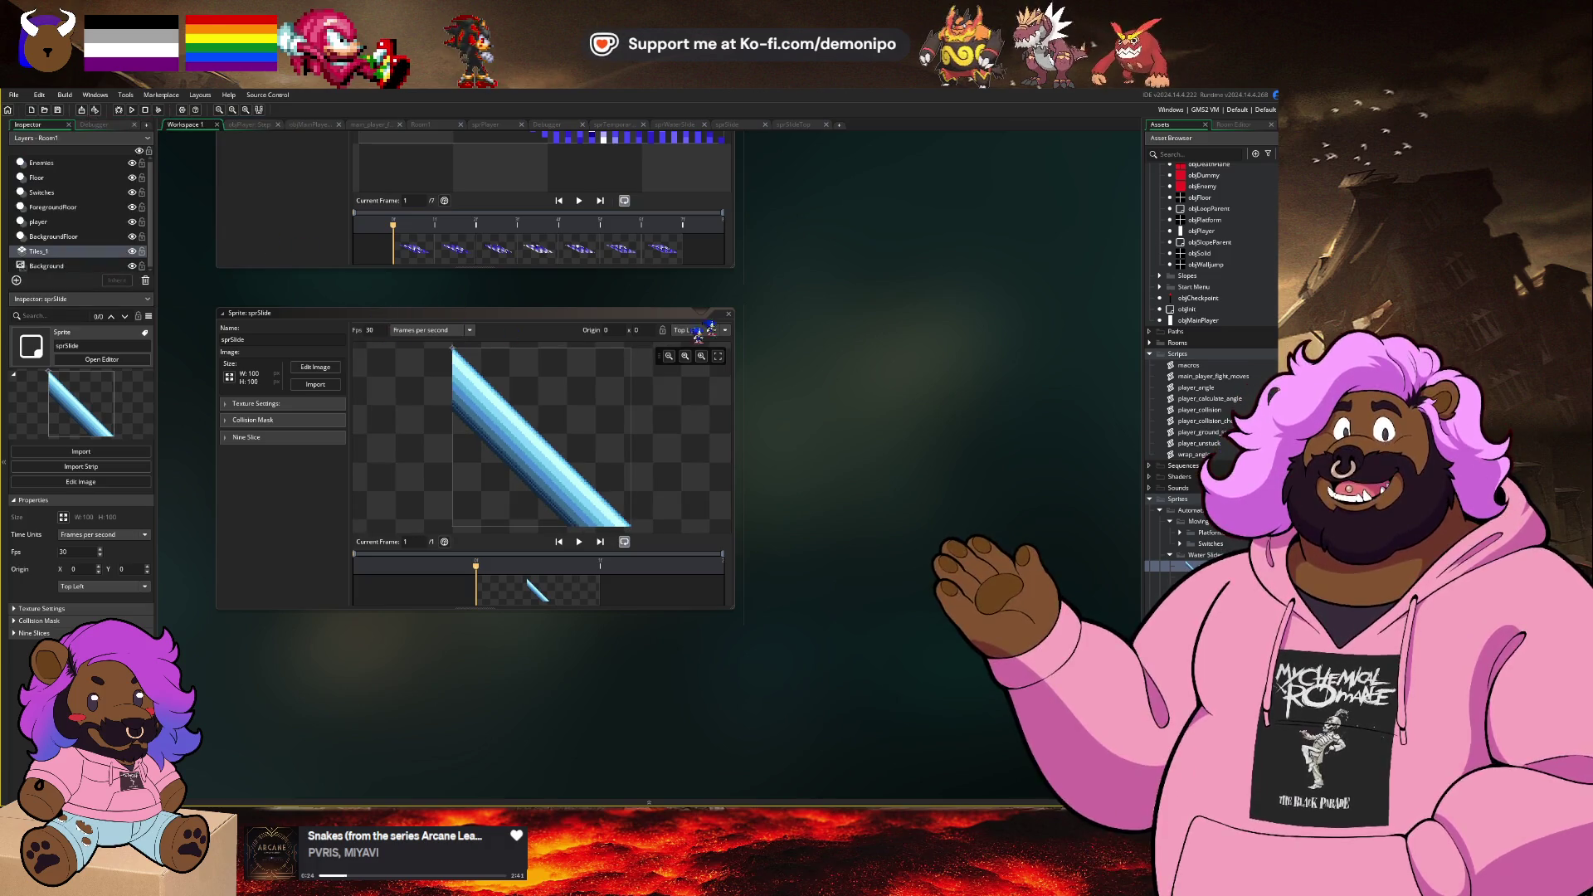
left_click(799, 126)
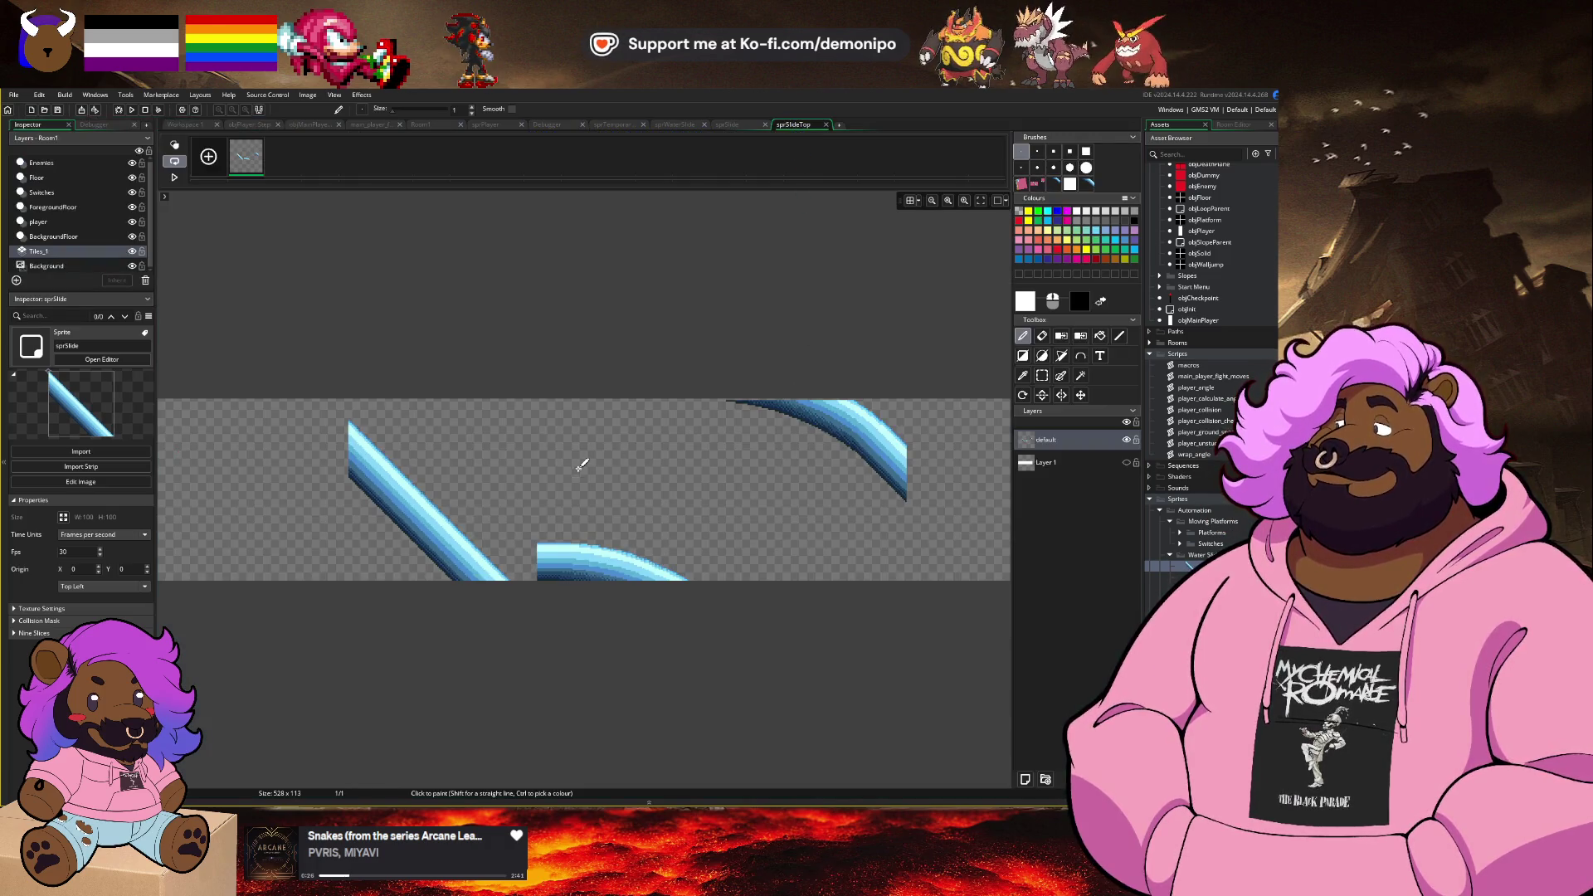
Step: Erase the left diagonal slide piece and move the lower curved piece to the top-left
key("s")
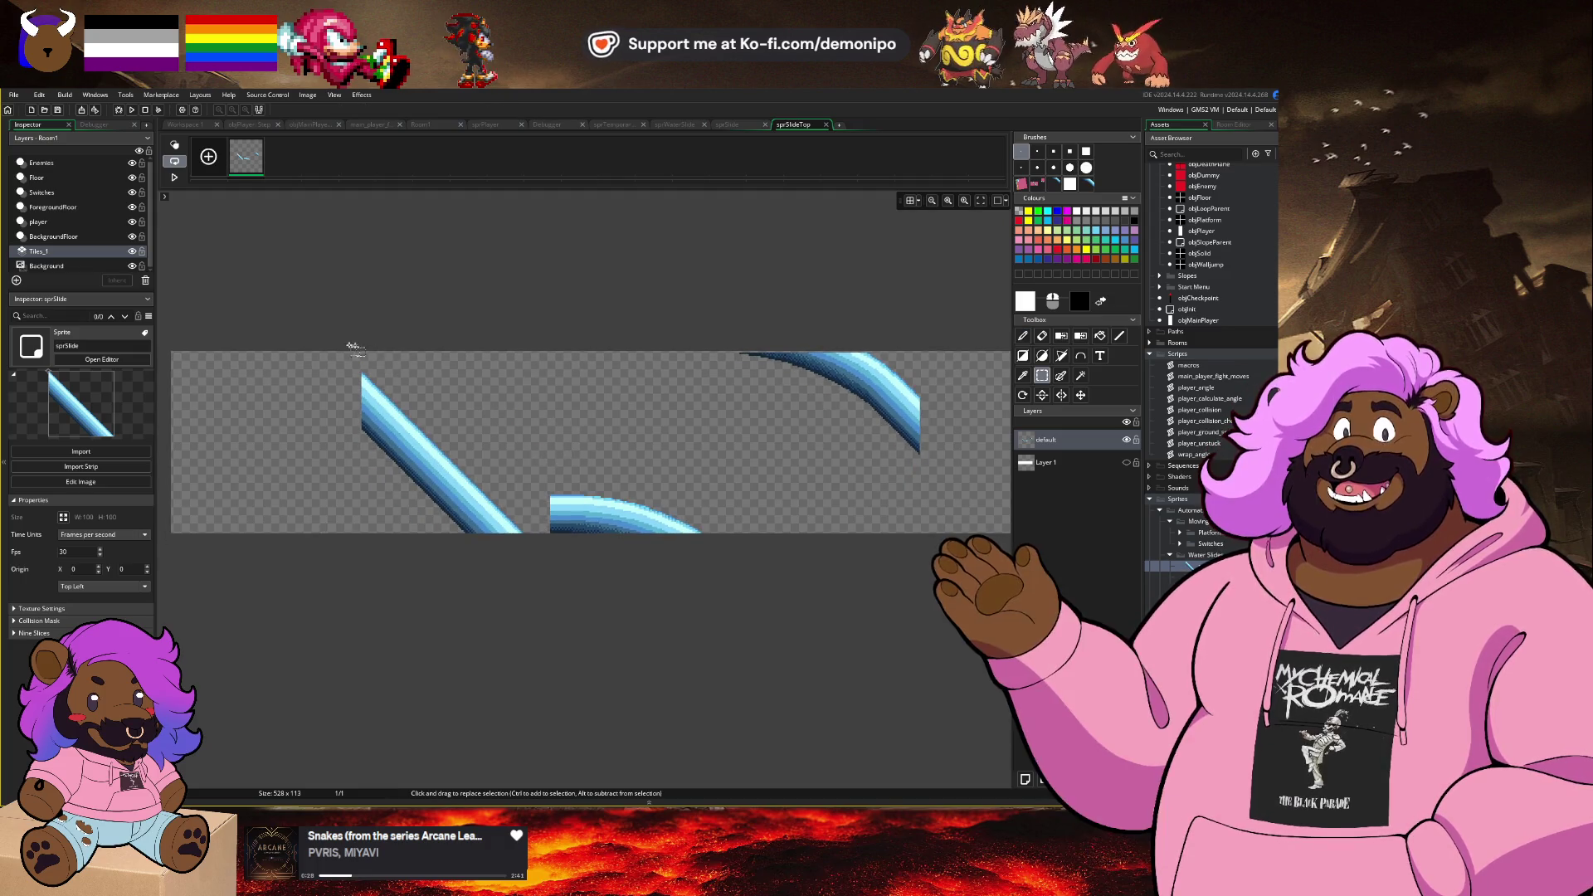
mouse_move(355, 347)
left_mouse_down()
mouse_move(505, 611)
mouse_move(526, 612)
left_mouse_up()
key("Delete")
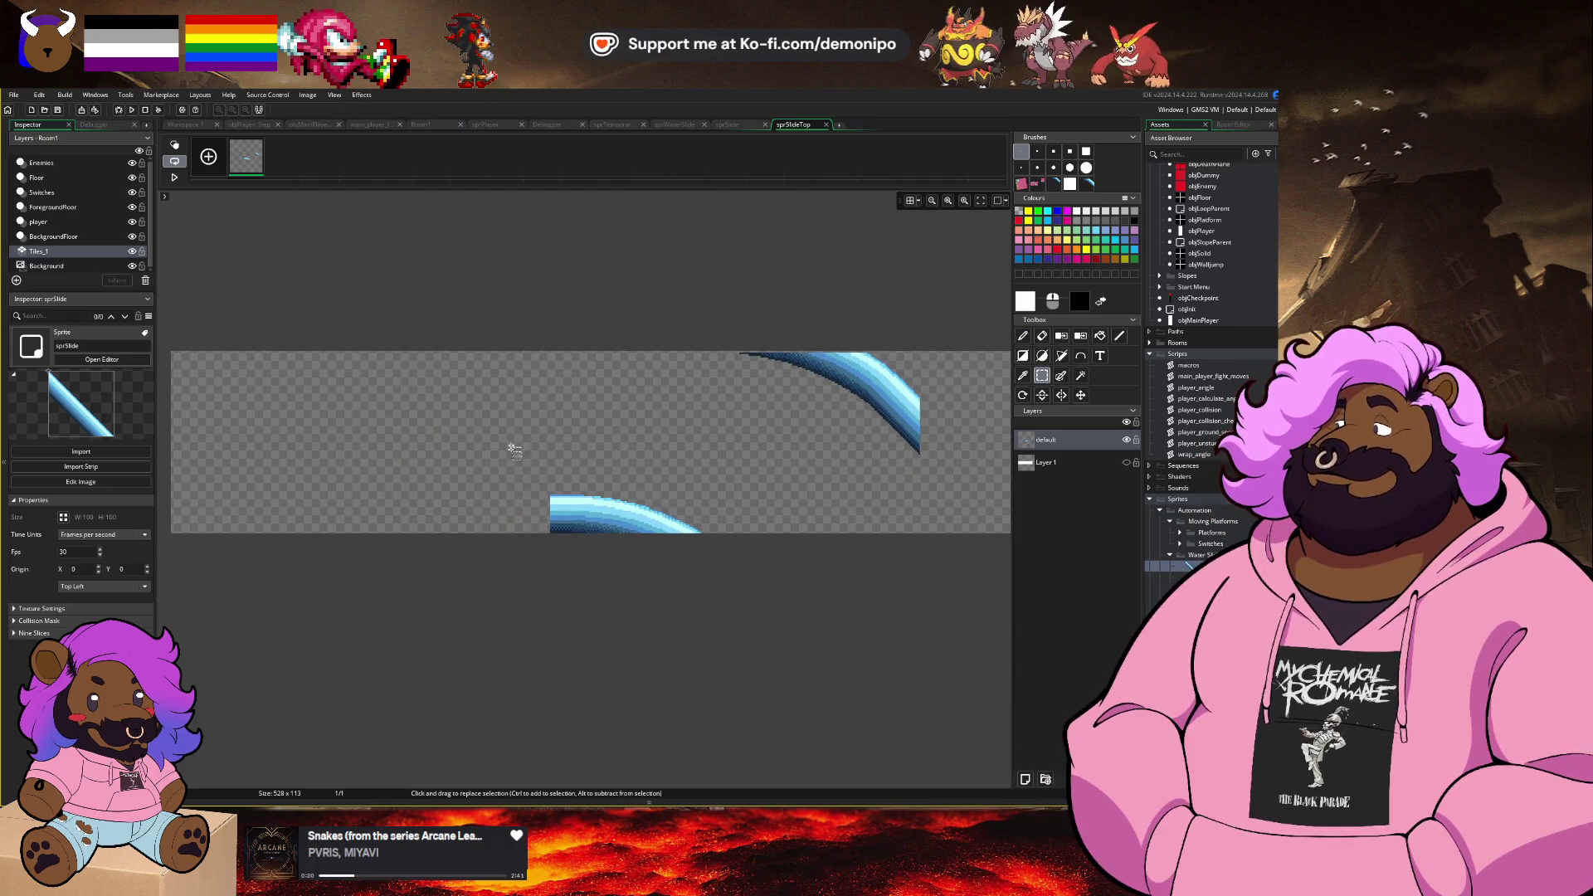
left_click_drag(514, 438, 747, 615)
left_click_drag(643, 528, 294, 407)
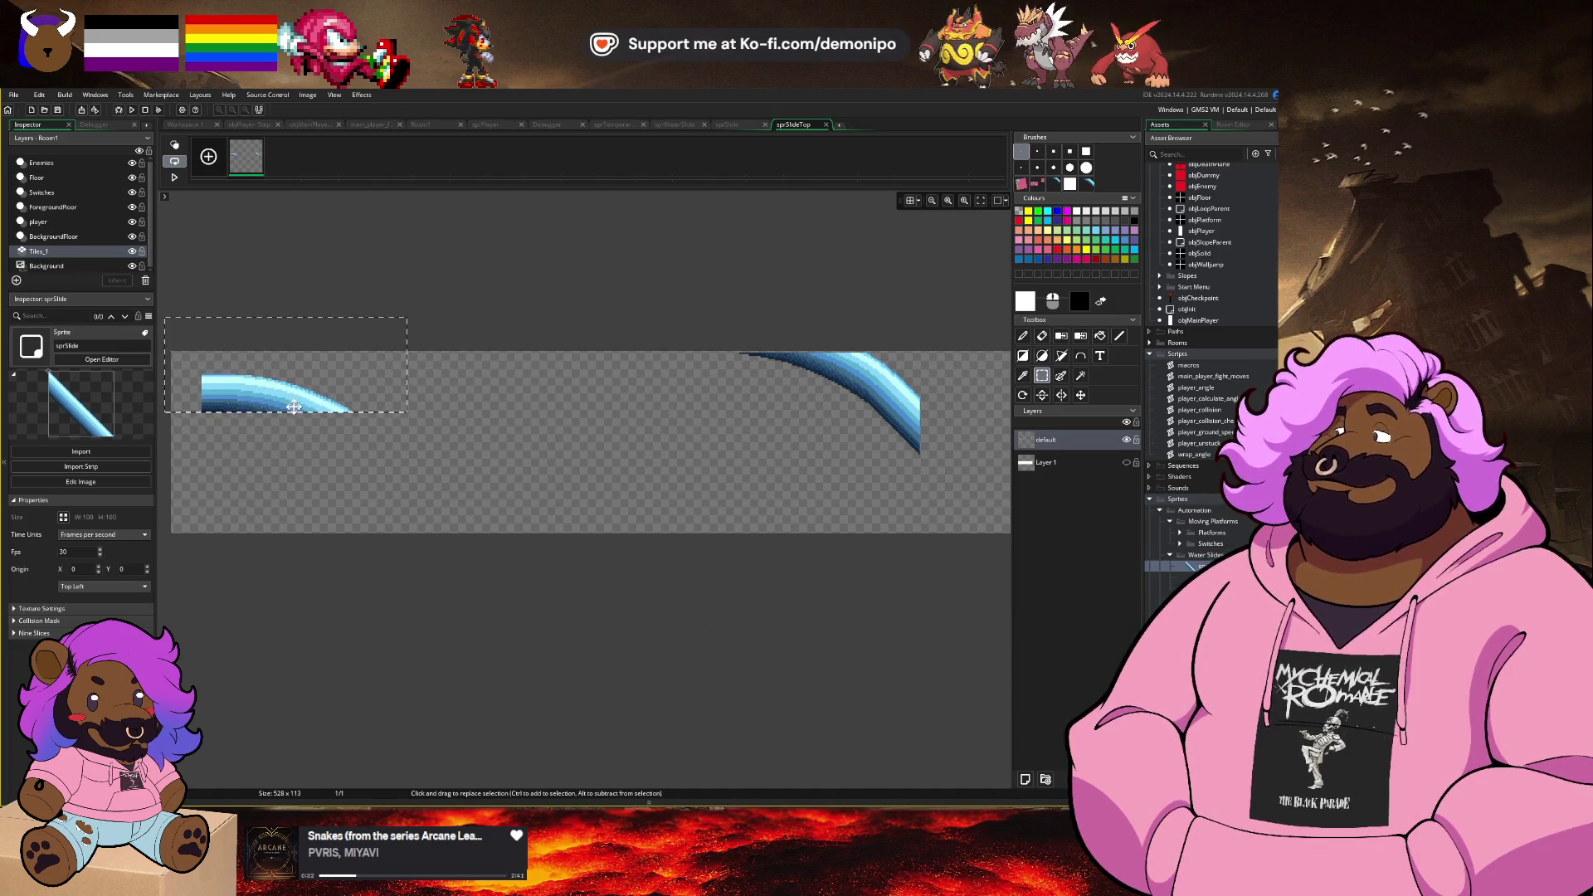
Step: Move the right slide piece beside the left piece and nudge it pixel by pixel into line
scroll(384, 426, "up", 5)
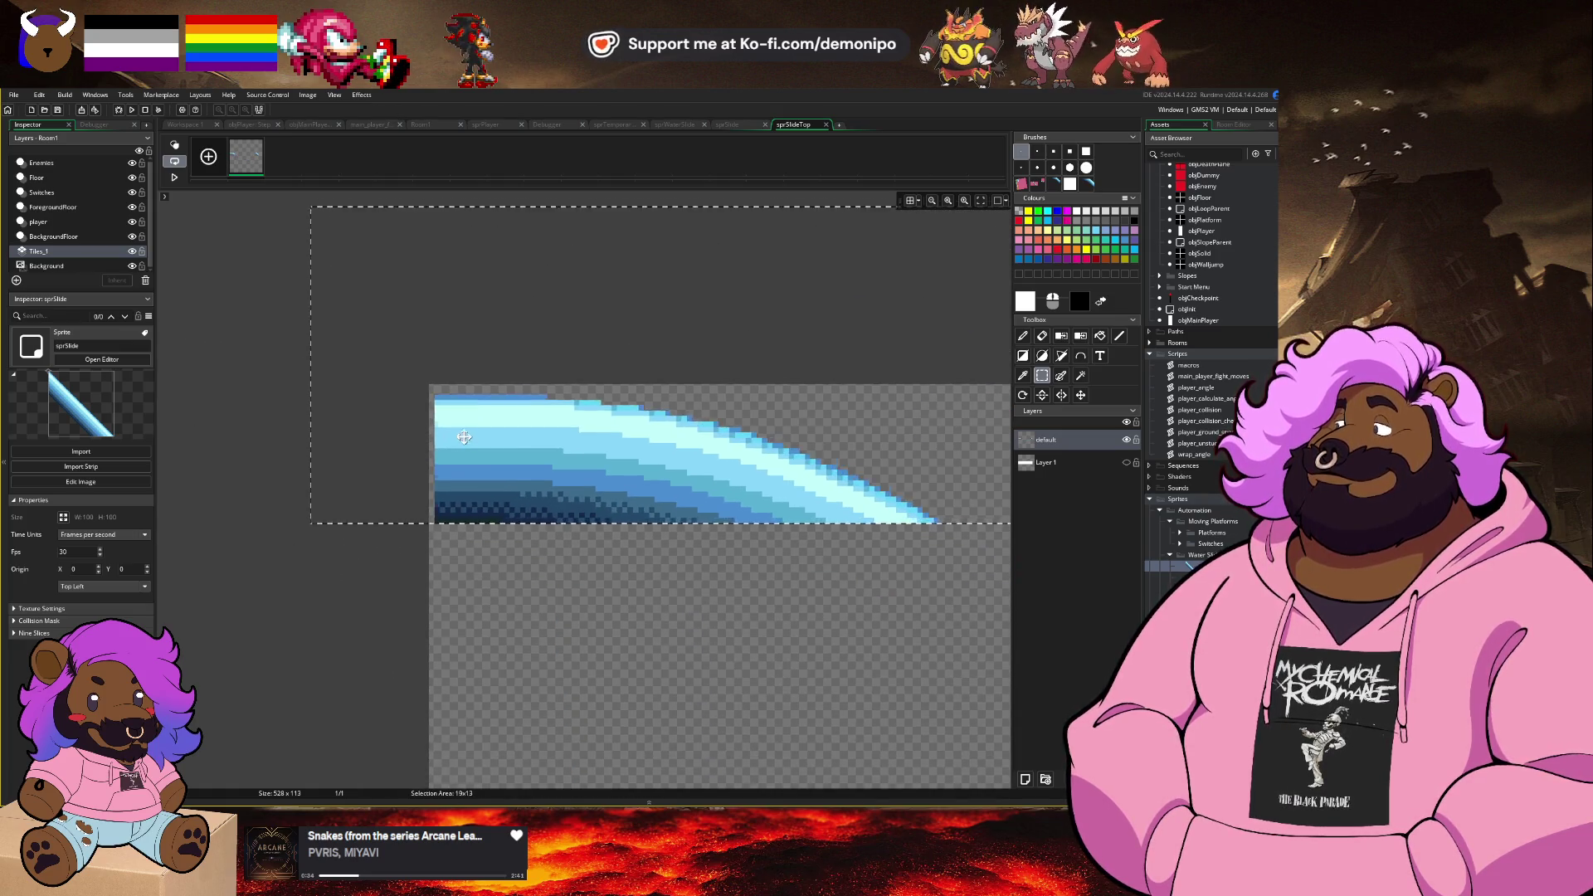
left_click_drag(722, 597, 471, 546)
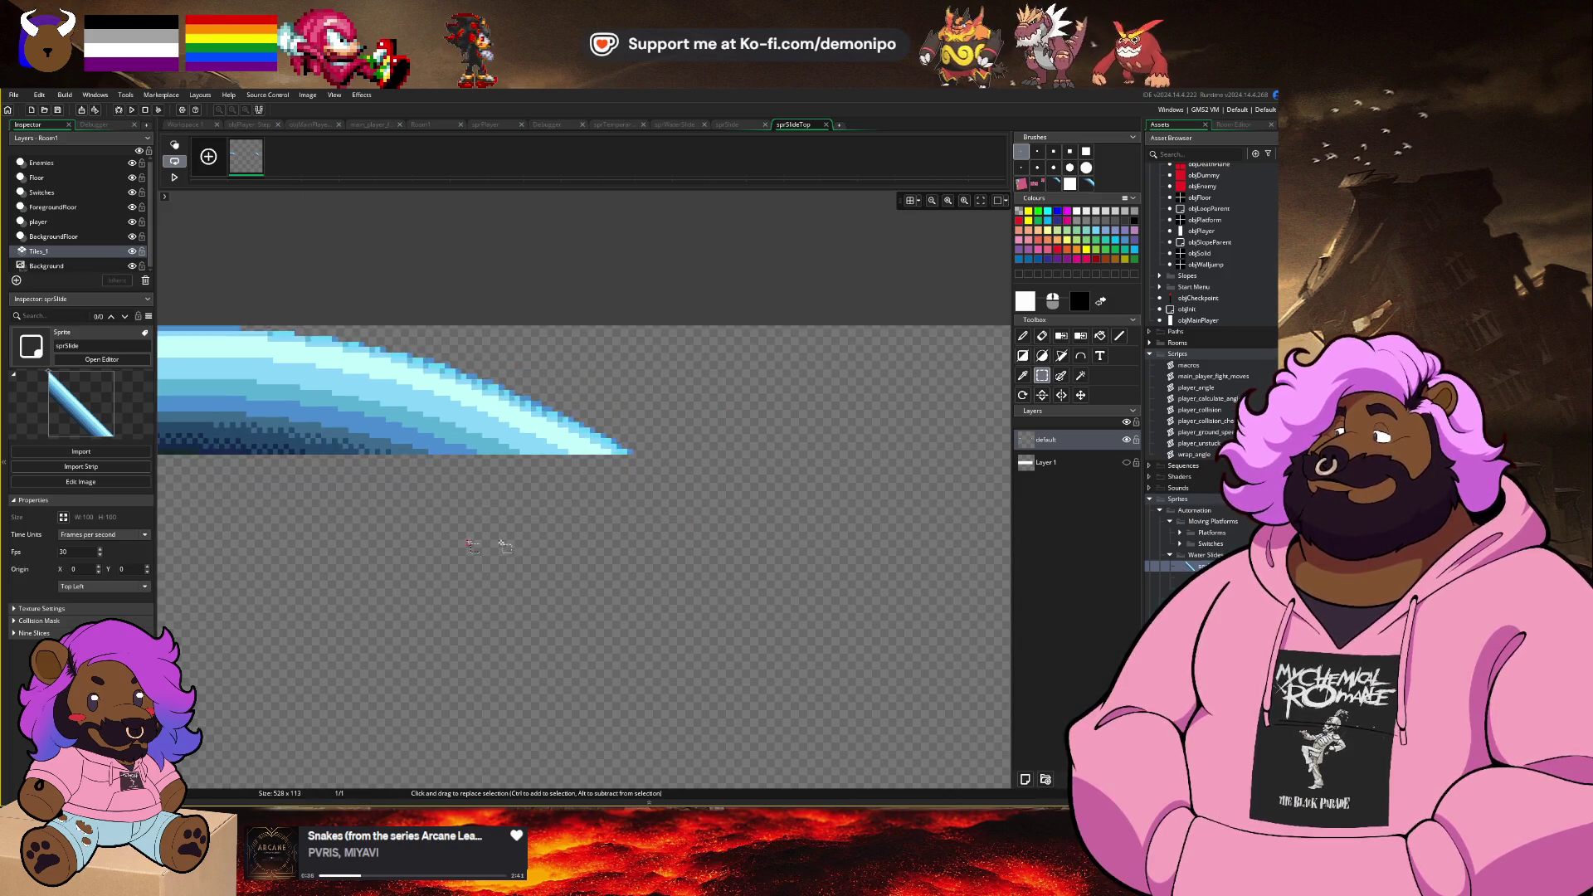
scroll(470, 546, "down", 5)
mouse_move(750, 399)
left_mouse_down()
mouse_move(853, 448)
mouse_move(1004, 566)
left_mouse_up()
left_click_drag(938, 491, 407, 543)
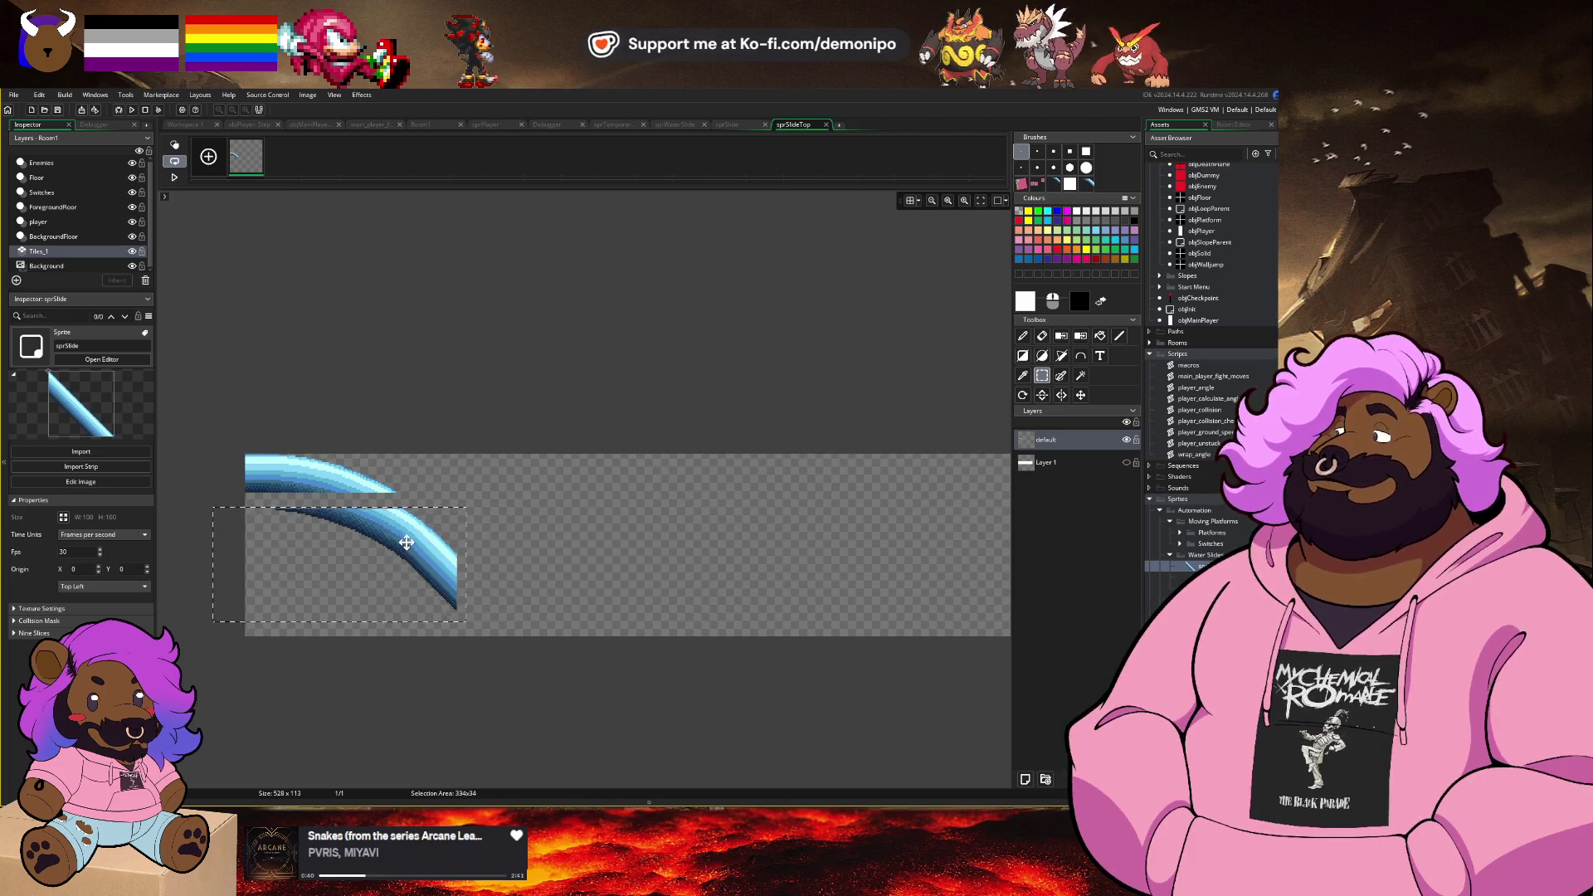
scroll(406, 543, "up", 5)
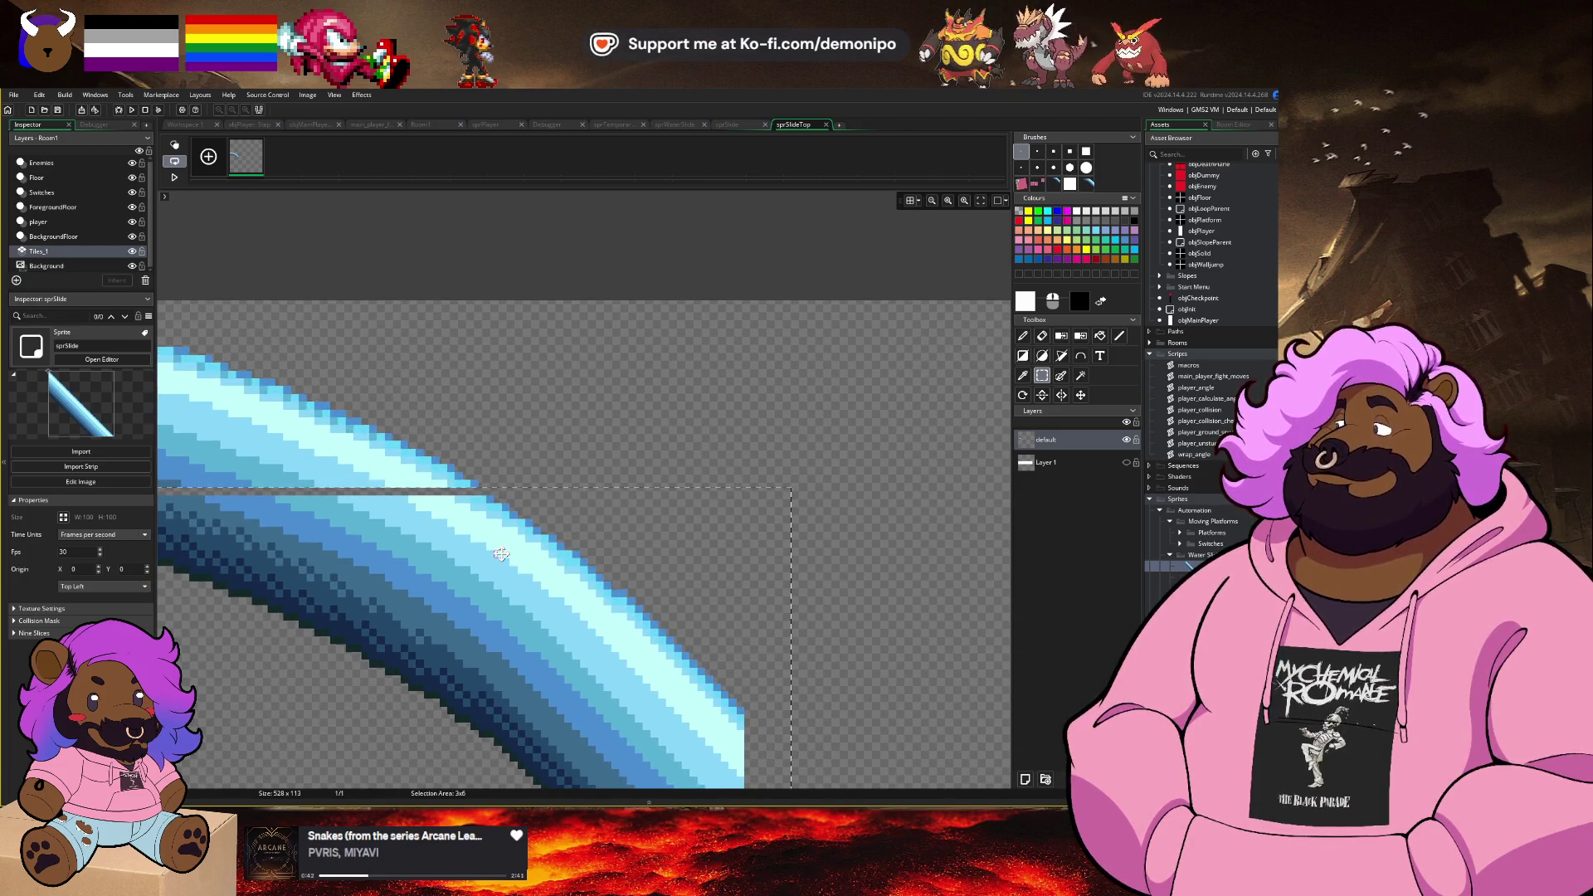
key("Up")
key("Left")
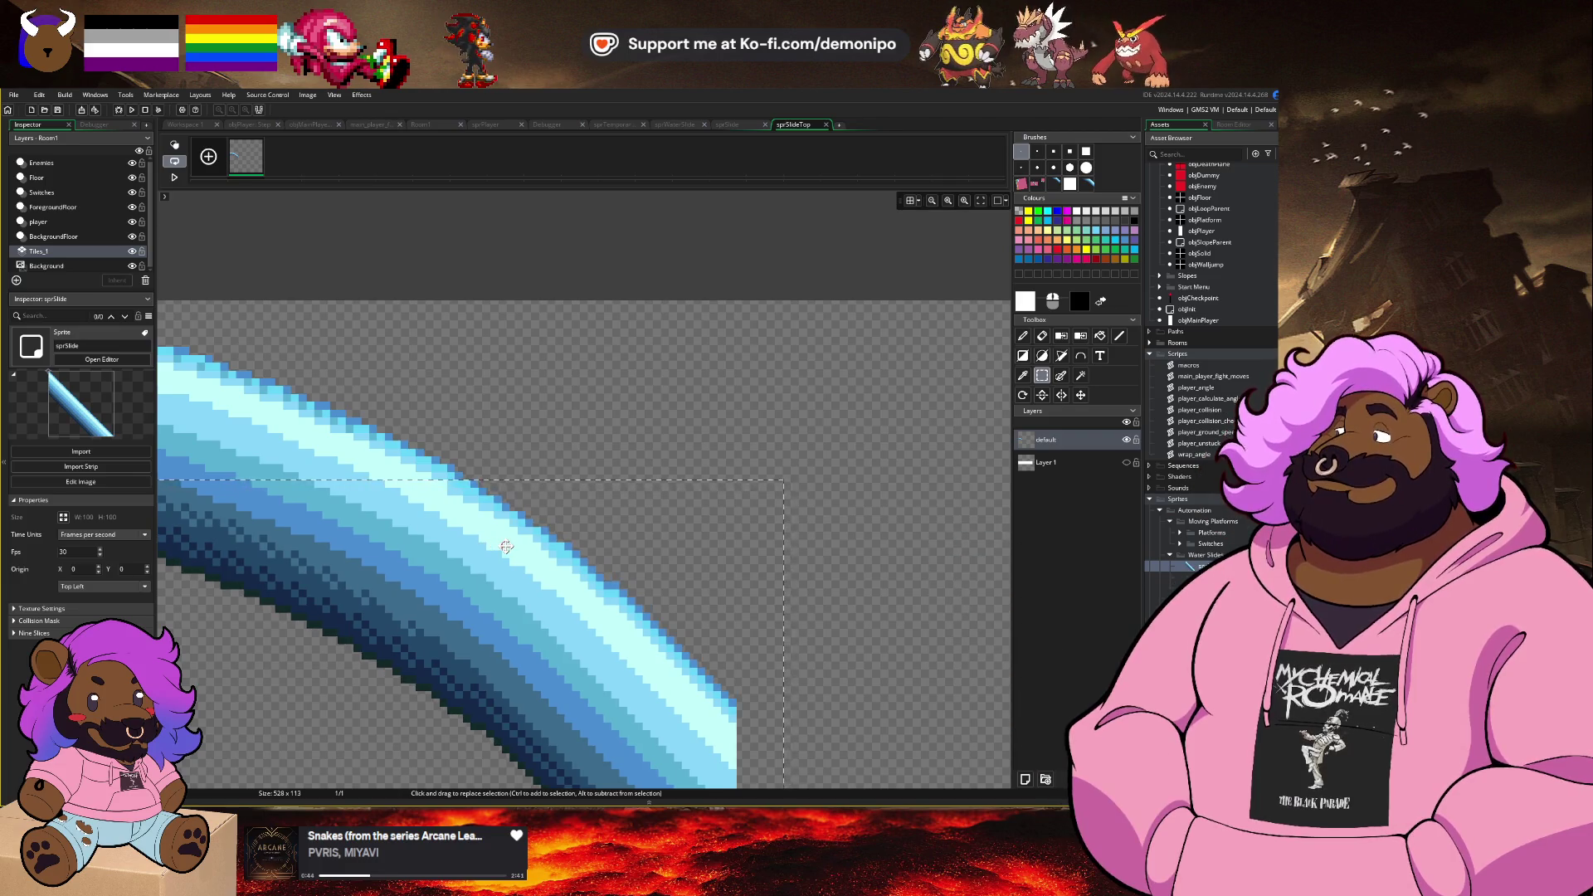
scroll(434, 586, "down", 2)
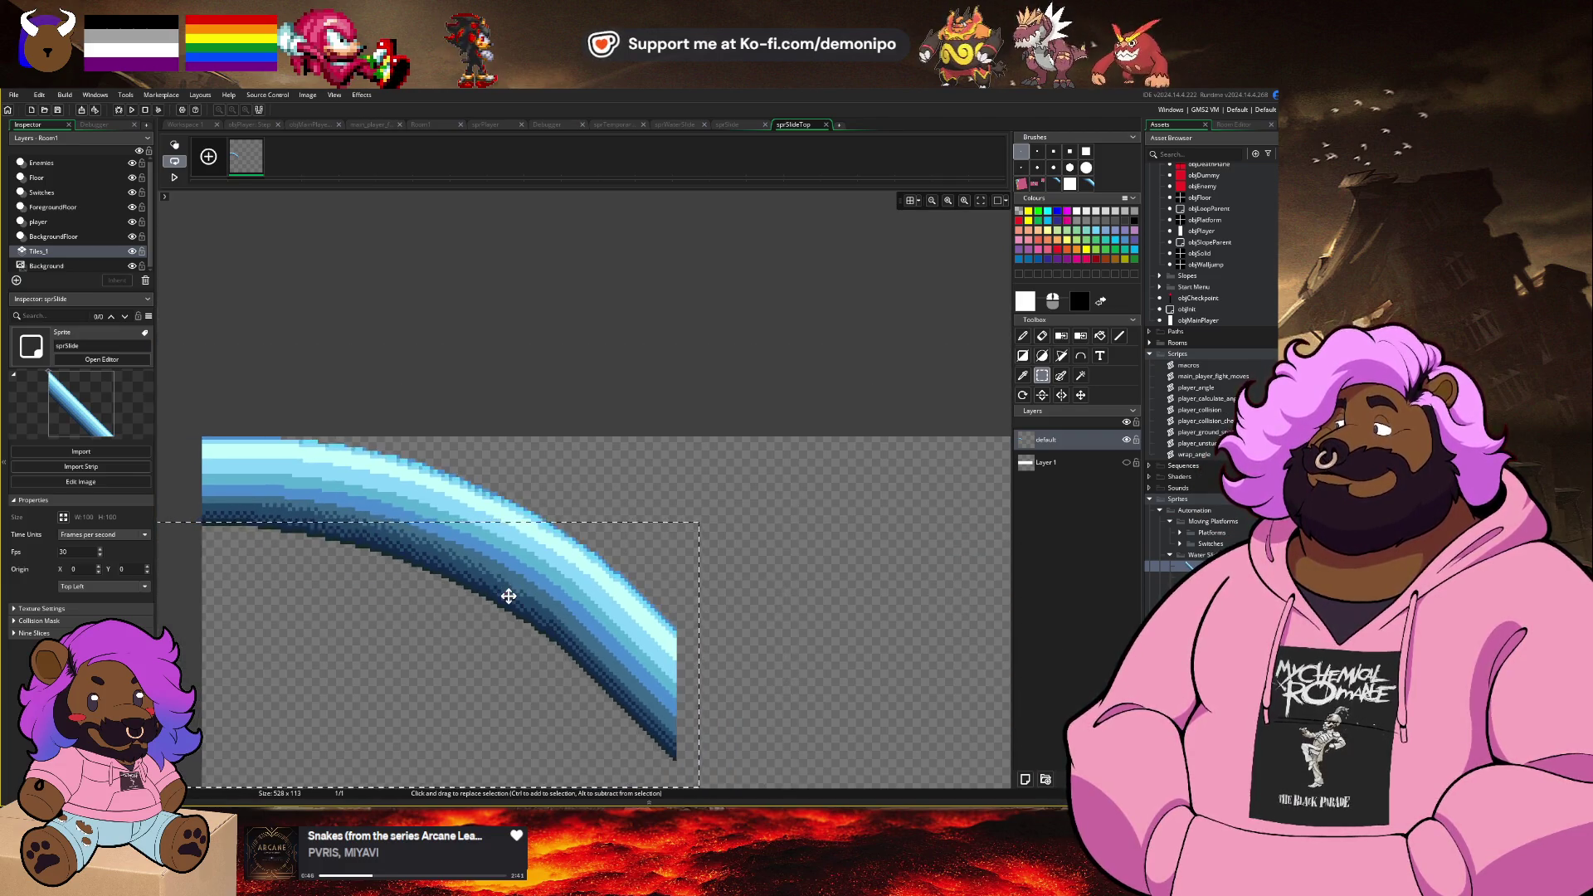
key("Right")
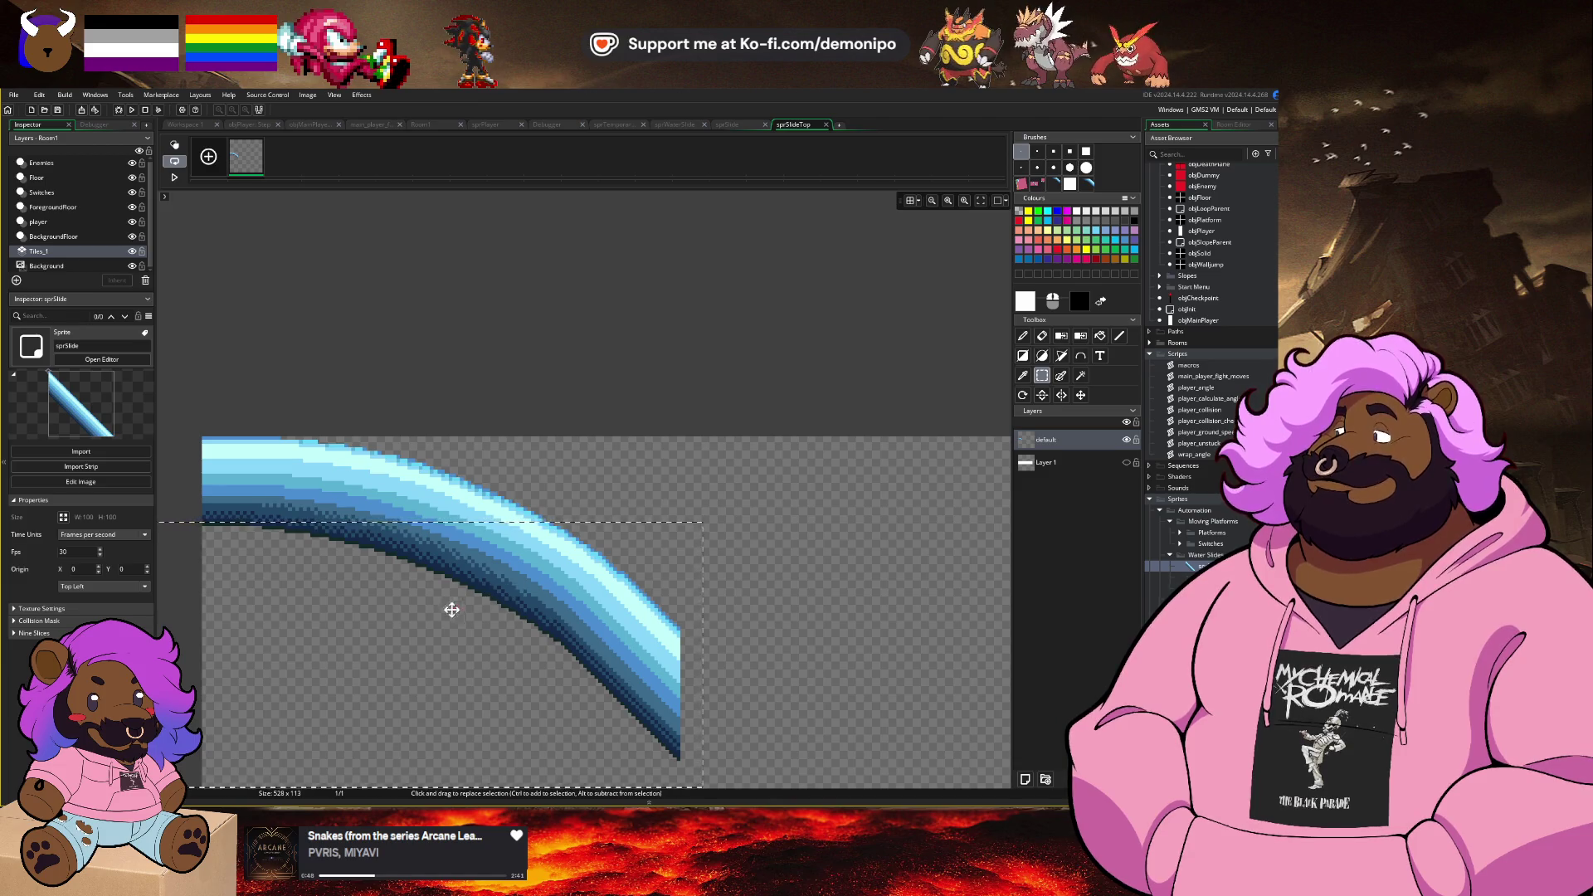
left_click(640, 495)
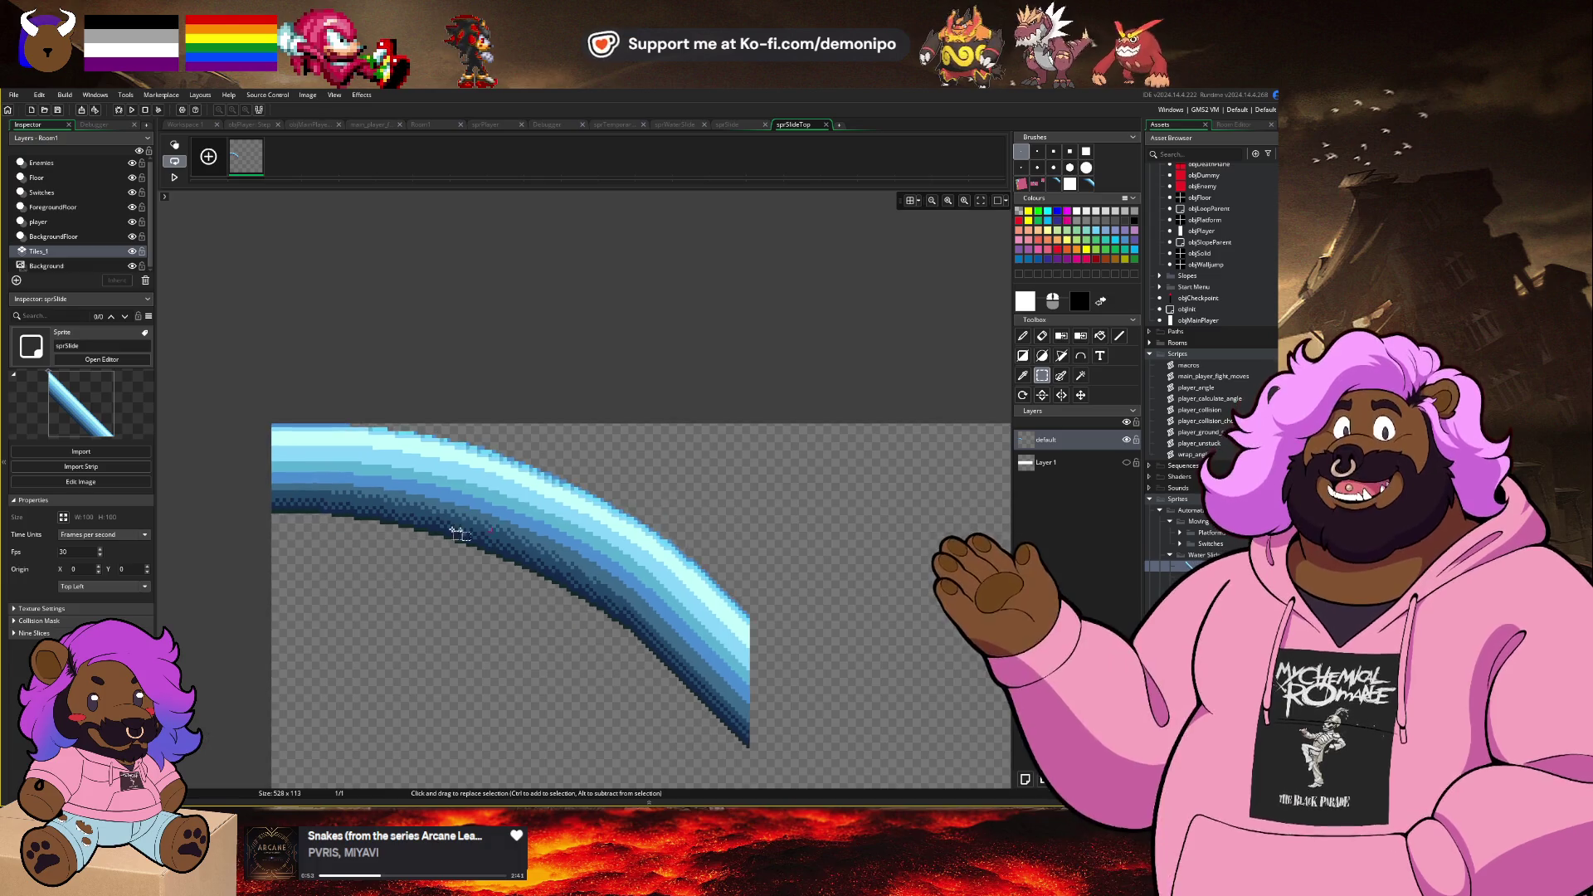
Step: Nudge the bottom piece left and erase the leftover lower part of the sprite
scroll(402, 534, "up", 2)
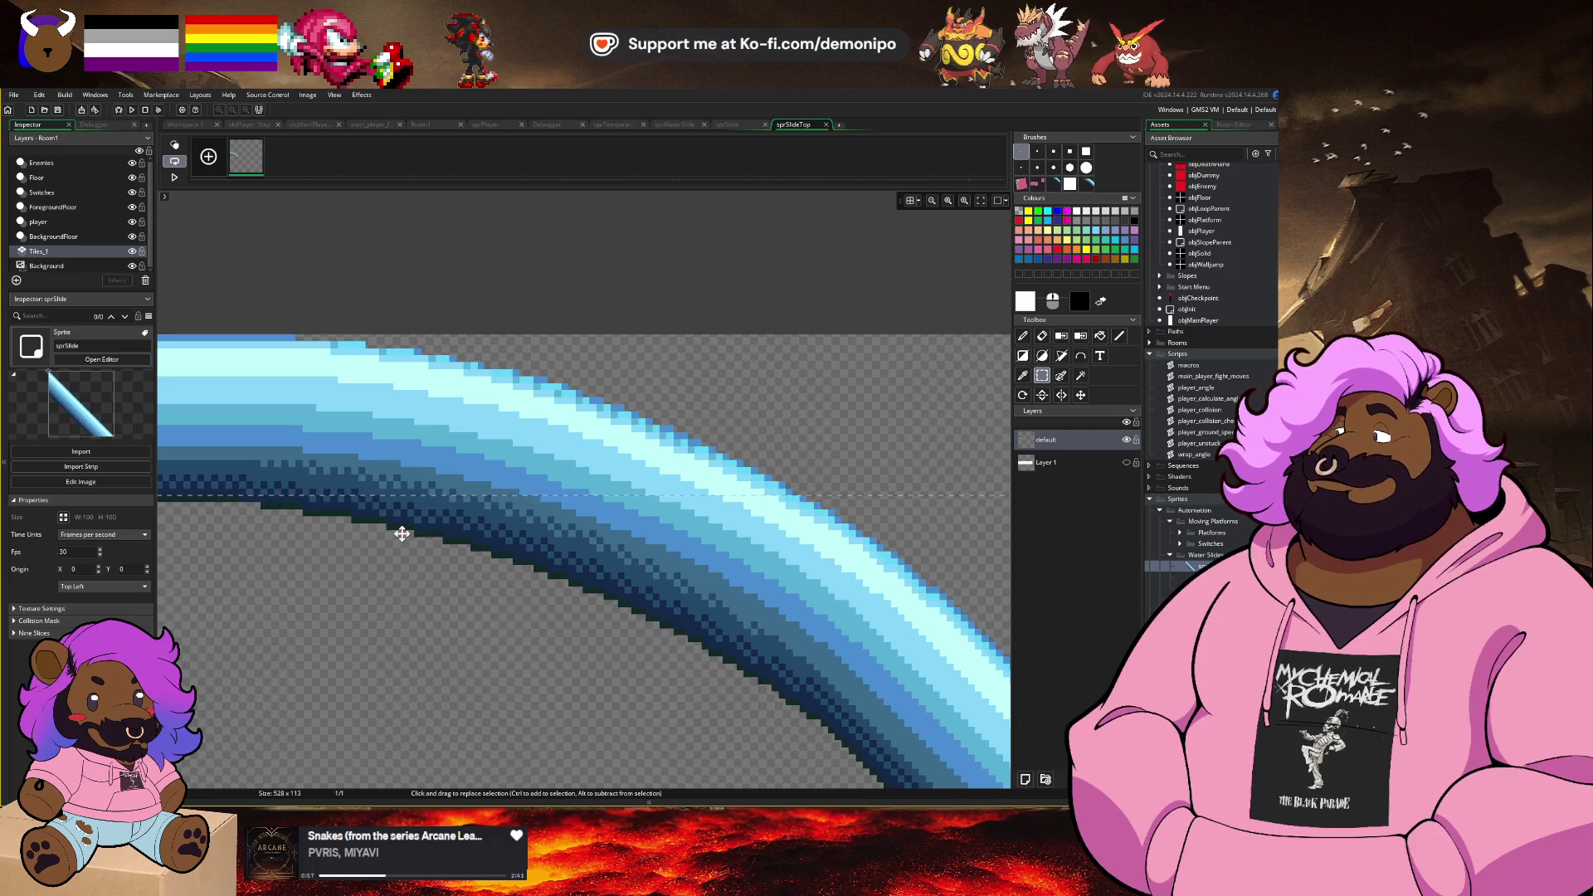
key("Left")
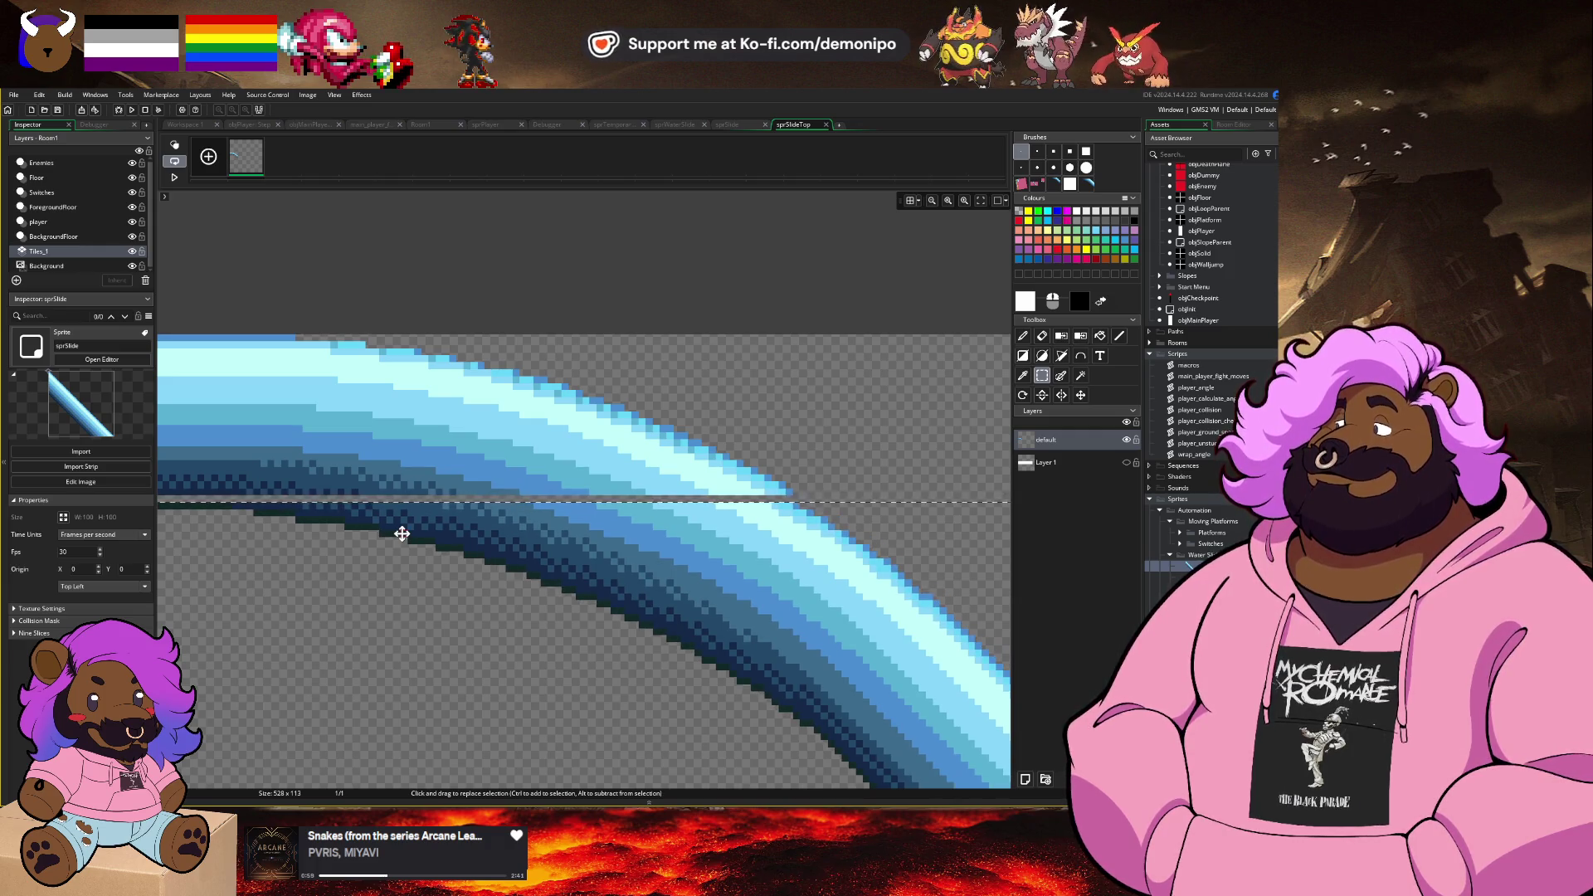
left_click_drag(401, 534, 526, 534)
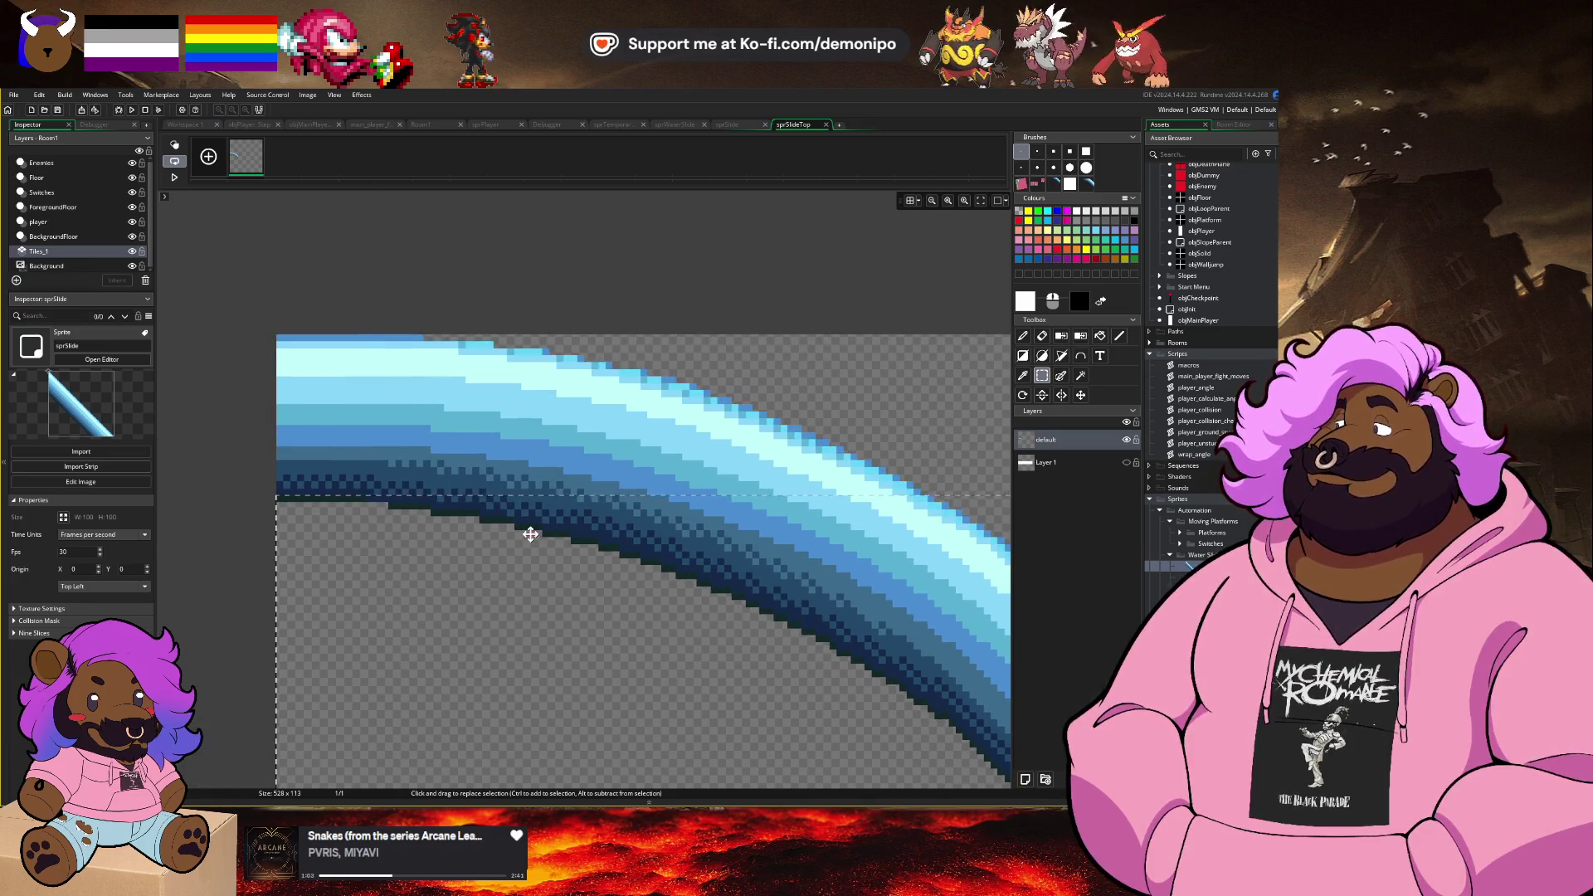
key("Delete")
key("ctrl+z")
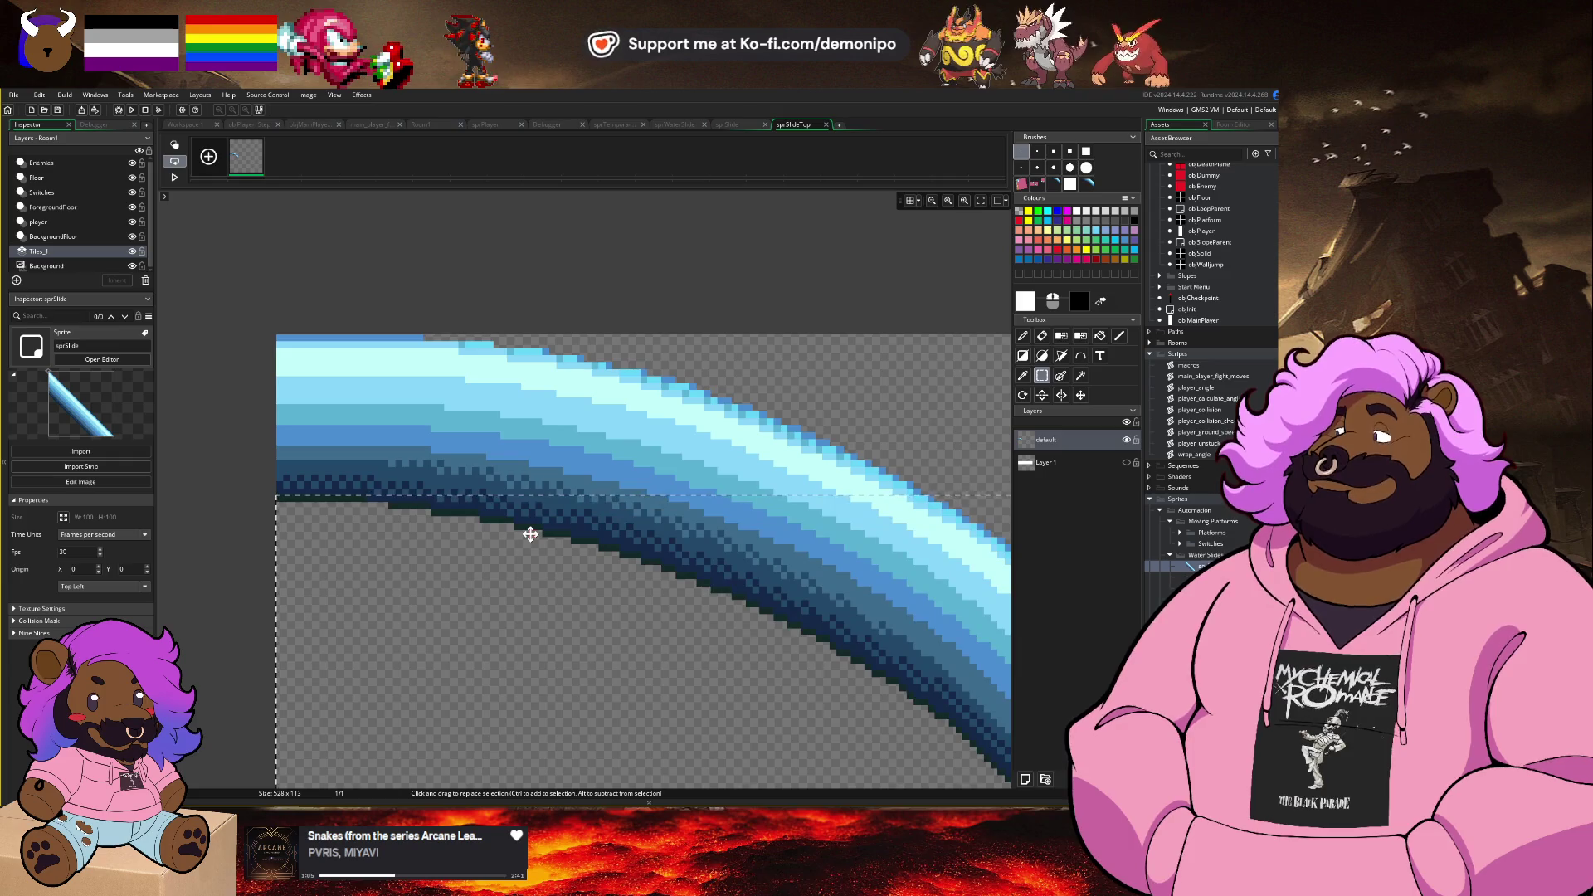
key("ctrl+y")
scroll(533, 534, "right", 1)
scroll(517, 541, "down", 2)
scroll(649, 571, "down", 2)
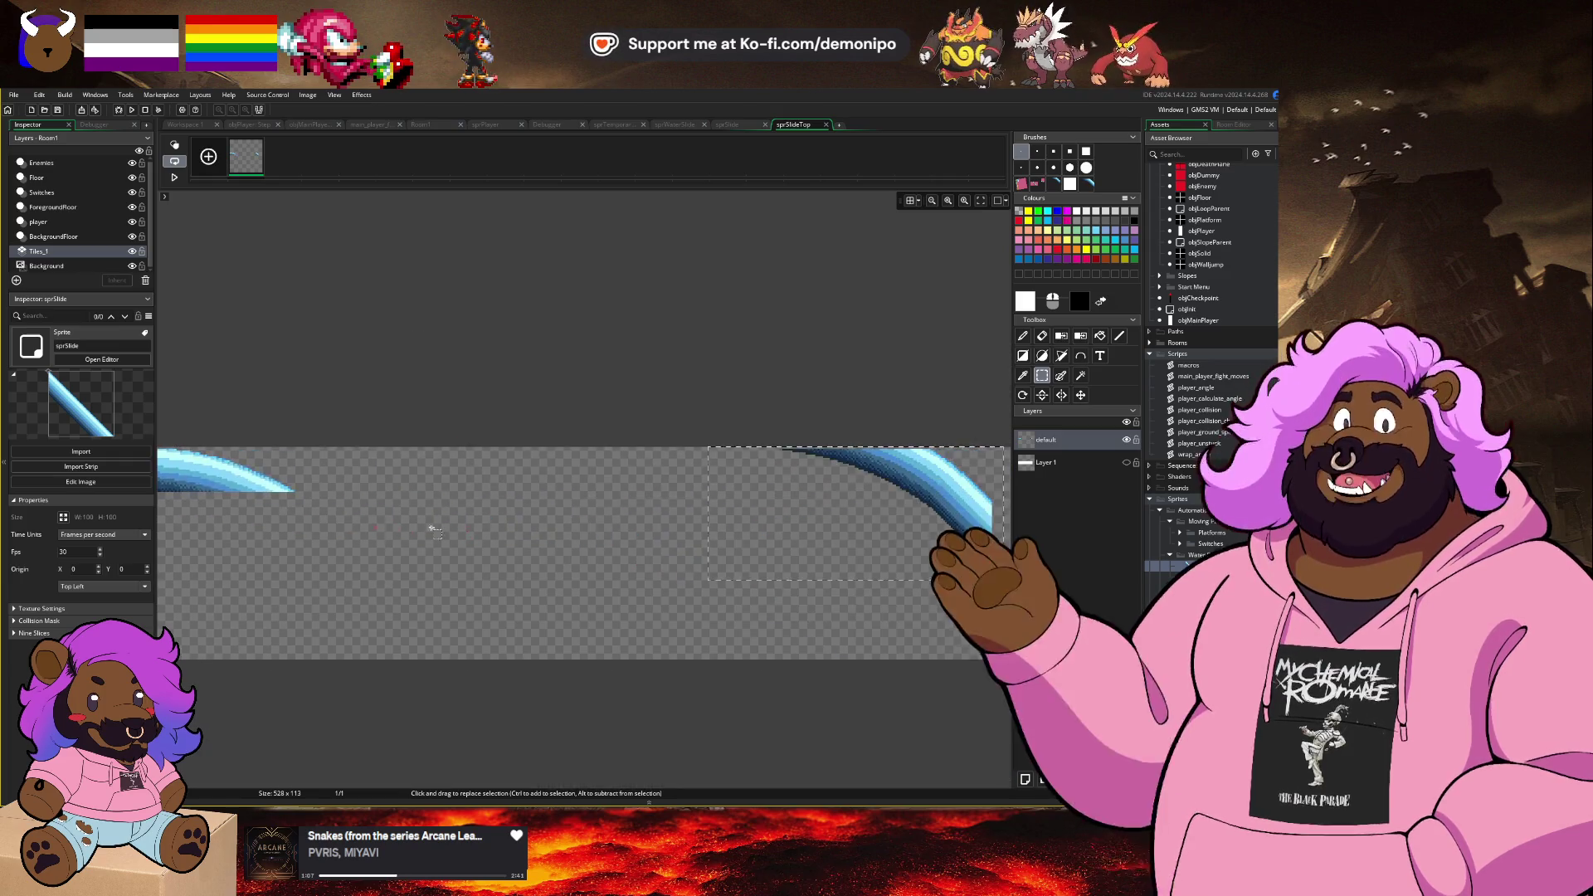
Step: Drag the lower curve piece up-left until it meets the upper piece
mouse_move(712, 505)
left_mouse_down()
mouse_move(317, 545)
mouse_move(754, 569)
mouse_move(520, 612)
mouse_move(430, 551)
left_mouse_up()
scroll(534, 546, "up", 3)
left_click_drag(534, 546, 505, 501)
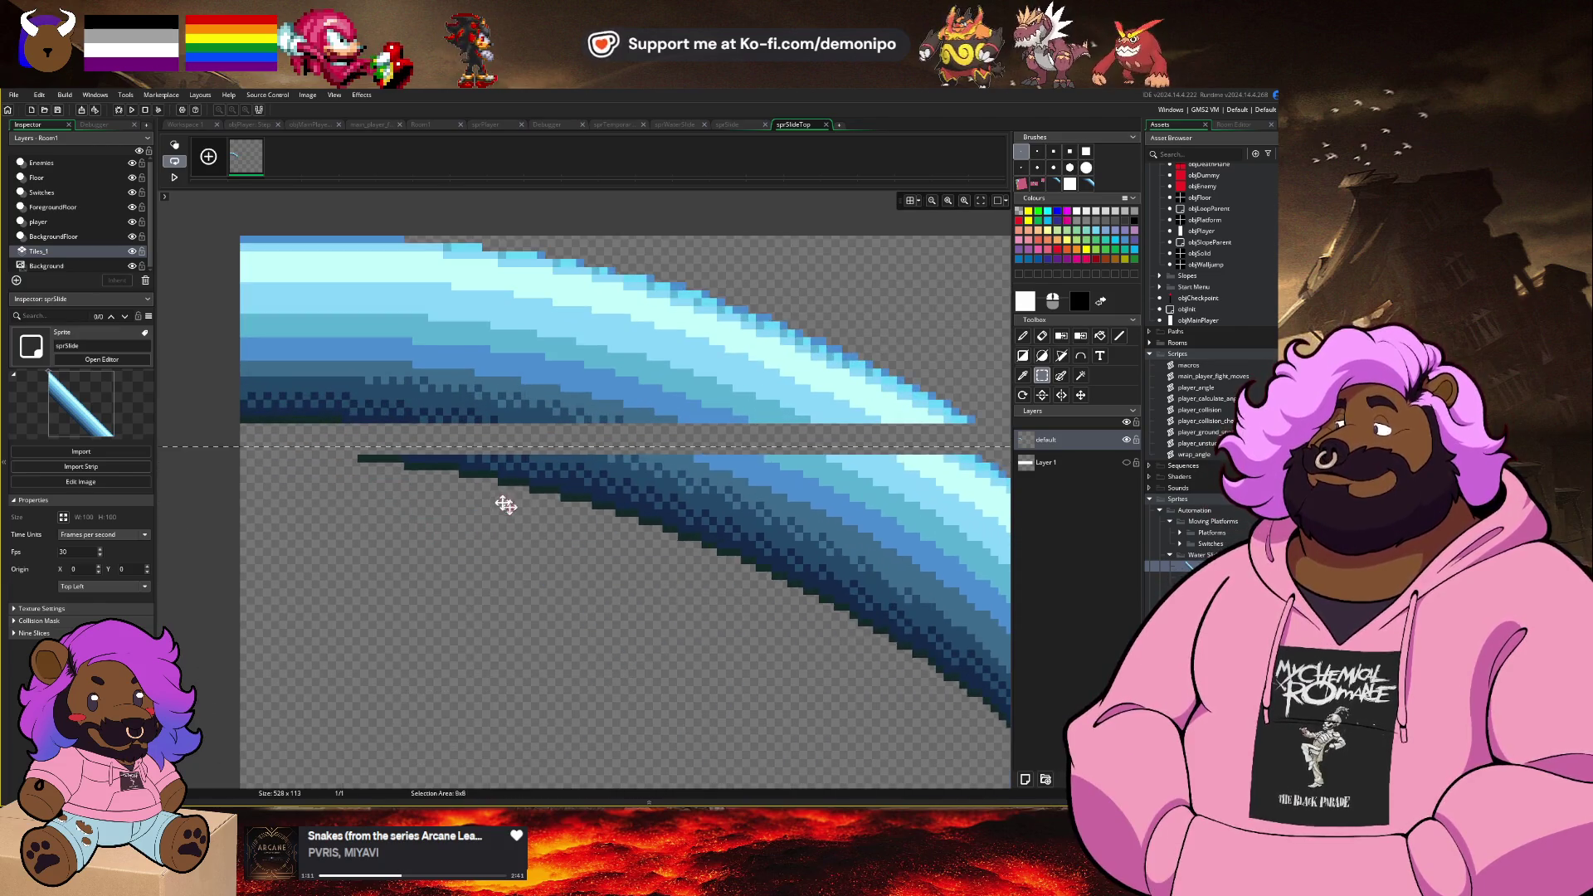
scroll(431, 501, "right", 3)
left_click_drag(657, 510, 650, 498)
scroll(419, 523, "up", 2)
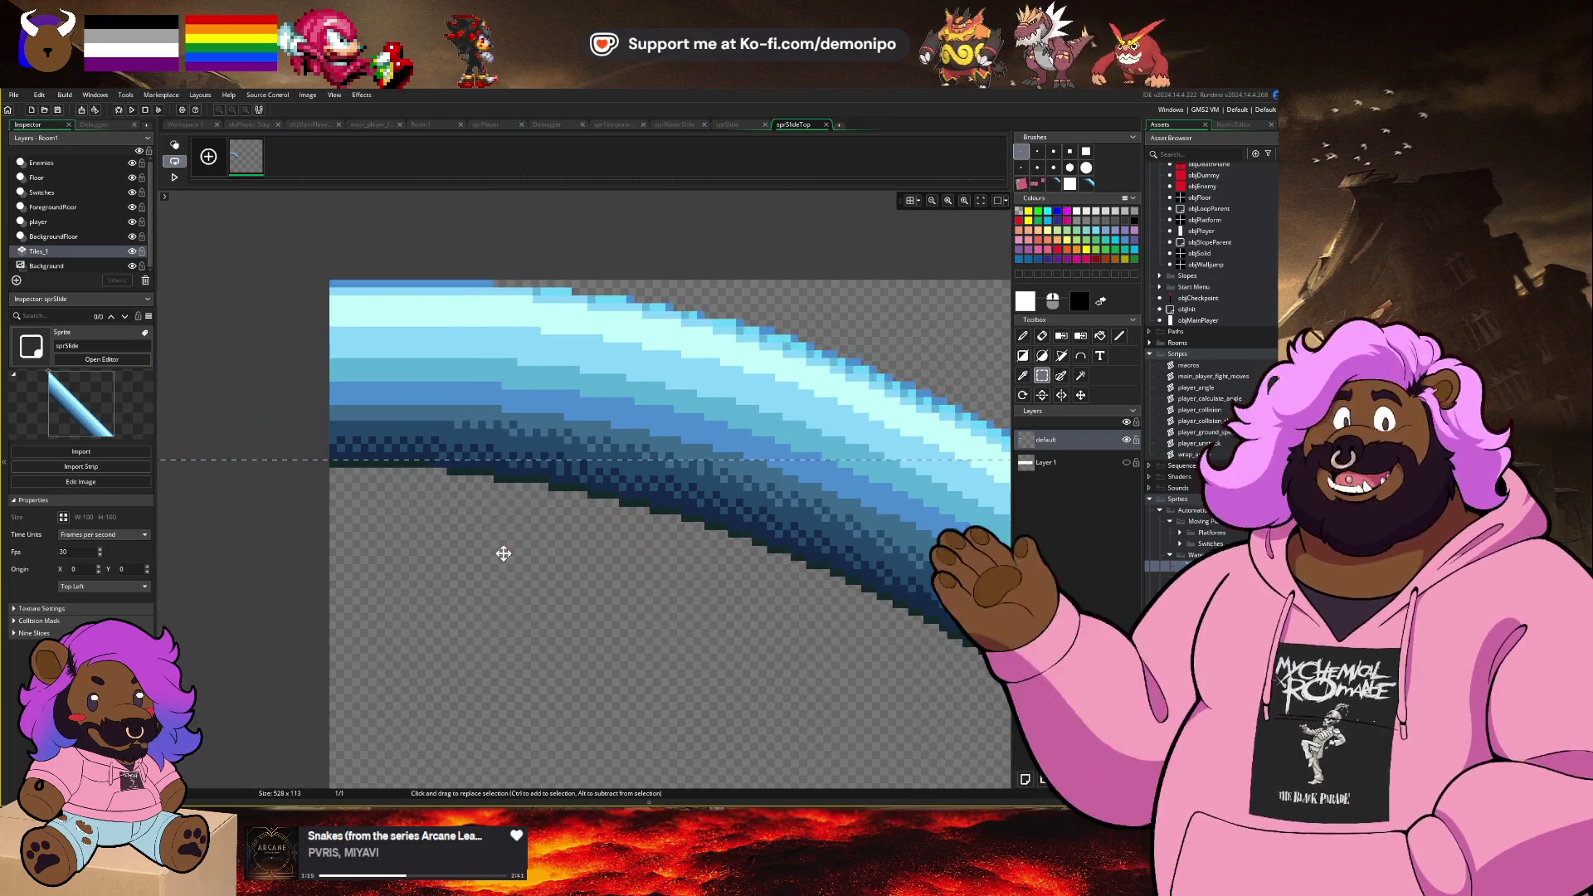
scroll(459, 498, "up", 1)
scroll(708, 448, "down", 4)
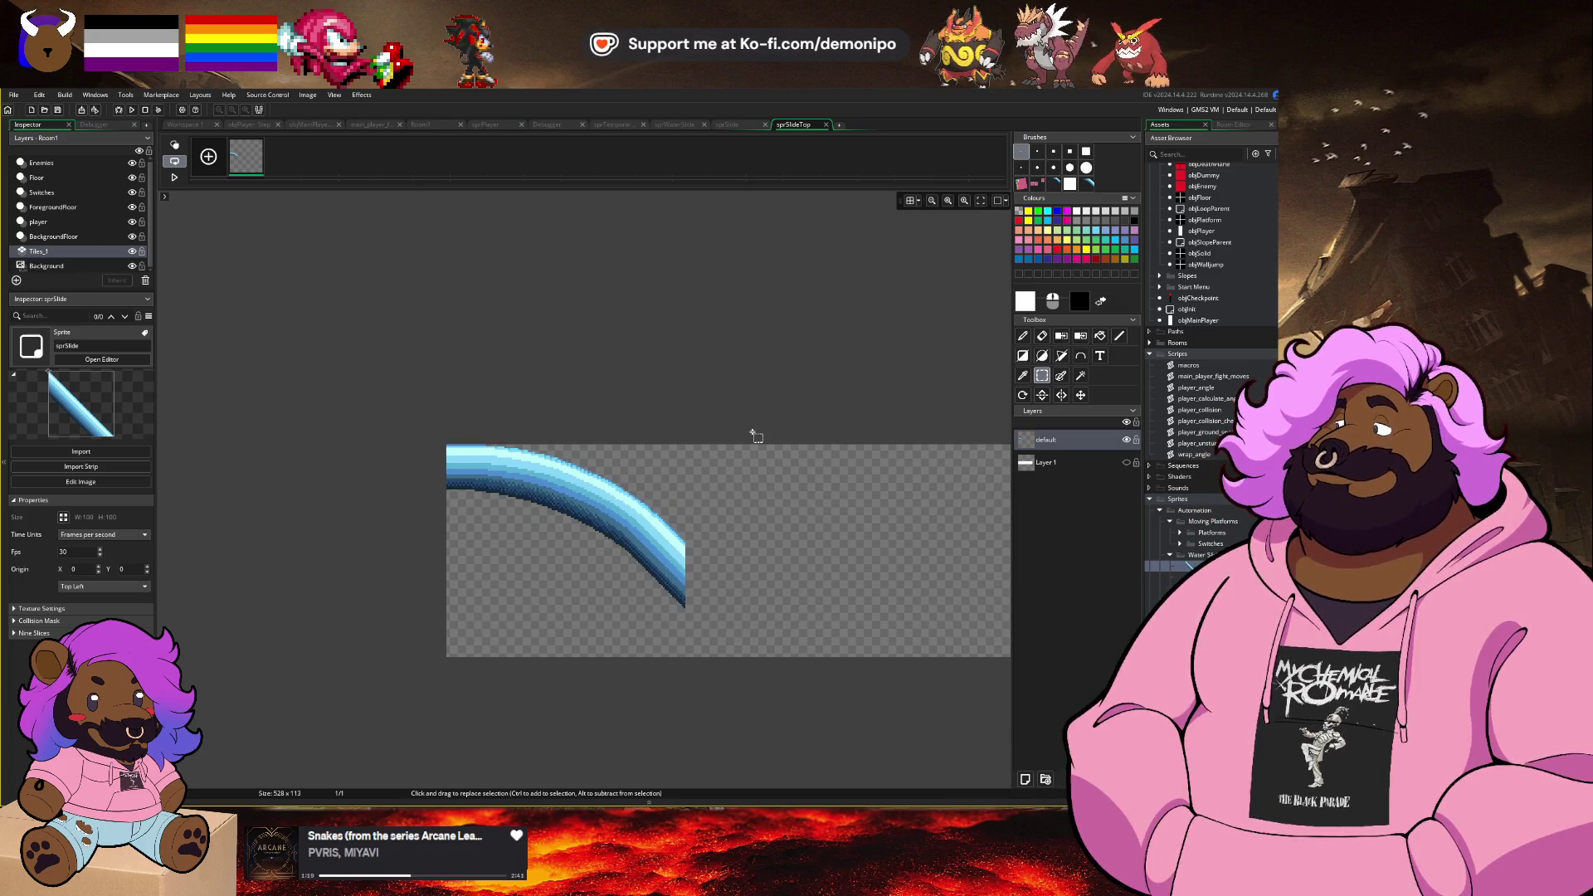
scroll(706, 482, "up", 4)
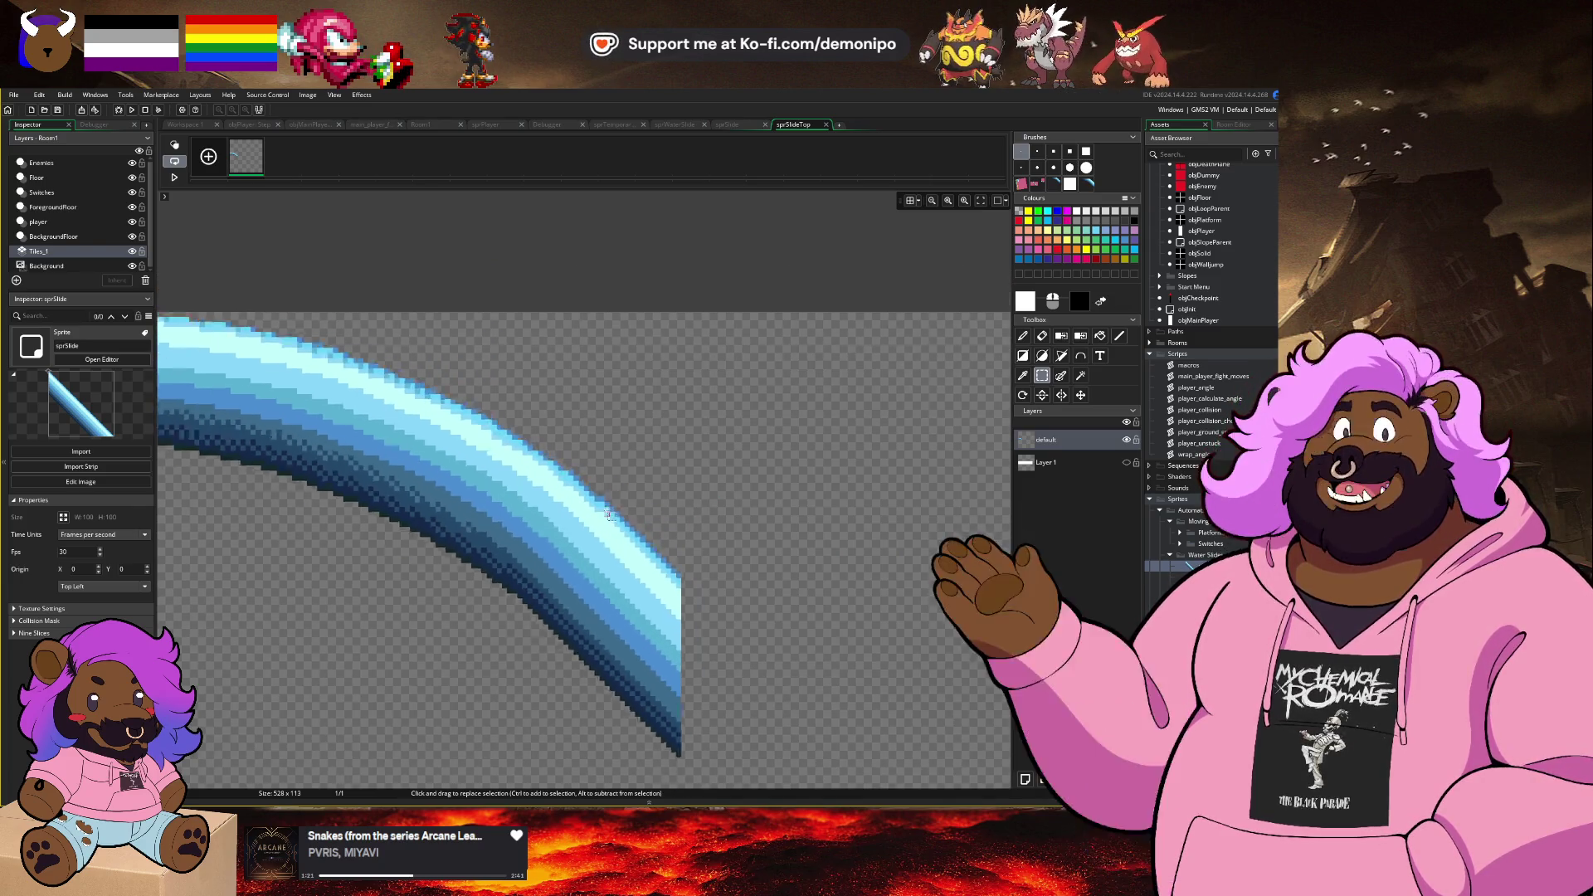
scroll(614, 507, "down", 3)
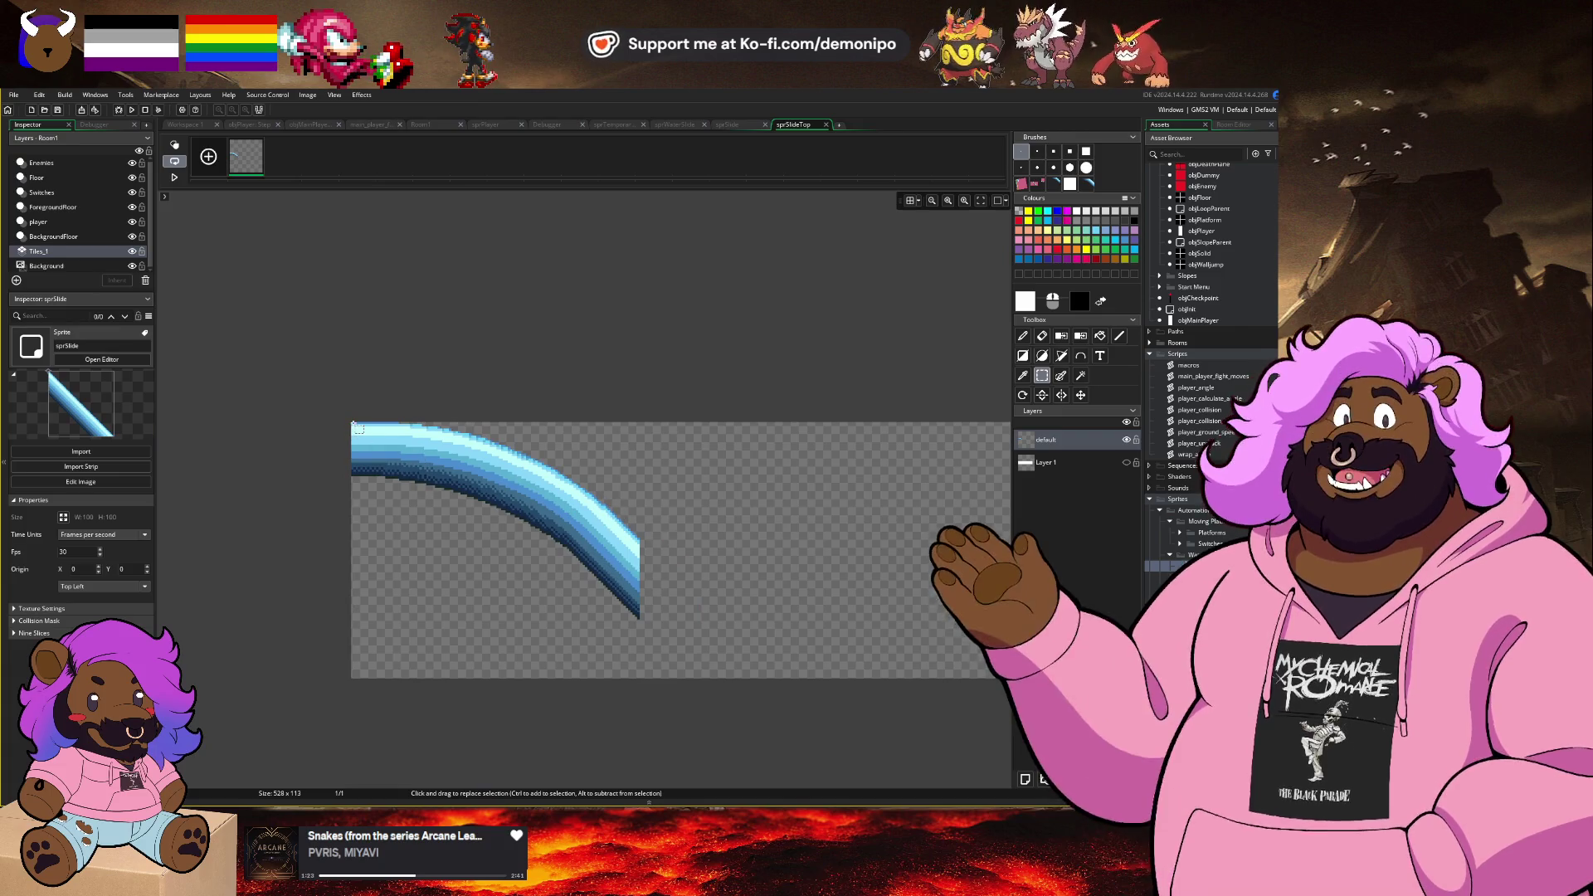
scroll(445, 484, "up", 2)
Step: Marquee-select the 127×87 area around the joined curve
left_click_drag(445, 485, 380, 372)
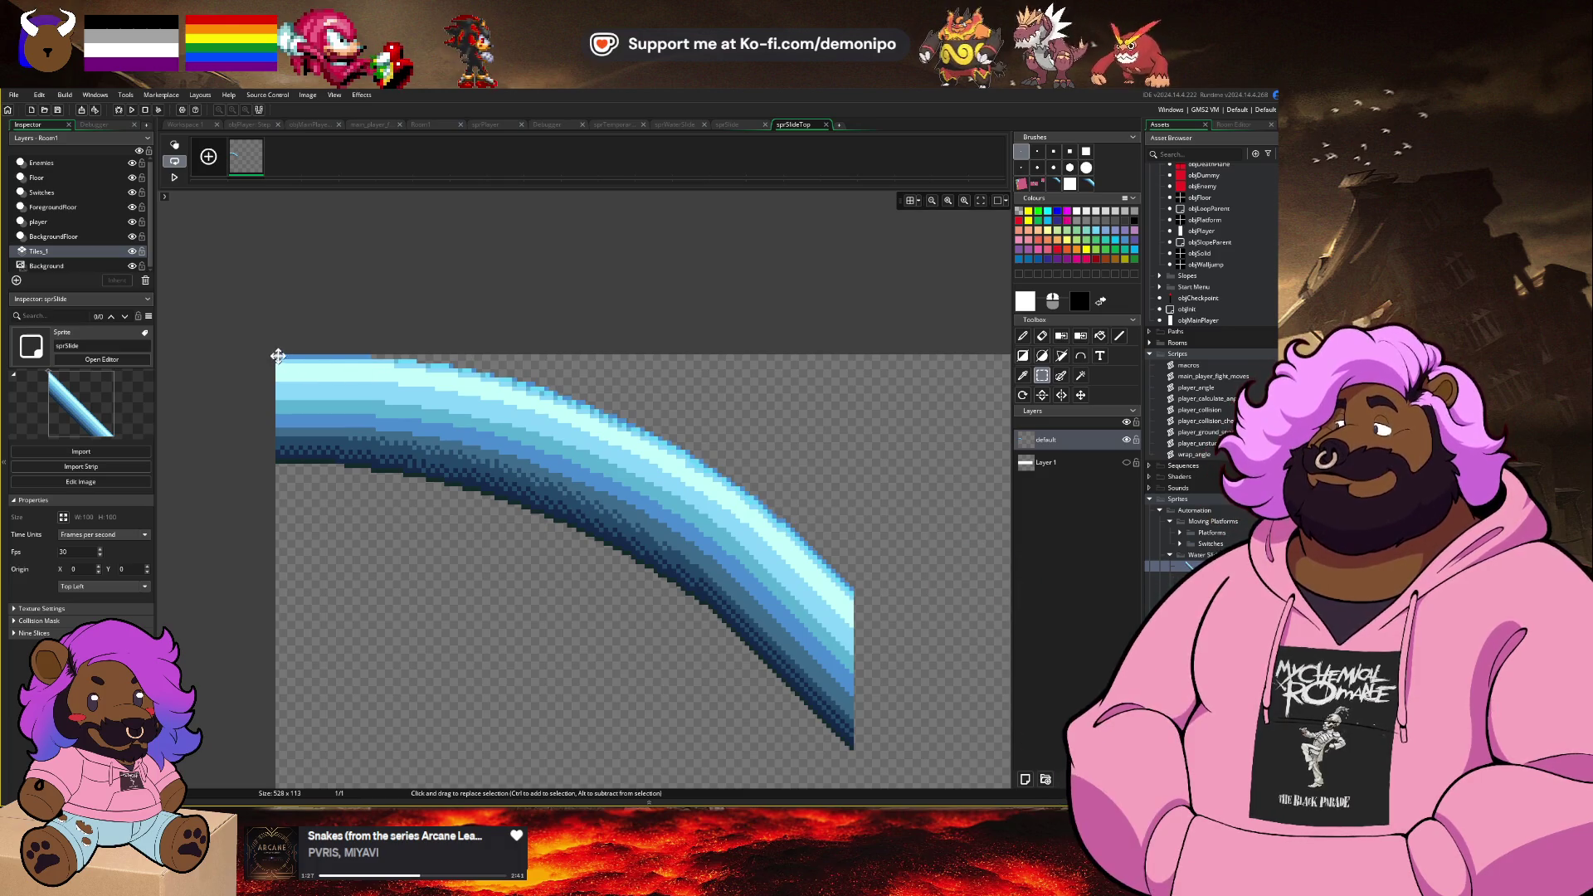
mouse_move(282, 361)
left_mouse_down()
mouse_move(465, 440)
mouse_move(680, 581)
mouse_move(853, 749)
left_mouse_up()
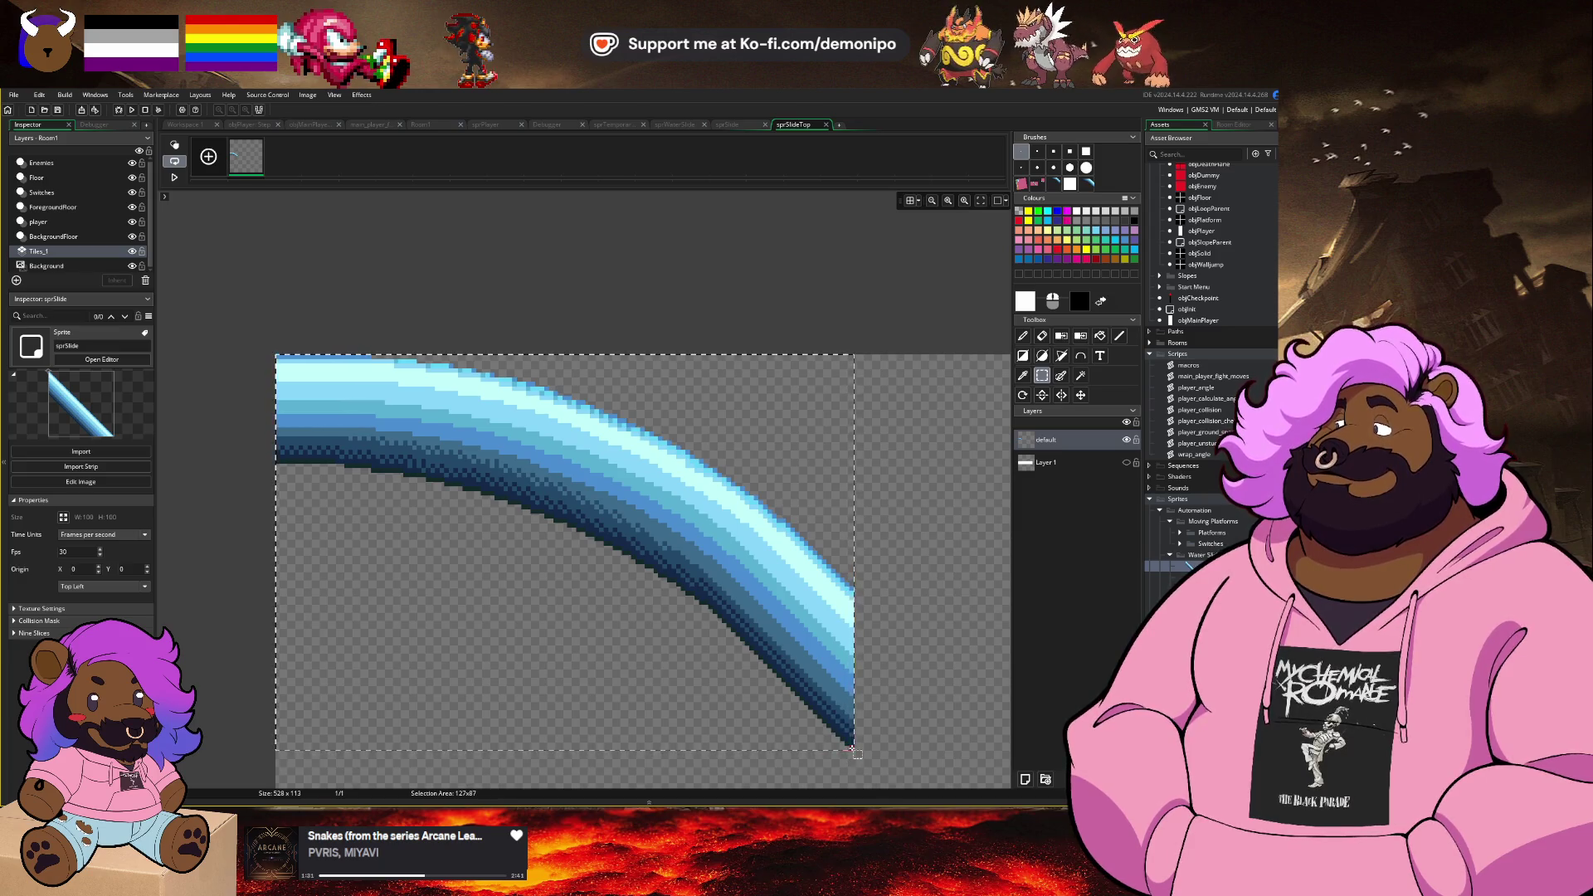
left_click(63, 517)
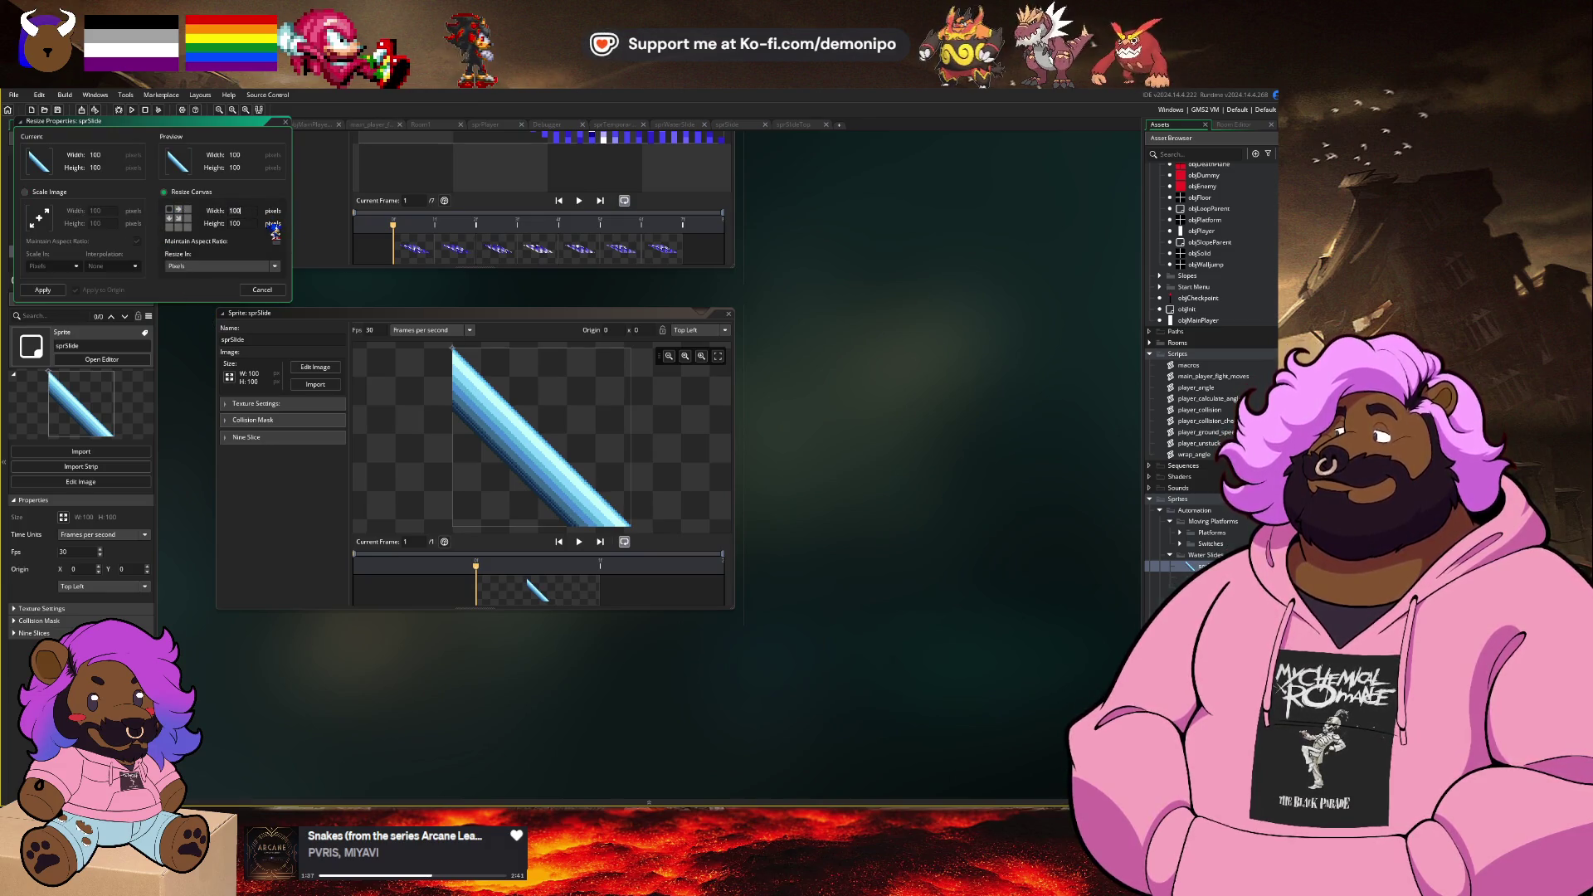
Step: Resize the sprSlideTop canvas to width 127 and height 87, then return to Room1
left_click(262, 290)
double_click(1199, 576)
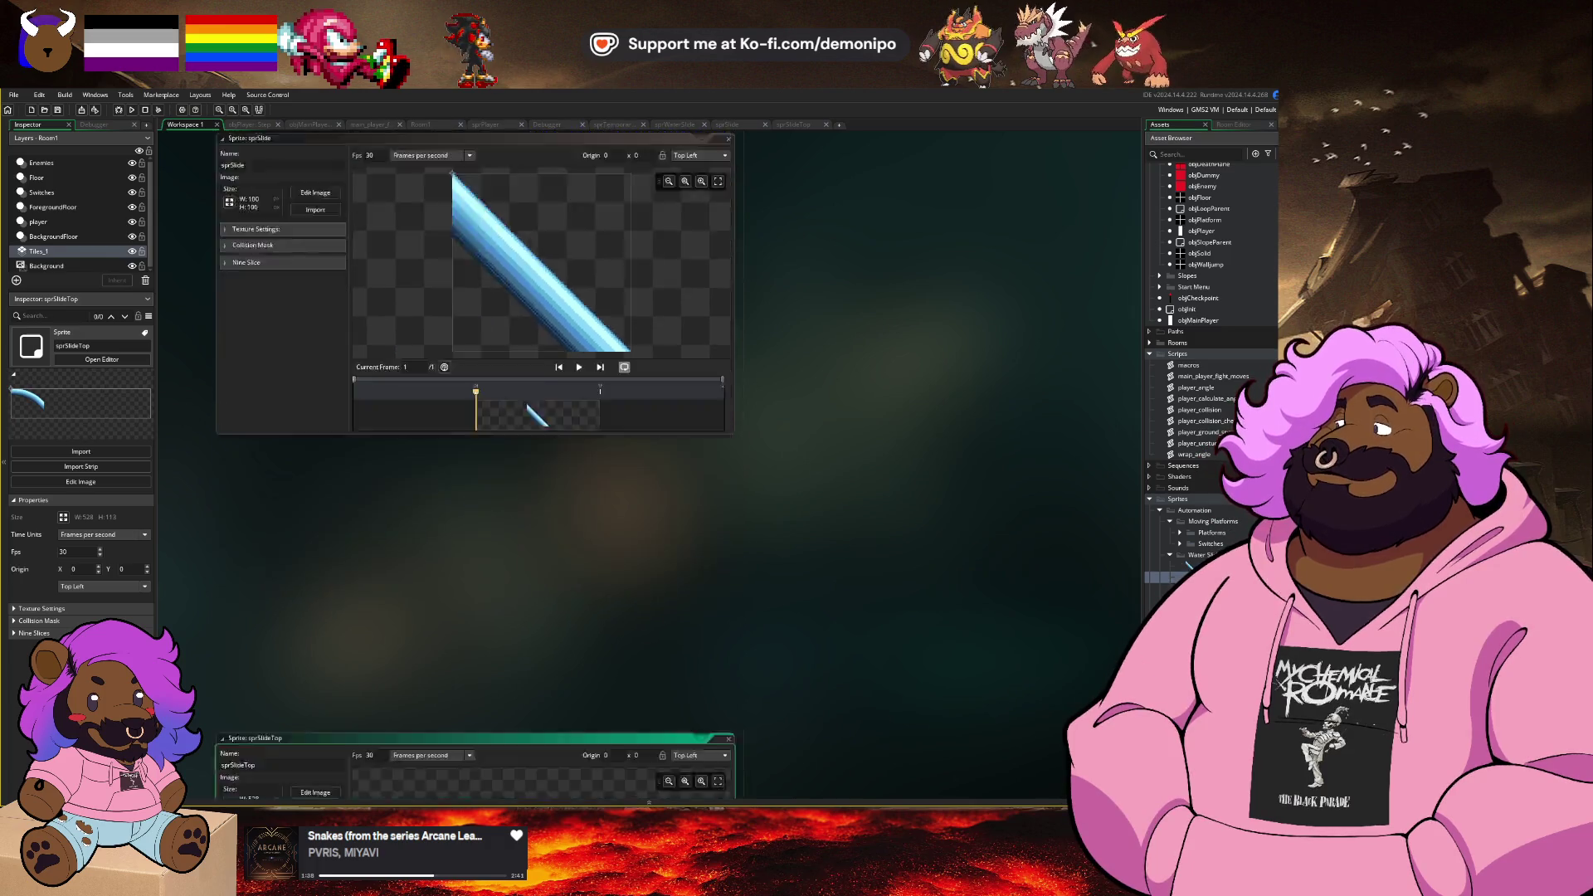
left_click(63, 517)
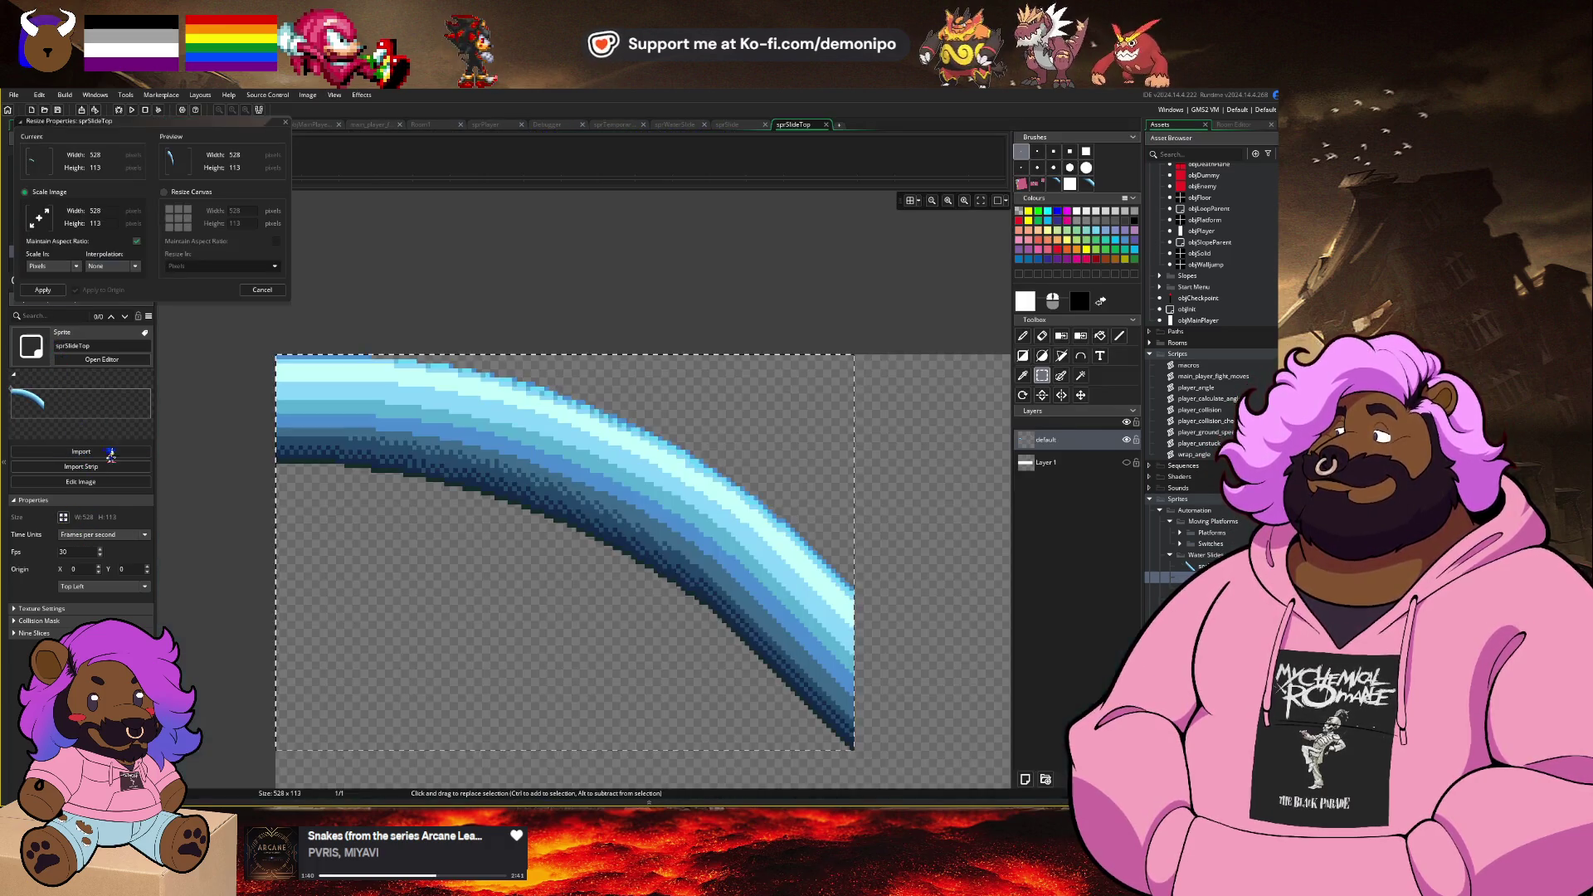
double_click(241, 210)
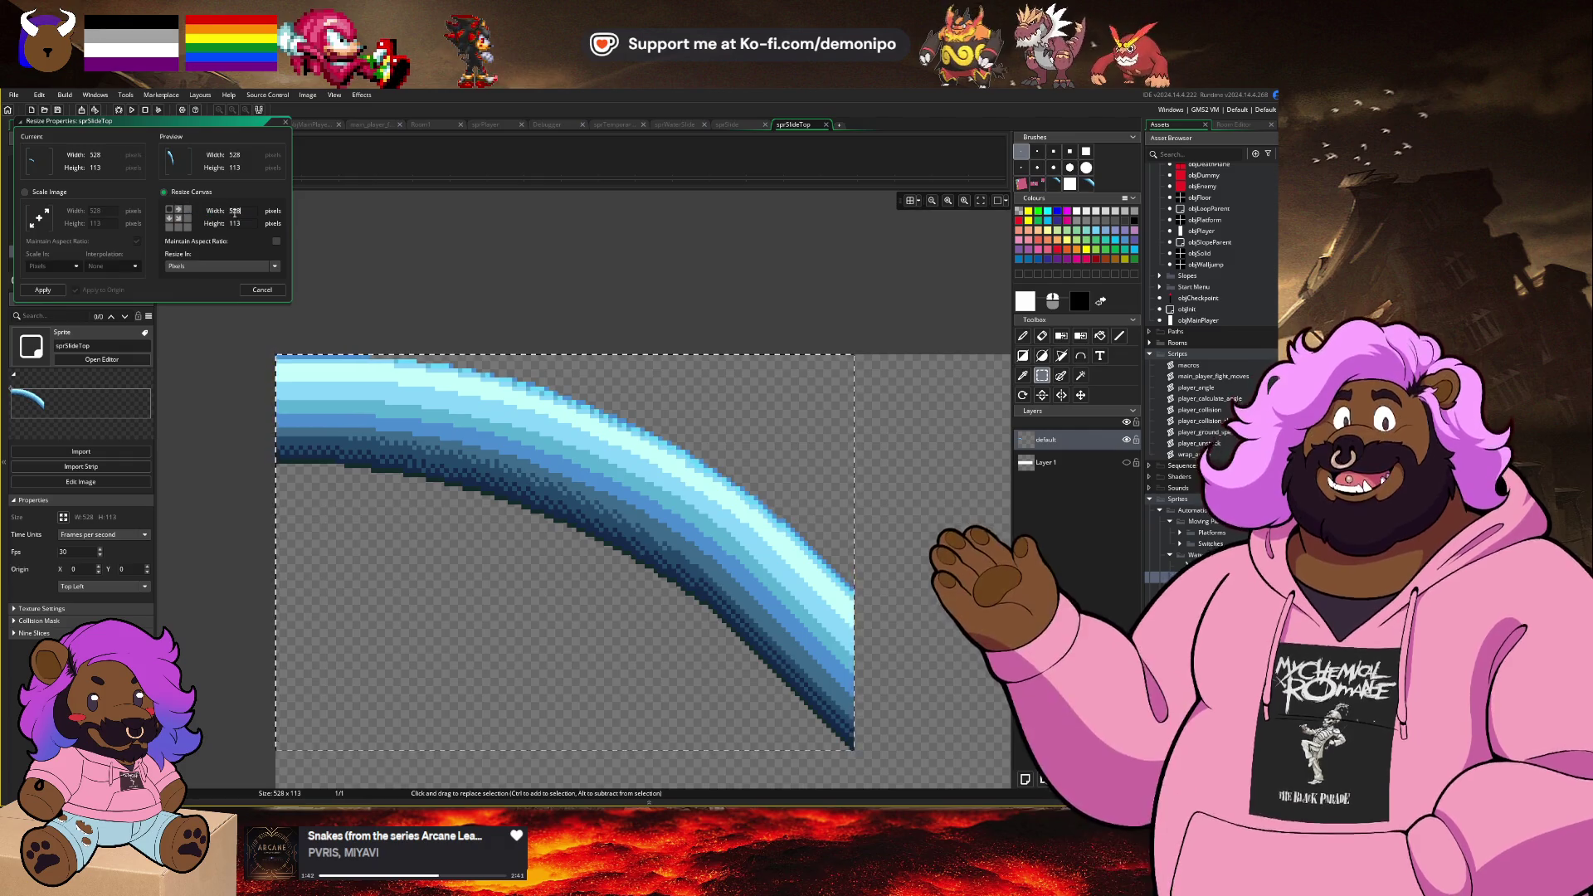
type("127")
double_click(242, 223)
type("87")
key("Return")
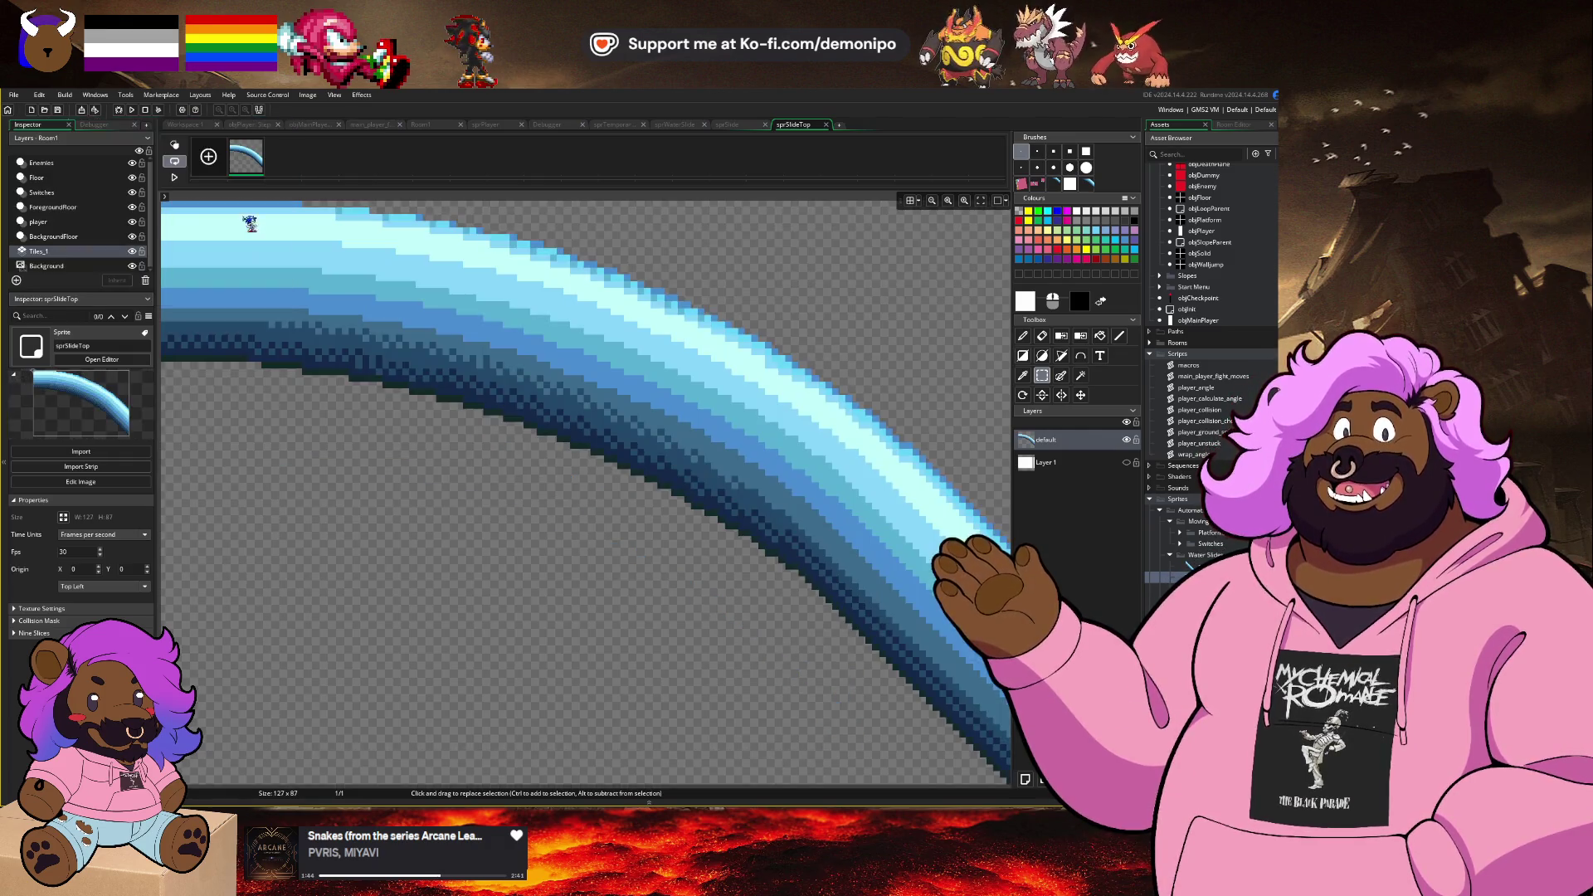
scroll(672, 463, "down", 2)
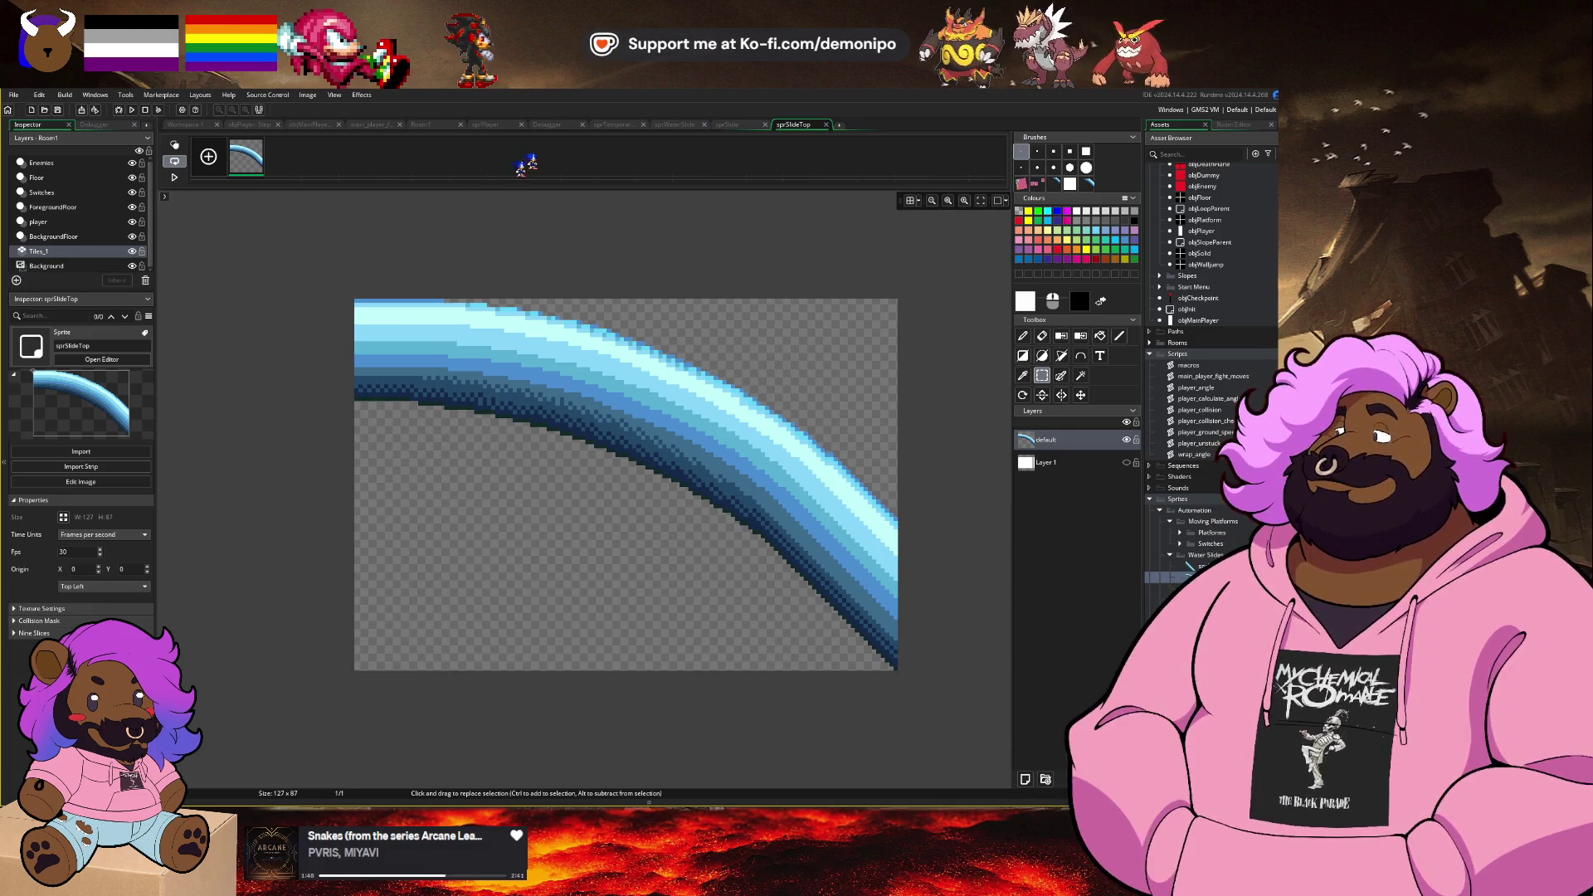
left_click(444, 125)
Step: Create a new group inside the Automation folder in the asset tree
scroll(890, 504, "down", 1)
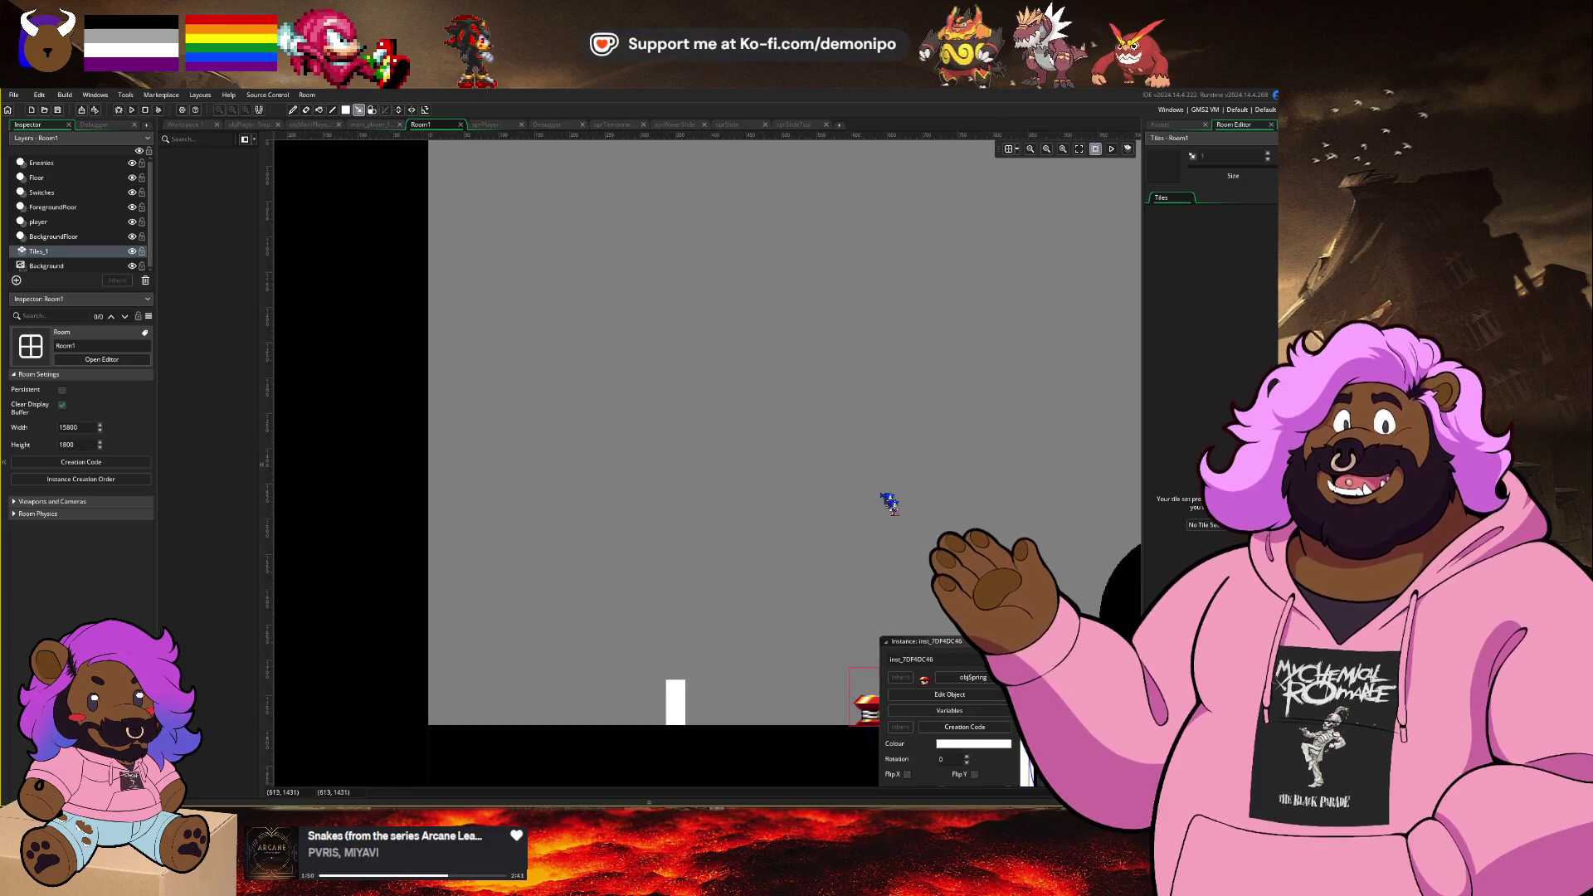
scroll(899, 508, "right", 3)
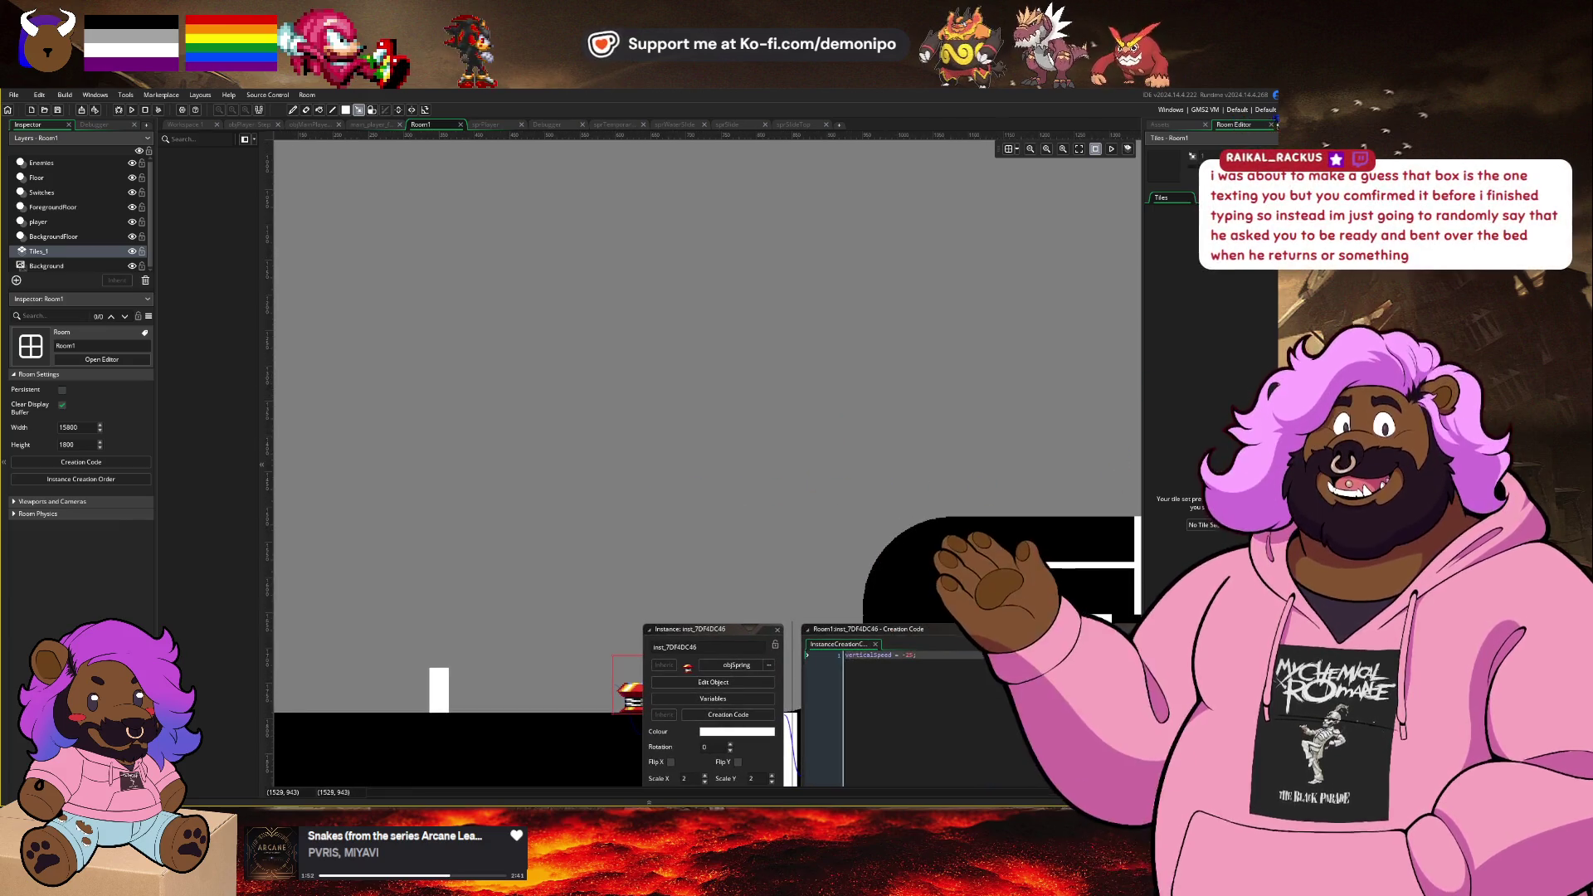
left_click(1160, 125)
scroll(1211, 374, "down", 5)
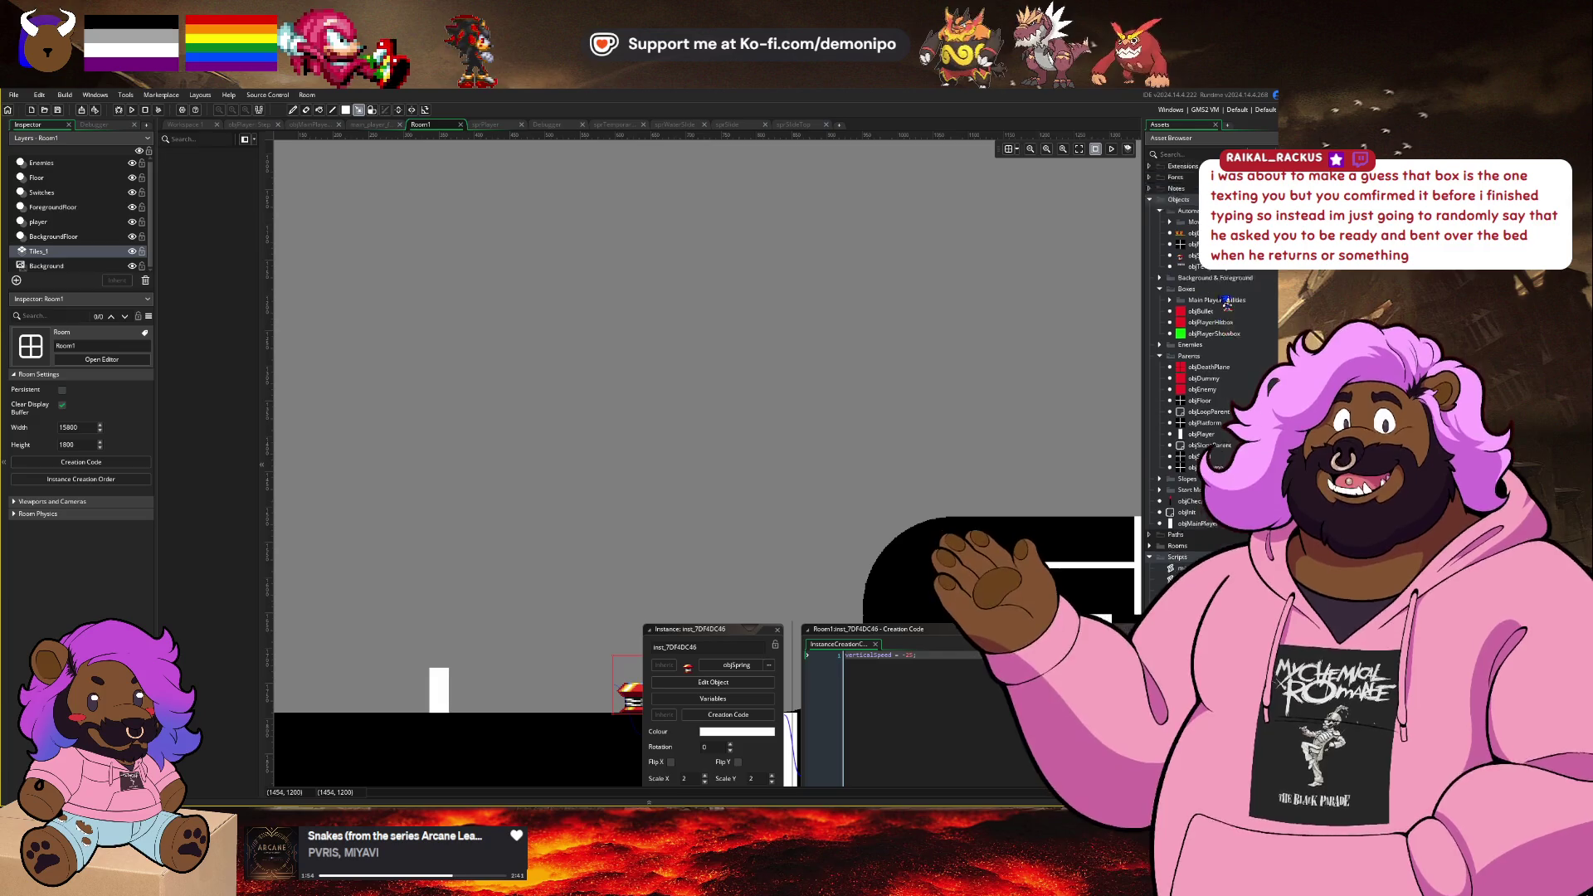
right_click(1218, 257)
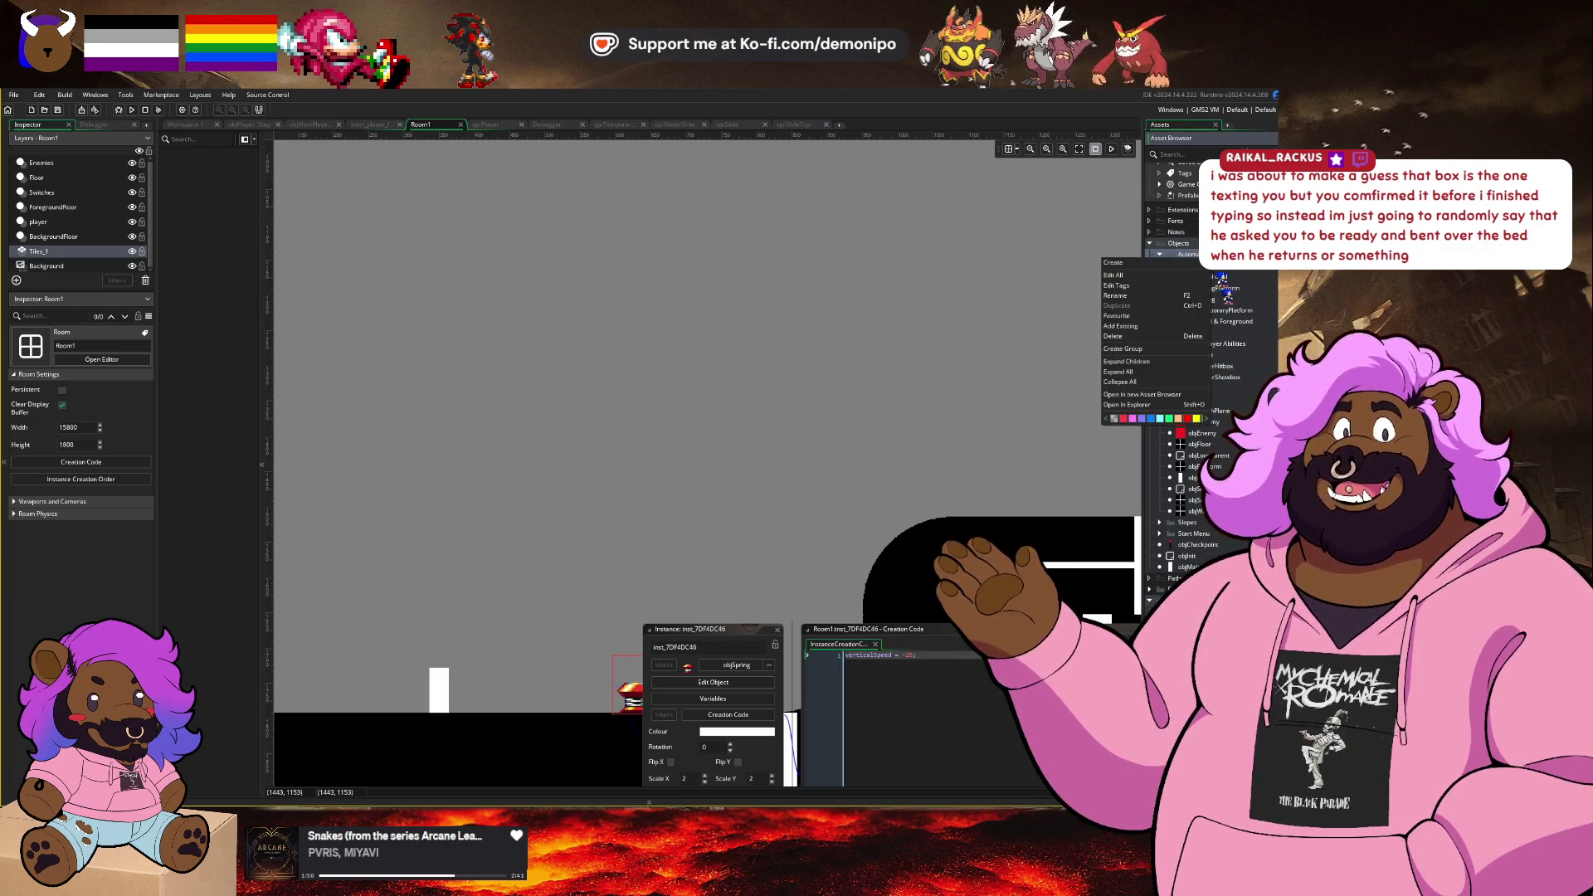
left_click(1177, 352)
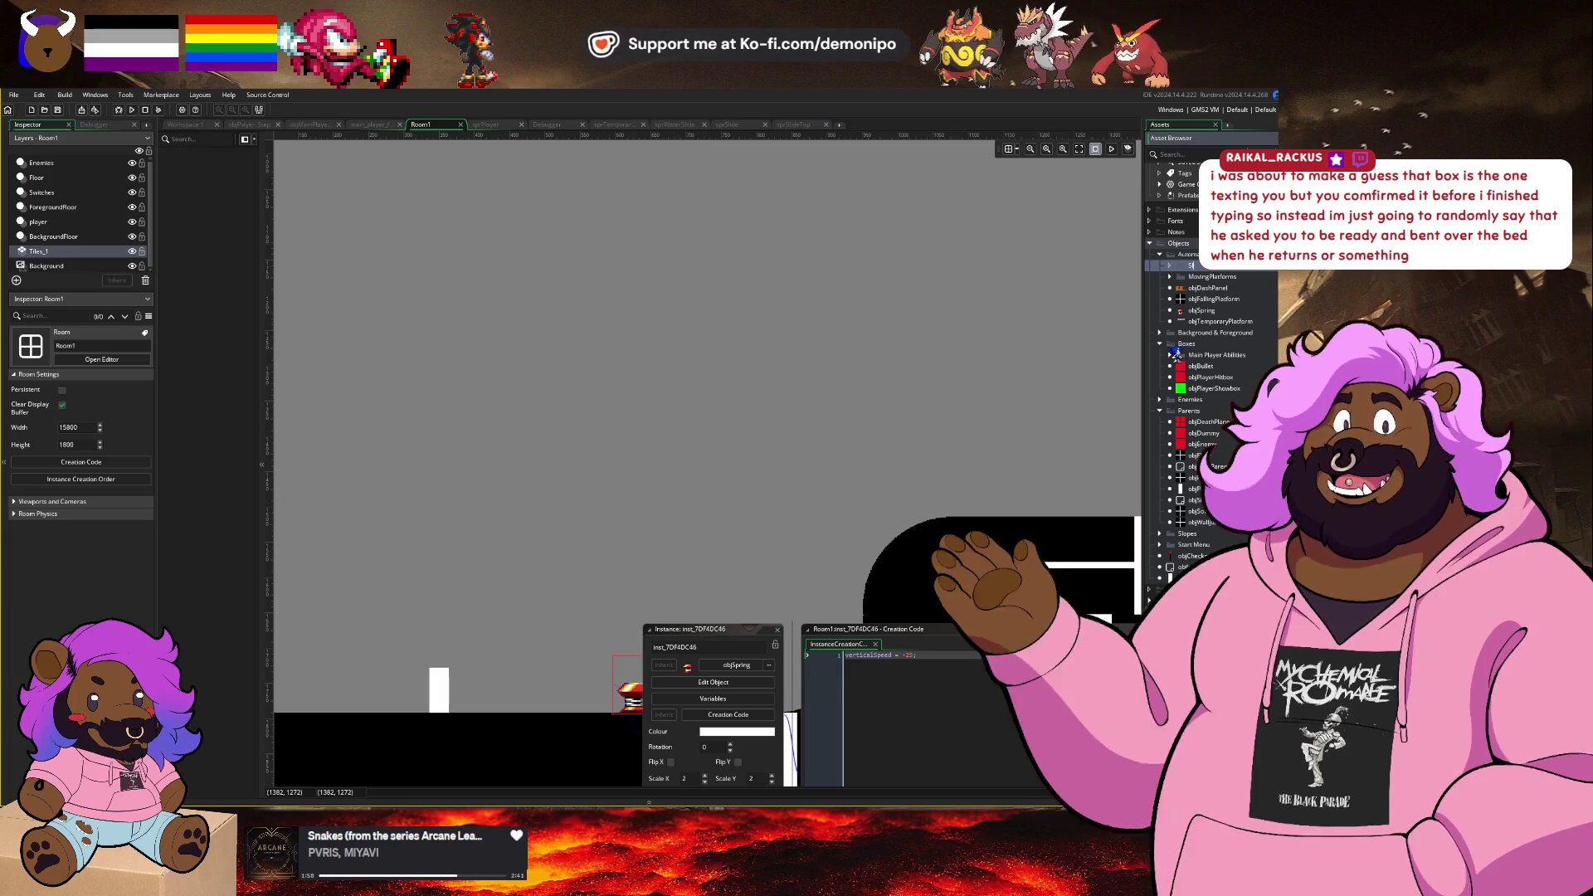
key("Return")
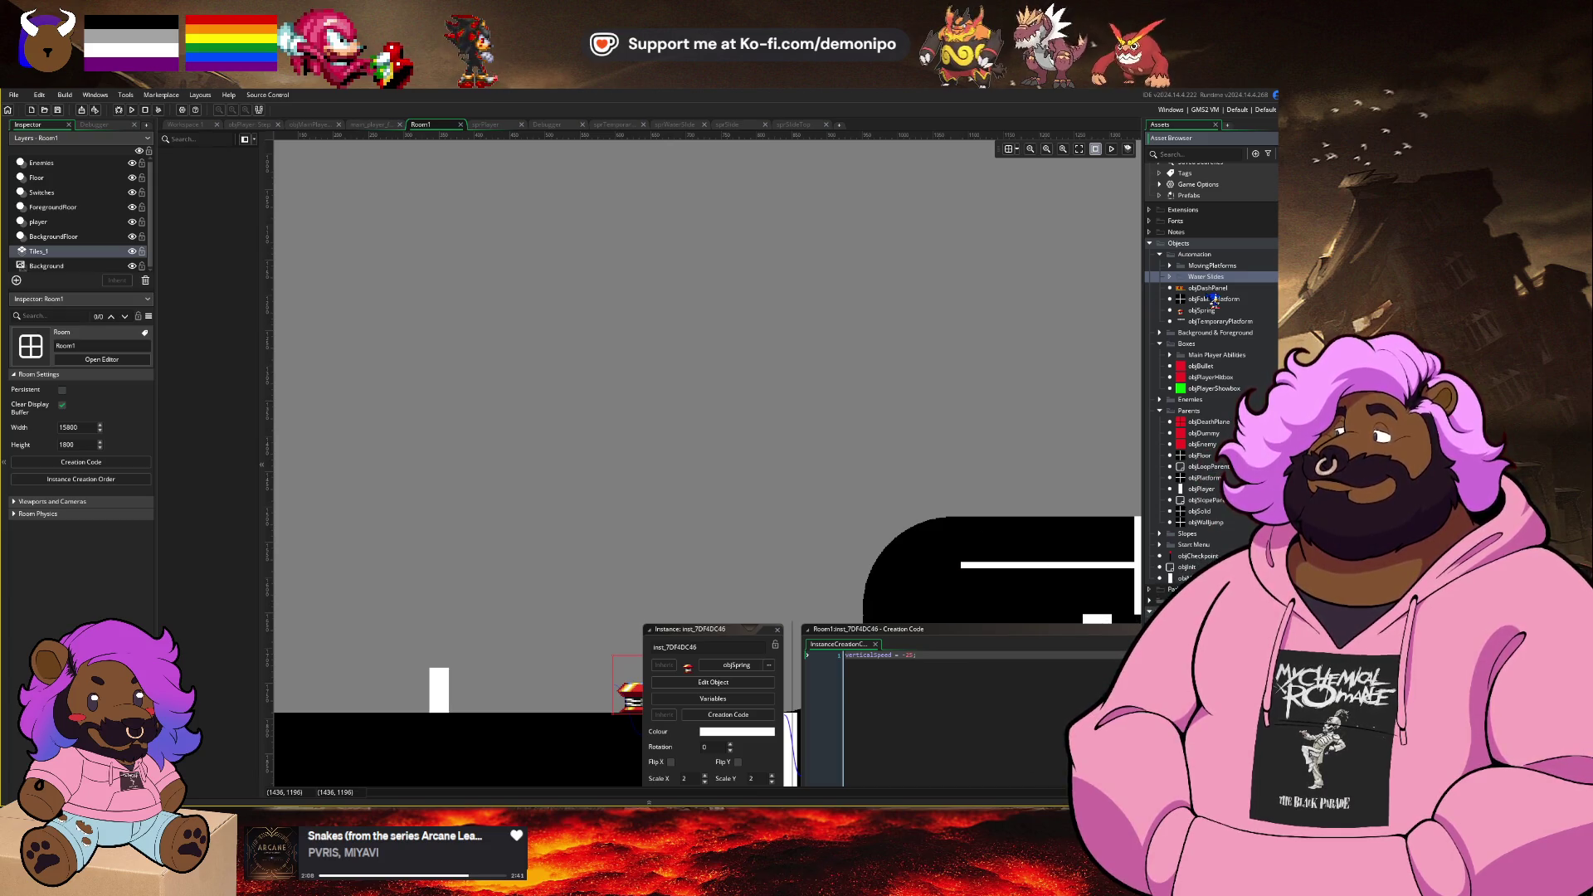
Step: Check the sprWaterSlide sprite, then create a new object in the Water Slides folder
scroll(1214, 301, "down", 5)
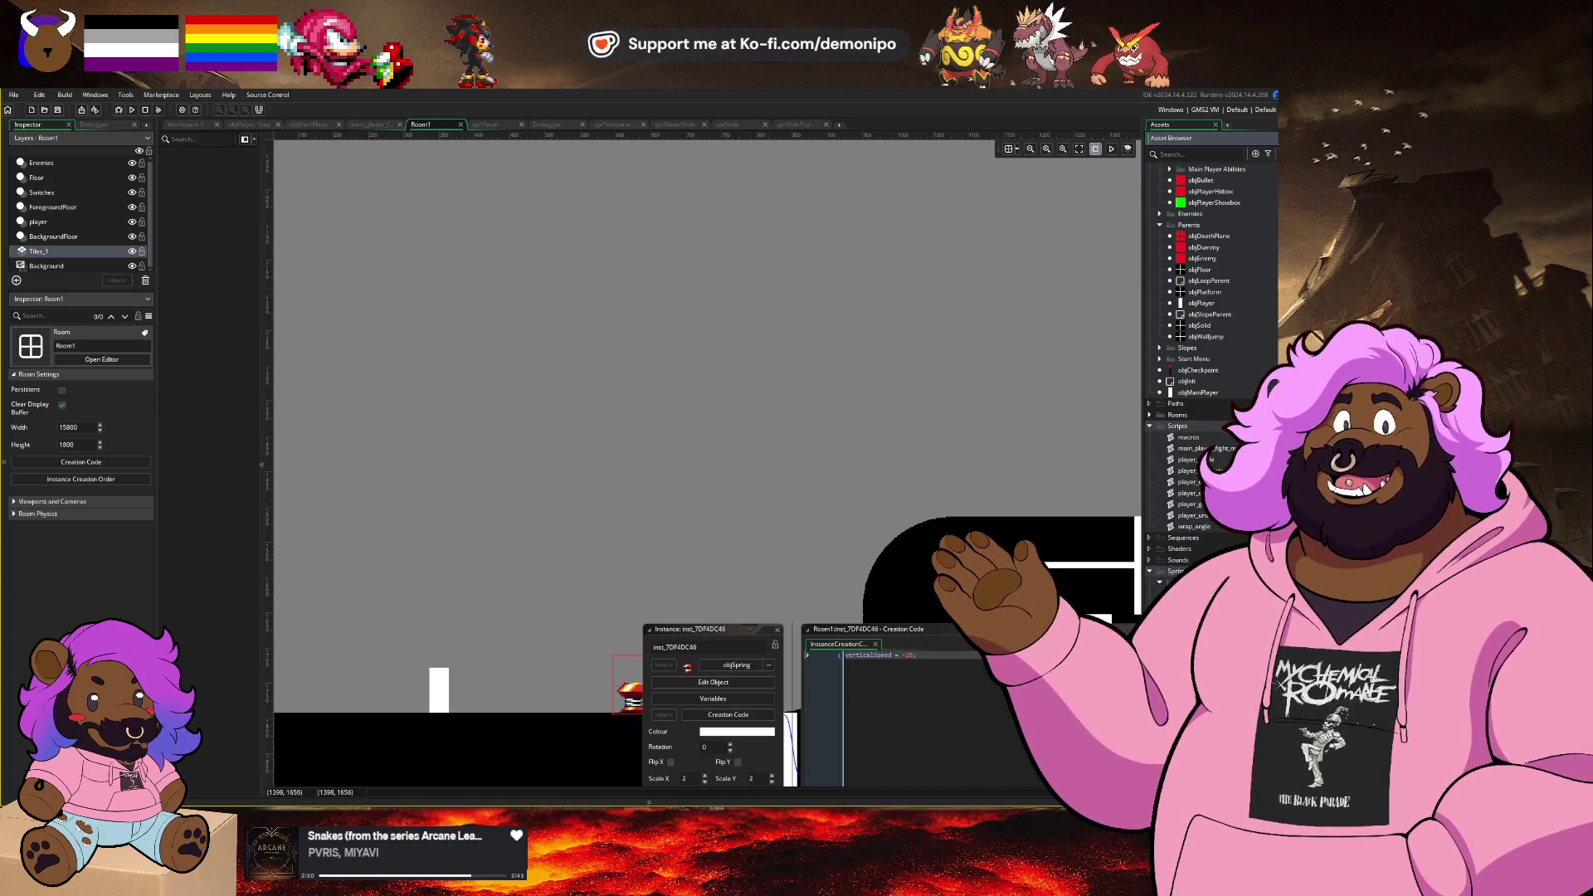
left_click(1195, 614)
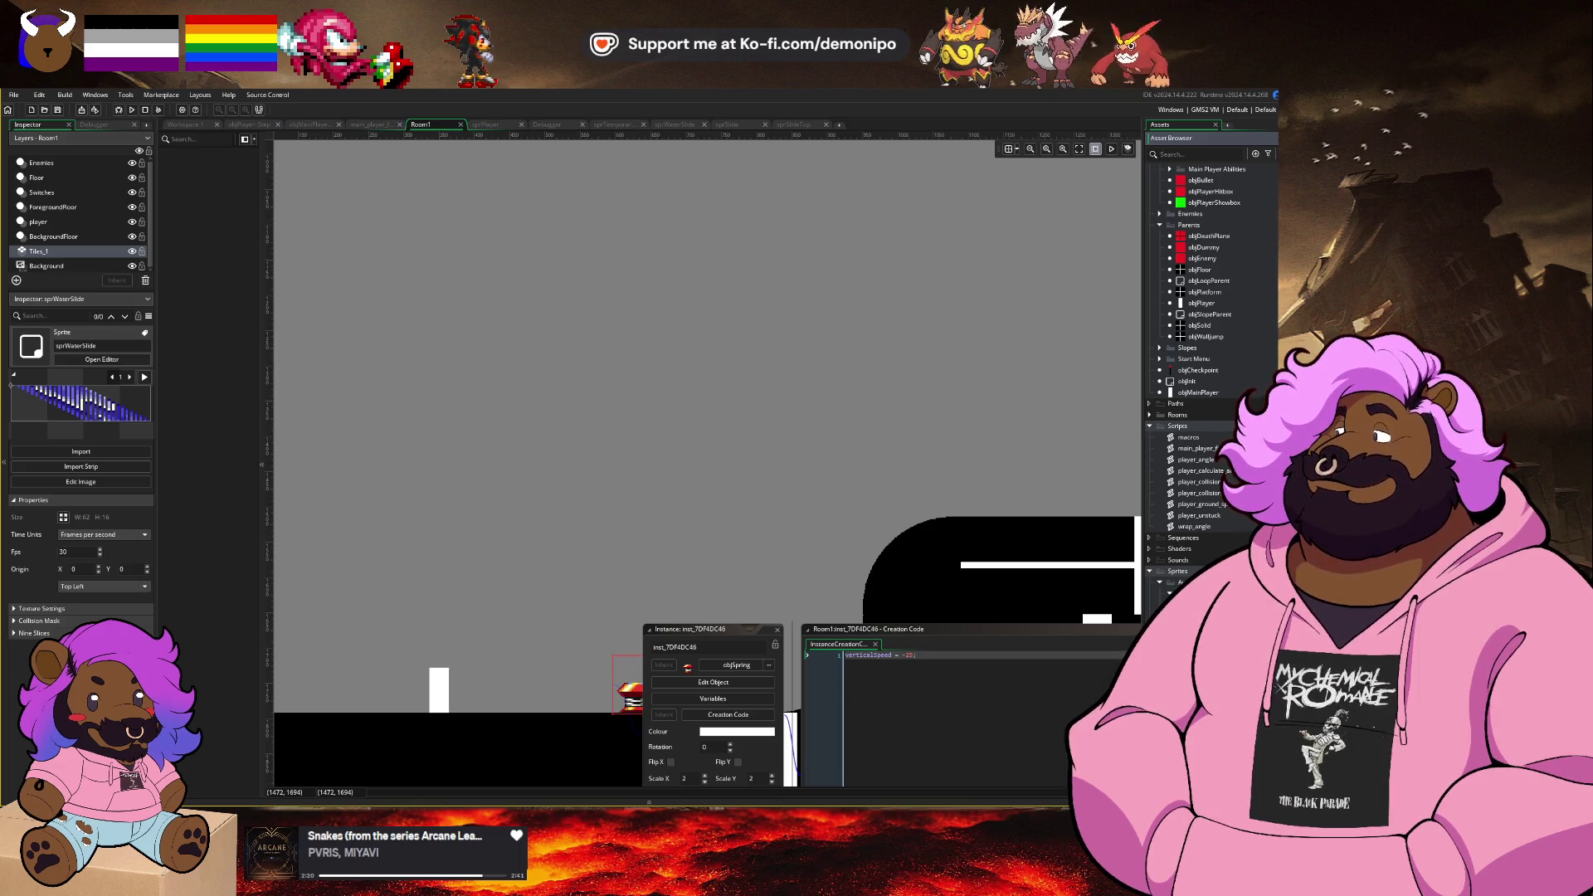
scroll(1227, 442, "up", 10)
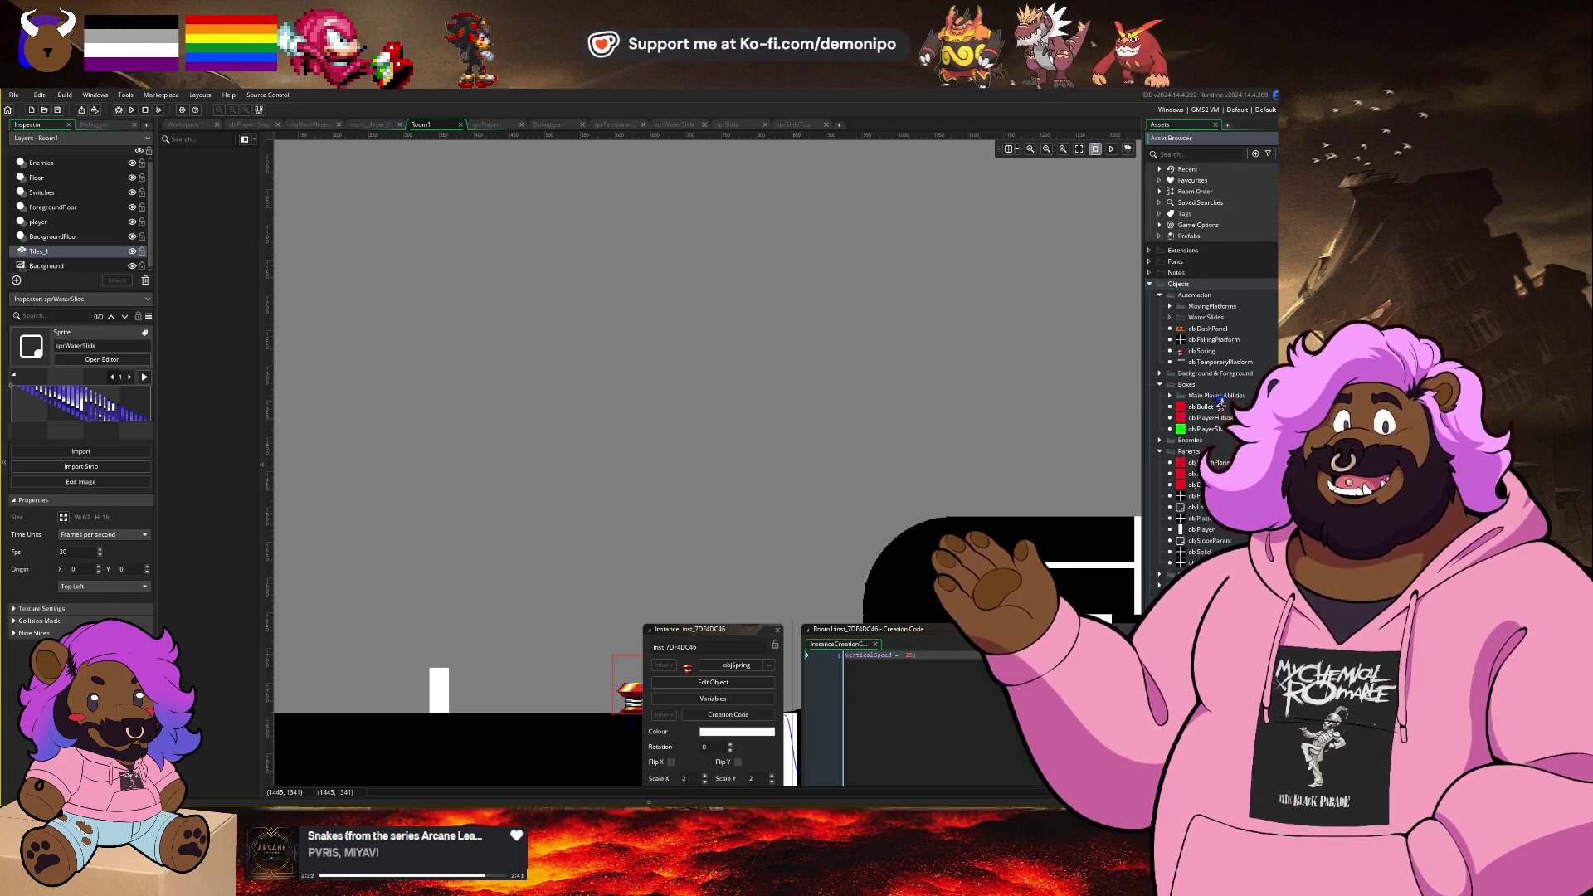
scroll(1227, 361, "up", 1)
right_click(1213, 332)
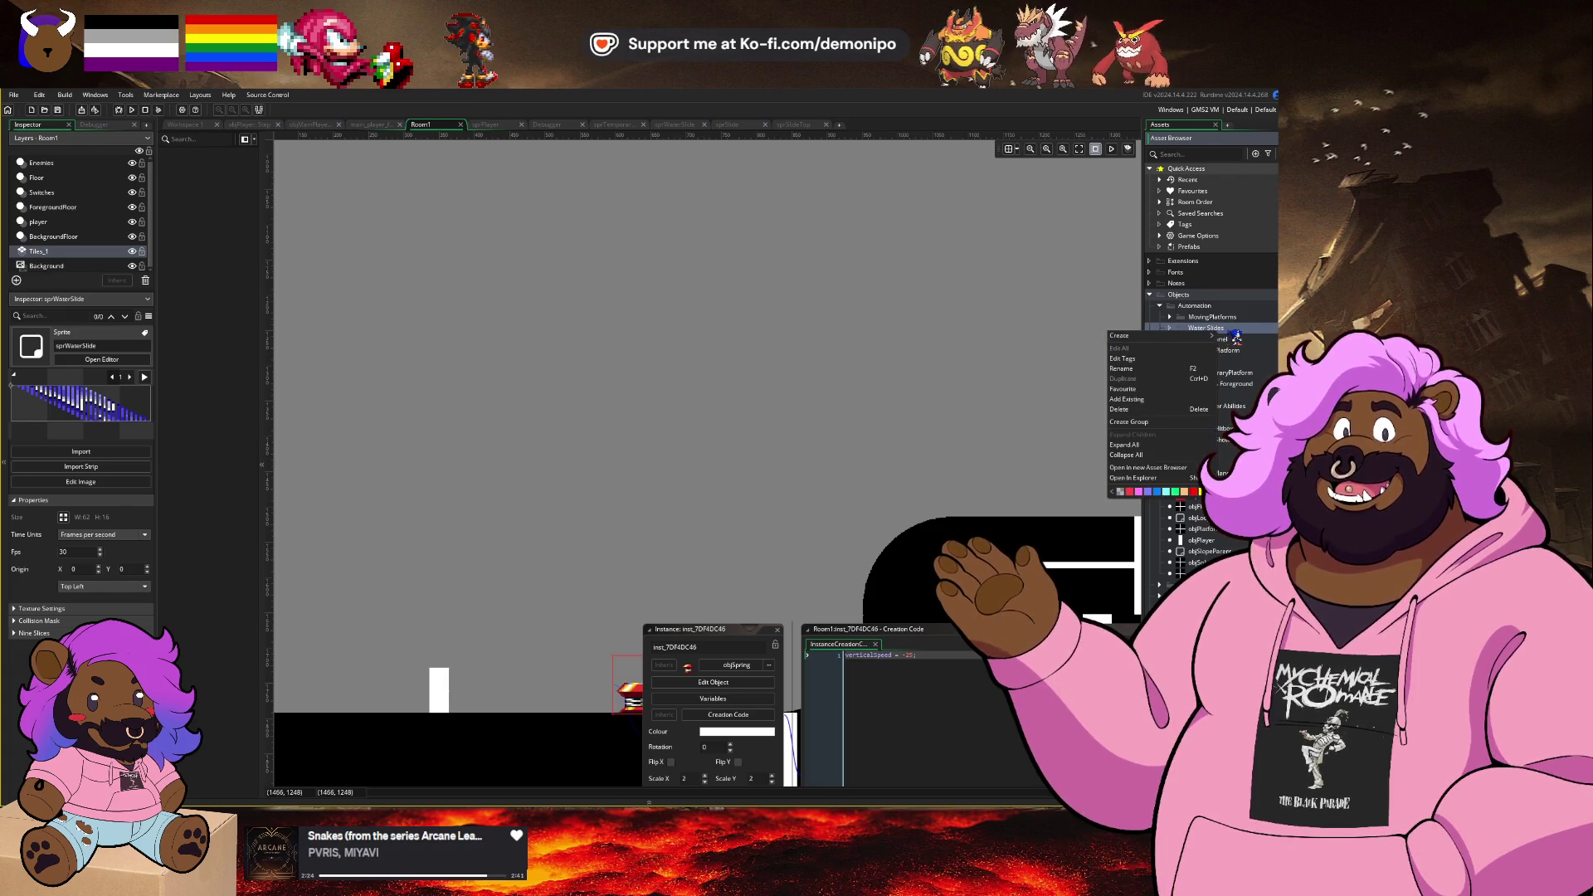
left_click(1237, 338)
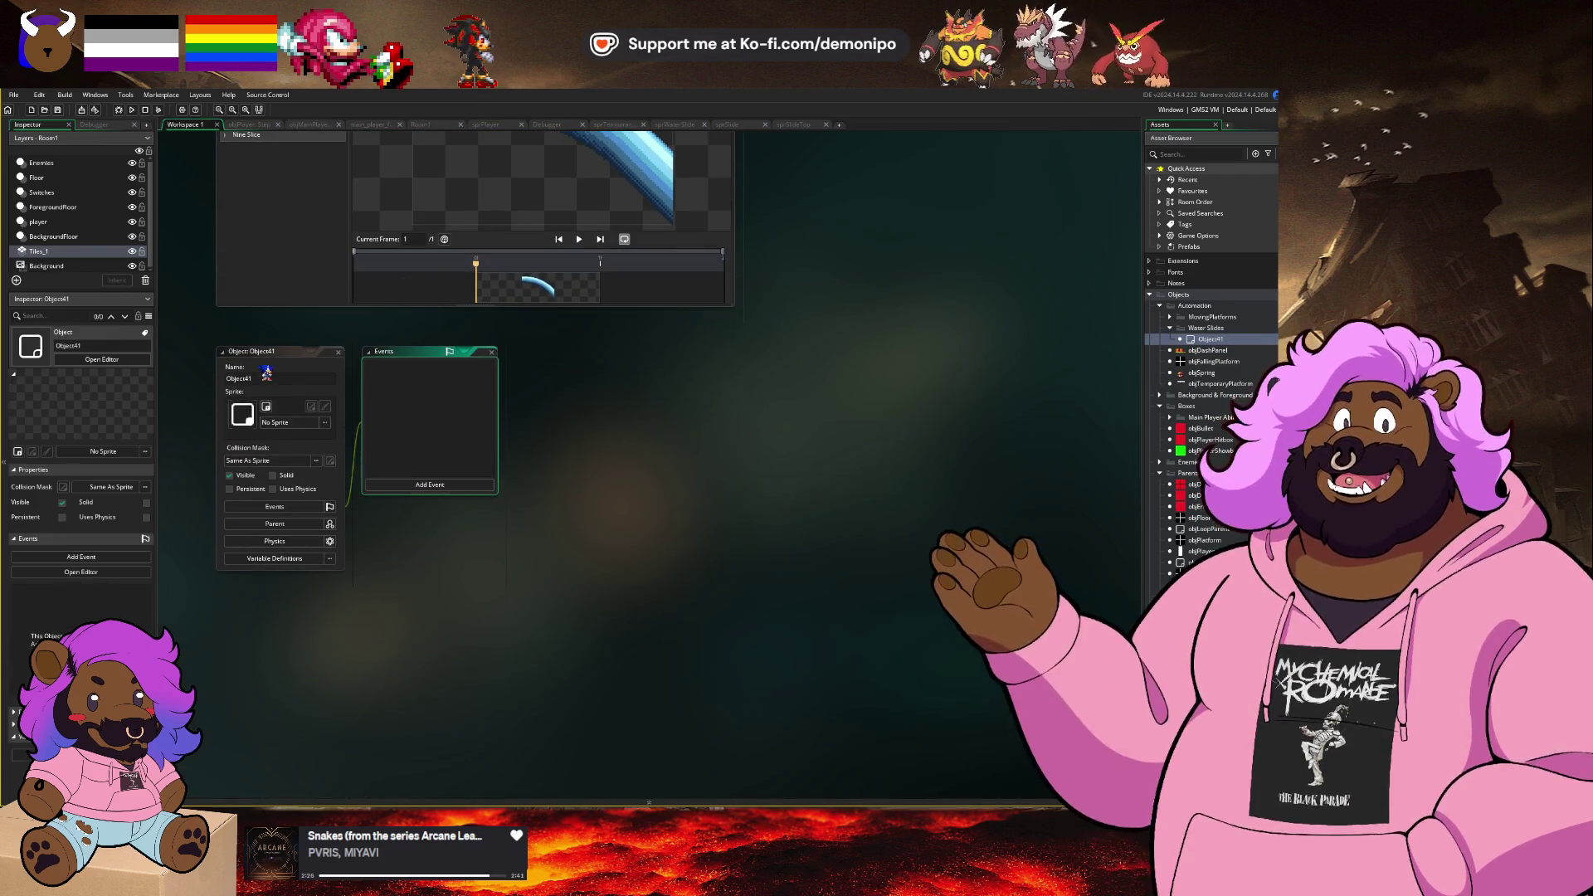
Step: Name the new object objSlideTop and bring the sprSlideTop sprite editor forward
left_click(257, 379)
type("objSlideTop")
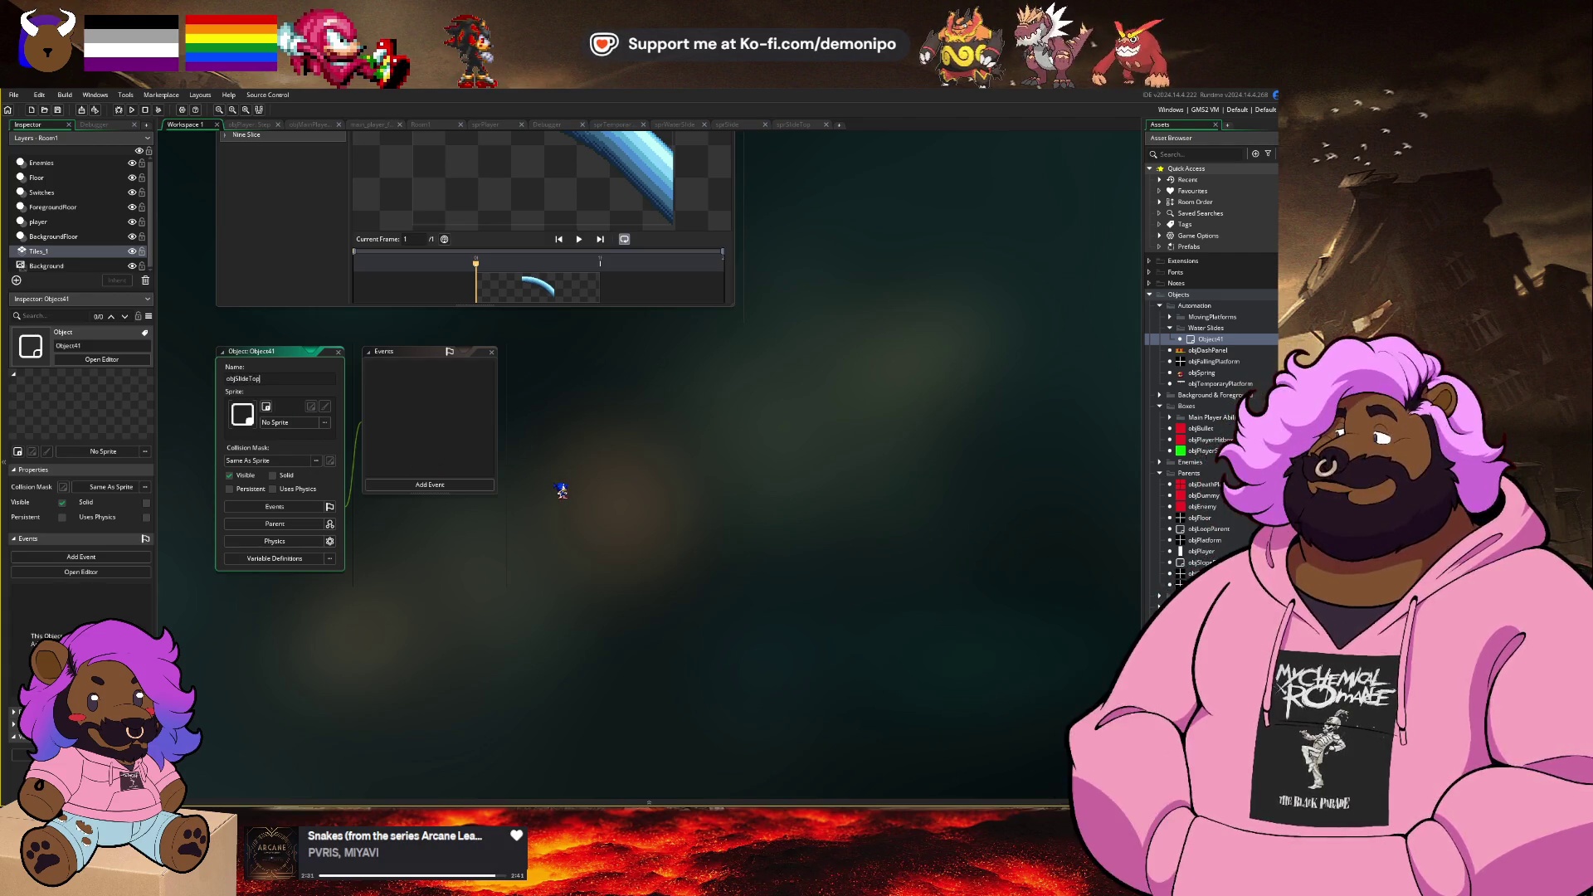
key("Return")
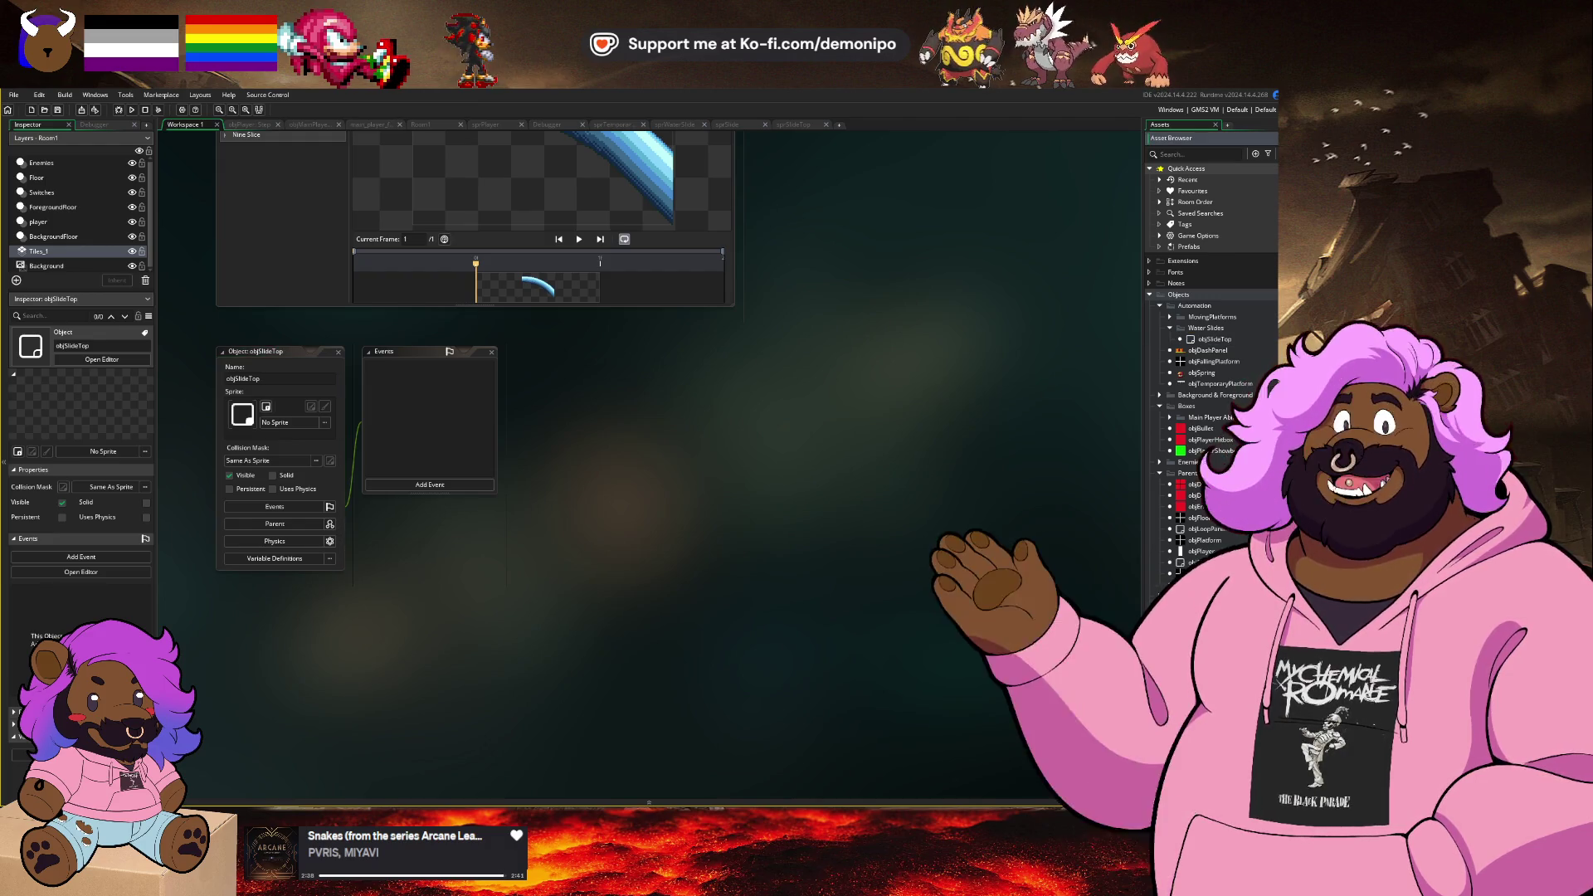
scroll(1204, 425, "down", 6)
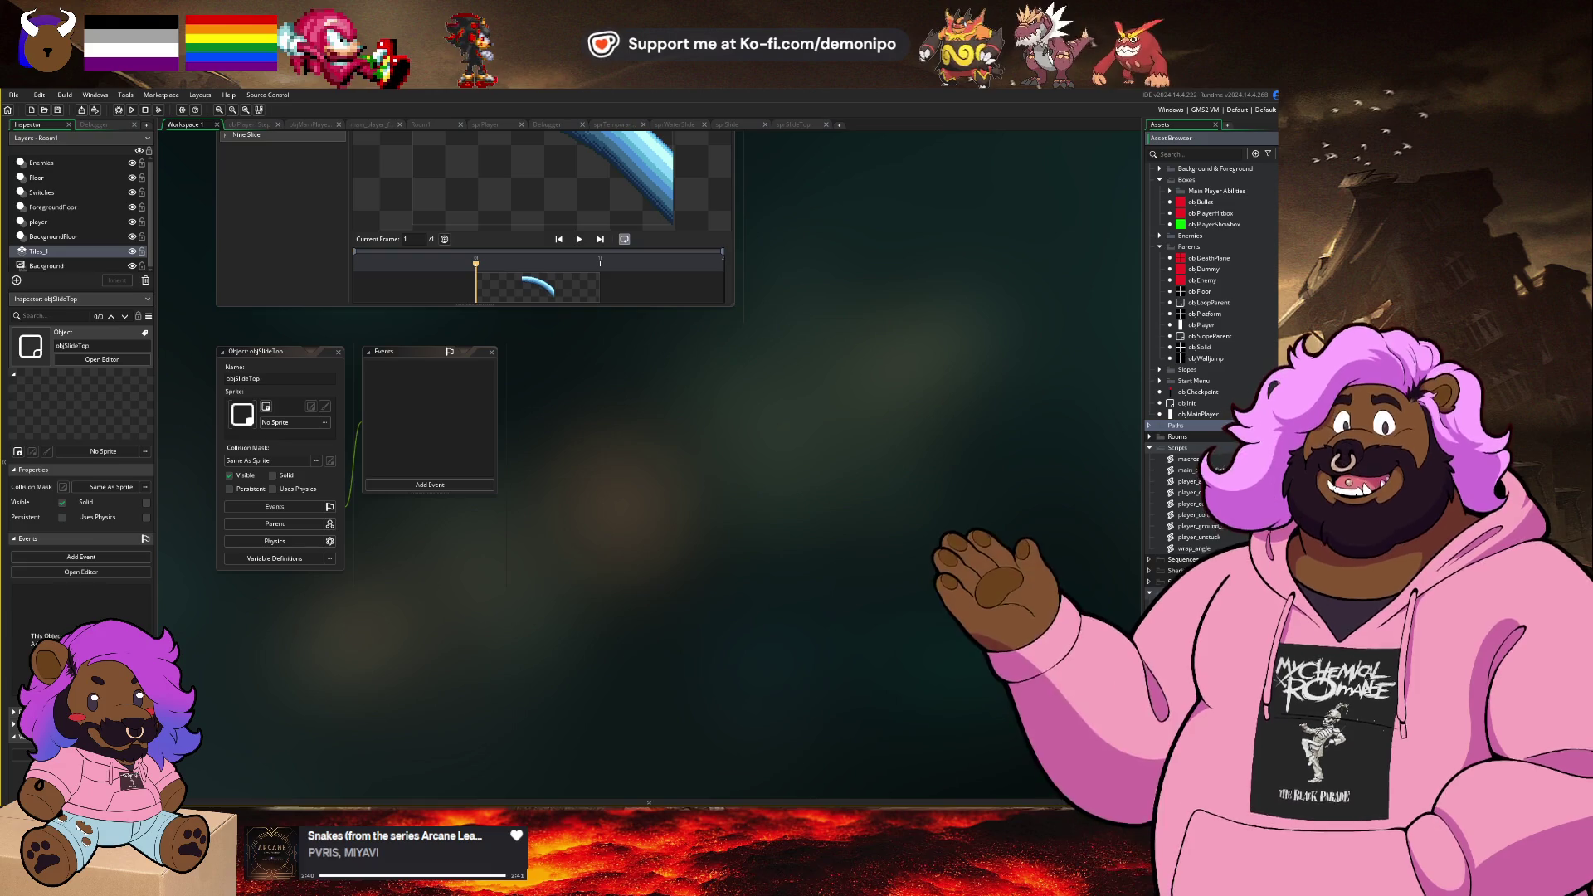
left_click(714, 274)
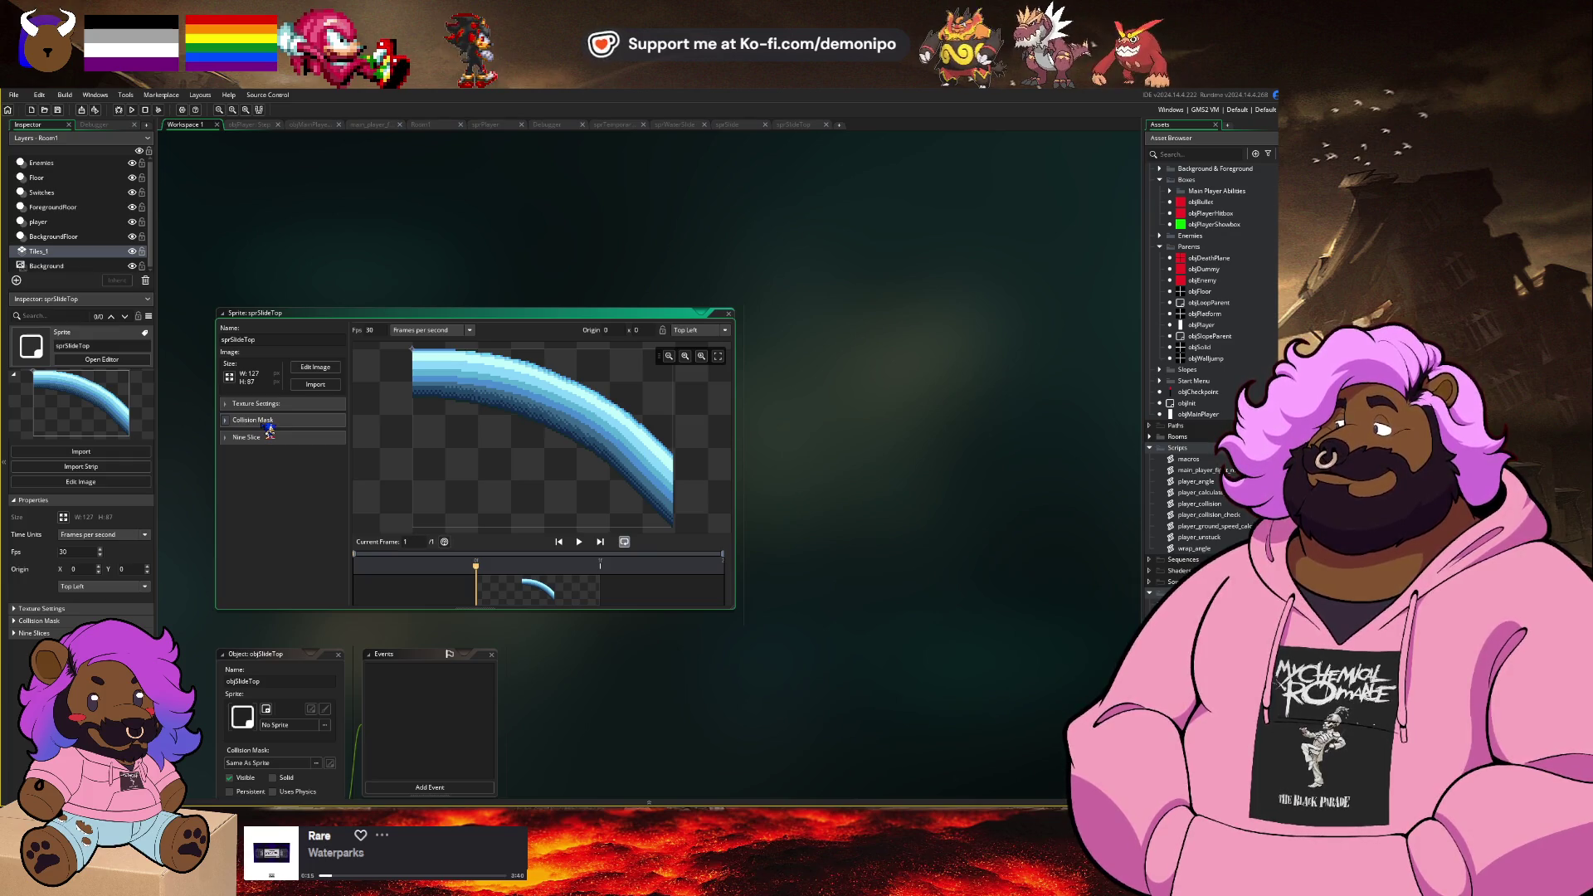
Step: Expand Collision Mask and set the mask type to Precise (Slow)
left_click(252, 421)
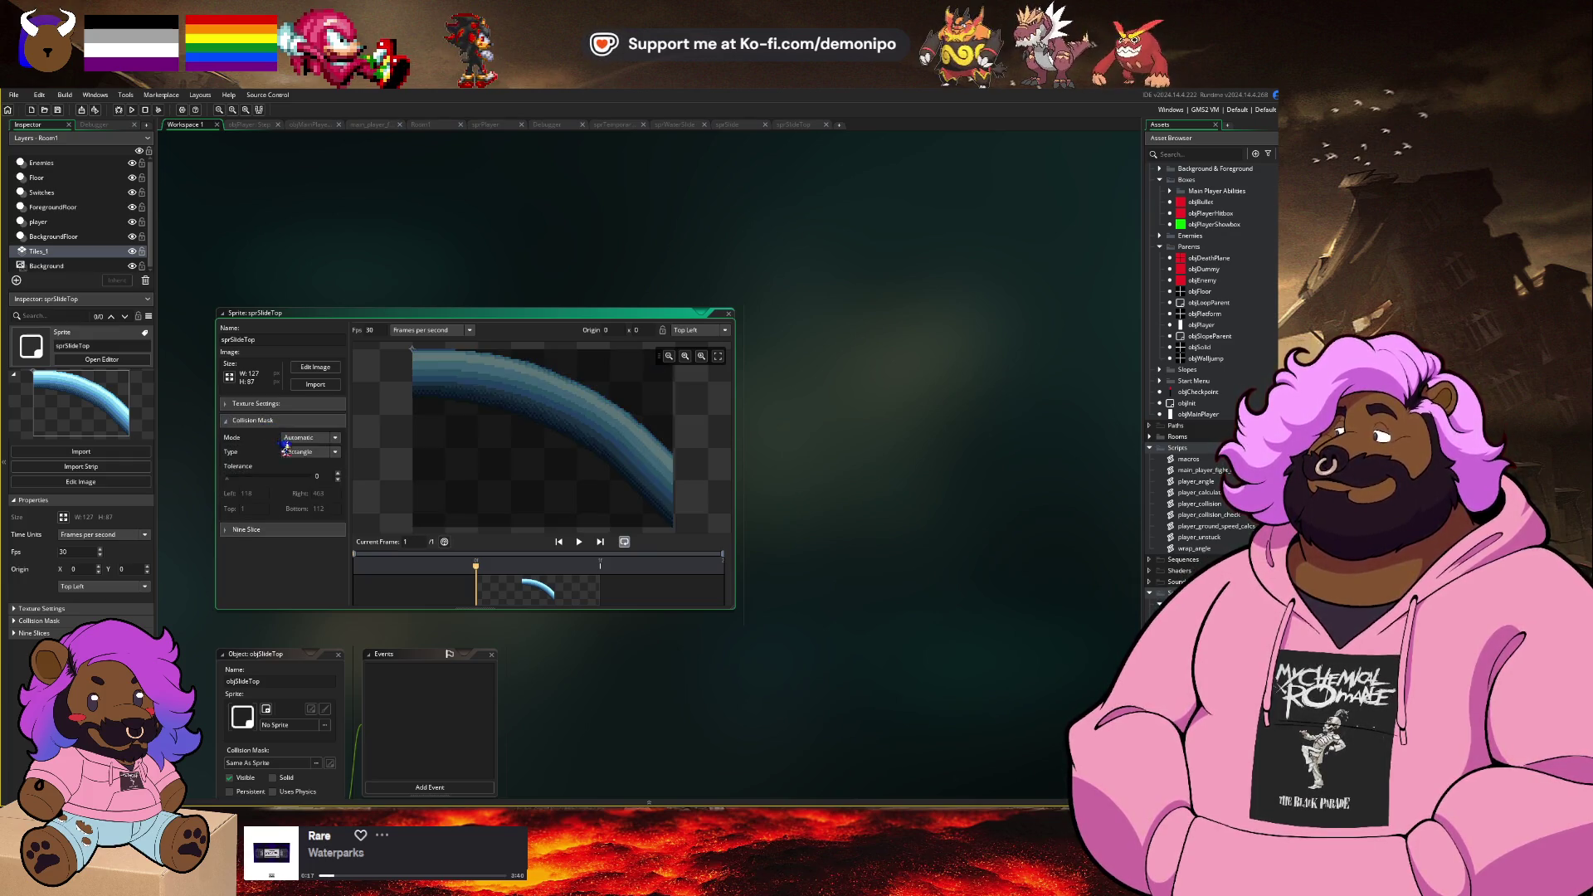
left_click(313, 451)
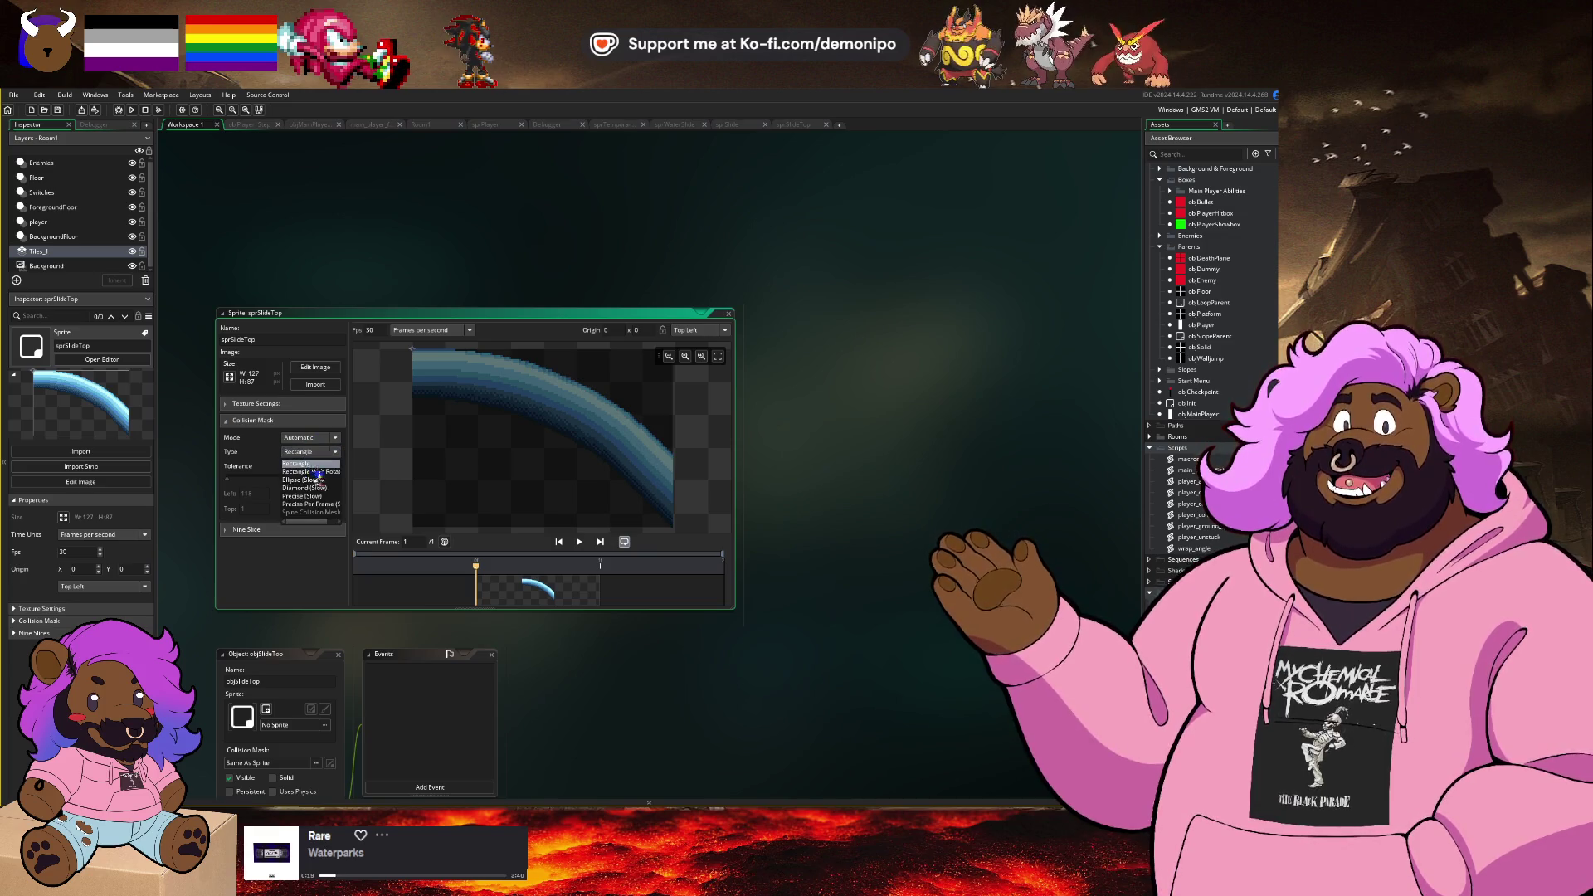
left_click(324, 497)
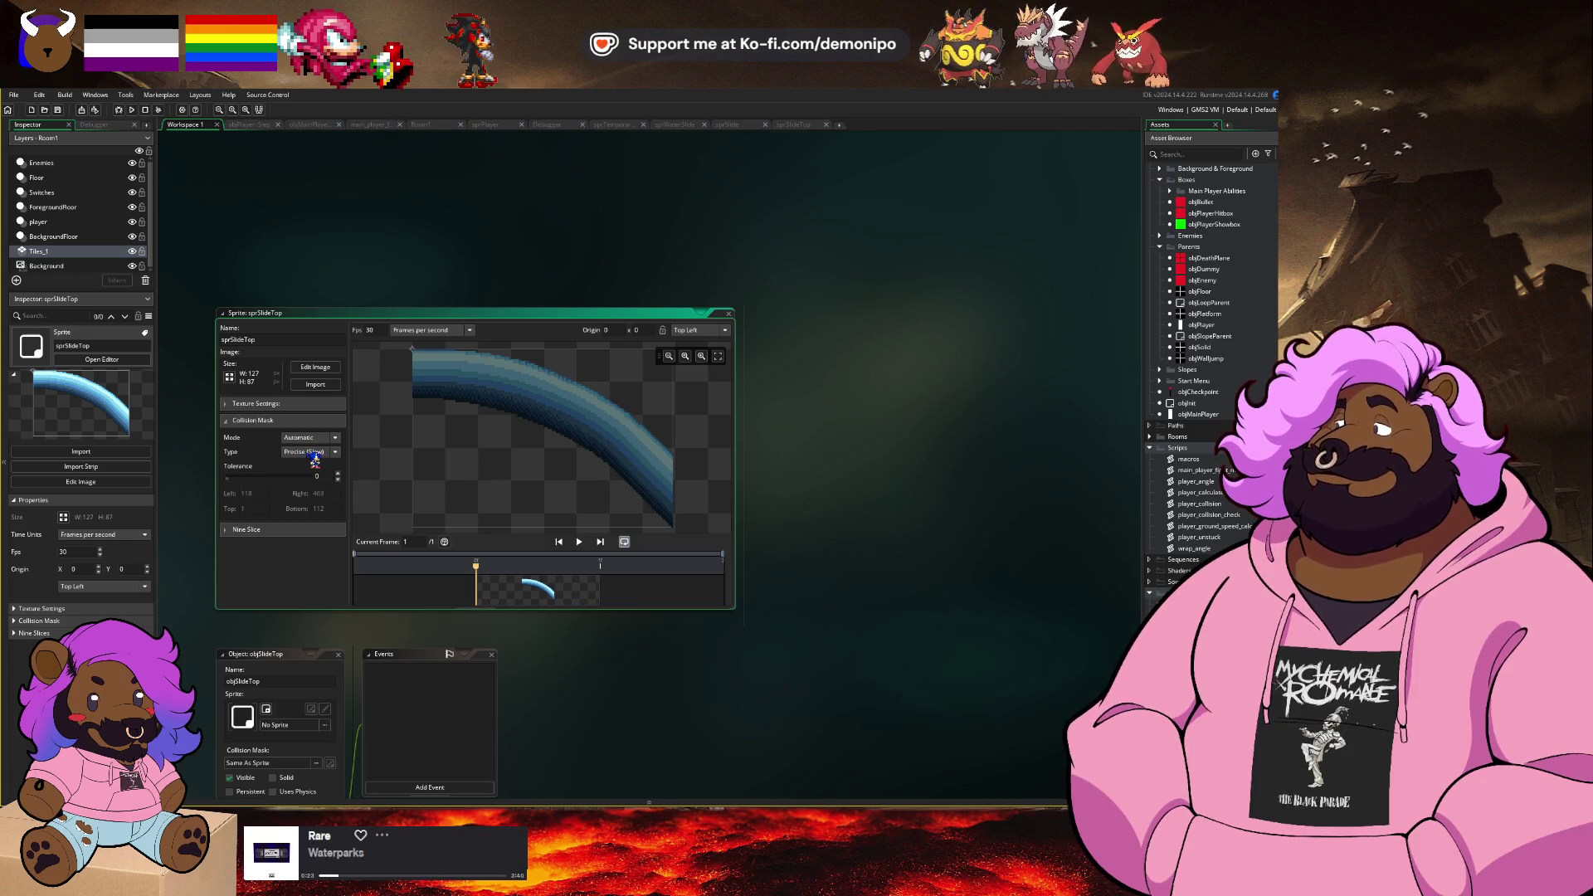
left_click(315, 454)
left_click(316, 456)
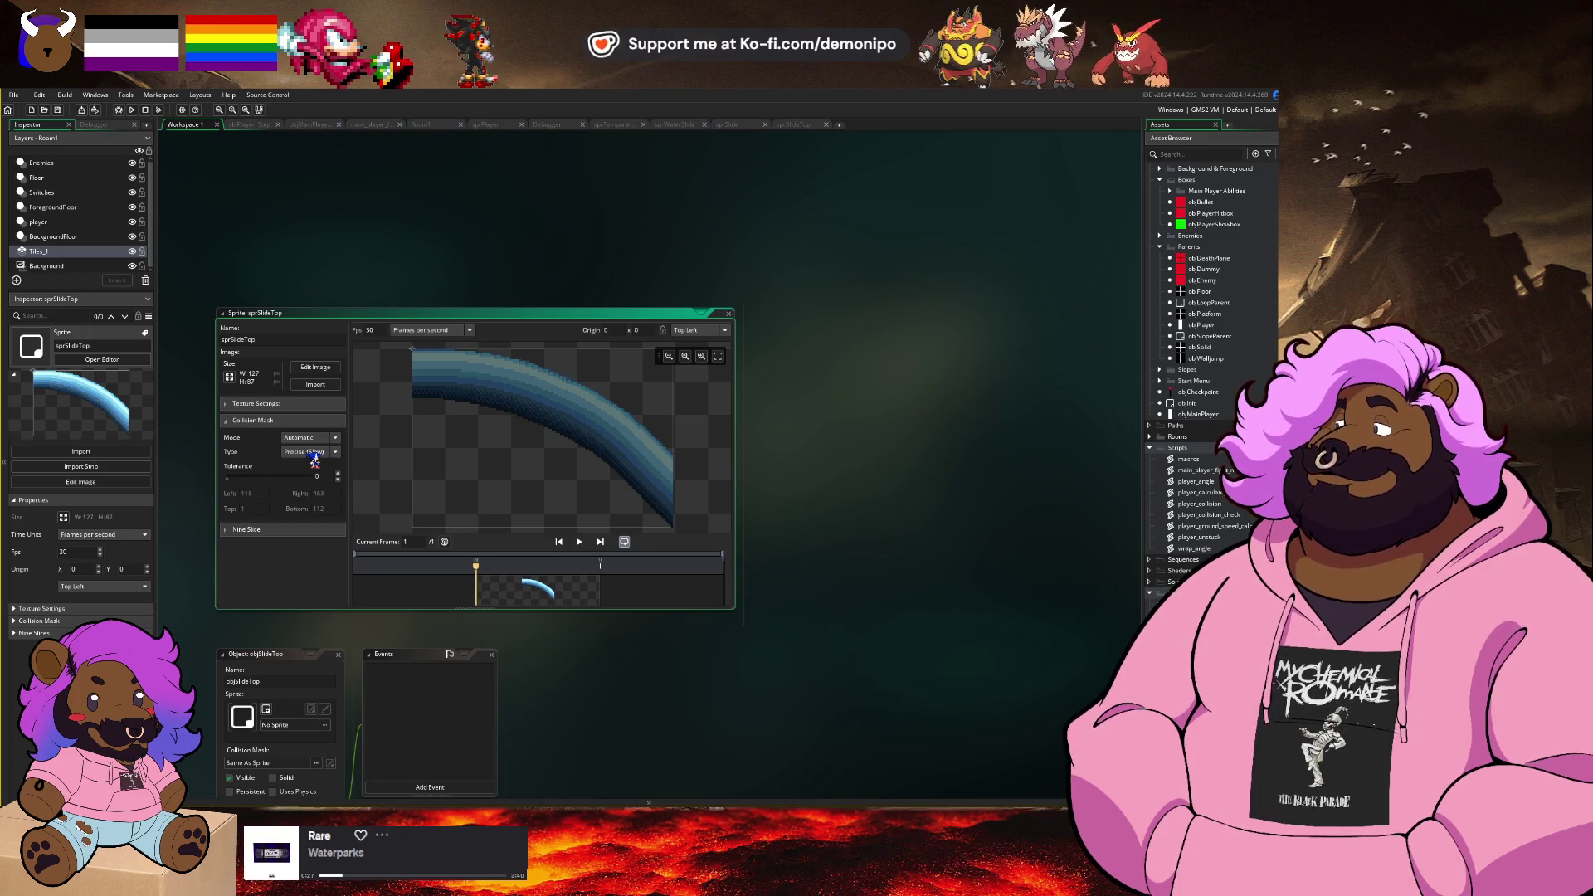
Step: Try Manual mode with bounds dragged to Left 6, Bottom 49, then switch back to Automatic
left_click(315, 437)
left_click(311, 467)
left_click(326, 453)
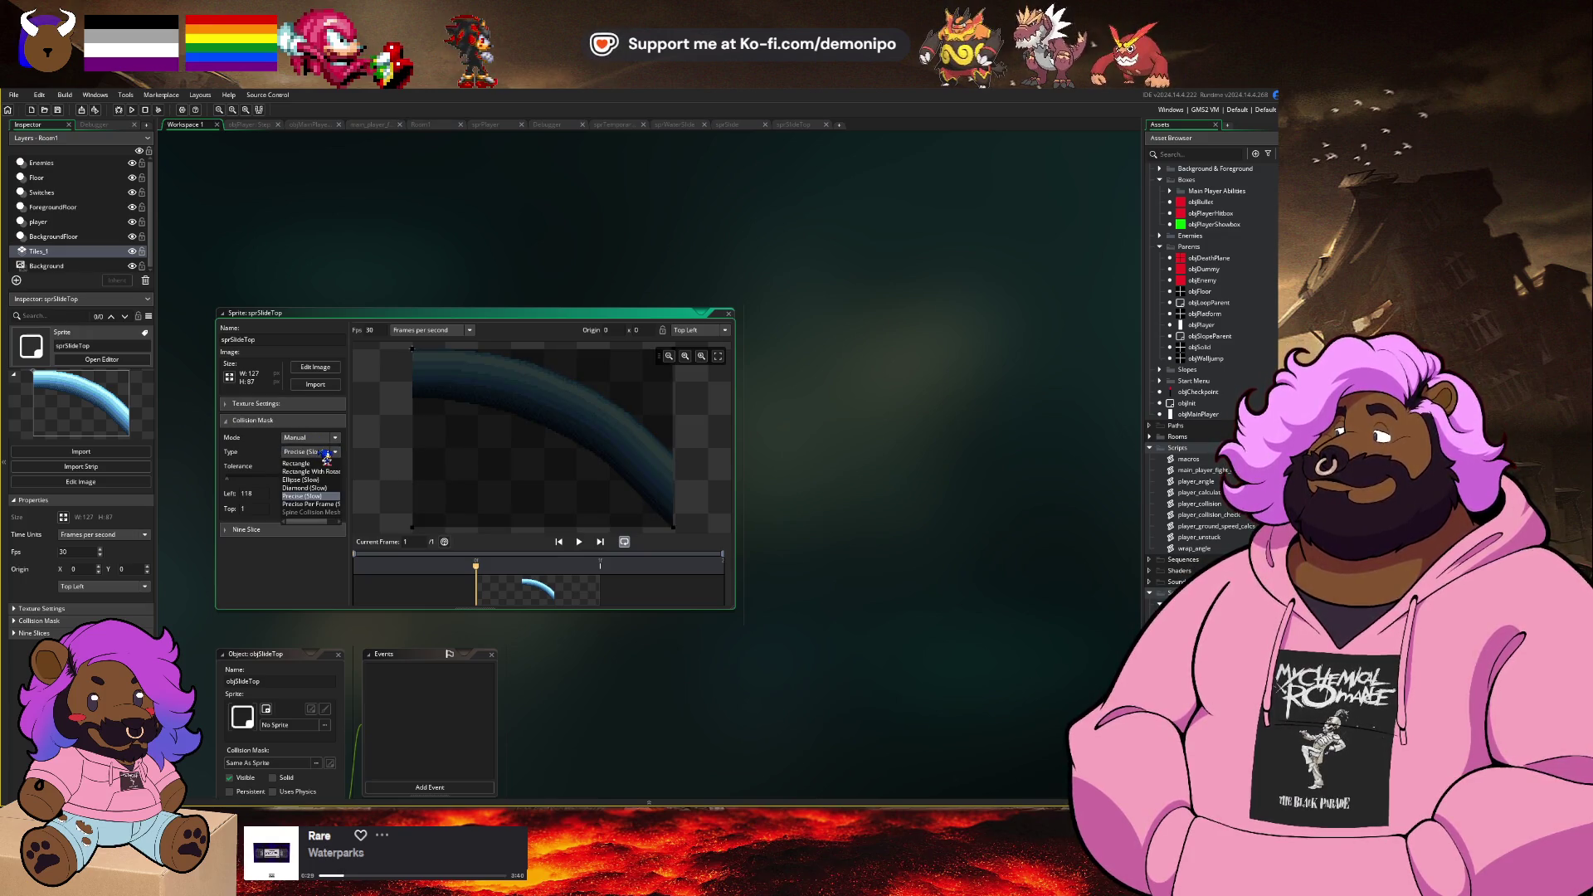
left_click(327, 454)
left_click_drag(412, 528, 425, 452)
left_click(330, 438)
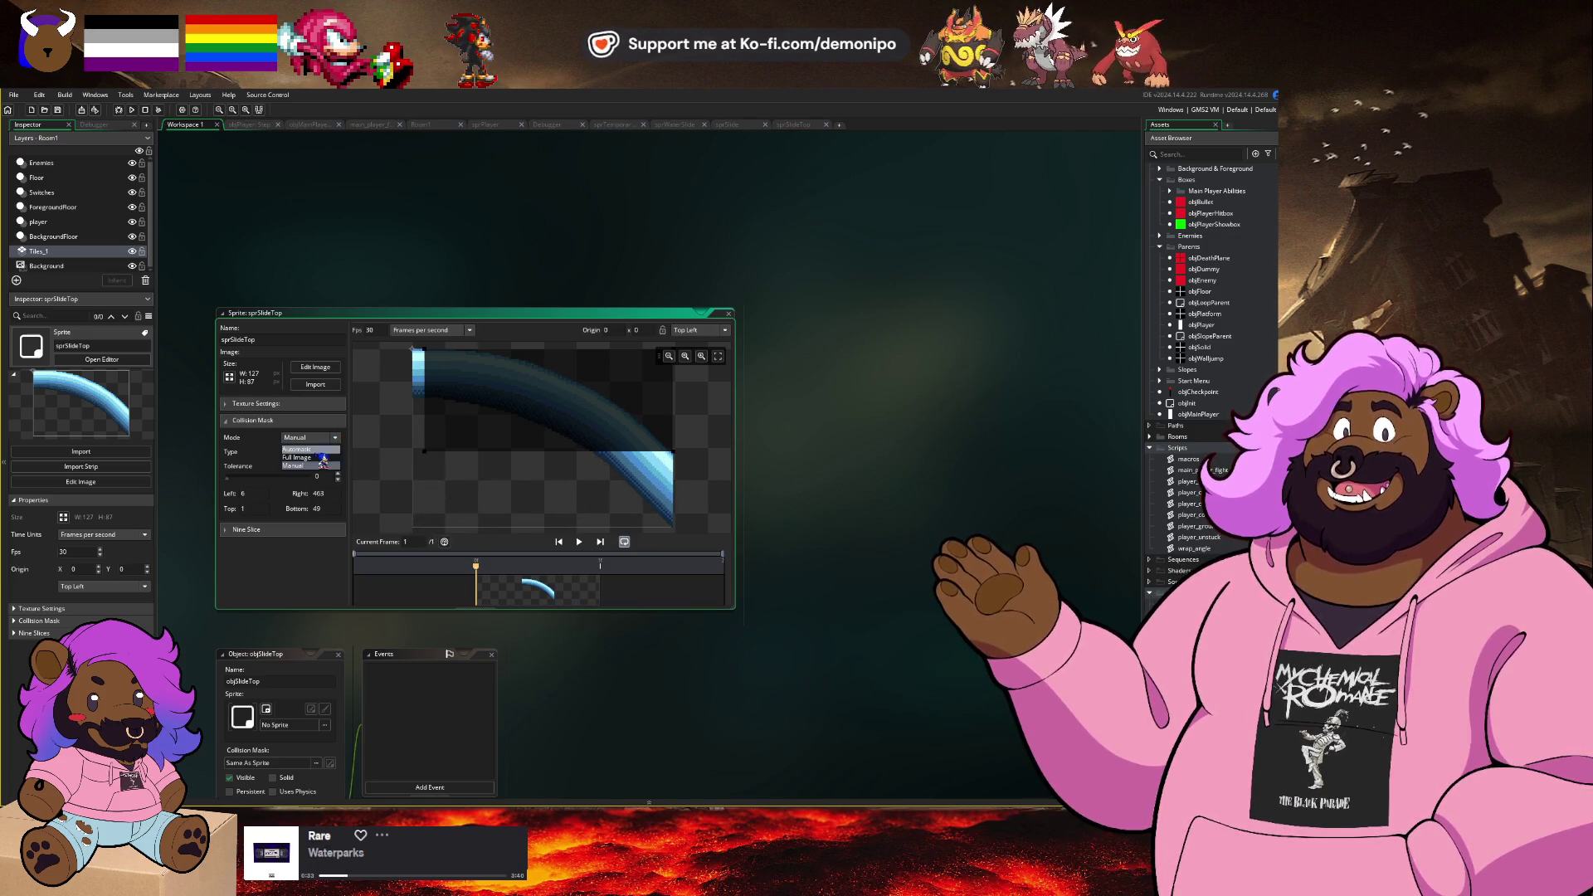
left_click(311, 452)
left_click(332, 452)
left_click(331, 456)
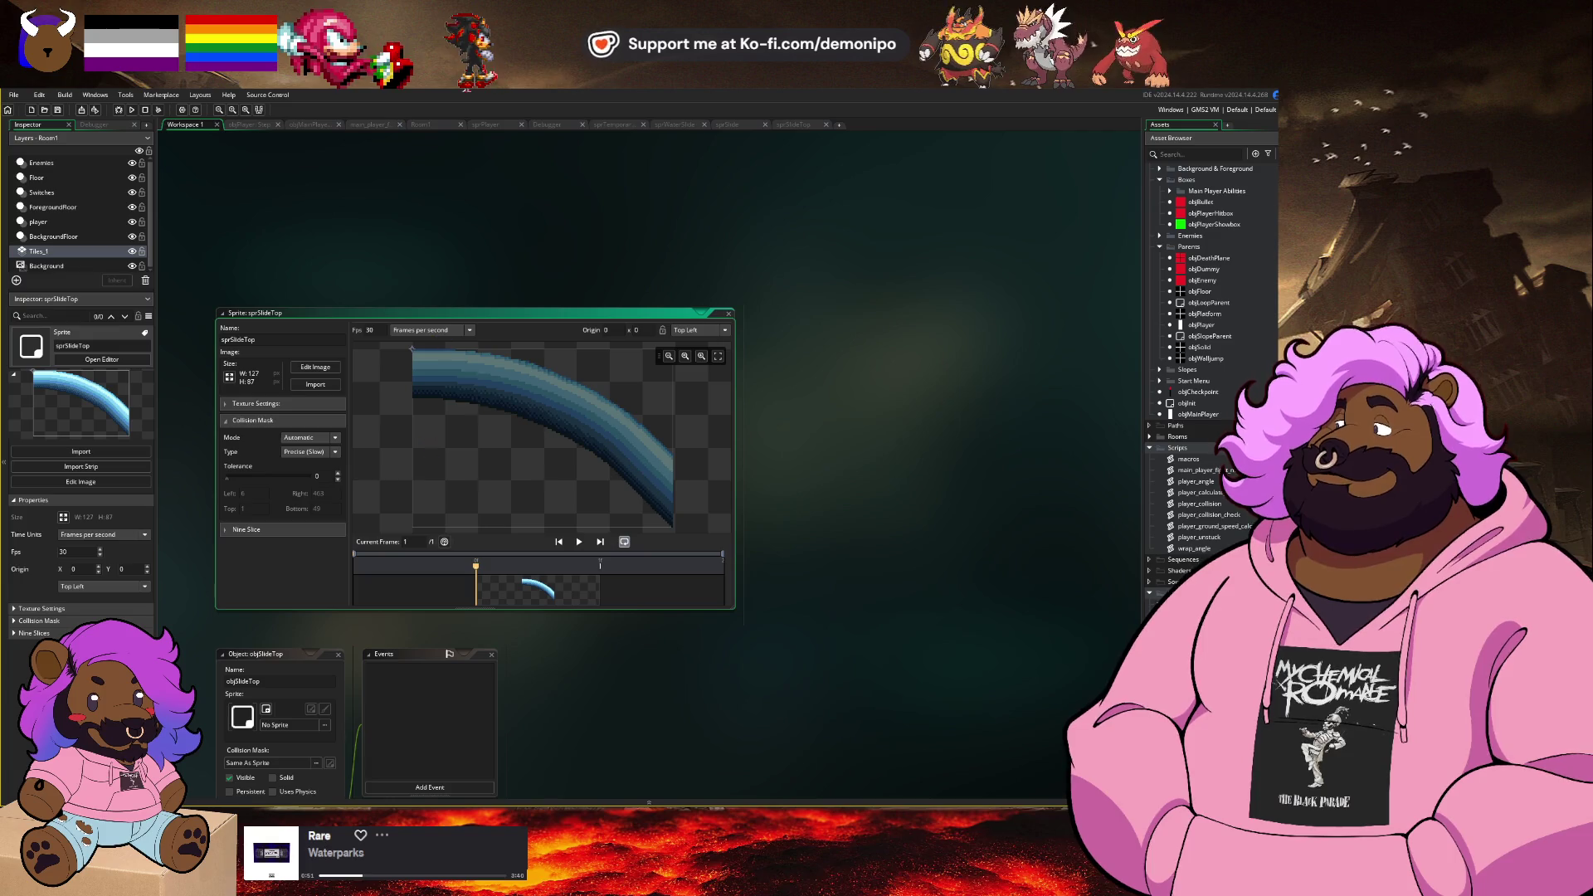
left_click(249, 126)
left_click(520, 299)
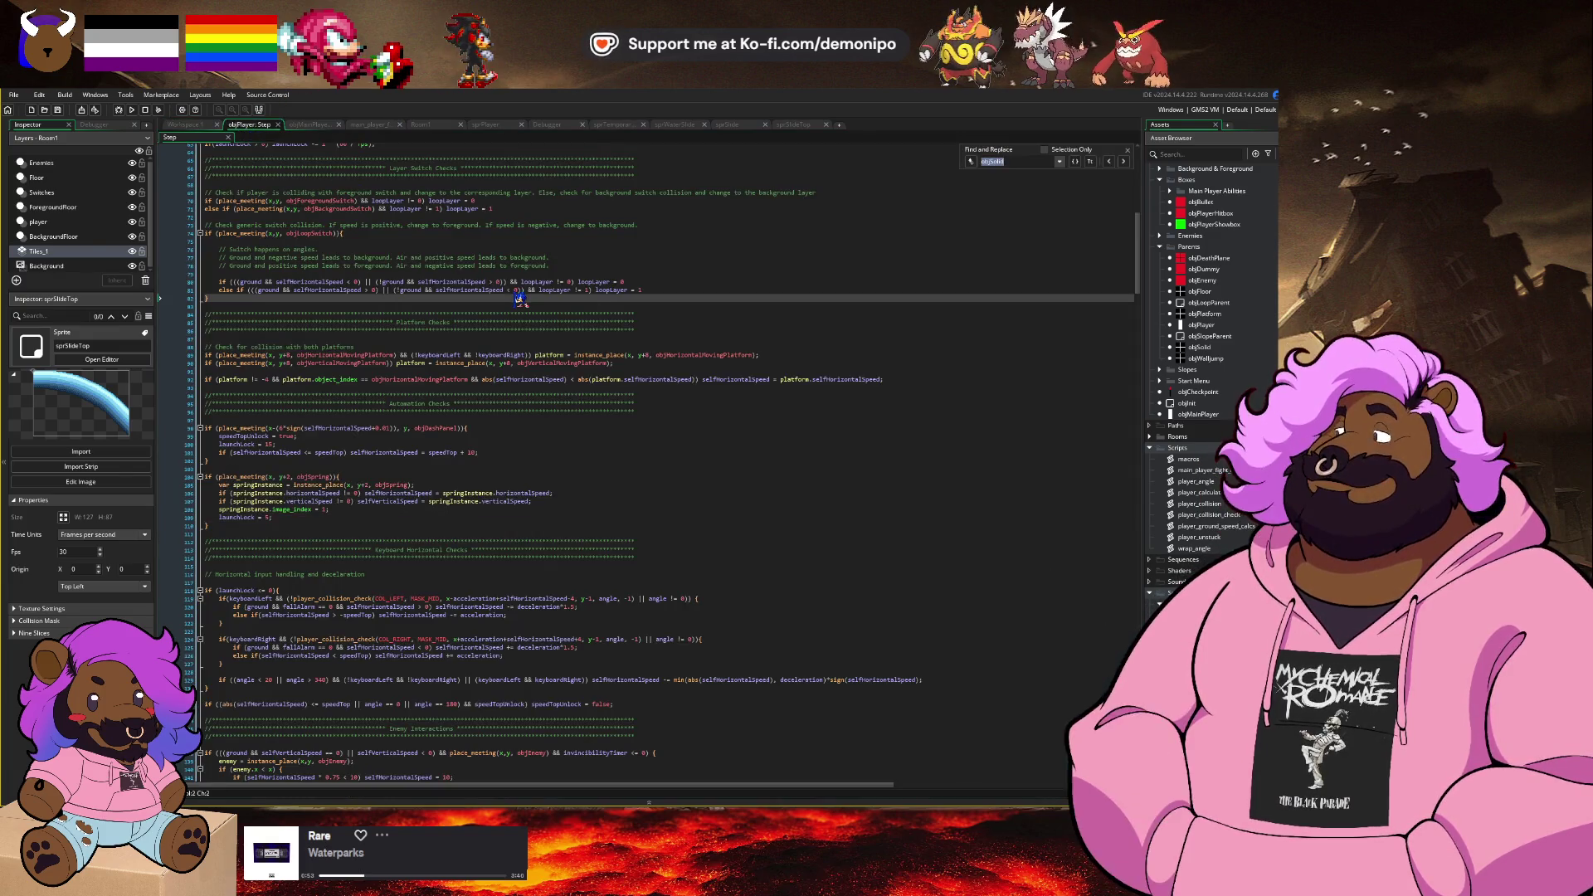
type("objSoli")
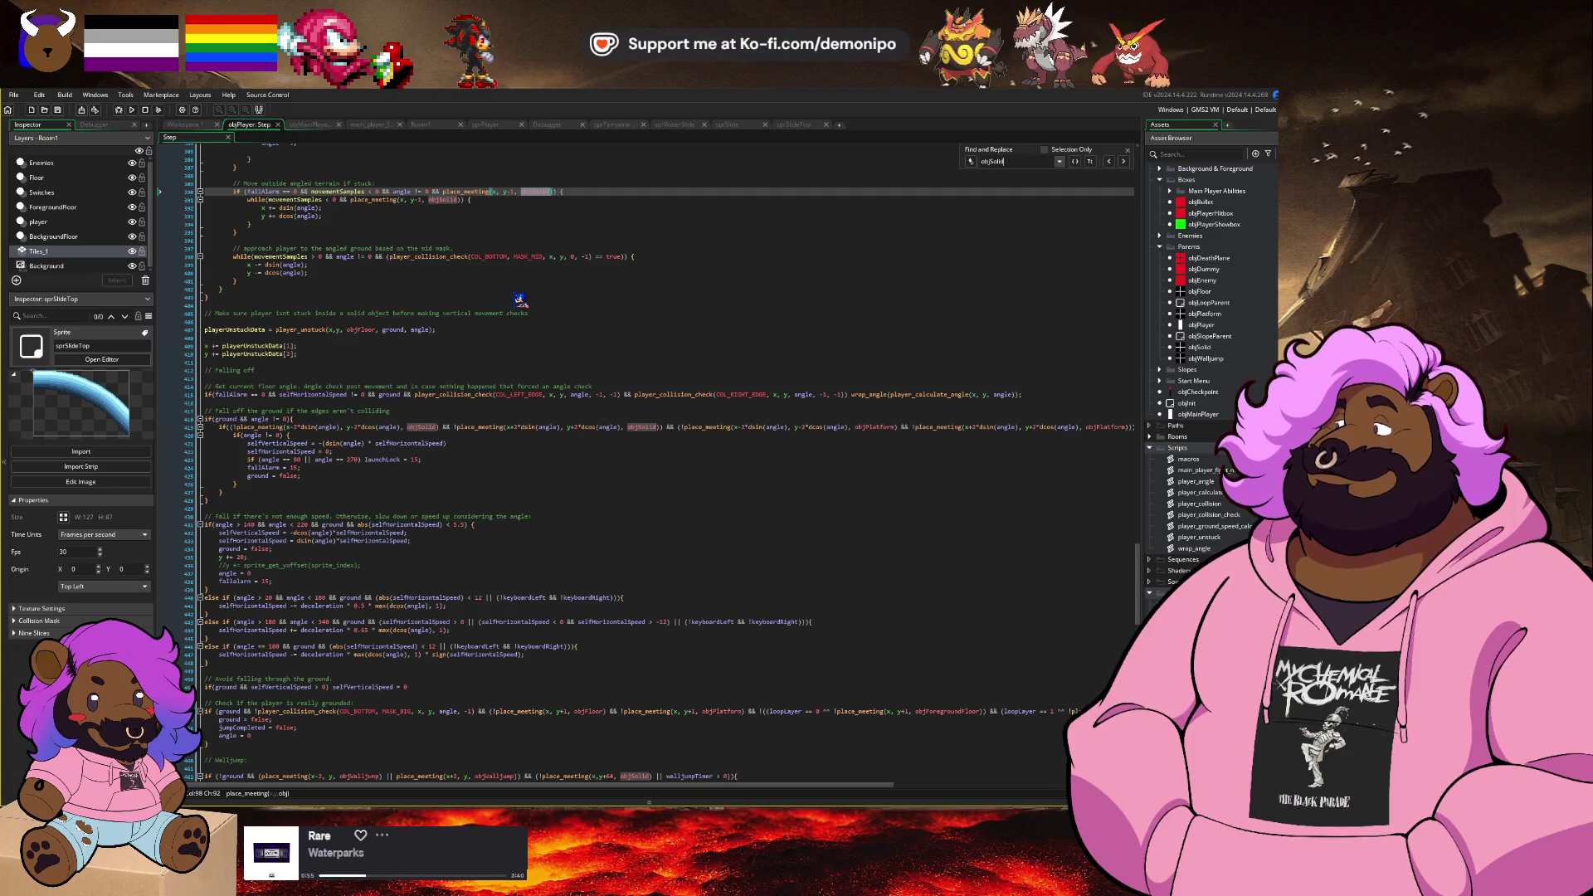
scroll(520, 300, "up", 3)
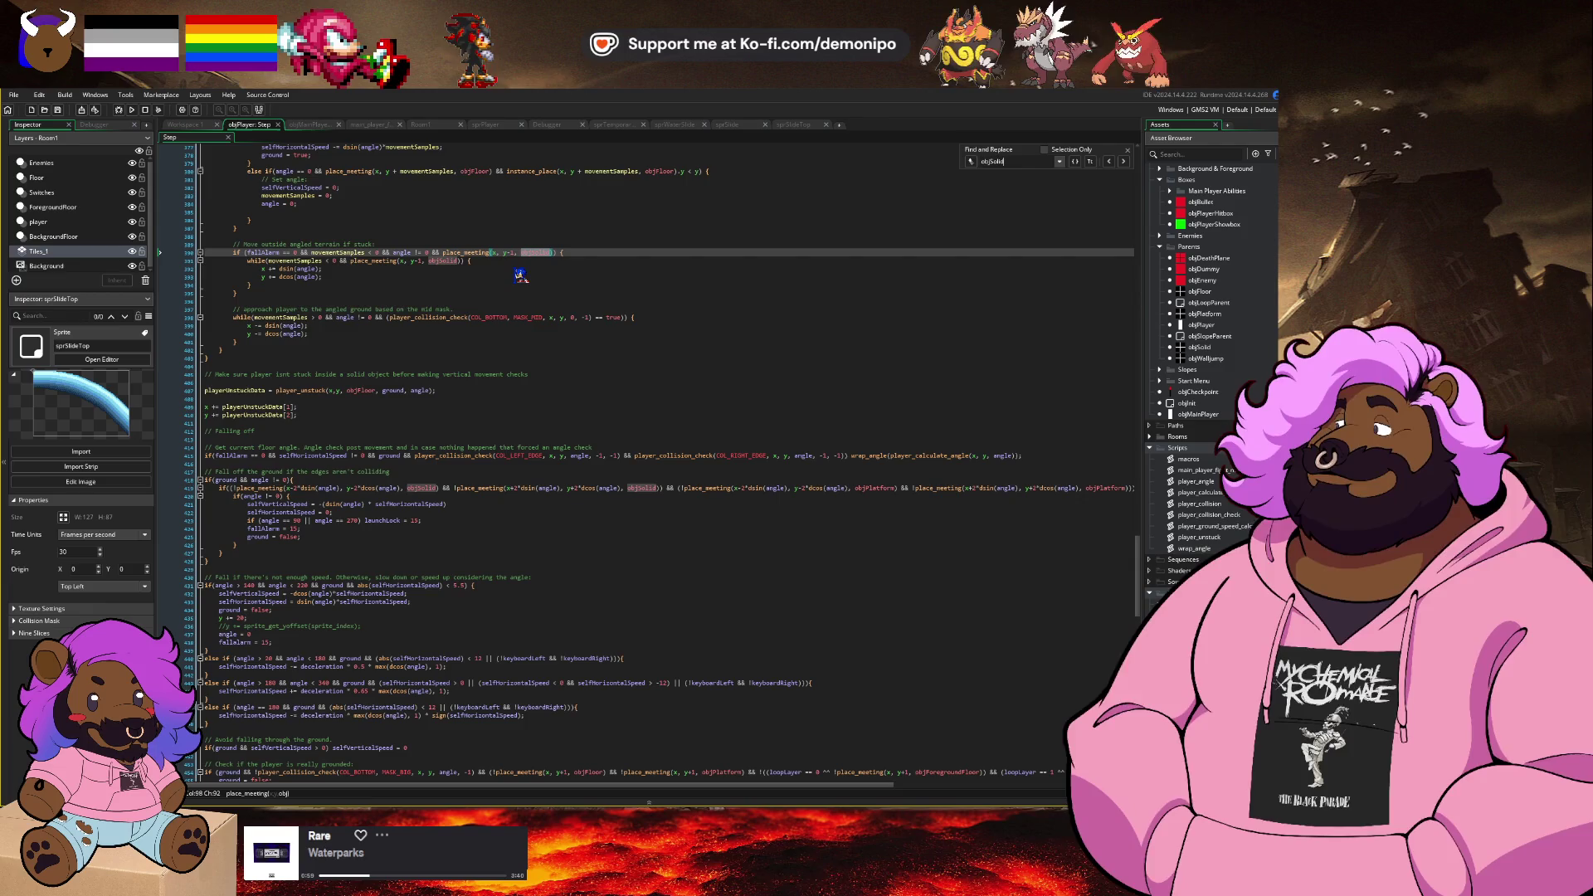
left_click(200, 127)
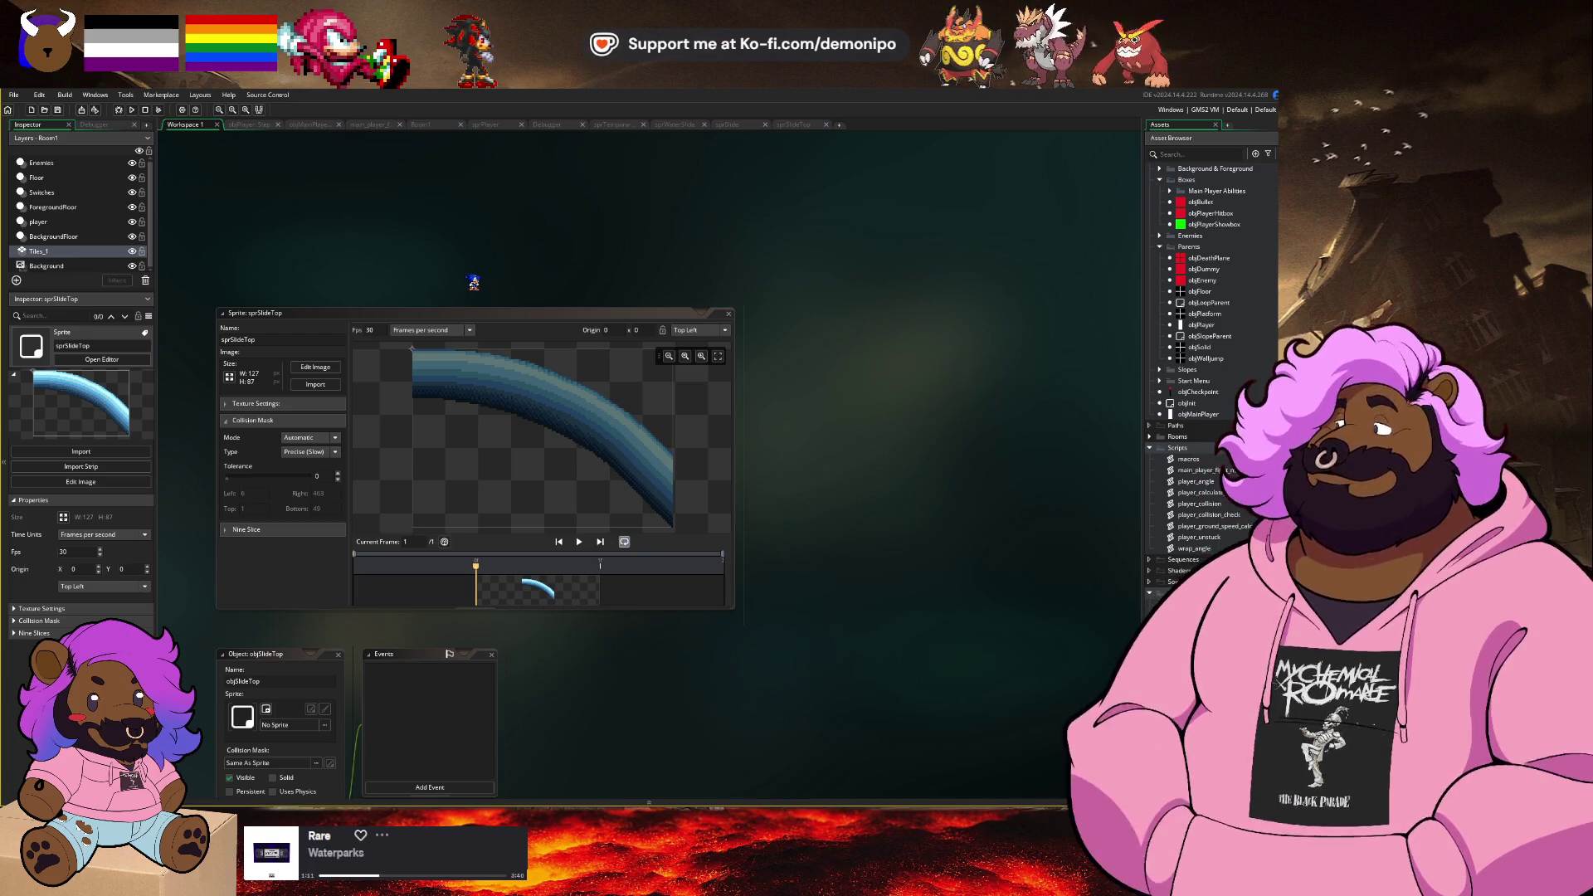
Step: Set the sprSlideTop collision mask to Manual mode with a Rectangle shape and collapse the section
left_click(308, 437)
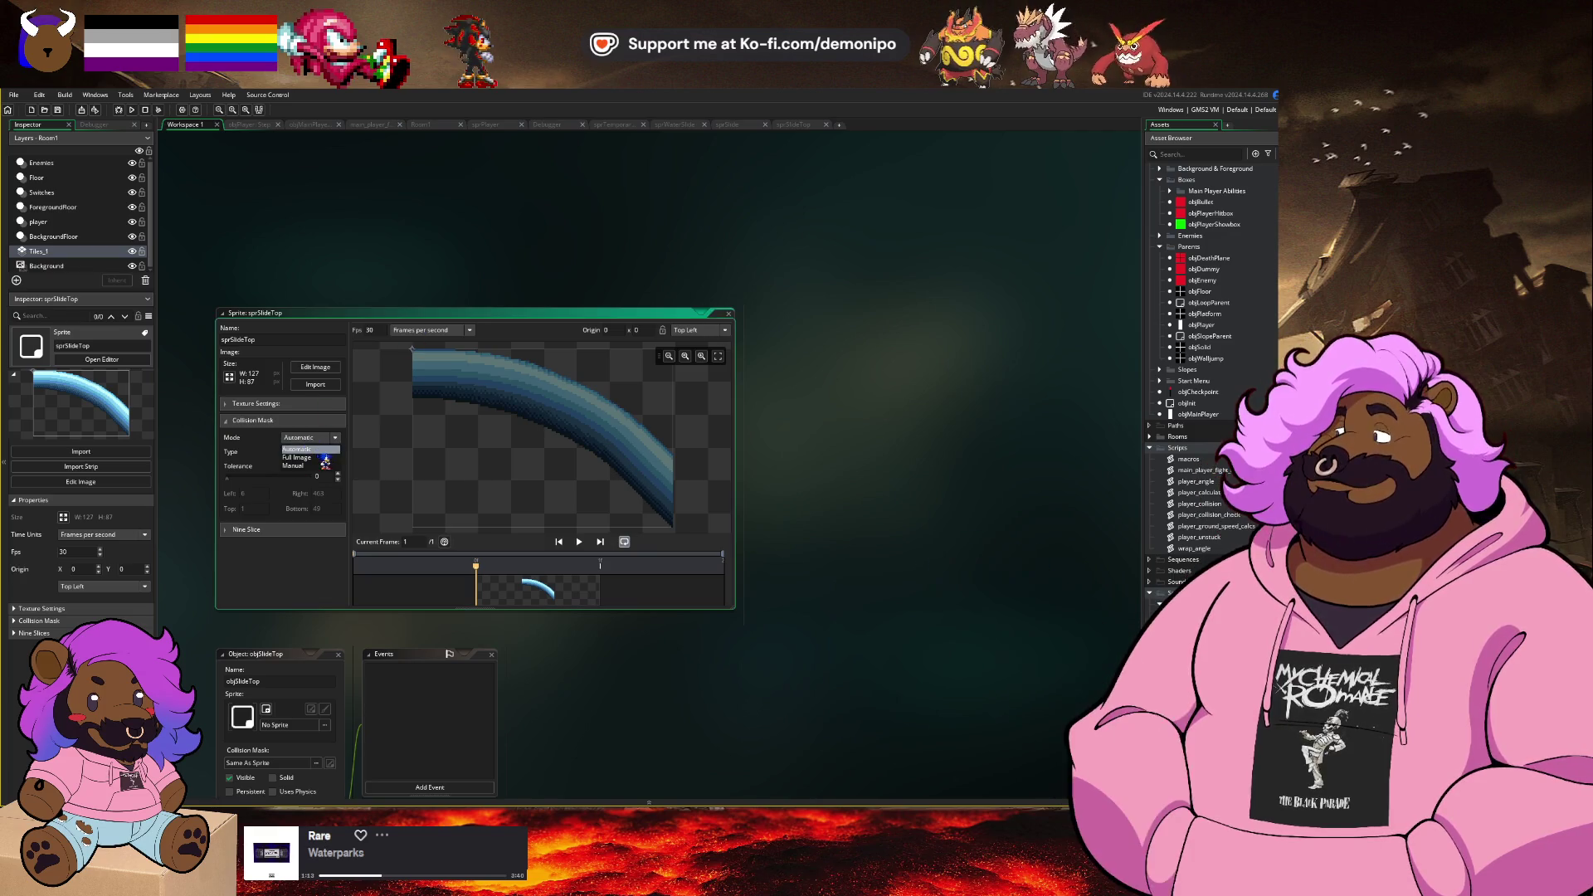
left_click(316, 465)
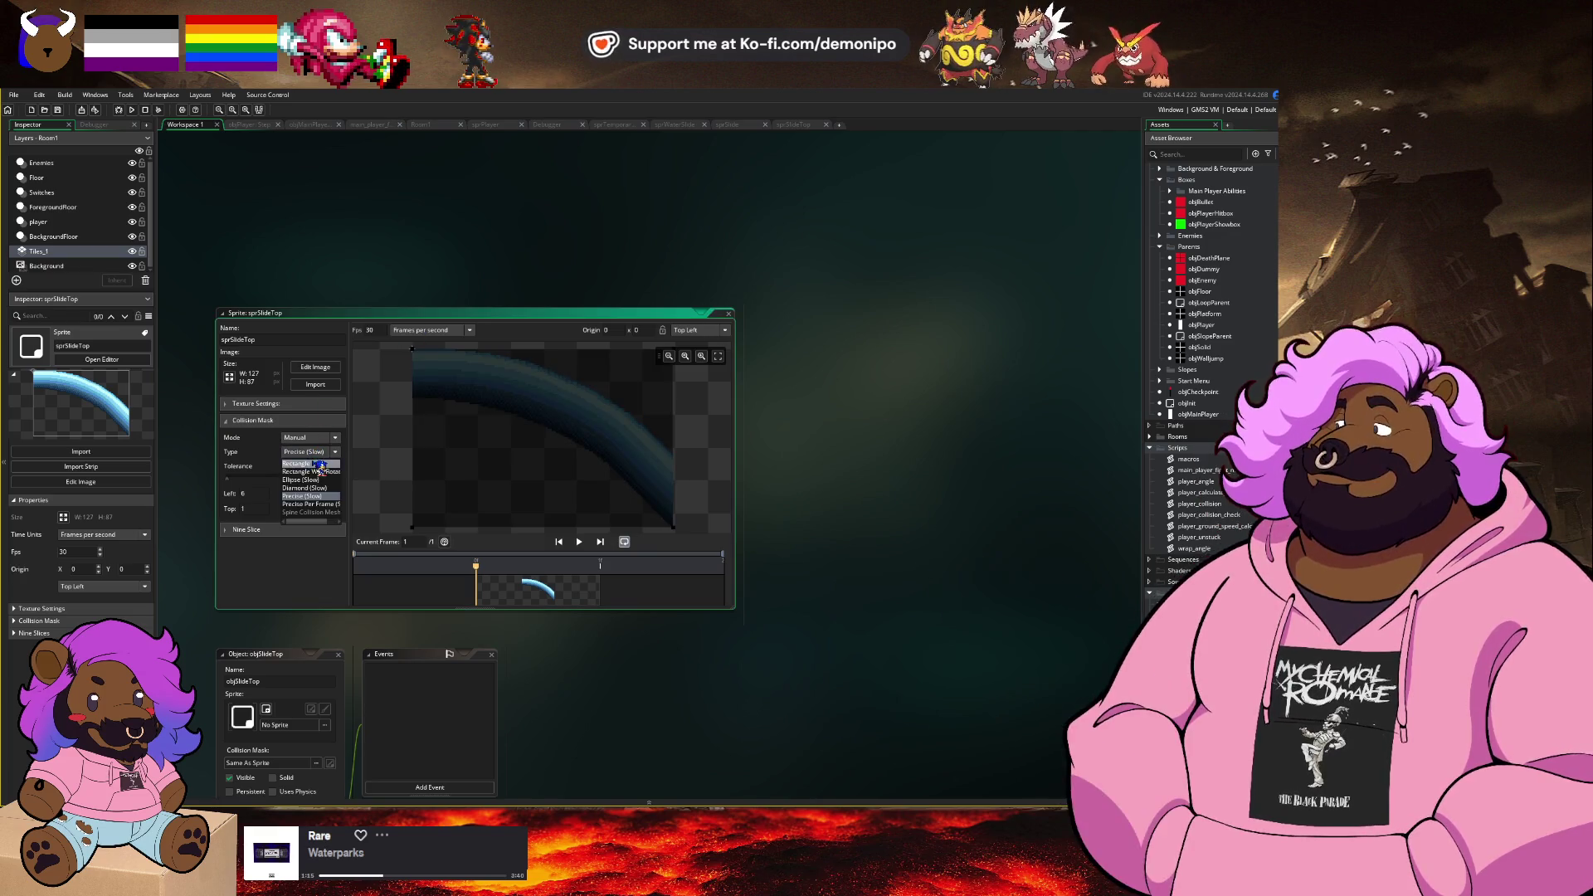
left_click(320, 440)
left_click(324, 465)
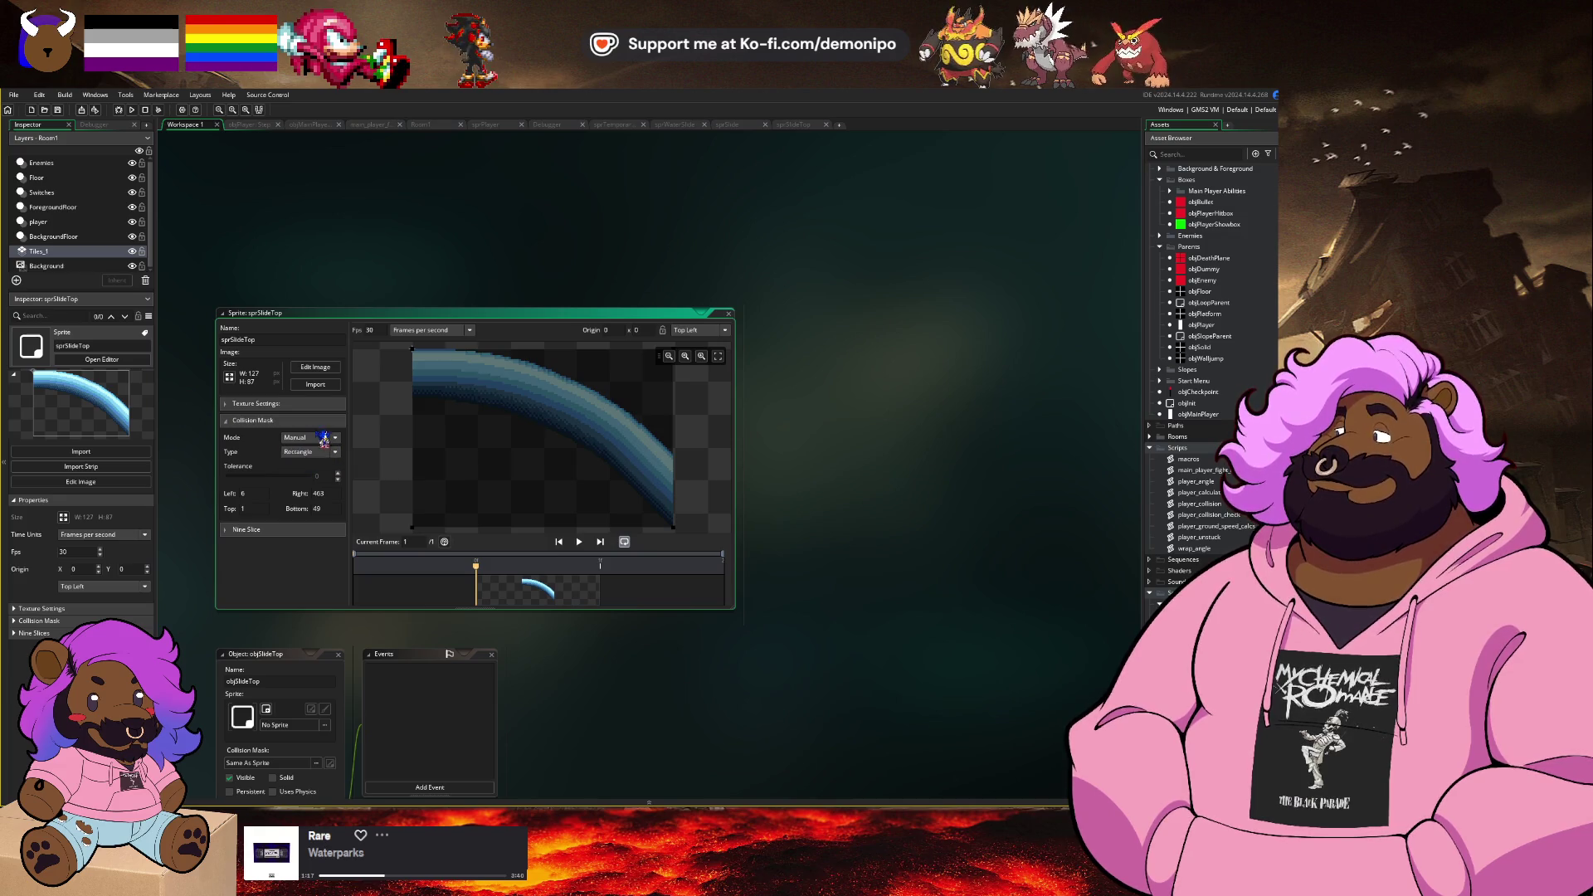
left_click(323, 452)
left_click(323, 461)
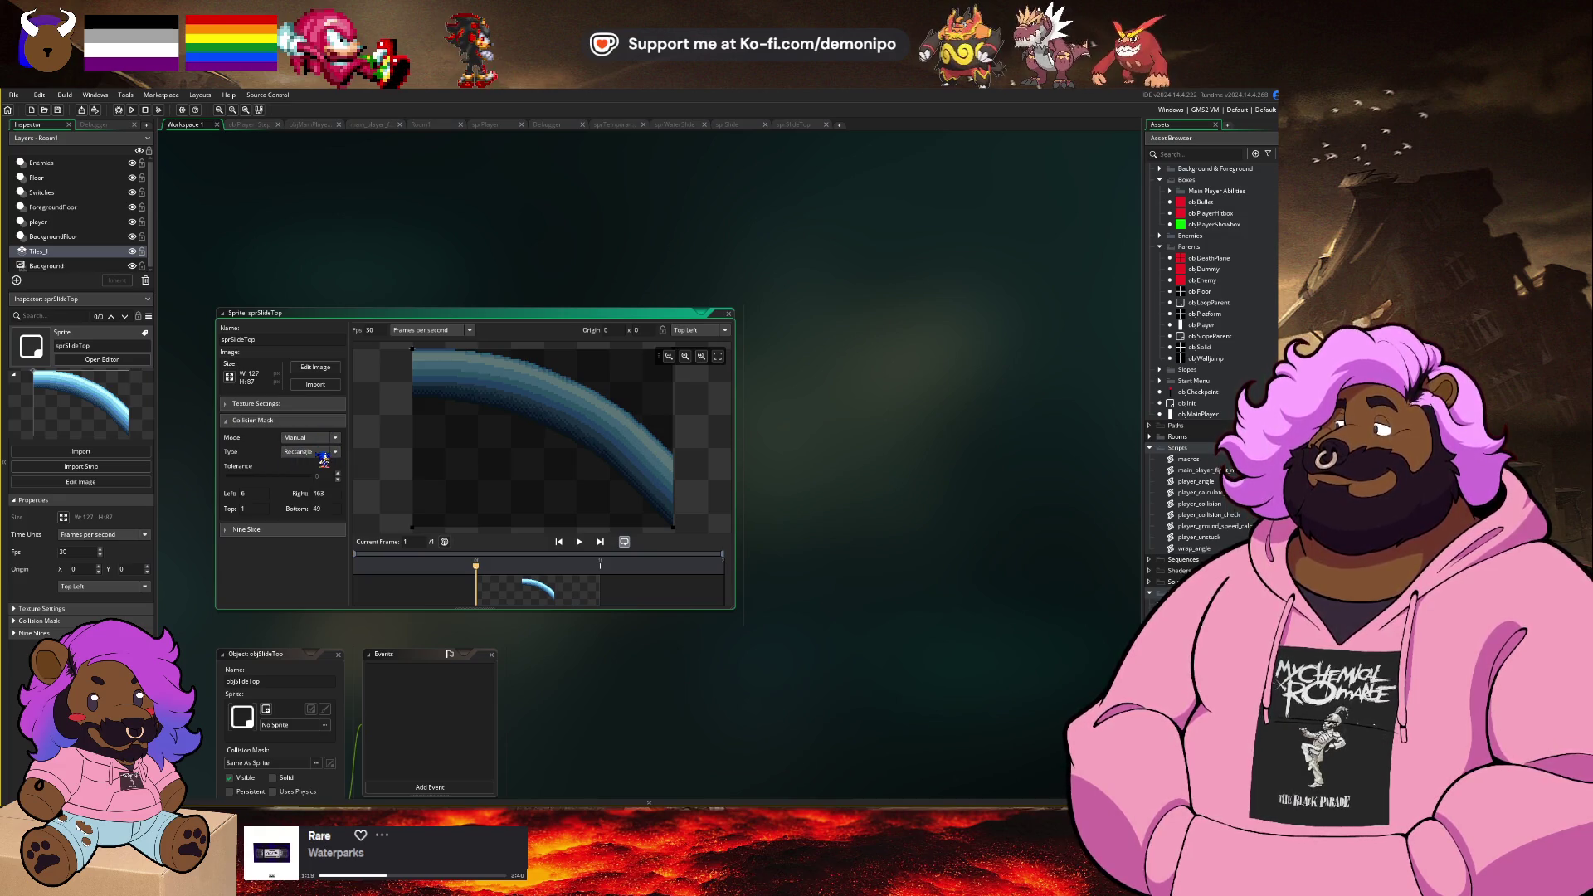
left_click(317, 421)
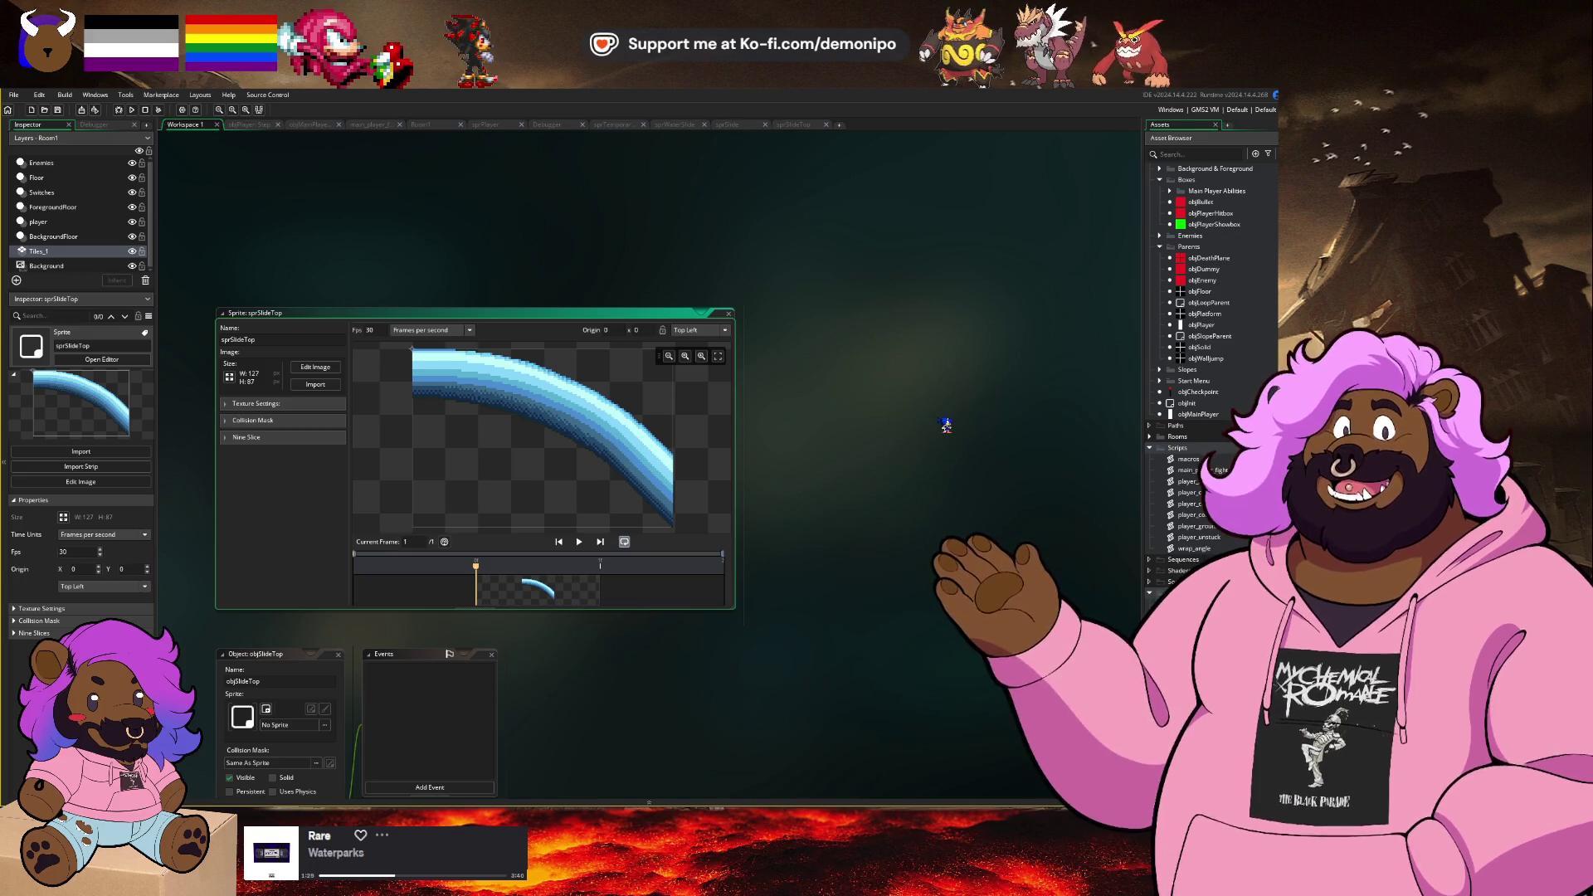
scroll(479, 370, "up", 5)
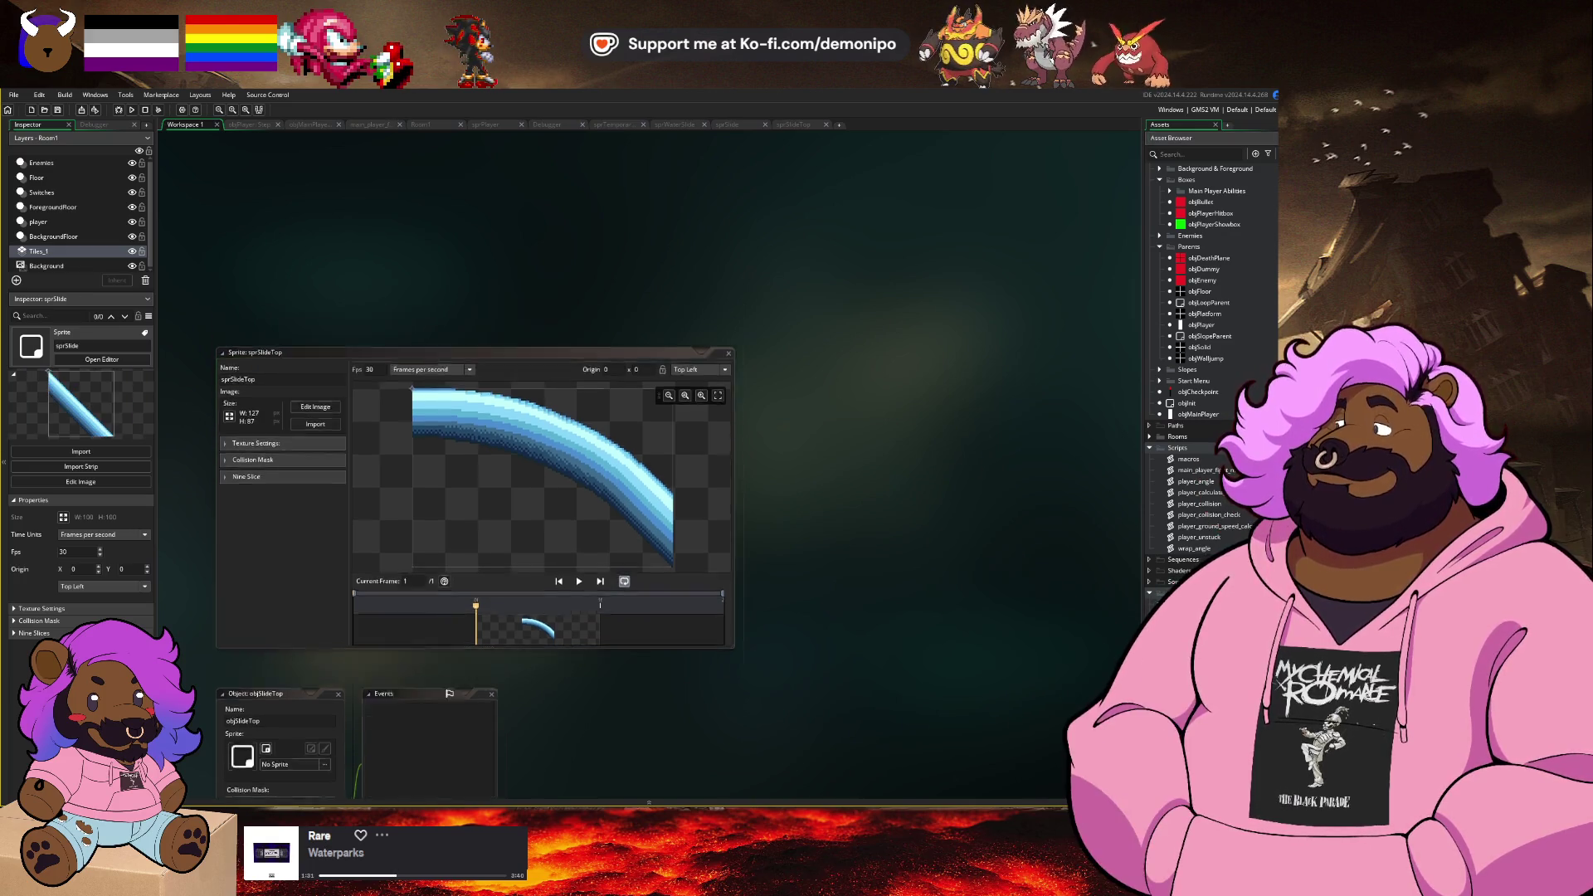
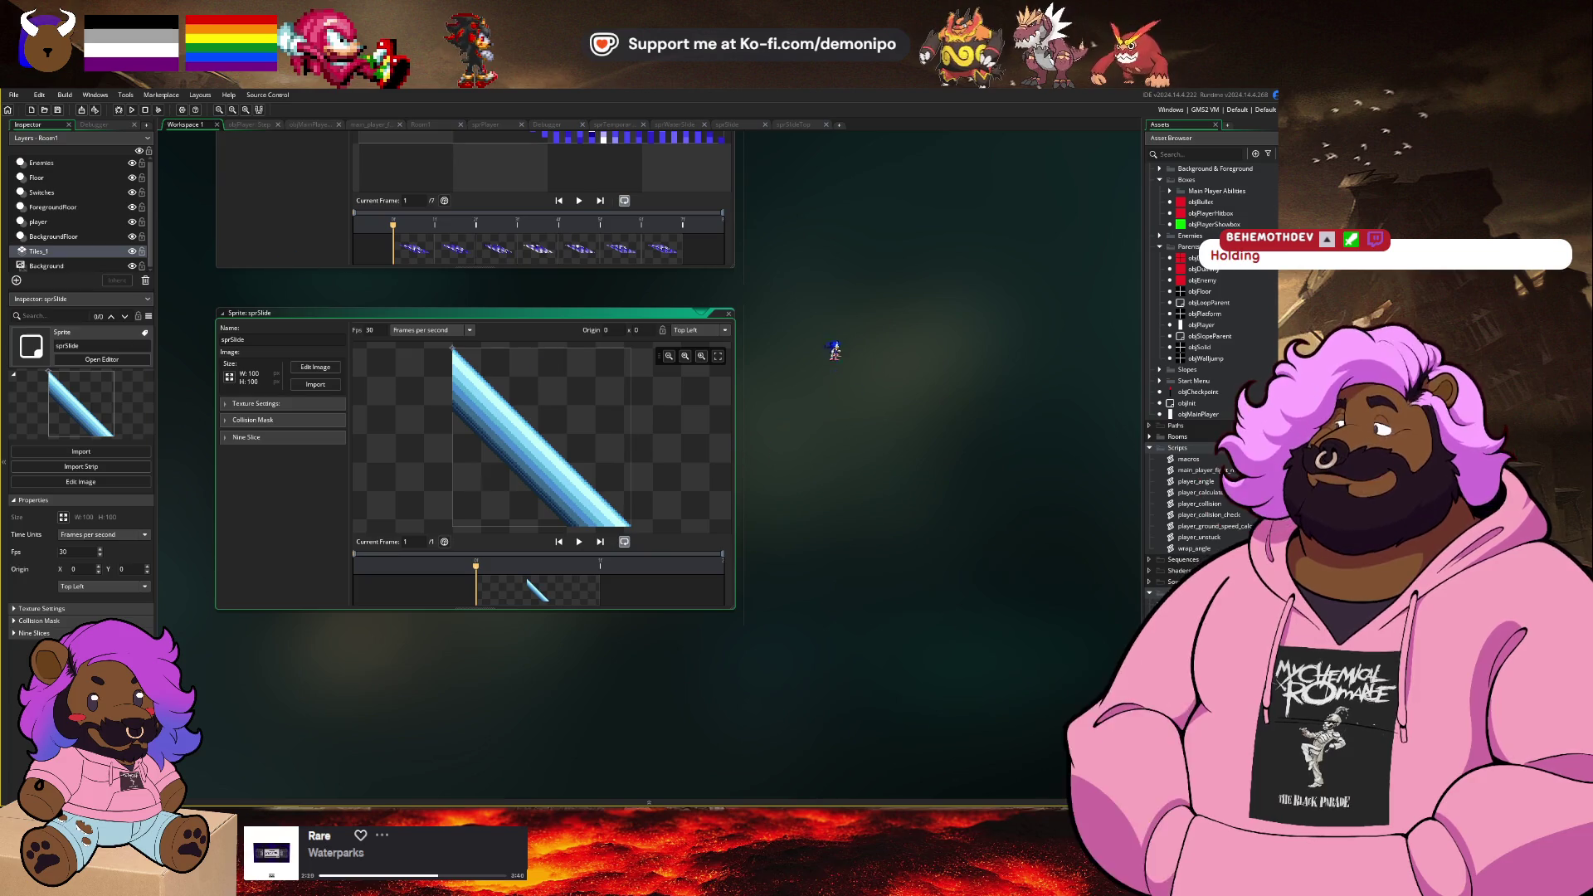
Step: Assign sprSlideTop as objSlideTop's sprite and add a new object, Object42, under Water Slides
scroll(842, 456, "up", 4)
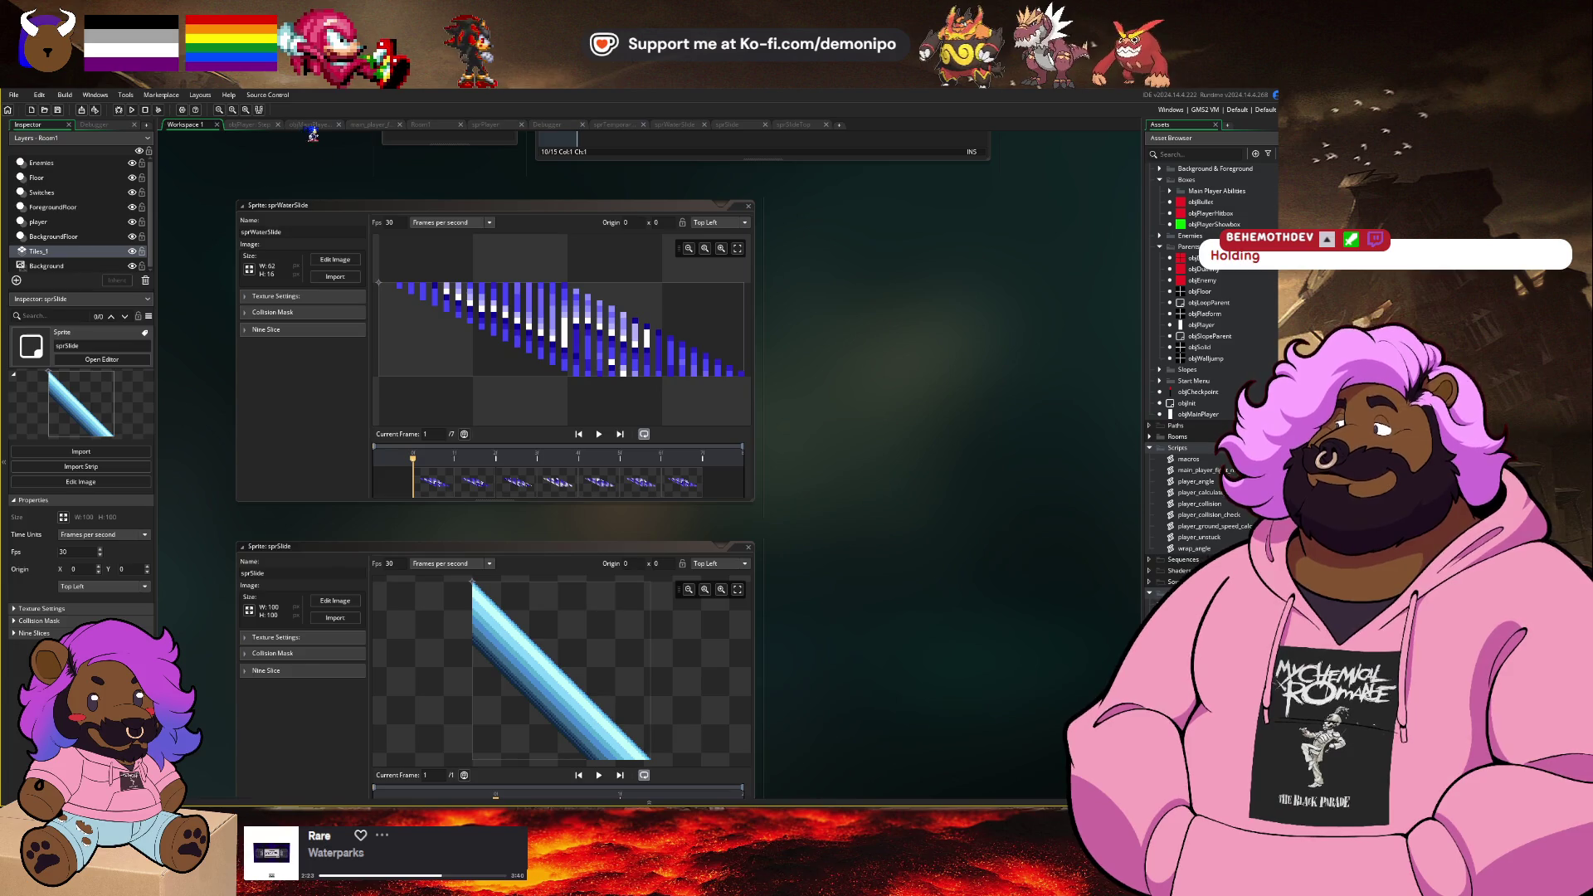
left_click(311, 126)
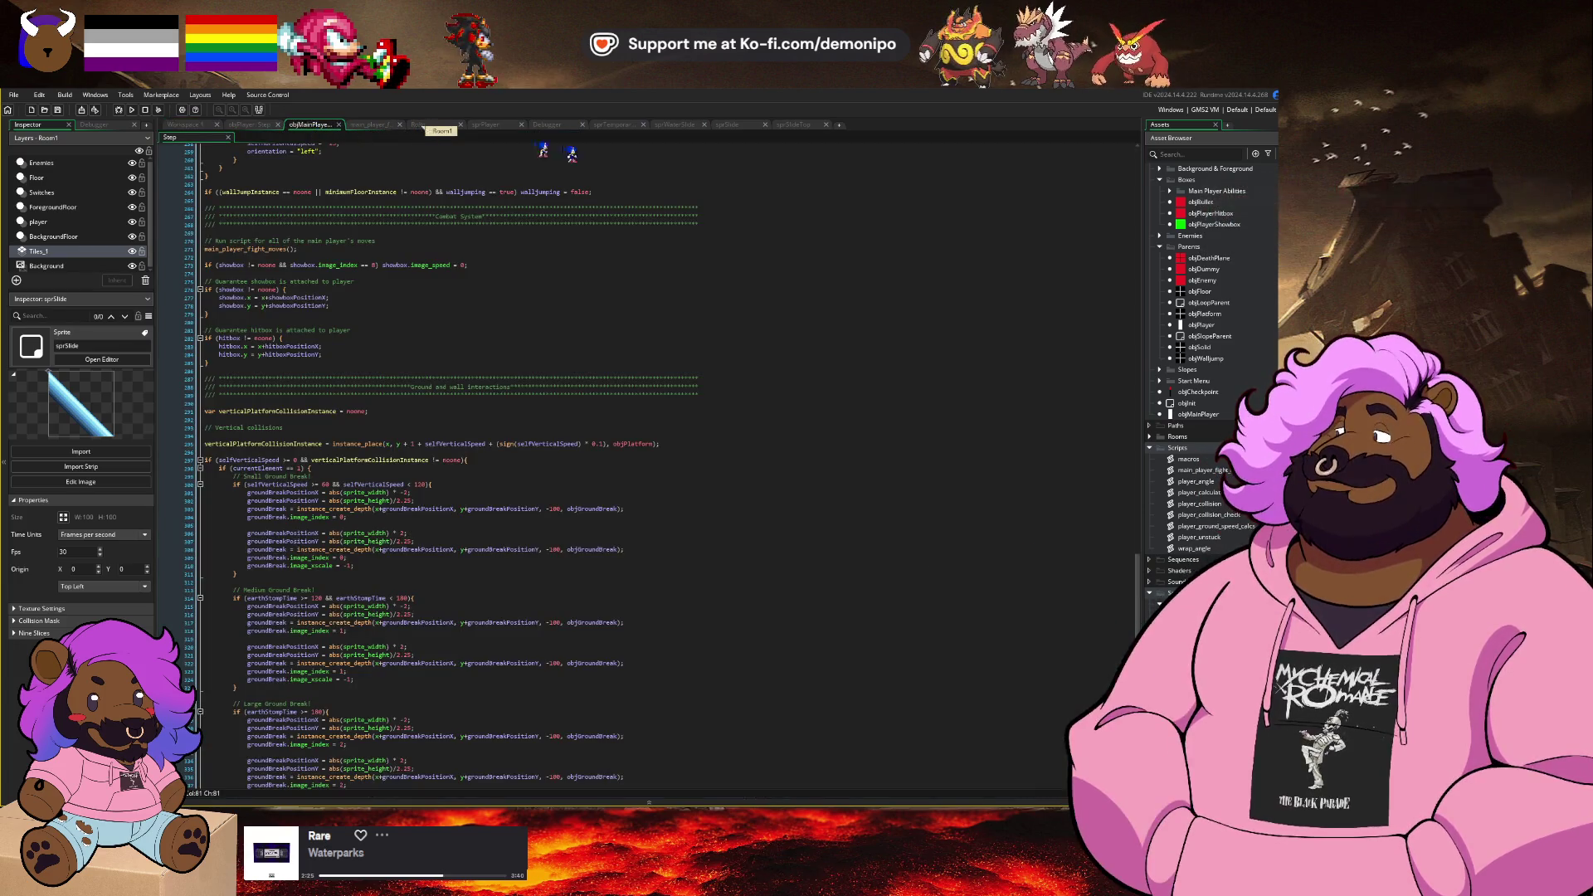
scroll(573, 158, "up", 4)
scroll(1217, 351, "up", 3)
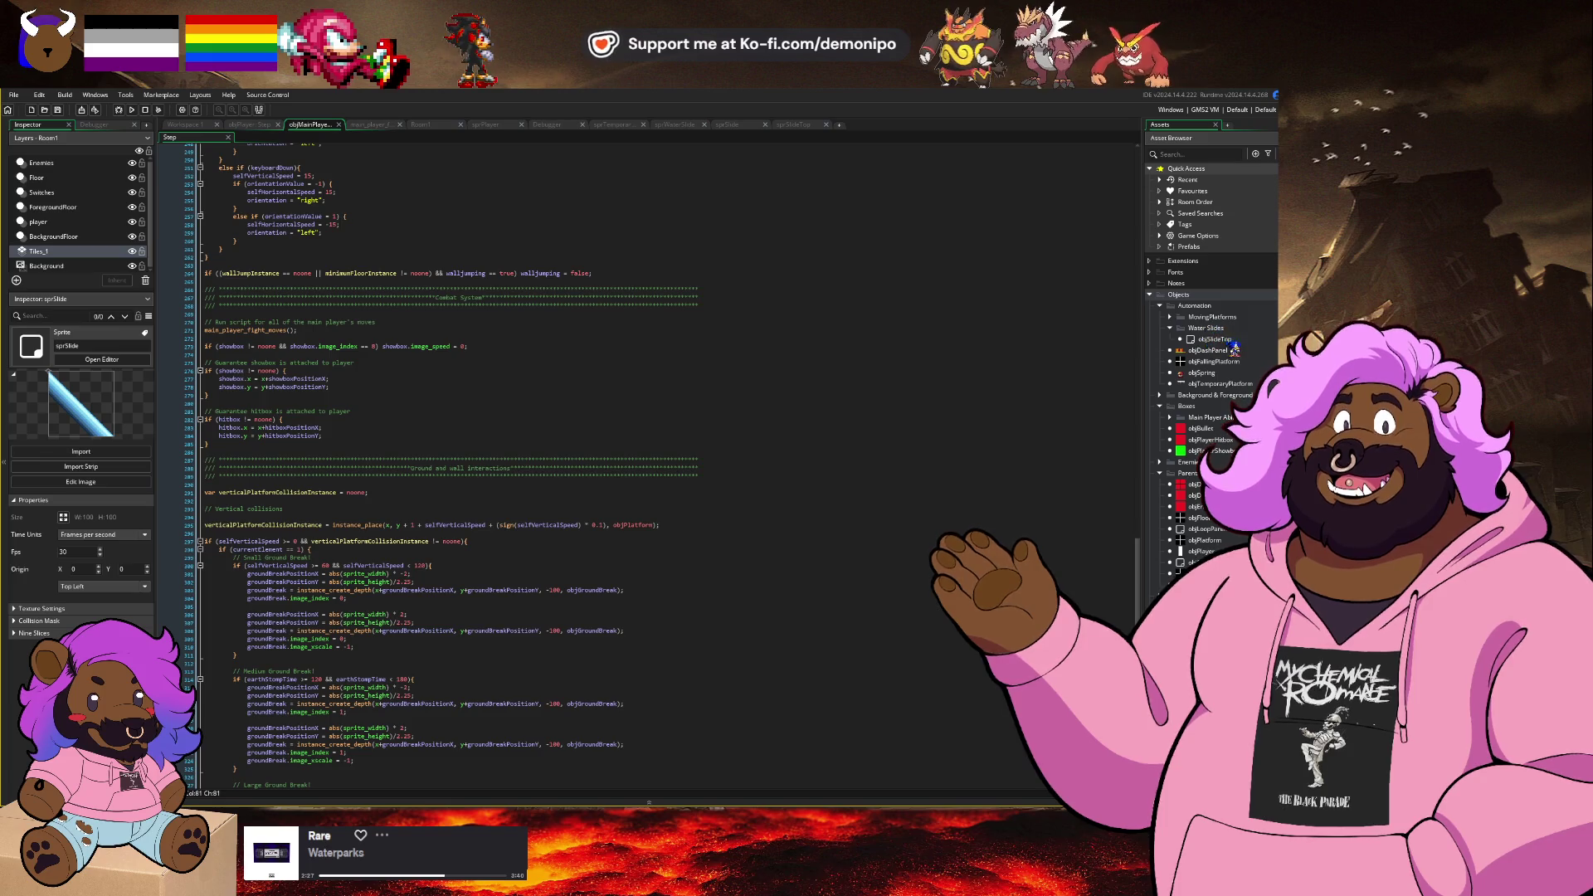
left_click(1214, 193)
scroll(1234, 267, "up", 2)
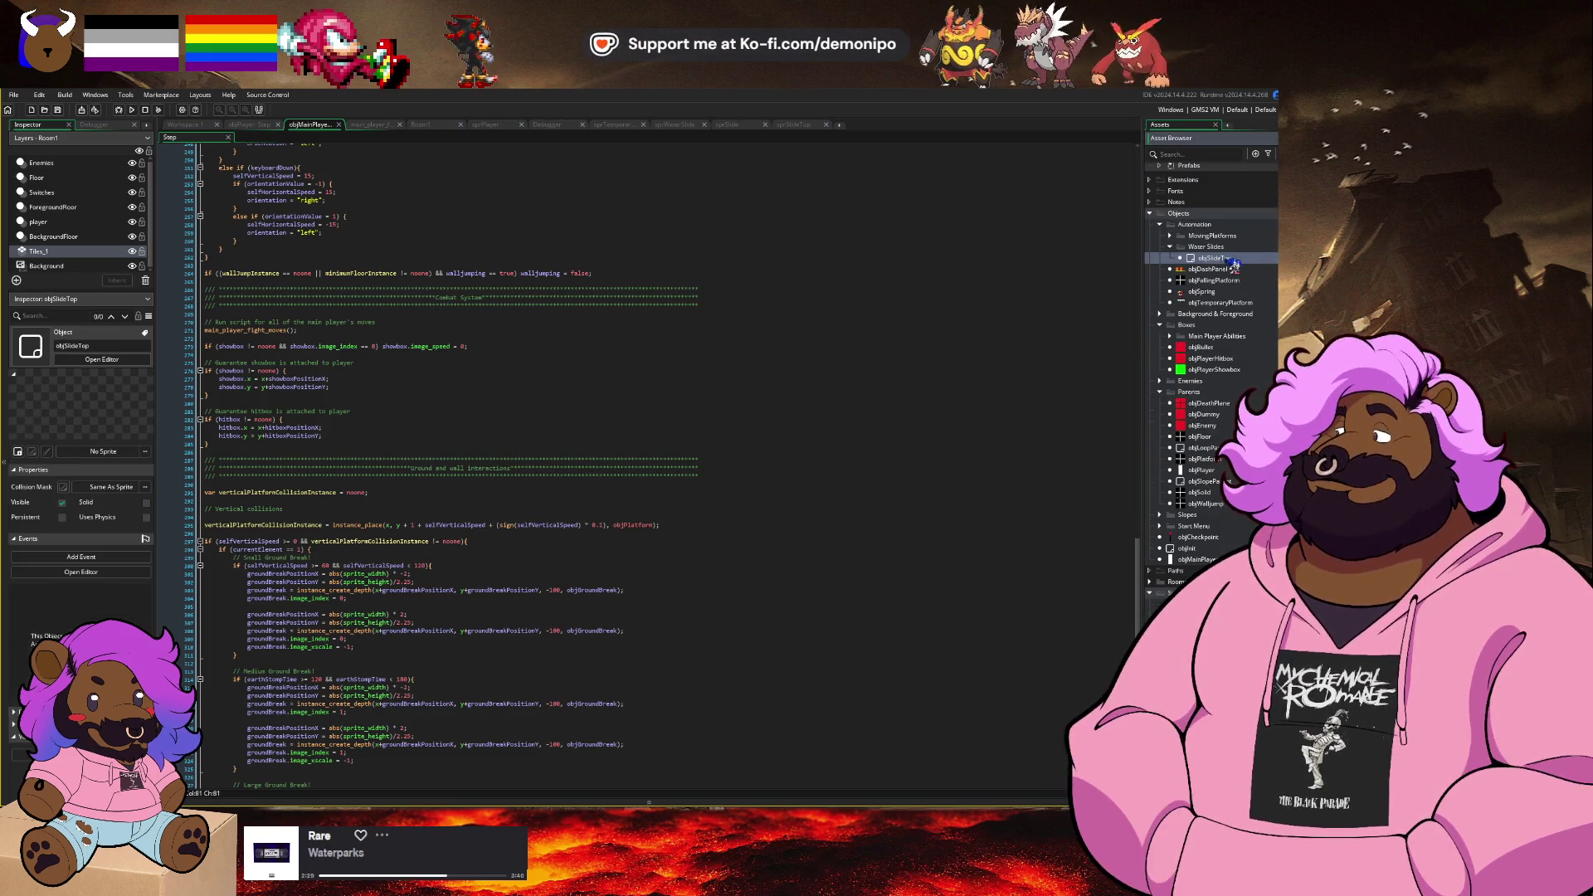
left_click(1212, 269)
double_click(1214, 258)
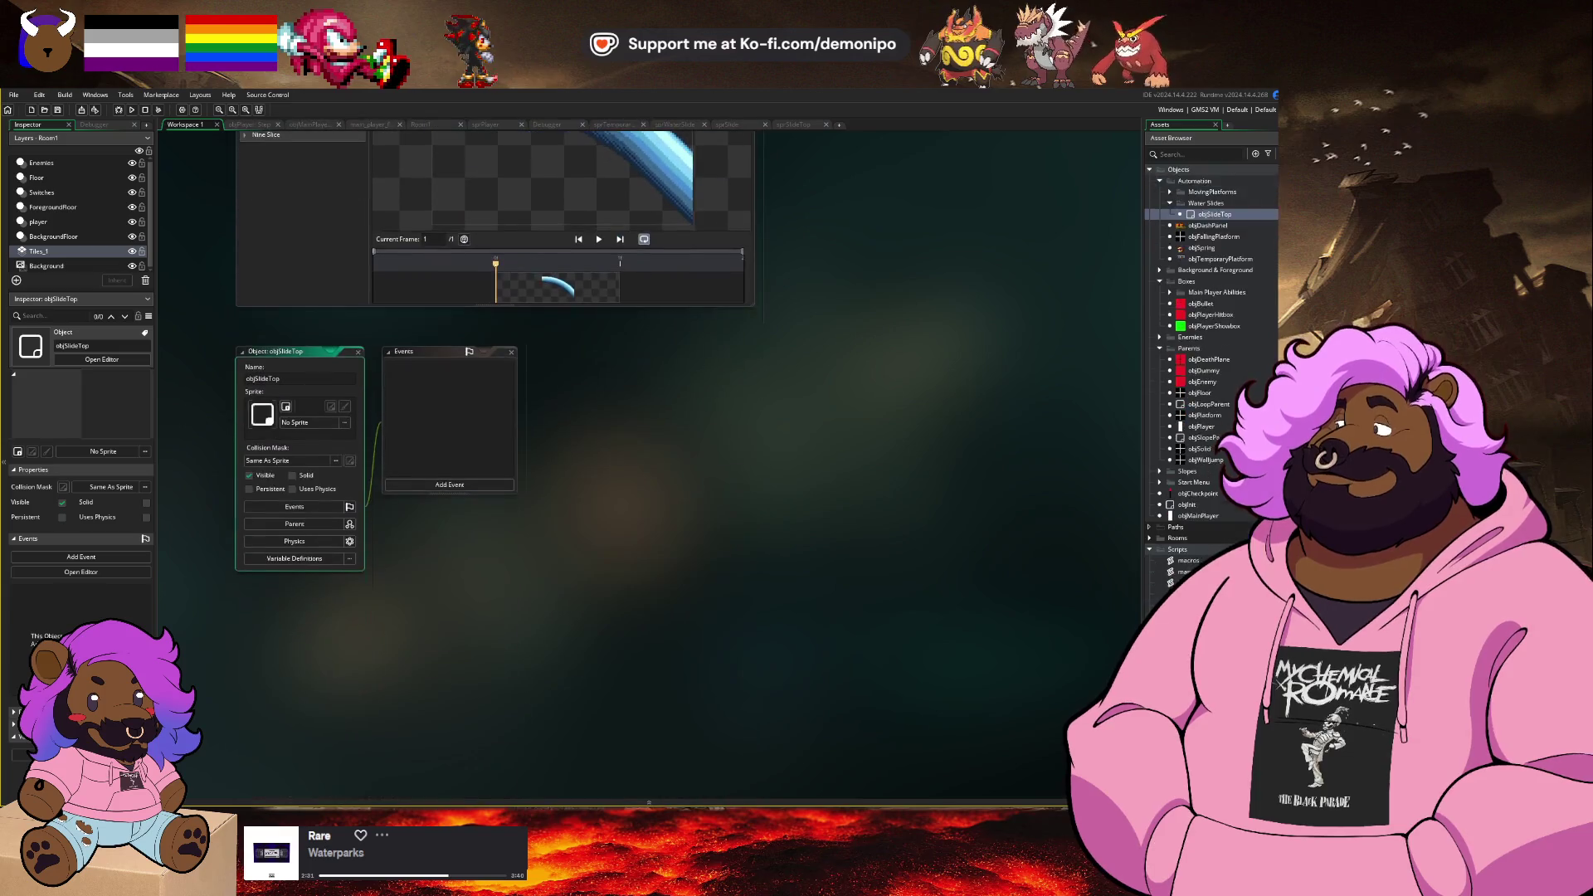
mouse_move(1214, 258)
left_mouse_down()
mouse_move(420, 493)
mouse_move(299, 420)
left_mouse_up()
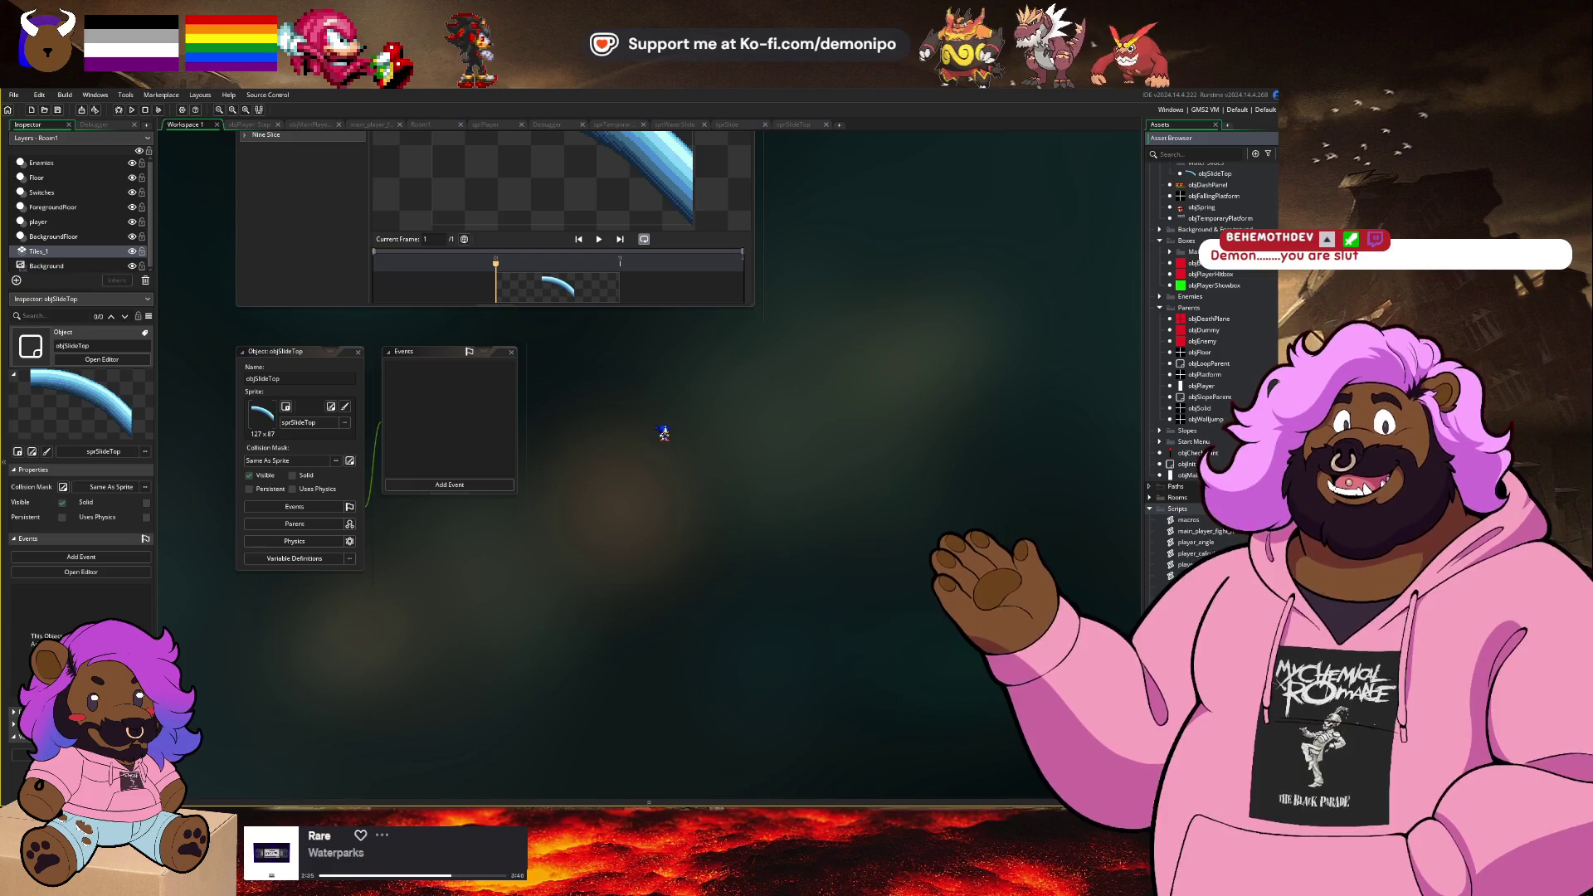
scroll(1224, 282, "up", 3)
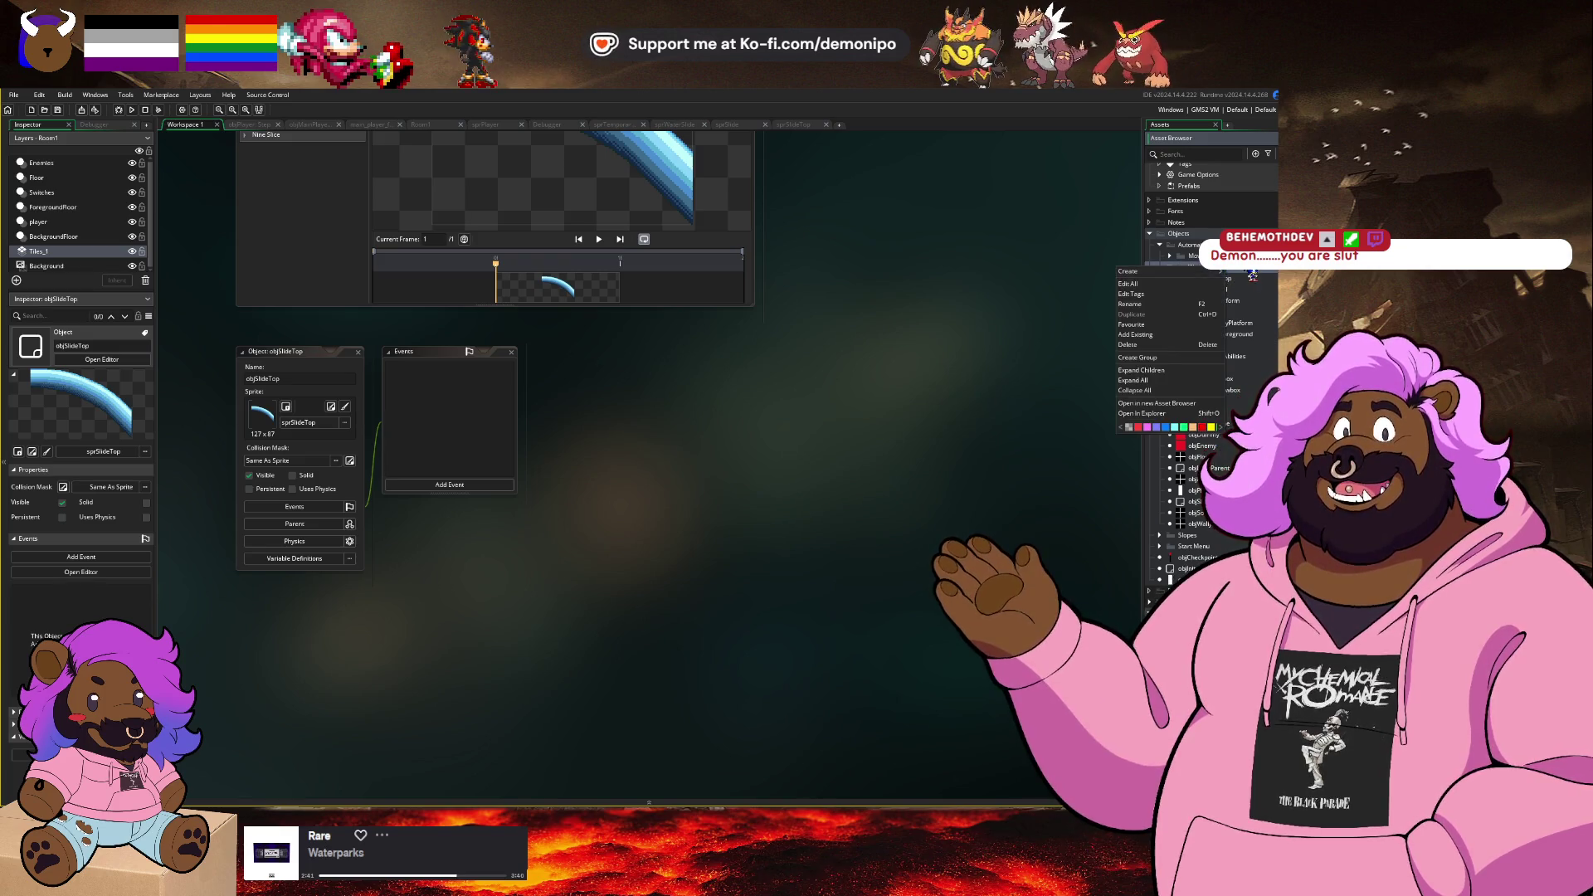
key("alt+o")
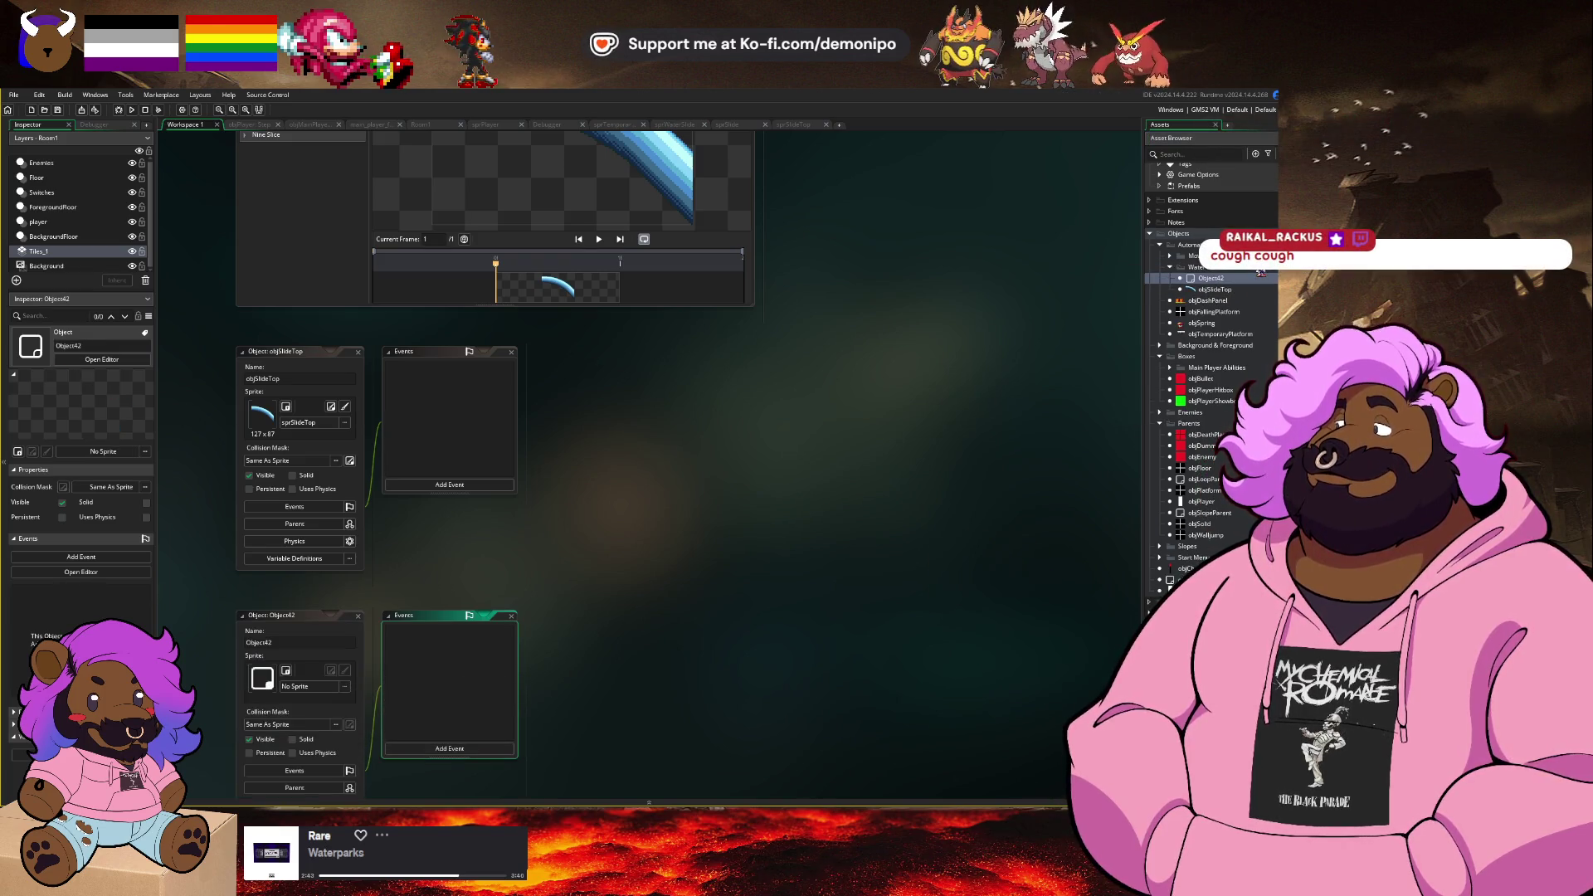
Step: Rename Object42 to objSlide and give it the sprSlide sprite
left_click(314, 381)
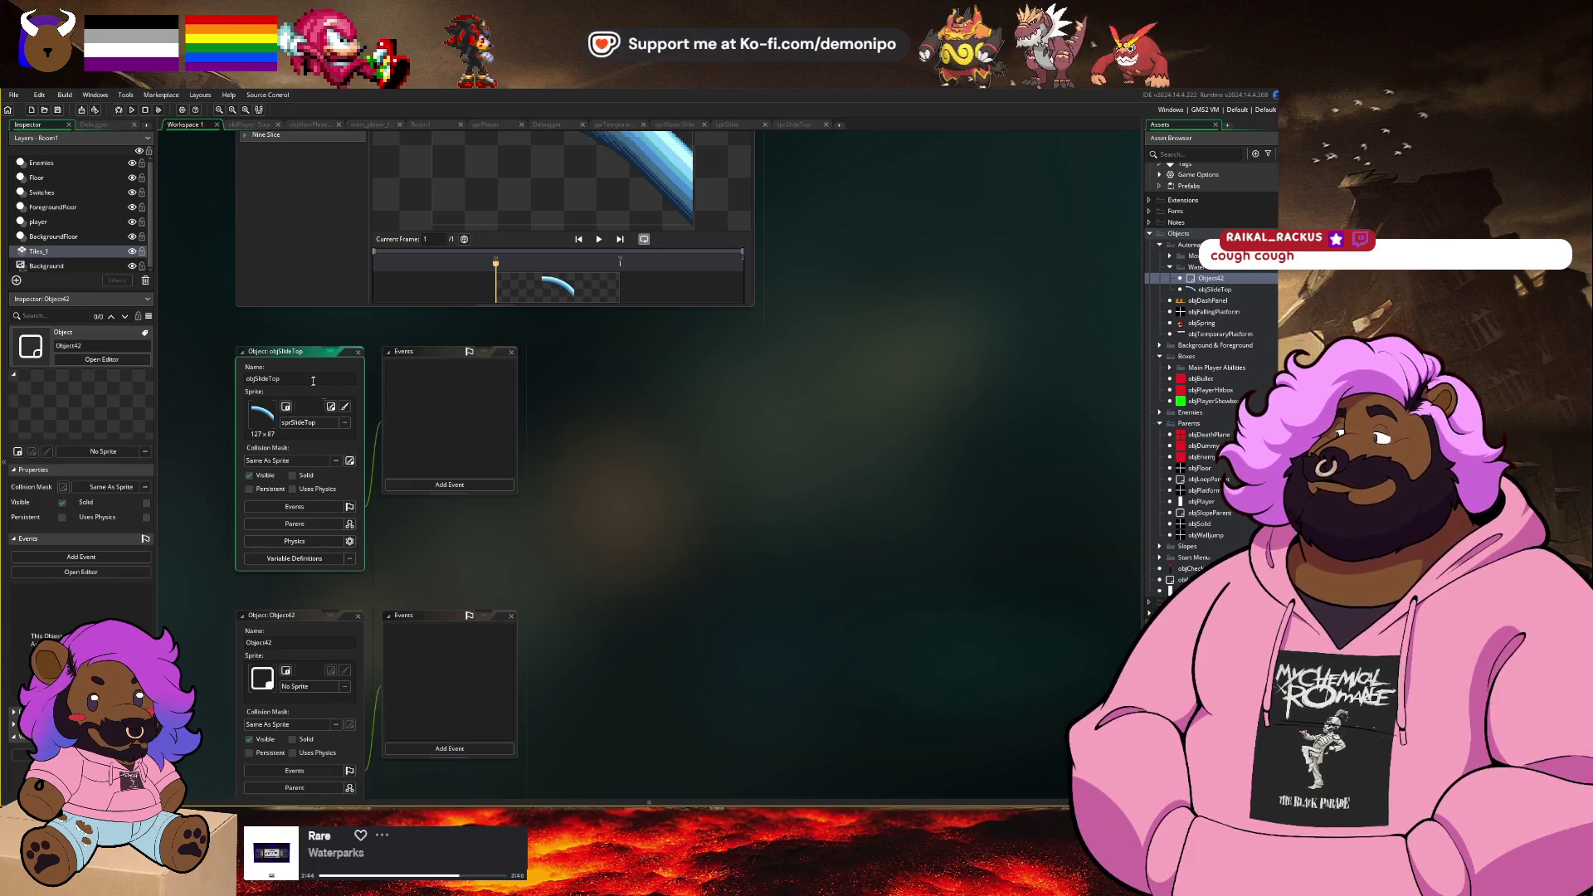
left_click(323, 643)
type("objSlide")
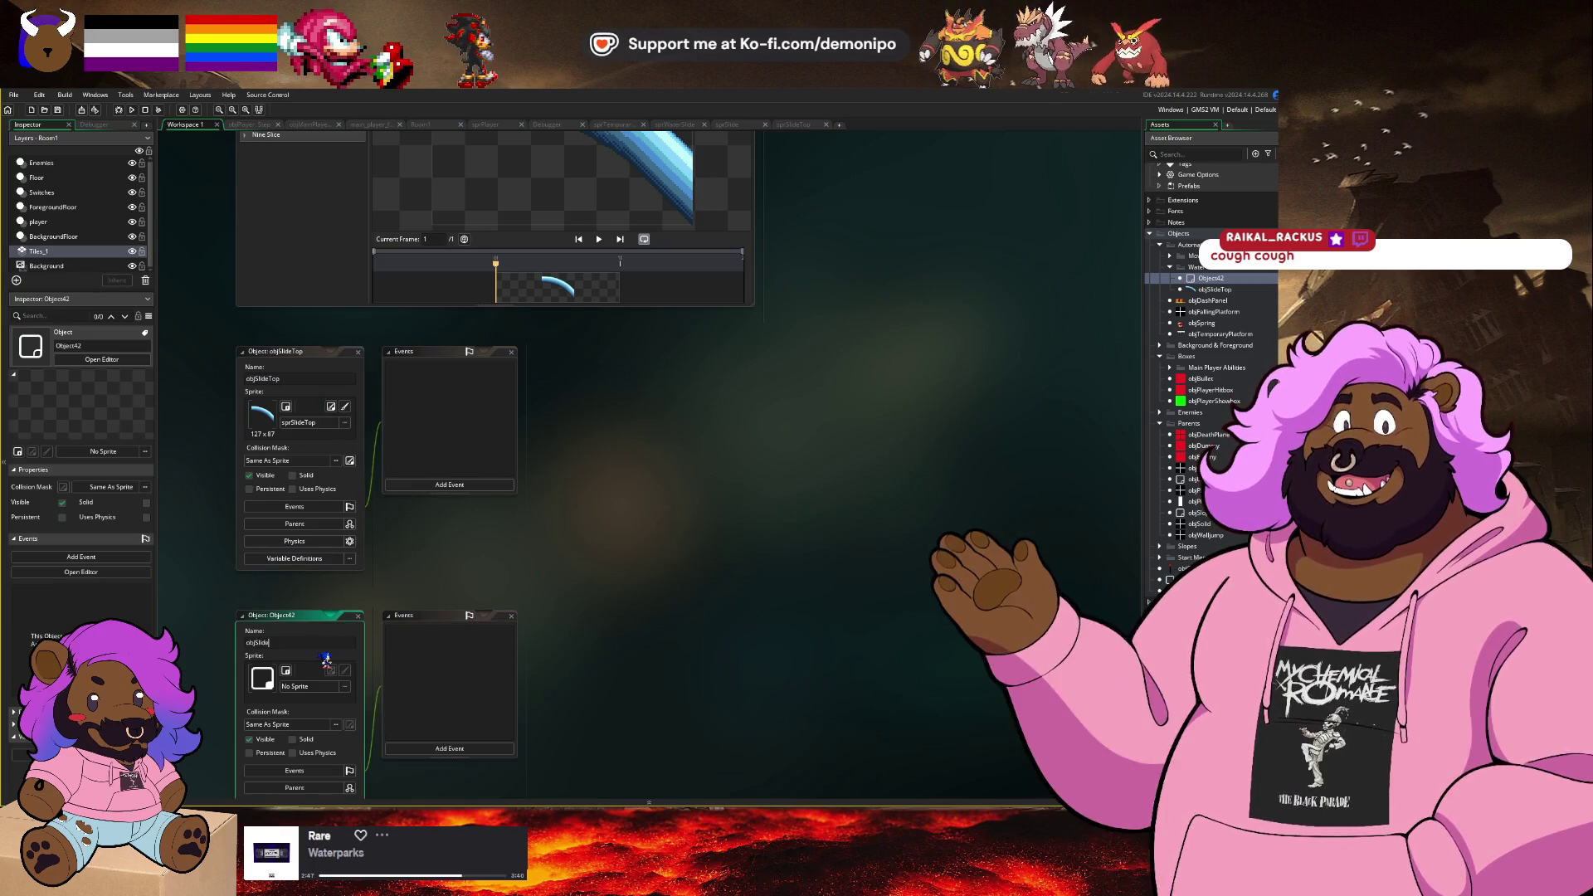
scroll(1075, 519, "down", 1)
scroll(1147, 579, "down", 5)
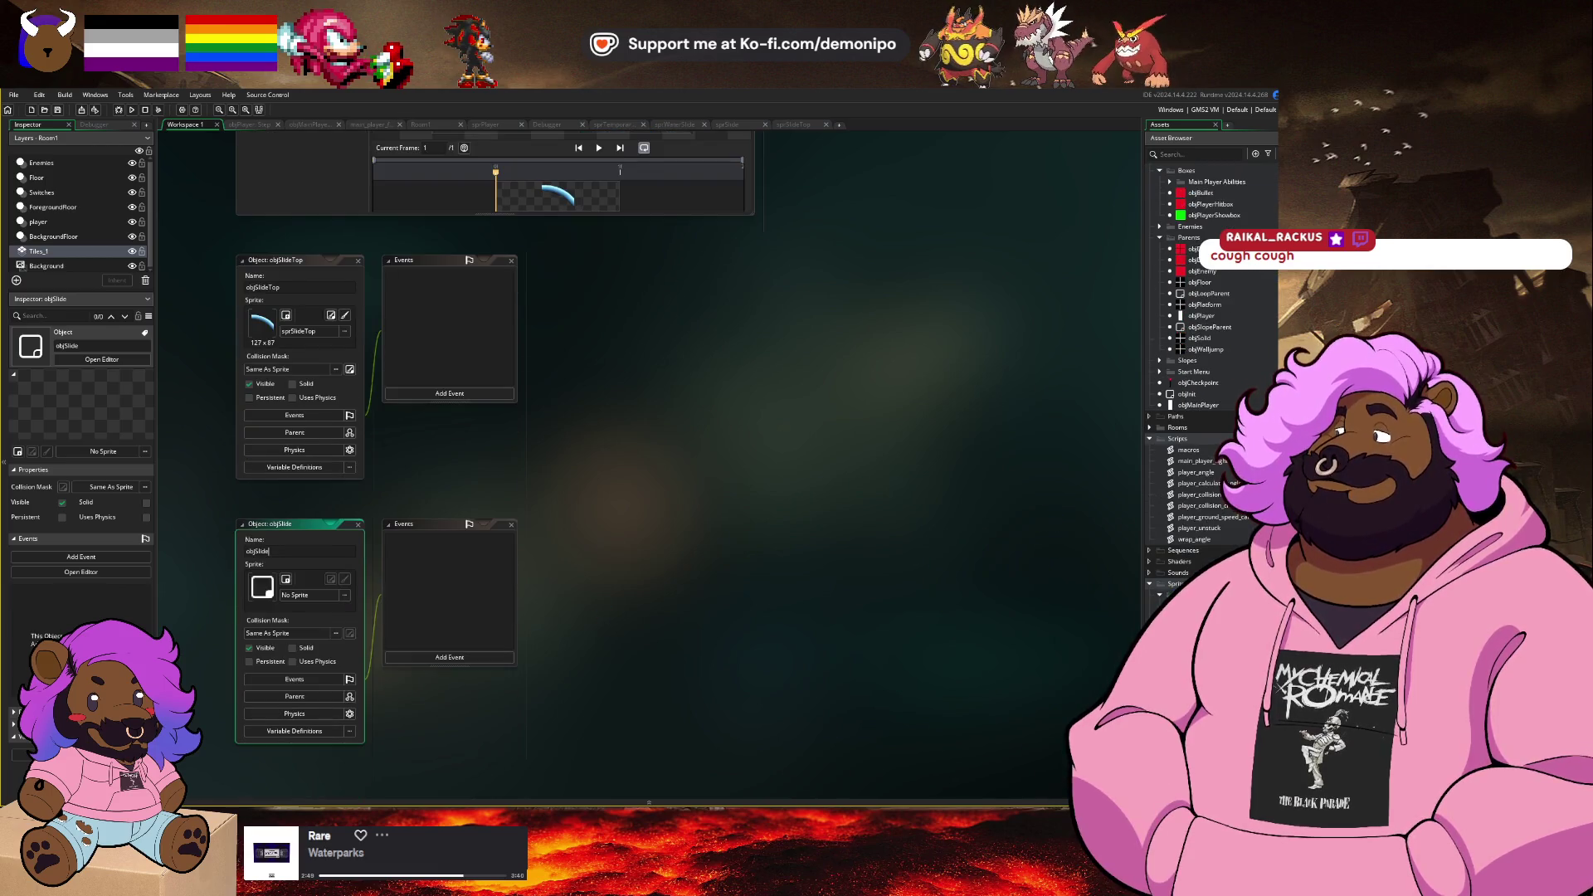
left_click_drag(611, 620, 262, 587)
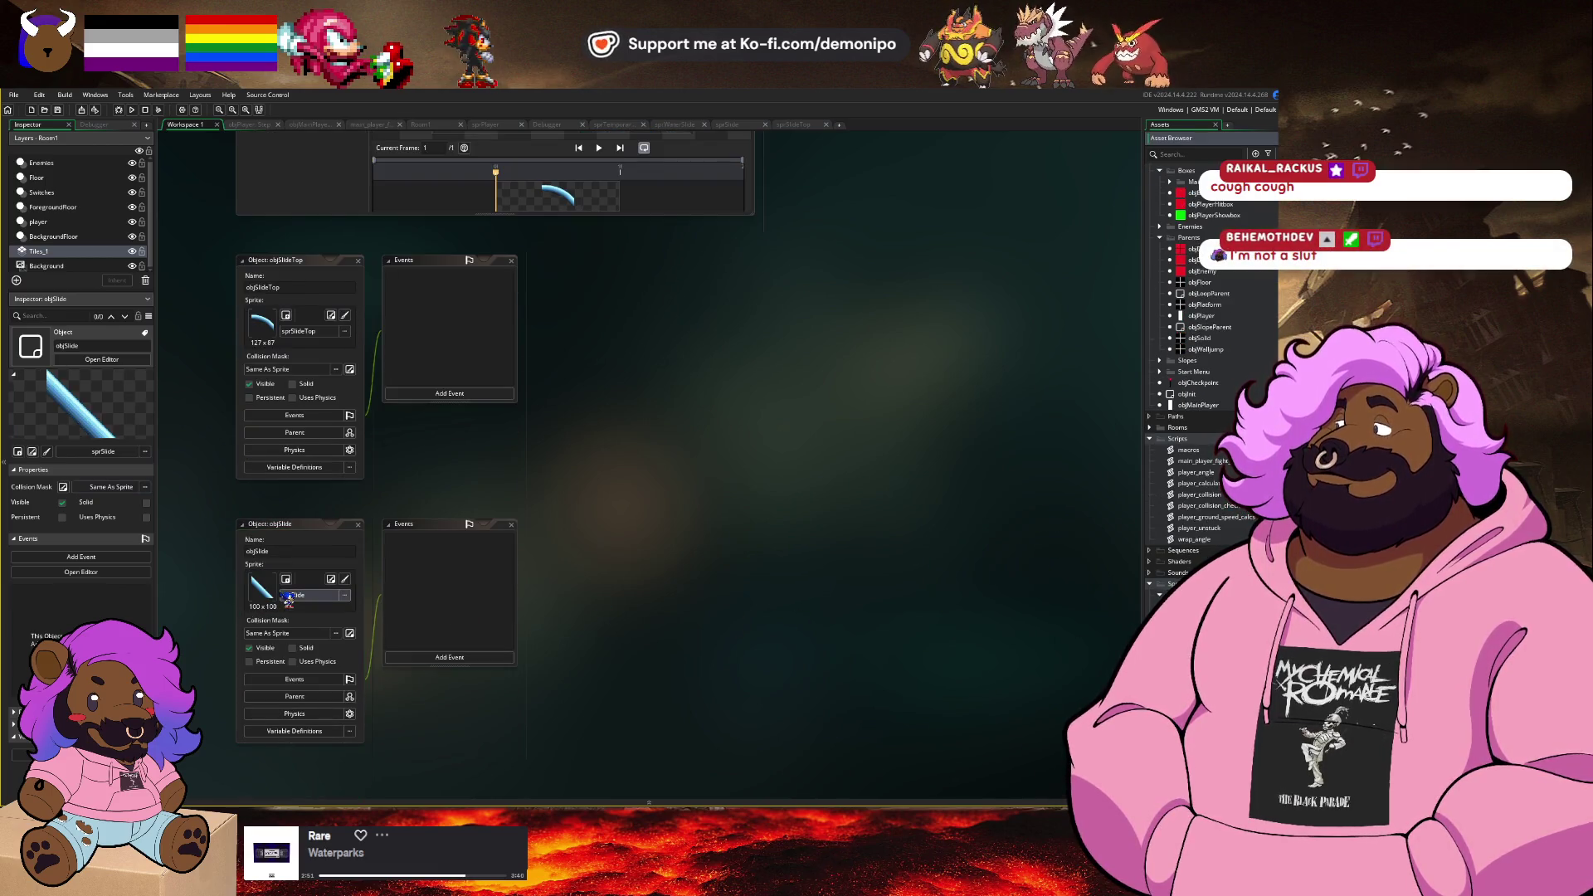
scroll(1242, 345, "up", 5)
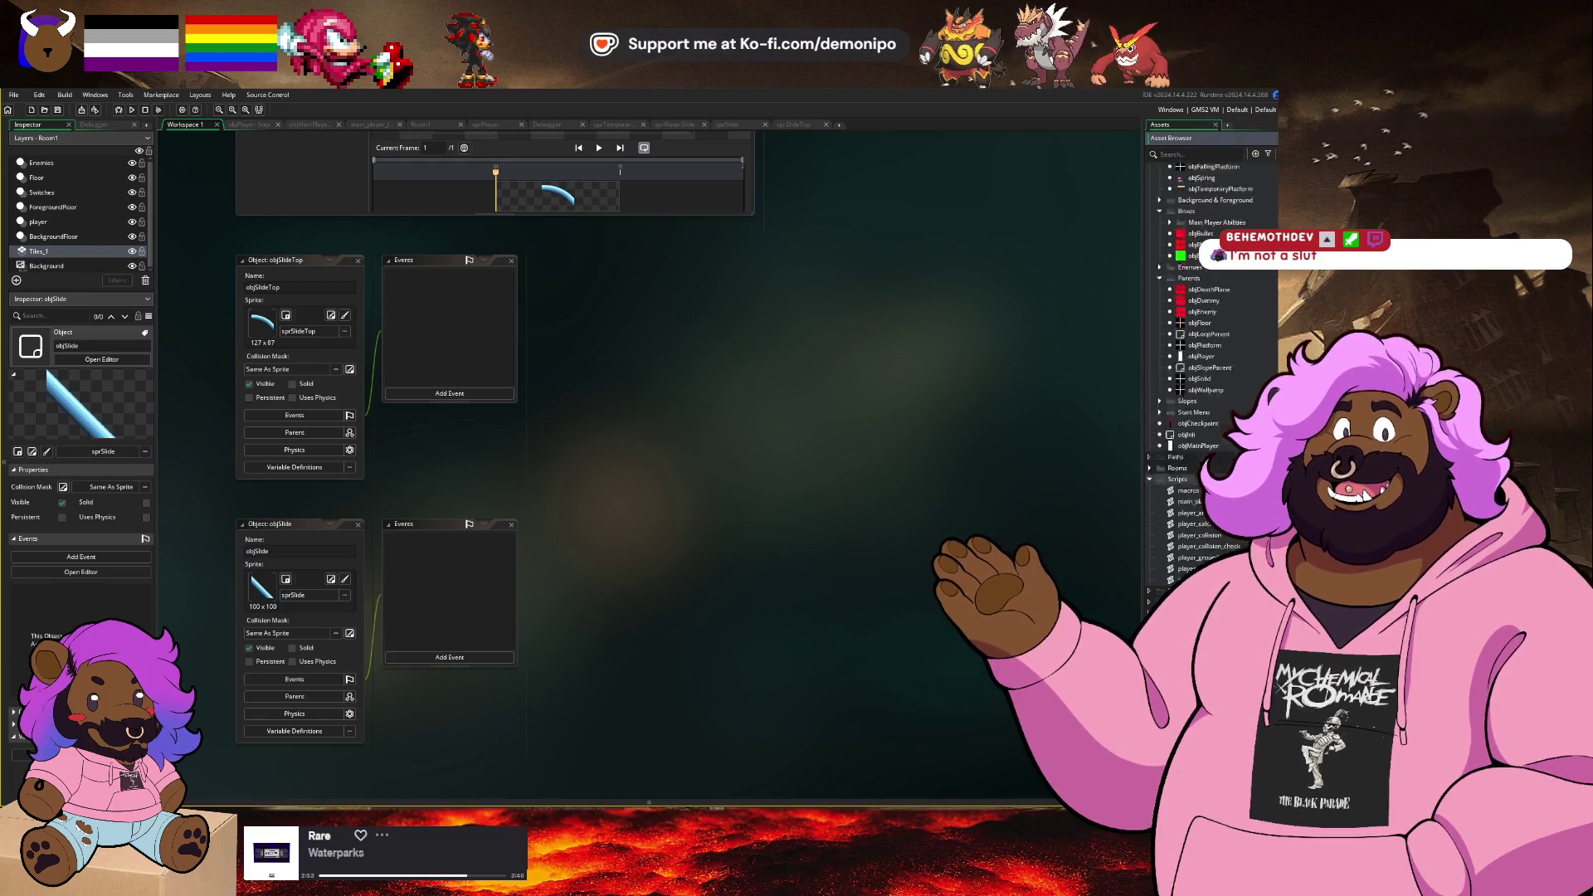
Step: Duplicate objSlide as objWaterSlide using sprWaterSlide, then switch to Room1
key("ctrl+d")
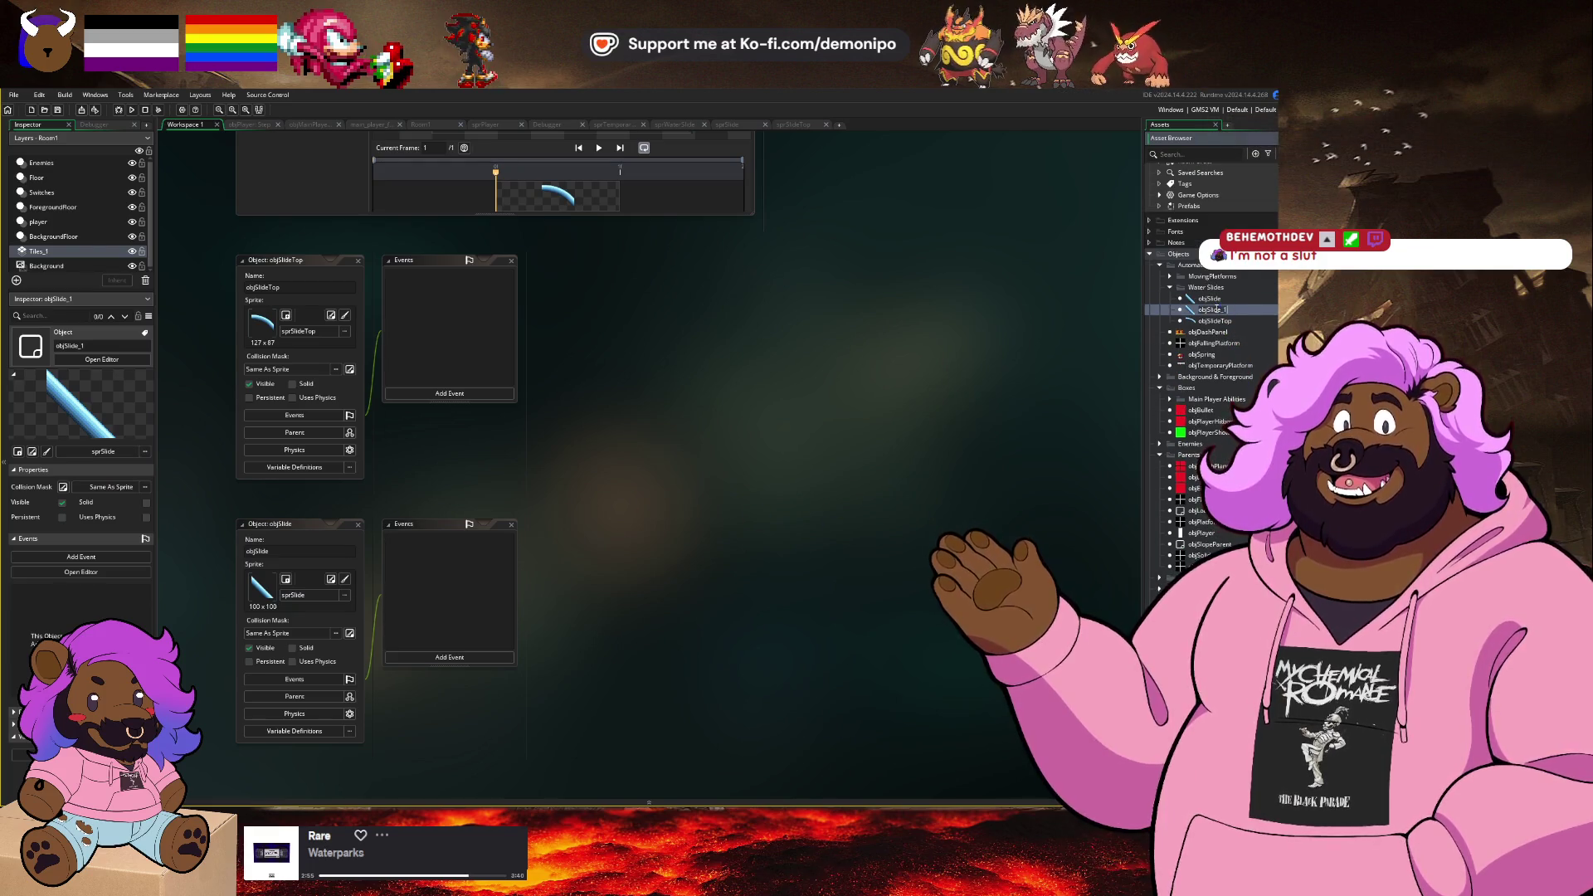
key("BackSpace")
key("BackSpace")
key("BackSpace")
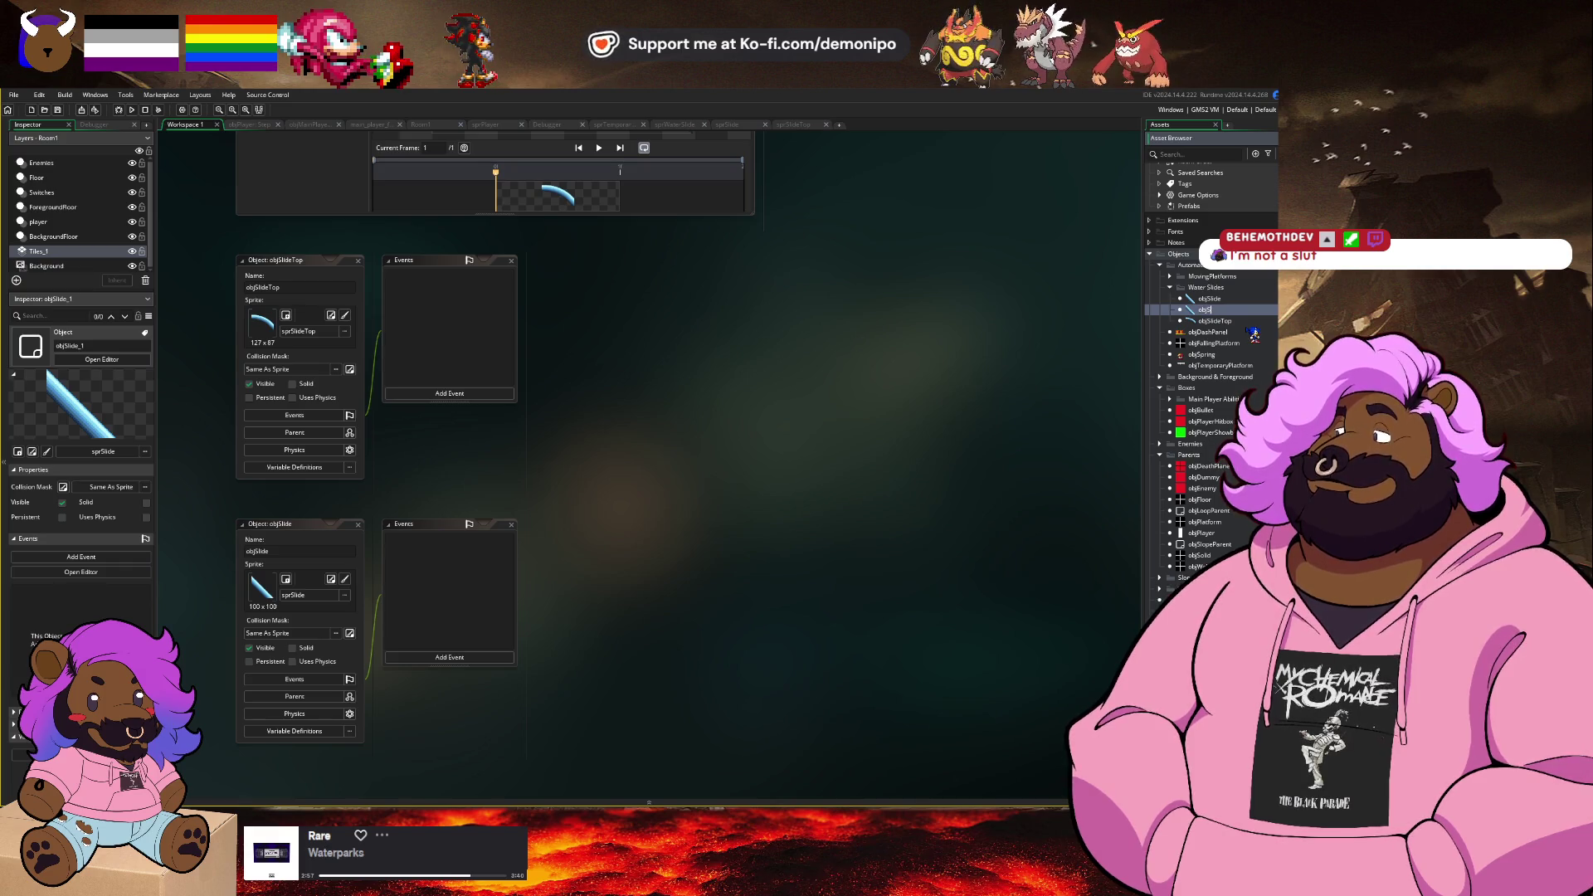
key("Return")
scroll(1212, 374, "down", 2)
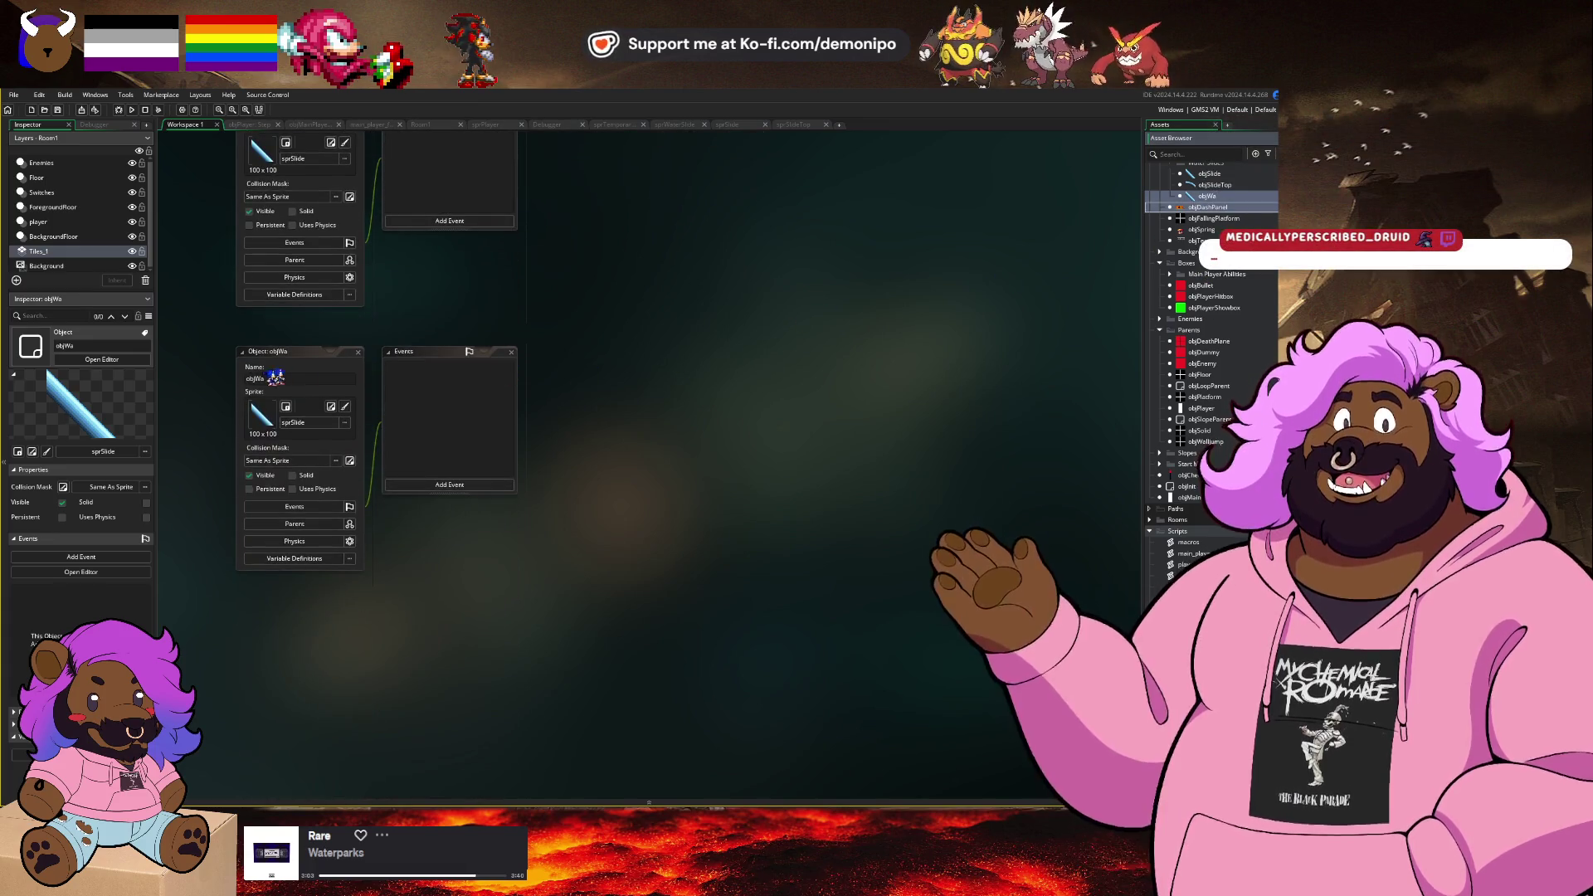
left_click(289, 378)
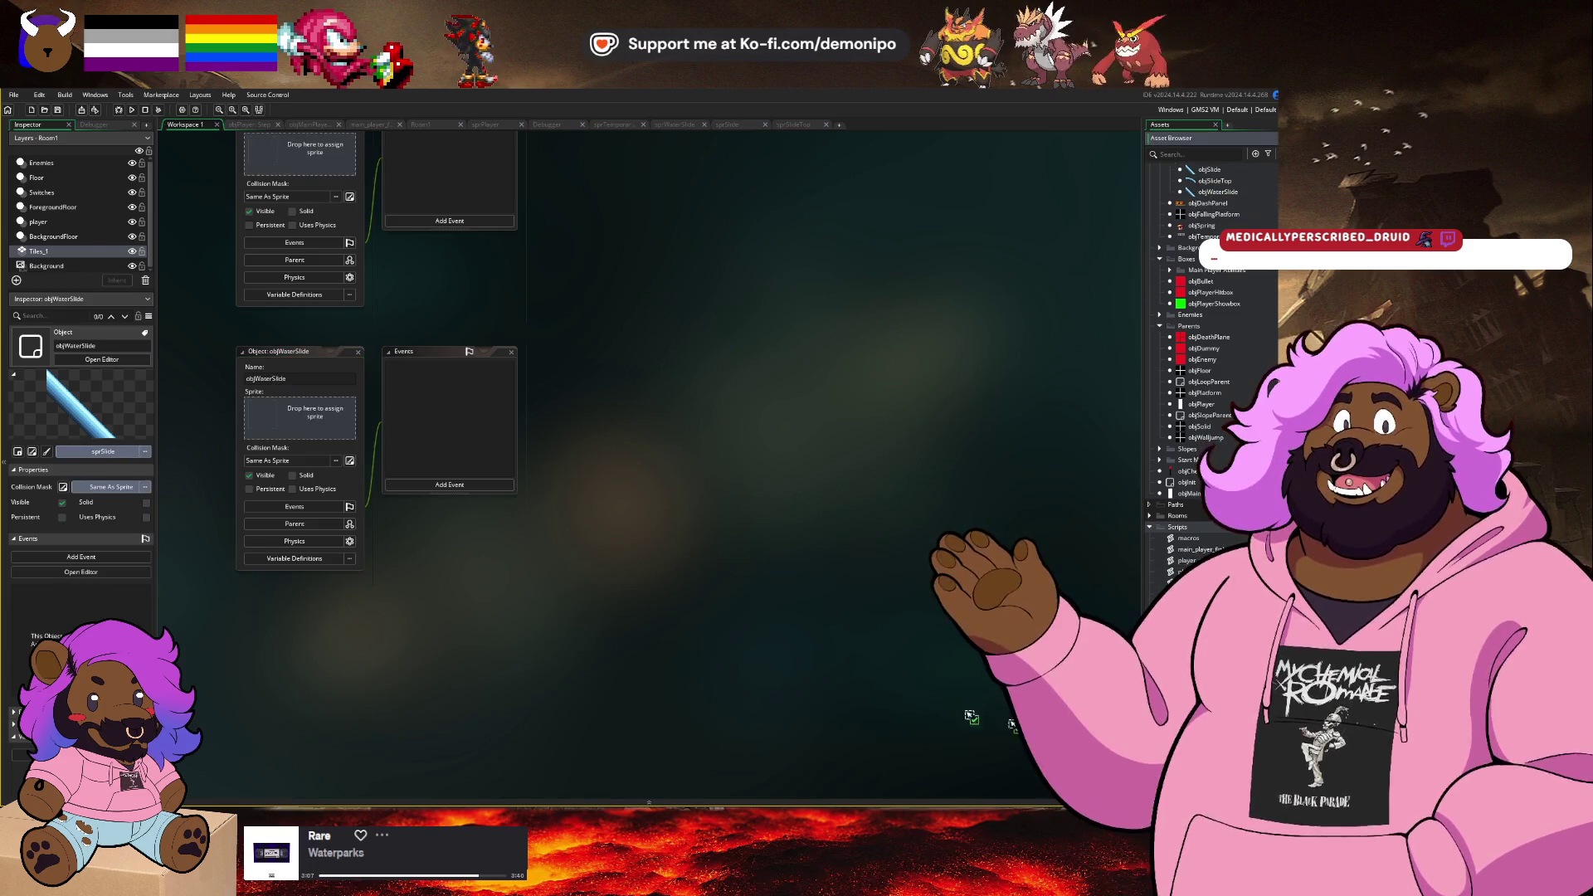
left_click(307, 436)
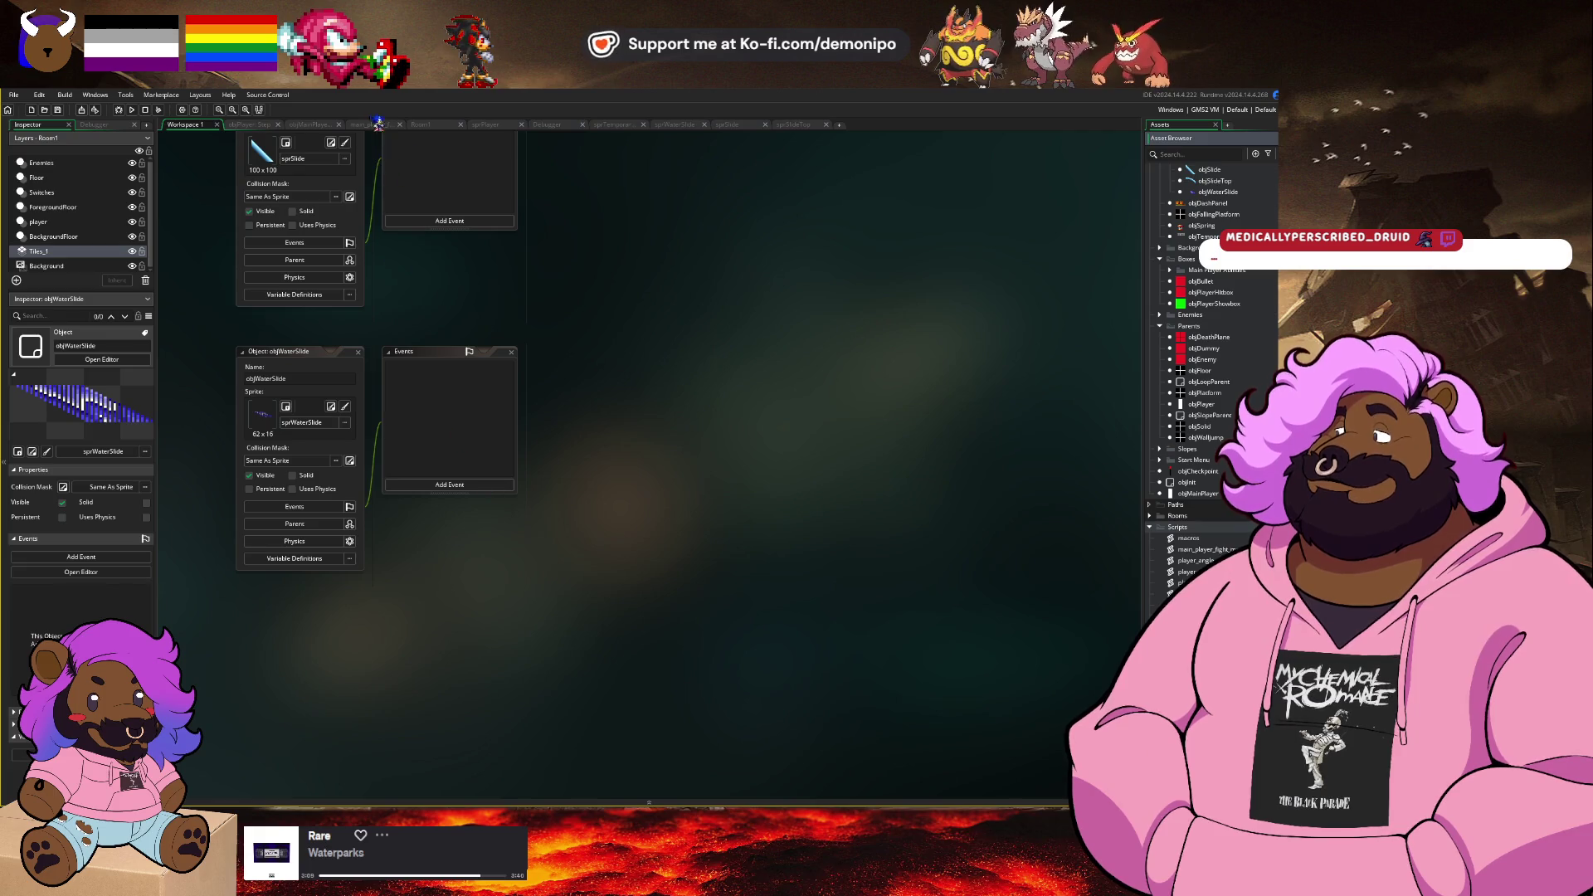
left_click(420, 124)
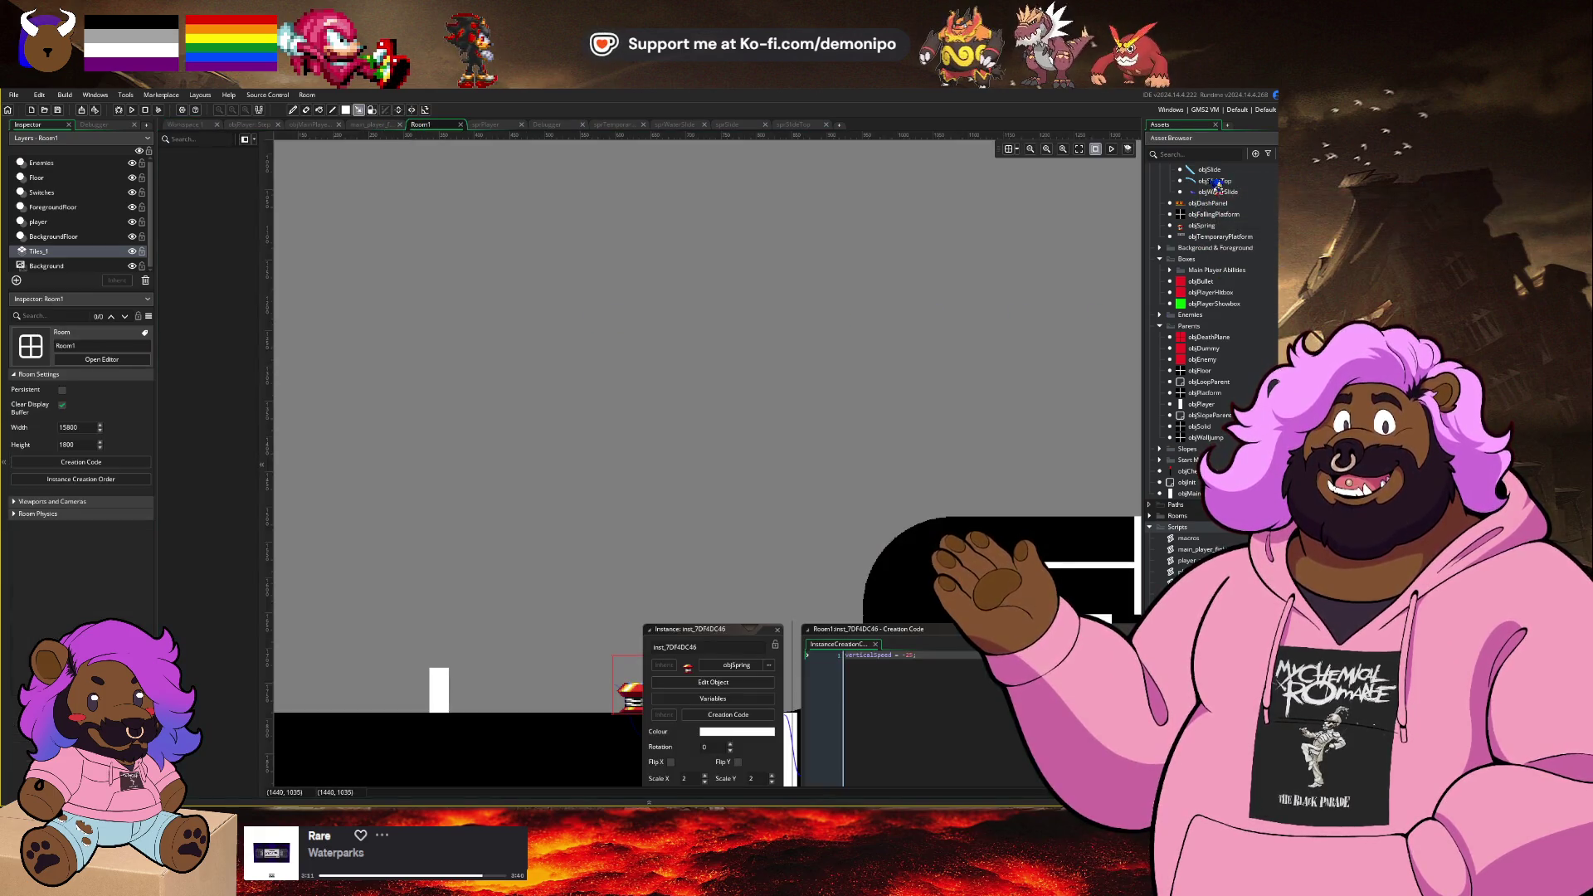
Step: Delete the Tiles_1 layer from Room1
left_click_drag(1222, 181, 603, 300)
mouse_move(519, 330)
left_mouse_down()
mouse_move(933, 284)
mouse_move(1216, 192)
mouse_move(1195, 197)
left_mouse_up()
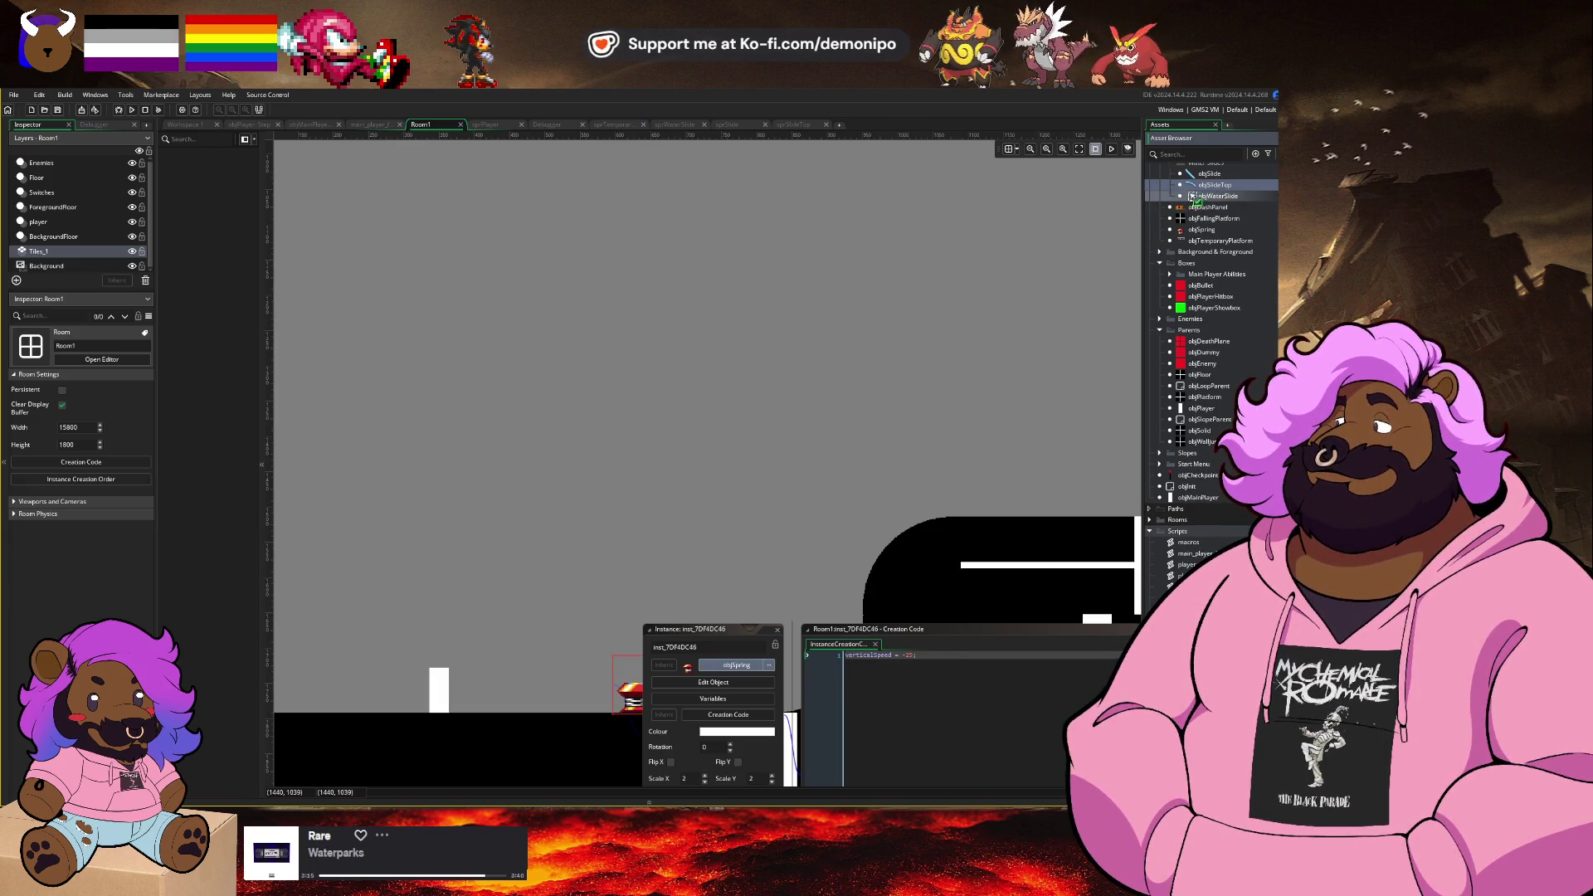
left_click(112, 252)
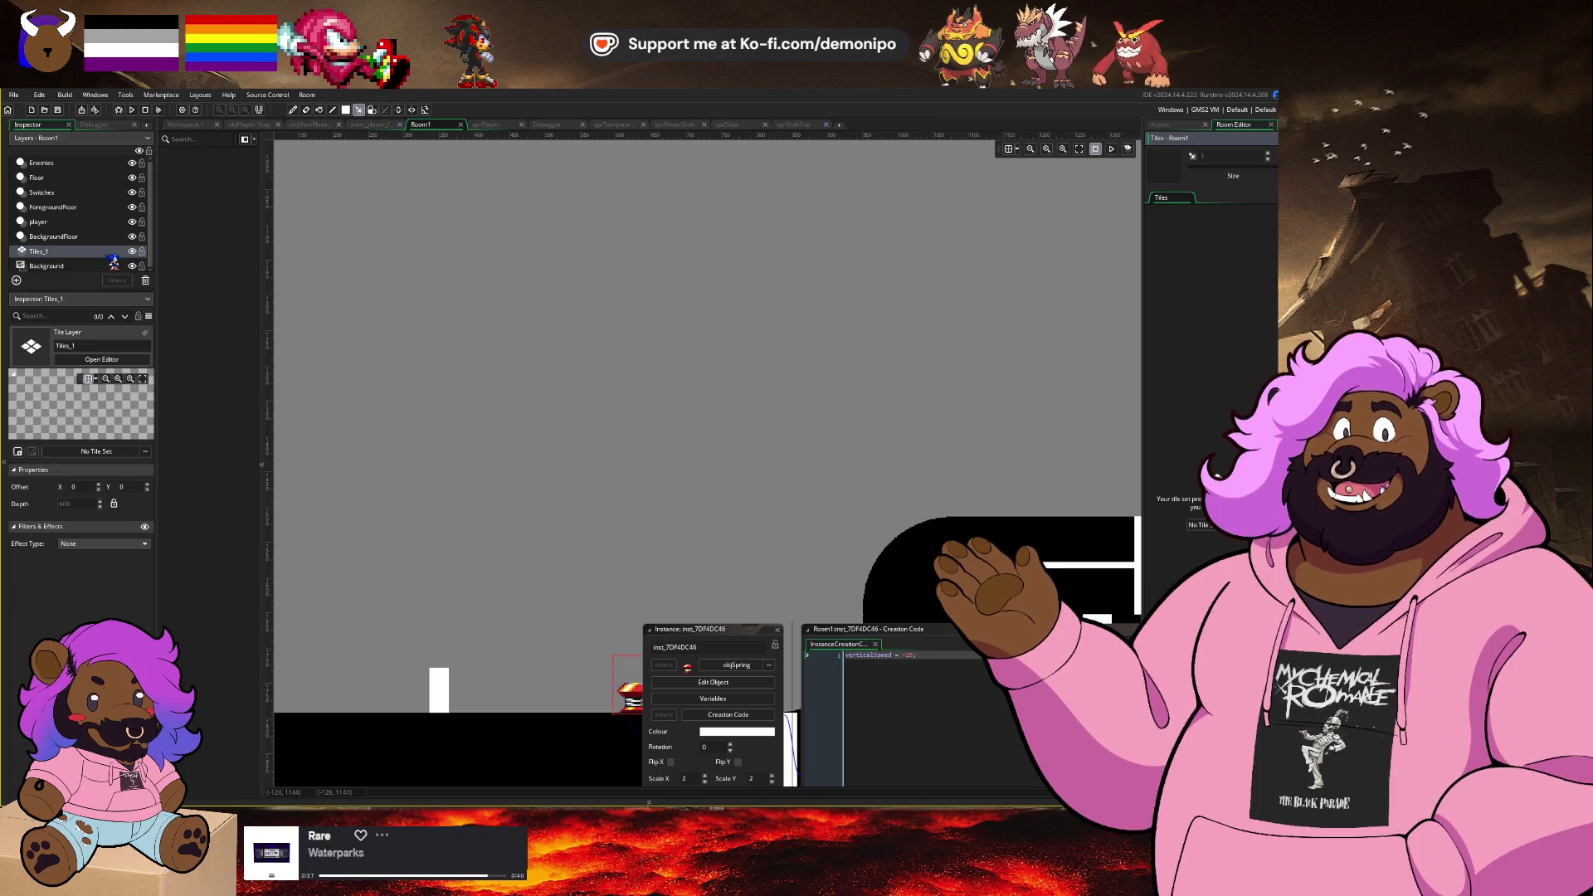
key("Return")
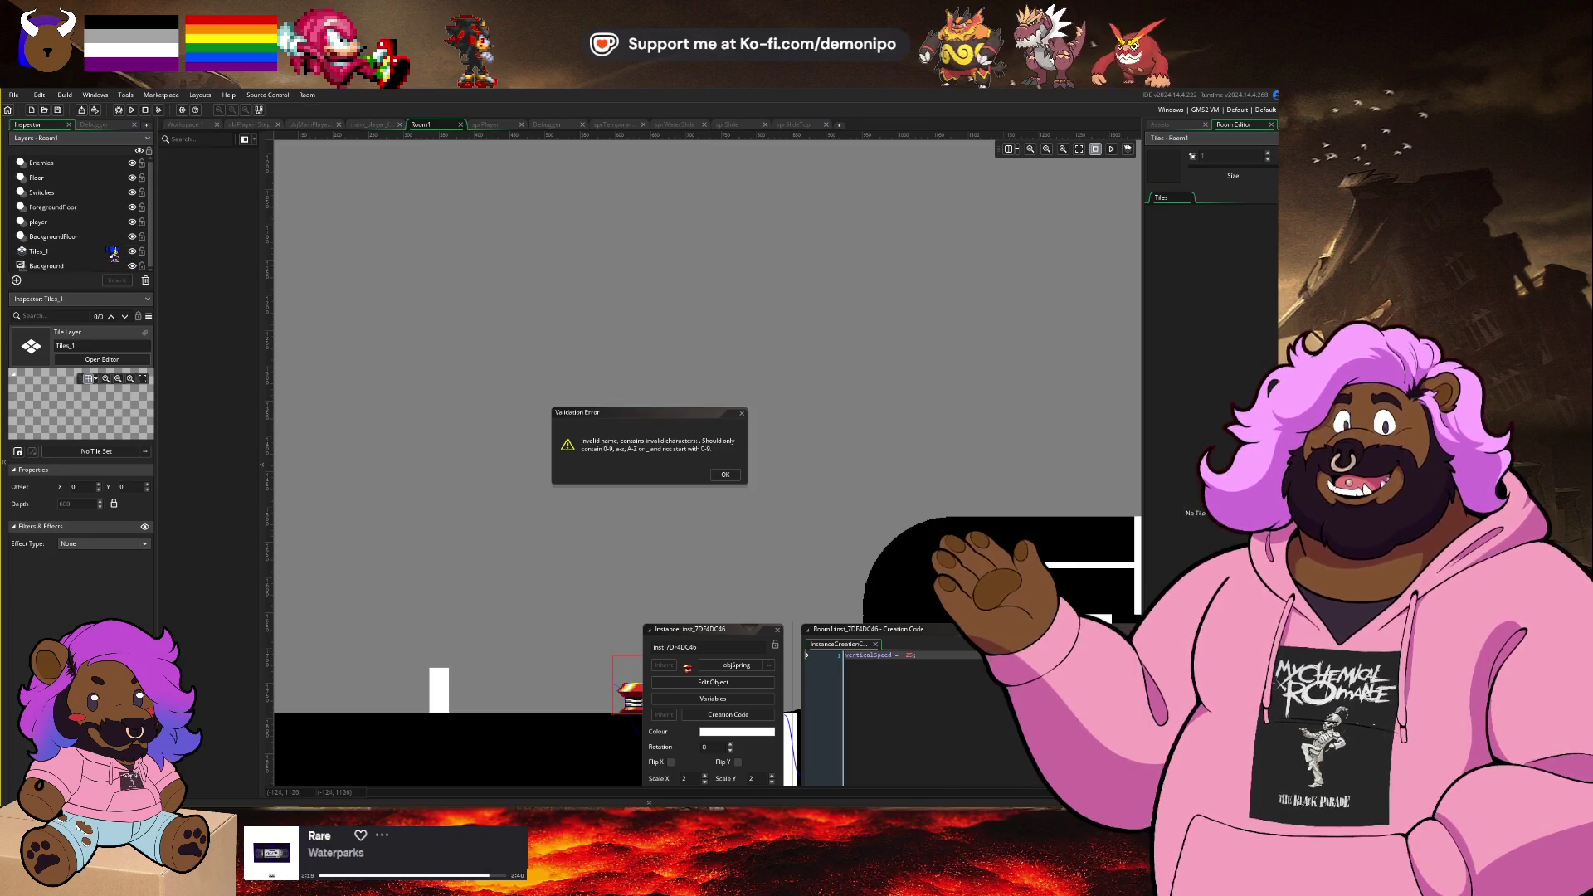
left_click(730, 474)
key("ctrl+z")
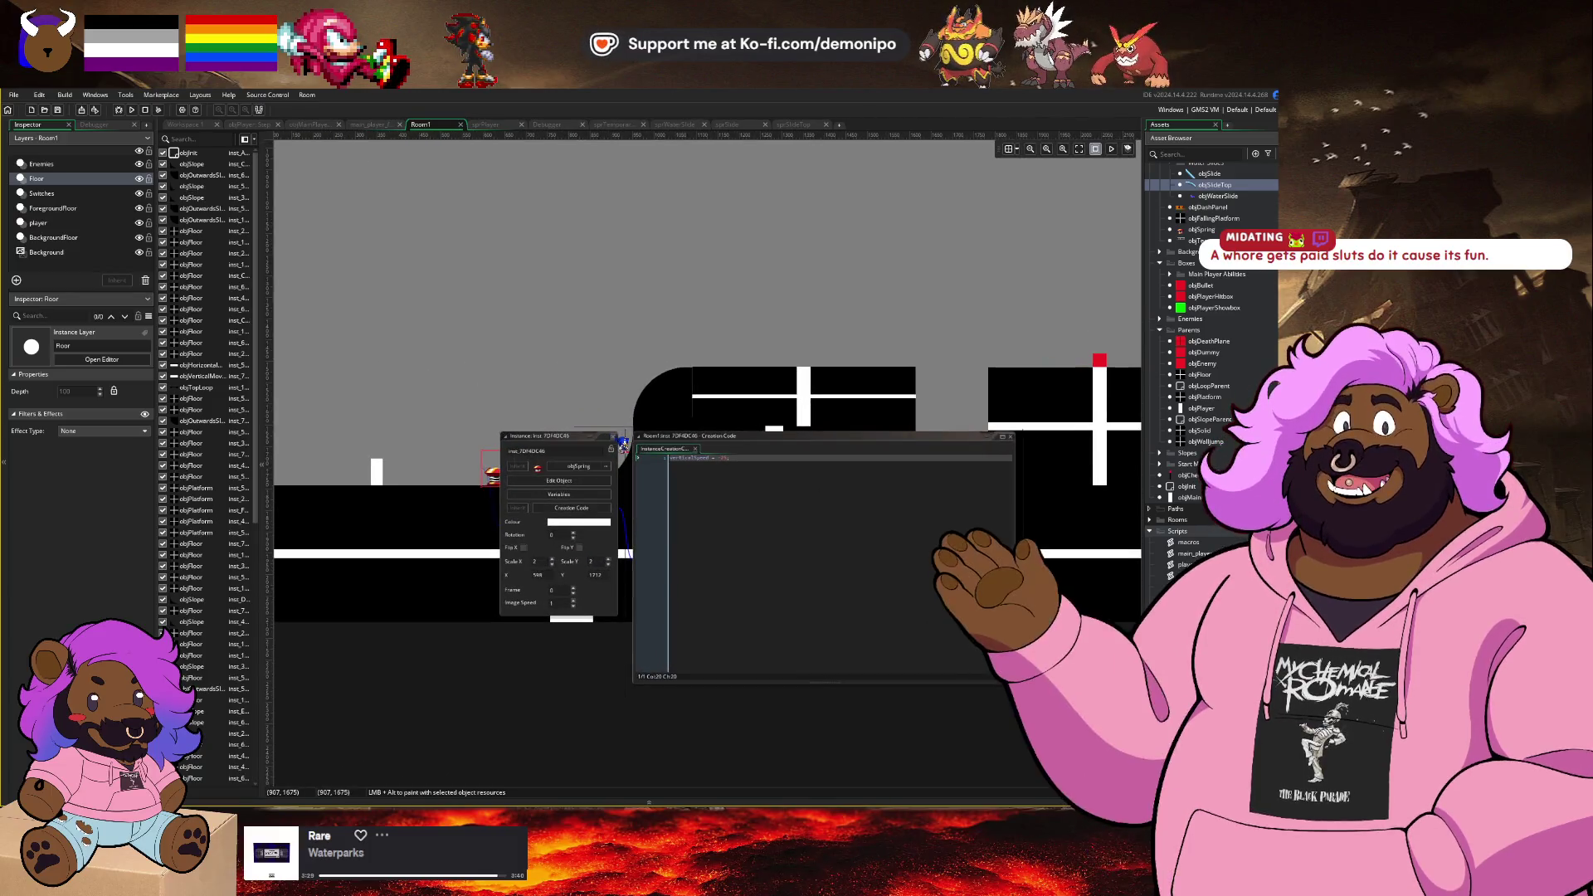
Step: Place an objSlideTop instance with an objSlide instance just below it, forming a curved slide
scroll(678, 312, "down", 2)
scroll(788, 373, "down", 3)
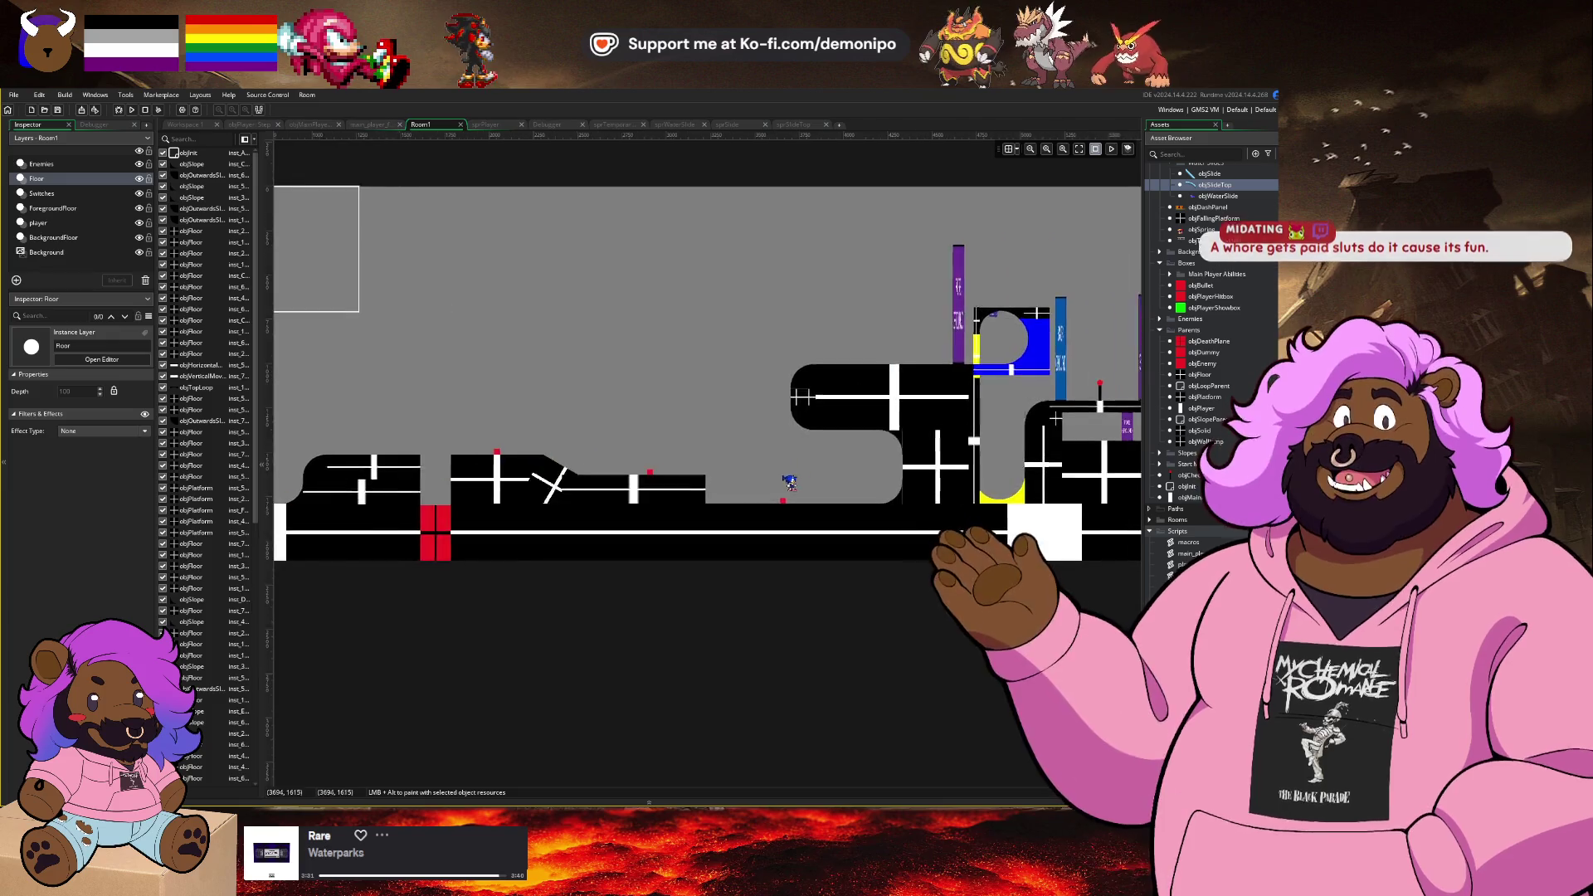
scroll(518, 471, "up", 5)
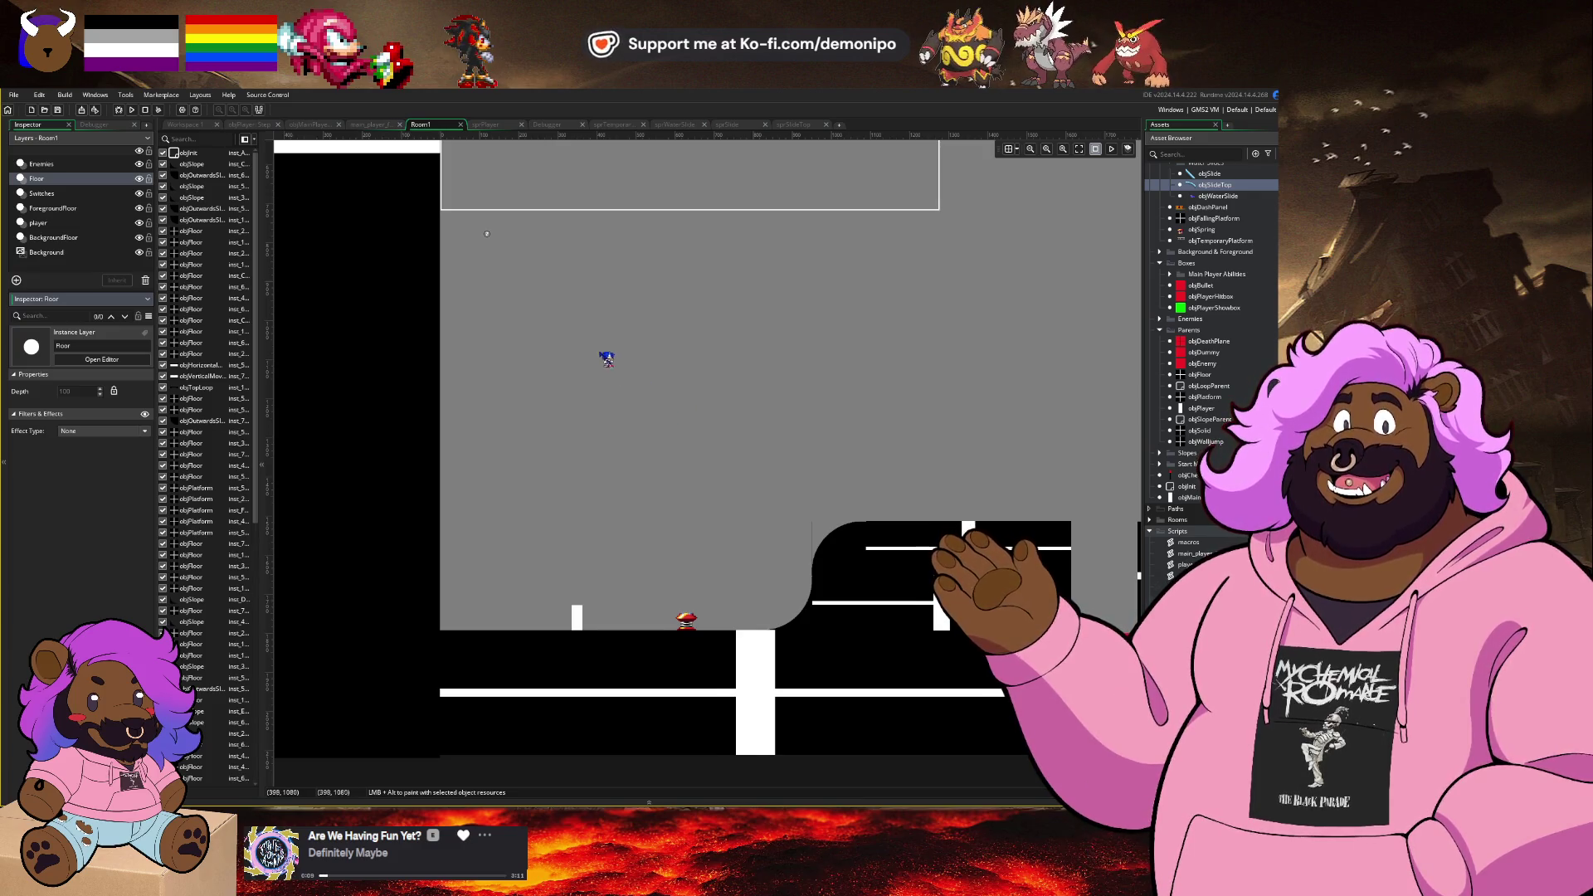
mouse_move(1210, 189)
left_mouse_down()
mouse_move(660, 378)
mouse_move(705, 369)
mouse_move(521, 404)
left_mouse_up()
scroll(664, 373, "up", 2)
mouse_move(1209, 176)
left_mouse_down()
mouse_move(725, 423)
mouse_move(539, 415)
mouse_move(556, 406)
mouse_move(541, 393)
mouse_move(555, 456)
mouse_move(576, 448)
mouse_move(540, 391)
left_mouse_up()
scroll(548, 407, "up", 4)
scroll(576, 448, "up", 4)
Step: Add another objSlide piece and move the lower straight piece to (448,1264)
scroll(714, 366, "down", 5)
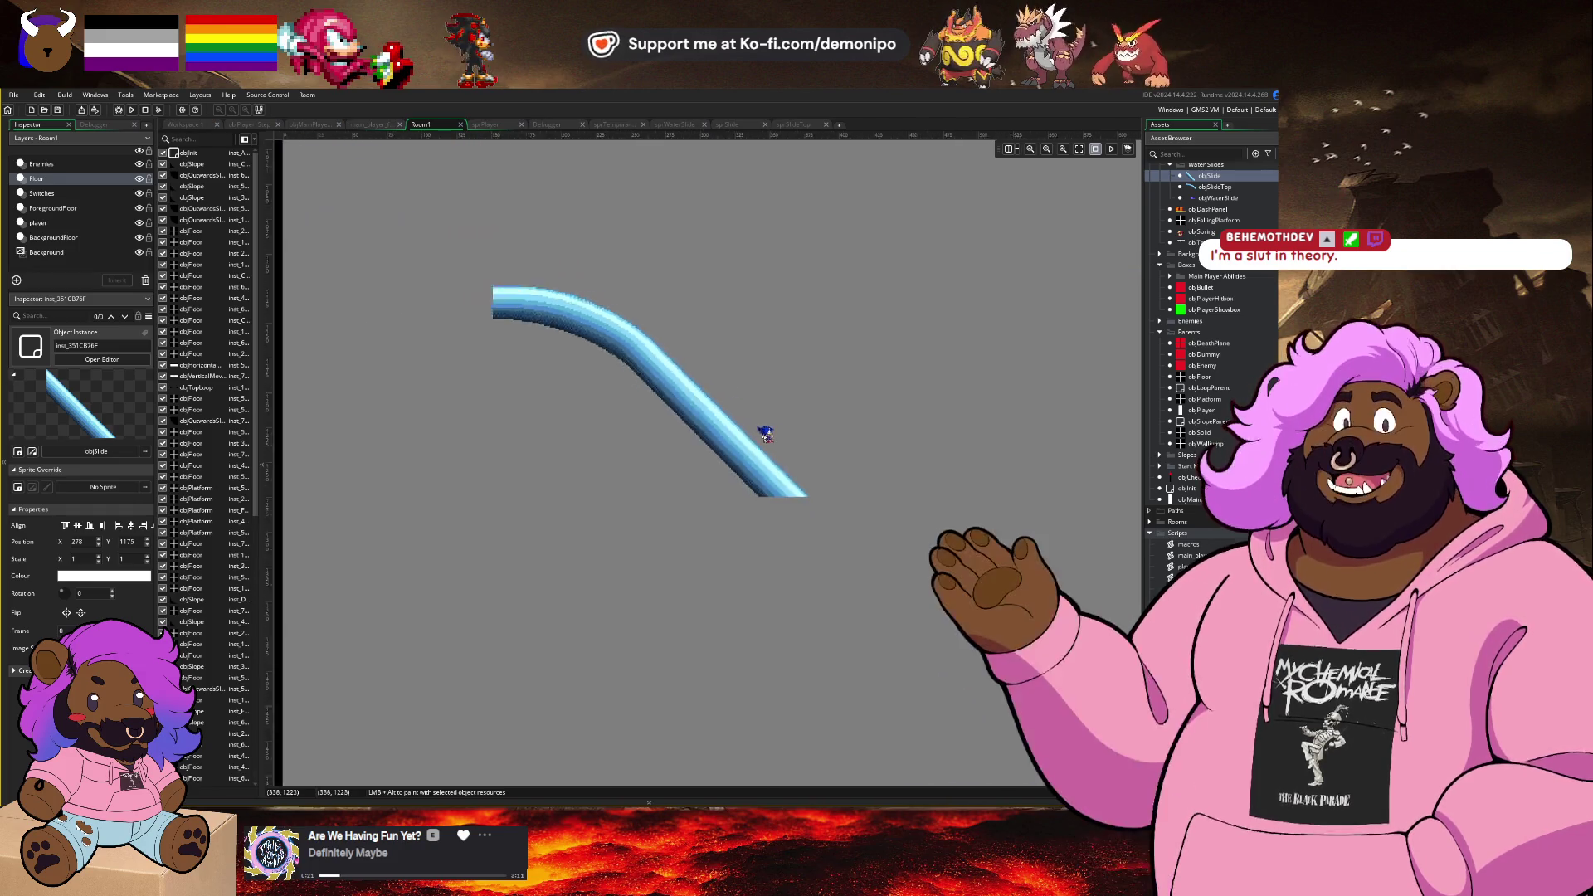
scroll(765, 434, "down", 1)
mouse_move(1210, 176)
left_mouse_down()
mouse_move(975, 404)
mouse_move(802, 496)
left_mouse_up()
scroll(809, 498, "up", 2)
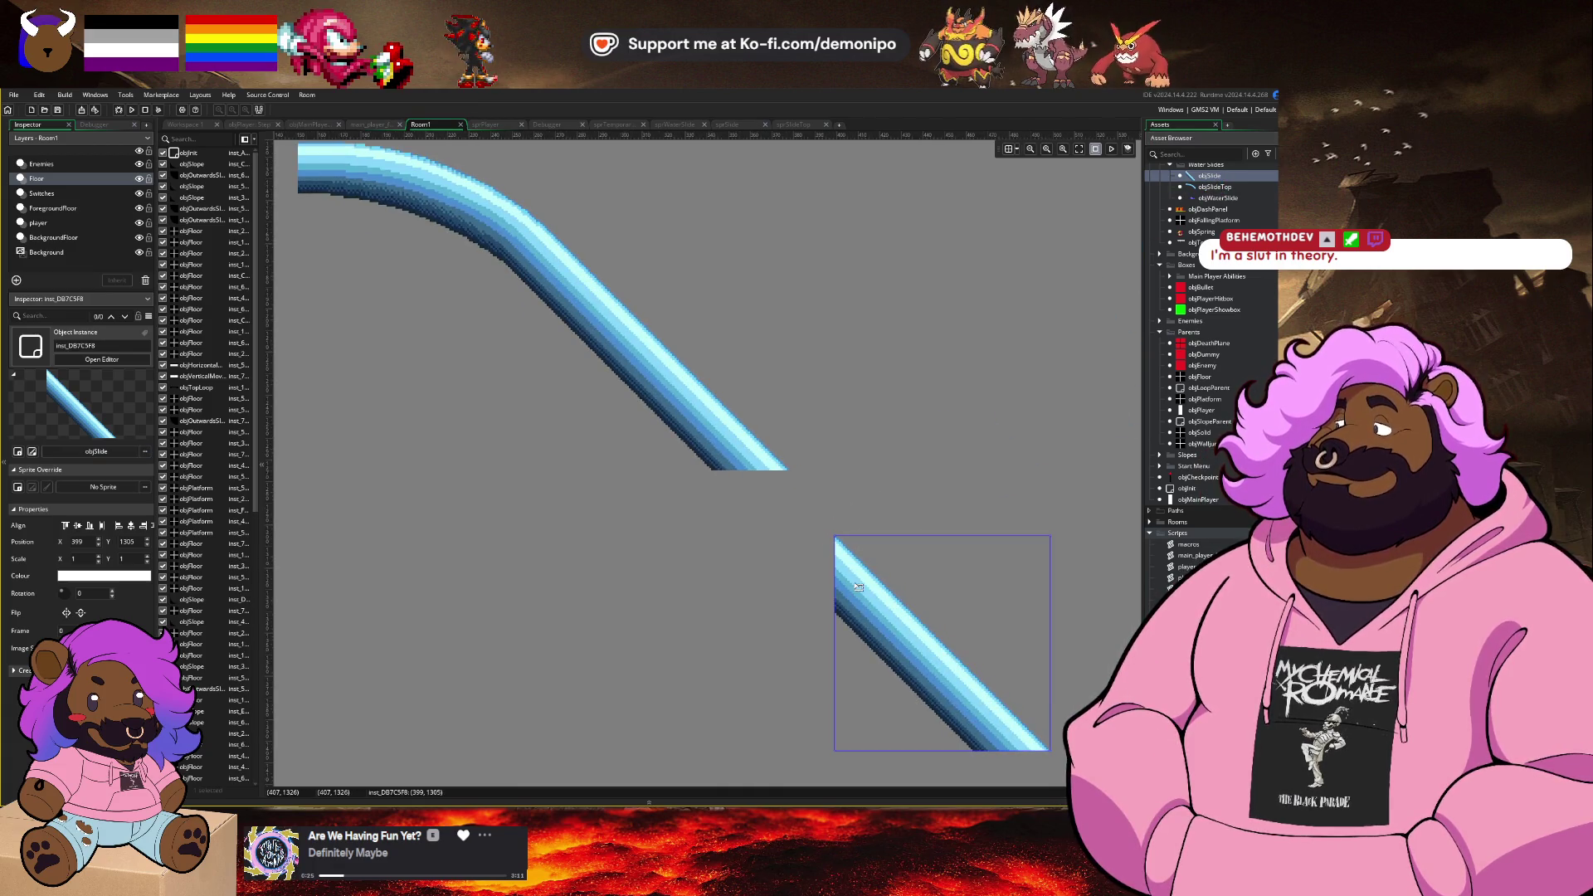
mouse_move(858, 587)
left_mouse_down()
mouse_move(809, 538)
mouse_move(839, 528)
left_mouse_up()
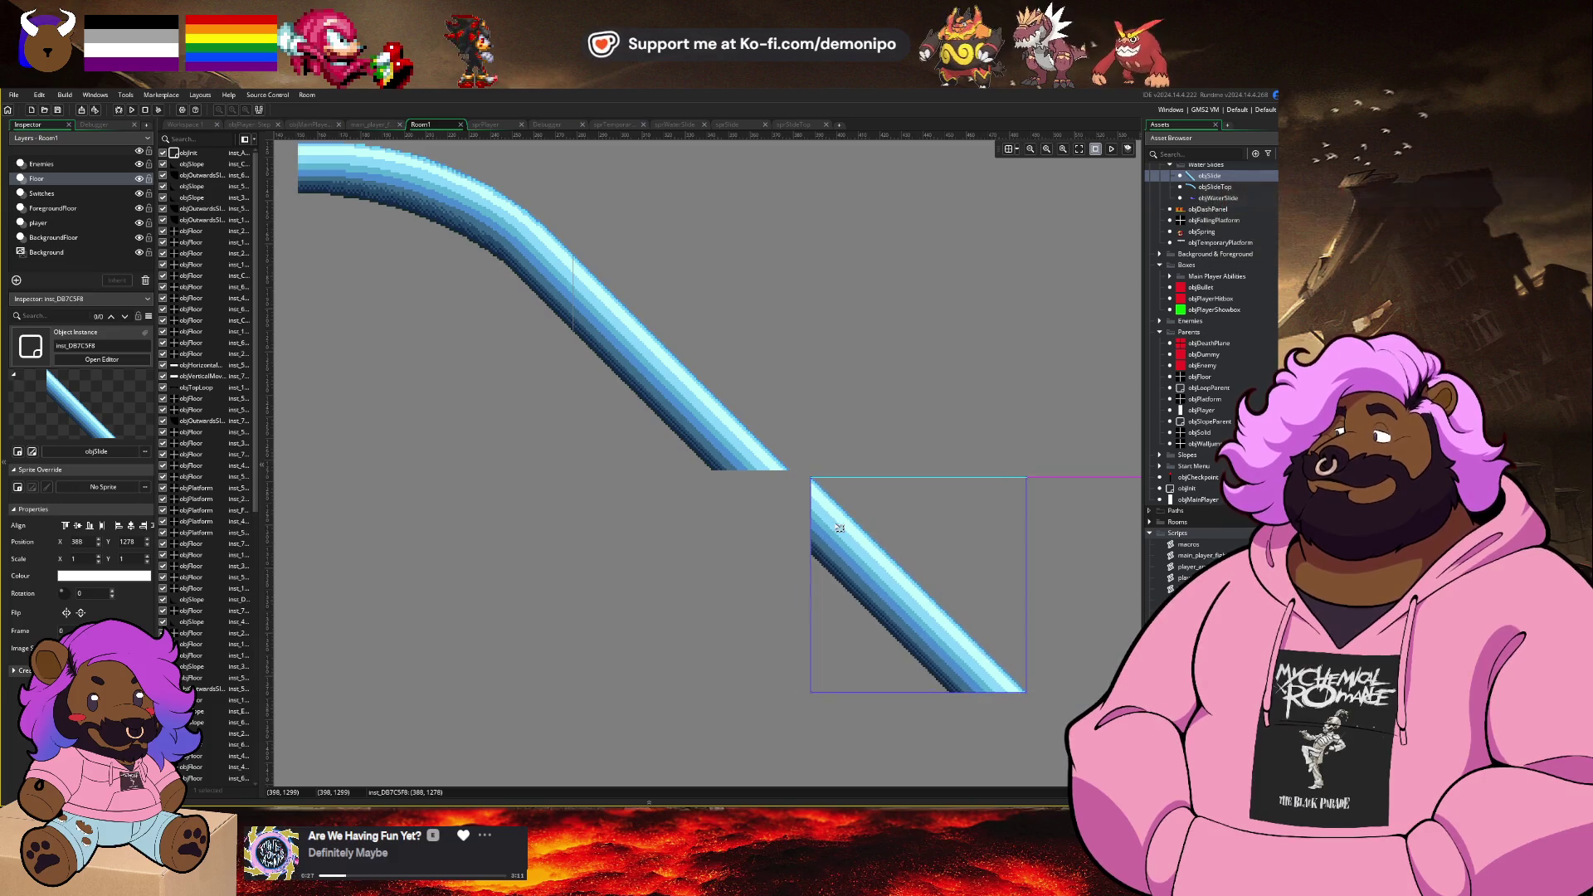
scroll(764, 392, "up", 1)
scroll(913, 585, "down", 2)
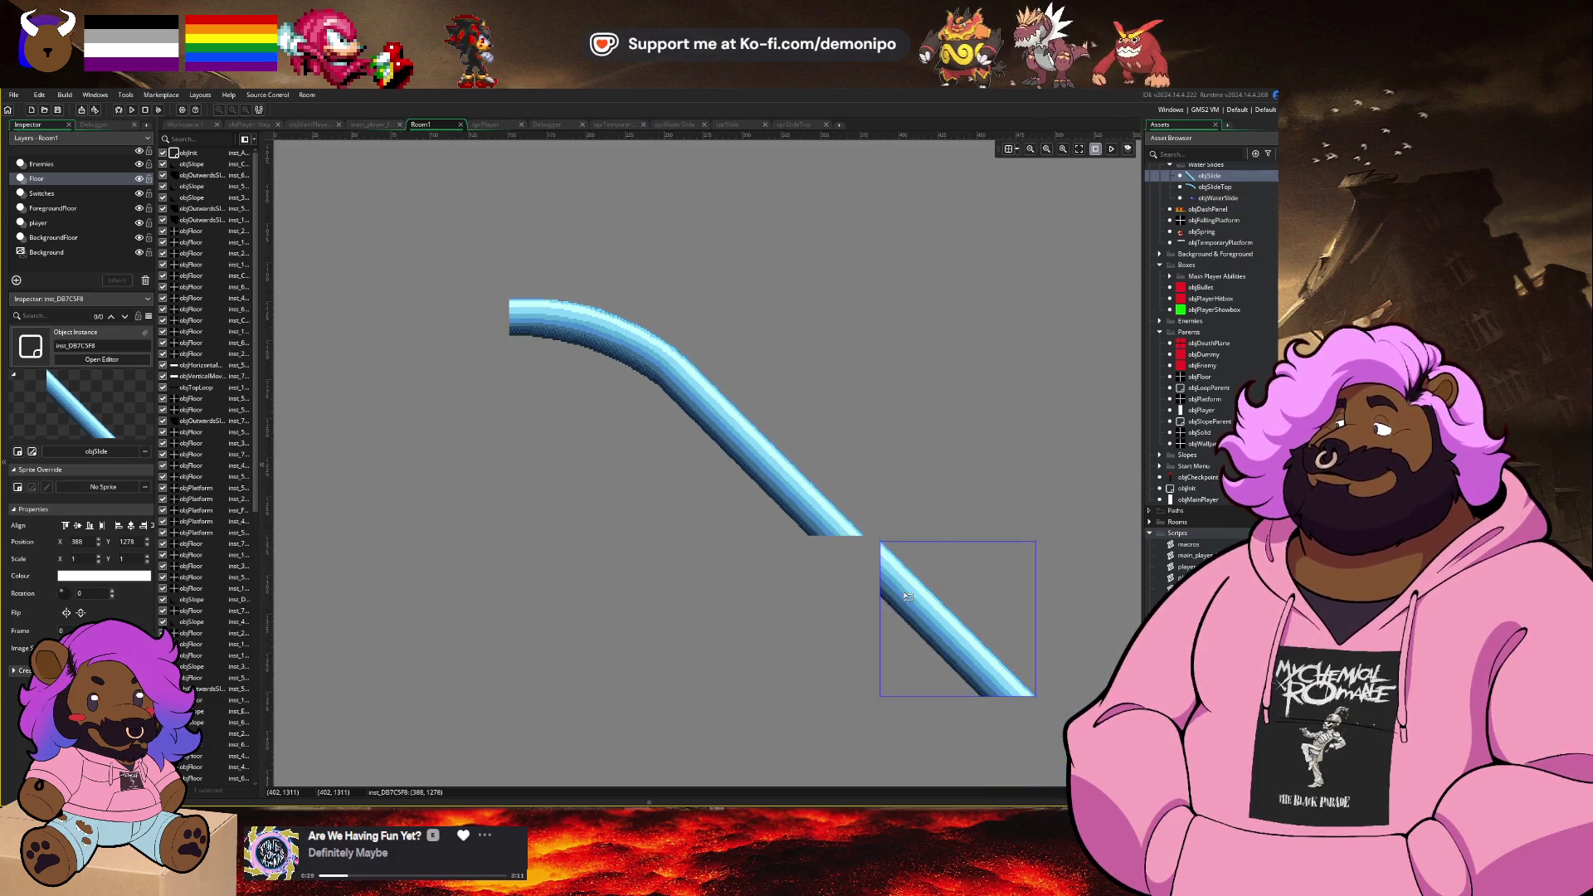
left_click_drag(924, 504, 750, 452)
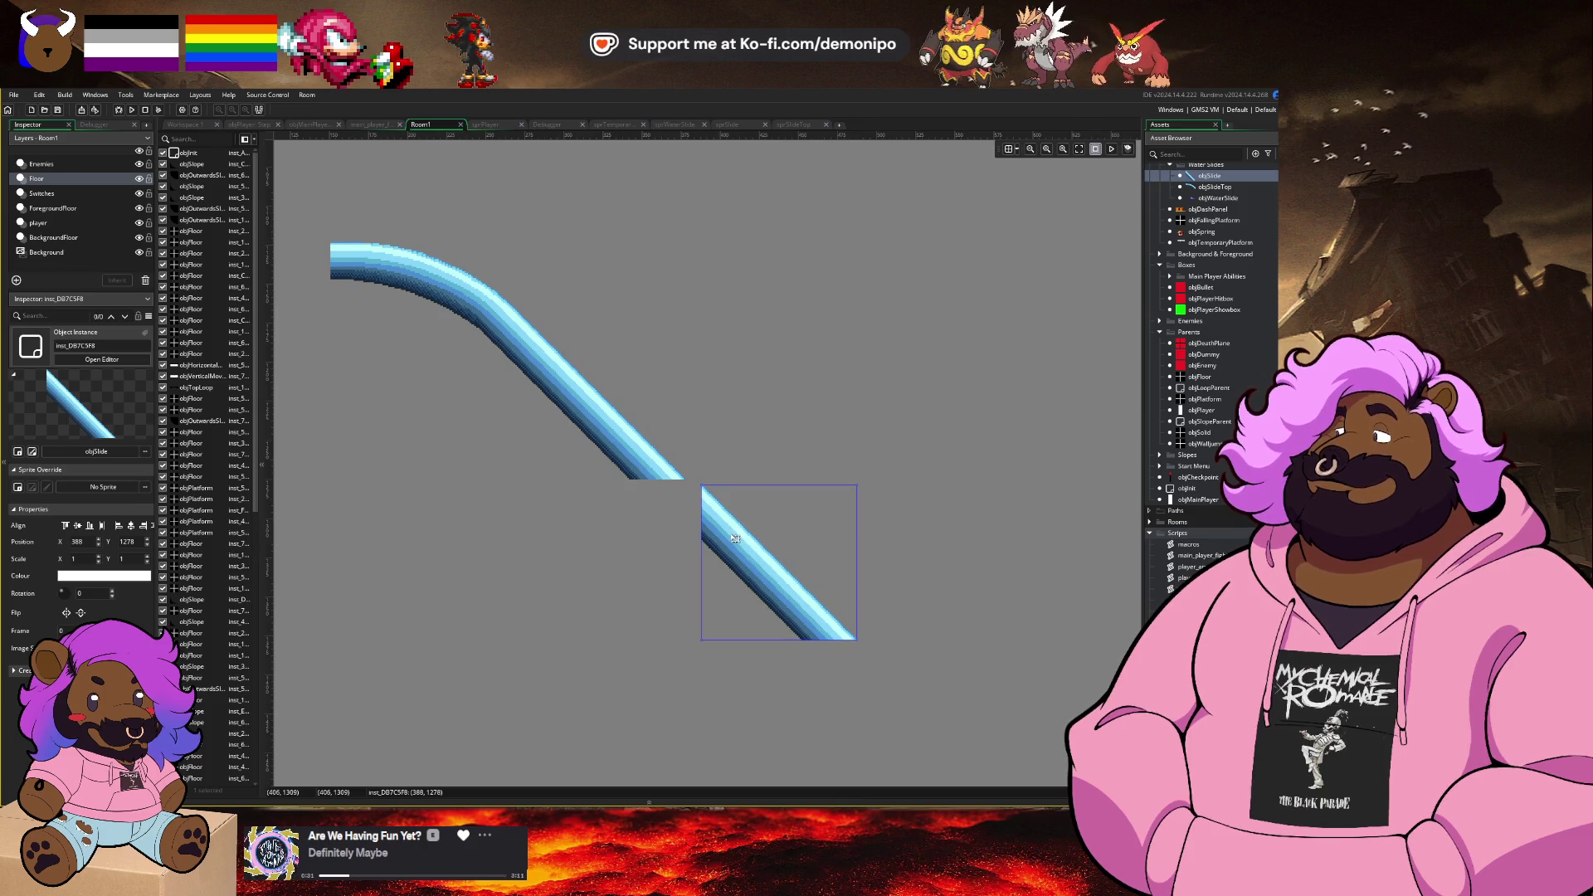
left_click_drag(735, 538, 829, 515)
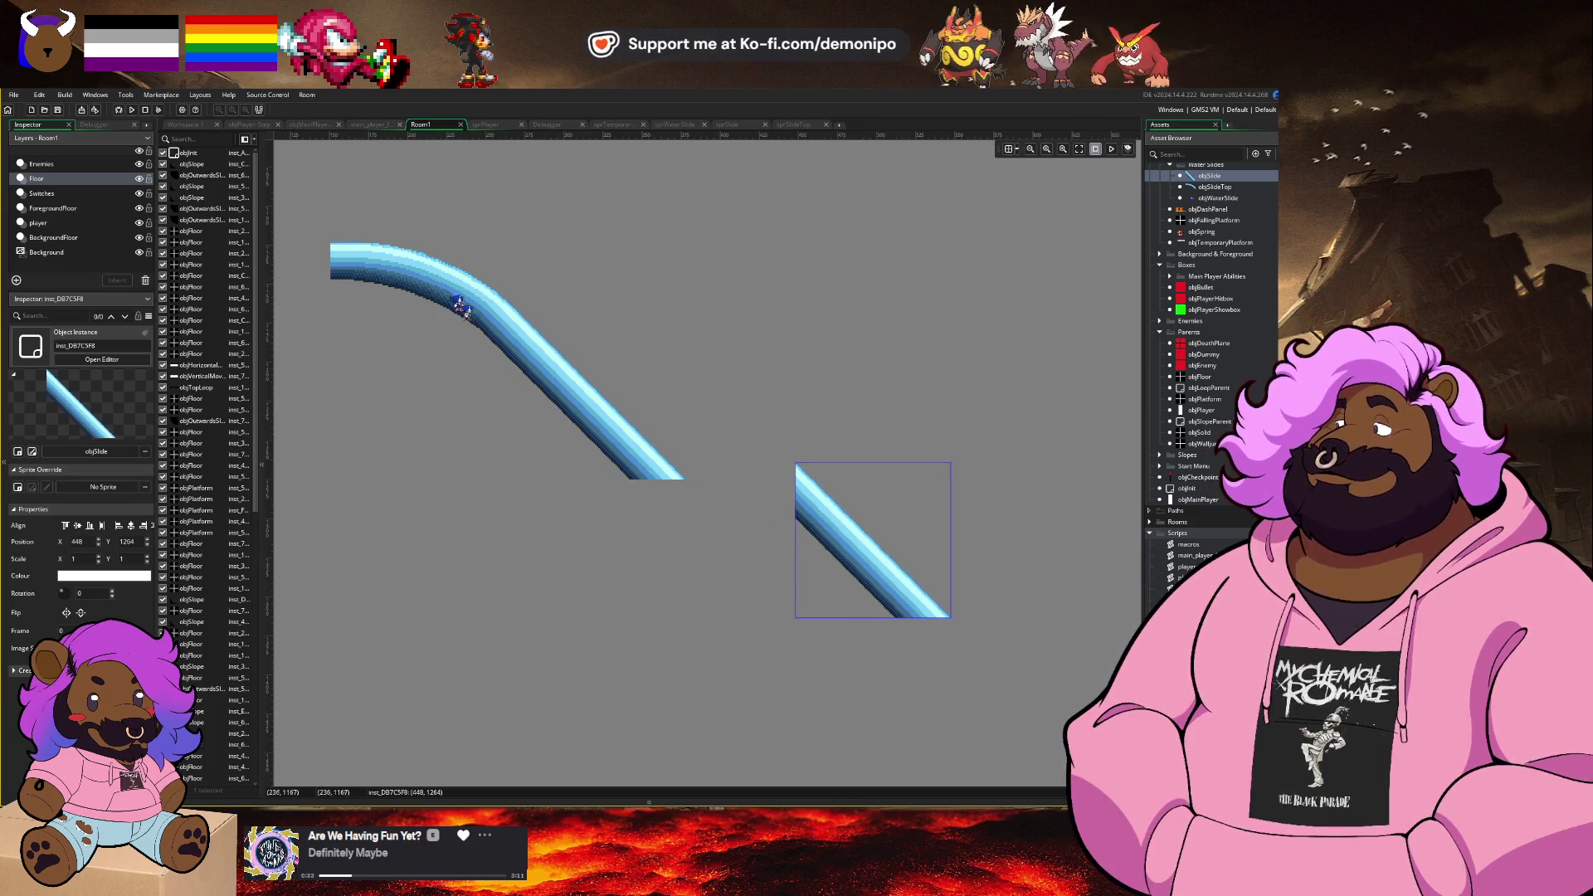
Step: Place and then delete an extra objSlideTop instance, and bring up the sprite sheet browser
left_click(403, 273)
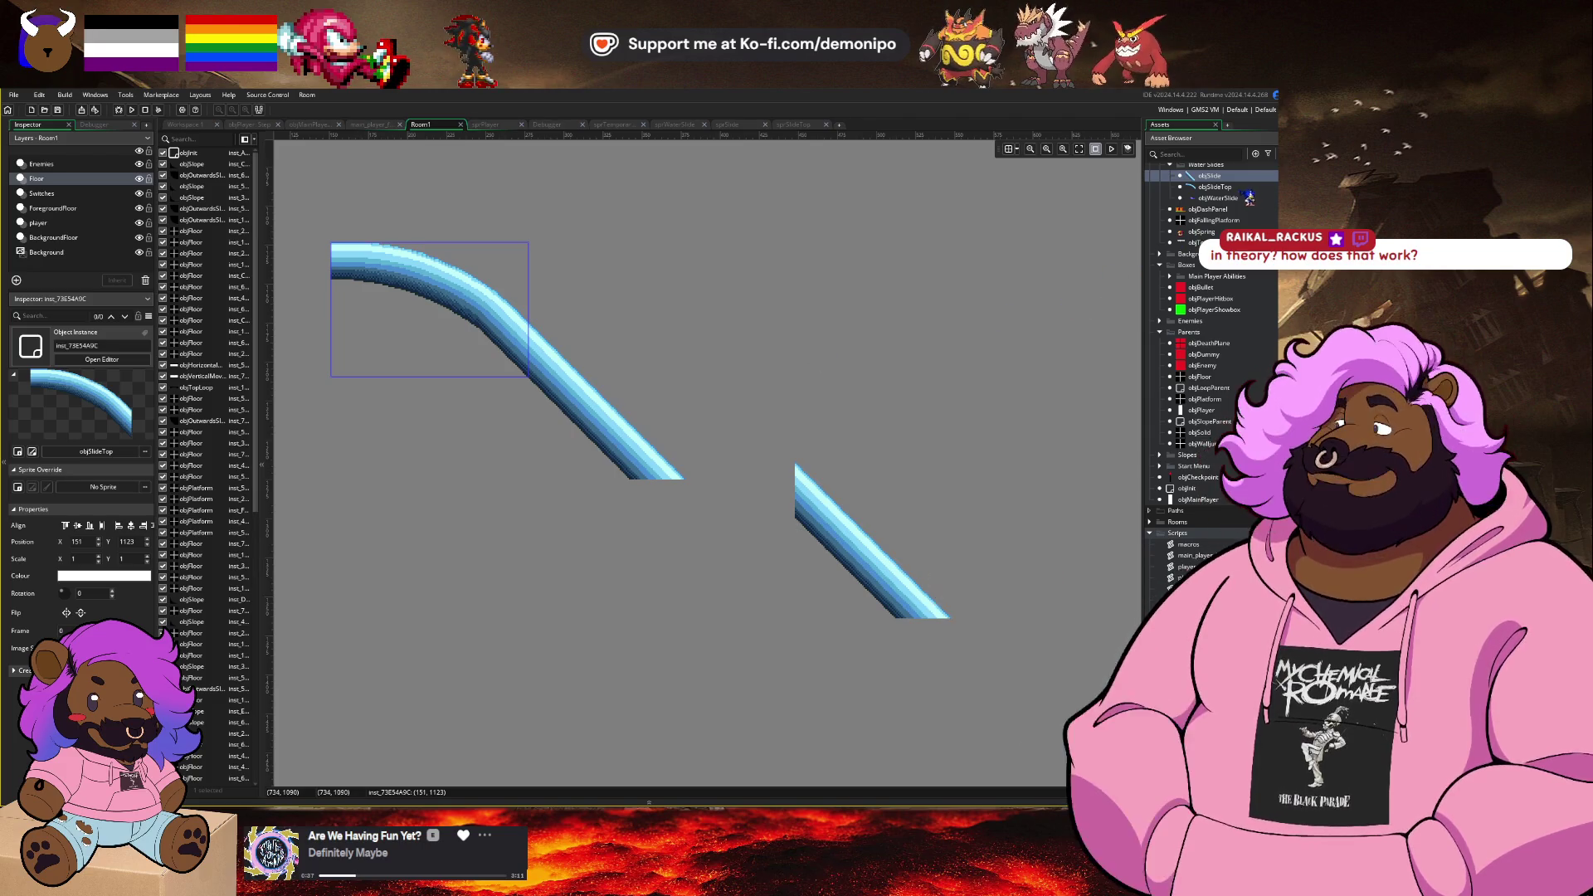
mouse_move(1224, 188)
left_mouse_down()
mouse_move(739, 459)
mouse_move(641, 474)
mouse_move(689, 373)
left_mouse_up()
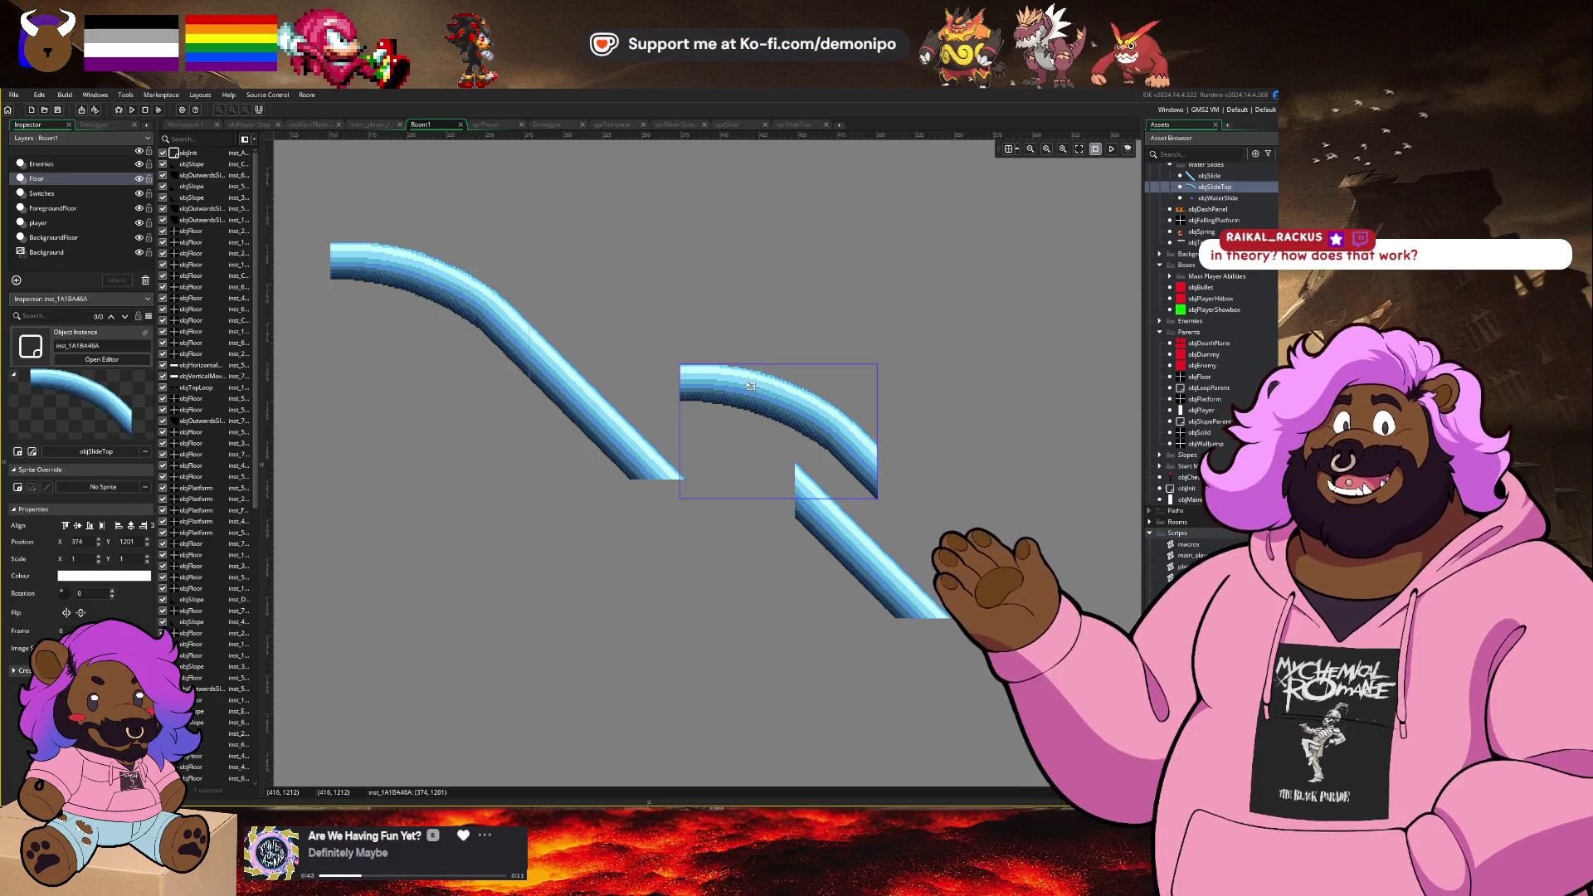
key("Delete")
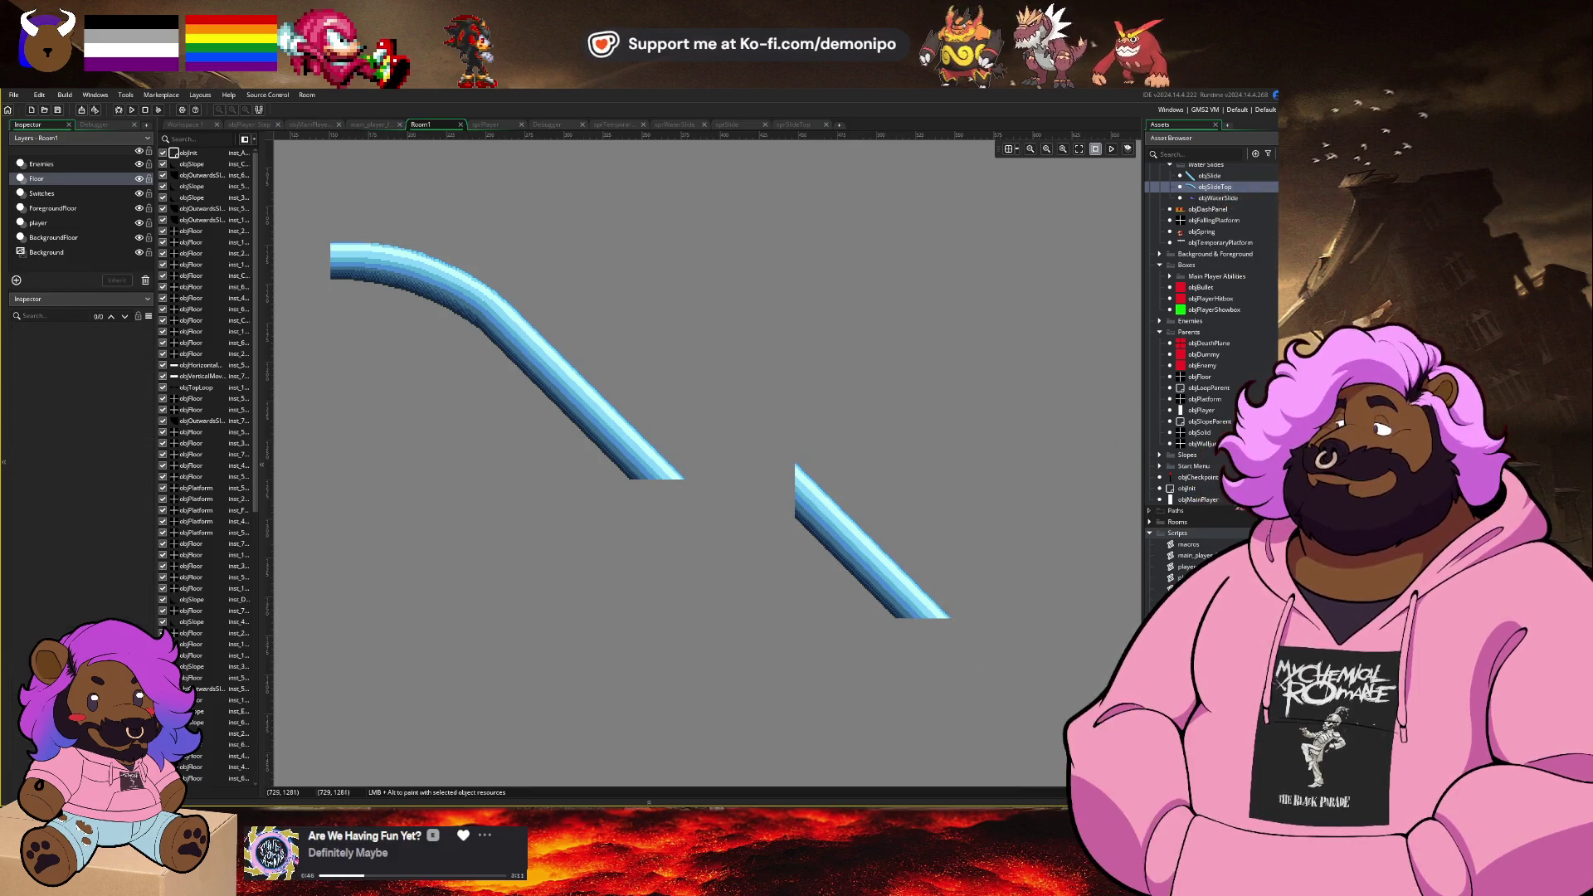
scroll(1210, 514, "down", 2)
key("alt+Tab")
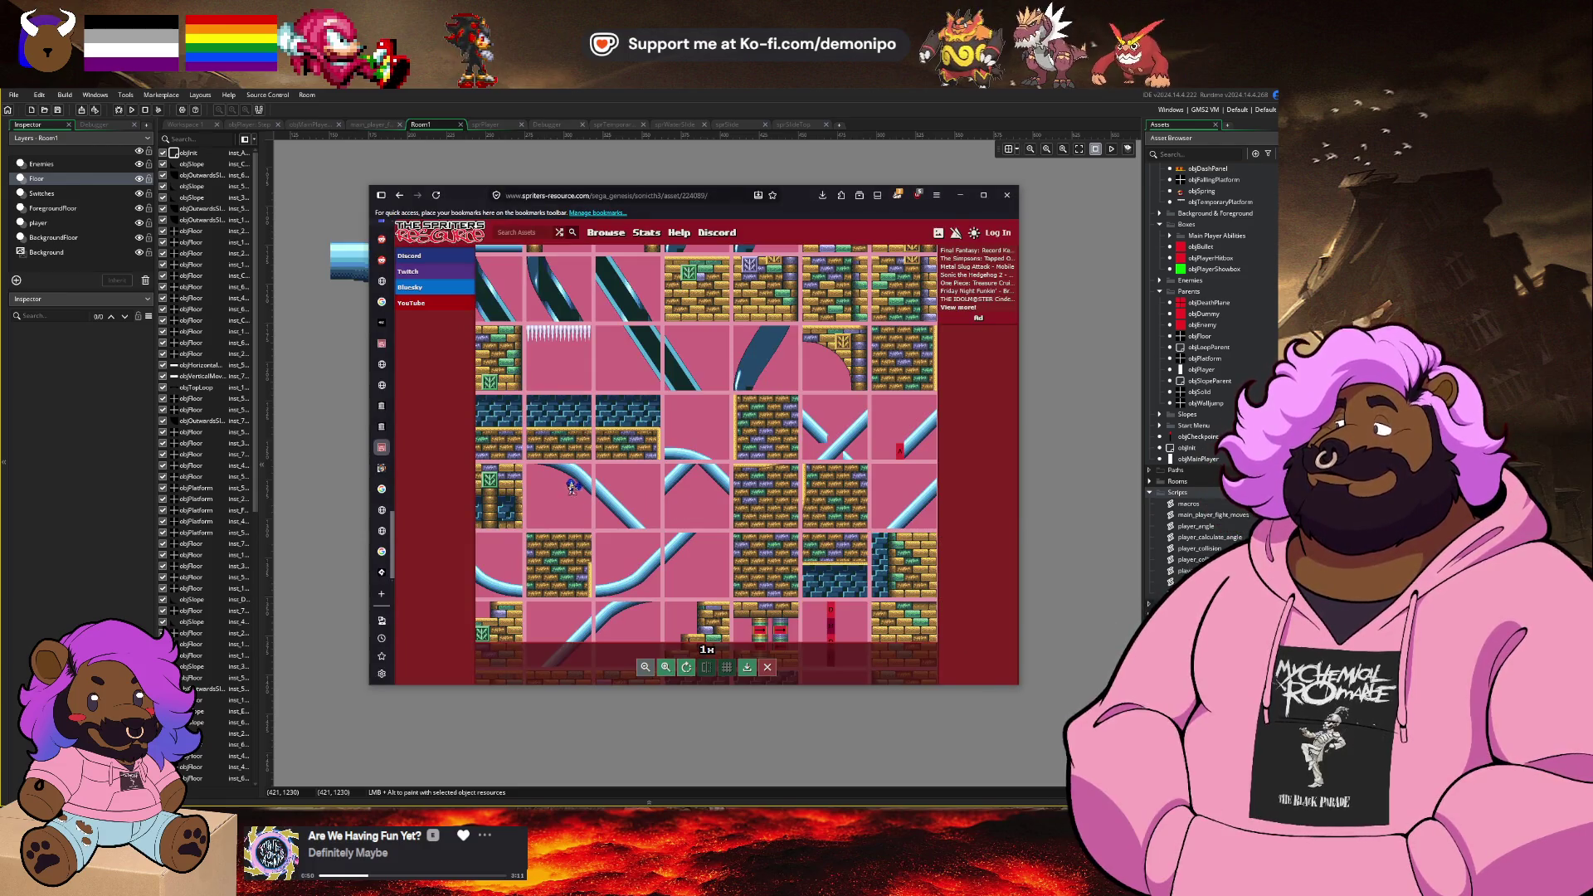
Step: Copy the slide tilesheet image from The Spriters Resource and rename sprSlideTop_1 to sprSlideConnector
scroll(572, 491, "up", 2)
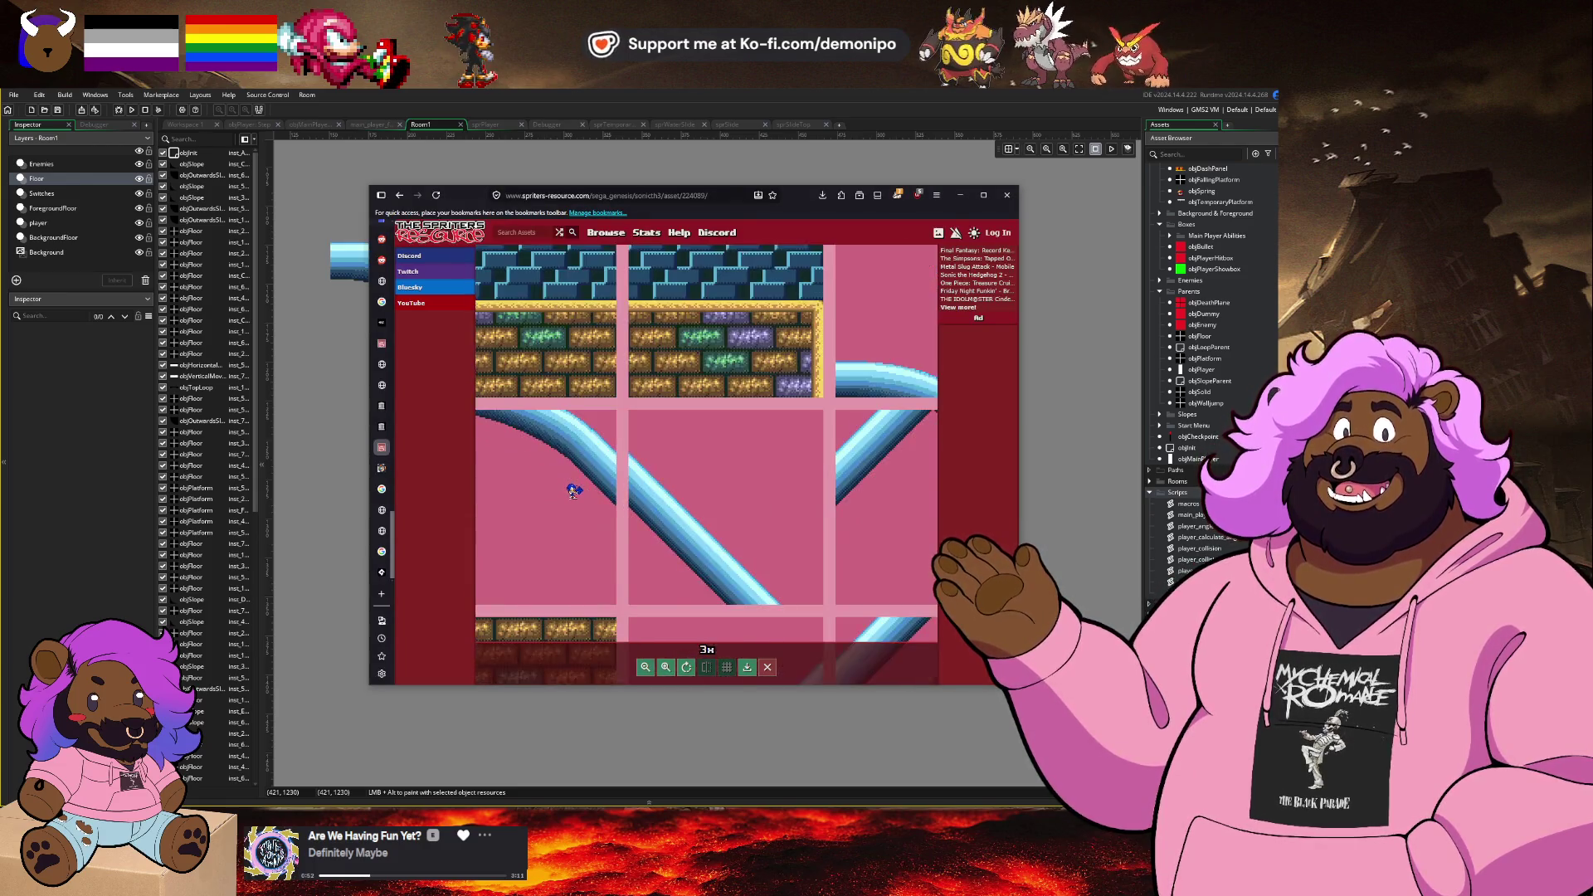
scroll(704, 519, "down", 2)
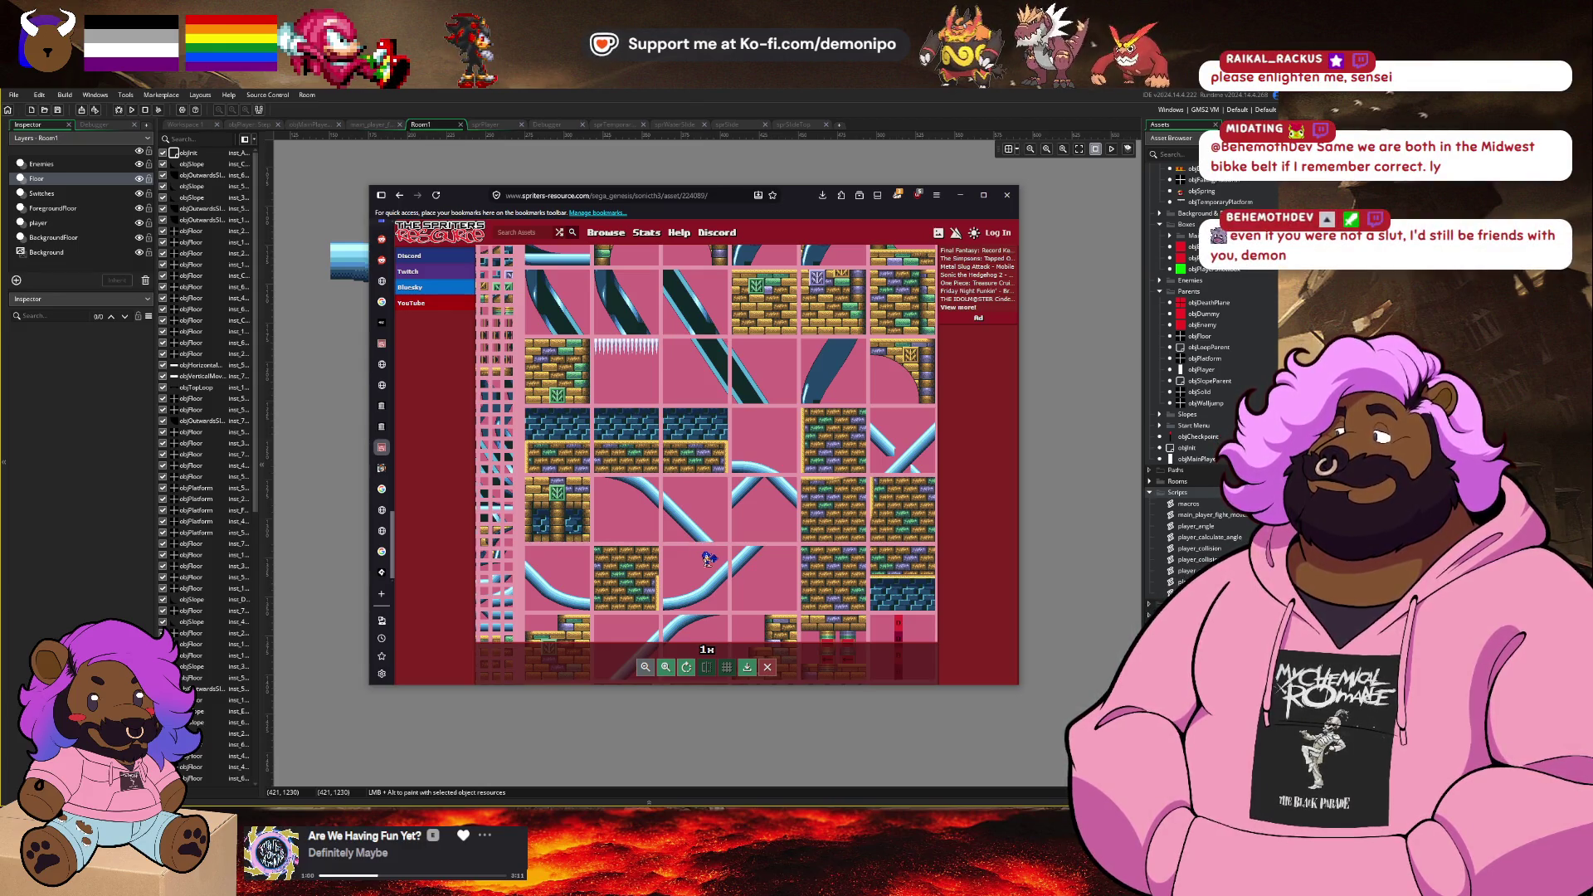
left_click(340, 442)
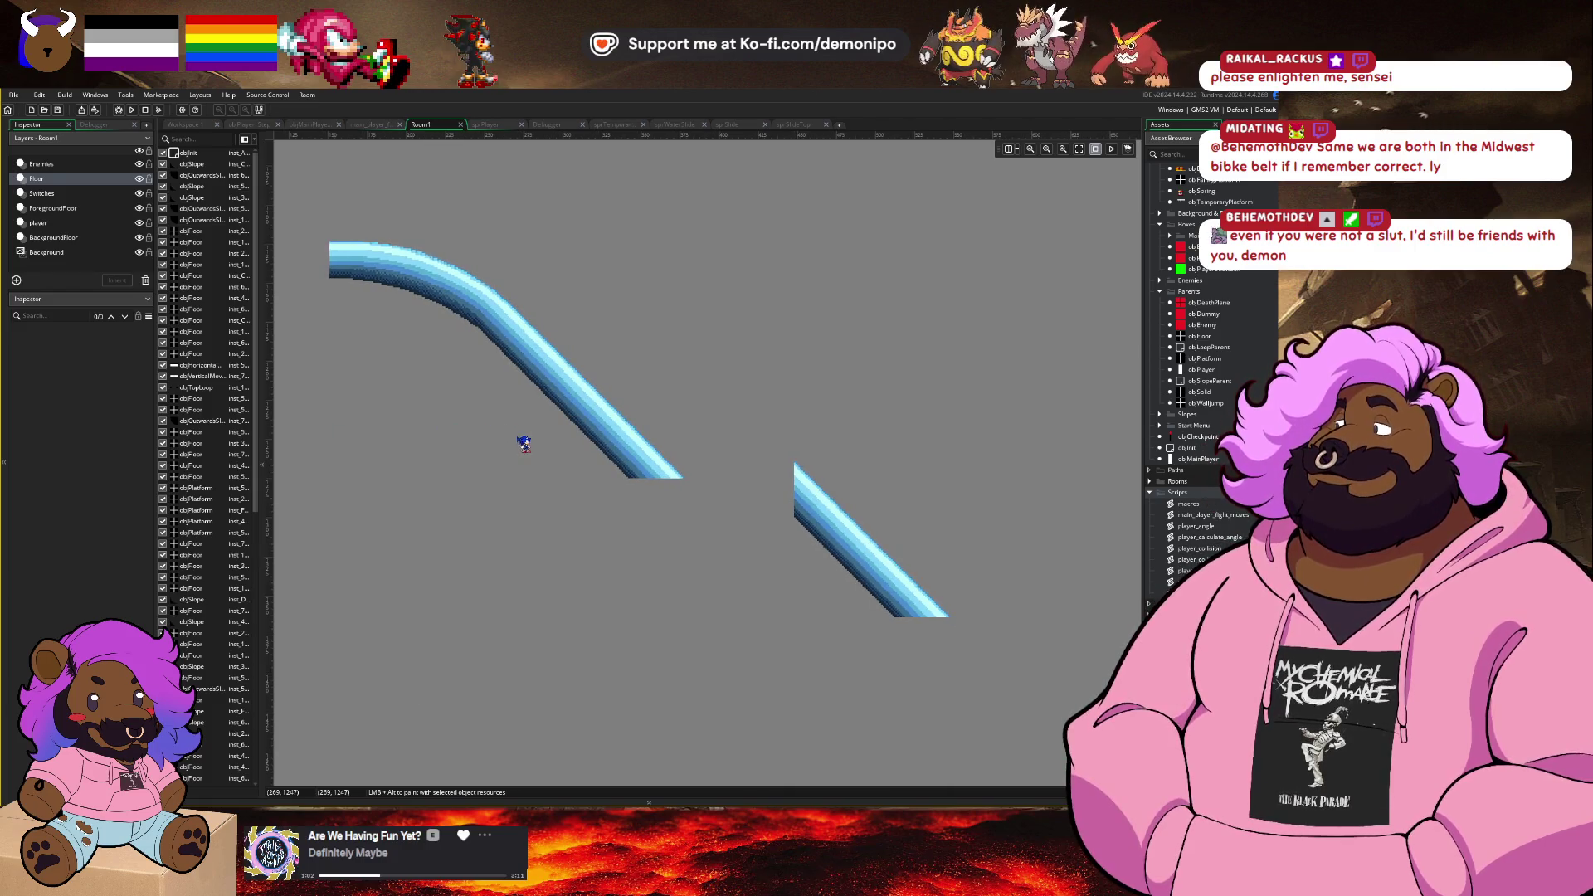
key("alt+Tab")
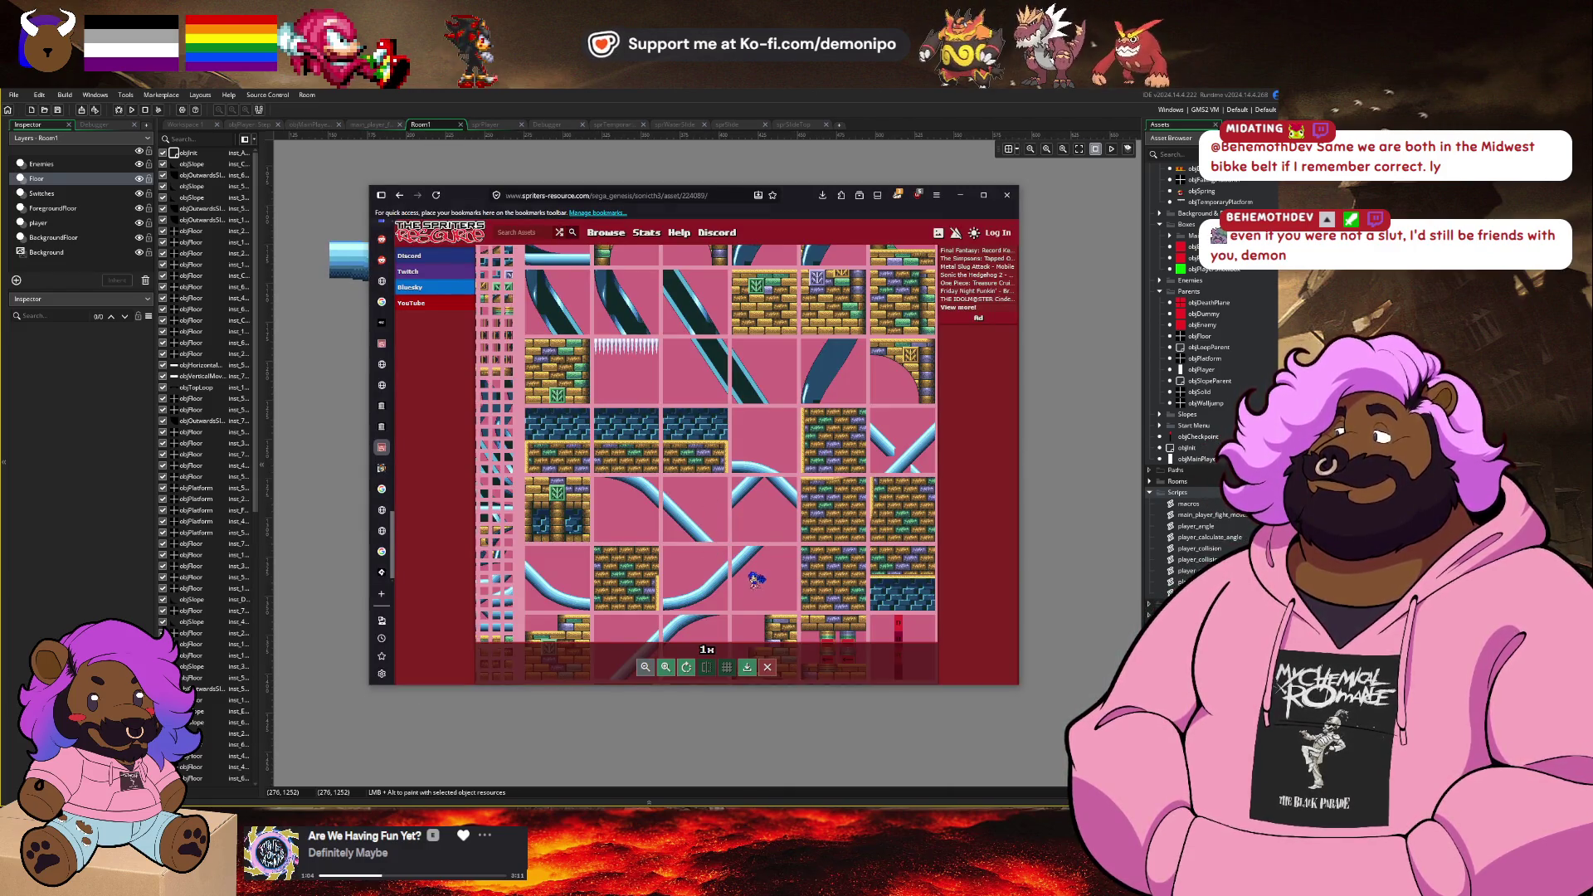
mouse_move(756, 579)
left_mouse_down()
mouse_move(591, 575)
mouse_move(525, 492)
mouse_move(755, 520)
mouse_move(561, 546)
left_mouse_up()
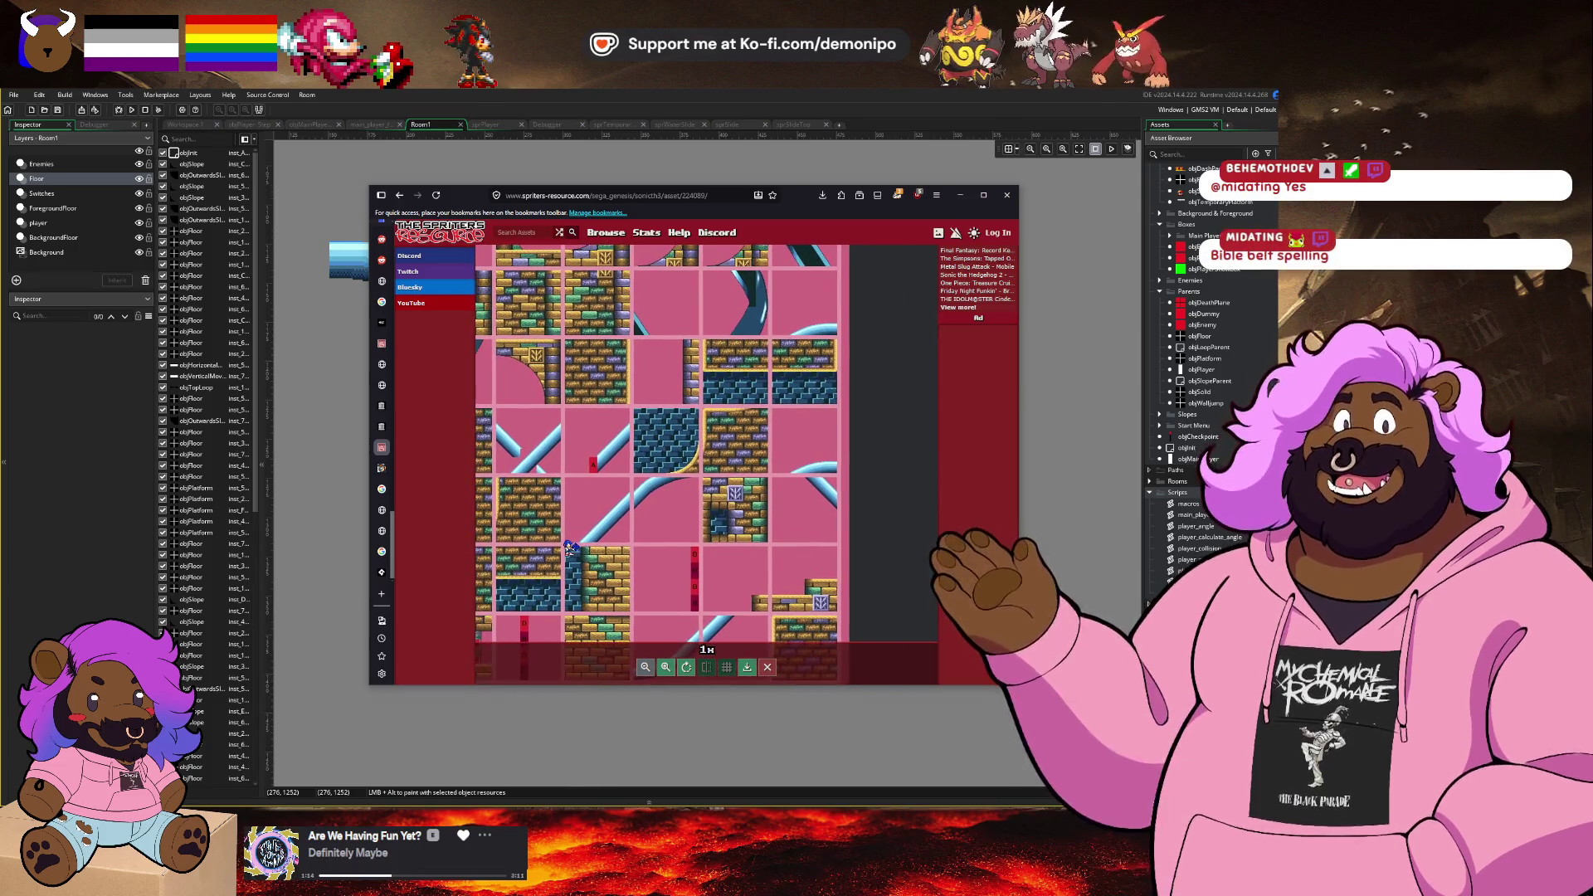
left_click_drag(805, 516, 789, 521)
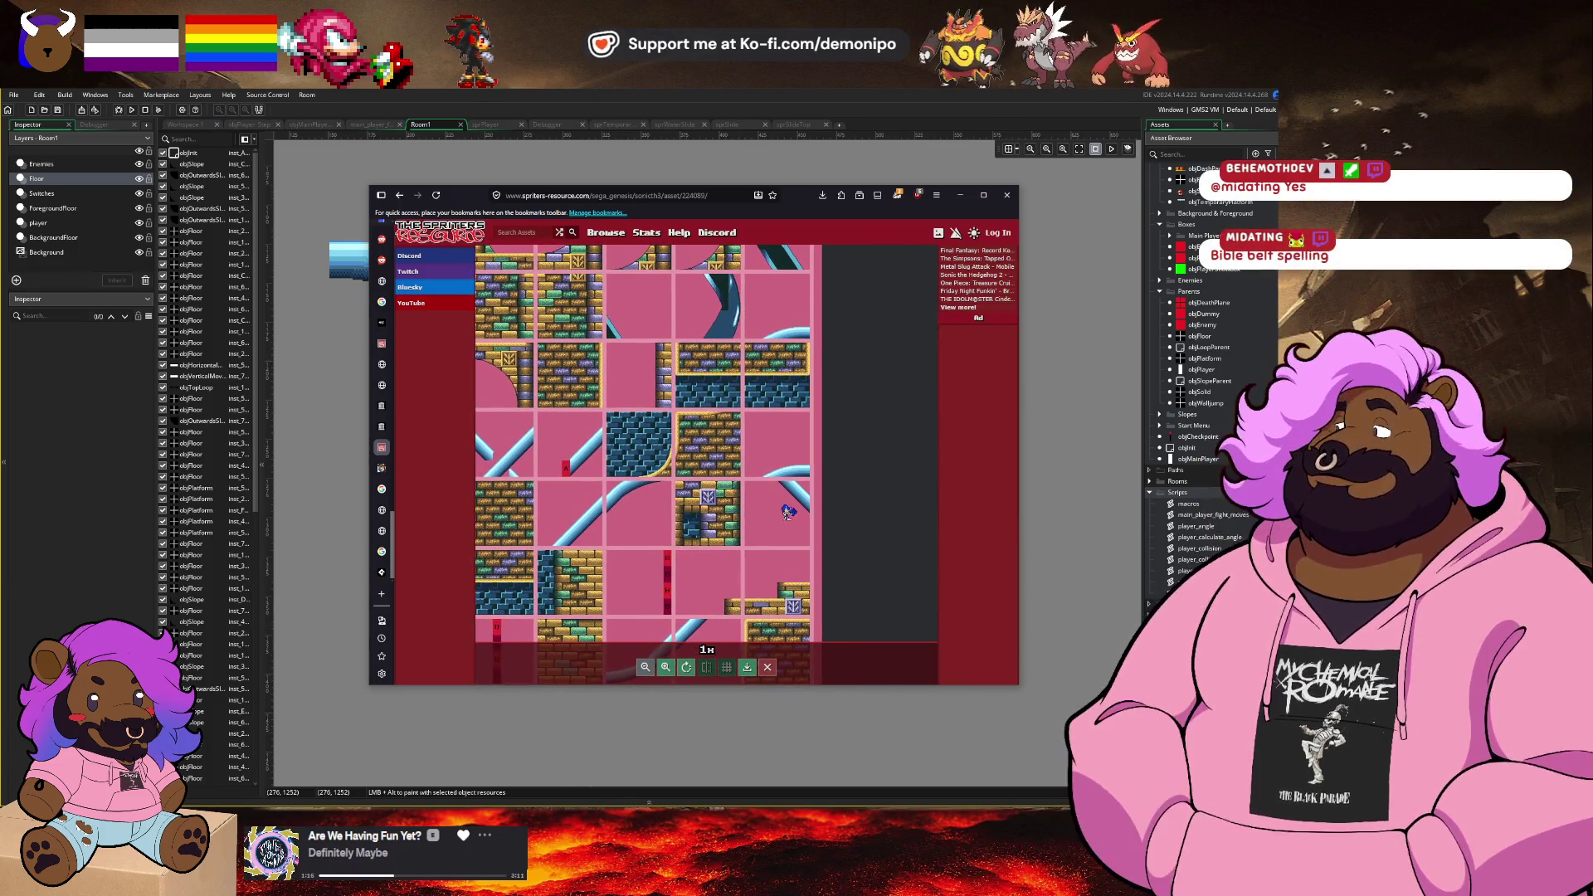
scroll(796, 541, "up", 1)
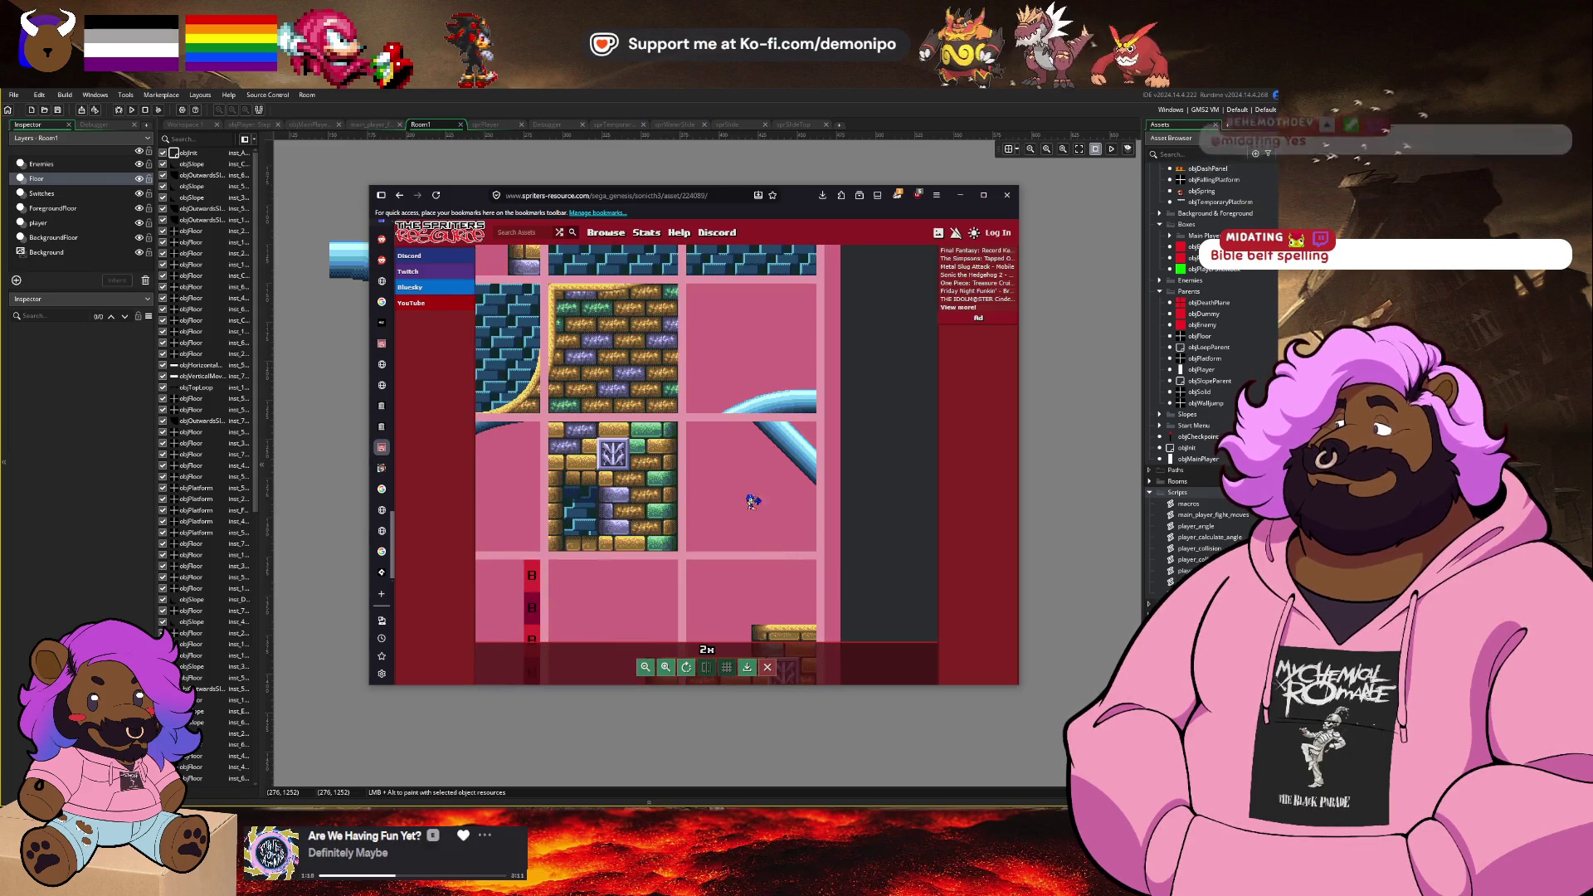
right_click(717, 463)
left_click(764, 500)
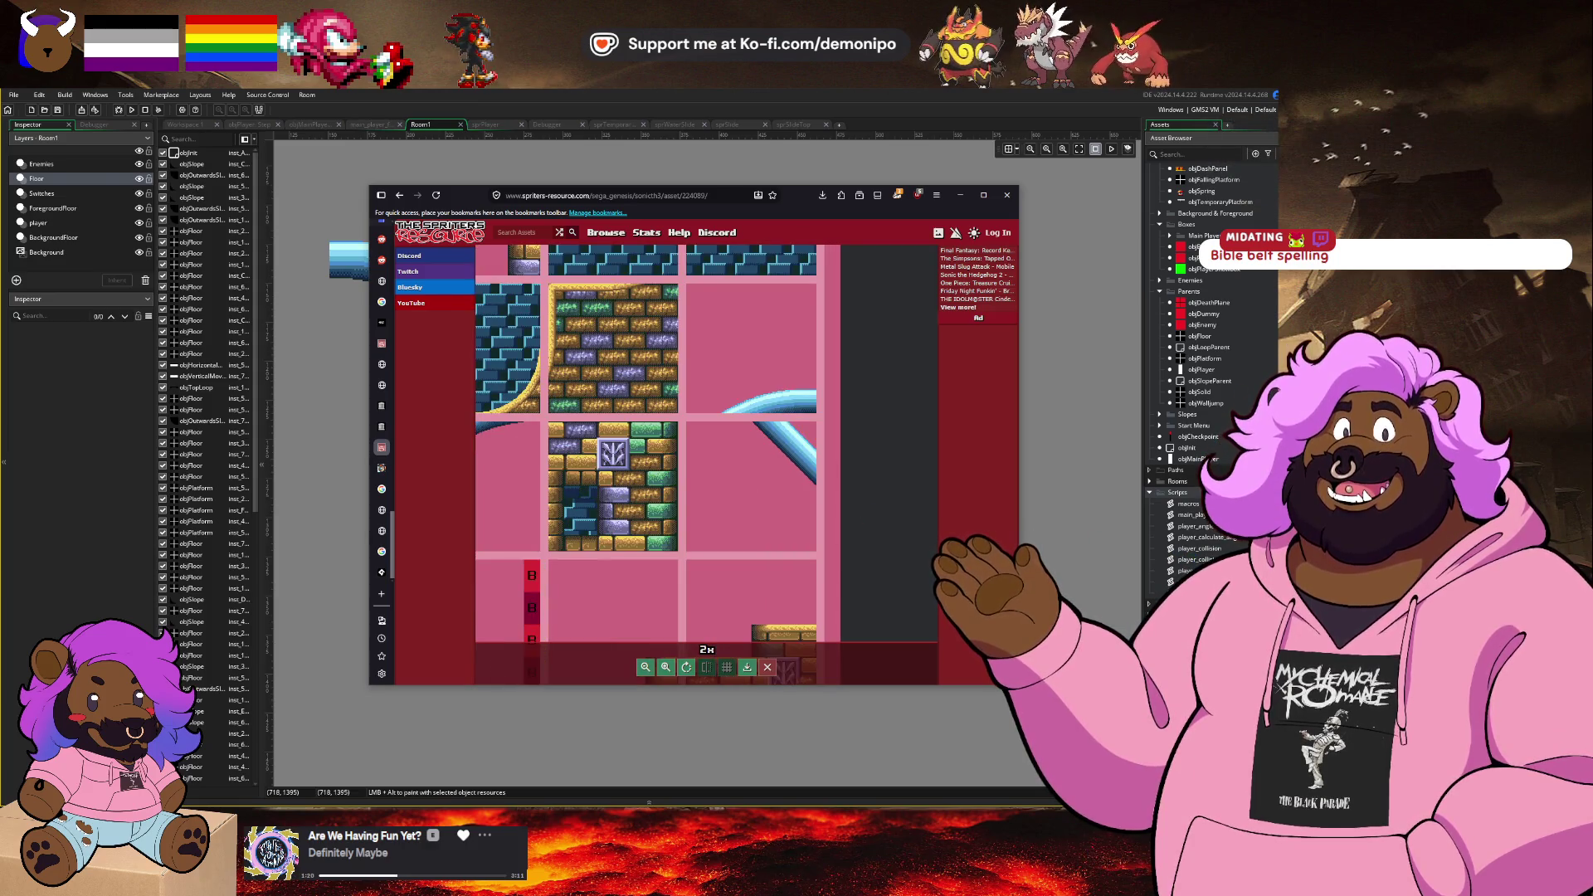
left_click(1199, 515)
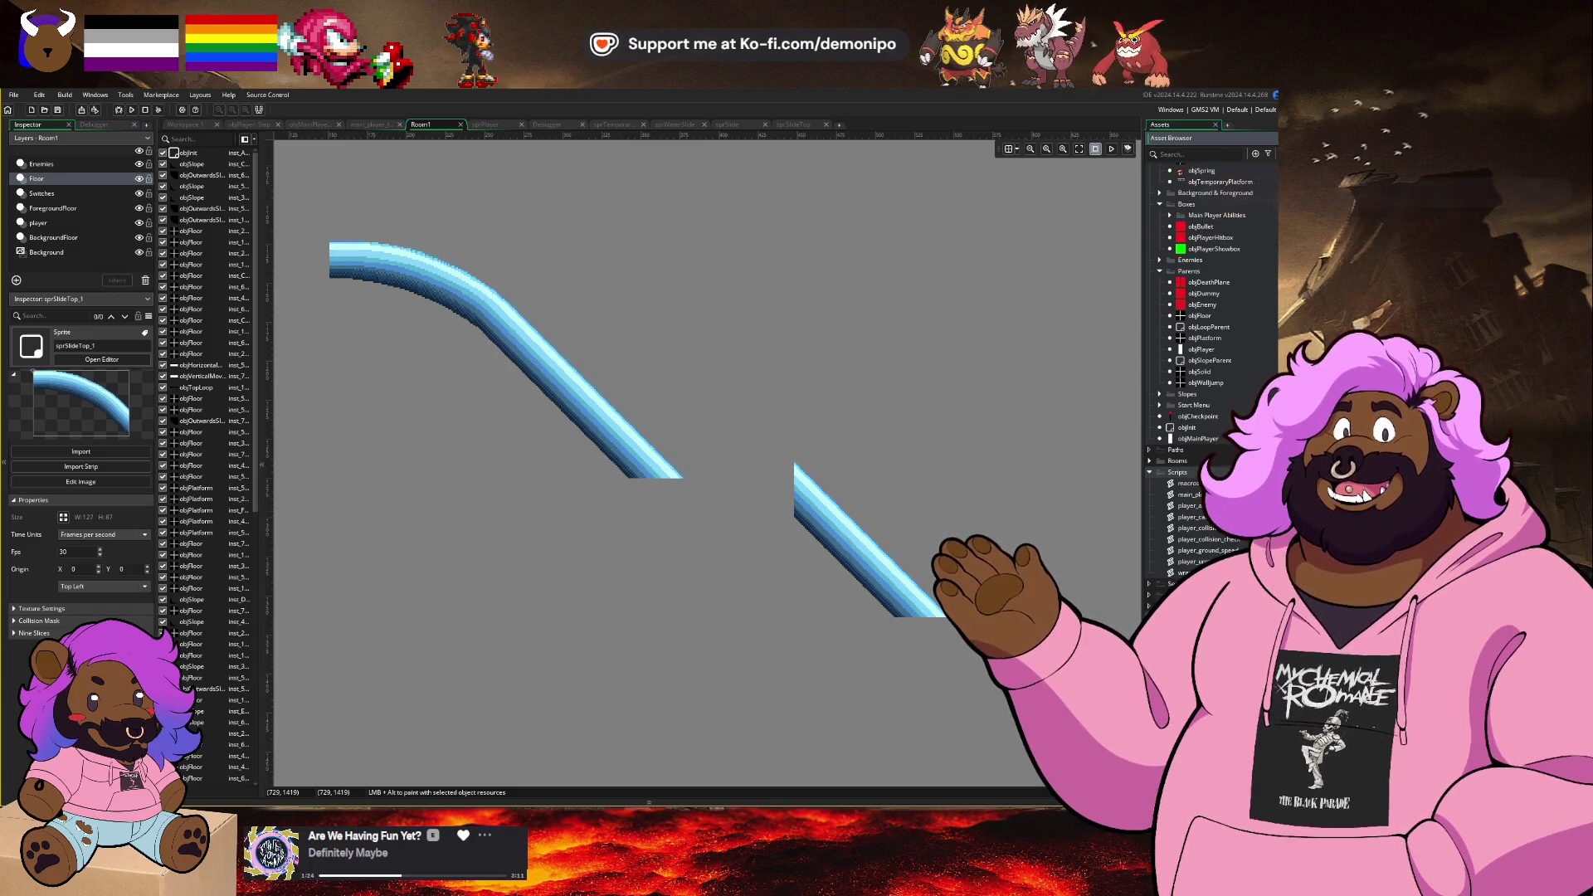
key("Return")
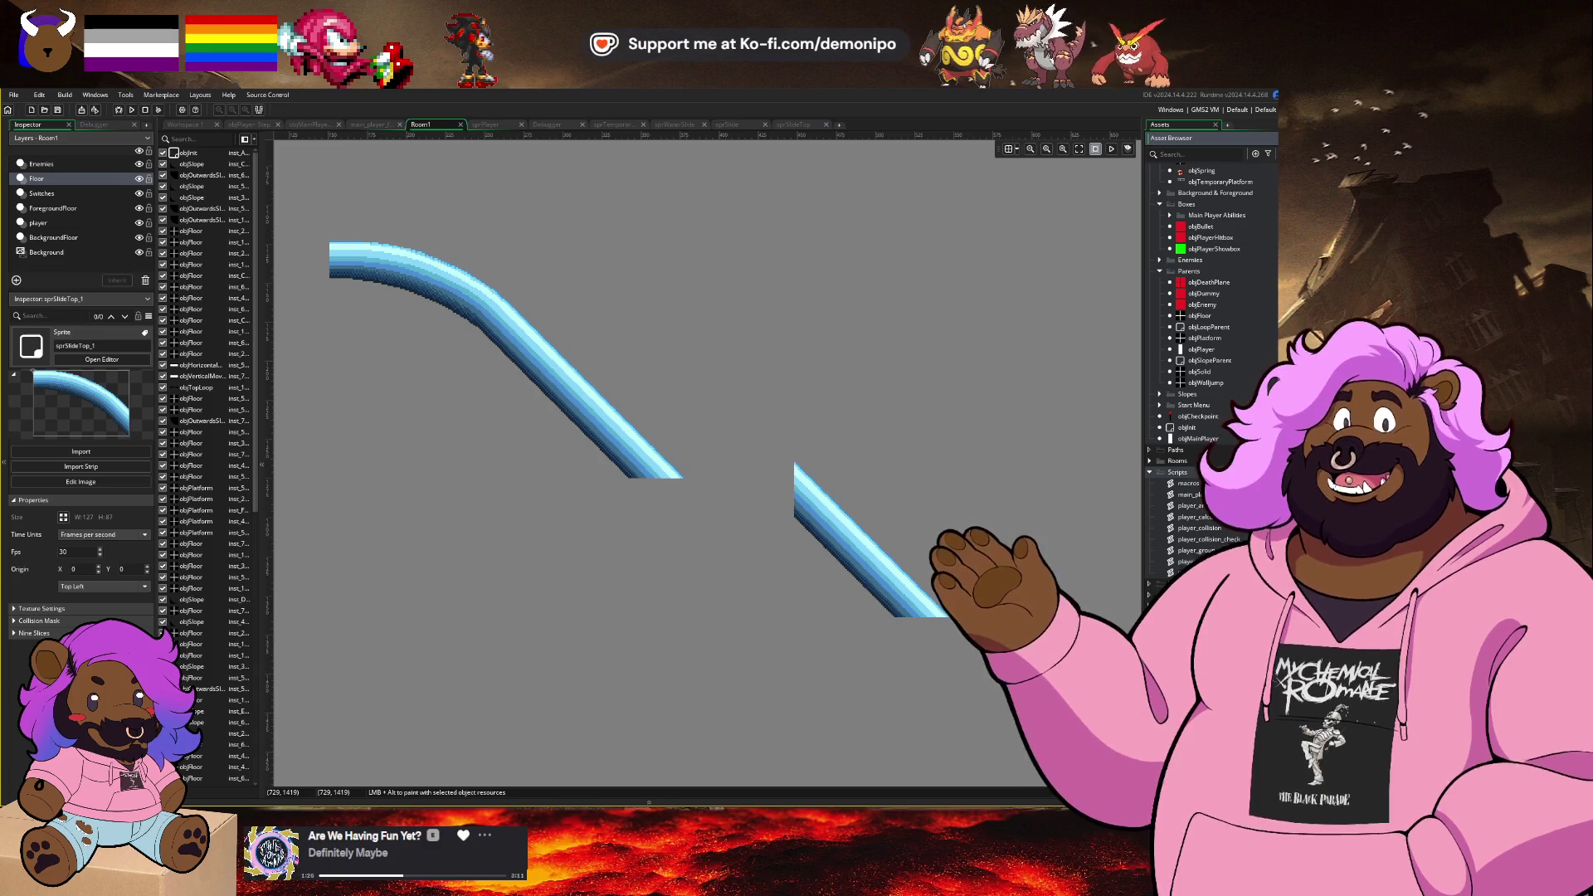
Step: Paste the tilesheet into sprSlideConnector's image editor, enlarging the canvas to fit
left_click(102, 360)
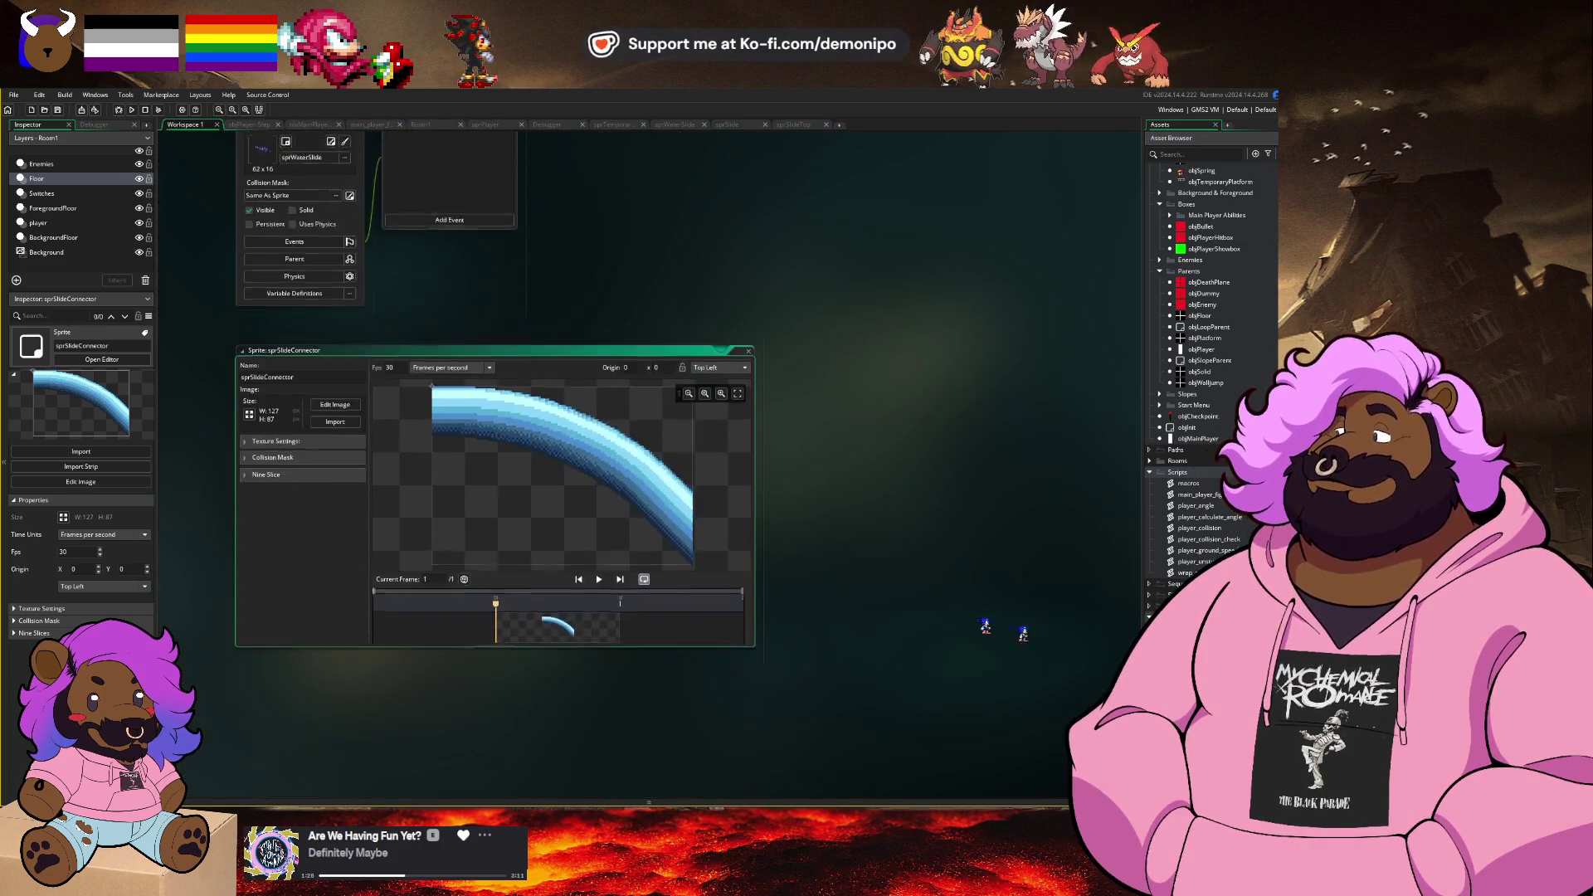
left_click(336, 391)
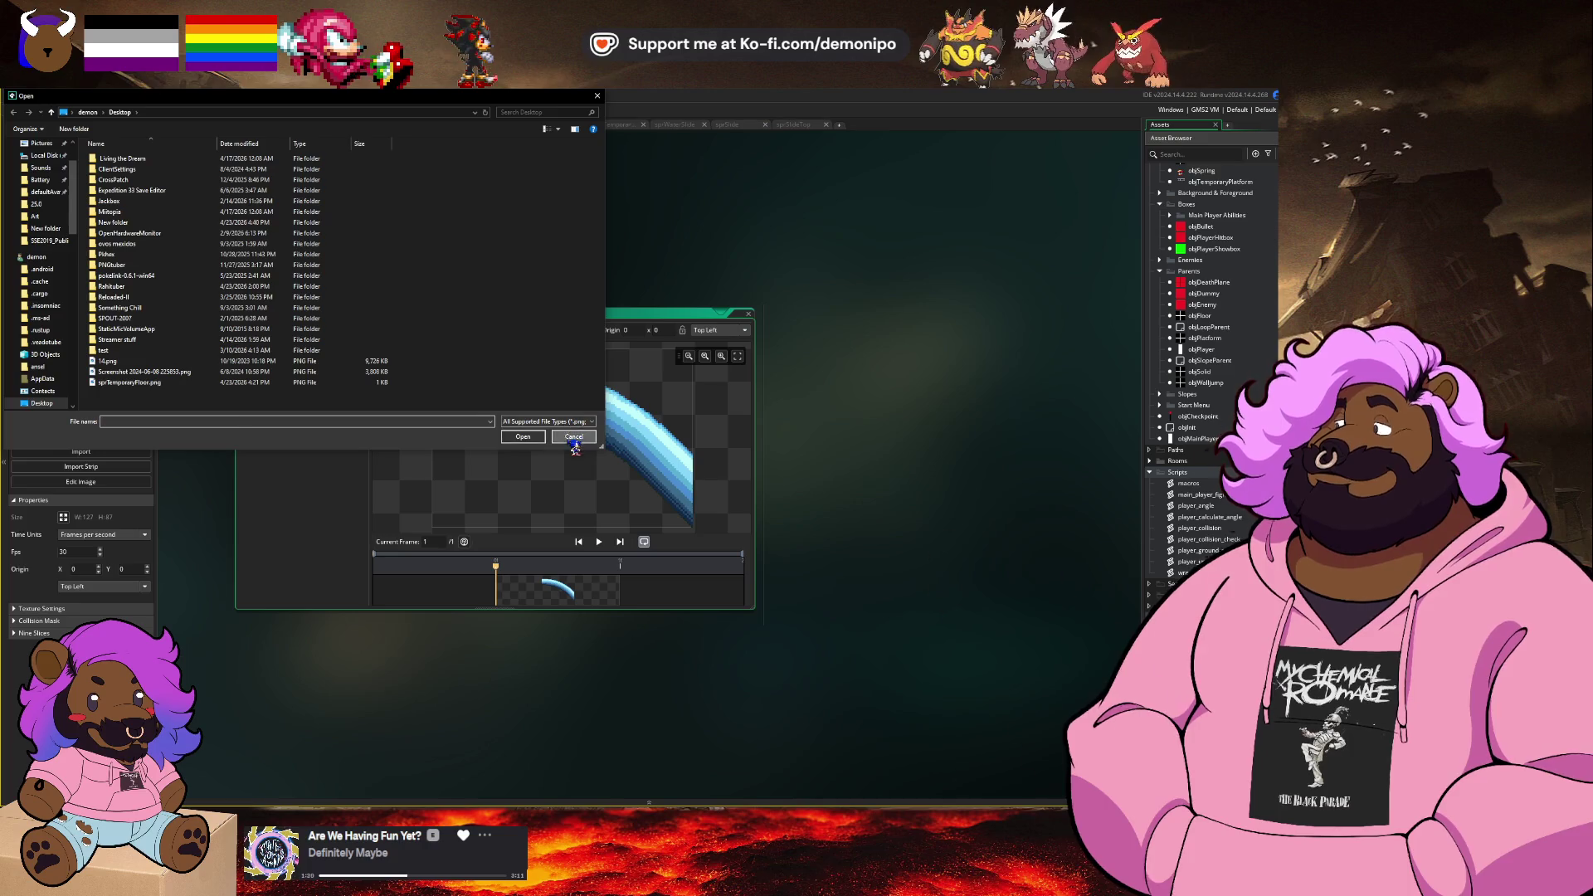
left_click(573, 438)
left_click(328, 371)
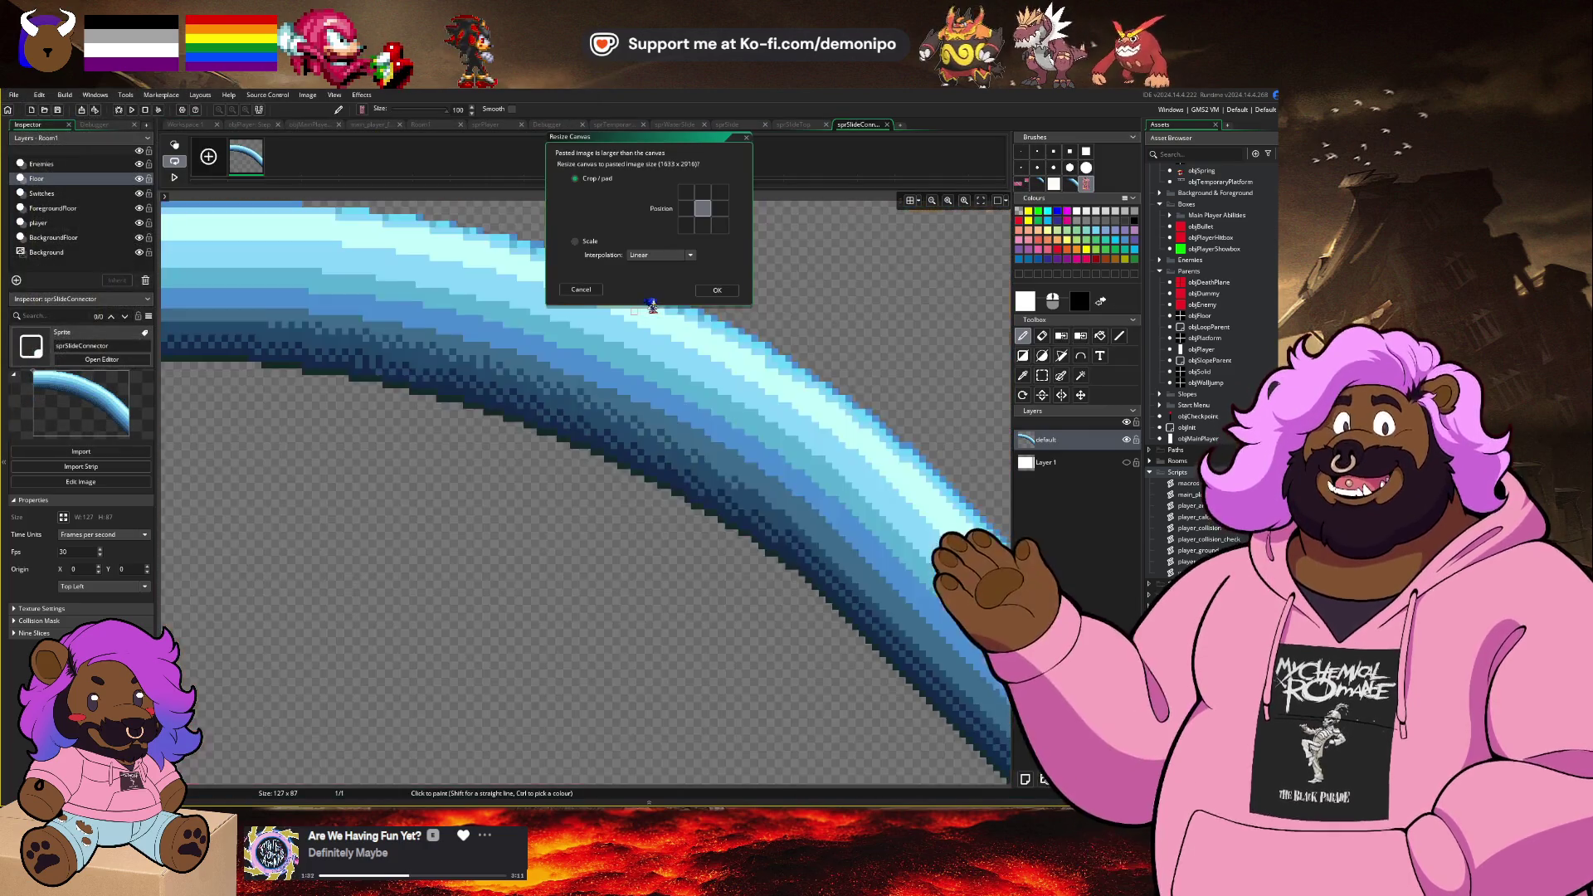
left_click(713, 299)
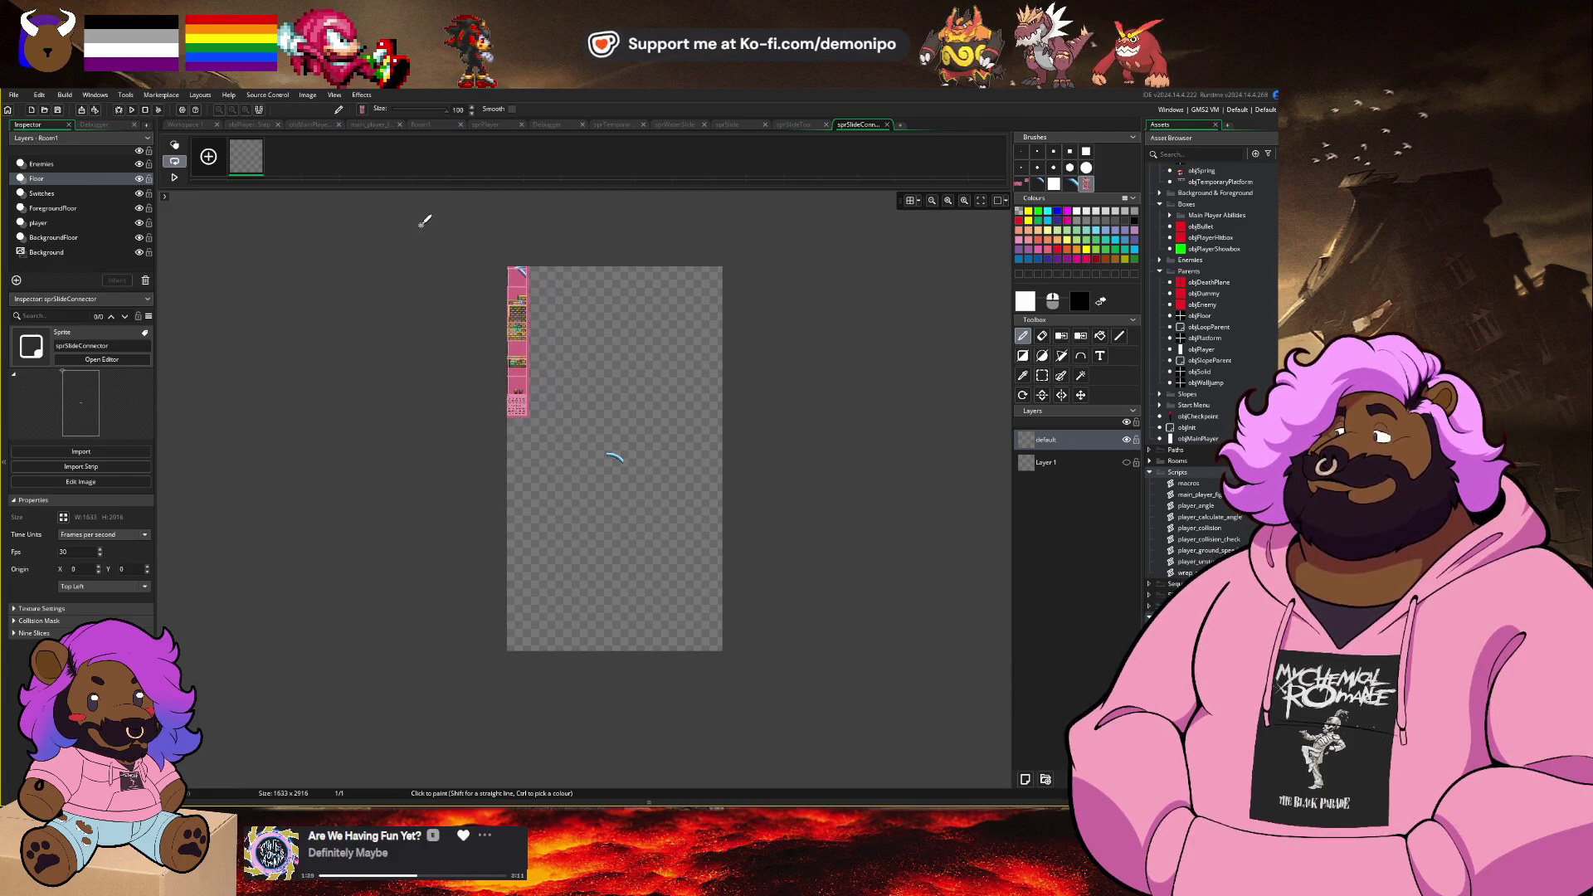
scroll(526, 260, "up", 5)
Step: Make the straight diagonal slide piece its own frame and delete the full tilesheet frame
key("s")
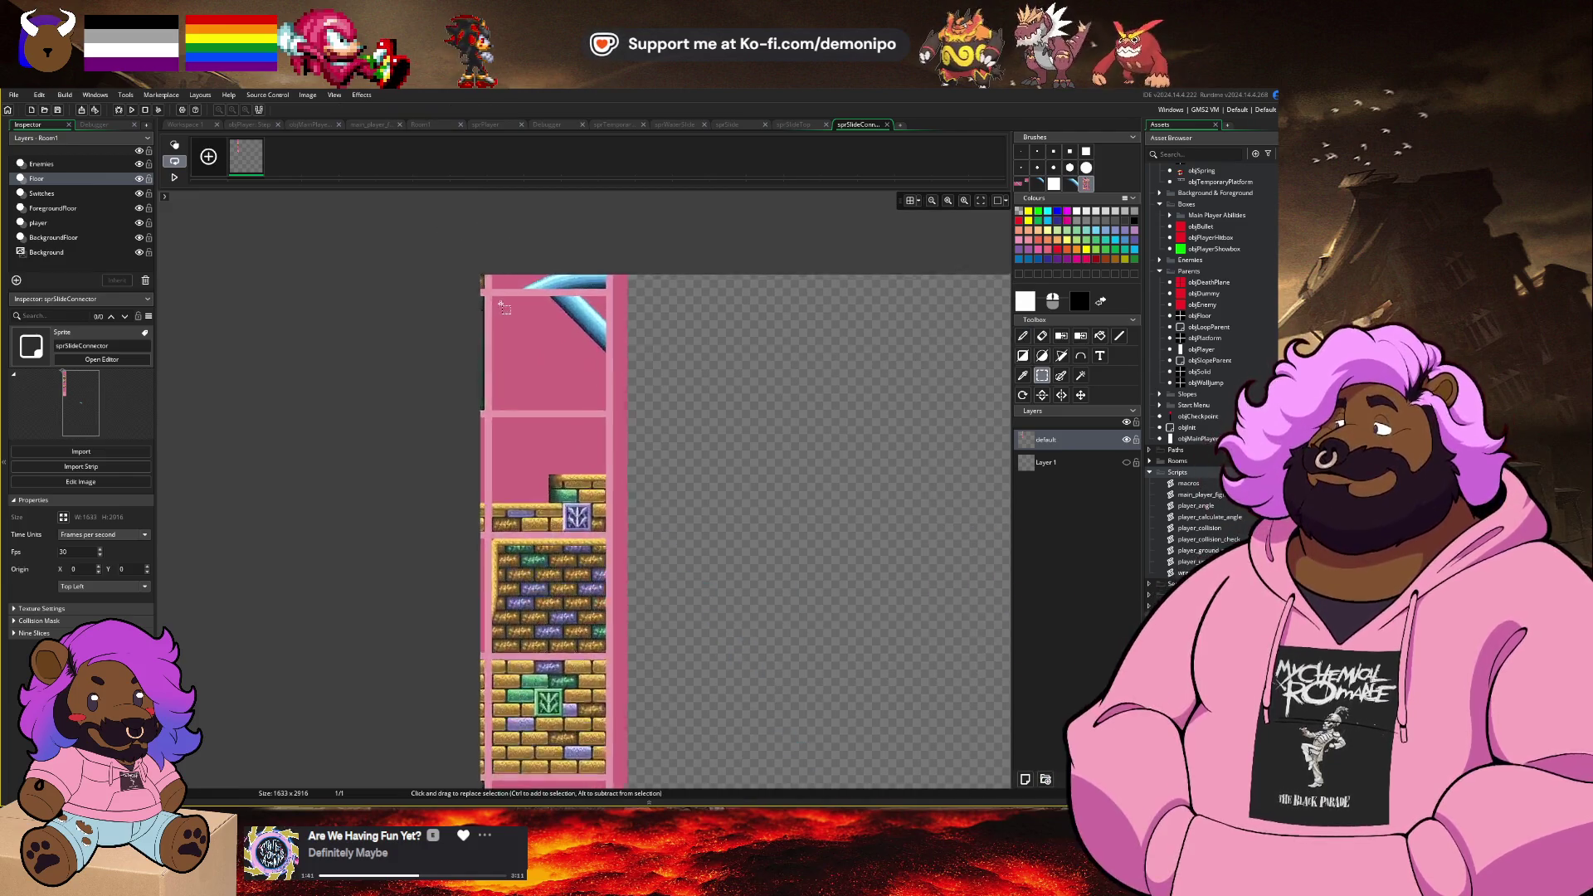
scroll(500, 304, "up", 4)
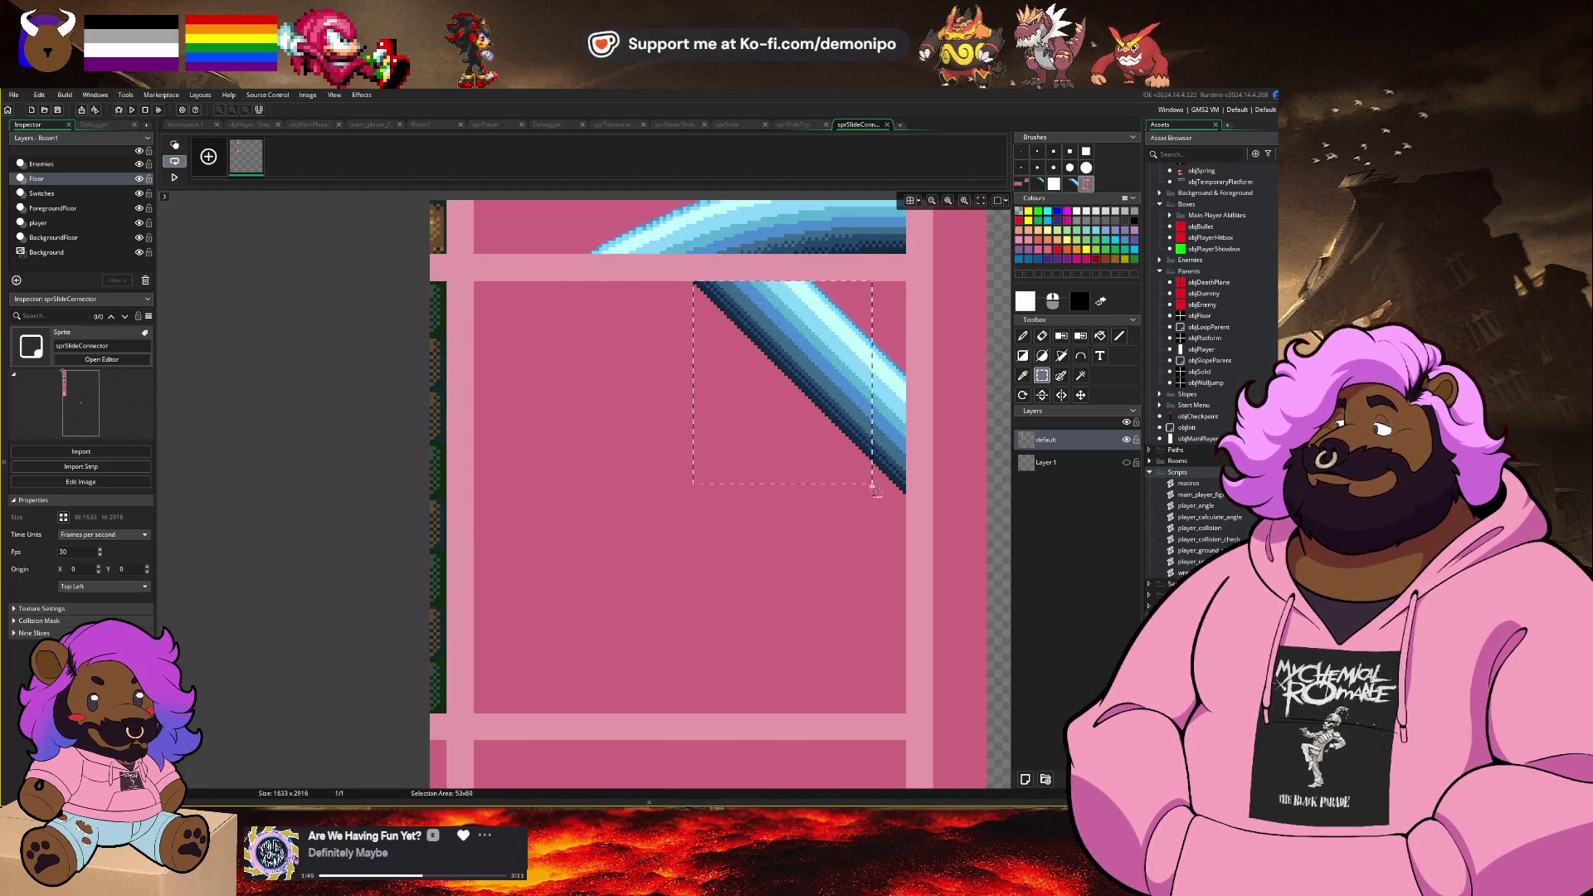
mouse_move(880, 492)
left_mouse_down()
mouse_move(908, 499)
mouse_move(880, 492)
left_mouse_up()
key("d")
left_click(260, 142)
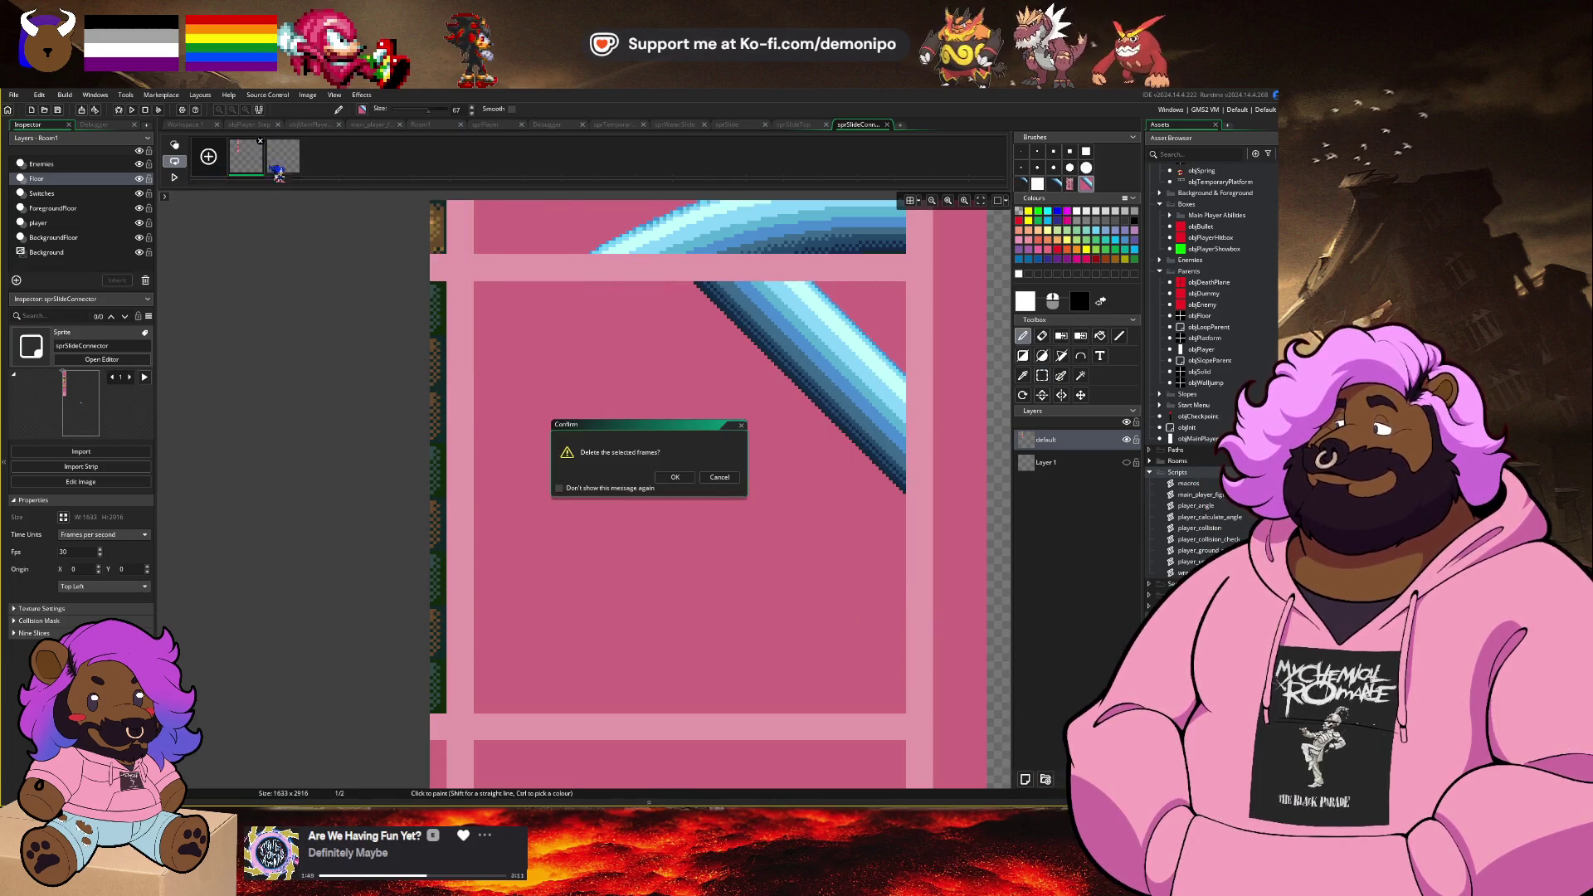
left_click(675, 477)
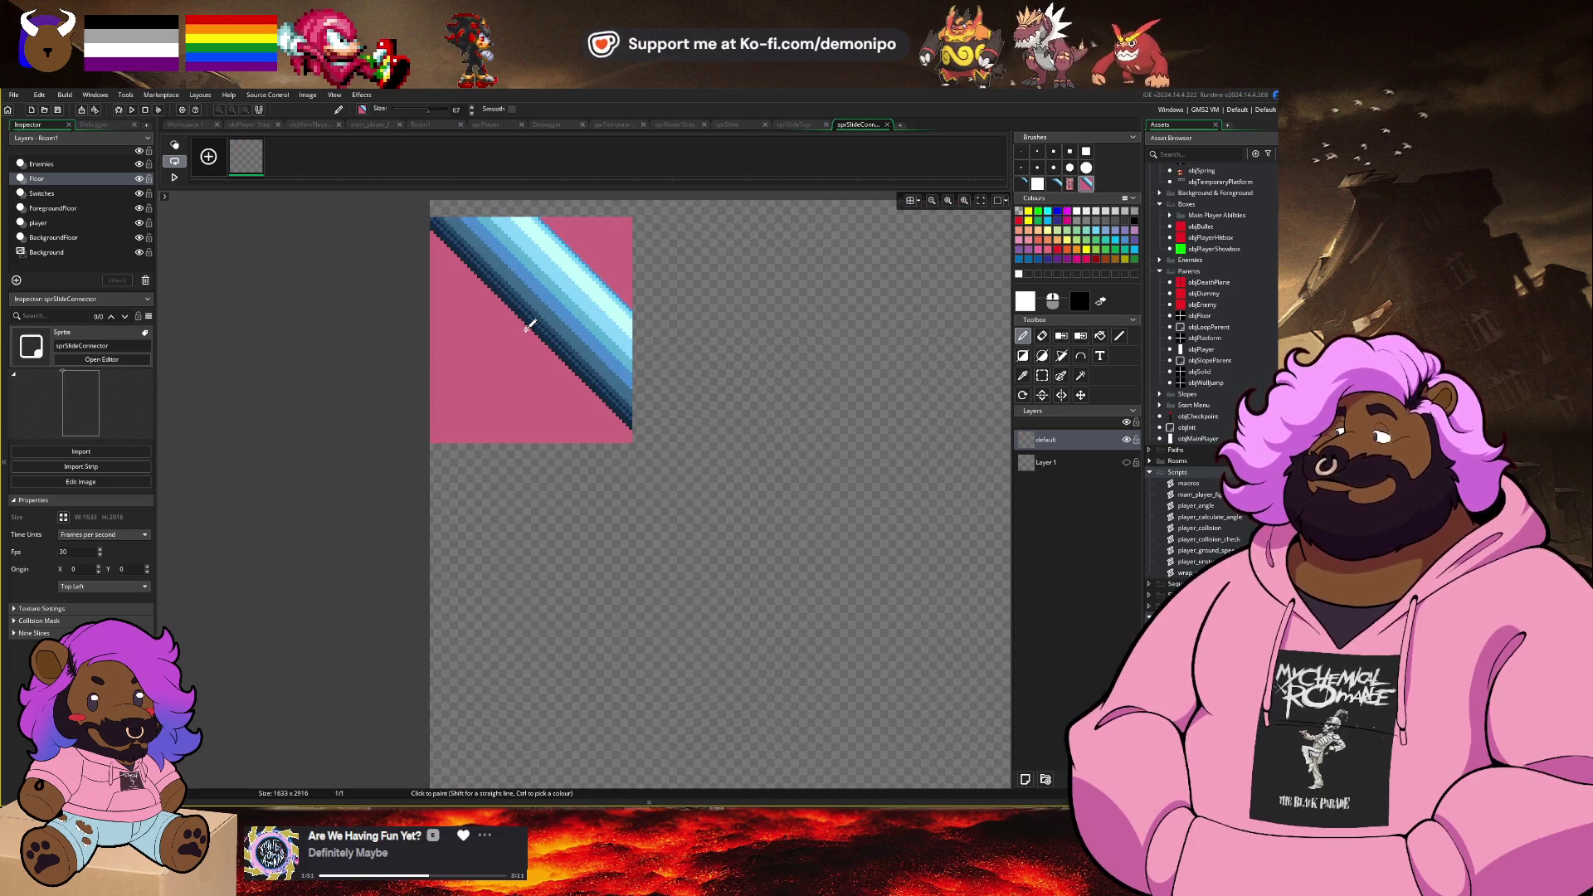
Step: Erase the pink background triangles on either side of the diagonal slide stripe
left_click_drag(553, 318, 536, 310)
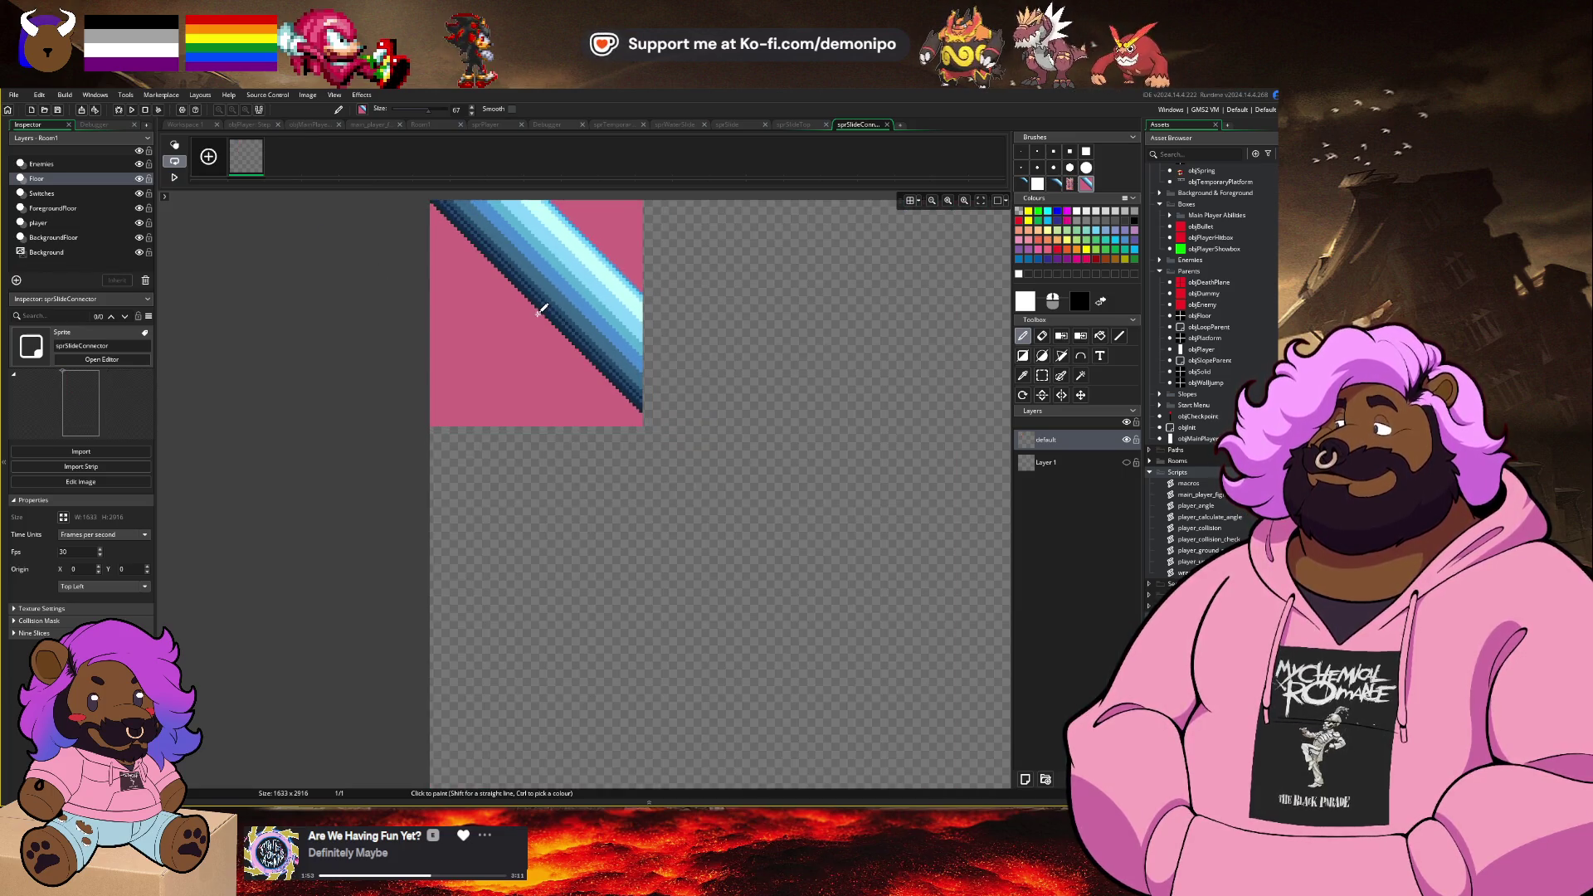
key("w")
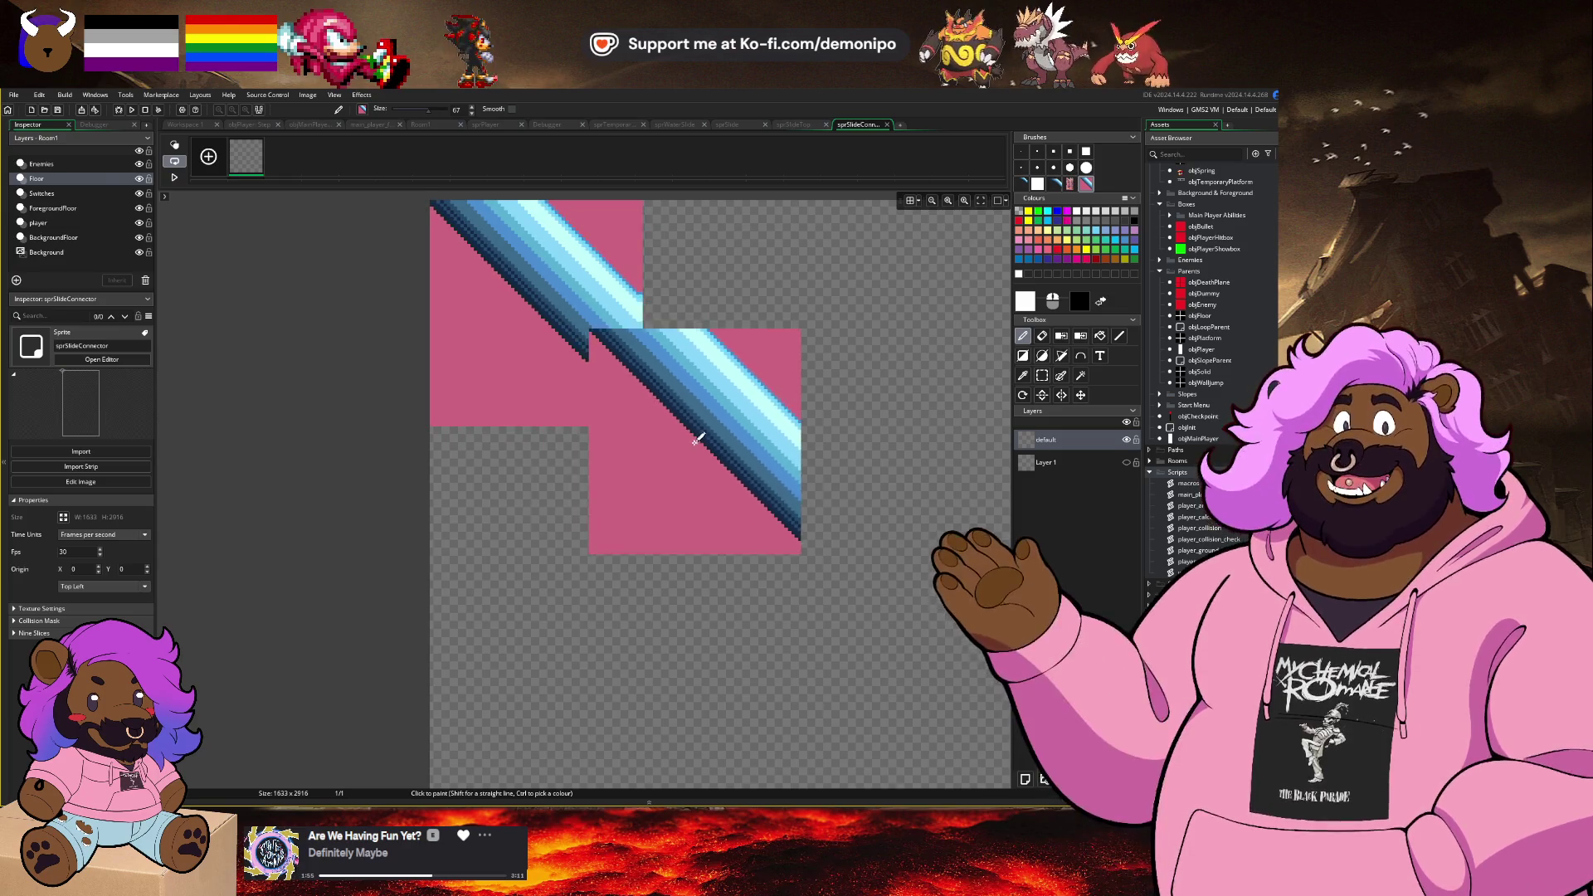
left_click(527, 353)
key("Delete")
left_click(614, 229)
key("Delete")
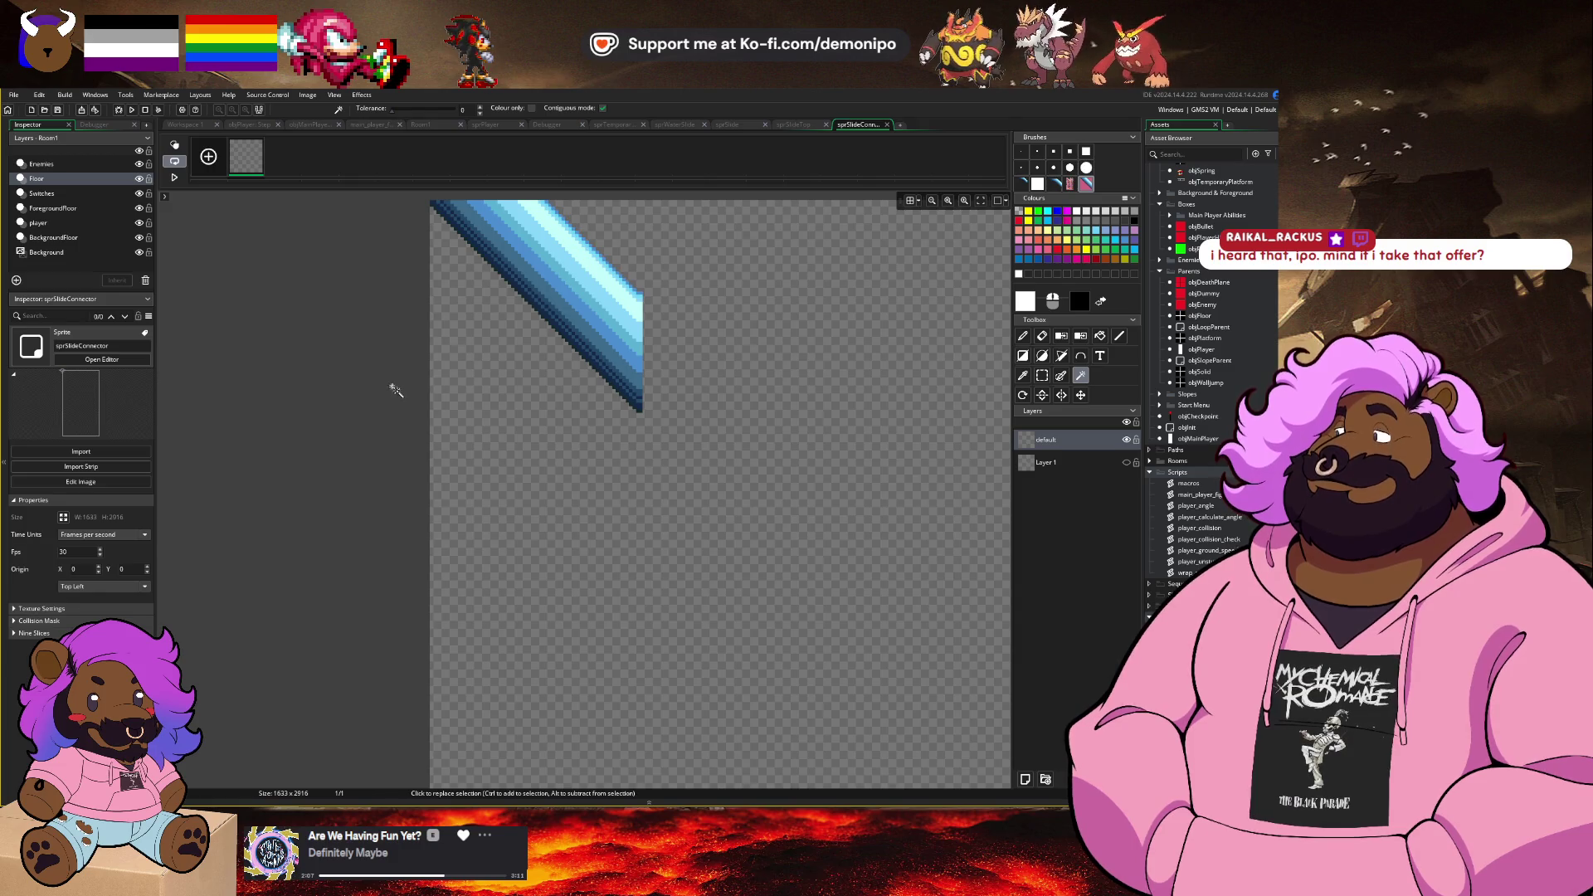
Step: Resize the sprite canvas to 63x63 pixels, anchored at the top-left
scroll(367, 373, "up", 2)
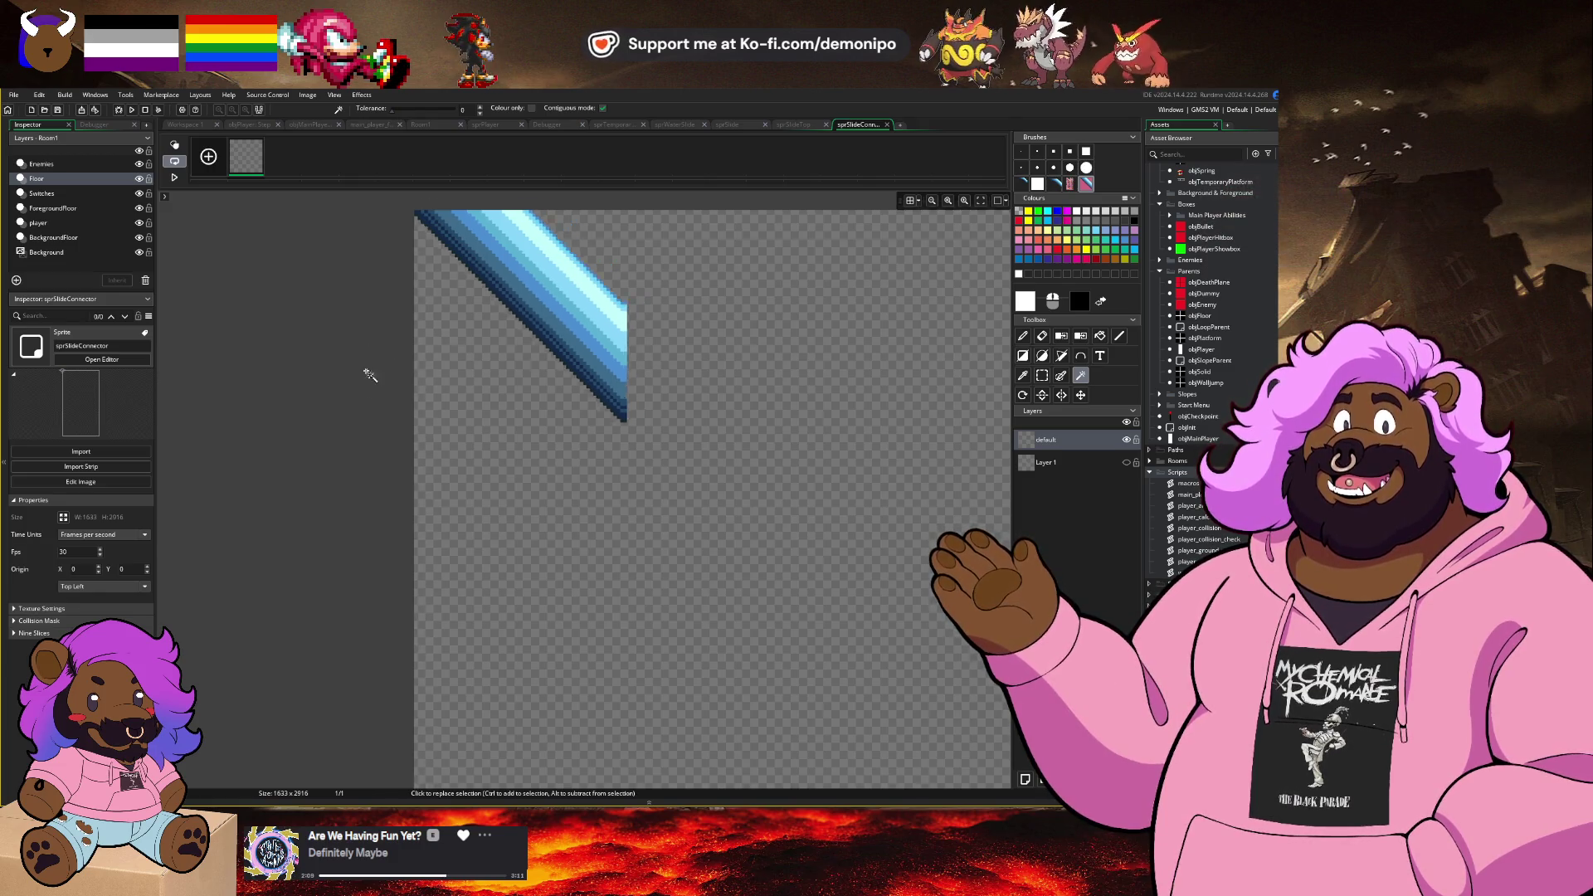
scroll(424, 390, "up", 2)
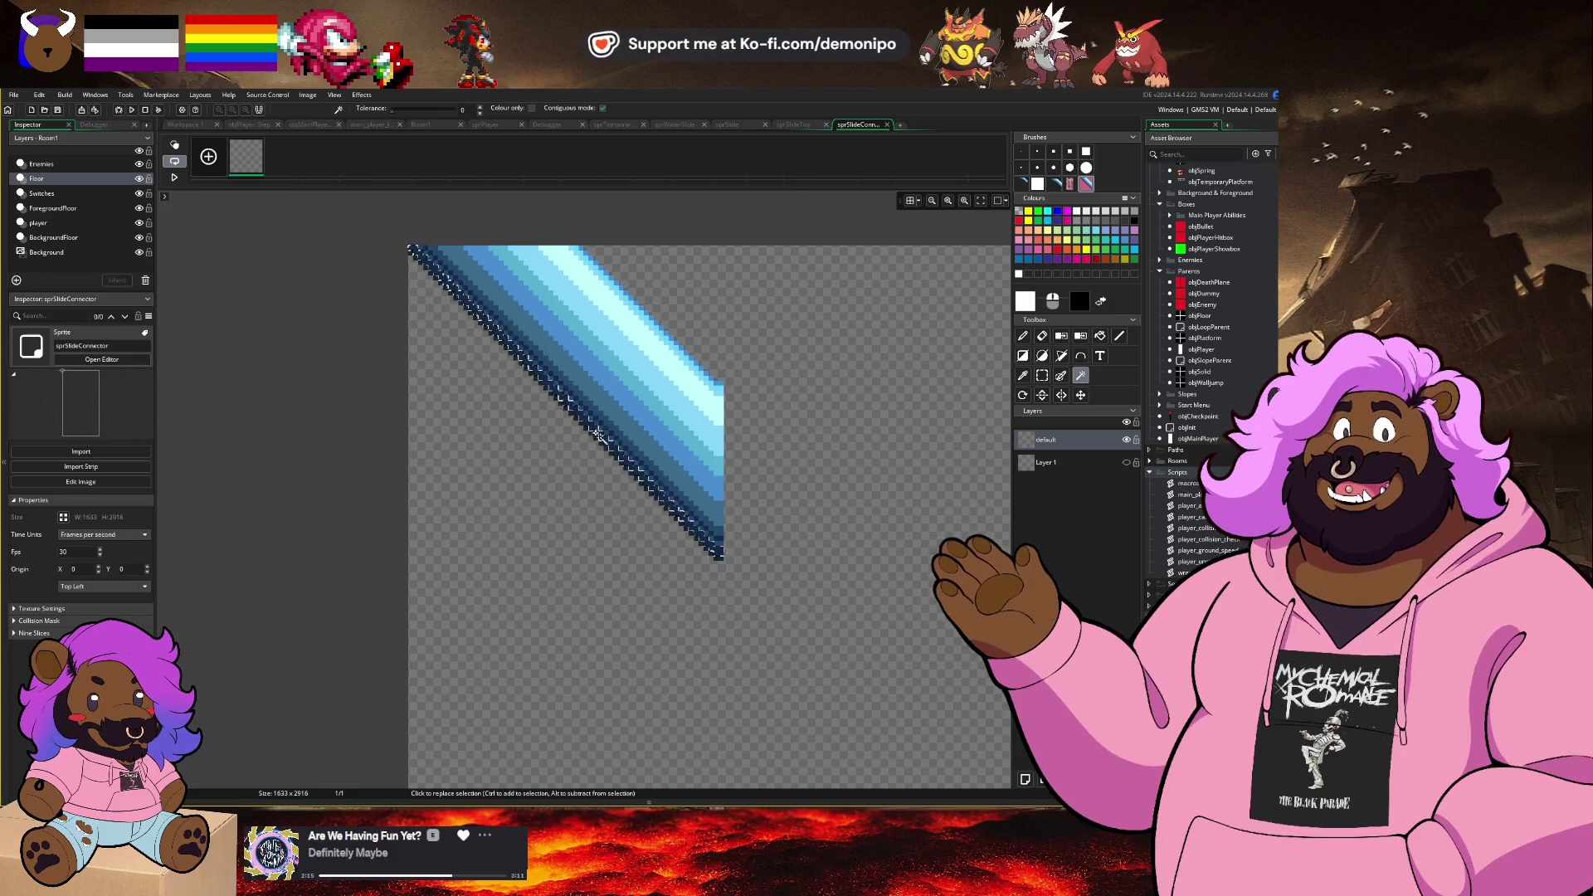
key("s")
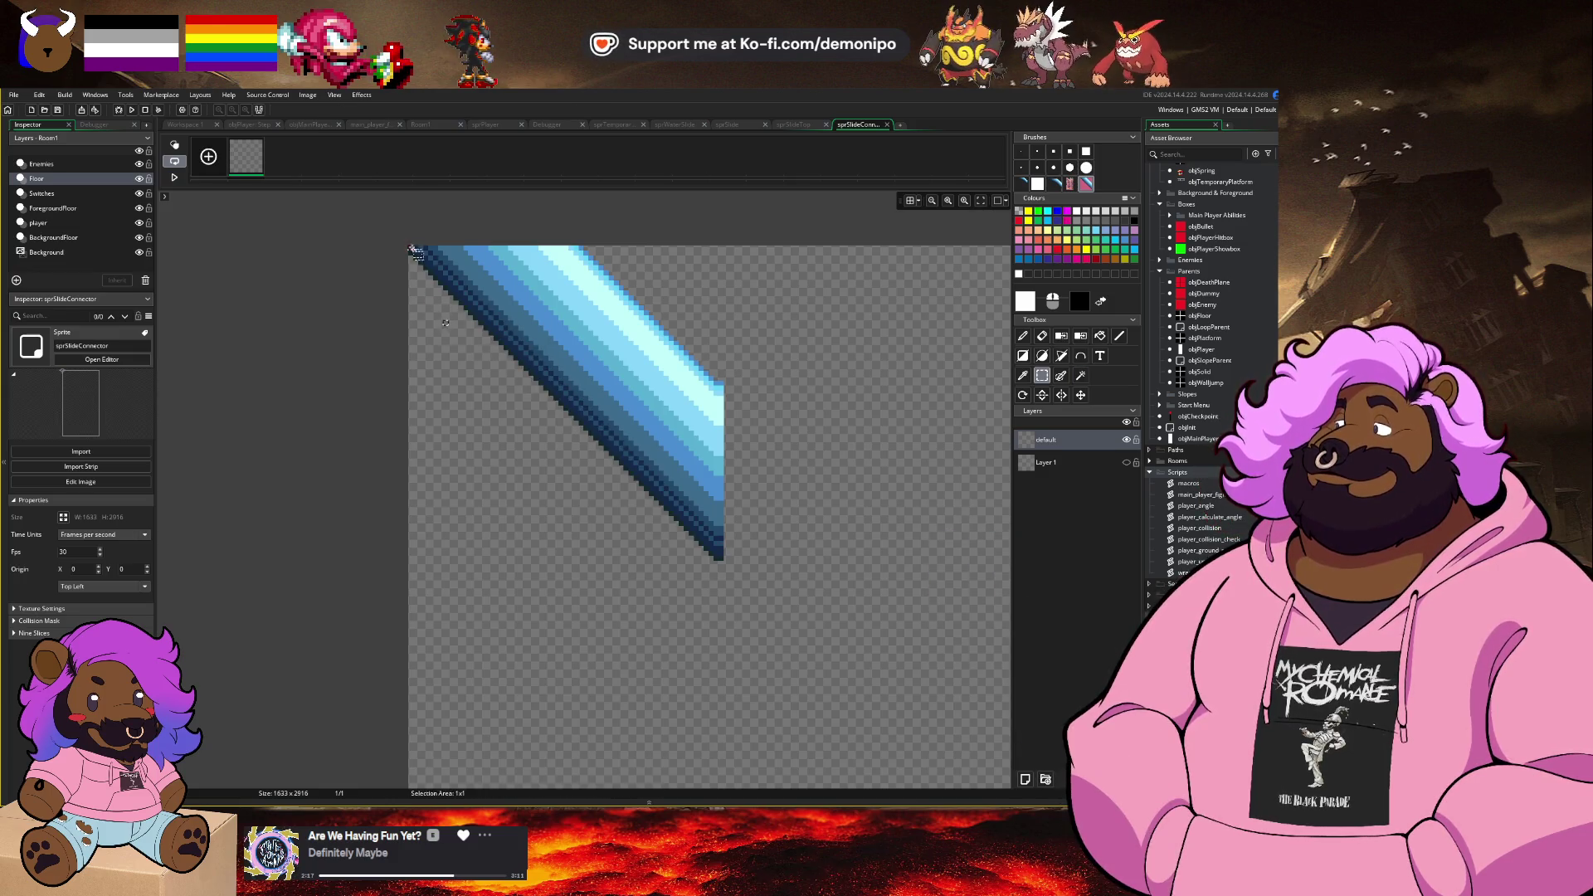
left_click_drag(707, 554, 727, 562)
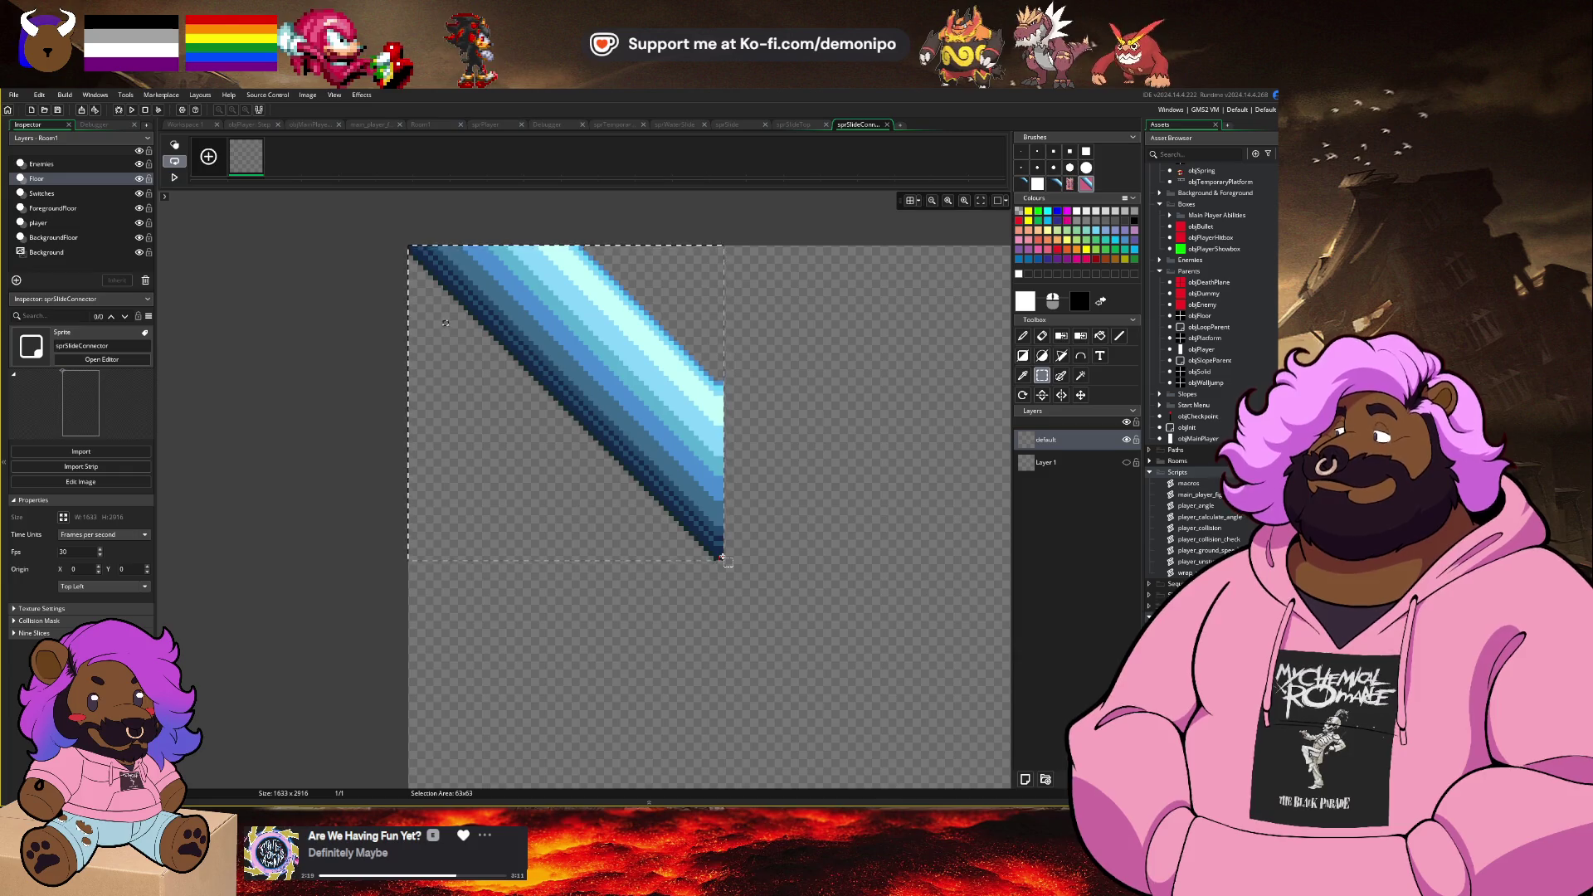
left_click(63, 517)
left_click(164, 192)
left_click(169, 209)
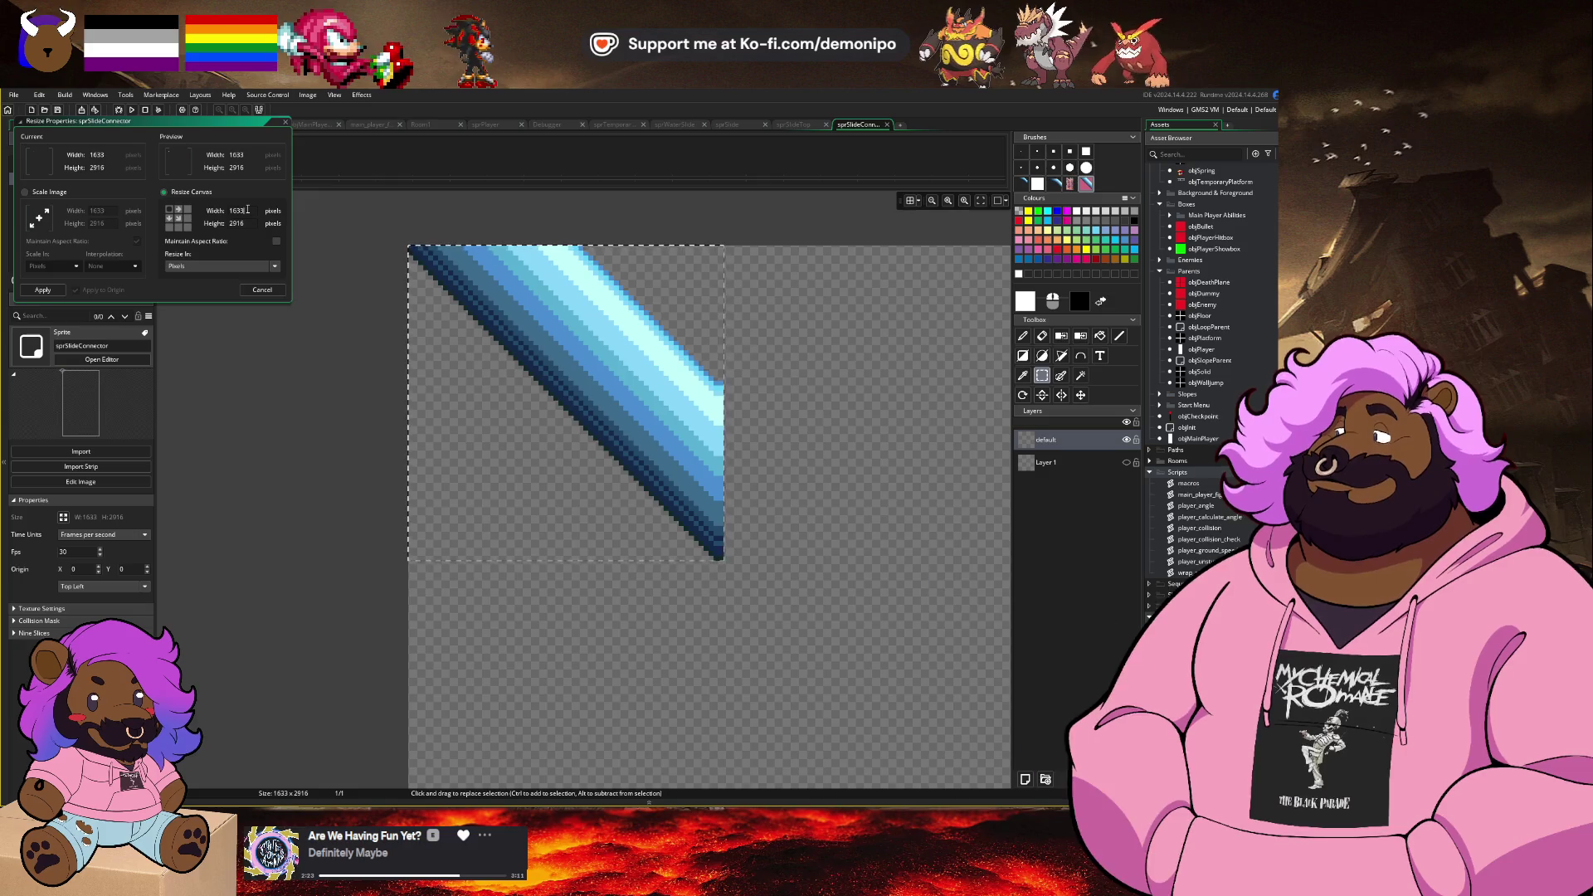
type("63")
key("Tab")
type("63")
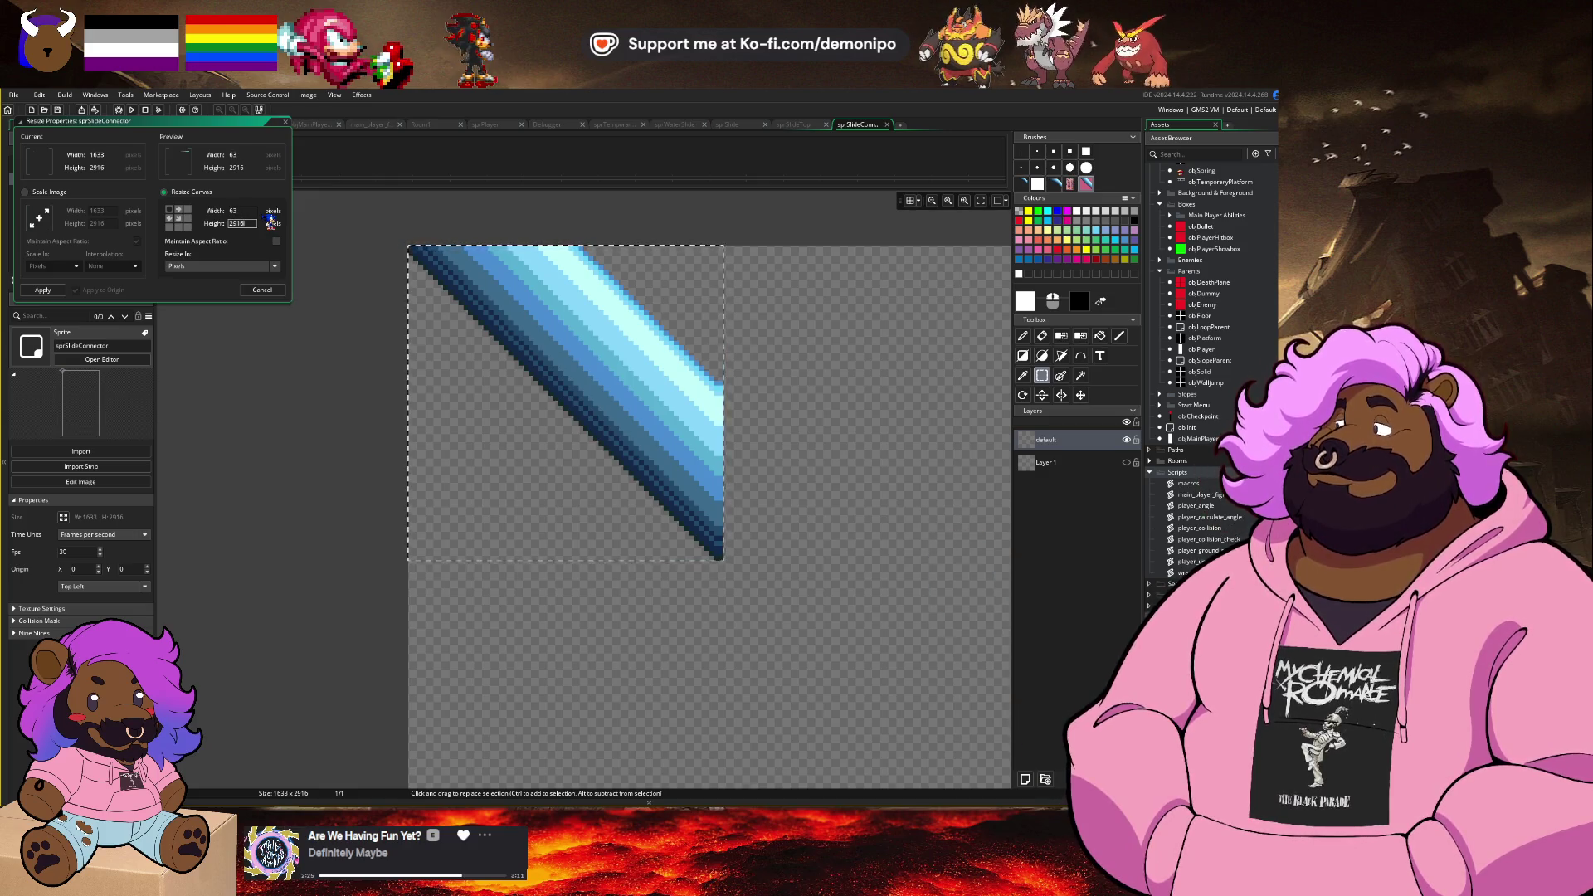
key("Return")
Step: Duplicate objSlideTop and name the copy objSlideConnector
scroll(1225, 347, "up", 6)
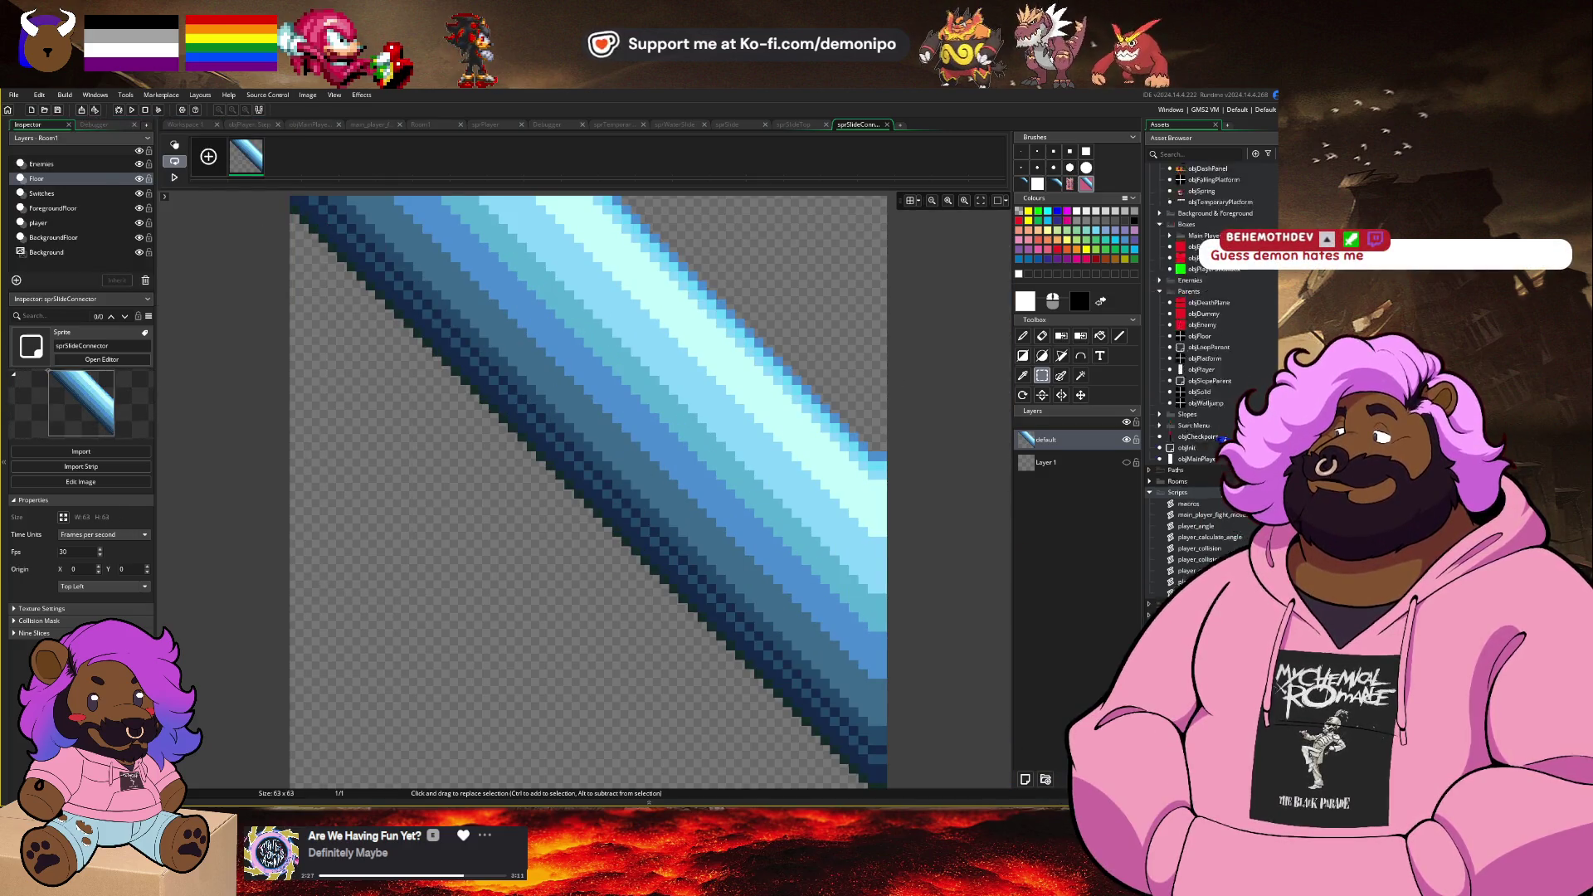
key("ctrl+d")
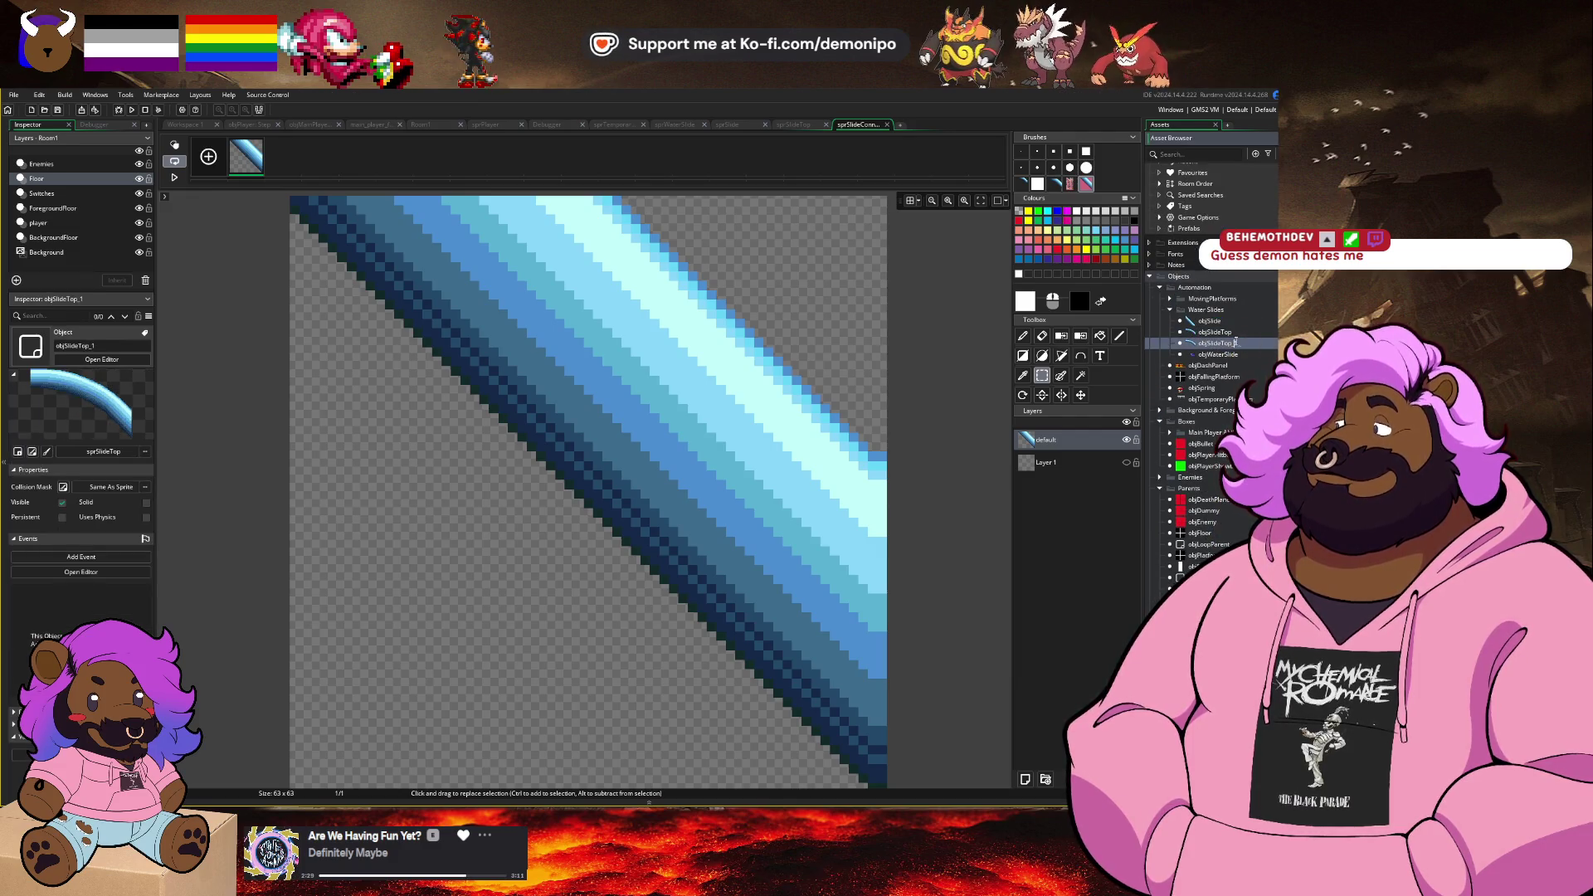
key("BackSpace")
key("BackSpace")
key("BackSpace")
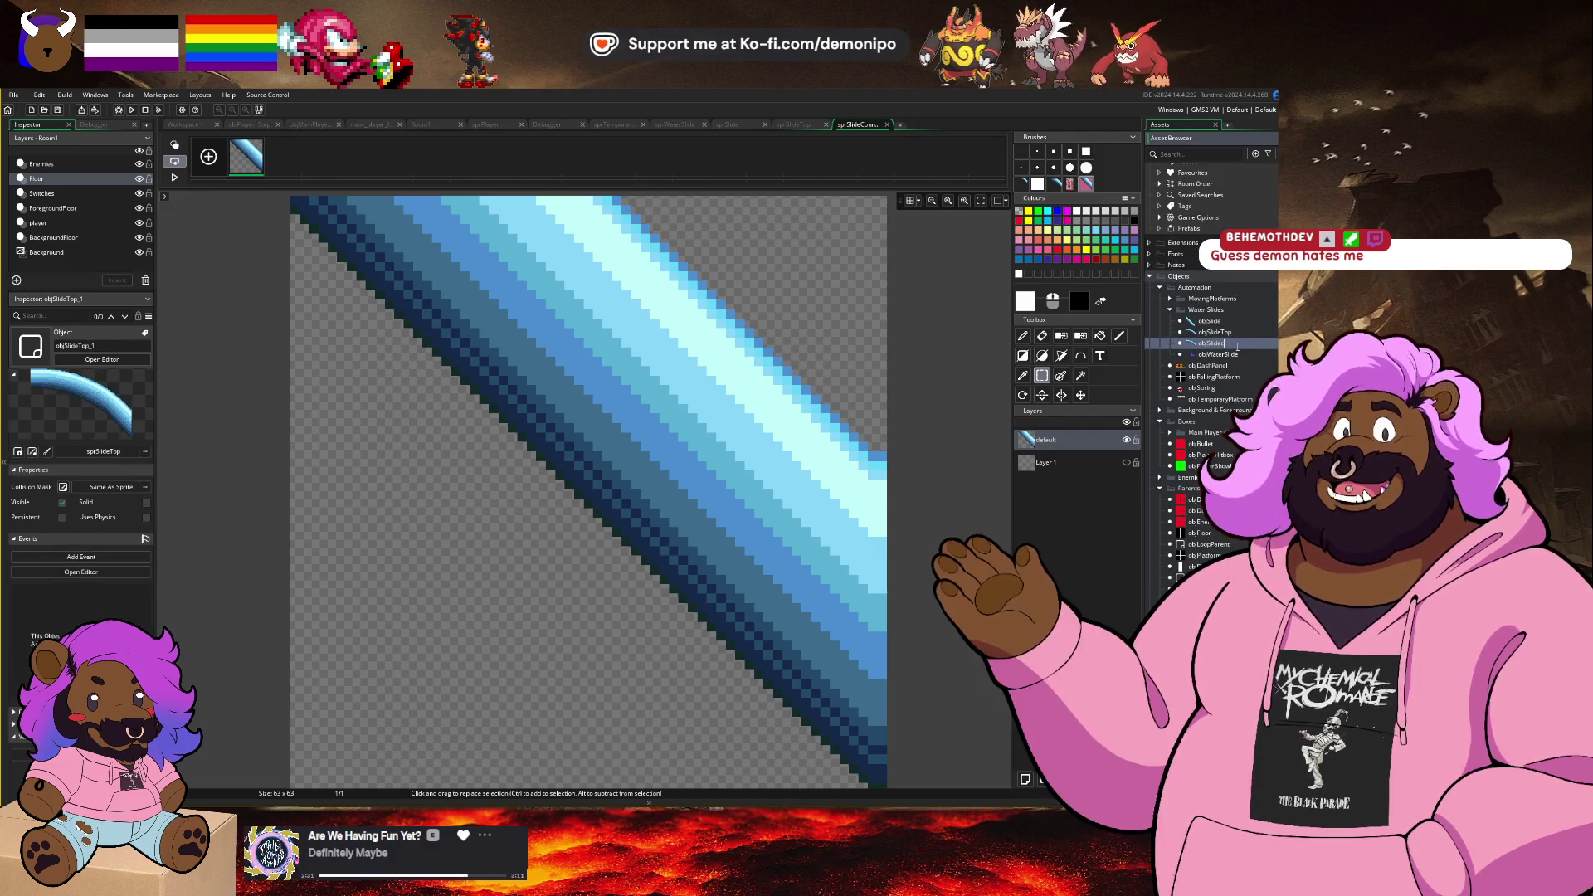
type("Connect")
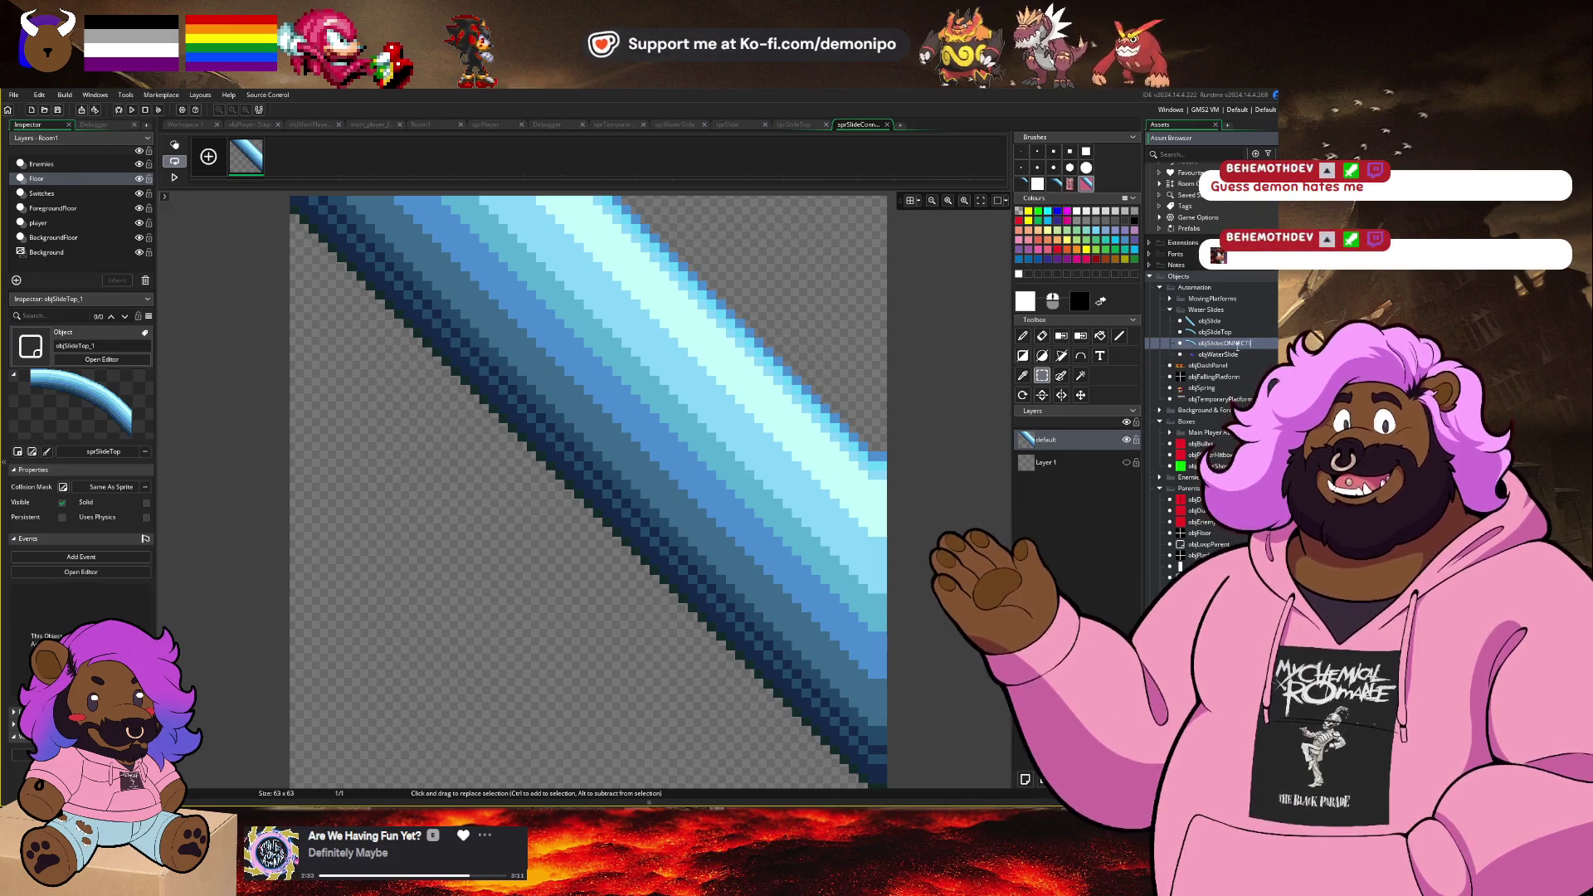
key("BackSpace")
key("BackSpace")
key("BackSpace")
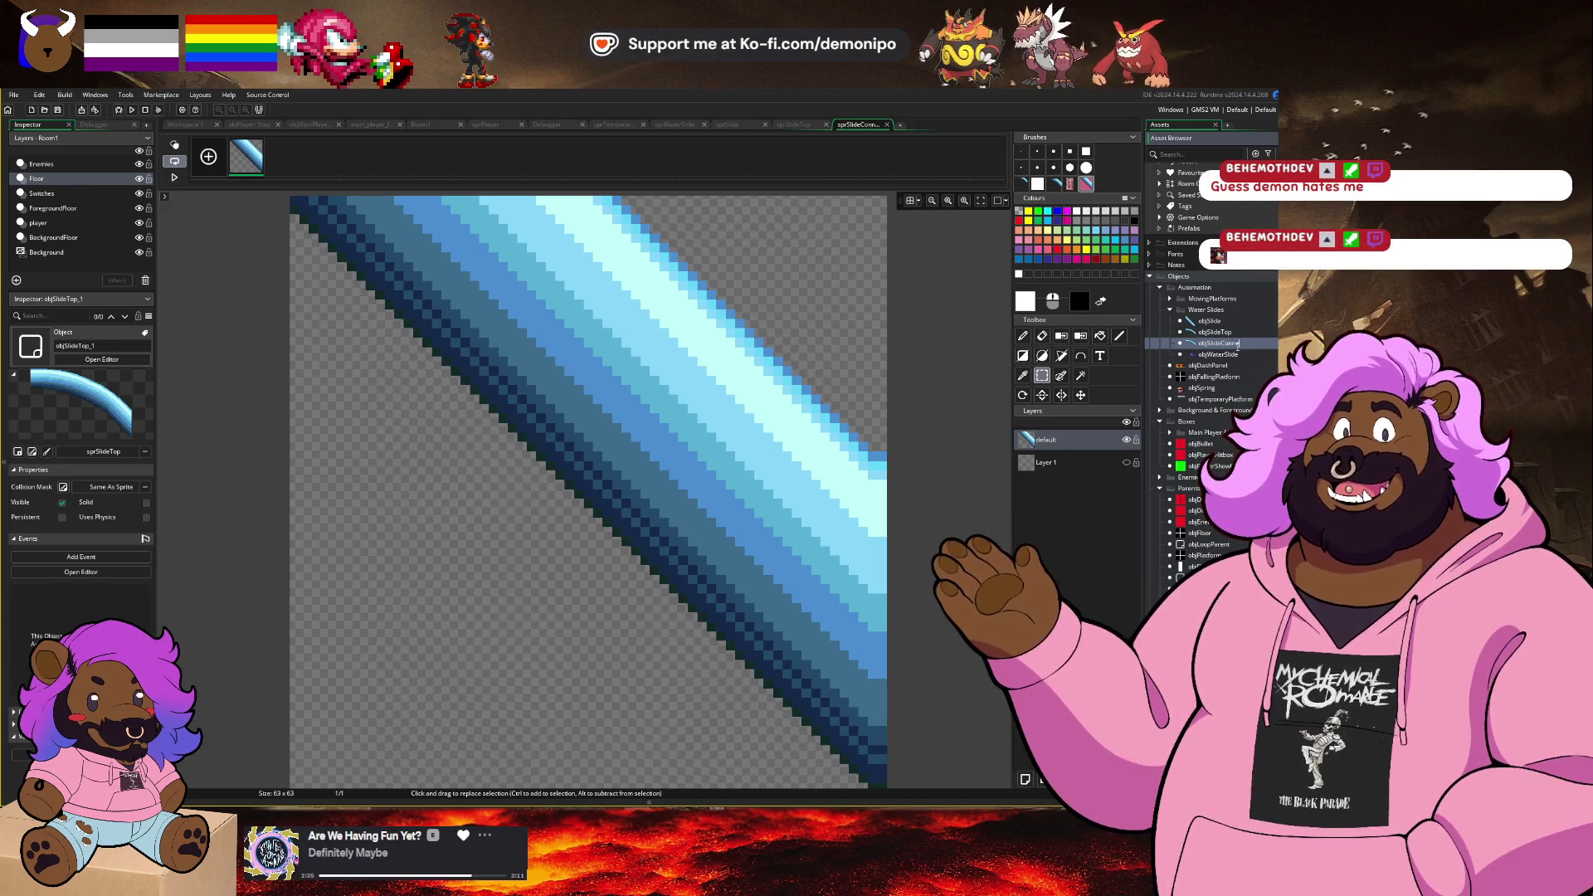
type("ctor")
key("Return")
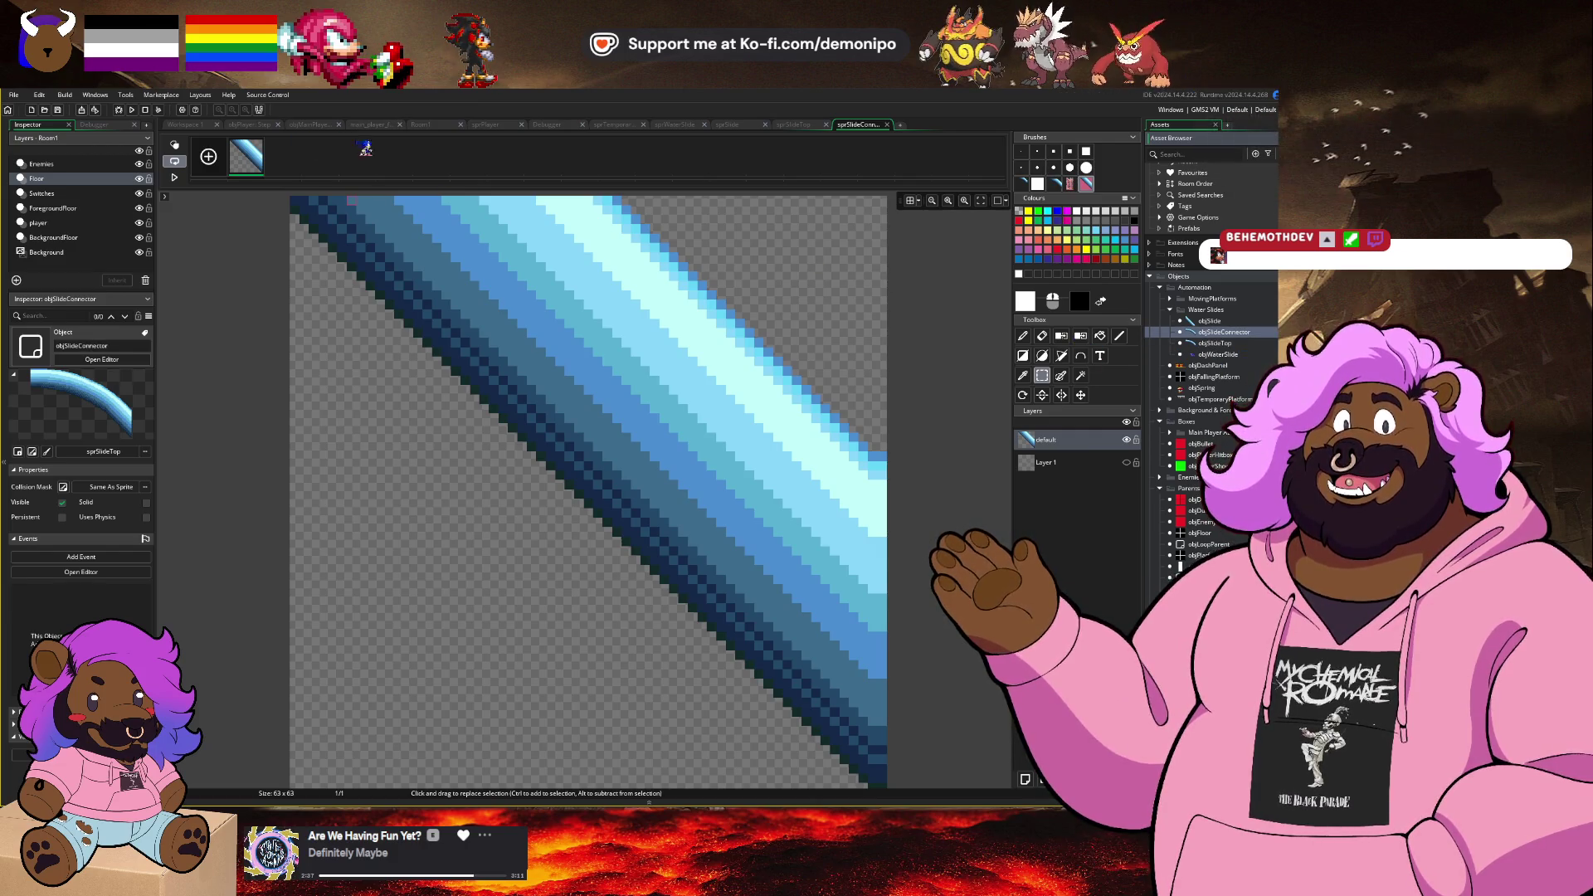
Step: Give objSlideConnector the sprSlideConnector sprite and return to Room1
left_click(437, 126)
double_click(1229, 334)
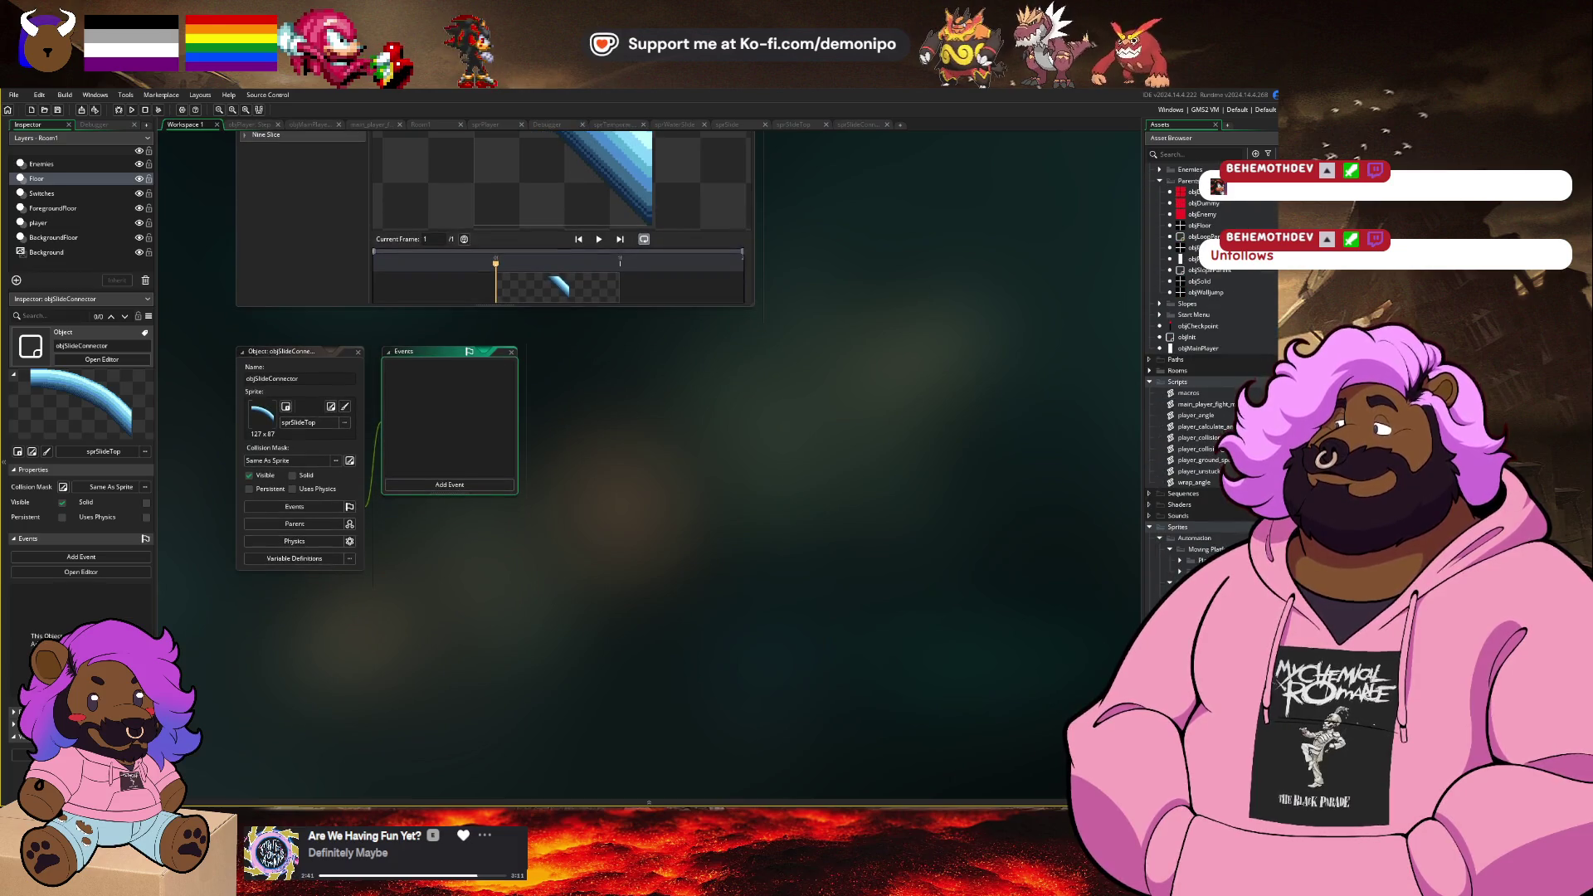
mouse_move(1195, 573)
left_mouse_down()
mouse_move(860, 534)
mouse_move(262, 415)
left_mouse_up()
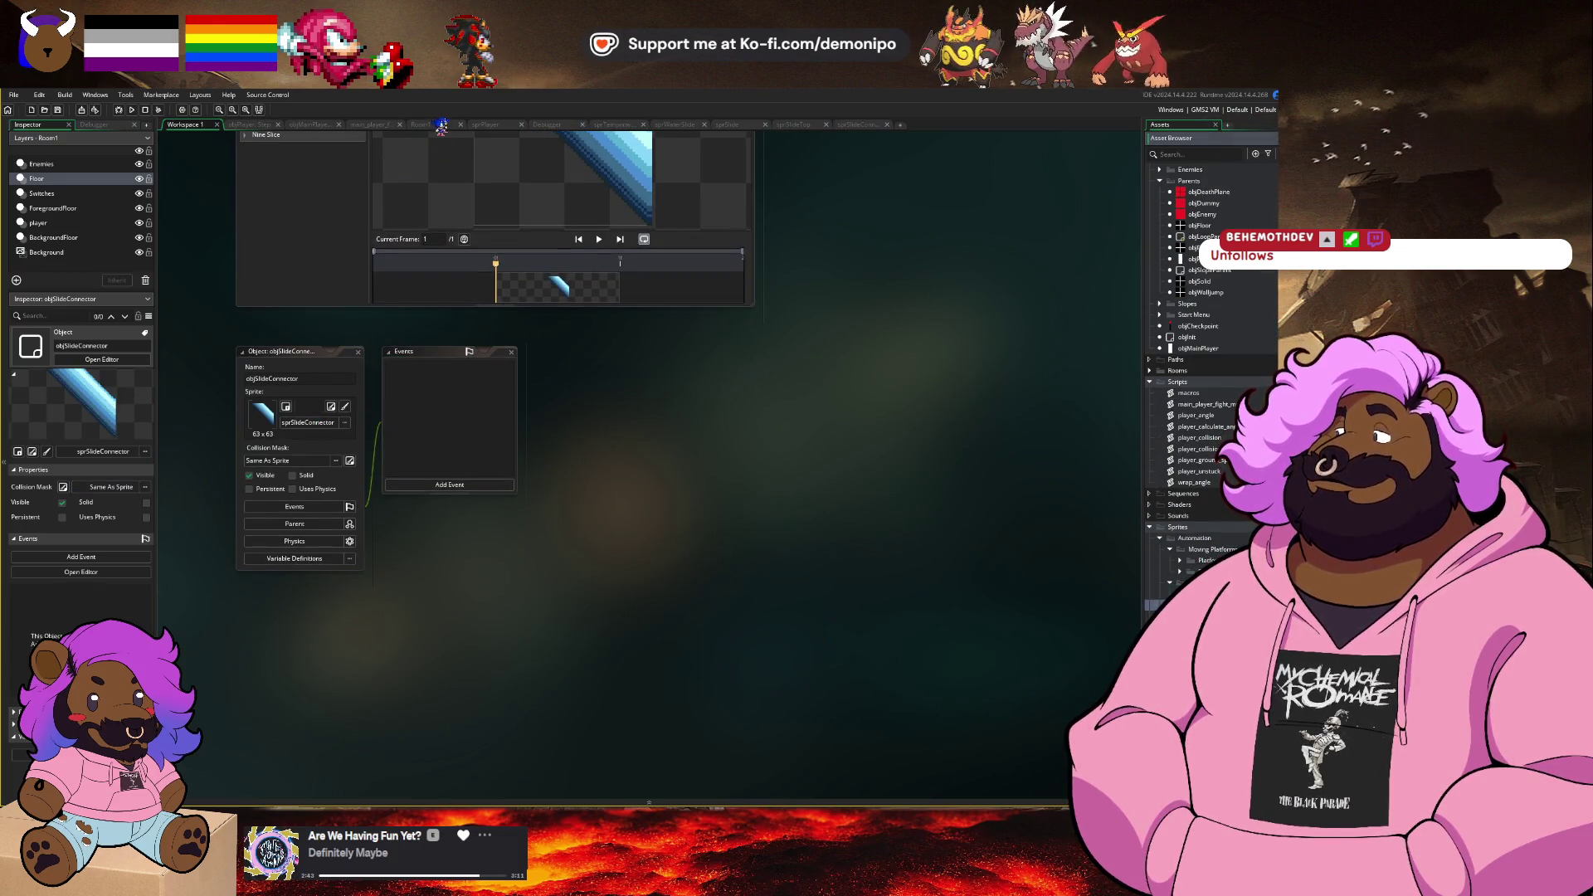
left_click(440, 127)
scroll(1226, 284, "up", 5)
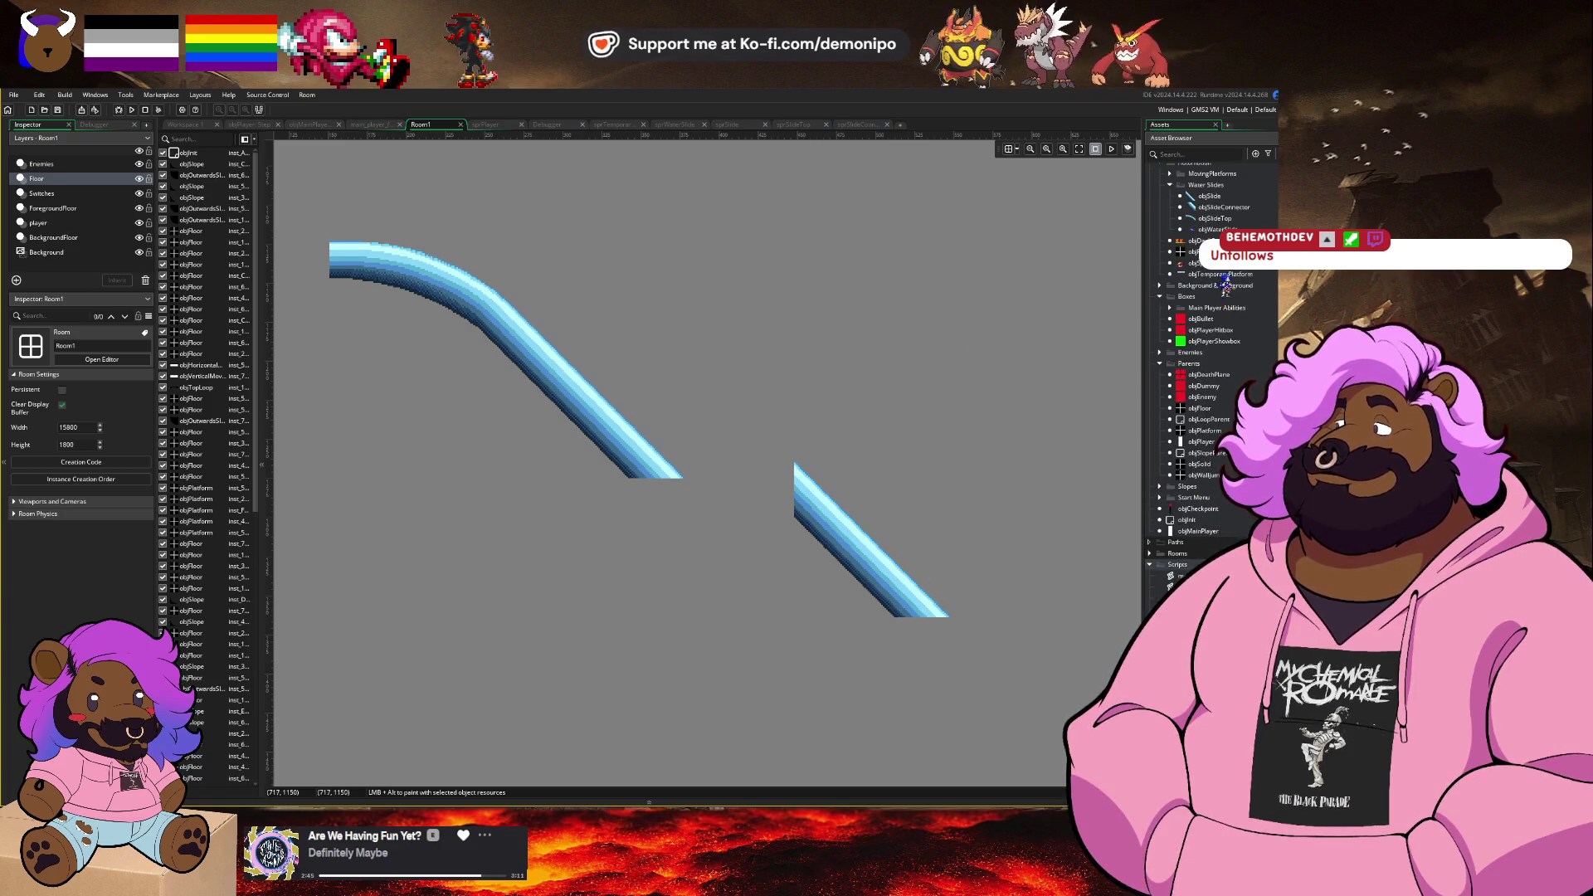
Step: Place an objSlideConnector instance at the slide's lower end, nudged one pixel left
mouse_move(1235, 208)
left_mouse_down()
mouse_move(715, 502)
mouse_move(712, 523)
mouse_move(686, 498)
mouse_move(695, 508)
left_mouse_up()
scroll(737, 552, "up", 3)
left_click(771, 429)
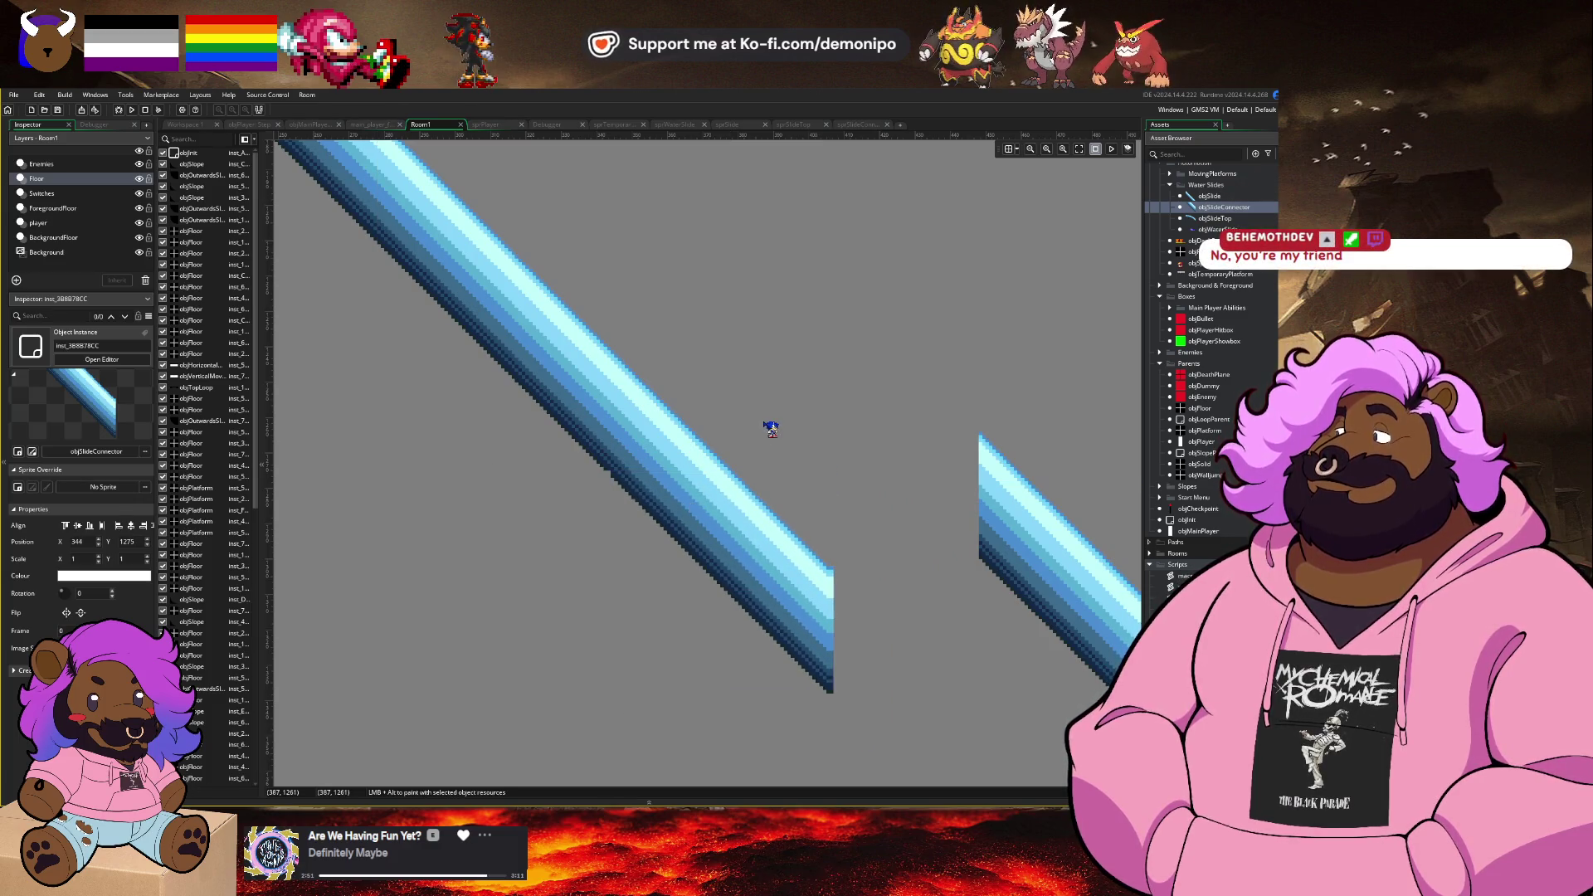
key("Left")
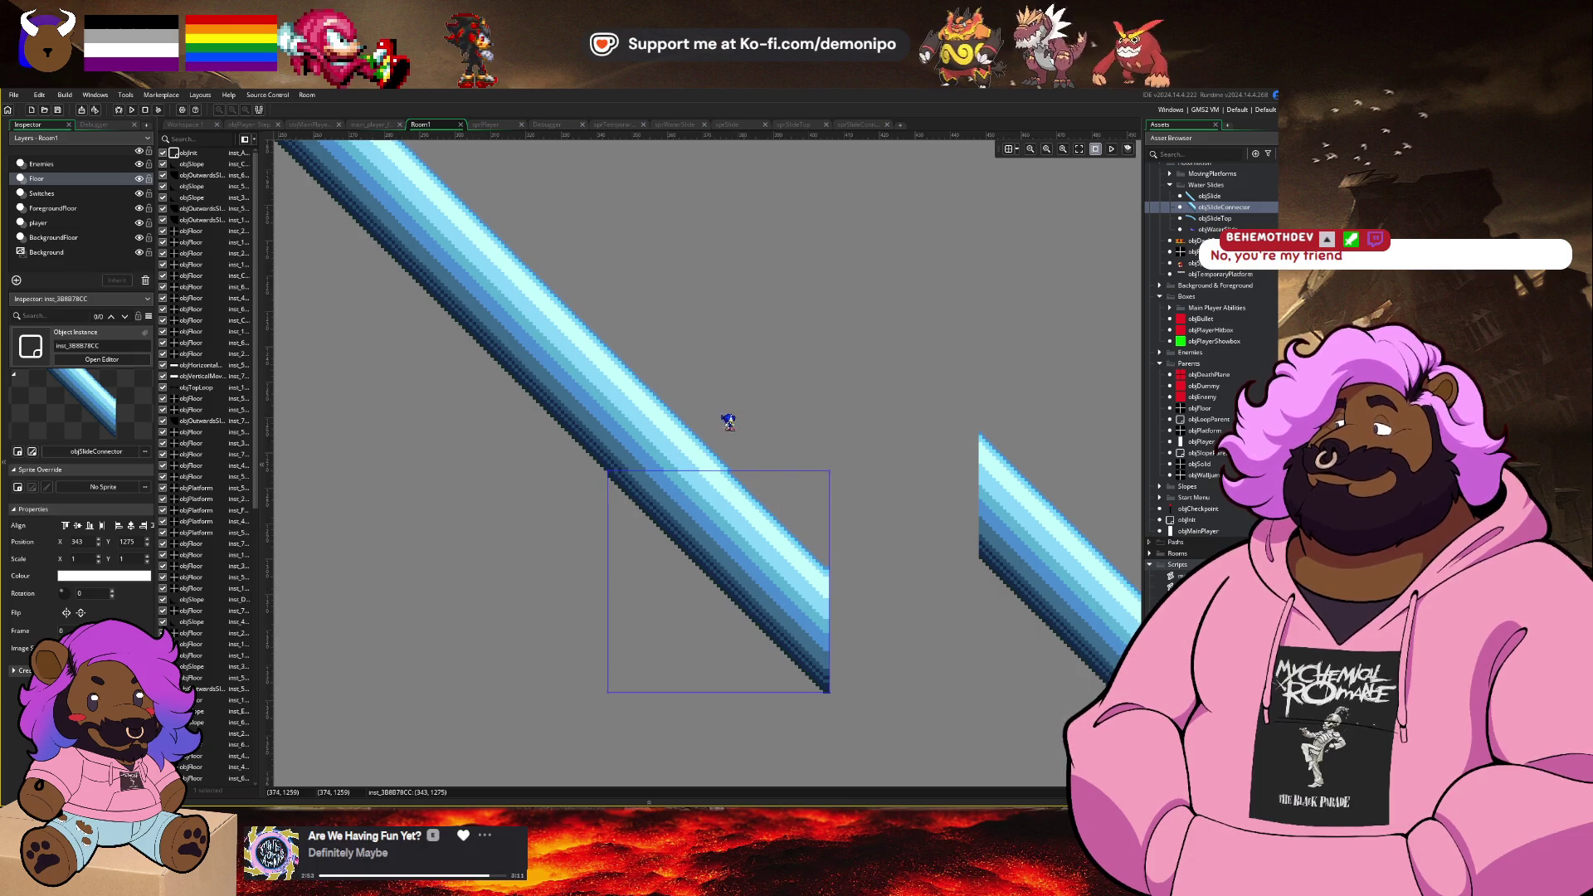
left_click(728, 422)
scroll(818, 485, "down", 1)
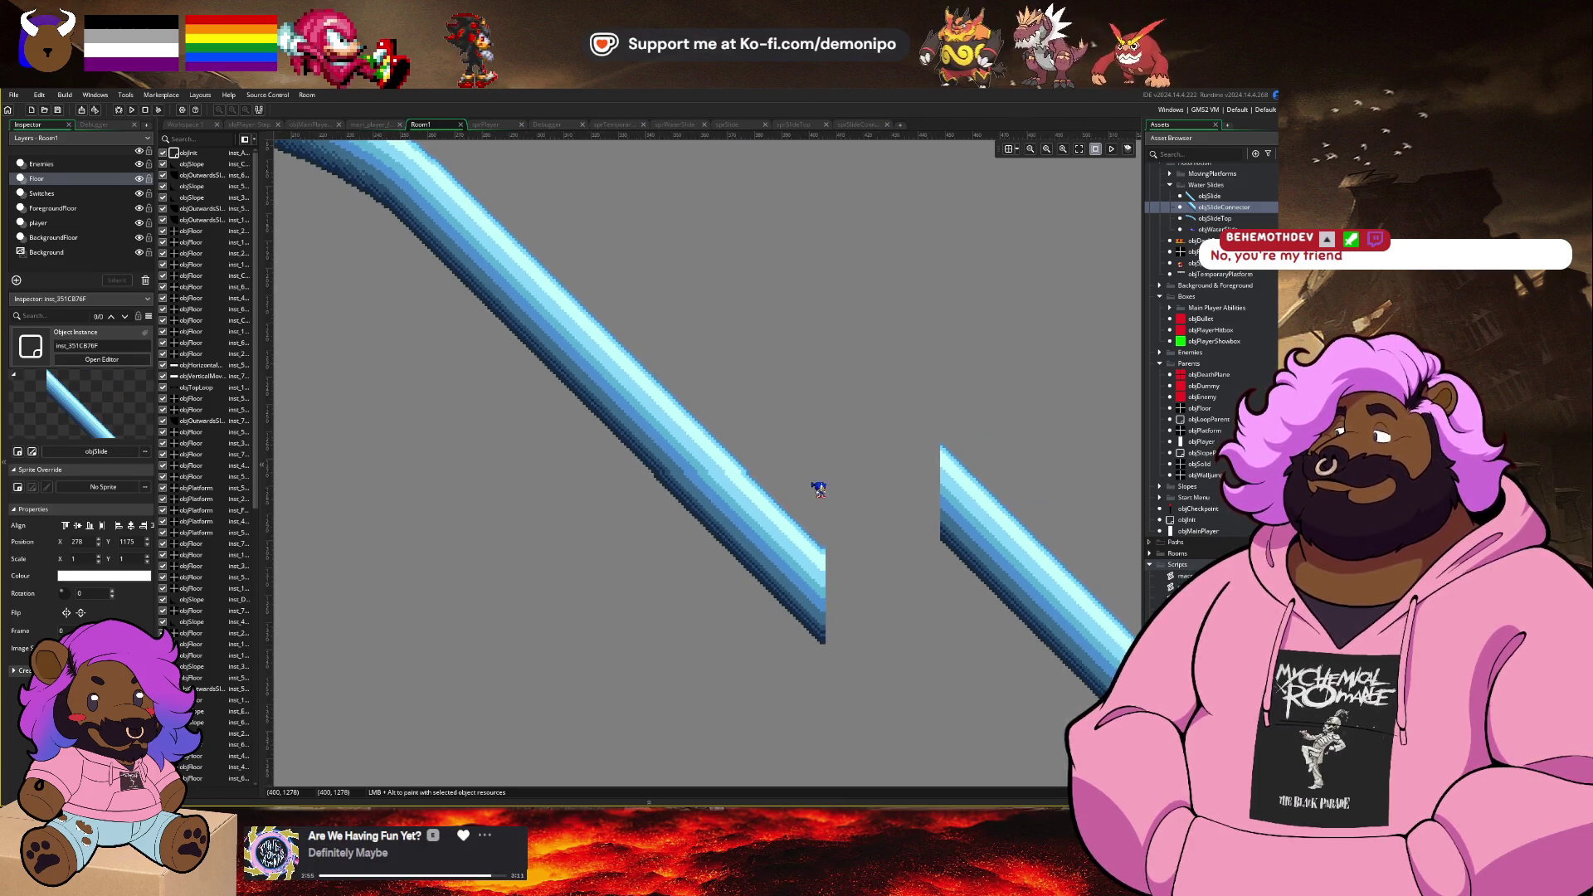
left_click(809, 510)
scroll(660, 529, "up", 2)
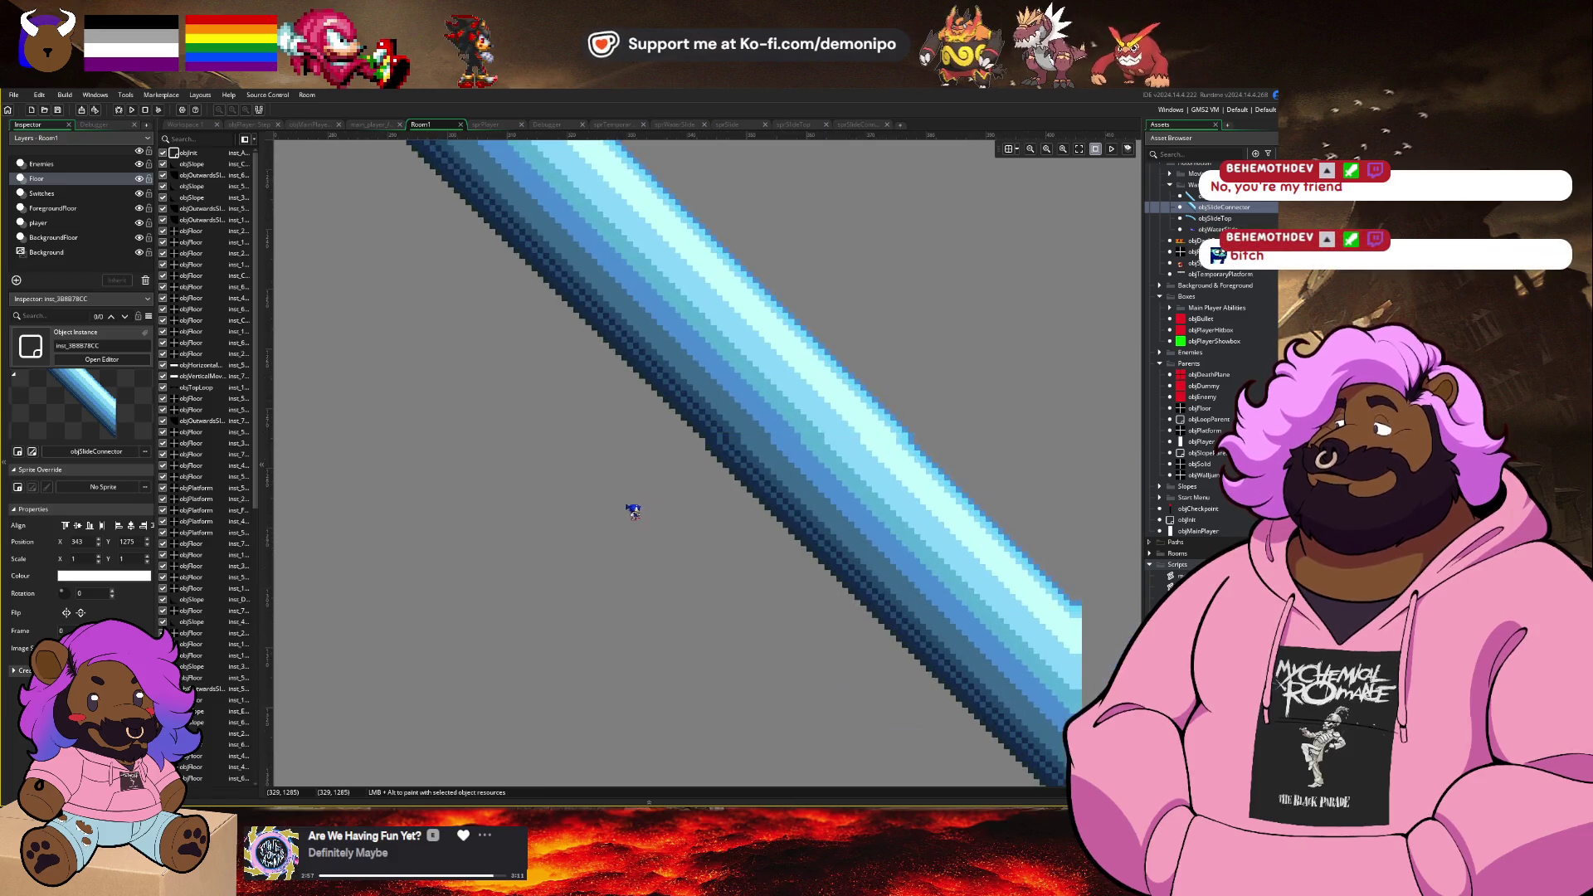
scroll(737, 523, "down", 1)
scroll(737, 523, "down", 1)
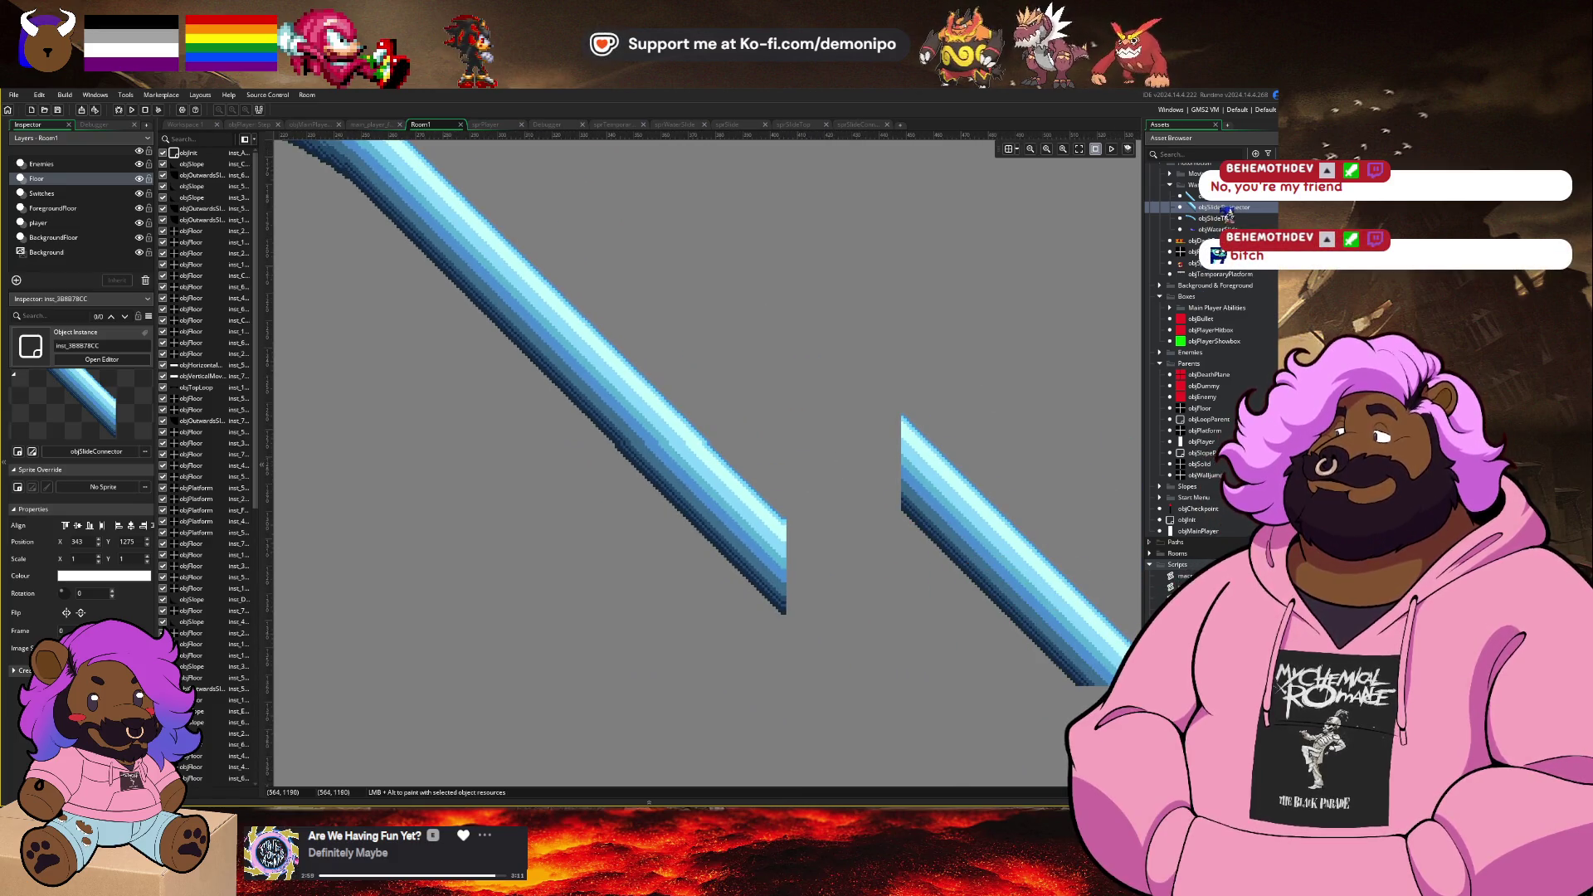
Step: Add a second slide connector below it, nudged one pixel up and two pixels left
mouse_move(1232, 210)
left_mouse_down()
mouse_move(857, 508)
mouse_move(743, 545)
mouse_move(696, 525)
mouse_move(754, 553)
left_mouse_up()
scroll(753, 553, "up", 1)
scroll(752, 553, "up", 1)
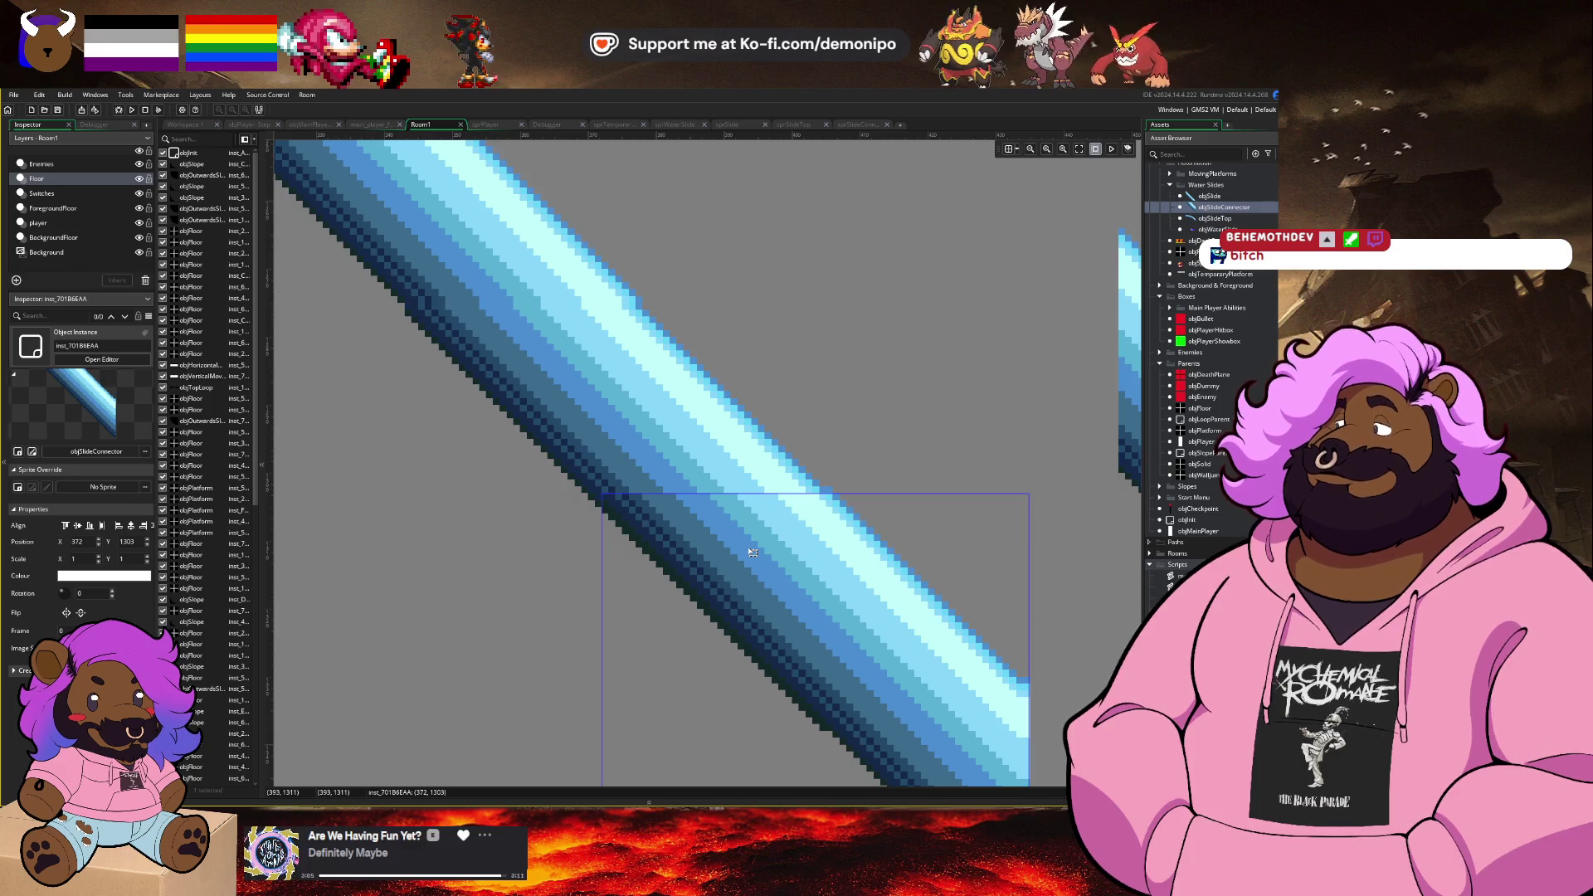
key("Left")
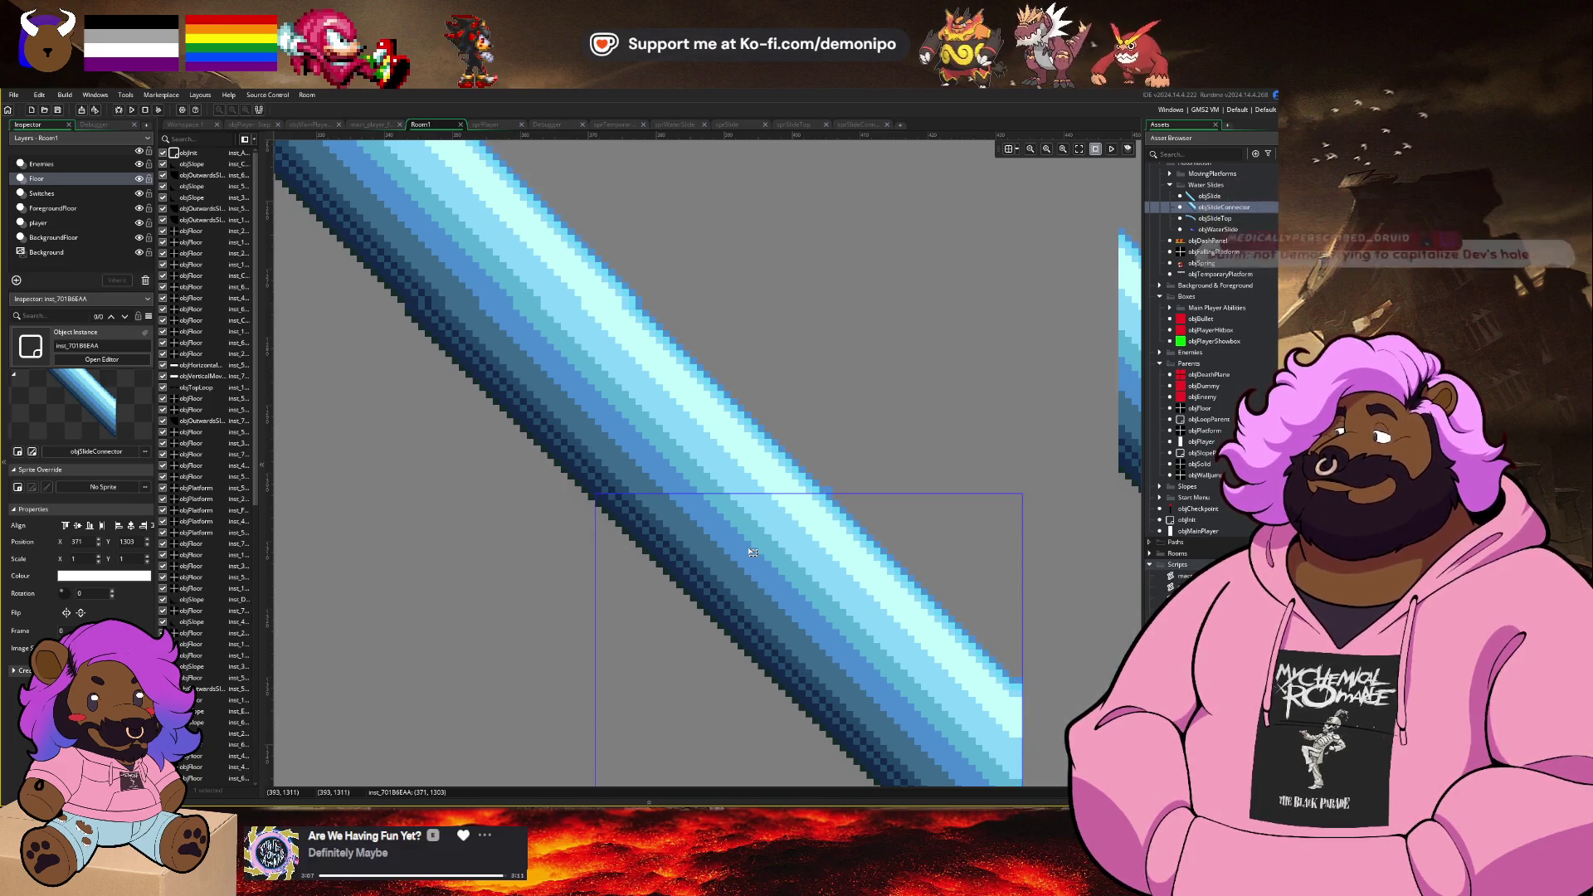
key("Up")
key("Left")
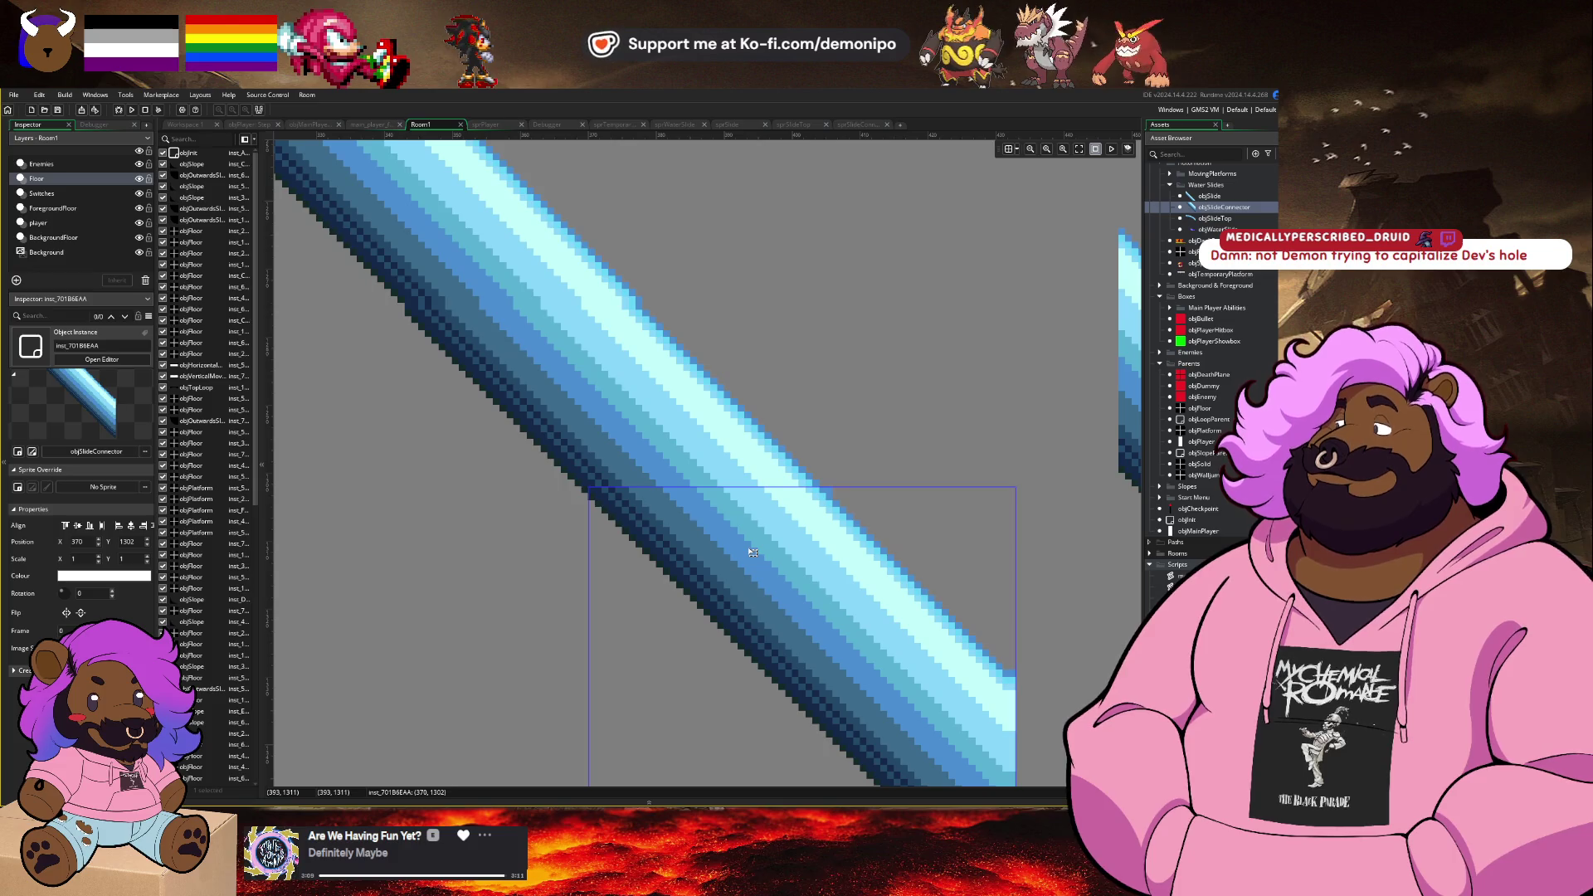
scroll(890, 411, "down", 3)
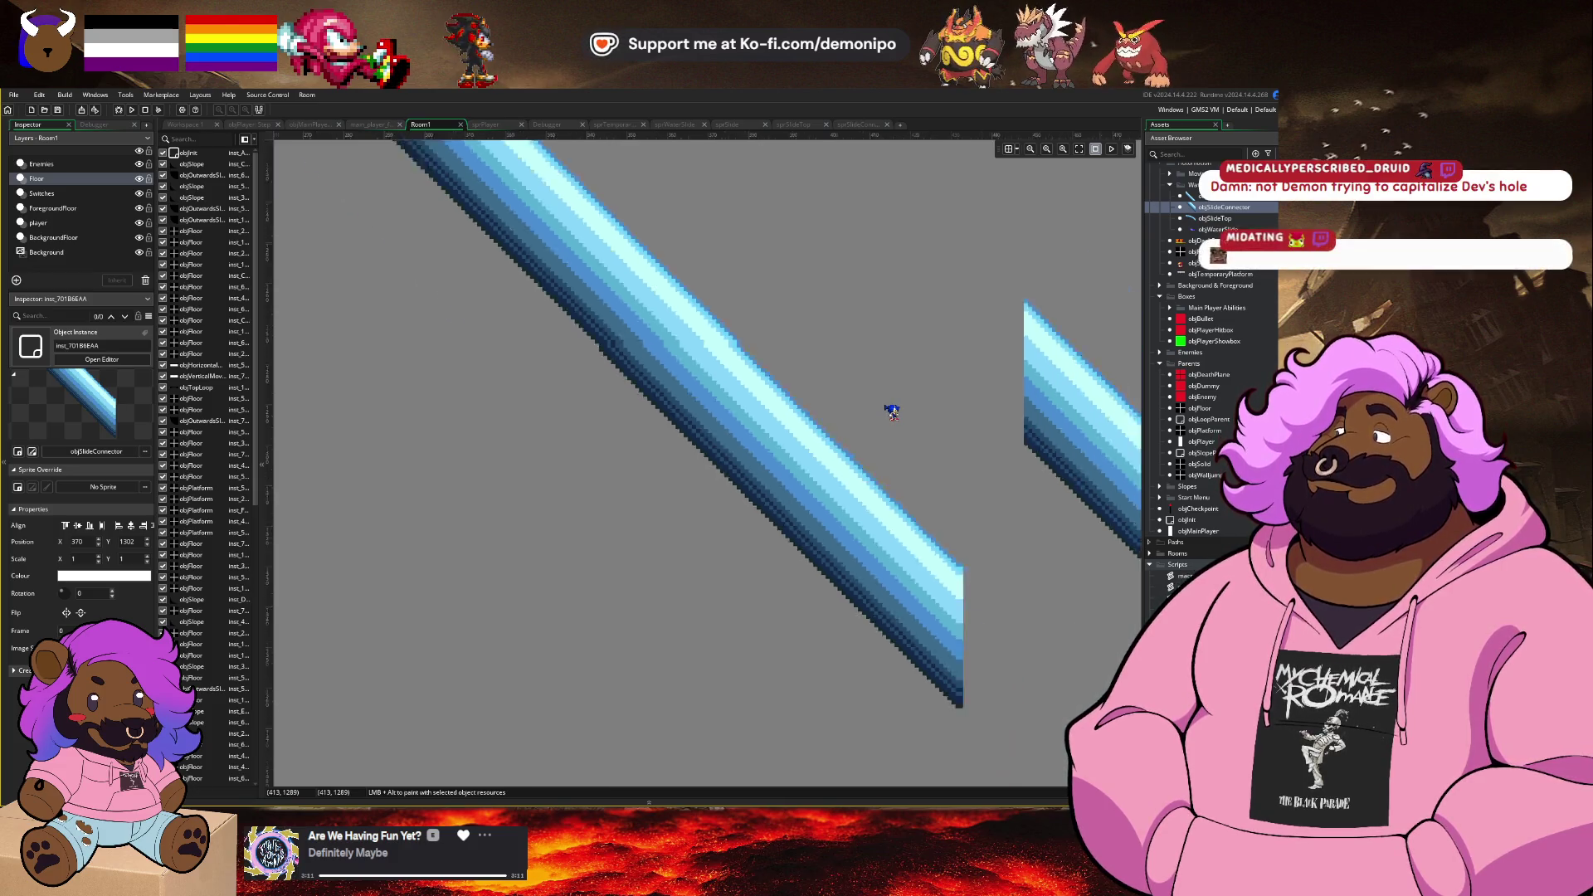
scroll(711, 409, "up", 3)
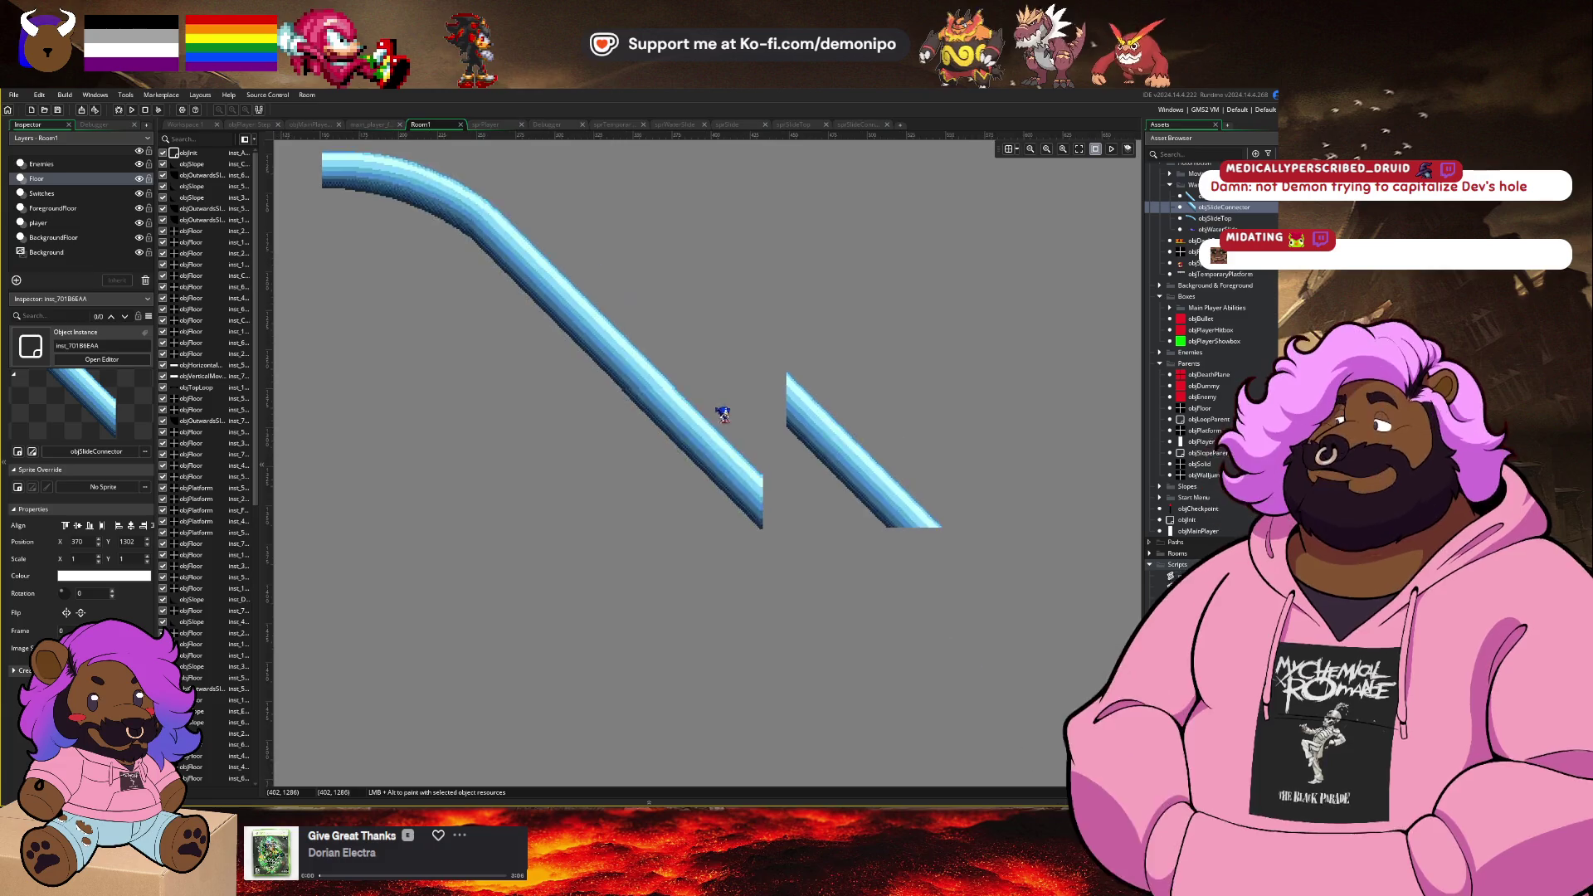
Step: Fine-tune the connectors' alignment, shifting the first connector one pixel right
left_click(702, 380)
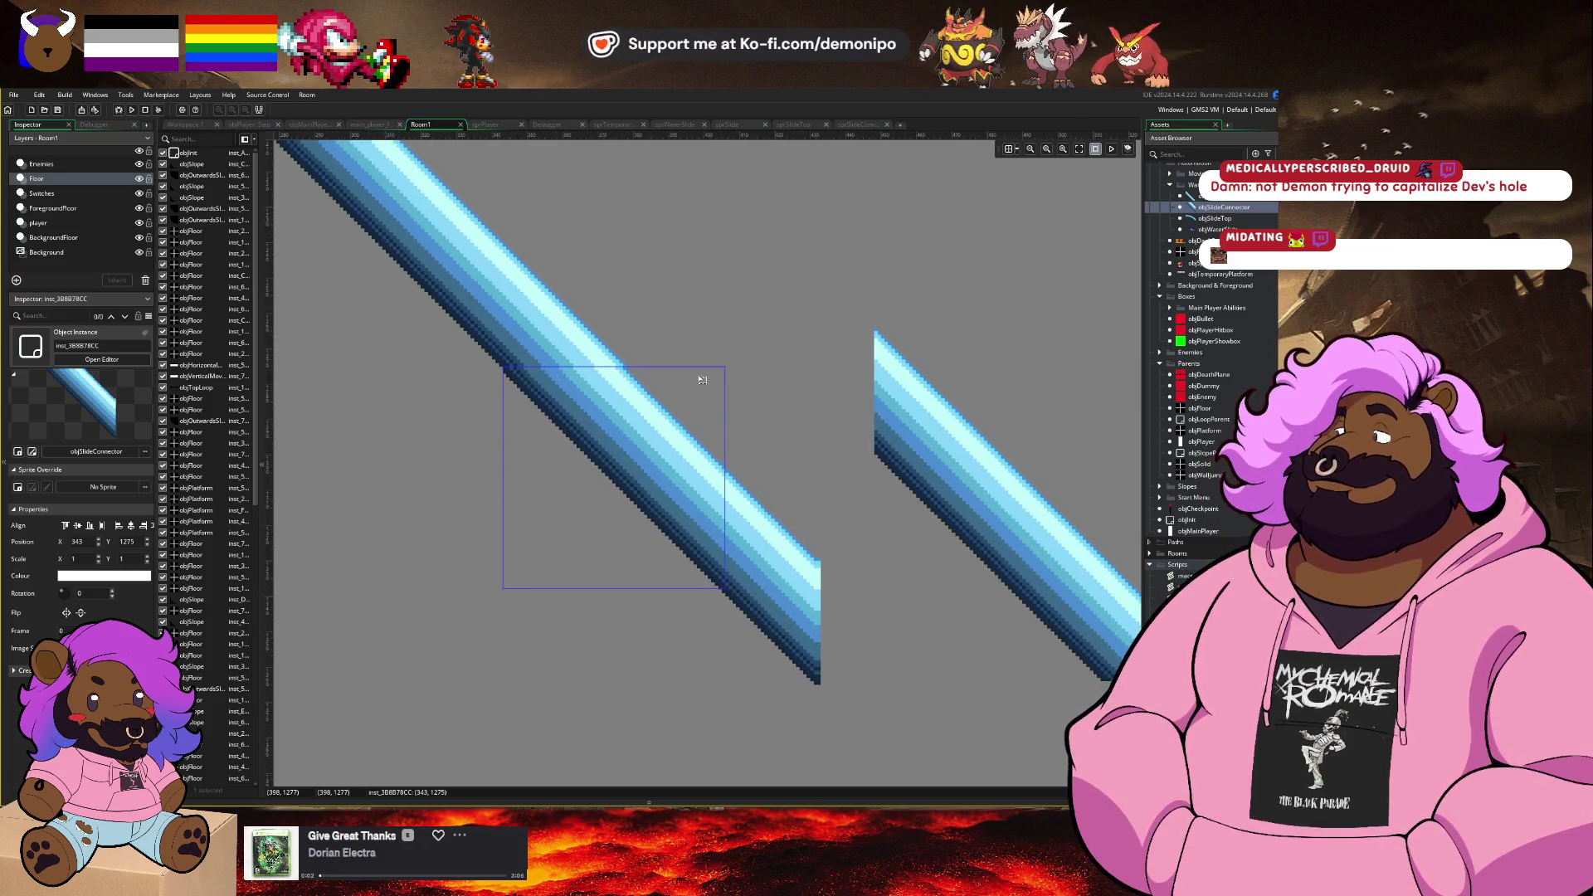
key("Right")
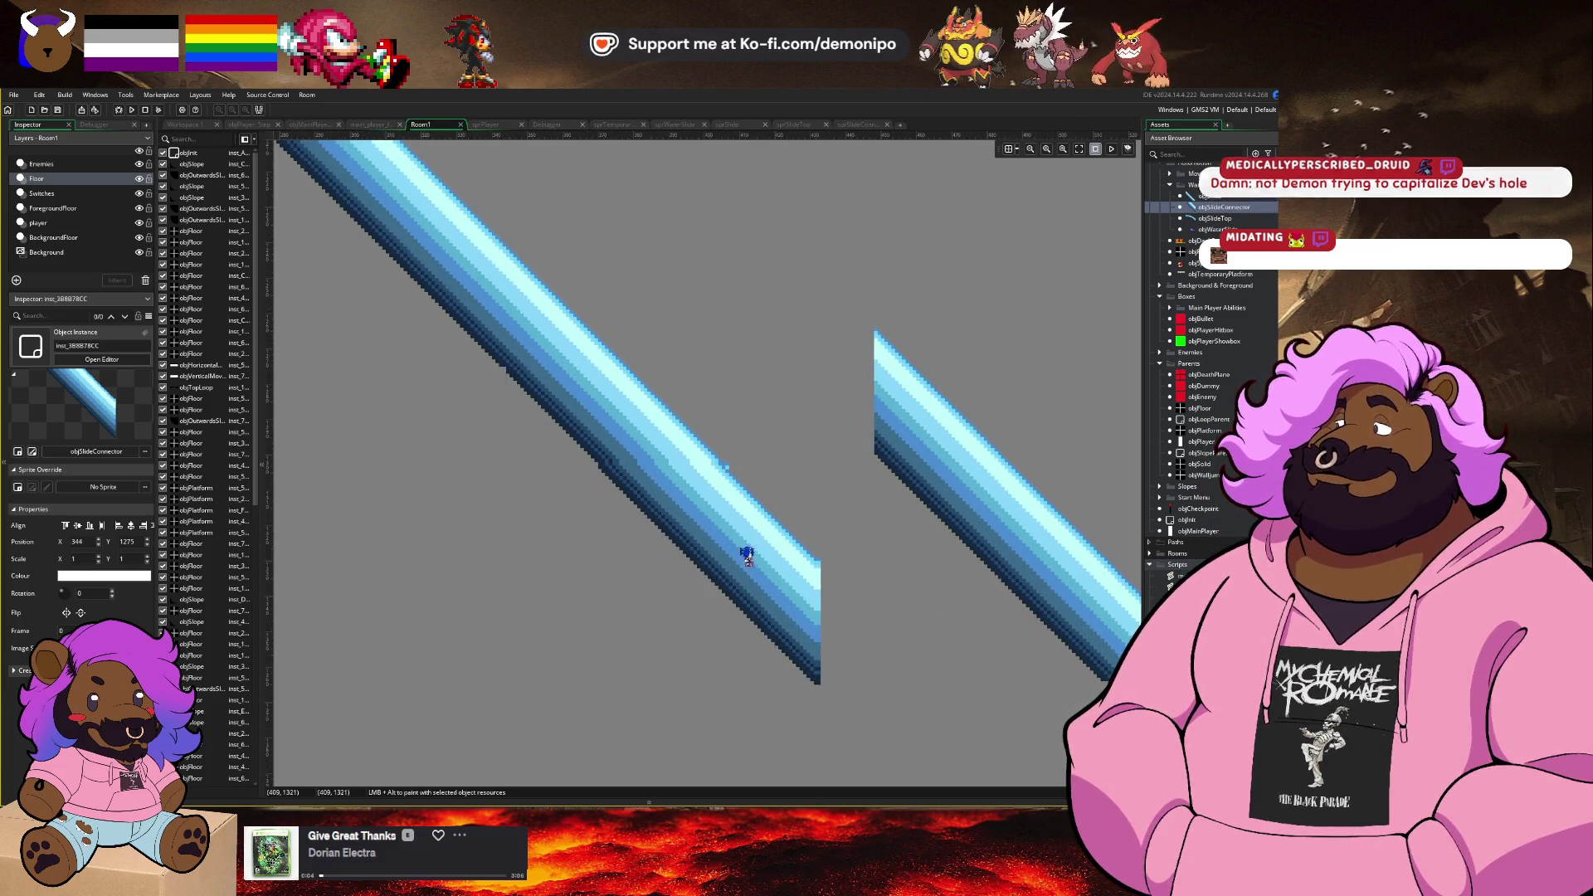
left_click(746, 569)
left_click(779, 385)
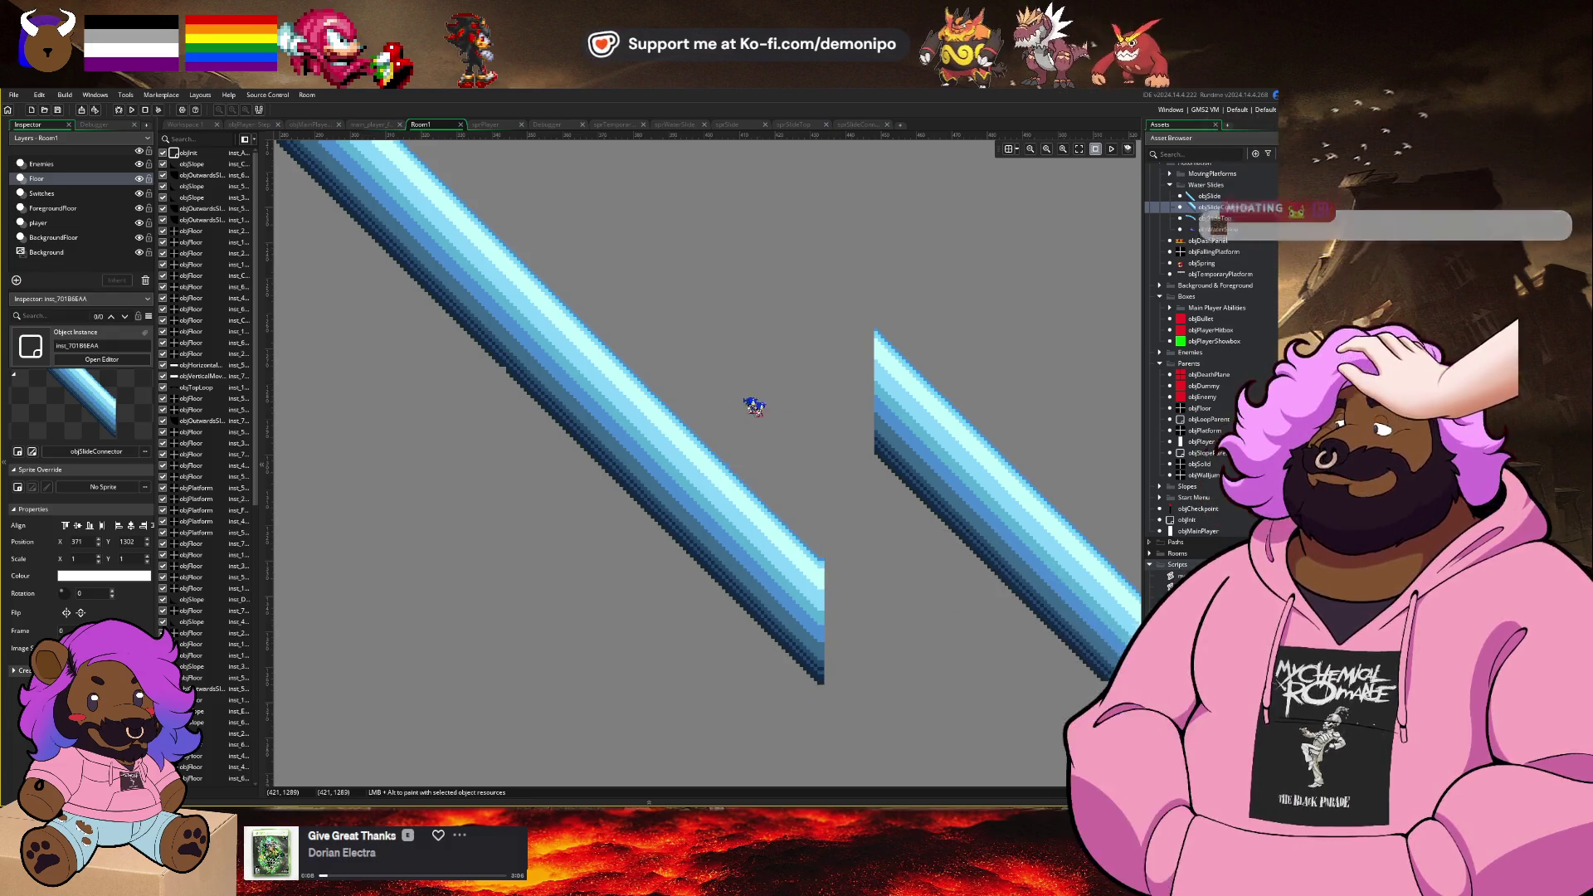
left_click(545, 333)
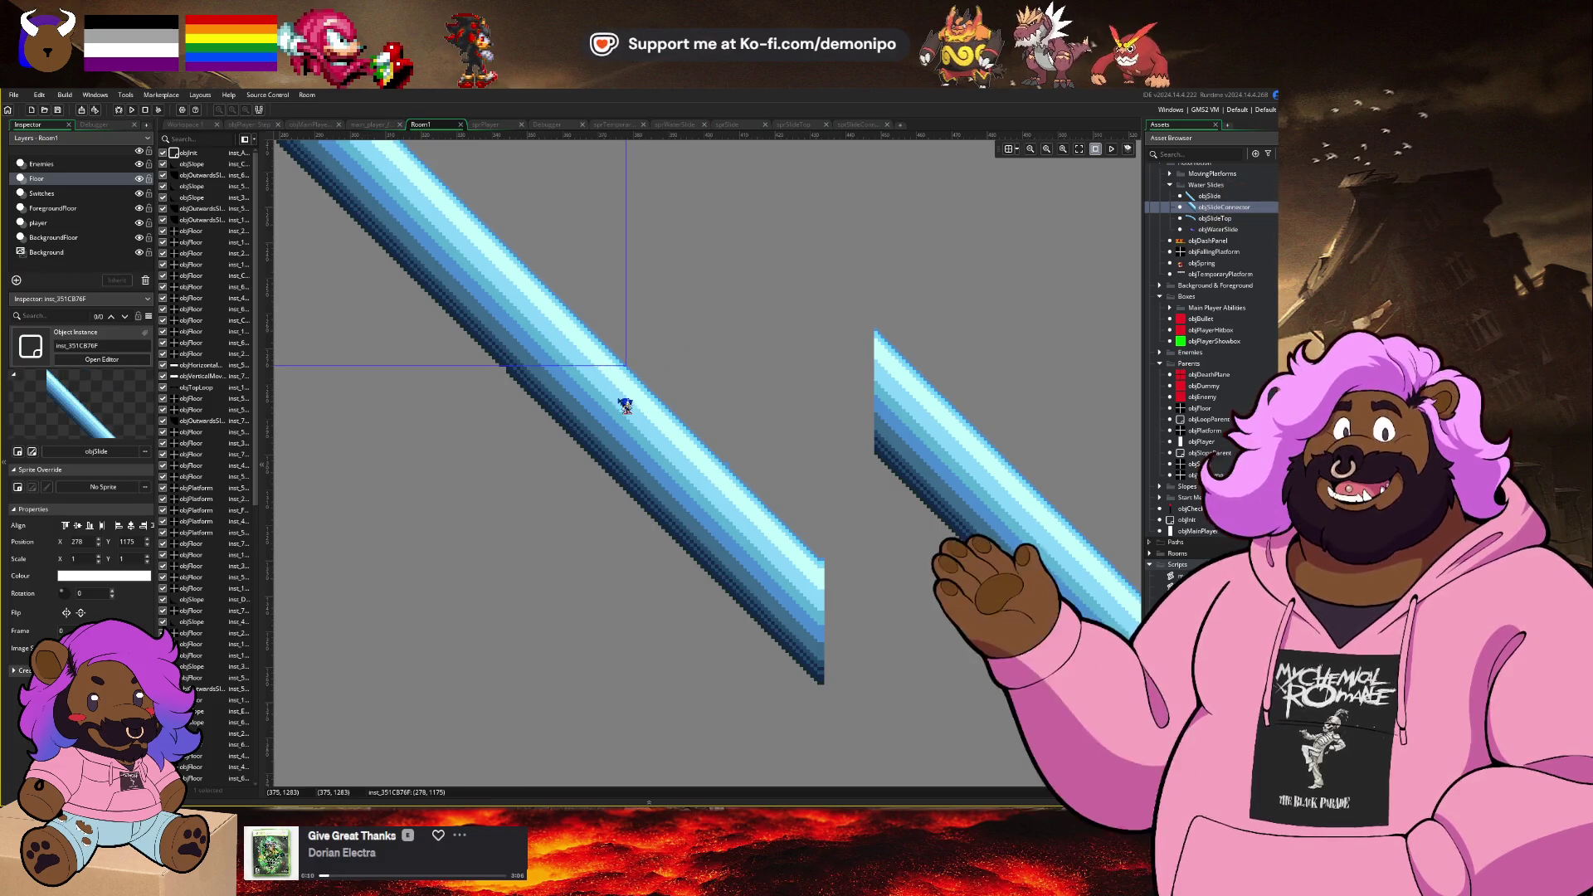
left_click(623, 403)
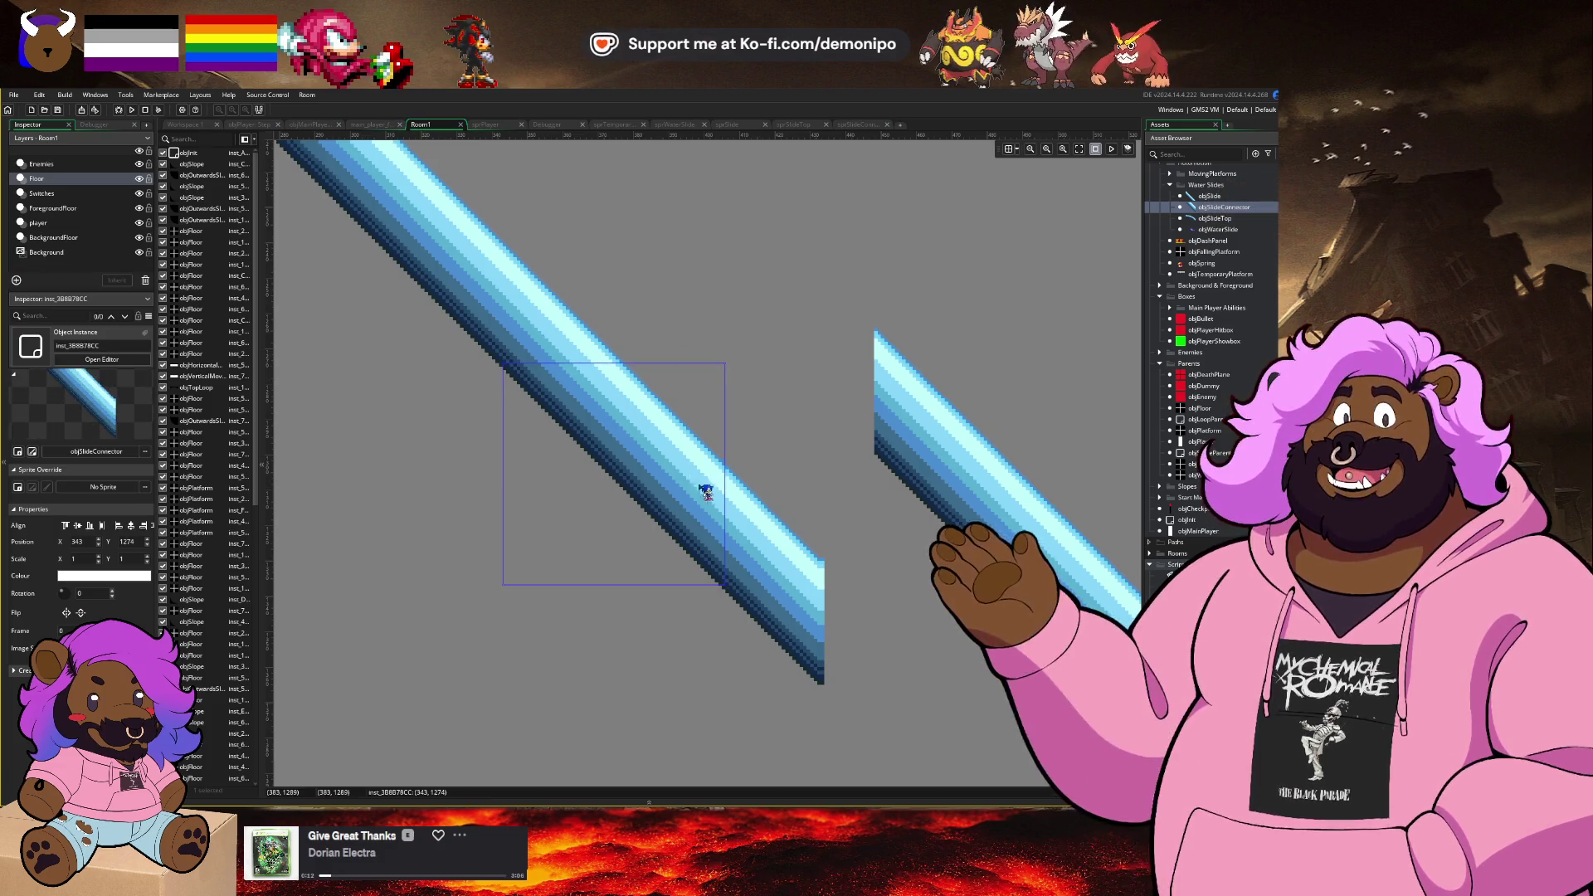
left_click(706, 490)
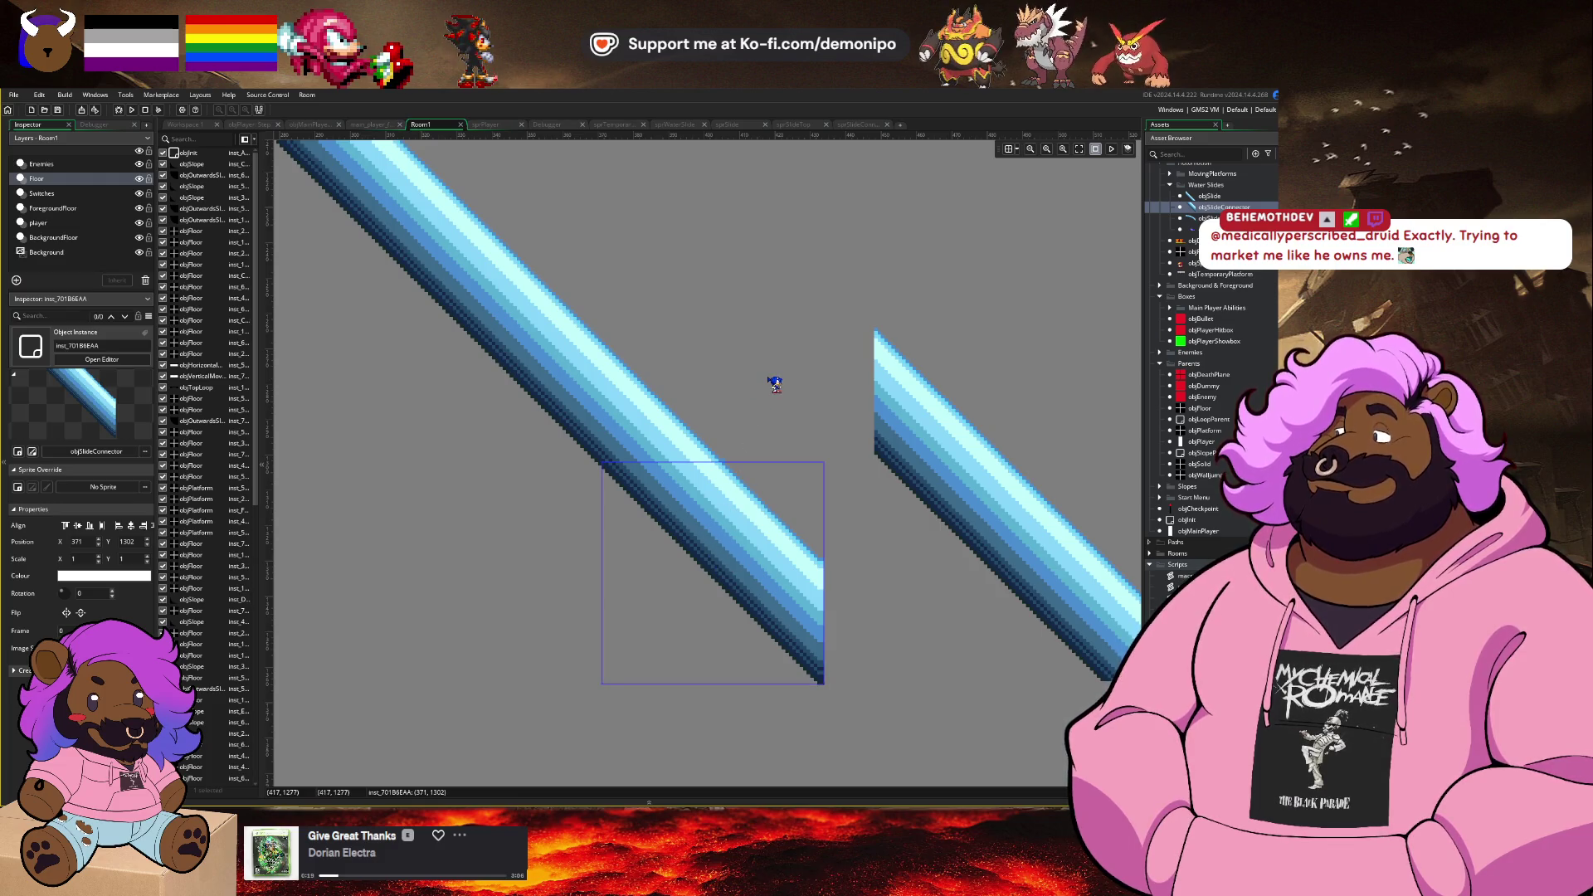
key("Up")
key("Left")
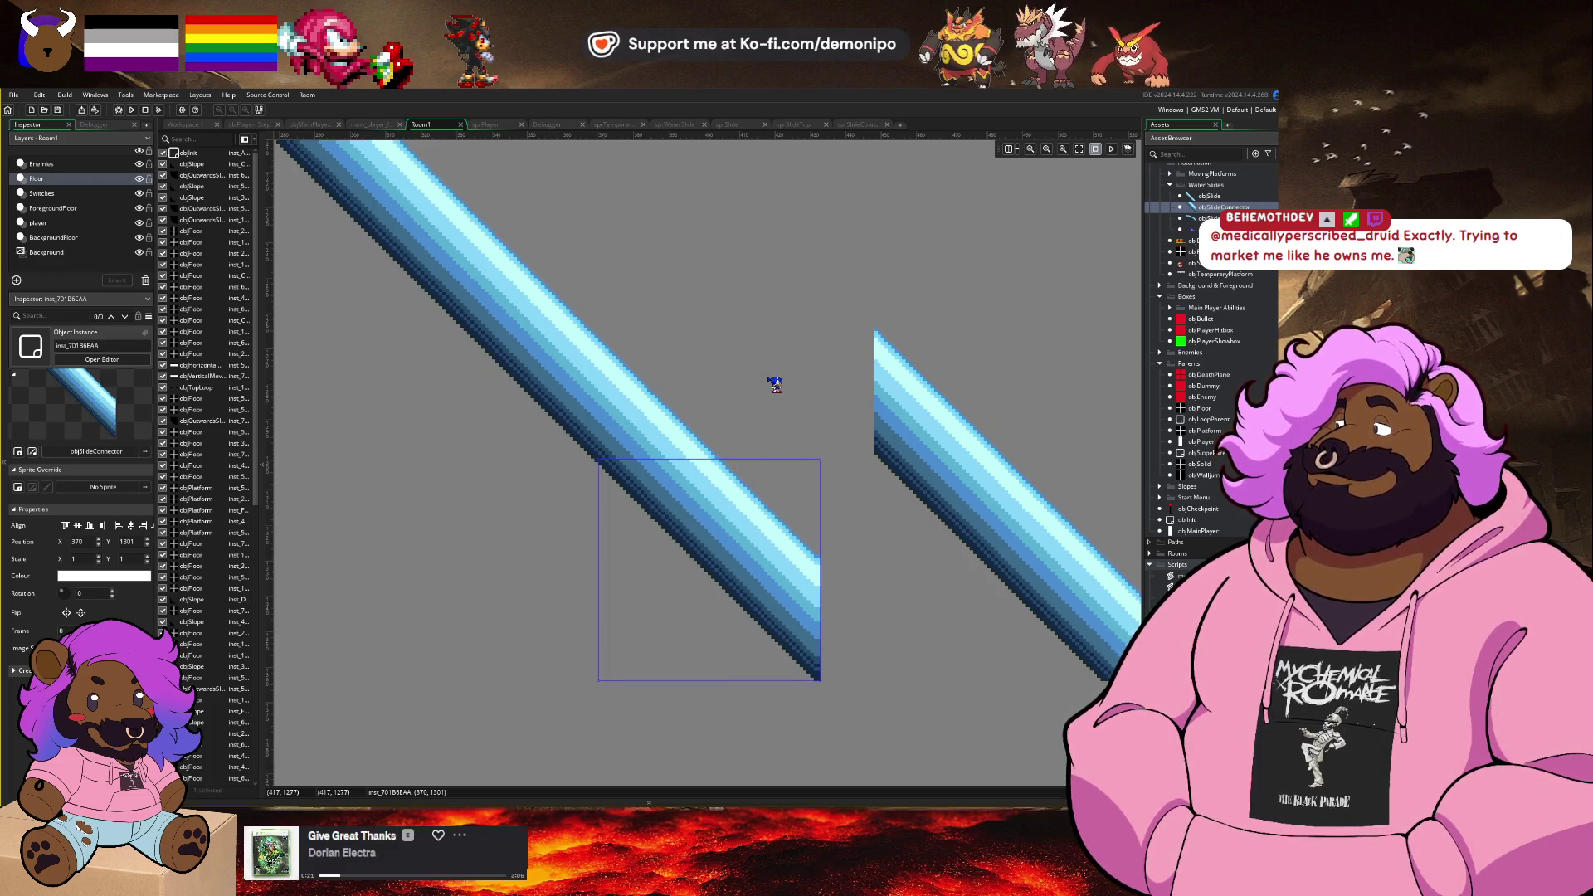
key("Right")
key("Down")
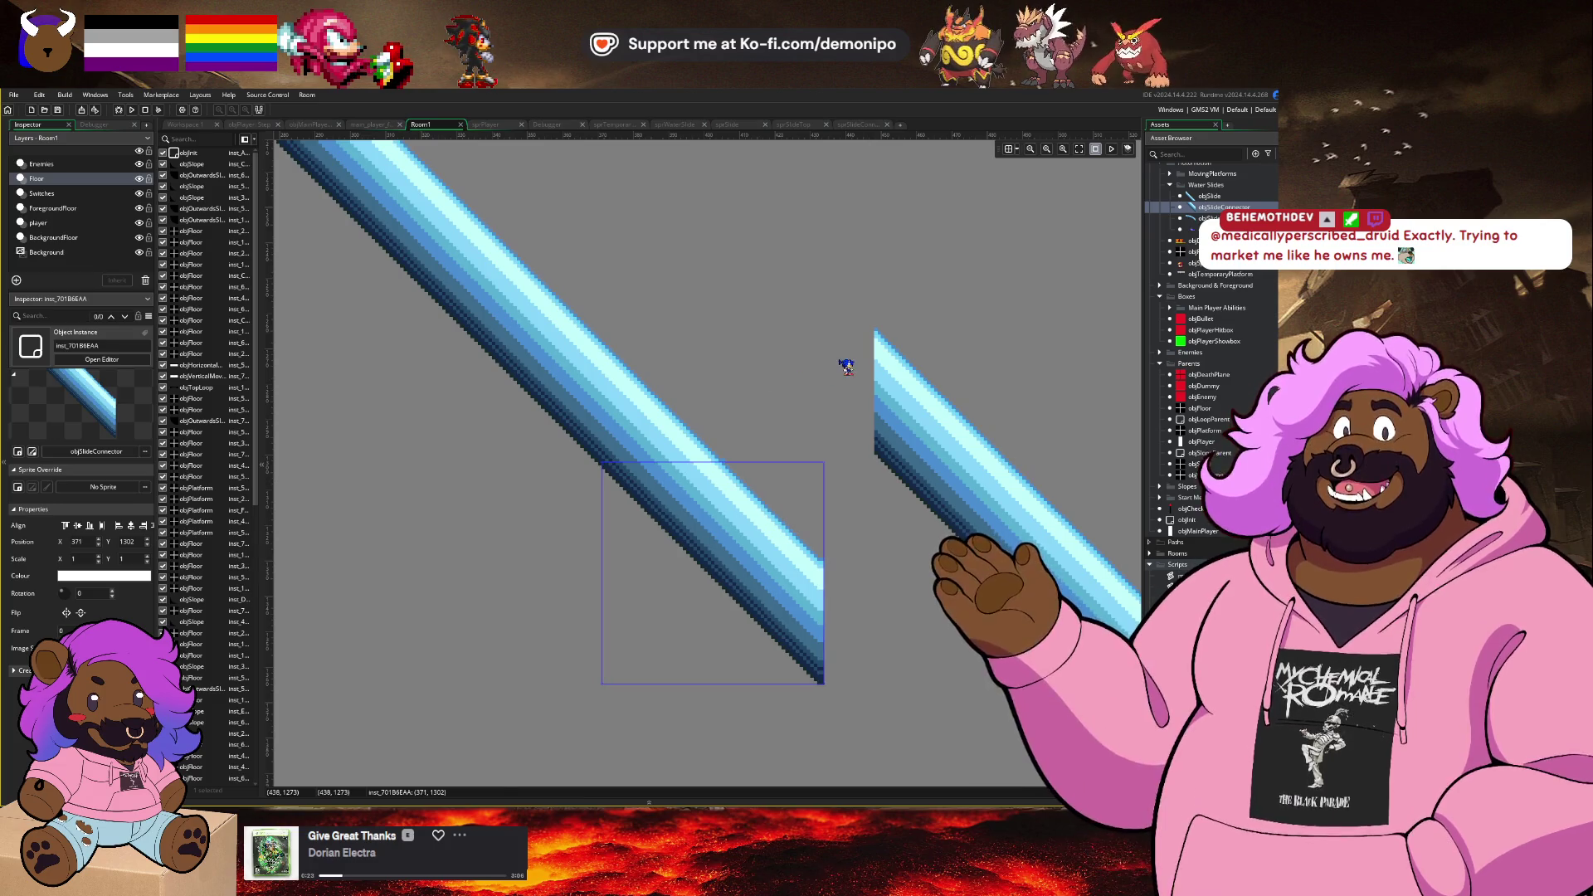
Step: Move the lower slide piece up toward the upper slide and select the connector between them
scroll(844, 360, "down", 3)
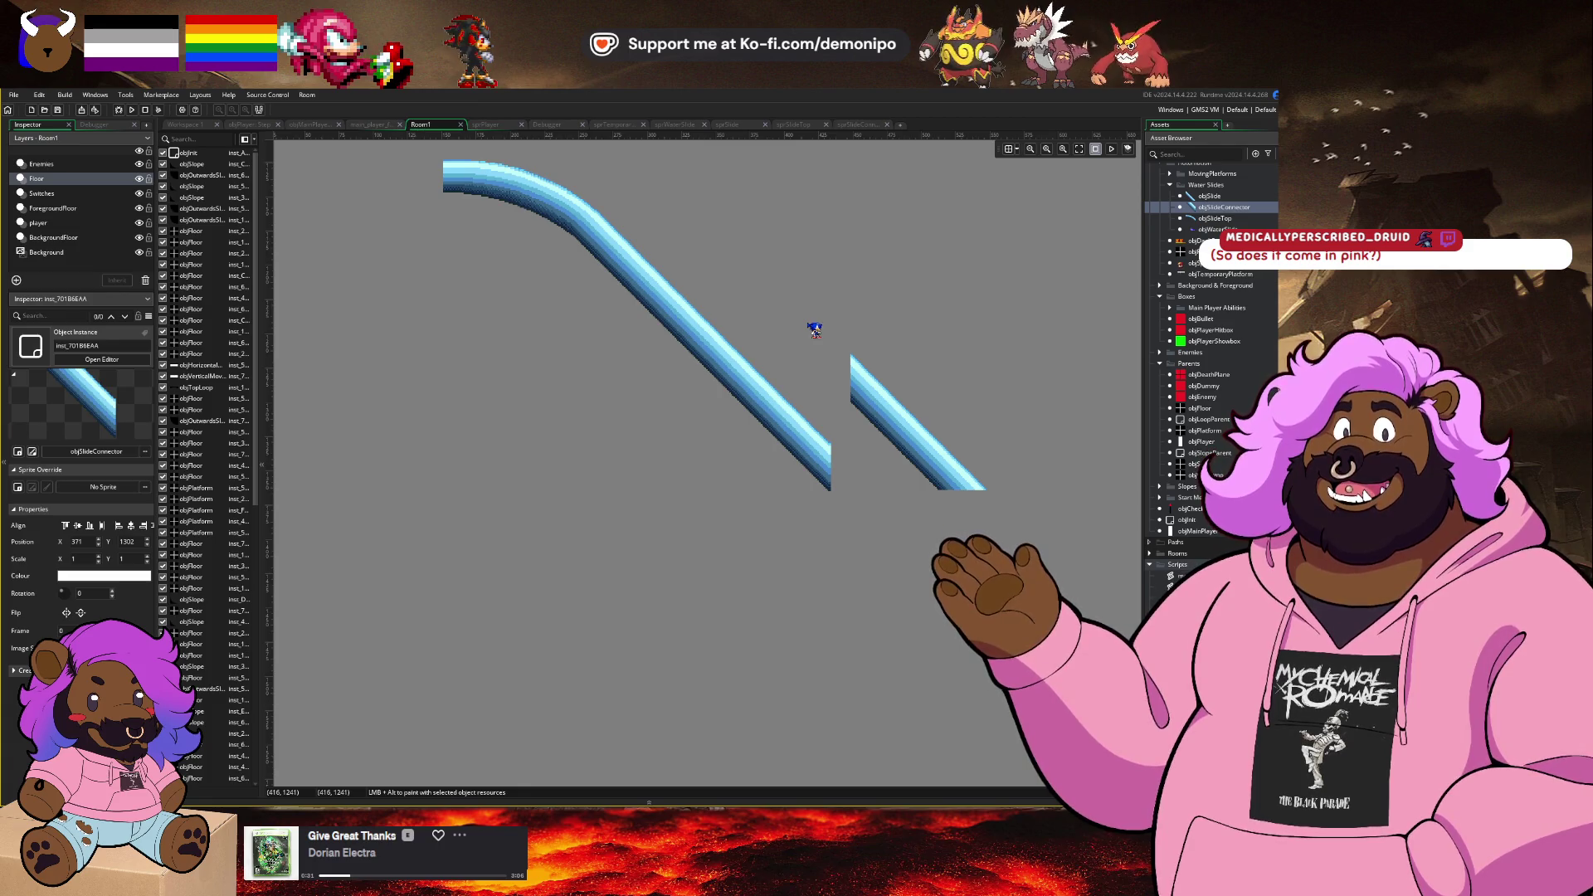
scroll(865, 342, "right", 2)
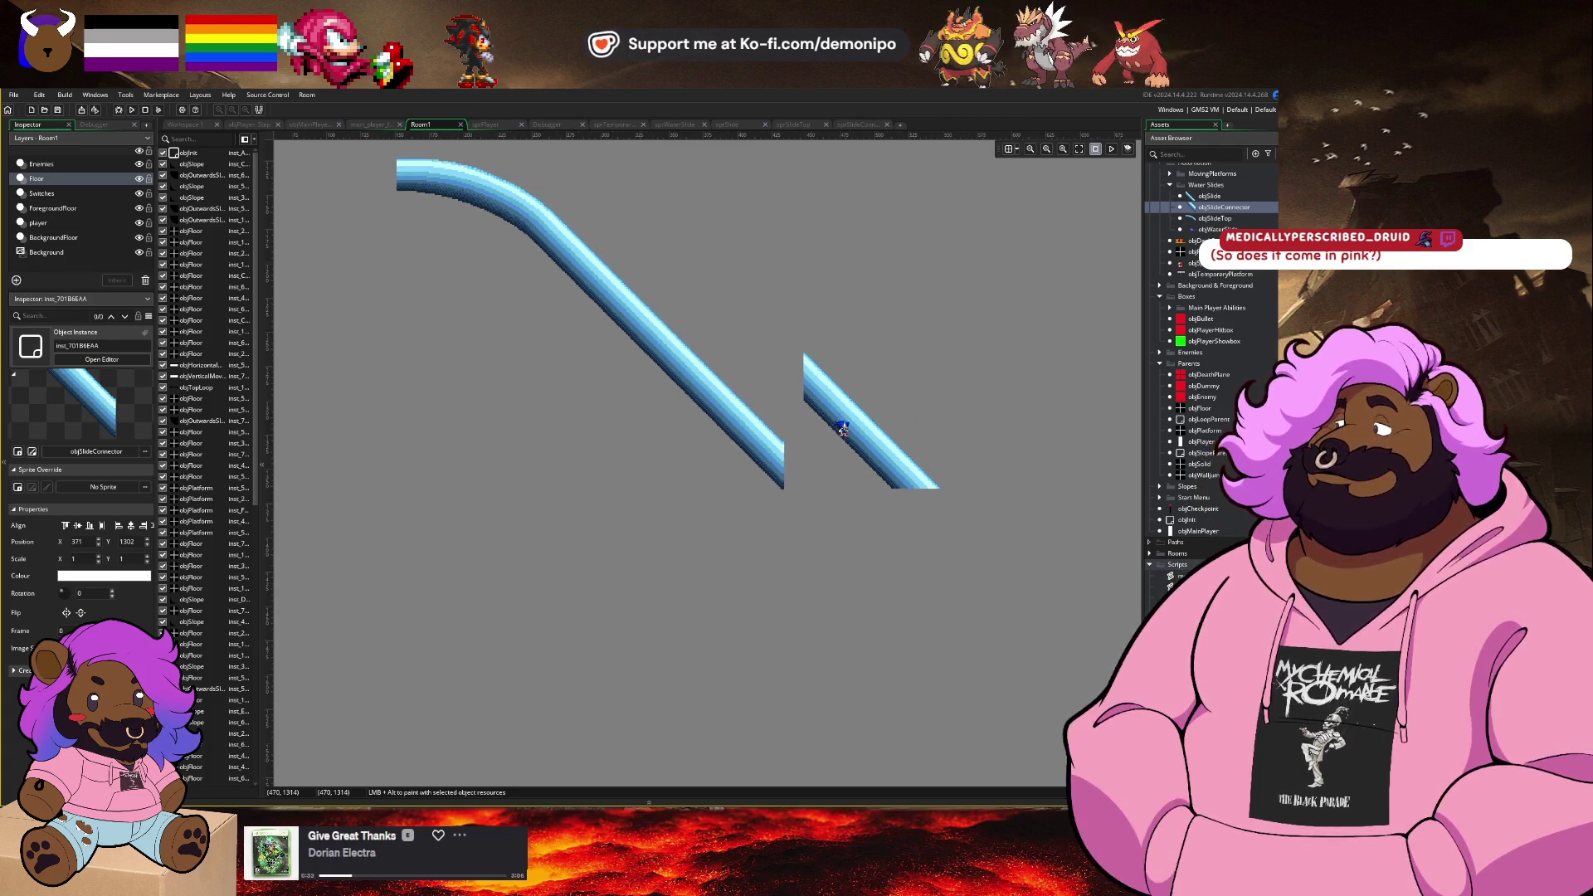
scroll(842, 428, "up", 2)
mouse_move(842, 427)
left_mouse_down()
mouse_move(782, 534)
mouse_move(720, 586)
left_mouse_up()
left_click(576, 427)
Step: Delete the mismatched connector and lower-right slide pieces after trying to butt them against the upper slide
key("Delete")
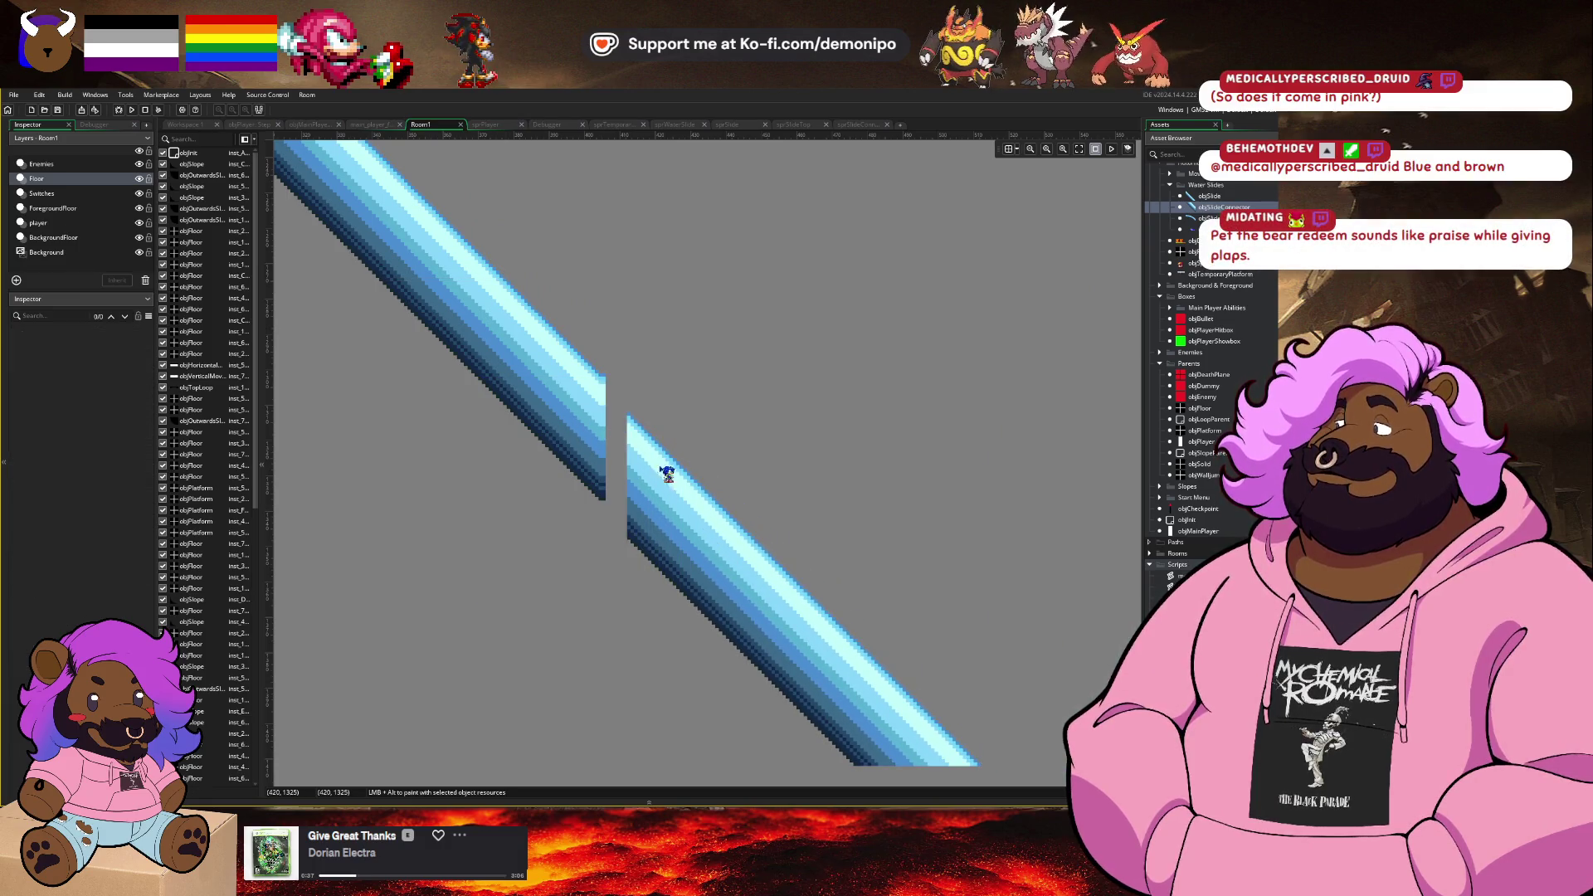
left_click_drag(669, 473, 624, 449)
left_click_drag(612, 437, 610, 430)
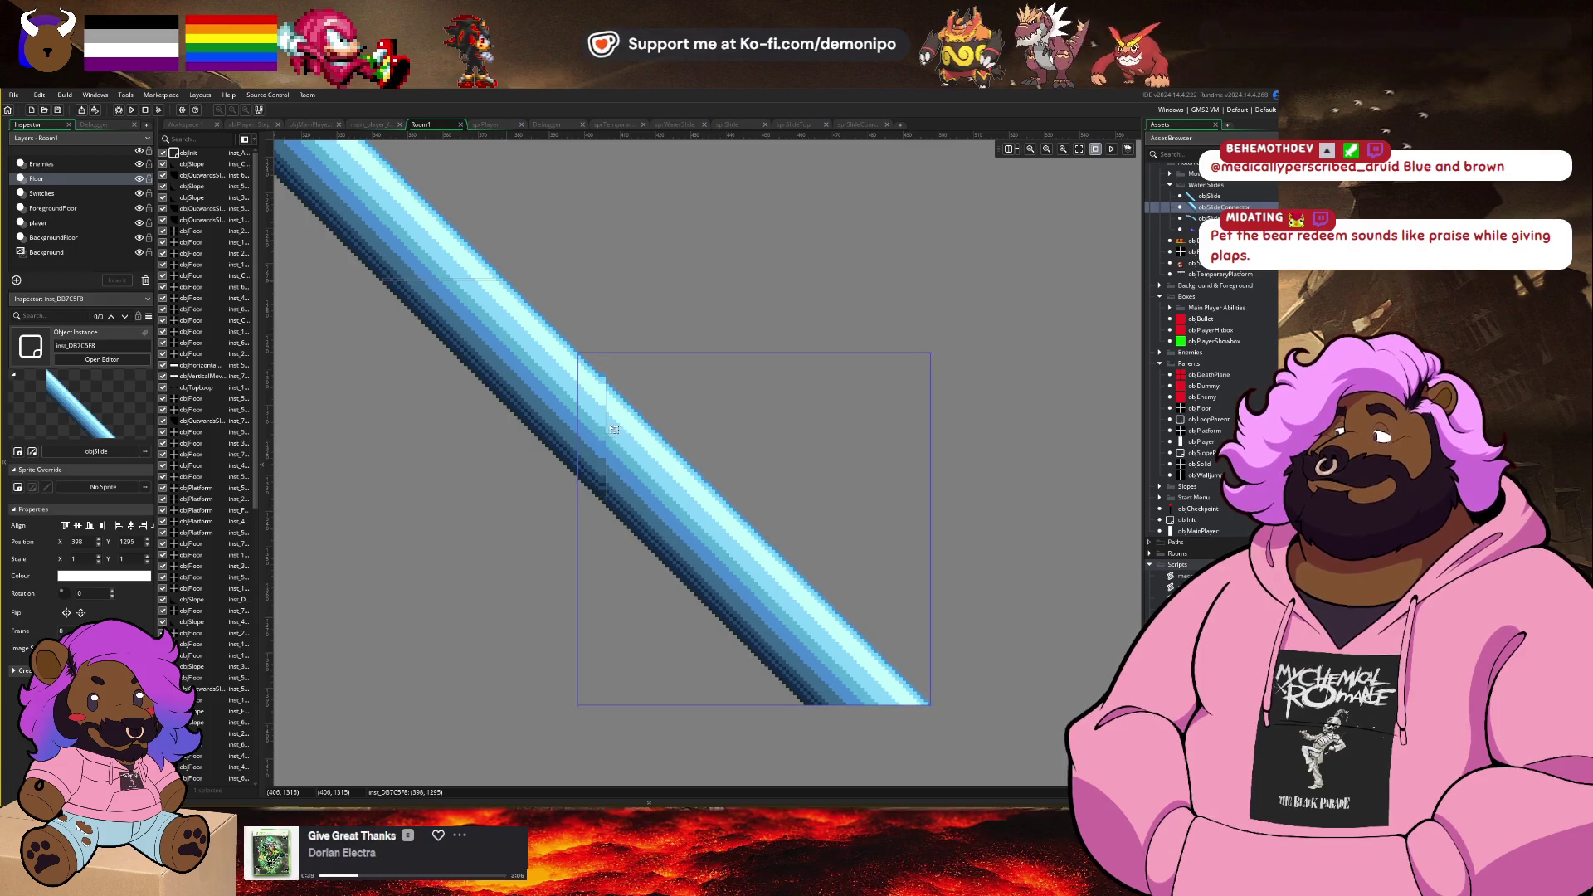
left_click(541, 389)
left_click(689, 487)
key("Delete")
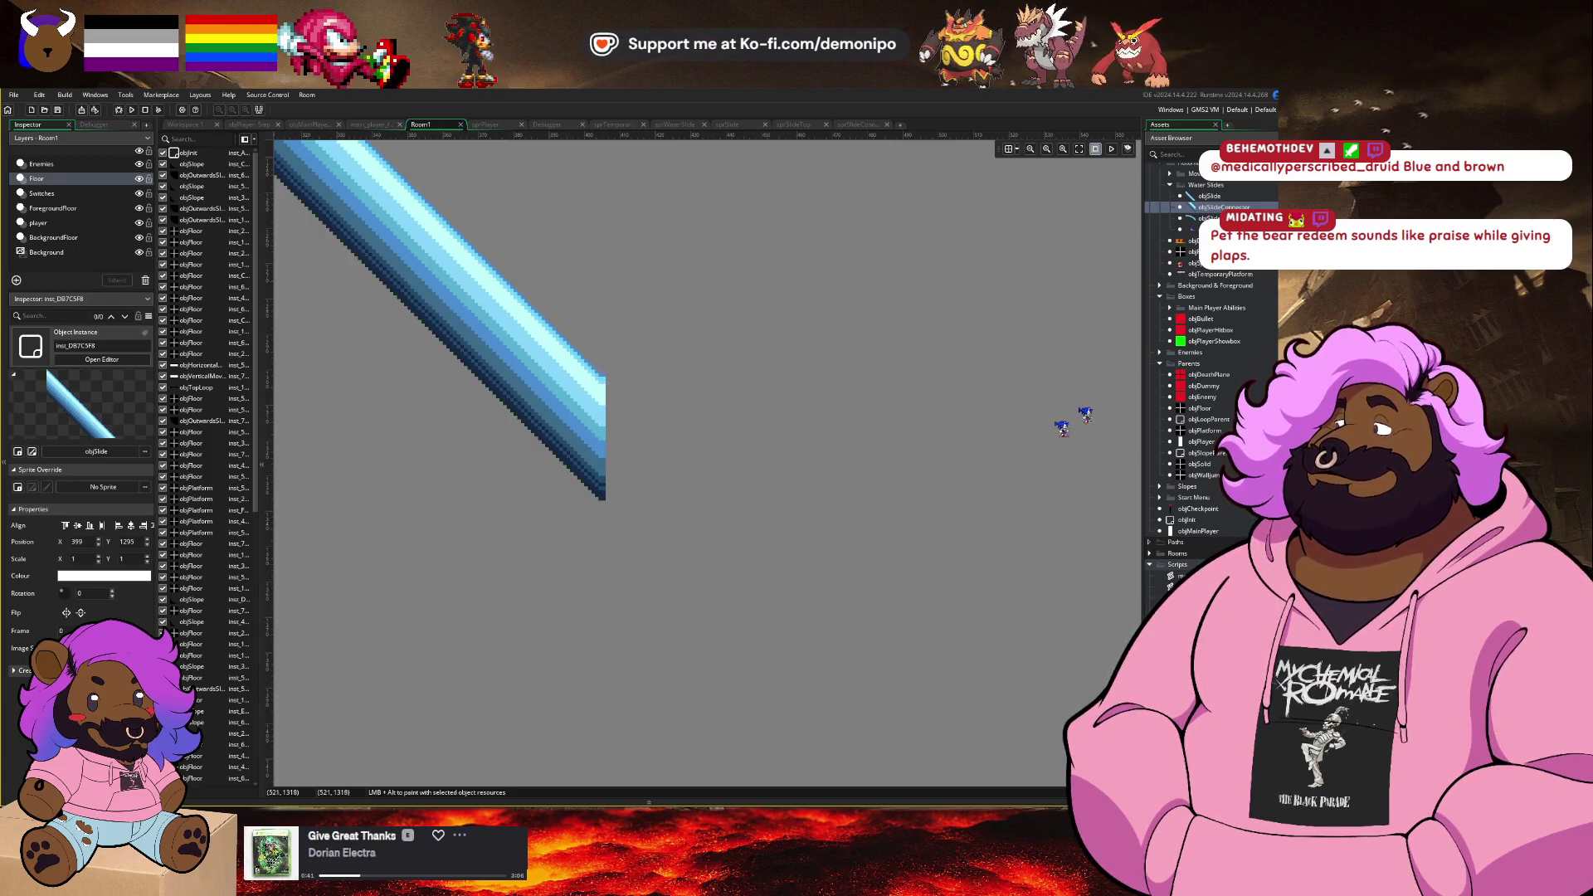
Step: Place a new objSlide segment continuing the slope, flush with the upper slide piece
left_click_drag(1212, 207, 627, 399)
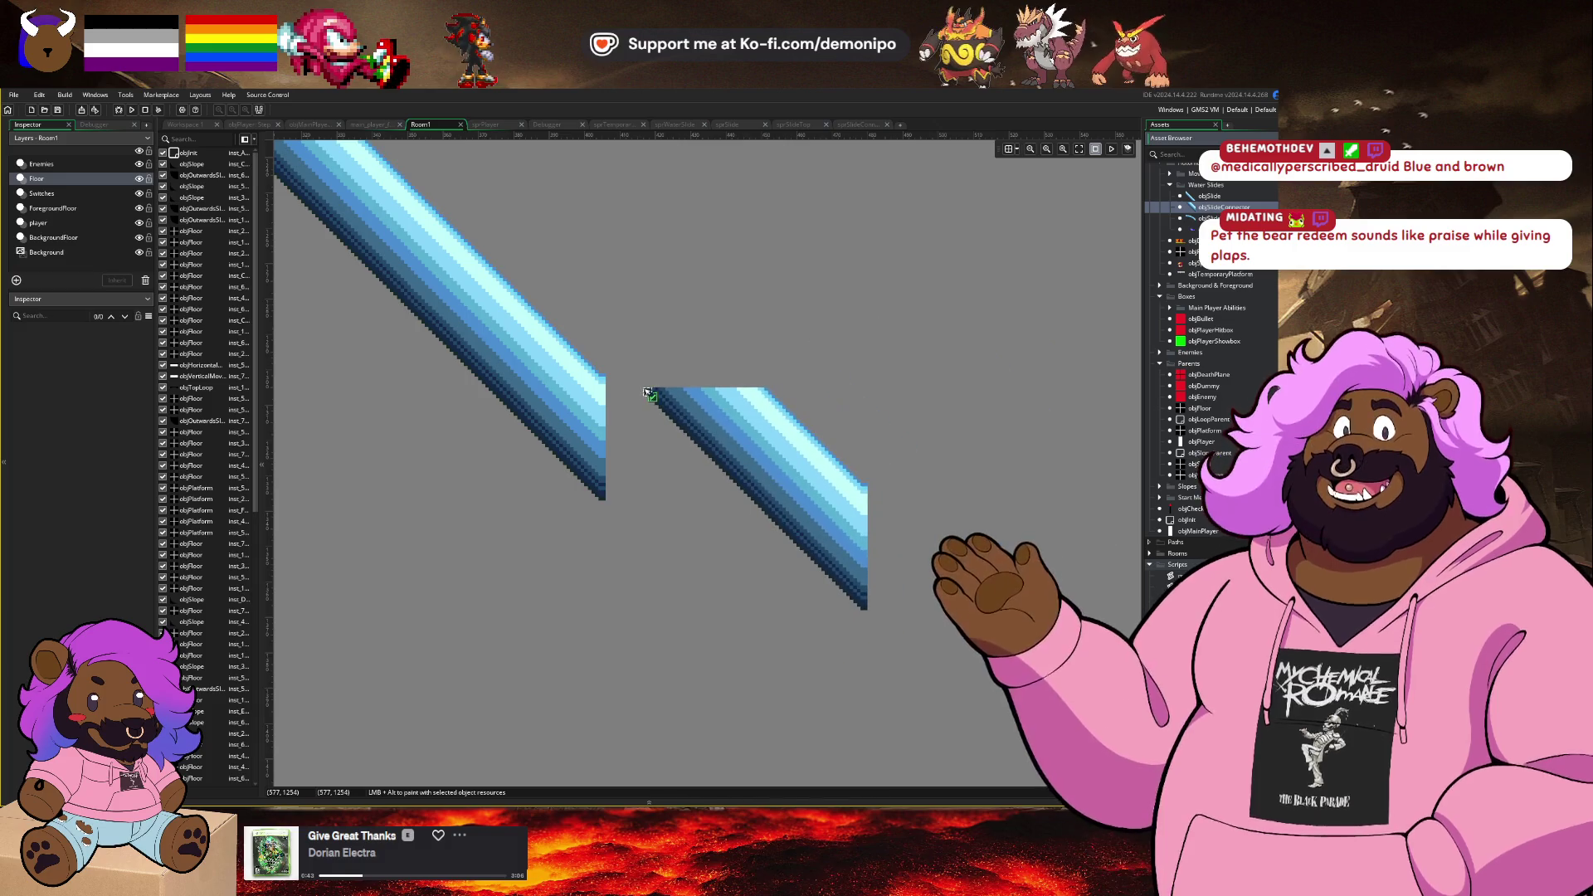
key("Delete")
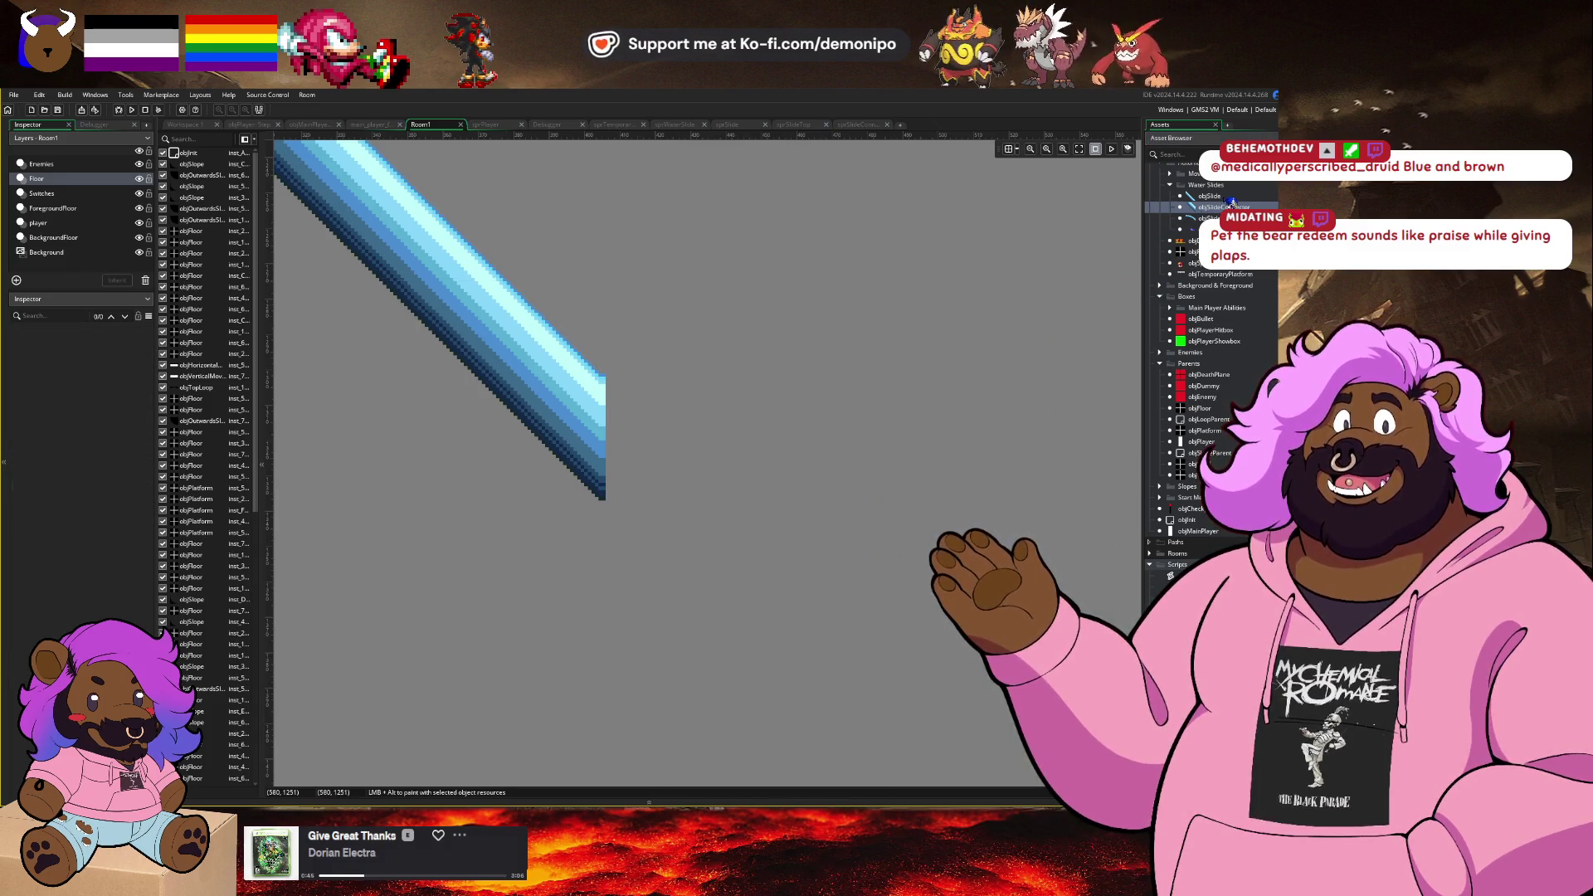
mouse_move(1232, 204)
left_mouse_down()
mouse_move(910, 369)
mouse_move(722, 441)
mouse_move(587, 409)
mouse_move(579, 386)
left_mouse_up()
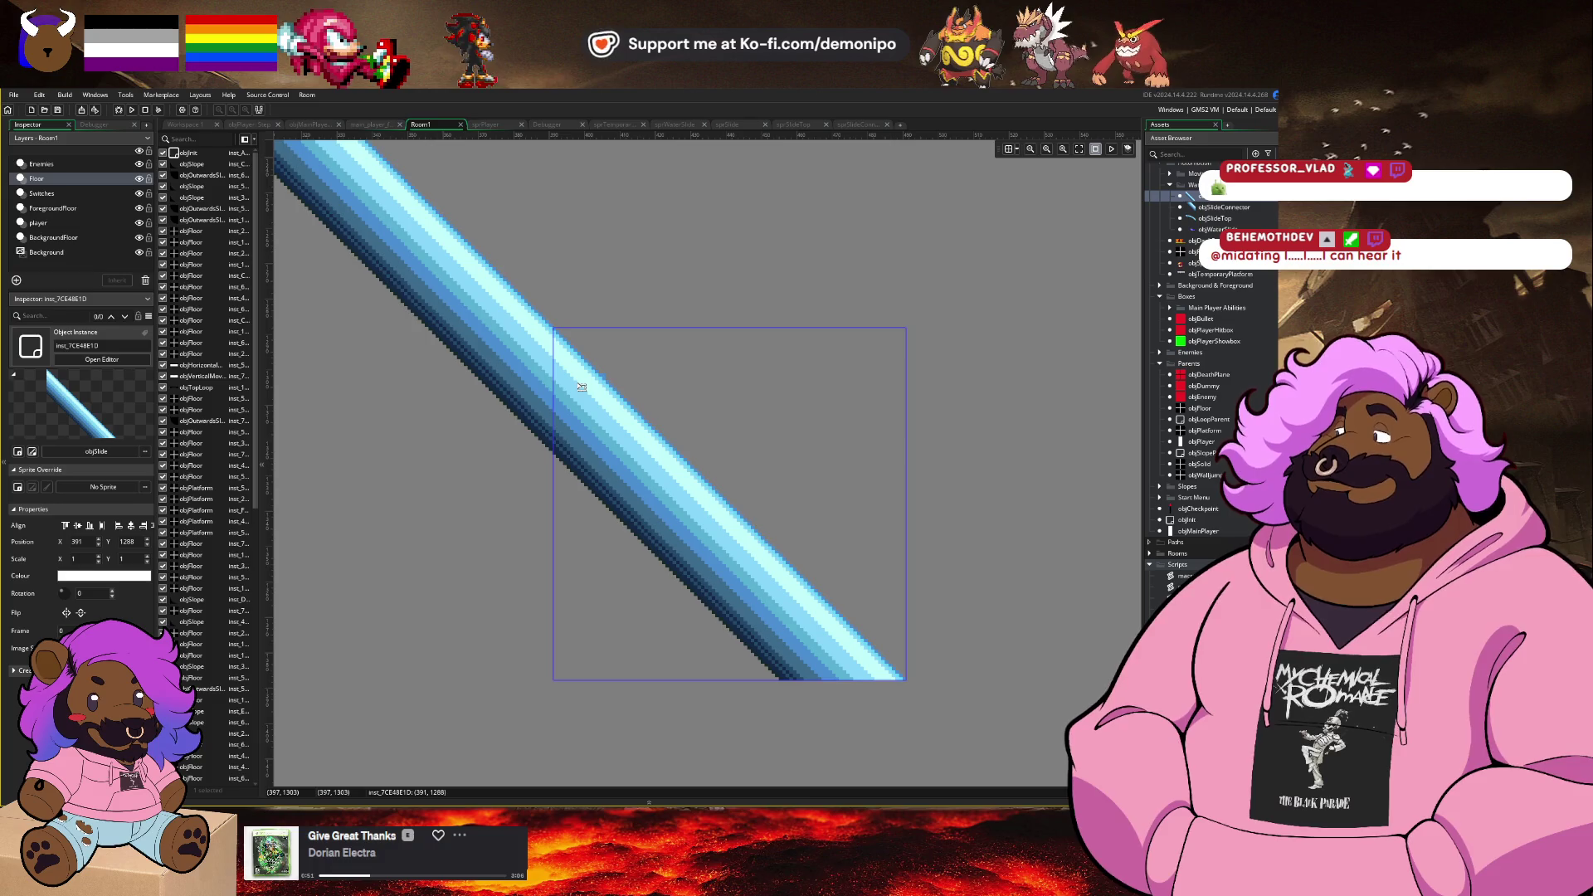
left_click(443, 611)
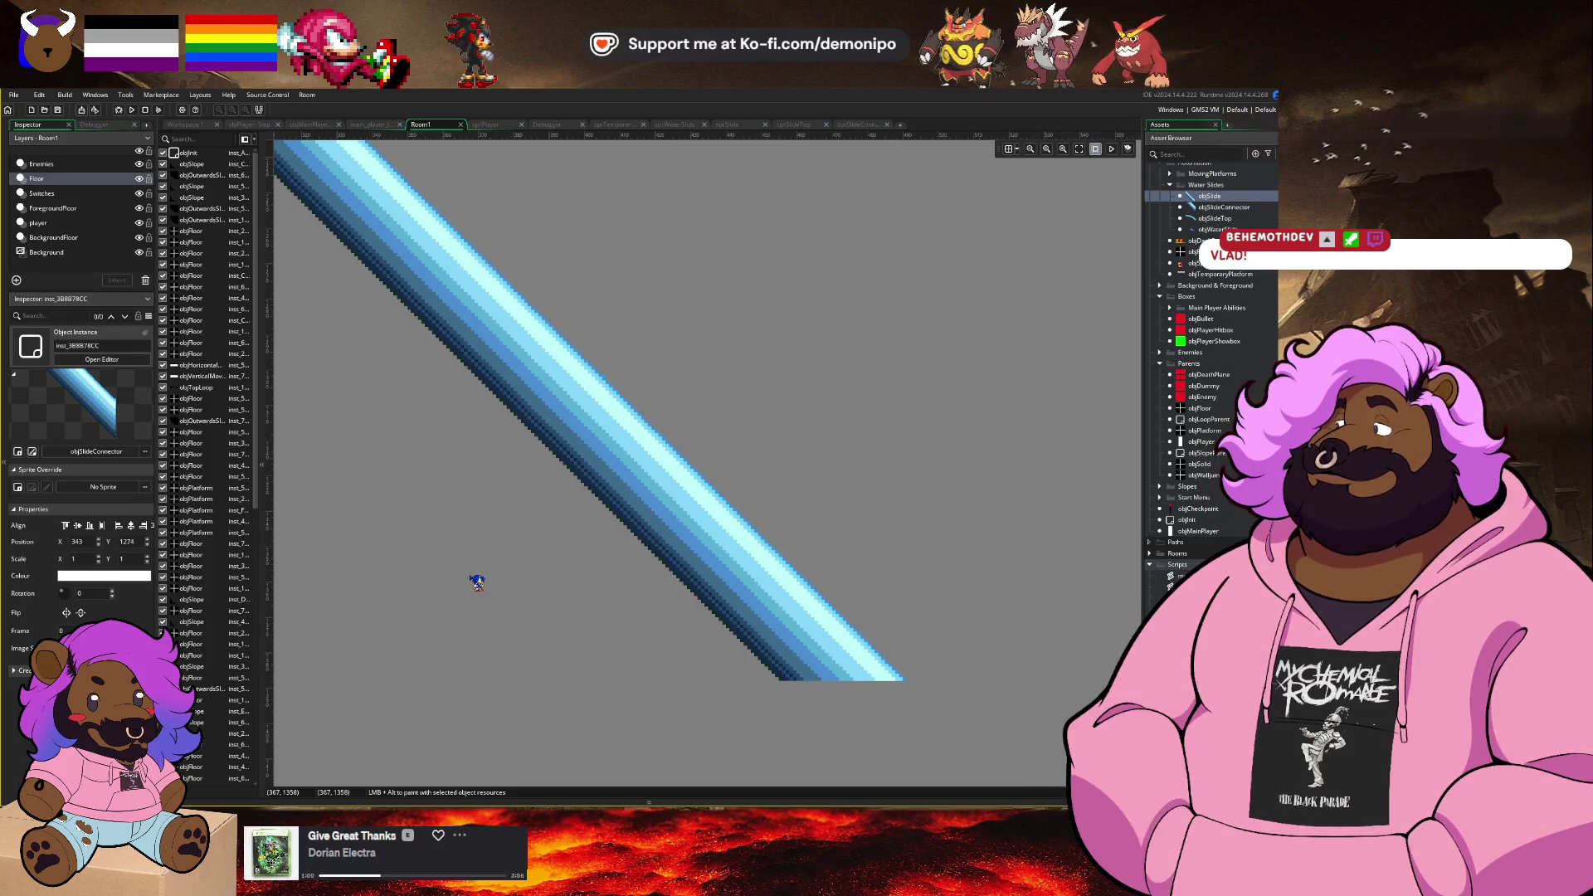
Step: Place objSlideConnector at the diagonal slide's bottom end and nudge it flush with the slope
left_click_drag(473, 580, 475, 540)
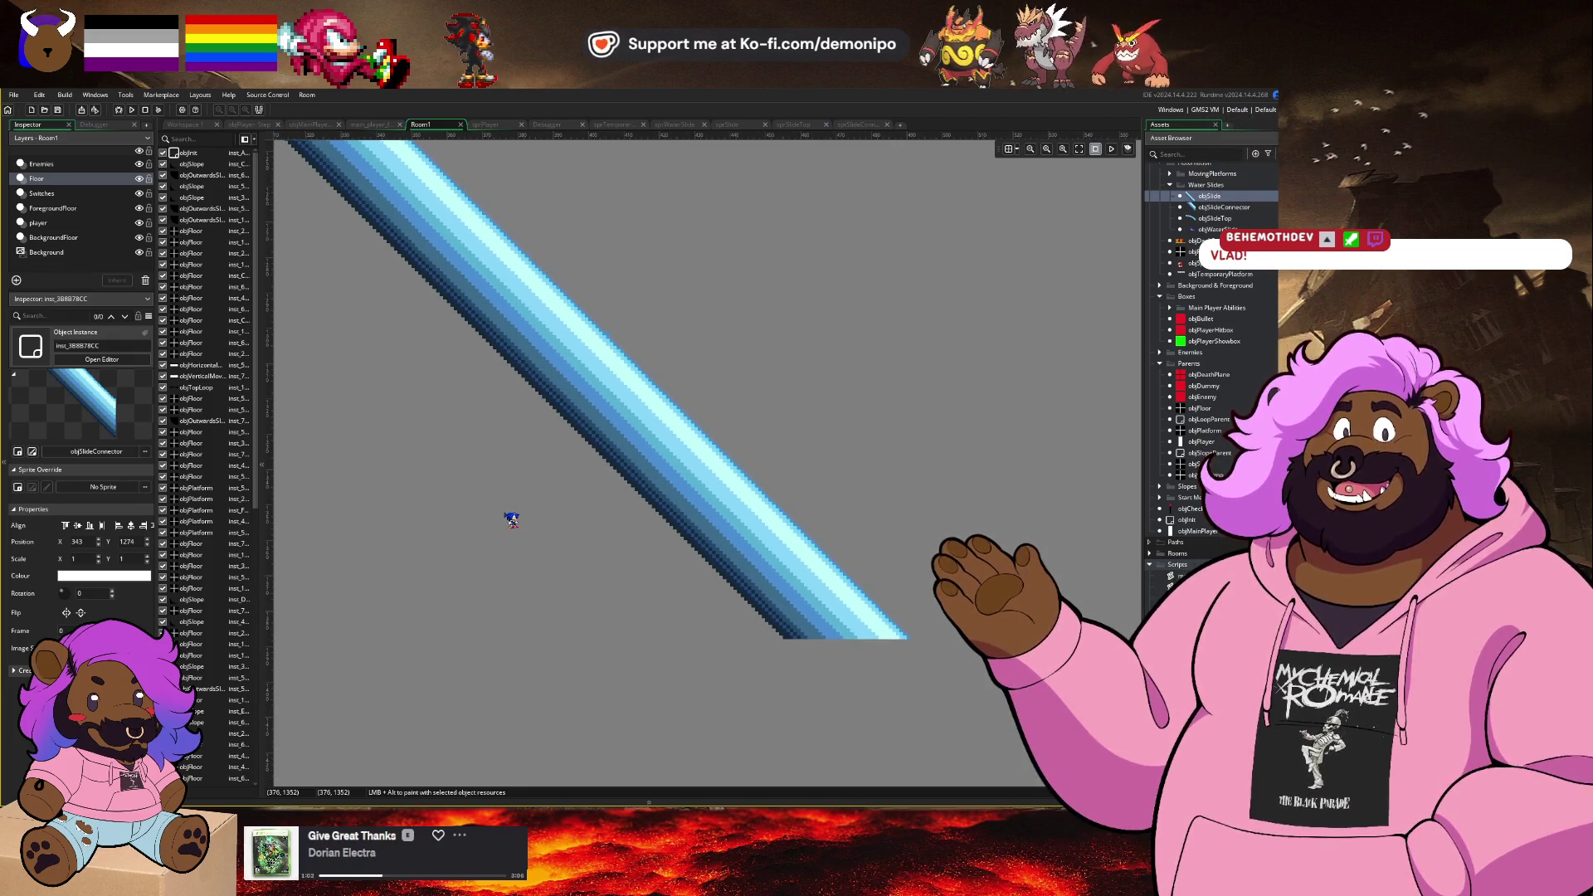
scroll(519, 530, "down", 4)
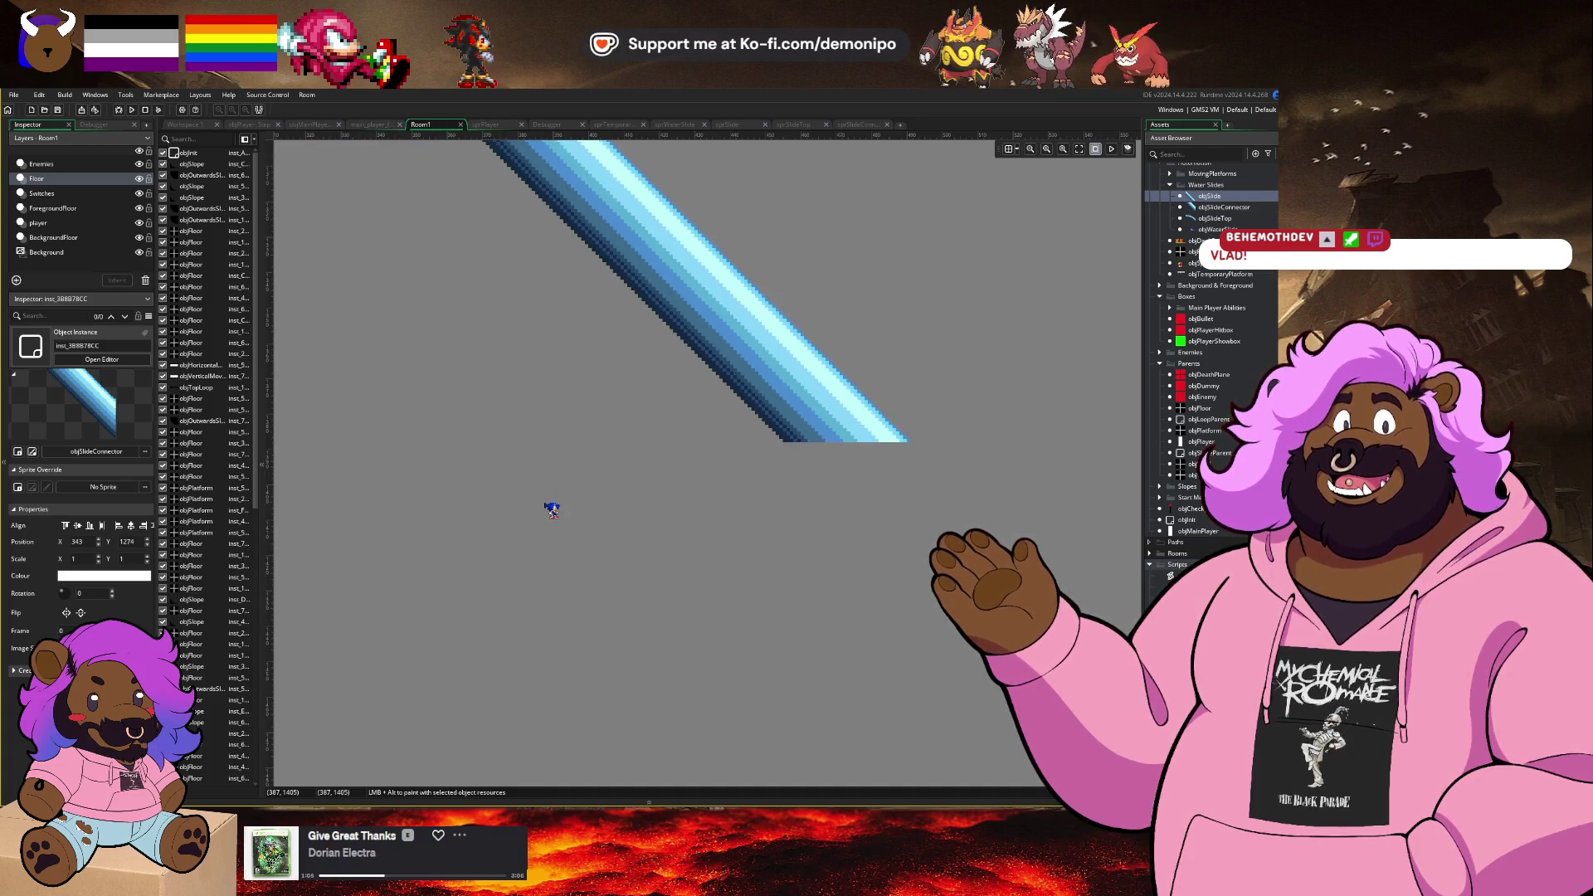
scroll(518, 529, "up", 2)
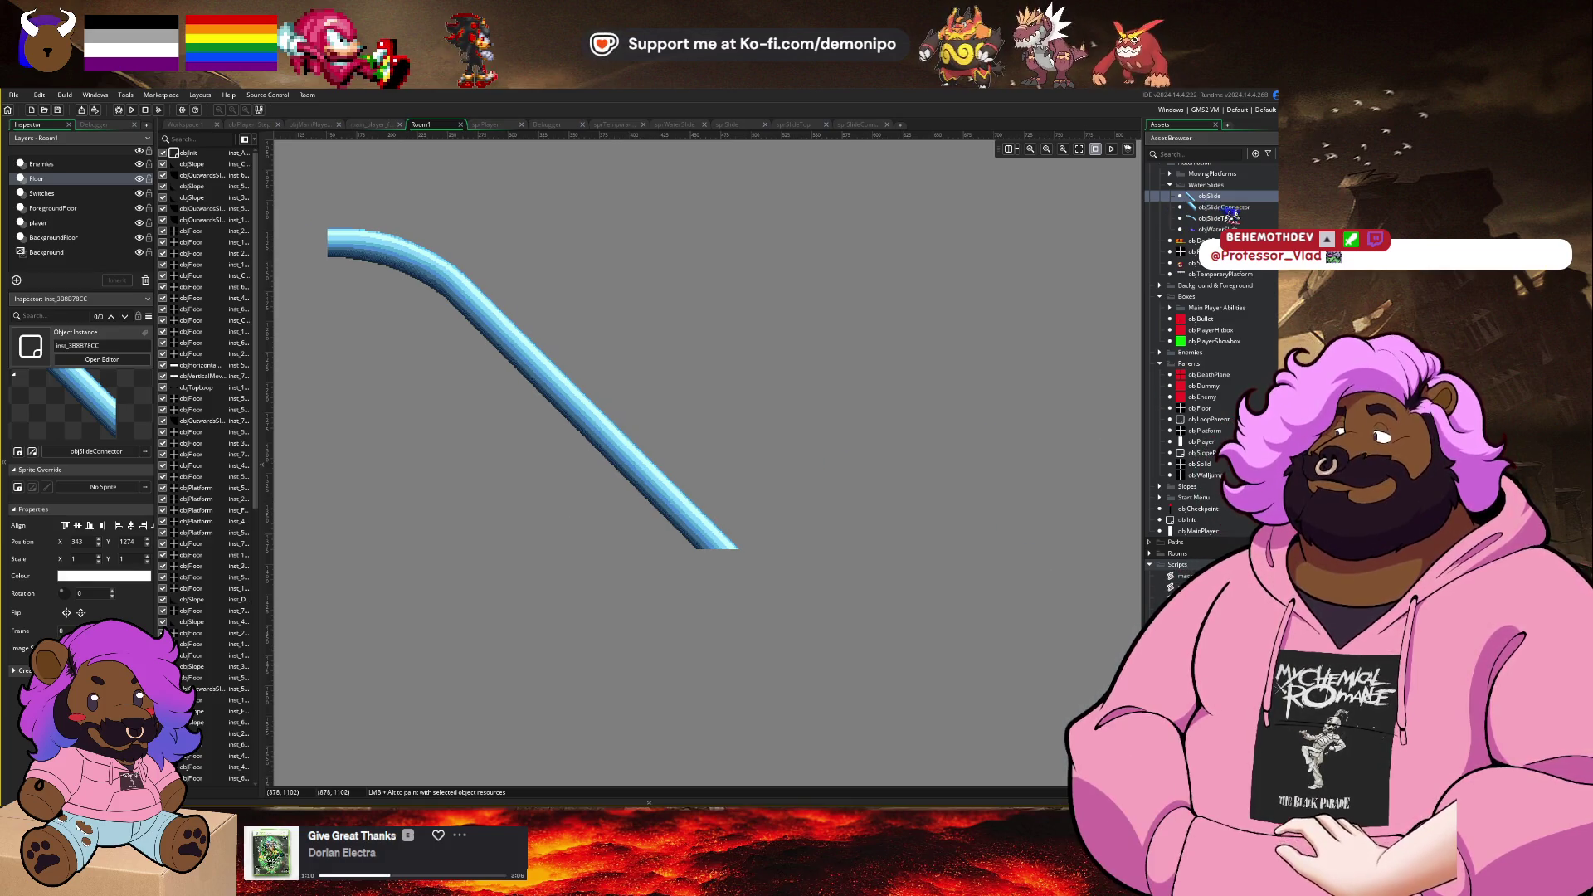
mouse_move(1224, 206)
left_mouse_down()
mouse_move(708, 575)
mouse_move(761, 633)
mouse_move(753, 557)
left_mouse_up()
scroll(708, 576, "up", 3)
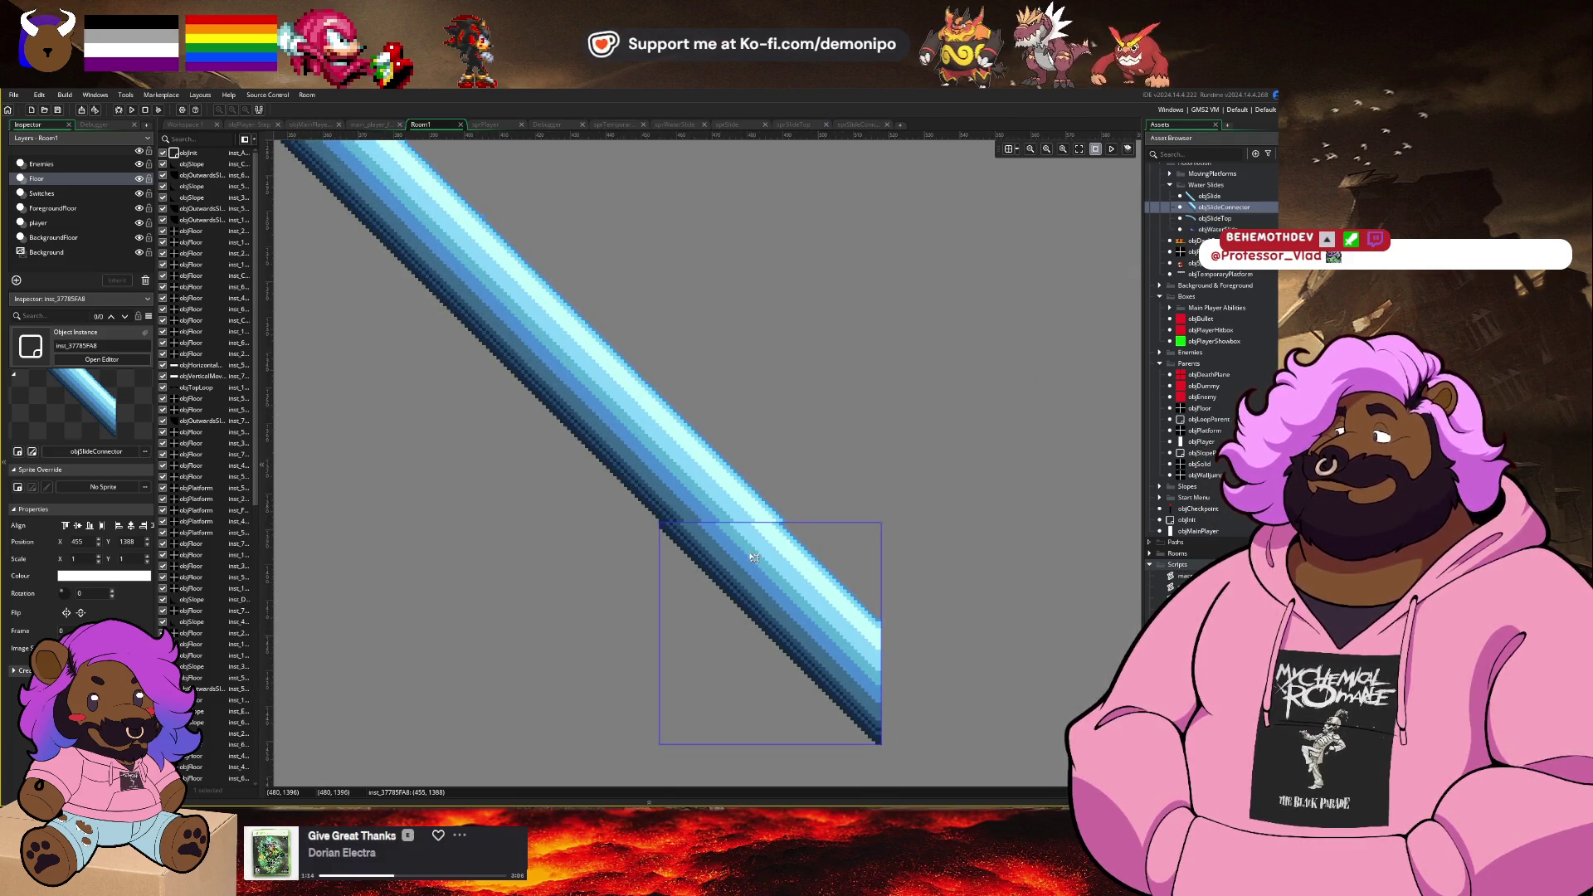
key("Right")
key("Right")
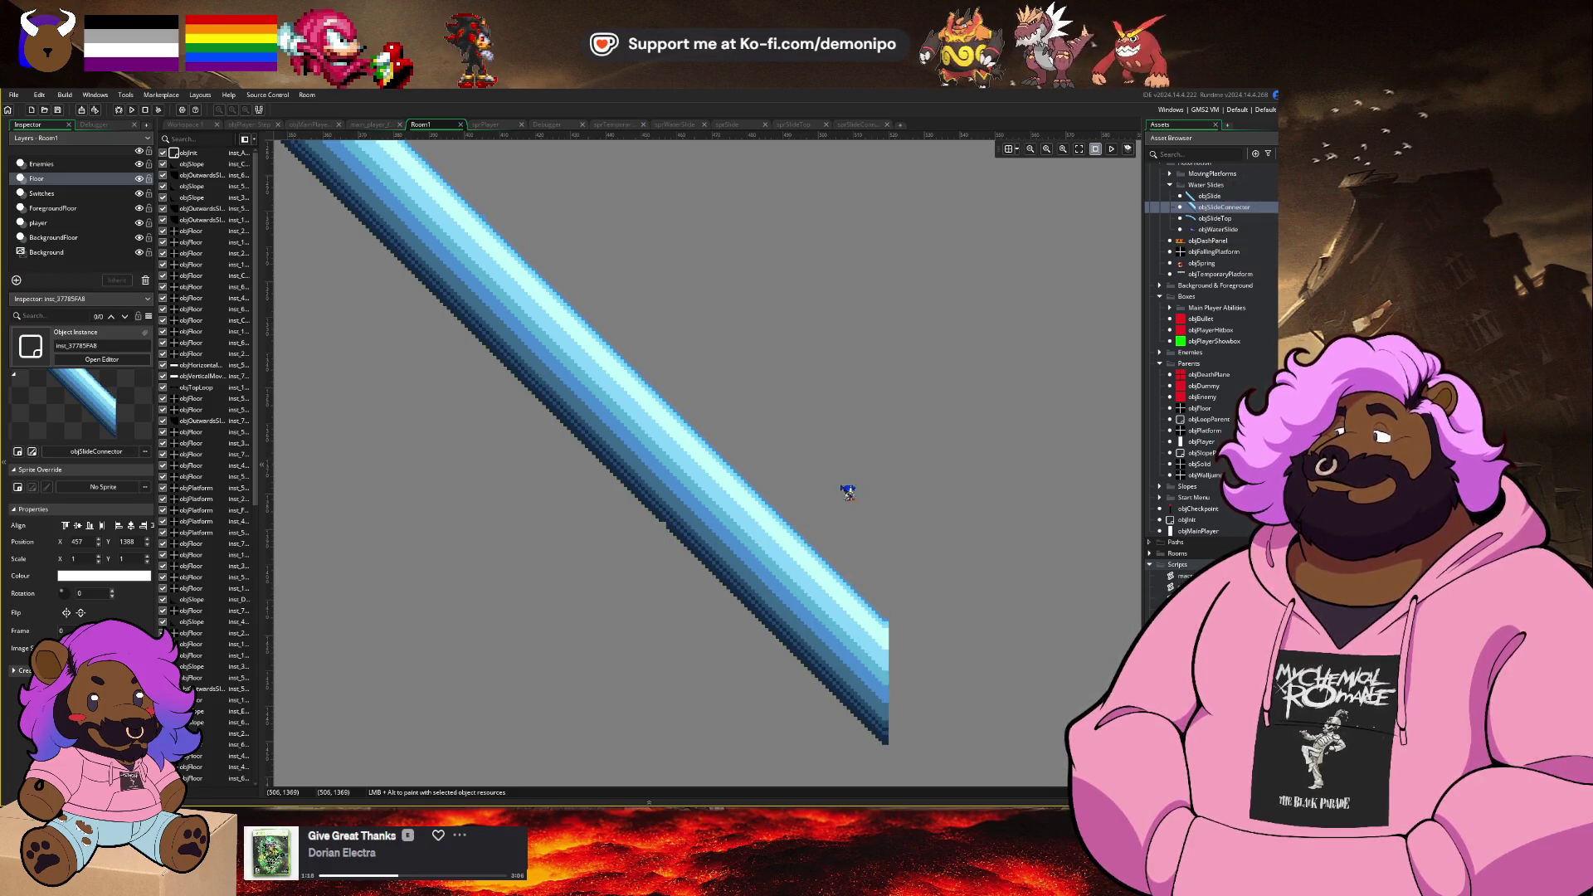
scroll(791, 579, "up", 2)
key("Left")
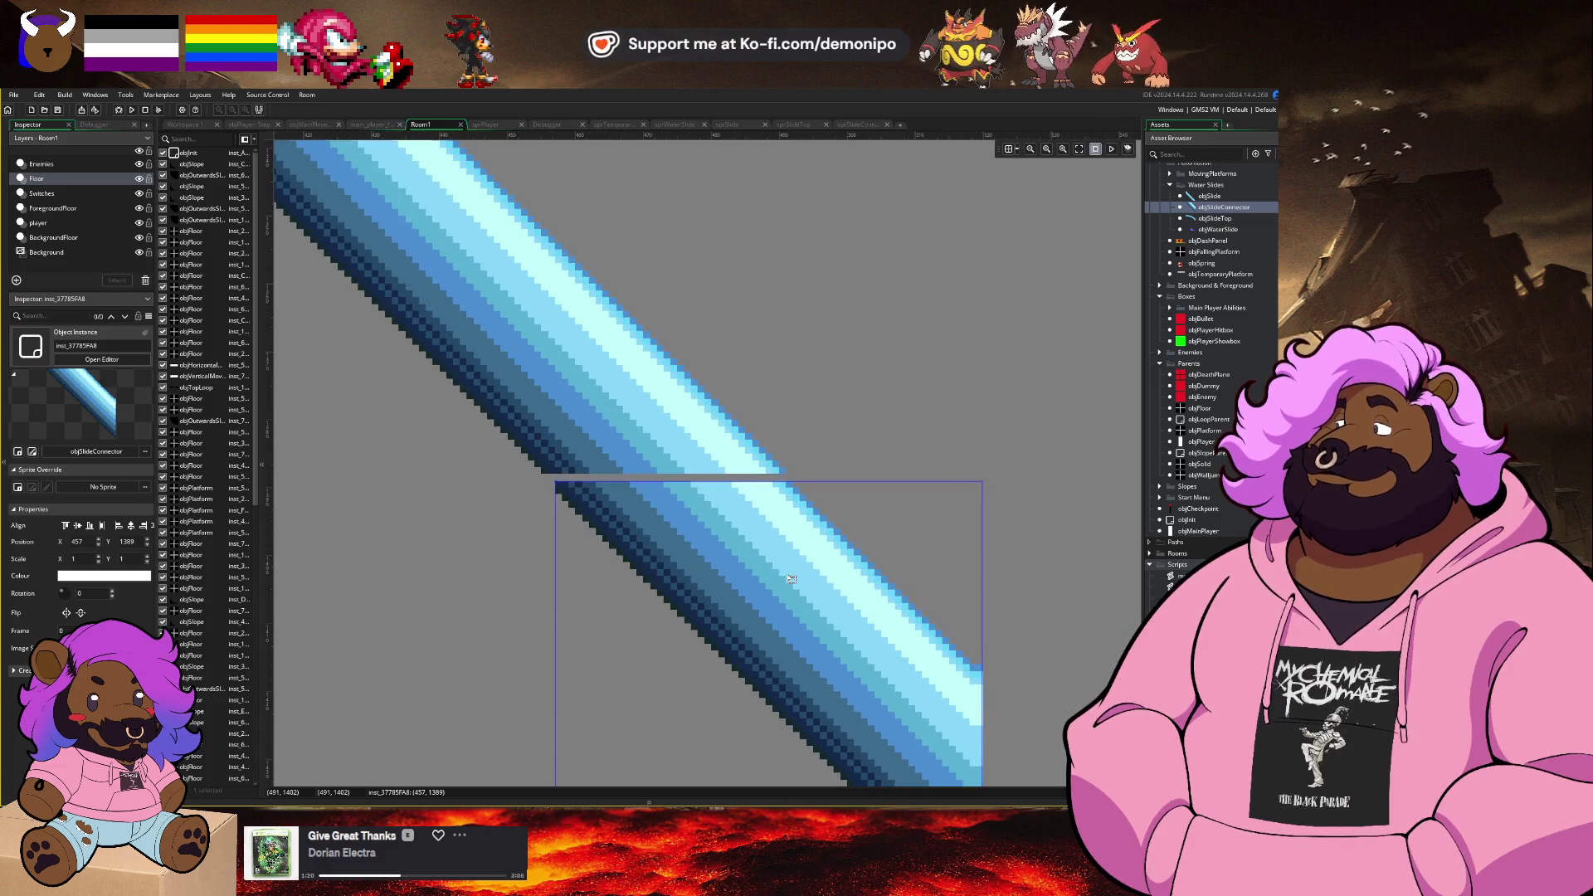
left_click(804, 435)
scroll(804, 435, "down", 4)
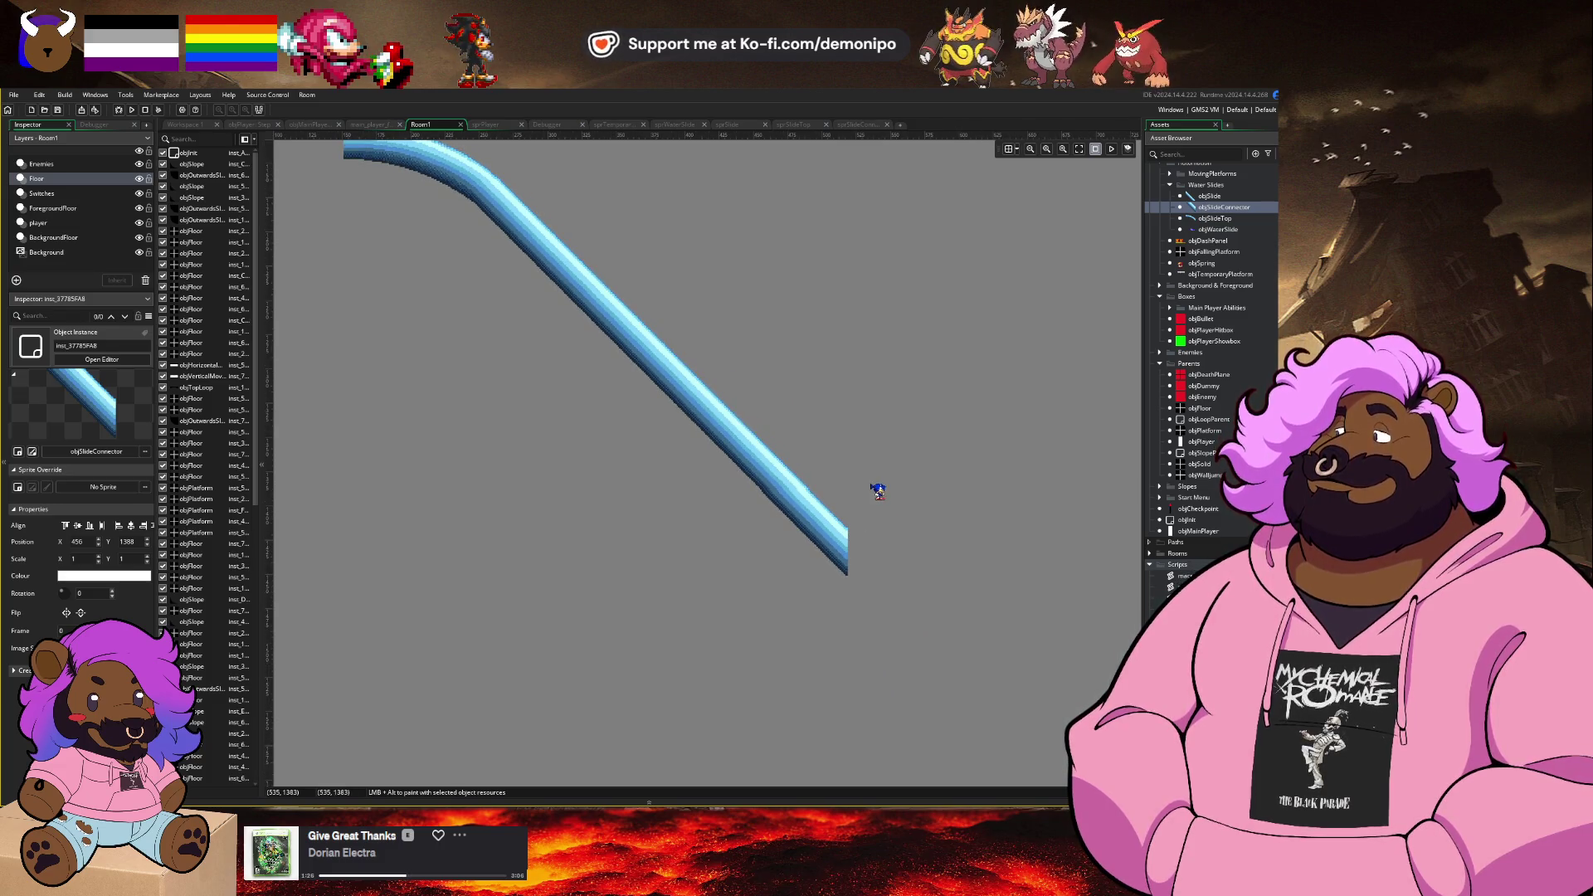
scroll(878, 490, "up", 3)
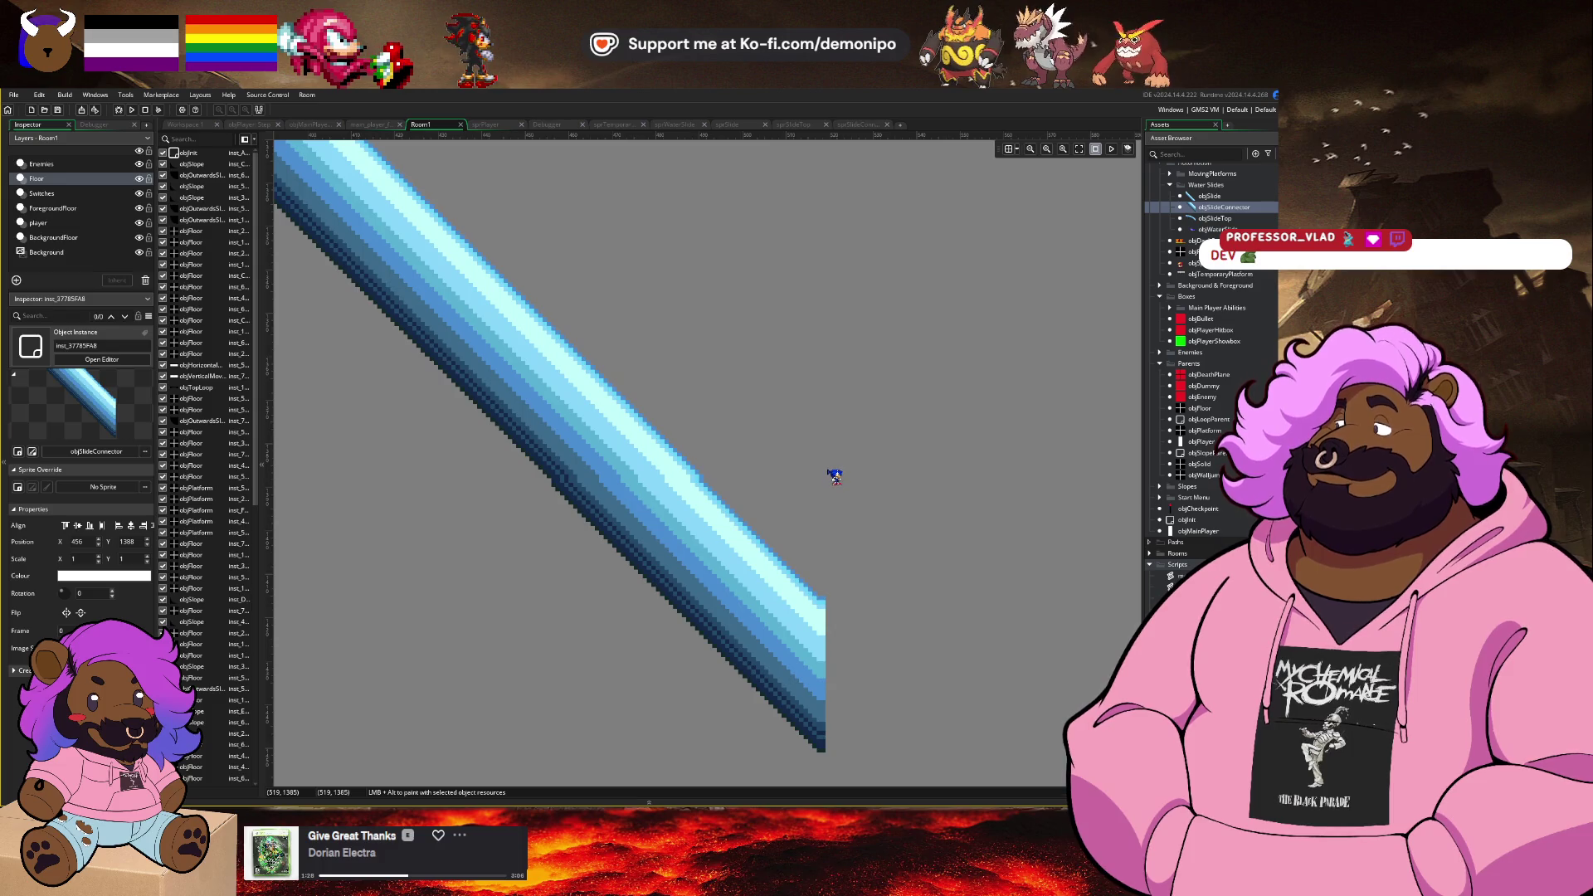
scroll(834, 475, "down", 3)
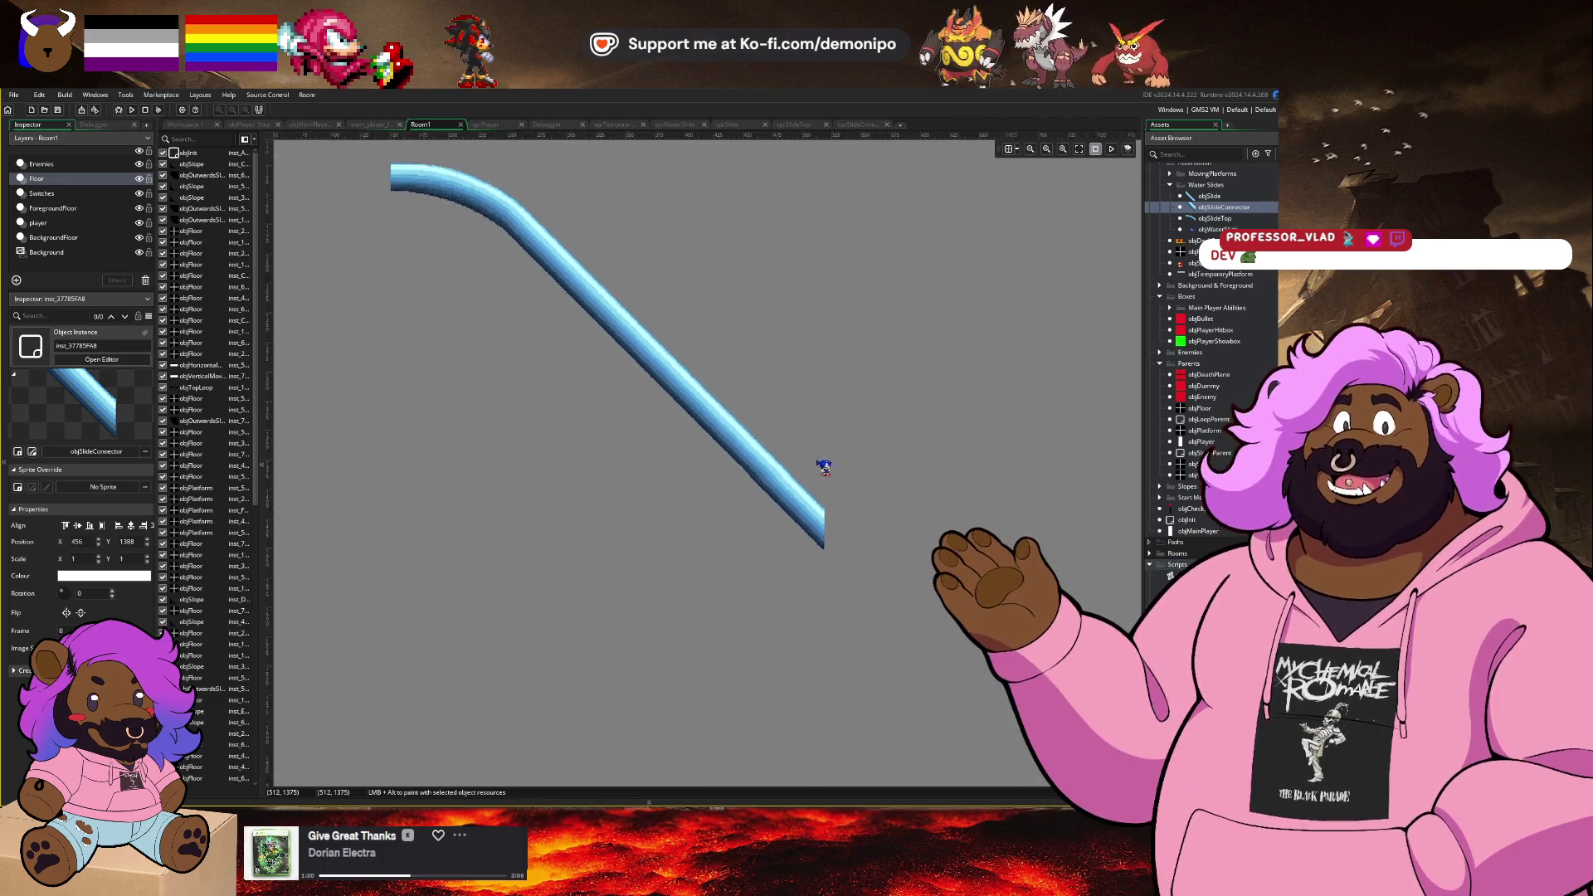
scroll(743, 374, "up", 1)
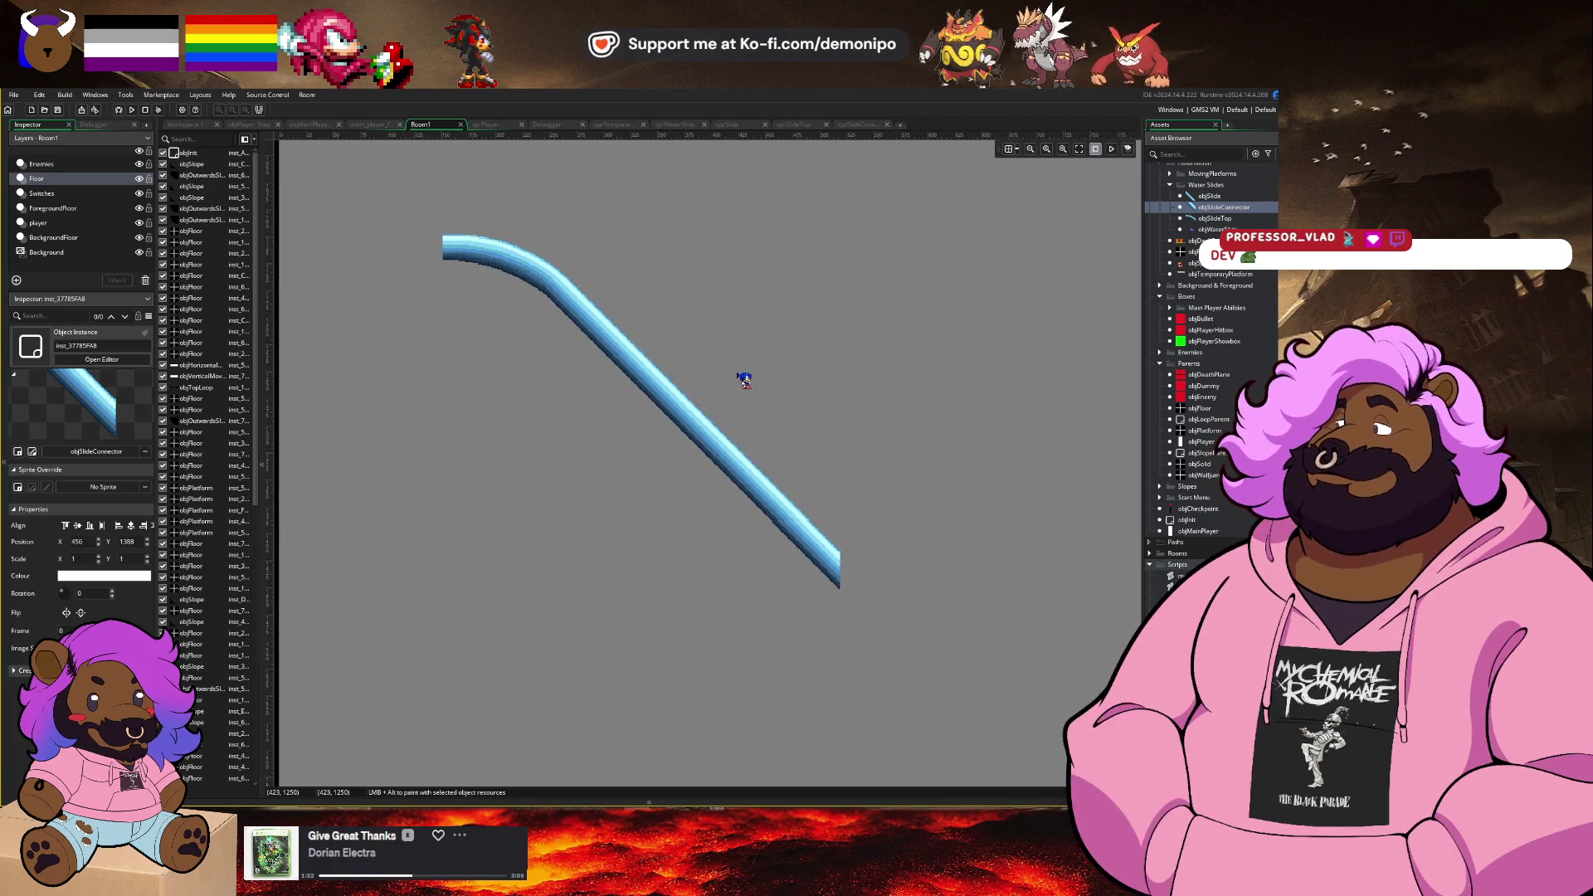
scroll(764, 402, "down", 3)
Step: Place an objWaterSlide piece along the slide's curved top and duplicate it
mouse_move(803, 526)
left_mouse_down()
mouse_move(622, 535)
mouse_move(710, 563)
left_mouse_up()
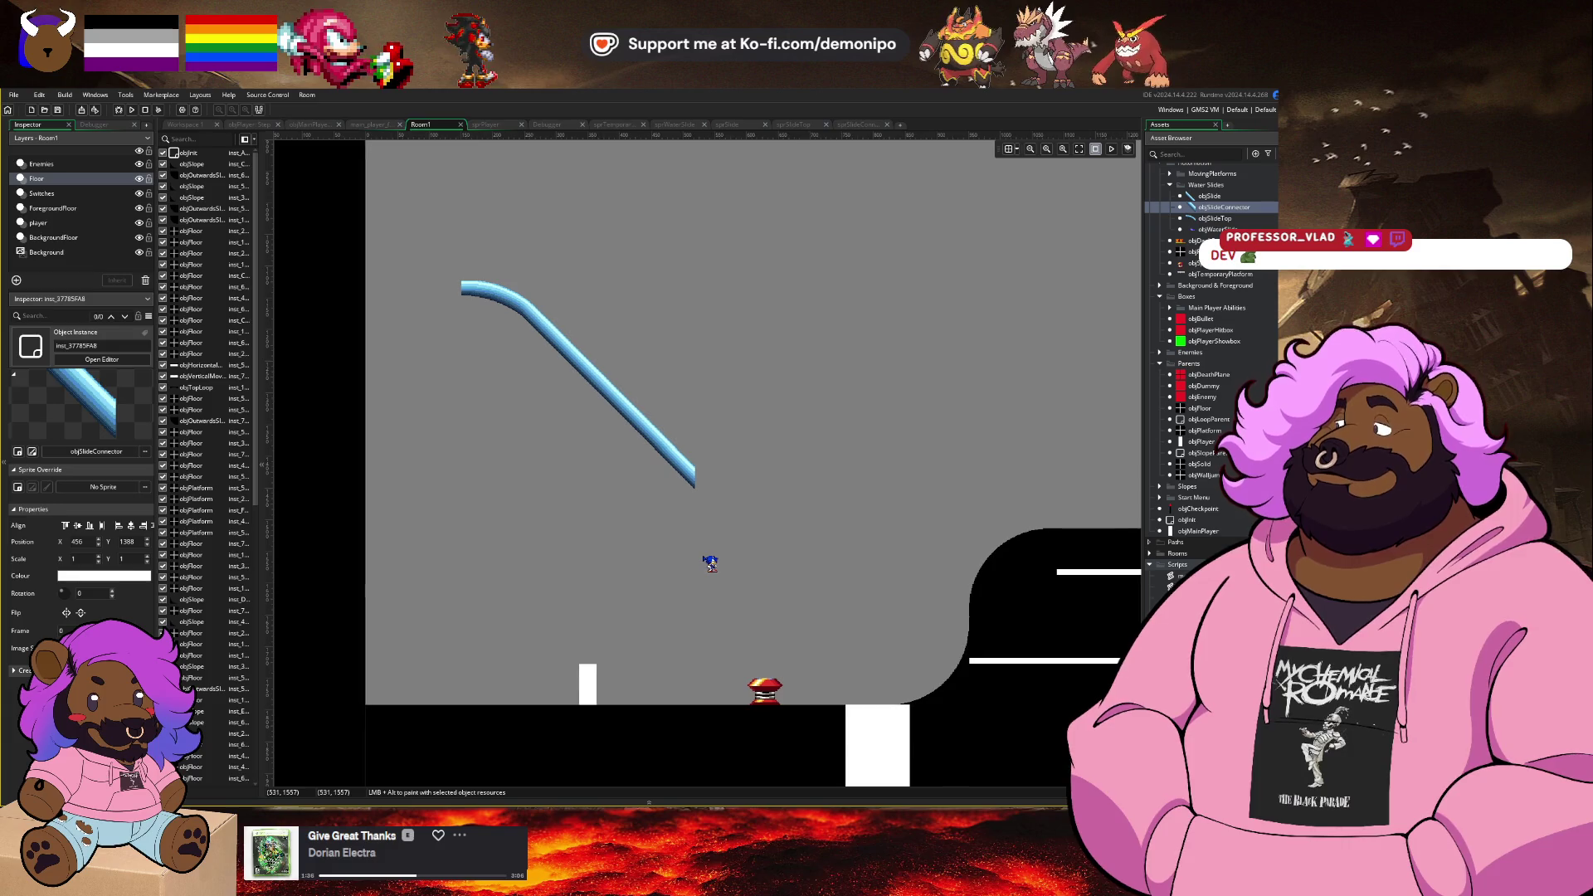
left_click_drag(547, 281, 644, 330)
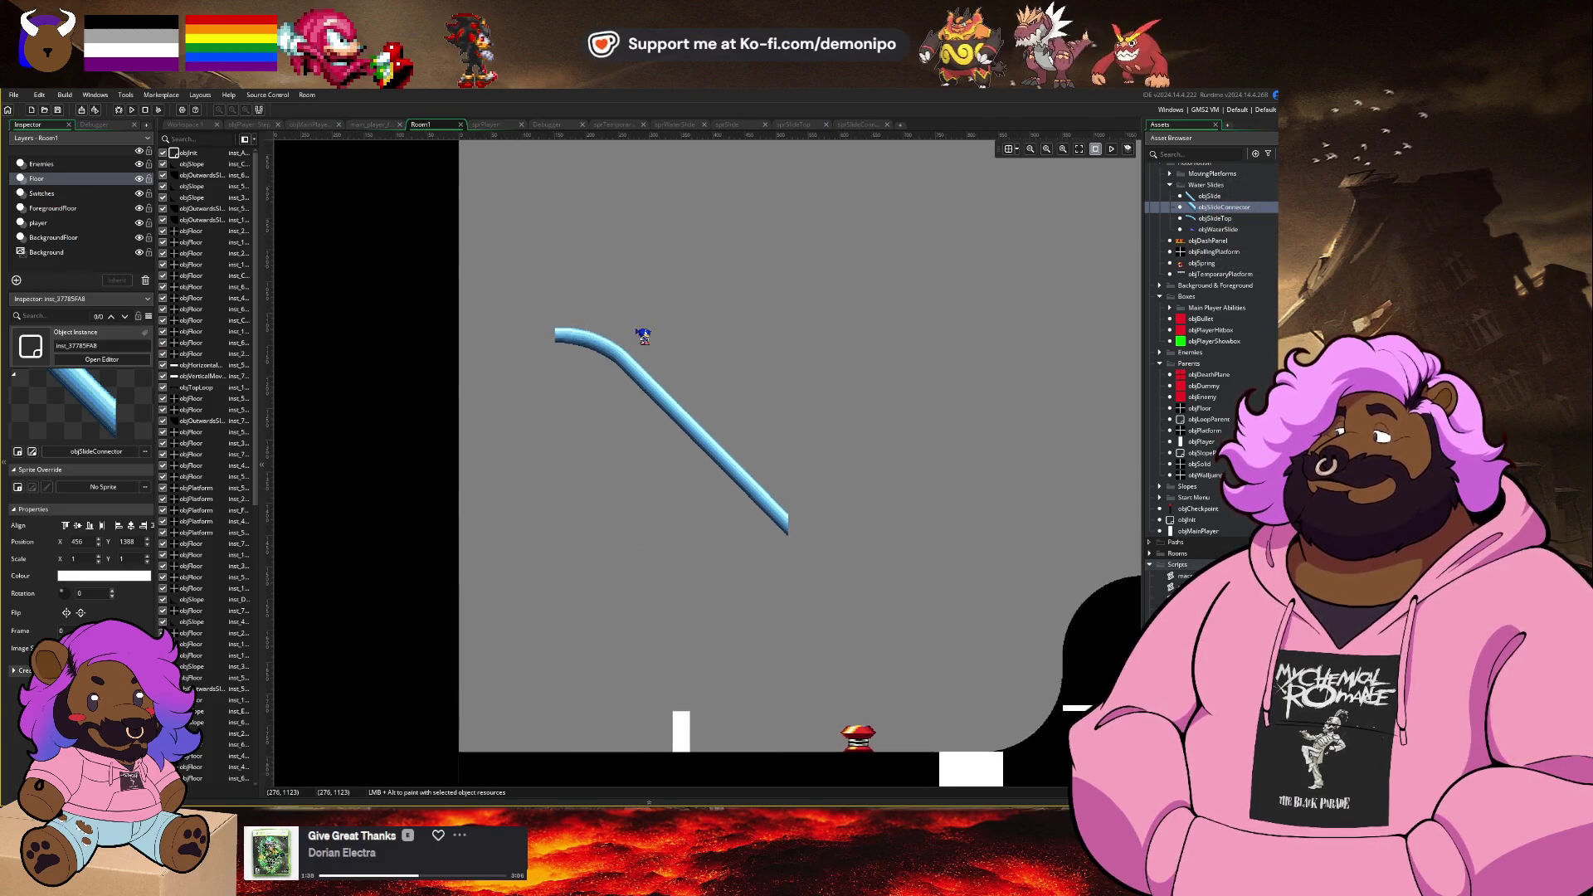
left_click(1220, 464)
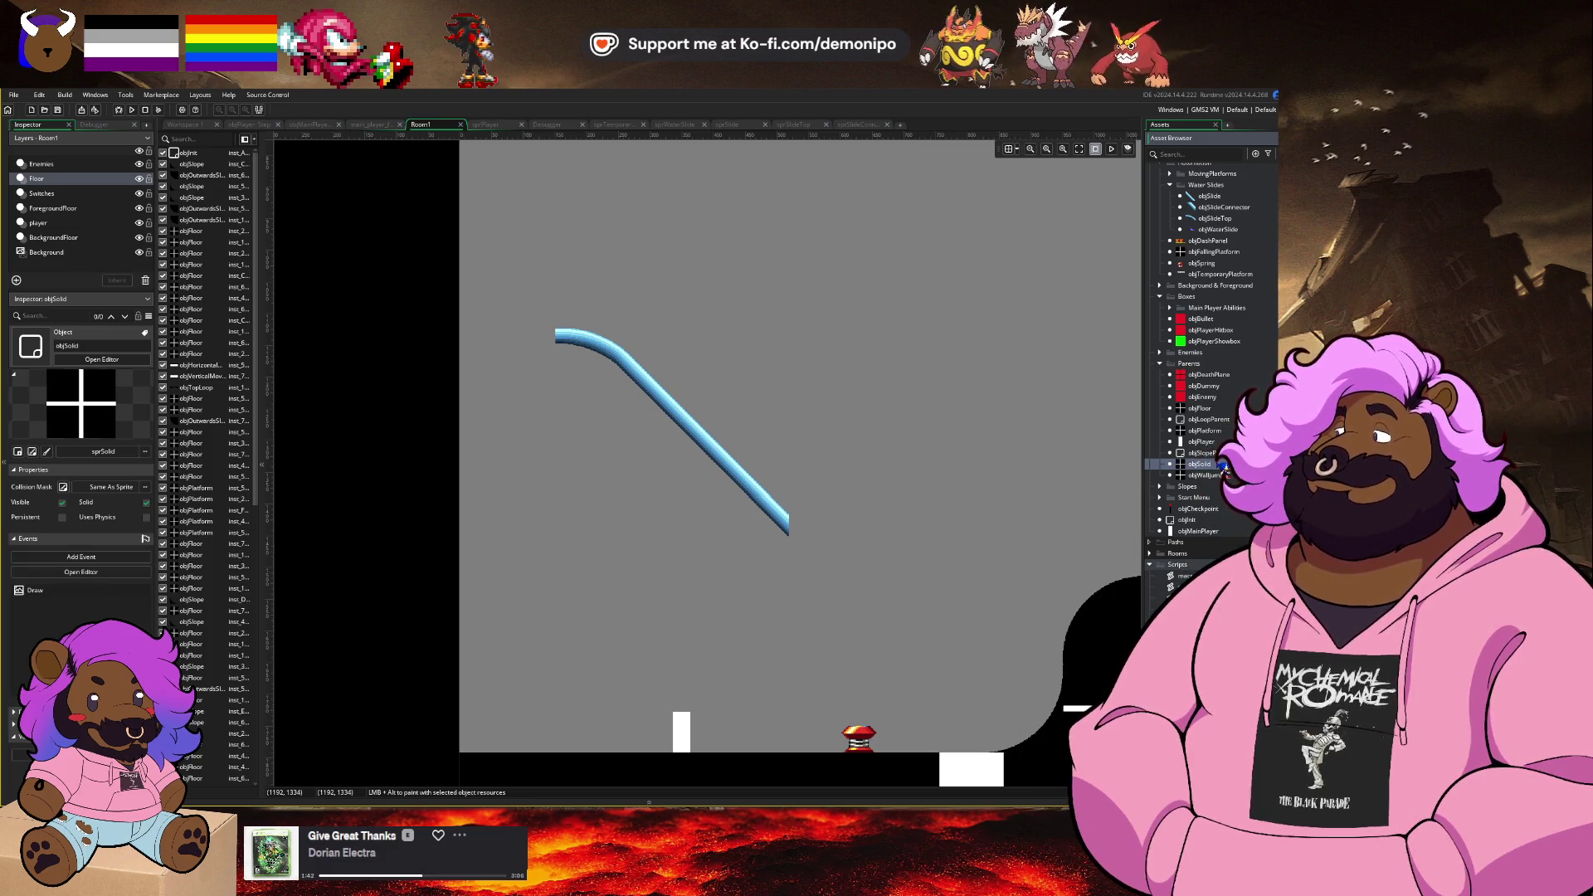
left_click(1219, 230)
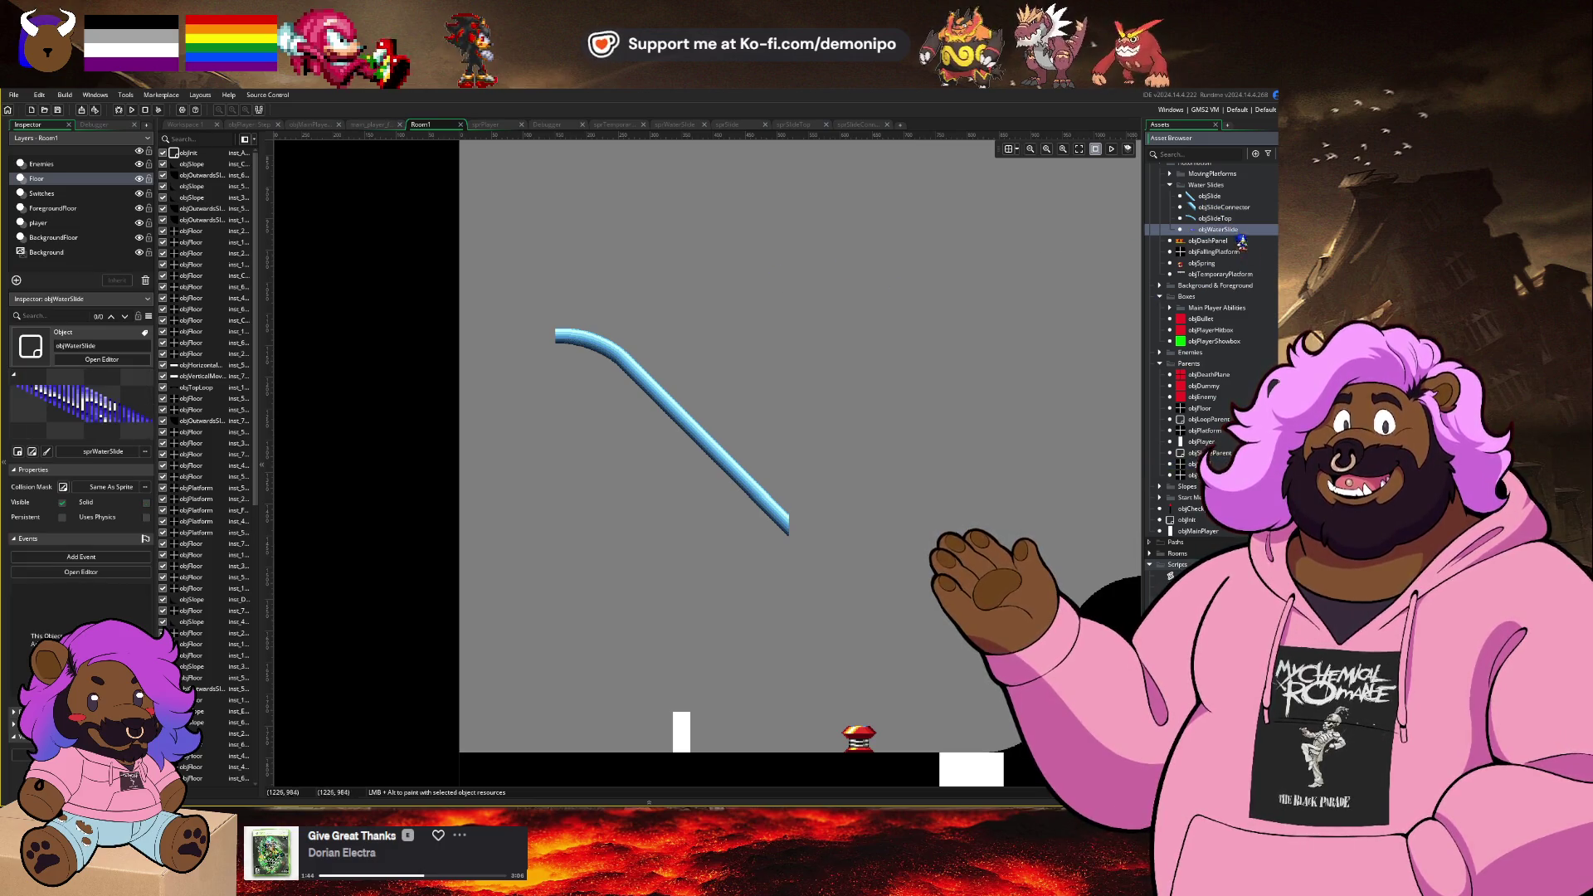
mouse_move(1242, 242)
left_mouse_down()
mouse_move(886, 242)
mouse_move(655, 286)
mouse_move(391, 449)
left_mouse_up()
scroll(651, 299, "up", 5)
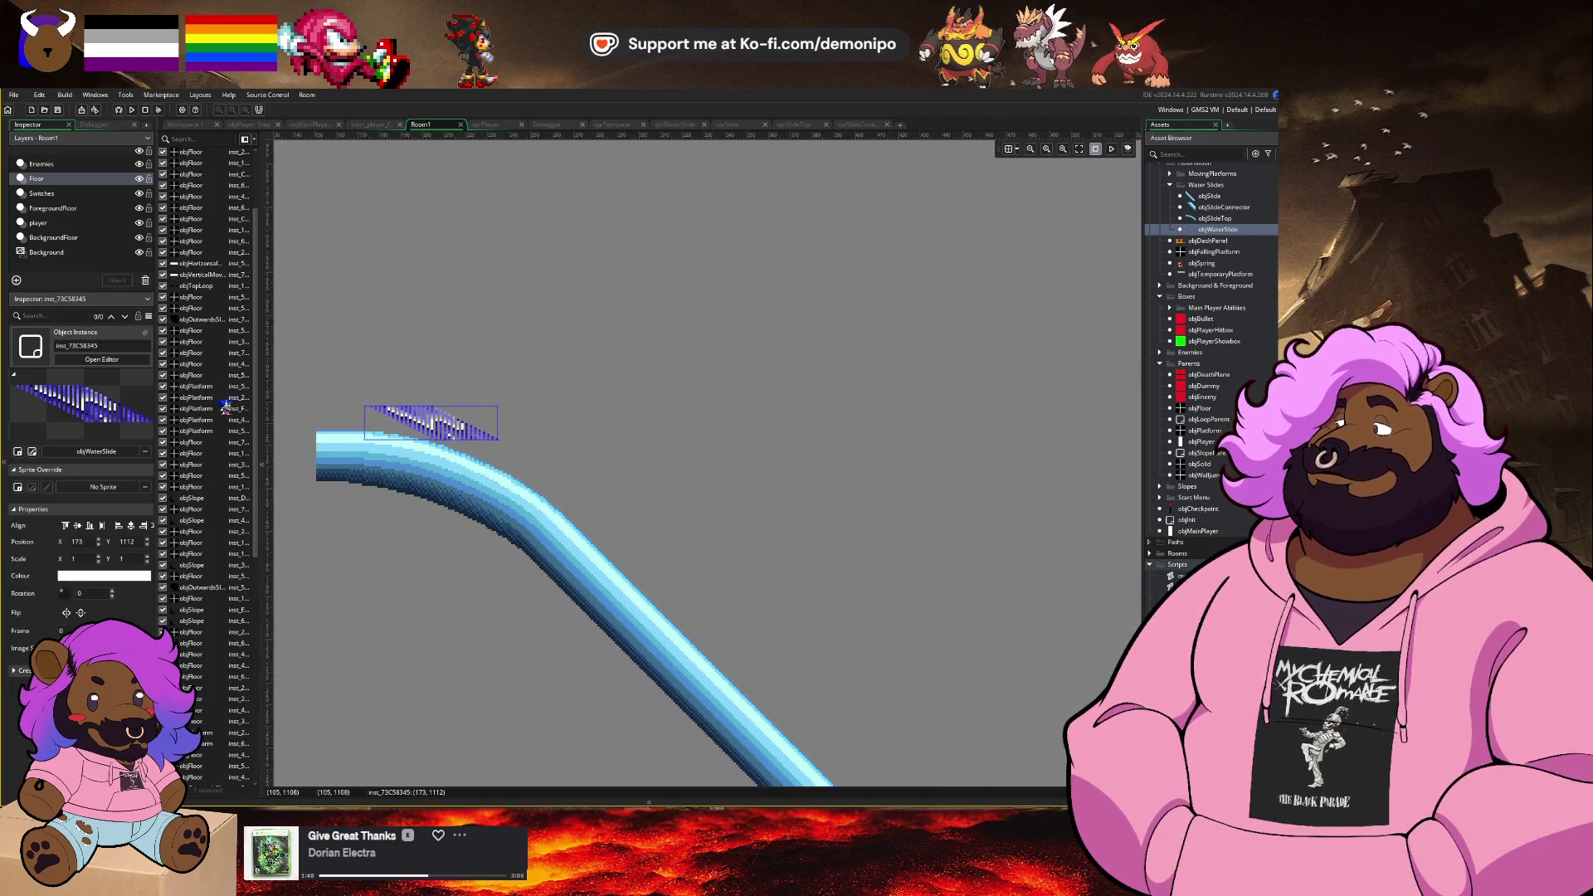
scroll(226, 407, "down", 10)
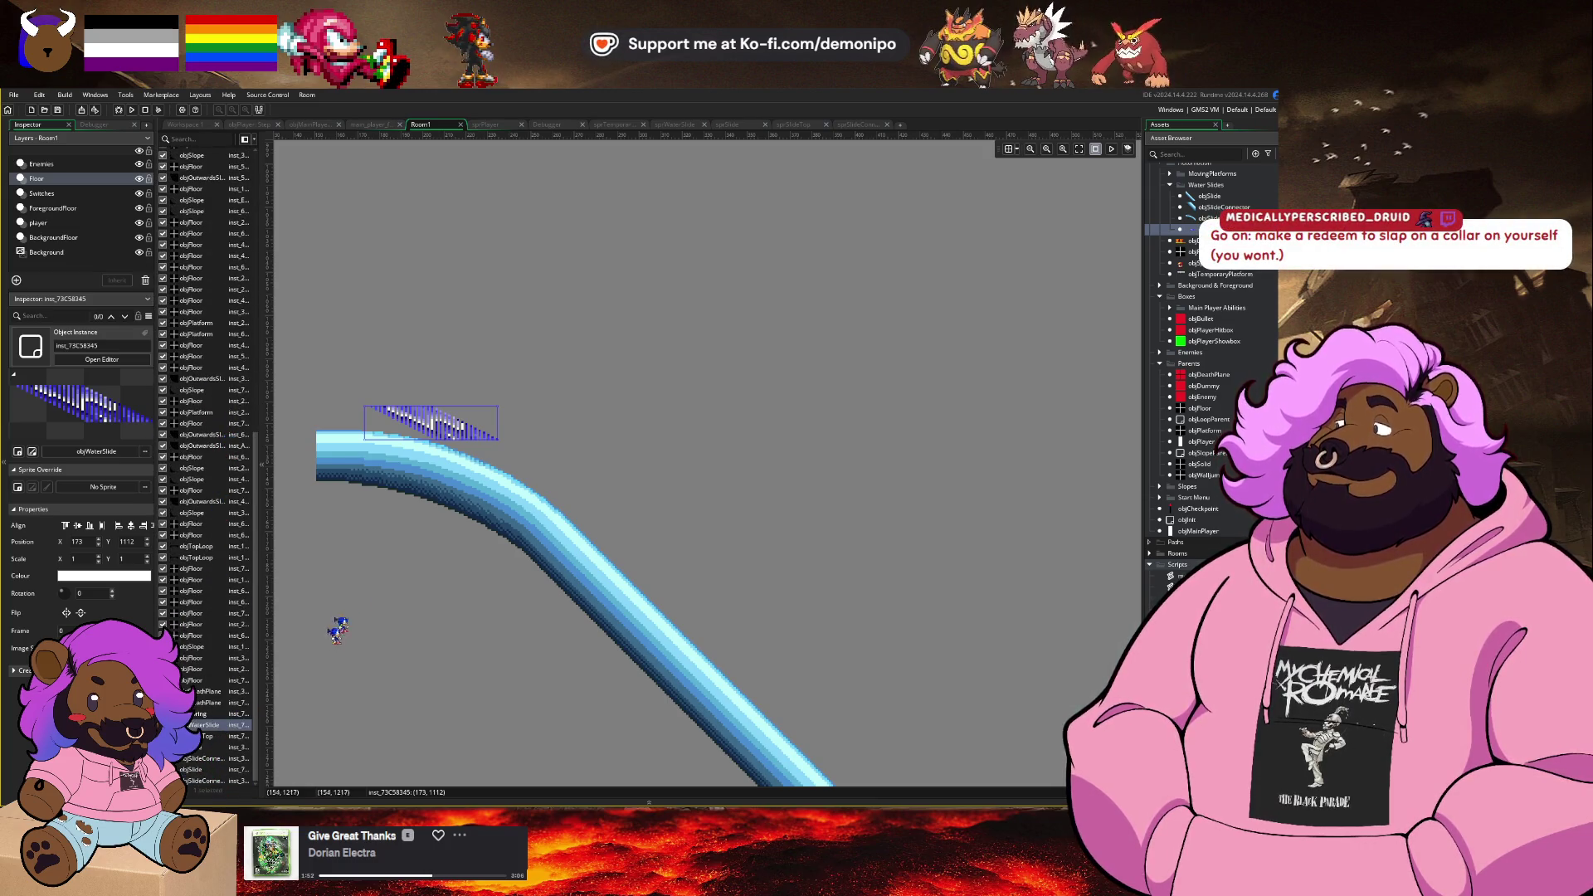
left_click_drag(486, 443, 401, 448)
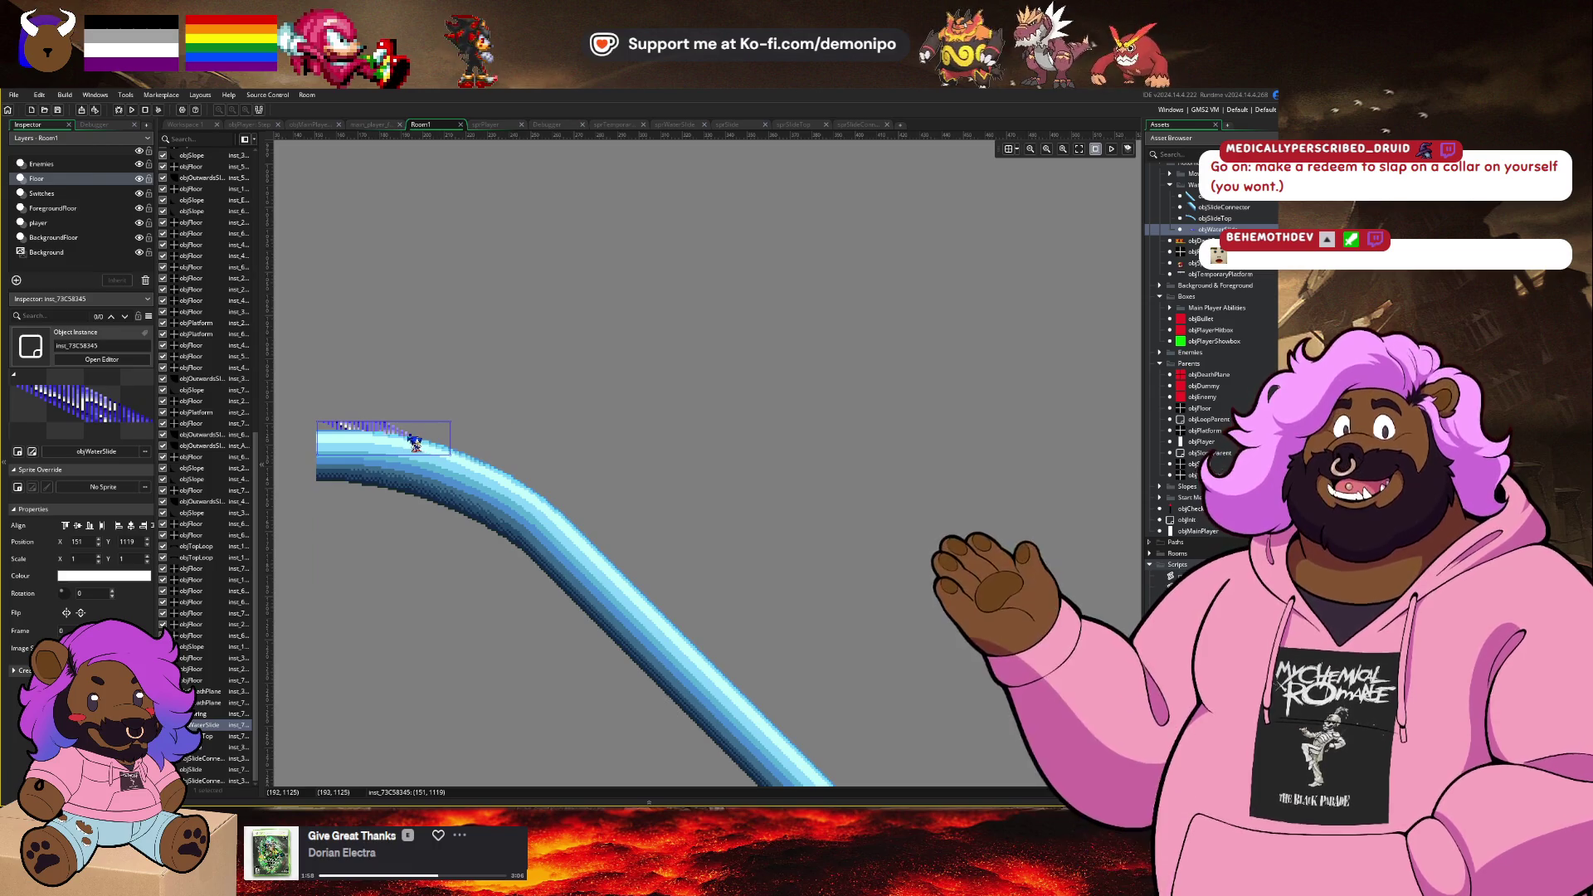
left_click(410, 435)
left_click_drag(375, 430, 445, 447)
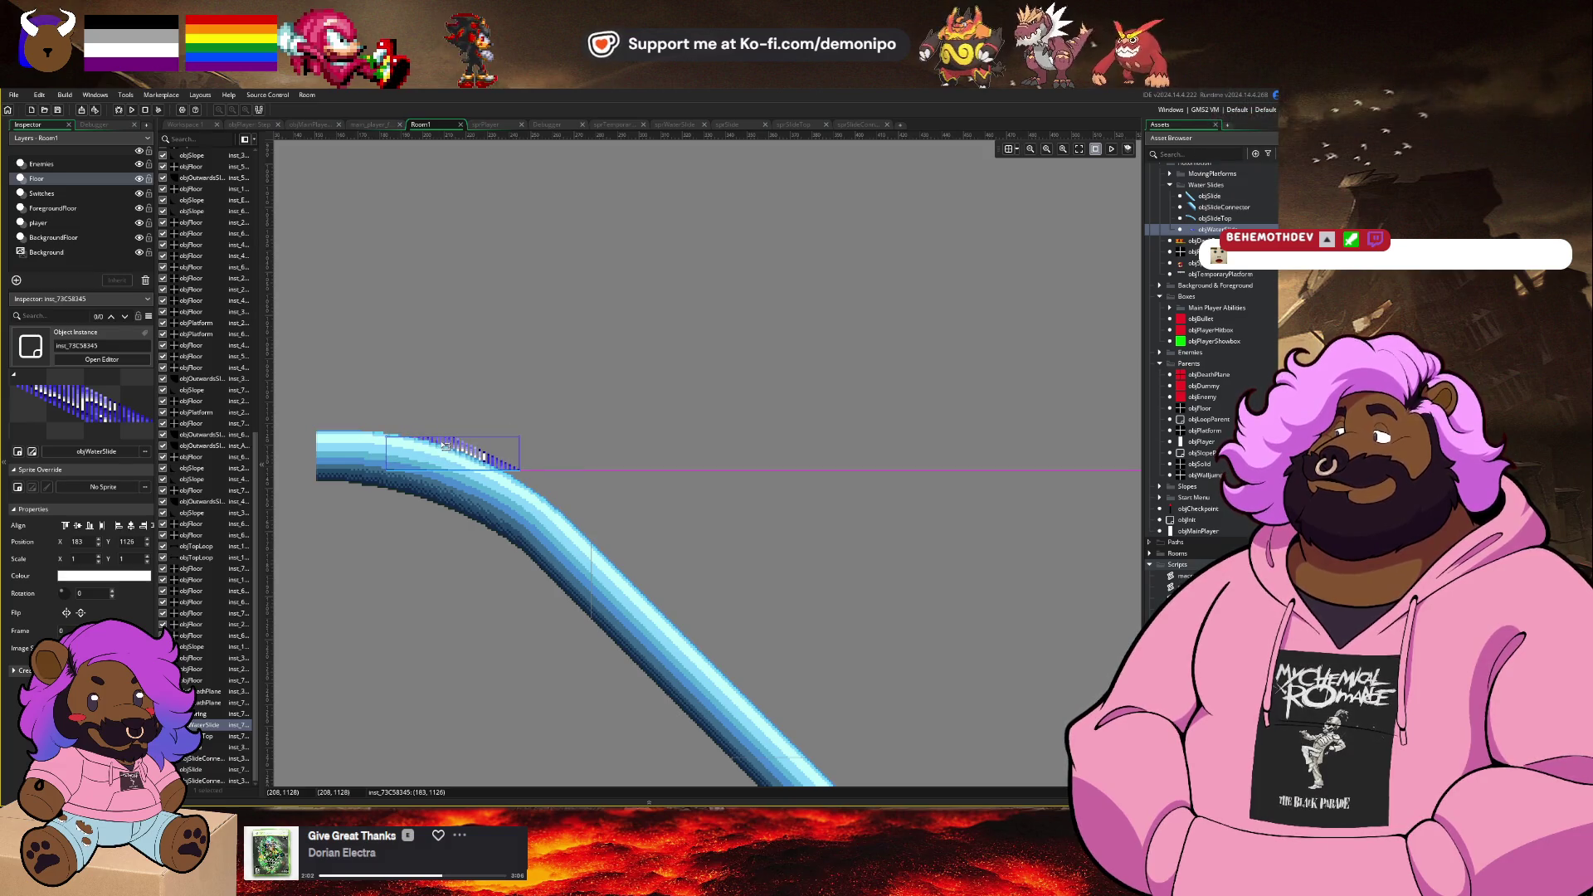
key("ctrl+d")
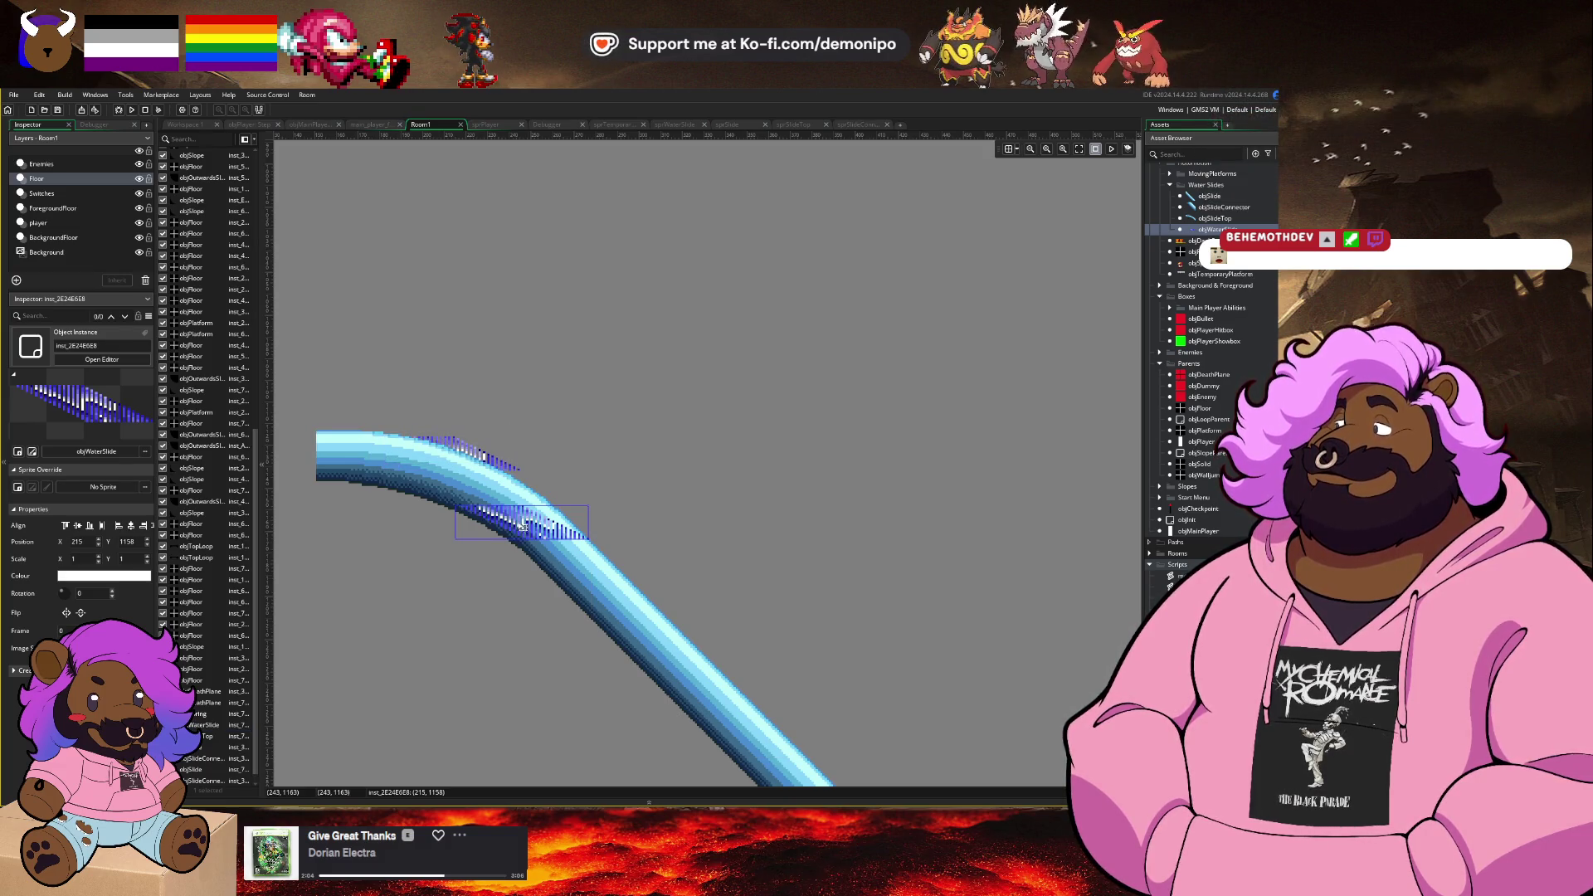
Step: Move the duplicated water piece along the curve, reorder it in the instance list and align it
left_click_drag(522, 524, 525, 496)
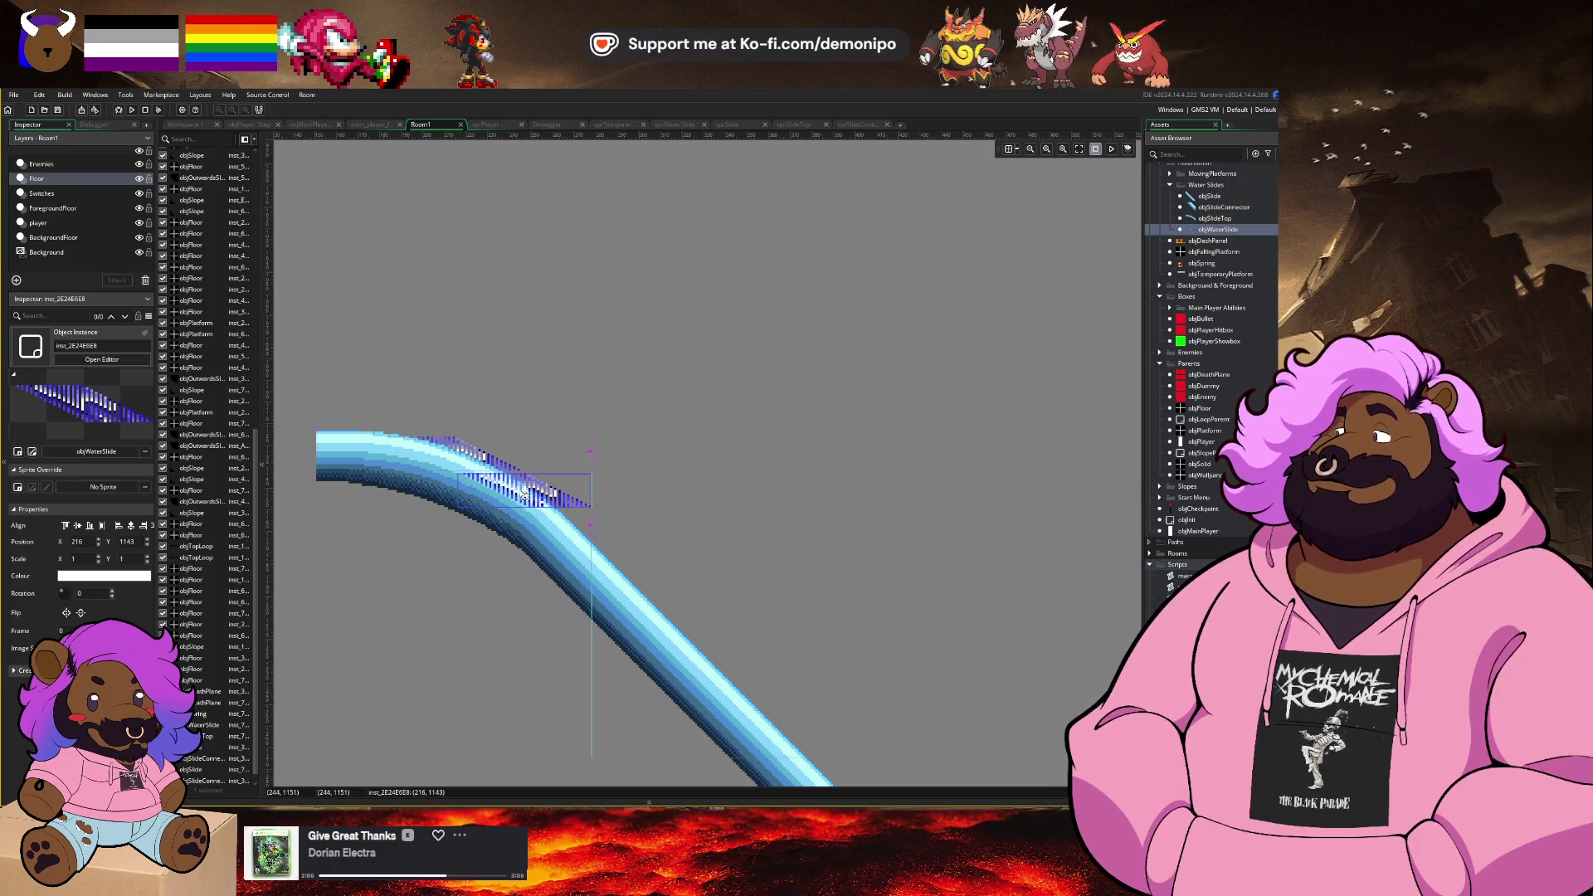
scroll(490, 503, "up", 2)
scroll(222, 776, "down", 1)
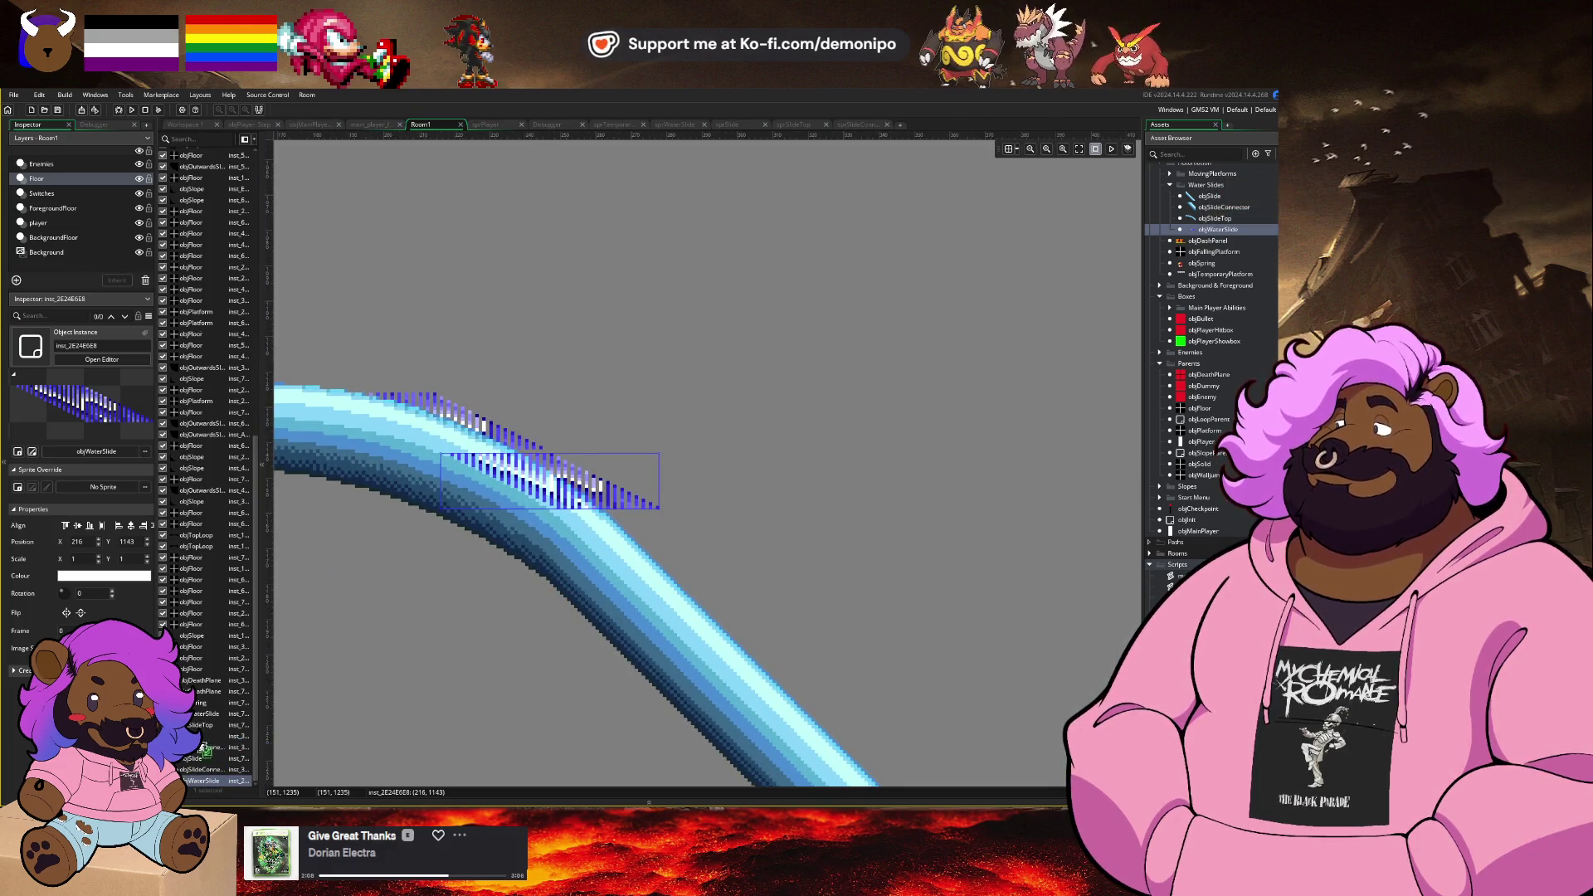
left_click_drag(203, 722, 203, 723)
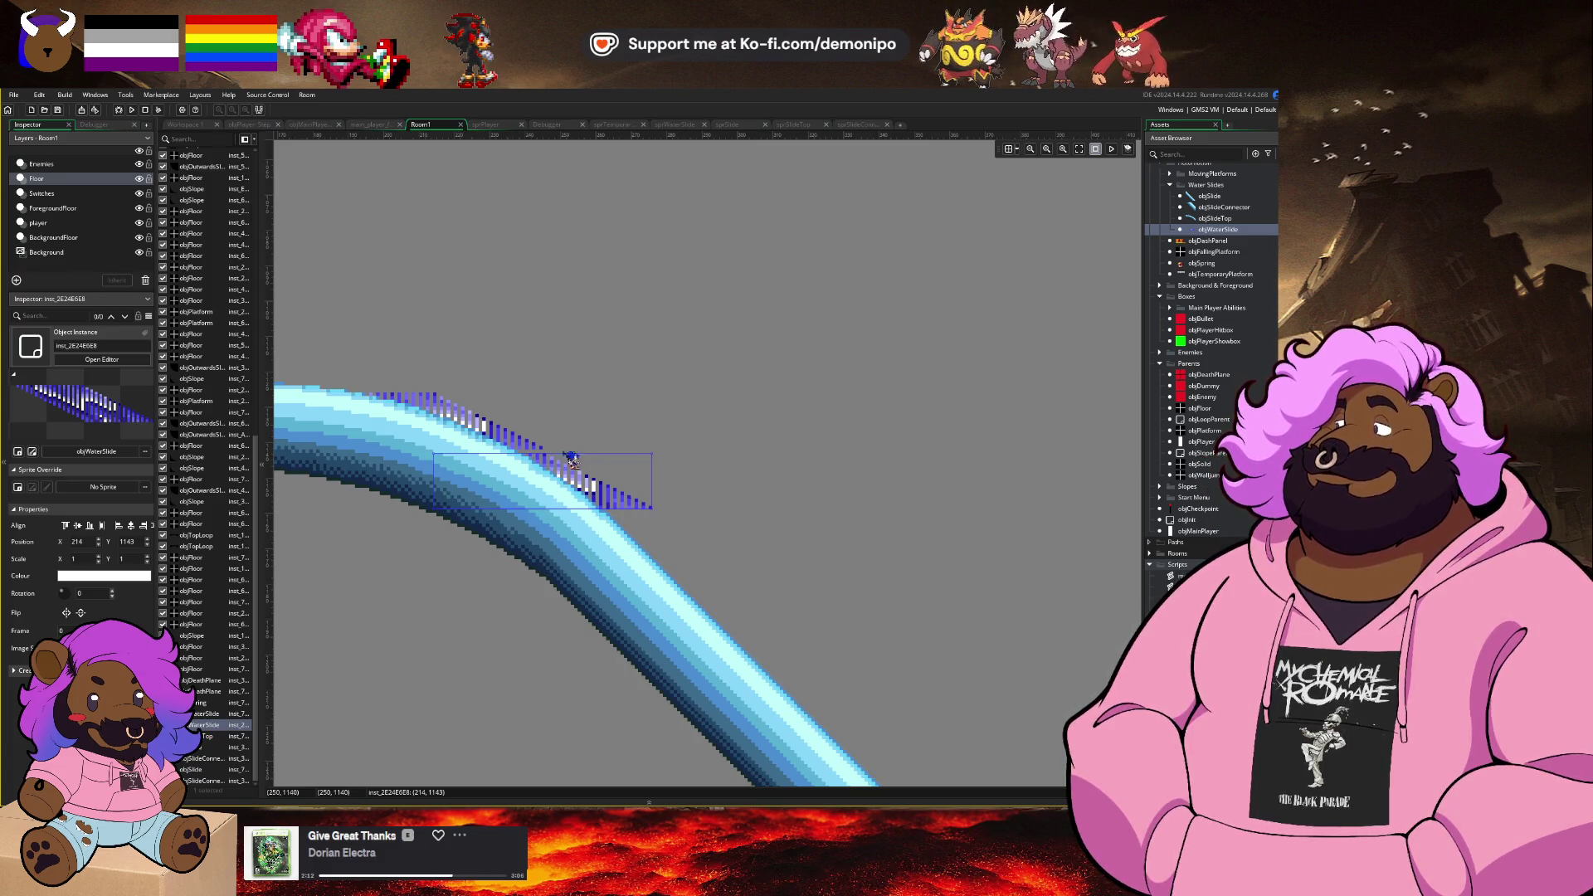
left_click(615, 502)
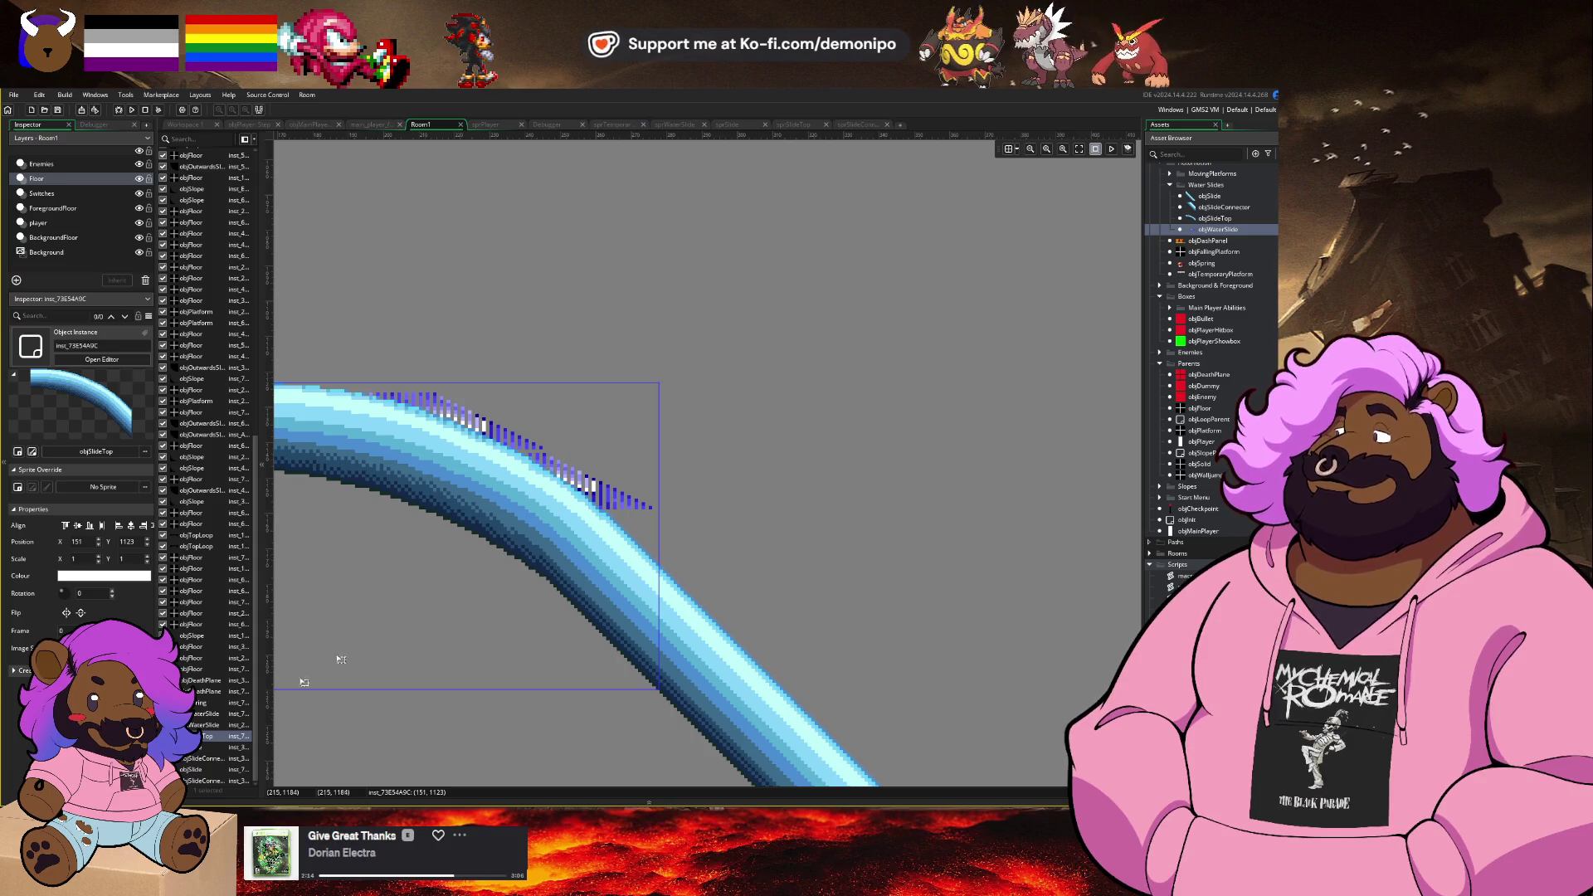
left_click(203, 724)
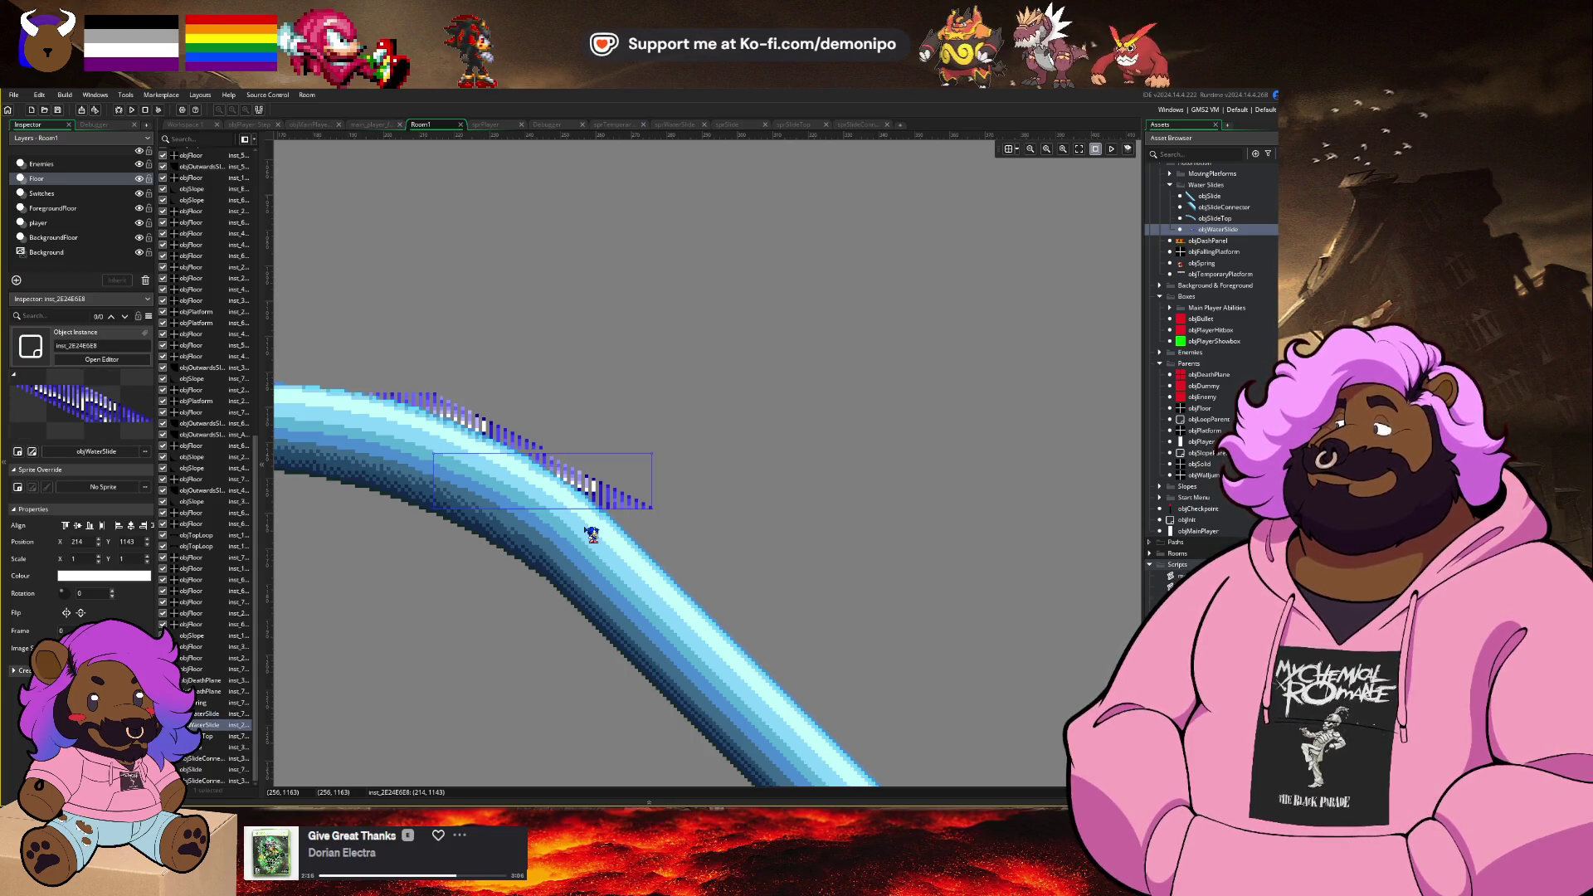
left_click(601, 506)
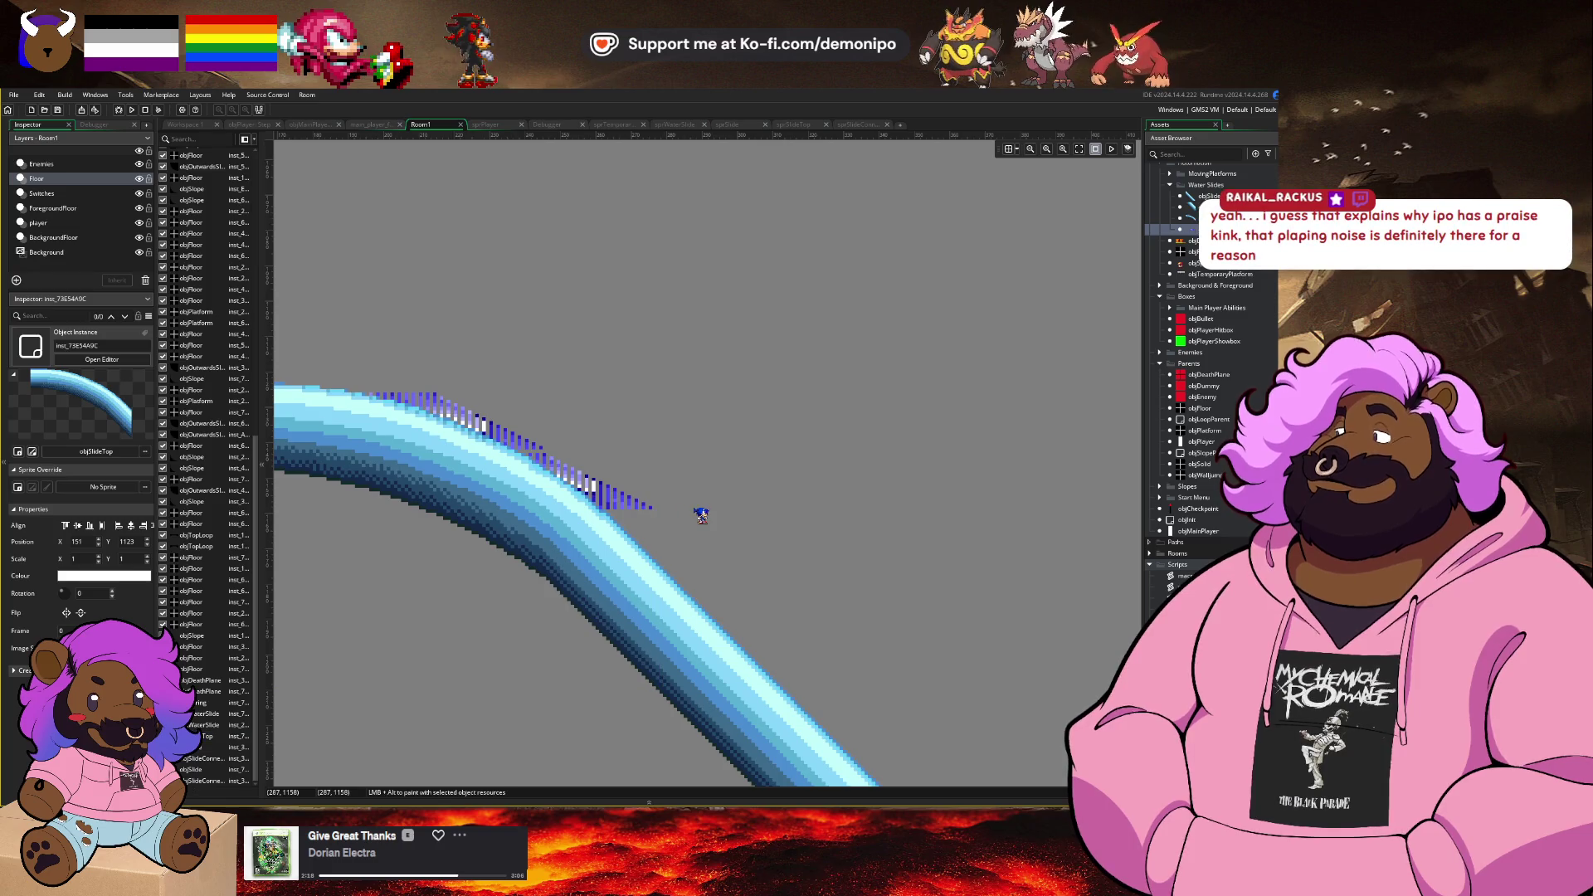
left_click(208, 725)
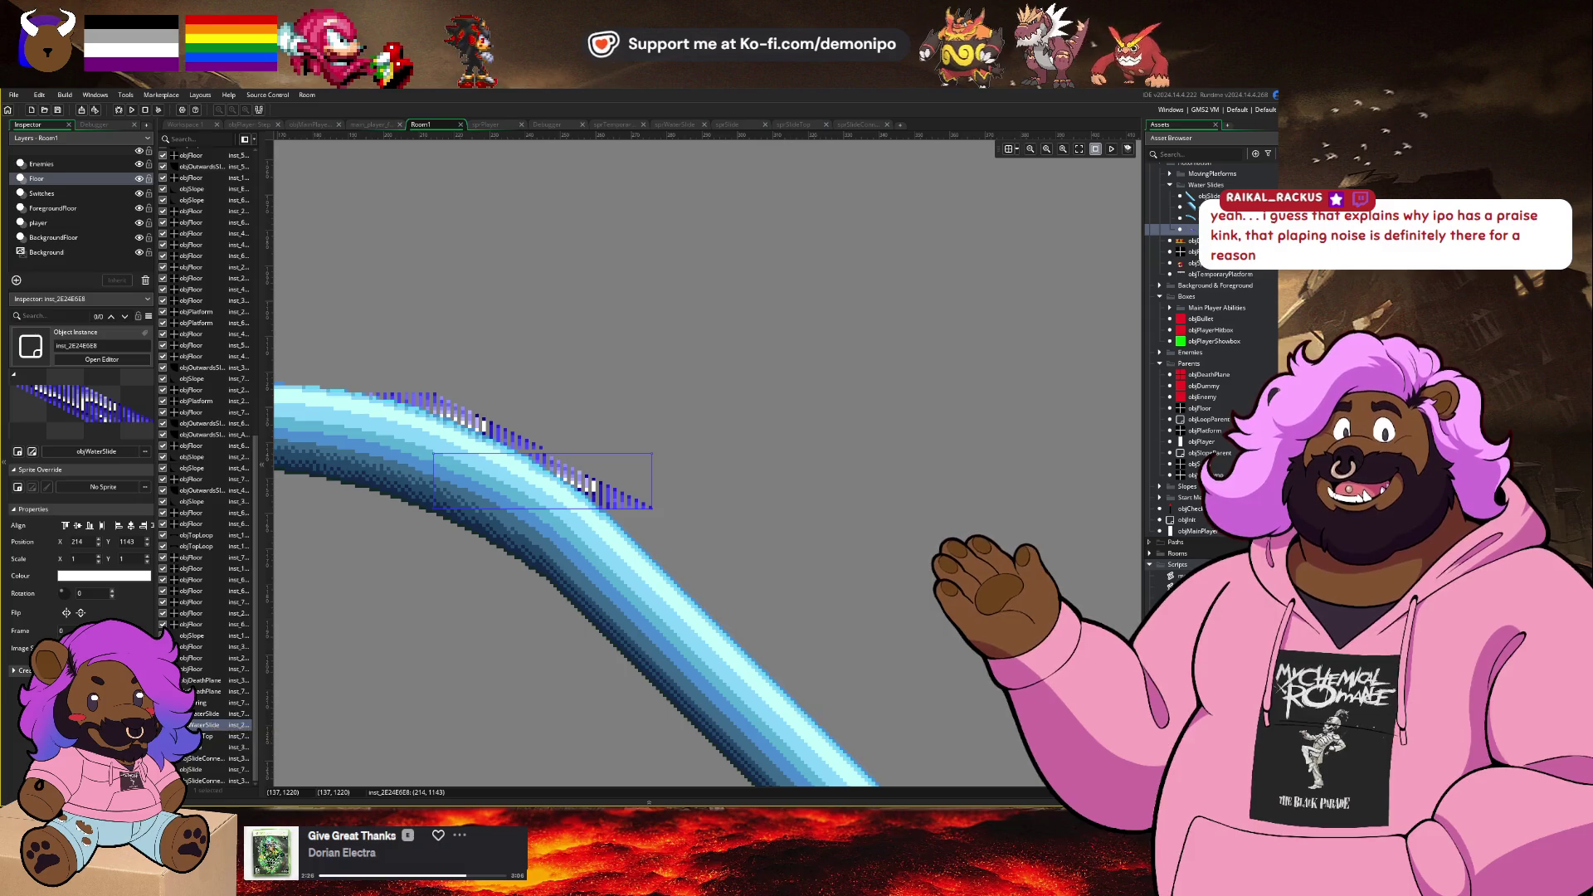
left_click(163, 736)
left_click_drag(559, 484, 584, 460)
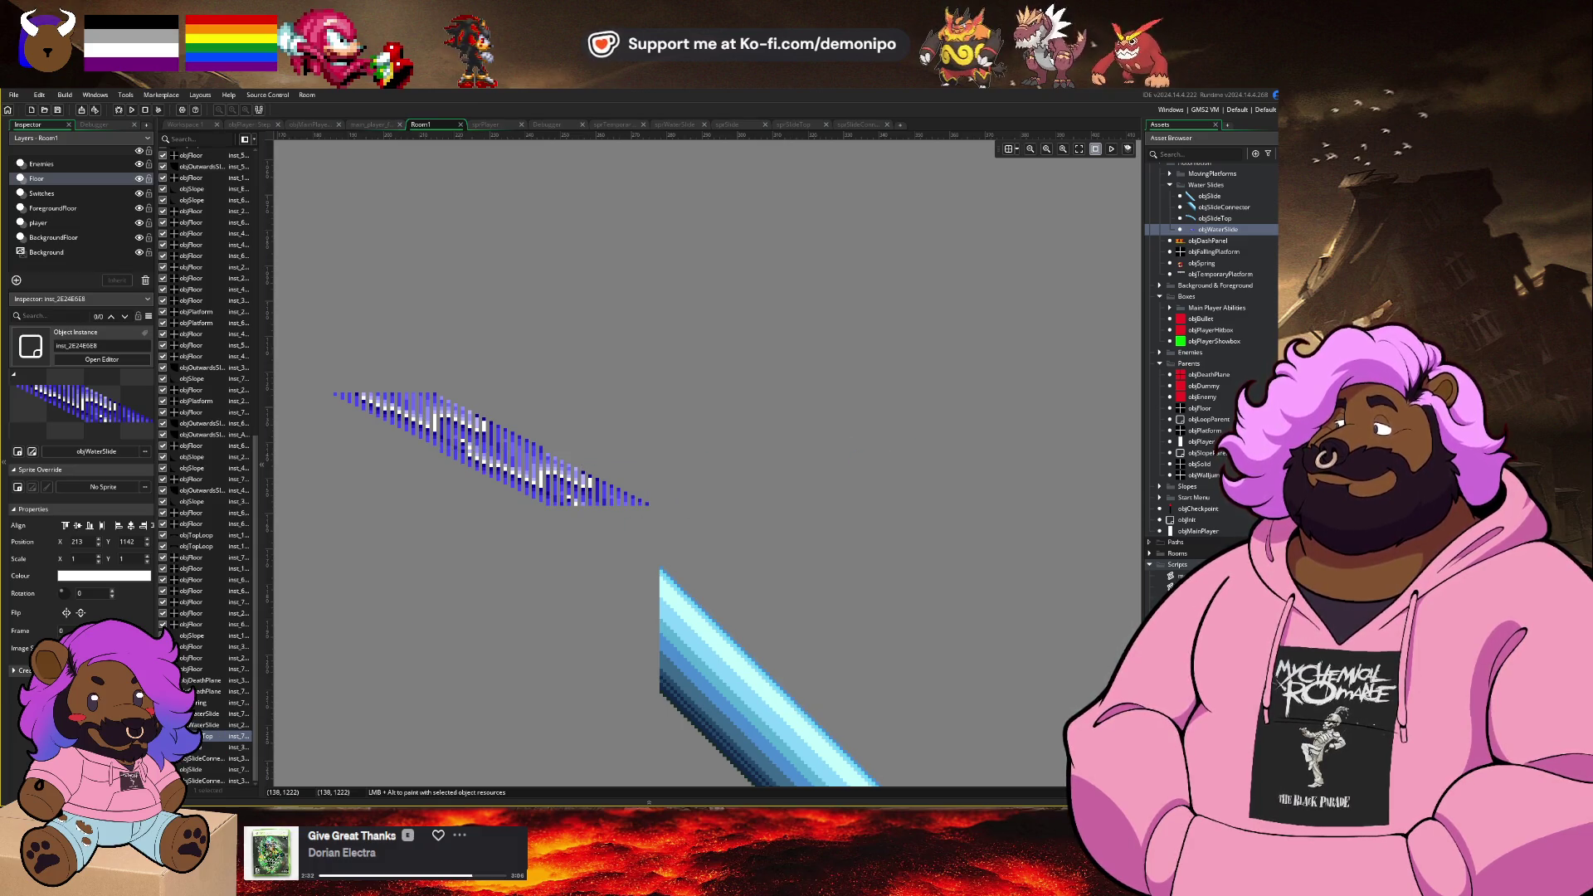
left_click(163, 736)
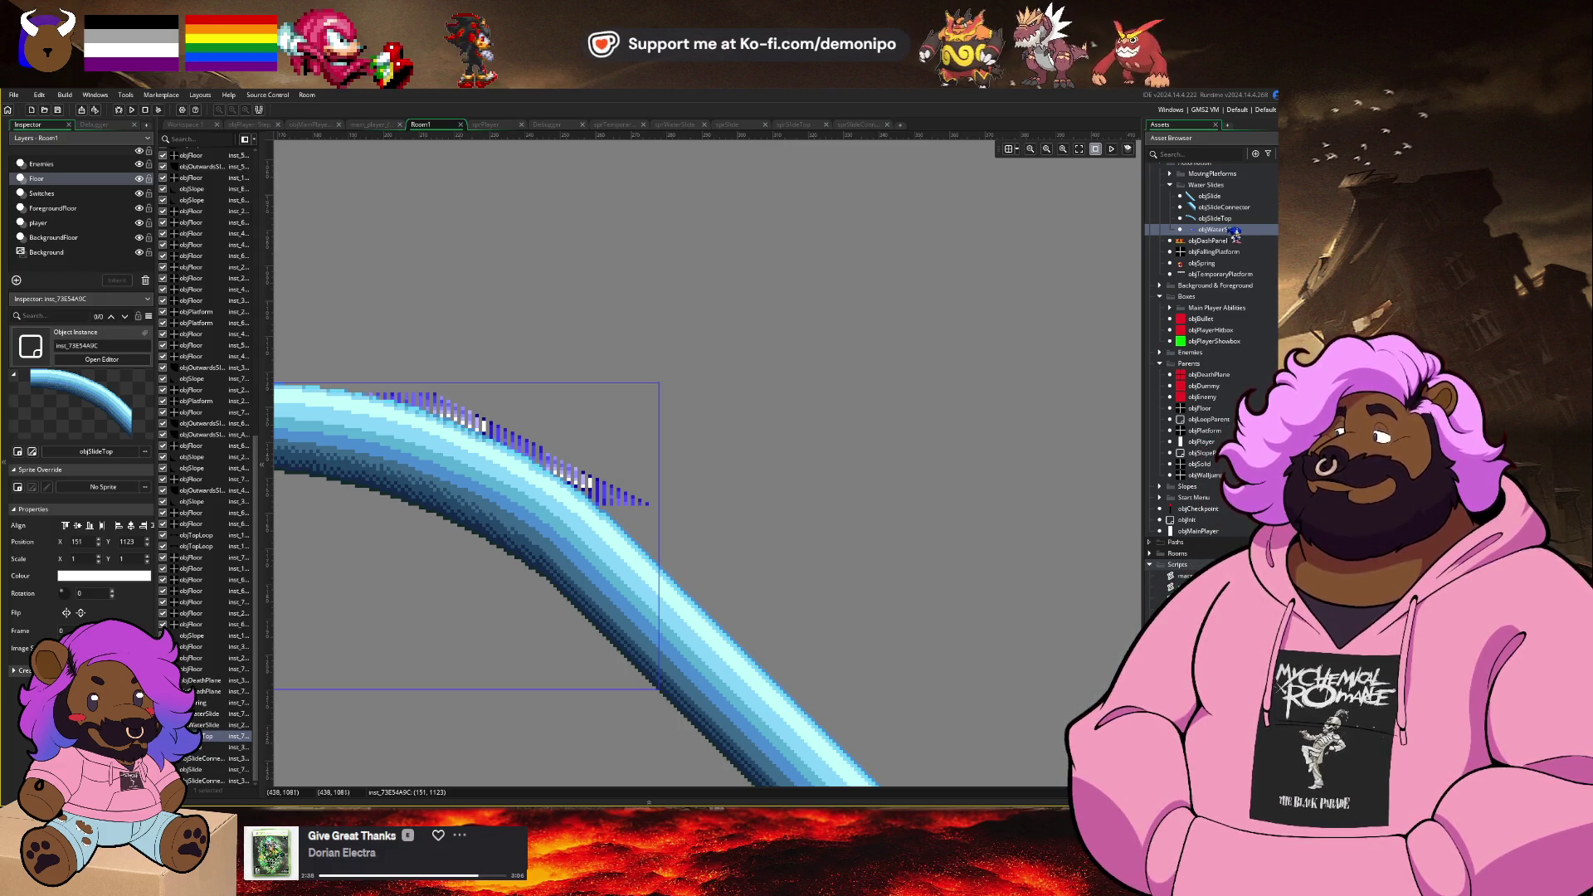
Step: Add another objWaterSlide piece lower on the curve, nudge it right and raise its instance order
mouse_move(1235, 233)
left_mouse_down()
mouse_move(1070, 407)
mouse_move(737, 474)
mouse_move(614, 531)
mouse_move(535, 520)
left_mouse_up()
scroll(685, 479, "up", 2)
left_click_drag(686, 480, 694, 624)
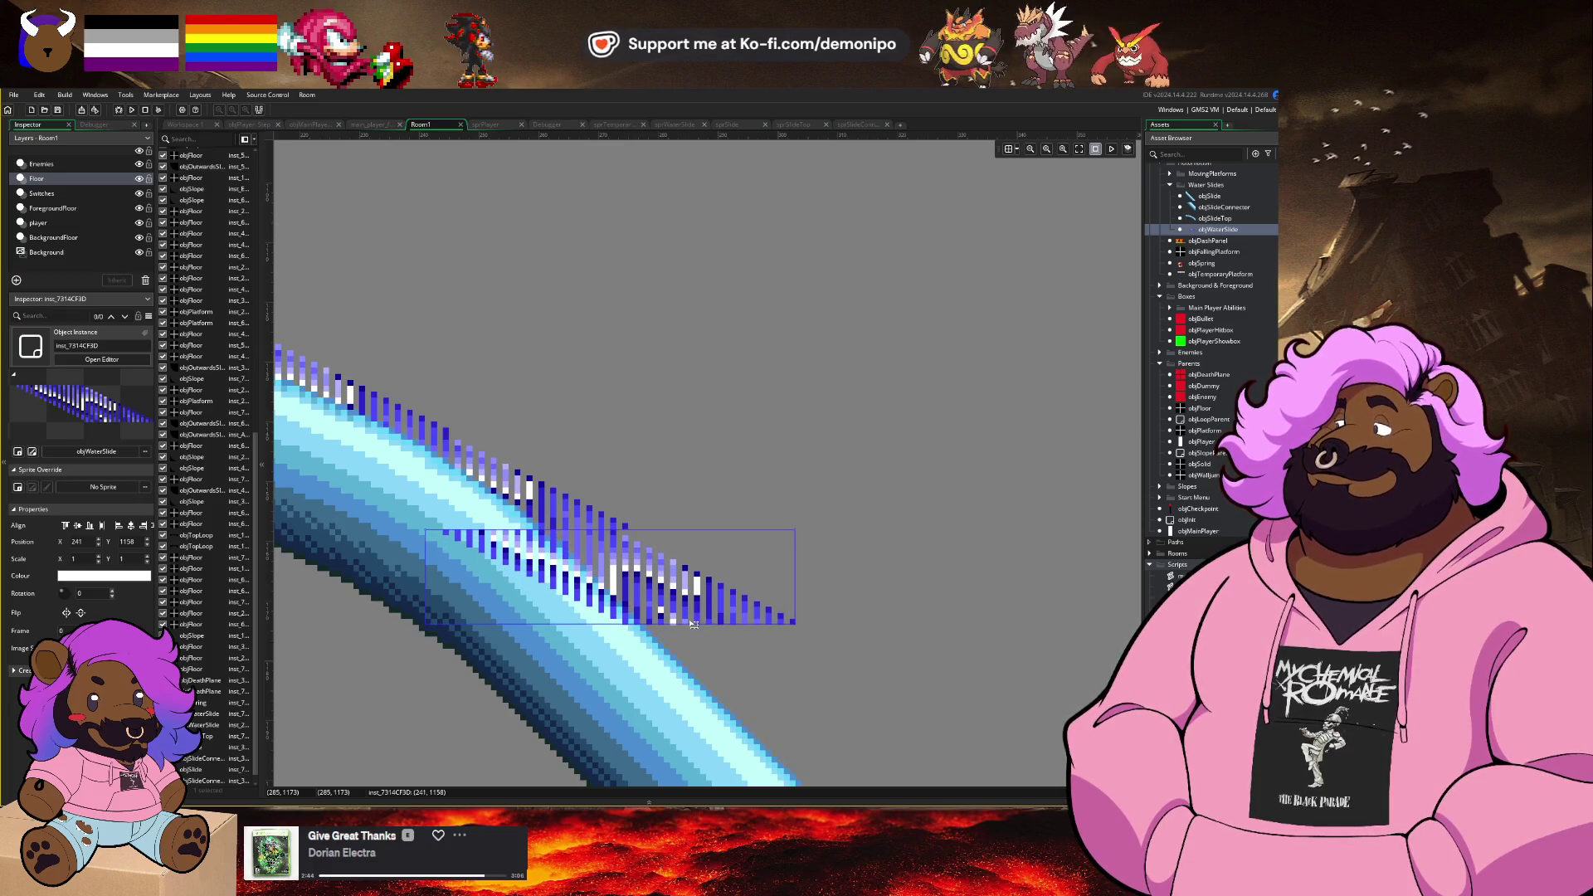
key("Right")
key("Right")
scroll(694, 624, "down", 3)
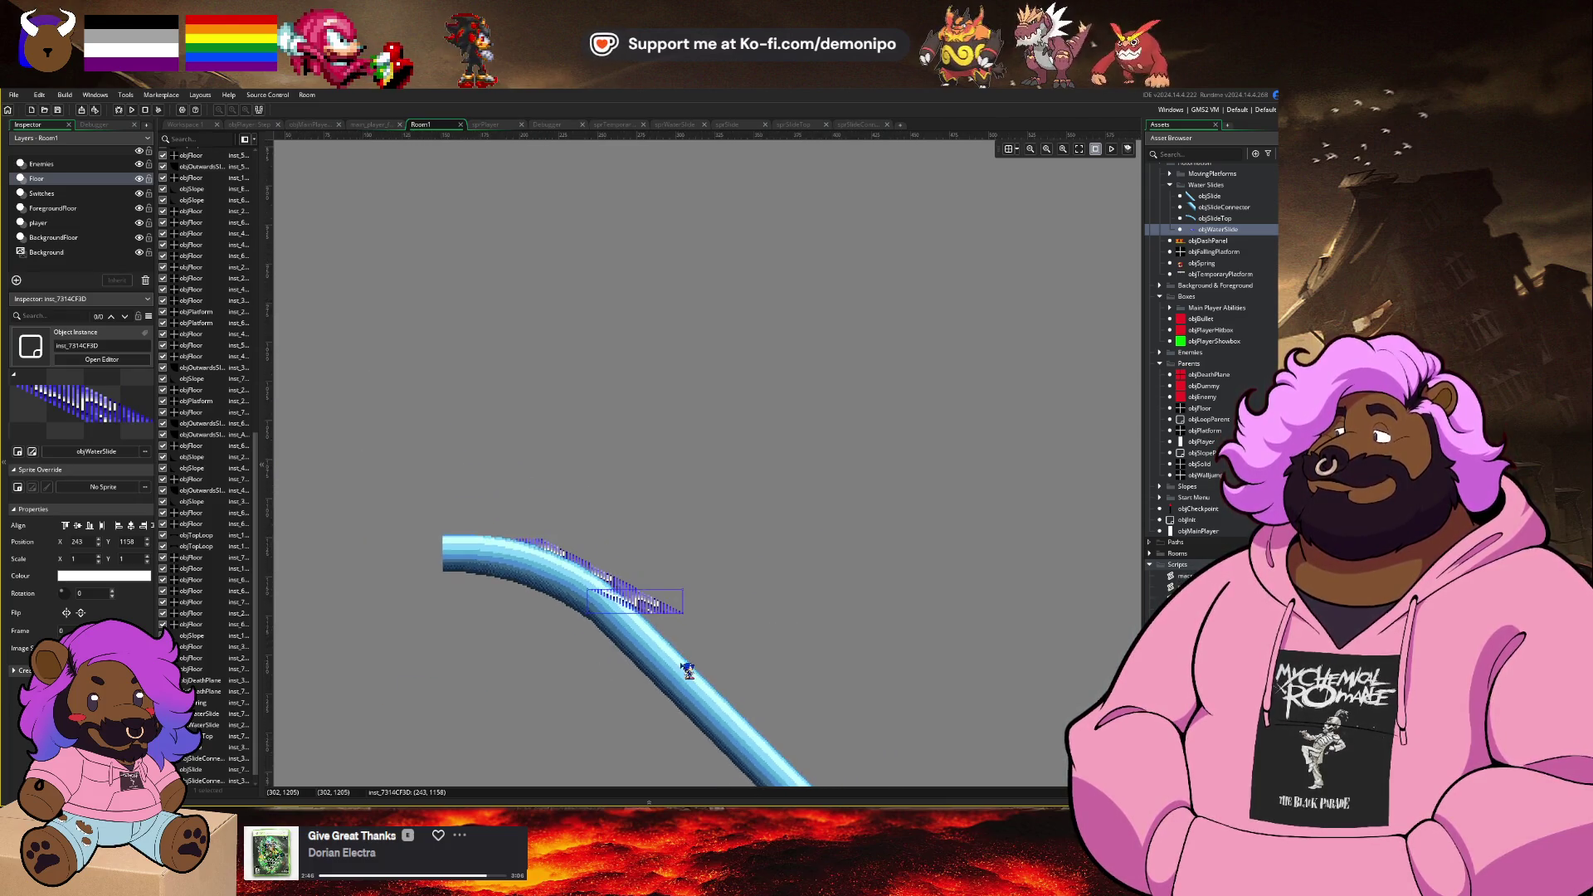
scroll(332, 660, "up", 2)
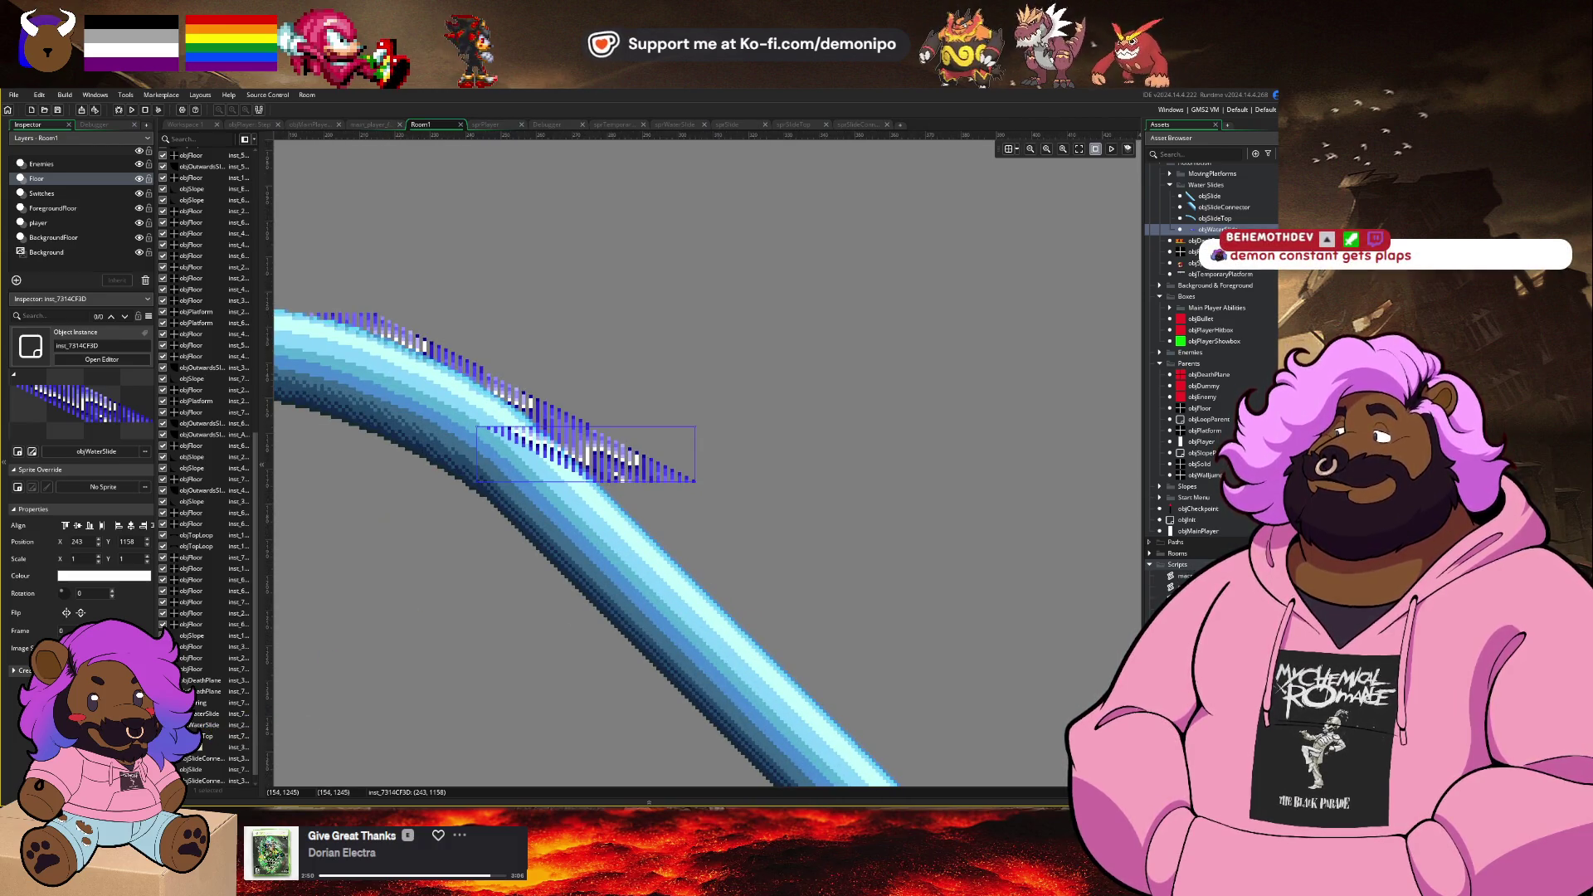
scroll(213, 751, "down", 1)
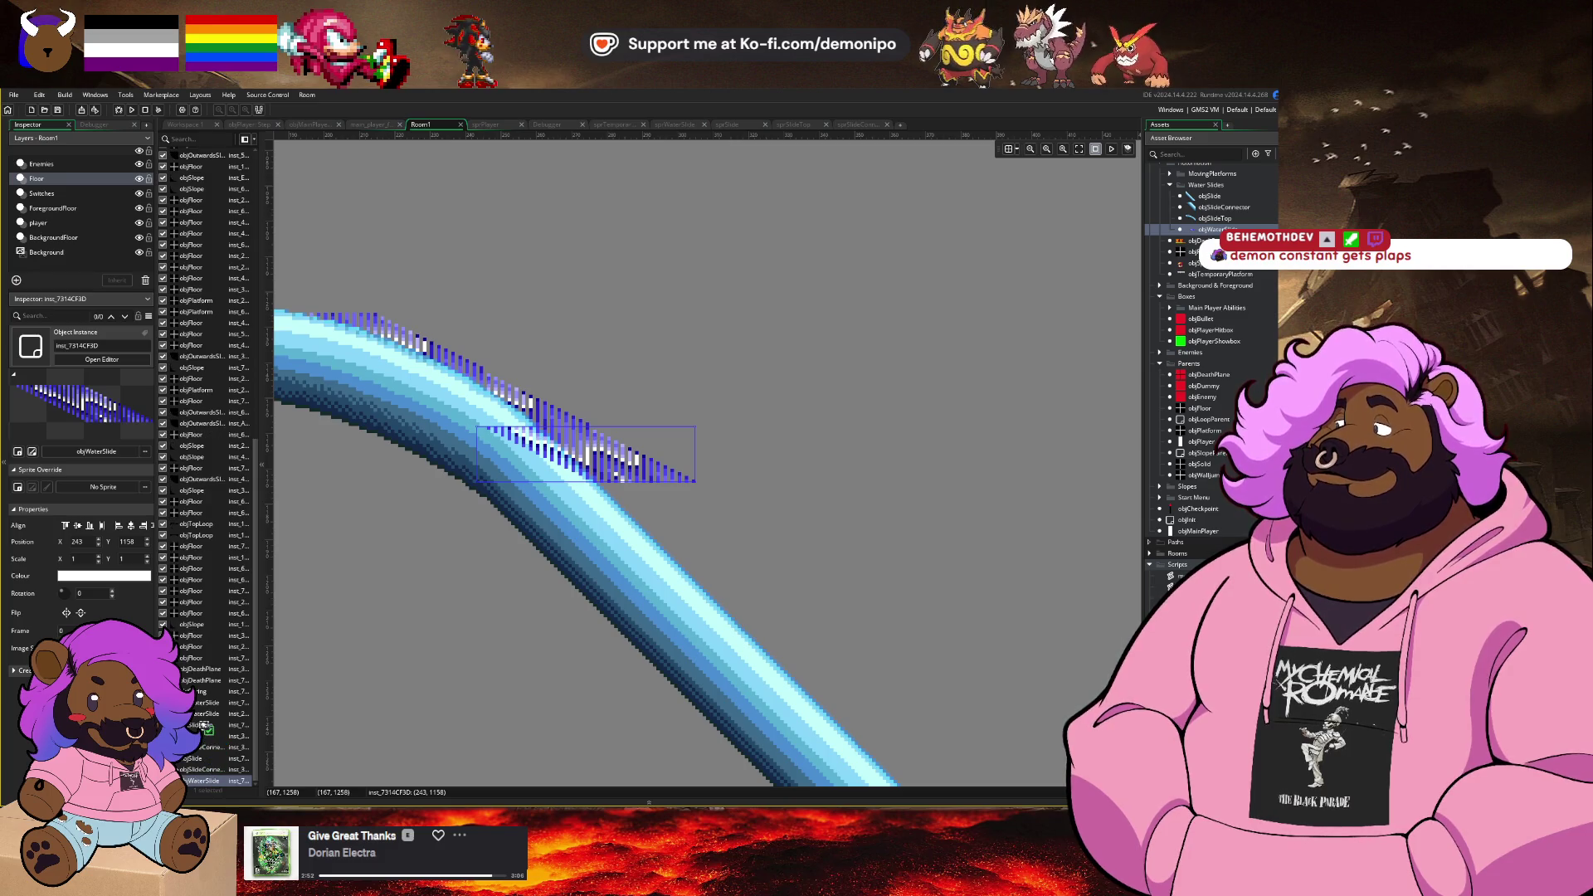
left_click_drag(204, 728, 208, 730)
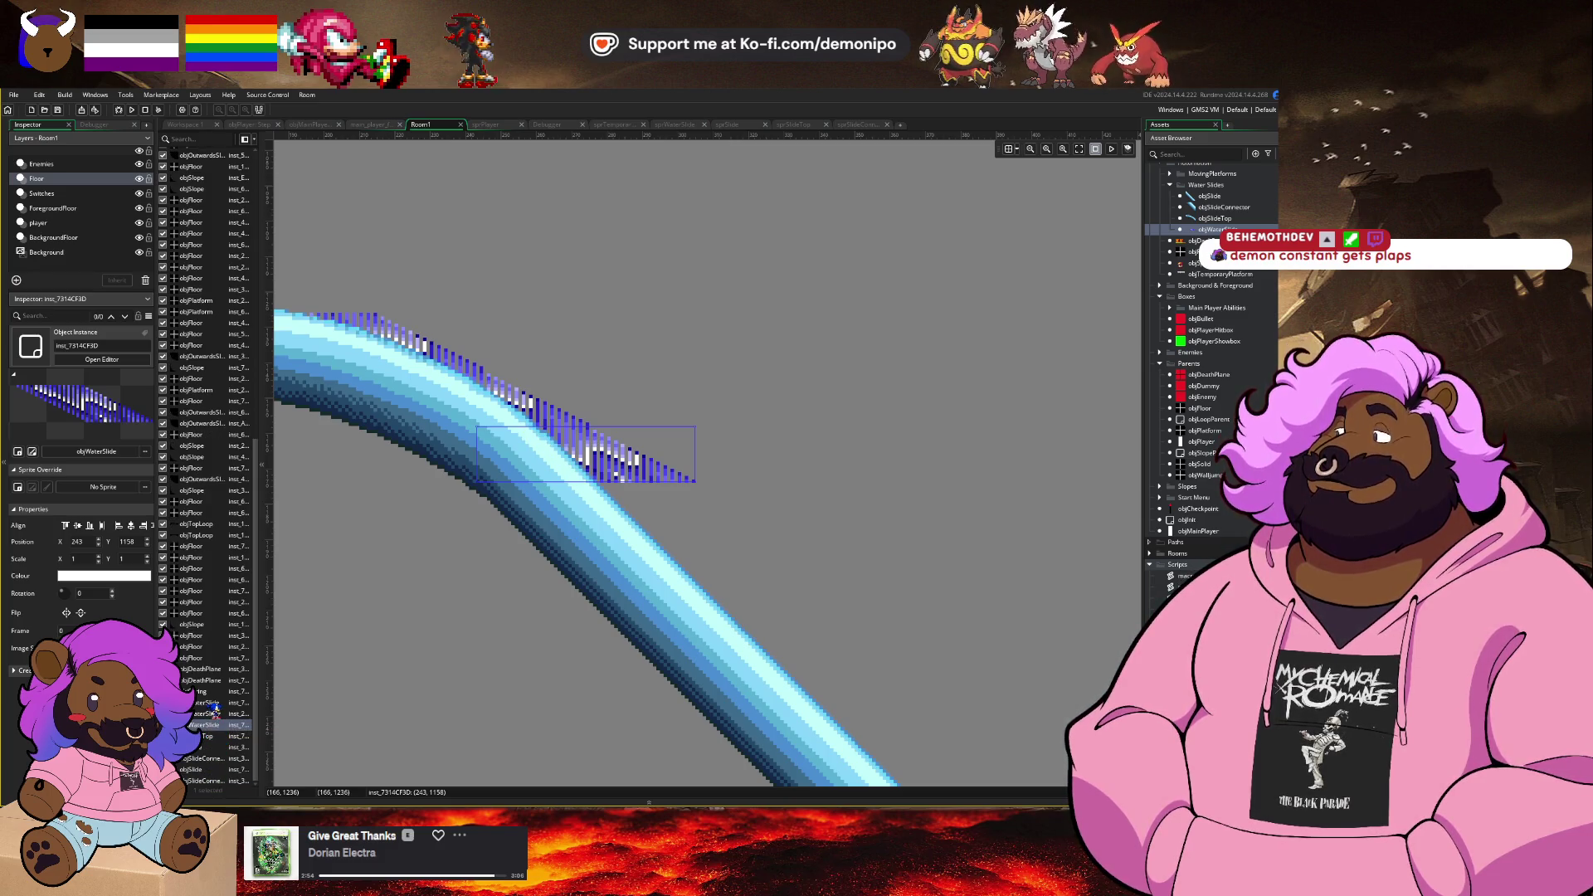
Step: Copy the two water-slide pieces and place the pasted pair farther down the slide's diagonal run
left_click(207, 713, "ctrl")
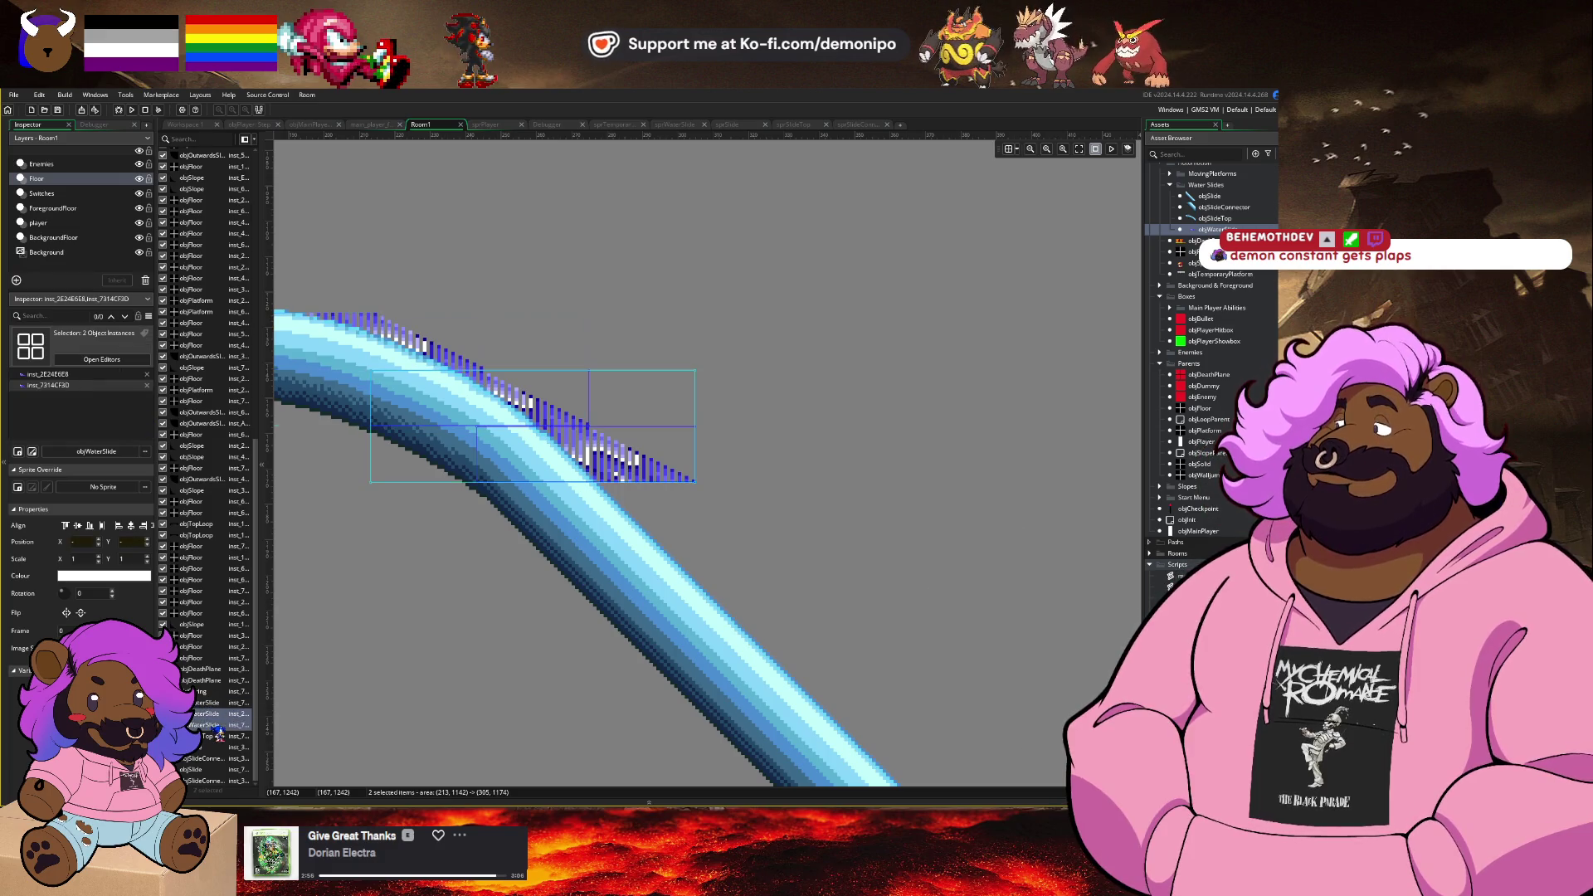
key("ctrl+v")
left_click(221, 747)
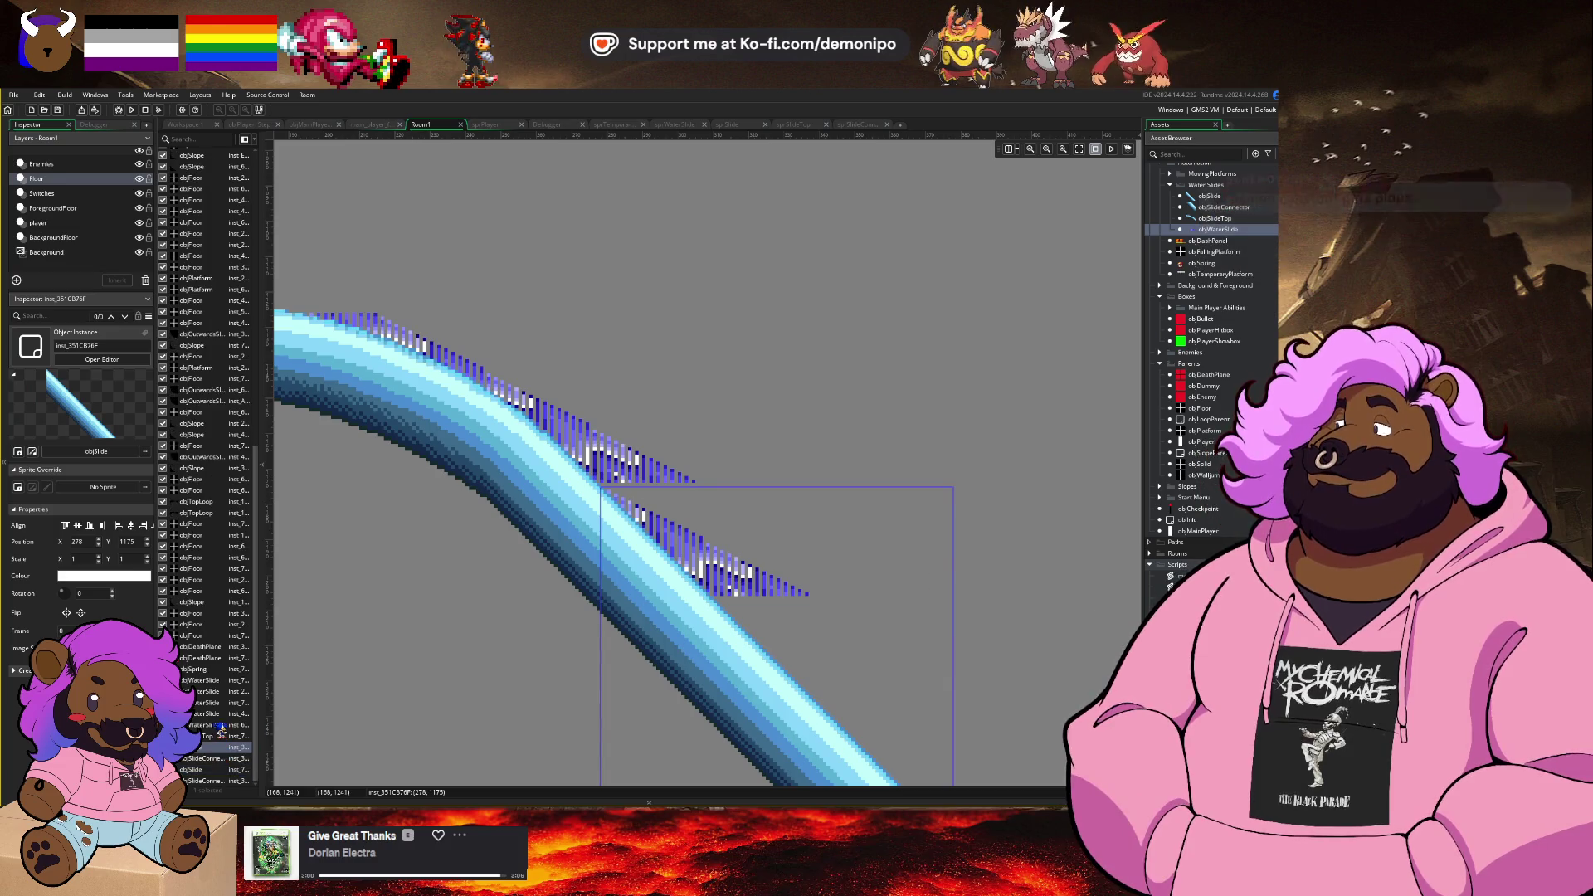
key("ctrl+z")
key("ctrl+v")
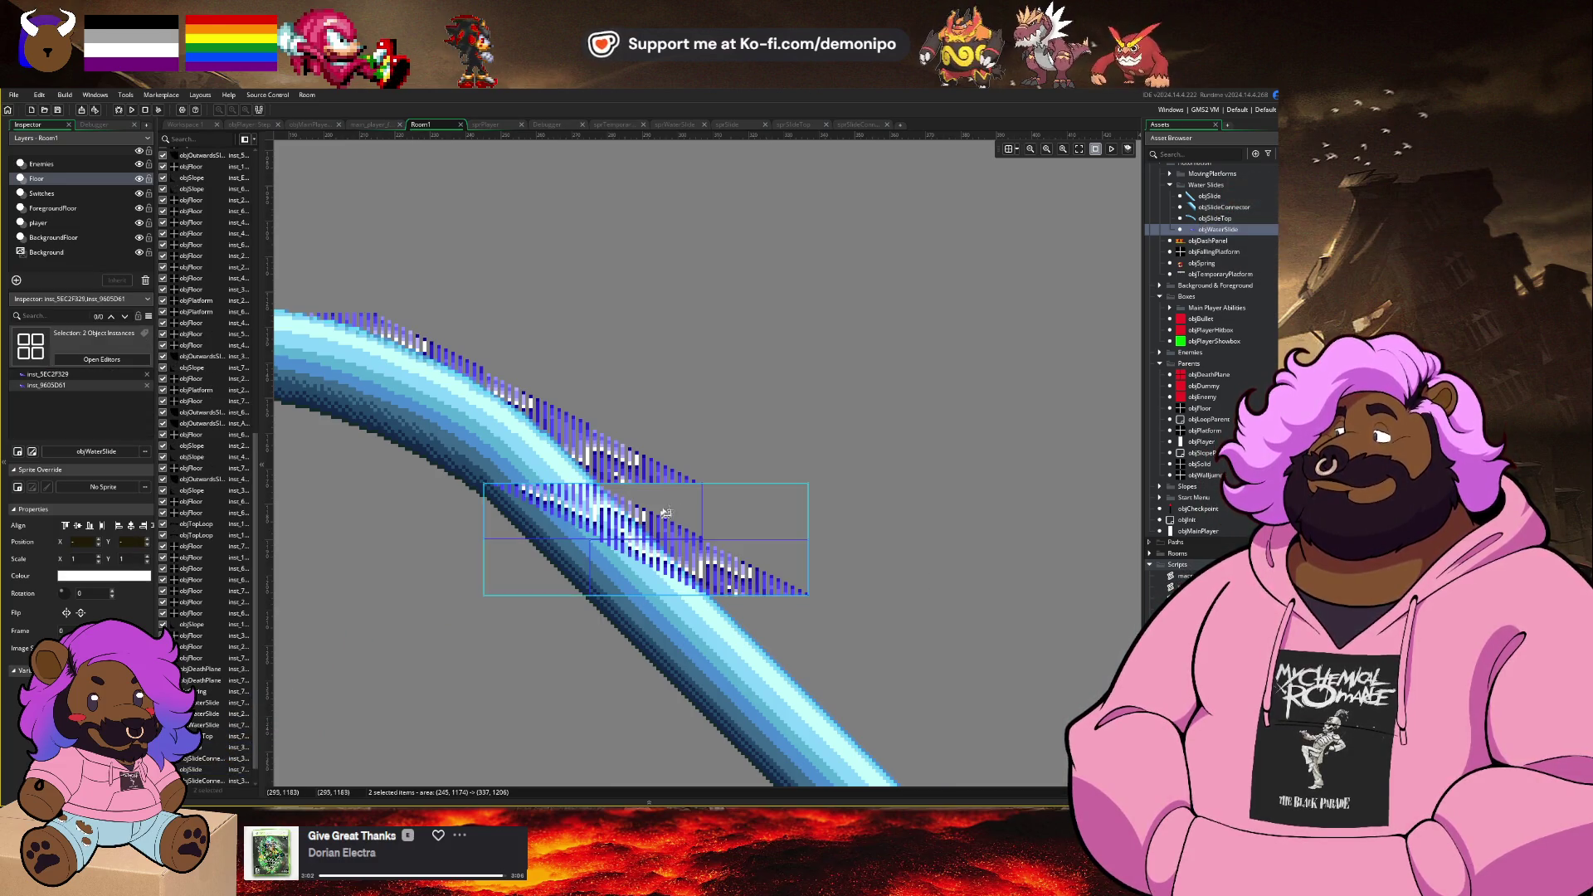
key("ctrl+z")
key("ctrl+z")
key("ctrl+z")
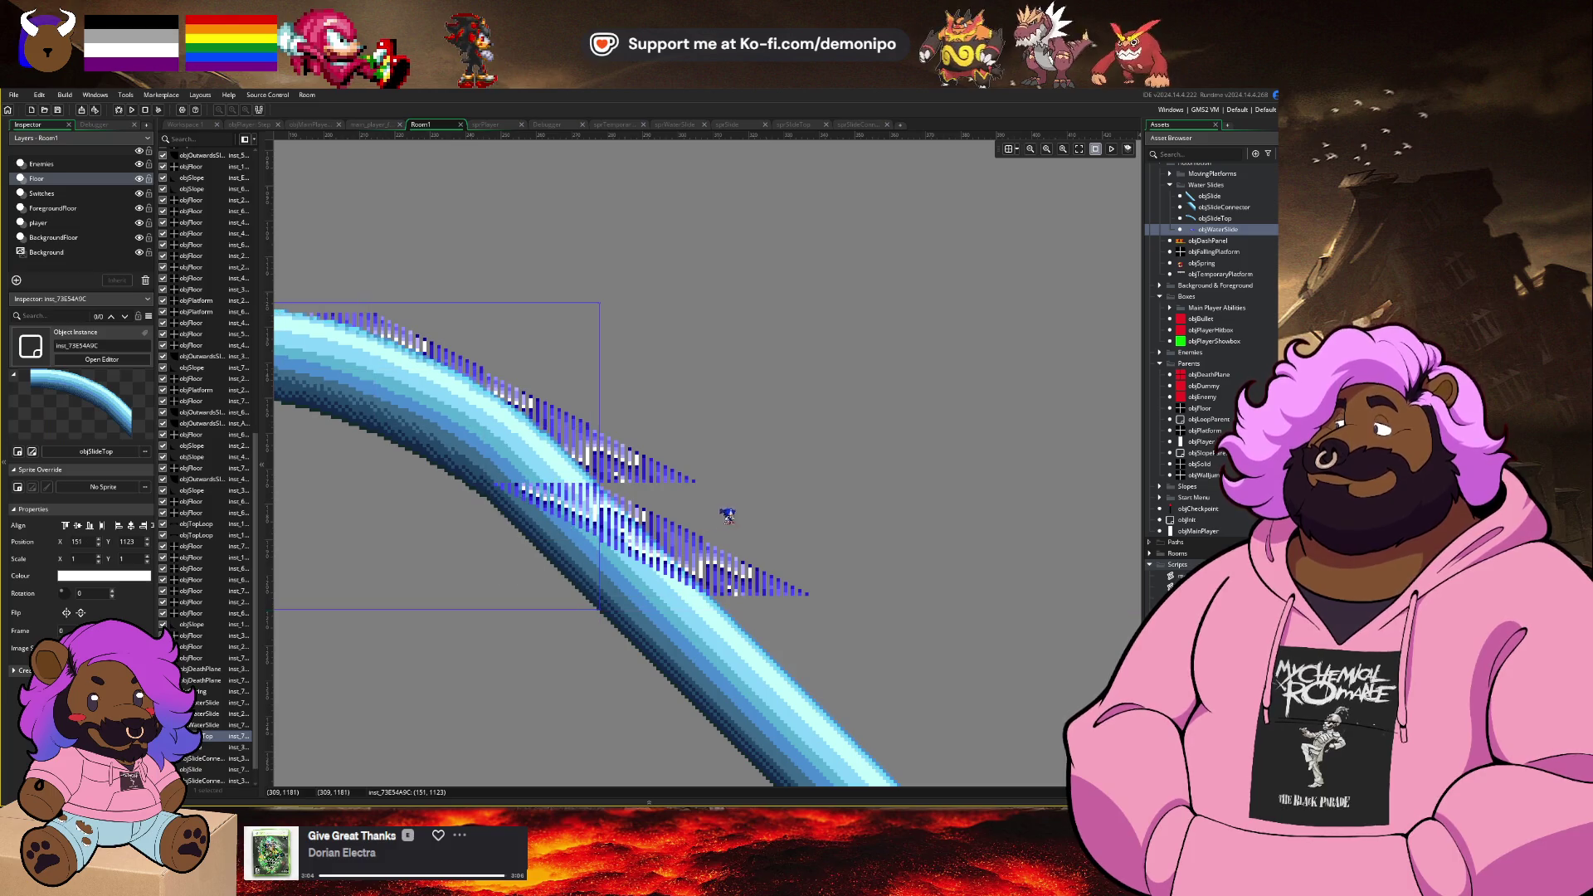
left_click_drag(858, 455, 508, 588)
scroll(633, 541, "down", 5)
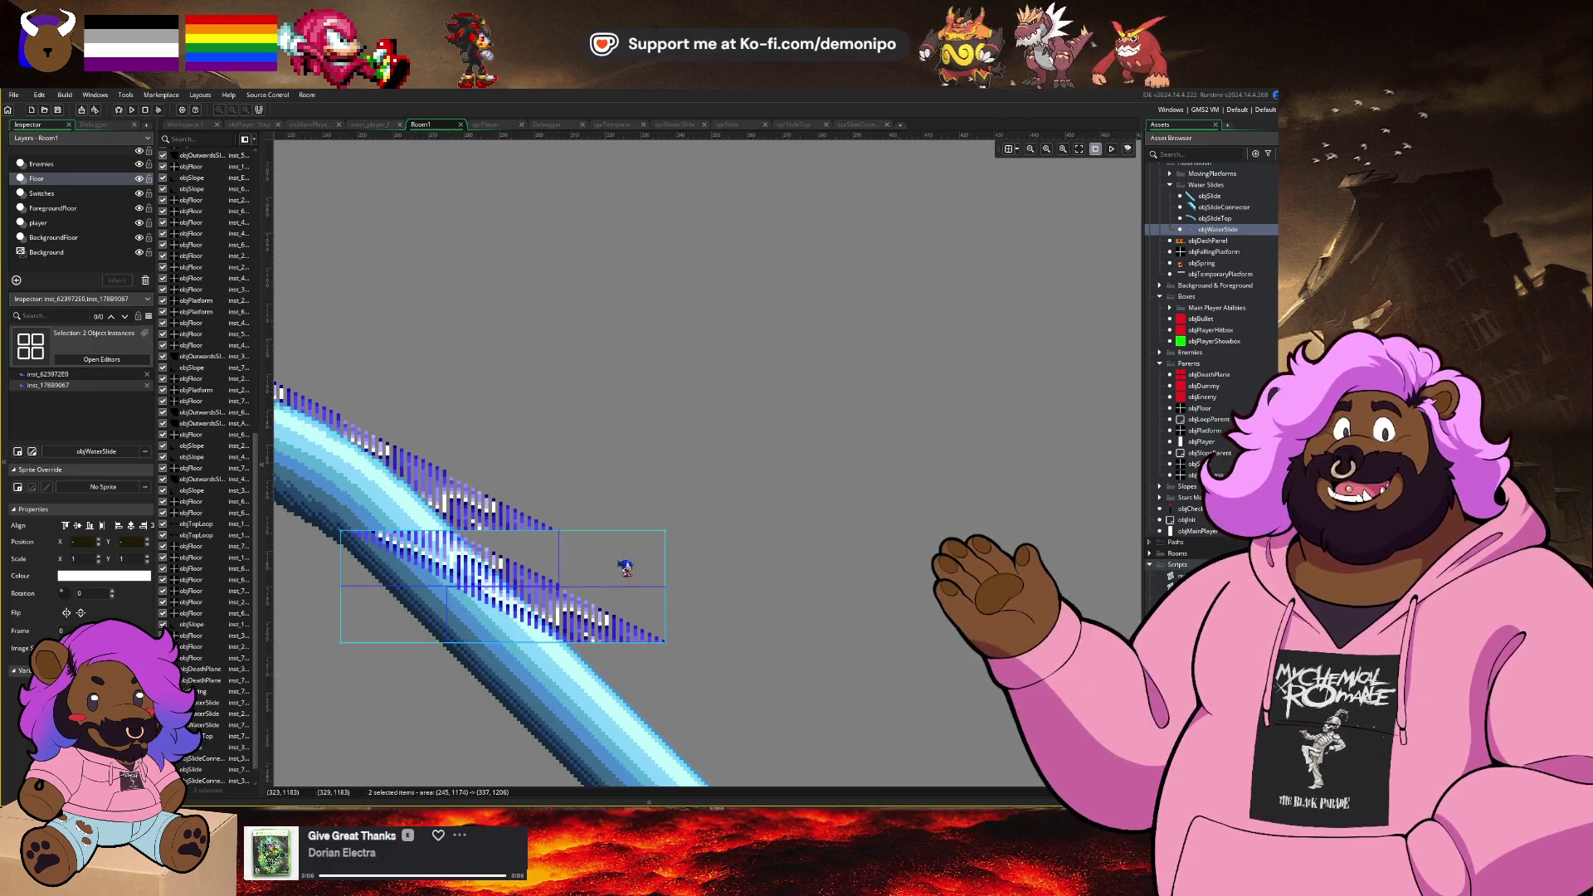
left_click_drag(826, 474, 373, 669)
key("ctrl+v")
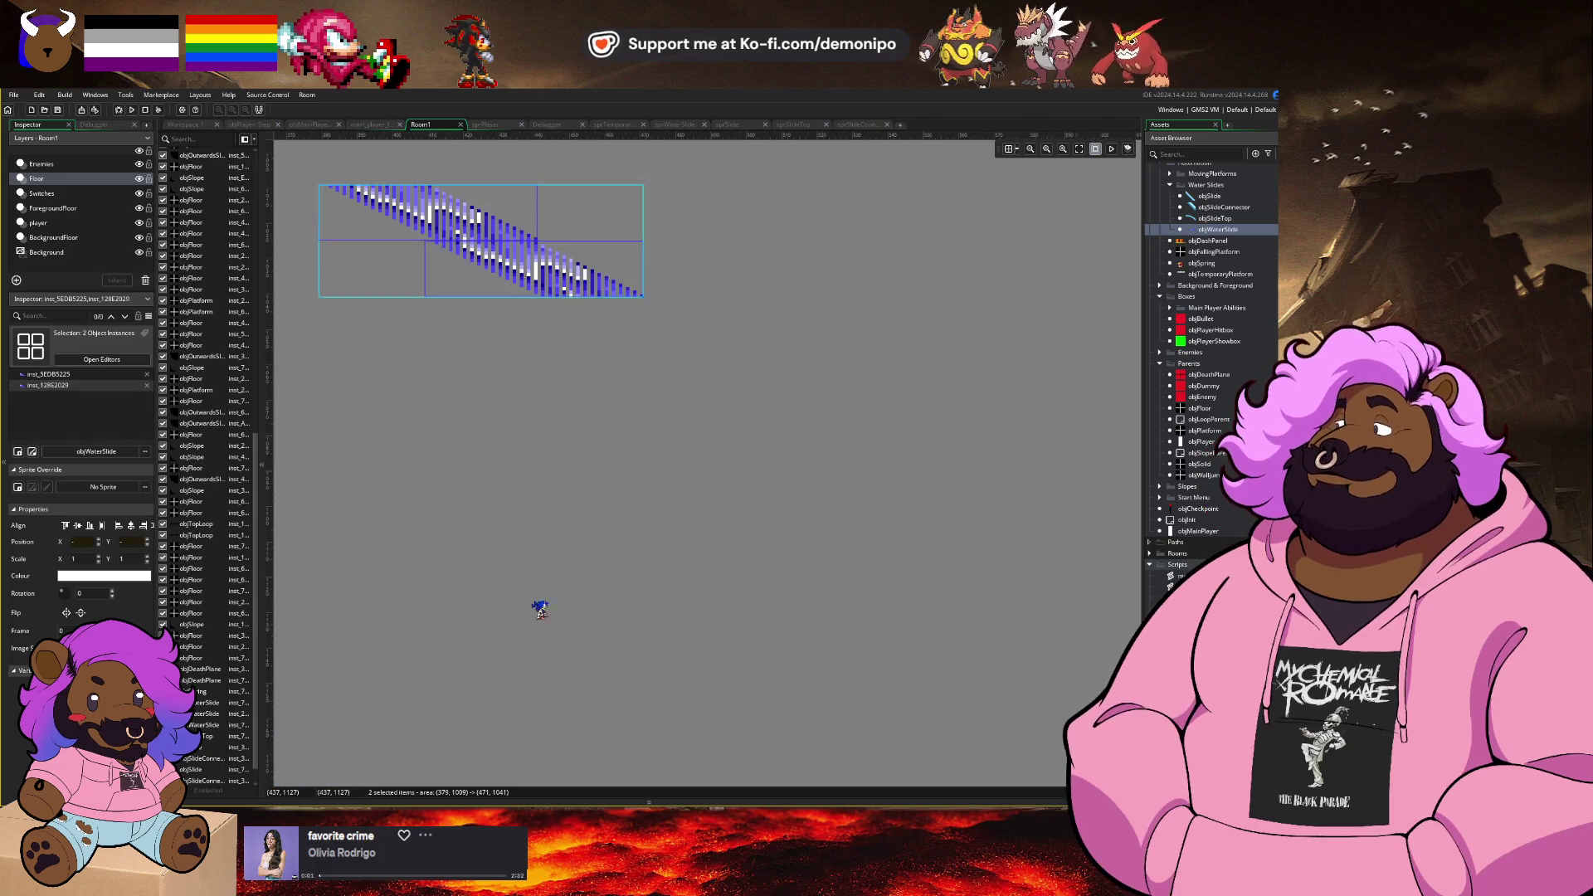
mouse_move(586, 381)
left_mouse_down()
mouse_move(499, 543)
mouse_move(794, 294)
mouse_move(615, 544)
mouse_move(547, 573)
mouse_move(534, 560)
mouse_move(554, 556)
mouse_move(549, 571)
mouse_move(521, 541)
mouse_move(436, 513)
left_mouse_up()
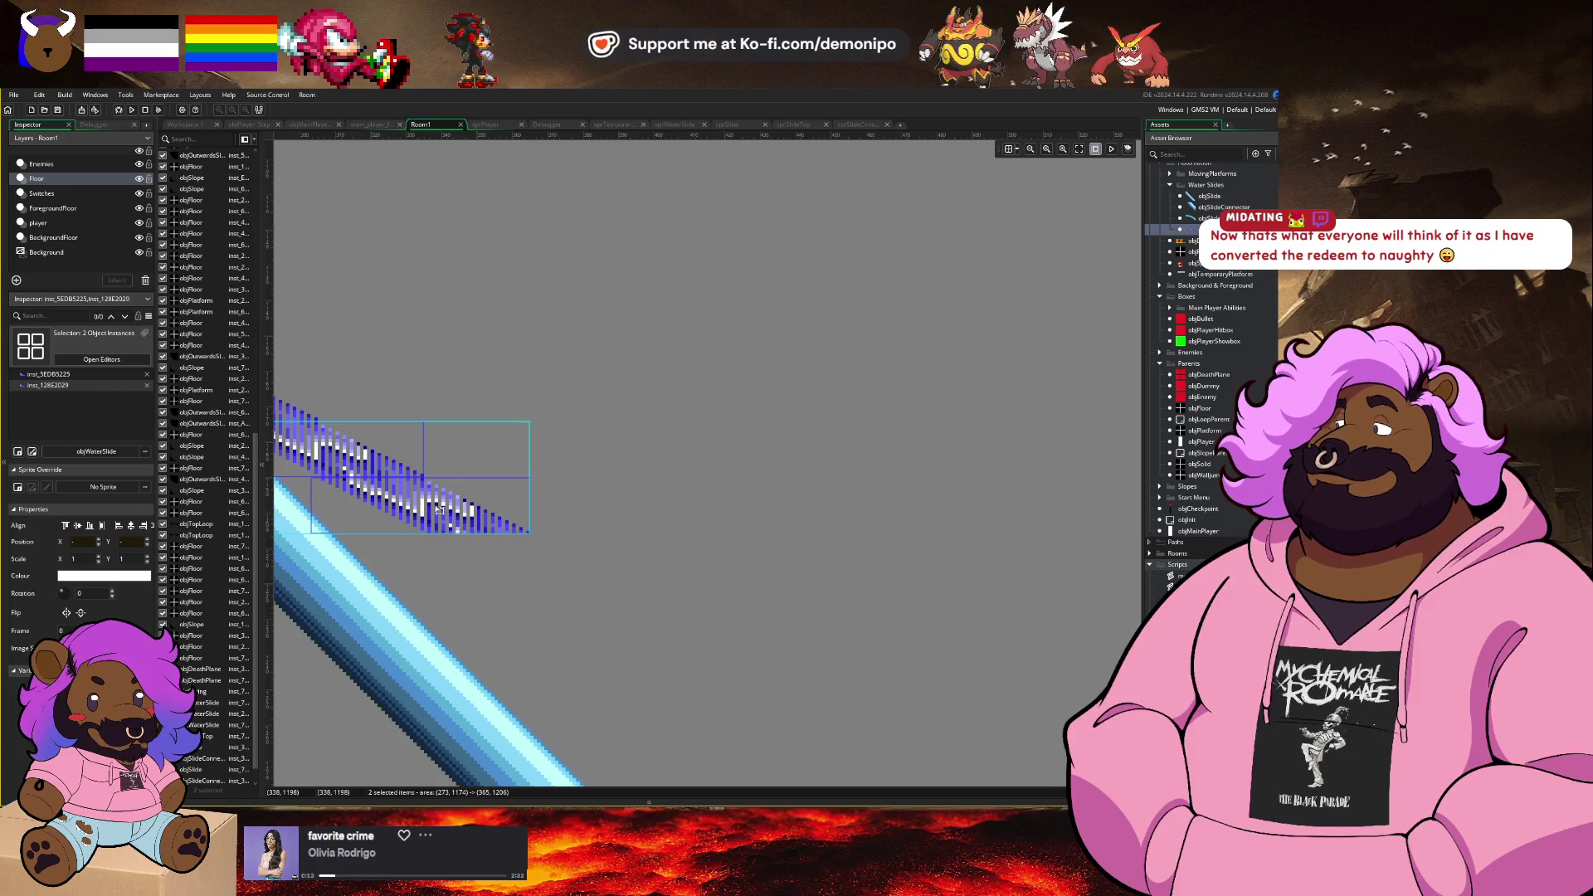
mouse_move(442, 510)
left_mouse_down()
mouse_move(705, 494)
mouse_move(662, 502)
left_mouse_up()
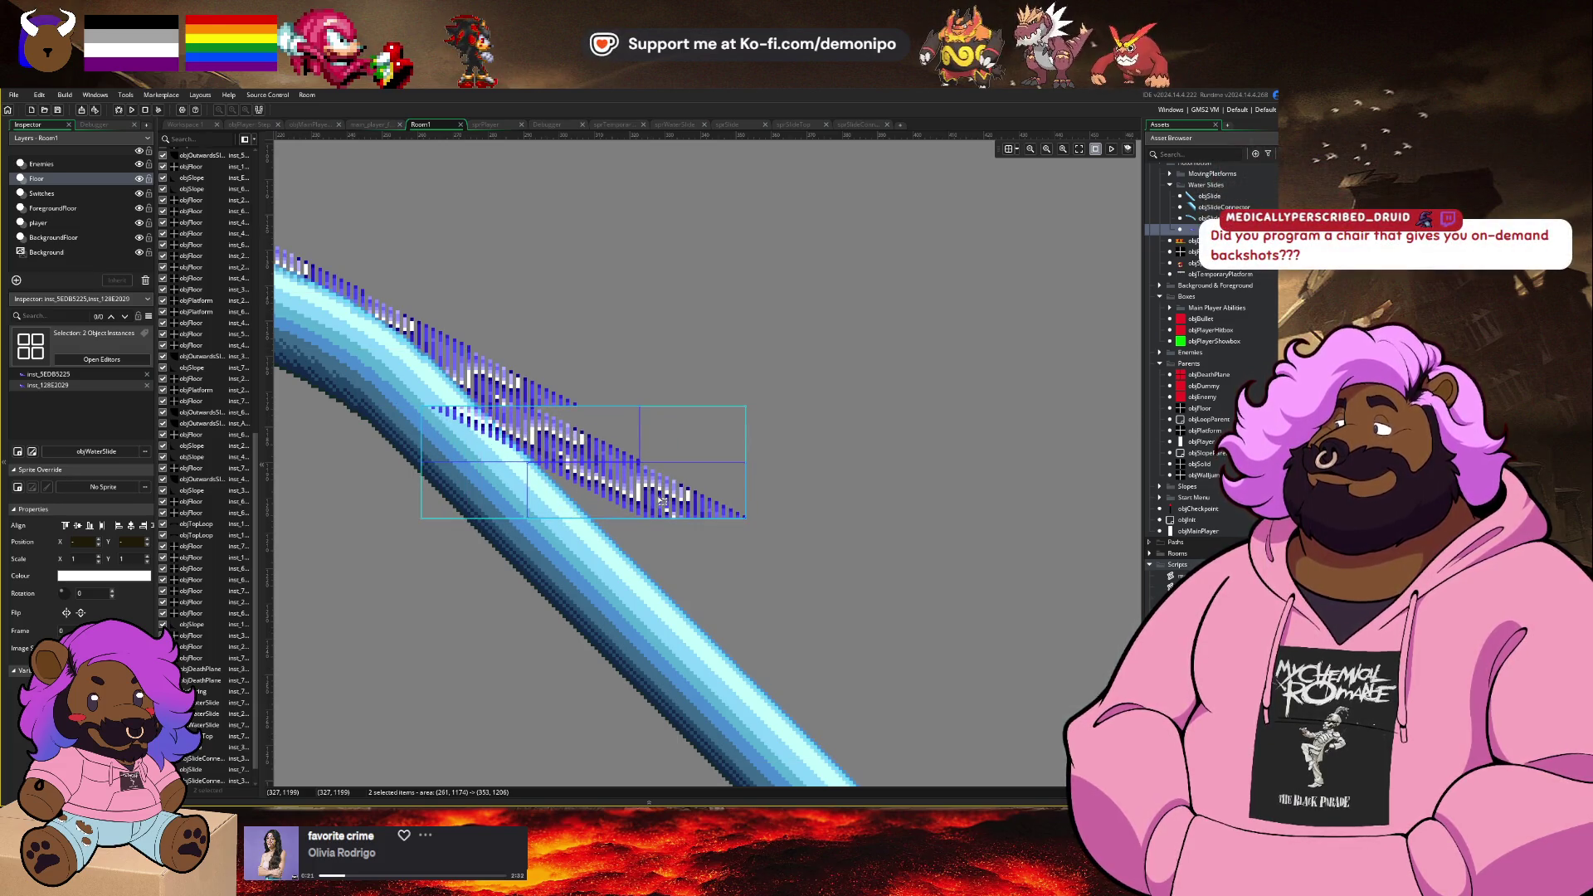
left_click(231, 703)
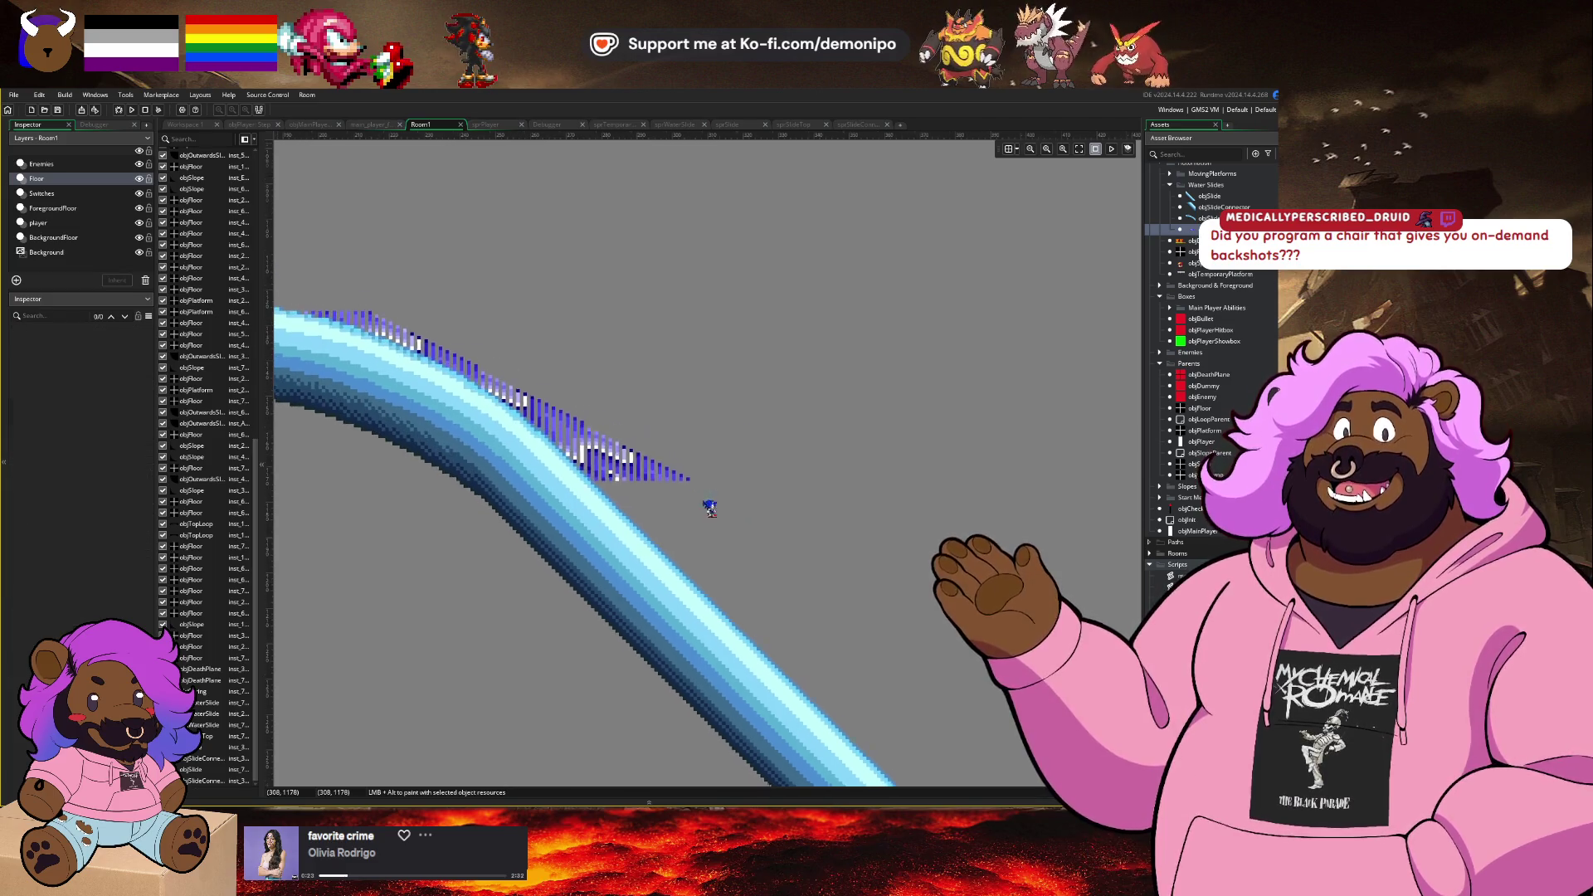
left_click(231, 714, "shift")
left_click(230, 724, "shift")
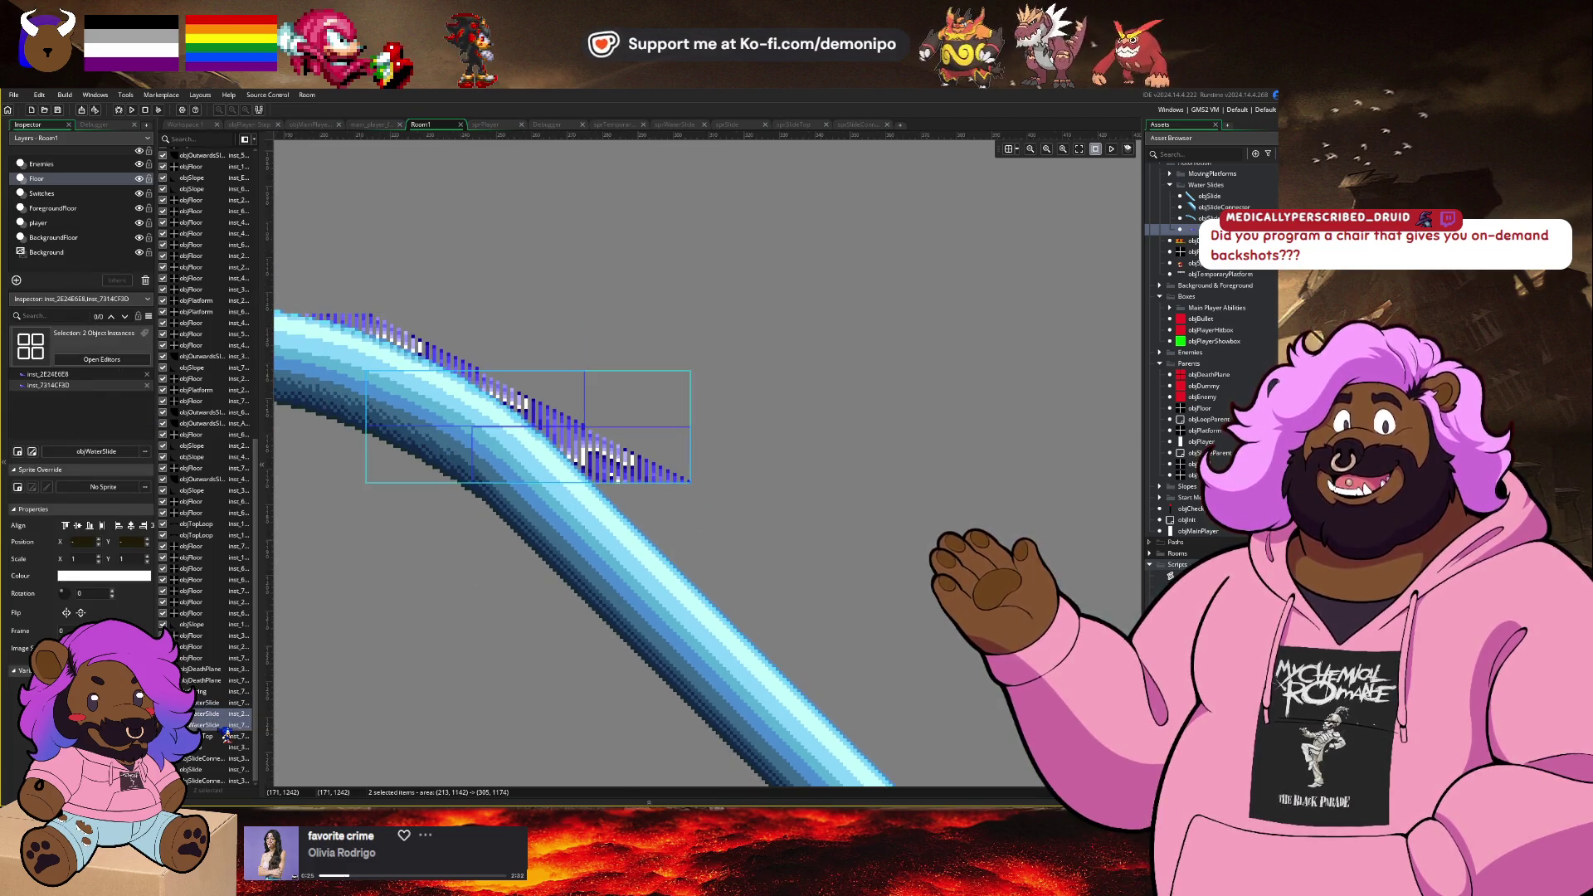
left_click(226, 735)
left_click(217, 729)
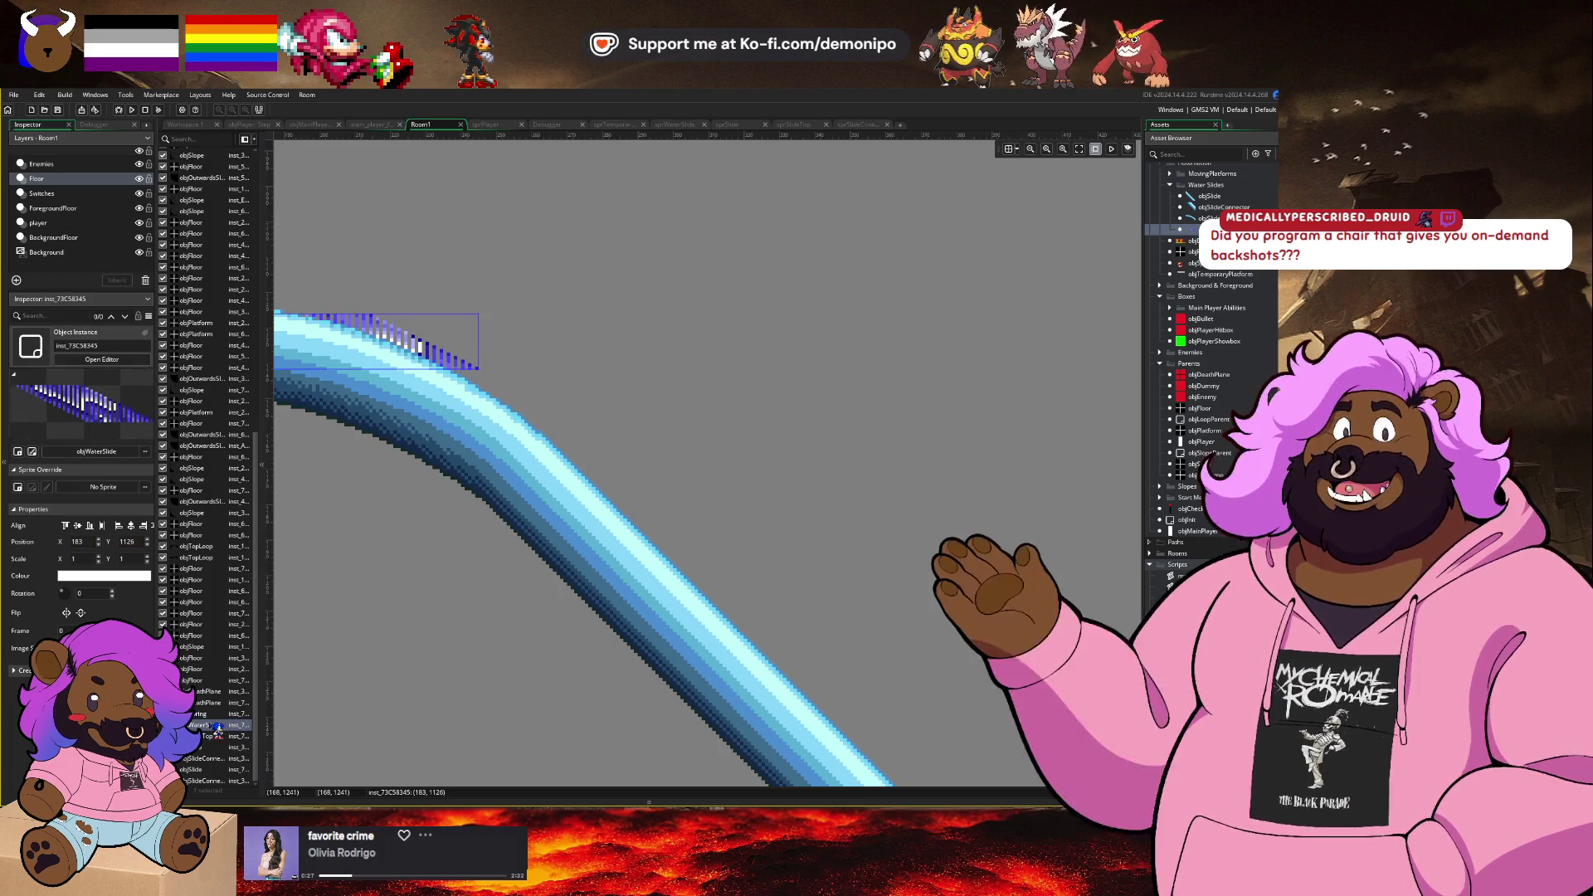
left_click(218, 736)
scroll(764, 444, "down", 3)
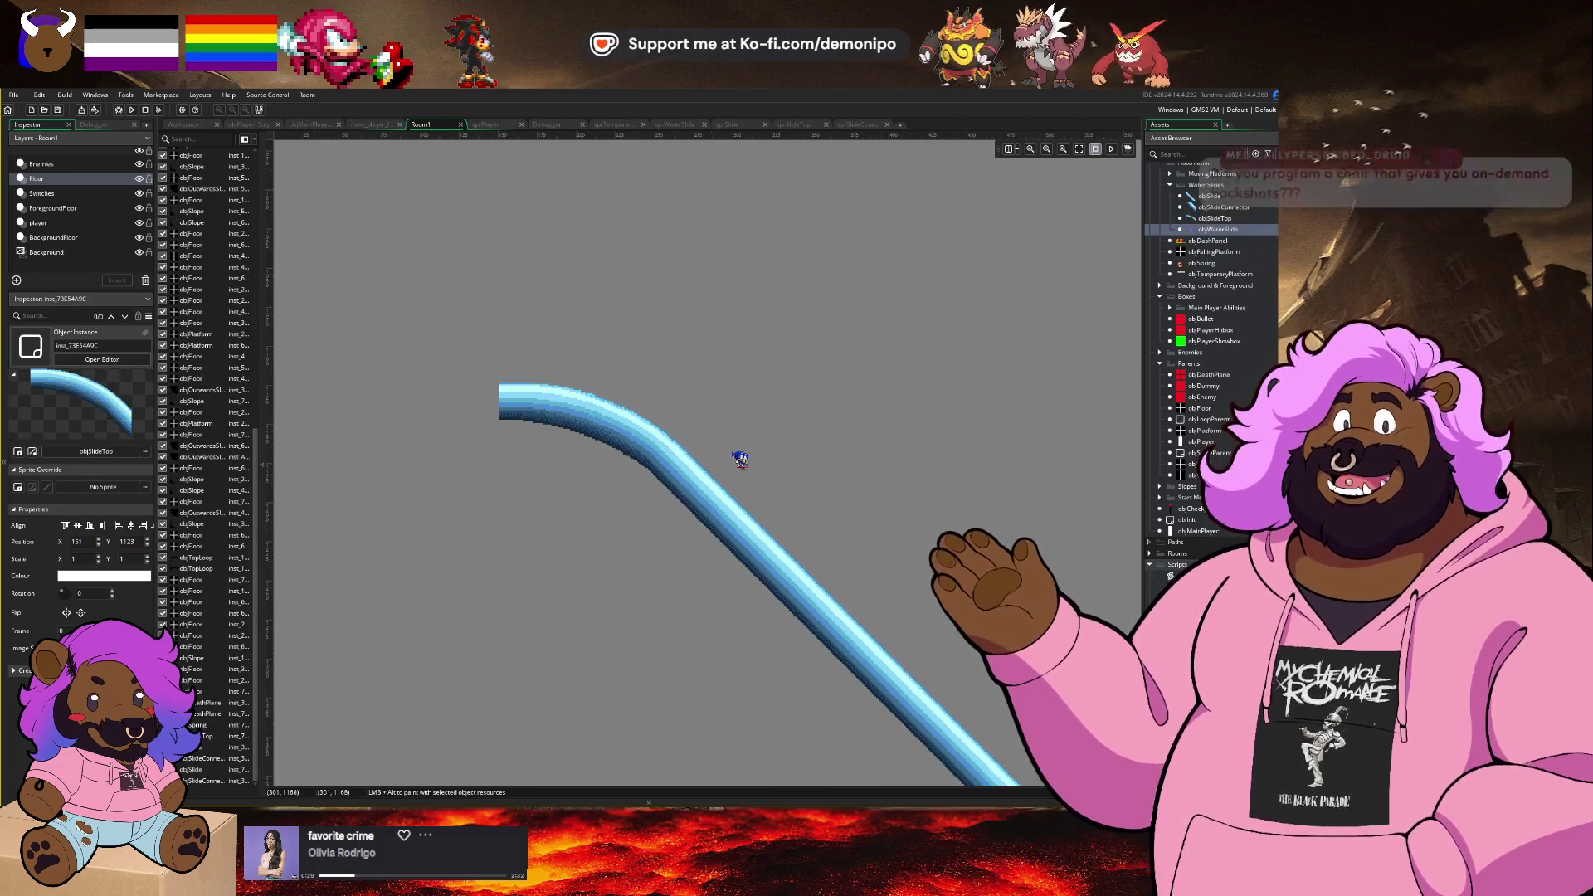
scroll(746, 488, "down", 4)
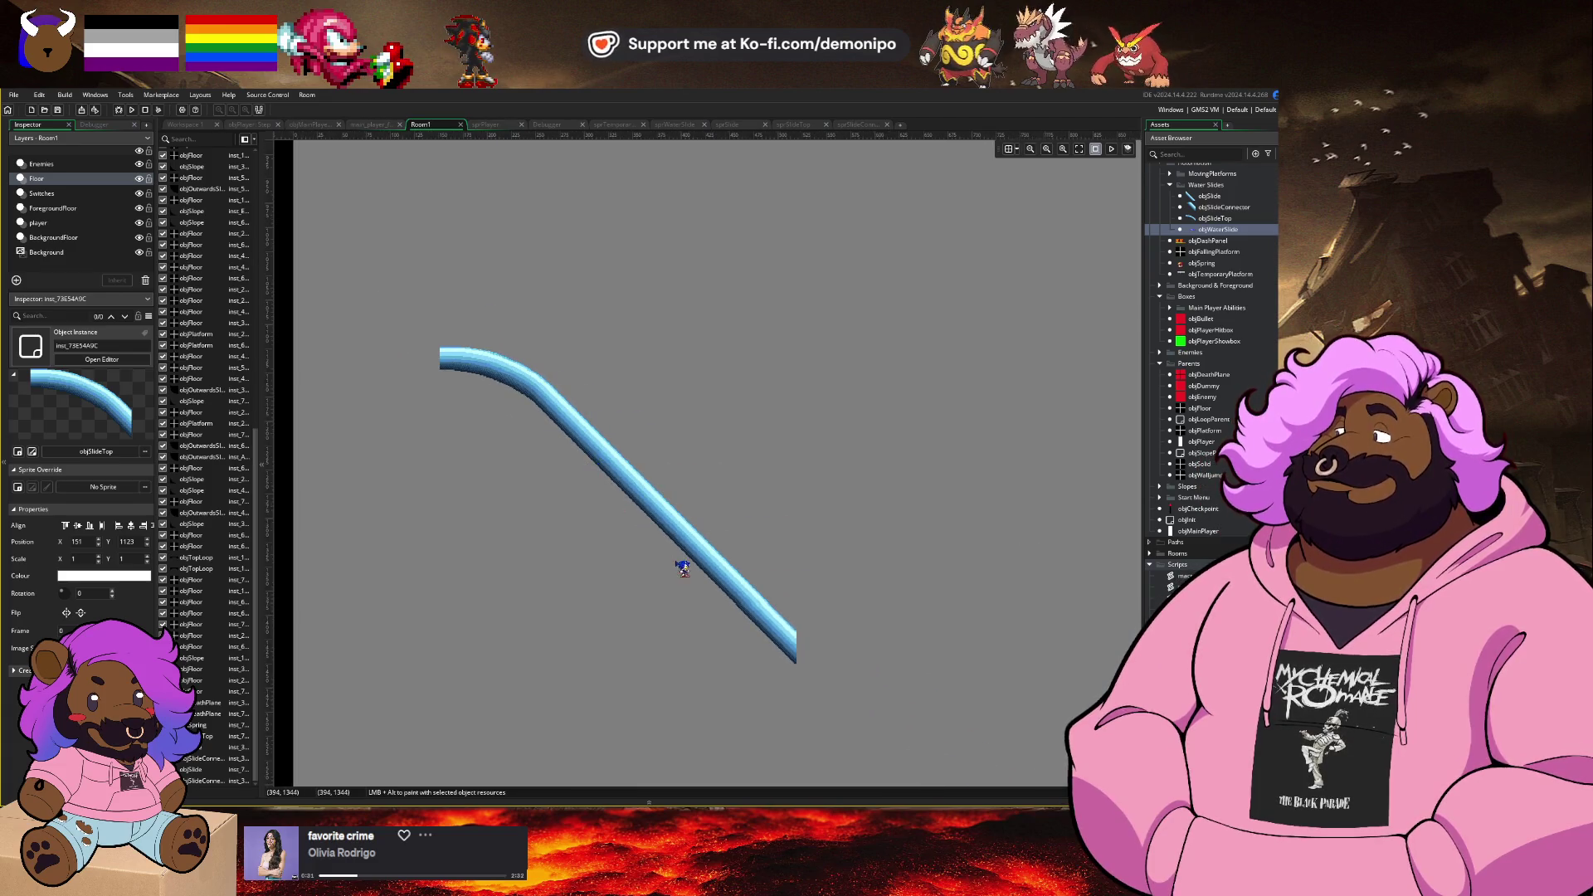
left_click_drag(682, 568, 569, 463)
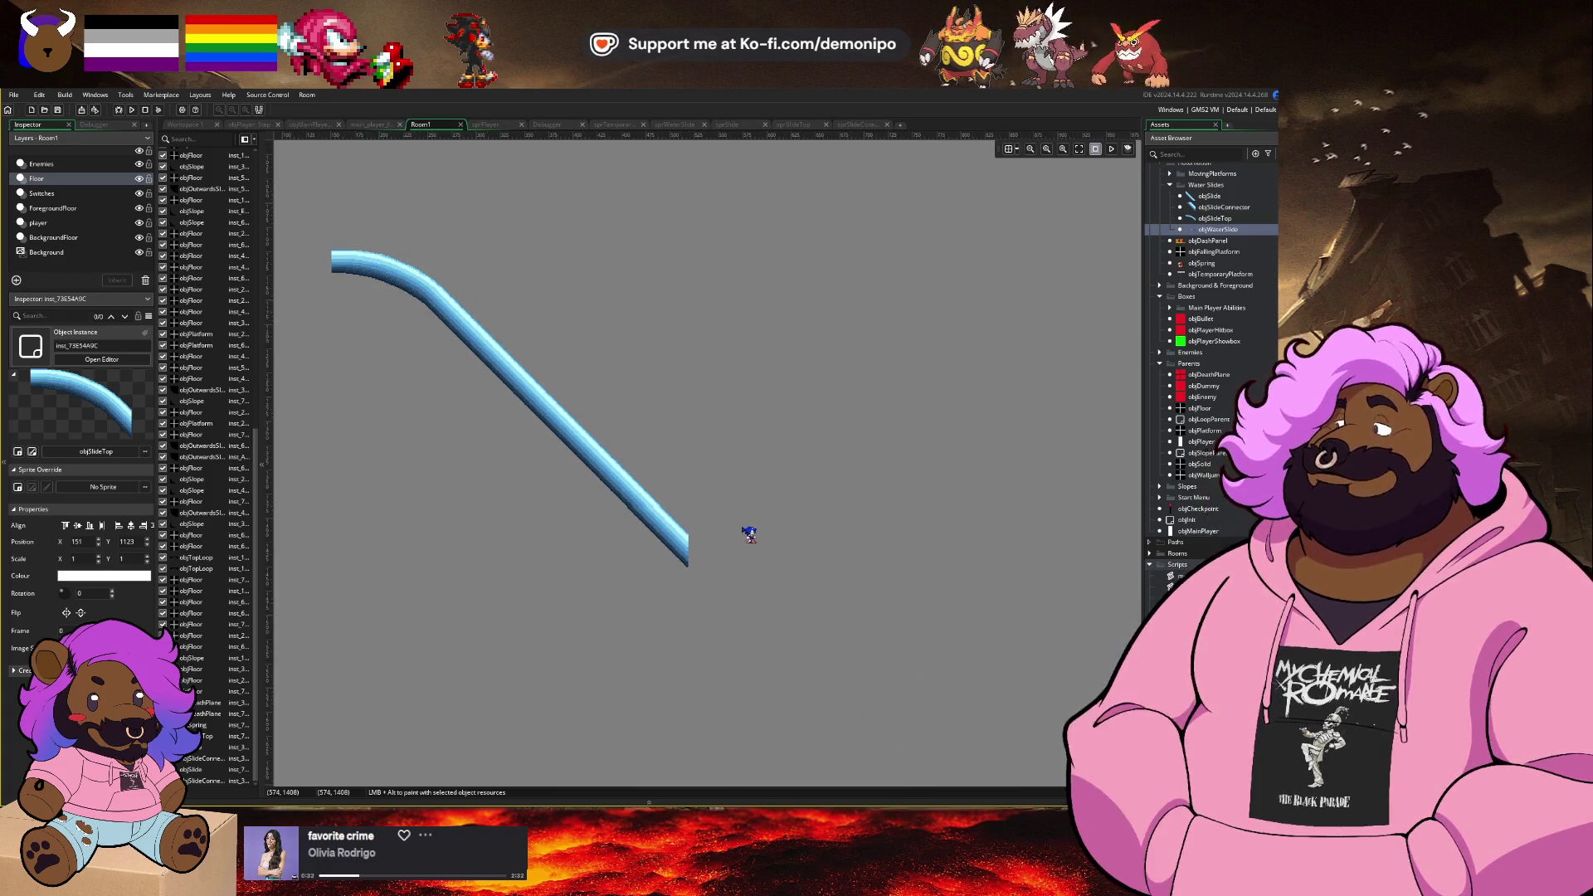
left_click_drag(1216, 235, 1190, 254)
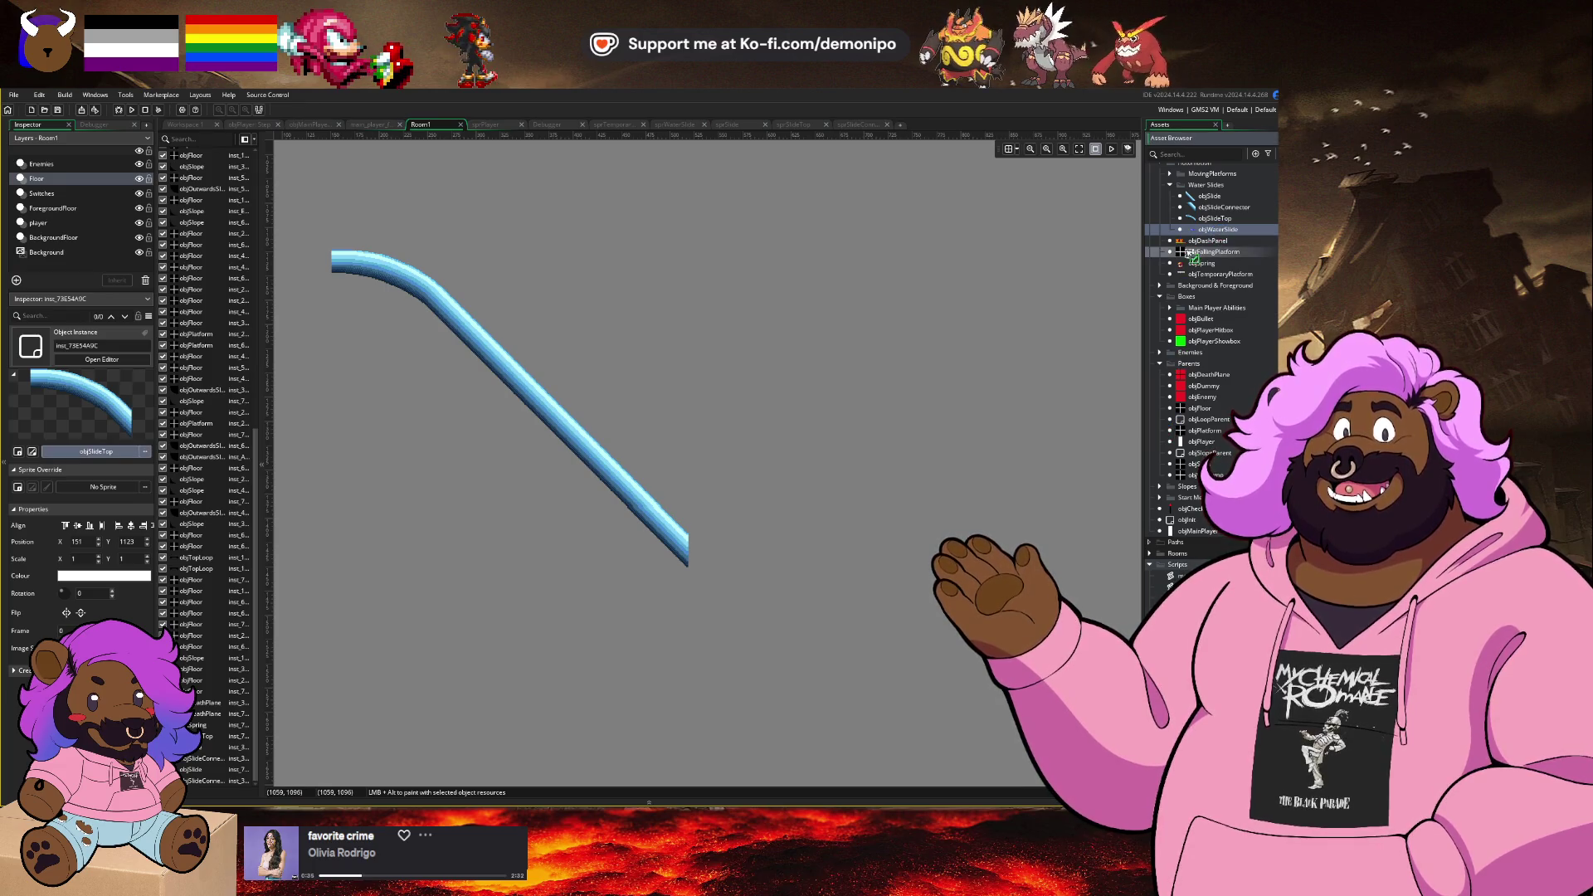
mouse_move(764, 612)
left_mouse_down()
mouse_move(729, 590)
mouse_move(730, 605)
mouse_move(714, 407)
mouse_move(637, 391)
left_mouse_up()
scroll(729, 605, "up", 5)
key("Delete")
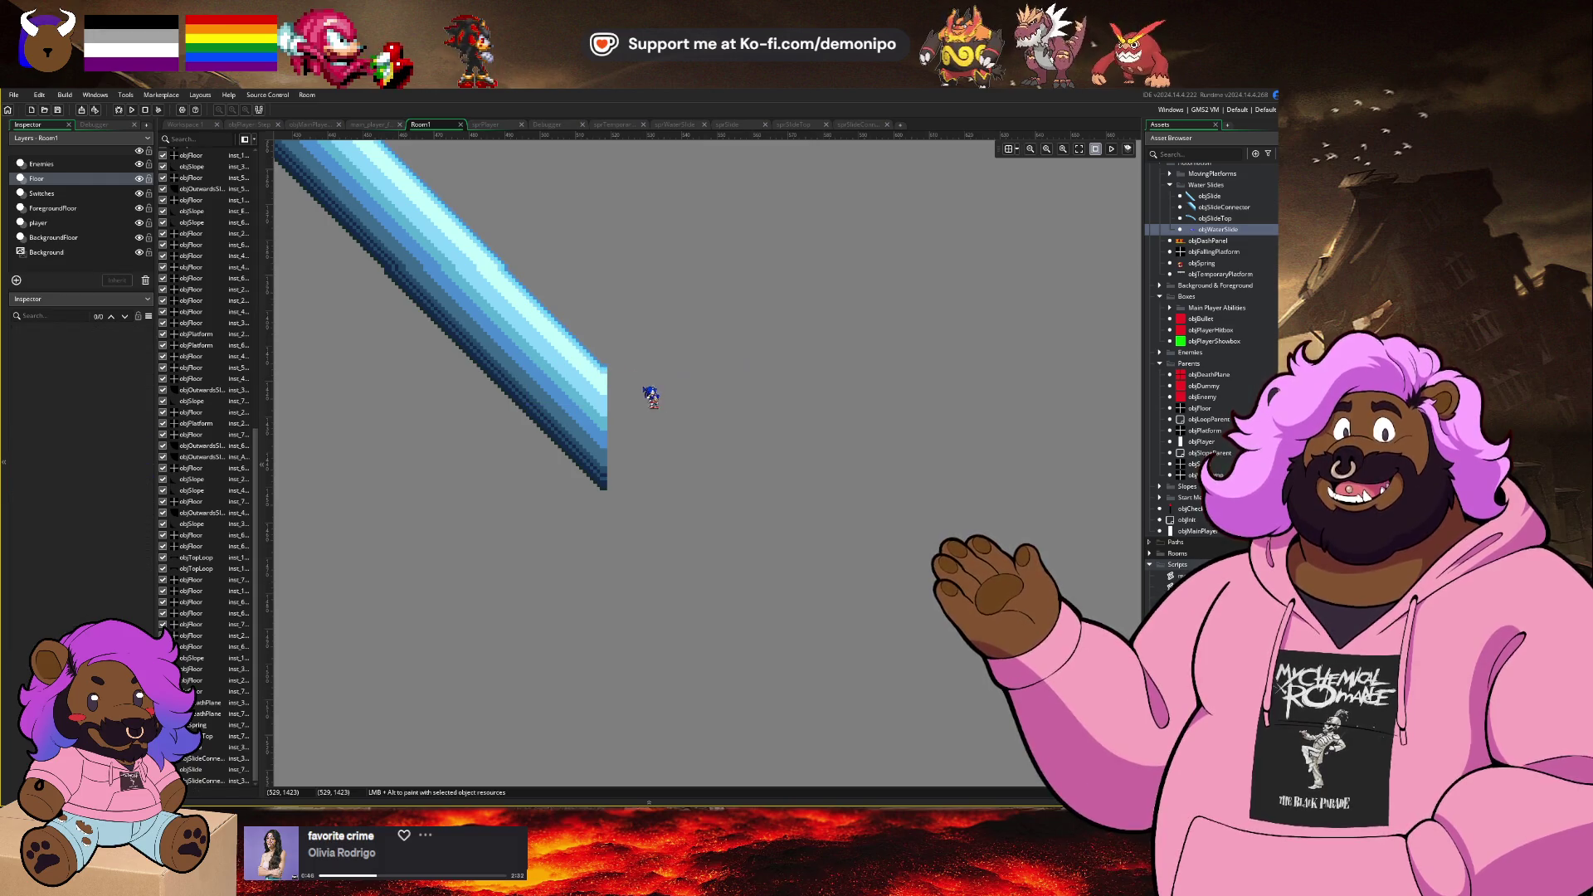
scroll(645, 406, "down", 1)
scroll(598, 415, "down", 3)
scroll(586, 498, "up", 2)
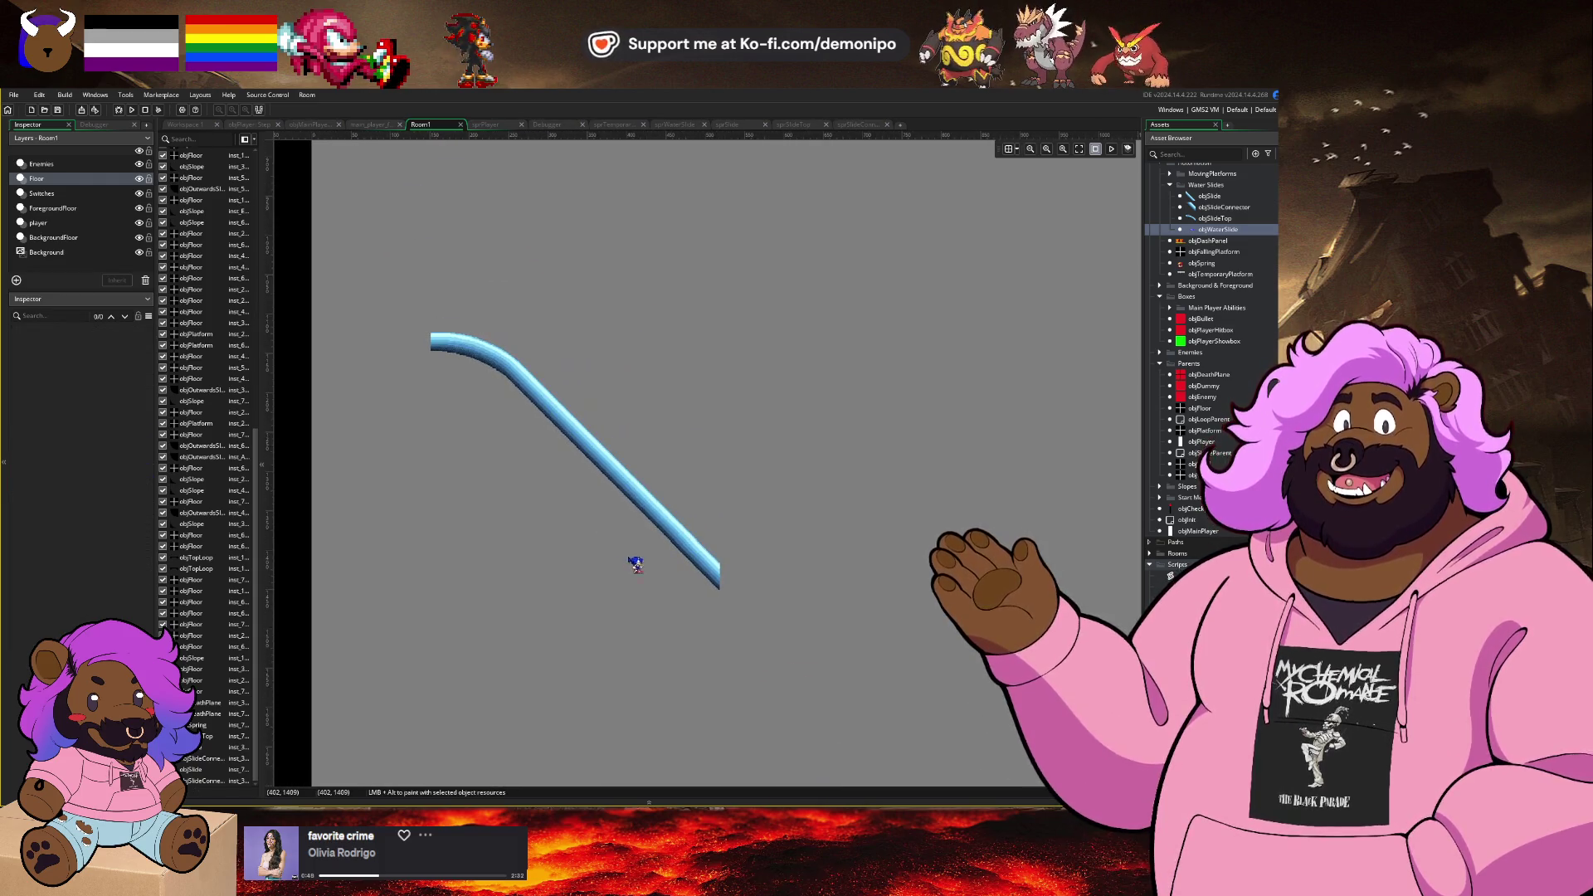
scroll(470, 440, "left", 2)
scroll(422, 337, "up", 3)
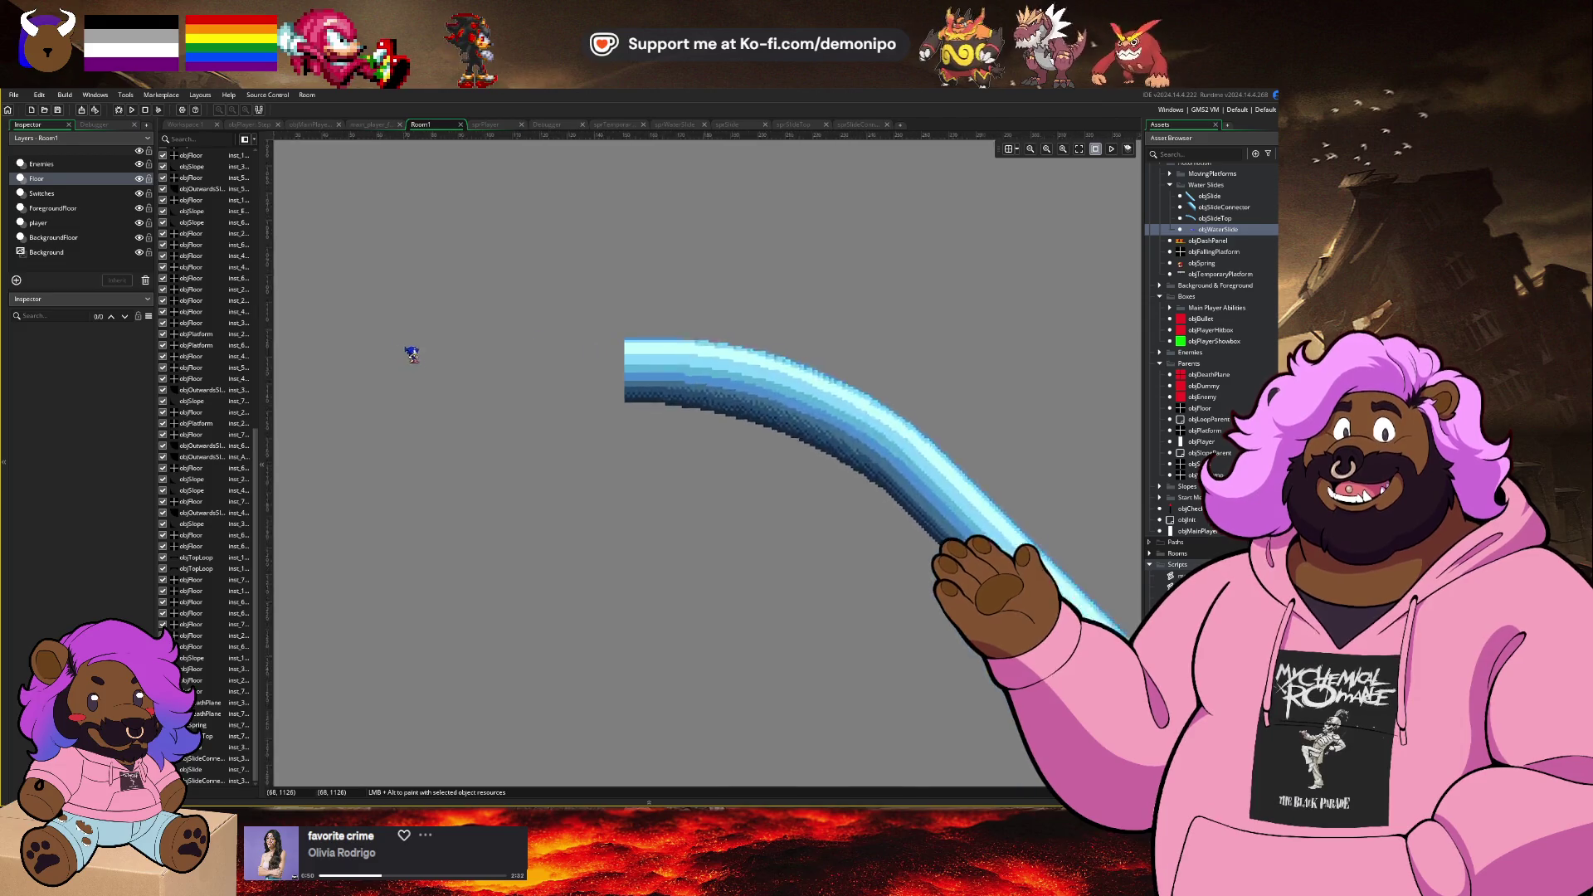
Step: Place an objFloor block, move it lower and stretch it out to the left
left_click(1217, 464)
mouse_move(1206, 413)
left_mouse_down()
mouse_move(587, 445)
mouse_move(715, 486)
mouse_move(814, 468)
left_mouse_up()
scroll(844, 455, "up", 2)
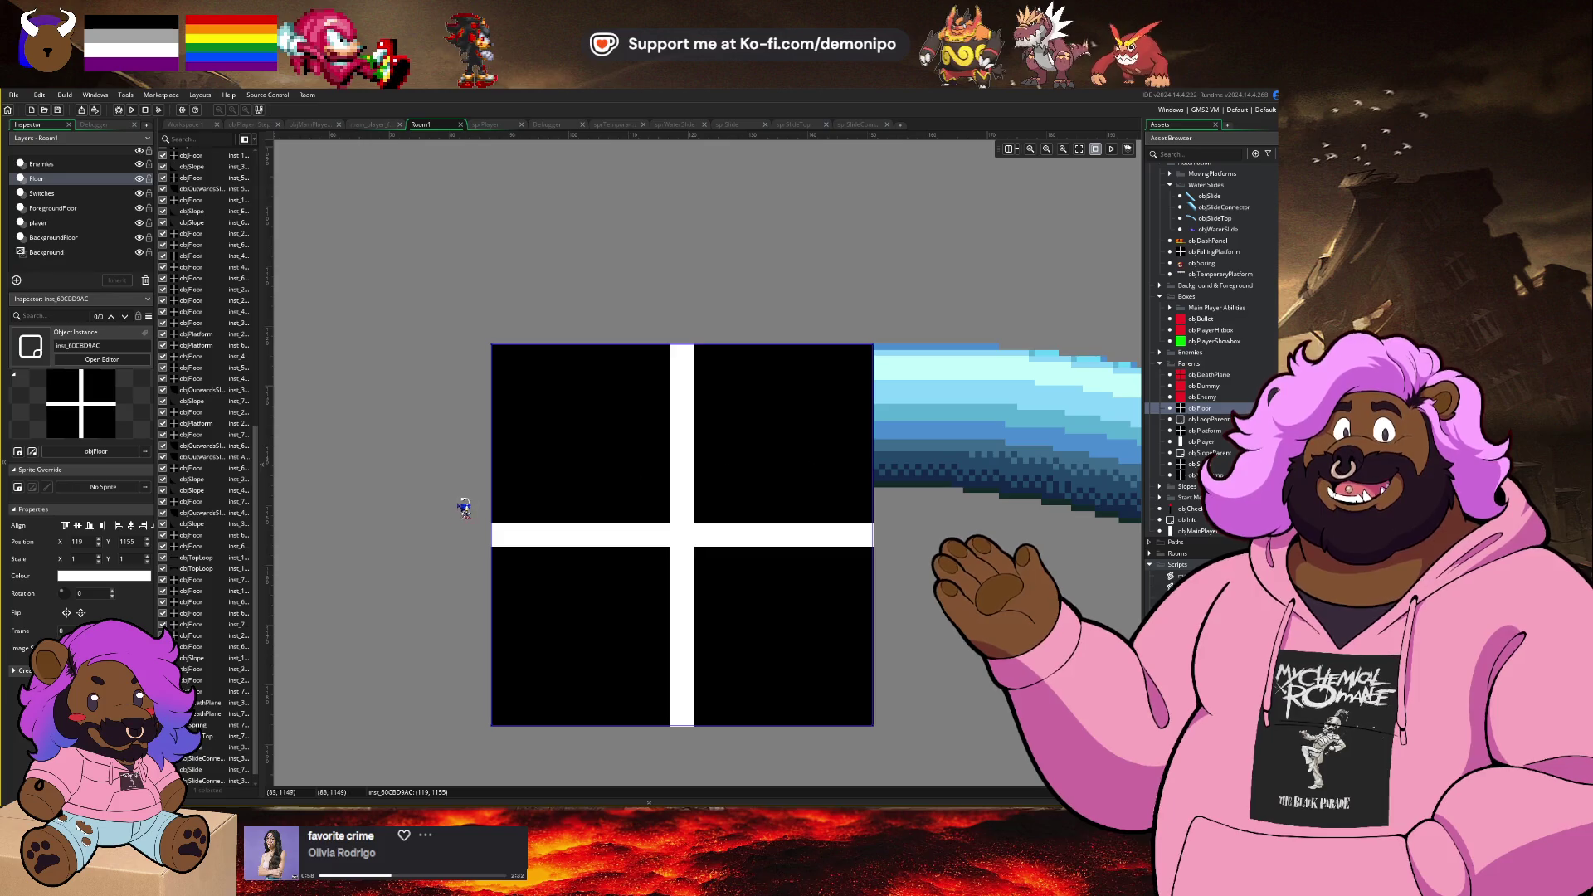
mouse_move(641, 487)
left_mouse_down()
mouse_move(605, 576)
mouse_move(640, 535)
left_mouse_up()
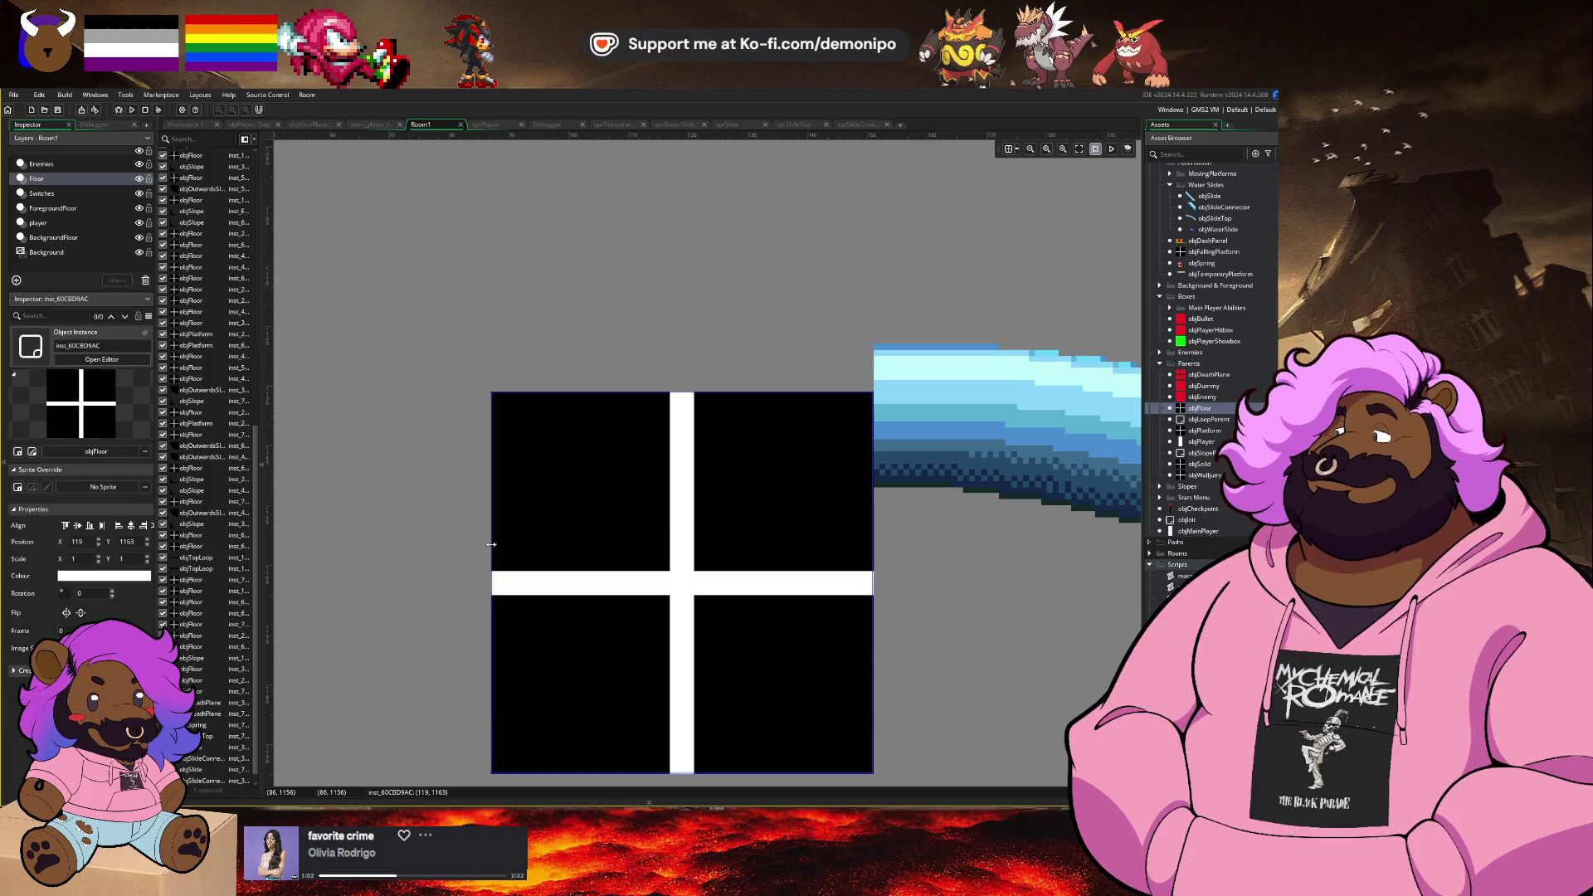
left_click_drag(492, 545, 277, 545)
scroll(732, 512, "up", 2)
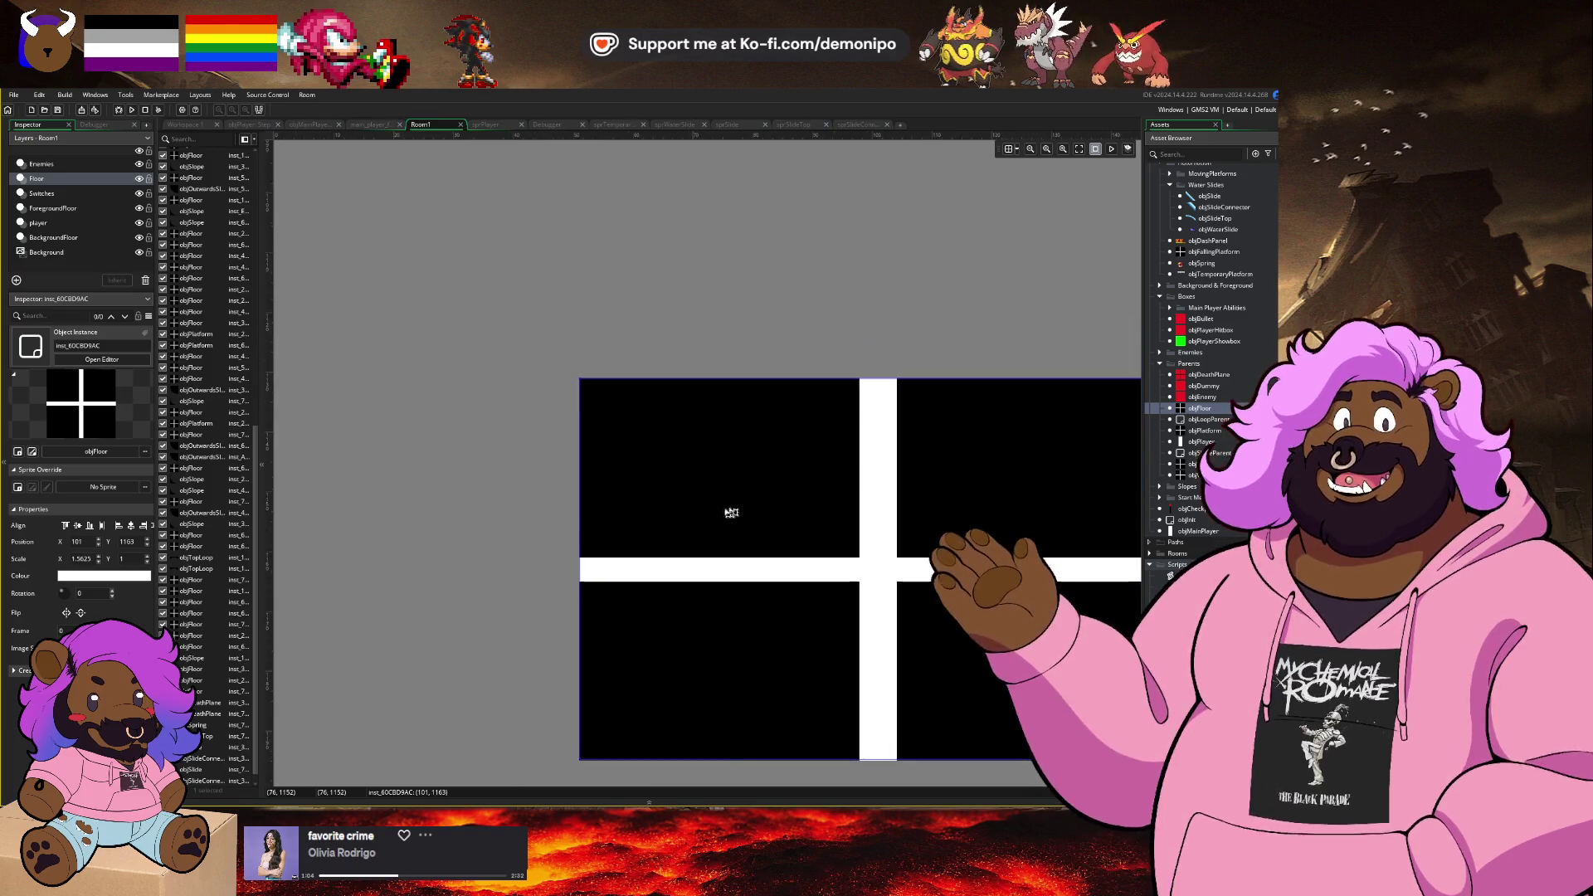
scroll(731, 512, "down", 2)
left_click_drag(592, 523, 414, 522)
Step: Fine-tune the floor block's left edge (Scale X ≈2.375) and nudge it to X 75 against the slide top
scroll(519, 504, "right", 5)
left_click(647, 548)
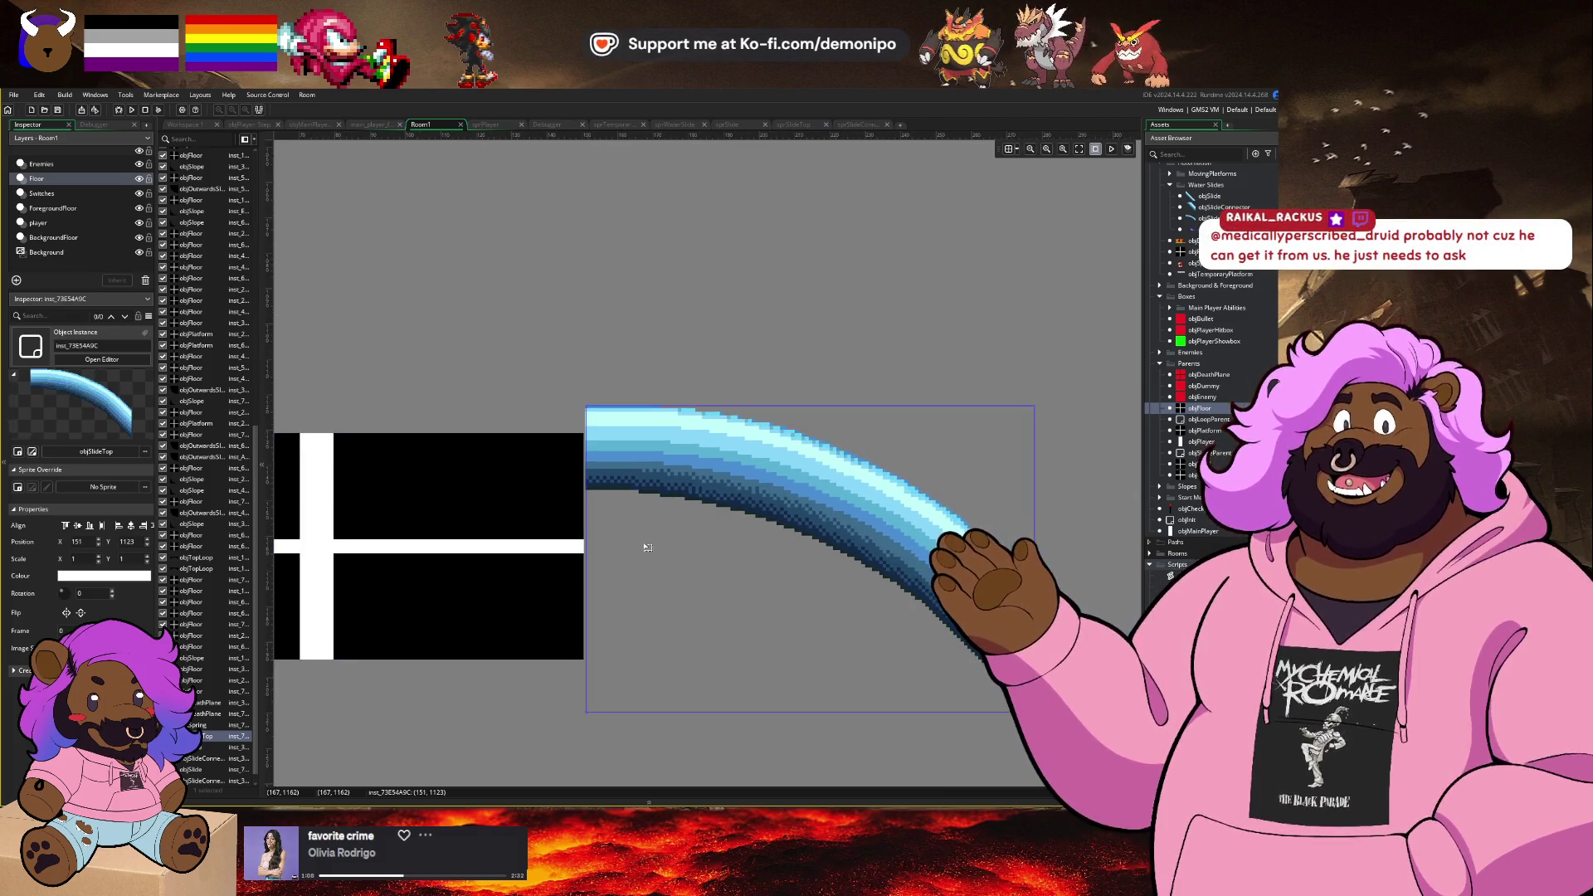
scroll(586, 407, "up", 2)
left_click(581, 487)
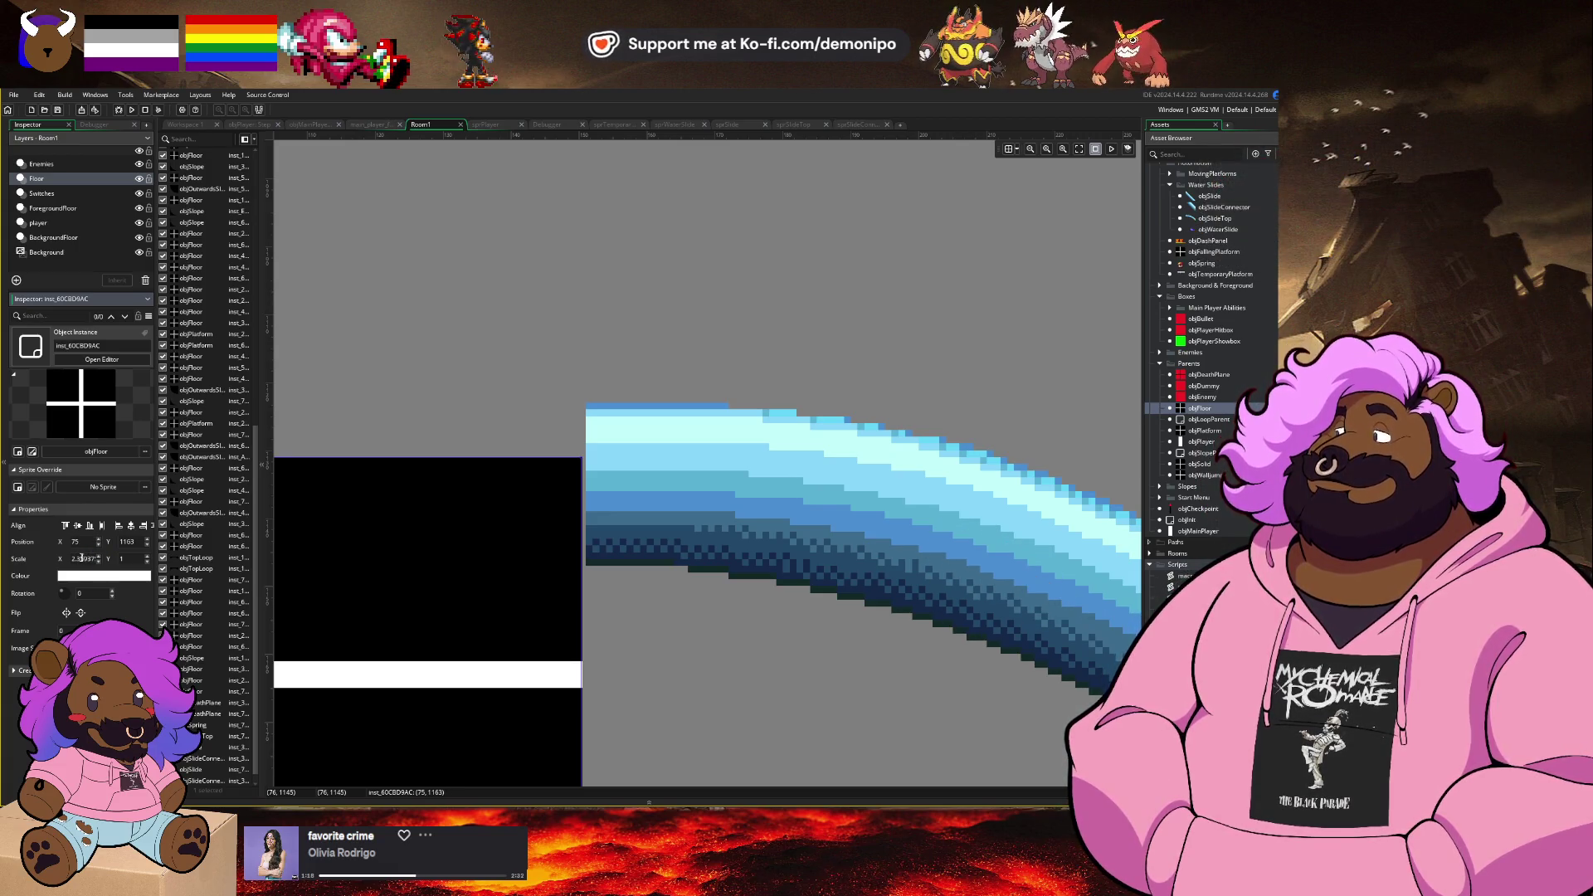
scroll(573, 541, "left", 10)
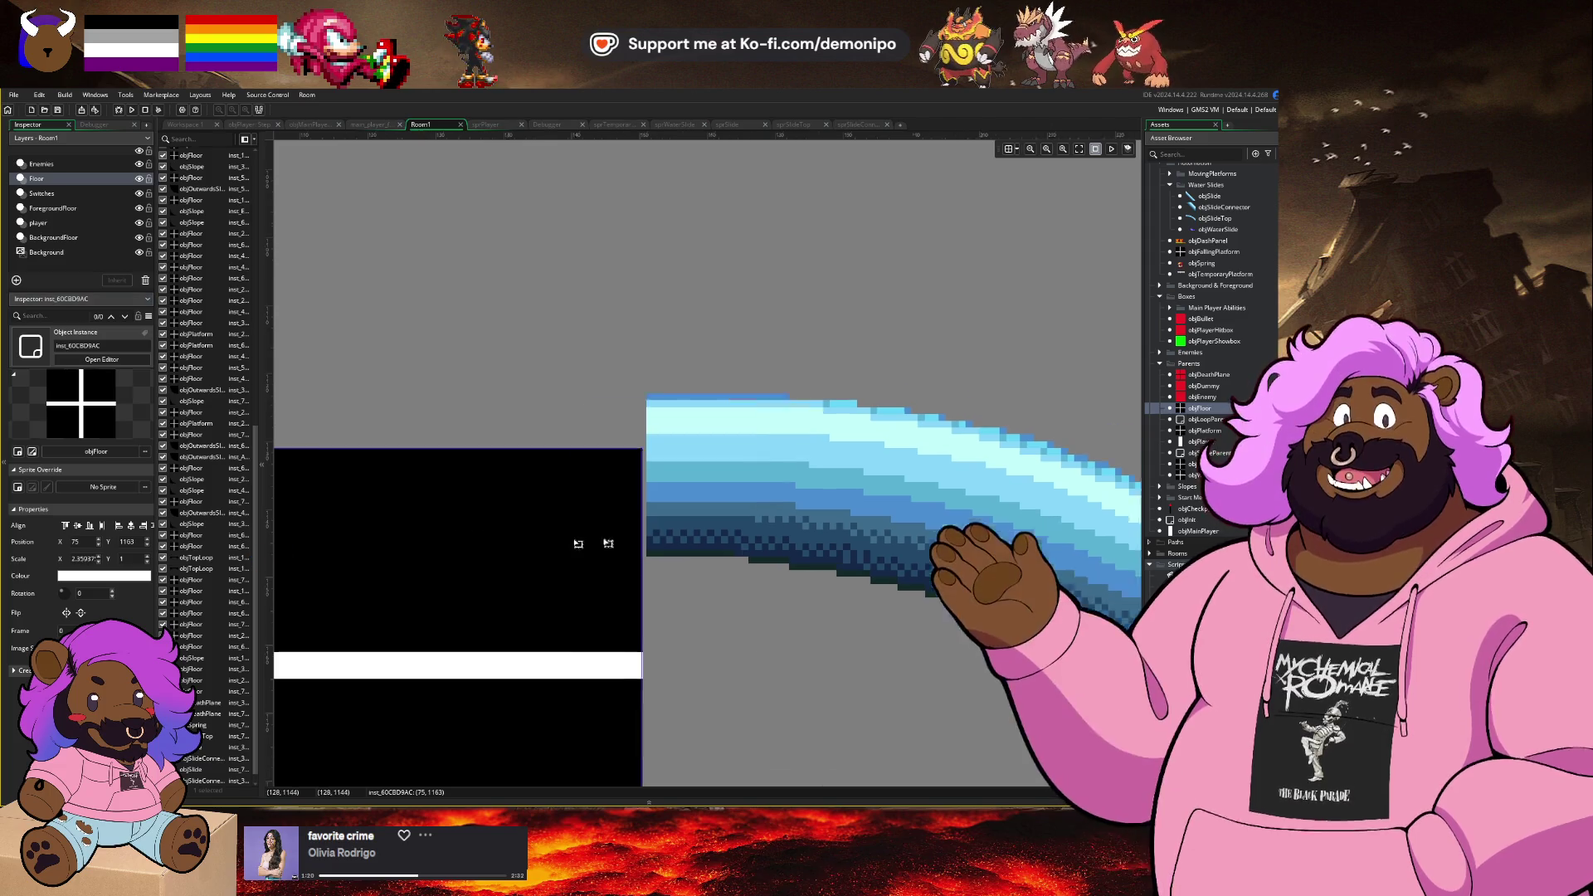
left_click_drag(658, 501, 655, 501)
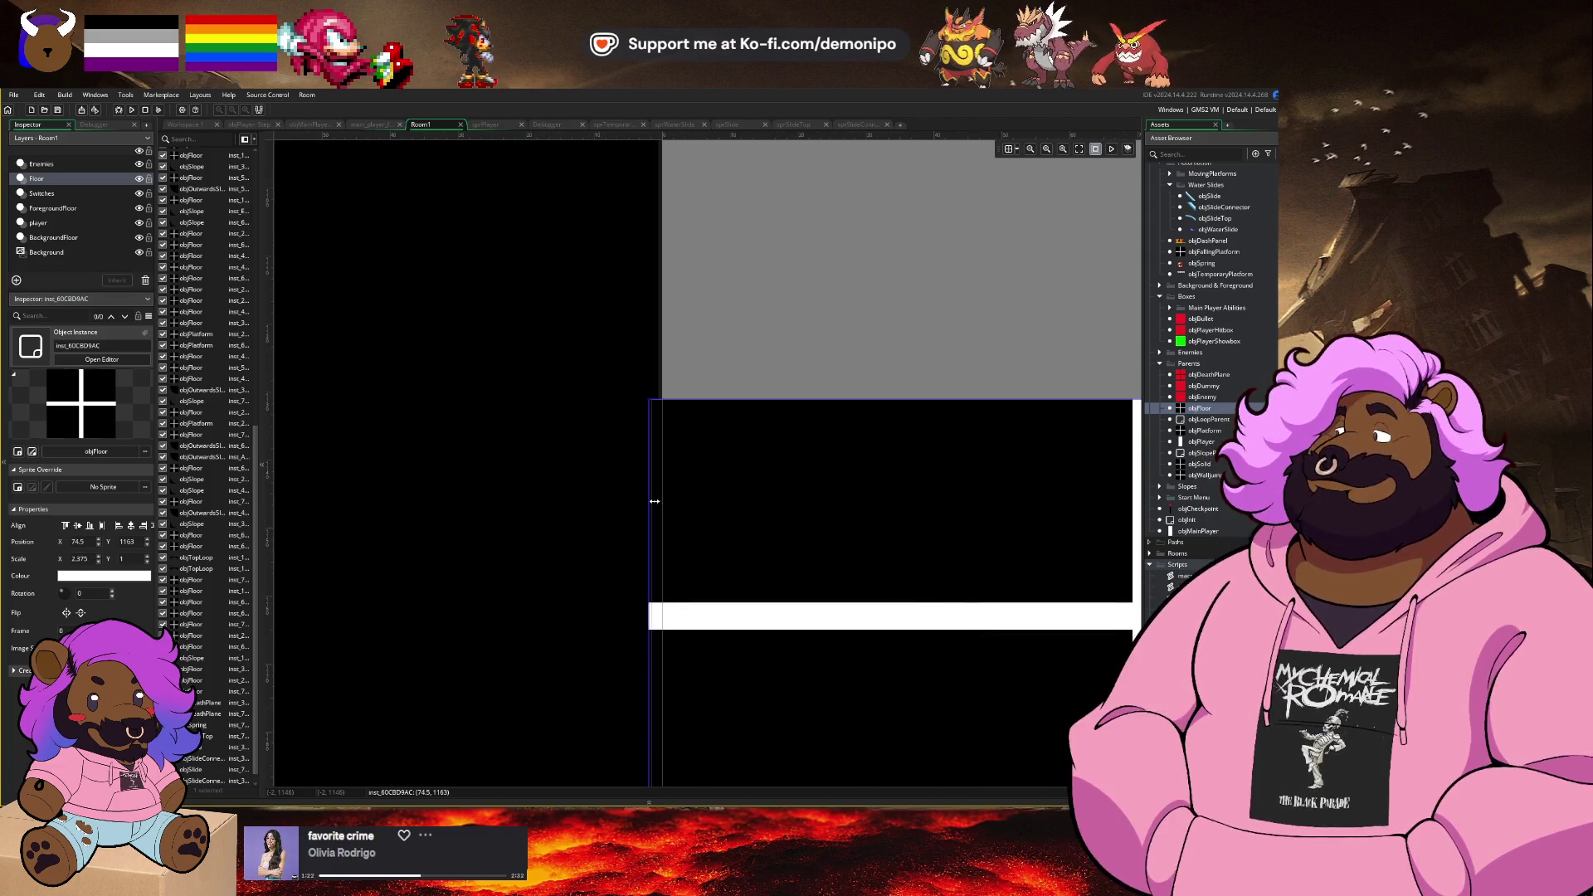
scroll(932, 504, "right", 8)
scroll(630, 511, "left", 5)
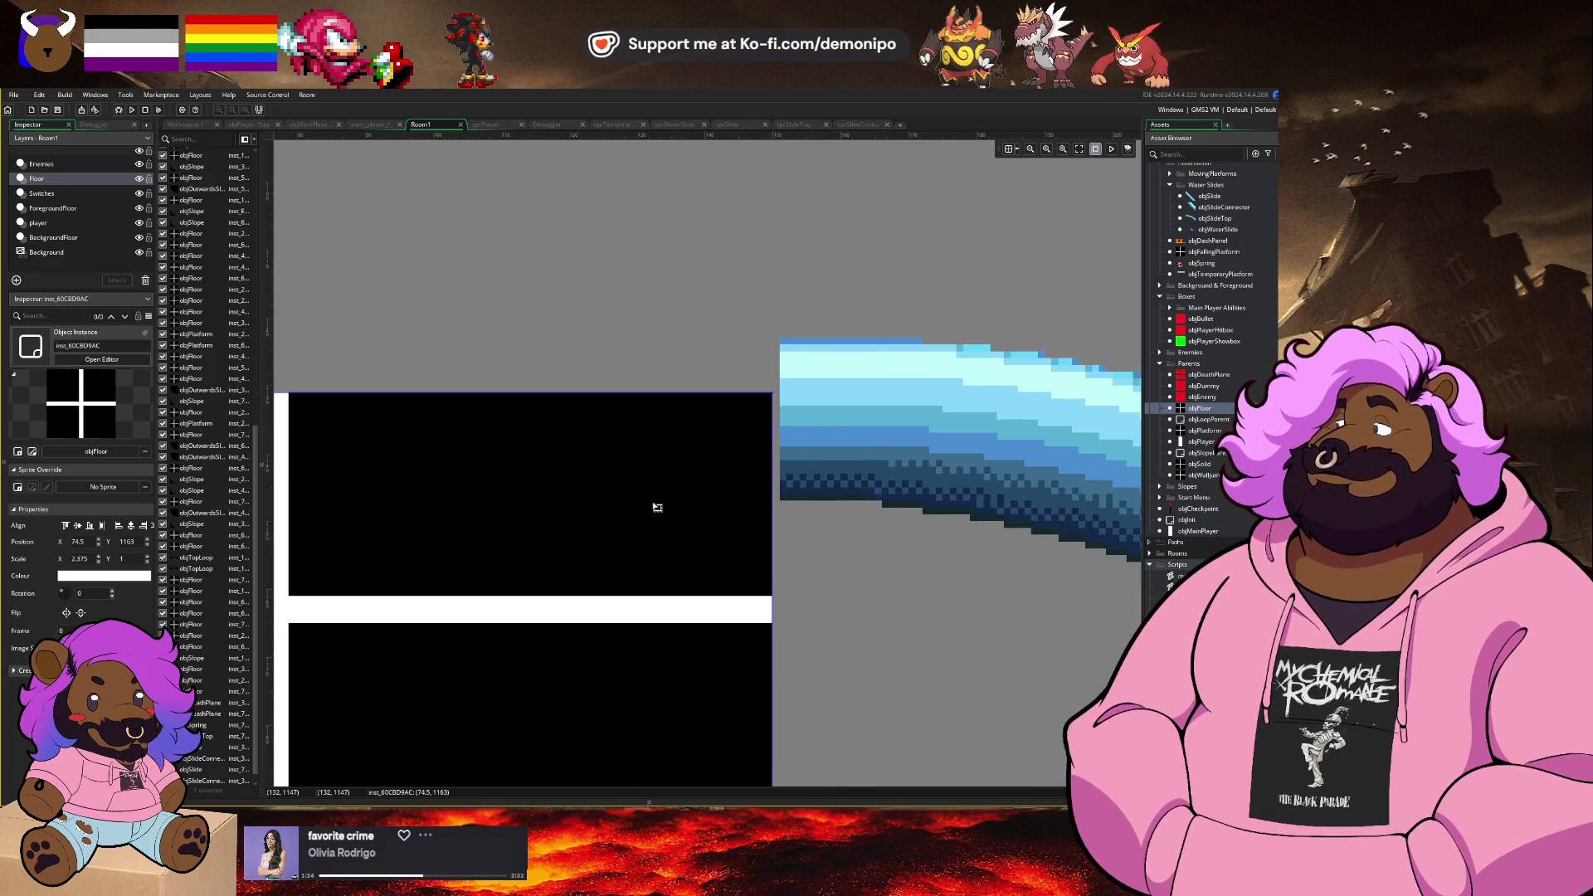
key("Right")
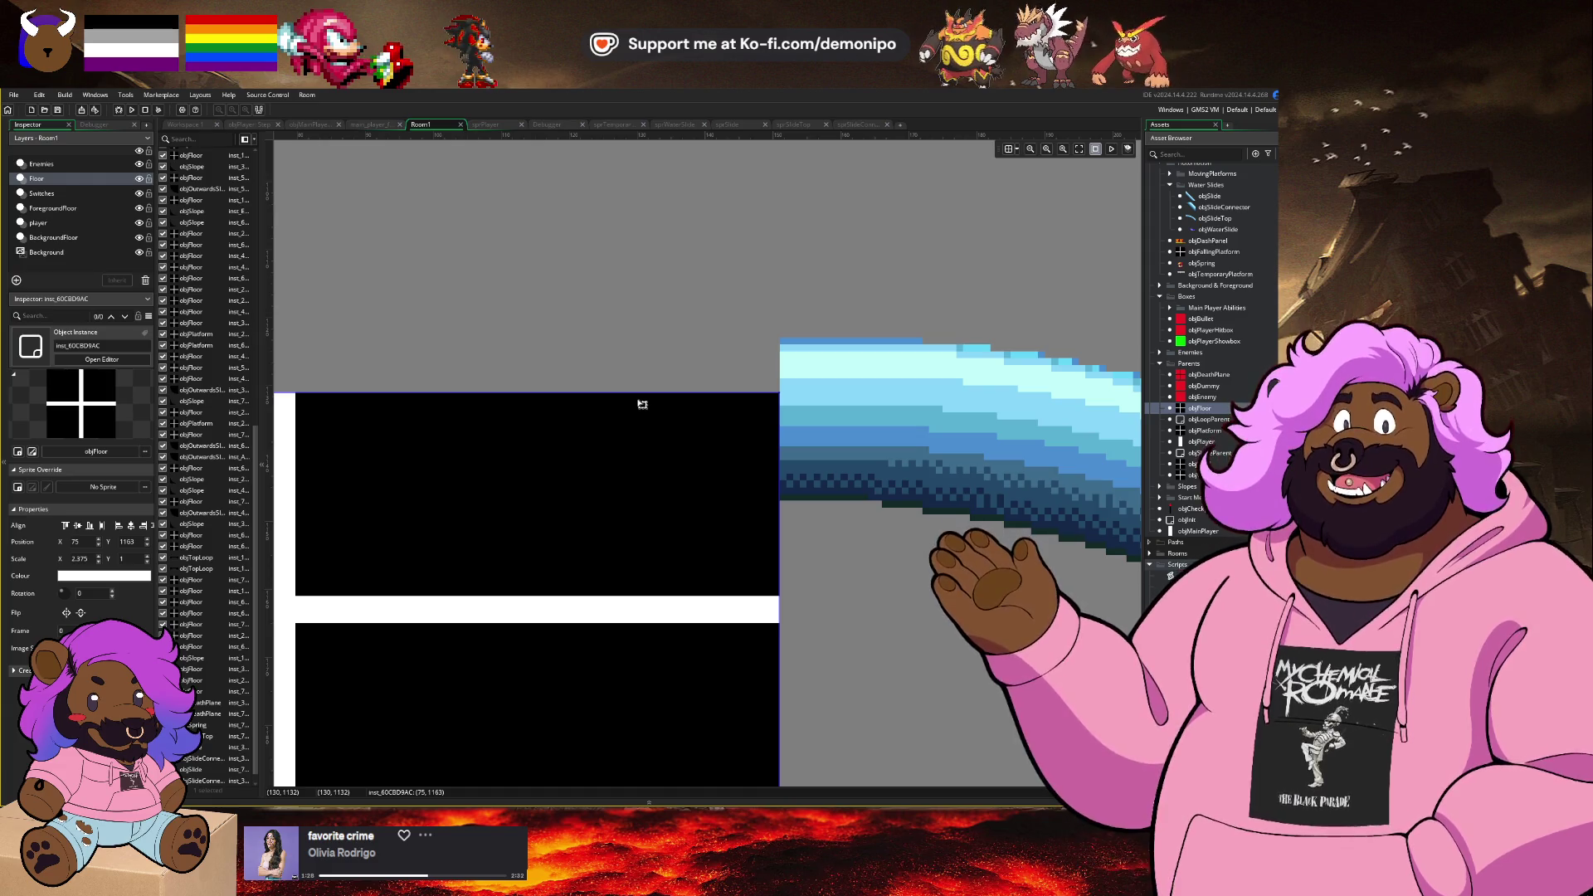
left_click_drag(639, 436, 580, 442)
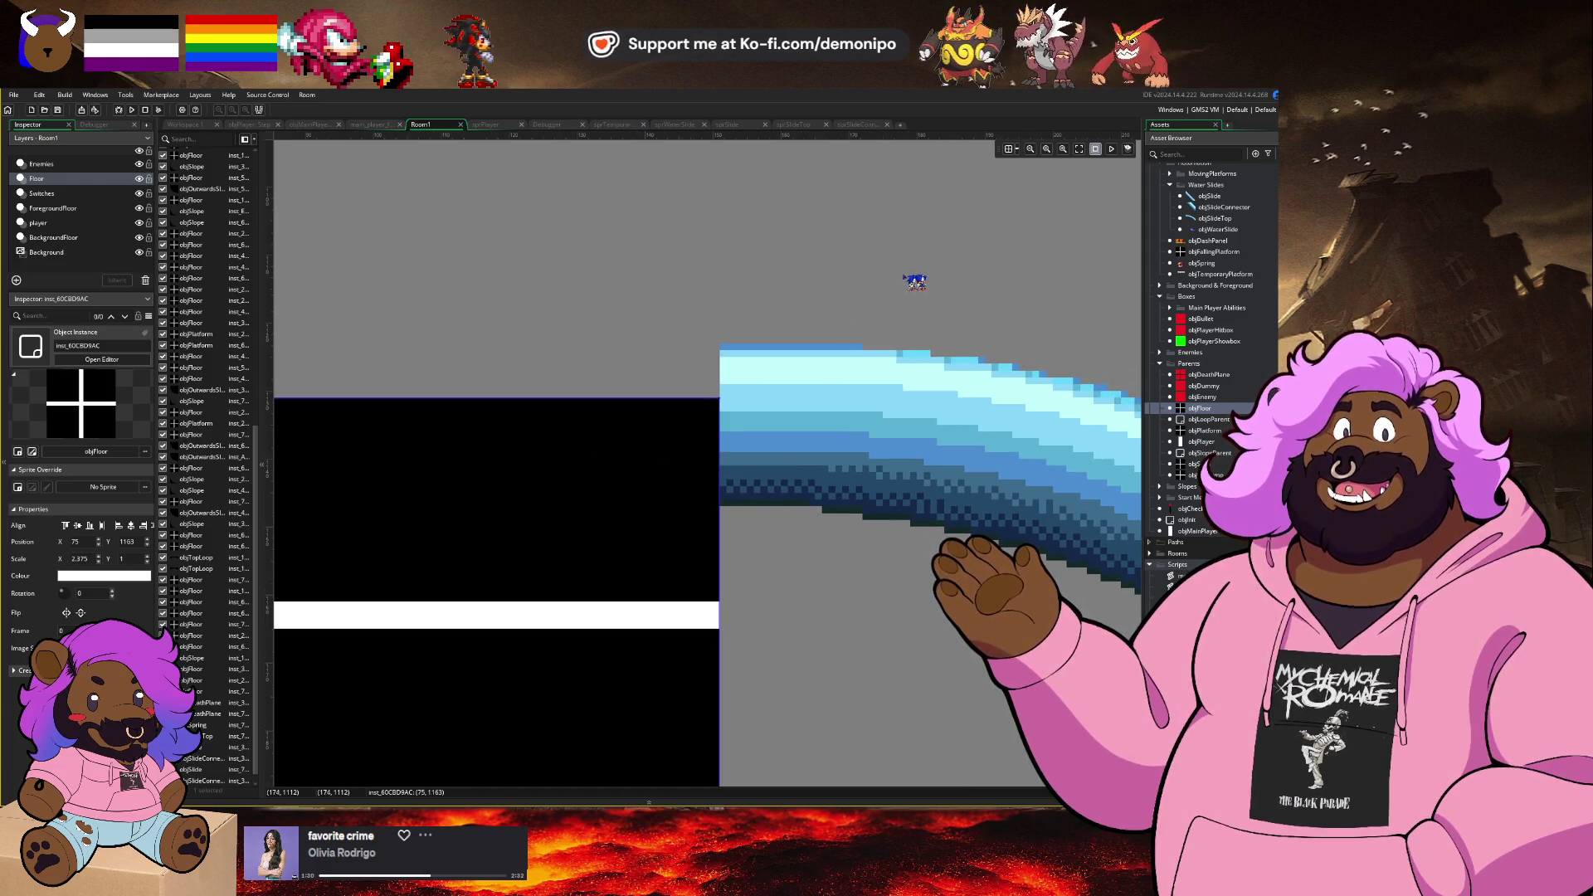
scroll(985, 321, "down", 5)
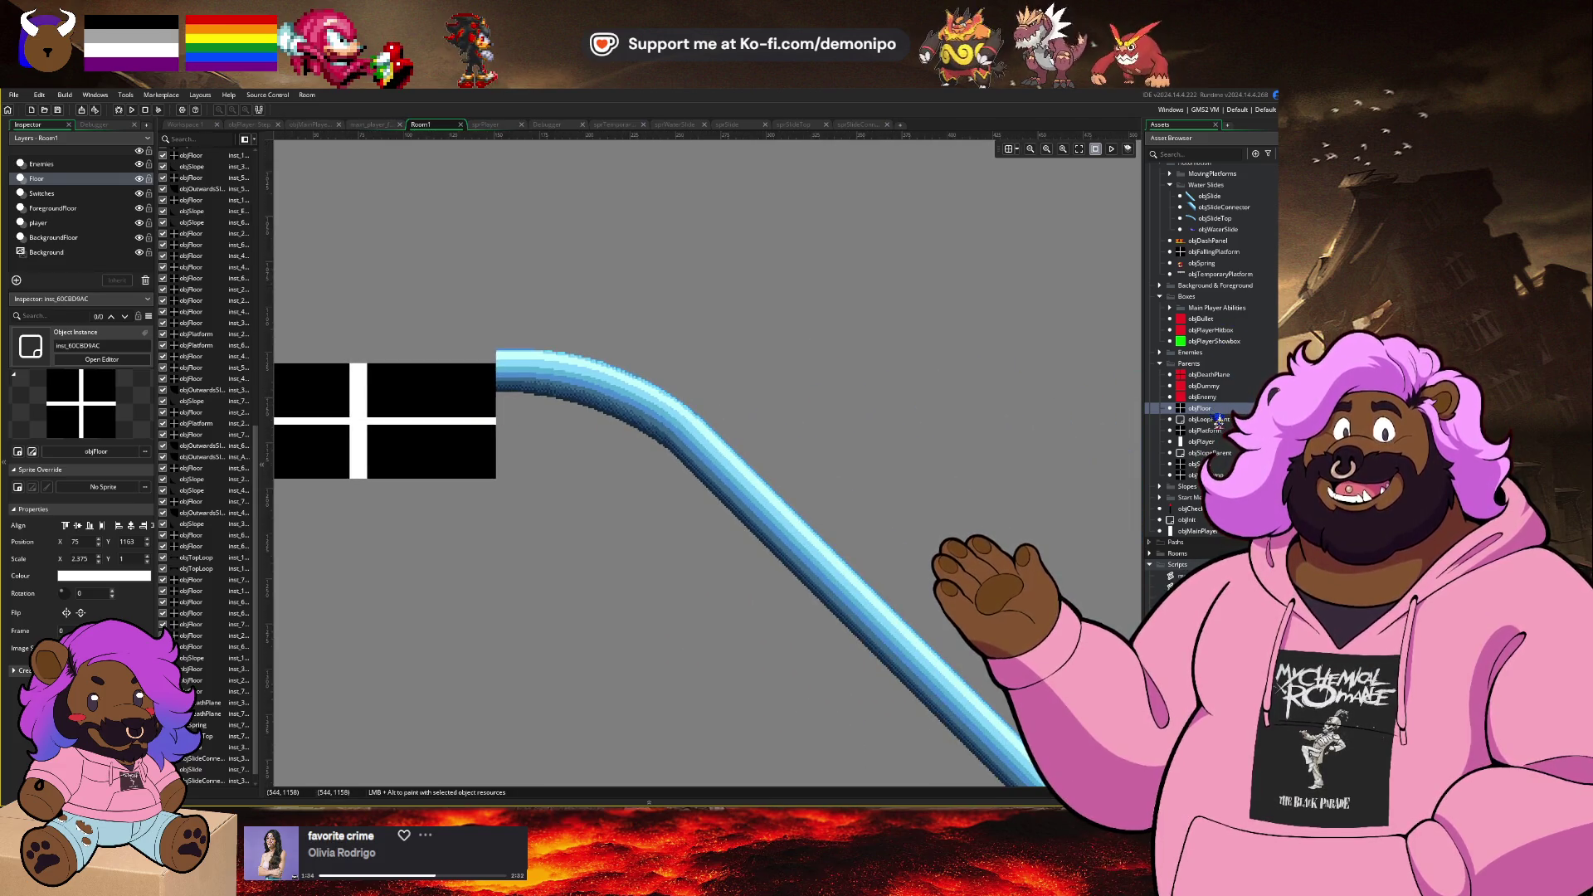
Step: Place a floor block on the slide's bend, tilt it to the slope and stretch it along the straight section
mouse_move(1218, 421)
left_mouse_down()
mouse_move(1055, 480)
mouse_move(632, 521)
left_mouse_up()
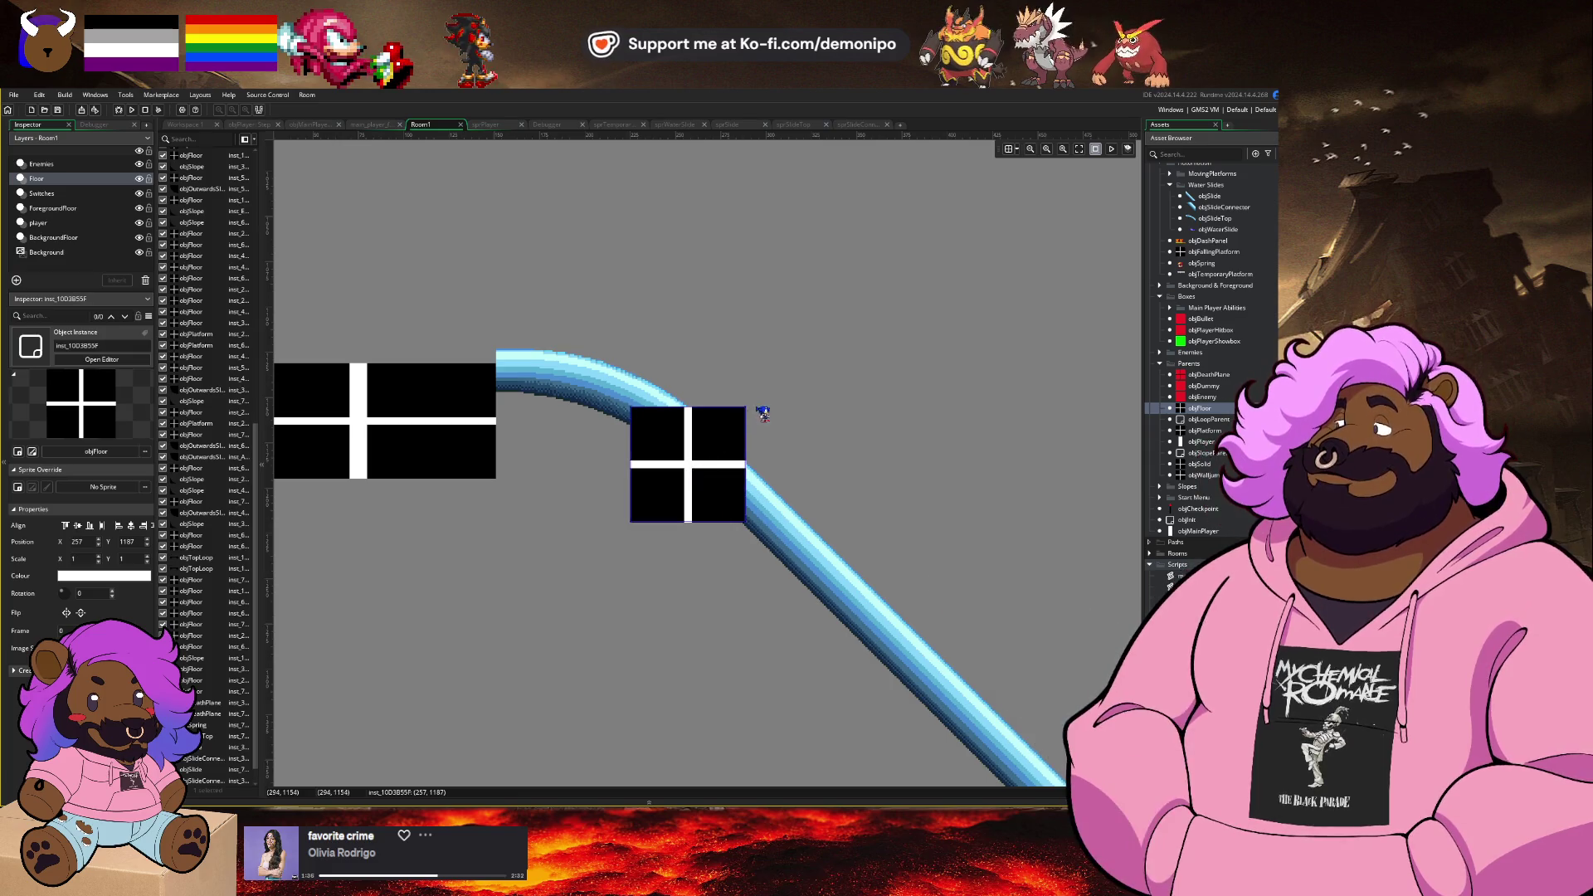
left_click_drag(748, 405, 775, 465)
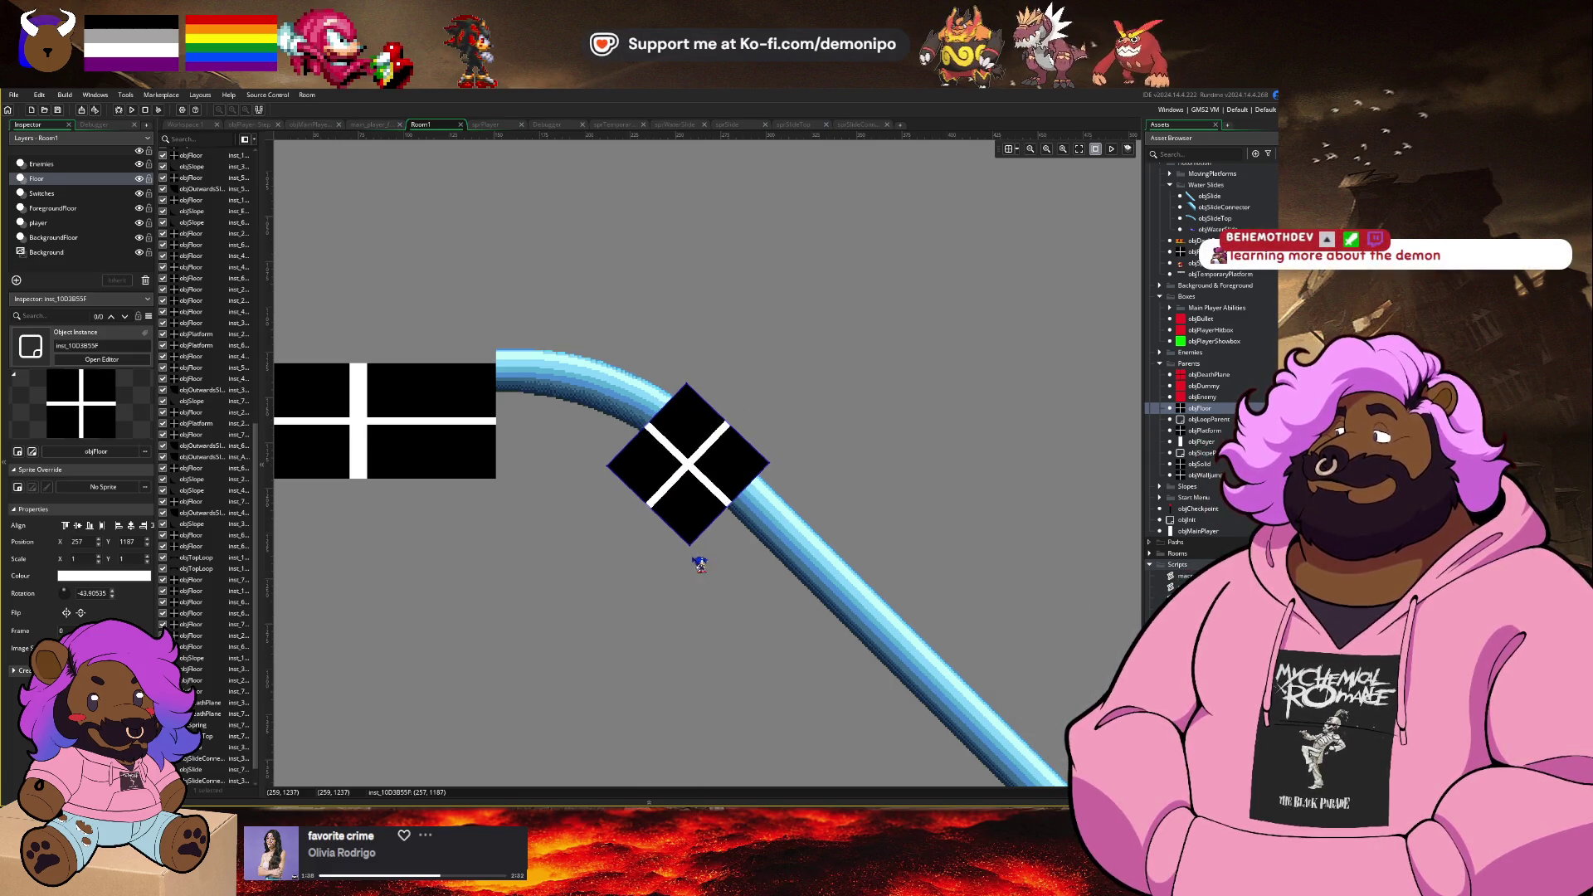
mouse_move(687, 545)
left_mouse_down()
mouse_move(716, 538)
mouse_move(692, 545)
mouse_move(691, 416)
mouse_move(682, 561)
mouse_move(632, 647)
mouse_move(605, 614)
mouse_move(556, 444)
left_mouse_up()
scroll(690, 417, "up", 5)
scroll(604, 614, "down", 6)
left_click_drag(503, 339, 880, 747)
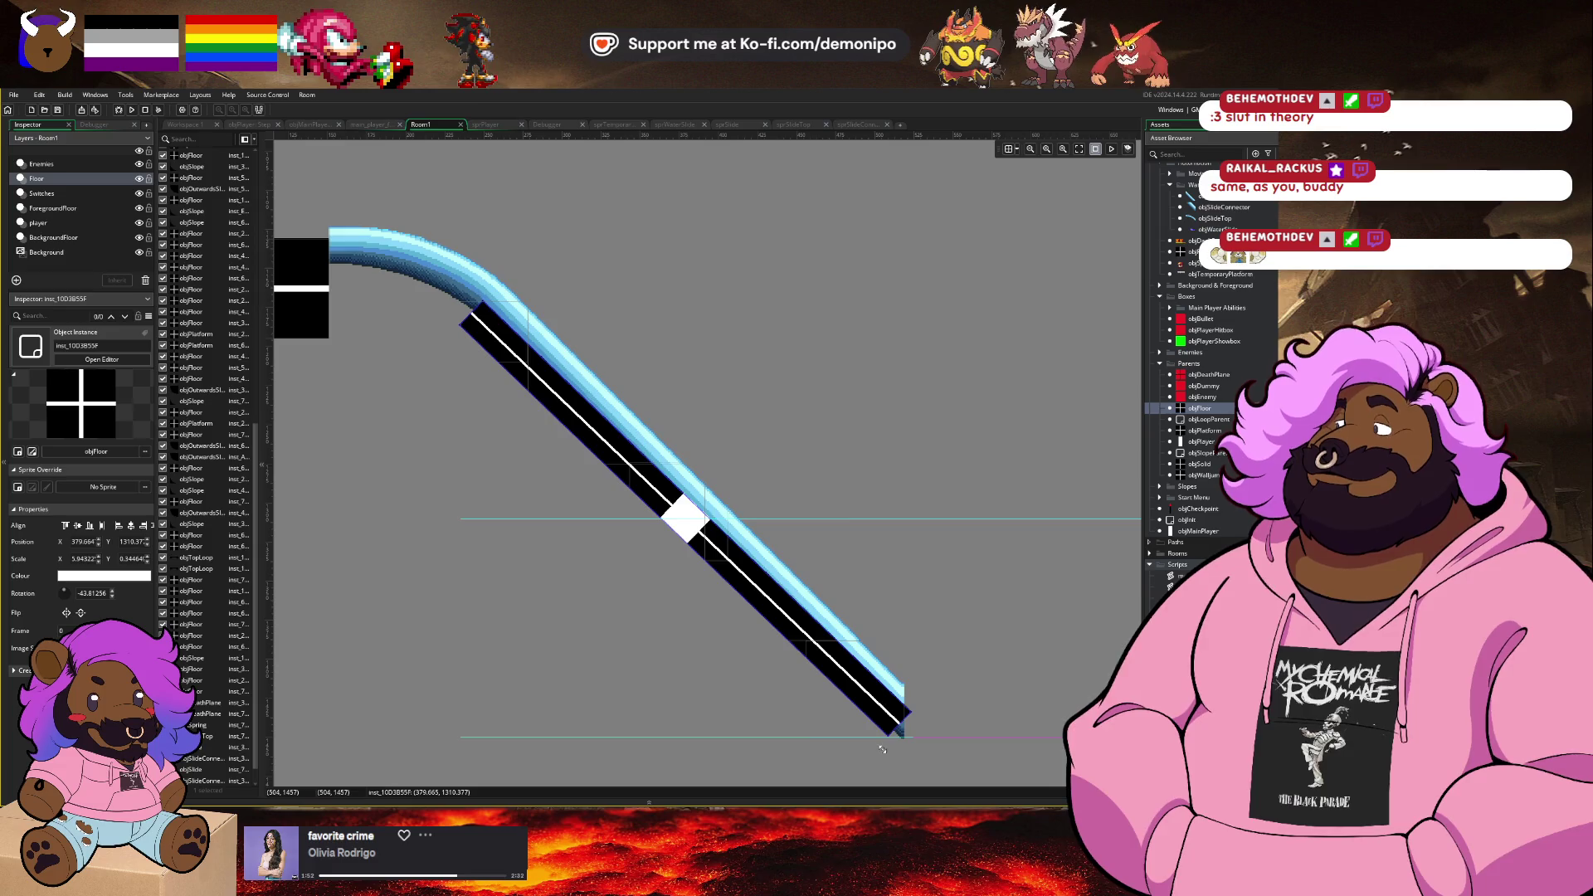
left_click_drag(748, 658, 701, 605)
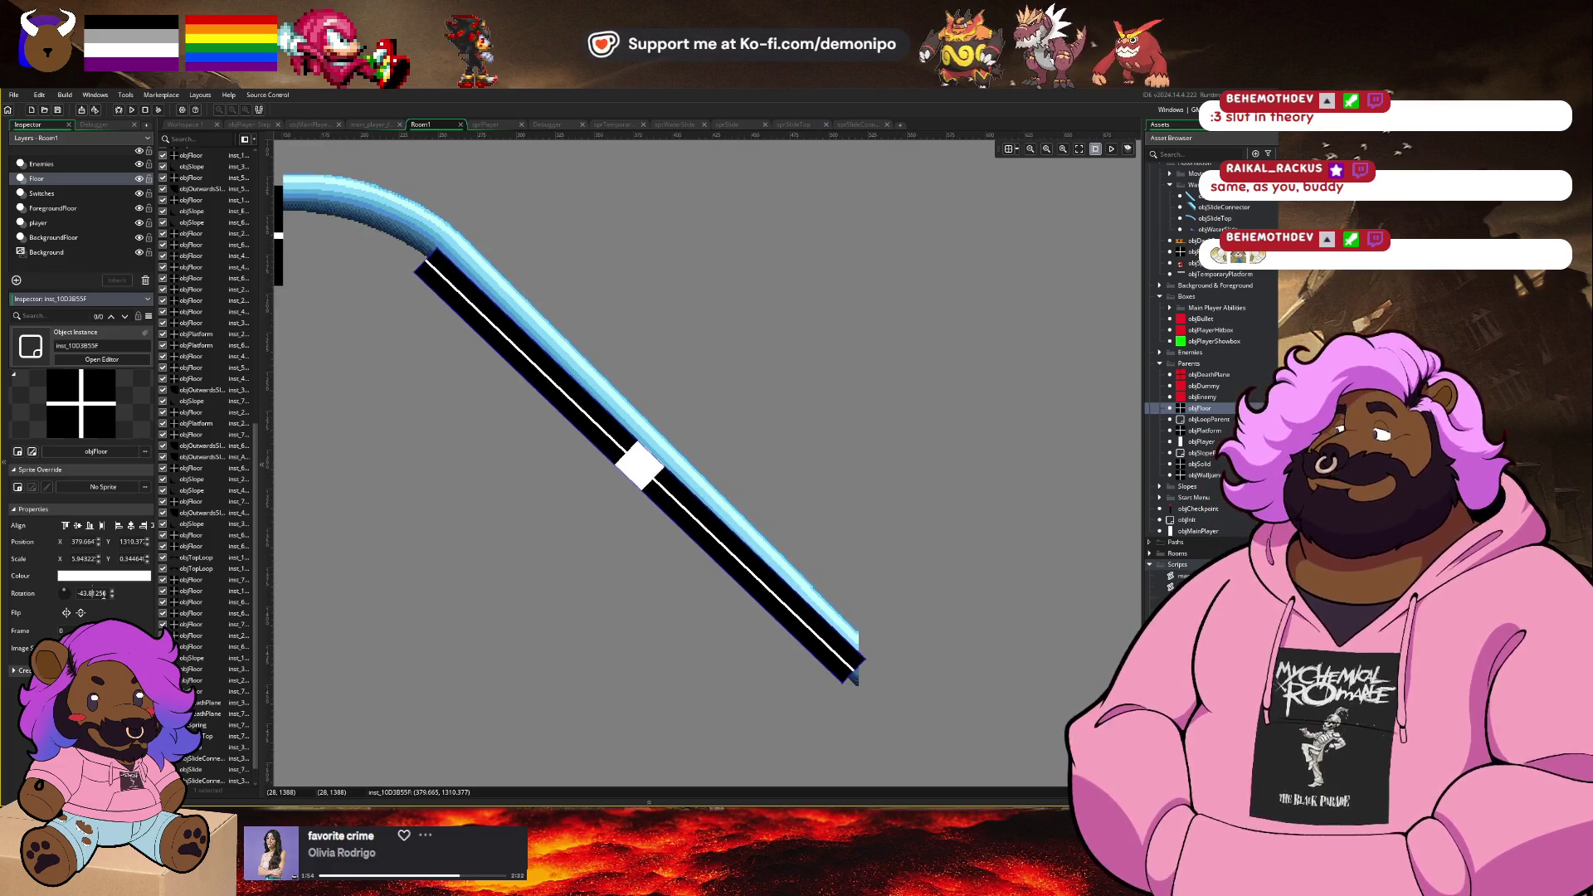
Step: Set the floor strip's rotation to -45 and shift it slightly left under the slide
left_click(103, 594)
key("BackSpace")
key("BackSpace")
key("BackSpace")
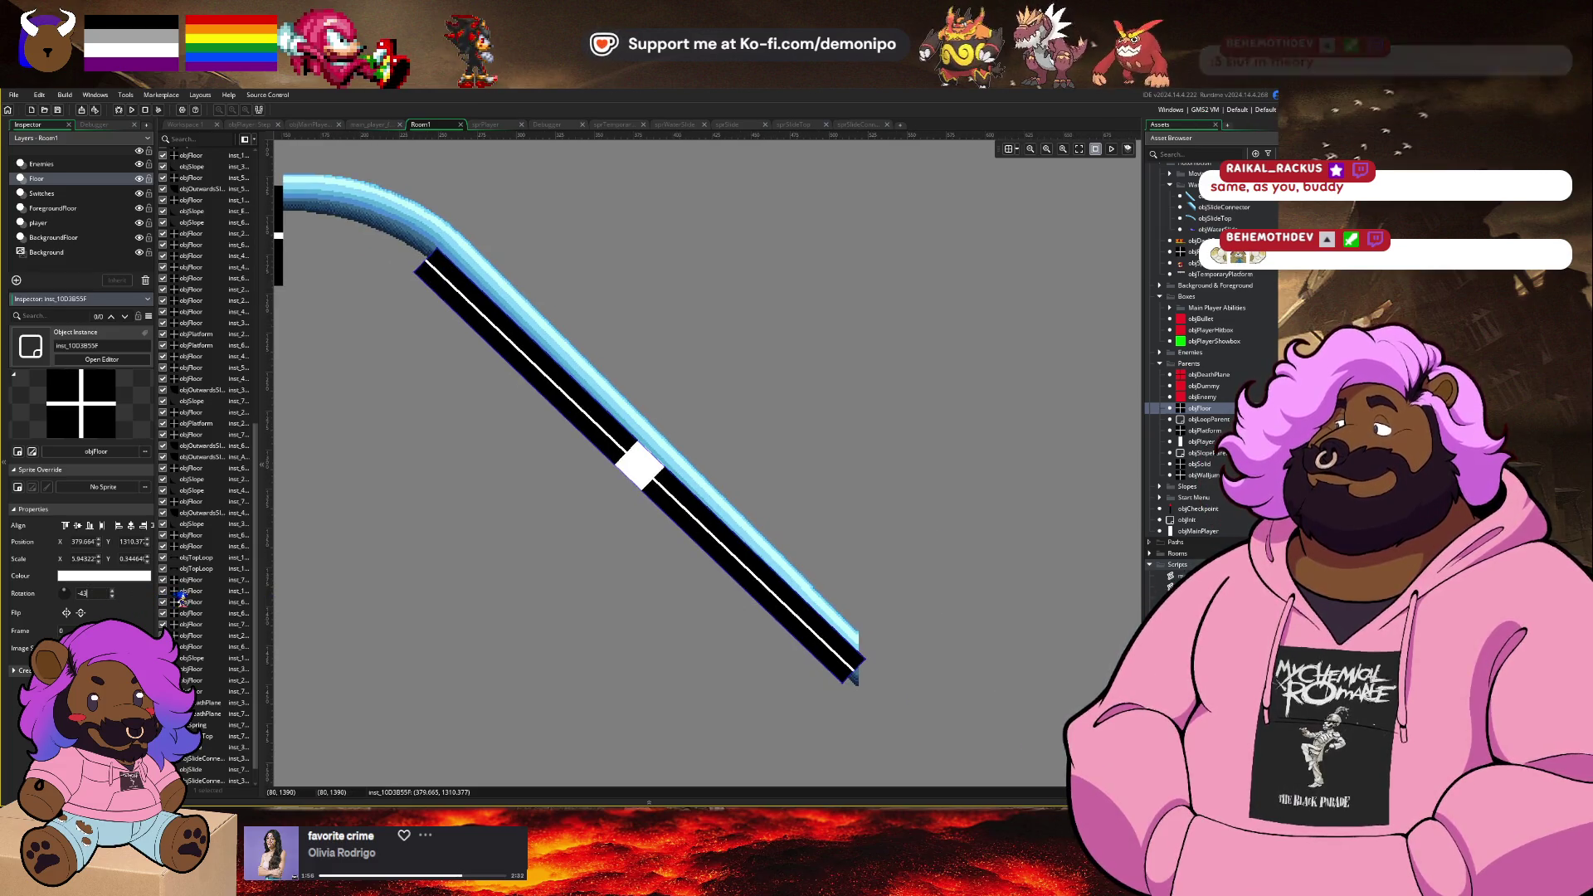
key("Return")
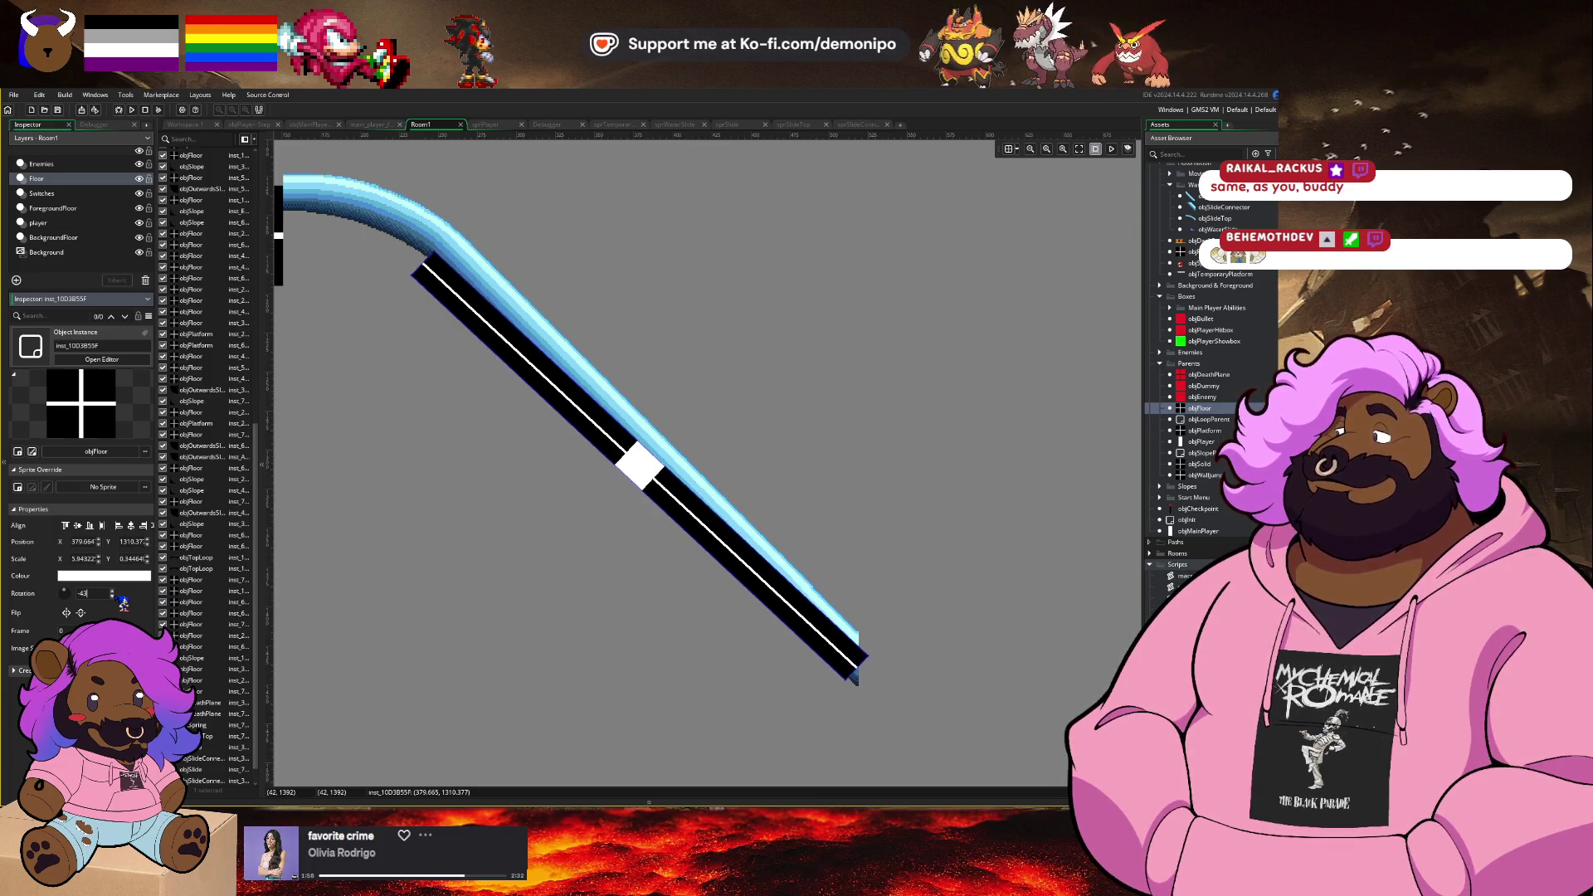
left_click_drag(118, 598, 115, 600)
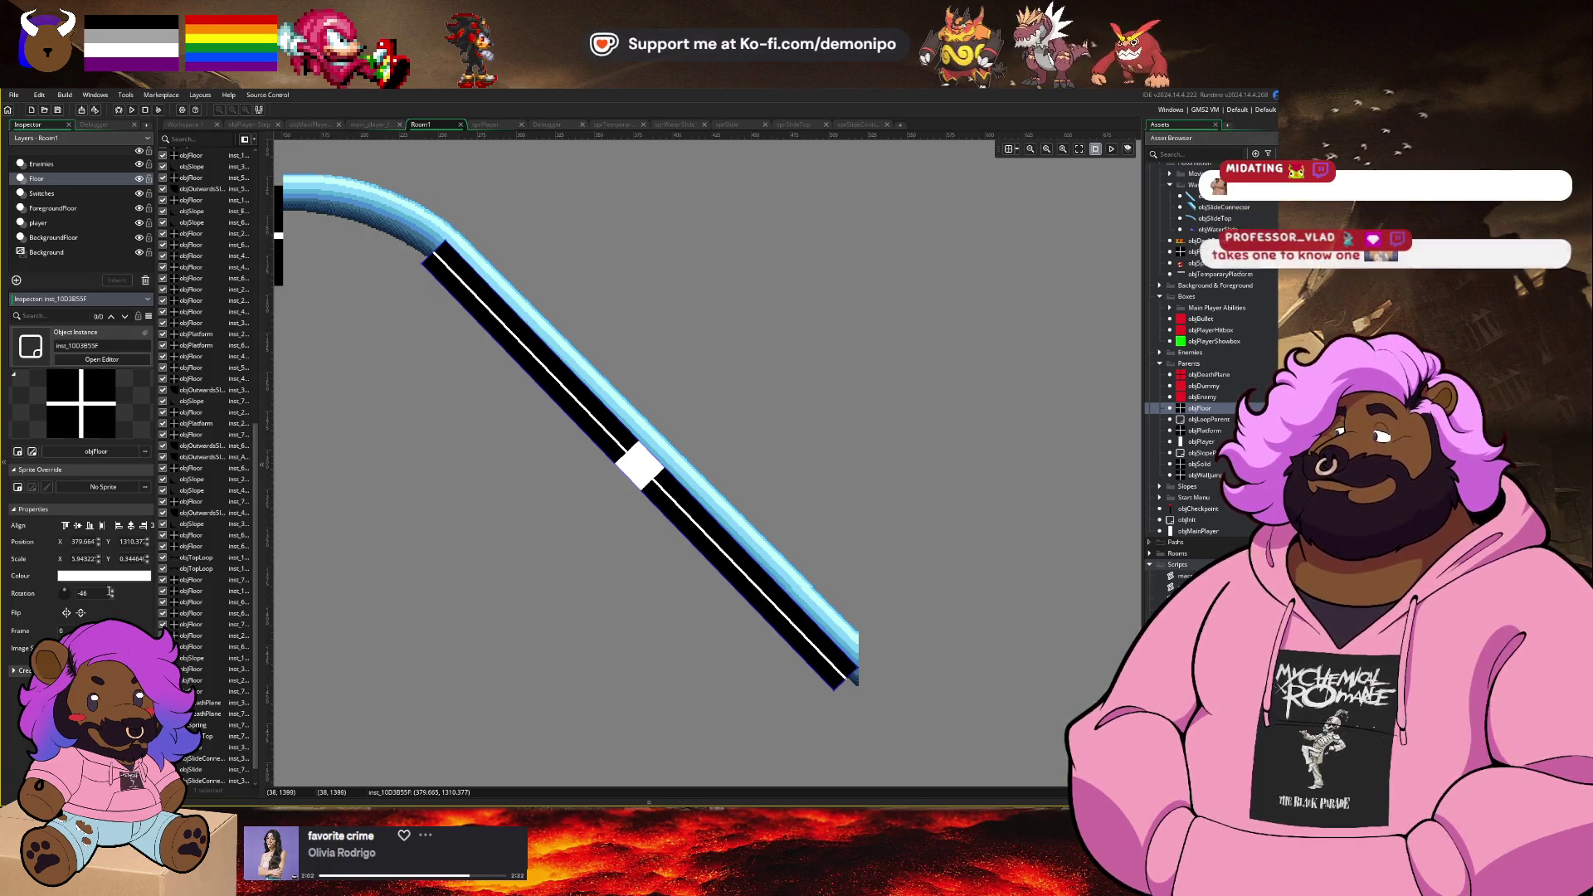
left_click_drag(118, 602, 118, 597)
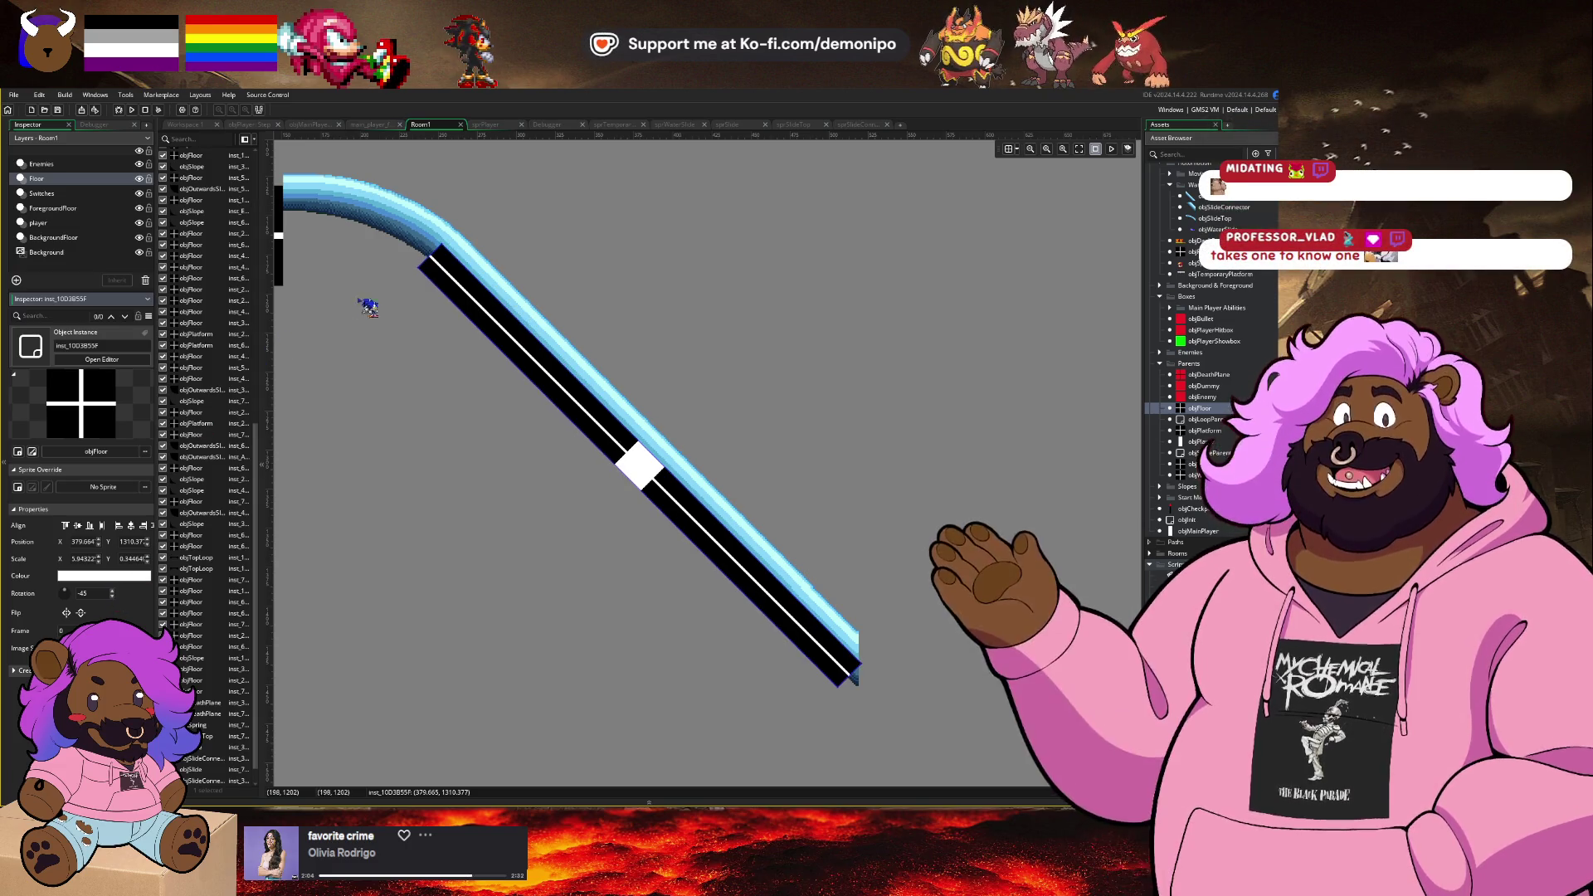
left_click_drag(666, 510, 663, 513)
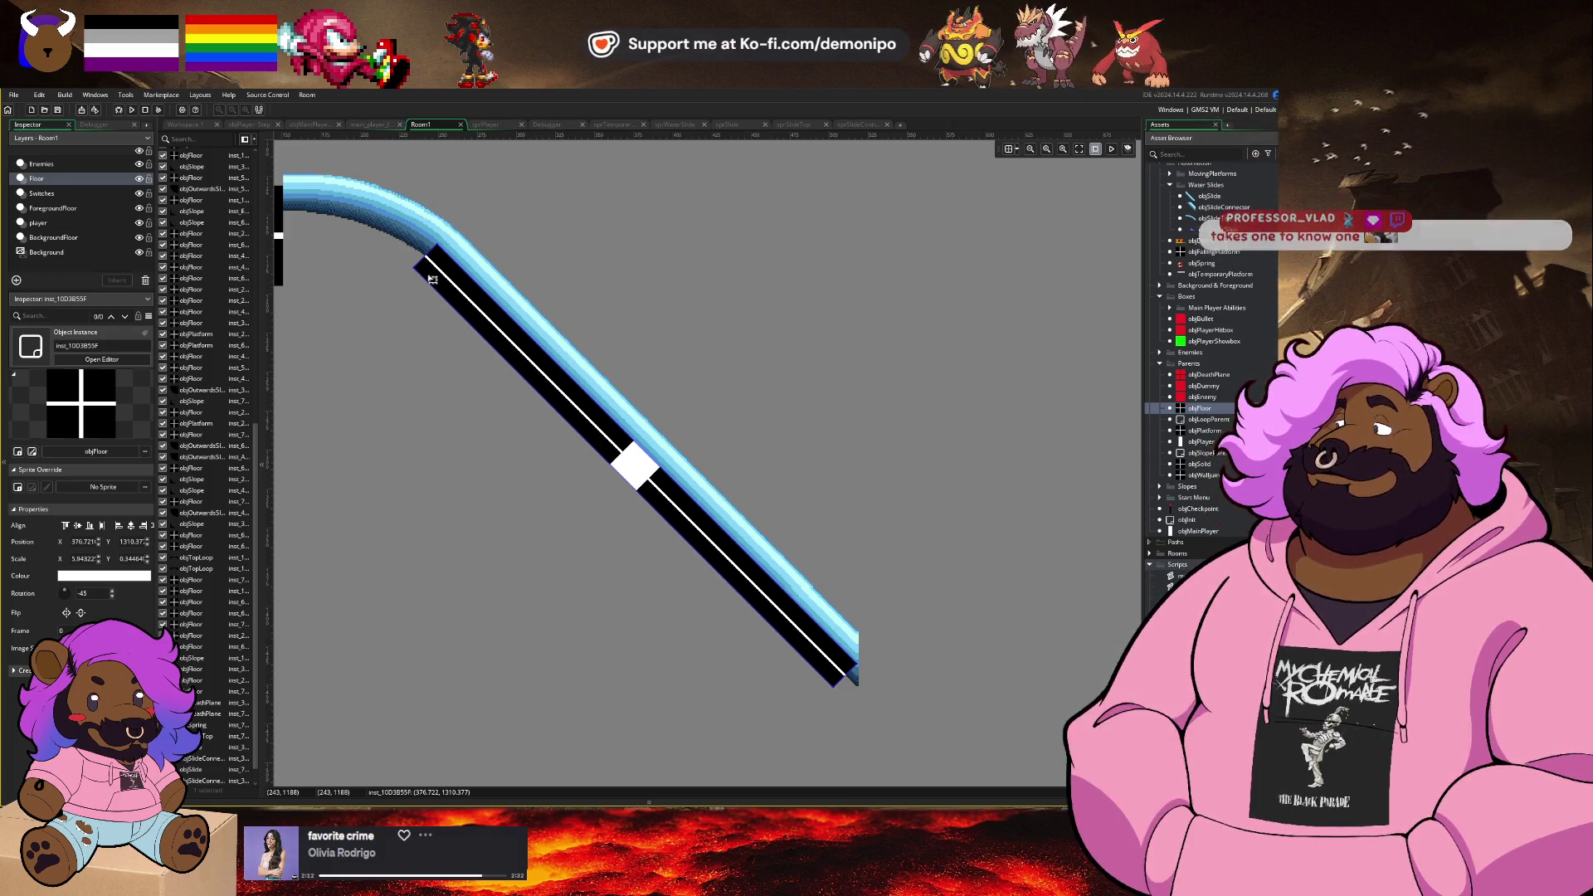
Step: Reorder the floor strip to draw beneath the slide and thin its Y scale
scroll(234, 628, "down", 1)
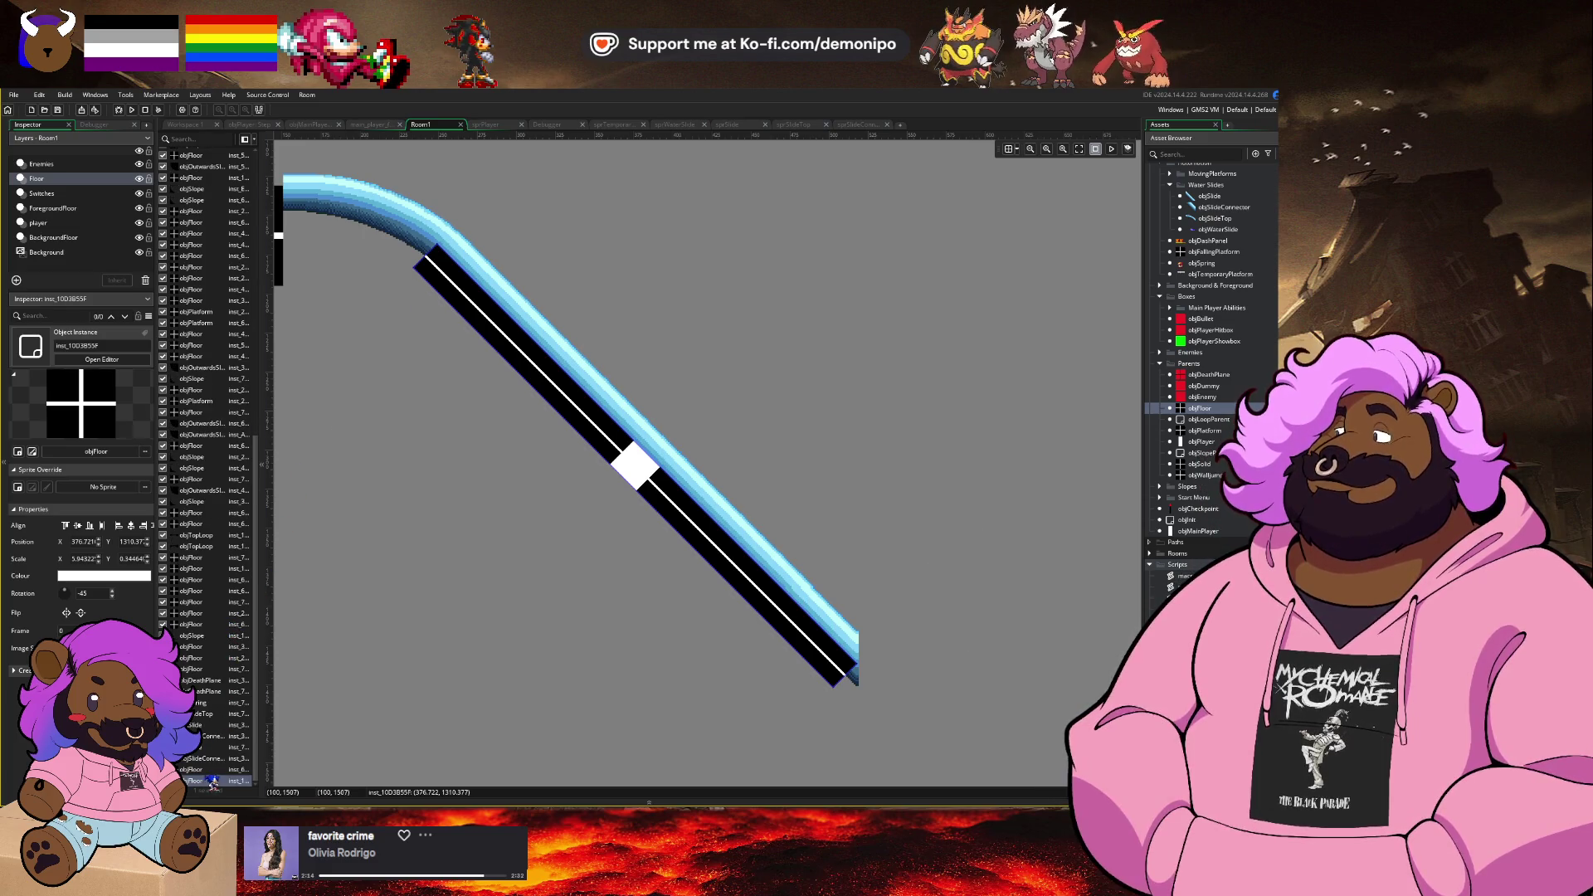
left_click_drag(202, 711, 208, 714)
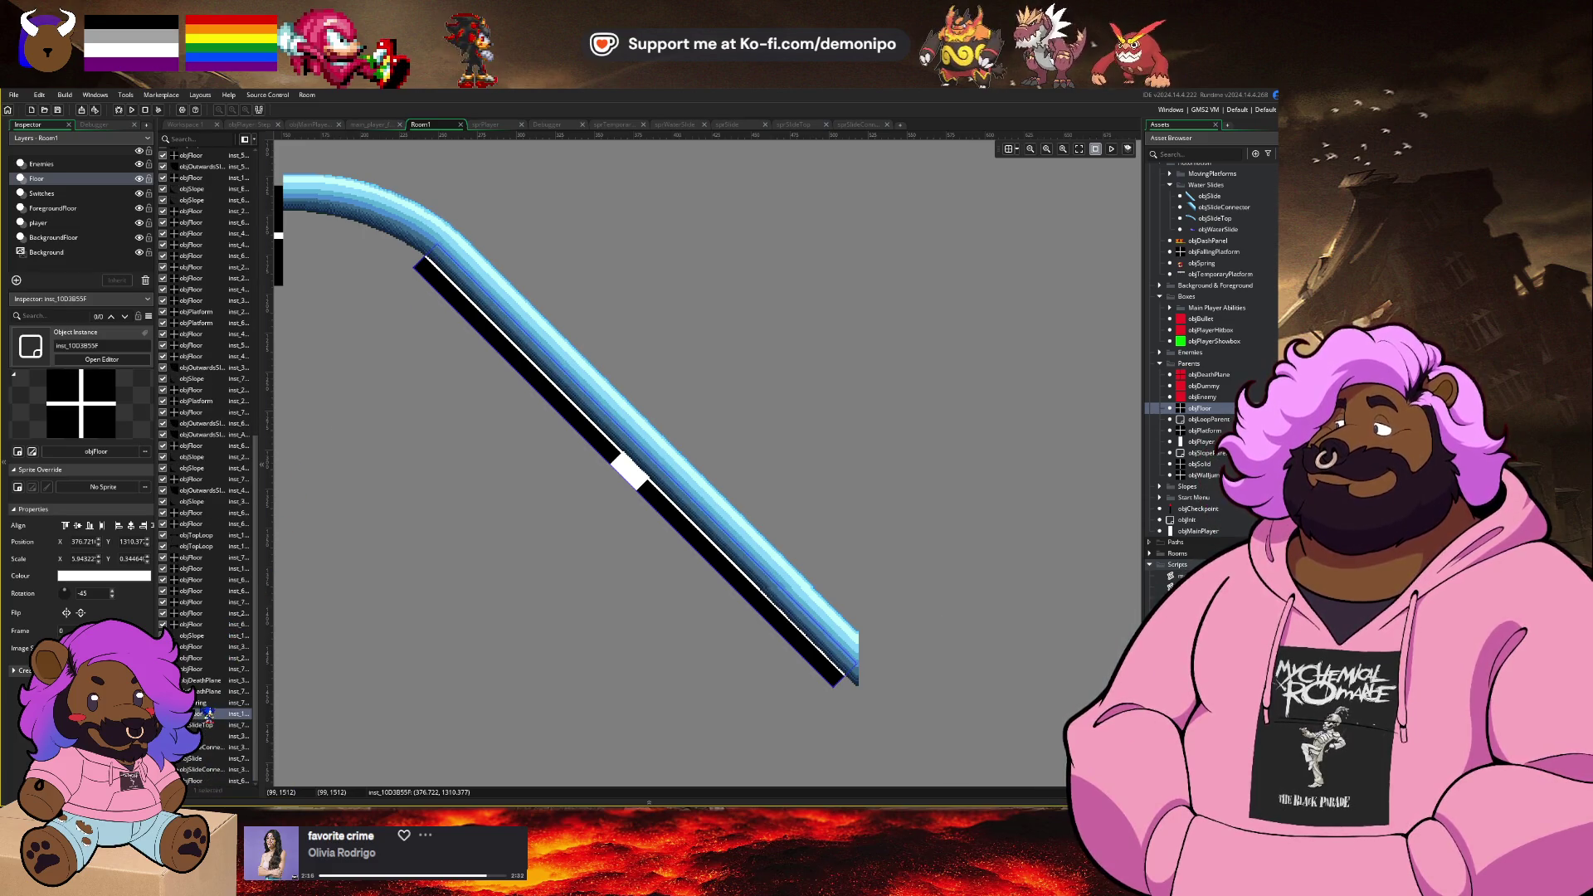
left_click_drag(531, 387, 561, 389)
scroll(561, 389, "up", 6)
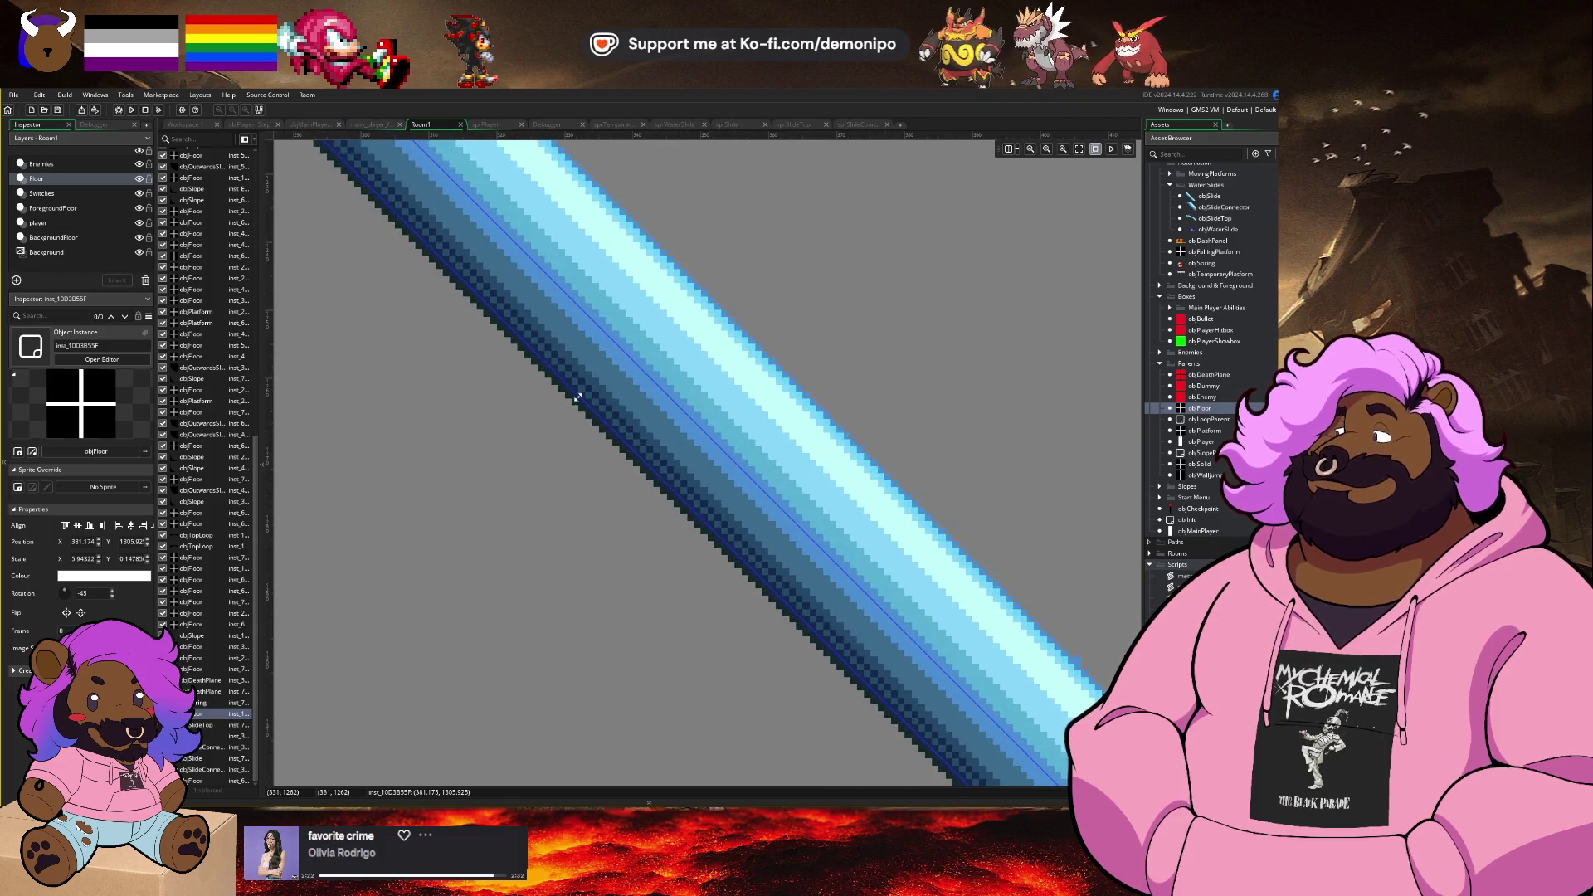
mouse_move(639, 365)
left_mouse_down()
mouse_move(658, 366)
mouse_move(614, 392)
left_mouse_up()
scroll(614, 391, "down", 6)
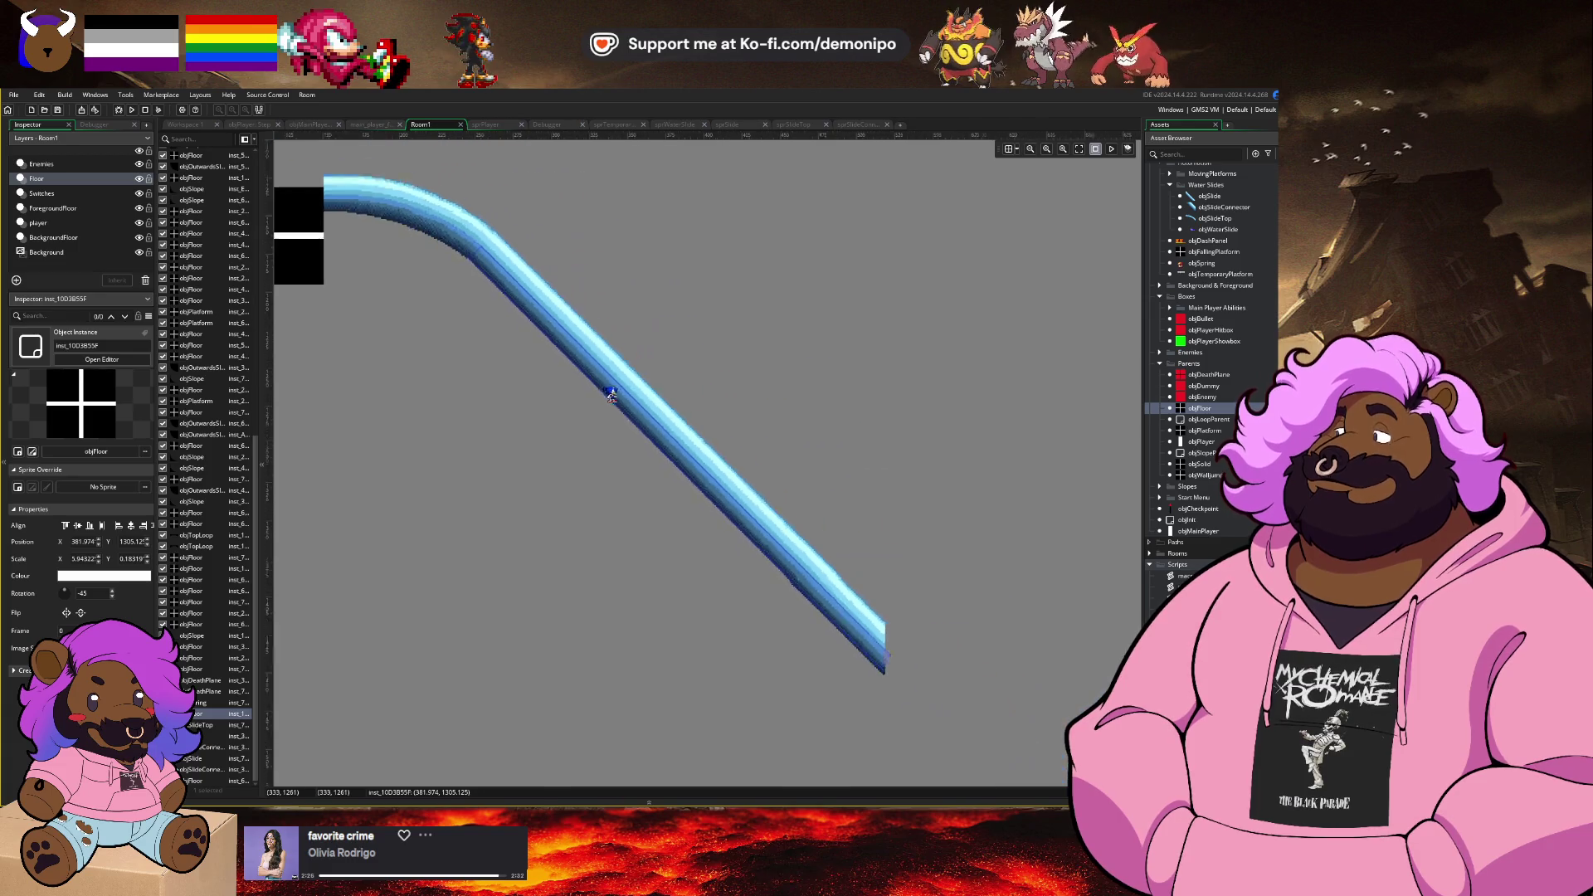
scroll(515, 349, "up", 2)
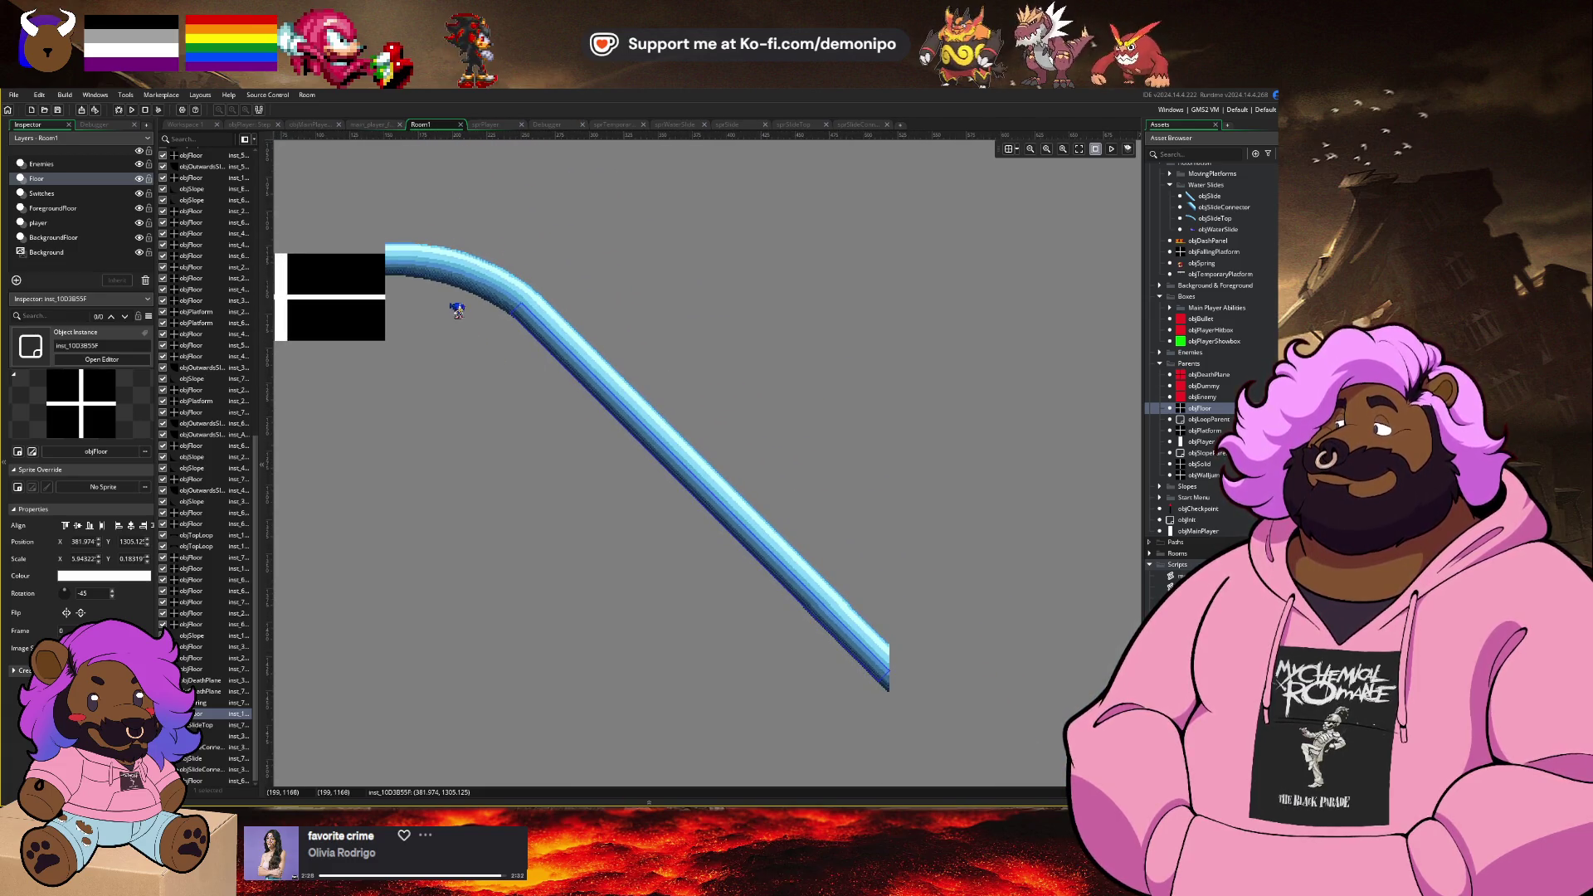
scroll(457, 309, "up", 2)
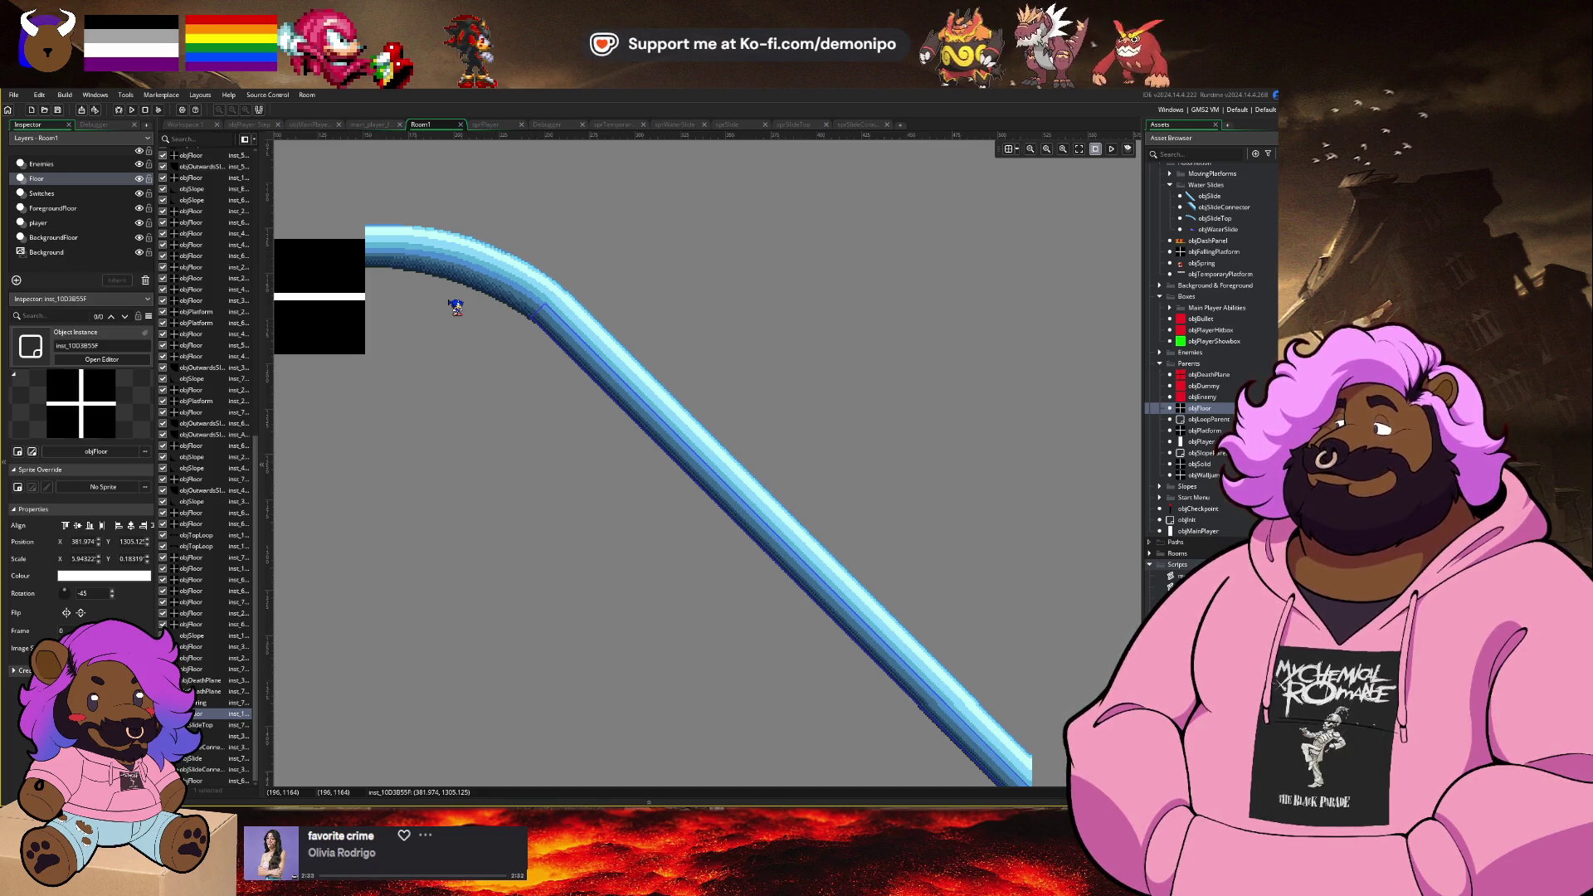
Step: Pick objOutwardsSlope from the Slopes group in the Asset Browser
left_click(429, 265)
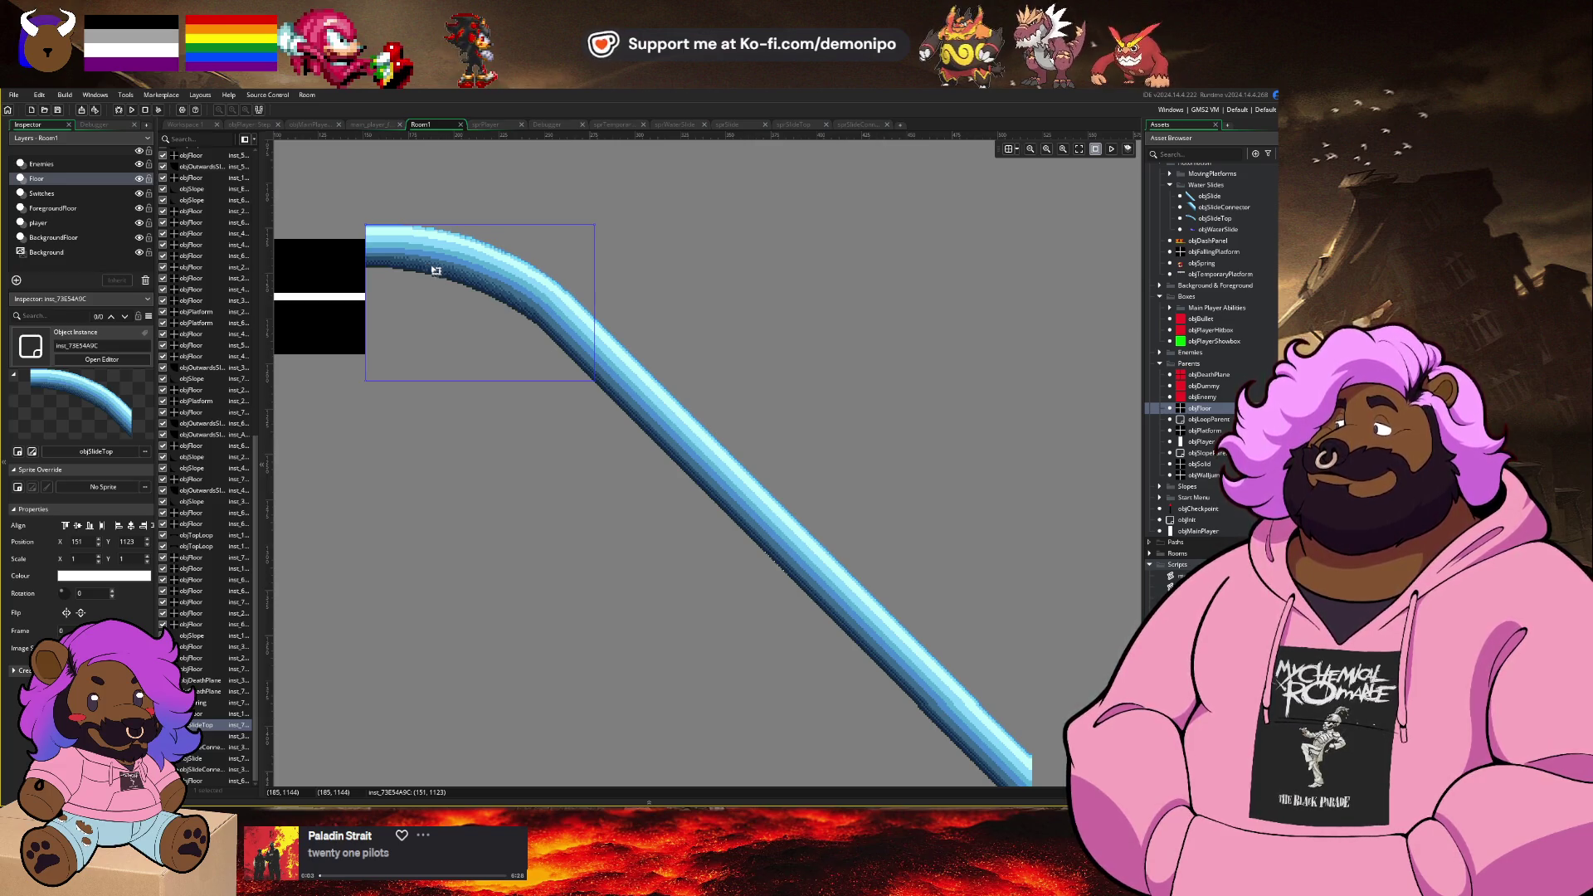
left_click(530, 429)
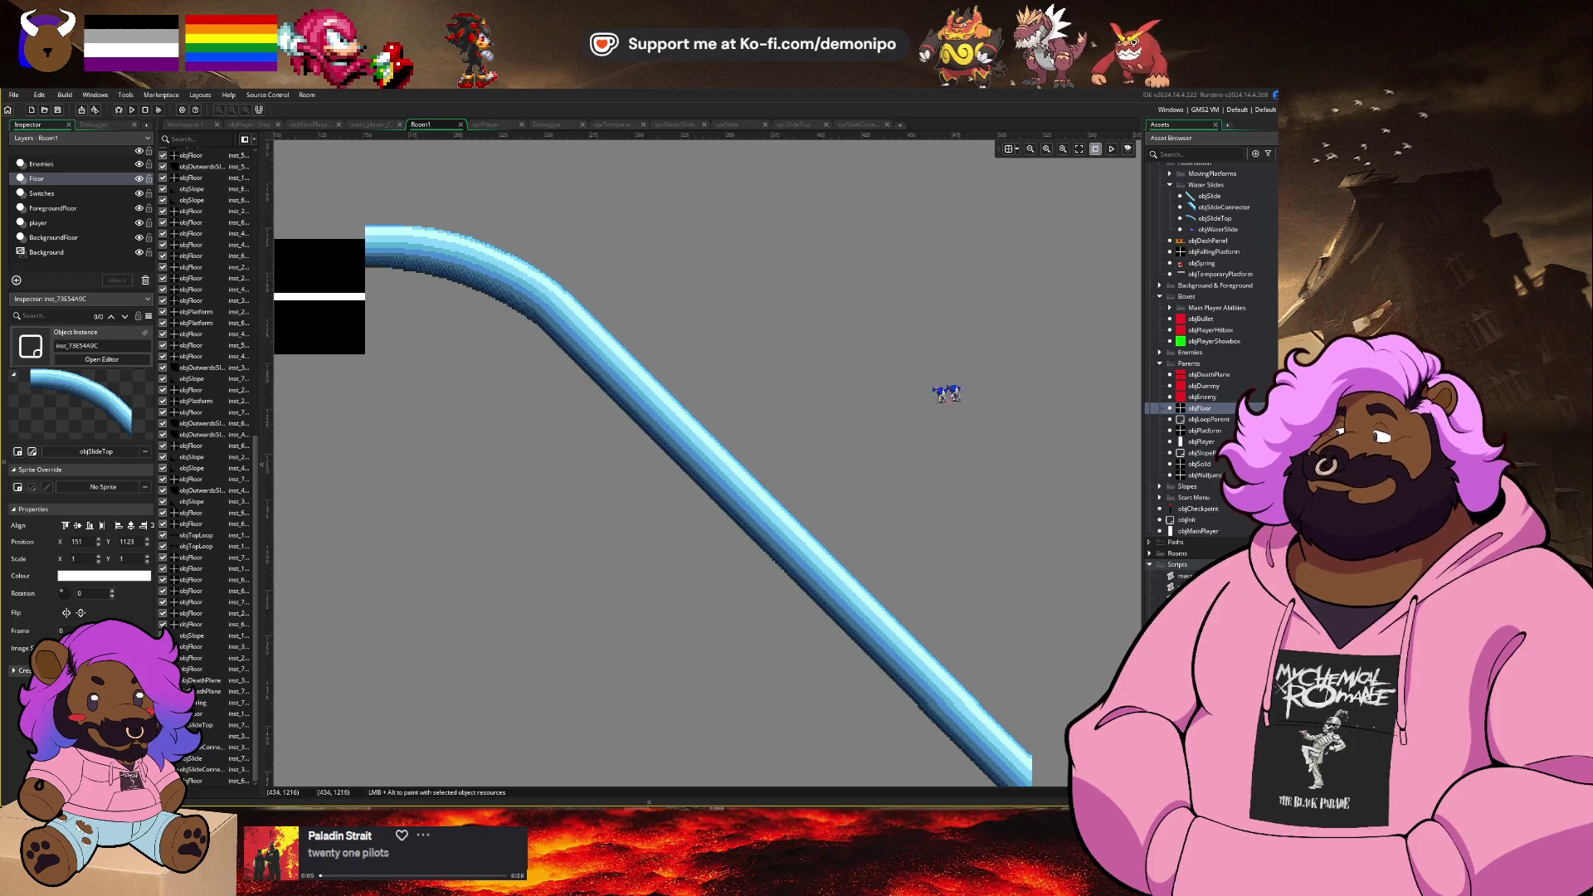
scroll(1223, 424, "up", 3)
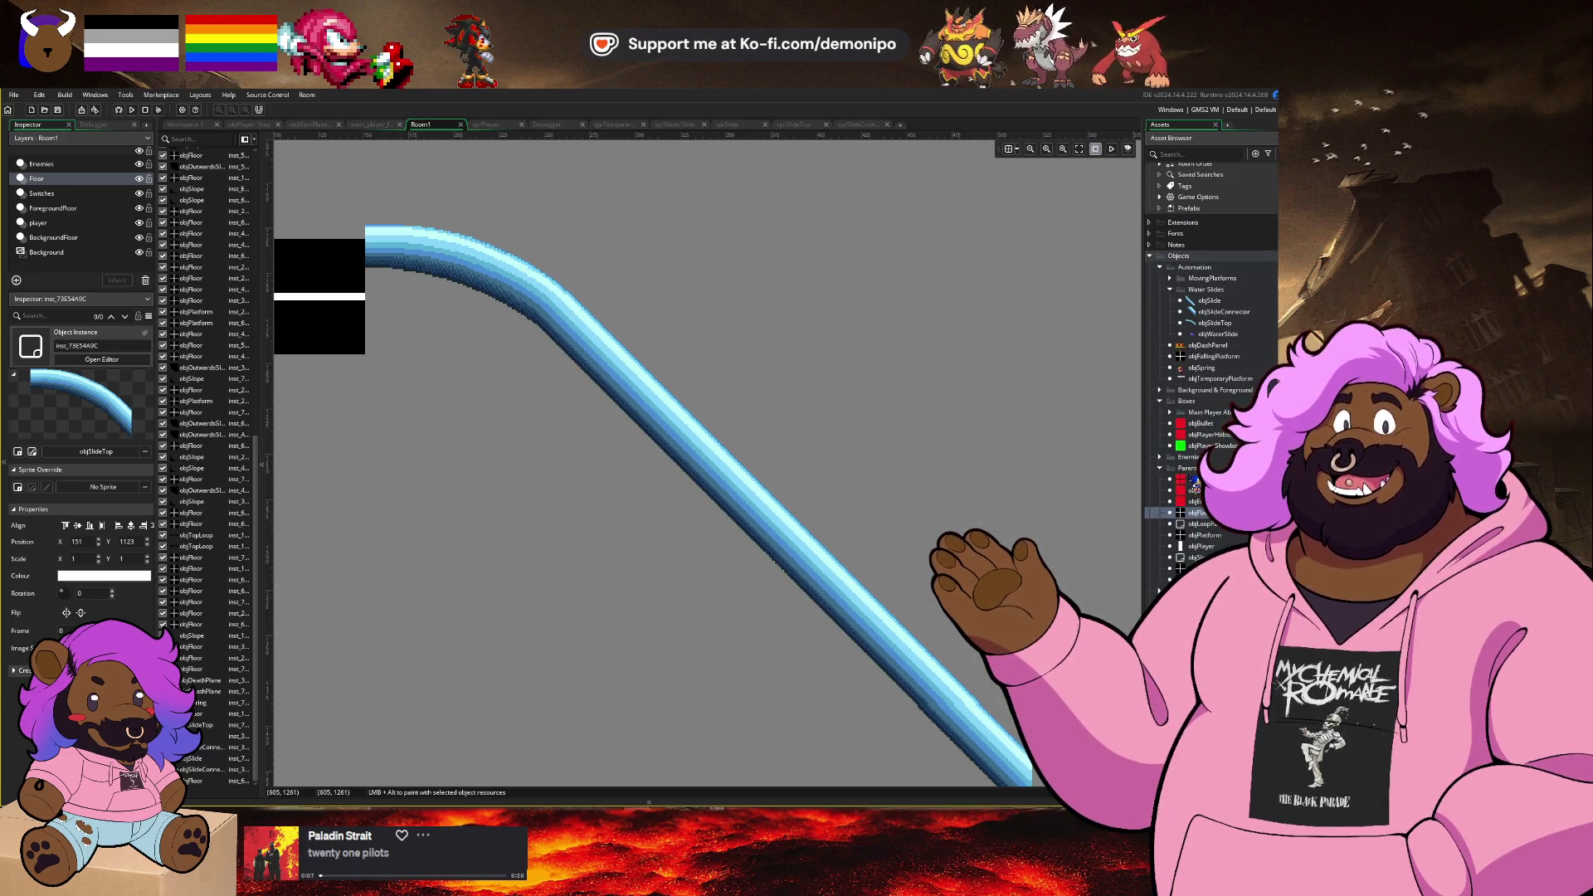
scroll(1196, 481, "down", 1)
left_click(1160, 550)
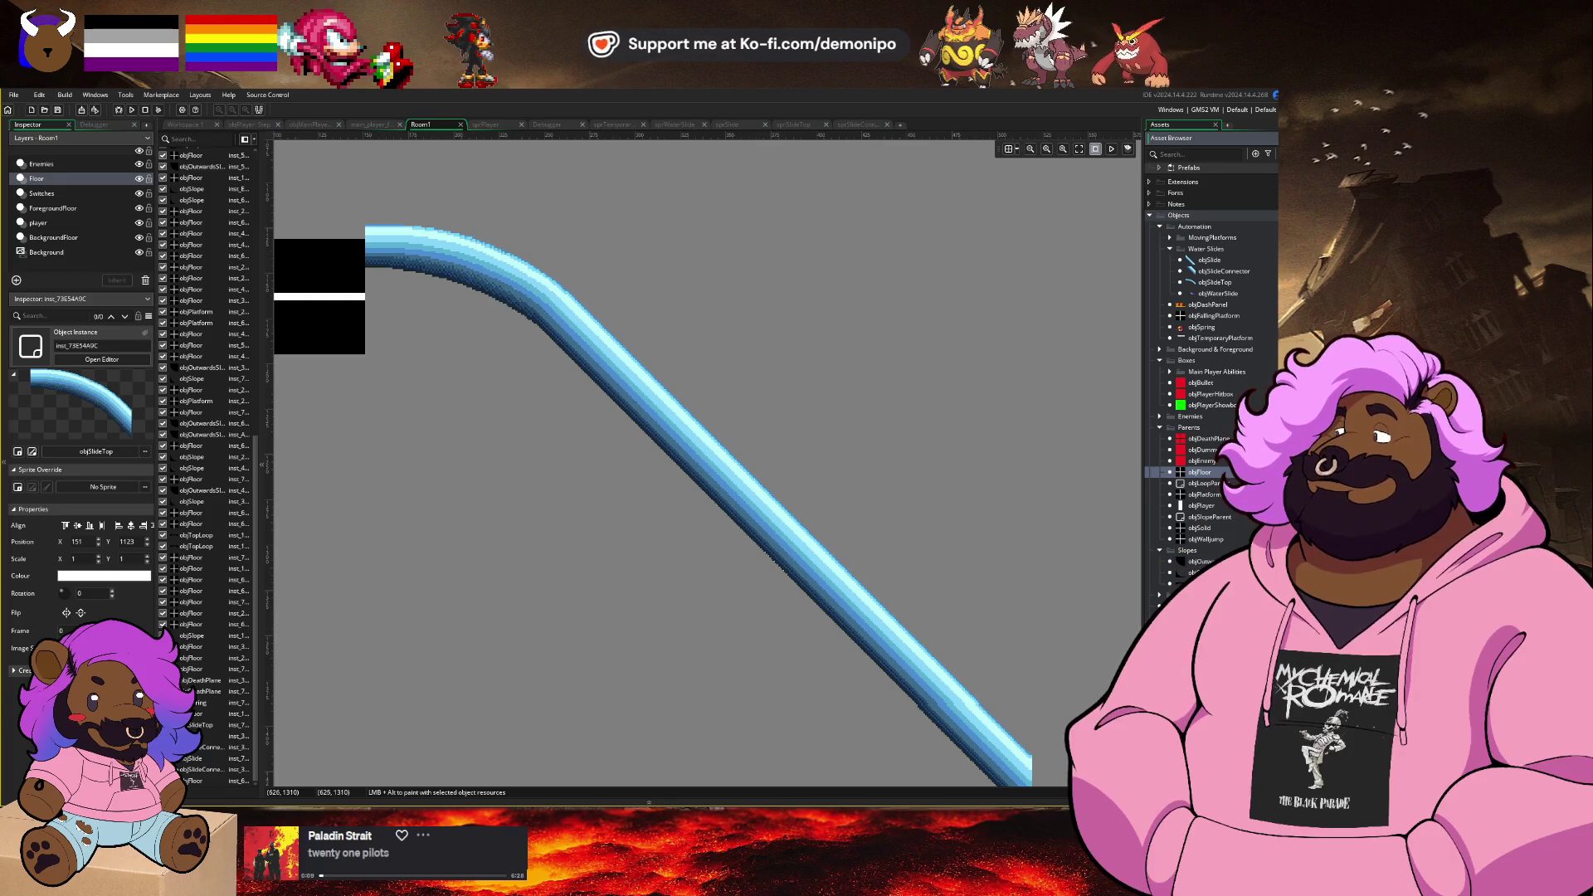
left_click(1196, 561)
Step: Place an objOutwardsSlope piece, flip it both ways and move it under the slide curve
left_click_drag(1117, 555, 605, 355)
left_click(480, 461)
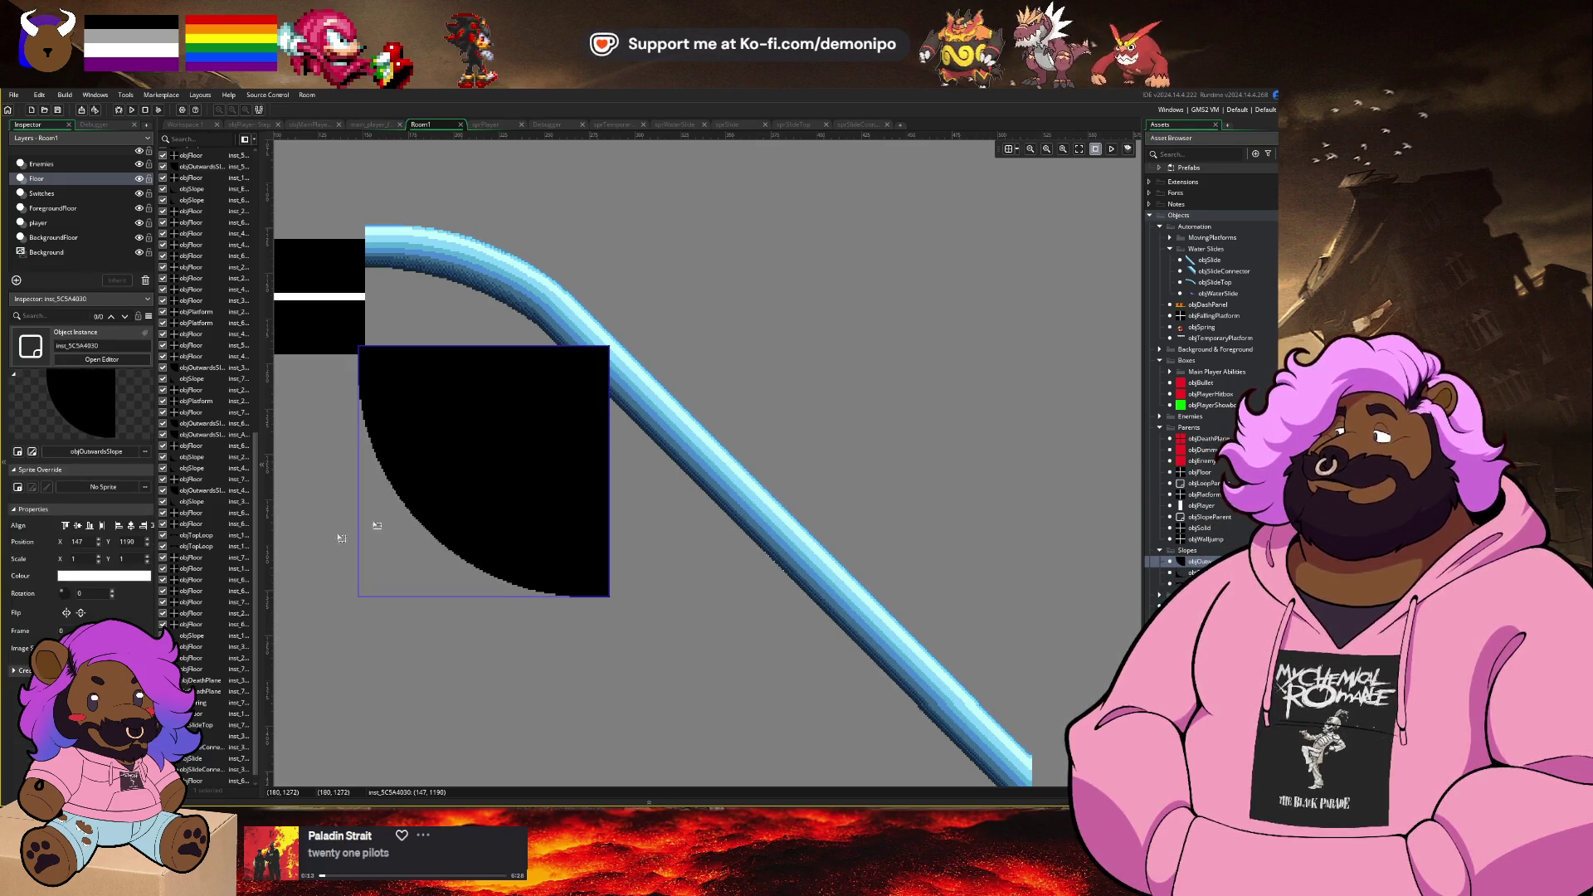
left_click(81, 614)
left_click_drag(533, 306, 440, 479)
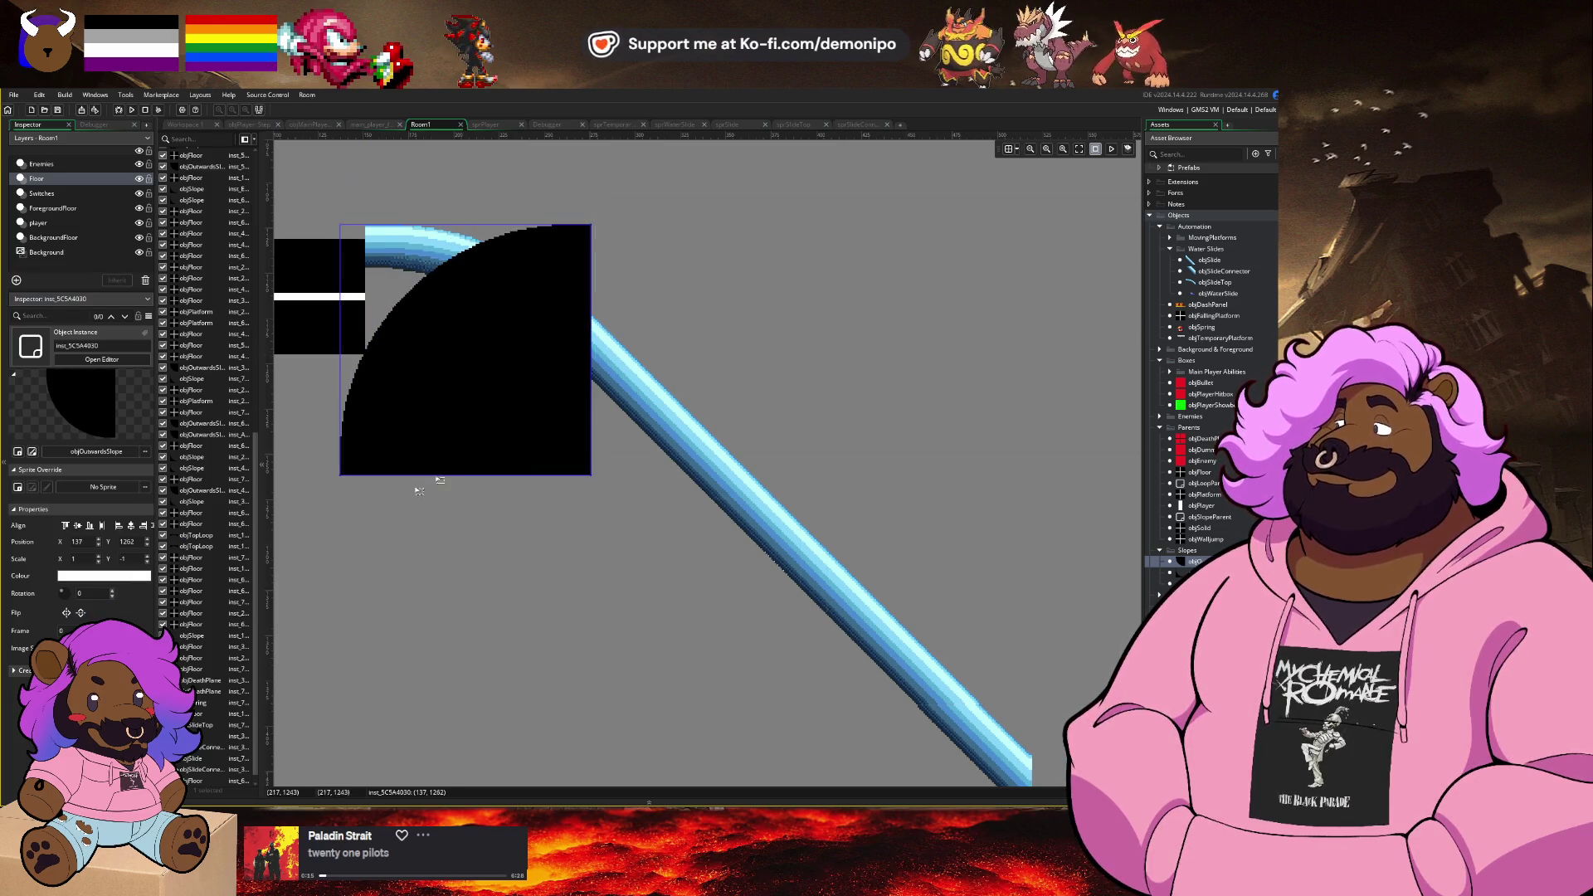
left_click(81, 613)
left_click_drag(285, 430, 560, 454)
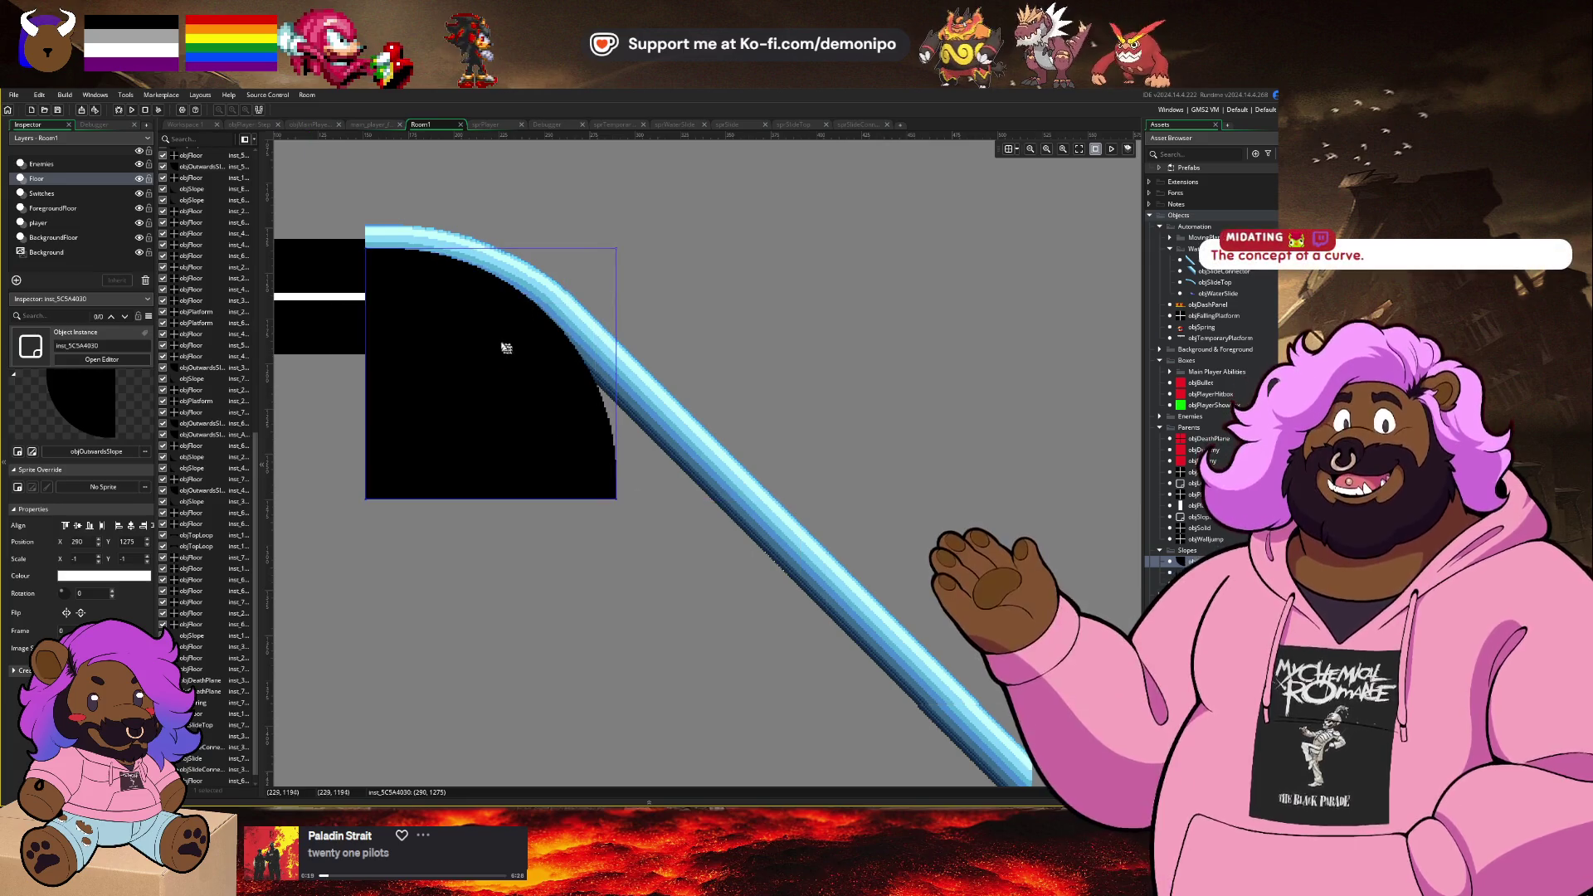
Step: Resize the slope piece and stretch it wider so its curve fills the space beneath the bend
scroll(501, 345, "up", 2)
scroll(550, 332, "down", 2)
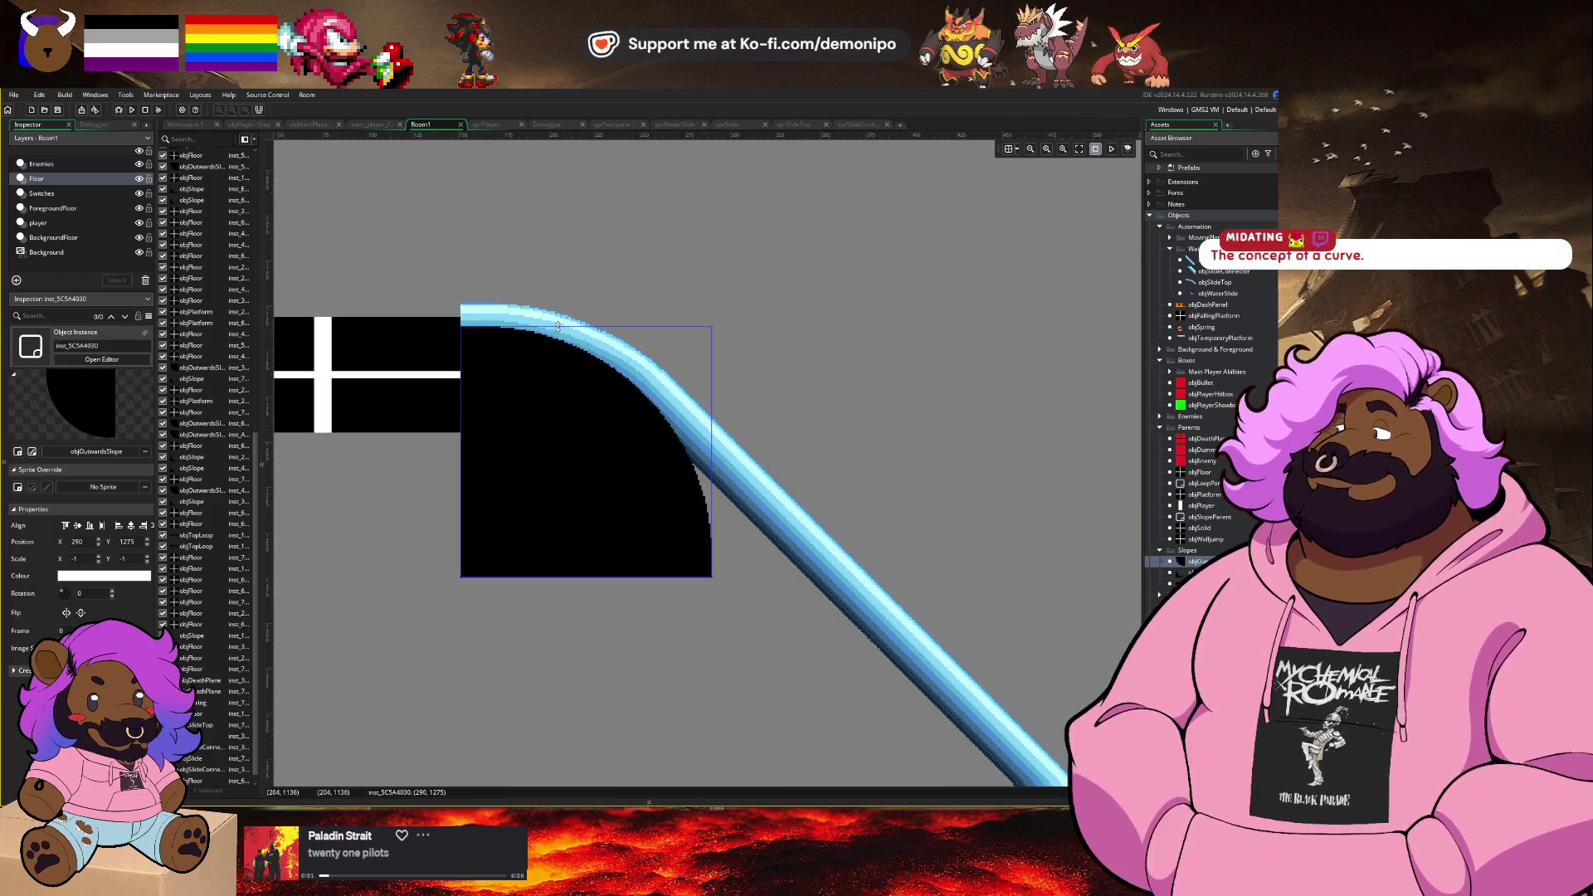
left_click_drag(550, 333, 560, 397)
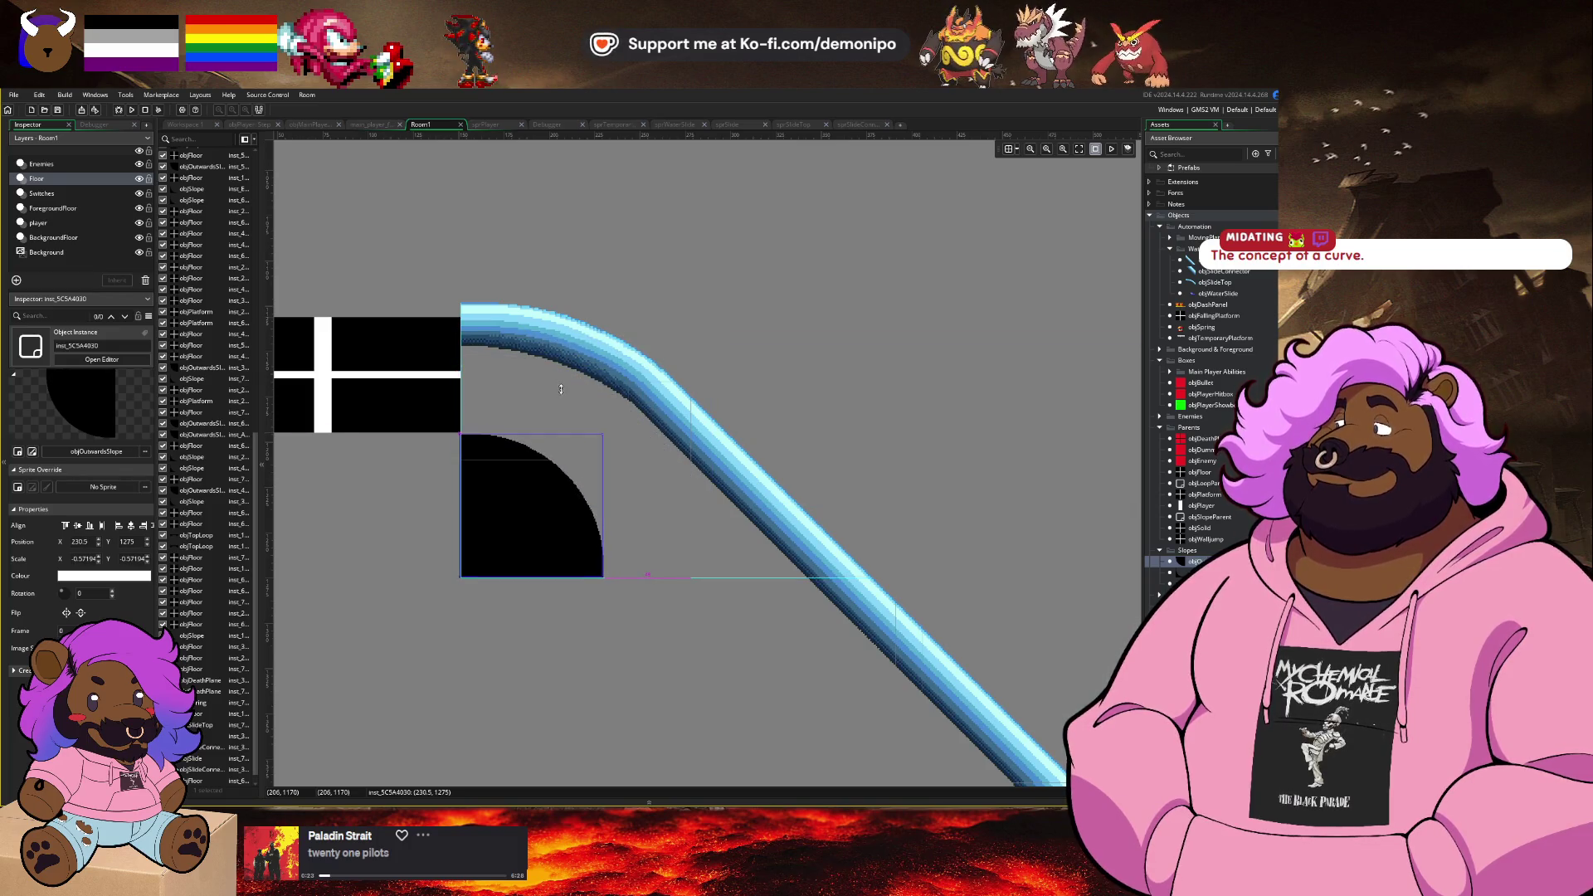
left_click_drag(526, 526, 516, 396)
scroll(516, 412, "up", 2)
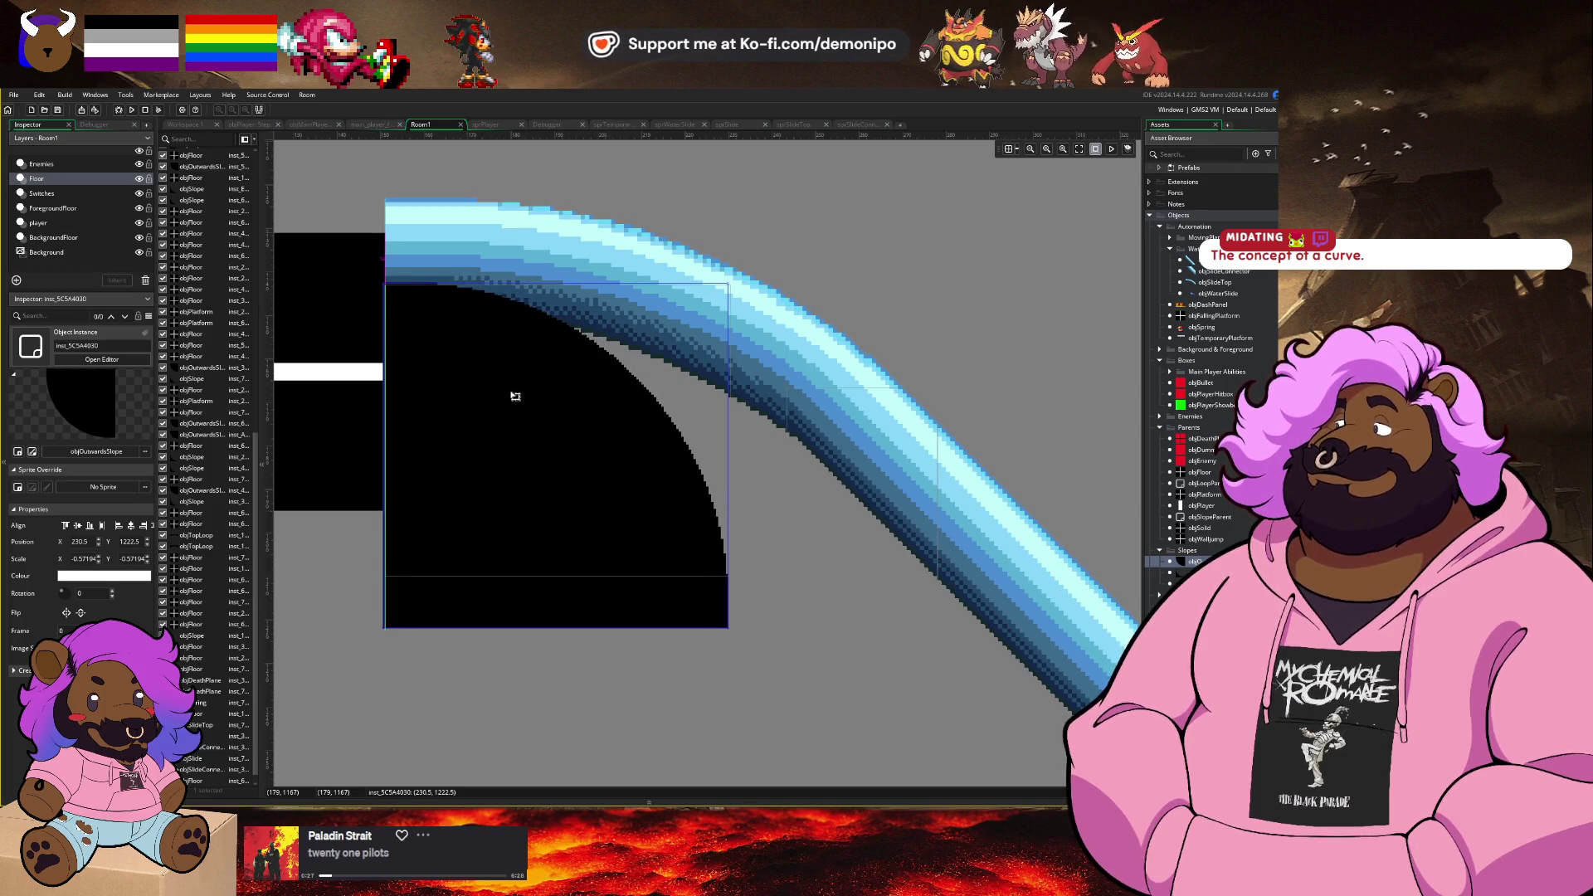
left_click_drag(728, 456, 938, 466)
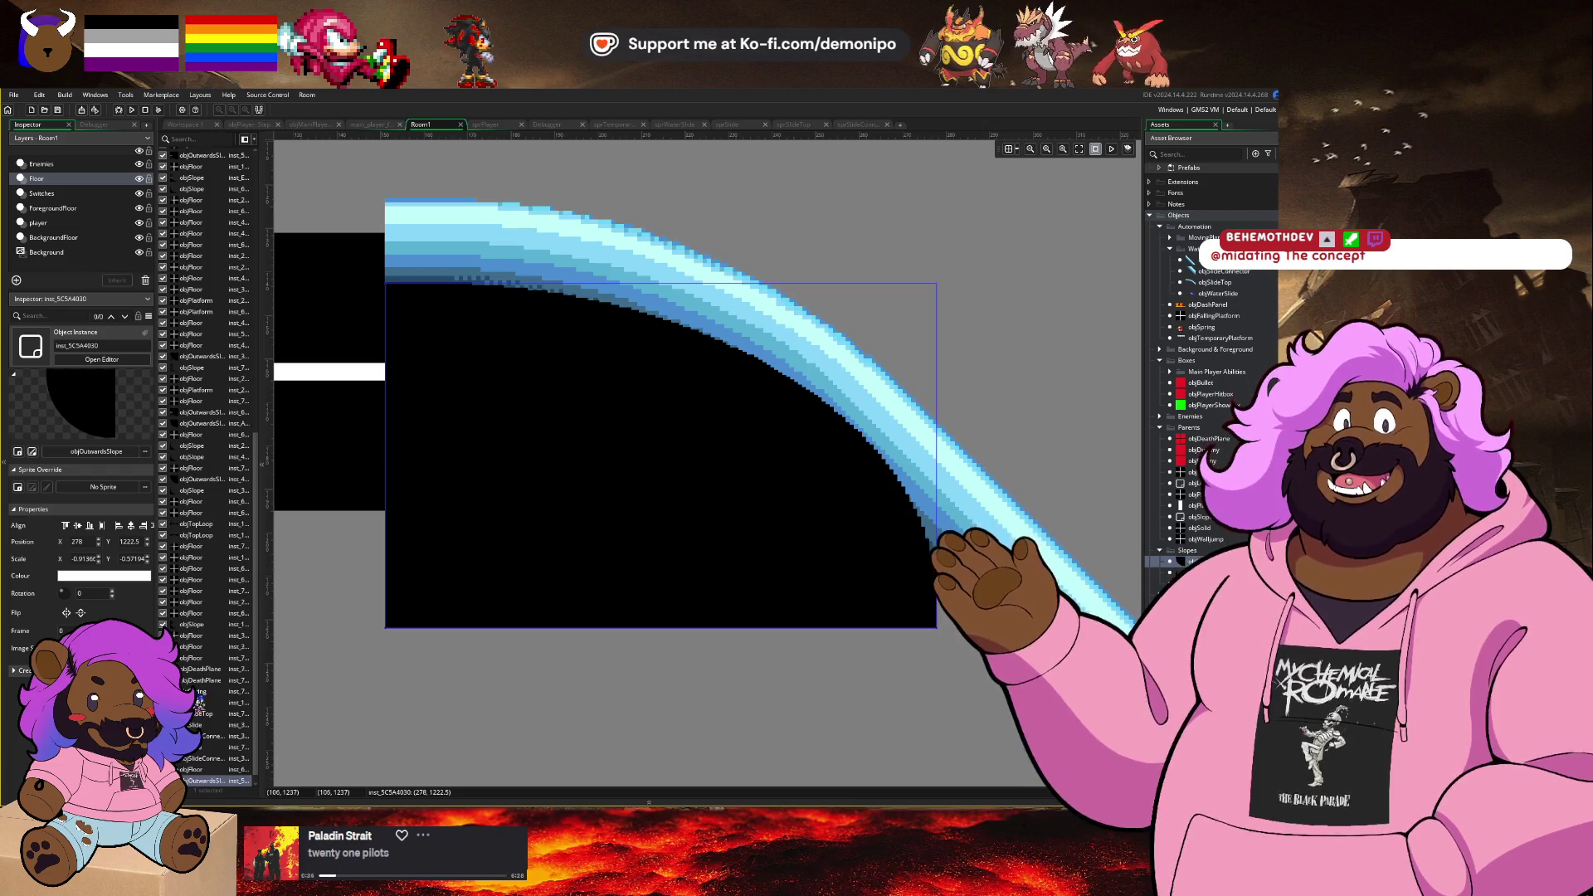
left_click(212, 716)
left_click(209, 759)
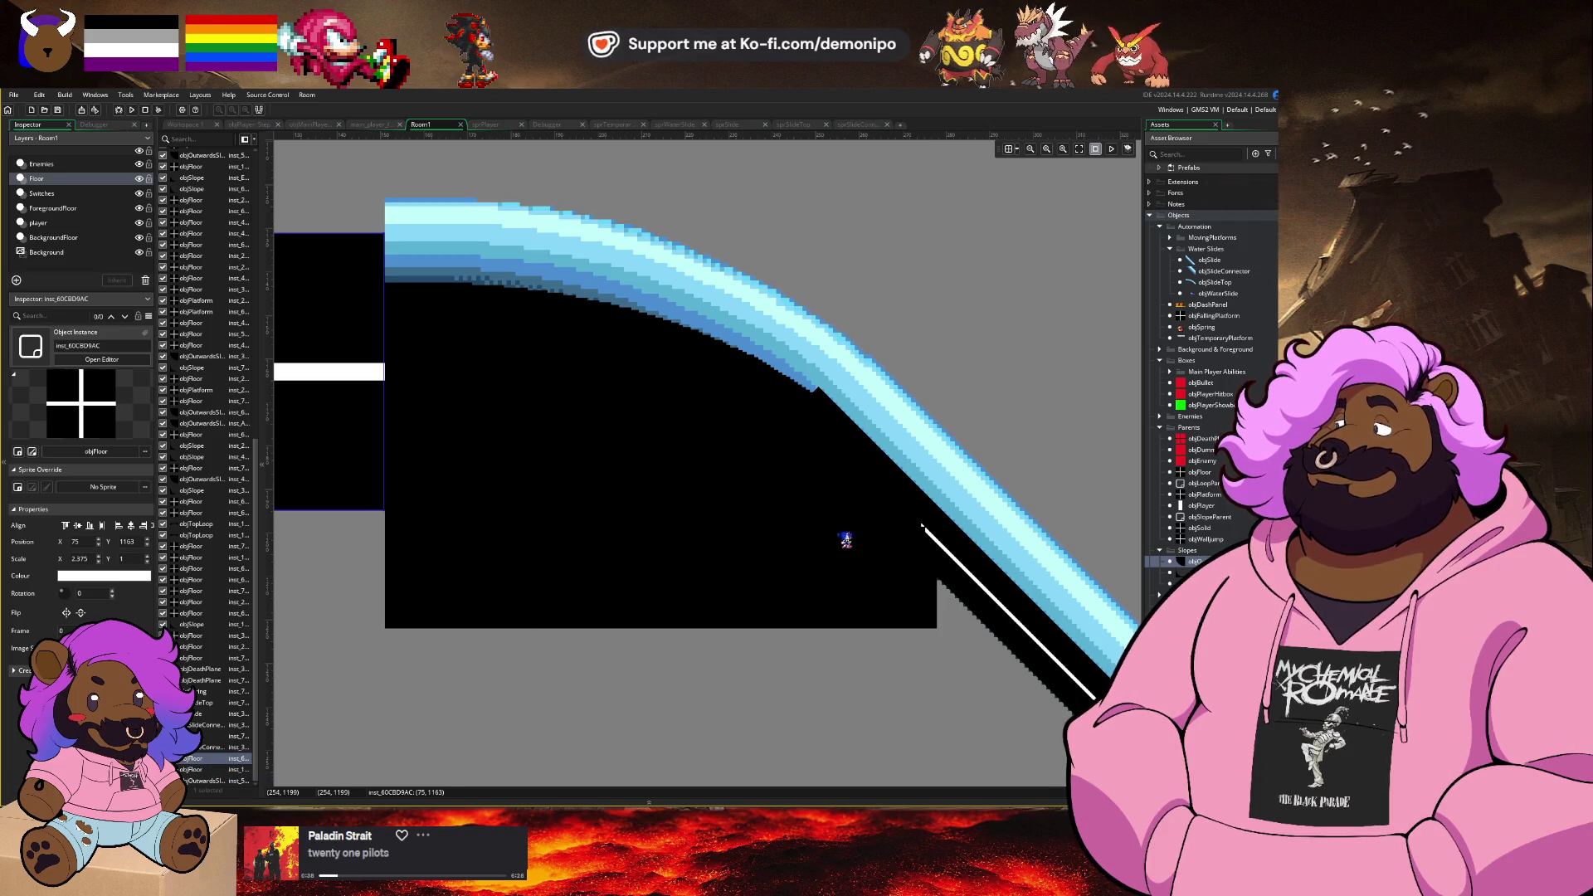
Step: Widen the large black slope piece slightly, then narrow it to fit the slide's curve
left_click(821, 546)
left_click_drag(937, 347, 941, 349)
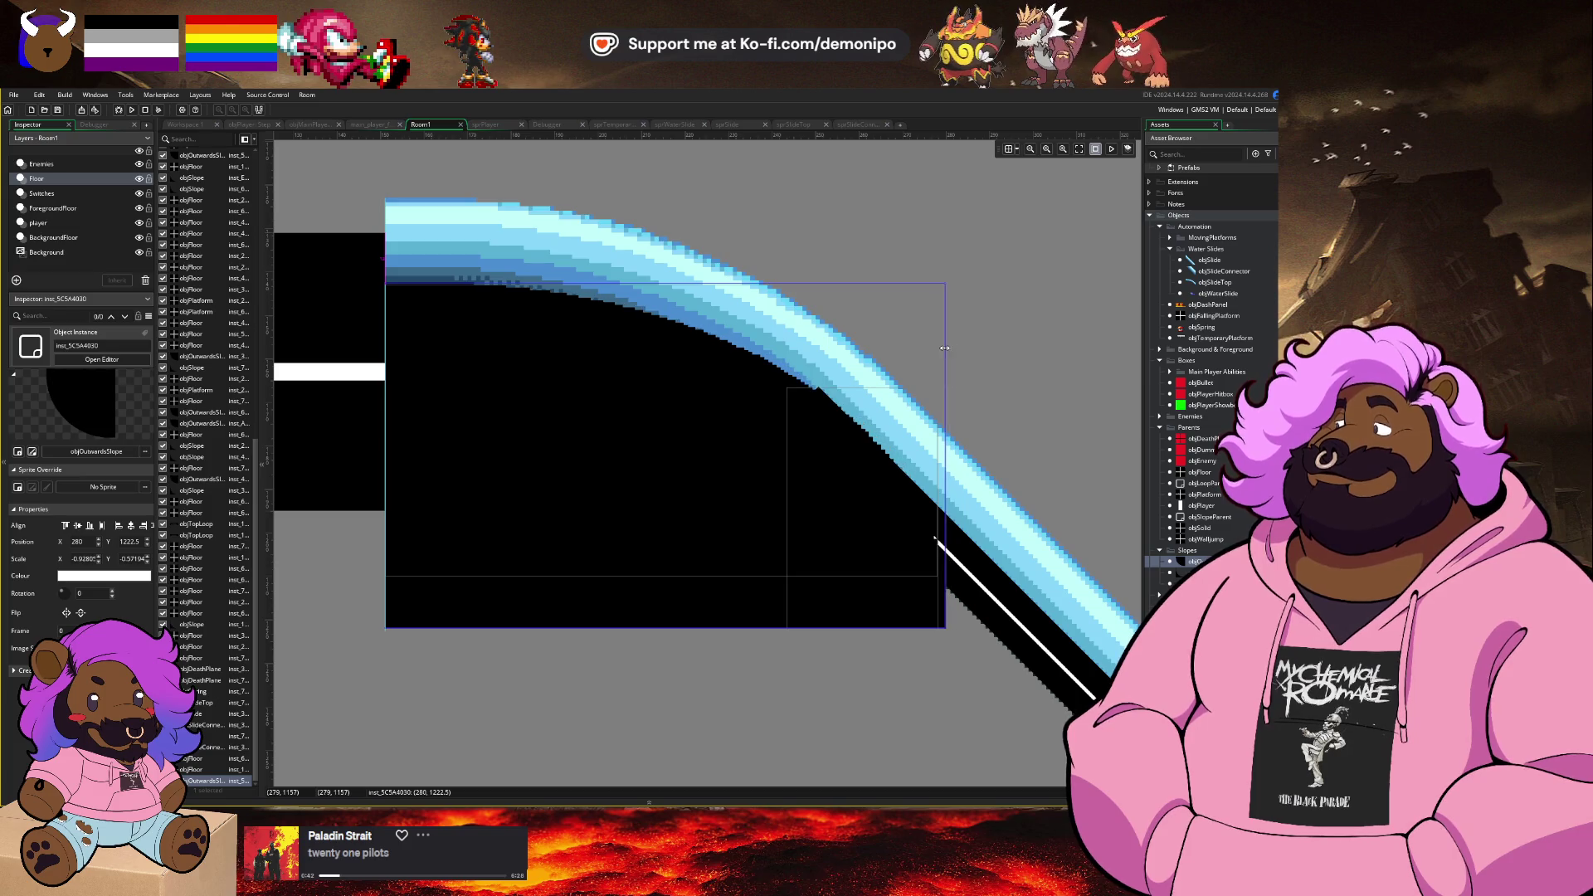
left_click_drag(989, 556, 902, 523)
Step: Shorten the -45° rotated floor so it meets the slope
left_click(907, 559)
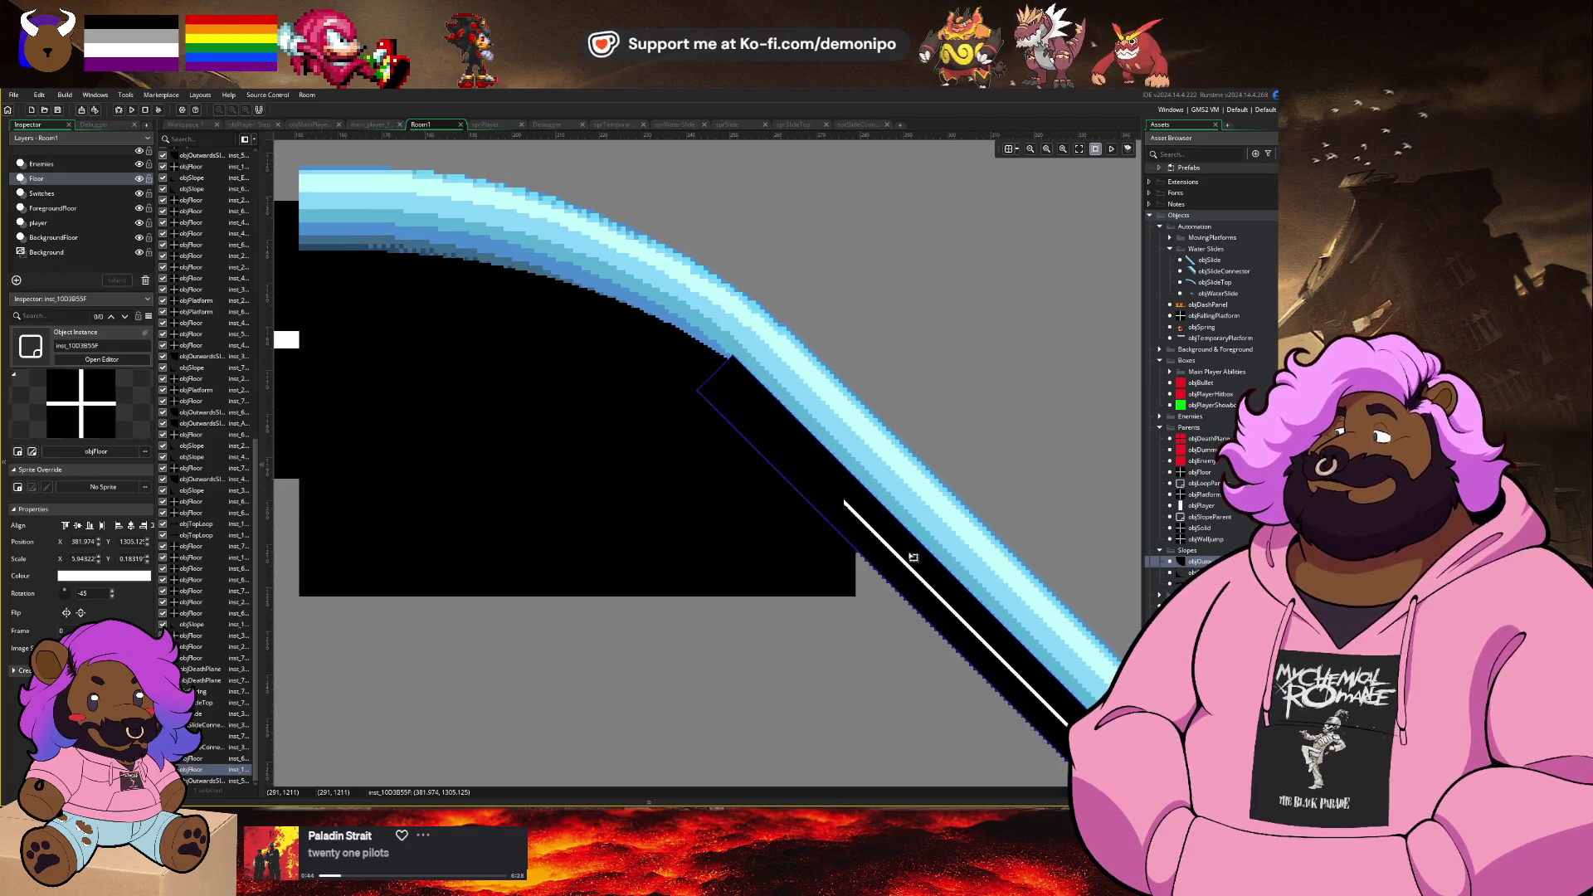
mouse_move(724, 390)
left_mouse_down()
mouse_move(740, 463)
mouse_move(716, 459)
left_mouse_up()
left_click(717, 459)
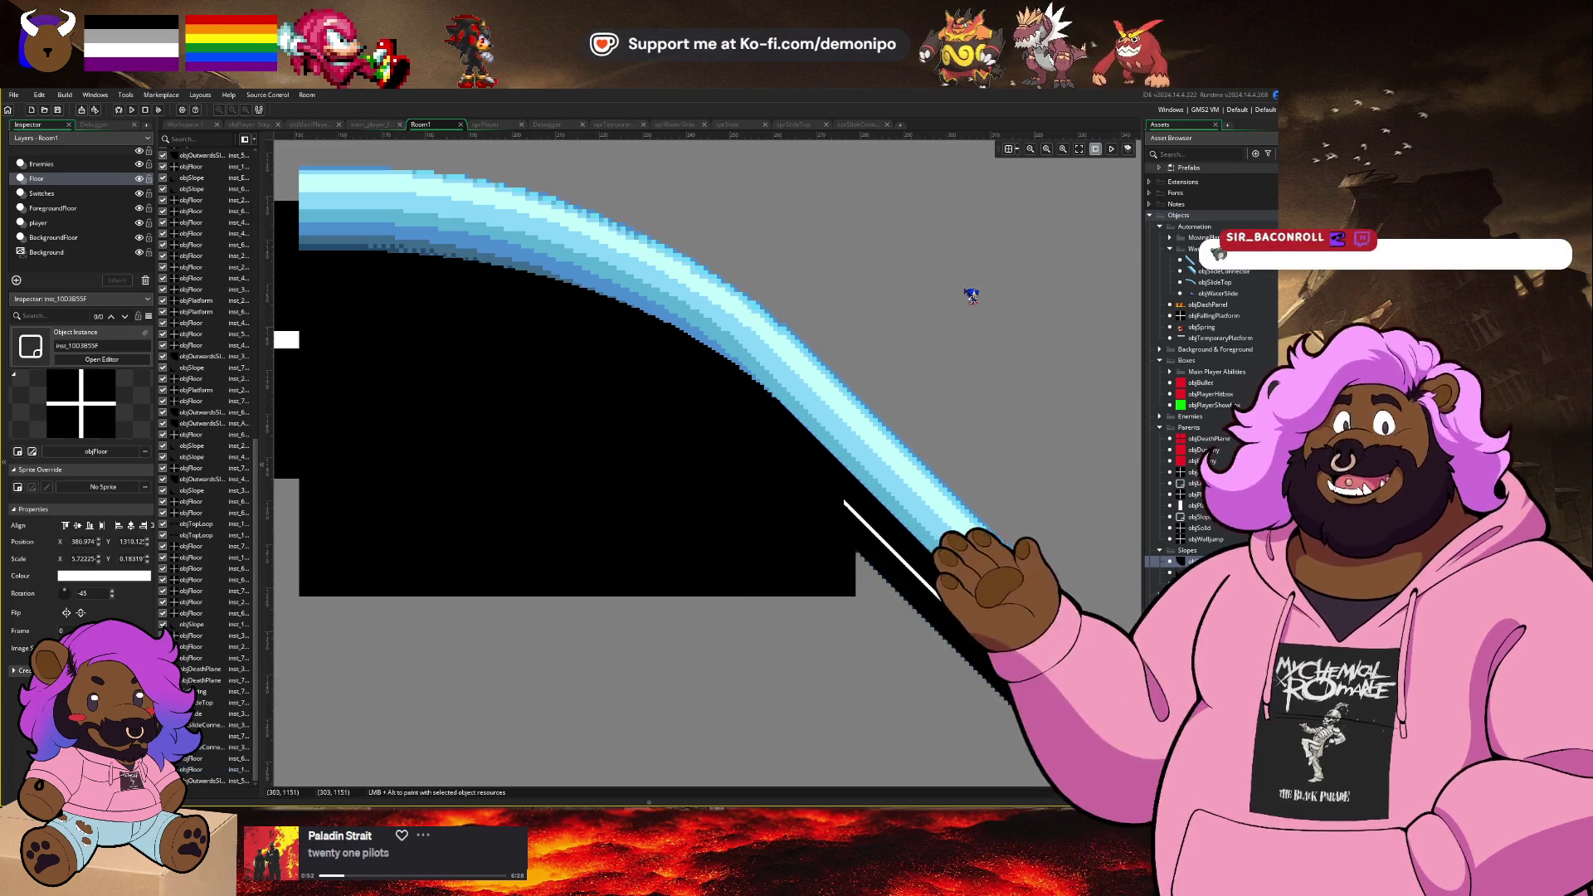
left_click_drag(536, 420, 612, 420)
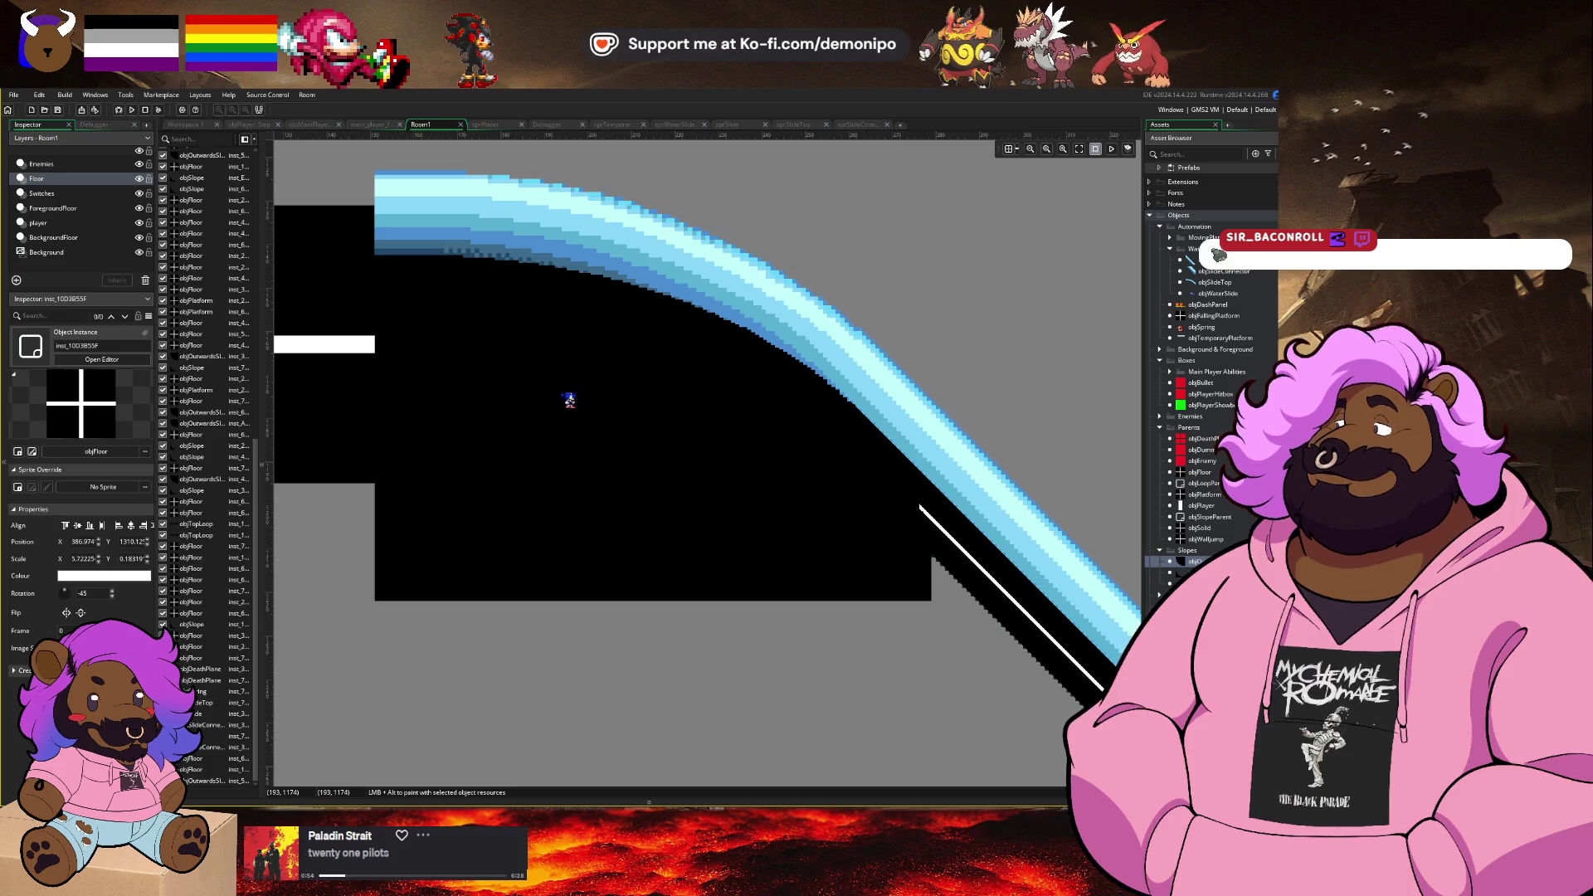
Step: Nudge the black slope up two steps and raise its top edge slightly
left_click(565, 397)
key("Up")
key("Up")
key("Up")
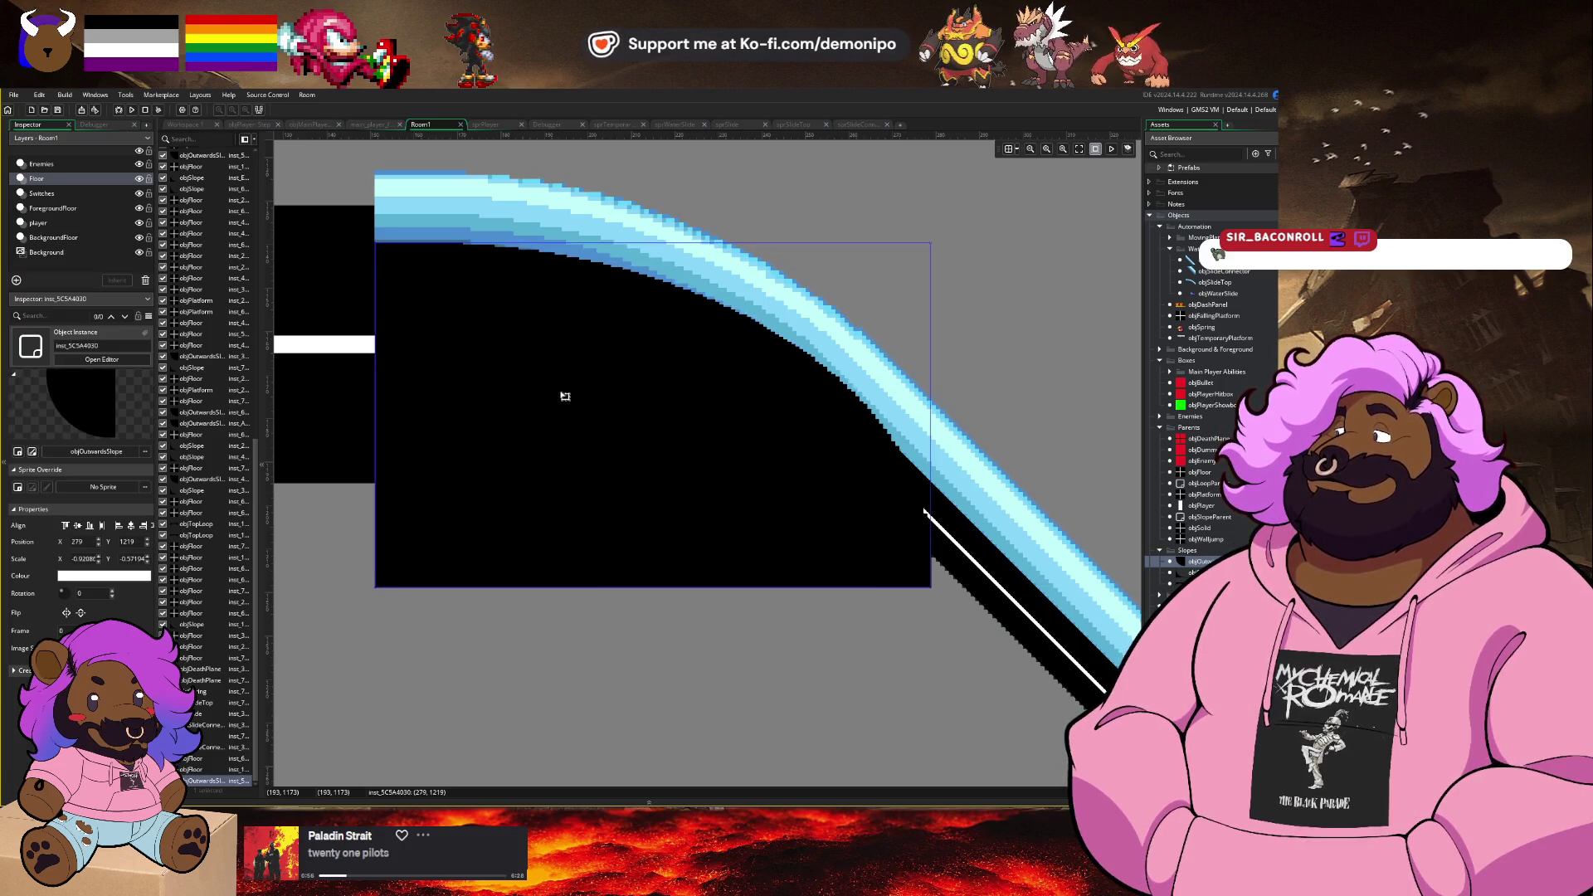
key("Up")
key("Up")
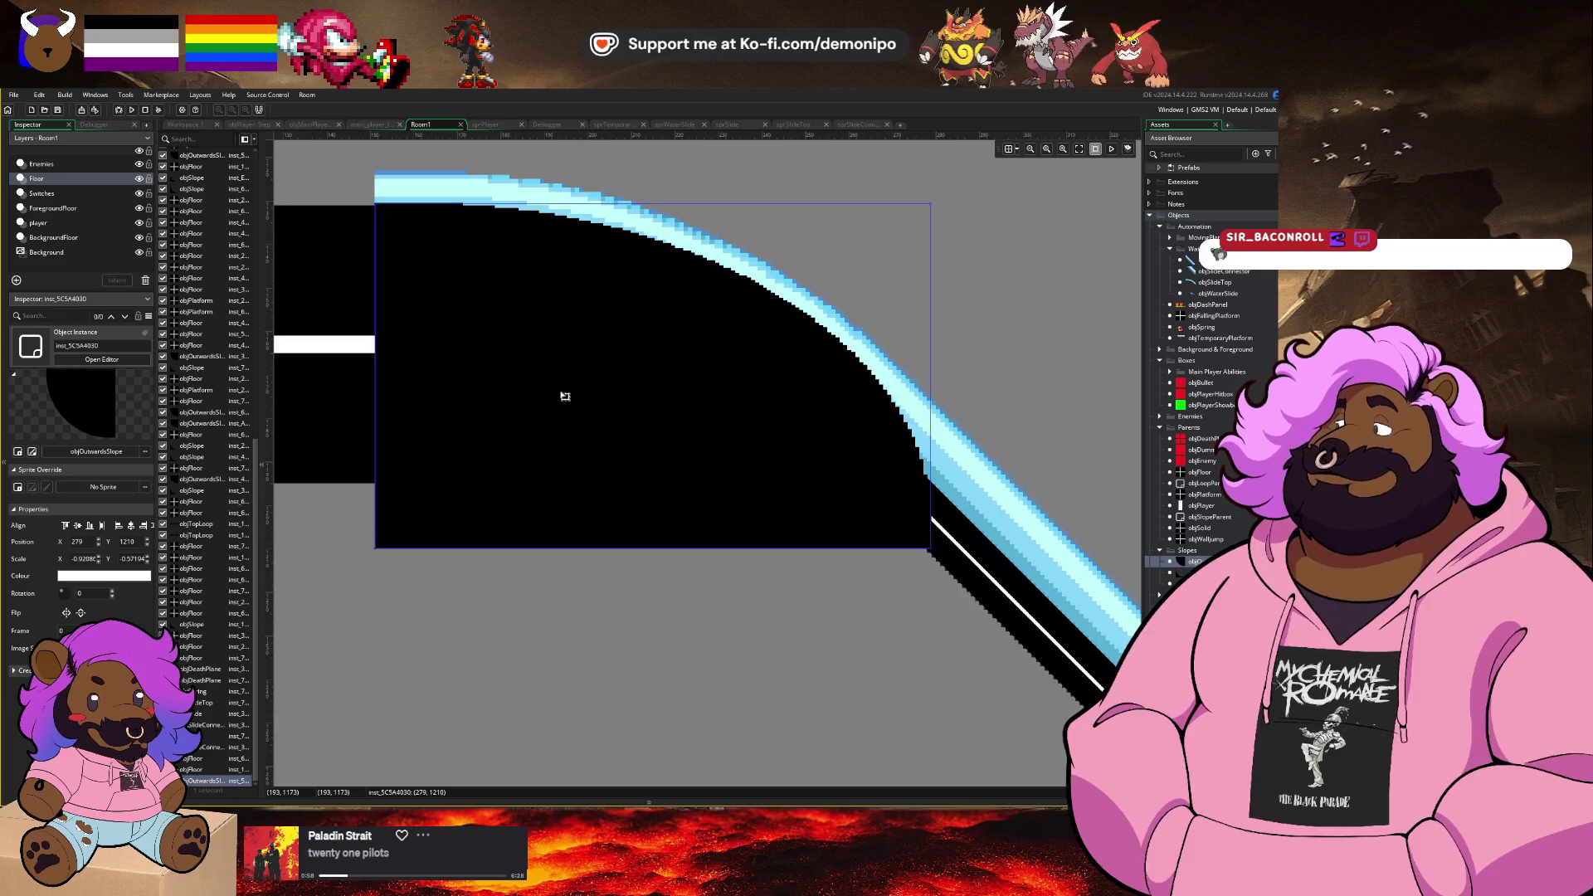
left_click(603, 353)
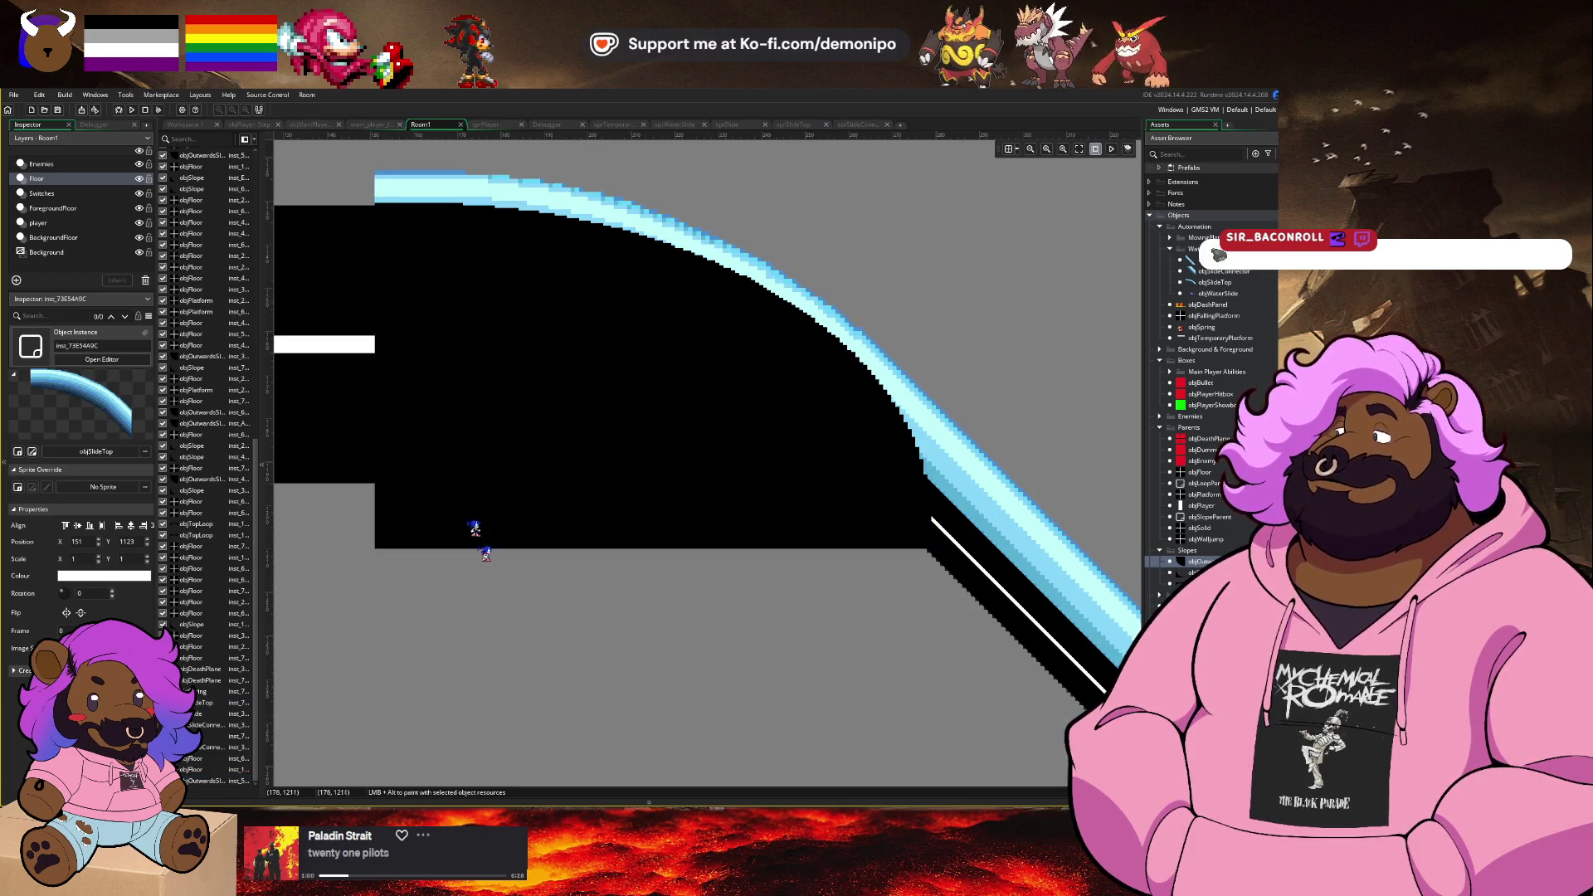
left_click(462, 304)
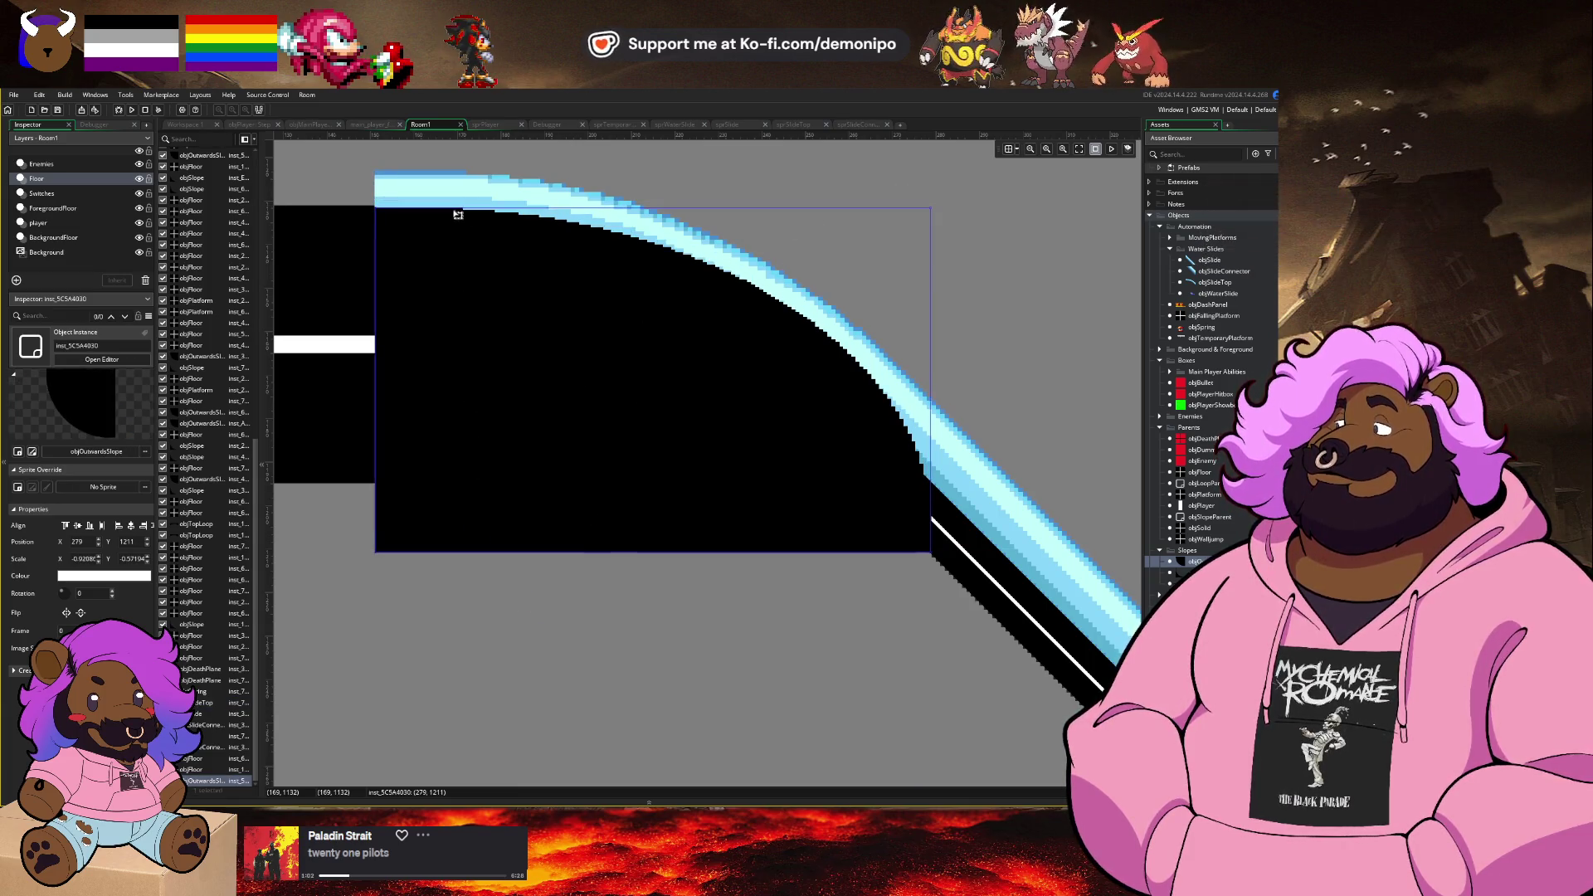
left_click_drag(457, 214, 457, 211)
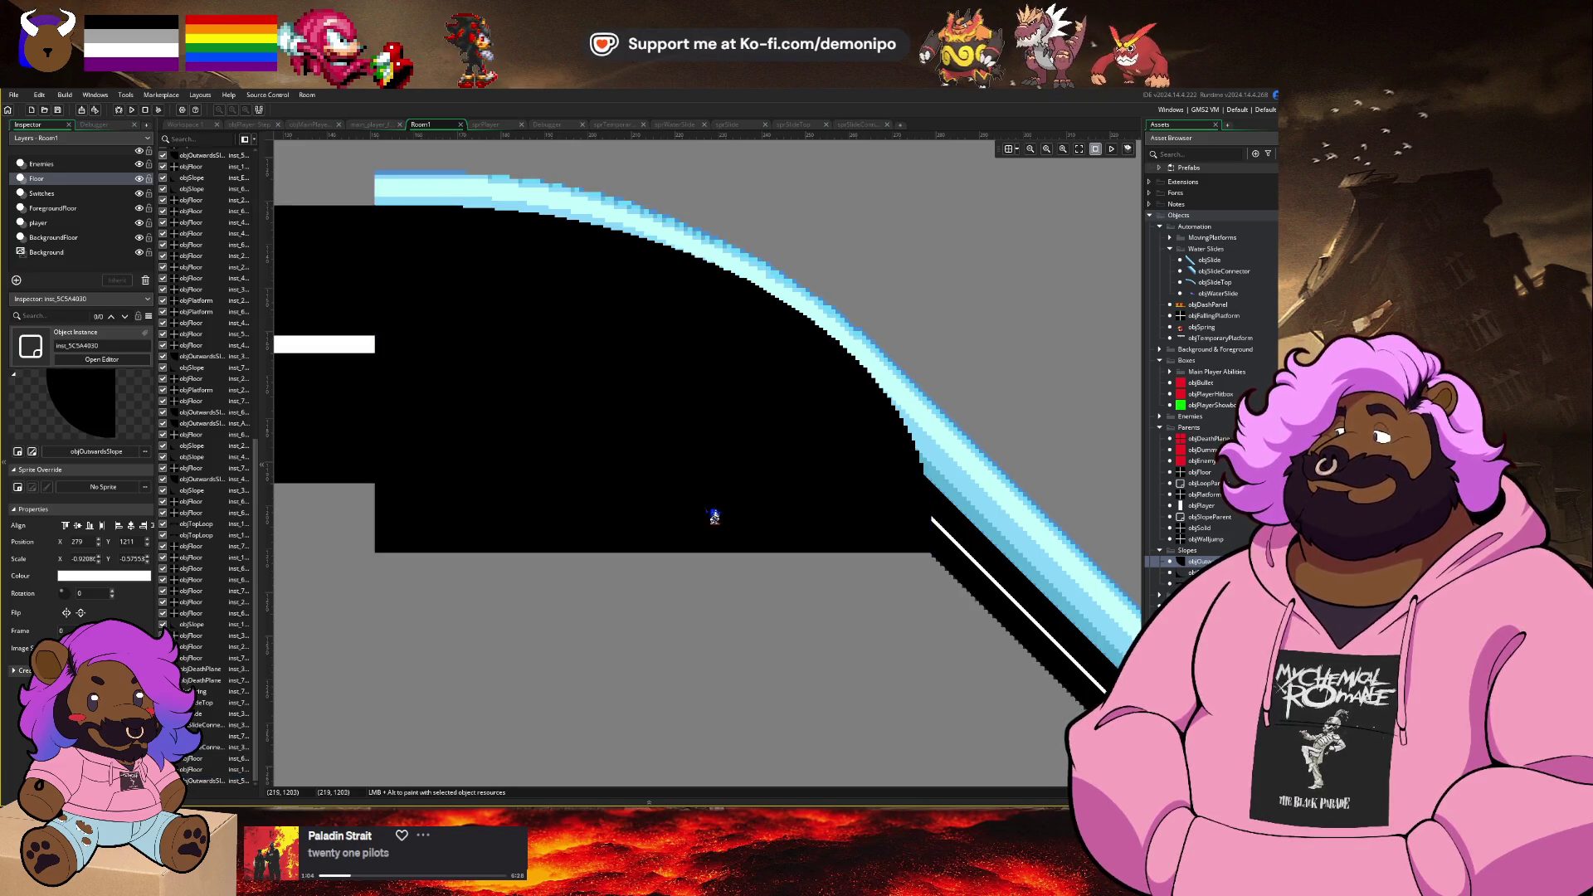
Step: Narrow the black slope so its edge meets the diagonal floor
scroll(715, 516, "right", 5)
left_click(729, 469)
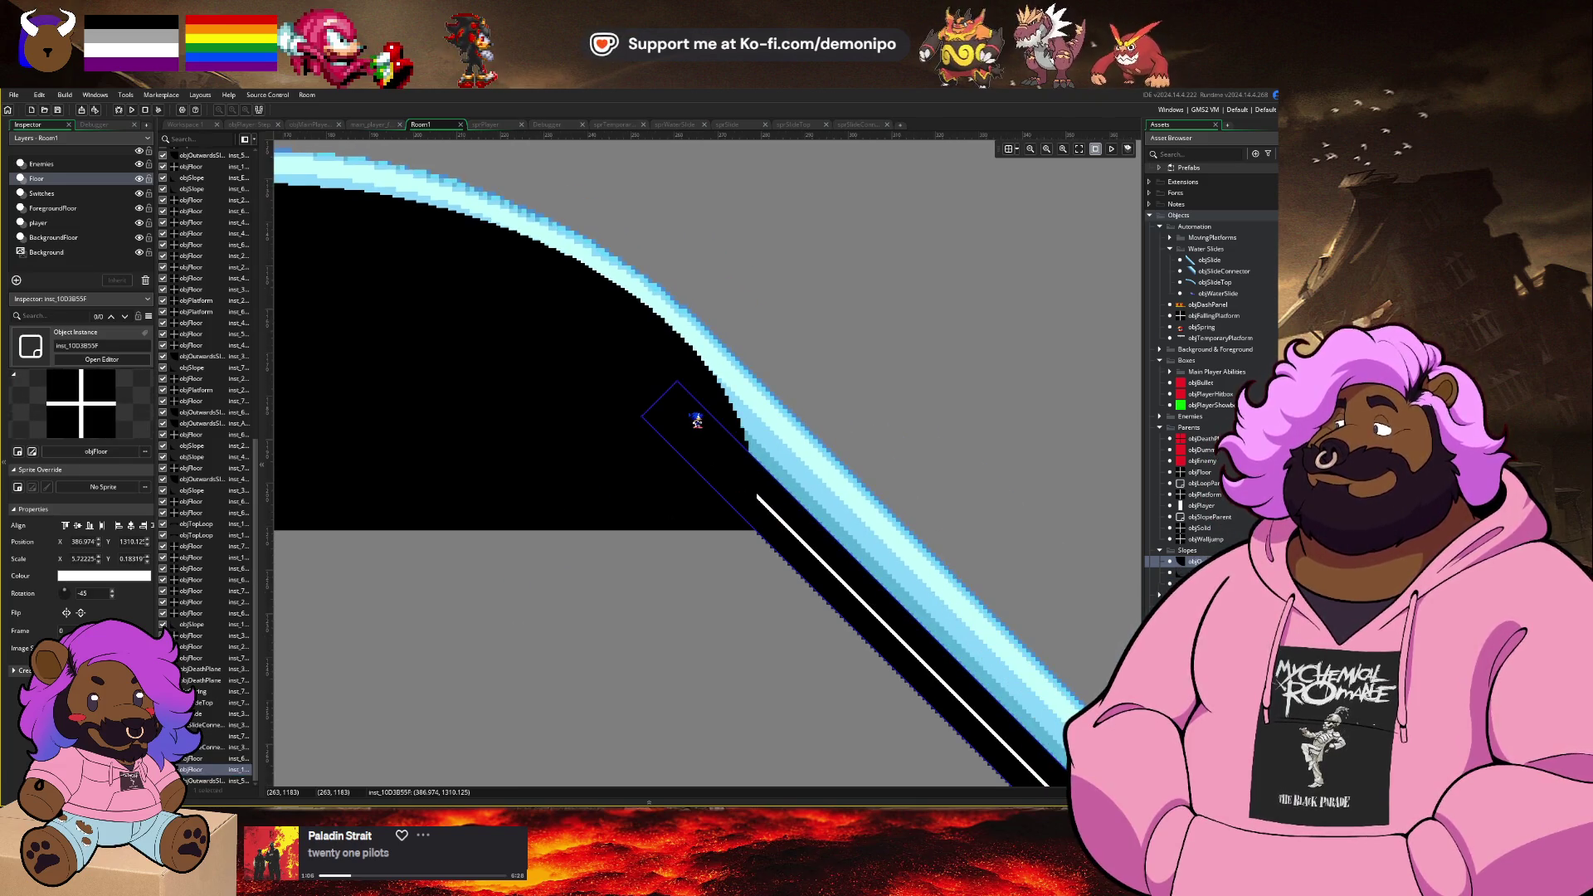
scroll(758, 419, "left", 1)
scroll(758, 419, "up", 1)
left_click(800, 418)
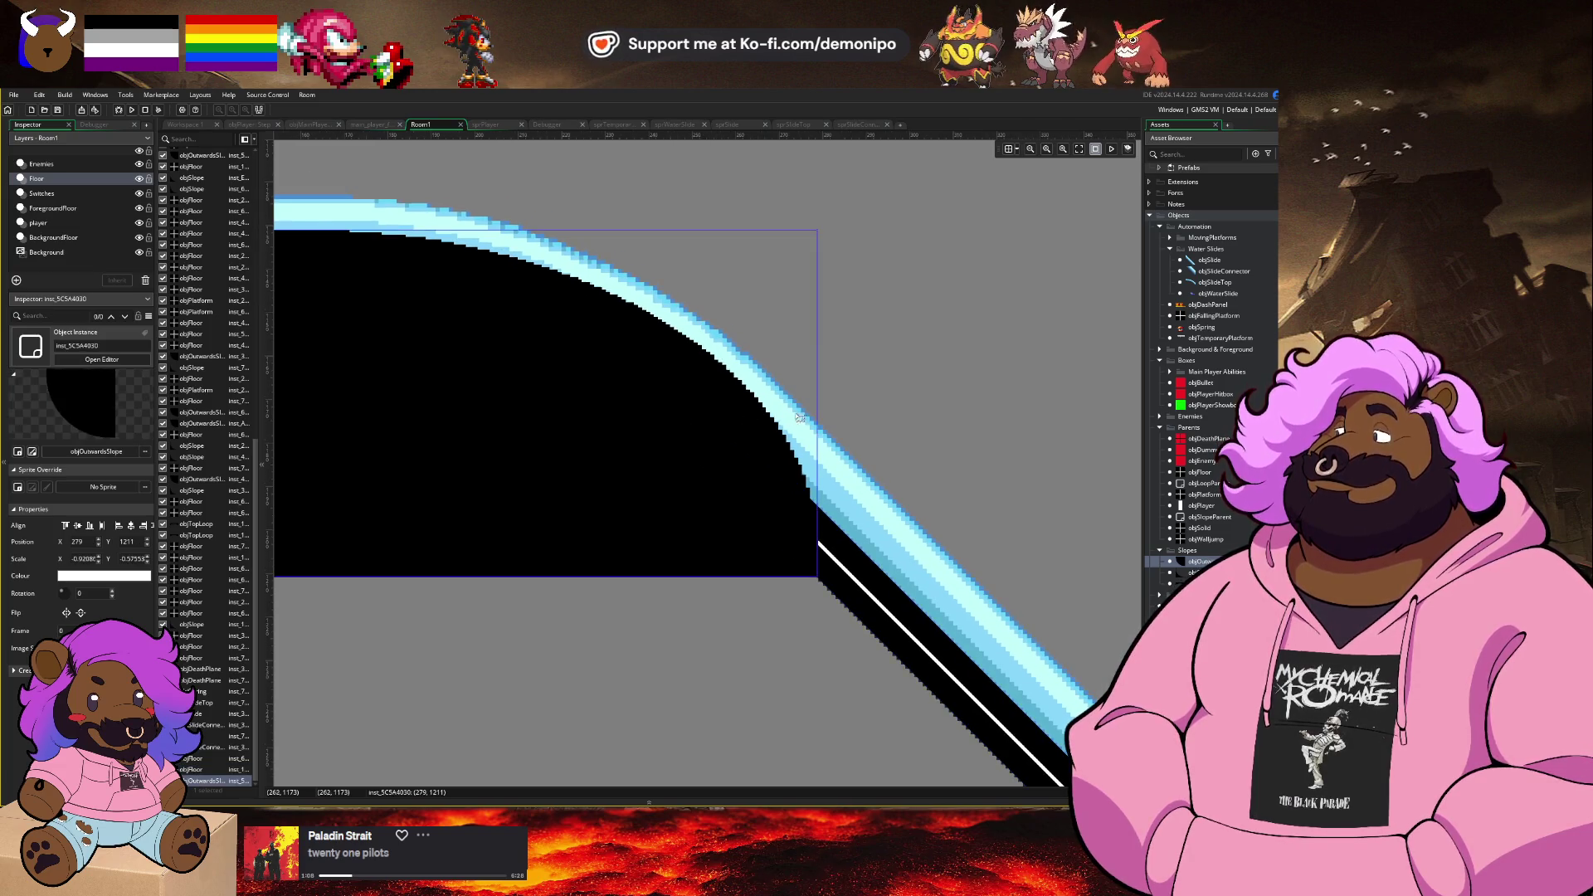
mouse_move(820, 404)
left_mouse_down()
mouse_move(758, 404)
mouse_move(774, 404)
left_mouse_up()
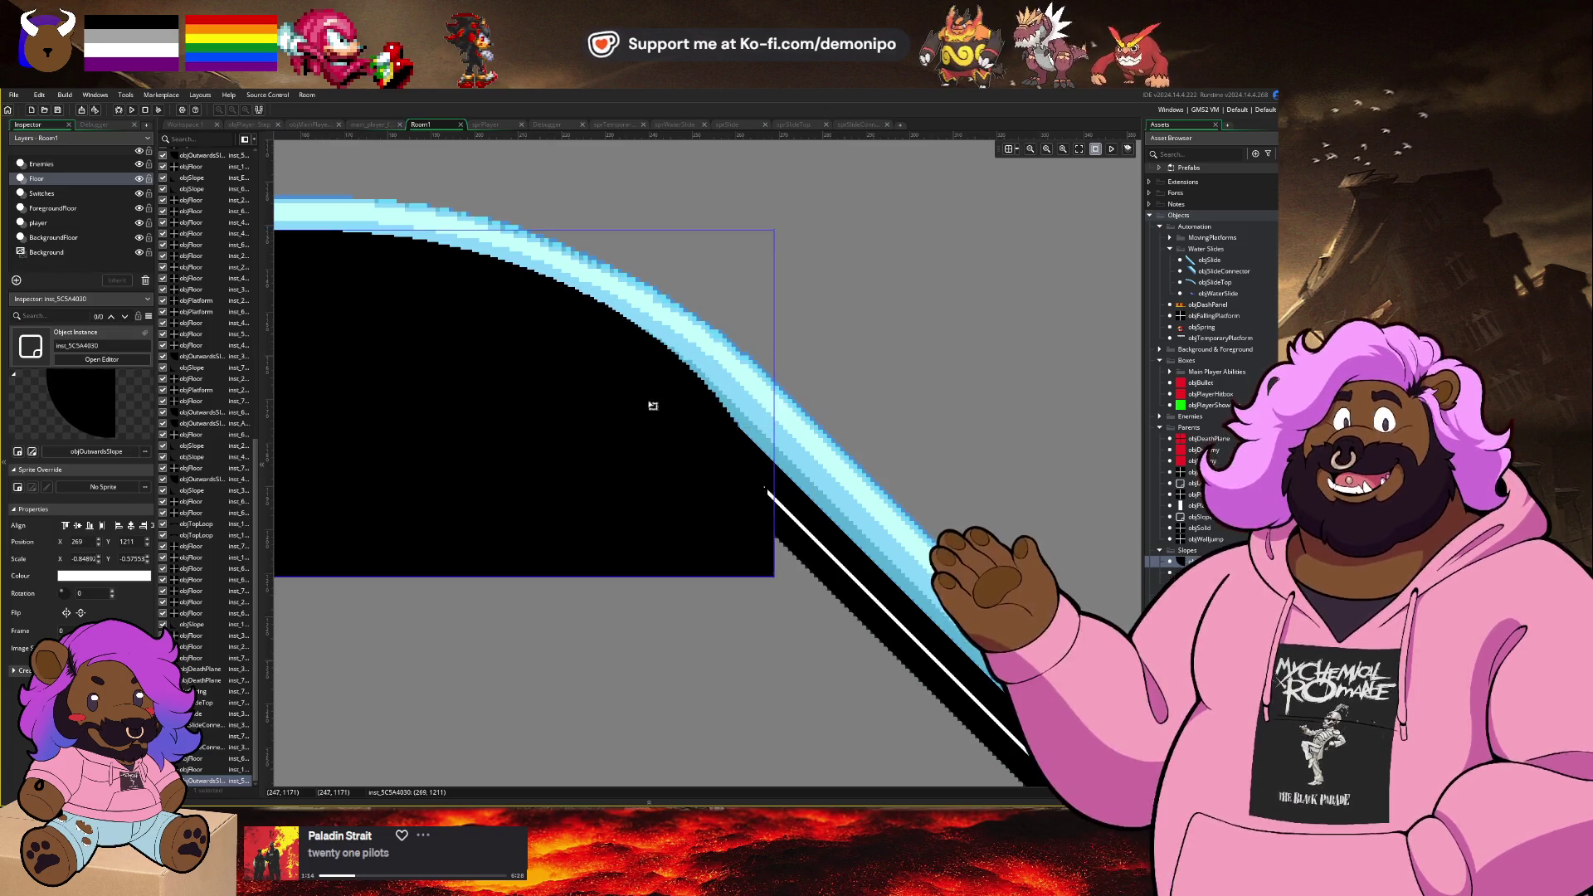
Step: Add the rotated floor to the slope in the instance-list selection
scroll(653, 406, "left", 2)
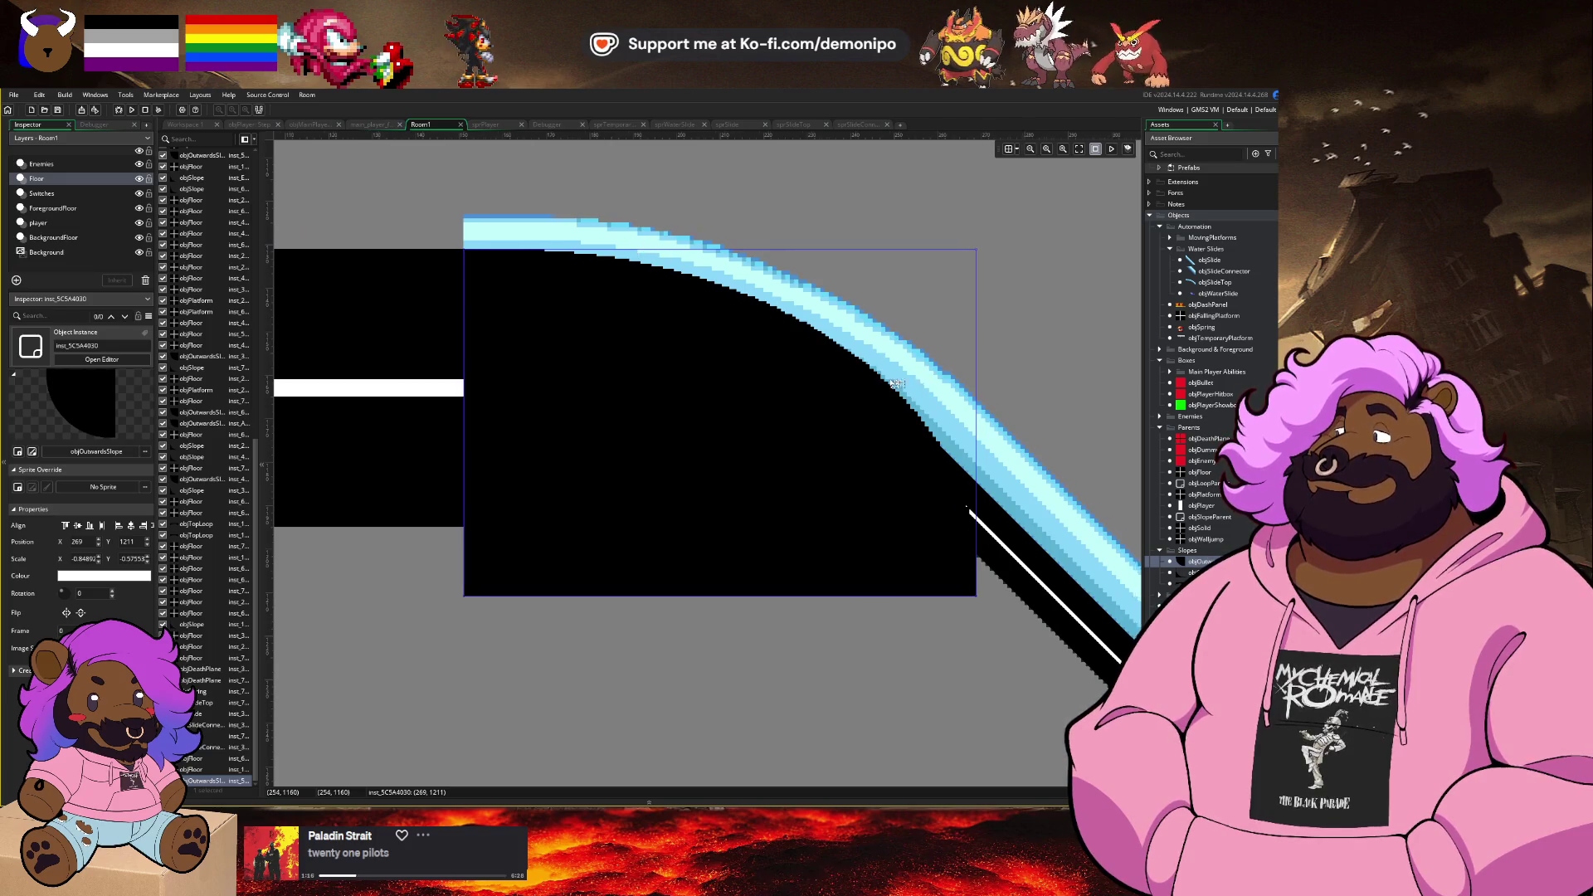
scroll(809, 389, "right", 1)
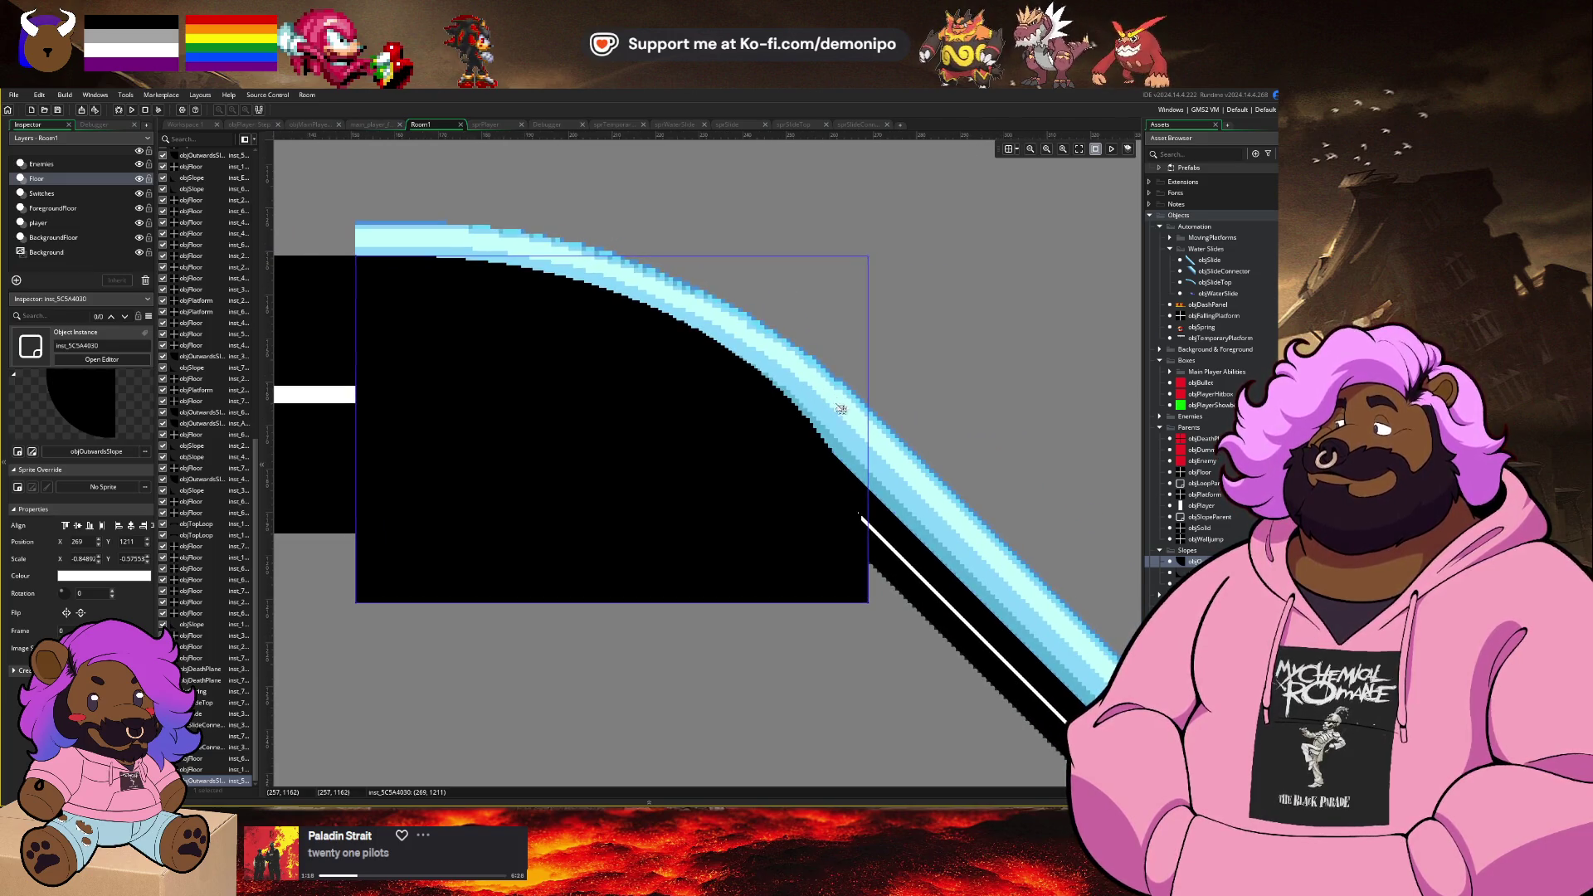
left_click_drag(871, 493, 743, 463)
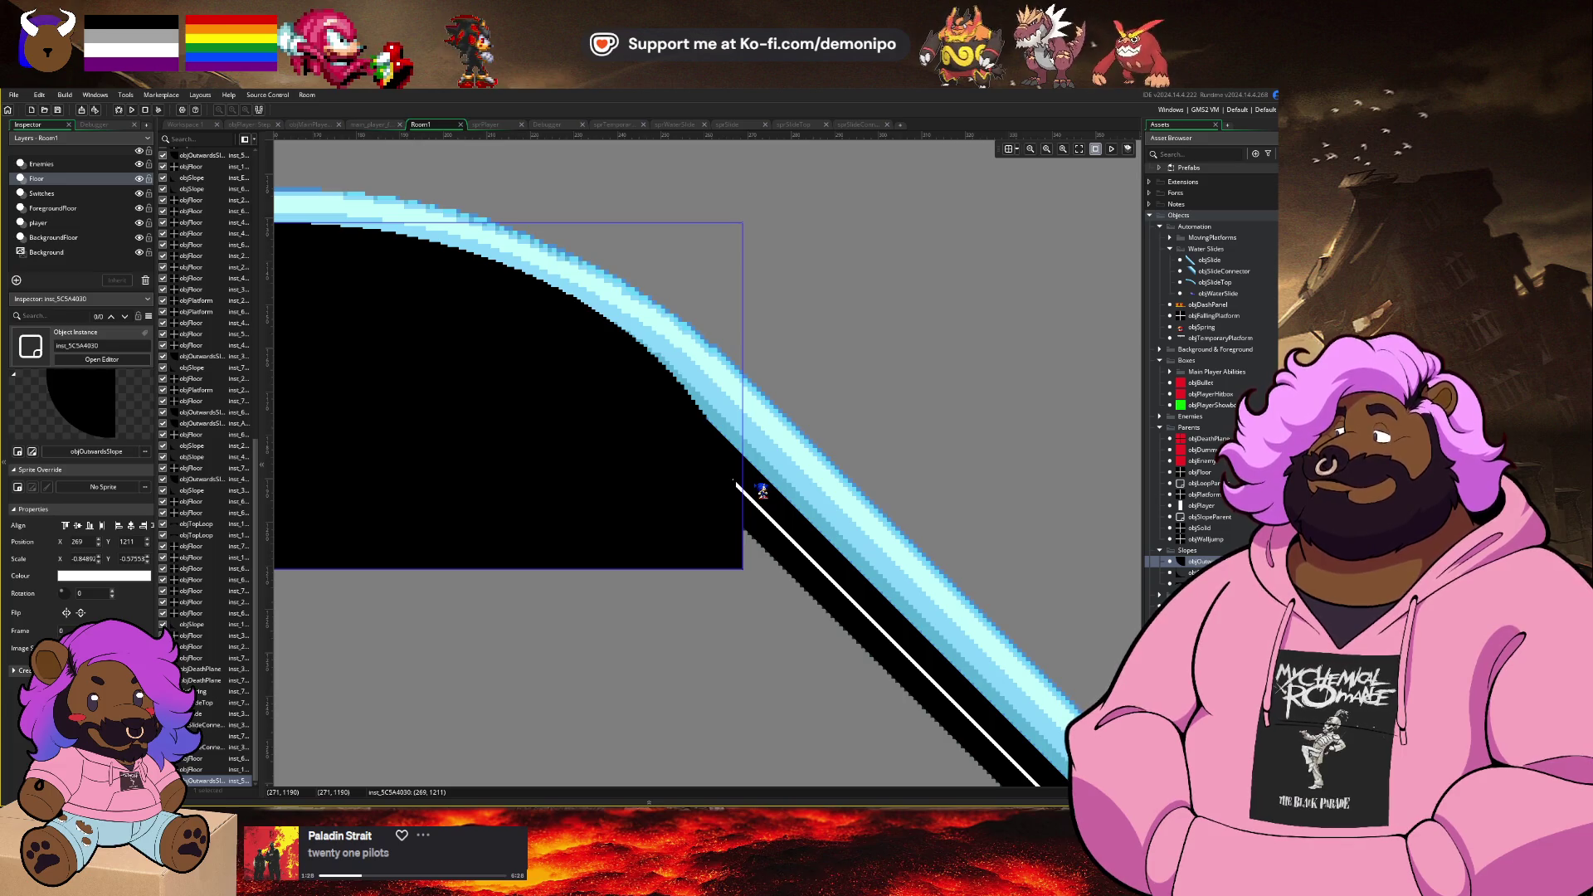
scroll(611, 595, "down", 3)
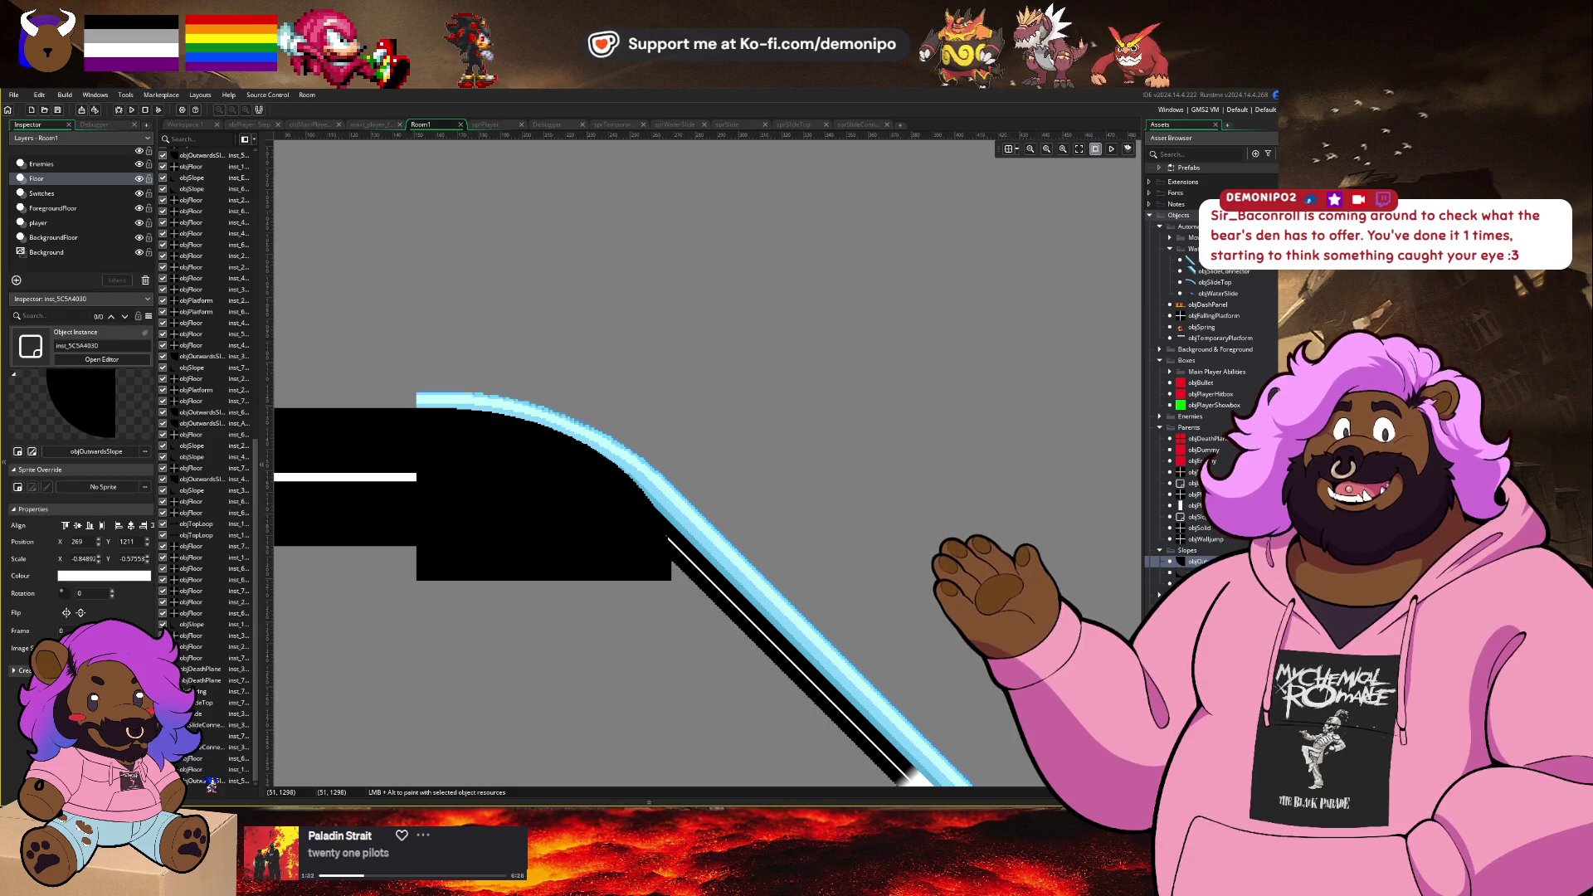
left_click(202, 770, "ctrl")
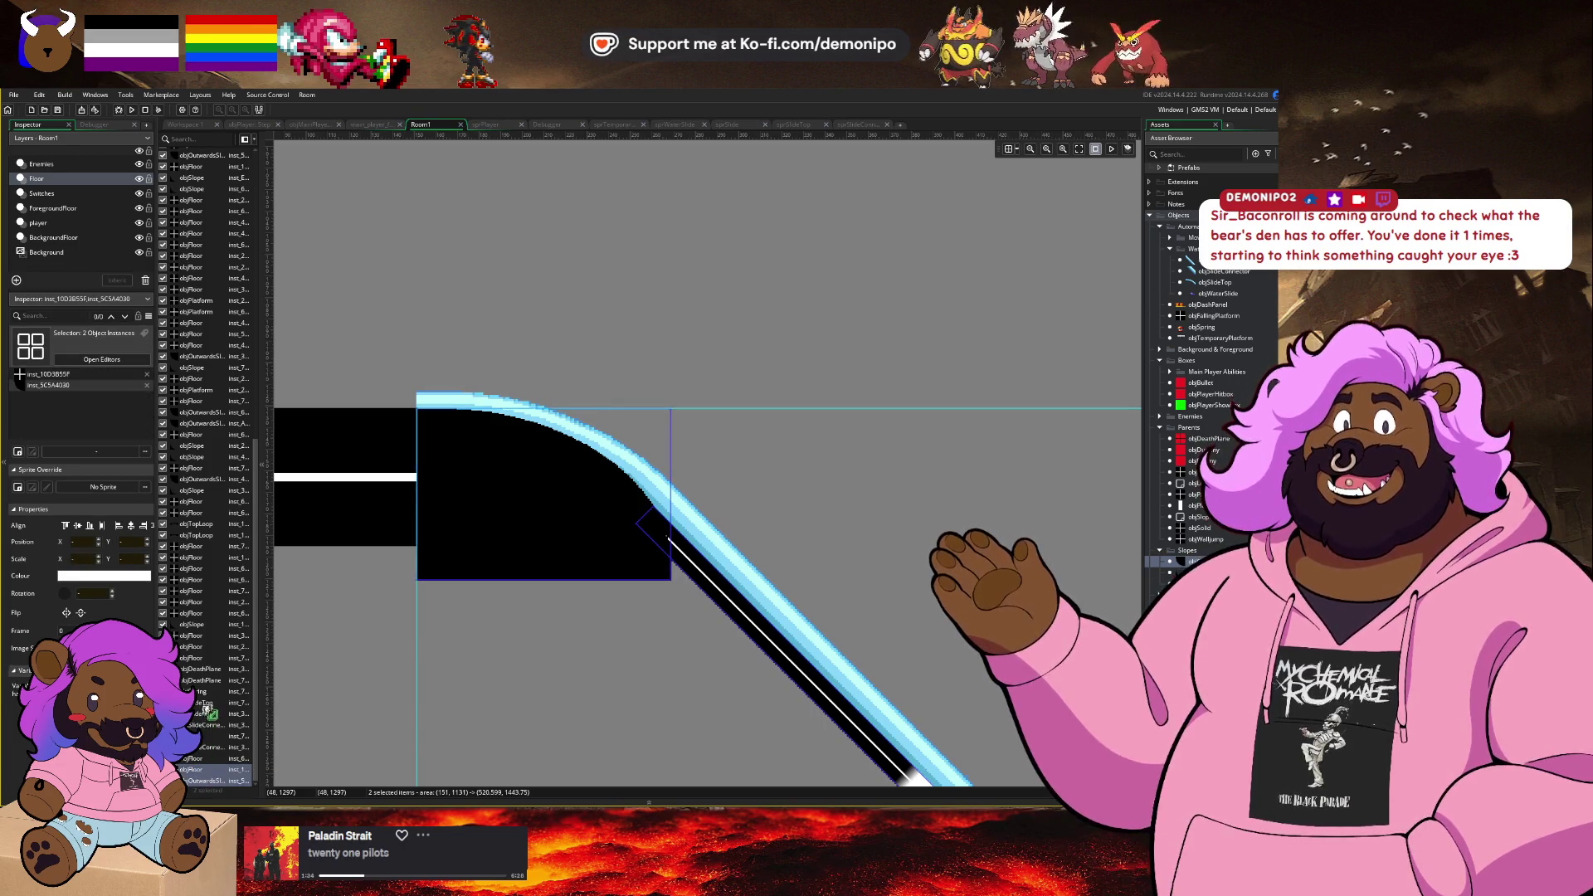
Step: Move the slope and diagonal floor up the instance list, then bring up objPlayer's Step code
left_click_drag(205, 702, 215, 702)
left_click(575, 344)
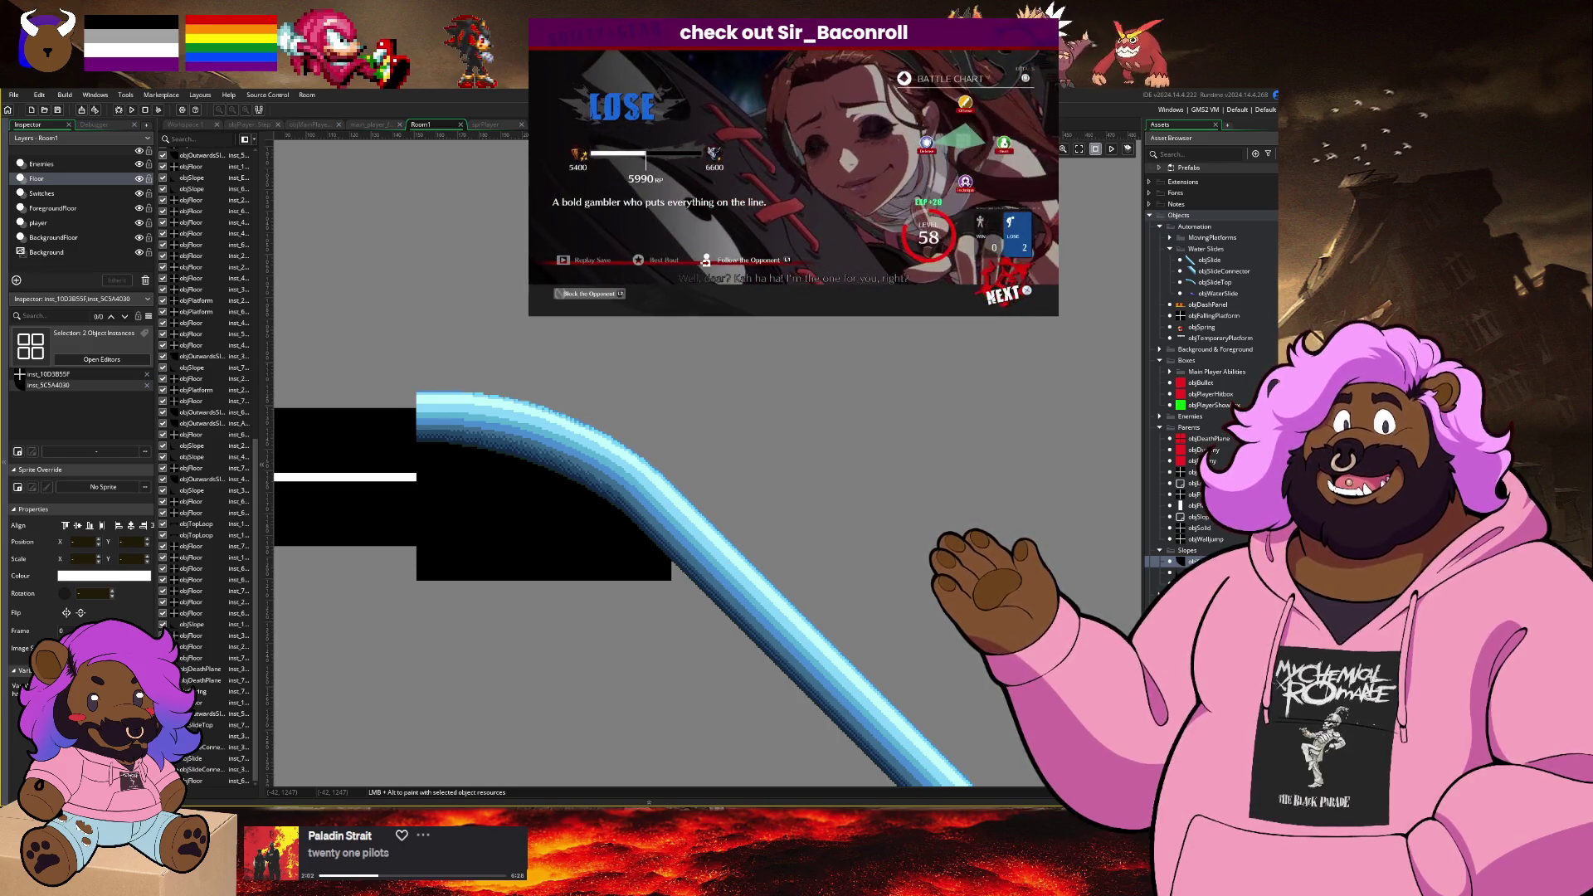
left_click_drag(544, 592, 551, 595)
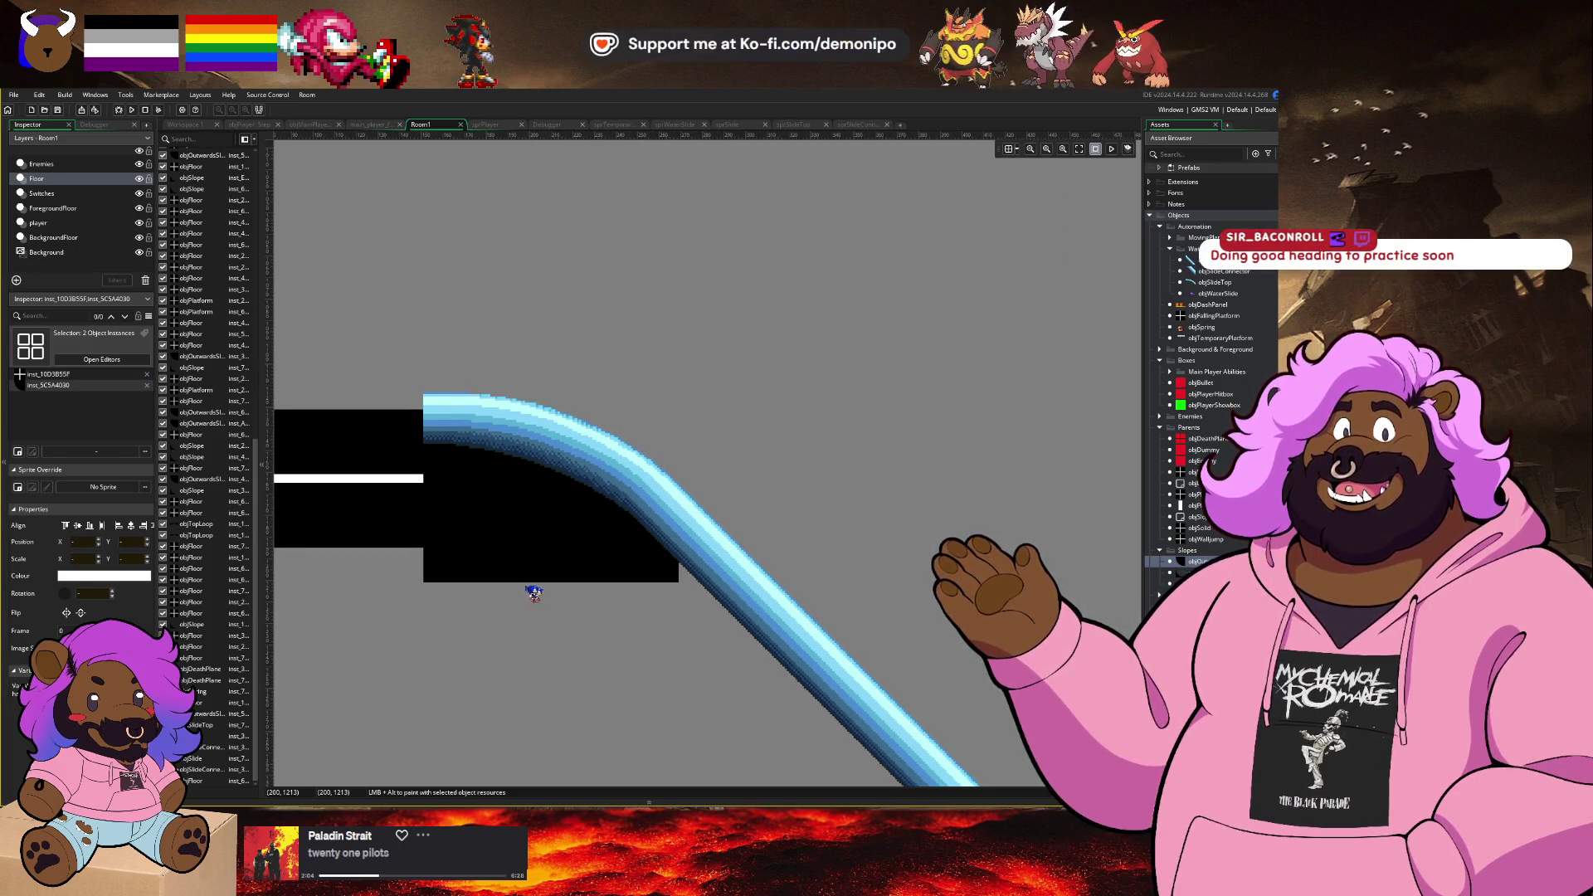
left_click_drag(524, 526, 541, 529)
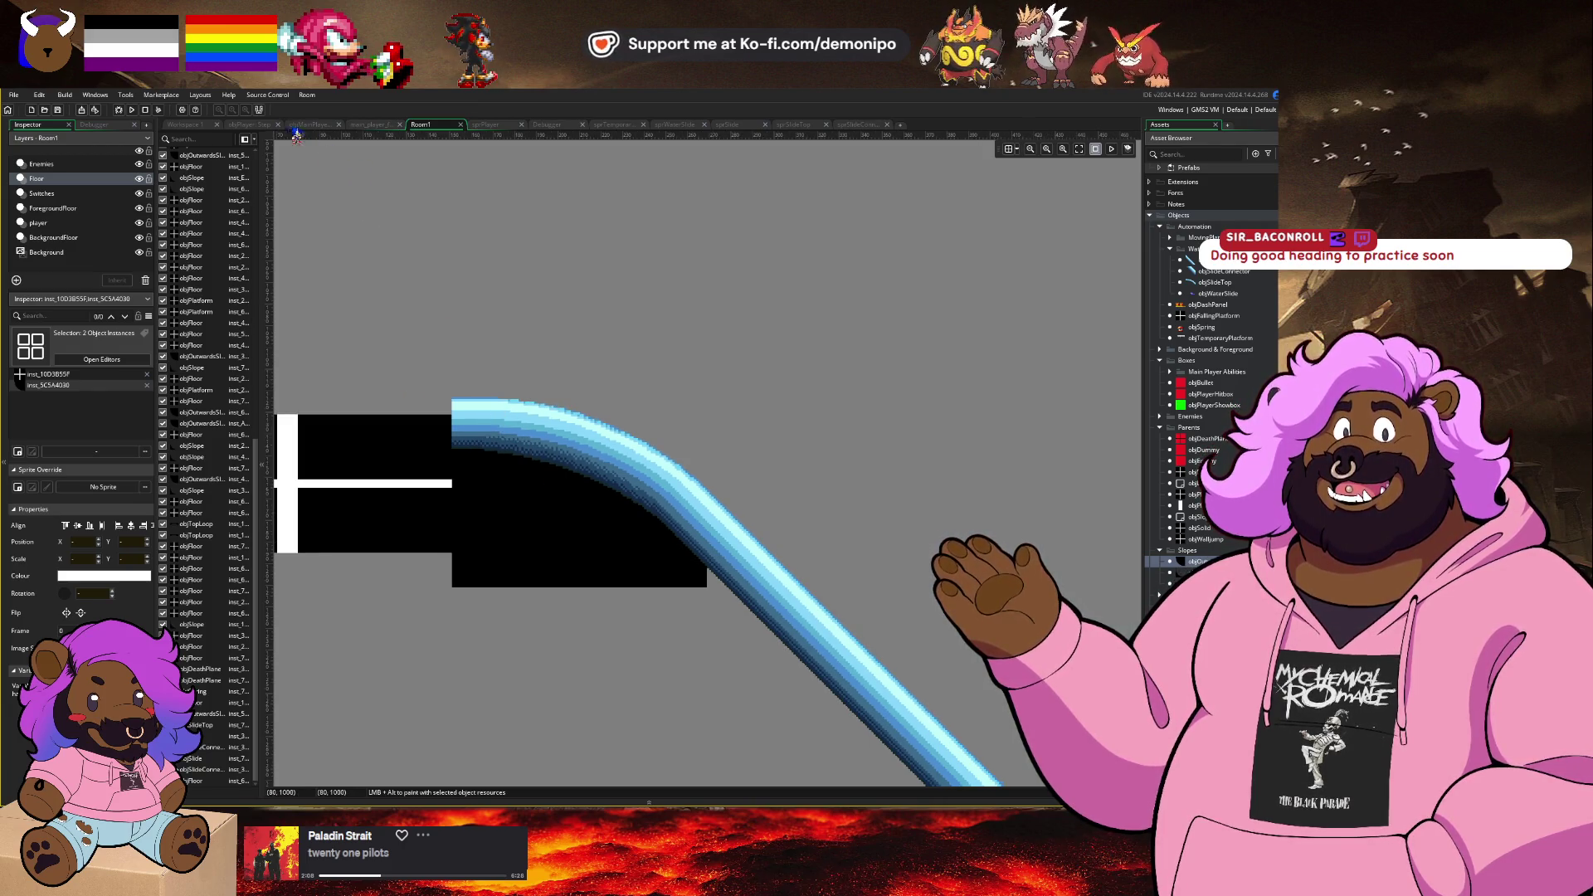
left_click(251, 125)
left_click(306, 127)
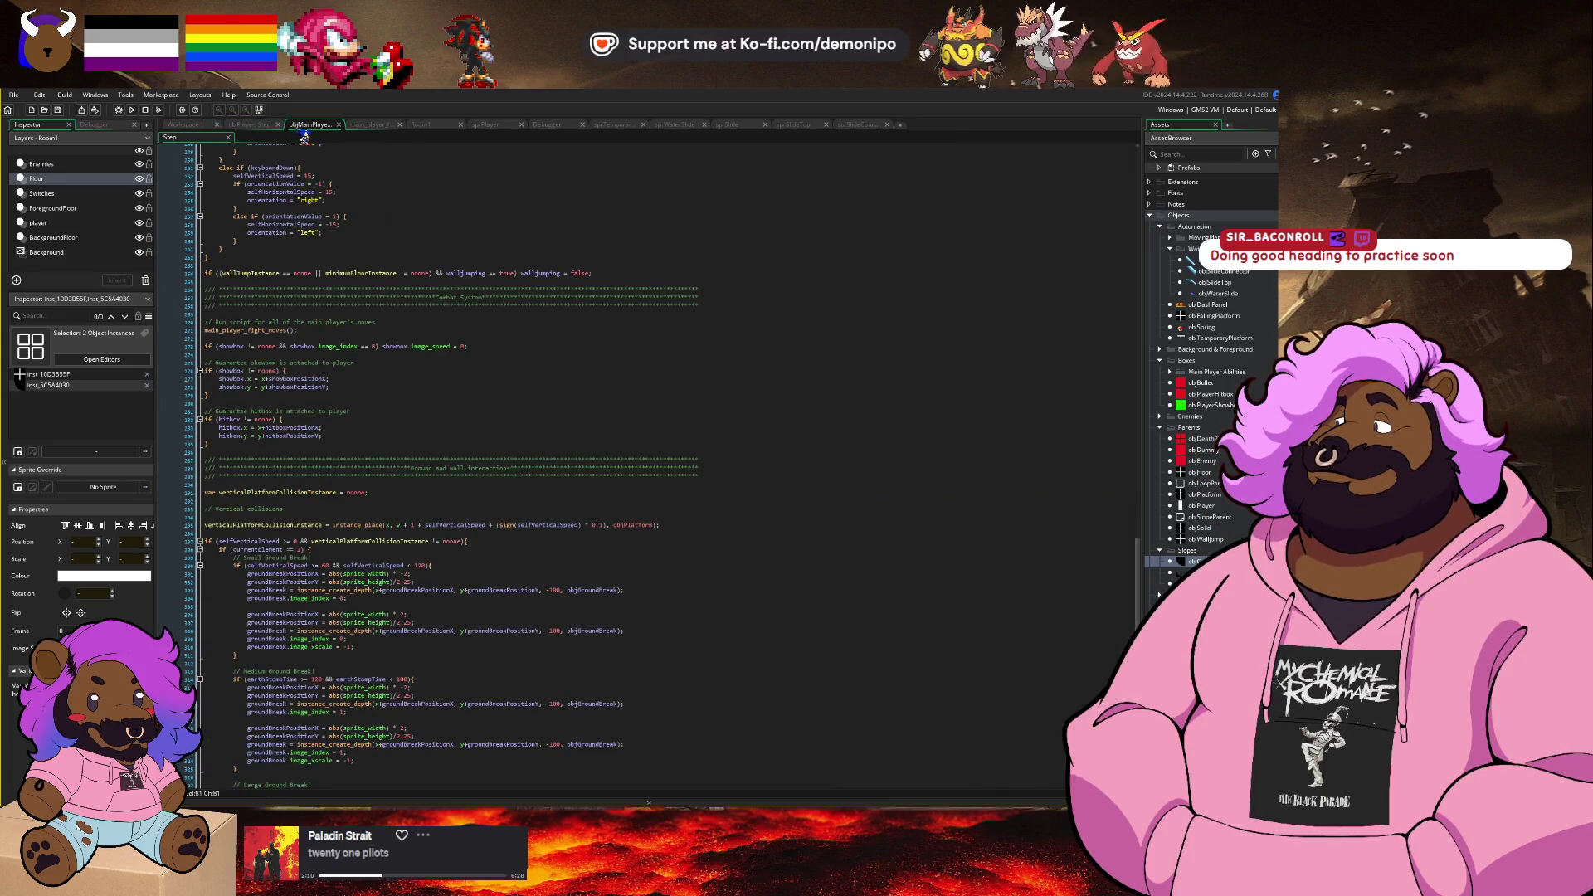
Step: Add a new line after the spring check and begin a place_meeting(x- call
left_click(208, 126)
left_click(249, 126)
left_click(369, 390)
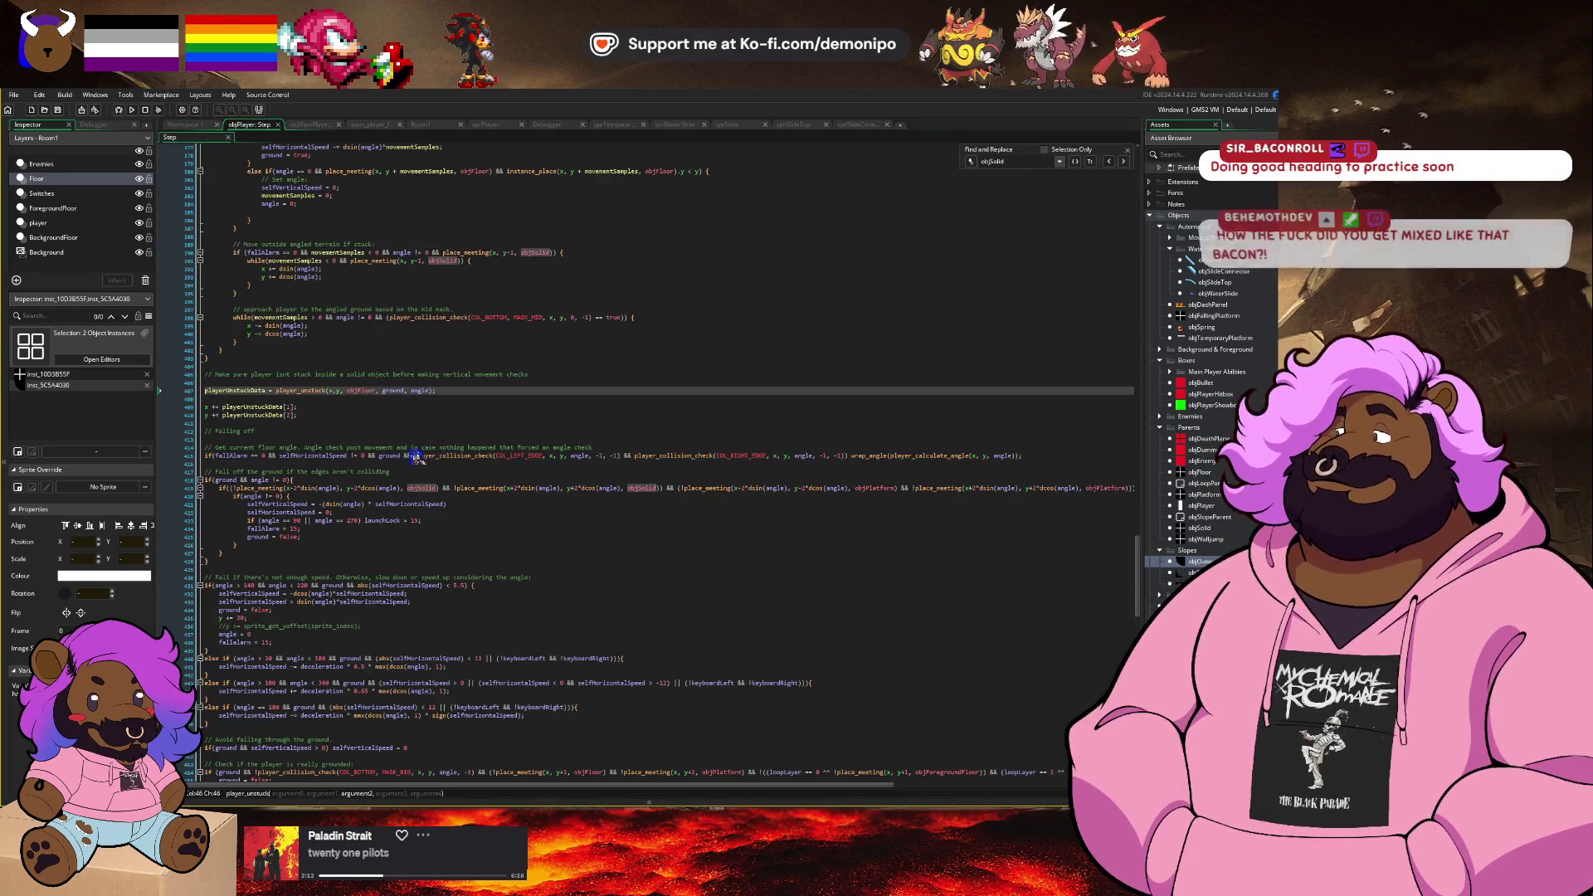
scroll(415, 457, "up", 20)
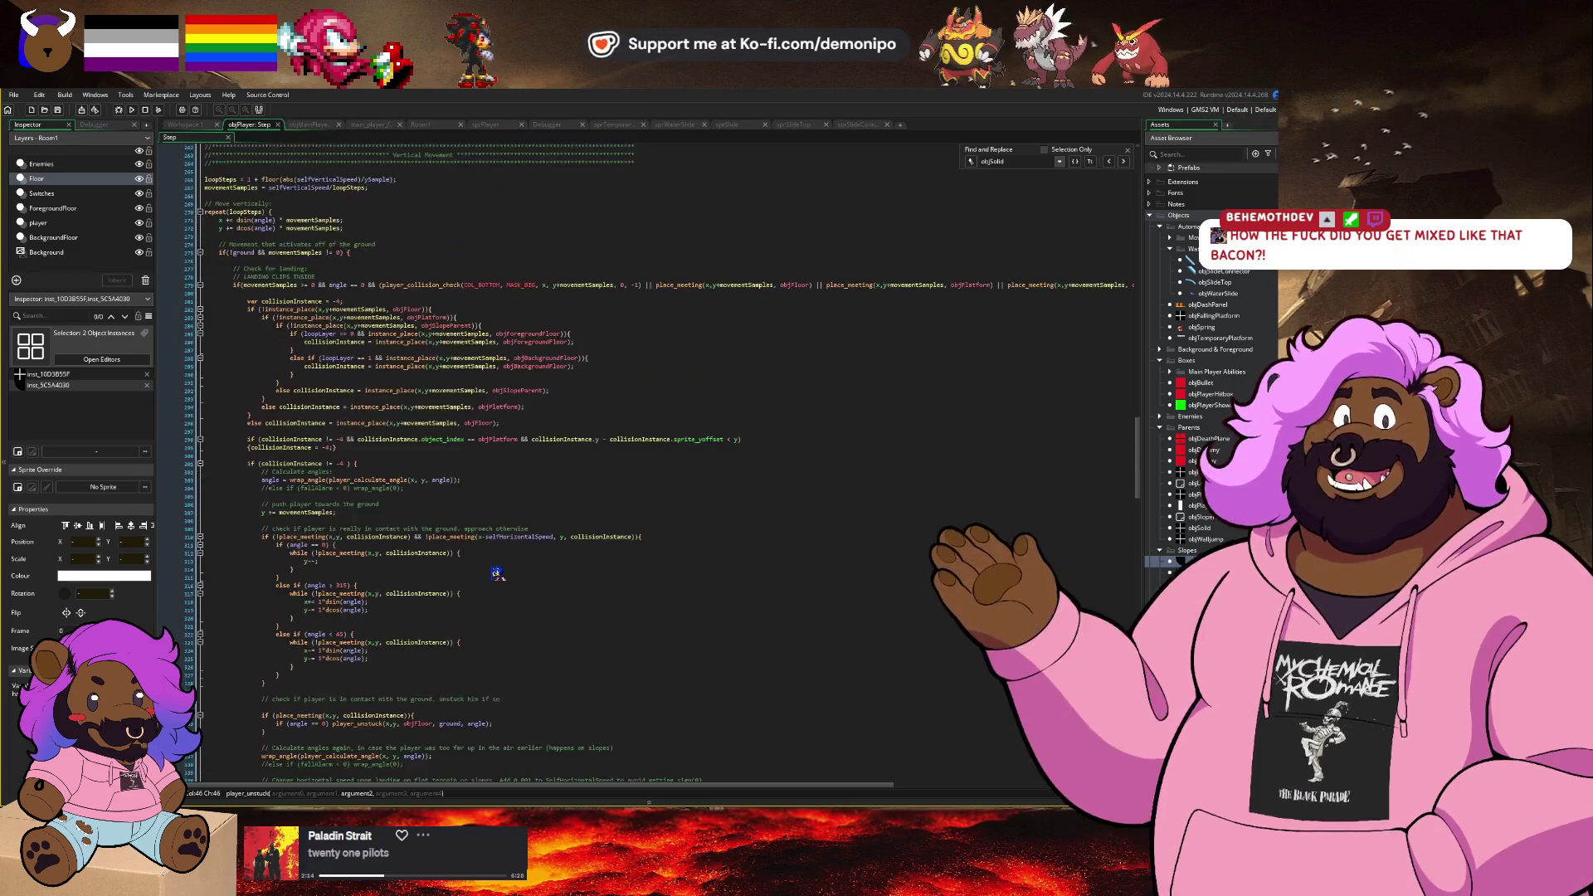
scroll(498, 574, "up", 12)
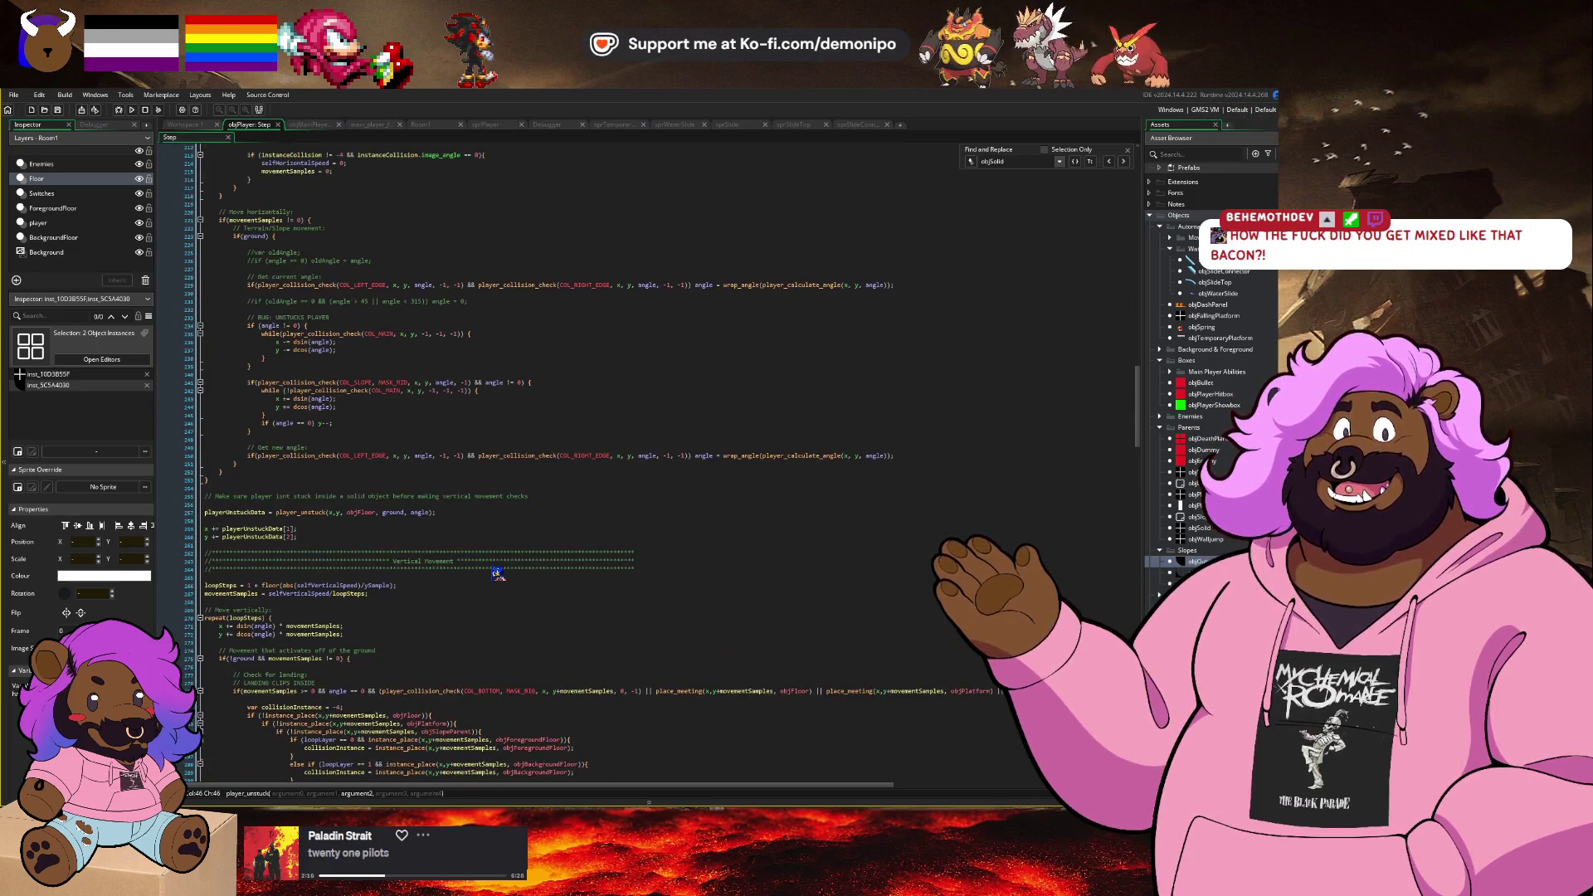
scroll(497, 574, "up", 18)
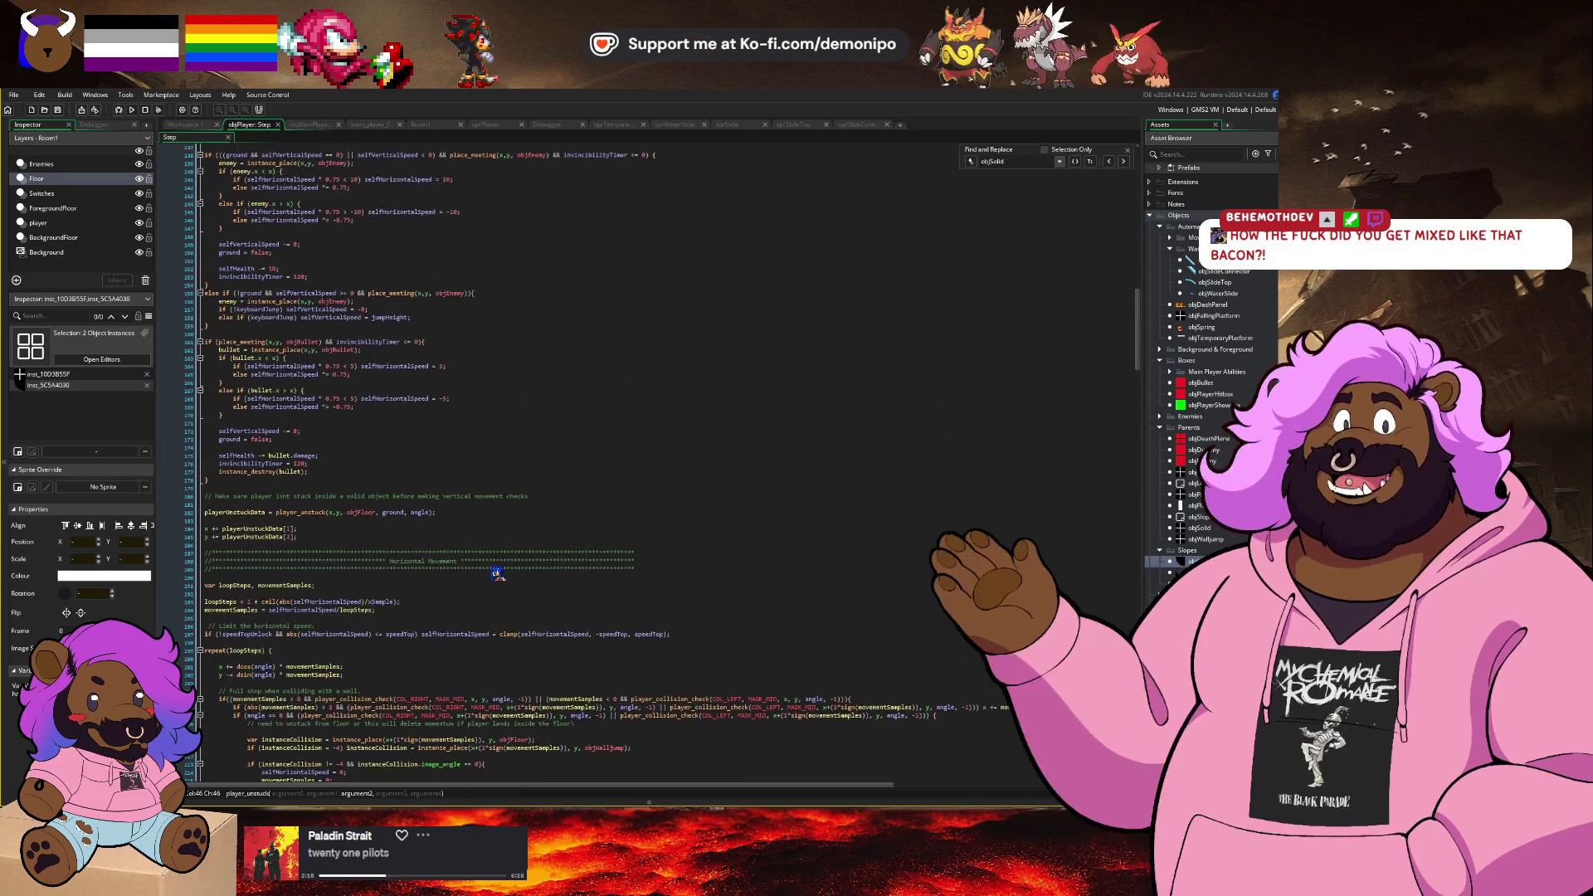
scroll(497, 574, "up", 12)
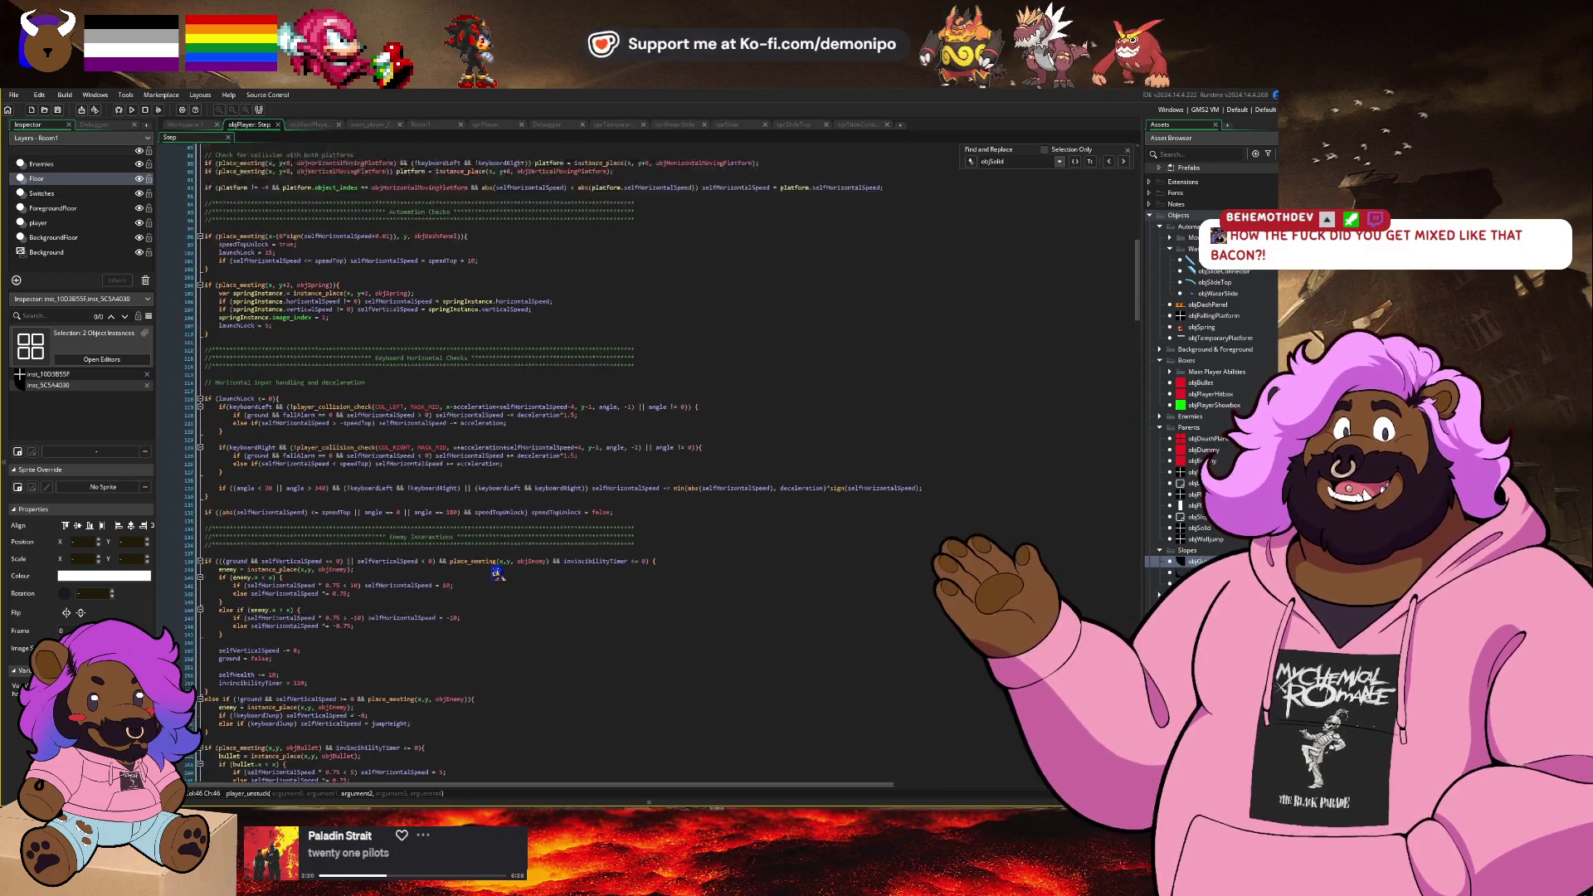
scroll(497, 575, "up", 5)
left_click(387, 513)
key("Return")
key("Return")
type("if (")
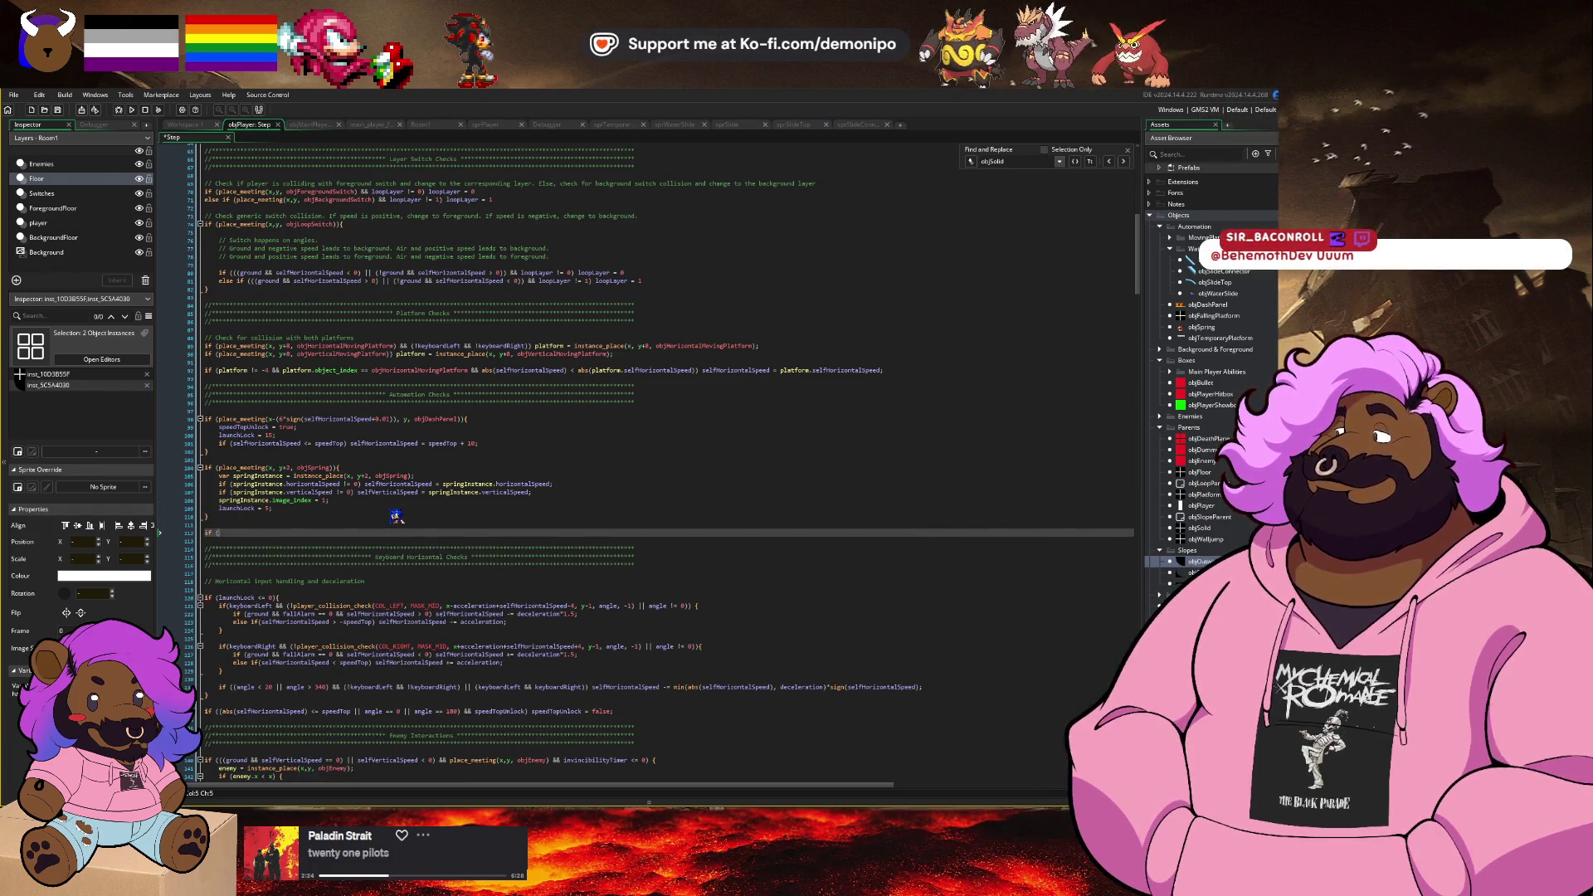
type("place_meeting(")
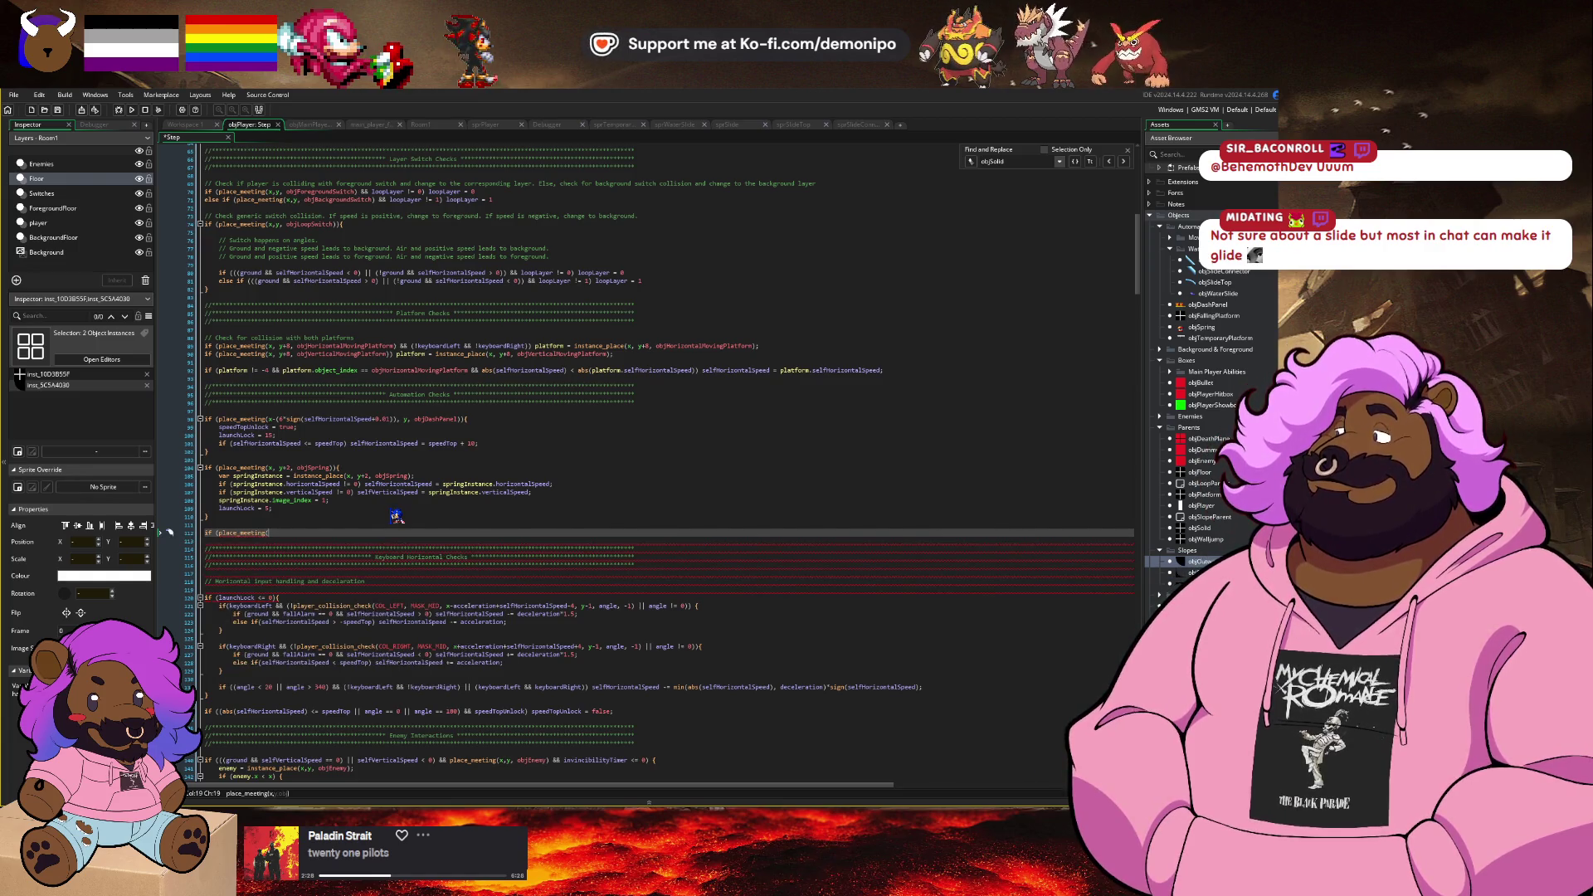
type("x-")
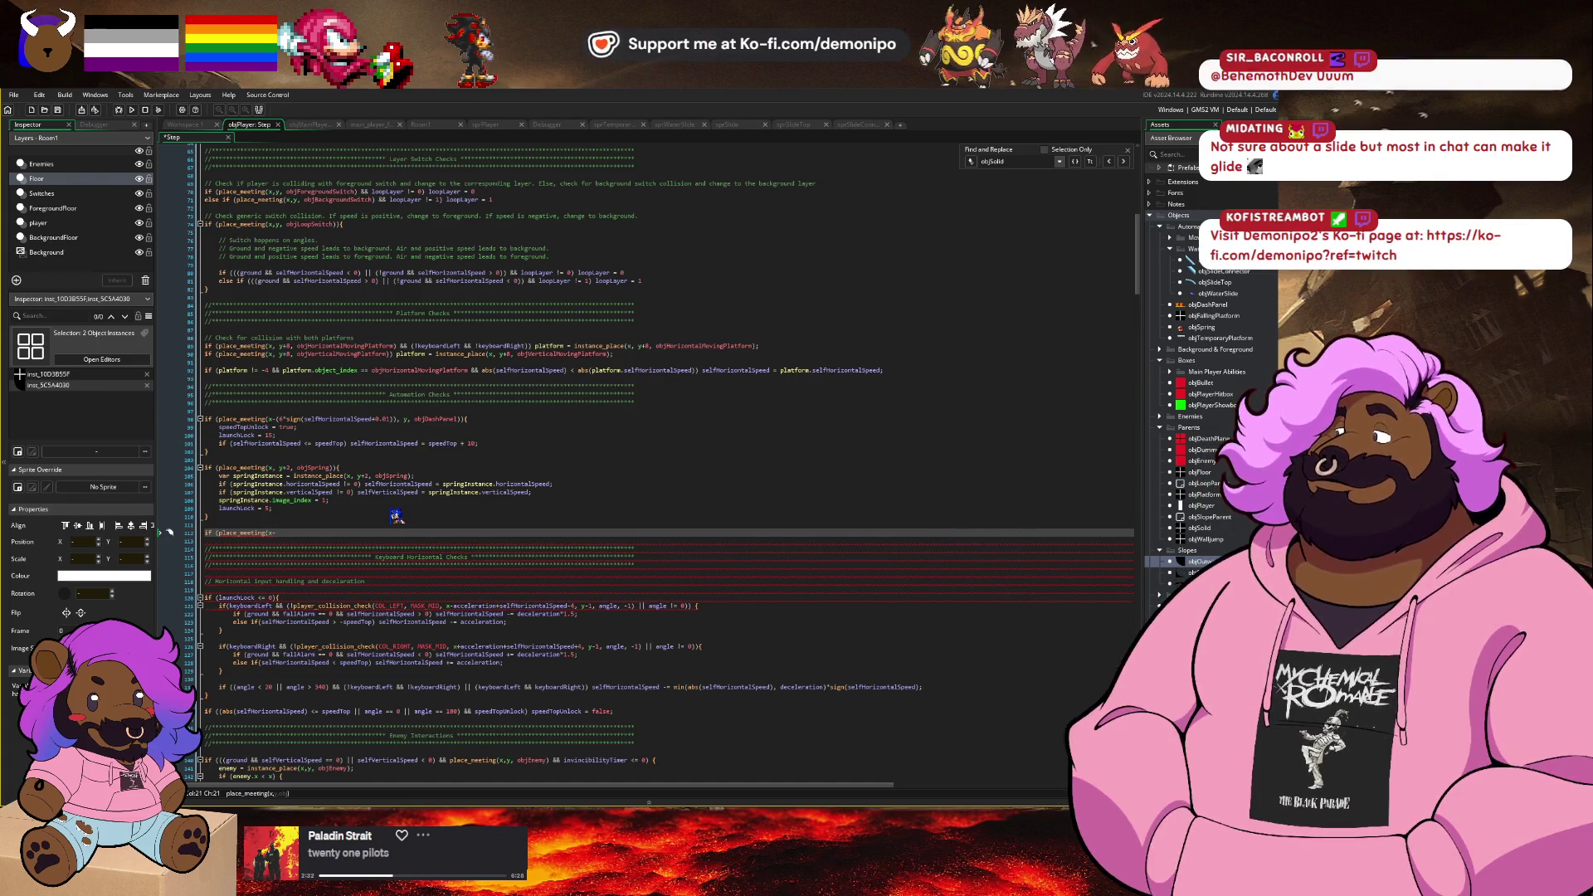
Step: Copy the objDashPanel if-block and paste it over the unfinished new line
left_click(417, 444)
key("Down")
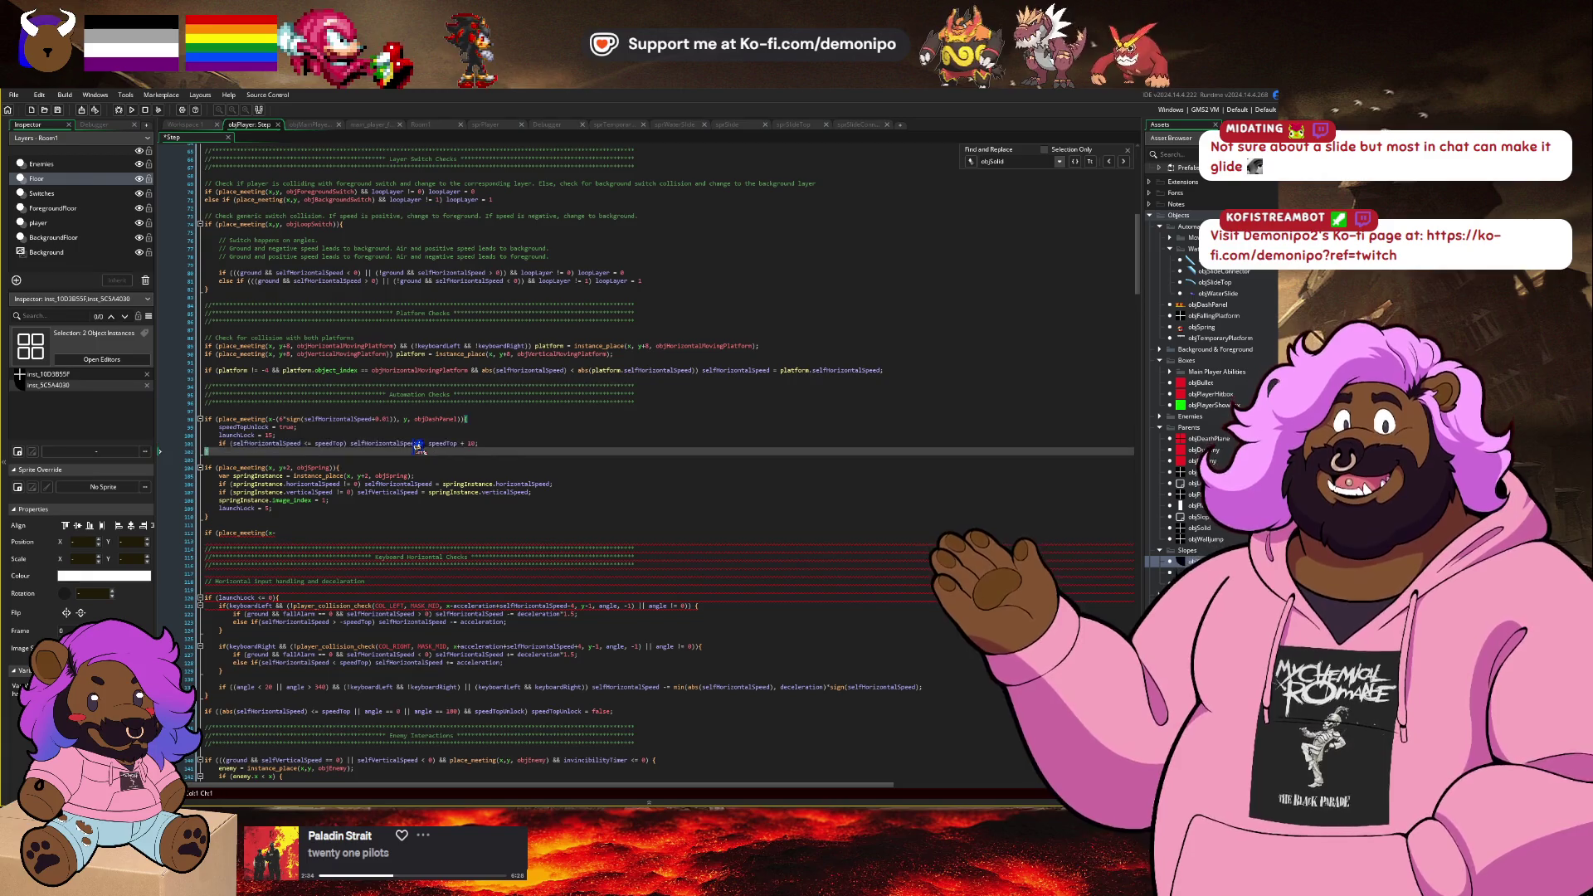
key("Up")
key("Up")
key("Up")
key("Down")
key("Down")
key("Down")
key("Down")
key("Down")
key("Down")
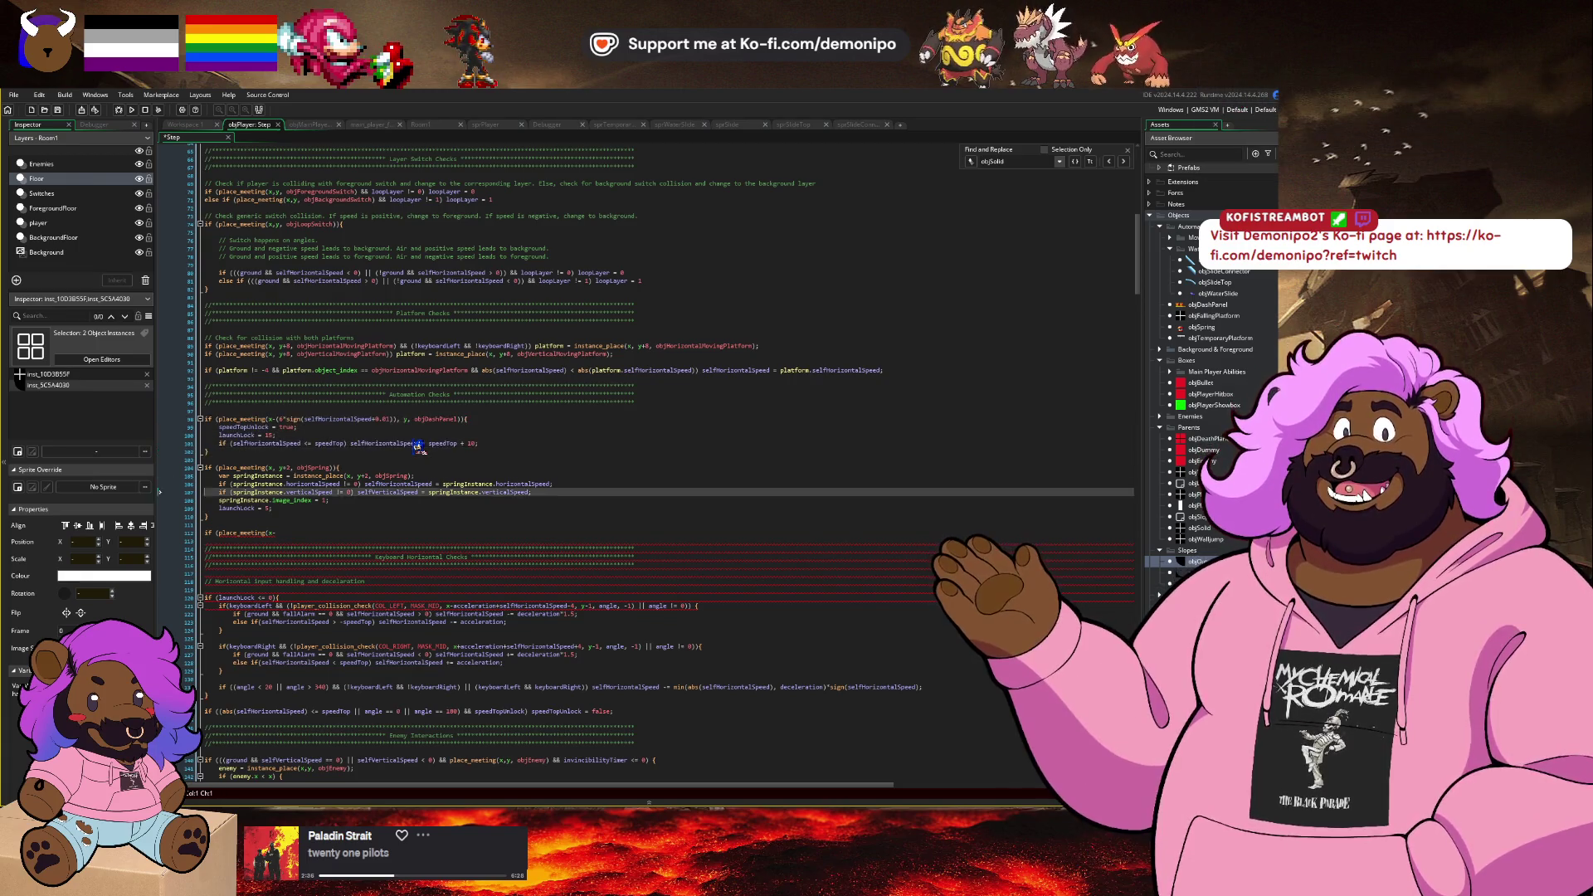
key("shift+End")
key("ctrl+v")
Step: Delete the copied speedTop line and its empty line from the pasted block
key("Up")
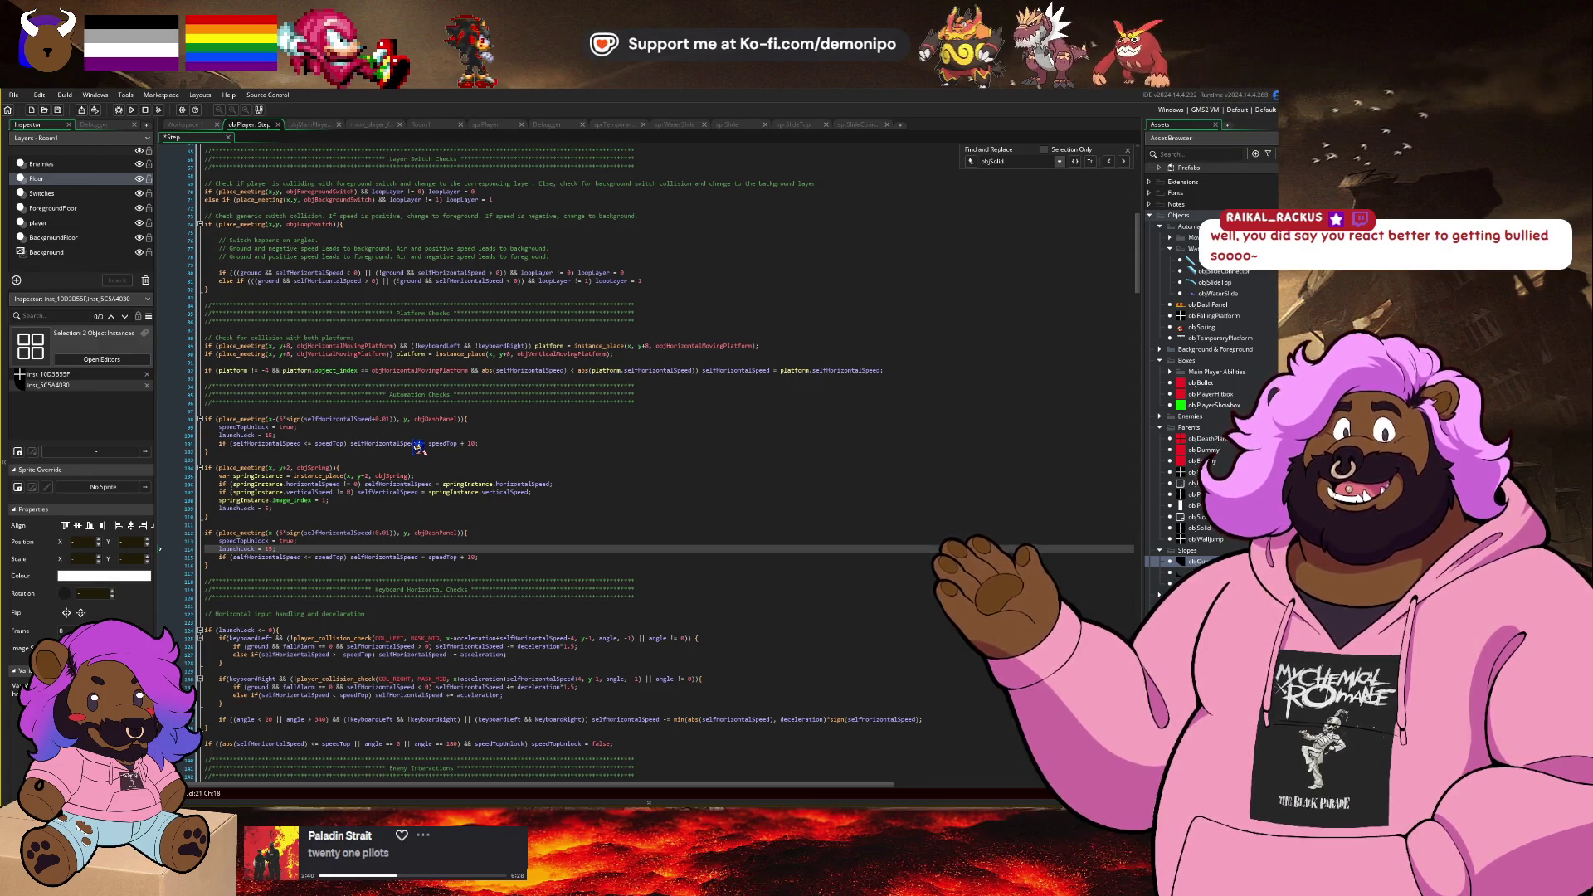
key("Down")
key("End")
key("shift+Home")
key("BackSpace")
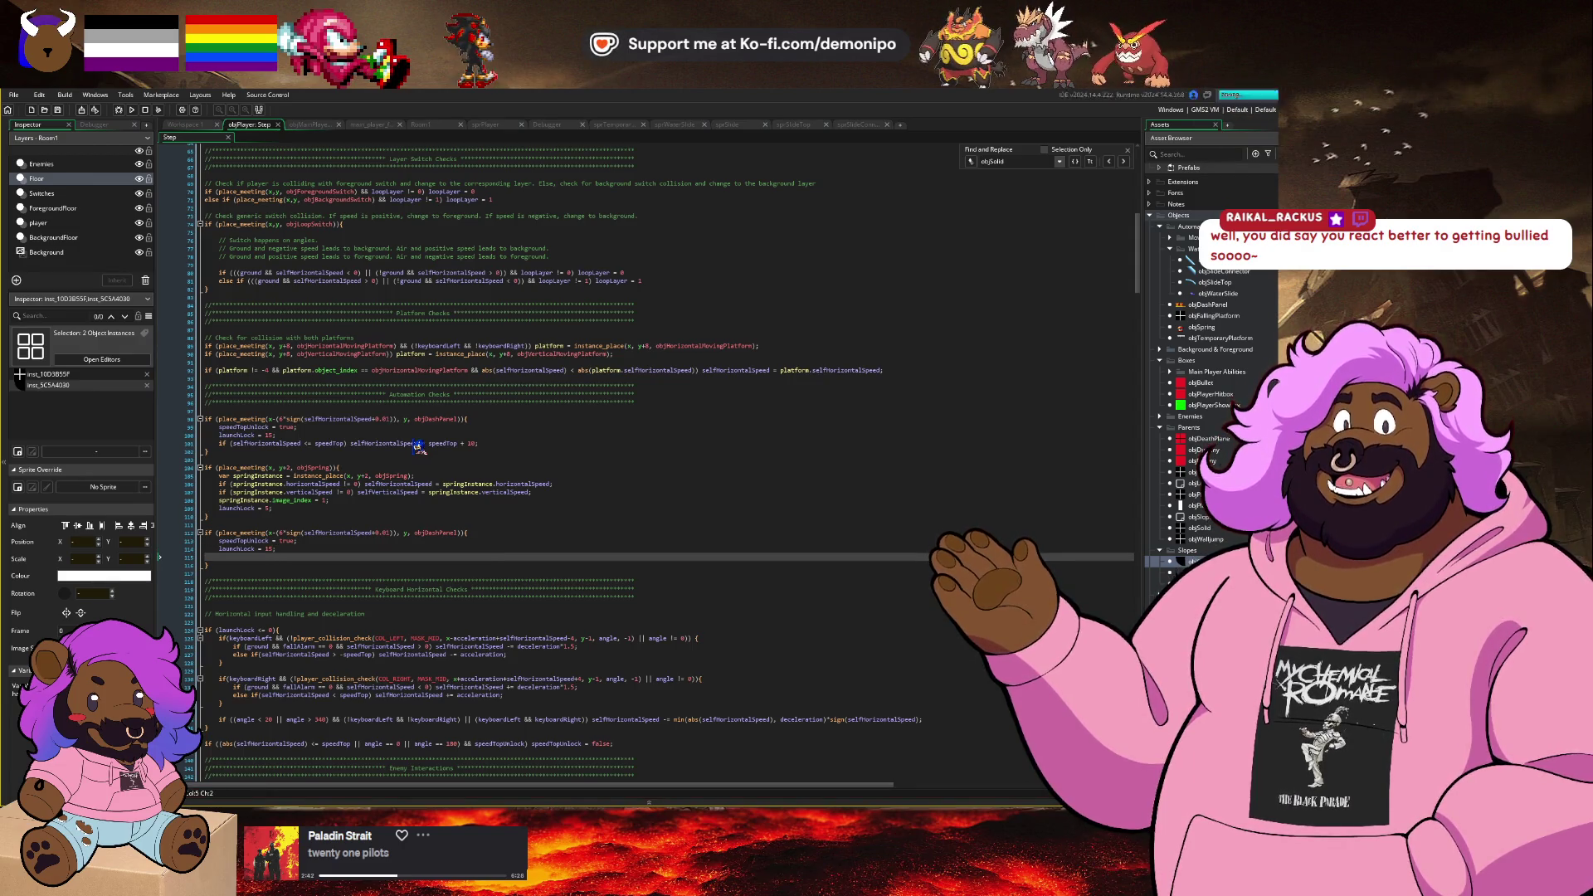
key("BackSpace")
key("BackSpace")
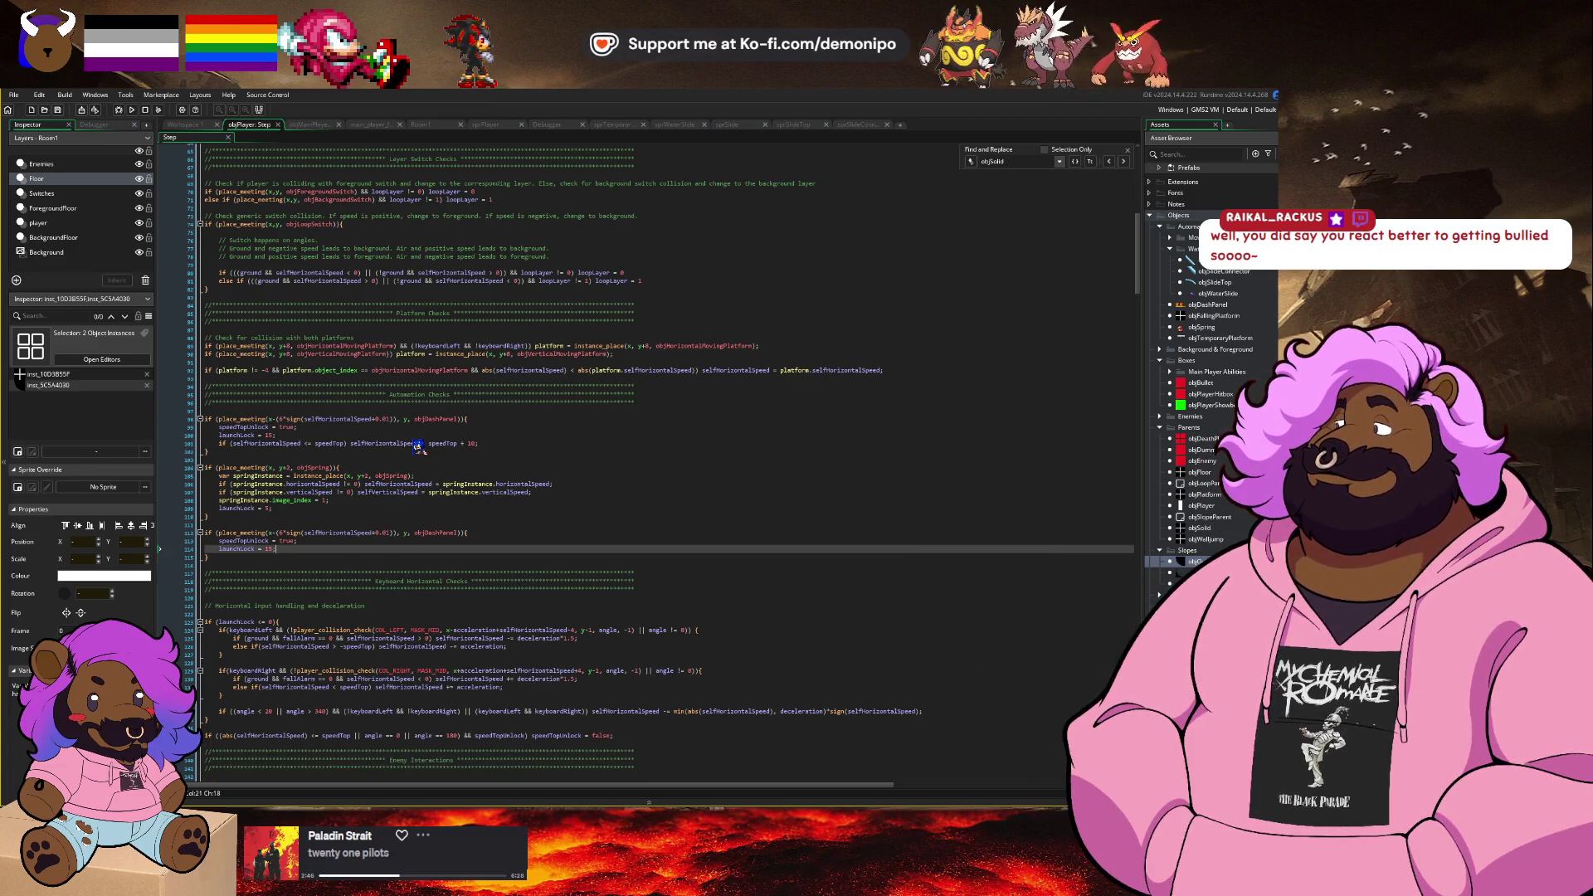
key("Up")
key("Up")
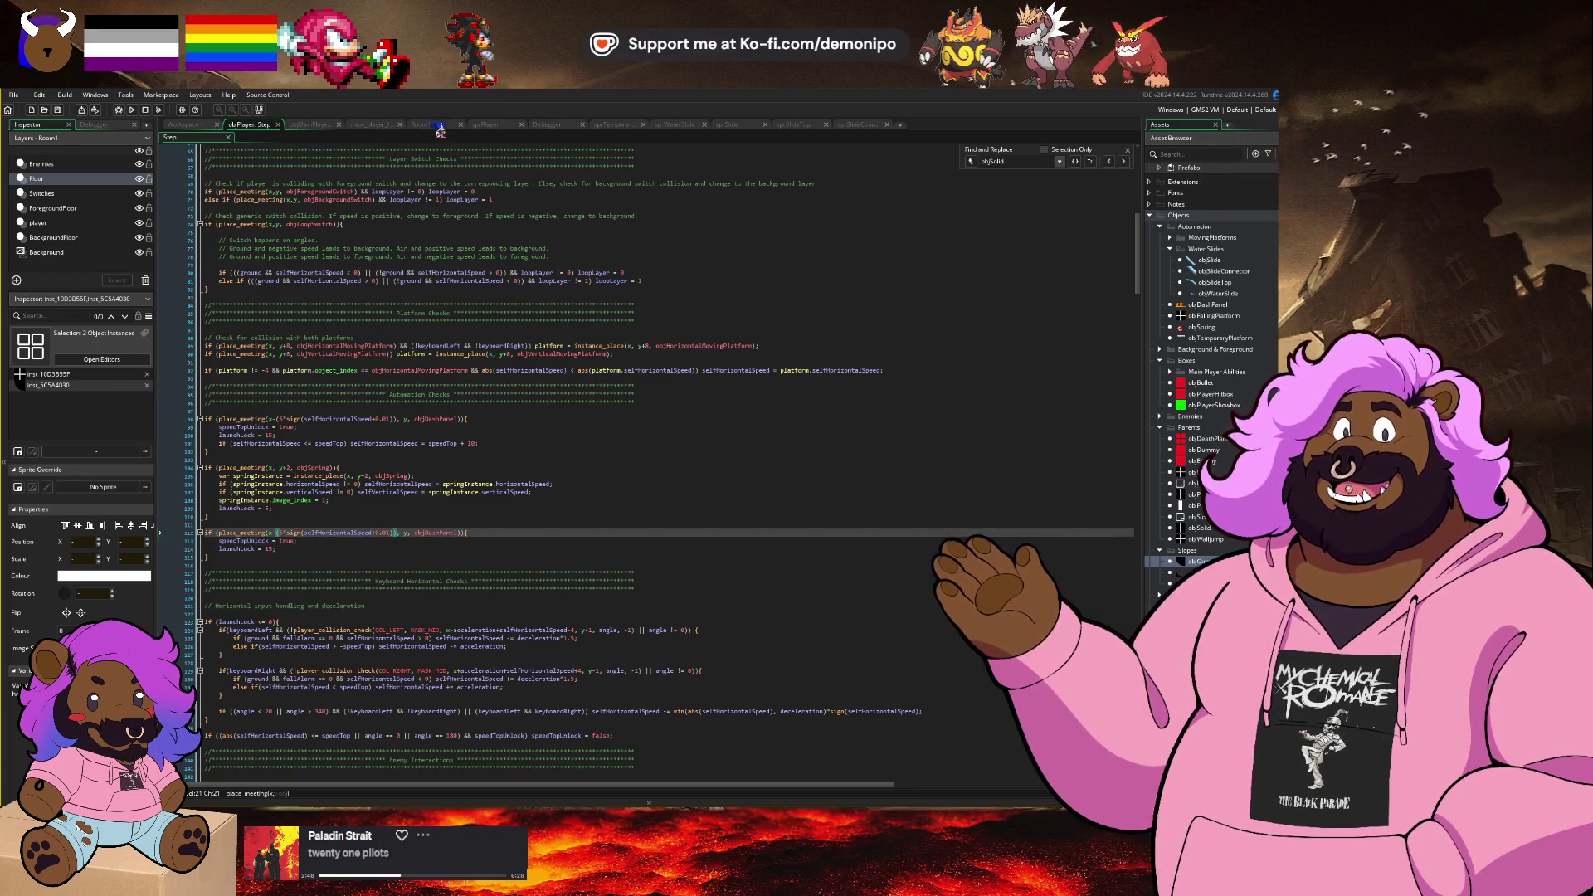
Step: Drop an objSolid into Room1, delete it again, then show objSlideConnector in Workspace 1
left_click(440, 130)
scroll(498, 395, "up", 5)
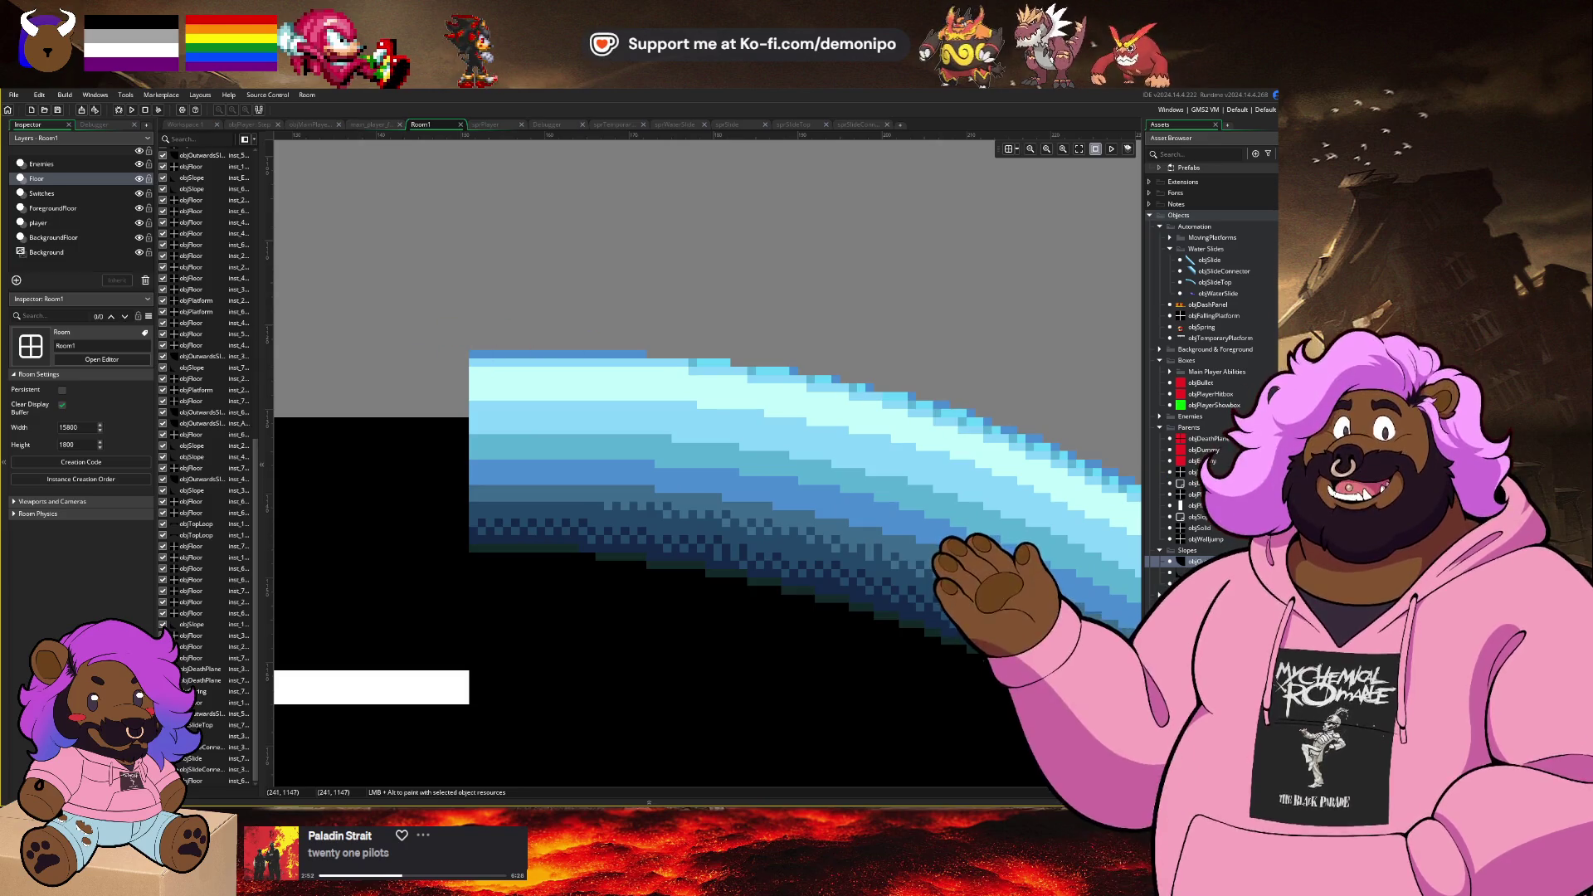
mouse_move(1199, 528)
left_mouse_down()
mouse_move(801, 256)
mouse_move(737, 292)
mouse_move(624, 264)
mouse_move(595, 327)
left_mouse_up()
scroll(624, 263, "down", 1)
scroll(597, 308, "up", 2)
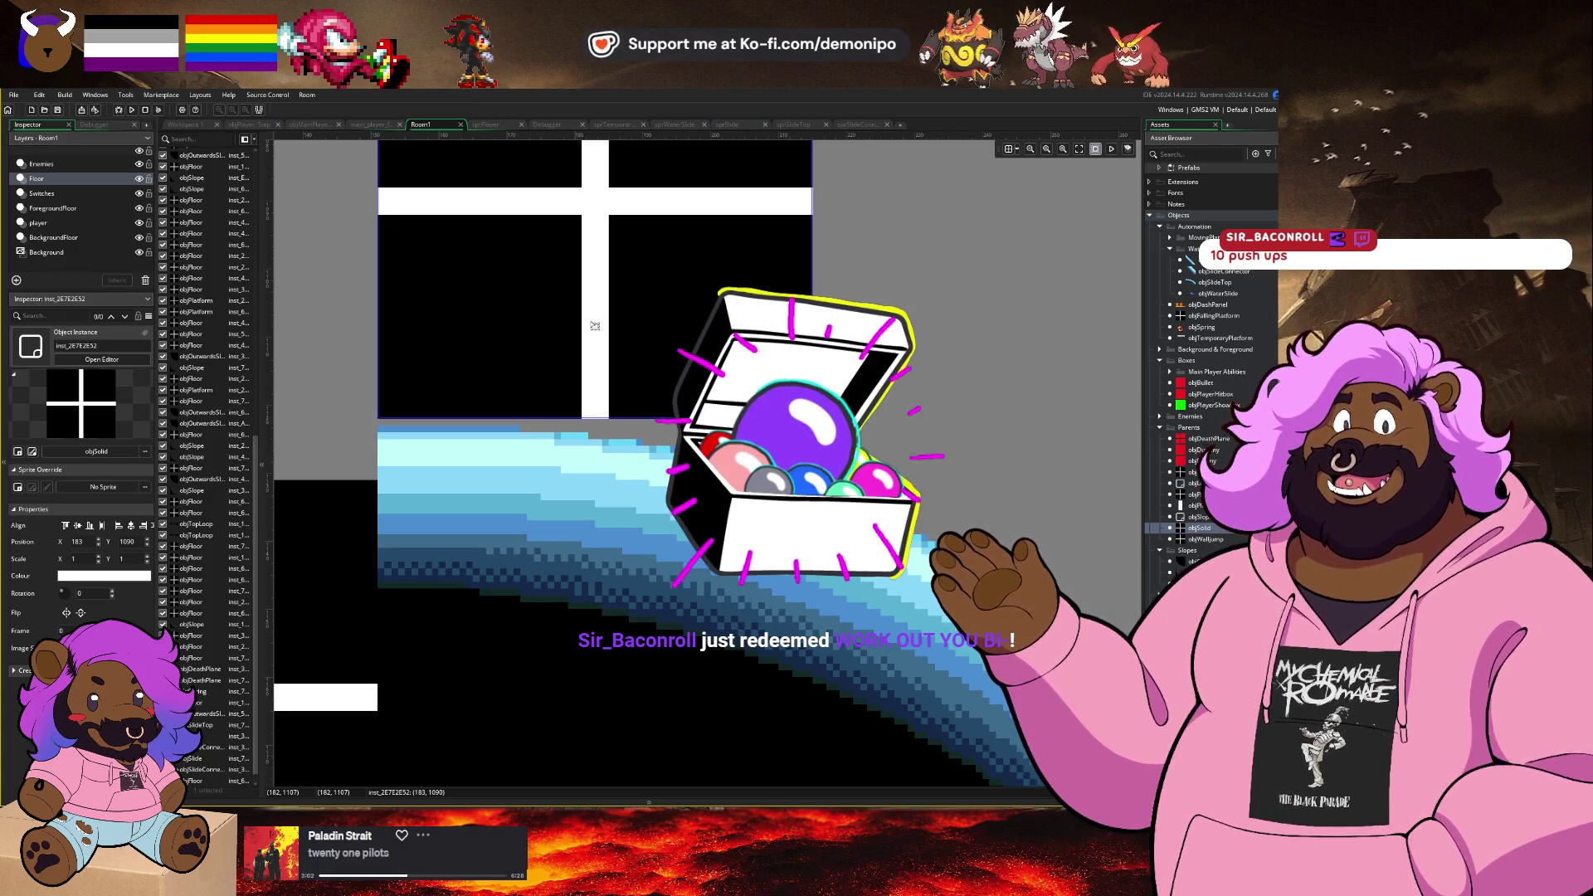
key("Delete")
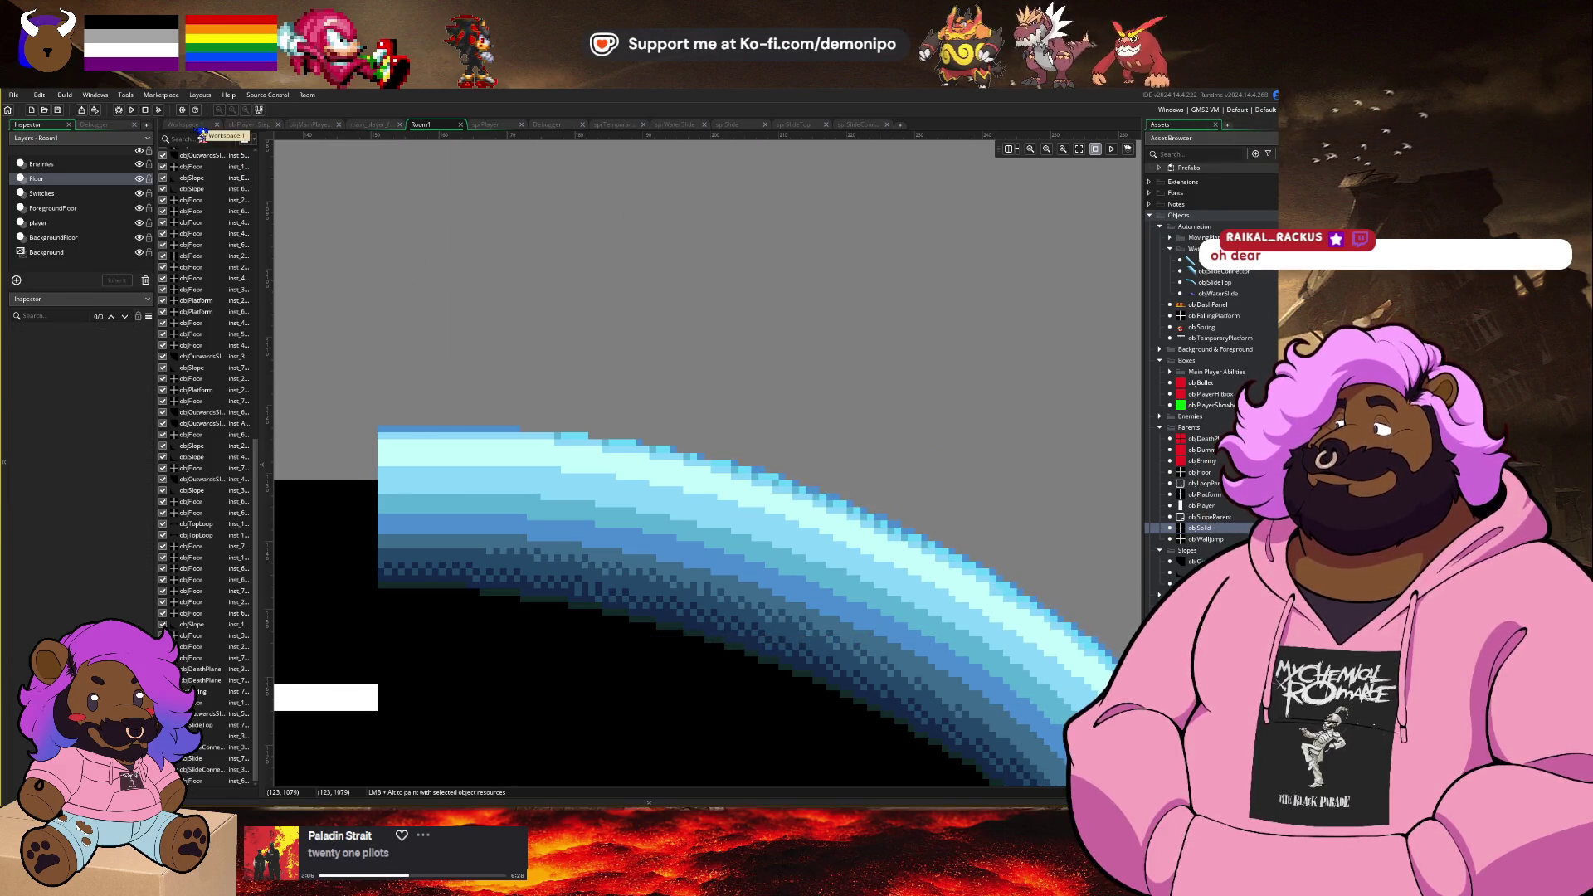
scroll(512, 345, "down", 5)
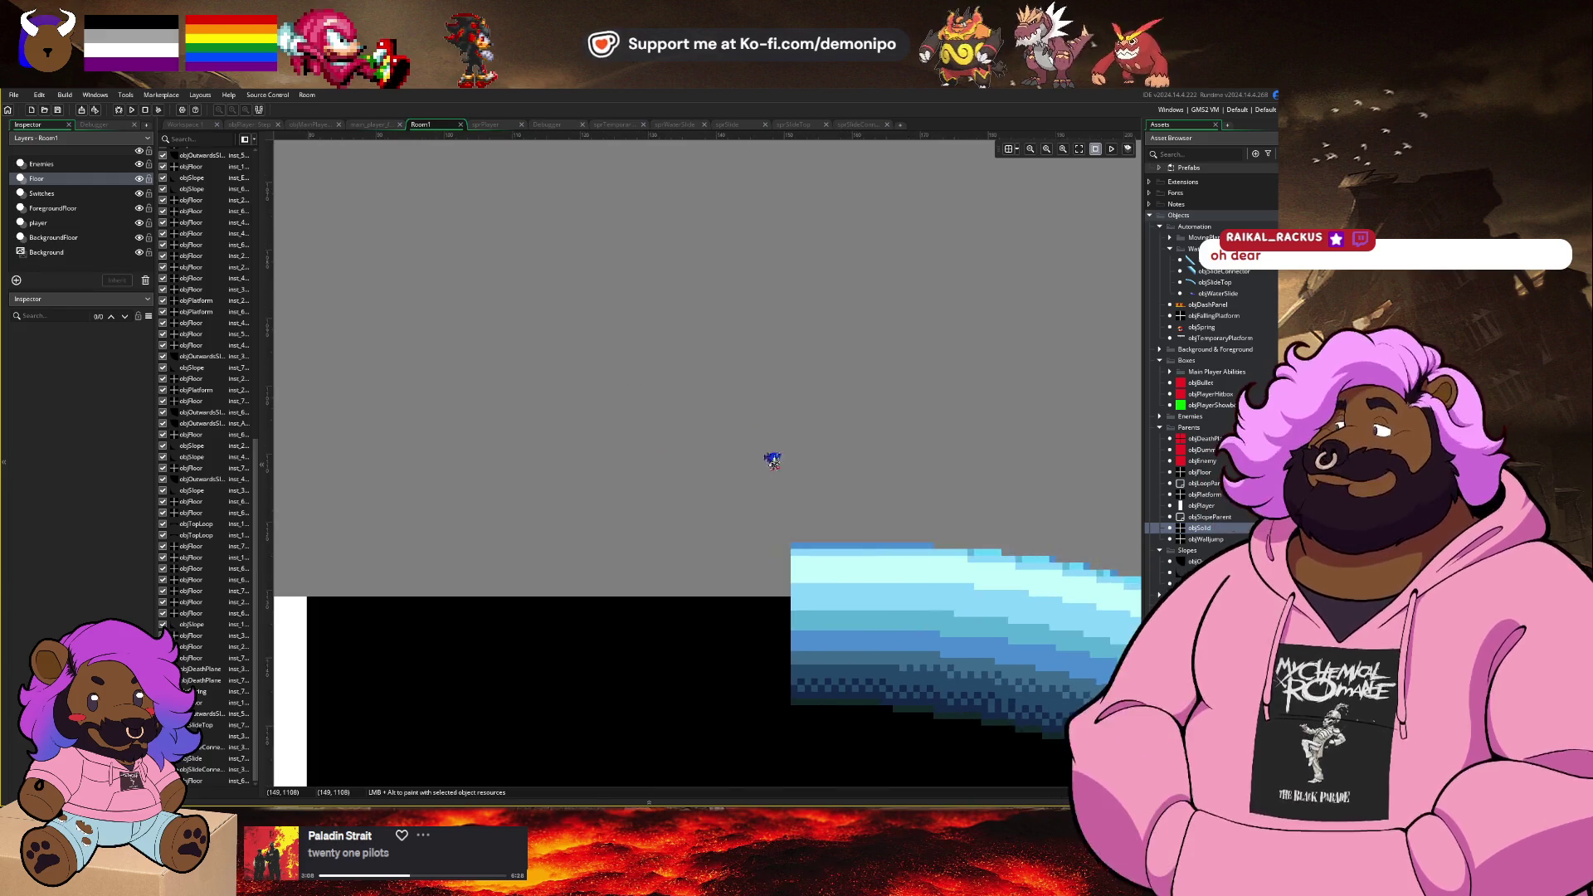
left_click(195, 124)
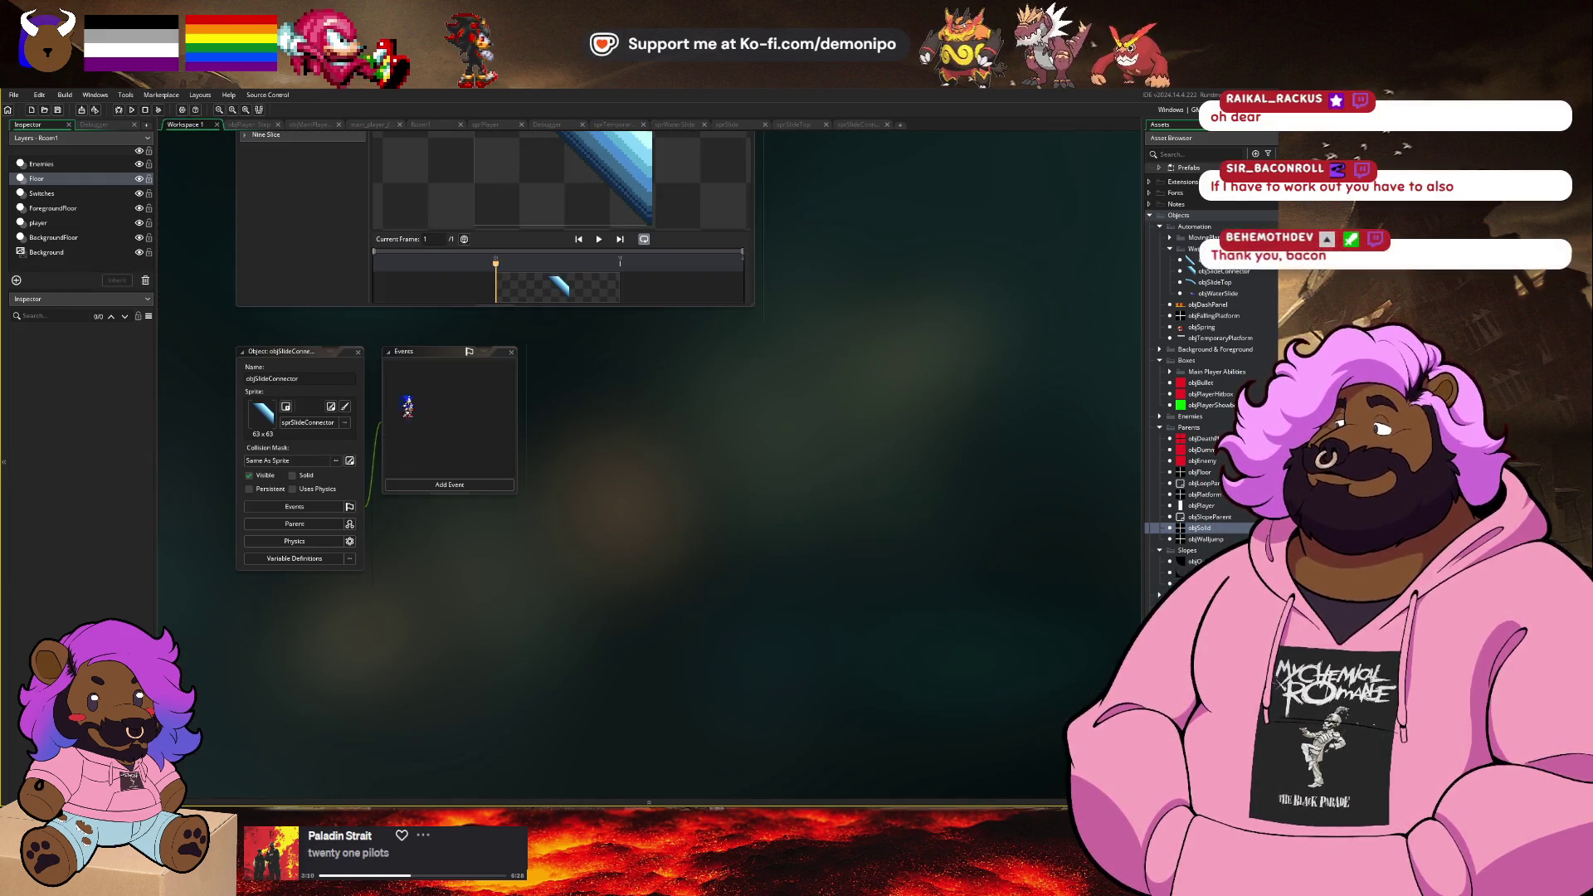
Step: Change the check's offset to 32, swap objDashPanel for objSlideTop, and append || for objSlide
left_click(266, 127)
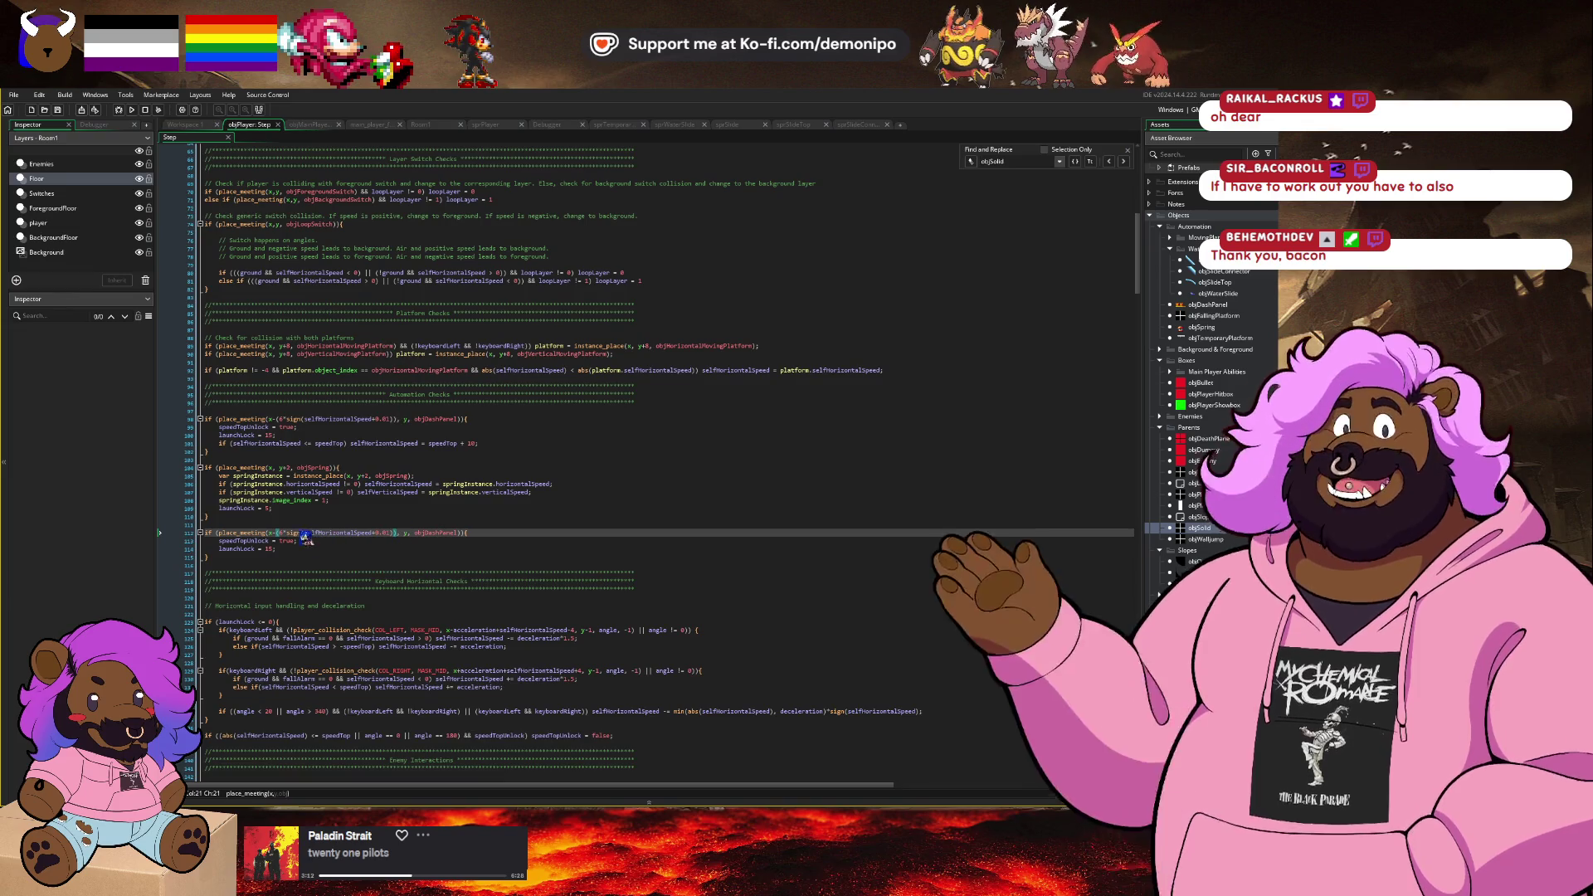
key("Right")
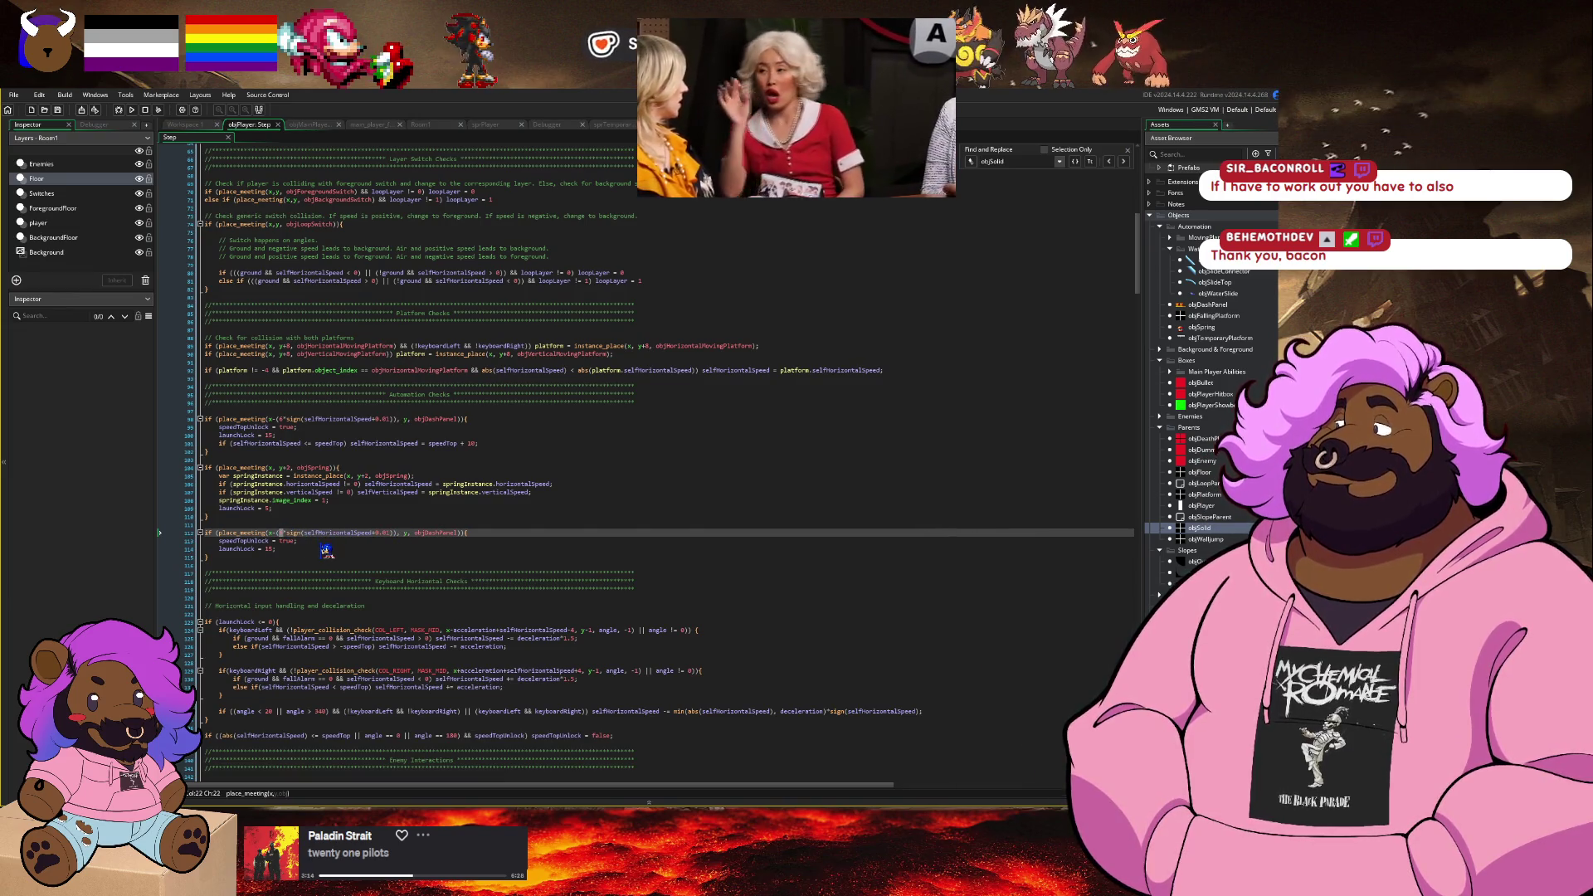
type("32")
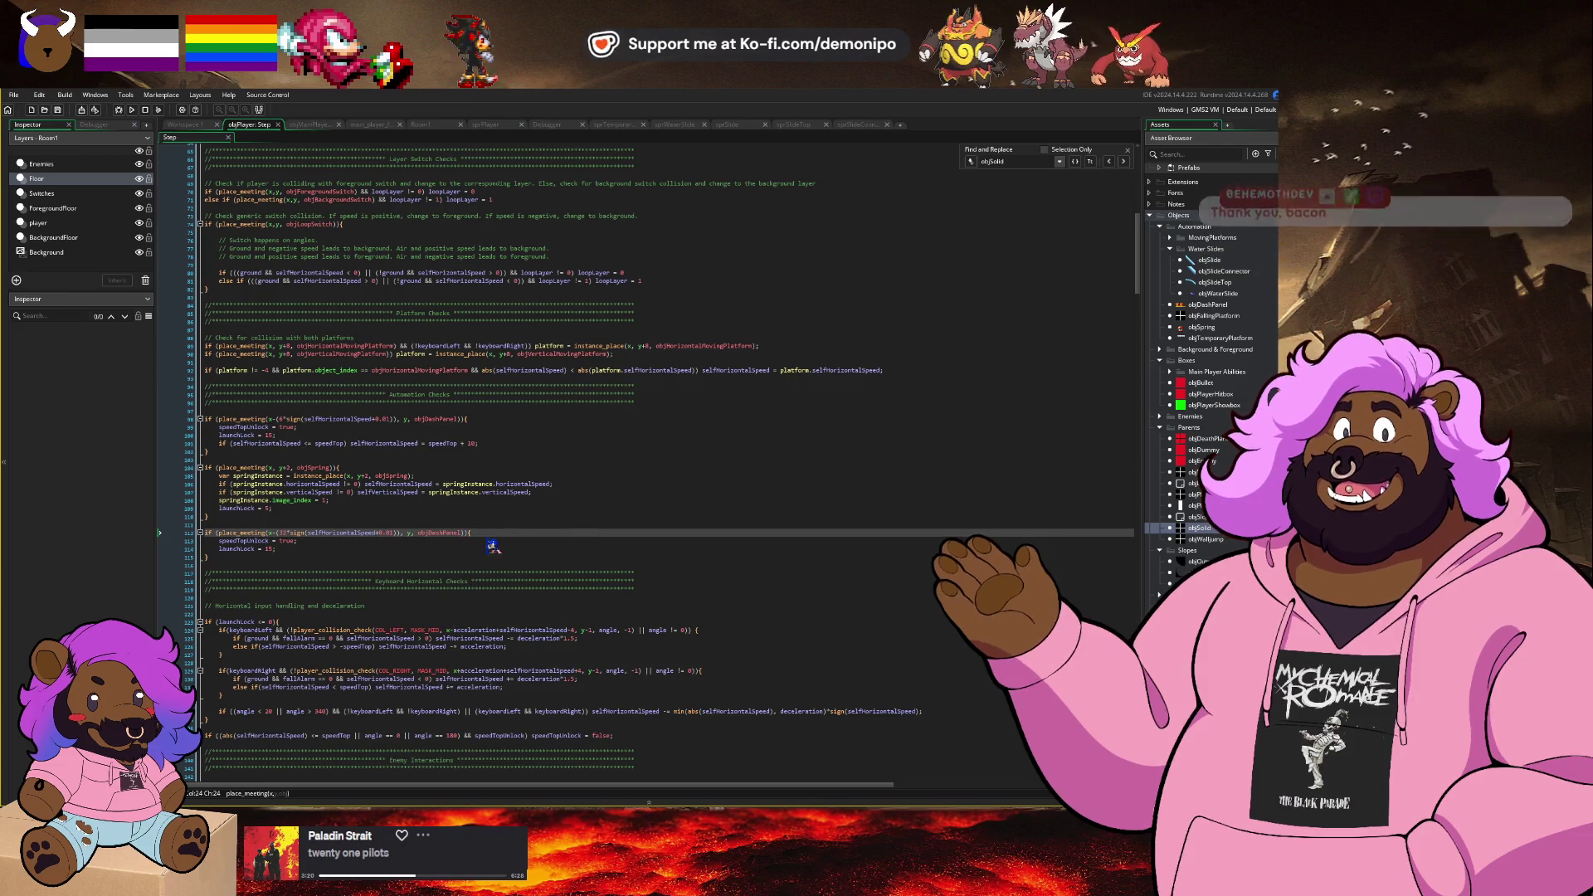
double_click(446, 535)
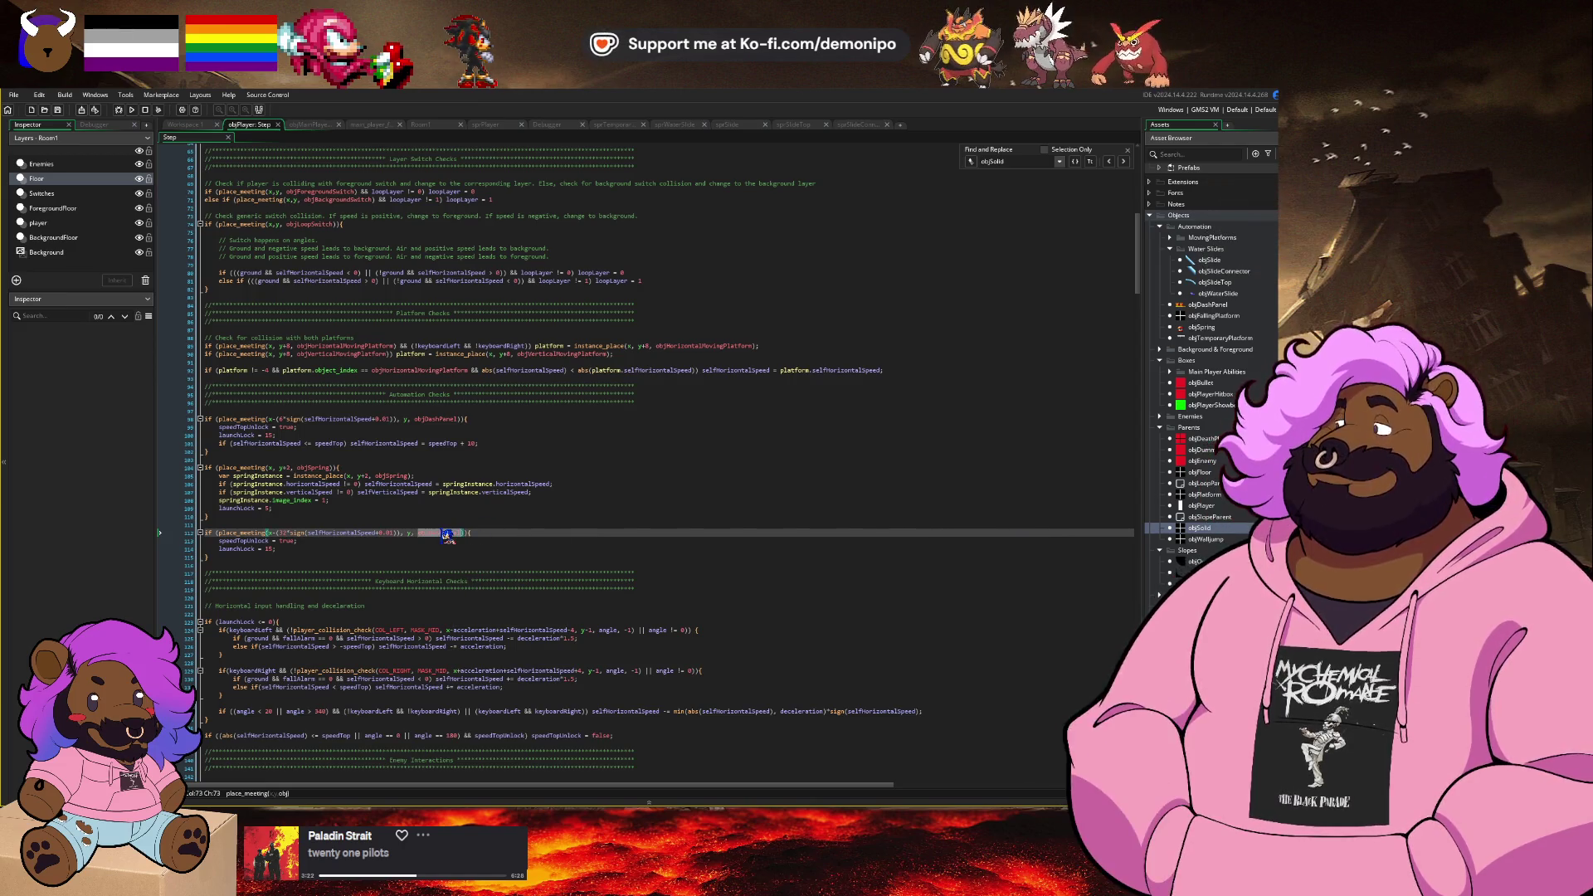
type("b")
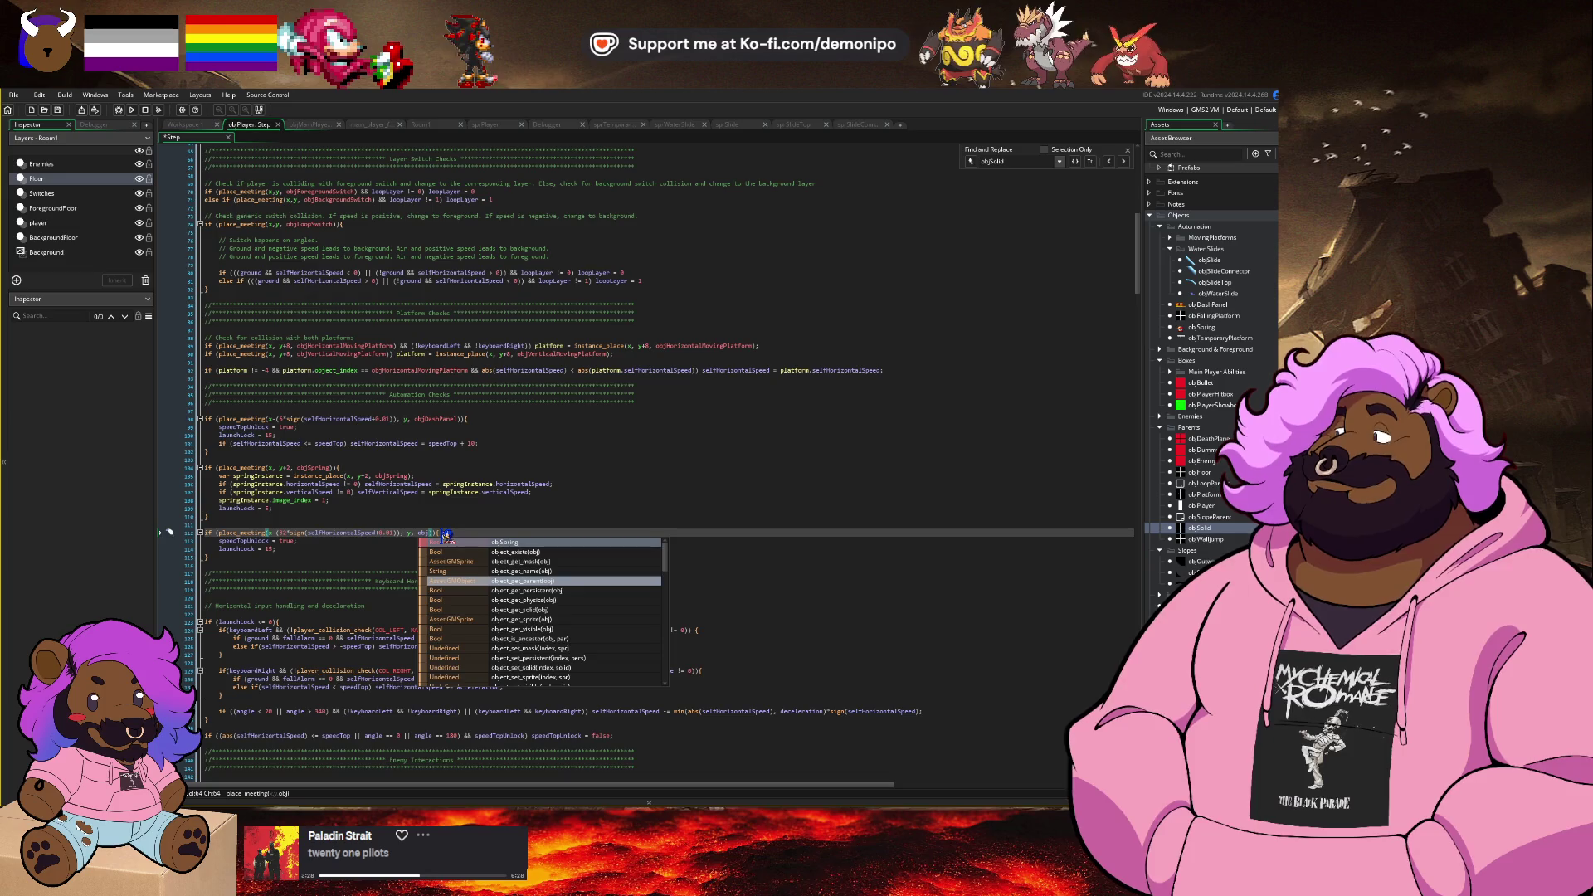
type("SlideT")
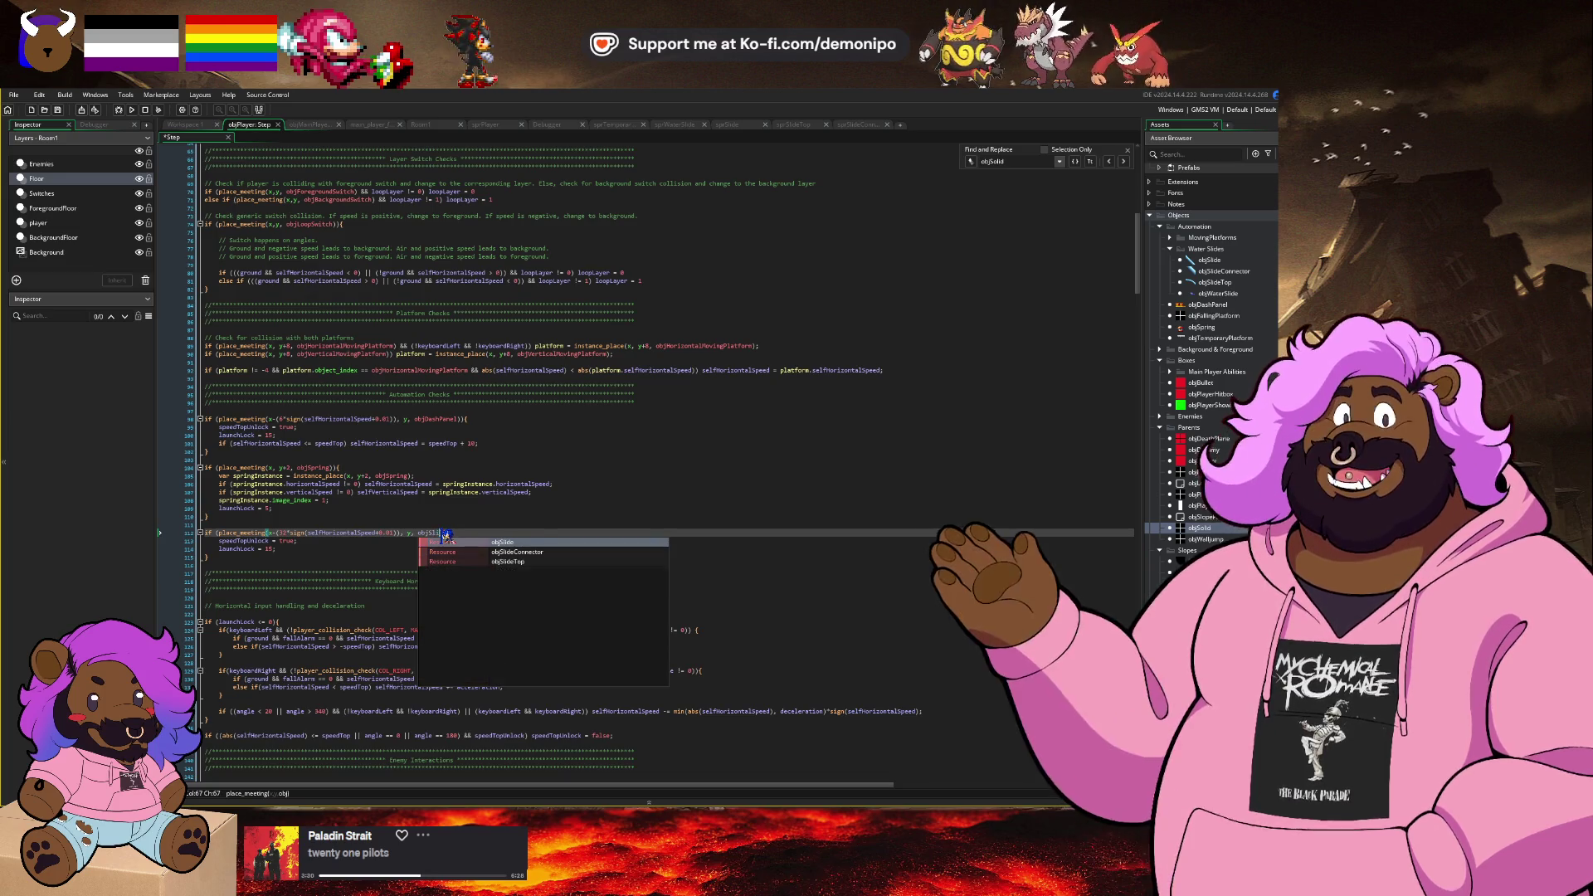
key("Return")
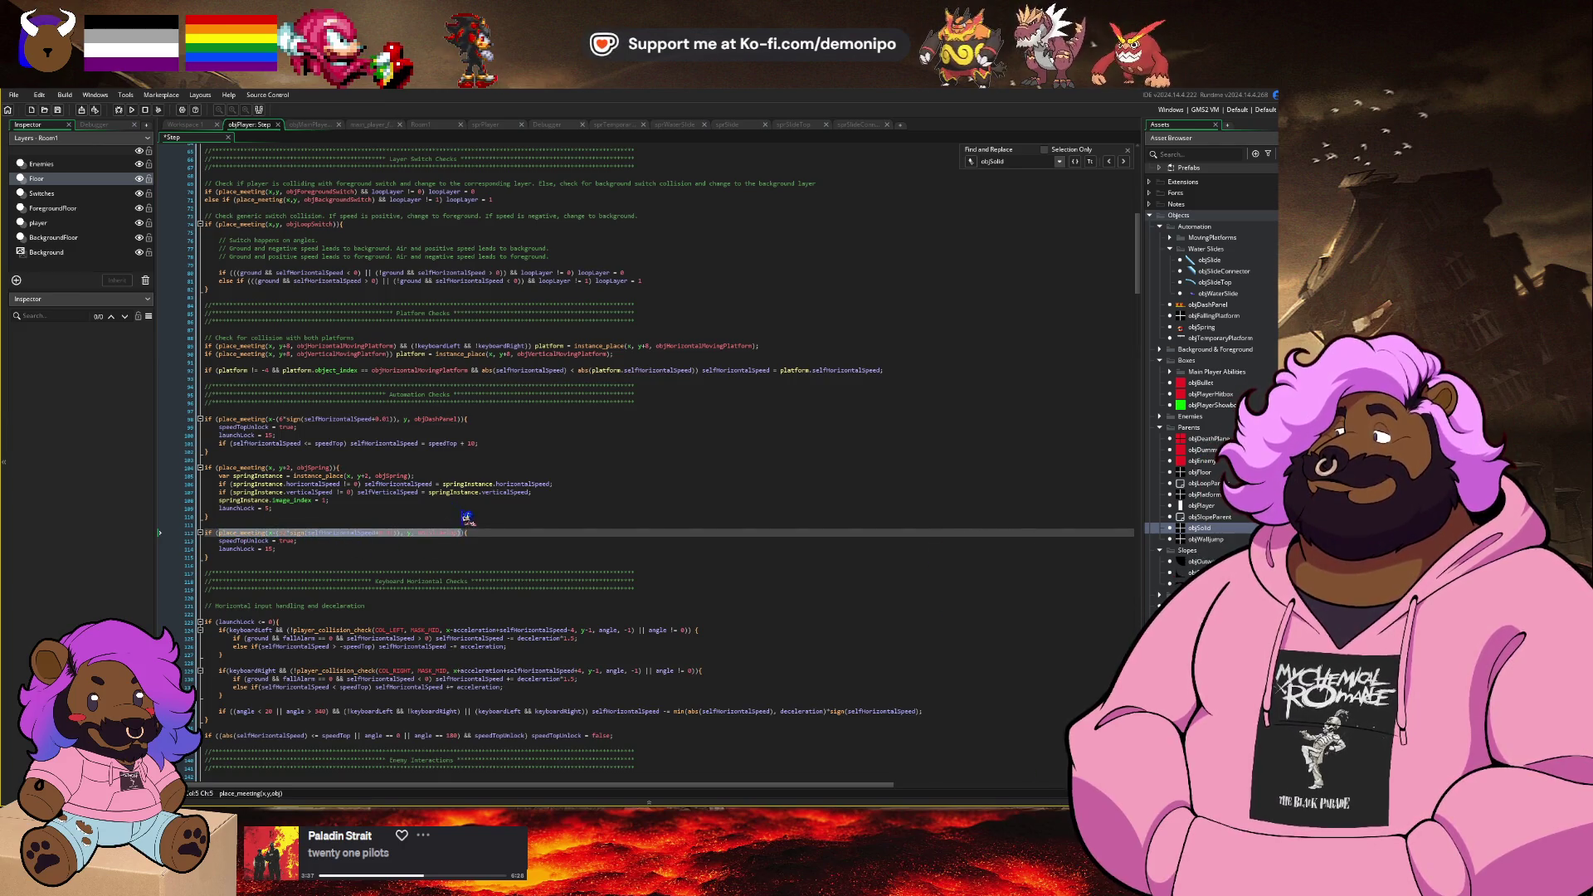
key("Right")
type("||")
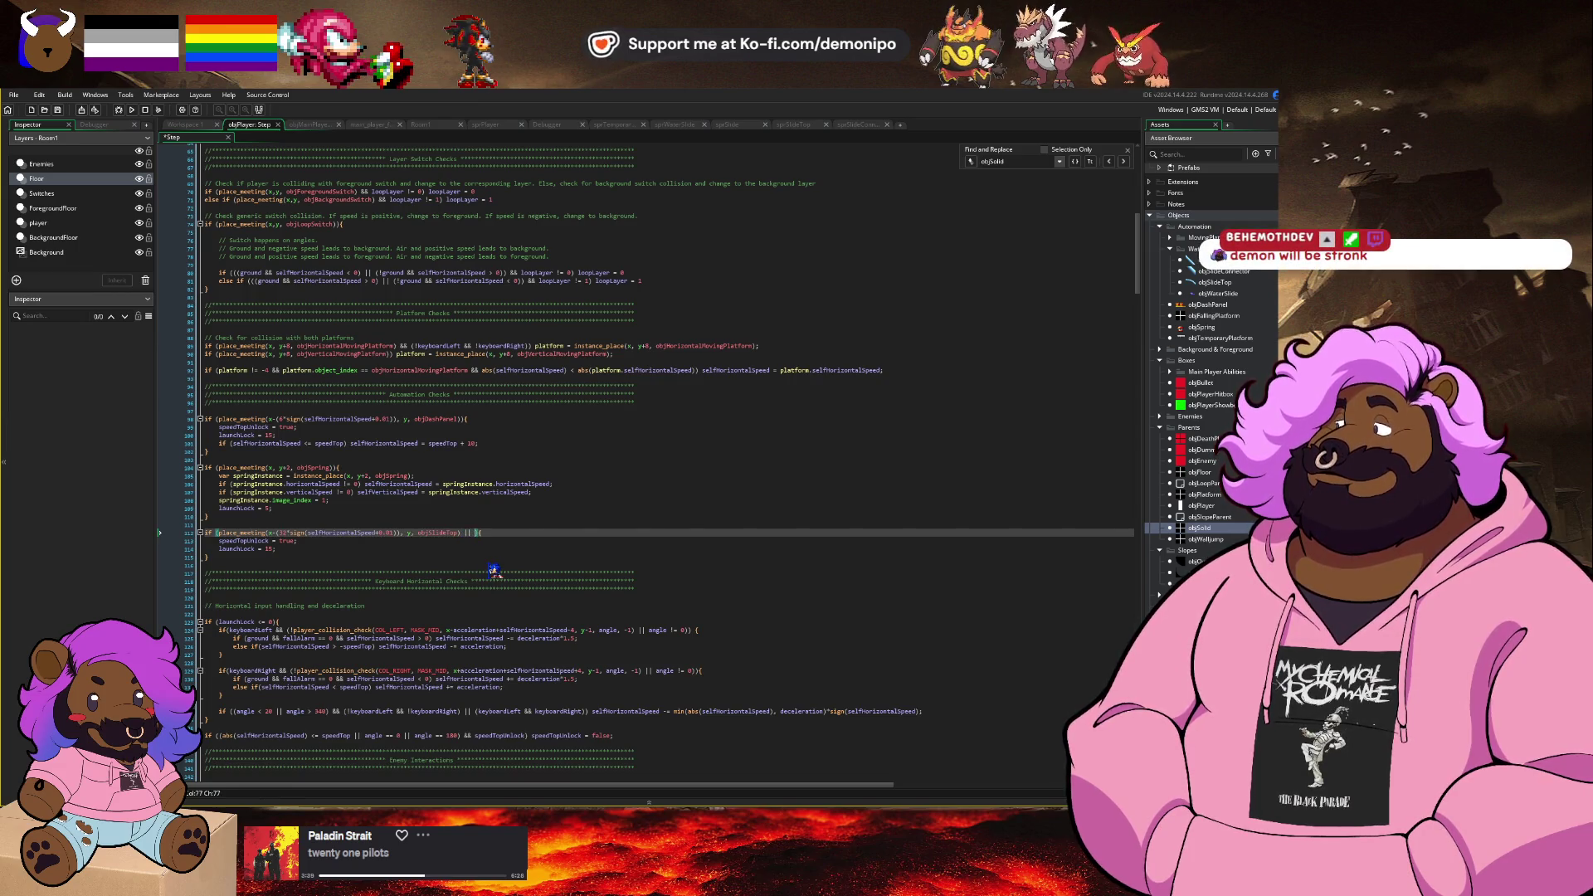
key("BackSpace")
key("BackSpace")
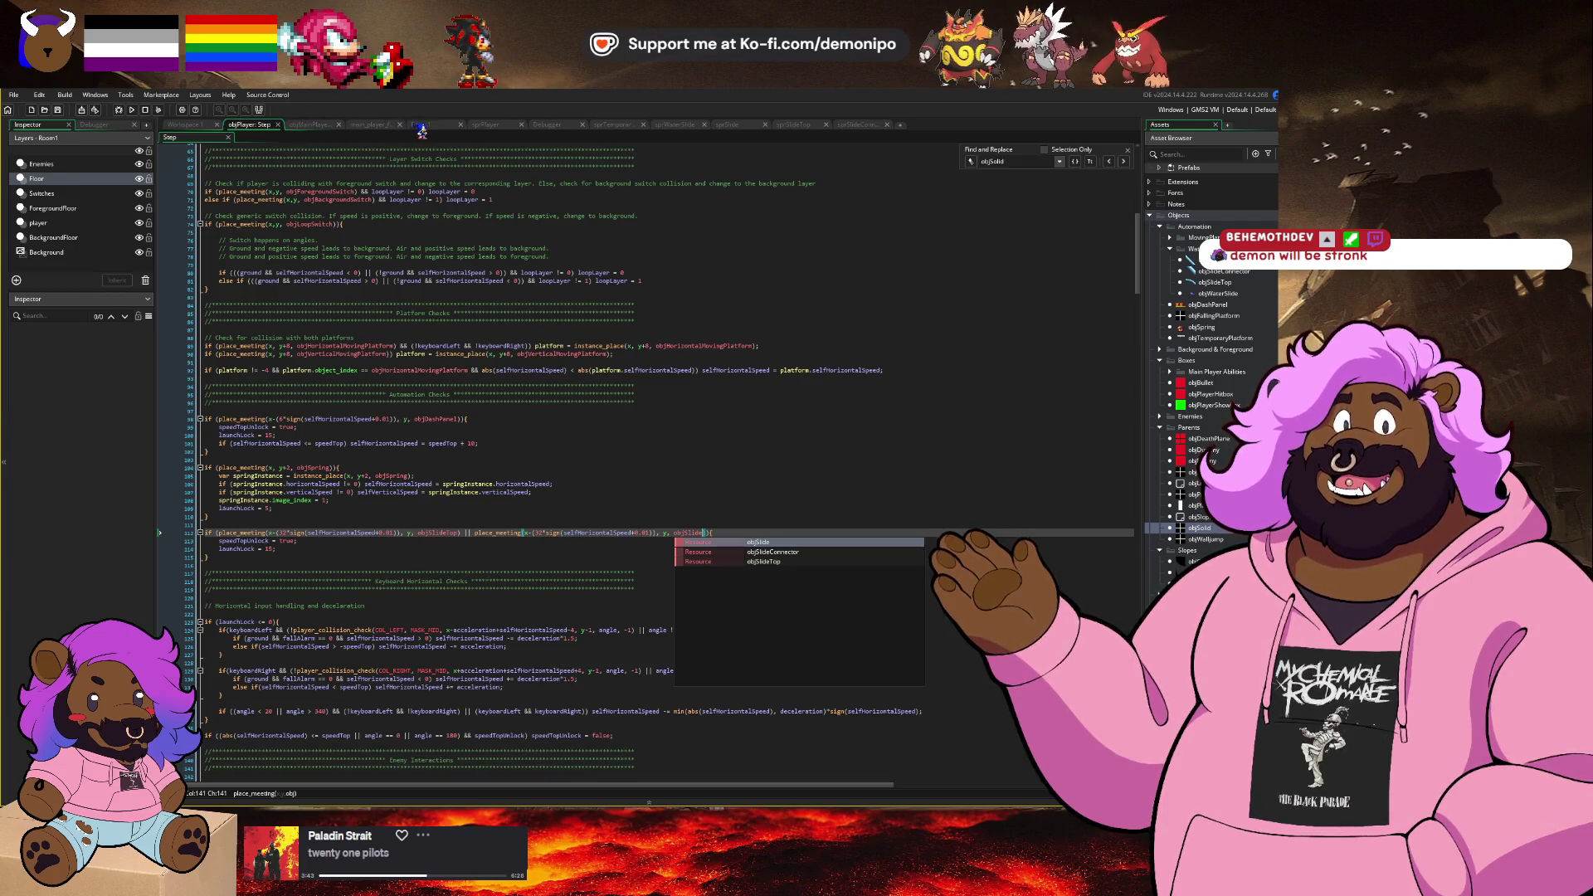
Step: Review the slide in Room1, then build and launch the game for testing
left_click(420, 125)
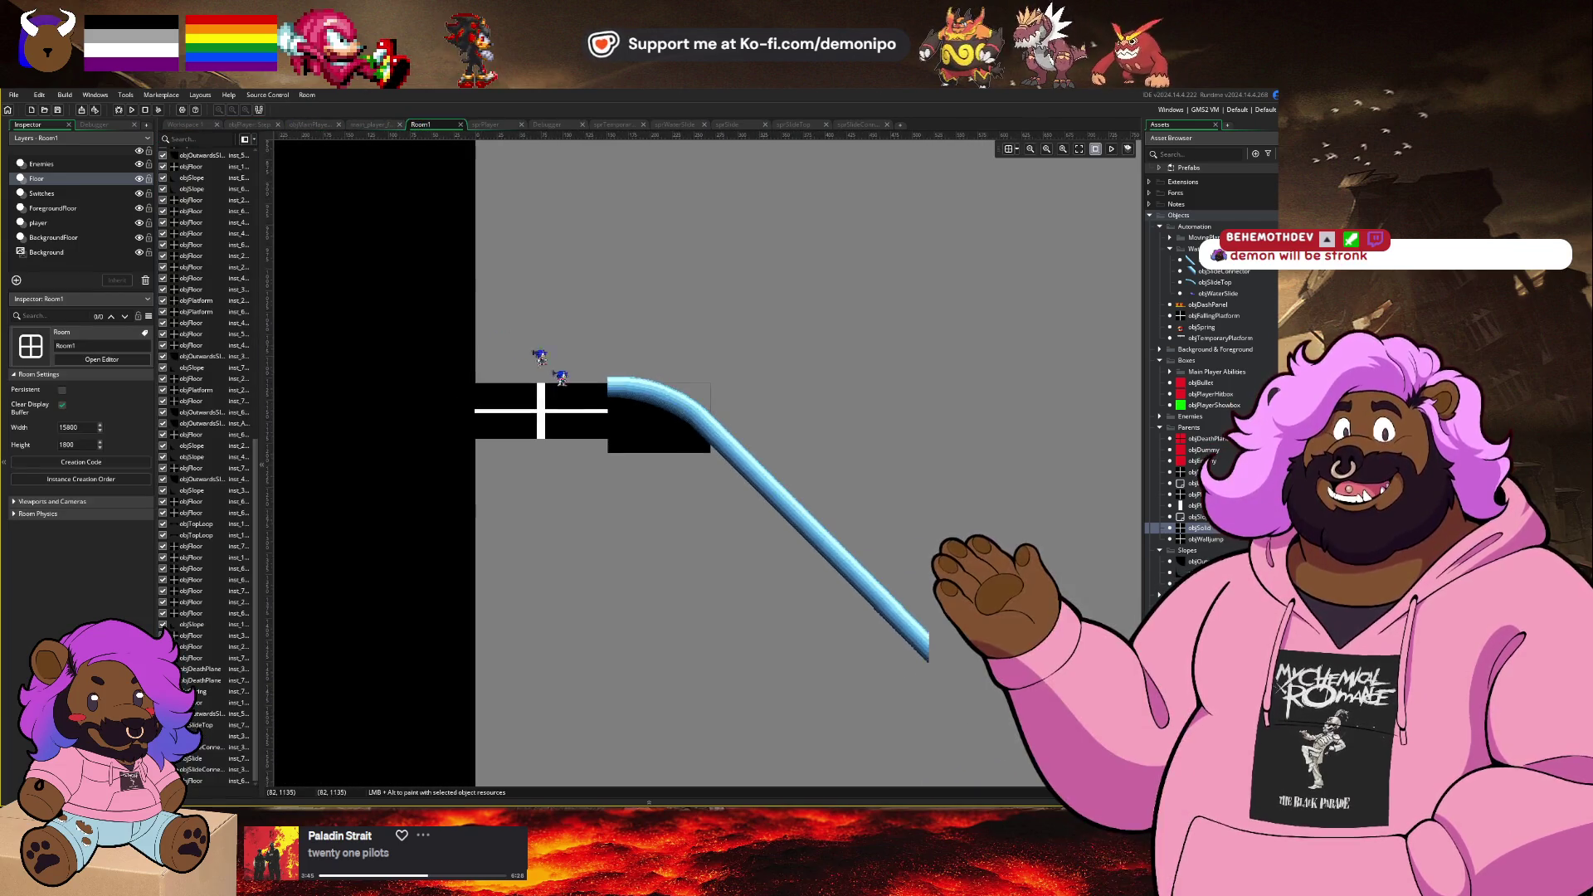
scroll(621, 531, "down", 5)
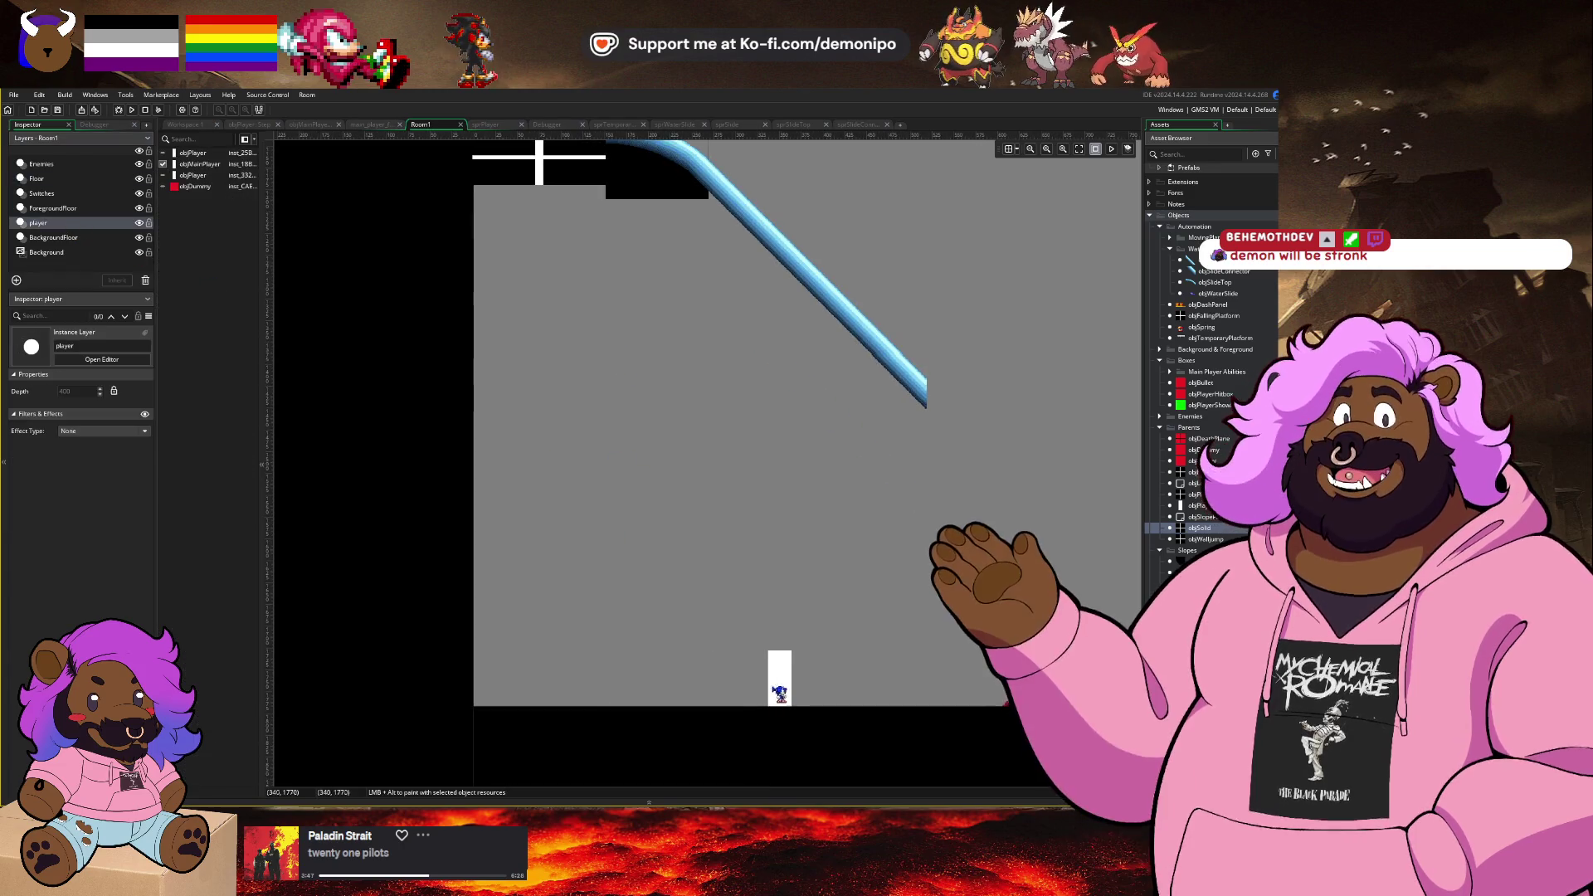
left_click_drag(773, 685, 613, 349)
scroll(687, 577, "up", 3)
mouse_move(626, 559)
left_mouse_down()
mouse_move(552, 295)
mouse_move(567, 387)
left_mouse_up()
scroll(563, 336, "up", 4)
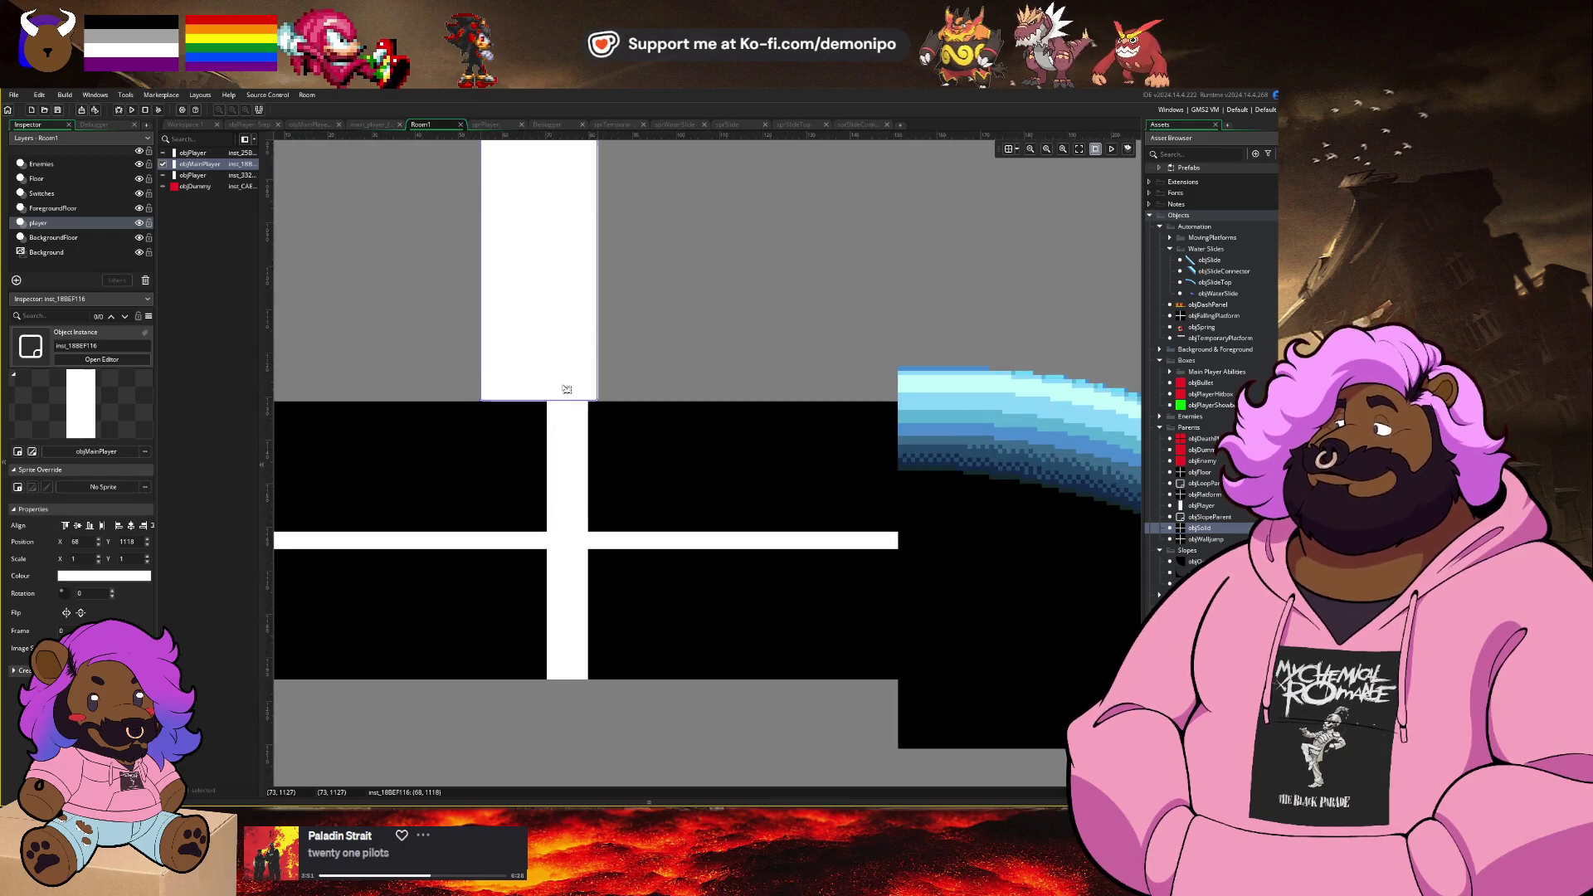
scroll(658, 375, "down", 4)
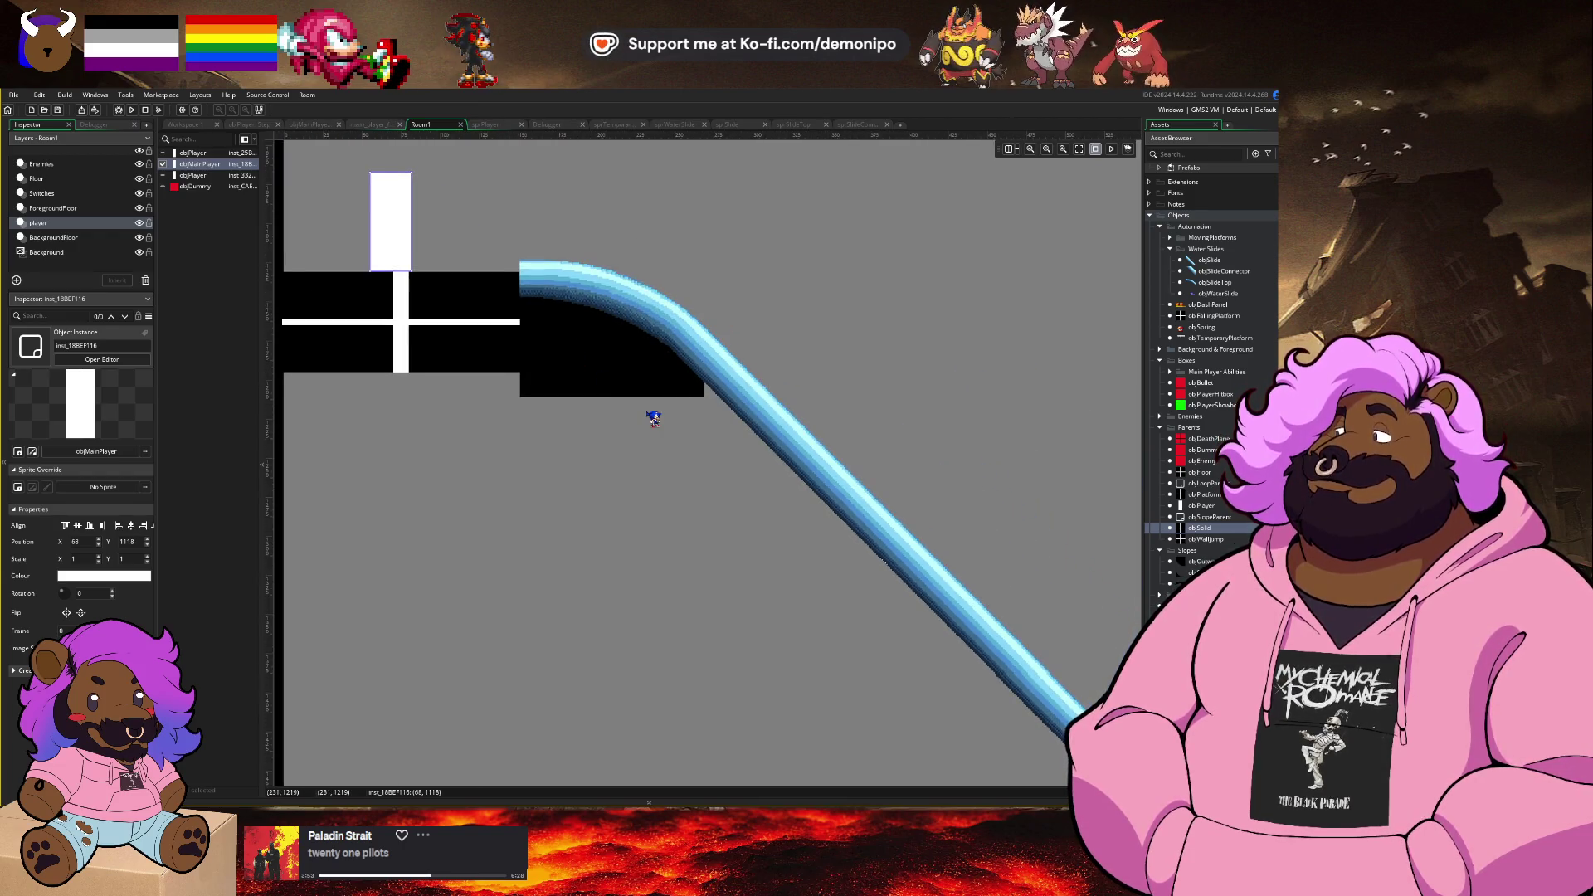
scroll(654, 419, "down", 1)
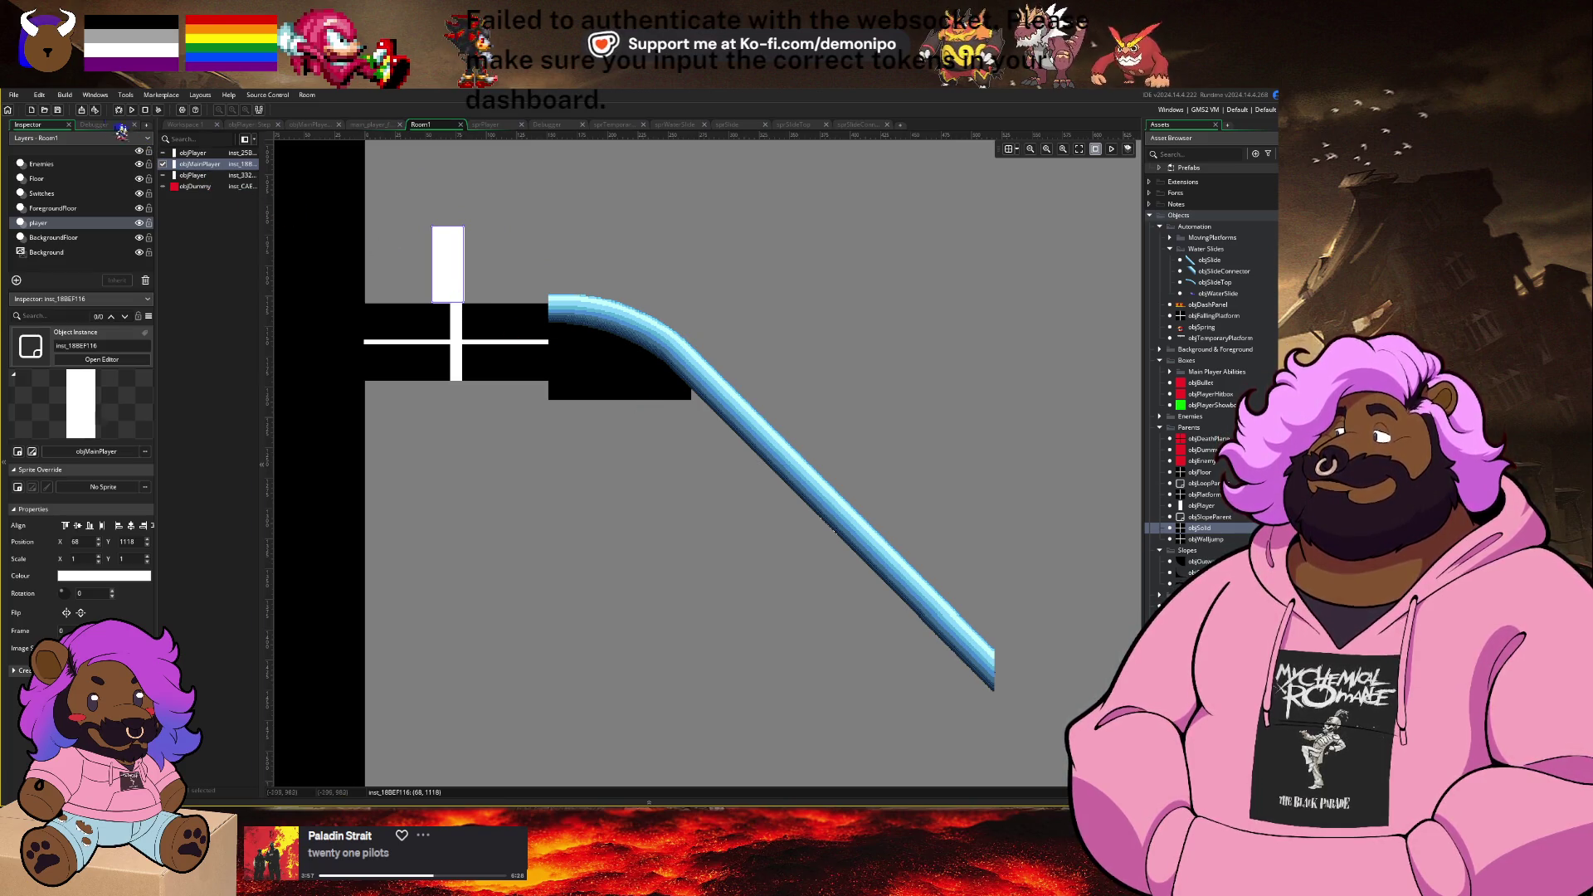
key("F6")
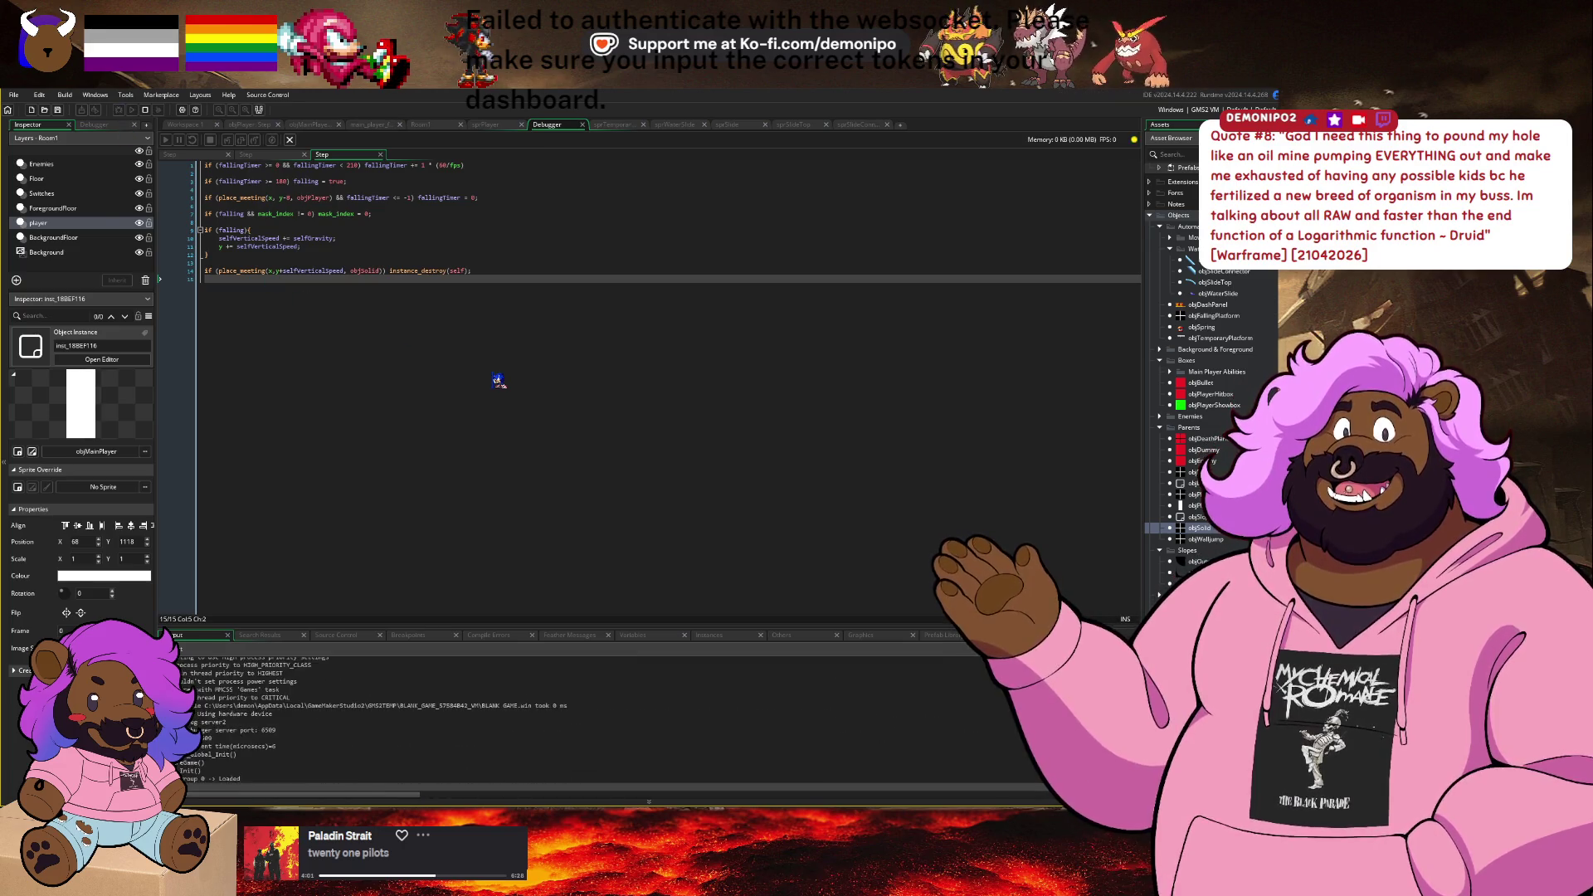
Step: Start the game, move the player onto the blue slide, restart with R, then stop the run
left_click(647, 551)
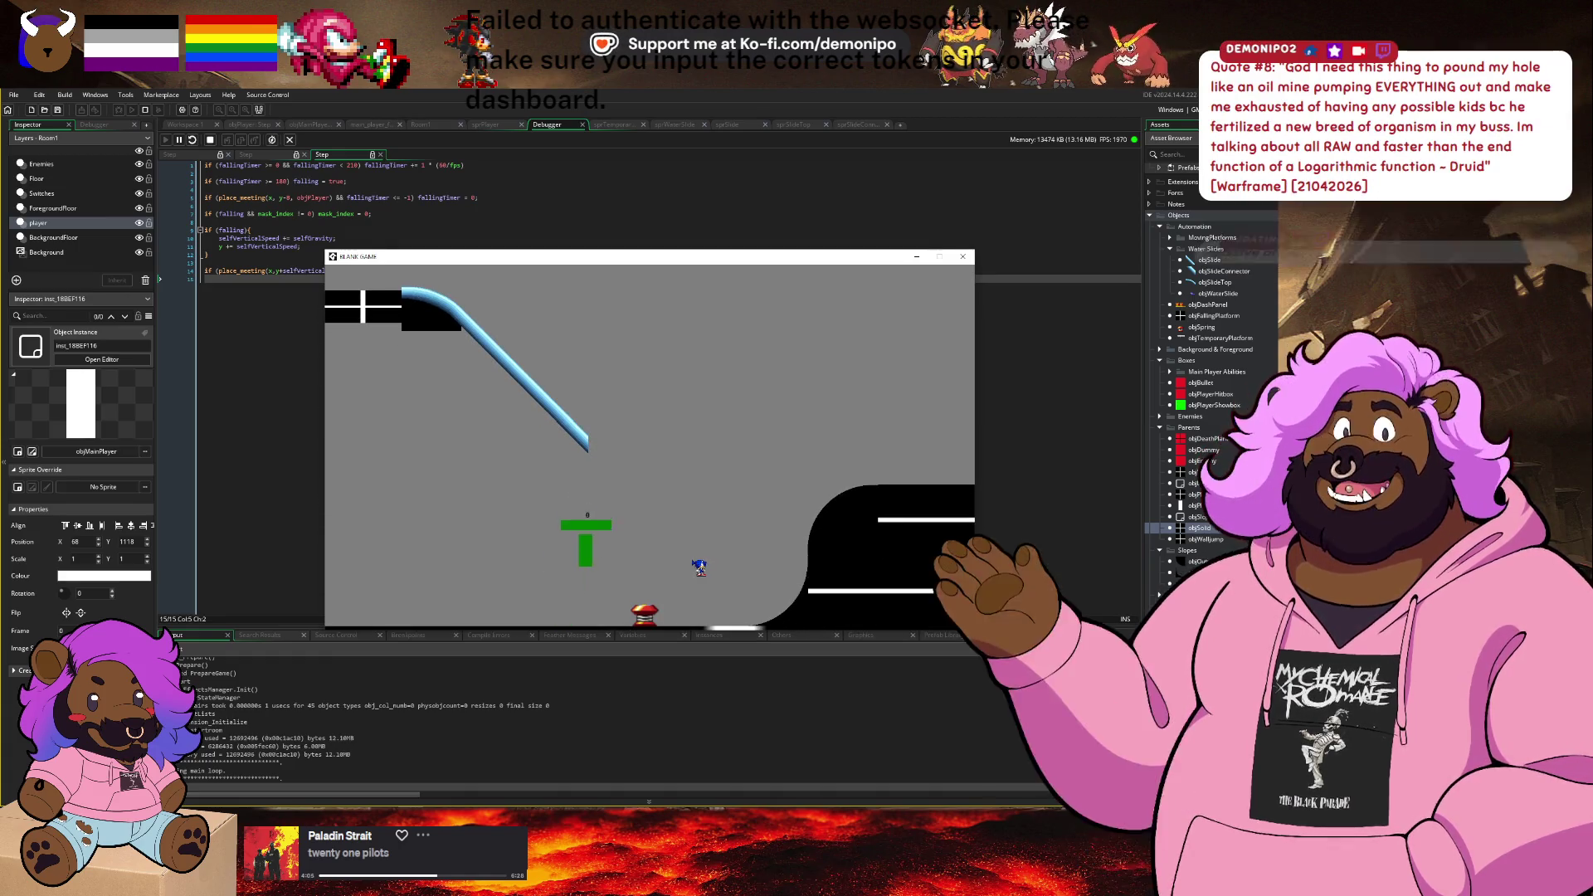
key("Left")
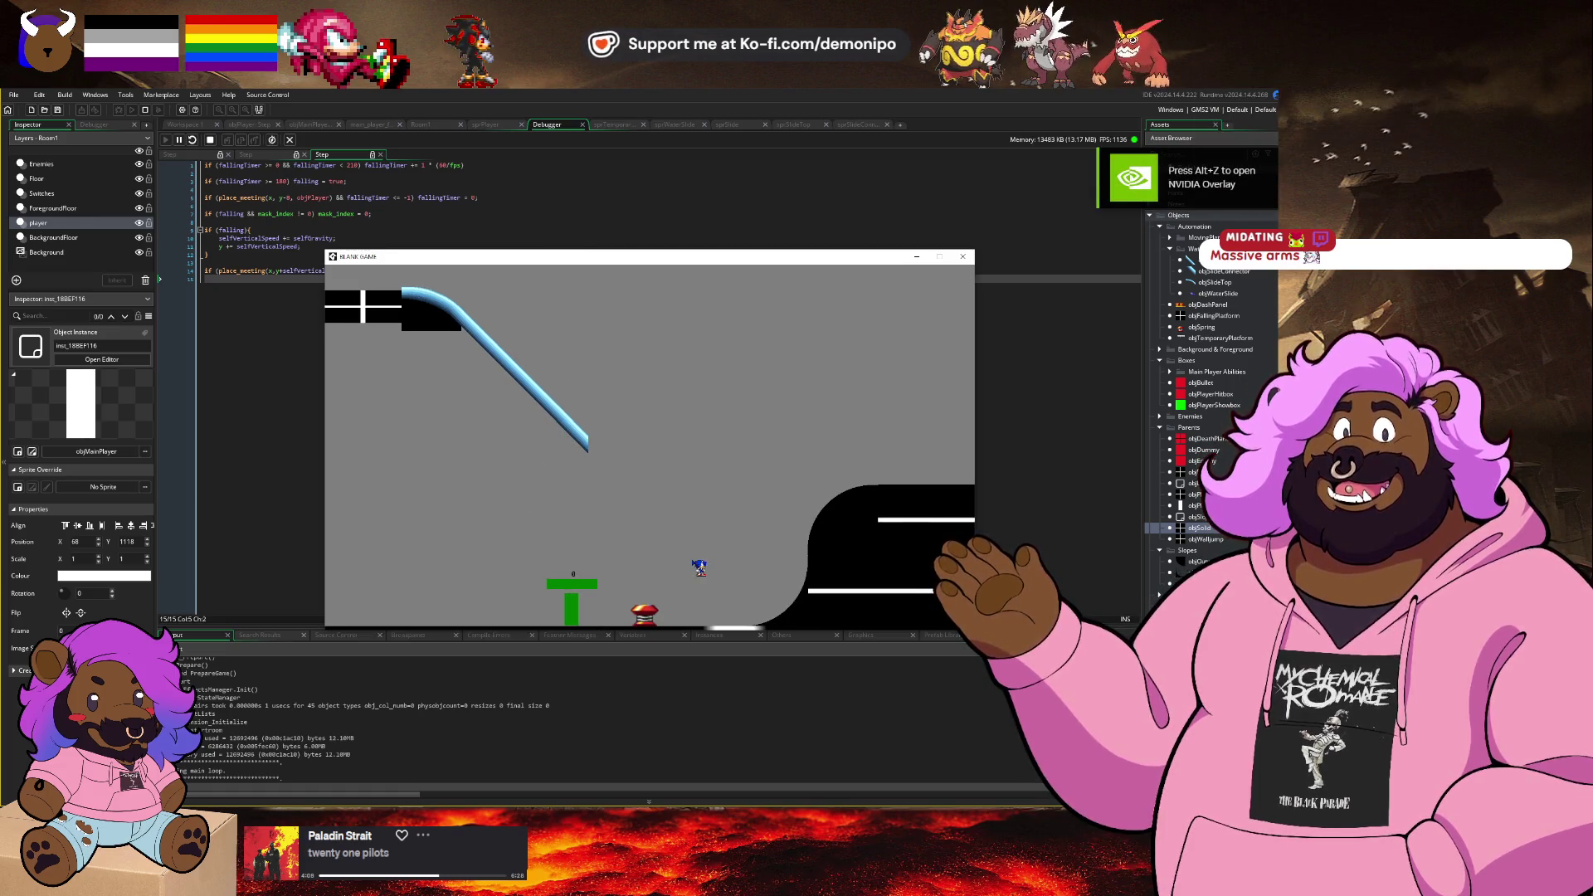
key("r")
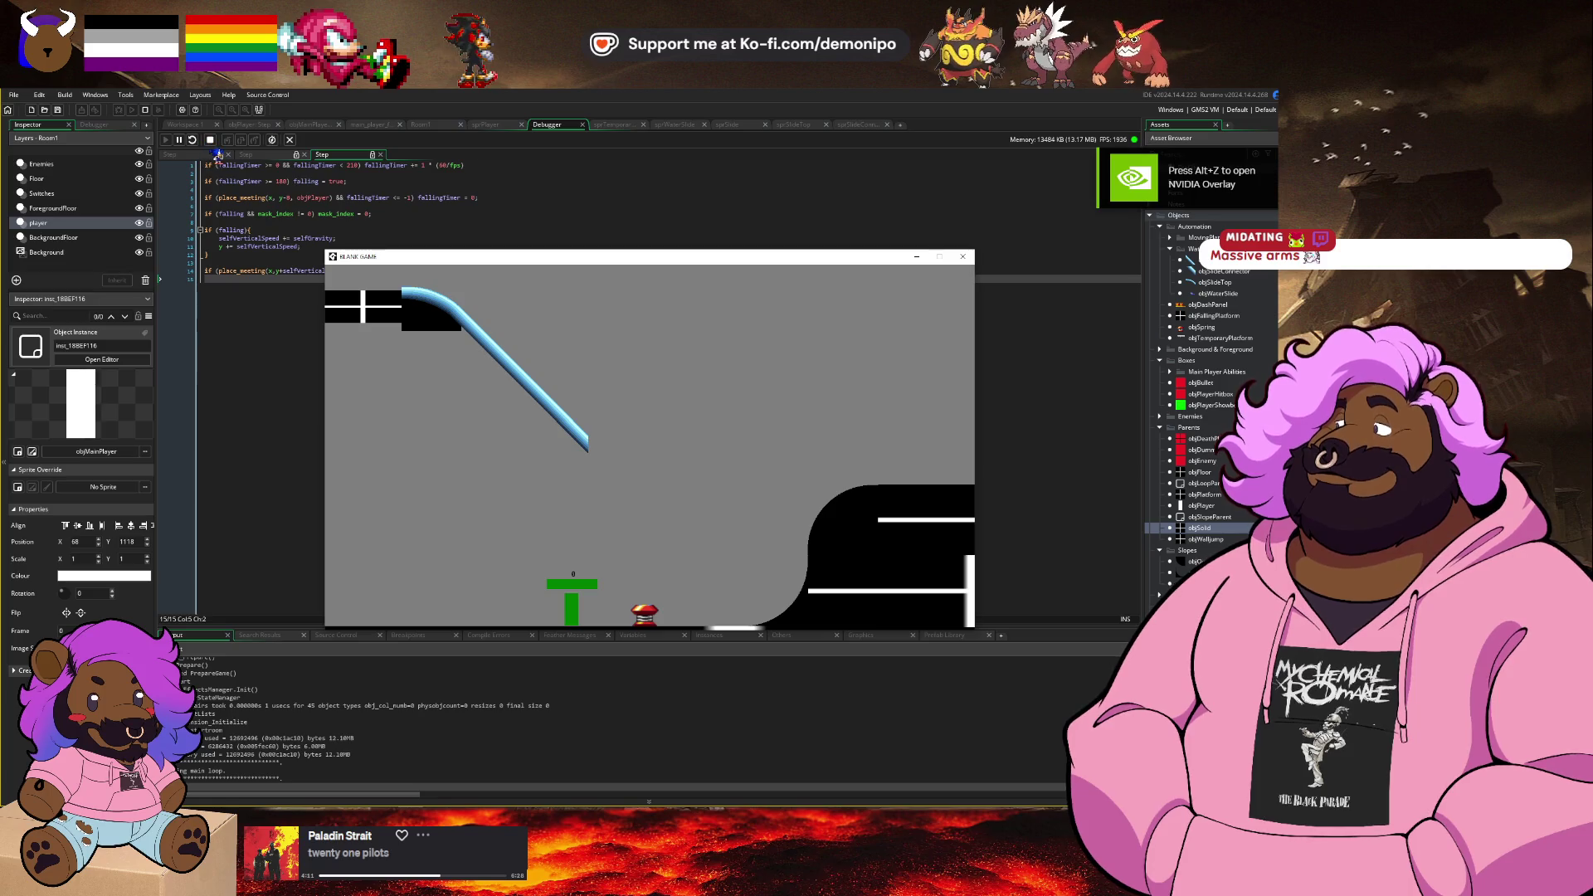
left_click(212, 144)
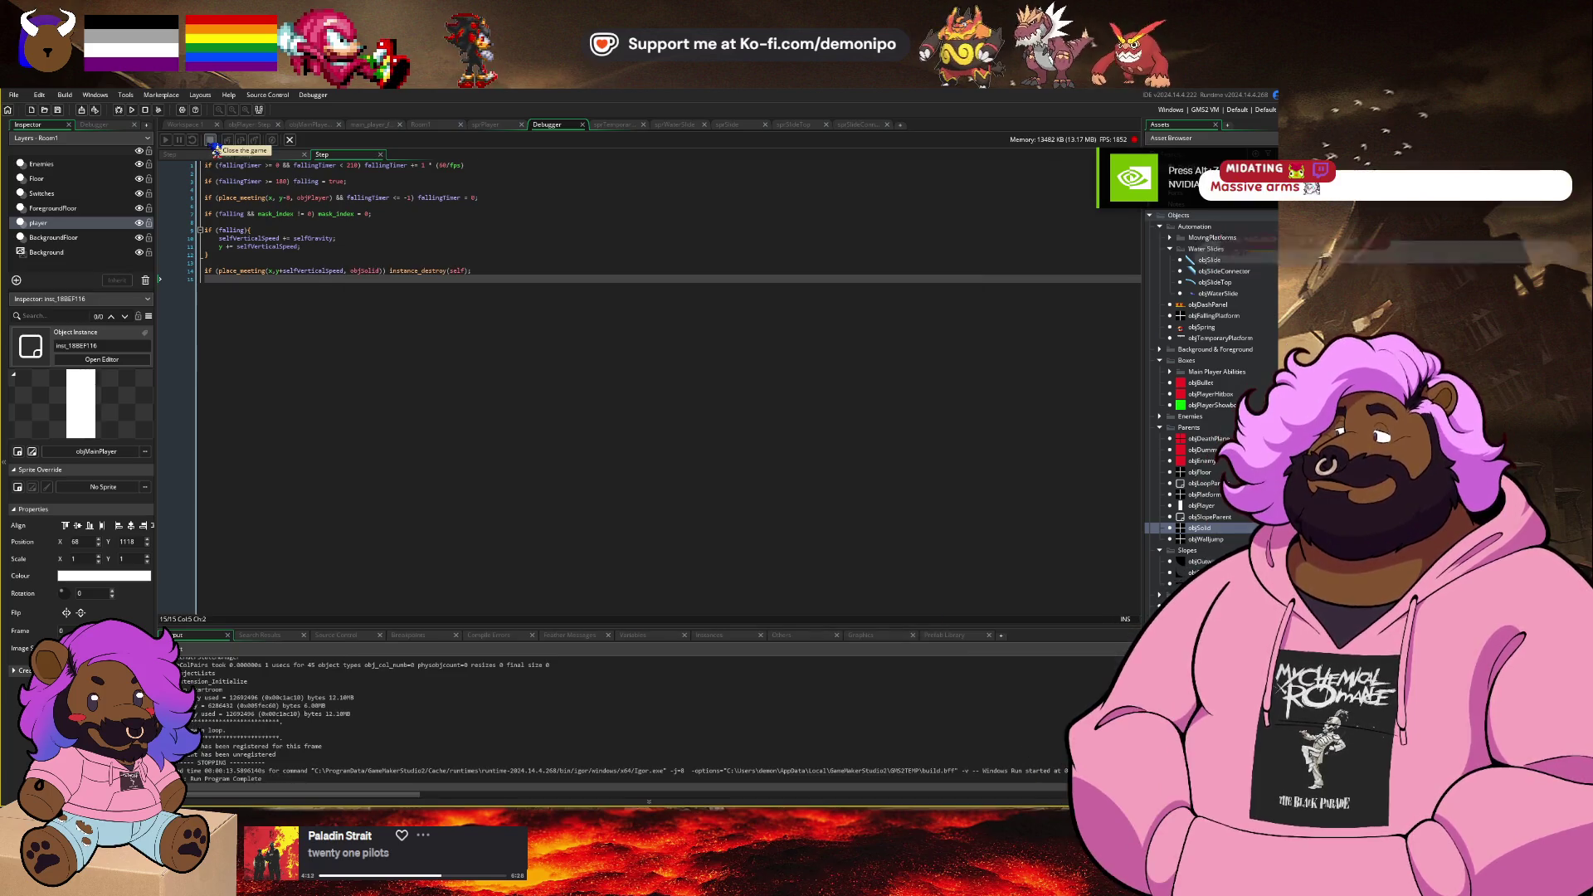
Step: Add selfHorizontalSpeed += acceleration*1.3*sign(selfHorizontalSpeed+0.01) below launchLock = 15
left_click(264, 126)
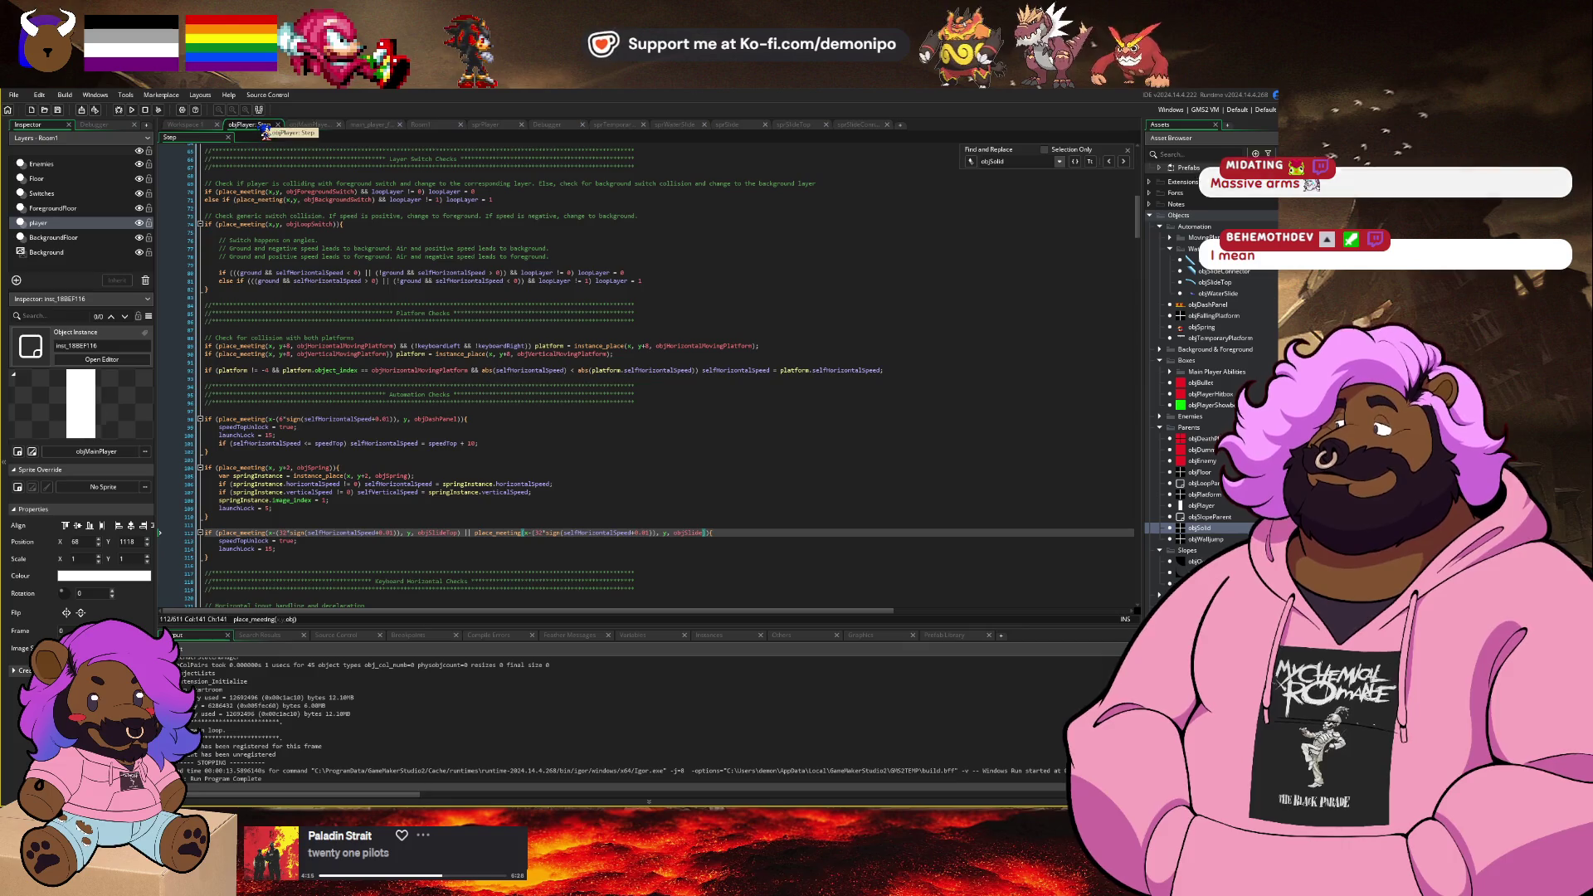
left_click(345, 550)
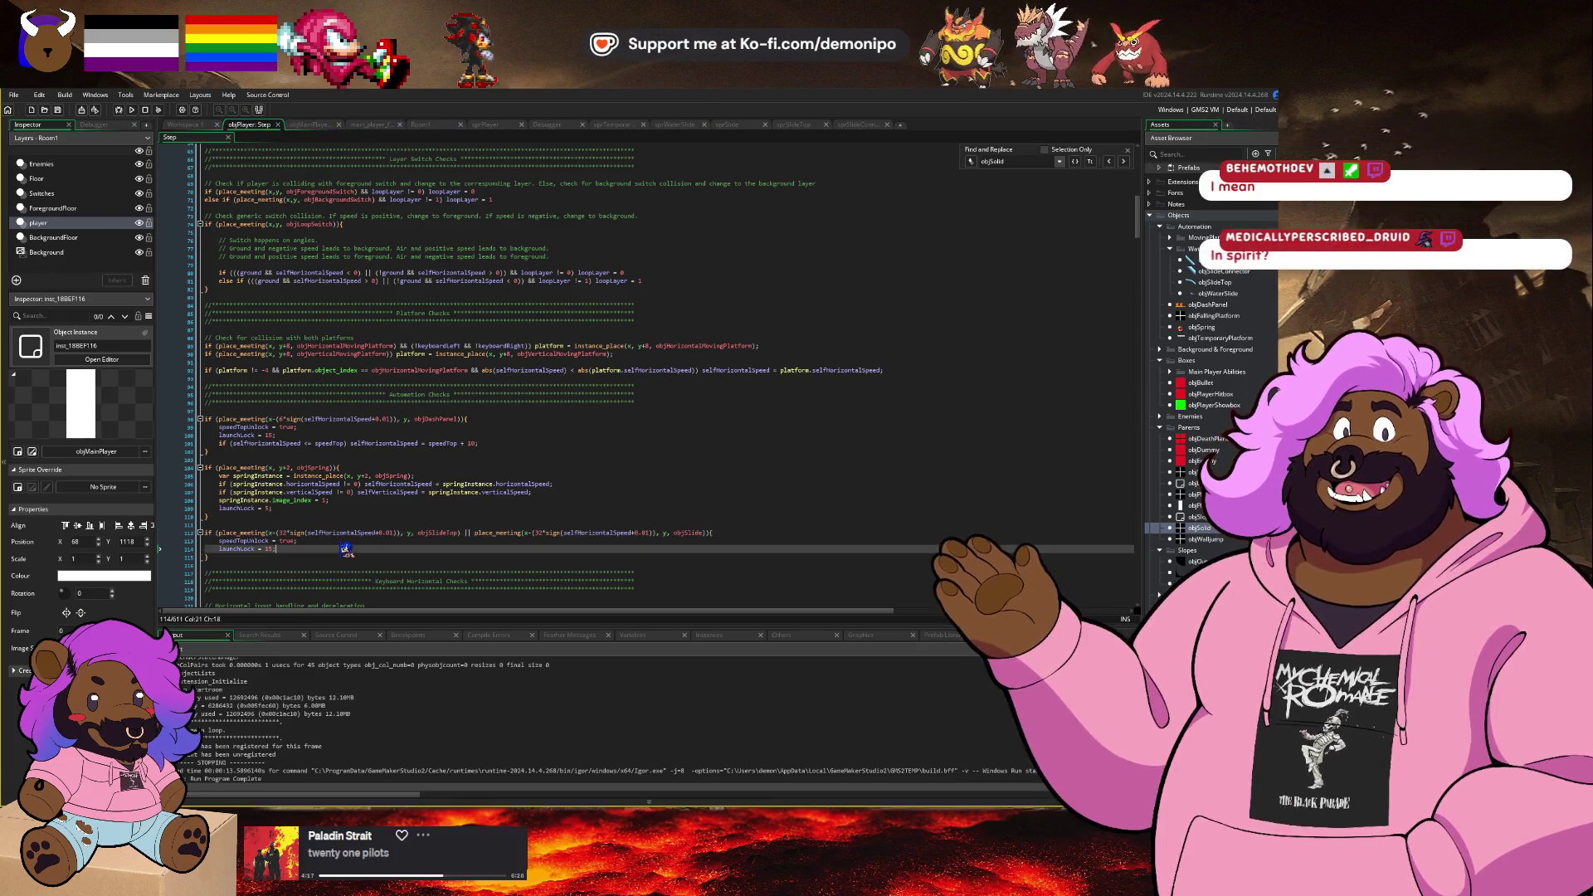
key("Return")
type("selfHo")
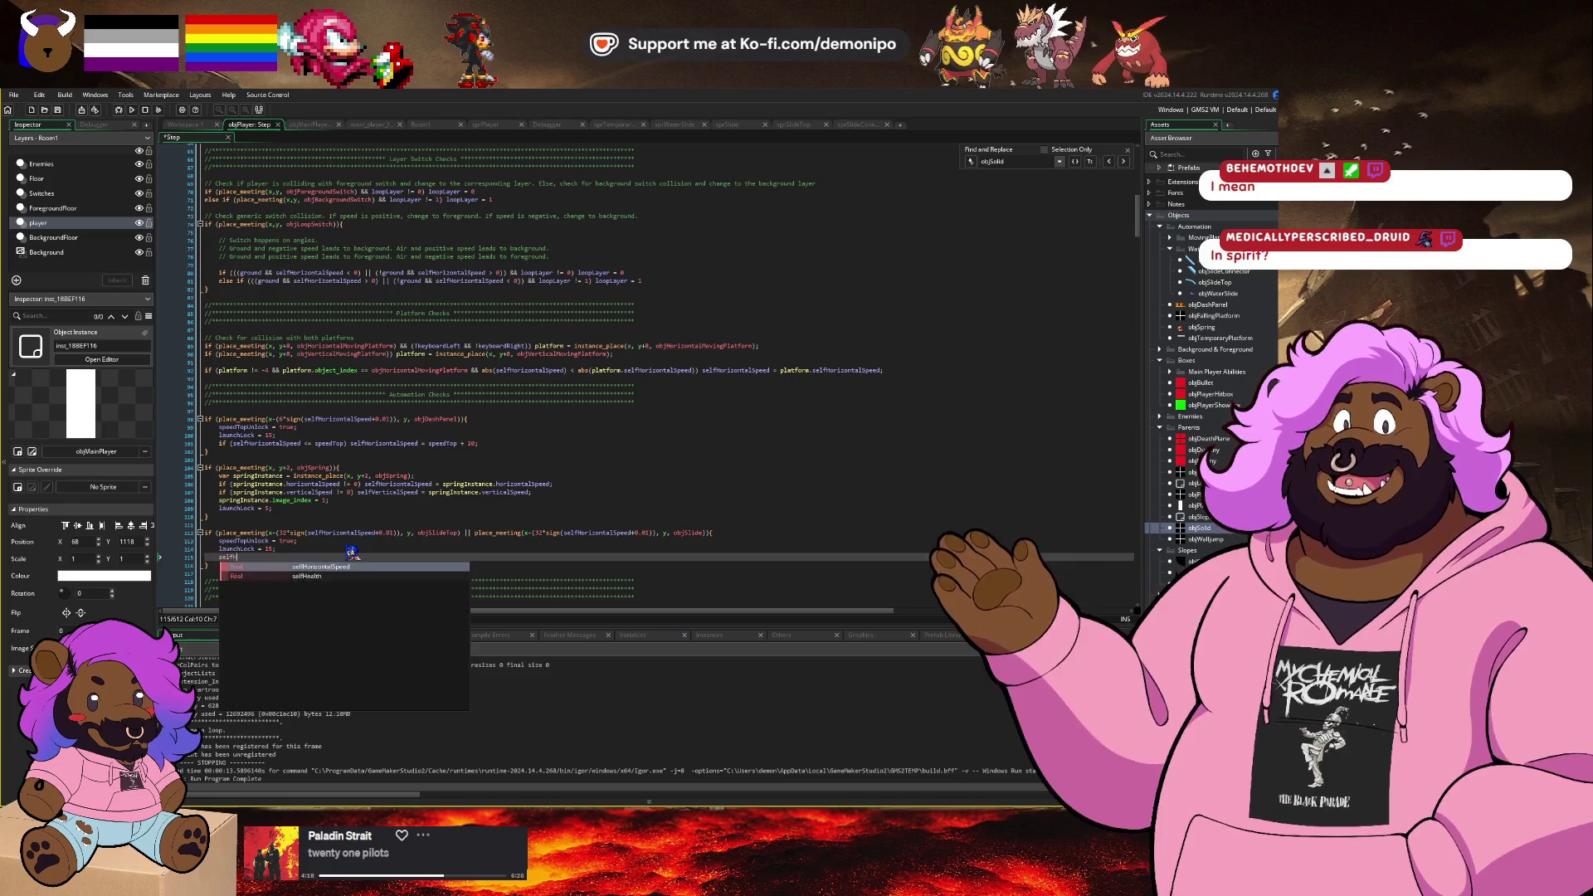
key("Return")
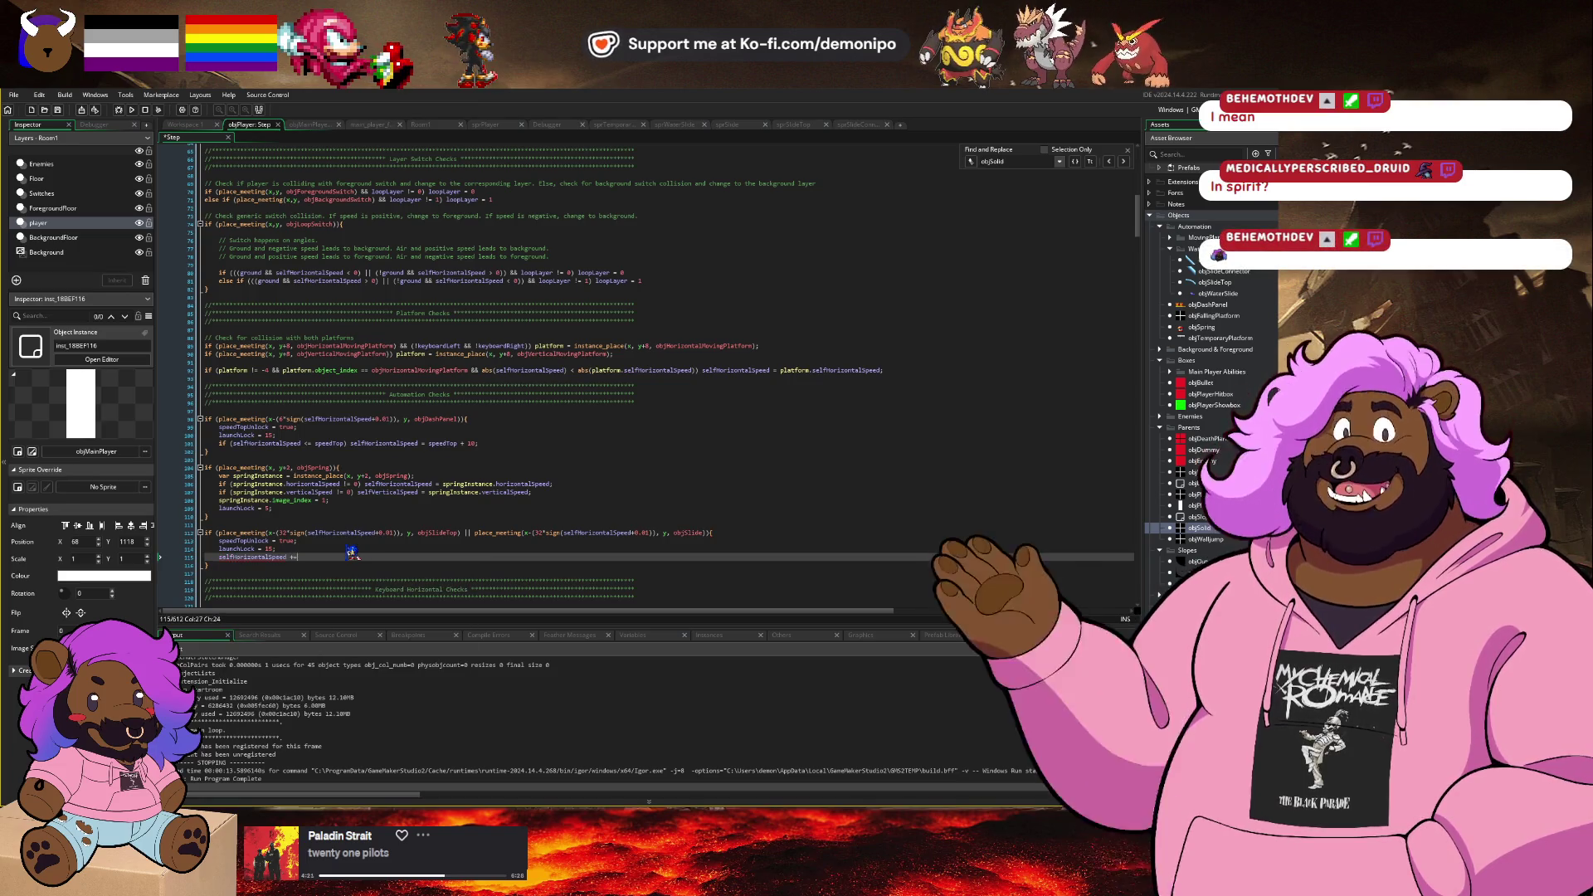
type("+= acceleration")
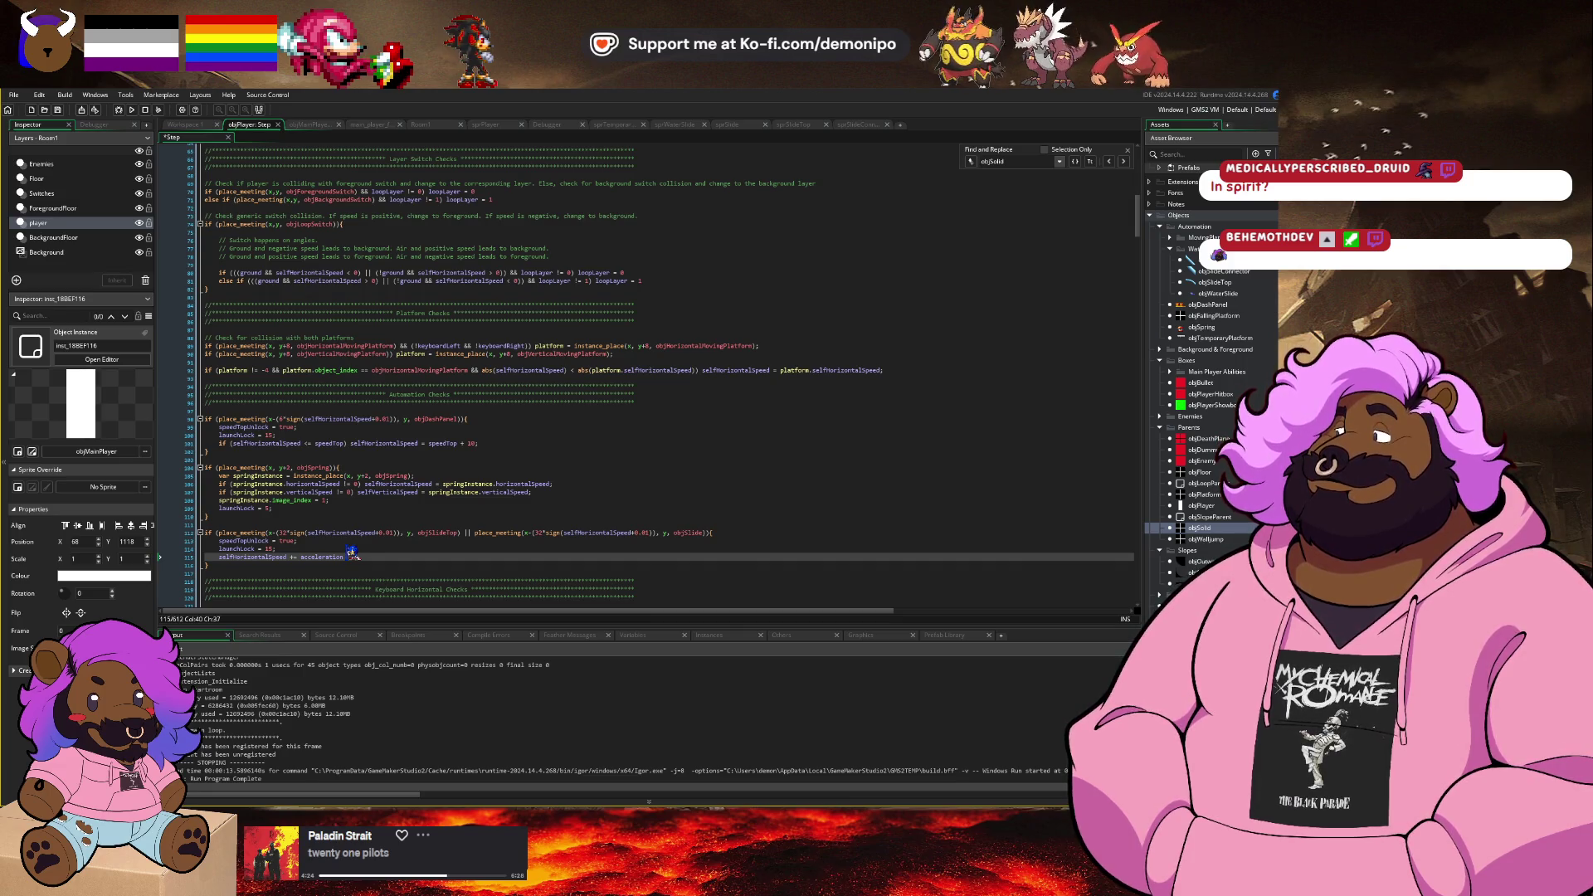
type("*")
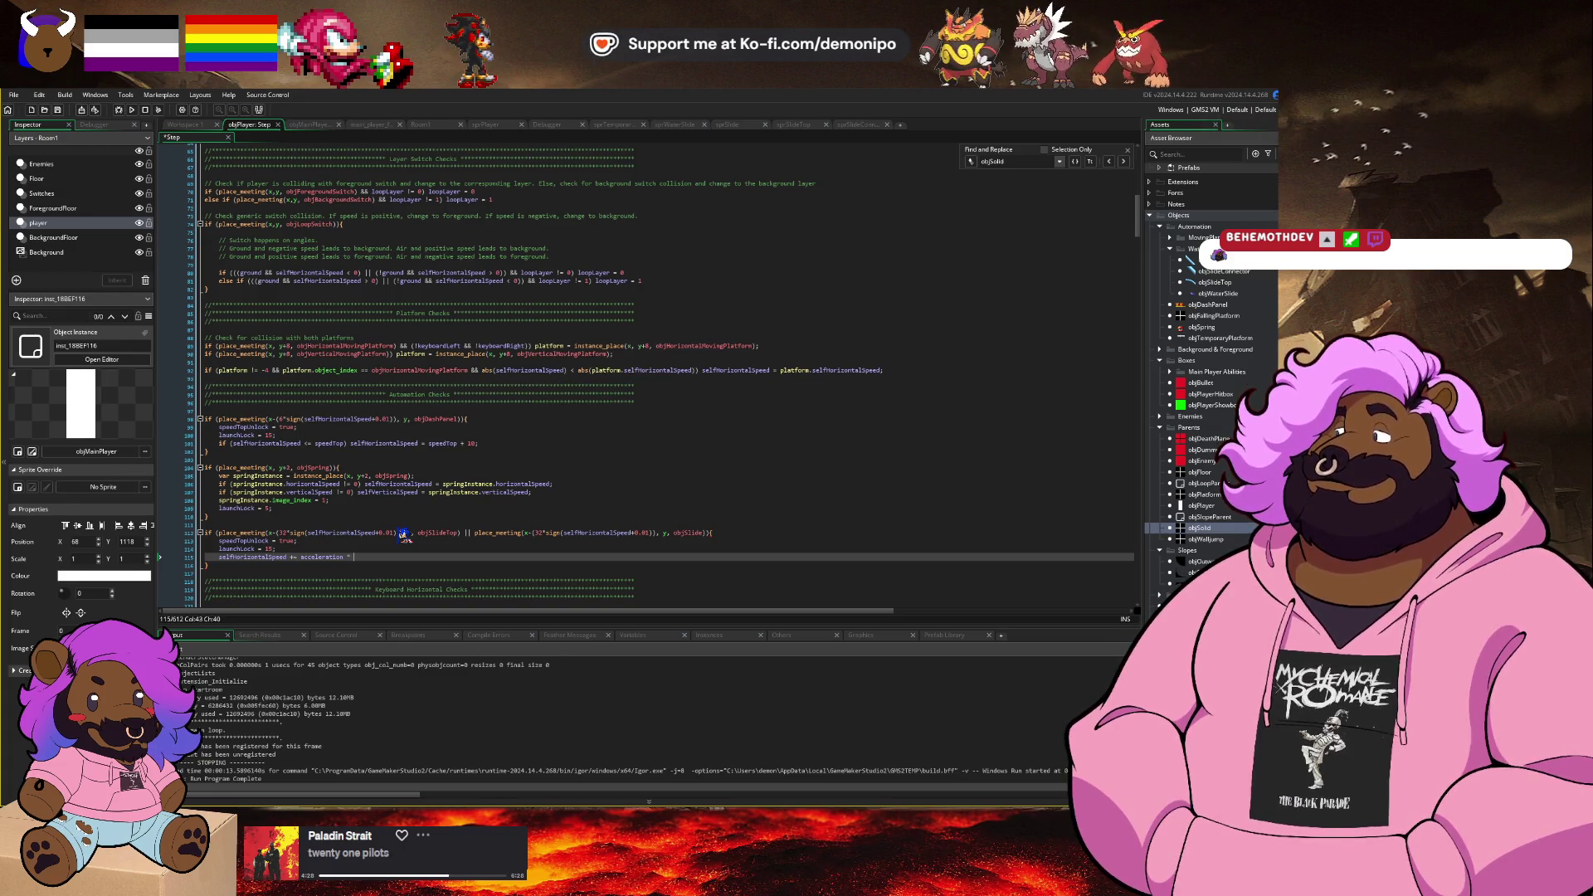
type("1.34")
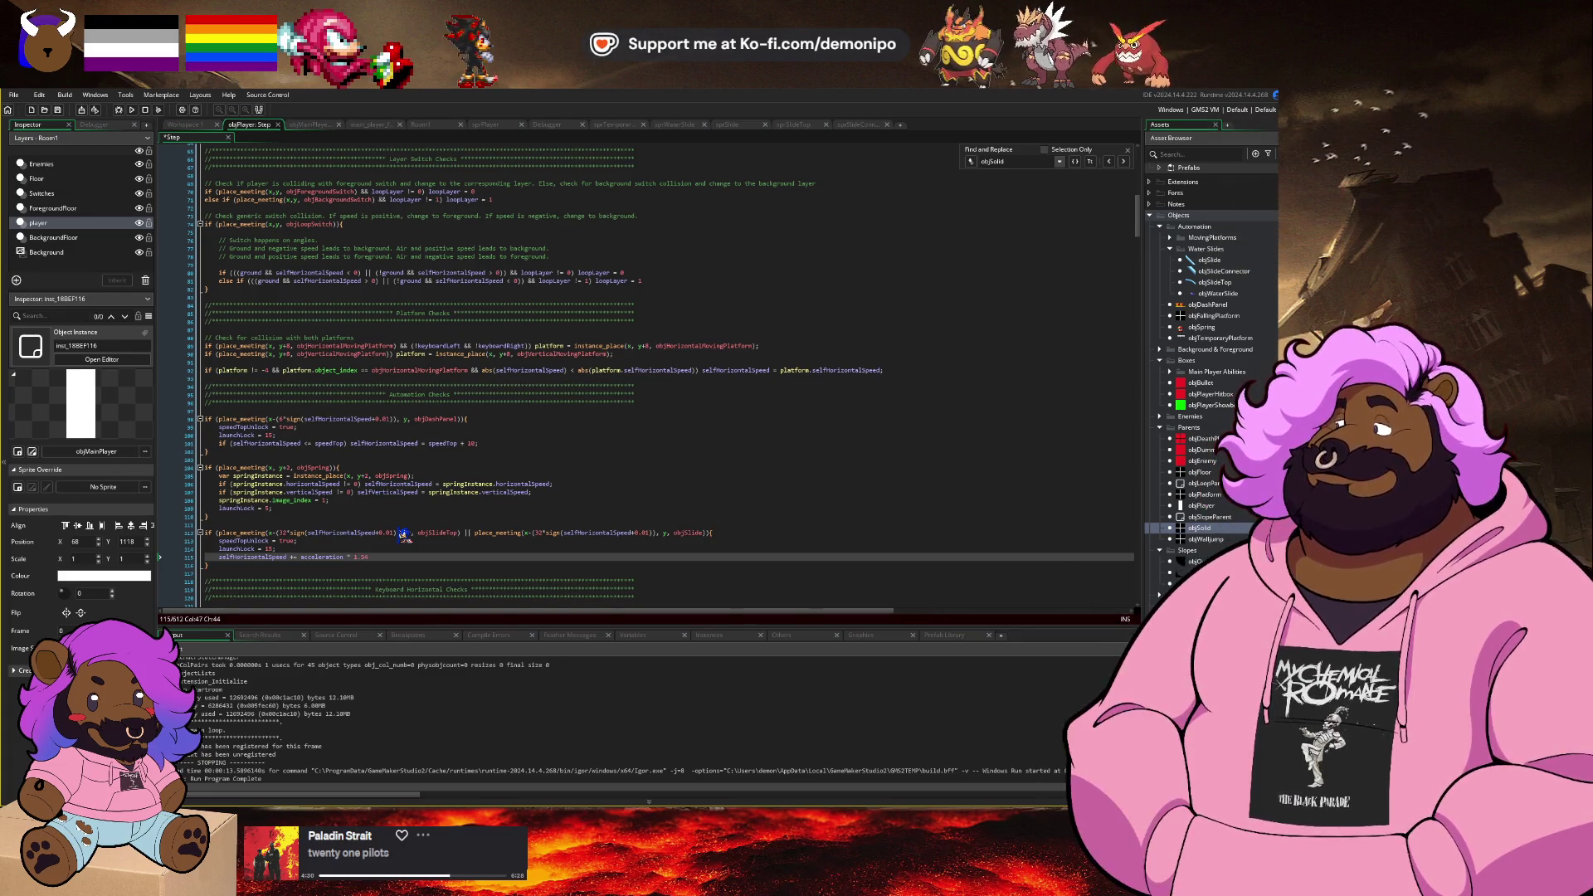
type("si")
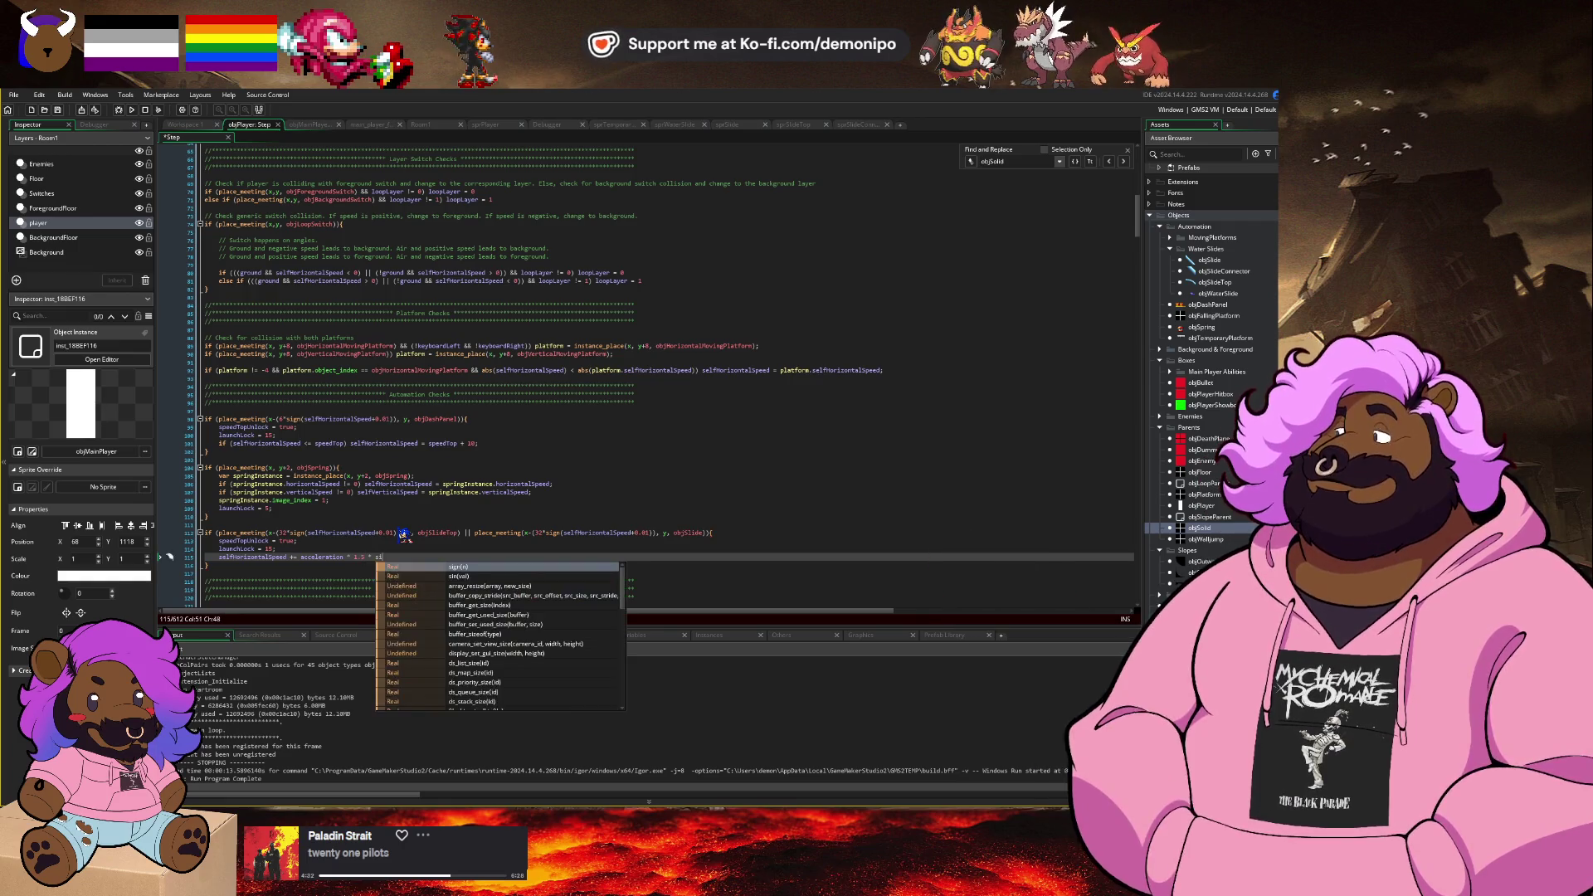
type("gn(selfH")
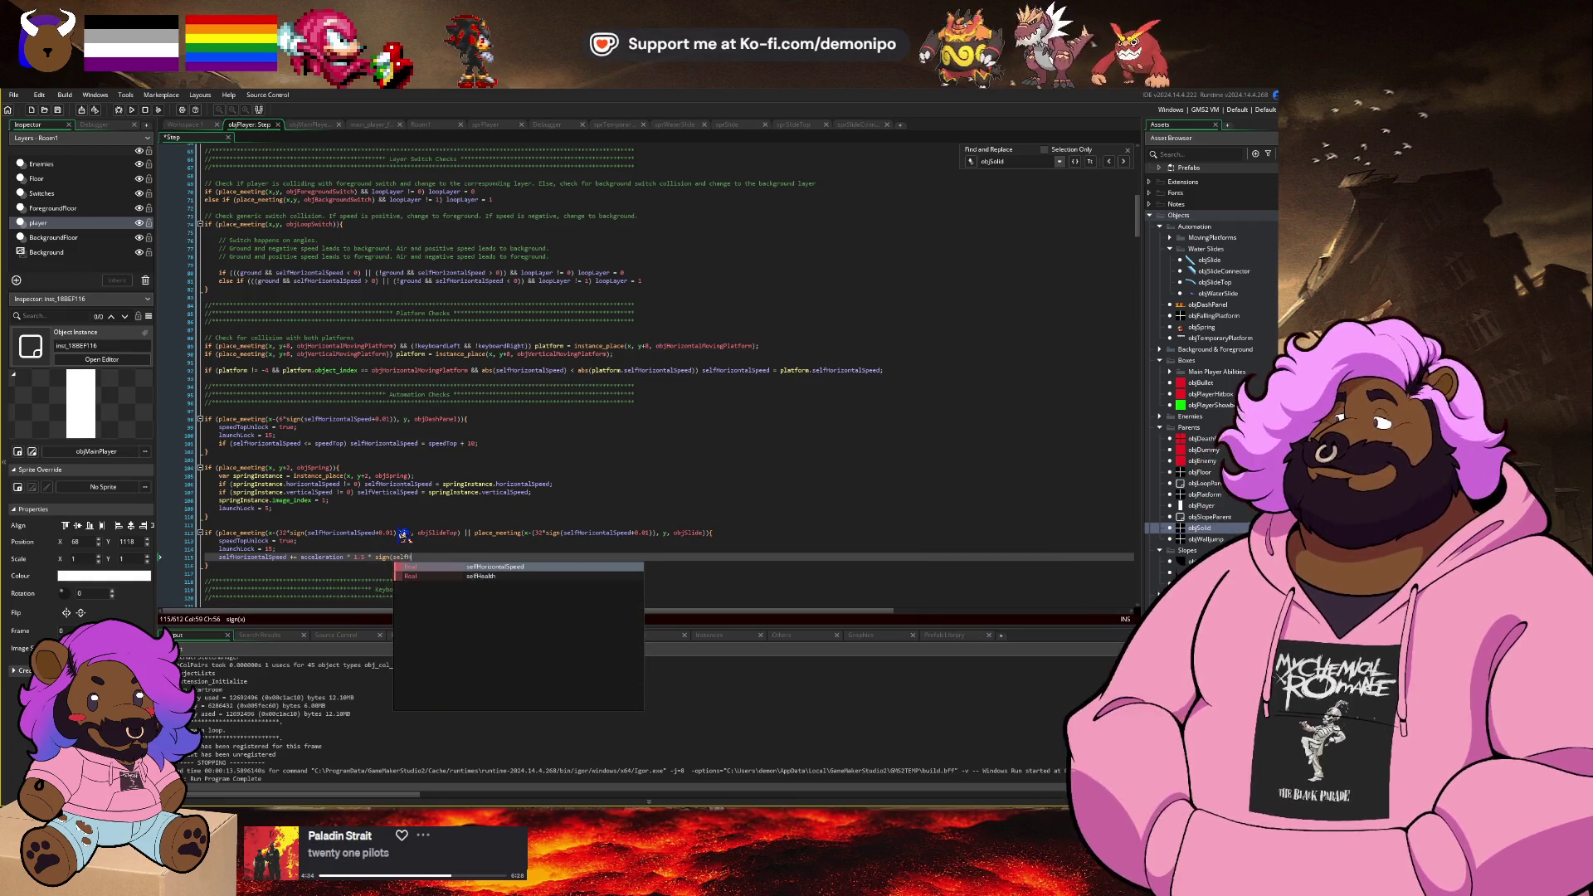
type("orizontalSpeed)")
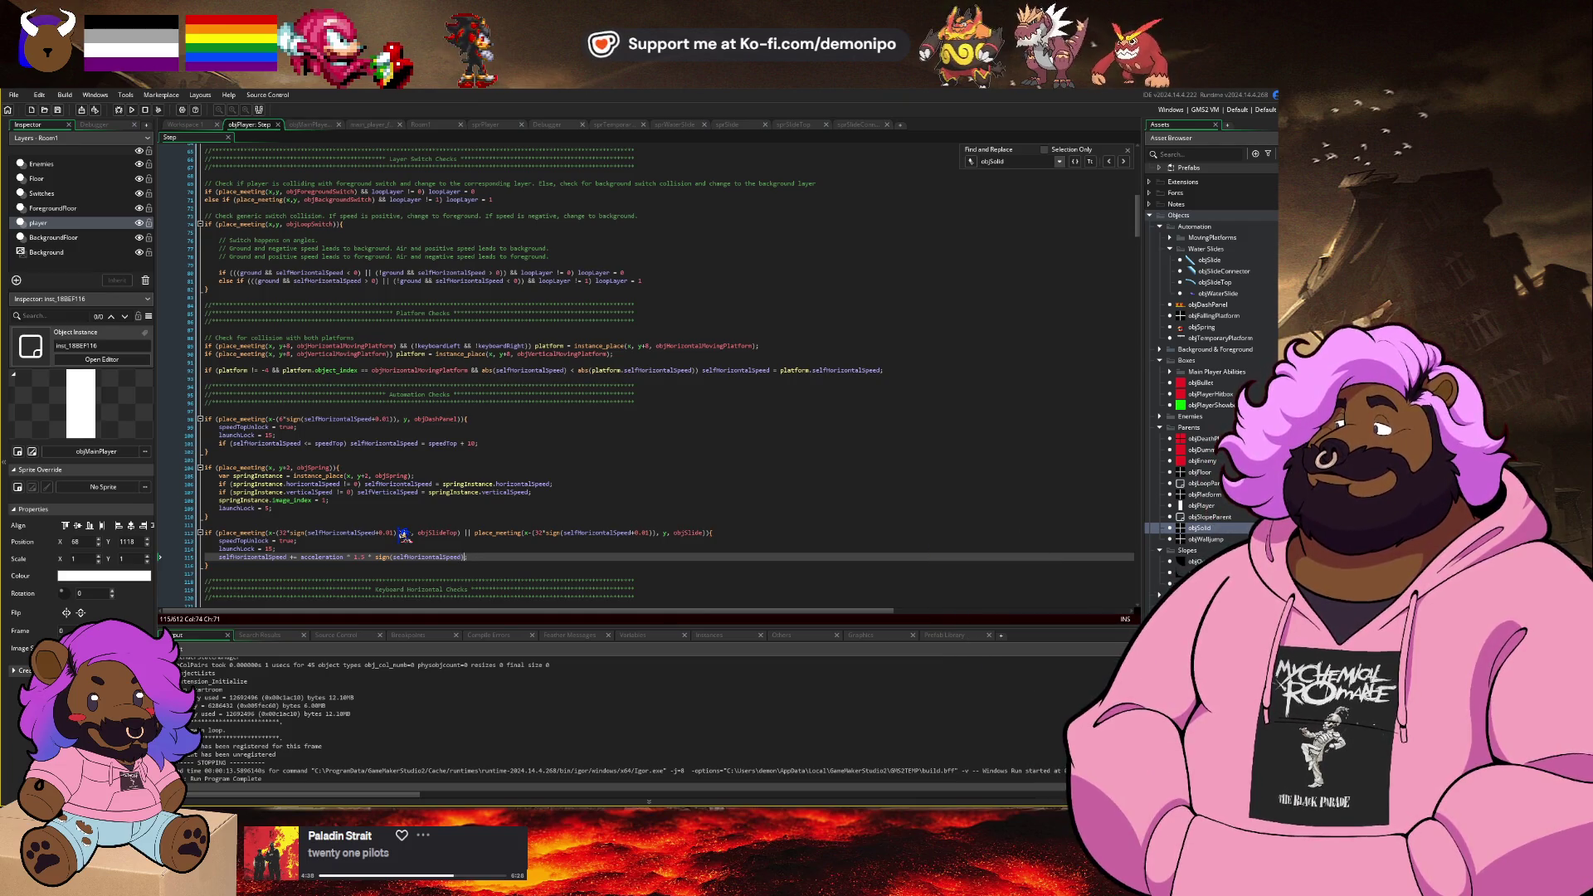
type(".01")
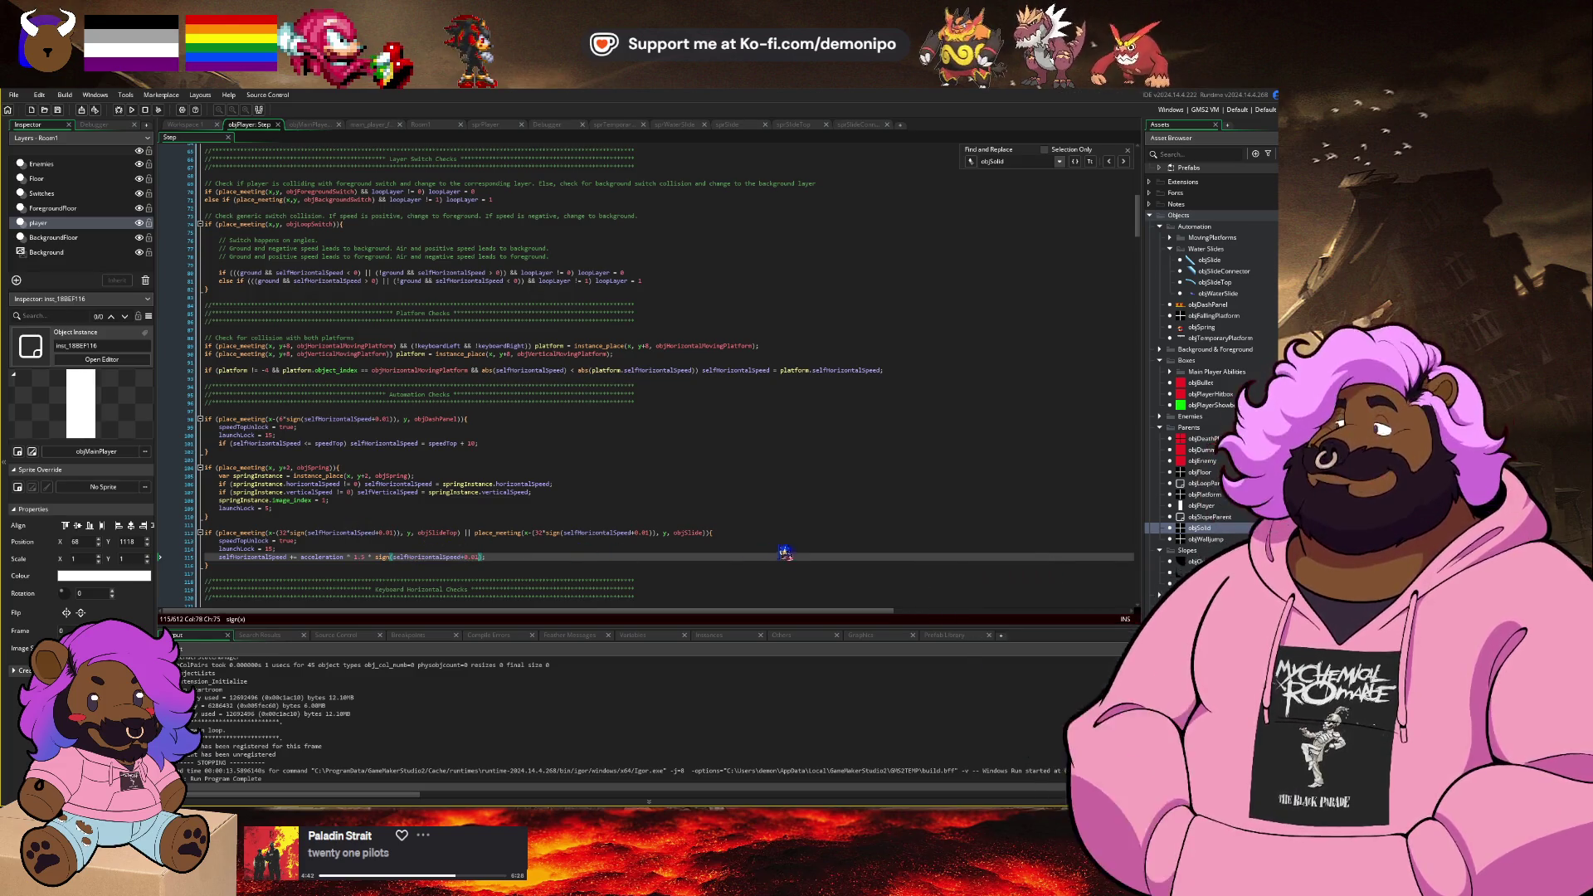
Step: Run the game again to test the slide boost, then stop it
key("F6")
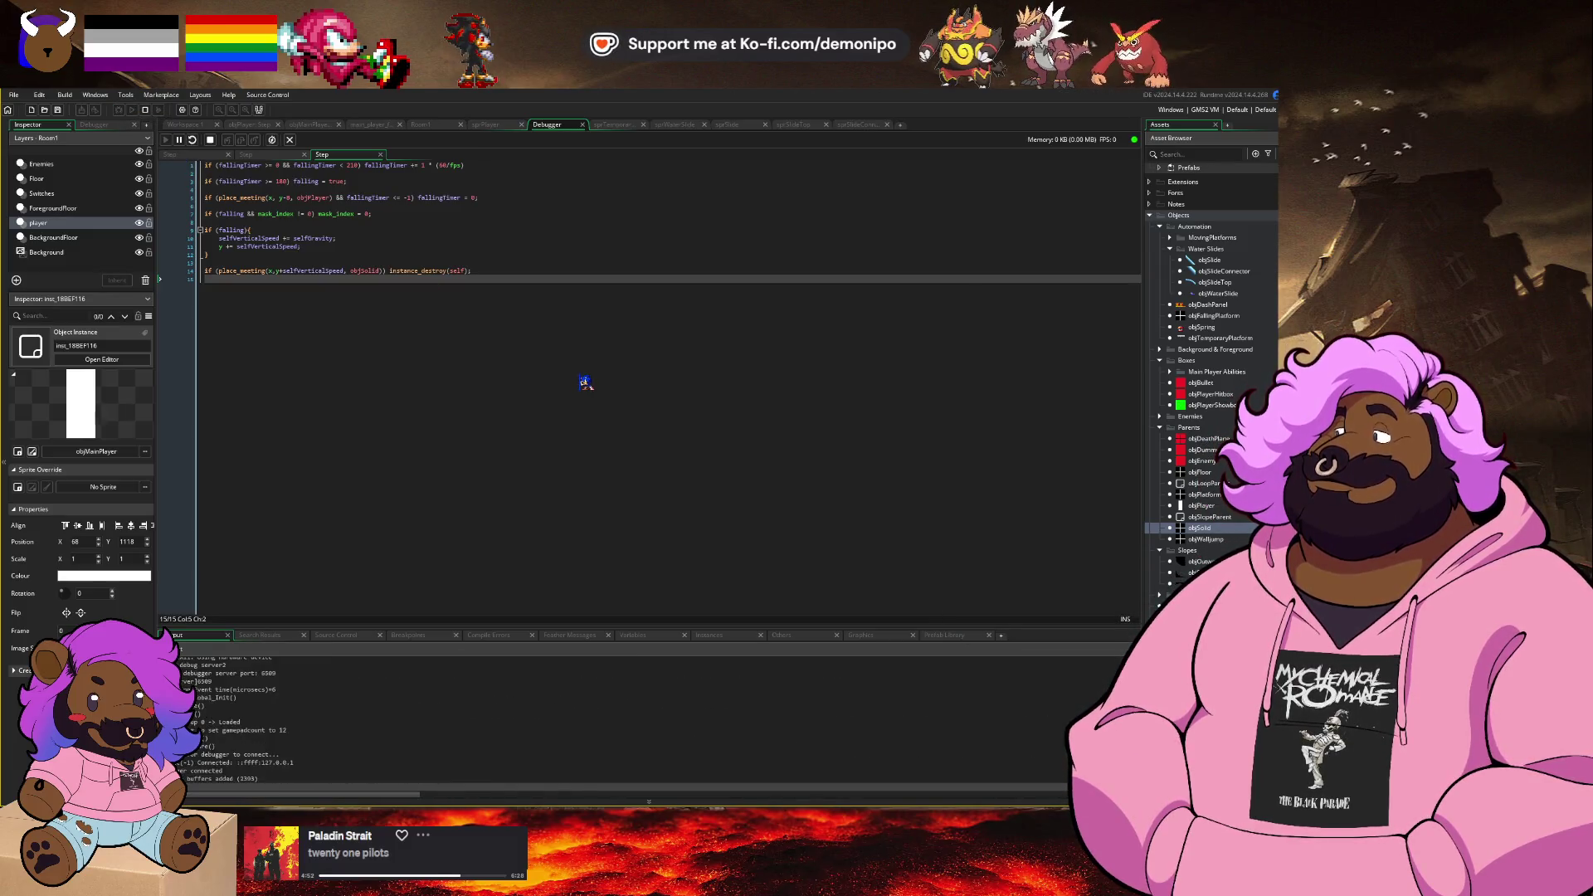
left_click(684, 564)
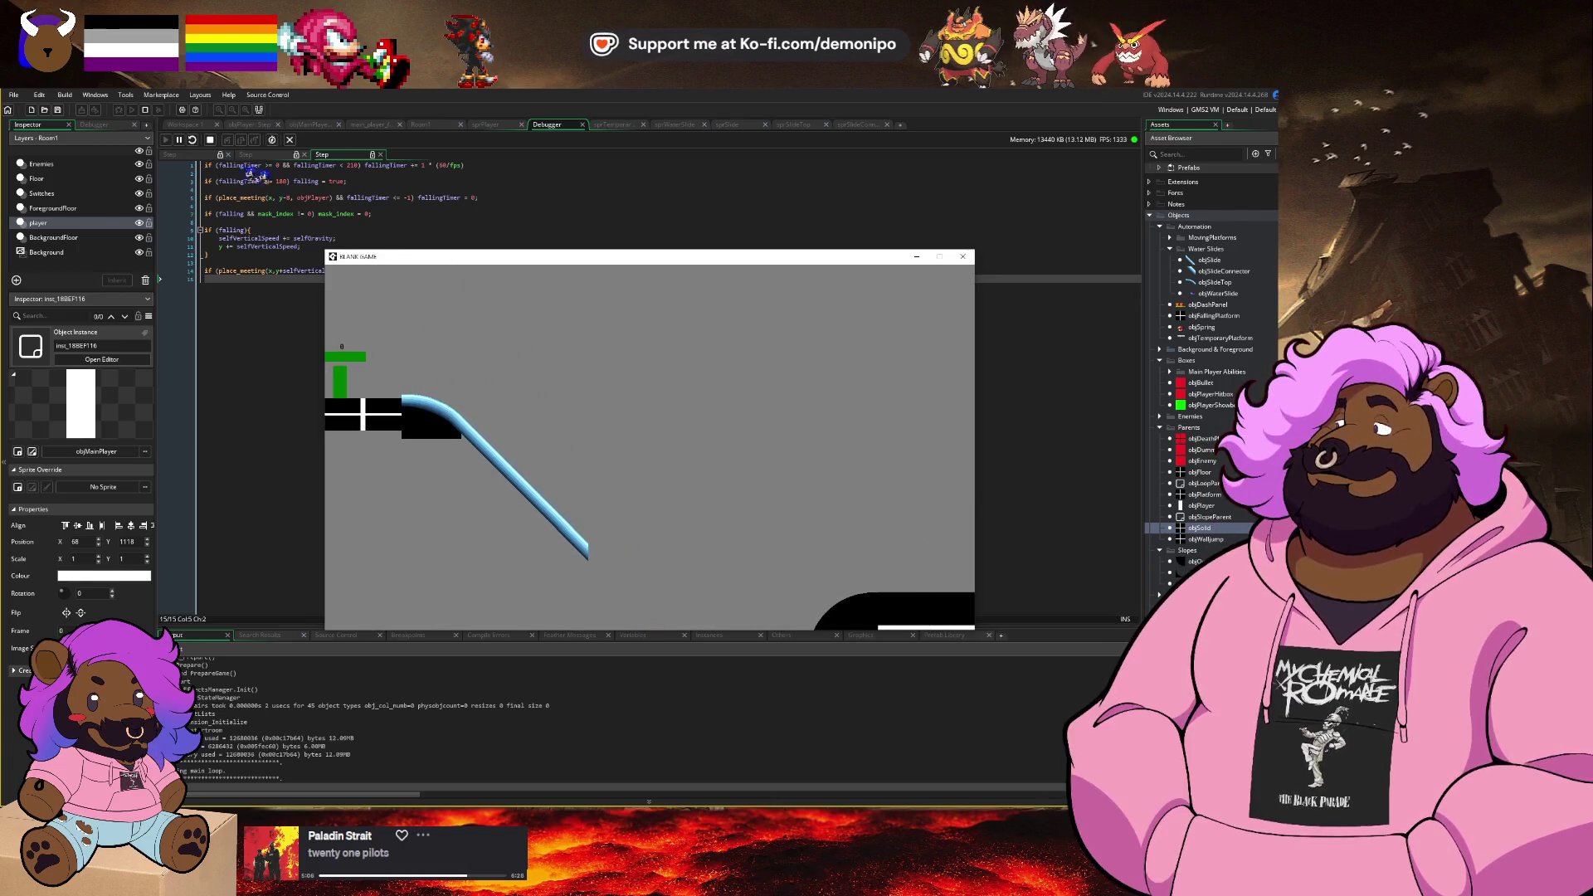
left_click(210, 139)
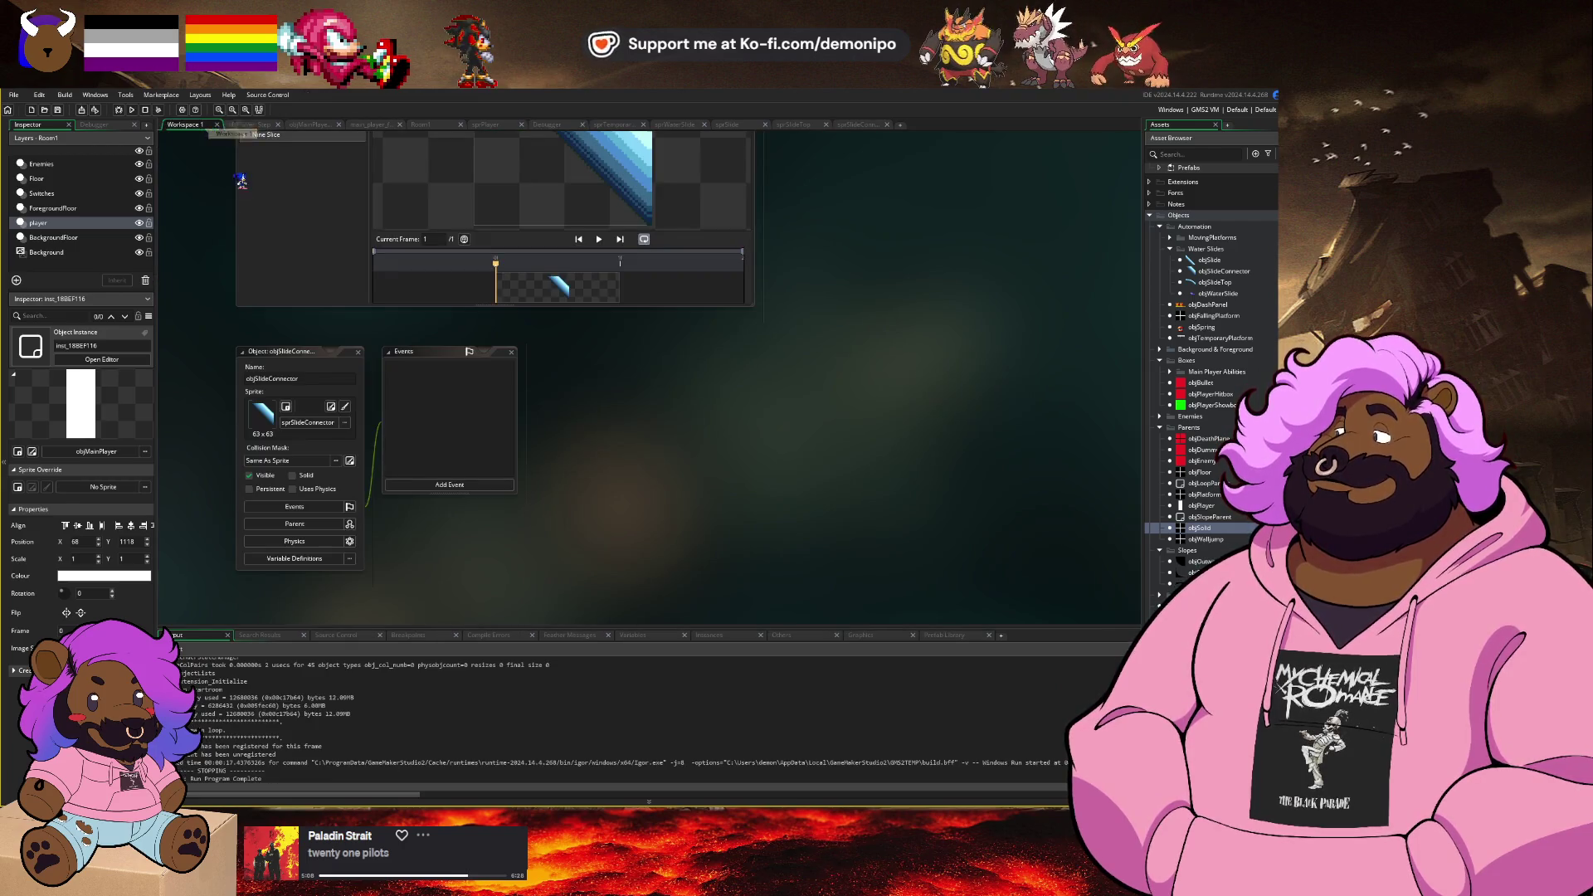
Step: Insert a line at the slide block's top starting var slideInstance = instance_place(
left_click(252, 125)
left_click(314, 125)
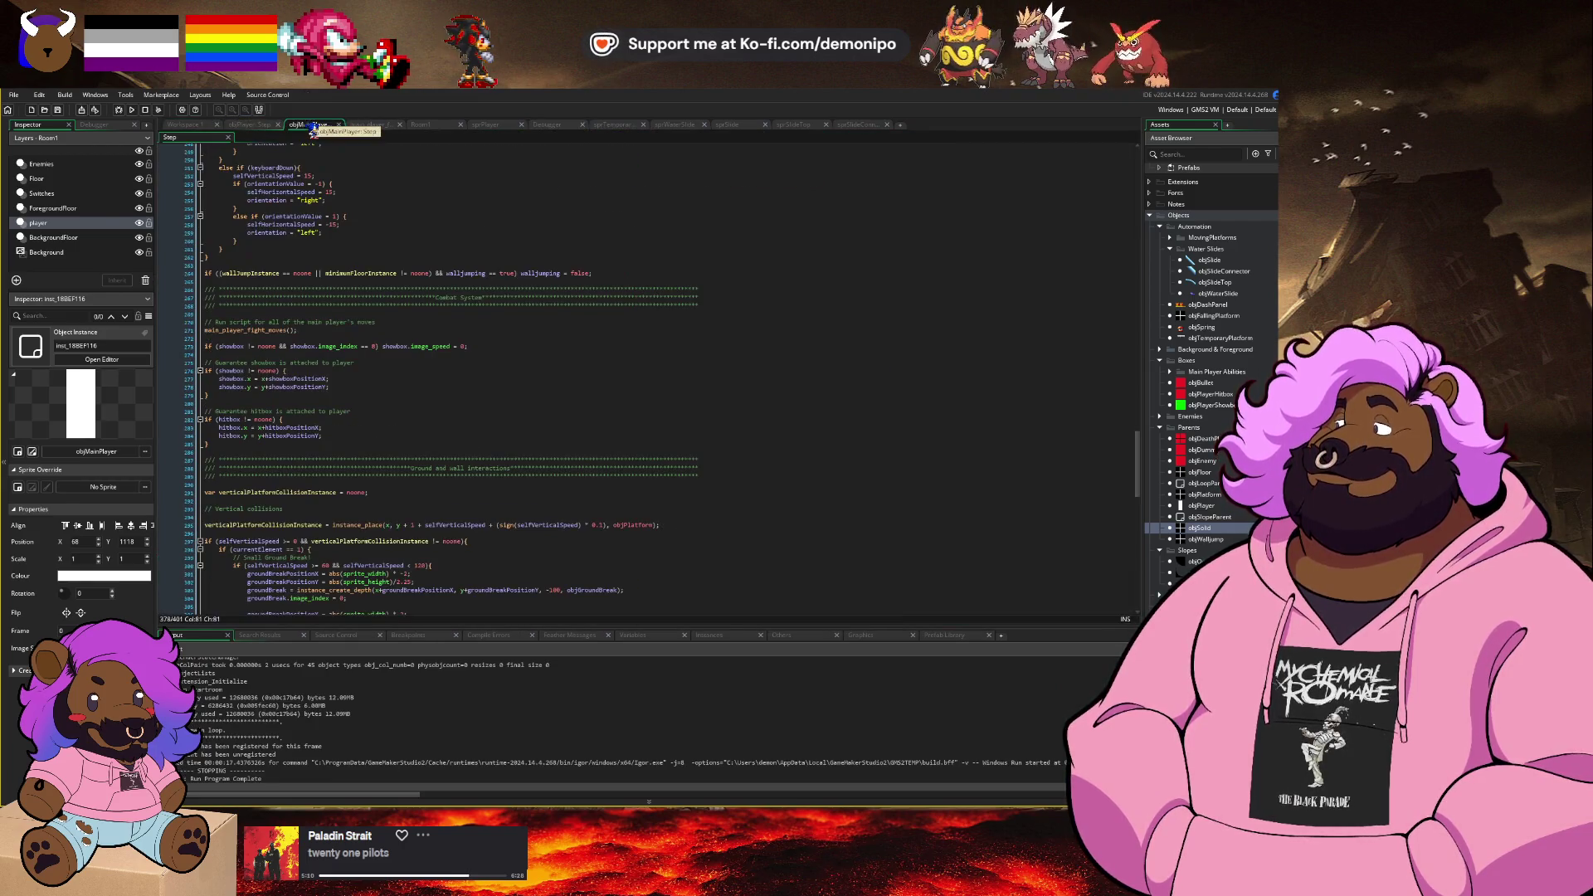
left_click(253, 125)
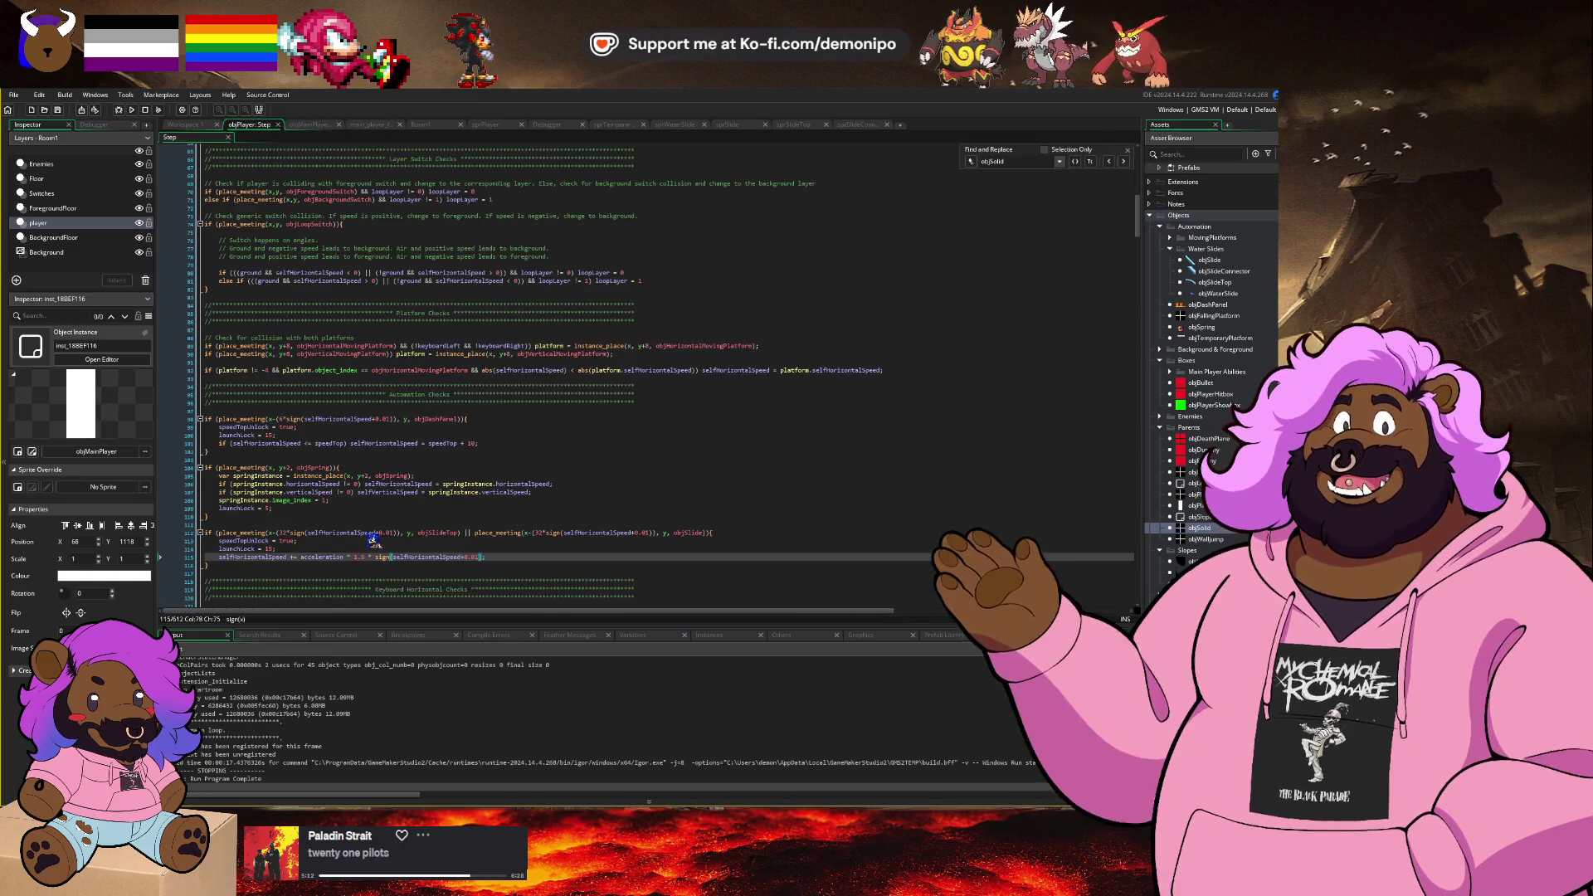
left_click(336, 542)
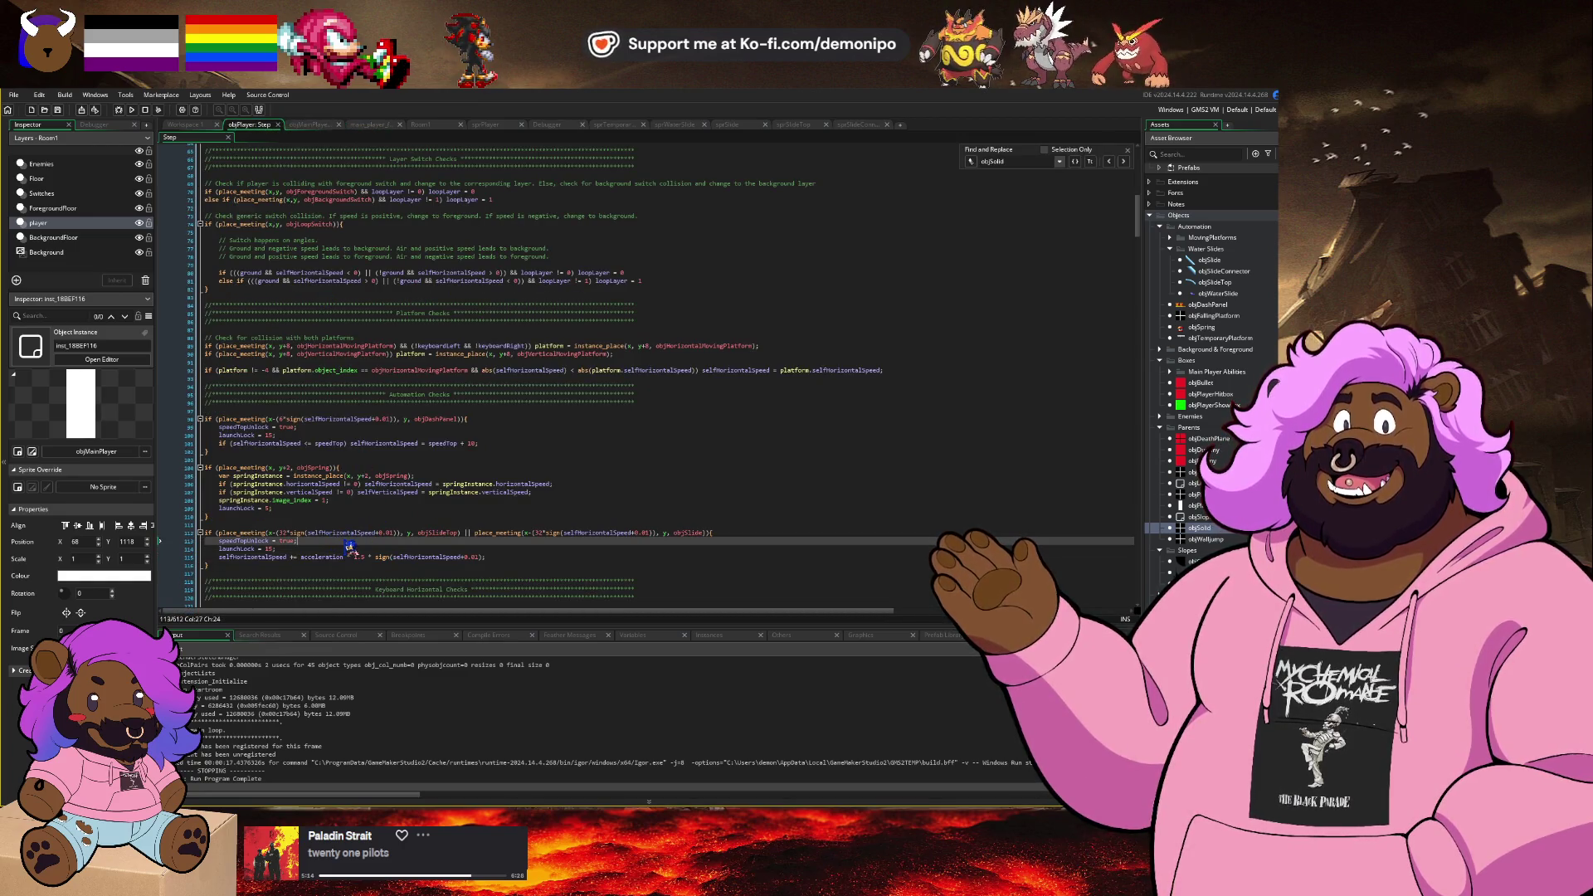
key("Return")
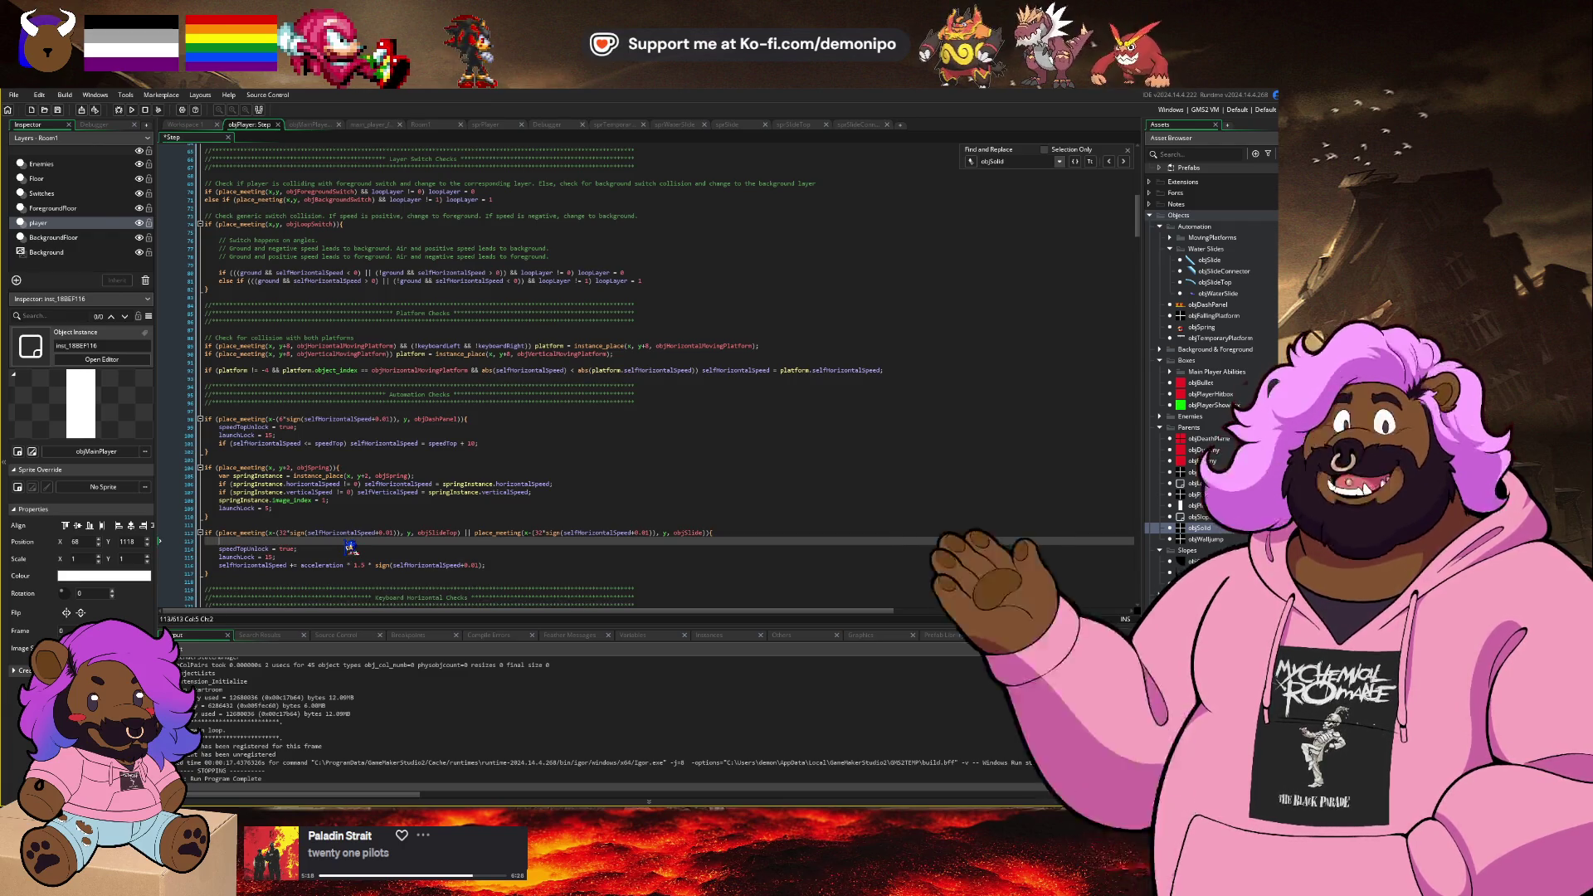
type("var ")
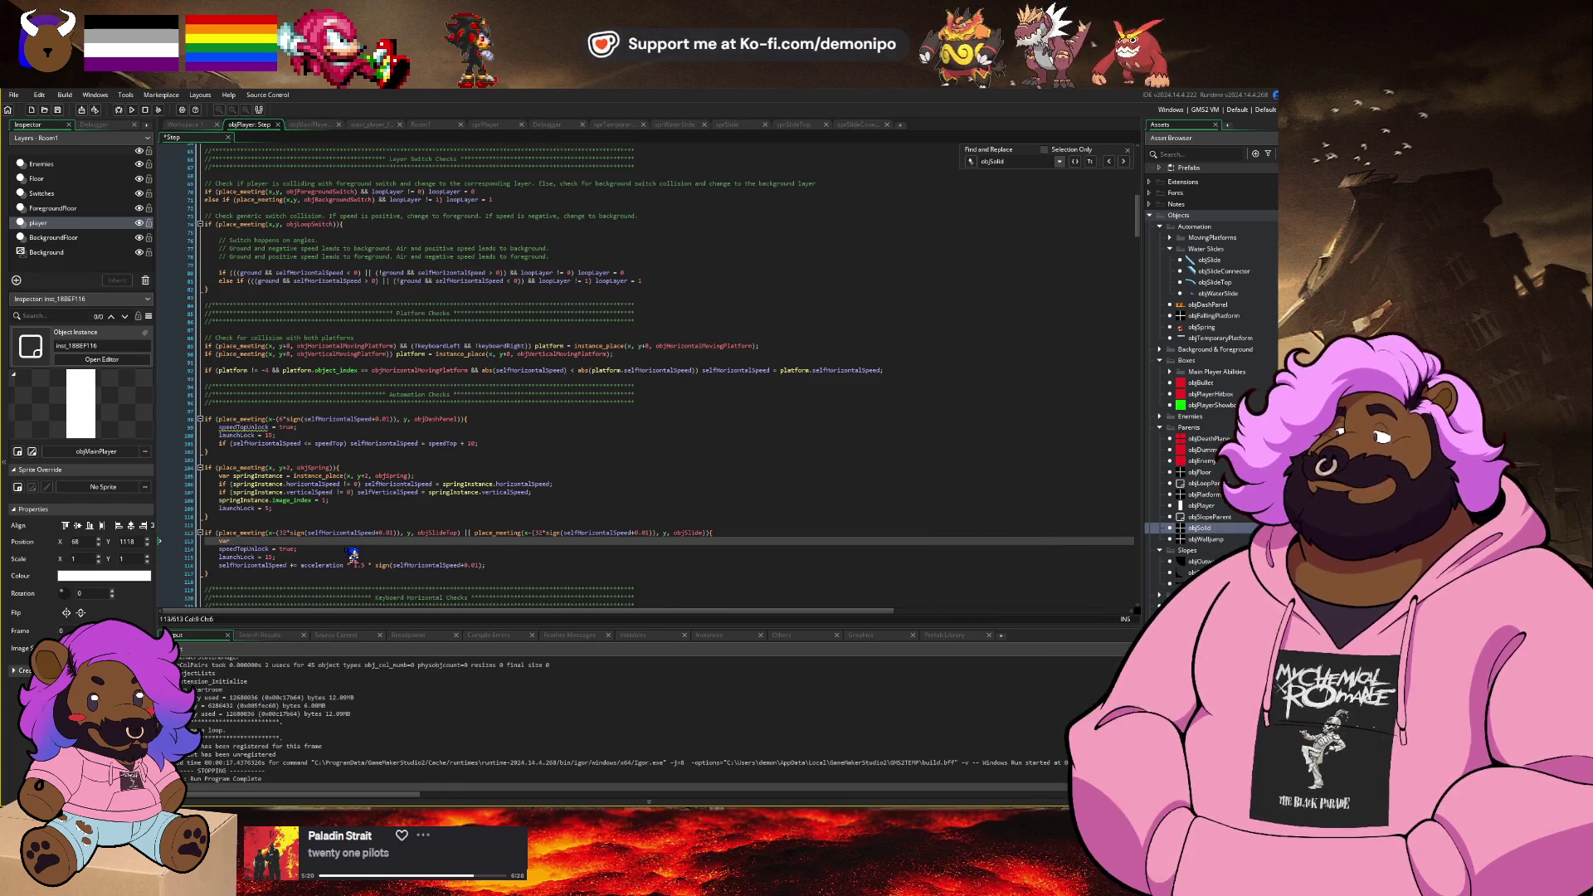
type("slideInstance = in")
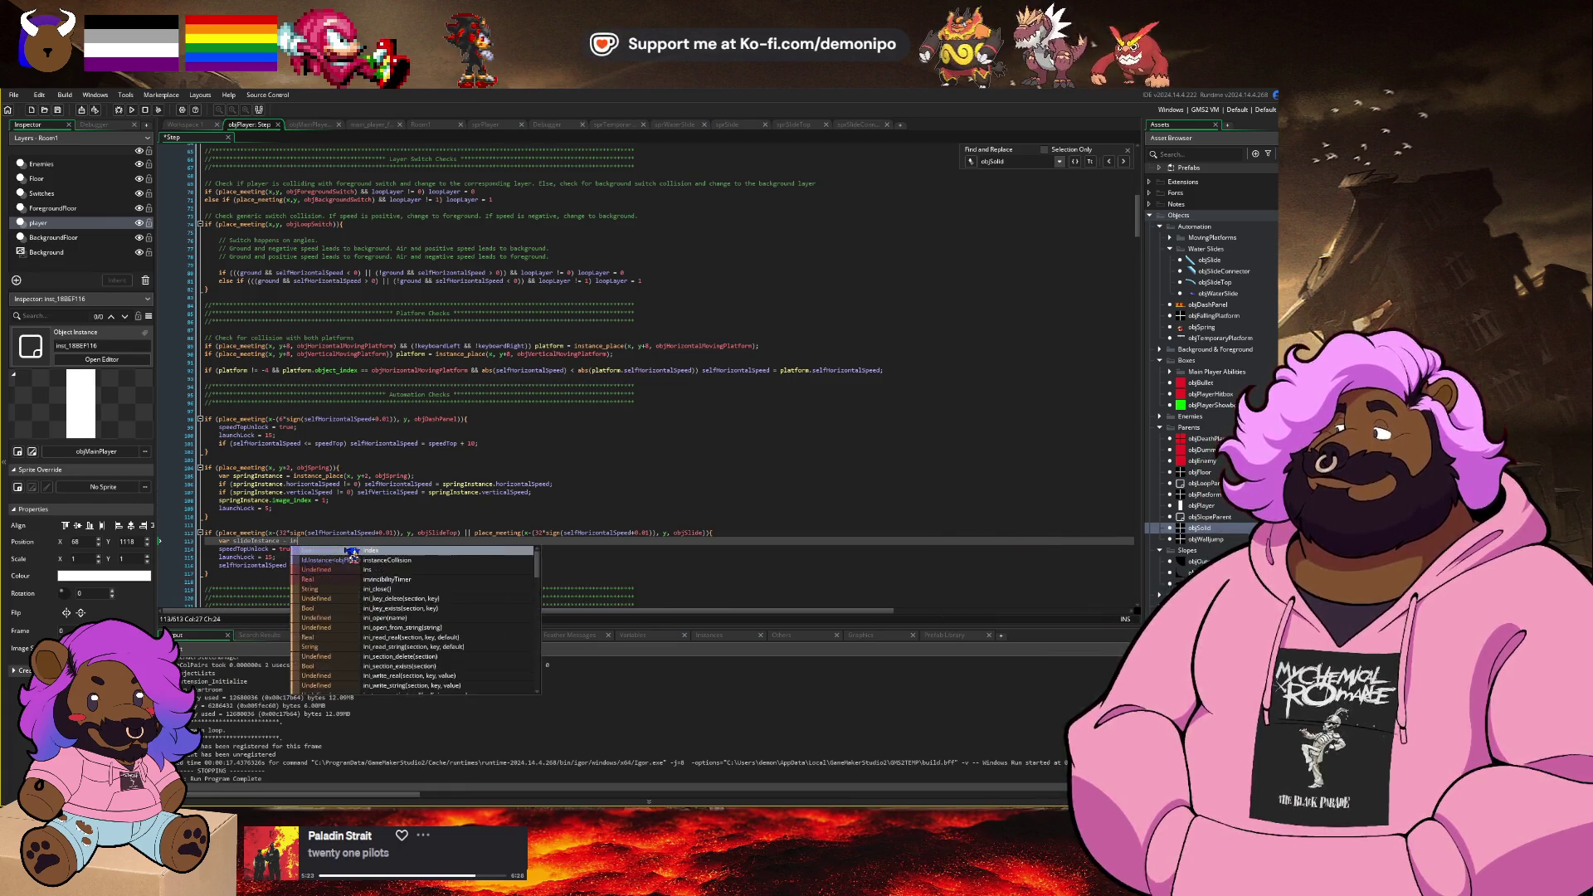
key("Escape")
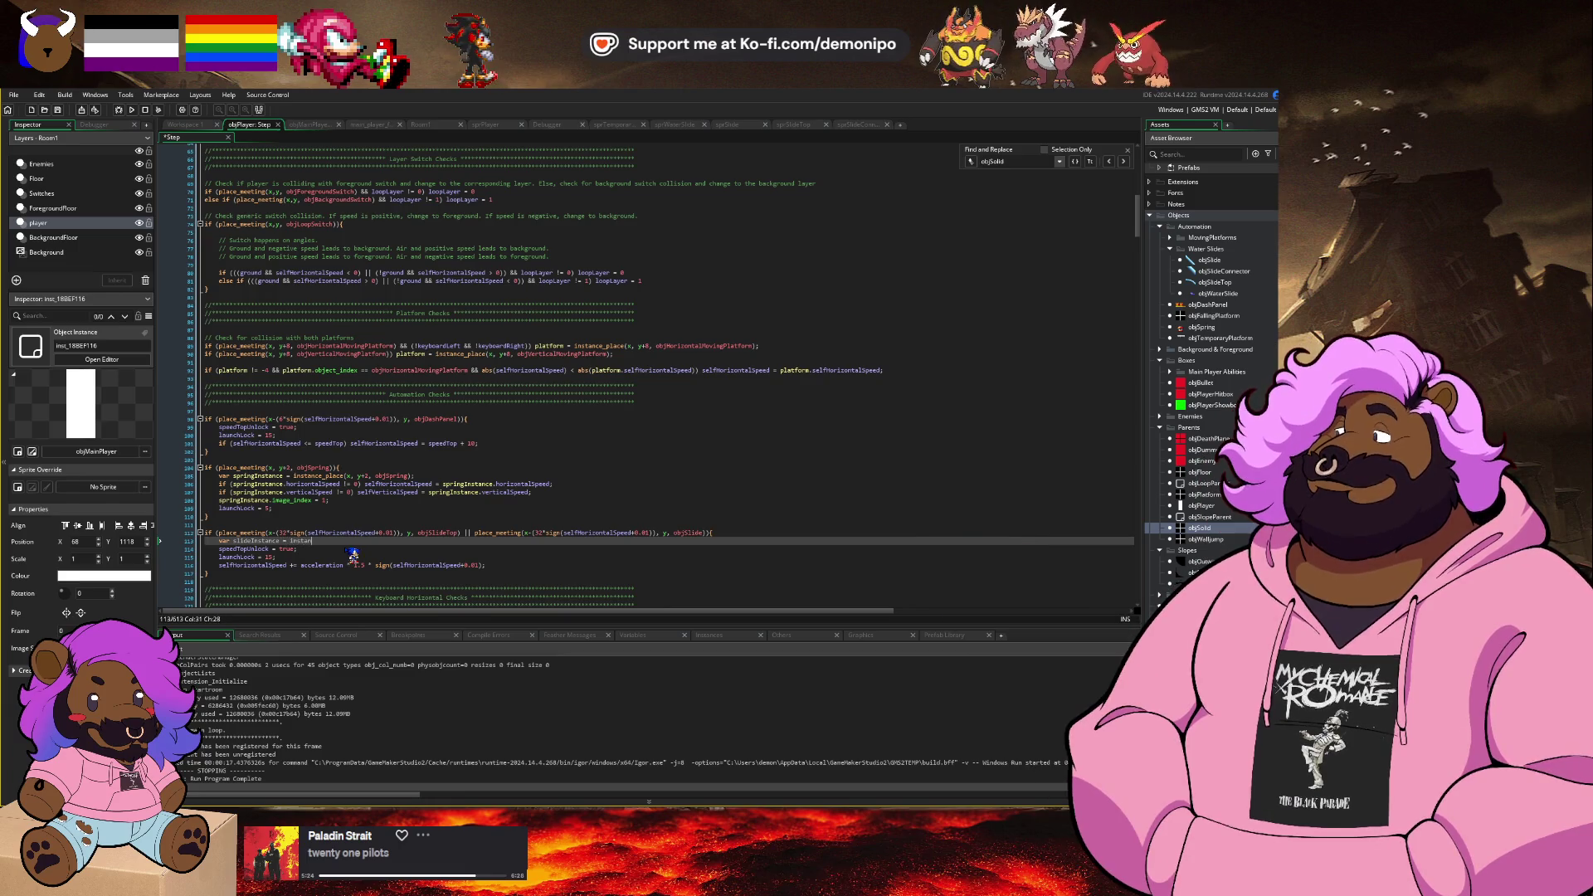
type("ce_pla")
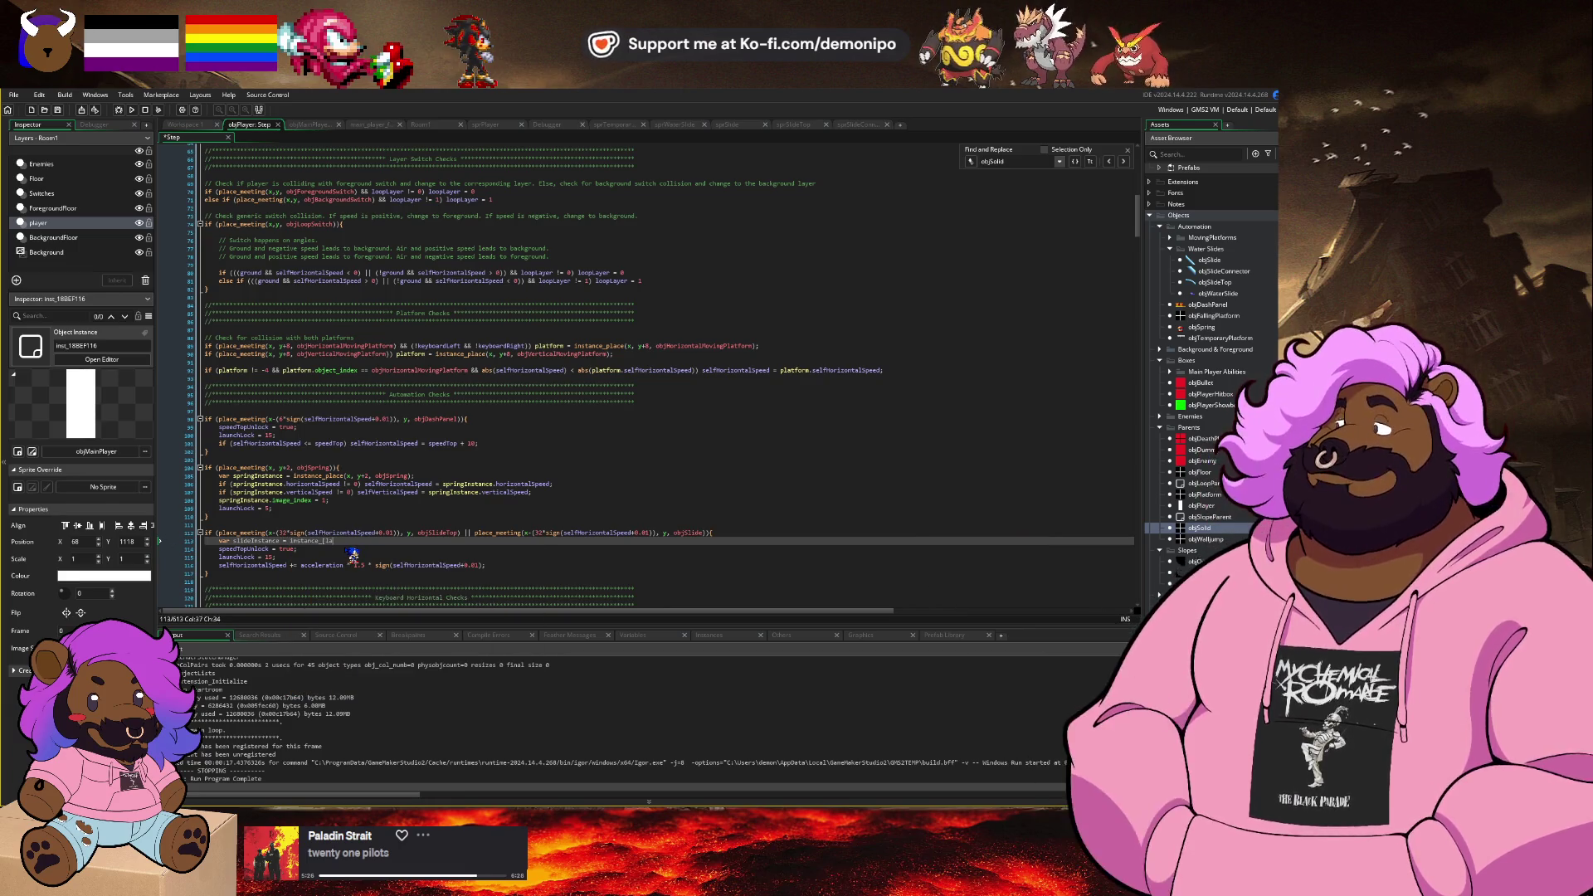
type("ce(")
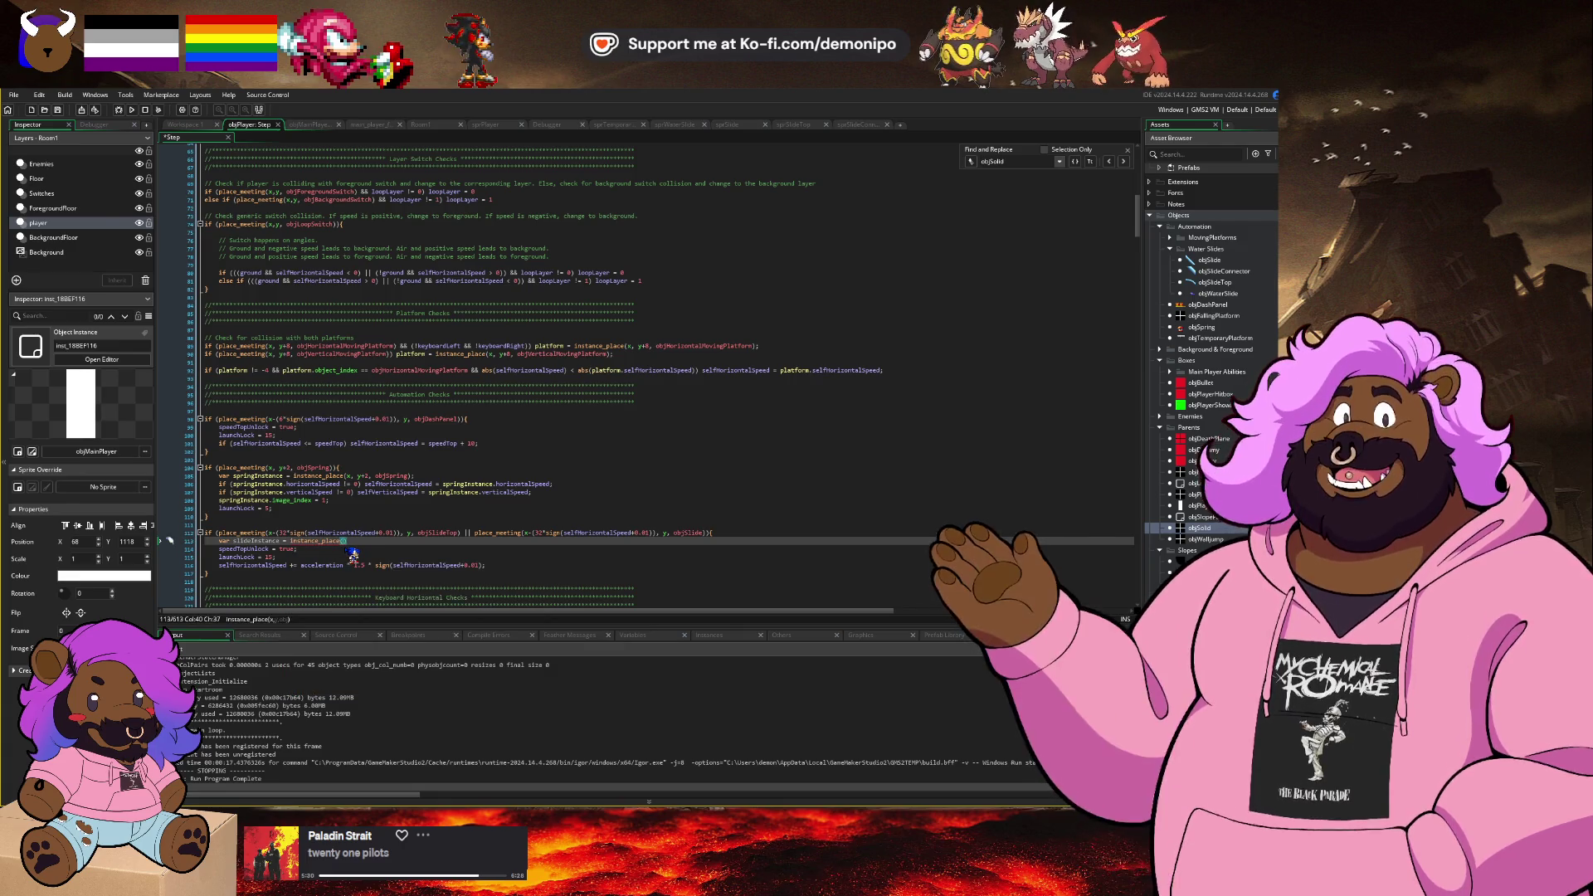
key("Left")
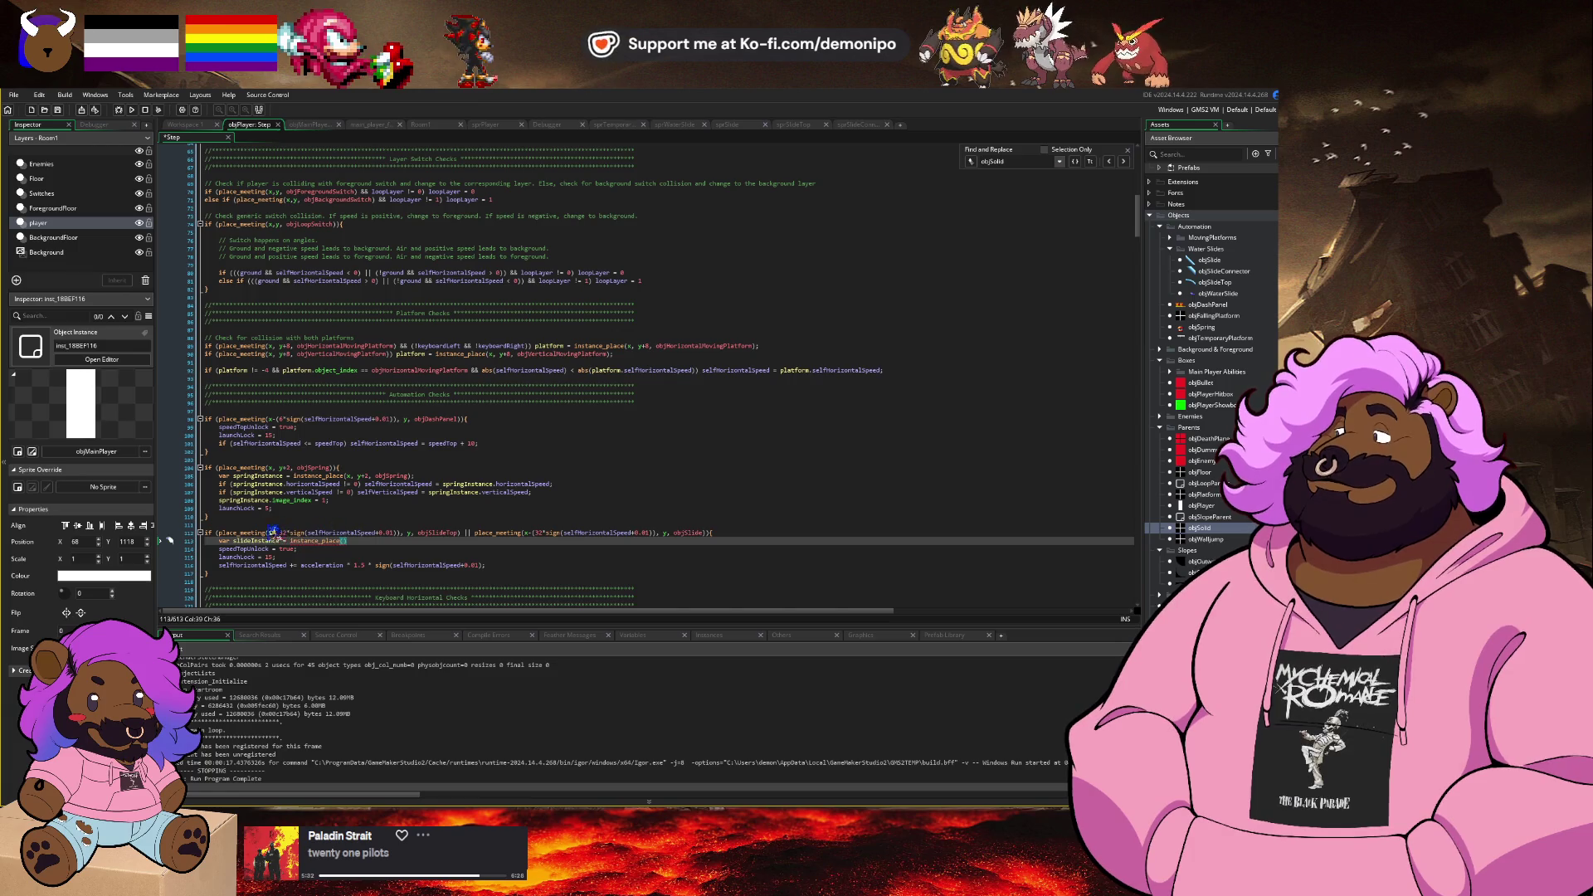
Step: Complete the instance_place call with the copied x offset, y and objSlideTop
left_click(270, 533)
left_click(402, 533, "shift")
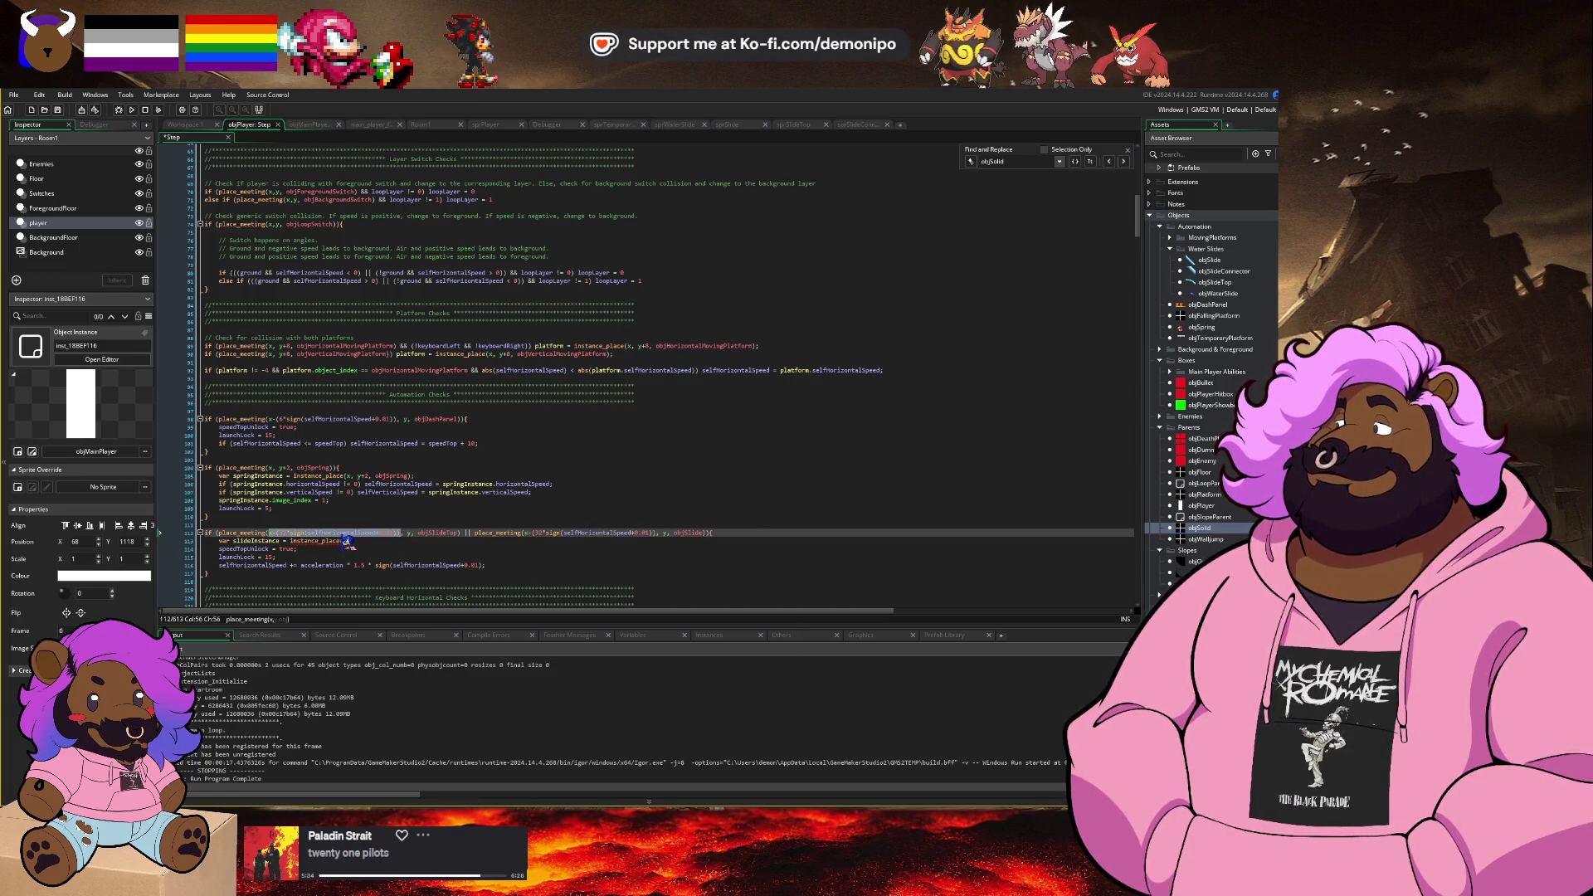
left_click(345, 541)
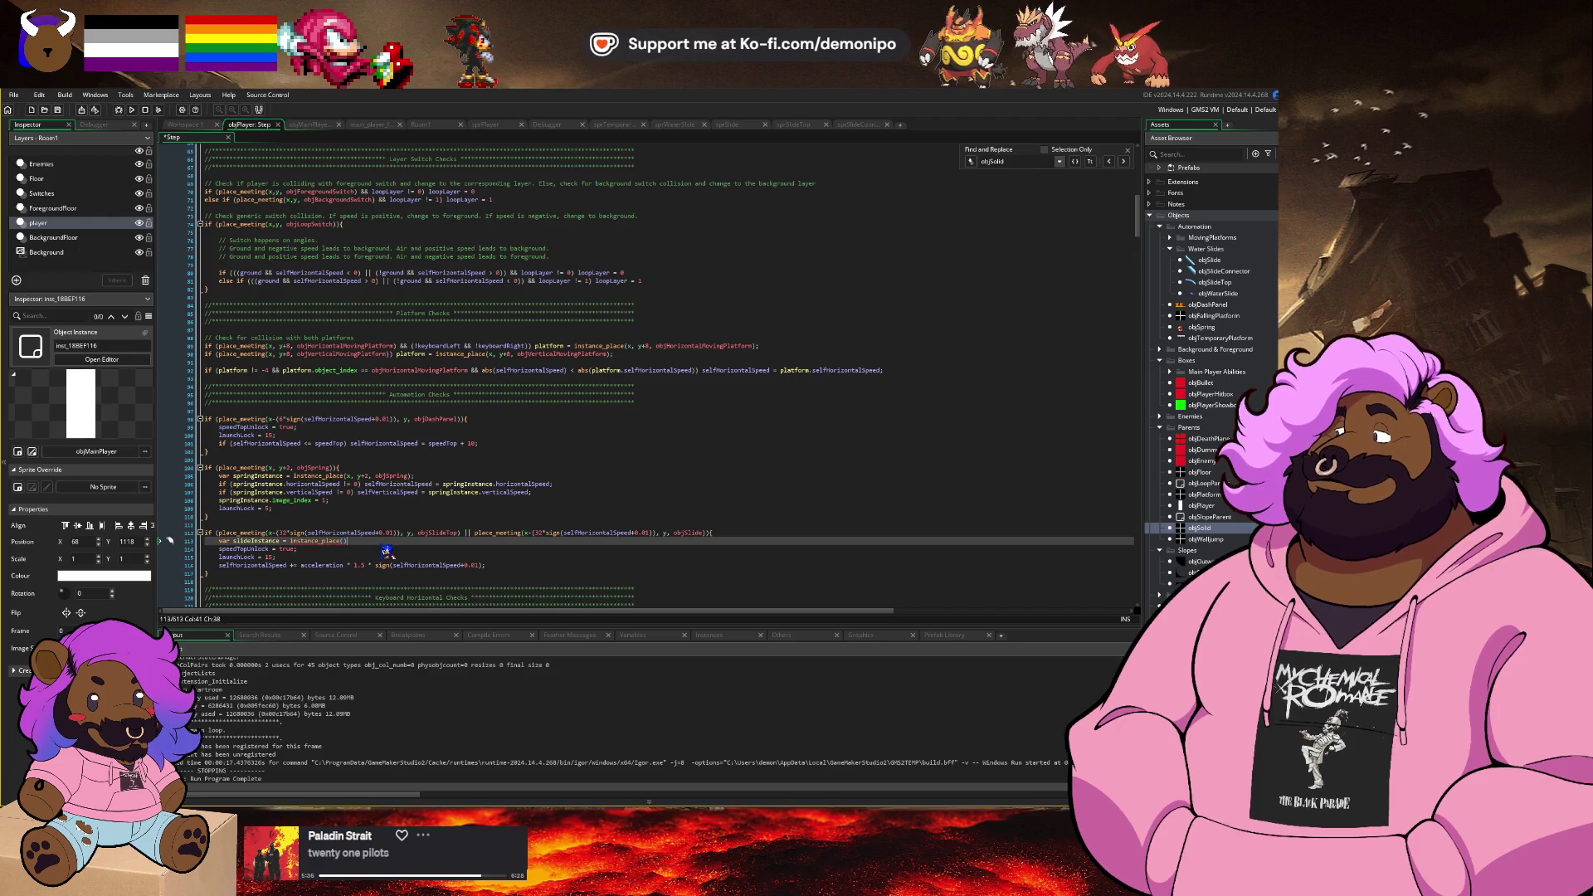
type("x-(32*sign(selfHorizontalSpeed+0.01))")
type(", y, obj")
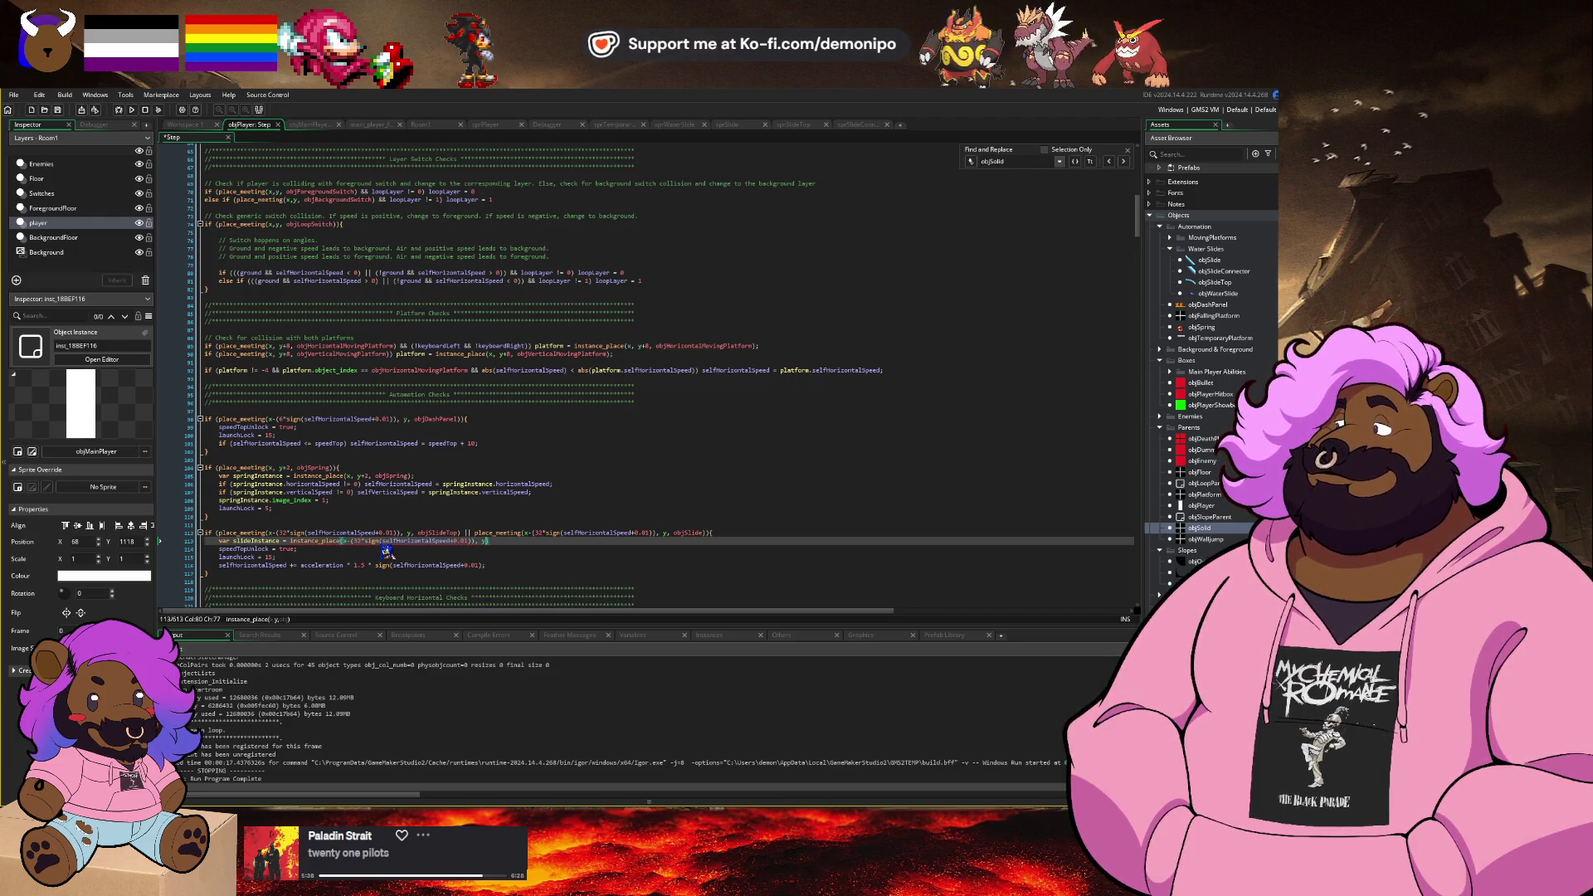
type("SlideTop)")
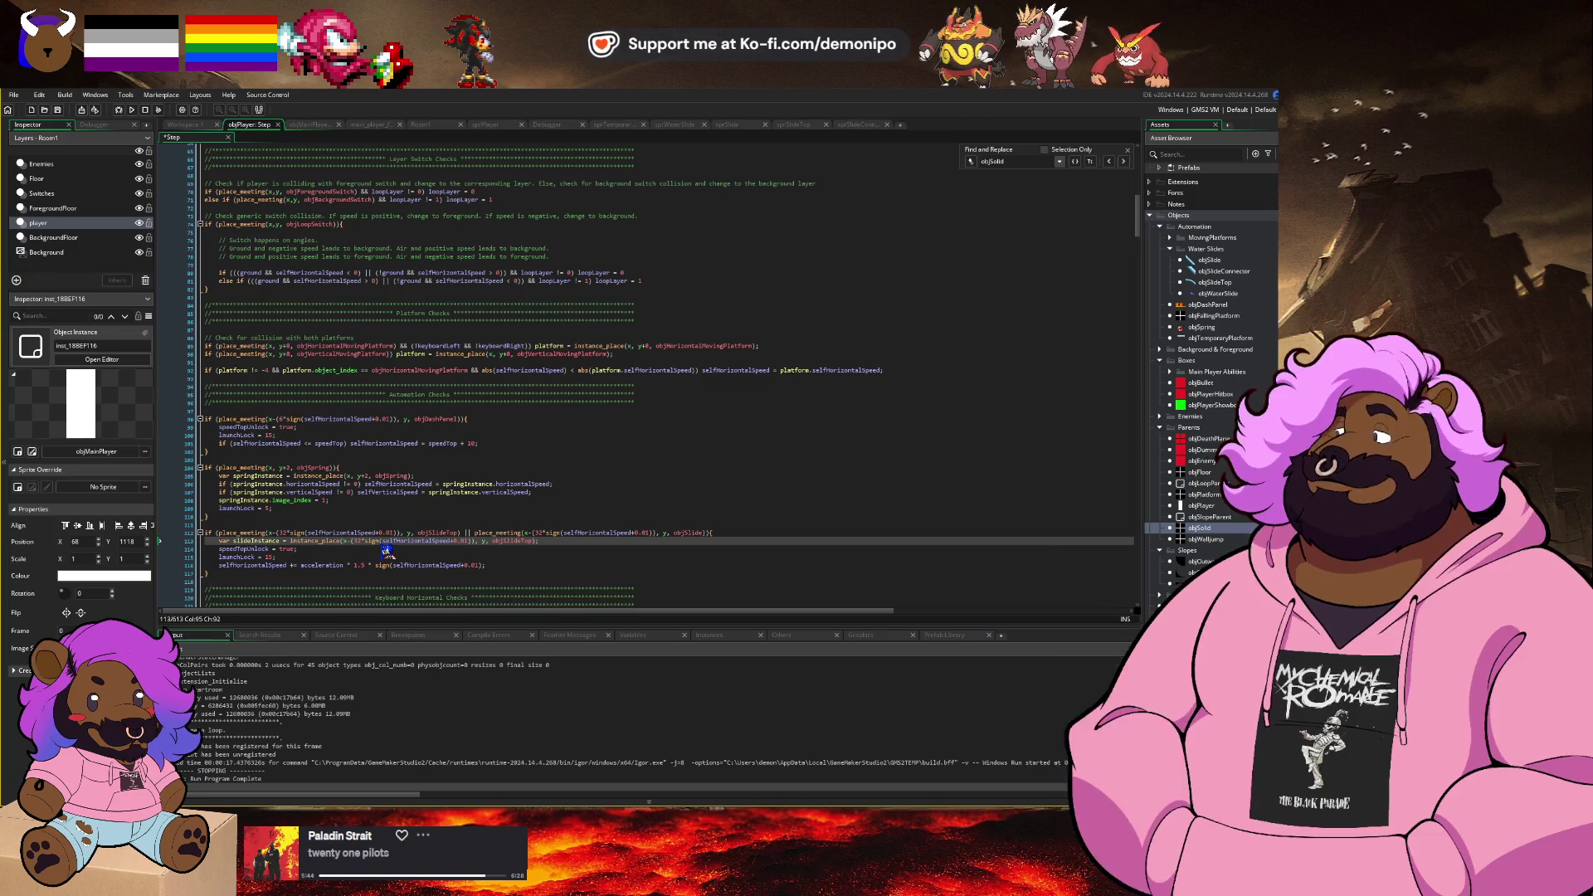
type(";")
key("Return")
Step: Add a slideInstance != line that repeats the lookup using objSlide instead of objSlideTop
type("slideInstance ")
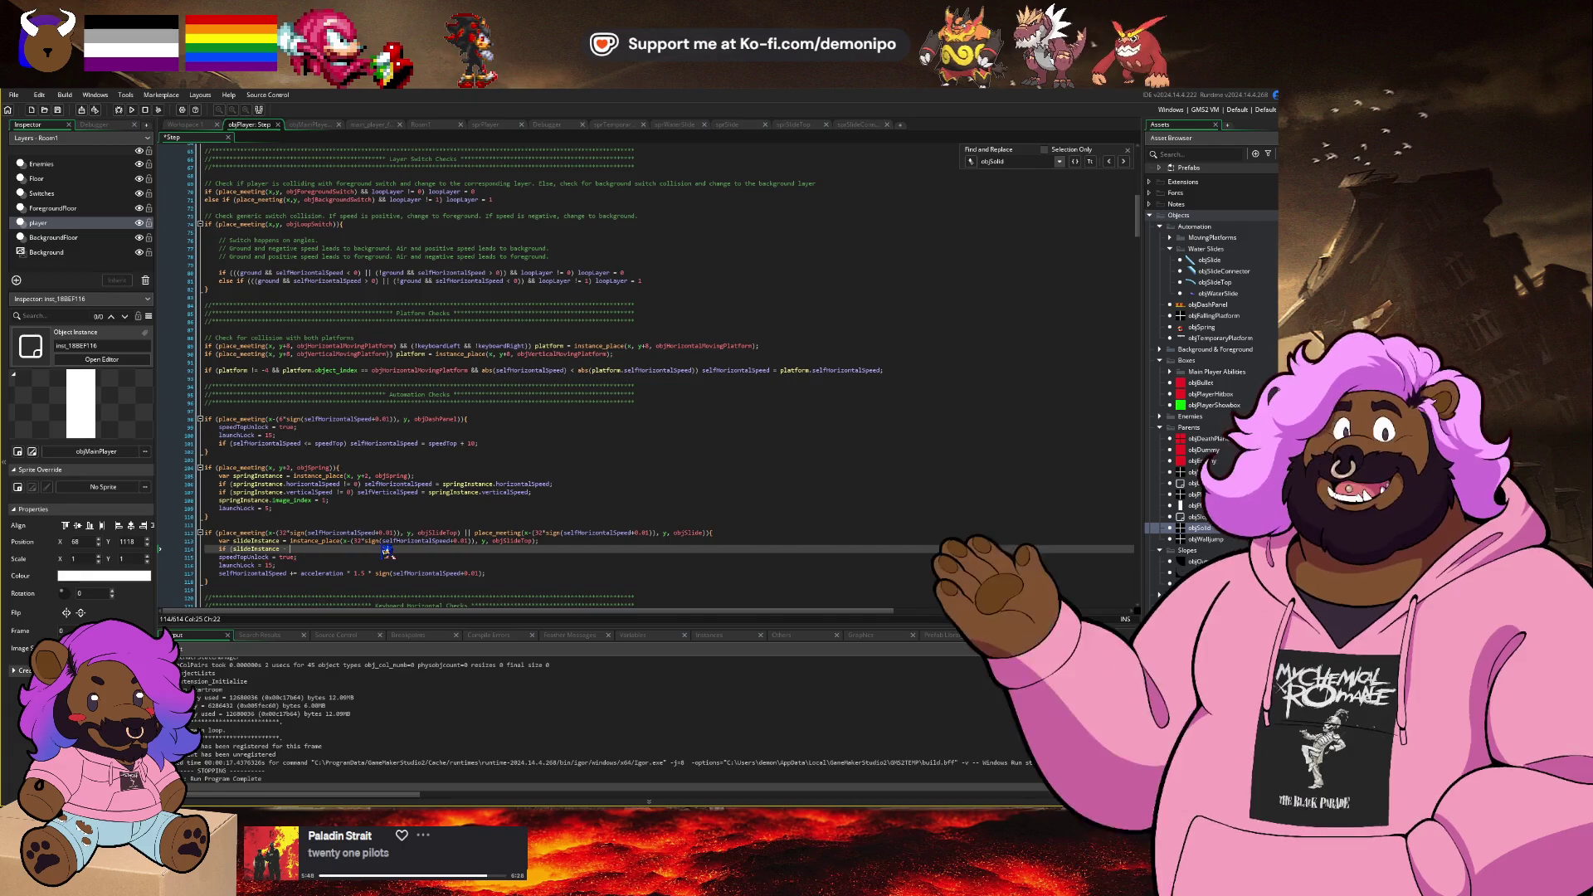
type("!=")
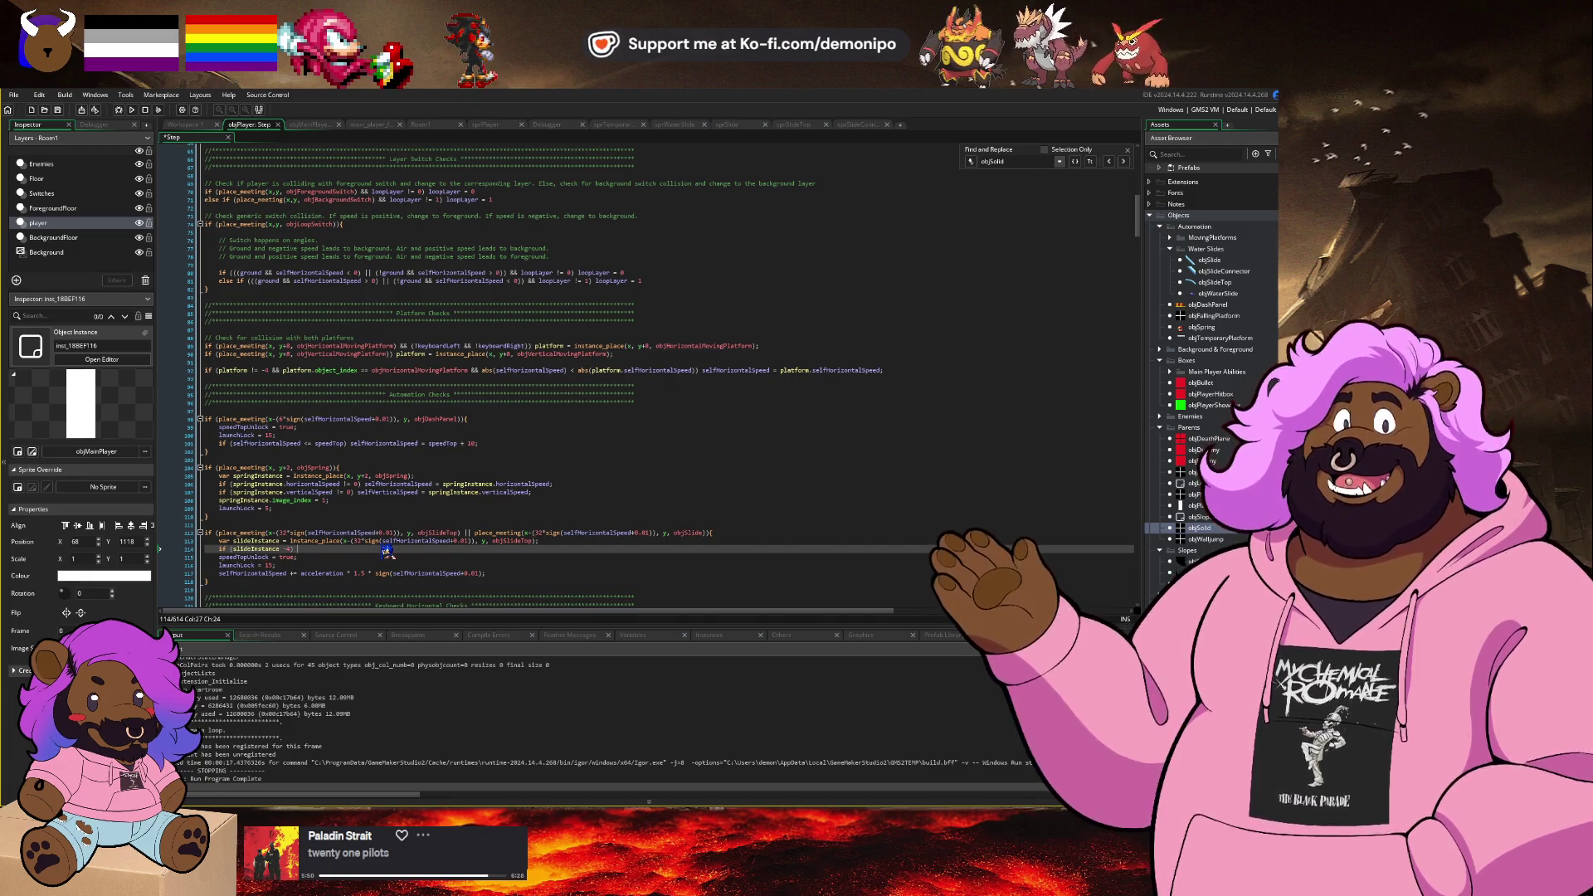
key("Up")
key("Home")
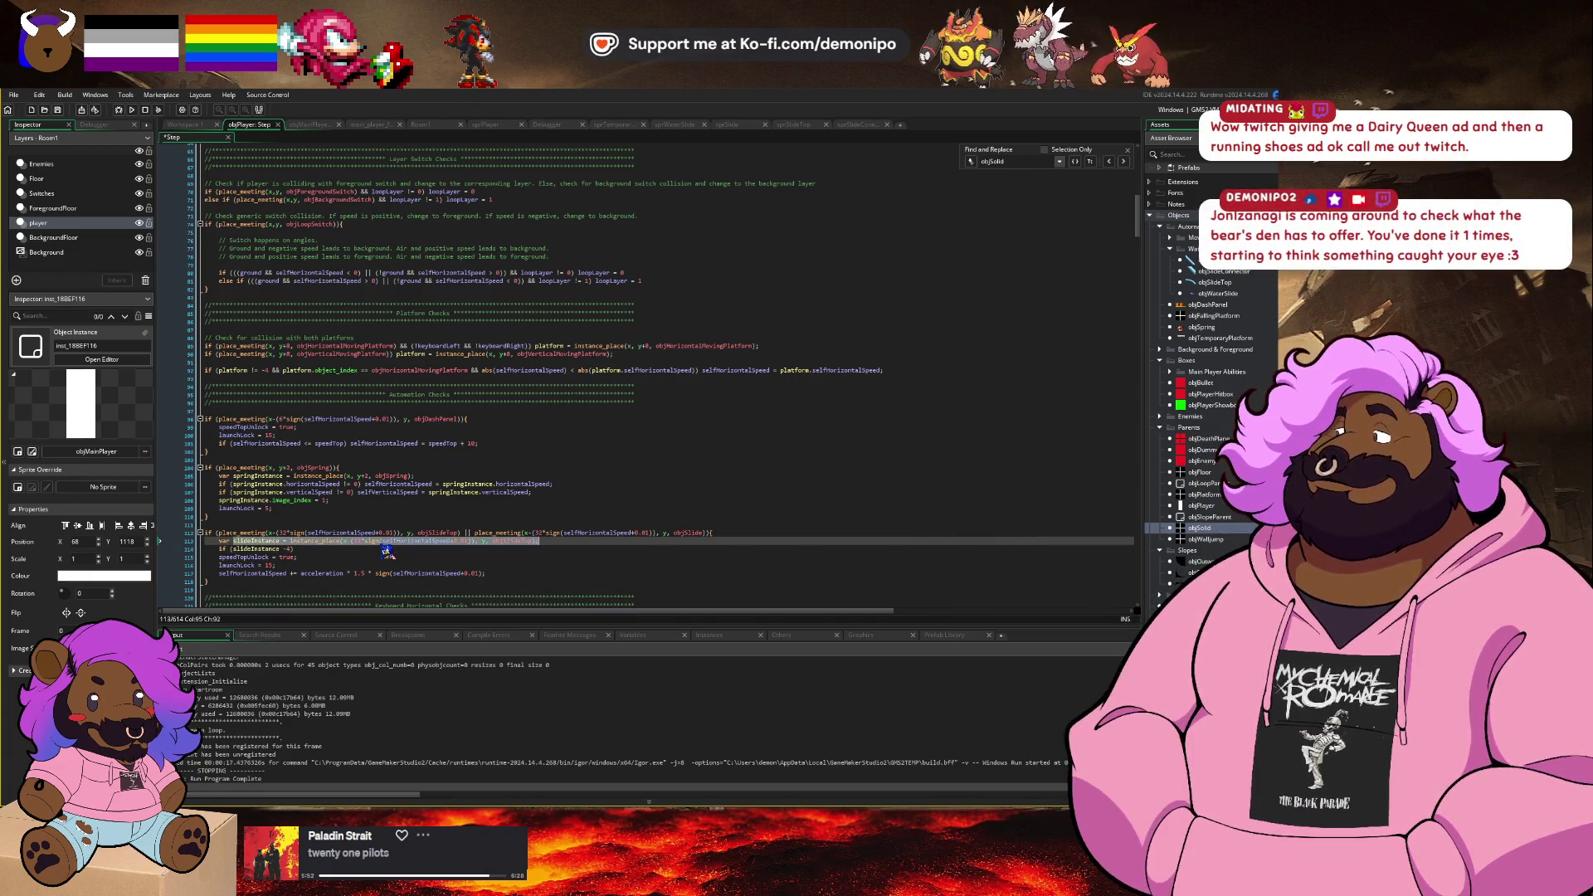
left_click(386, 551)
key("ctrl+v")
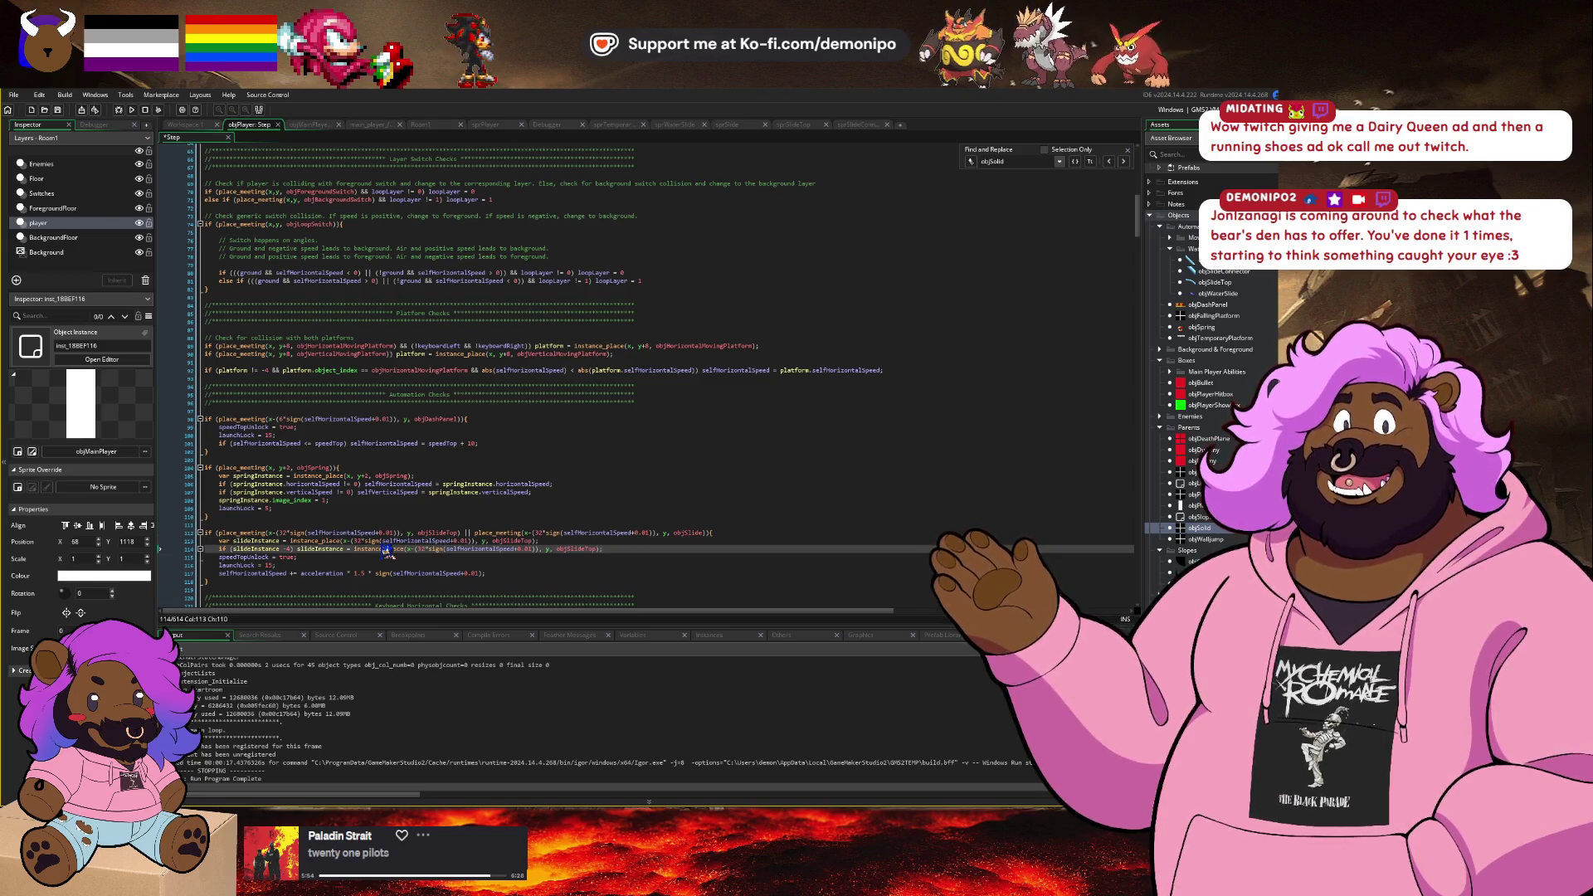
double_click(691, 532)
key("ctrl+c")
double_click(575, 550)
key("ctrl+v")
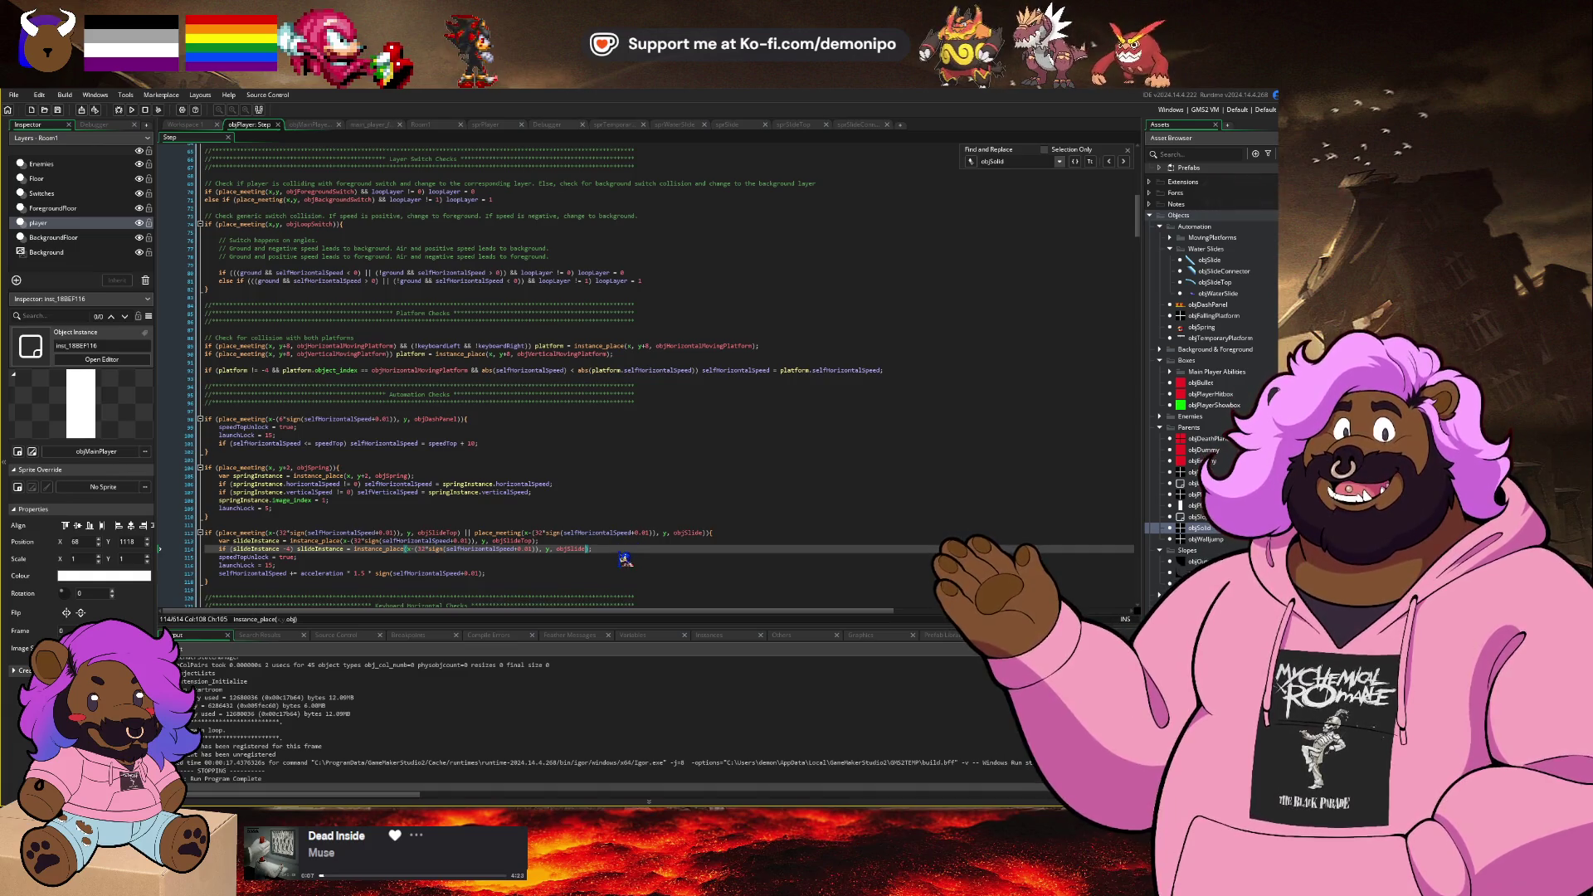
Step: Place the caret on the line after the new slide check
left_click(624, 558)
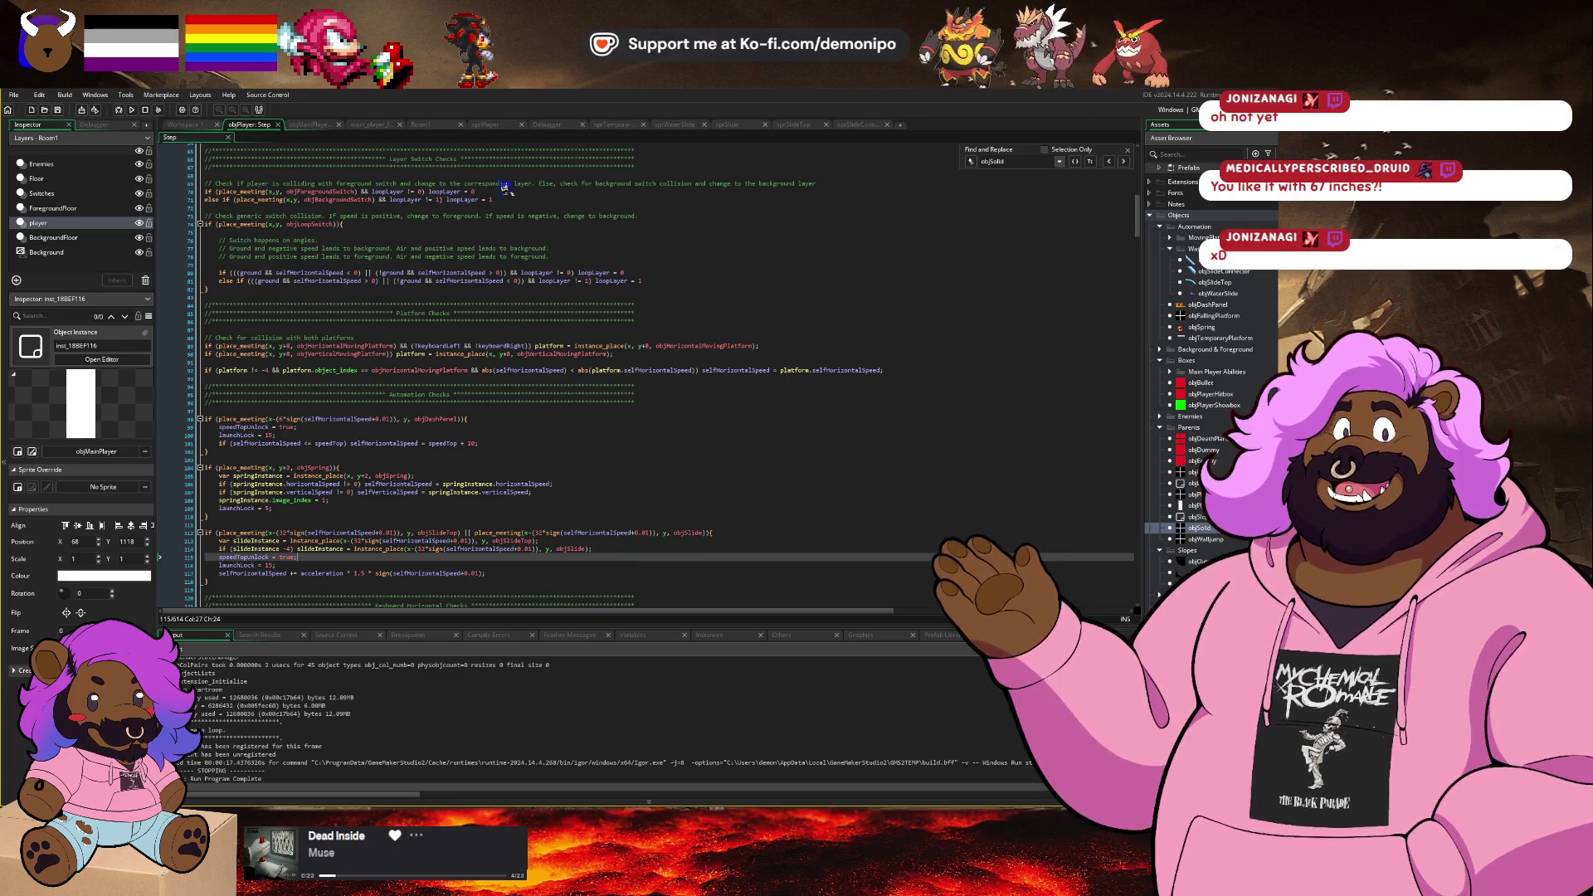
Step: Place an objSpring instance in Room1 beside the water slide's lower end
left_click(421, 125)
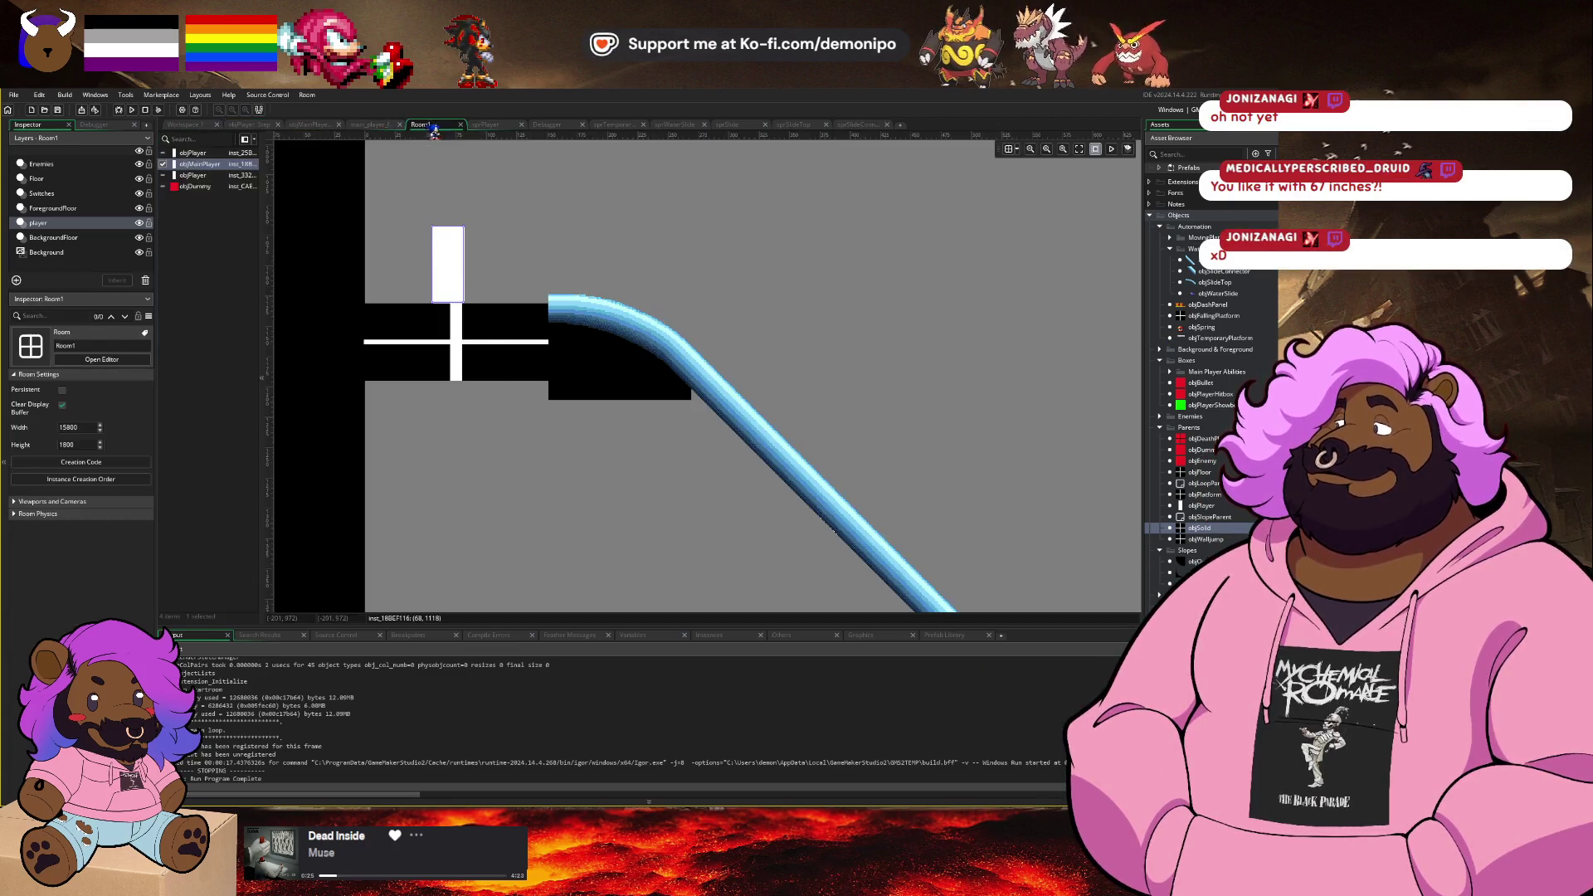
scroll(737, 428, "up", 2)
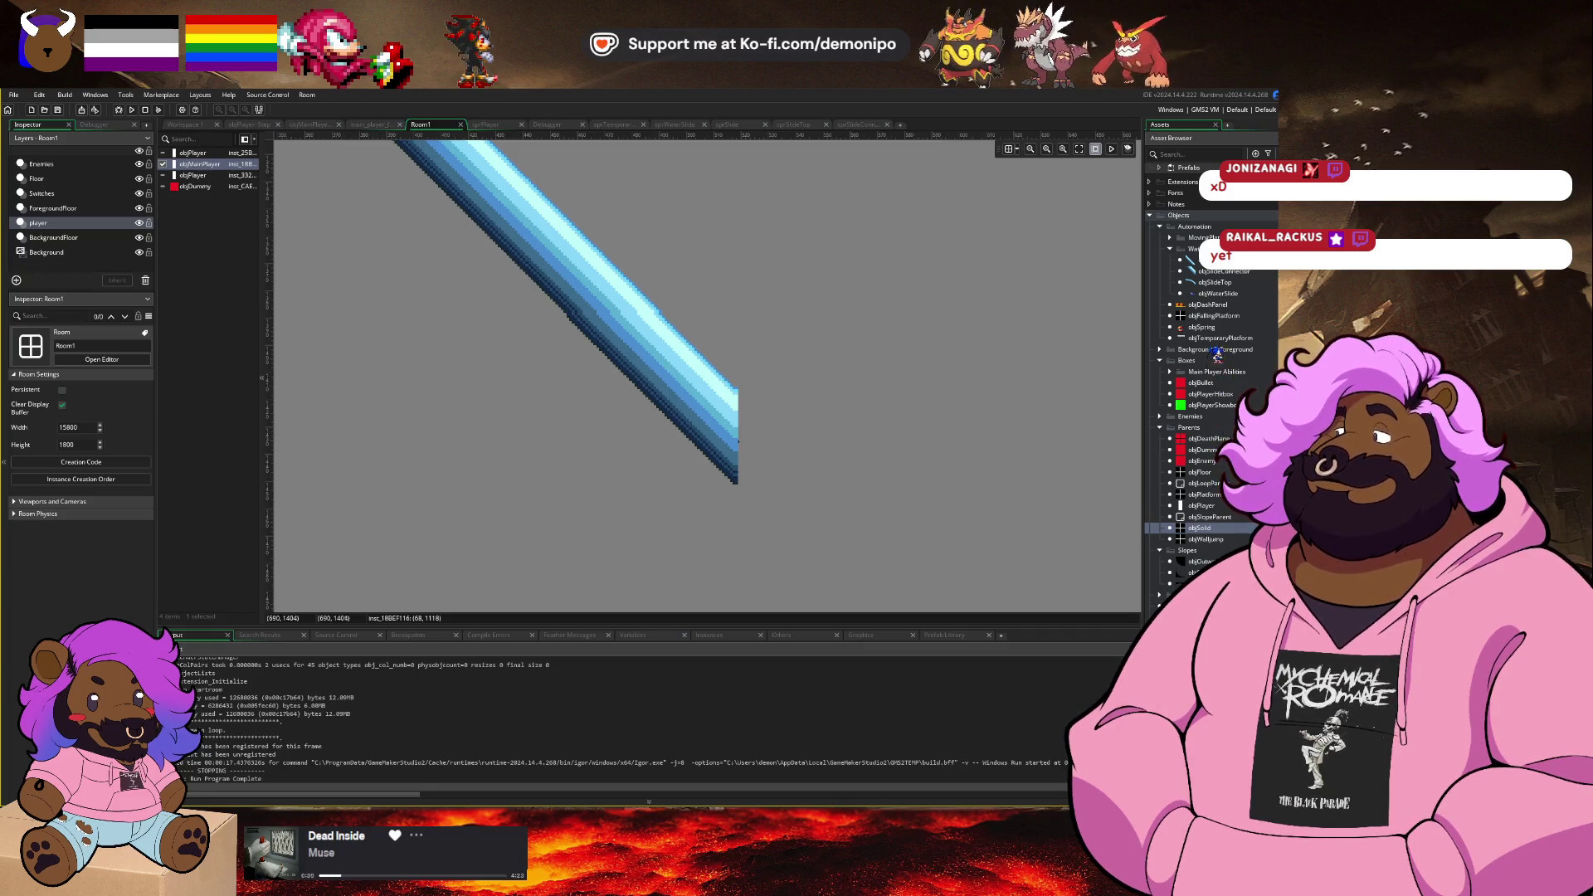
mouse_move(1202, 327)
left_mouse_down()
mouse_move(867, 456)
mouse_move(818, 446)
left_mouse_up()
left_click(818, 445)
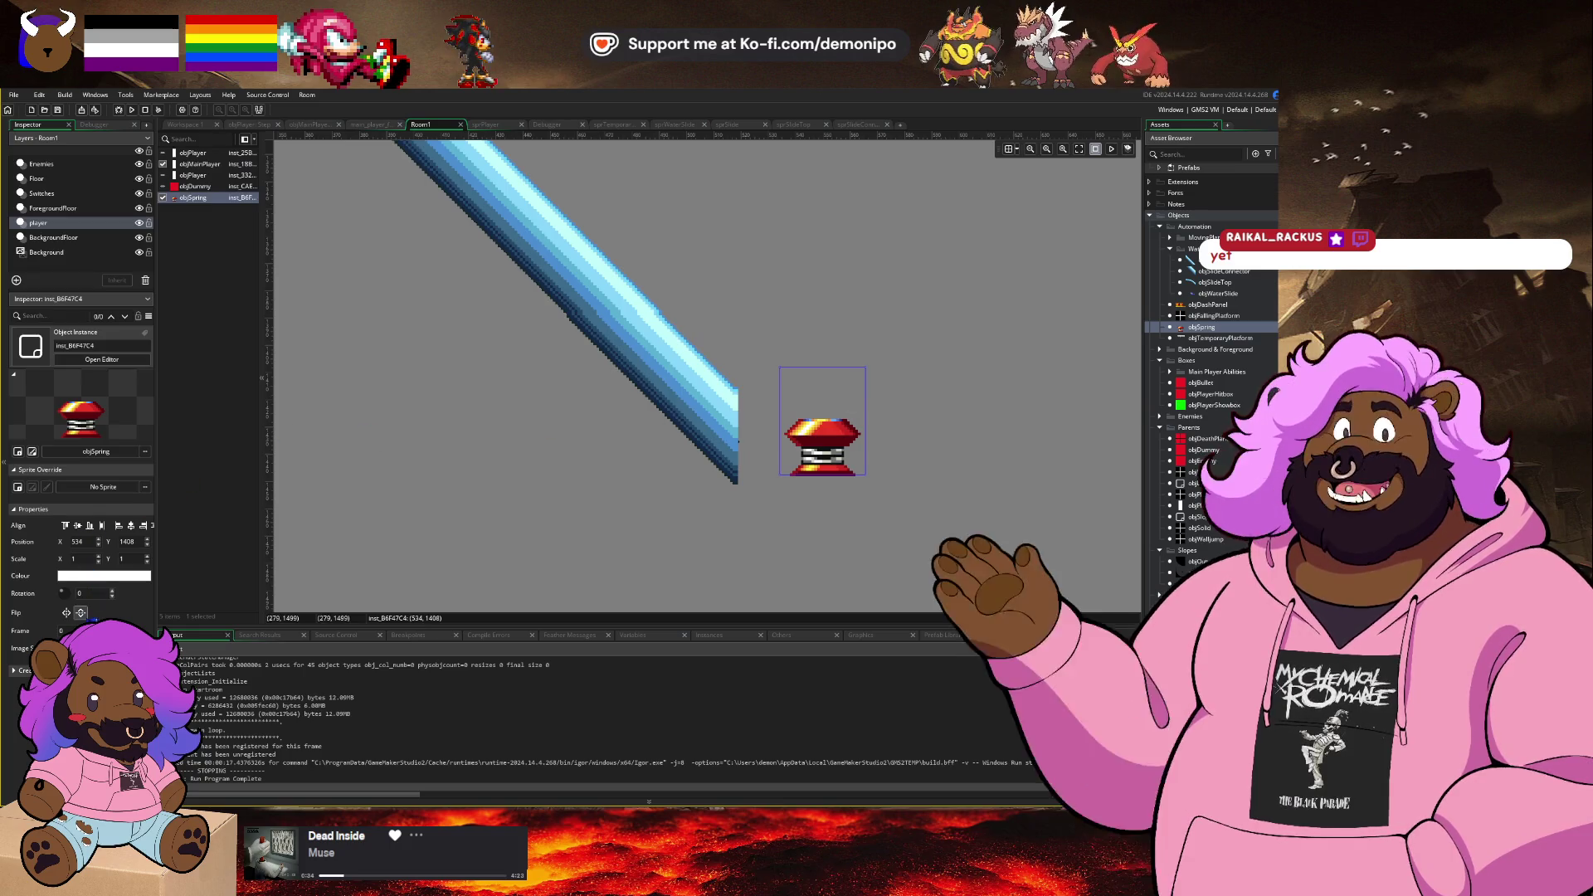
Step: Rotate the spring to -45 degrees and nudge it onto the slide's bottom end
double_click(94, 595)
type("45")
key("Return")
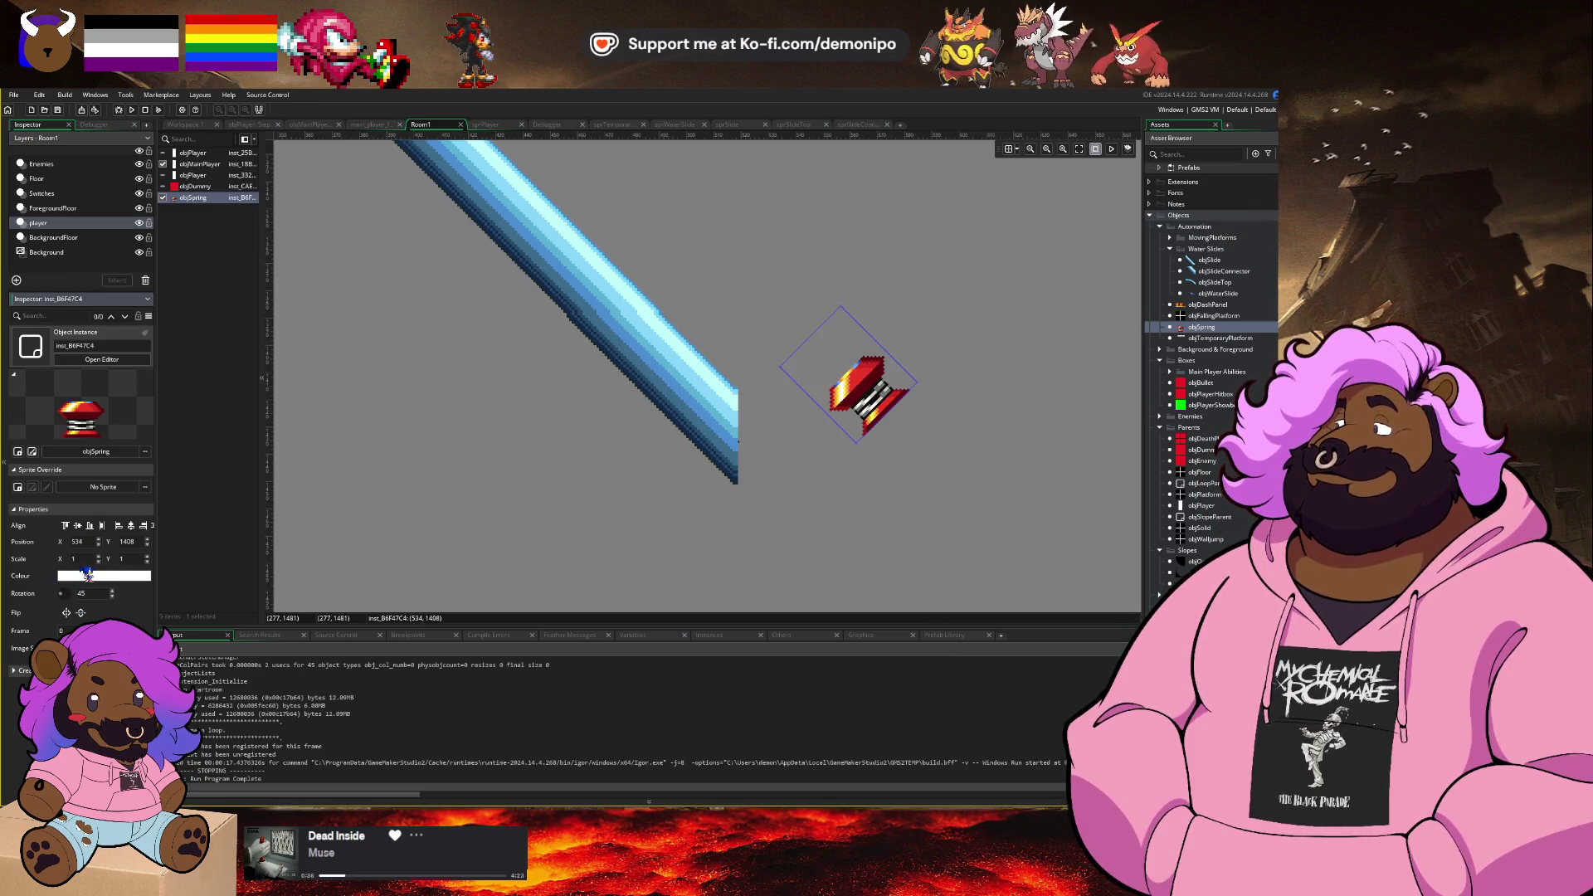
key("Home")
type("-")
key("Return")
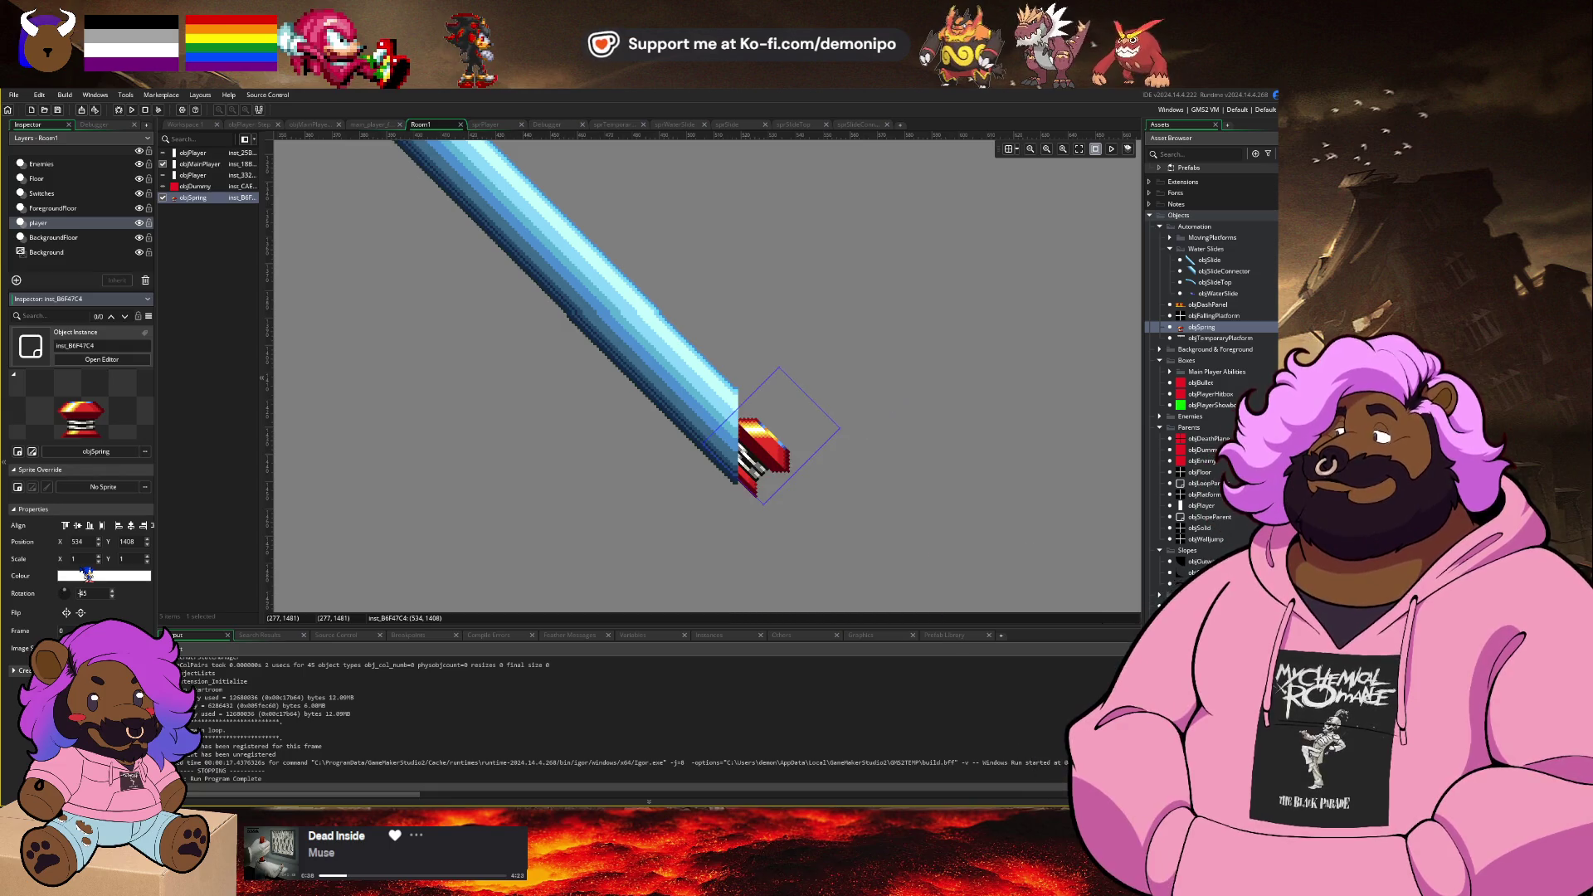
mouse_move(749, 442)
left_mouse_down()
mouse_move(751, 423)
mouse_move(735, 427)
left_mouse_up()
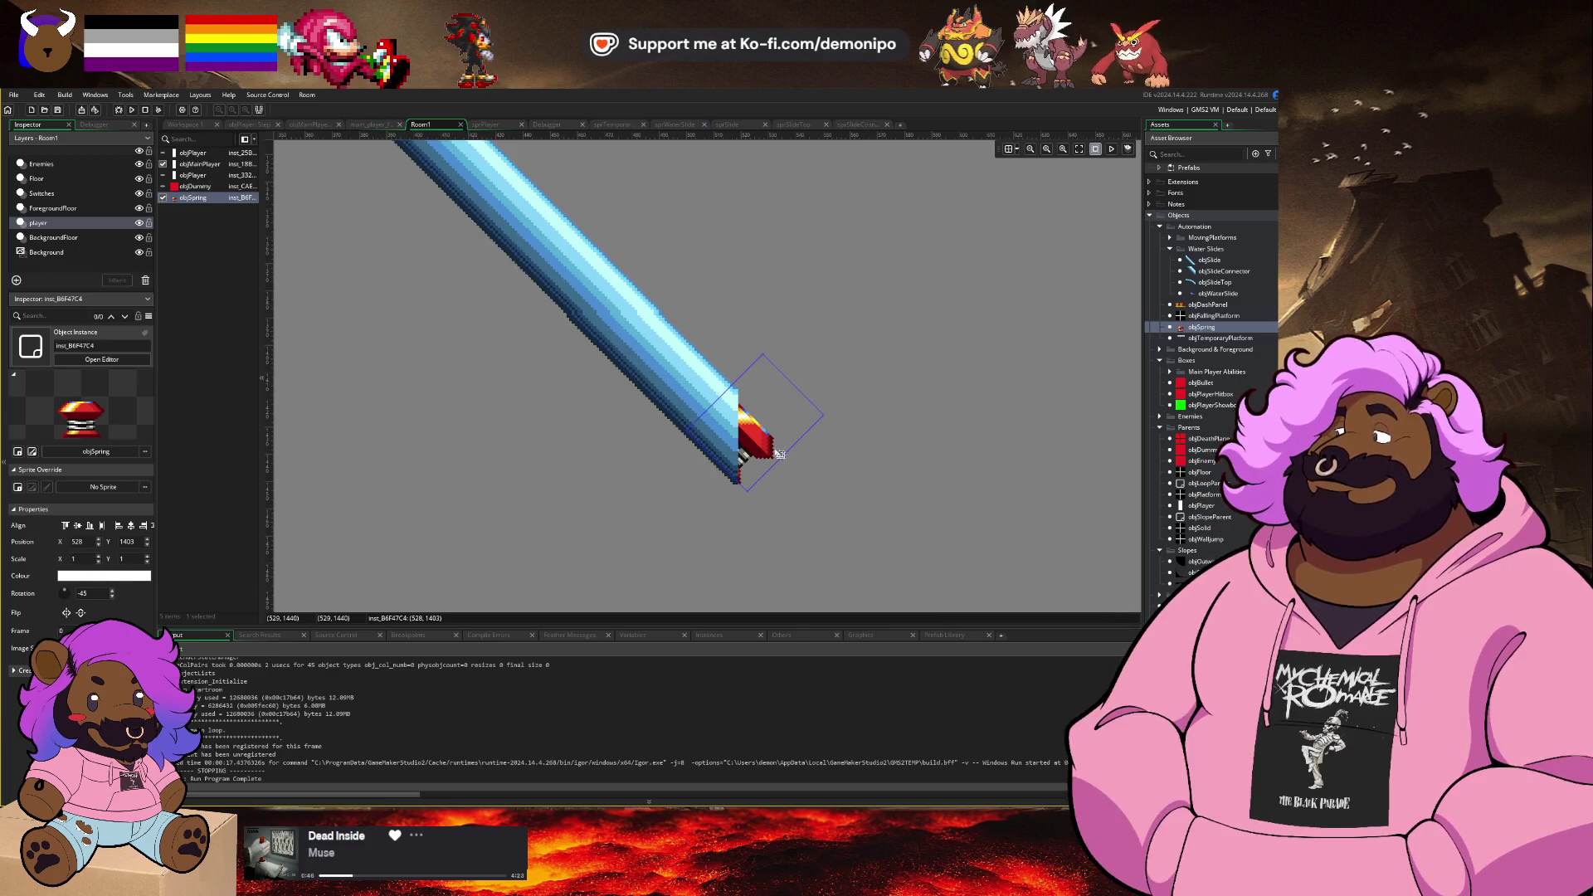
Step: Replace the spring instance's creation code line with selfVerticalSpeed = -20
double_click(780, 454)
left_click(863, 313)
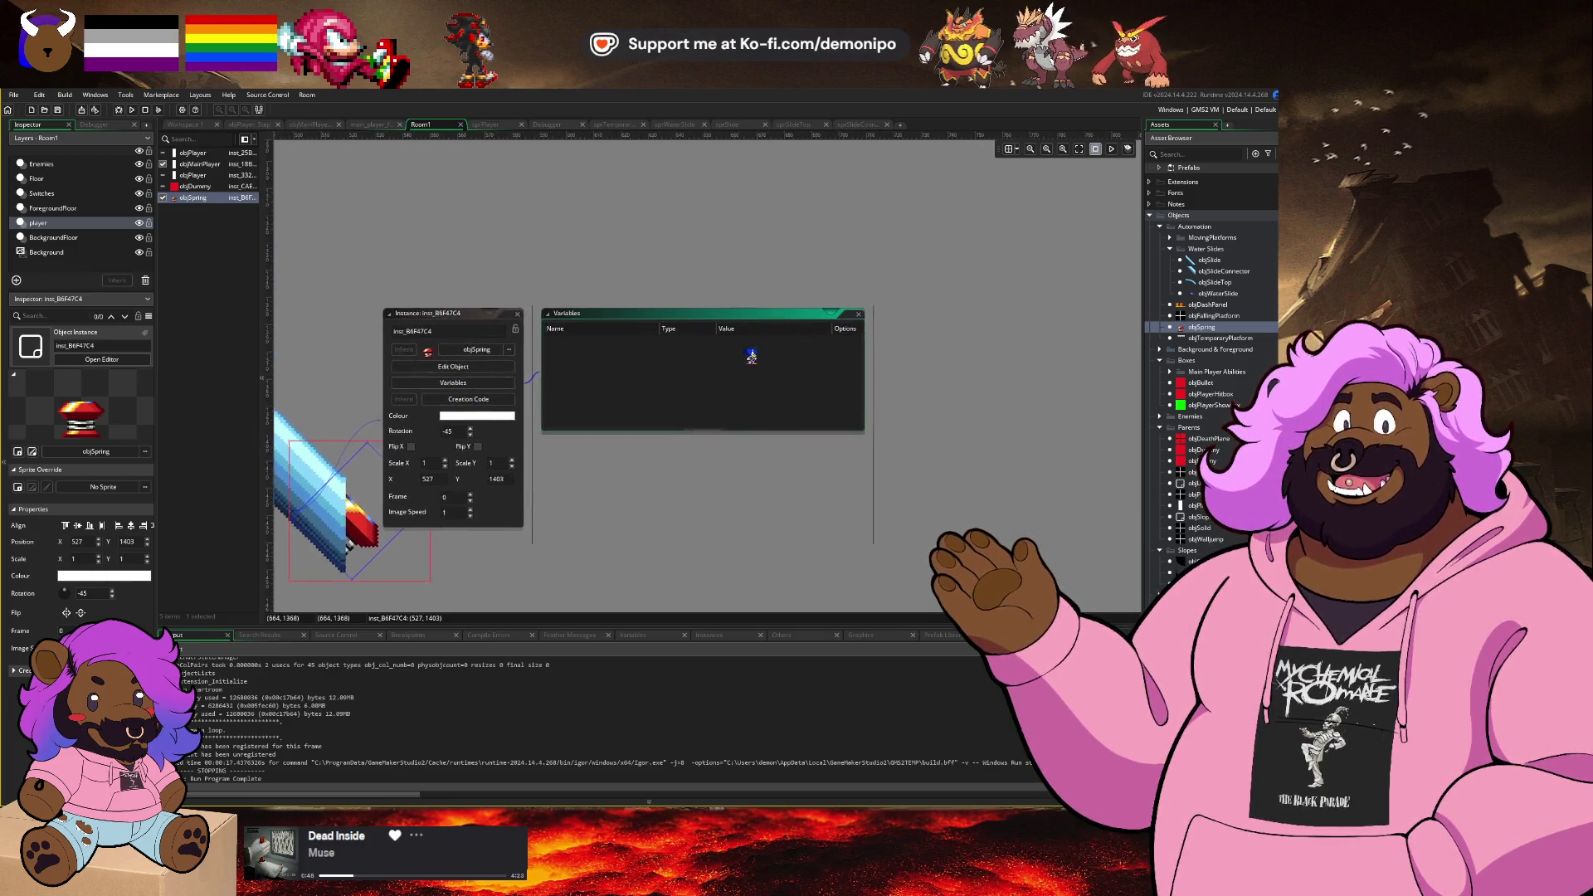
left_click(859, 314)
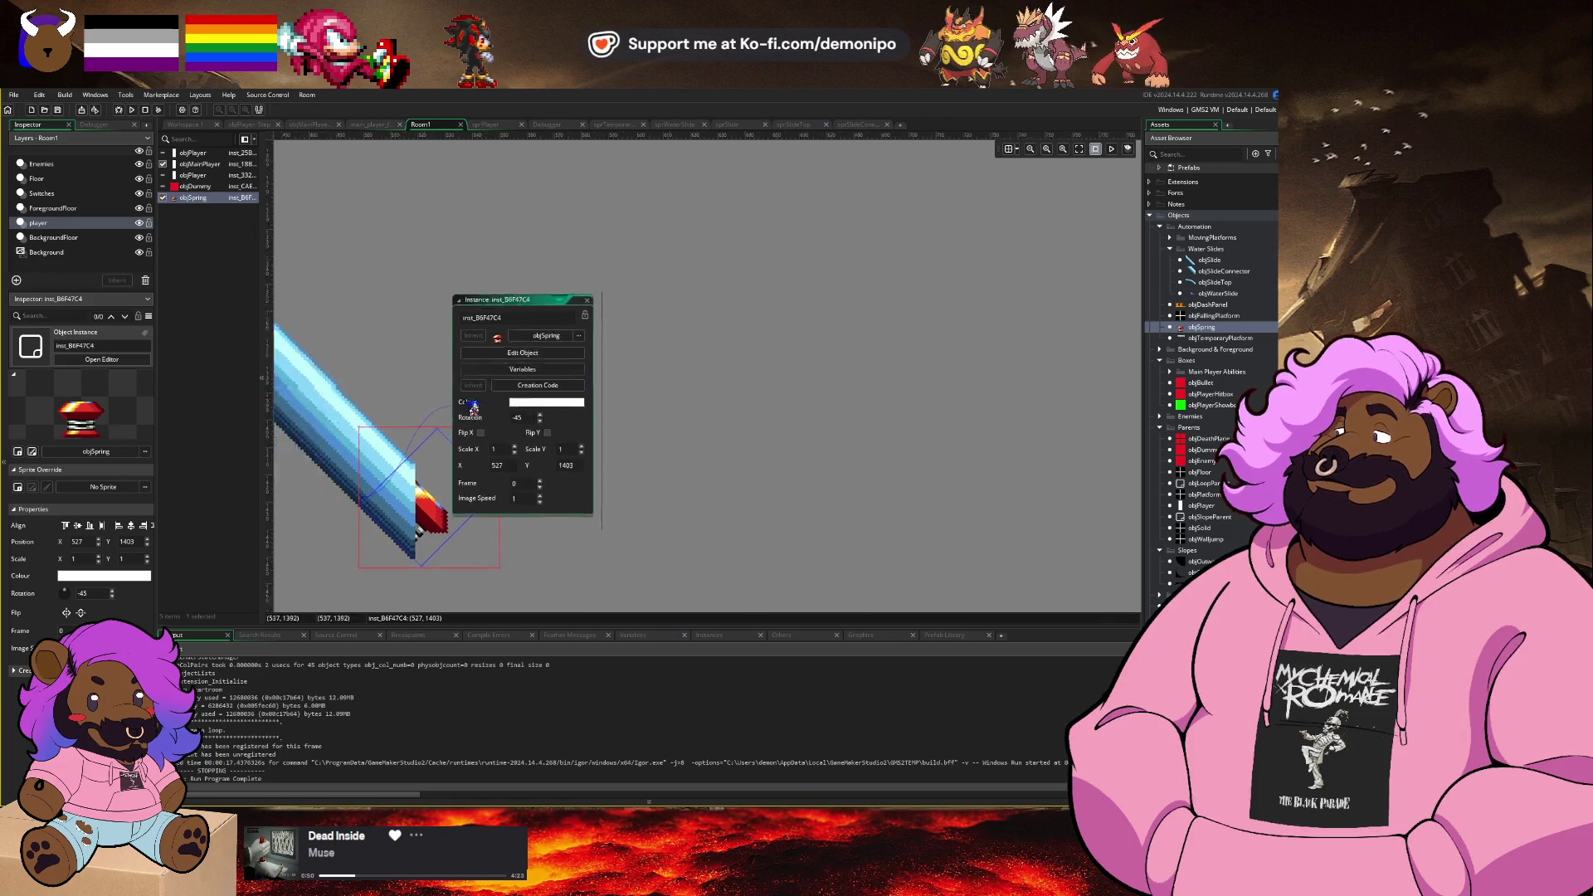
left_click(715, 350)
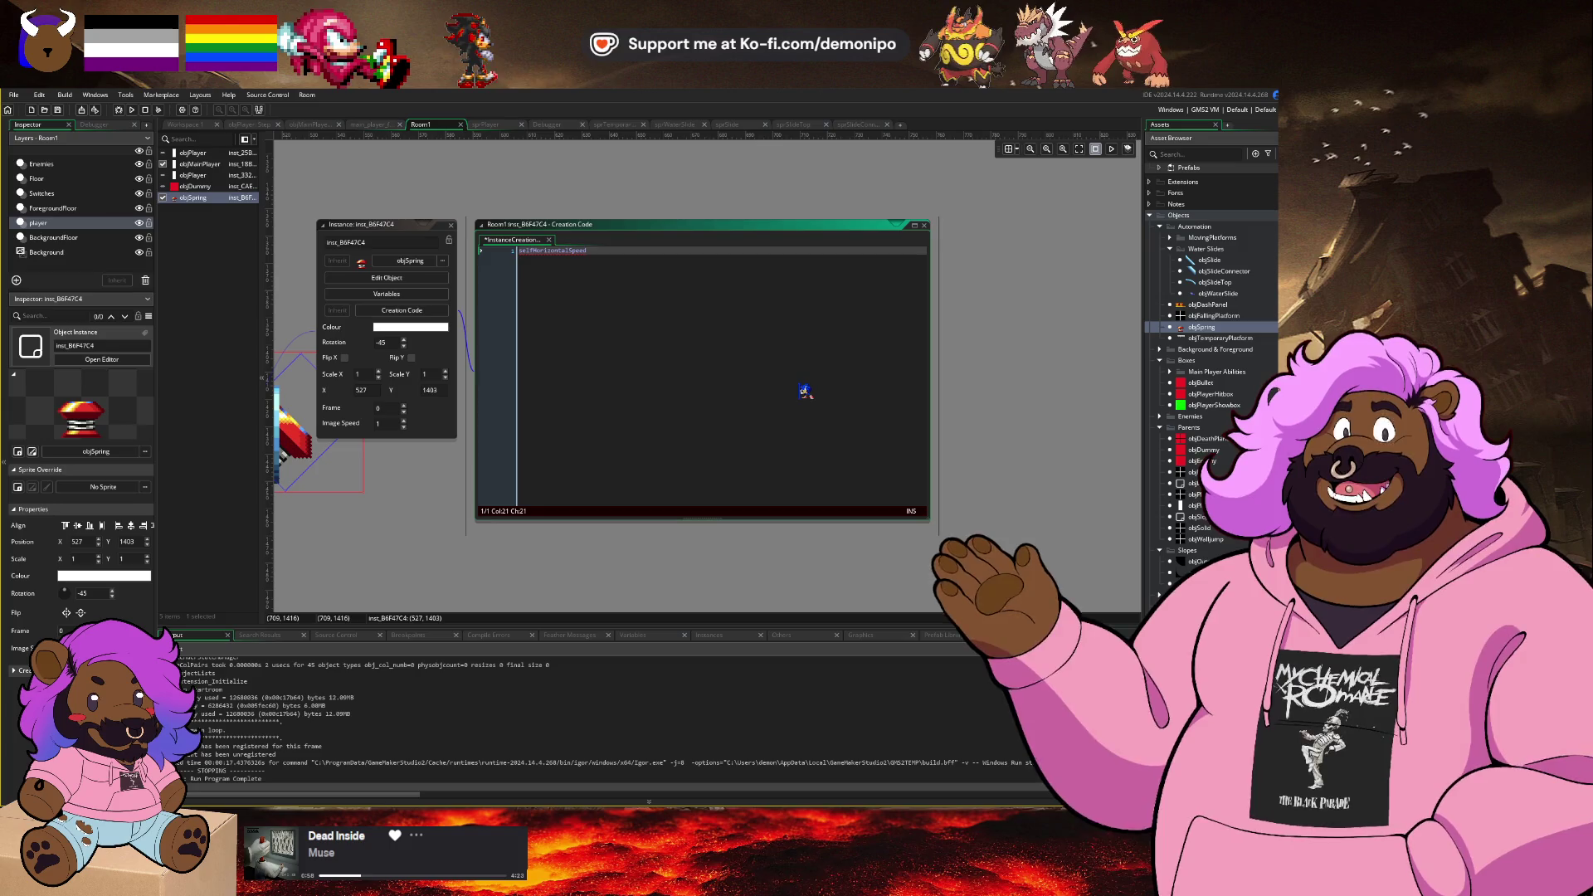
left_click(491, 250)
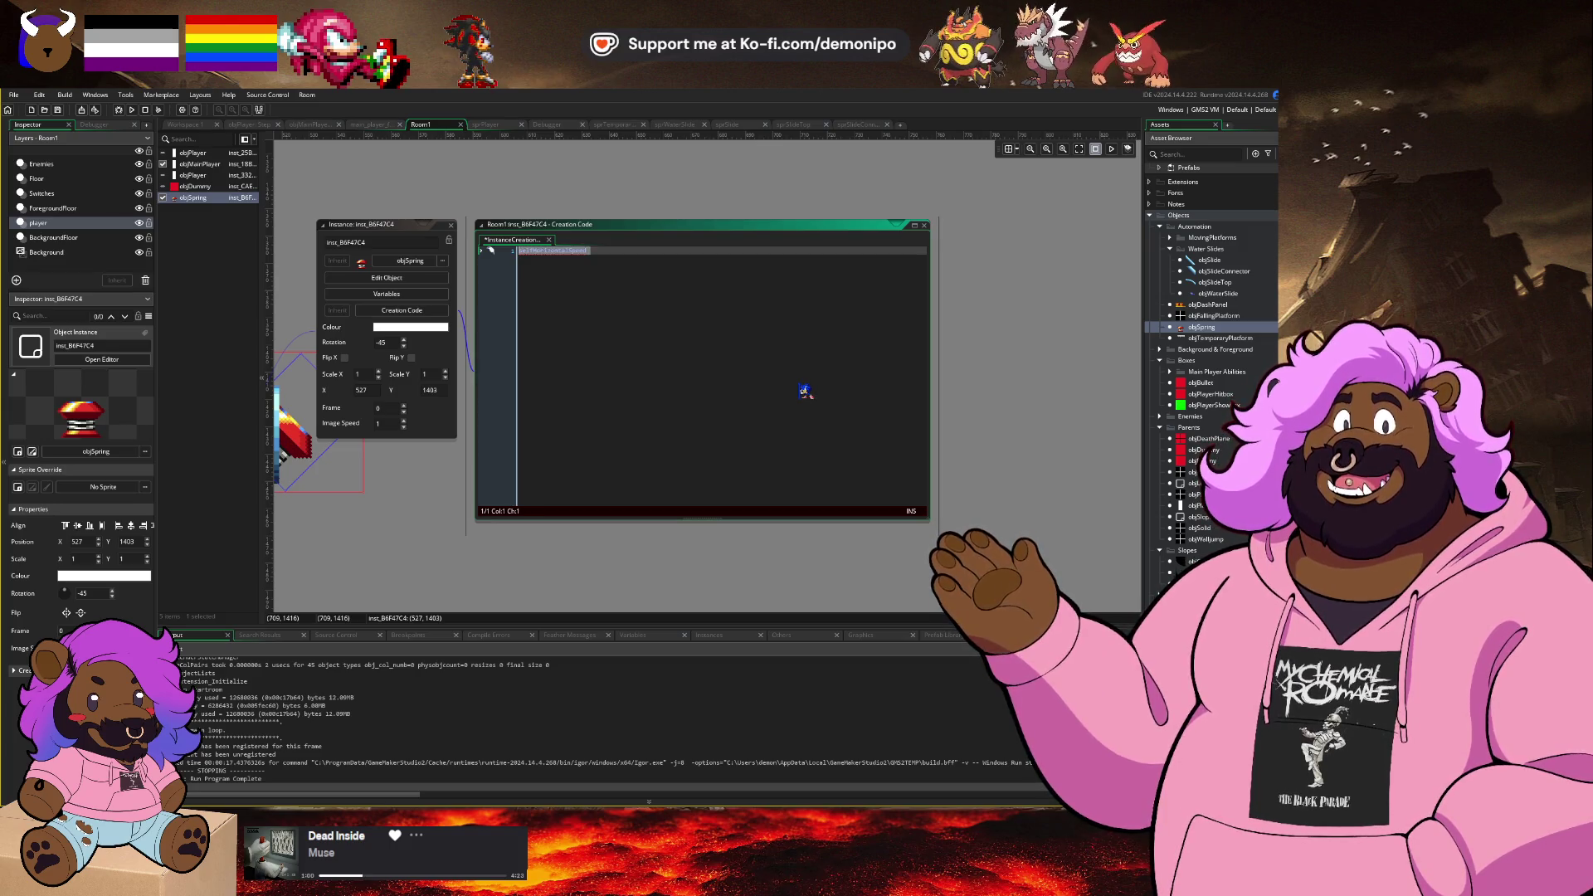
type("selfVertic")
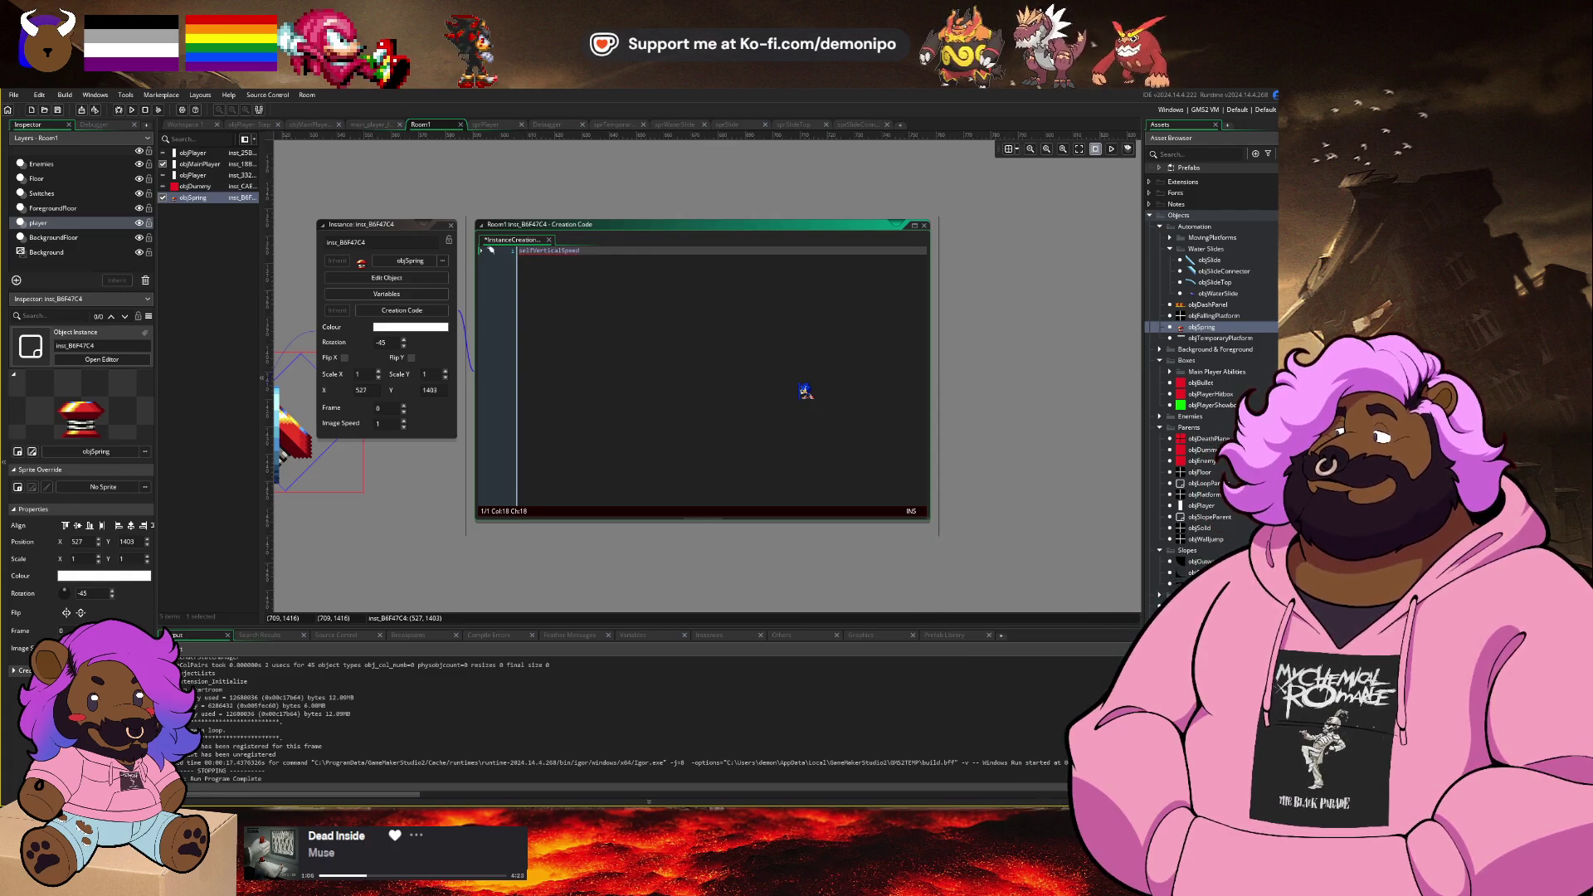
type("= -")
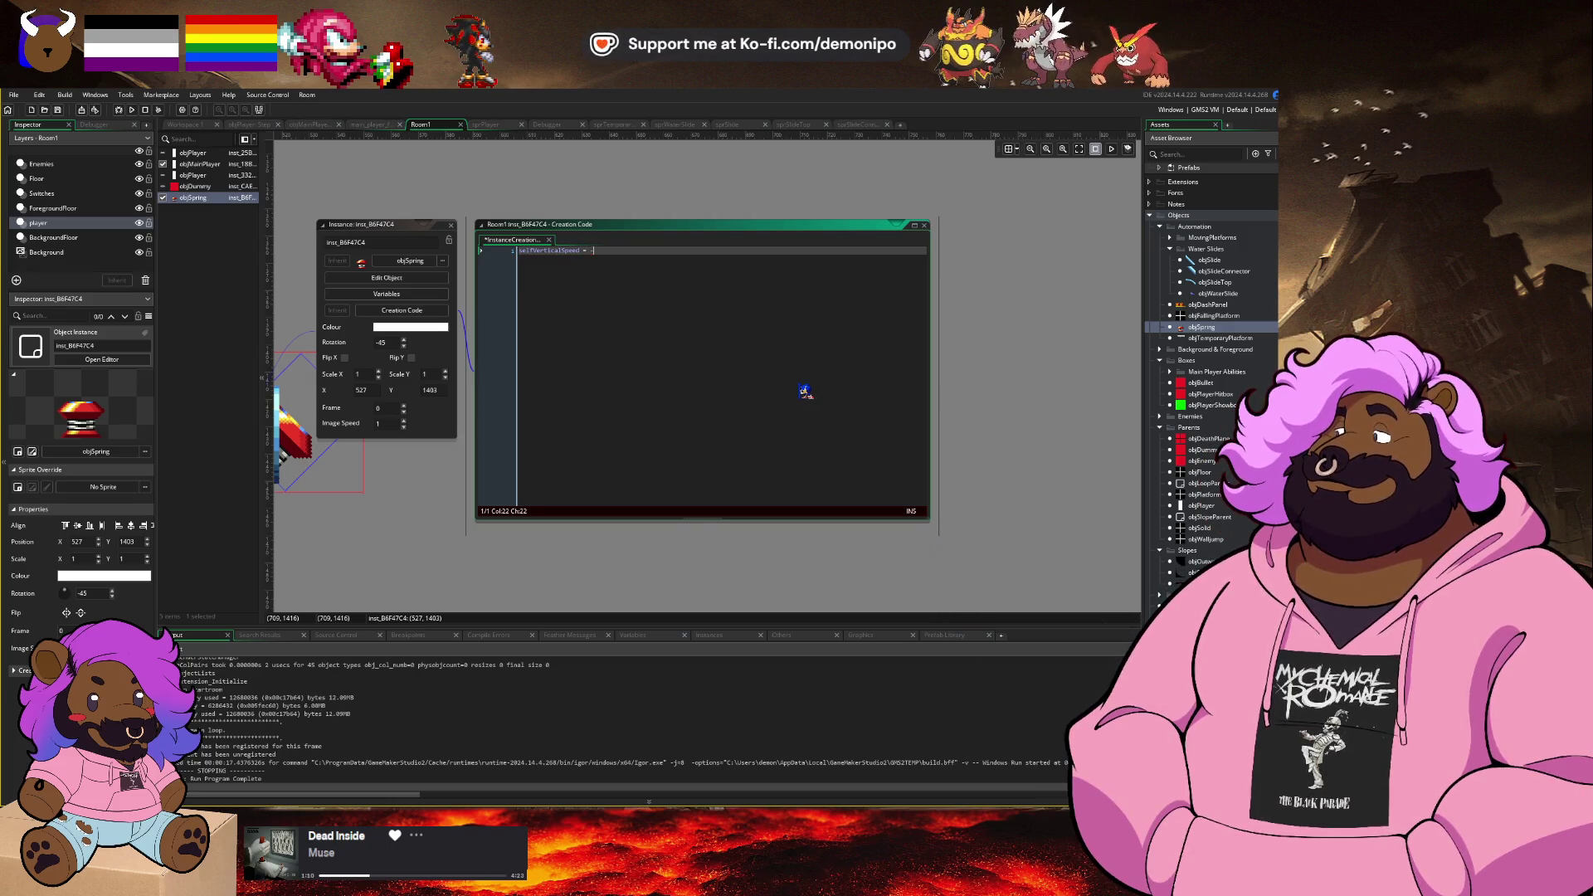
type("20;")
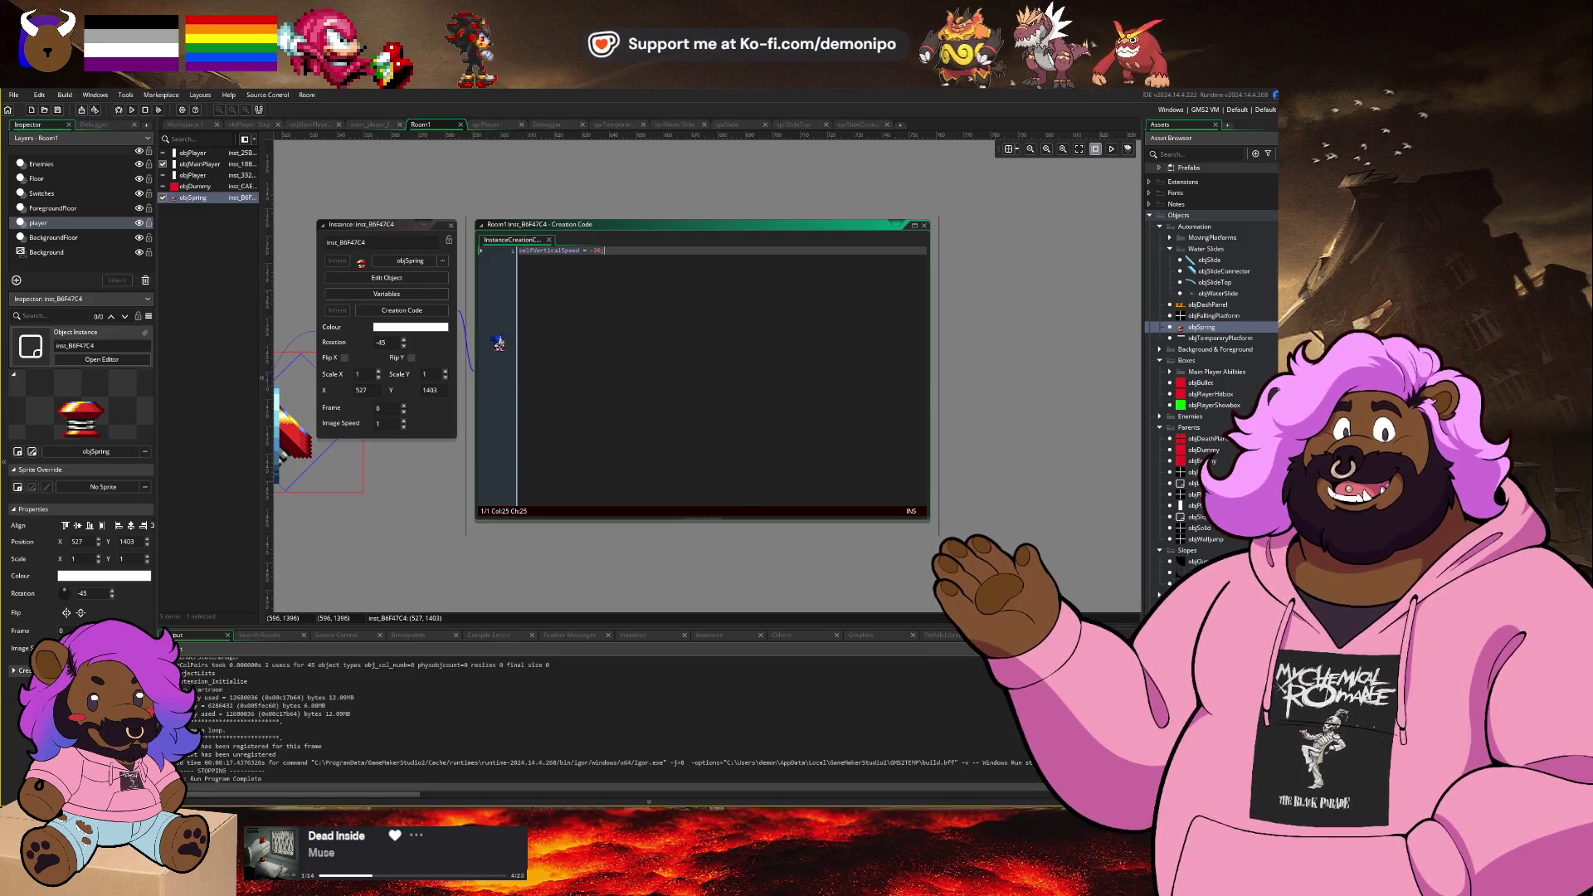
left_click_drag(469, 464, 704, 531)
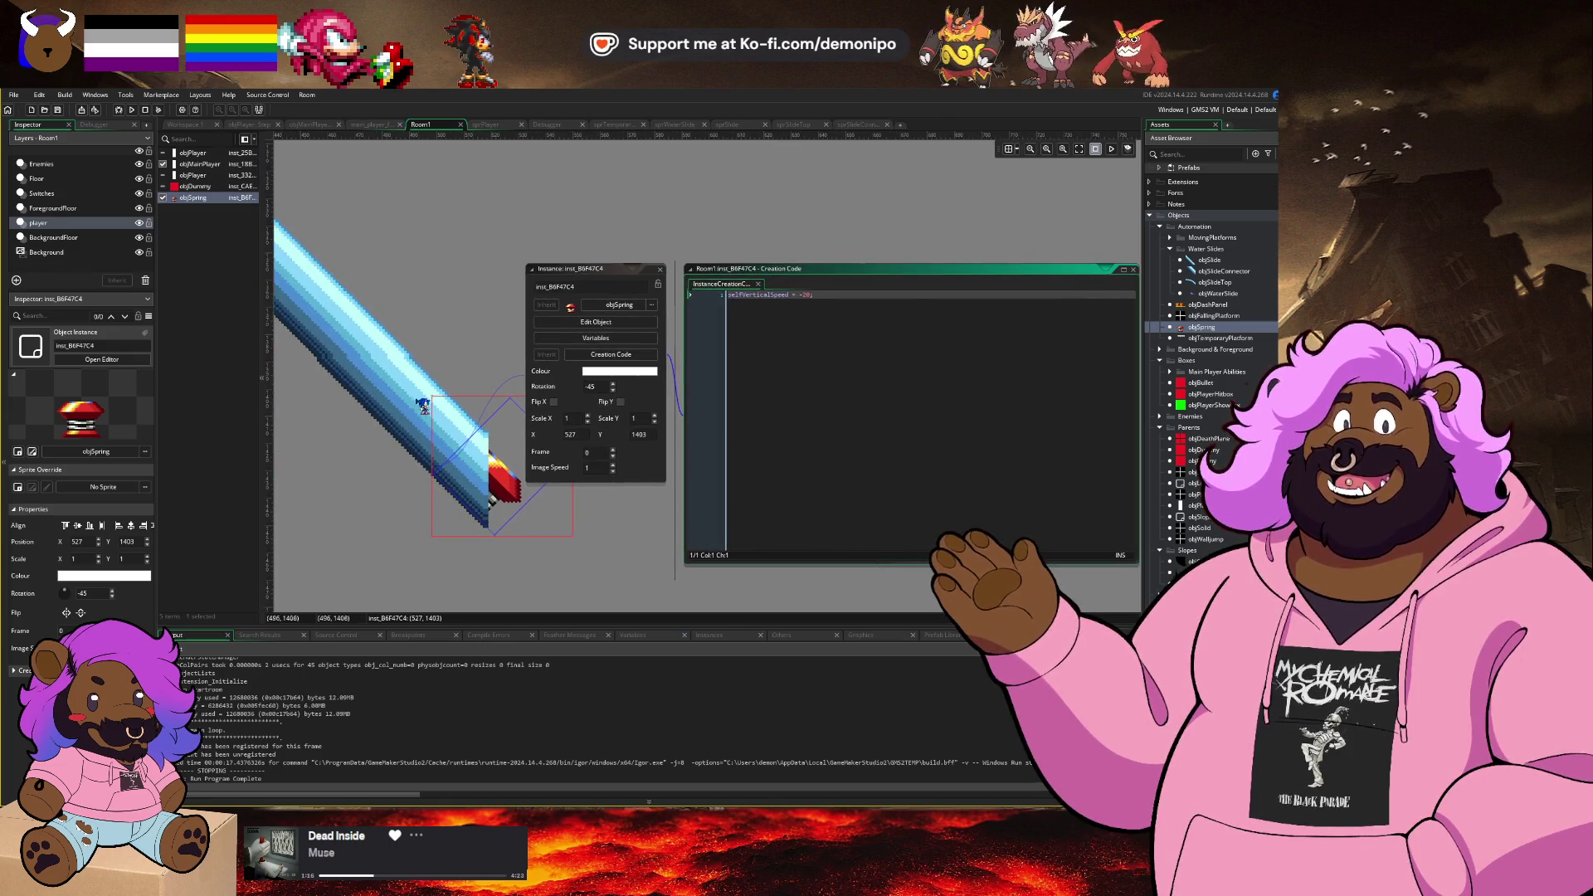
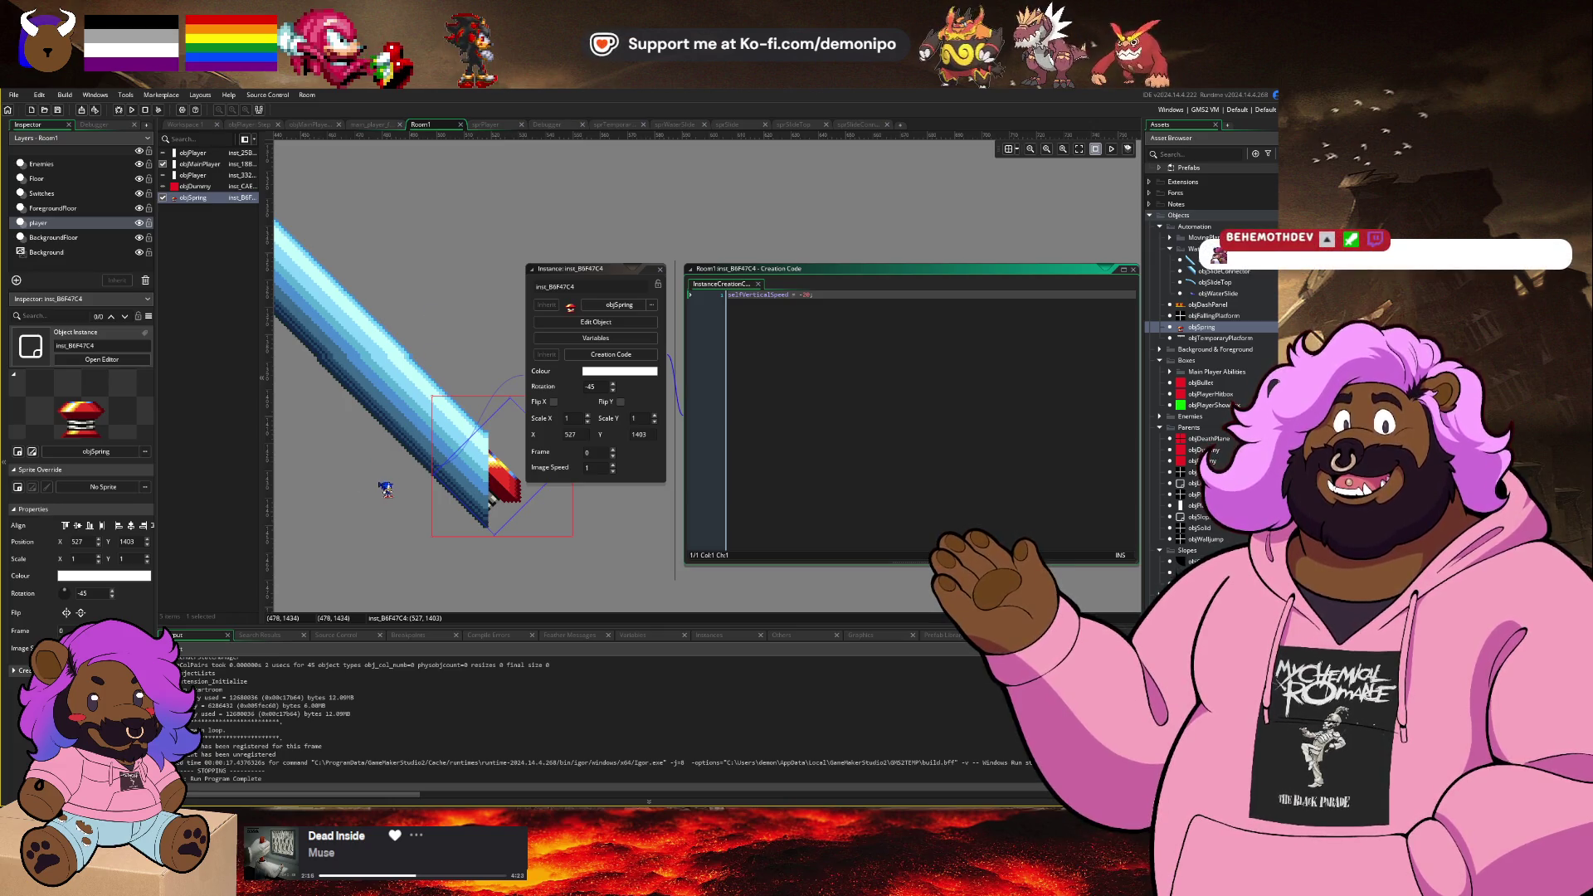
Step: Close the spring's Instance and Creation Code windows and zoom out over the Room1 layout
left_click(528, 399)
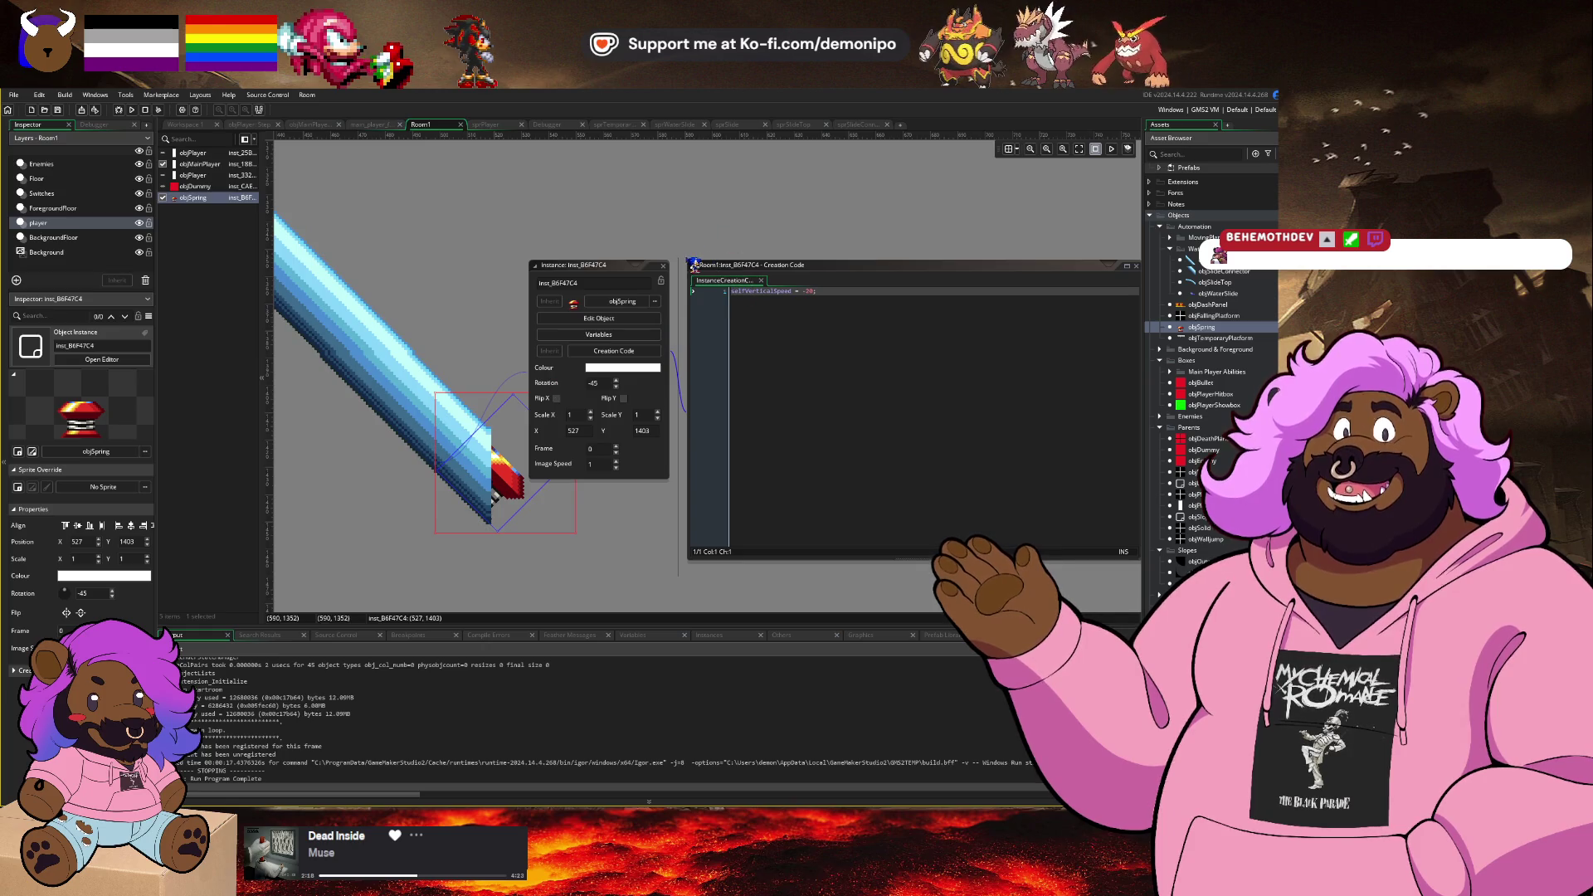
left_click(581, 373)
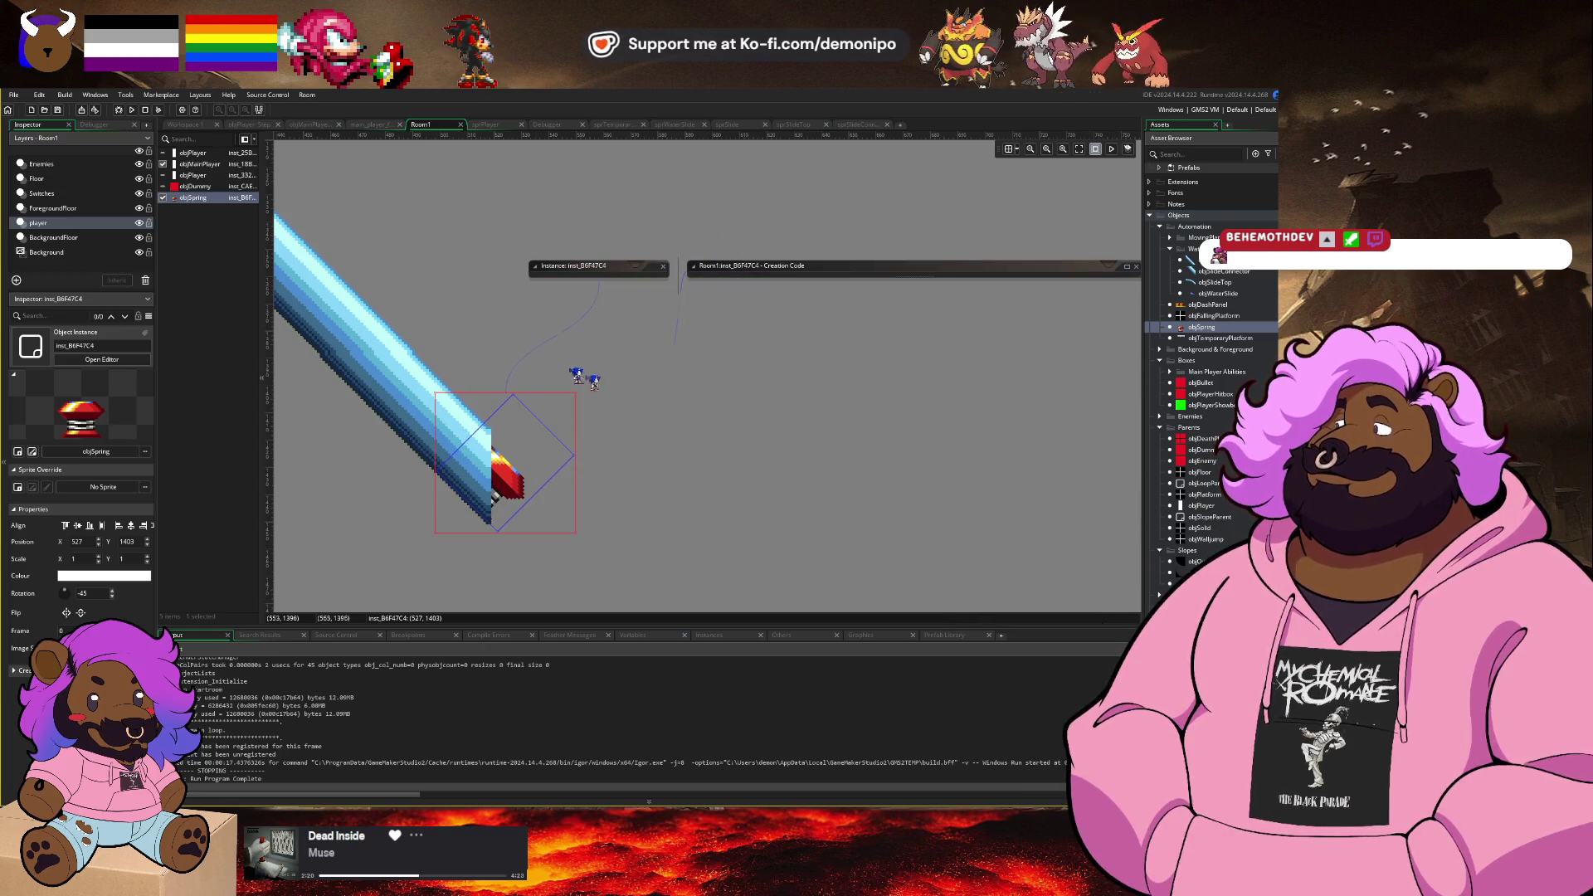
scroll(533, 348, "down", 5)
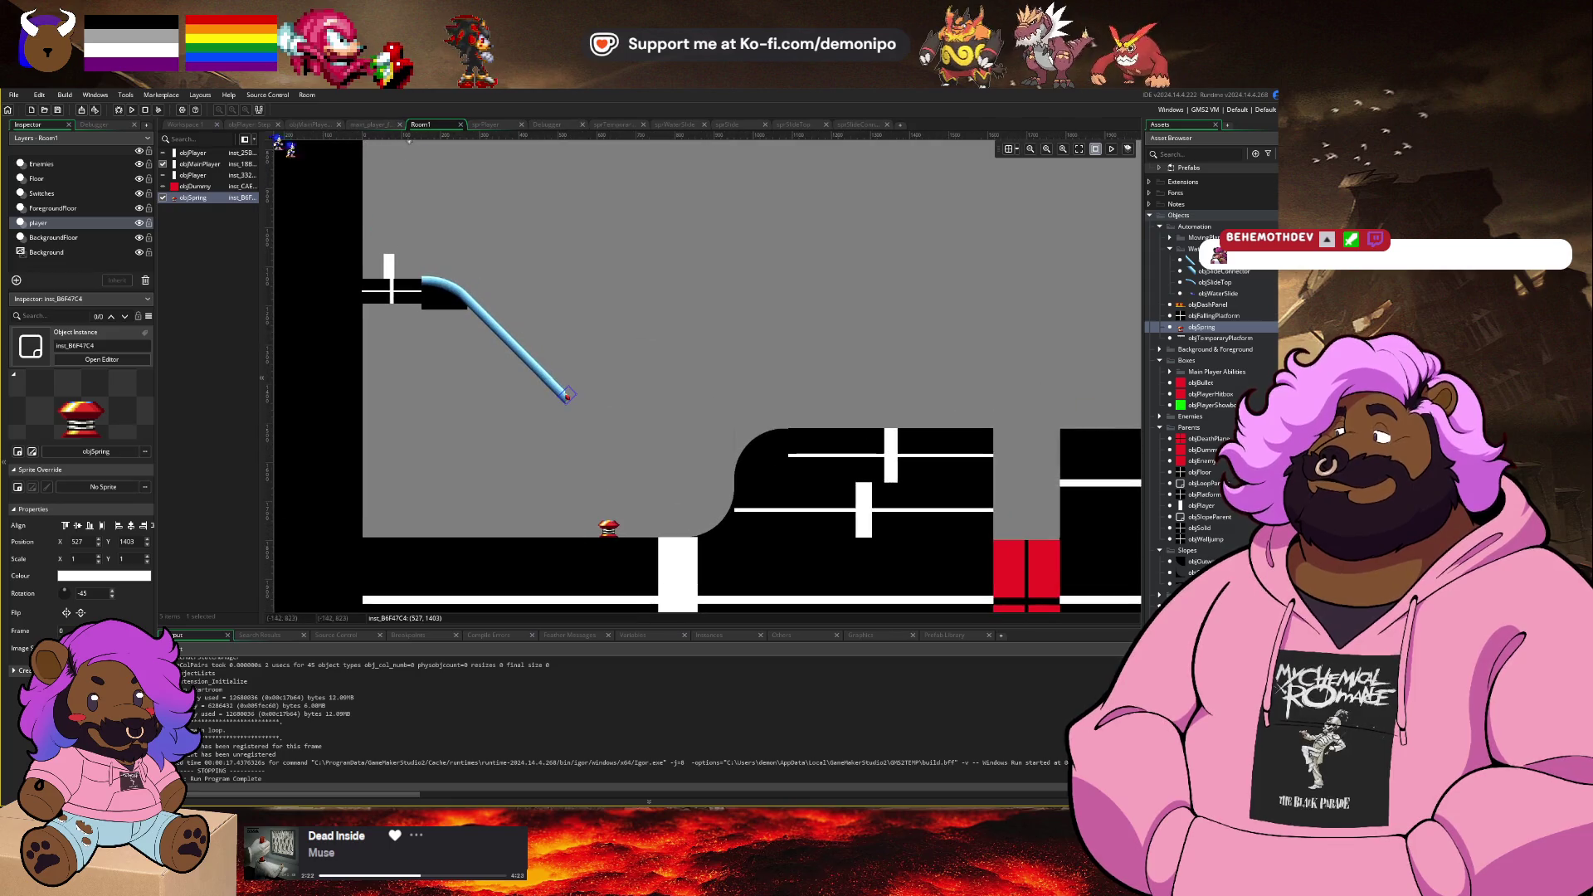
Step: Check objPlayer's slide-top collision line, then inspect the objSlideTop instance on Room1's Floor layer
left_click(249, 124)
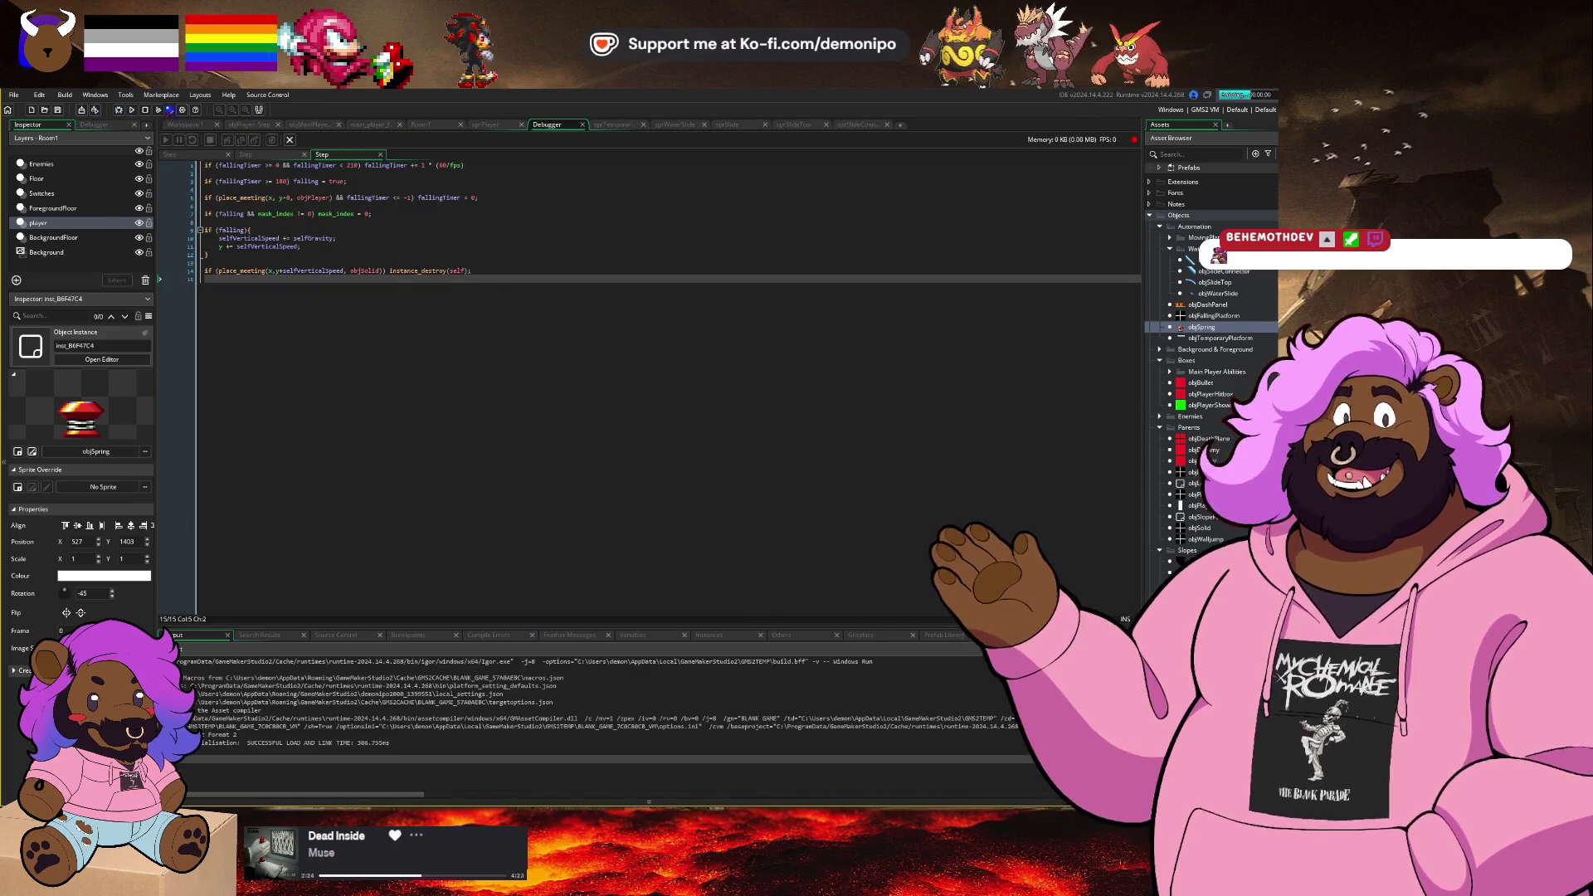
left_click(350, 541)
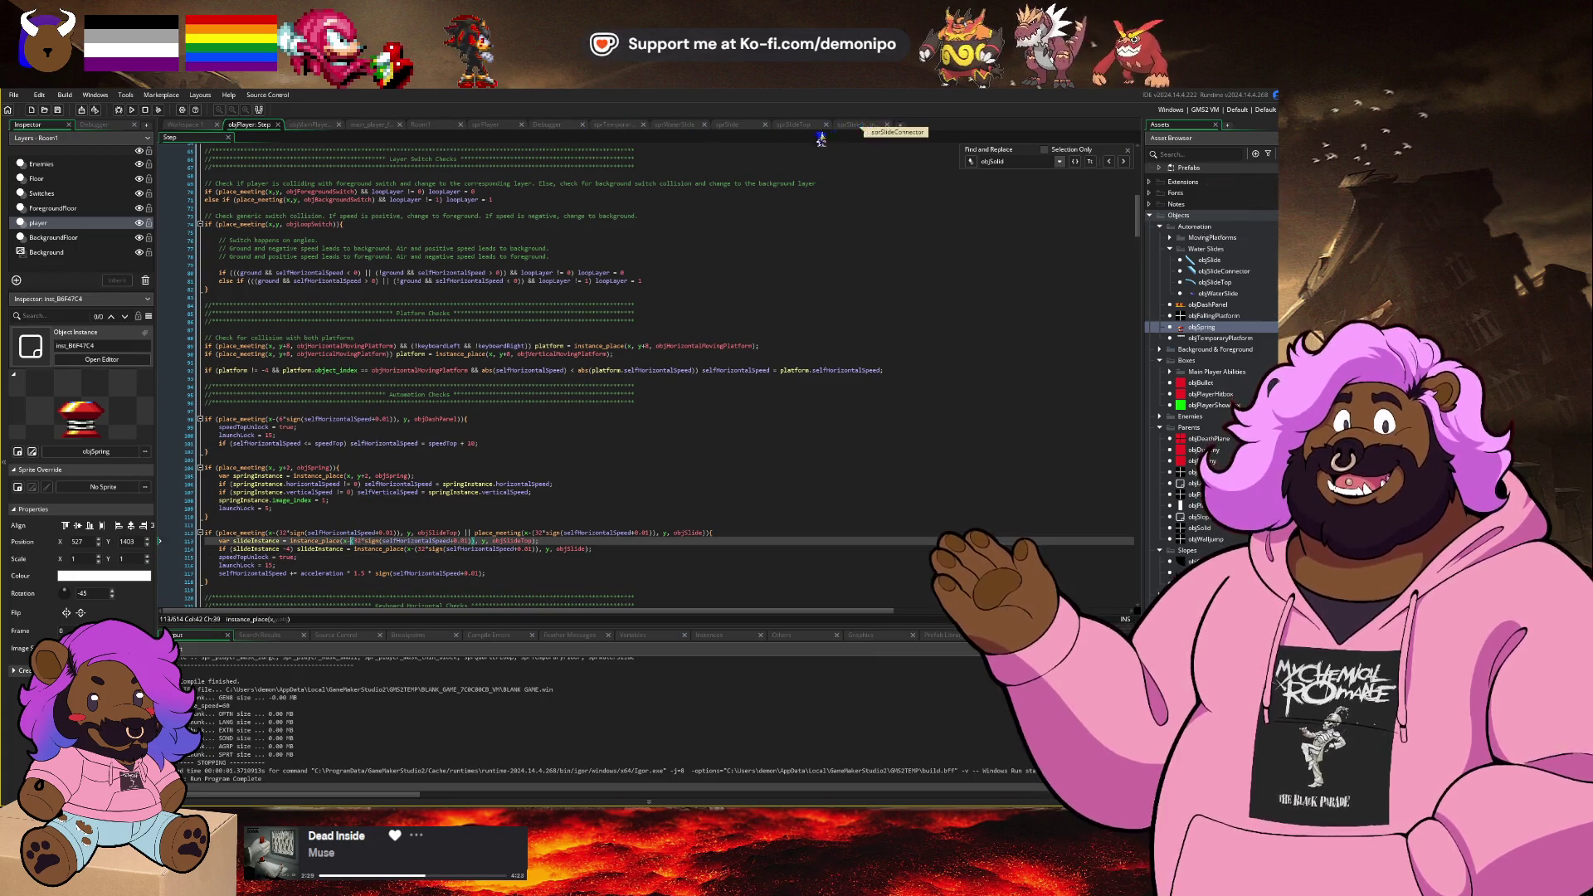
left_click(419, 124)
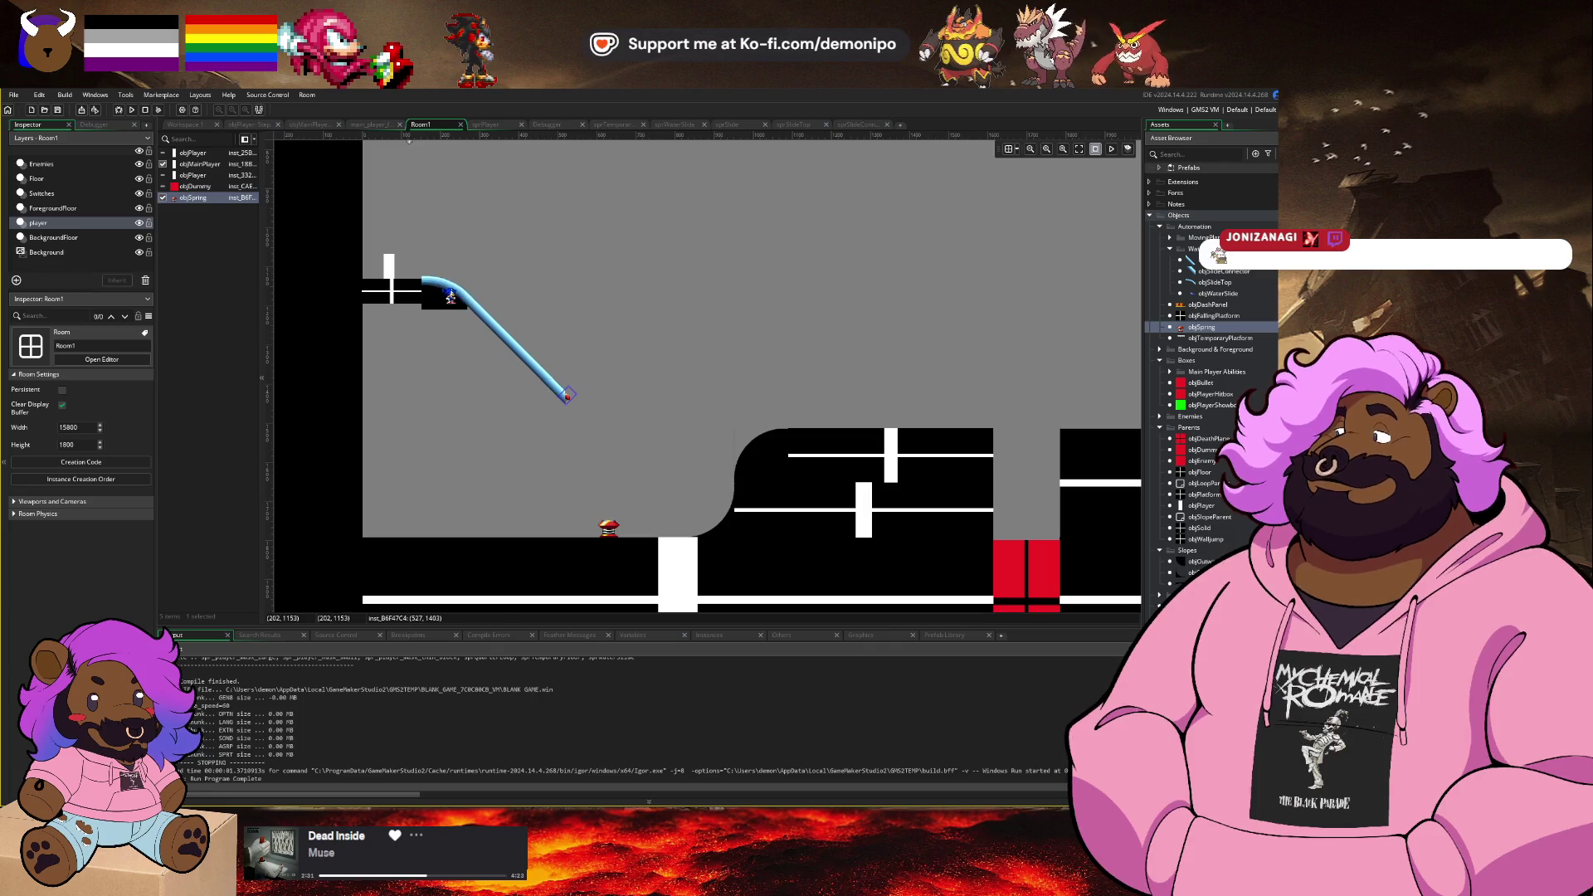
left_click(409, 275)
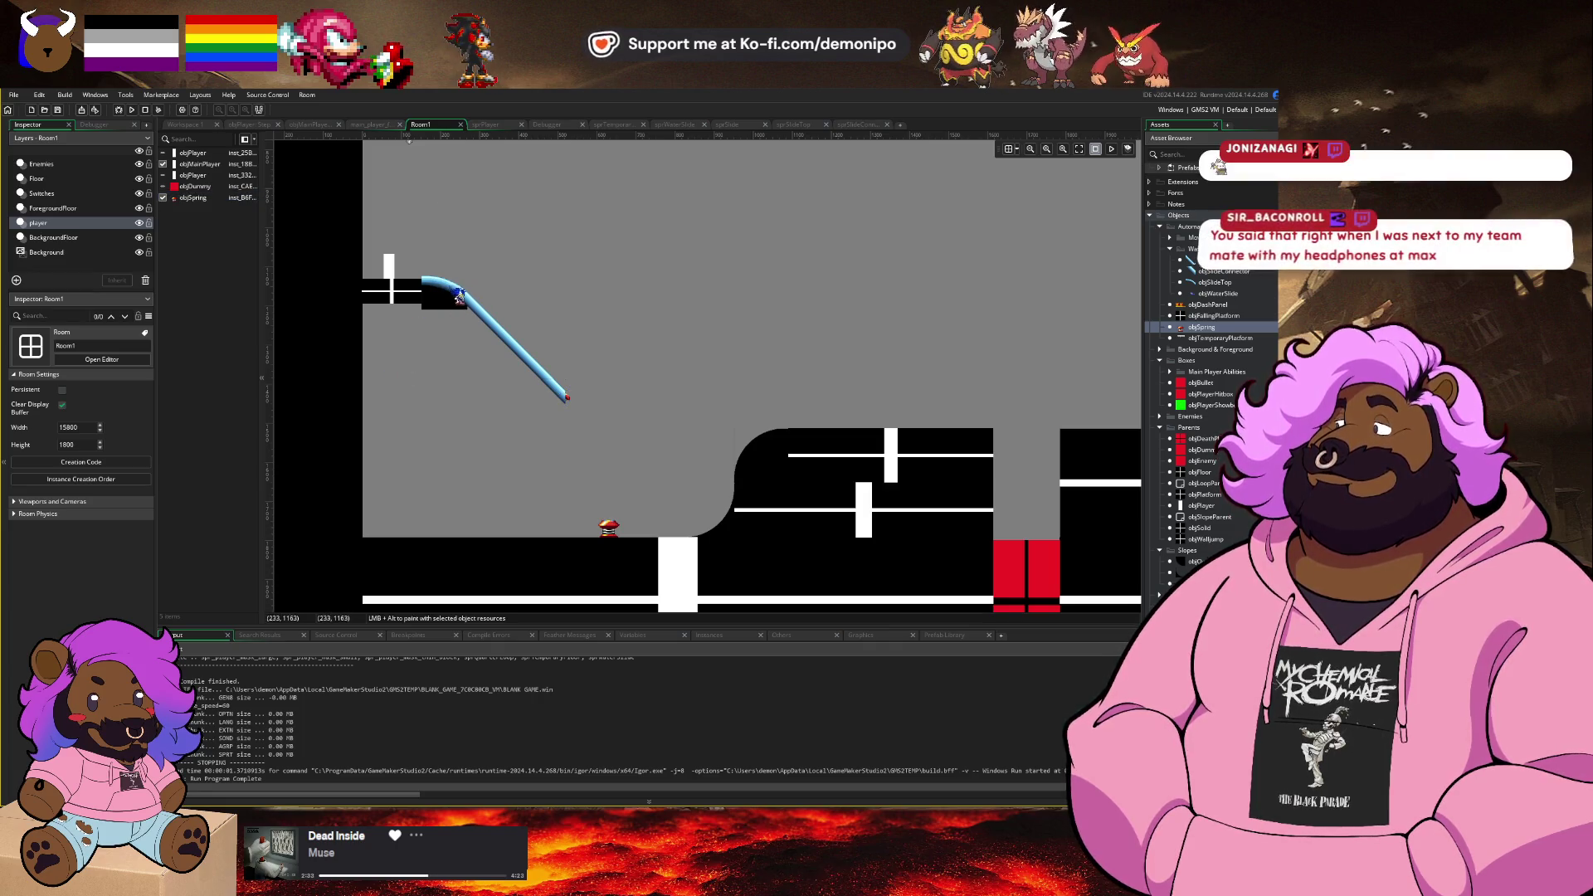
left_click(87, 180)
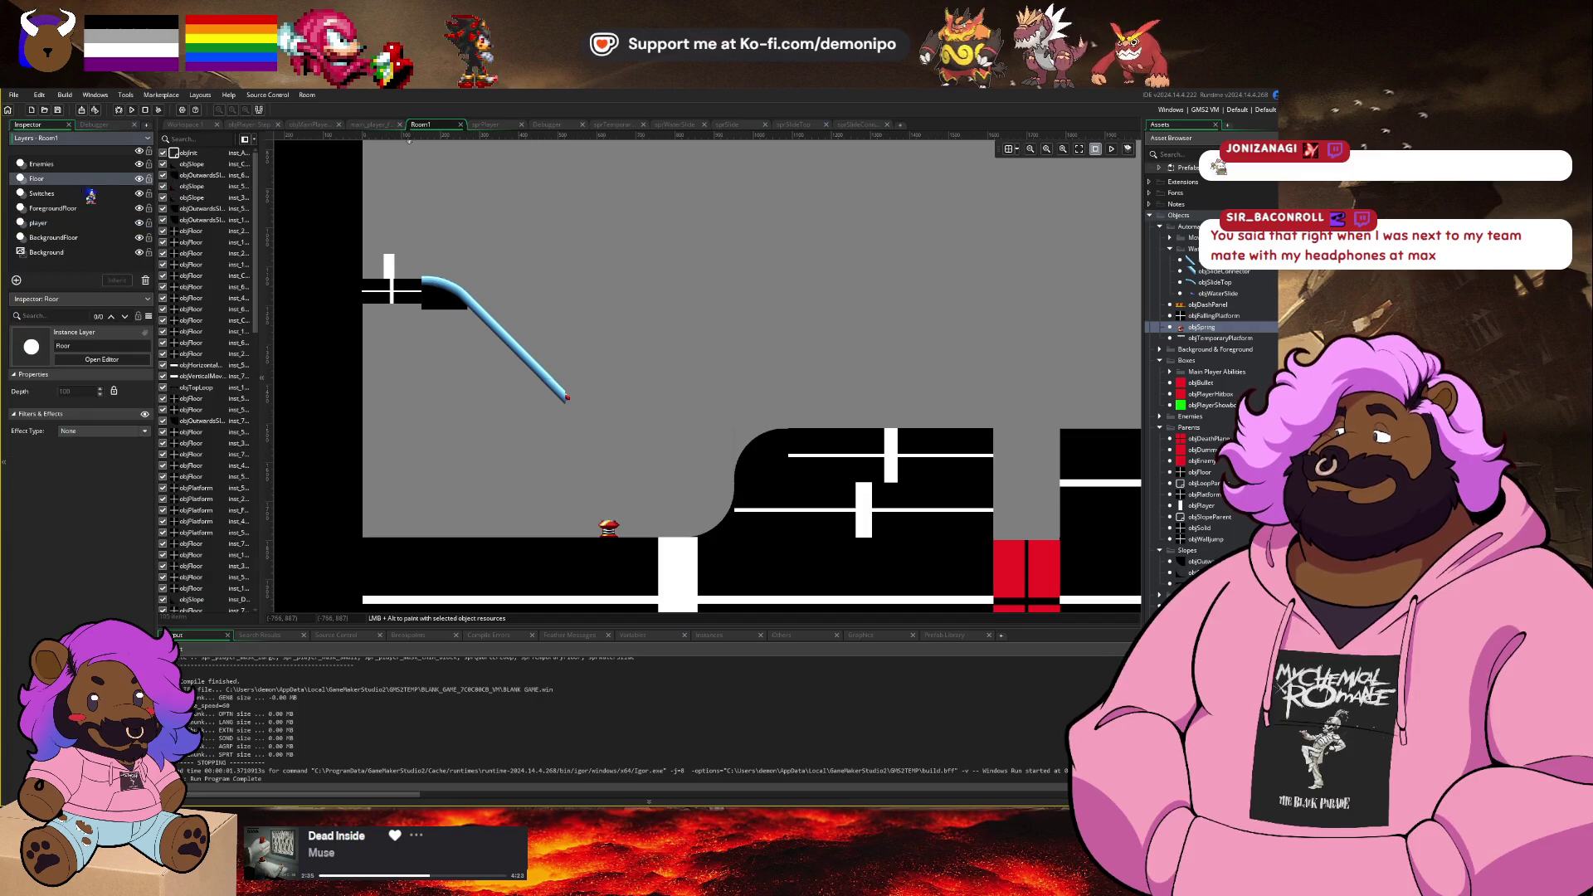
left_click(438, 286)
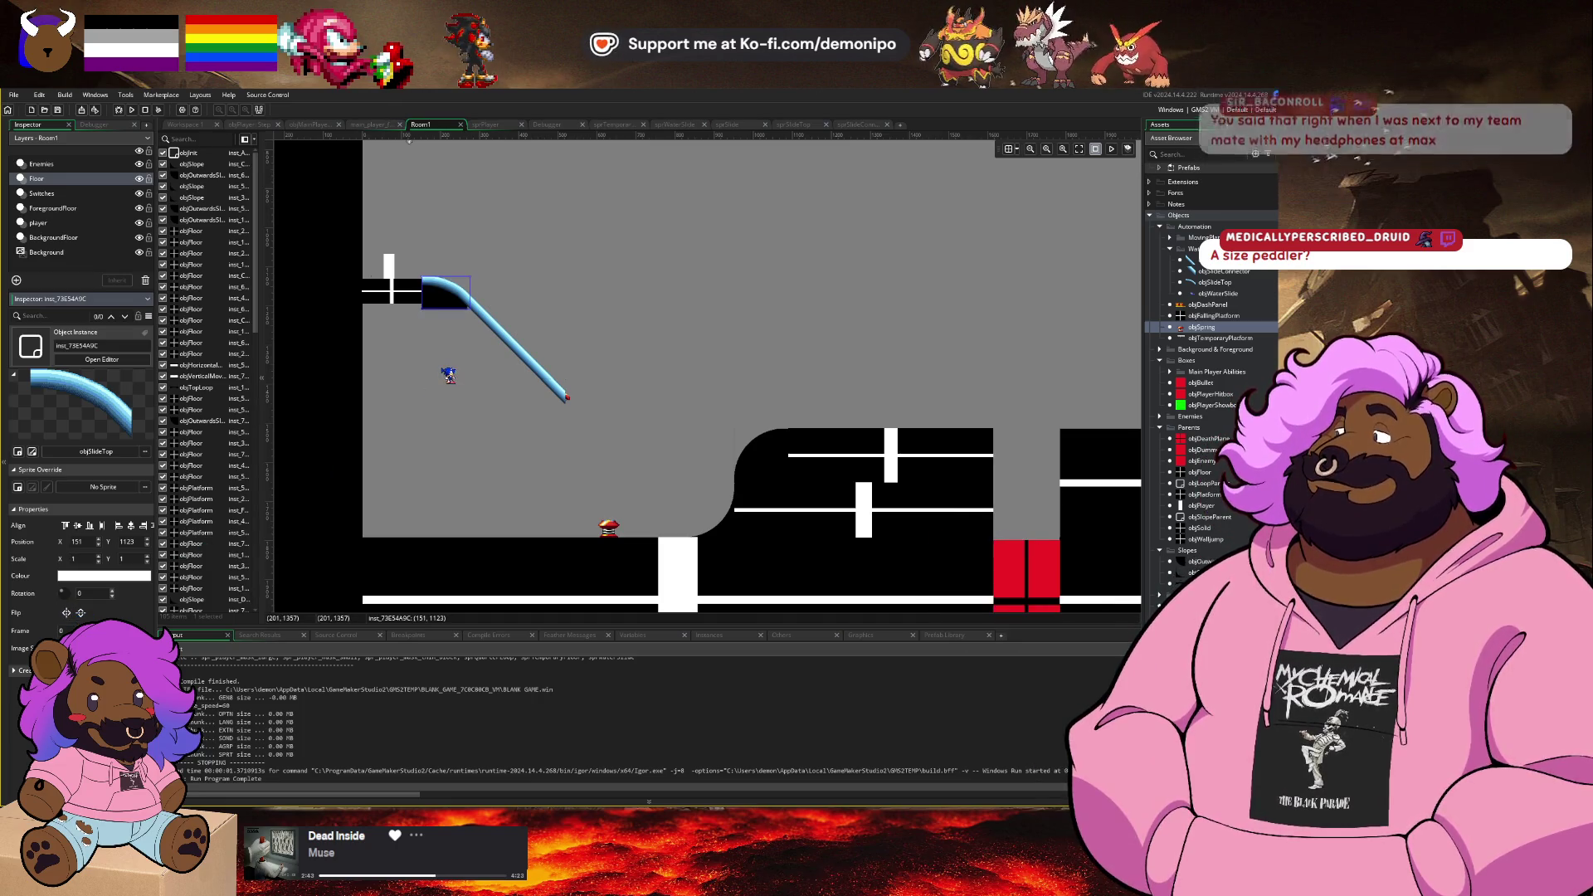
Step: Change line 117's sign argument to slideInstance.image_xscale, dropping +0.01, and start a debug run
left_click(345, 125)
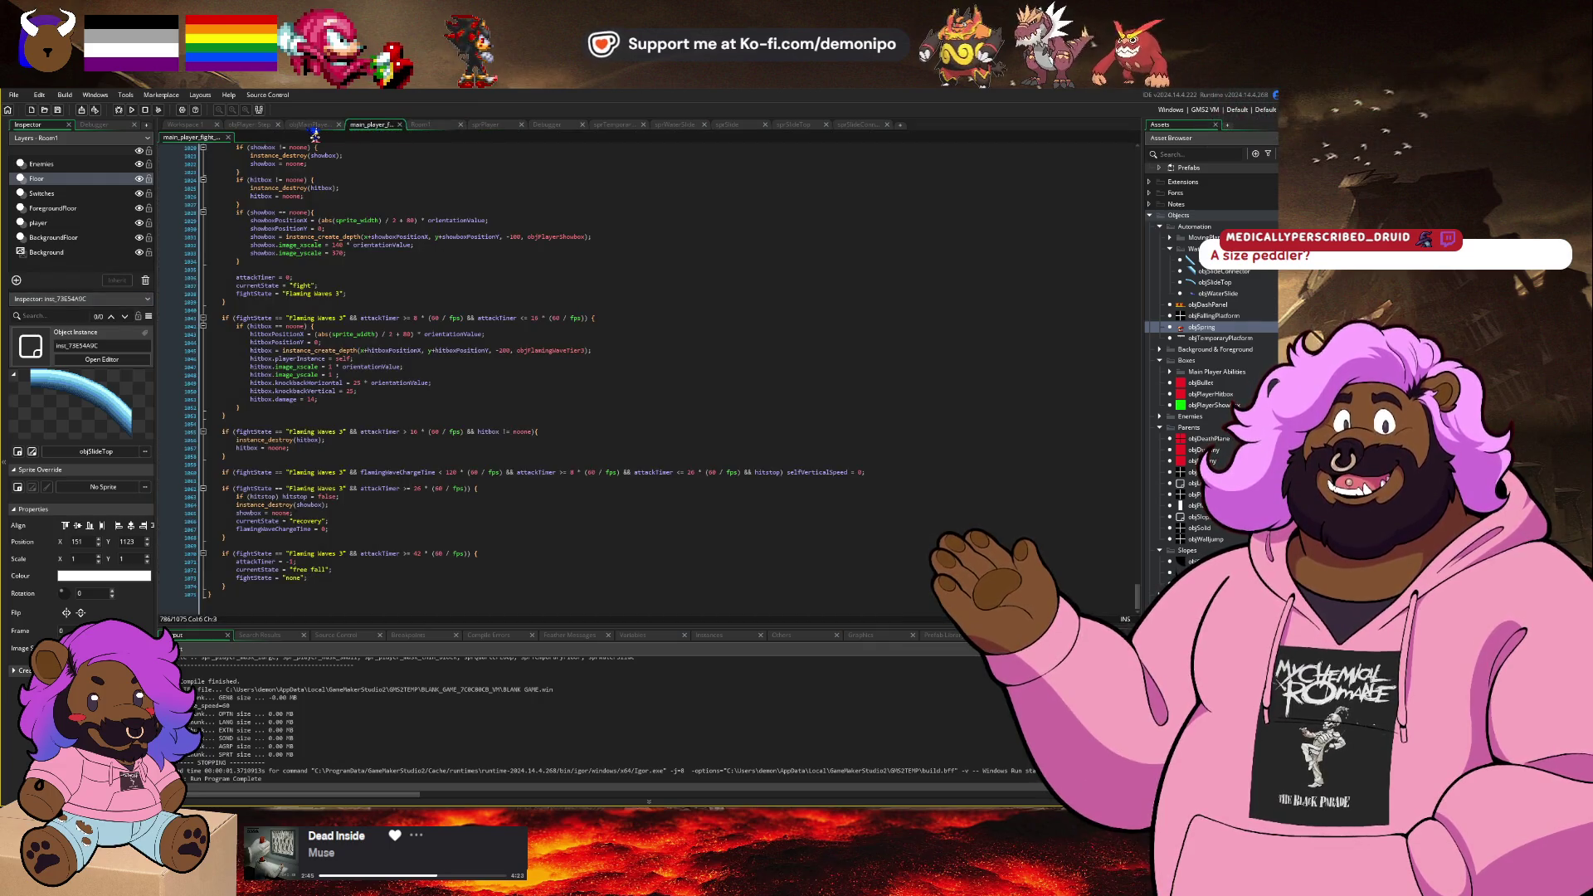
left_click(259, 125)
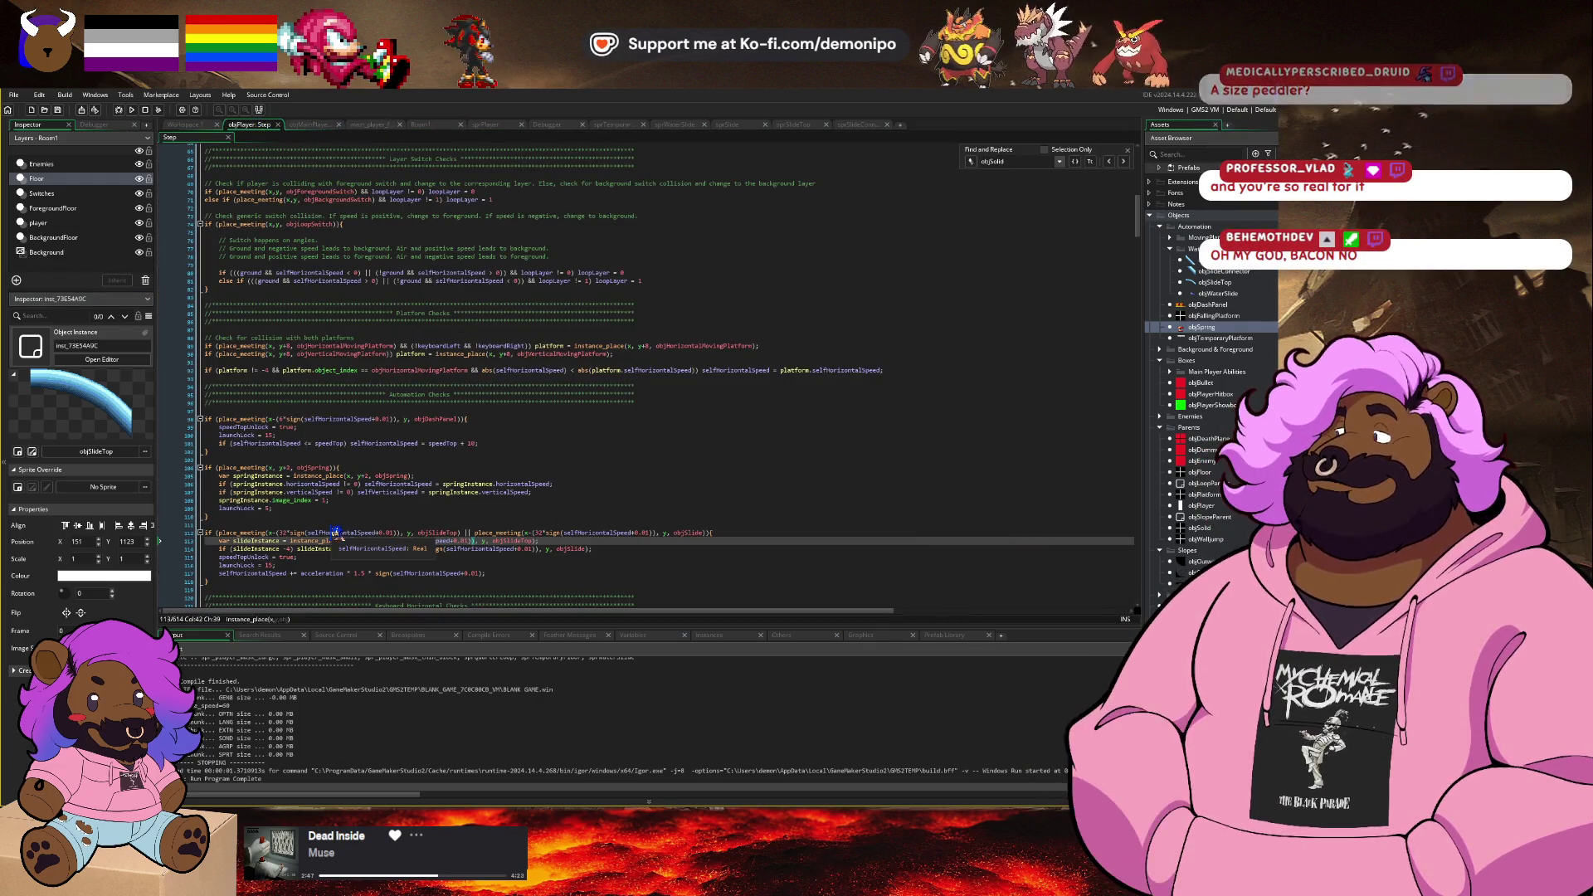
left_click(346, 548)
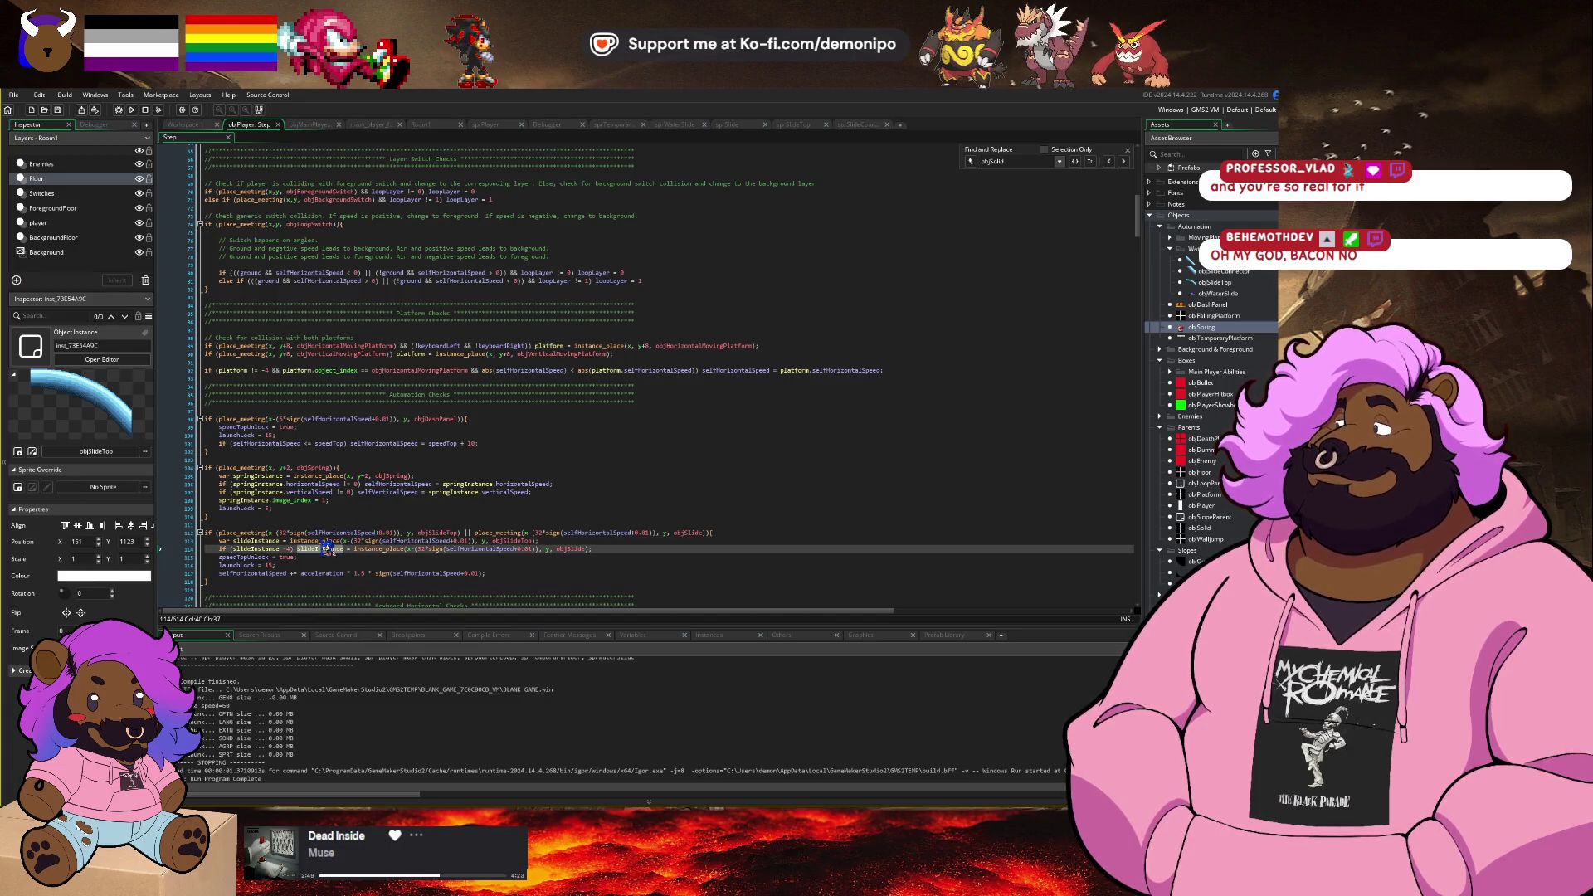
left_click(425, 574)
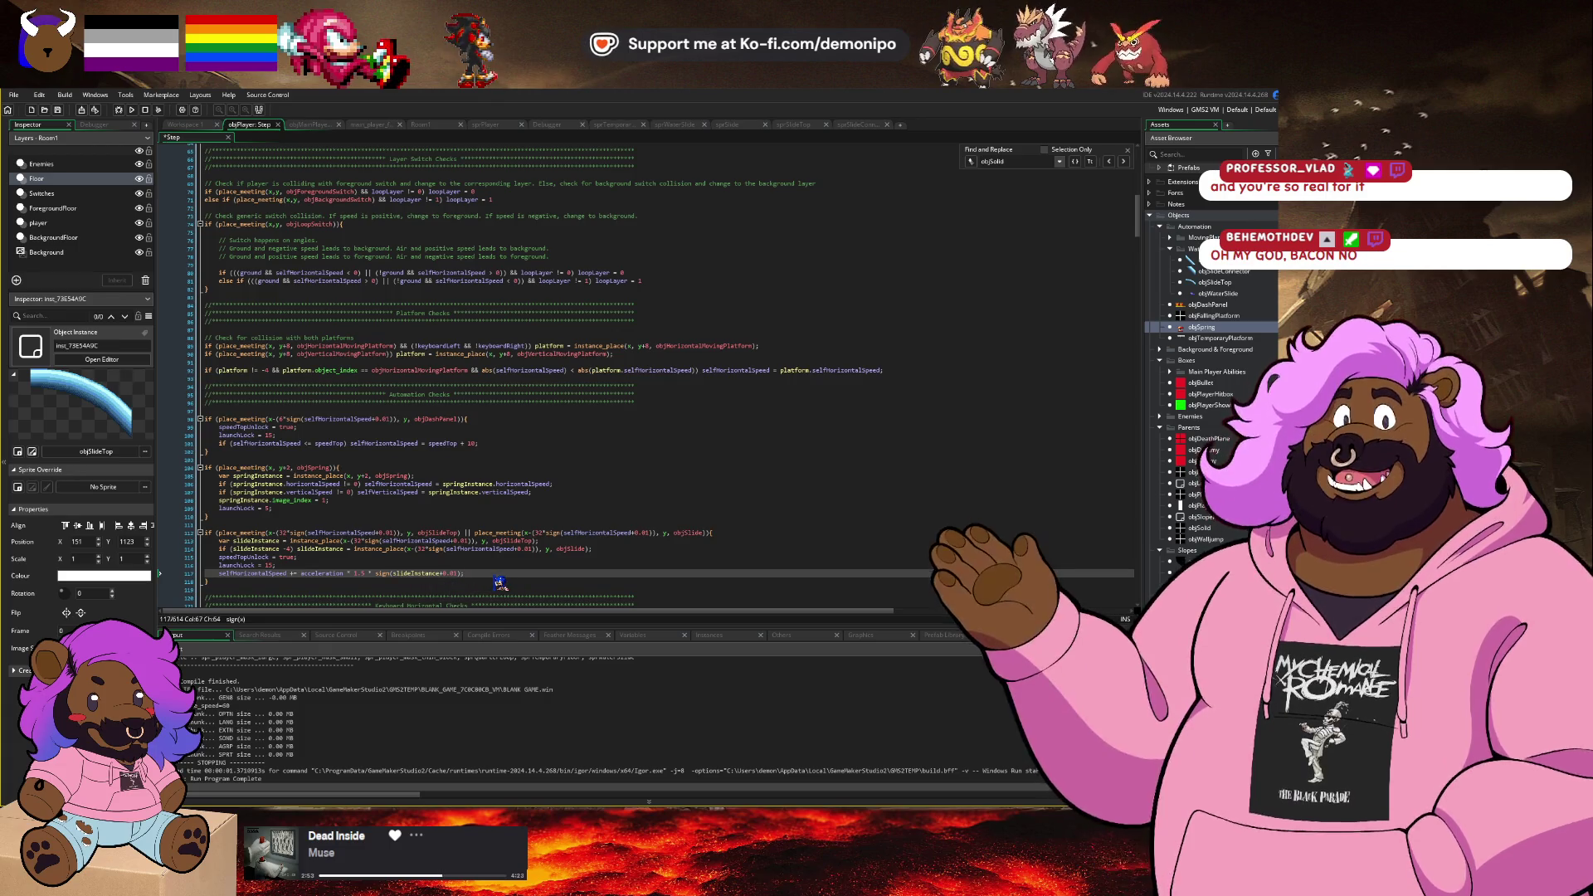
type(".x")
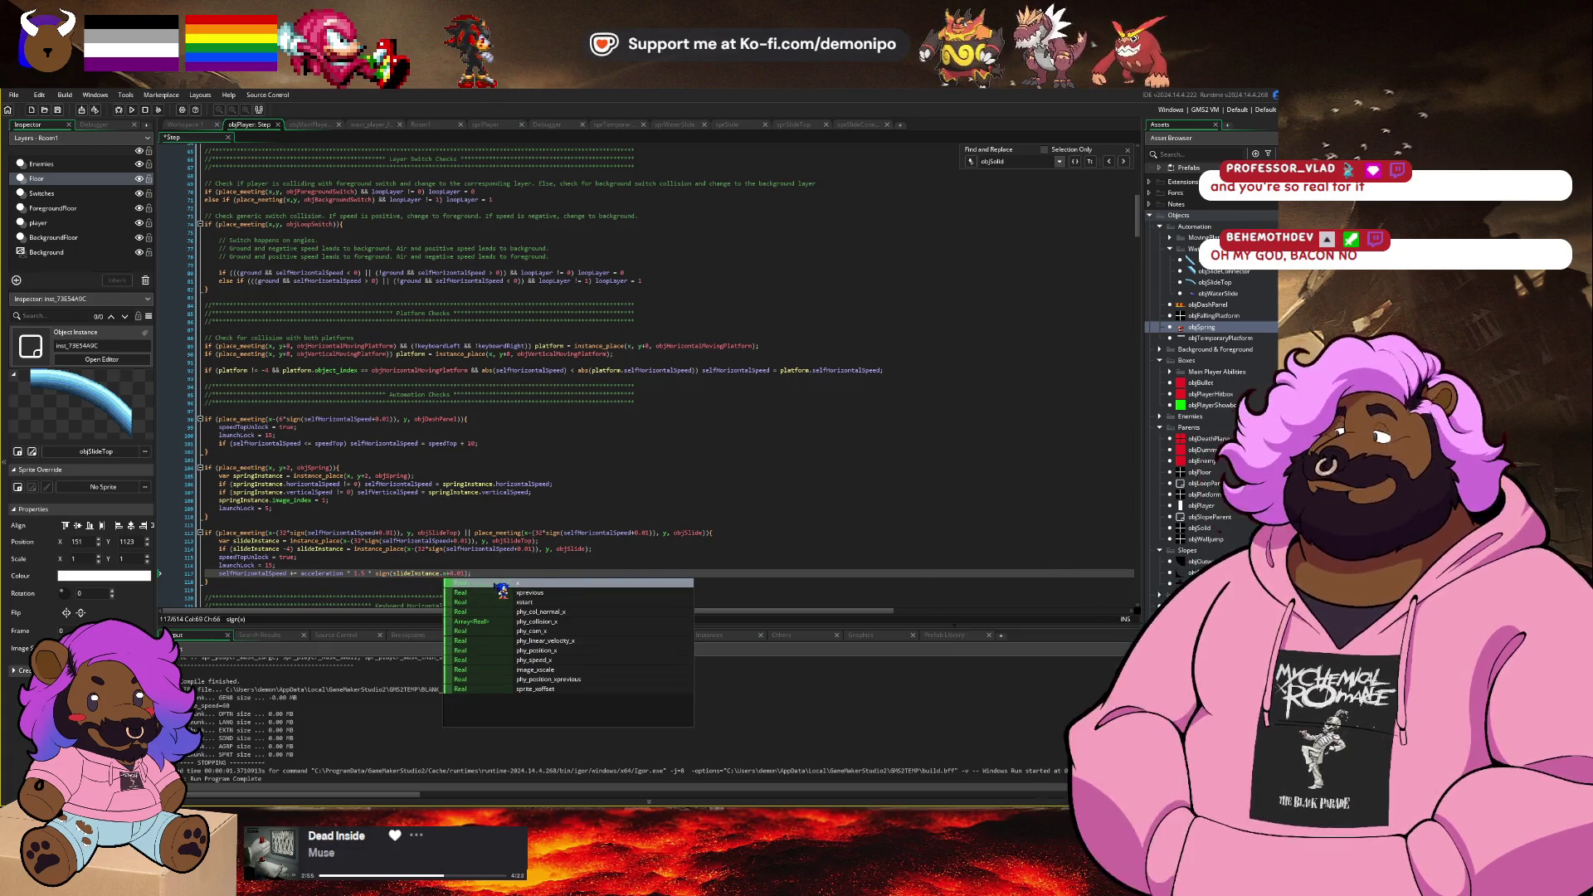
key("Down")
key("Down")
key("Down")
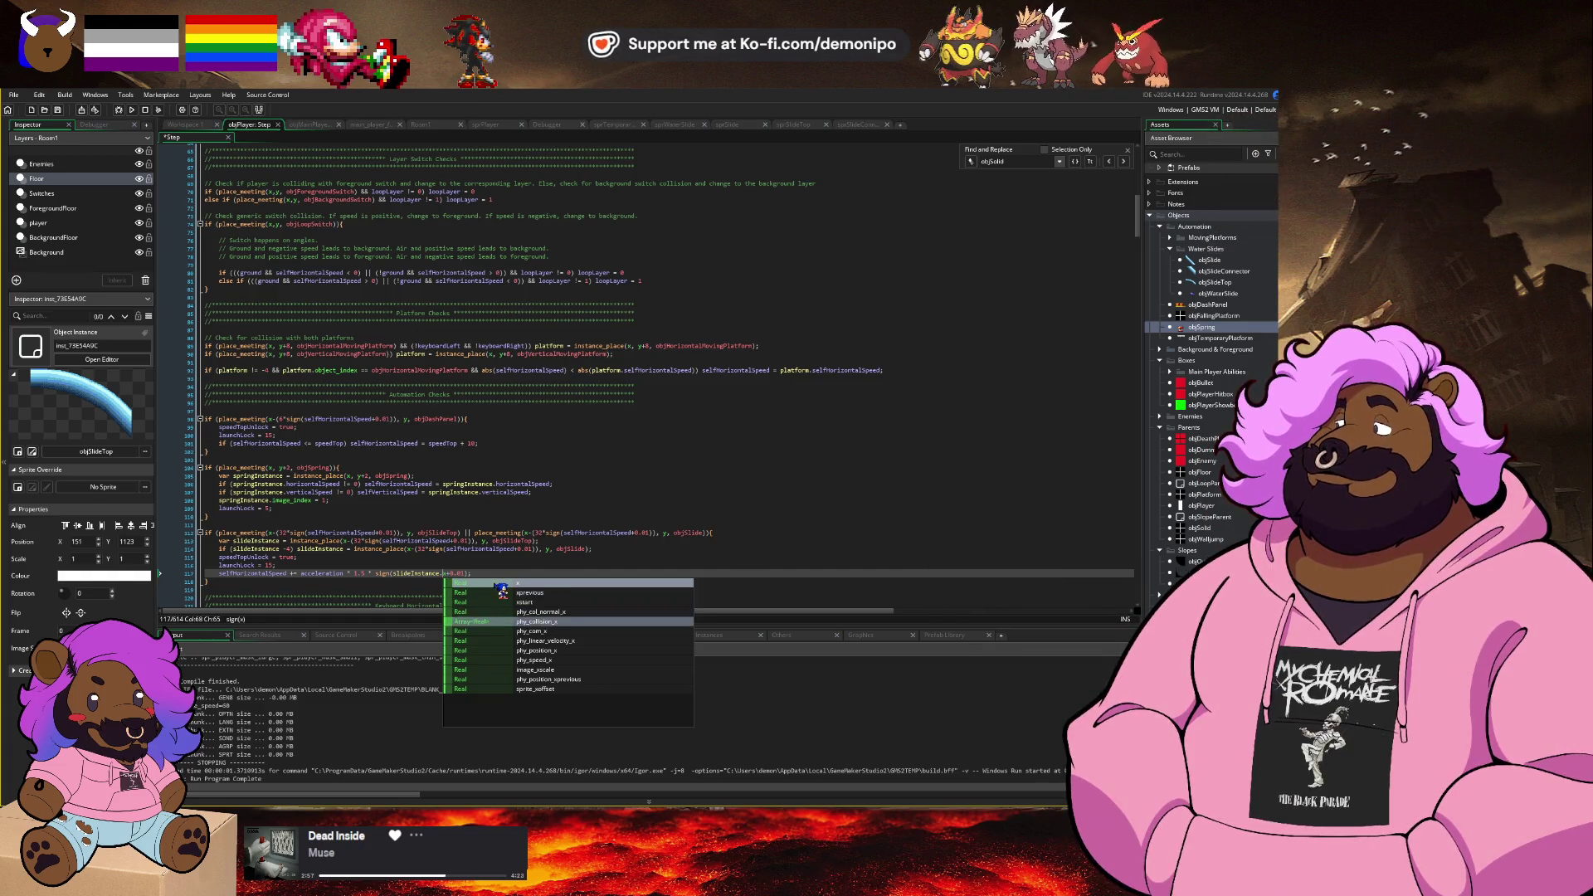
key("Down")
key("Down")
key("Down")
key("Return")
key("Delete")
key("Delete")
key("Delete")
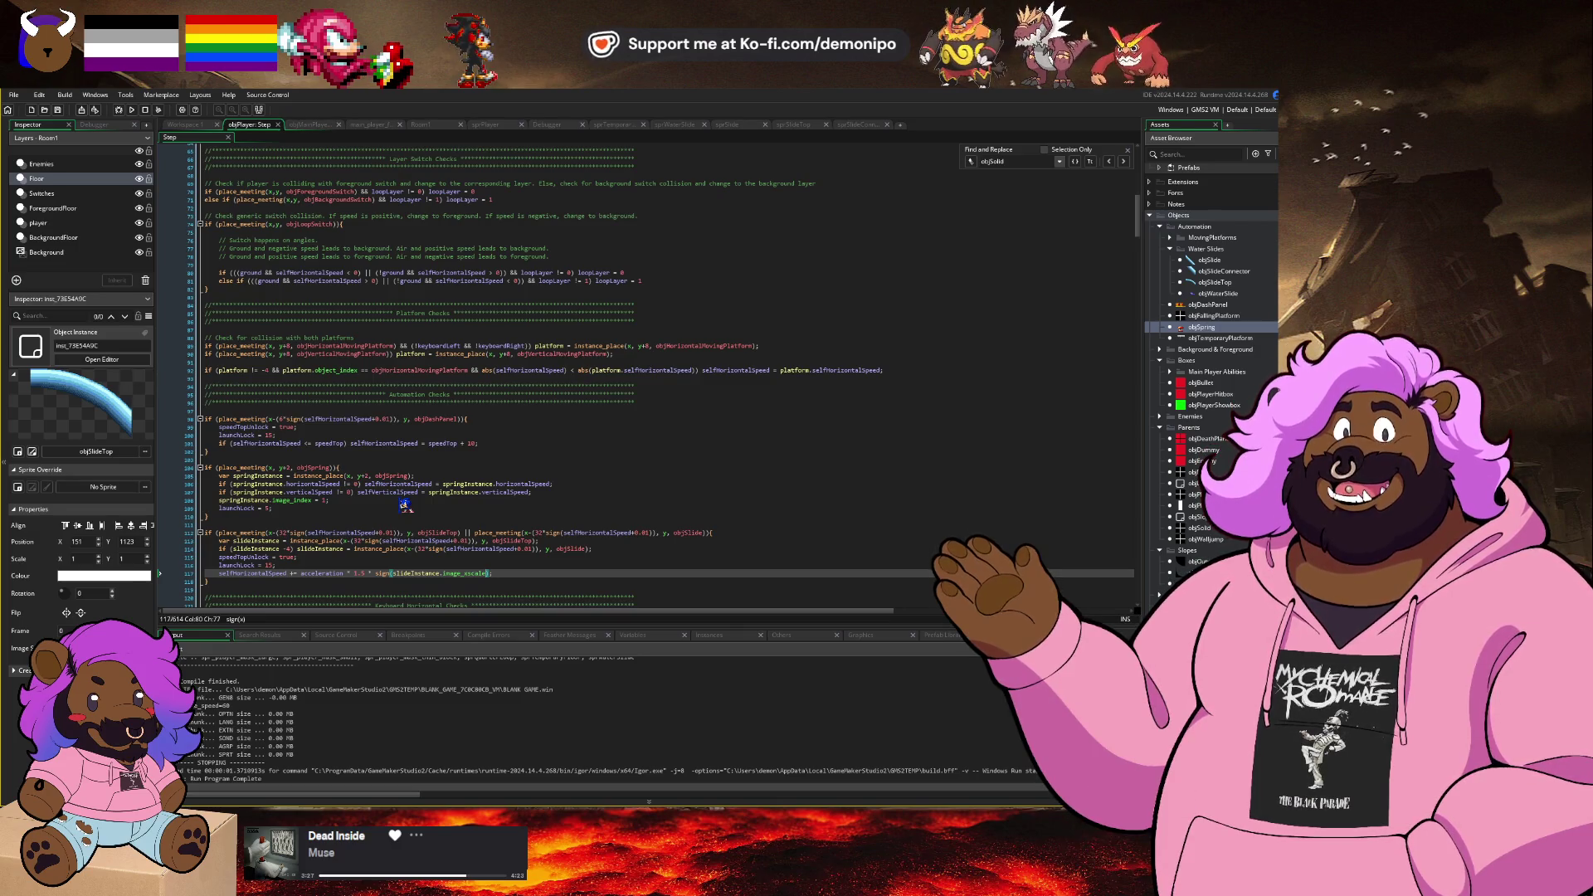
left_click(130, 115)
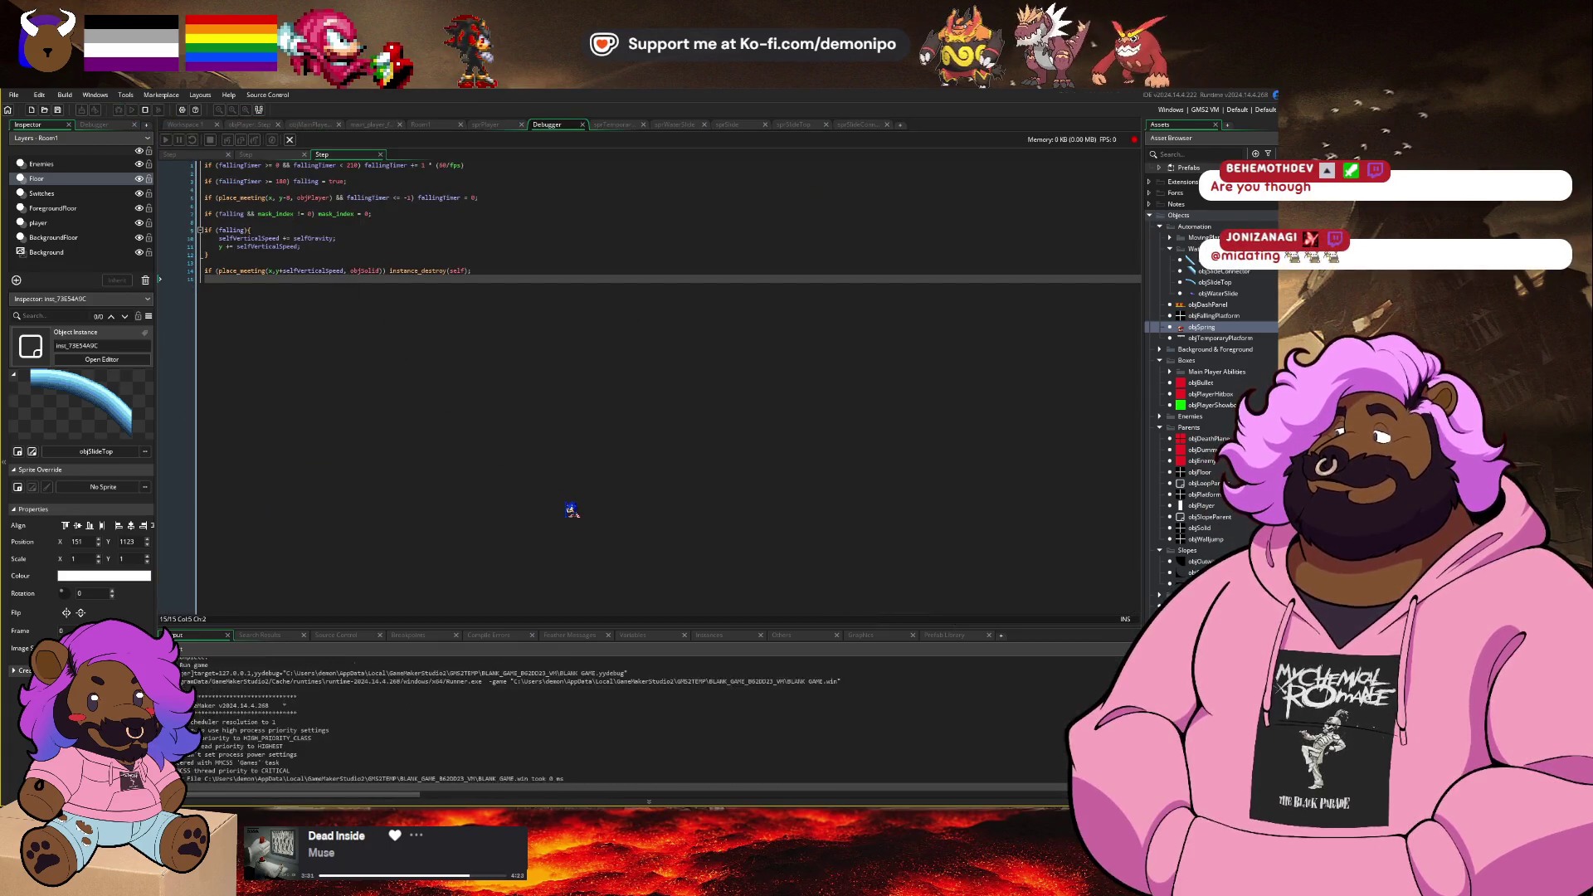
Step: Dismiss the code error and insert == so line 114 reads slideInstance == -4
left_click(646, 565)
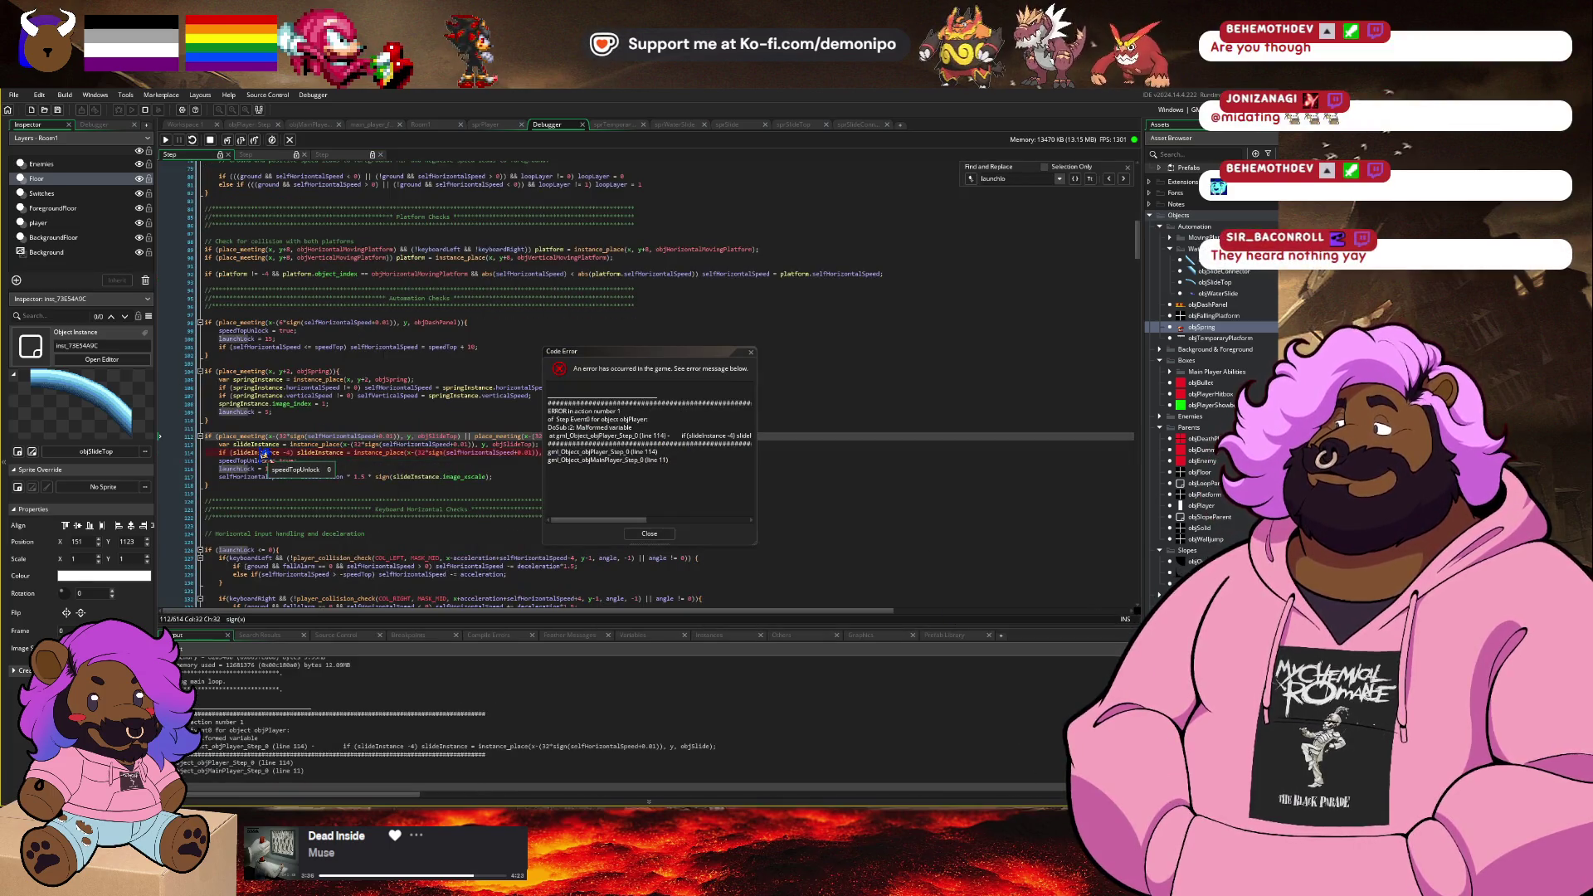
mouse_move(267, 451)
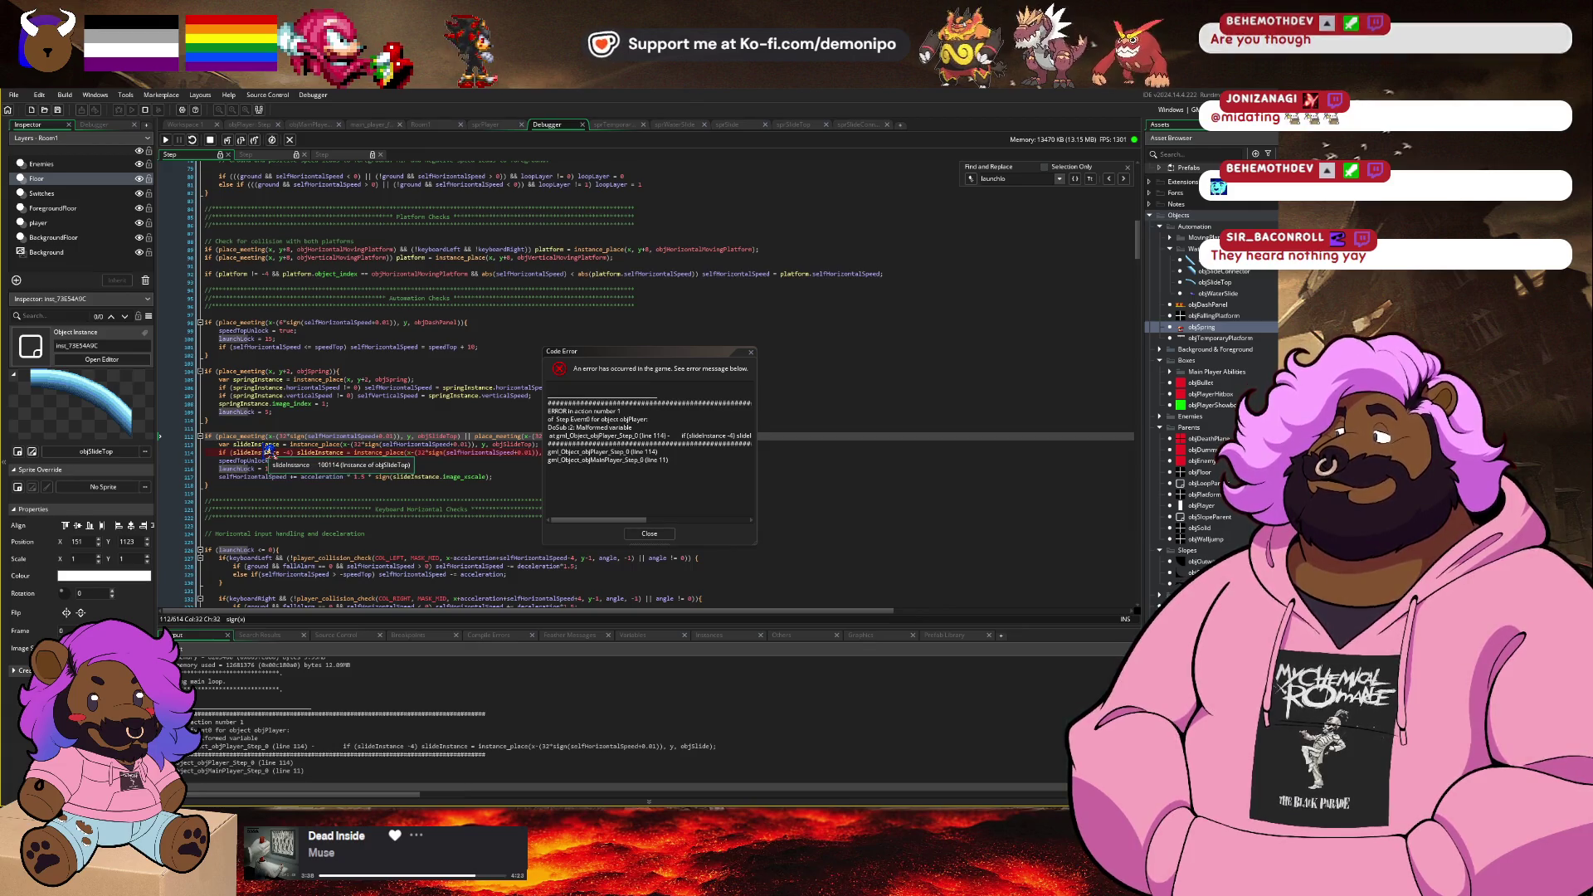
left_click(656, 535)
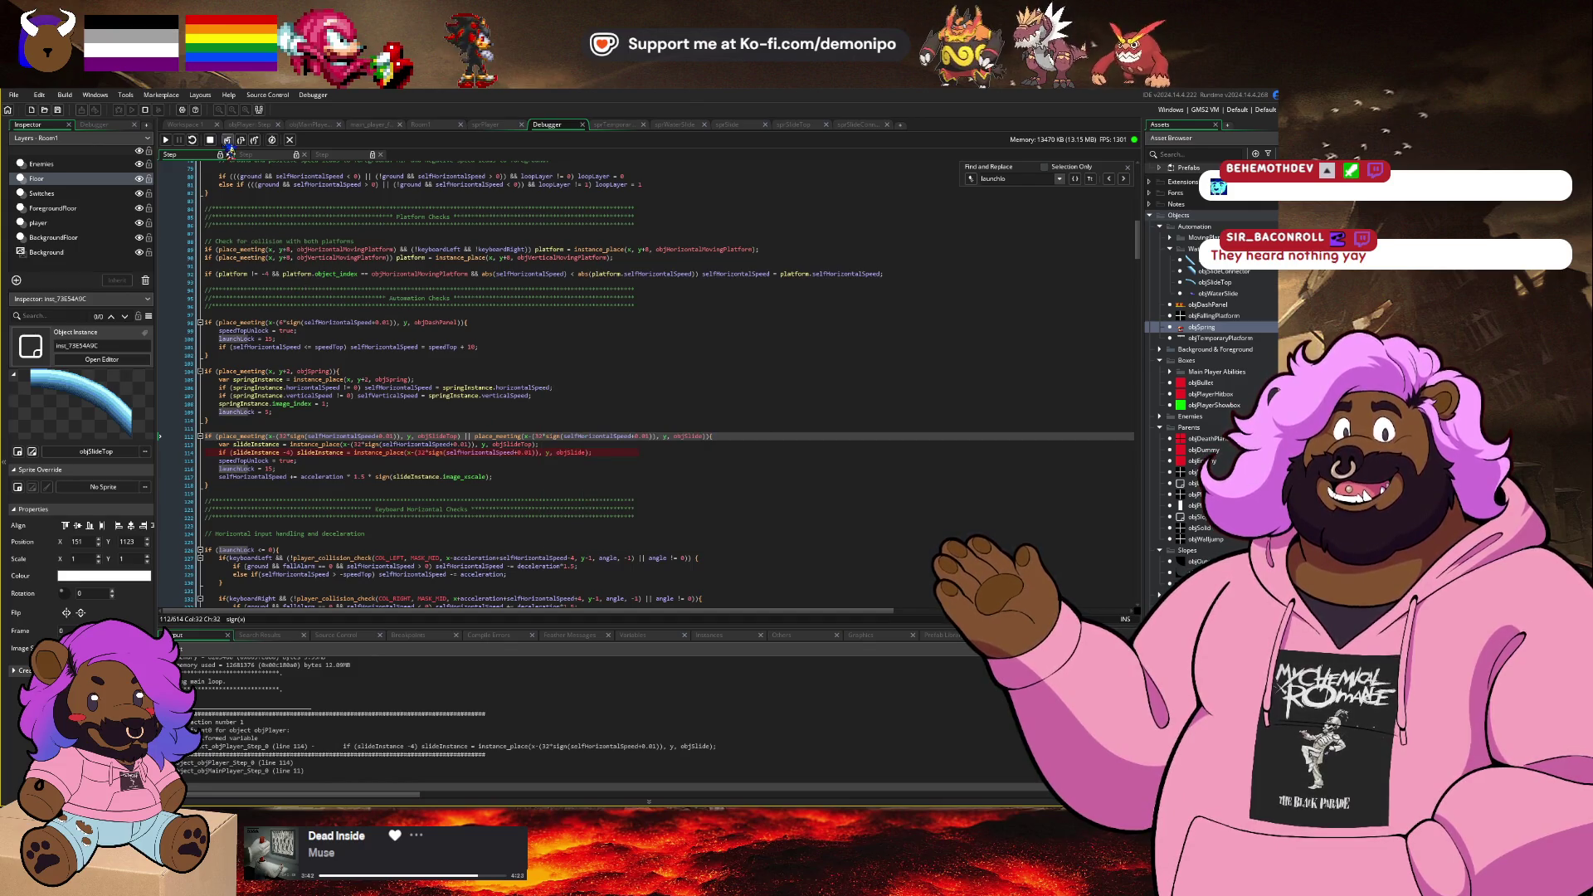
left_click(287, 453)
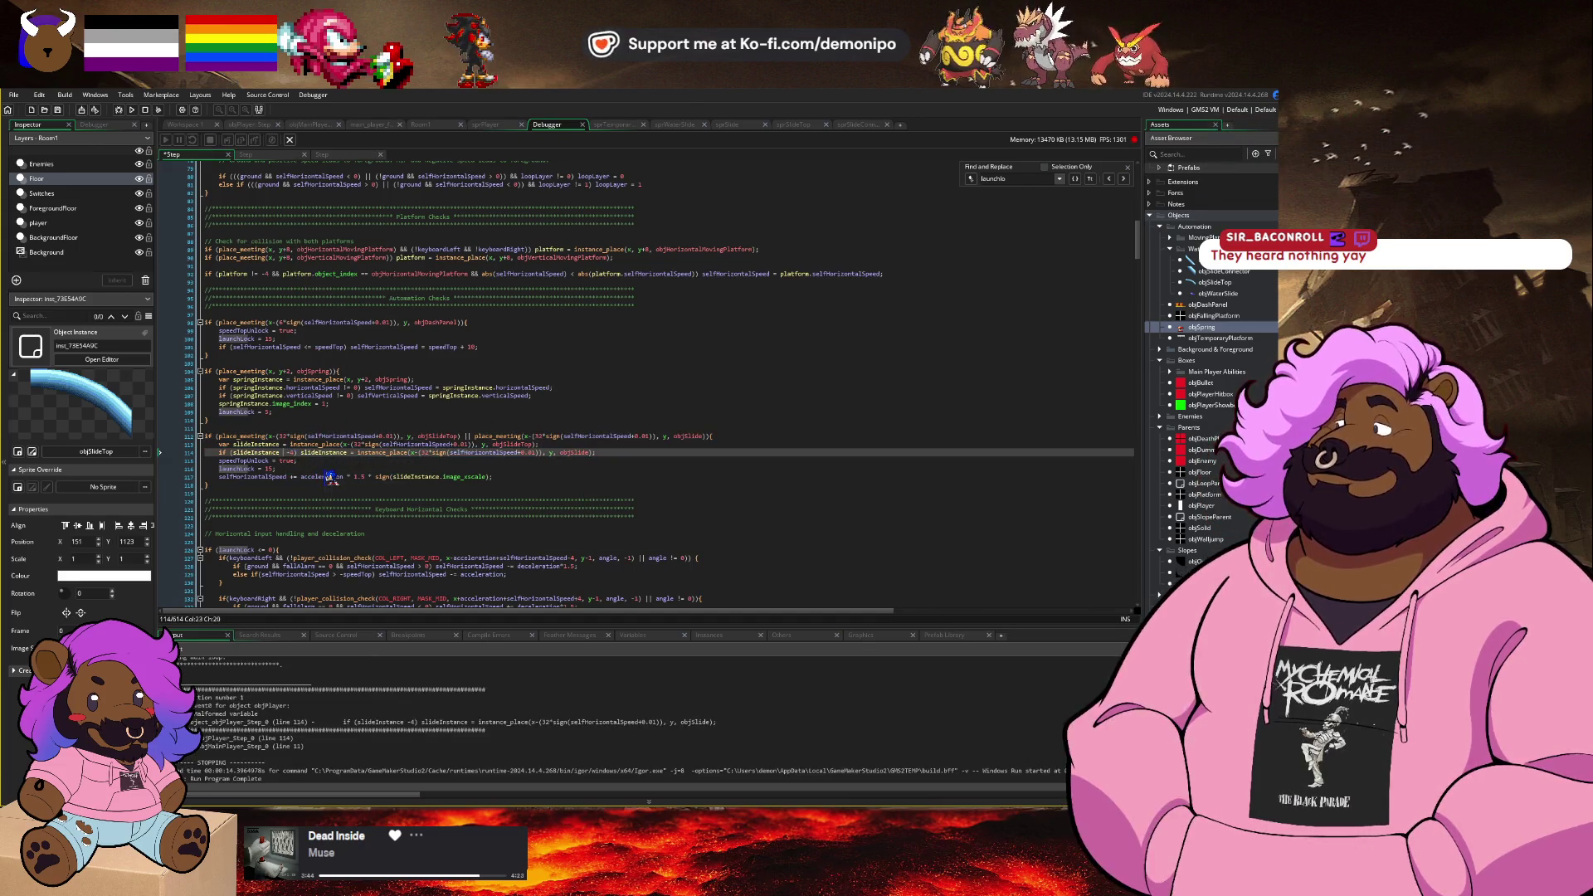
type("==")
Step: Run the game again, start it from the intro panel, then stop it
left_click(132, 109)
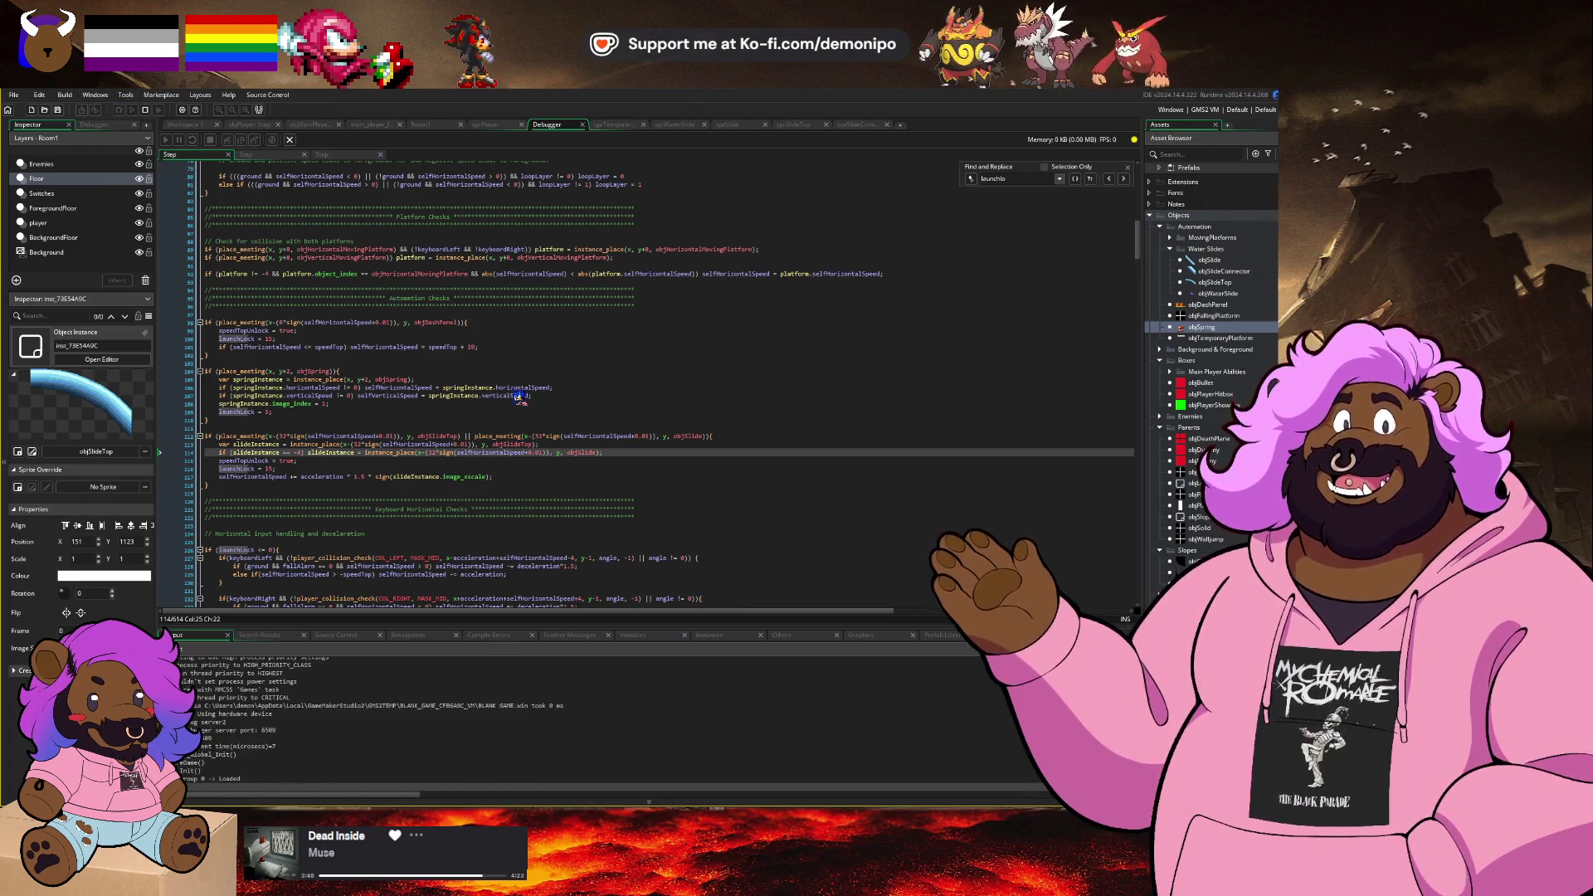
key("Return")
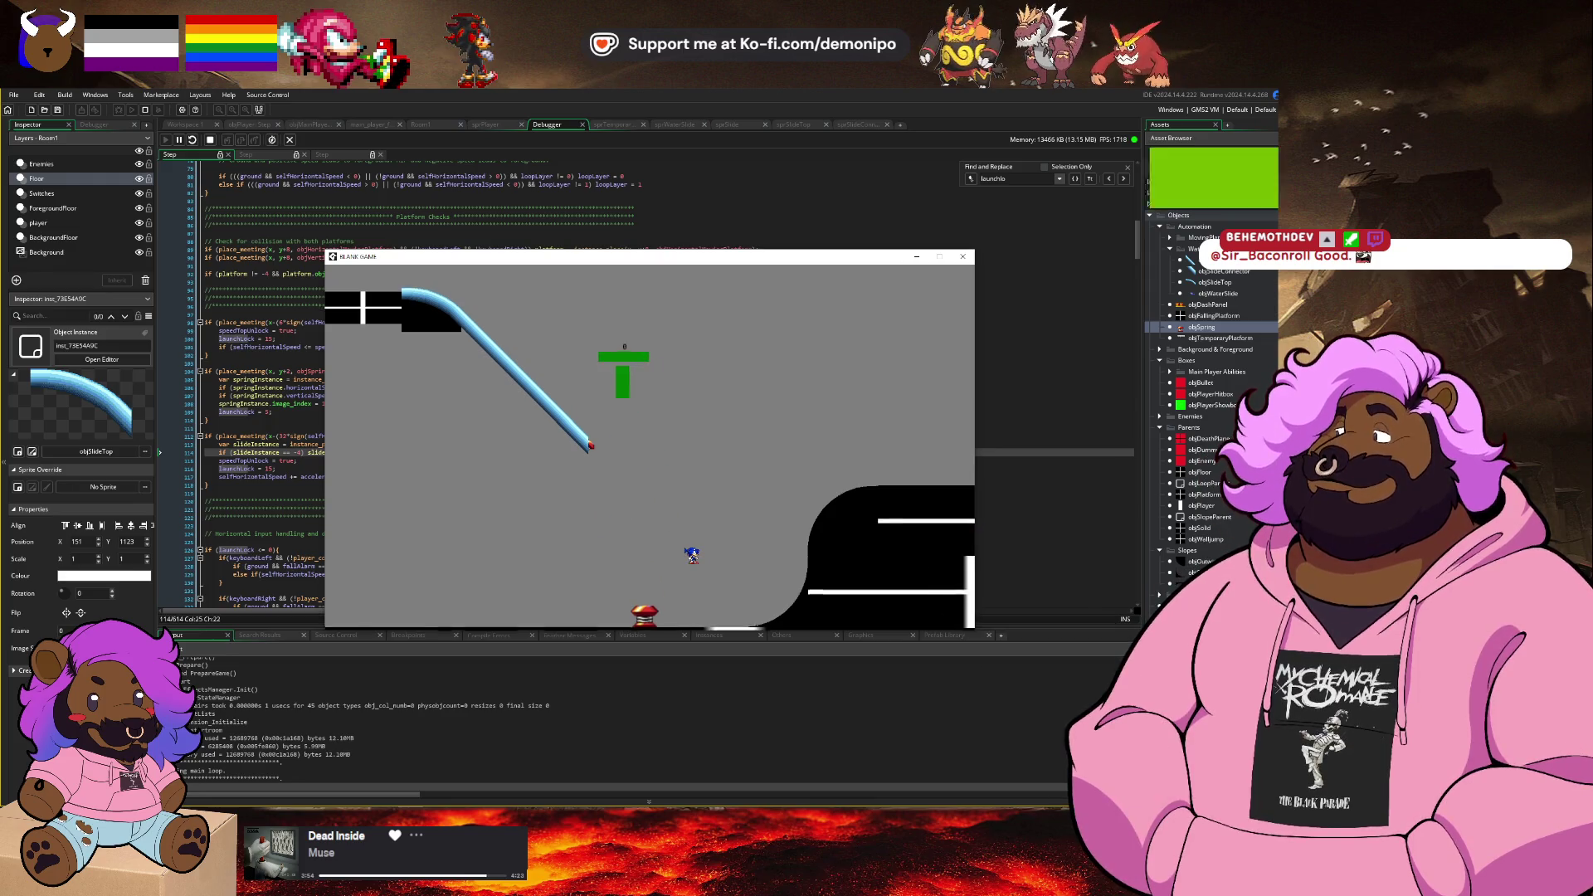
left_click(218, 145)
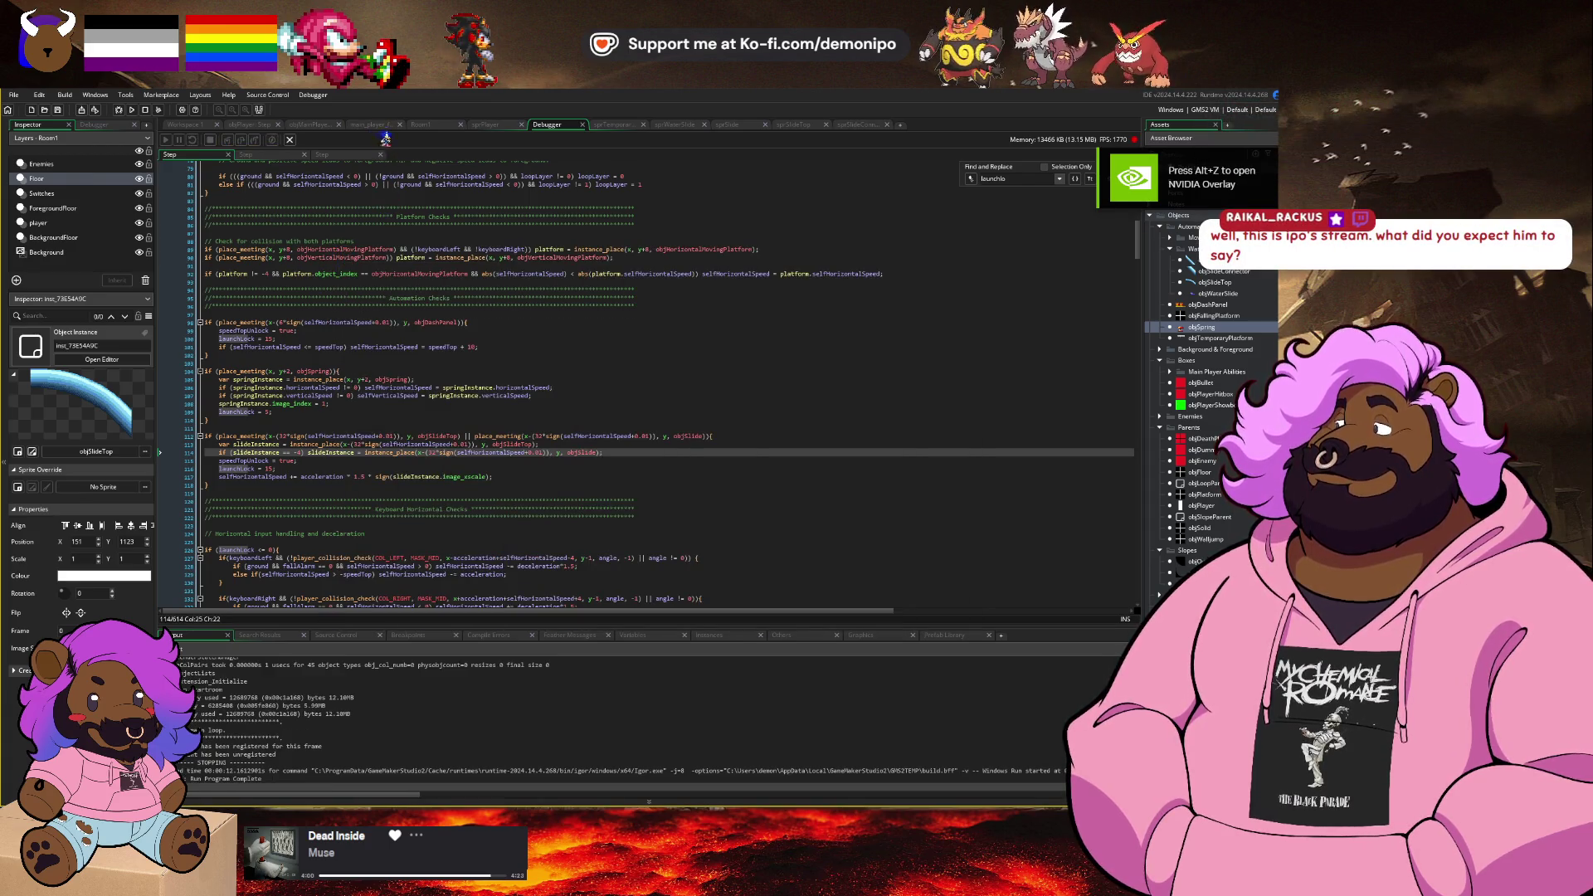
Step: In Room1, inspect the slide connector and select the spring at the slope's end
left_click(420, 125)
scroll(526, 384, "up", 3)
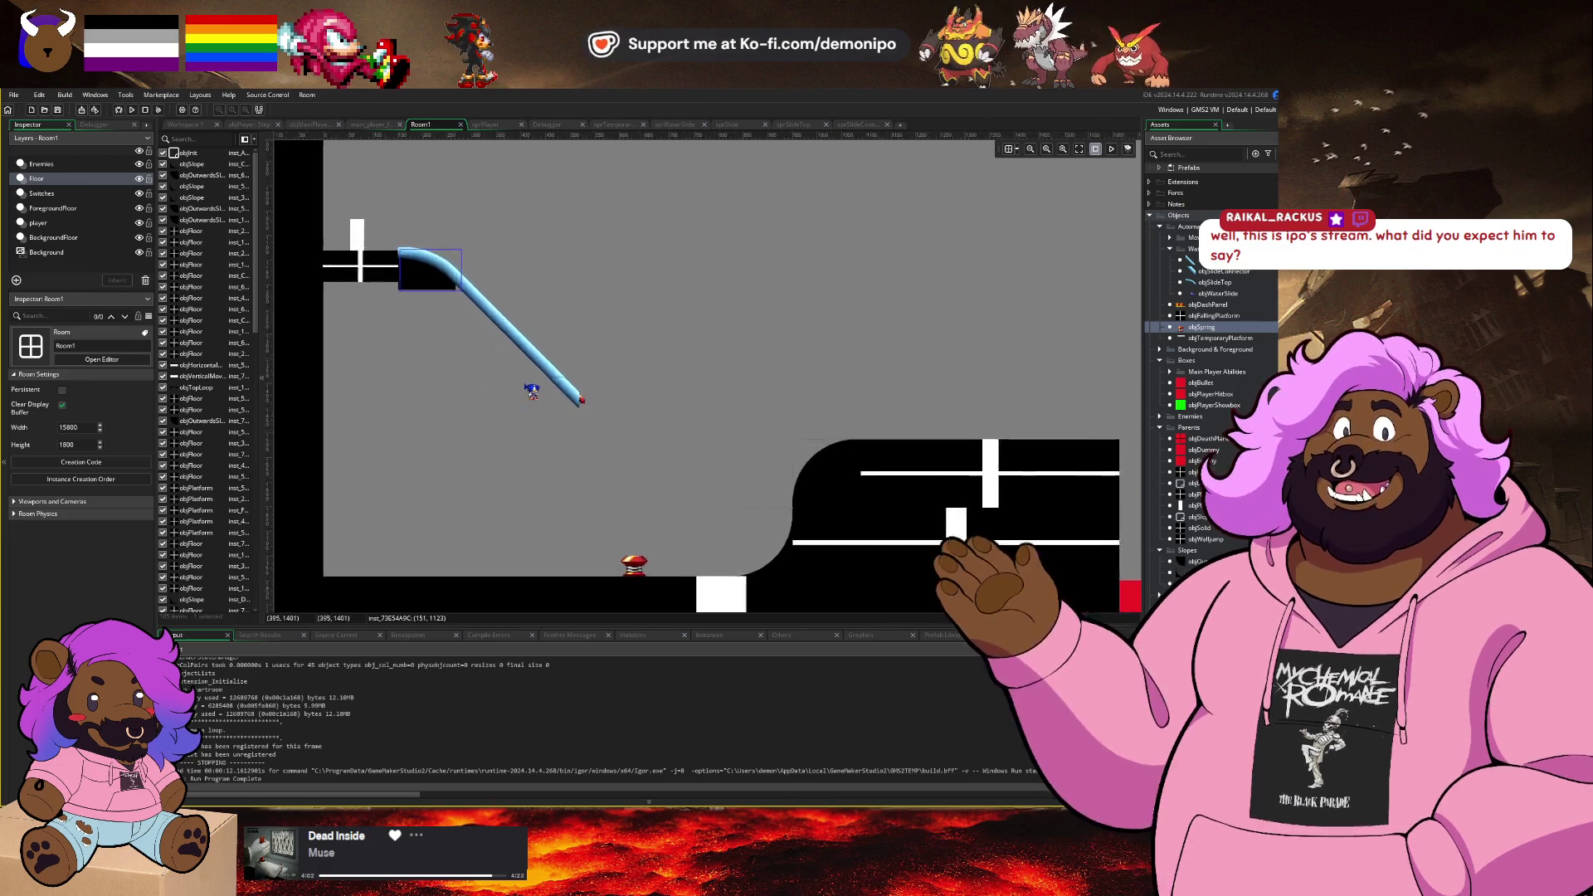
scroll(570, 391, "up", 2)
scroll(210, 590, "down", 10)
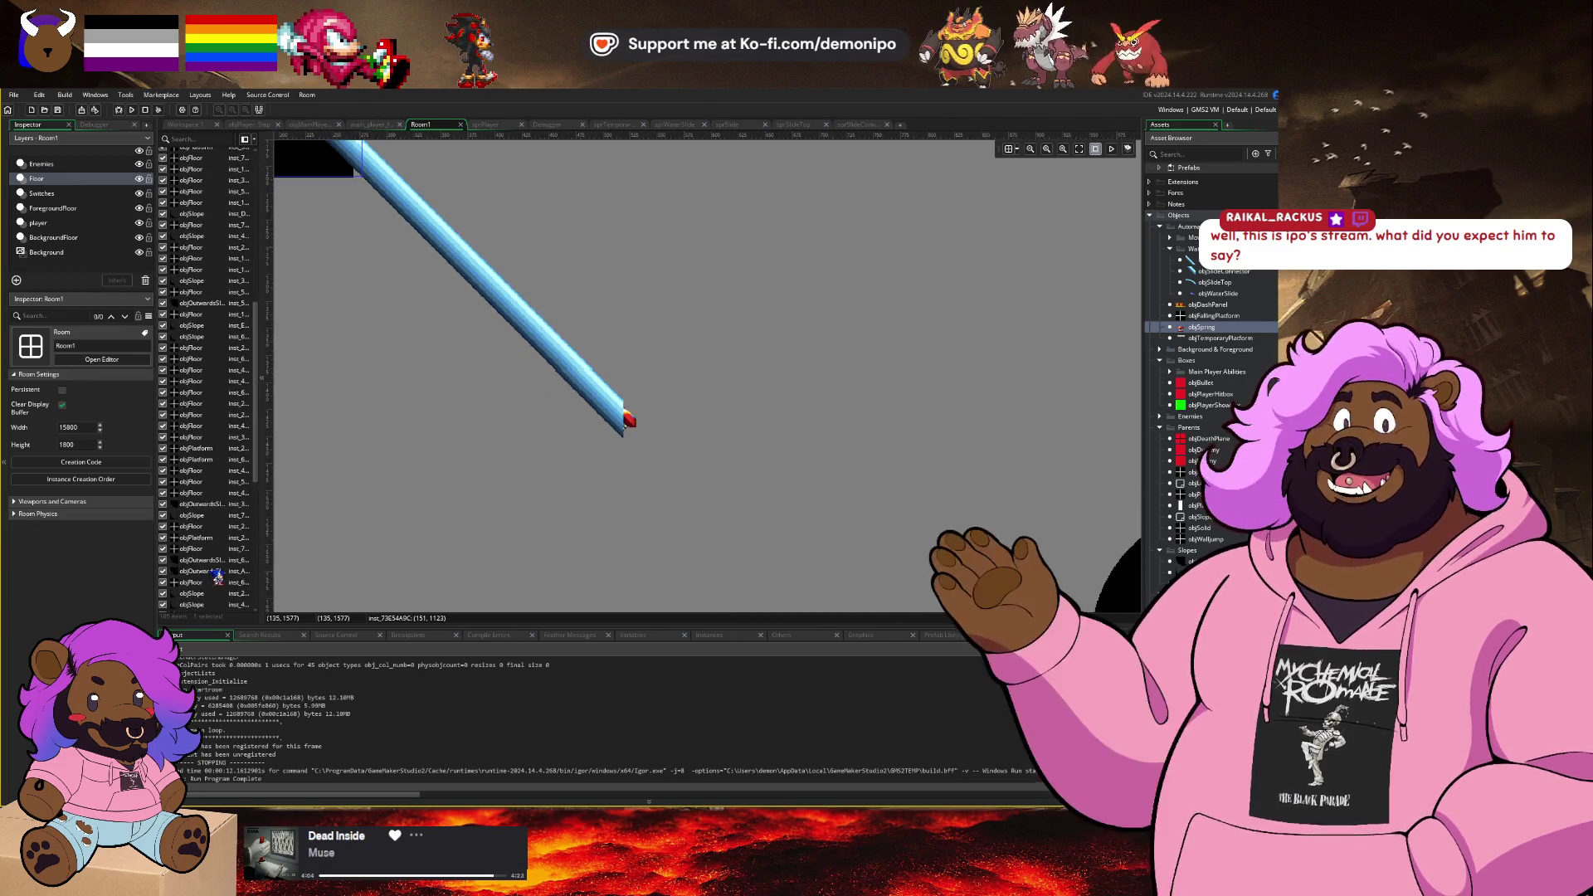
scroll(210, 590, "down", 2)
left_click(175, 596)
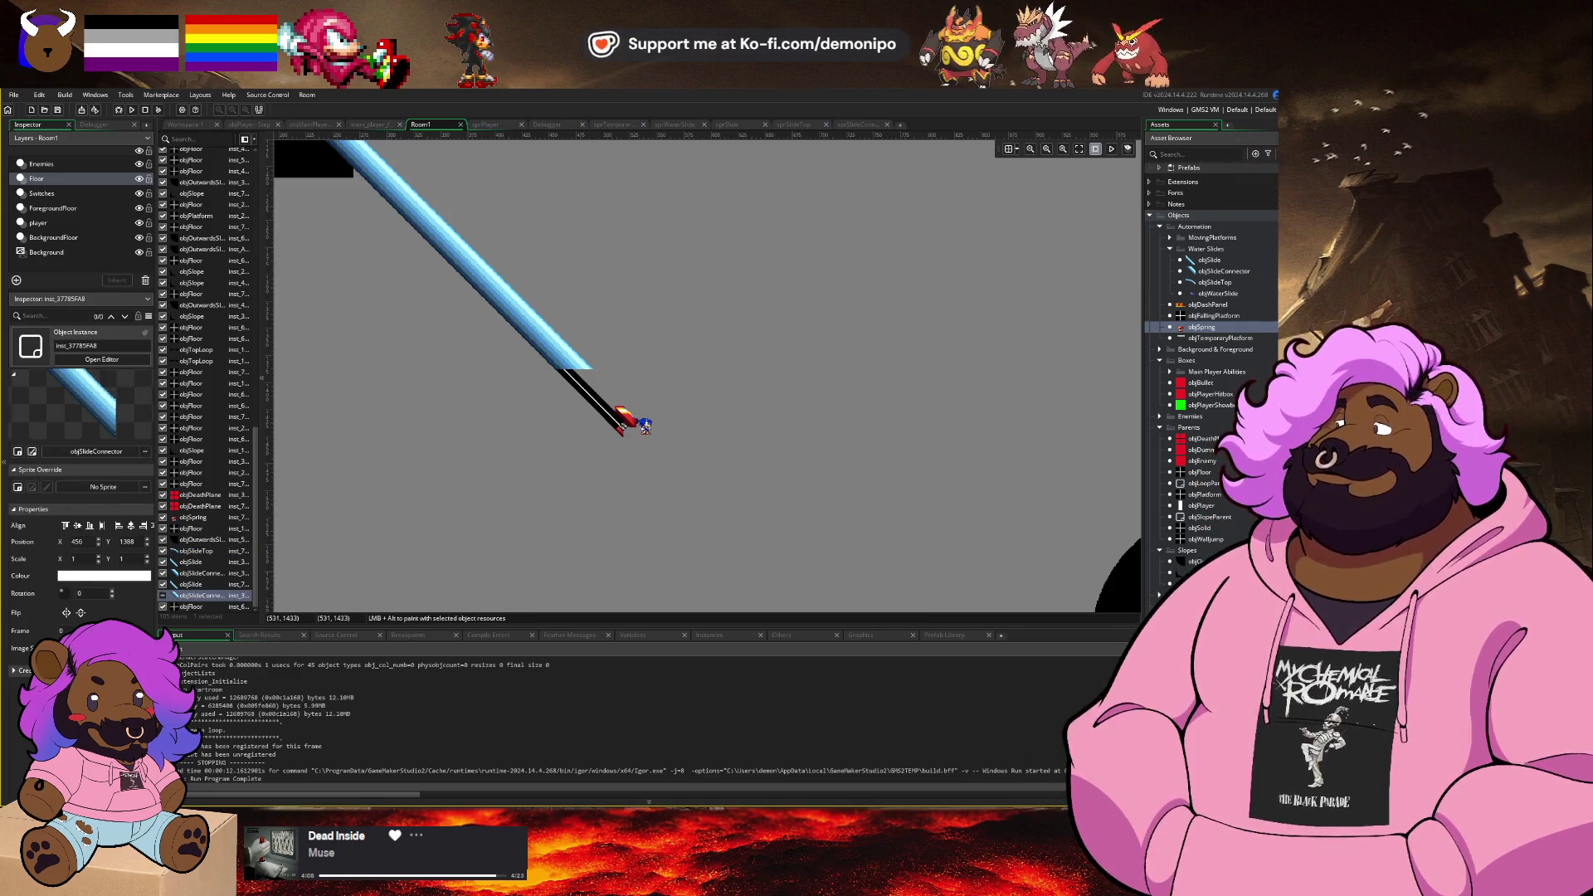
left_click(204, 517)
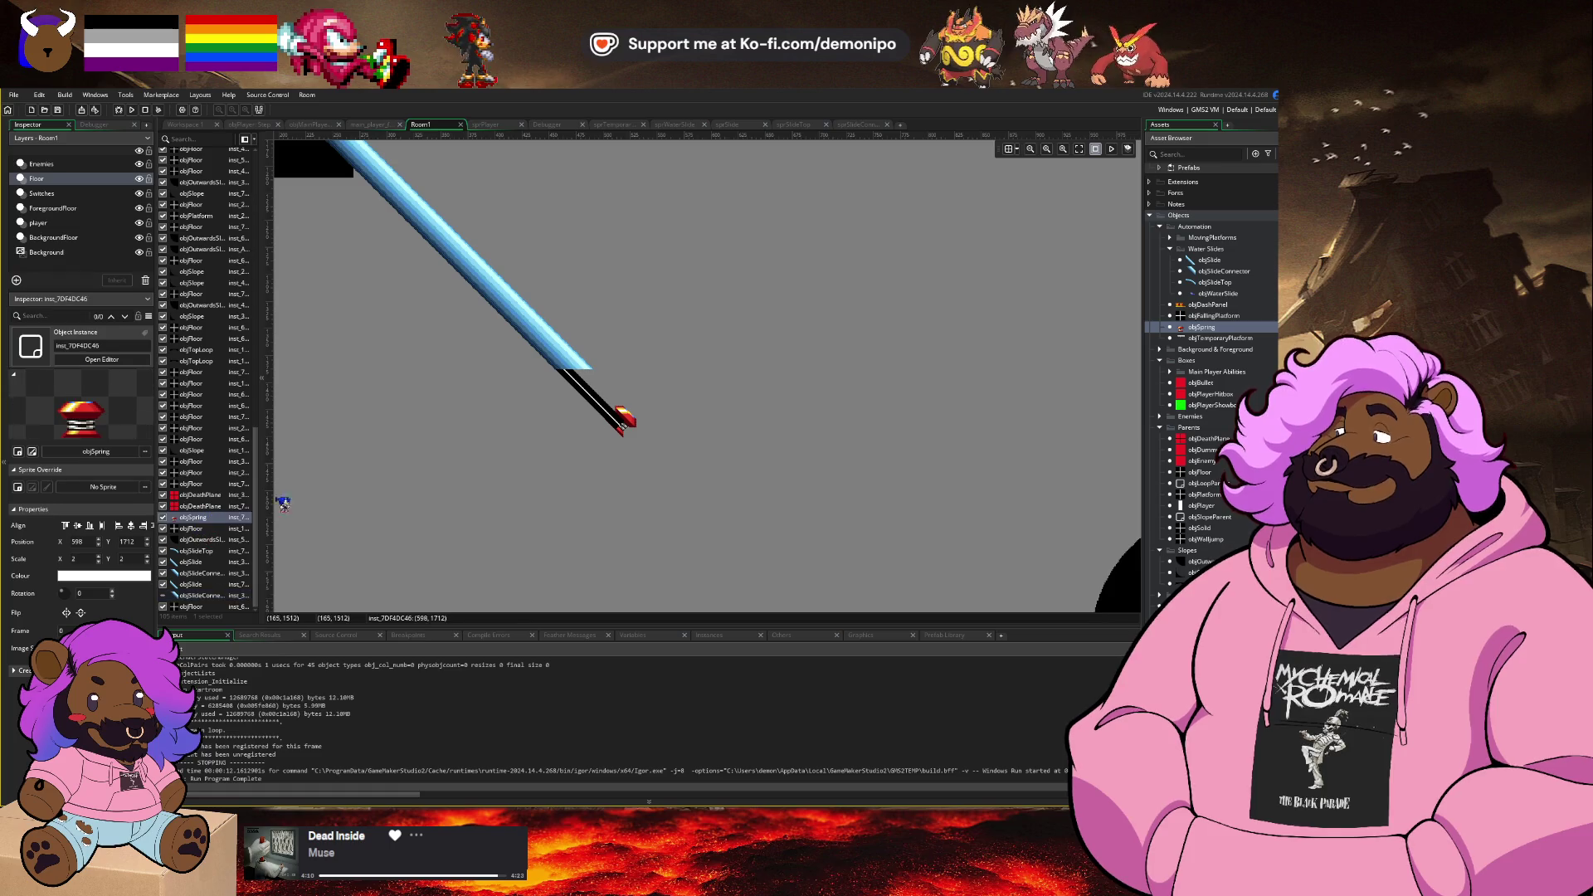
scroll(646, 409, "up", 2)
left_click_drag(645, 408, 581, 410)
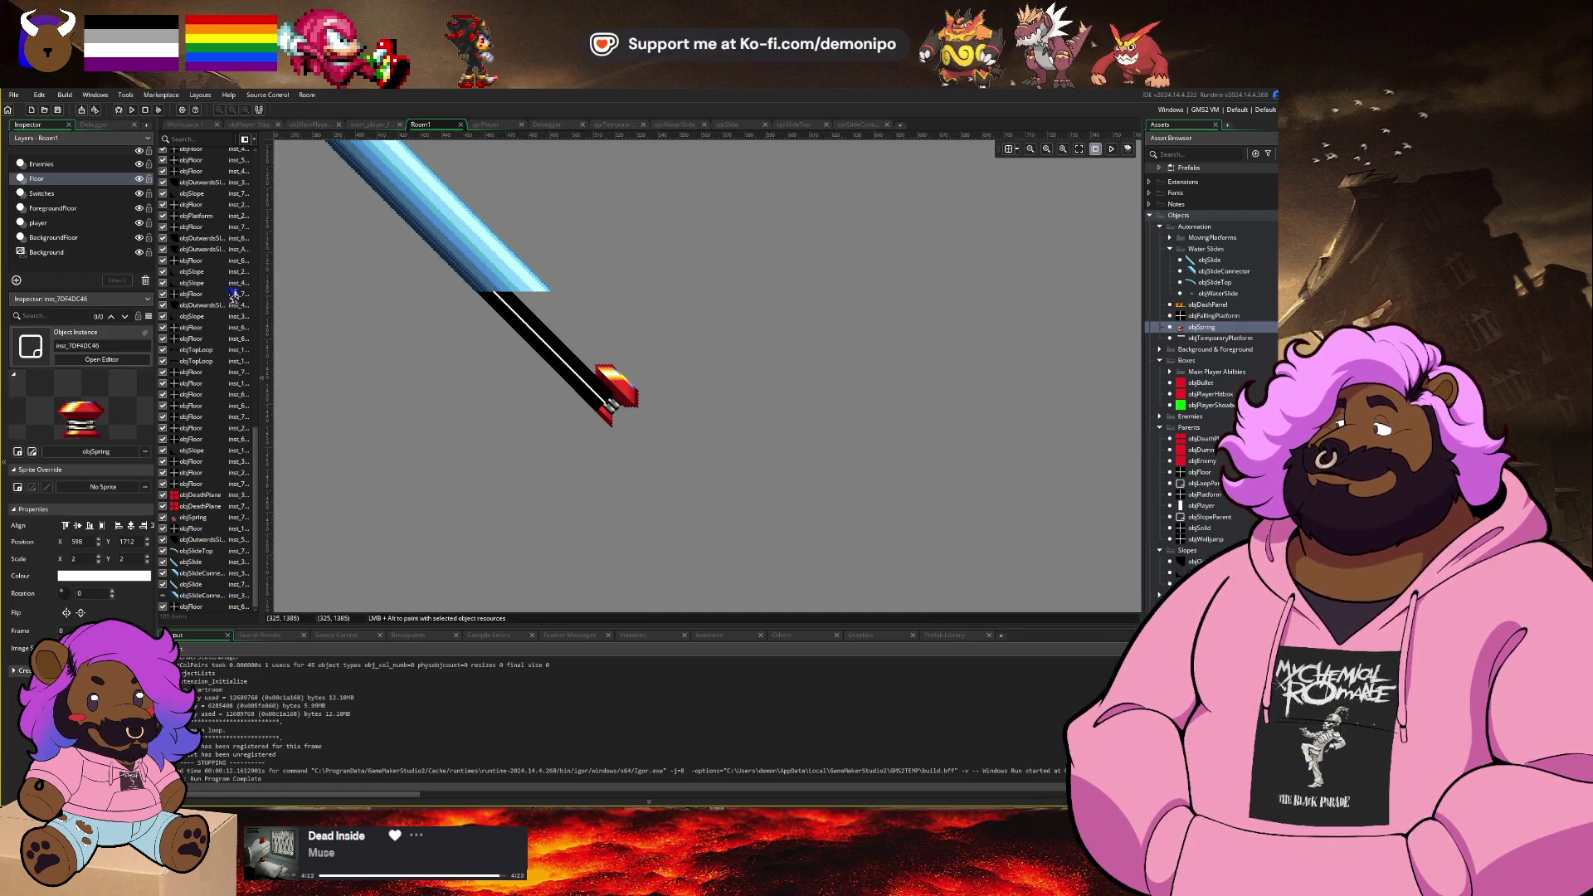
left_click_drag(235, 295, 644, 393)
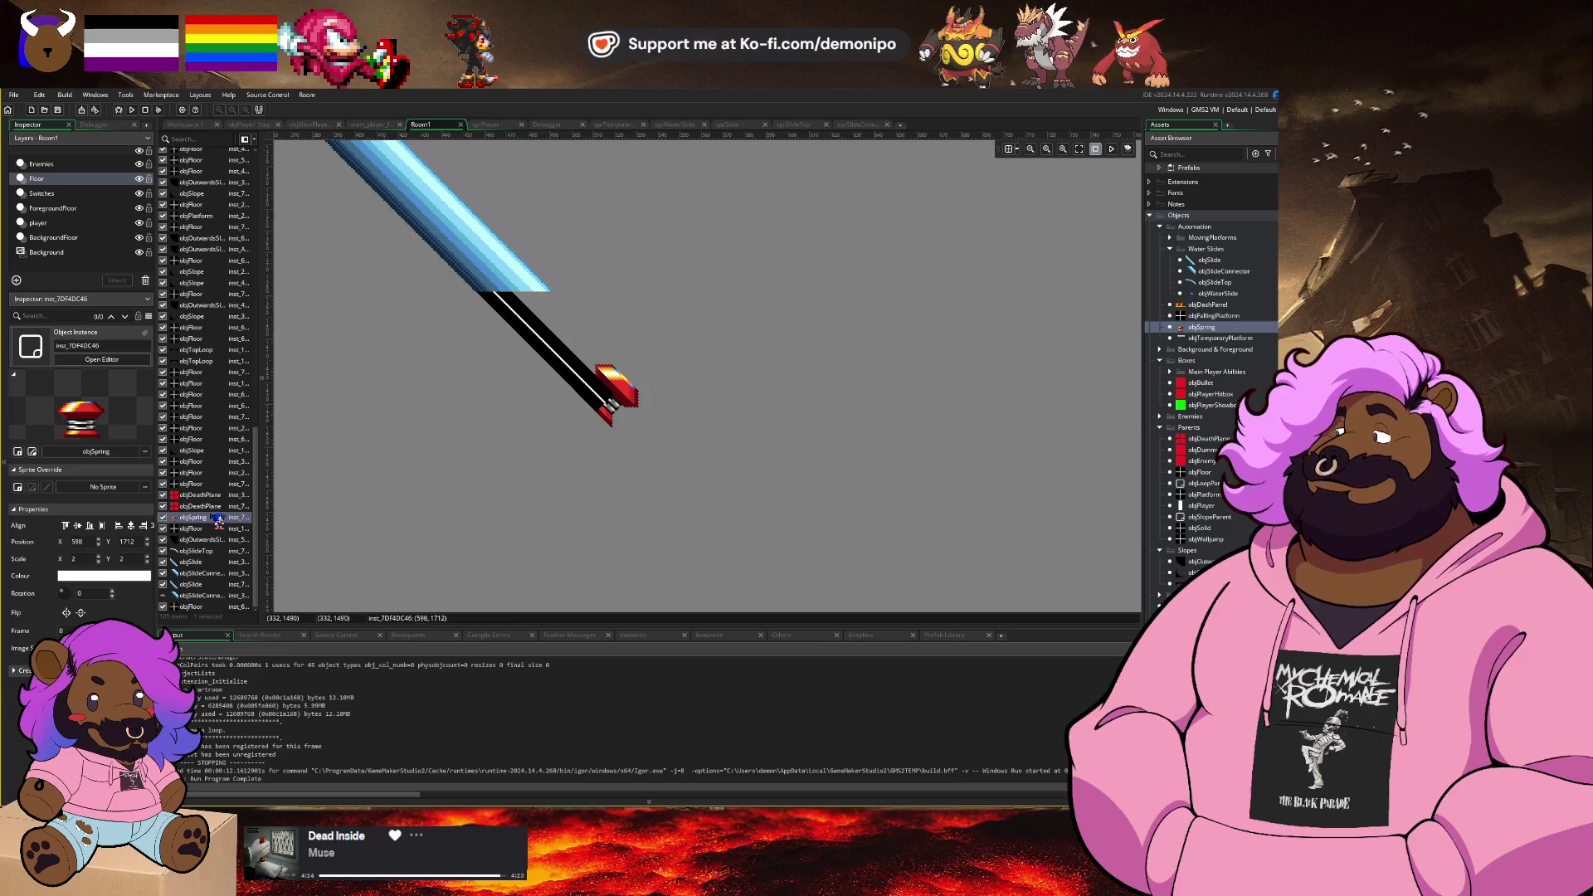
Step: On the Floor layer, nudge the spring up-right onto the slope guide
left_click(62, 165)
left_click(75, 208)
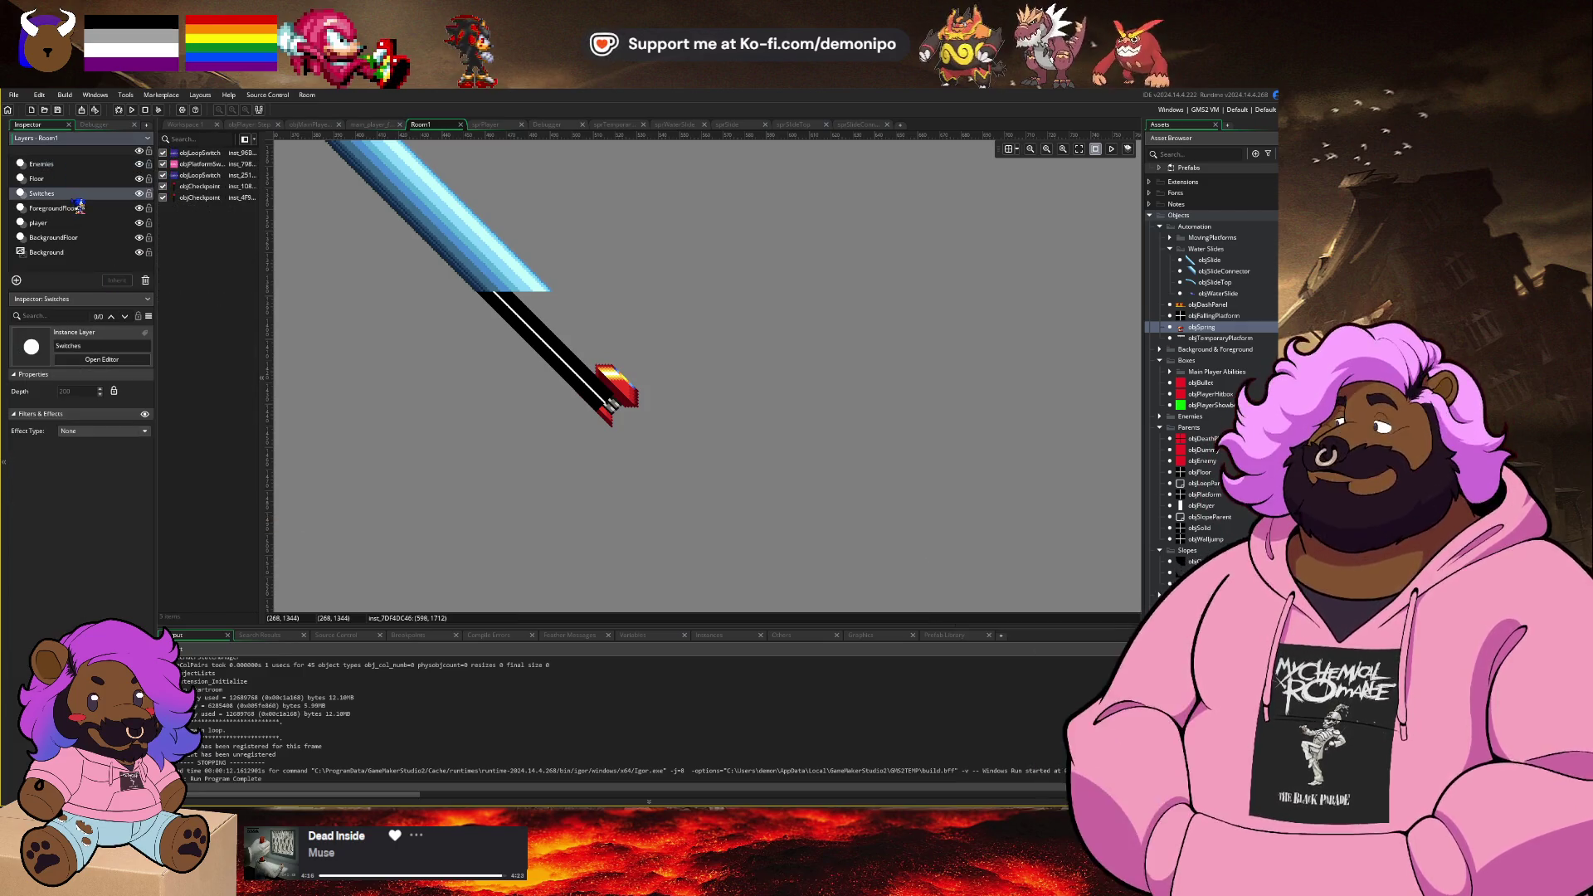
left_click(76, 222)
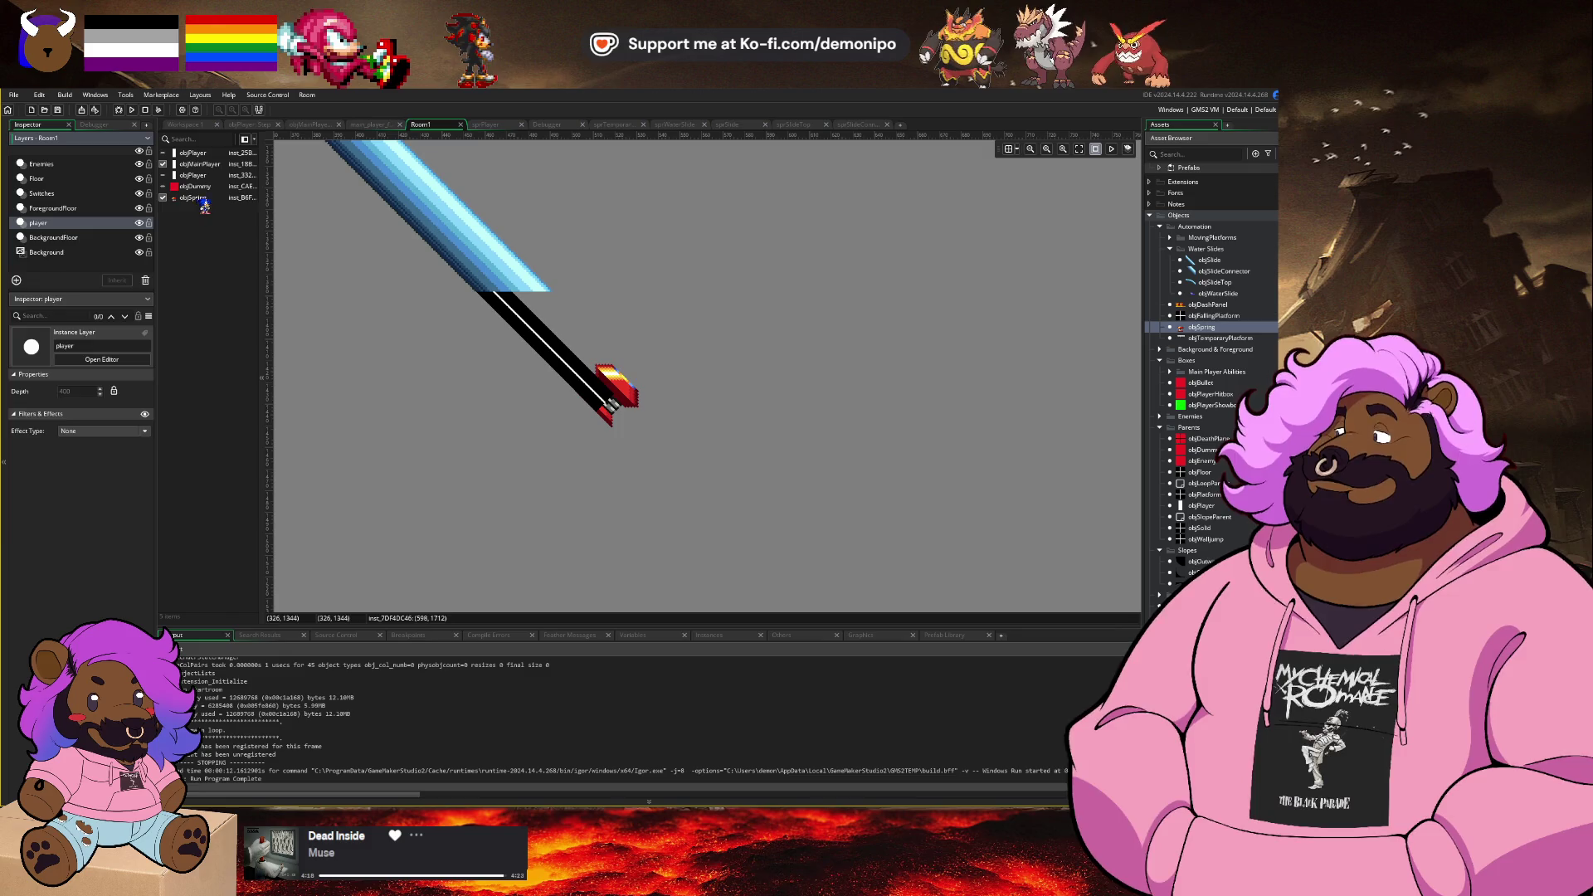
left_click(36, 179)
left_click(631, 397)
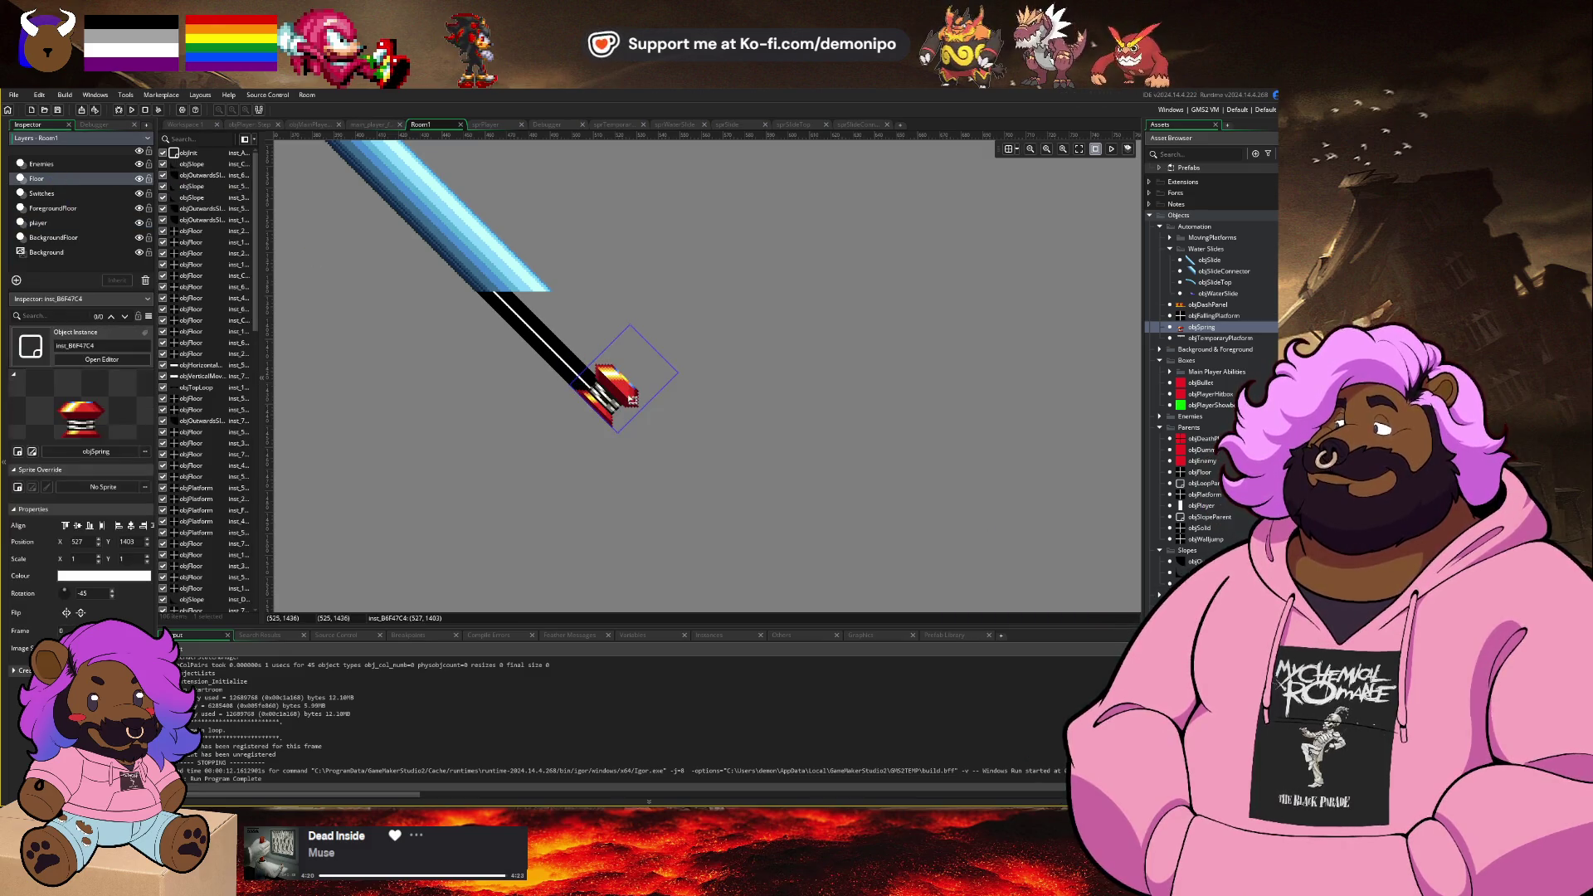
mouse_move(632, 400)
left_mouse_down()
mouse_move(655, 365)
mouse_move(639, 375)
left_mouse_up()
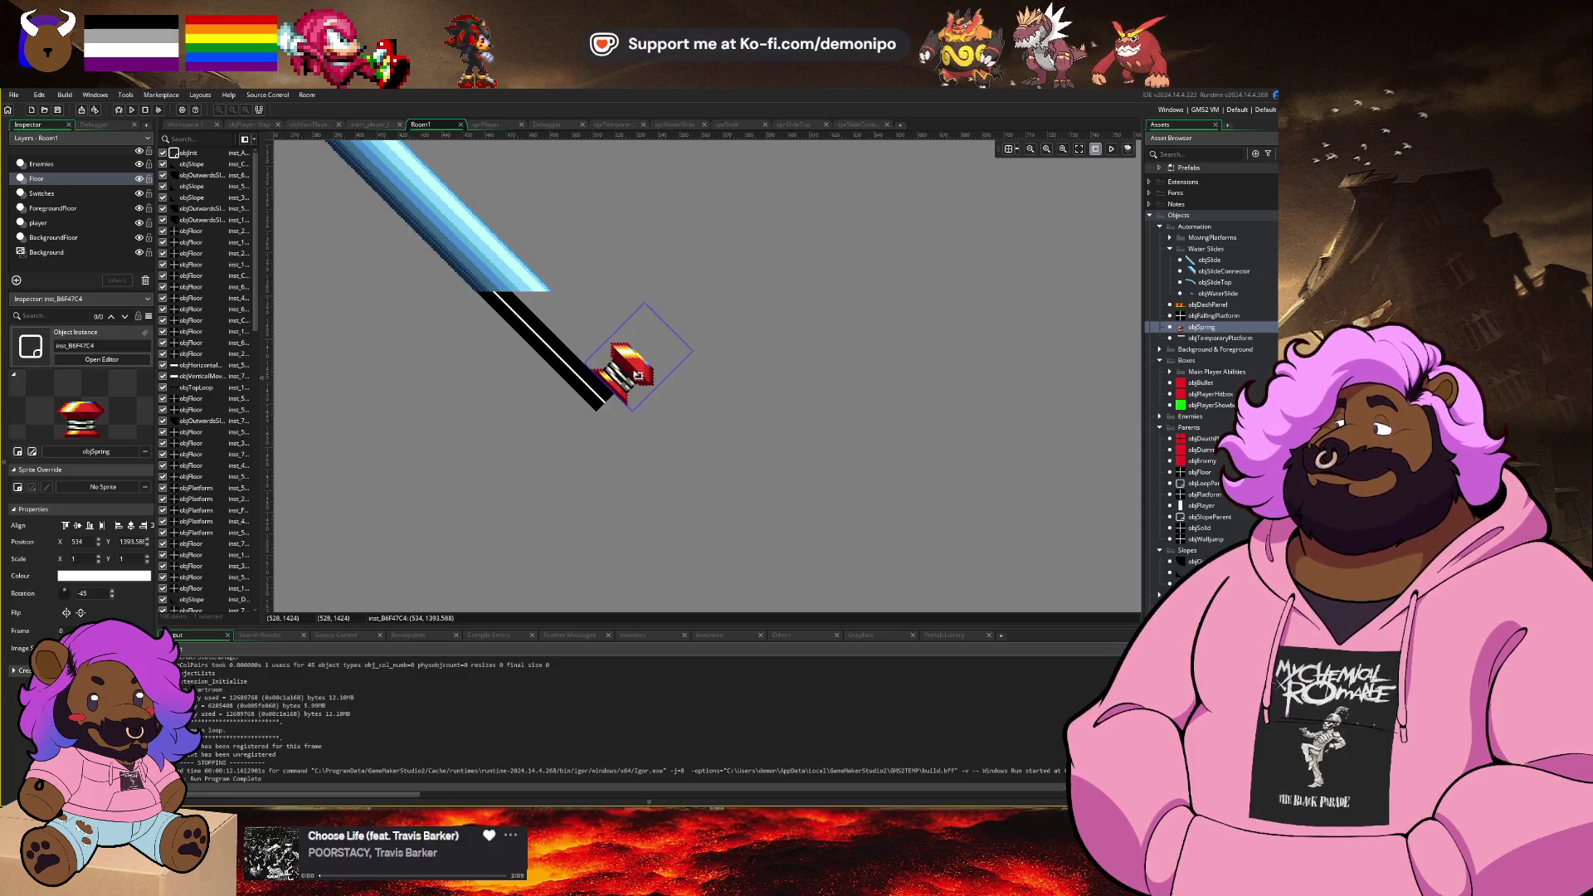
Step: Move objSpring above objFloor in the instance order and start a debug run
scroll(229, 591, "down", 15)
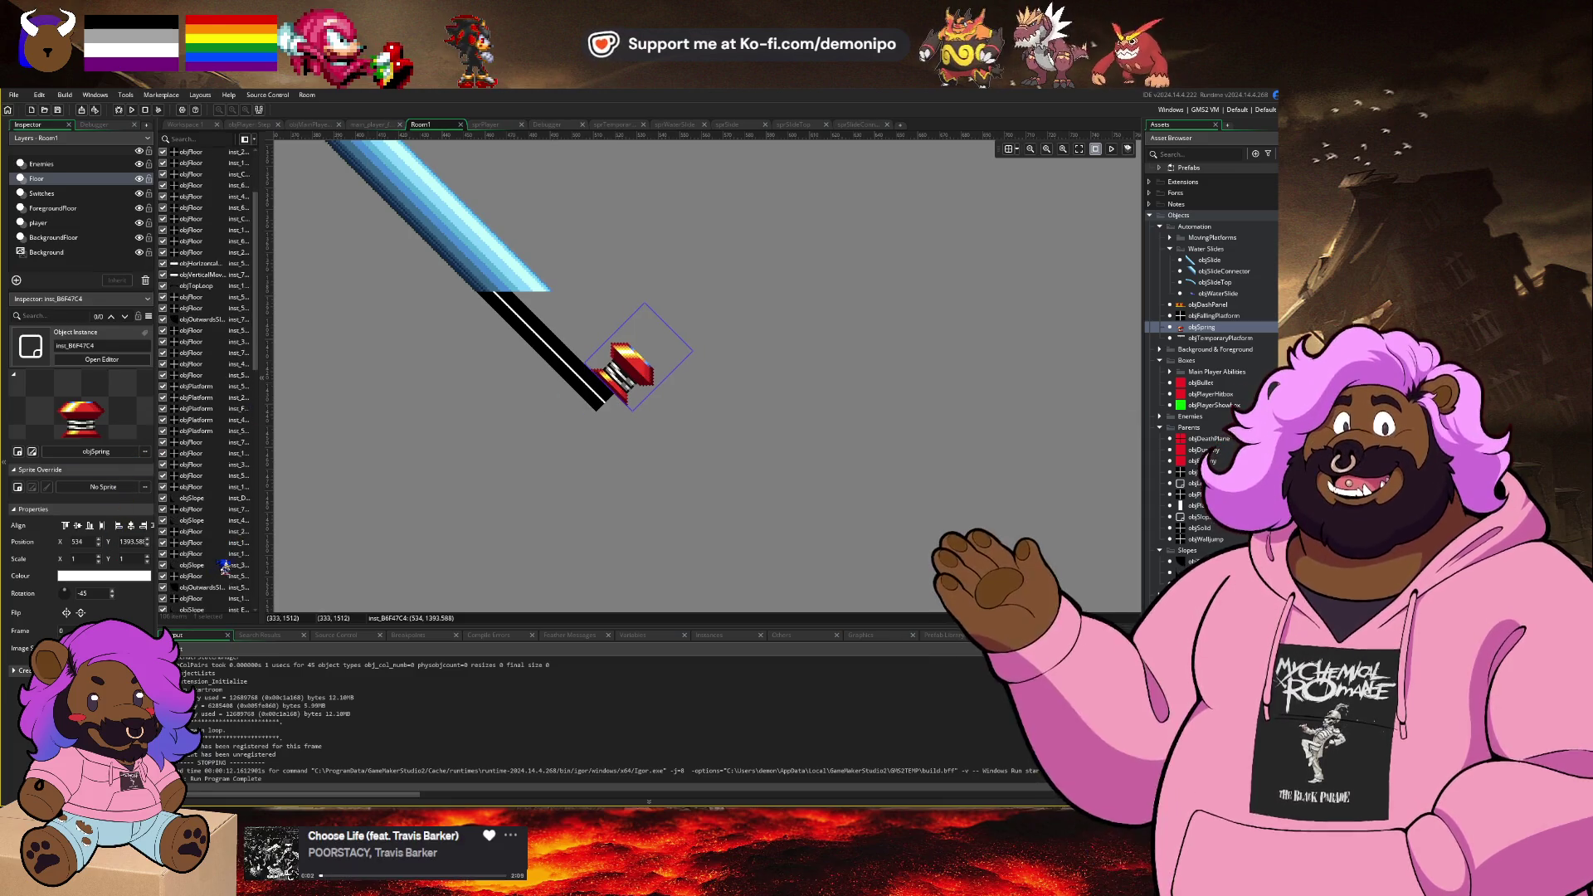
scroll(228, 591, "down", 5)
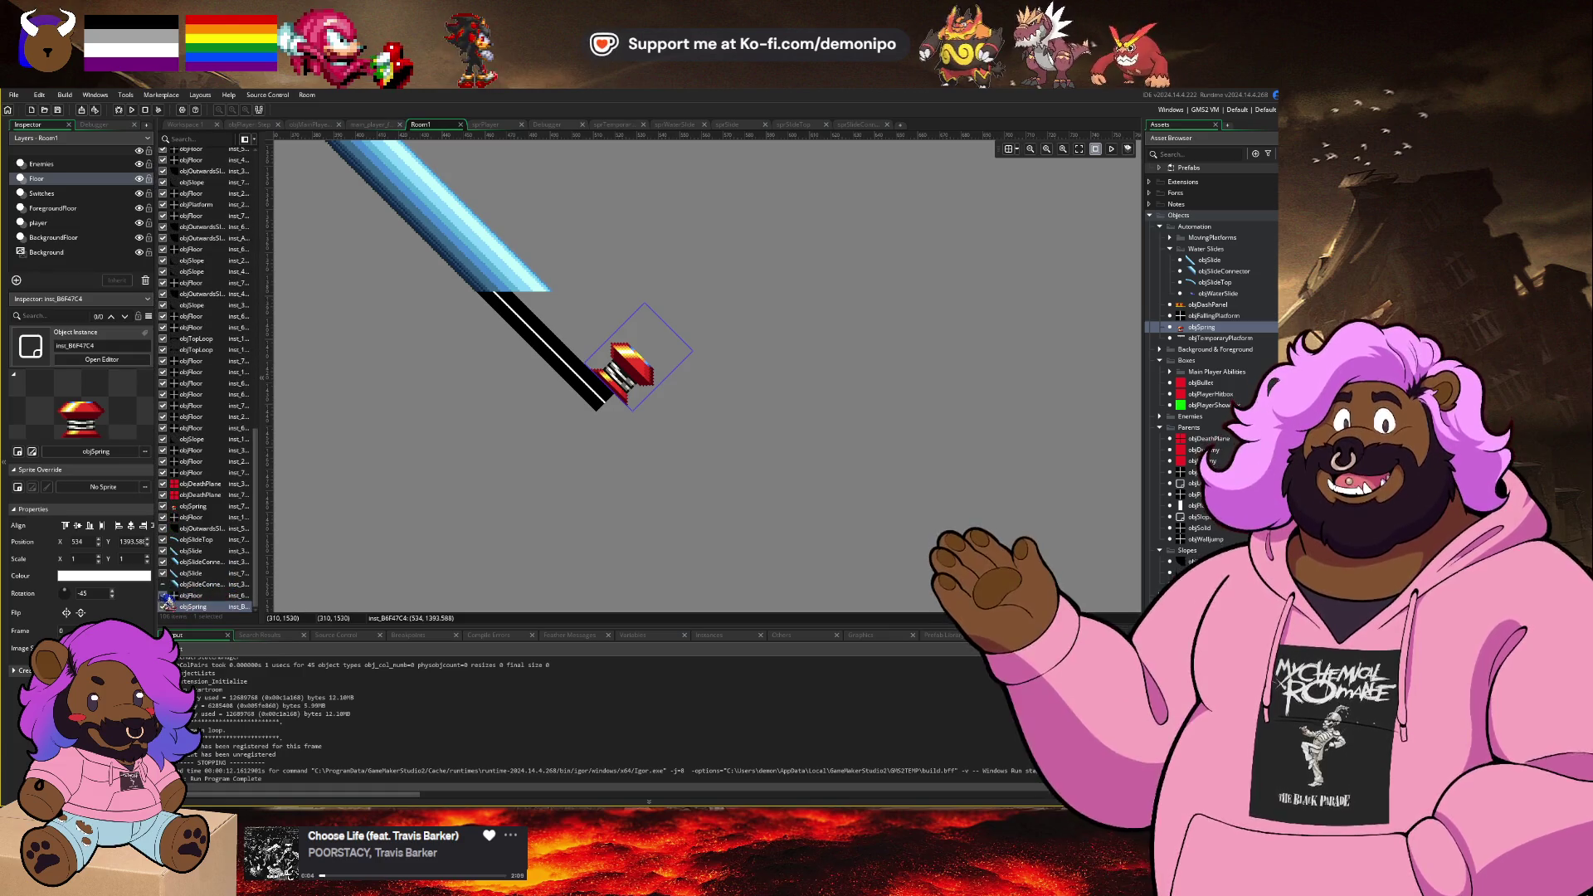
left_click(204, 584)
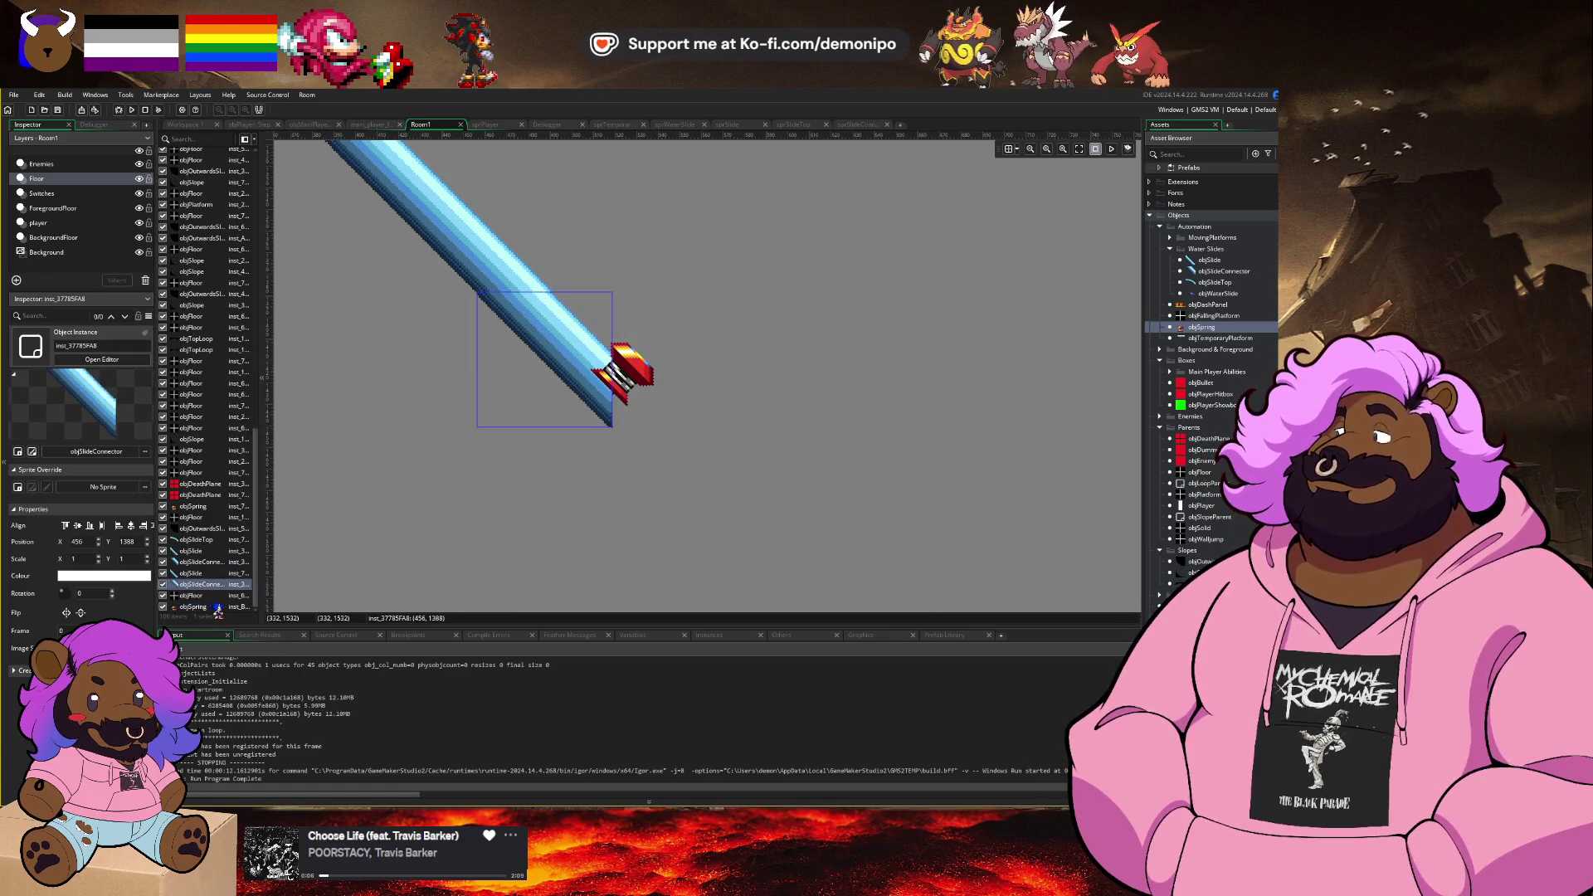
left_click(215, 607)
left_click_drag(215, 596, 214, 584)
left_click_drag(206, 511, 206, 515)
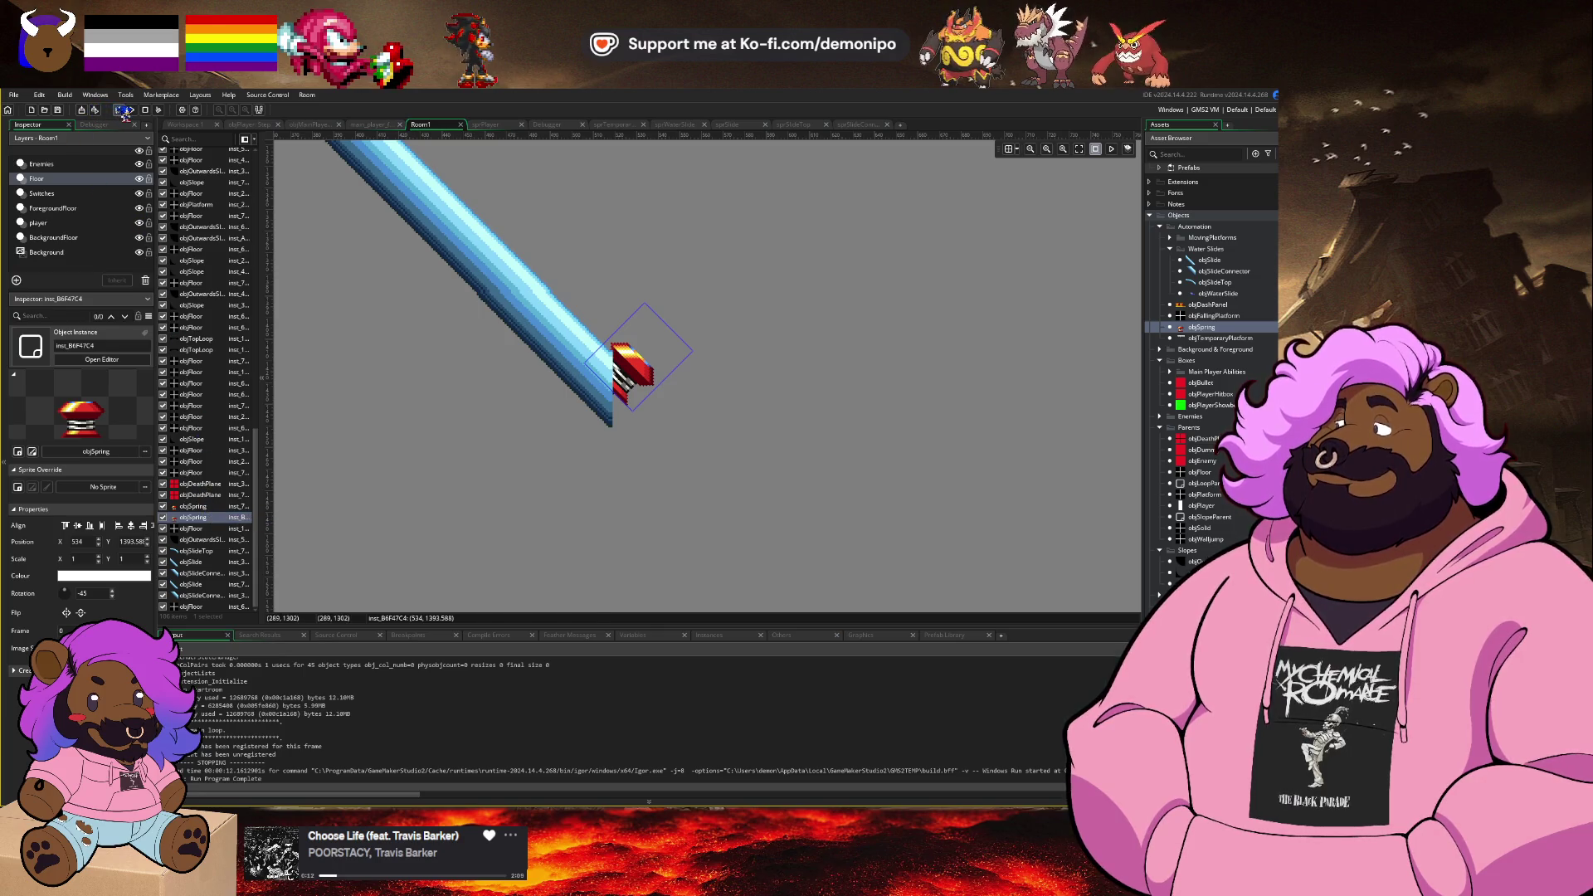
left_click(122, 111)
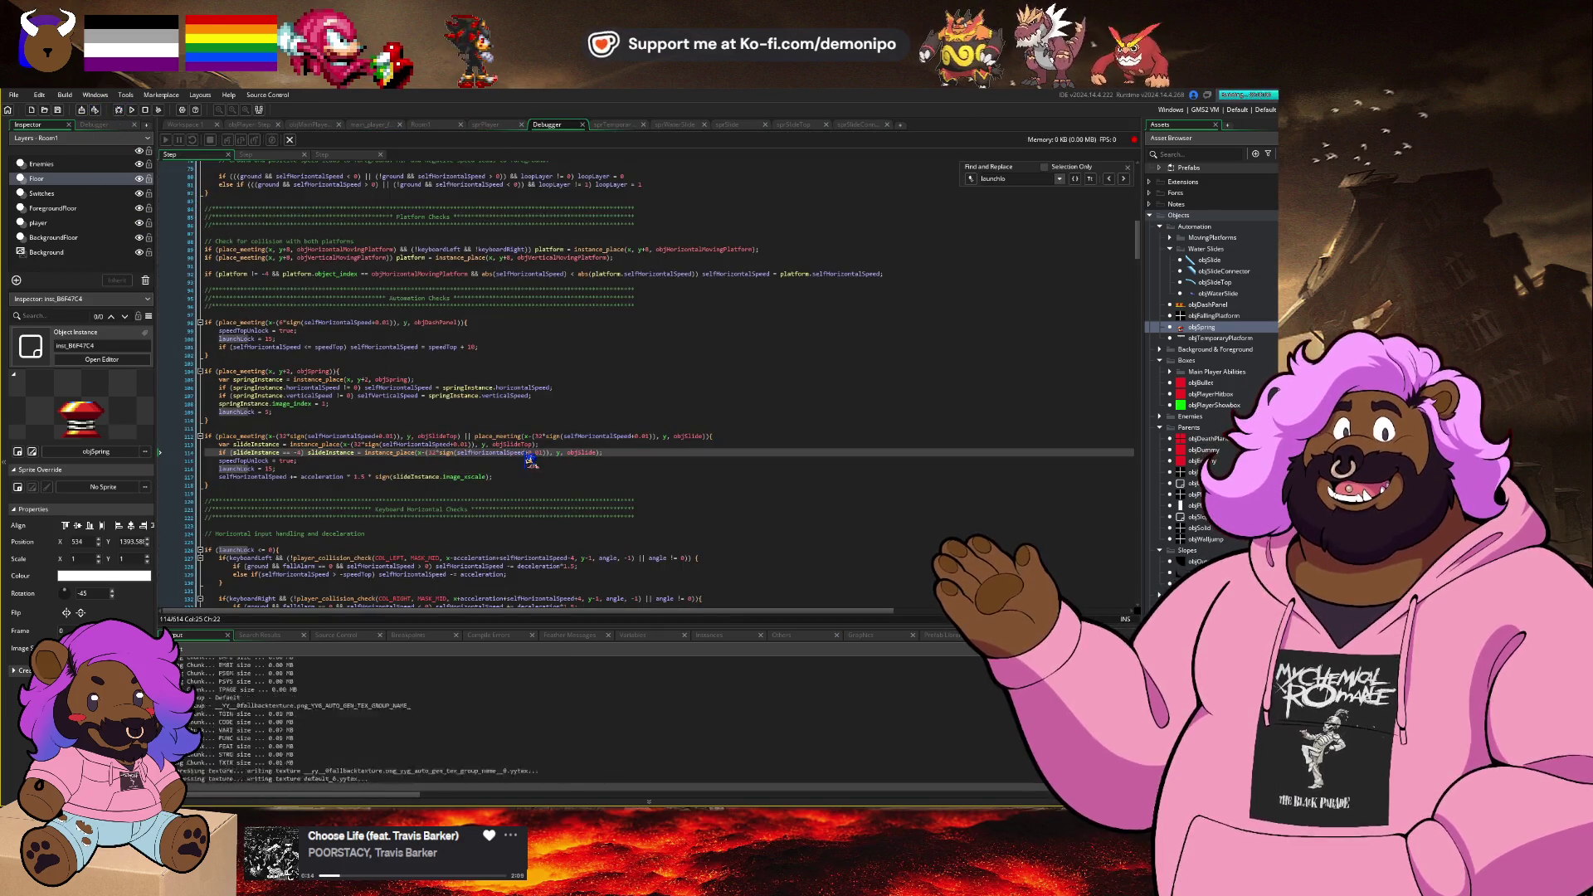
Step: Play the level near the repositioned spring, stop the game, and go back to Room1
left_click(671, 554)
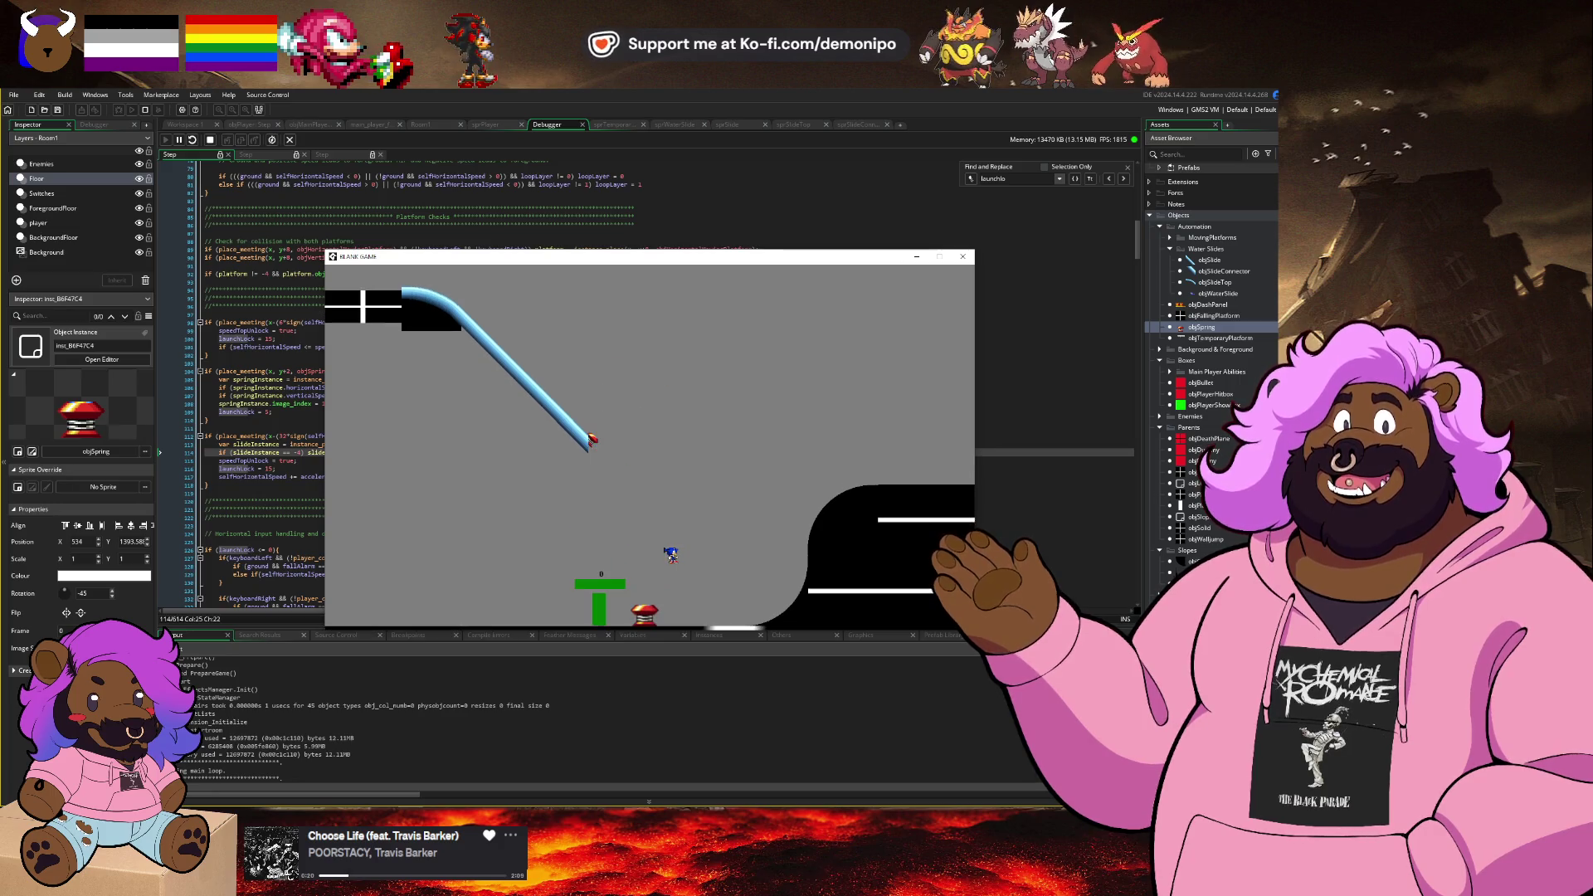
left_click(211, 140)
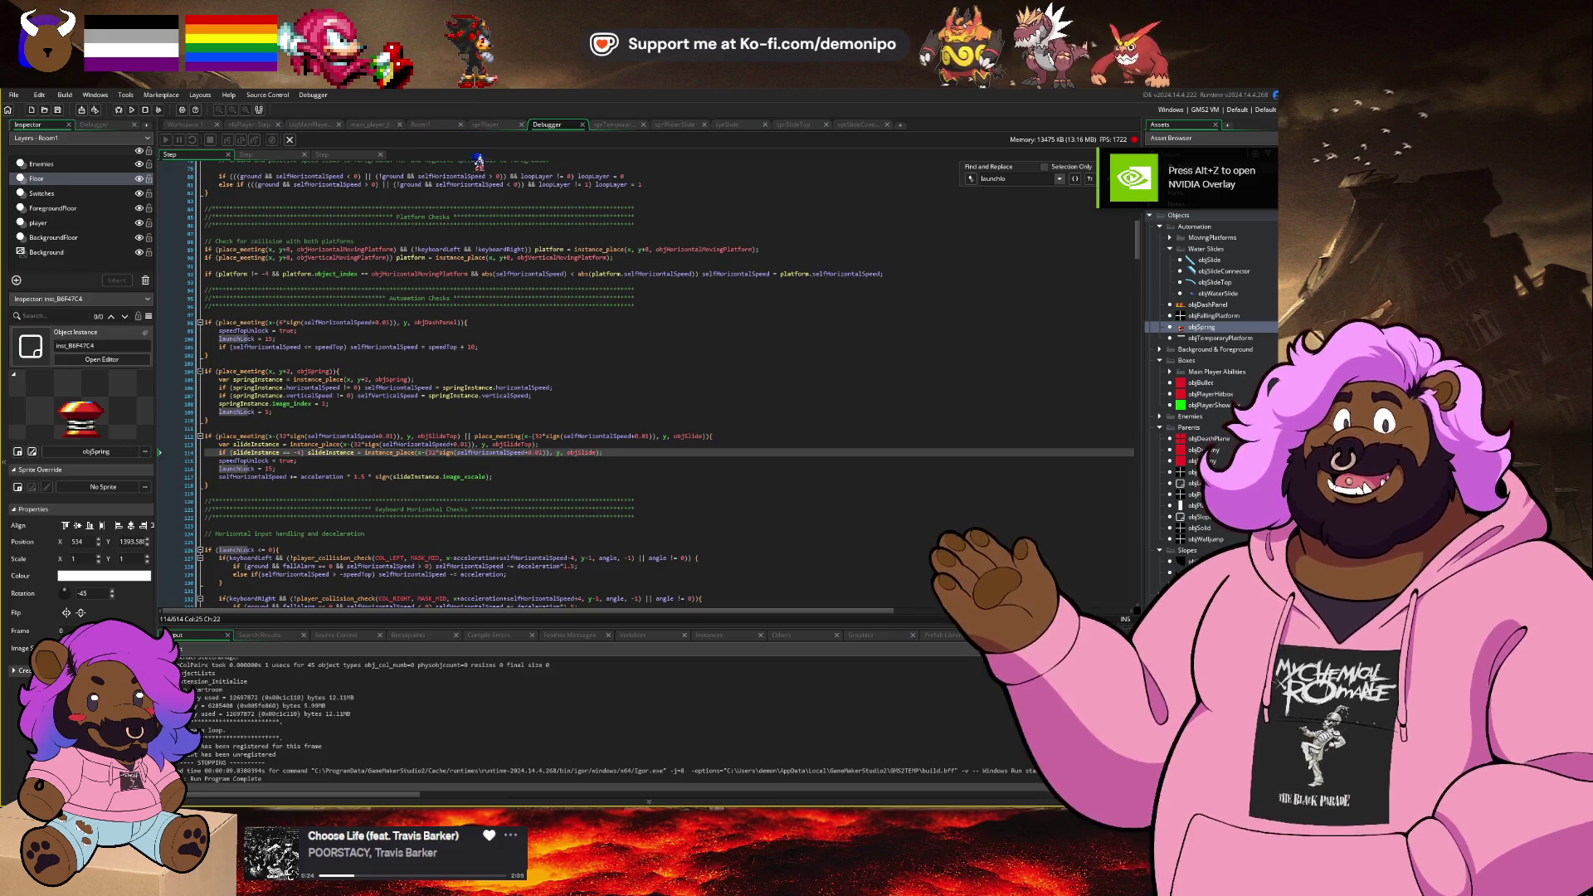
left_click(433, 126)
Step: Read the lower spring's creation code, then close its property windows
scroll(786, 552, "down", 3)
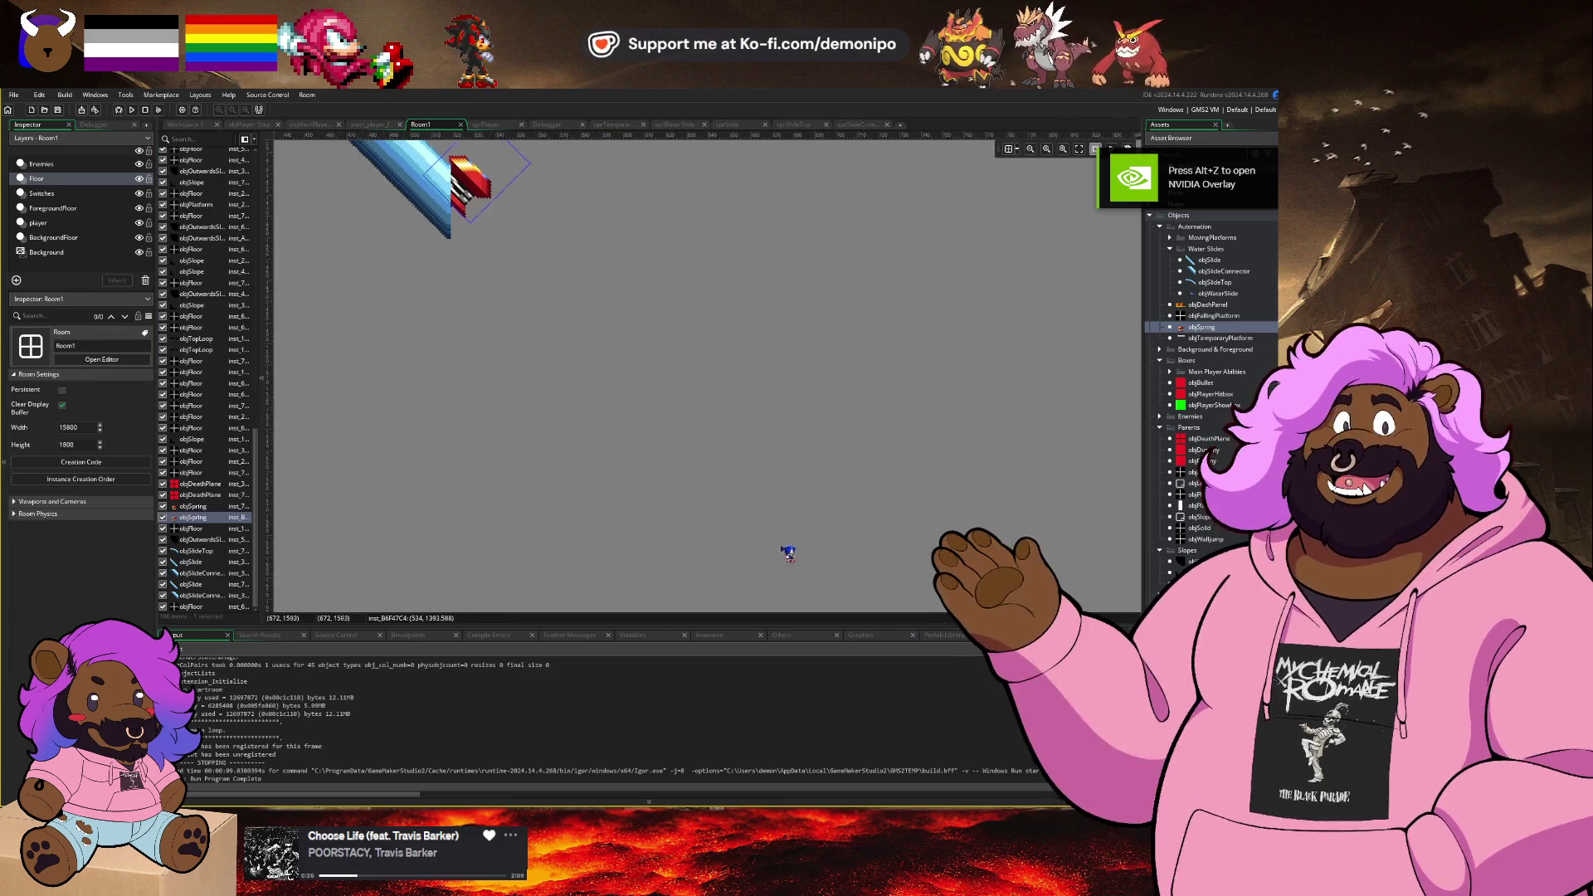
left_click(571, 507)
double_click(571, 507)
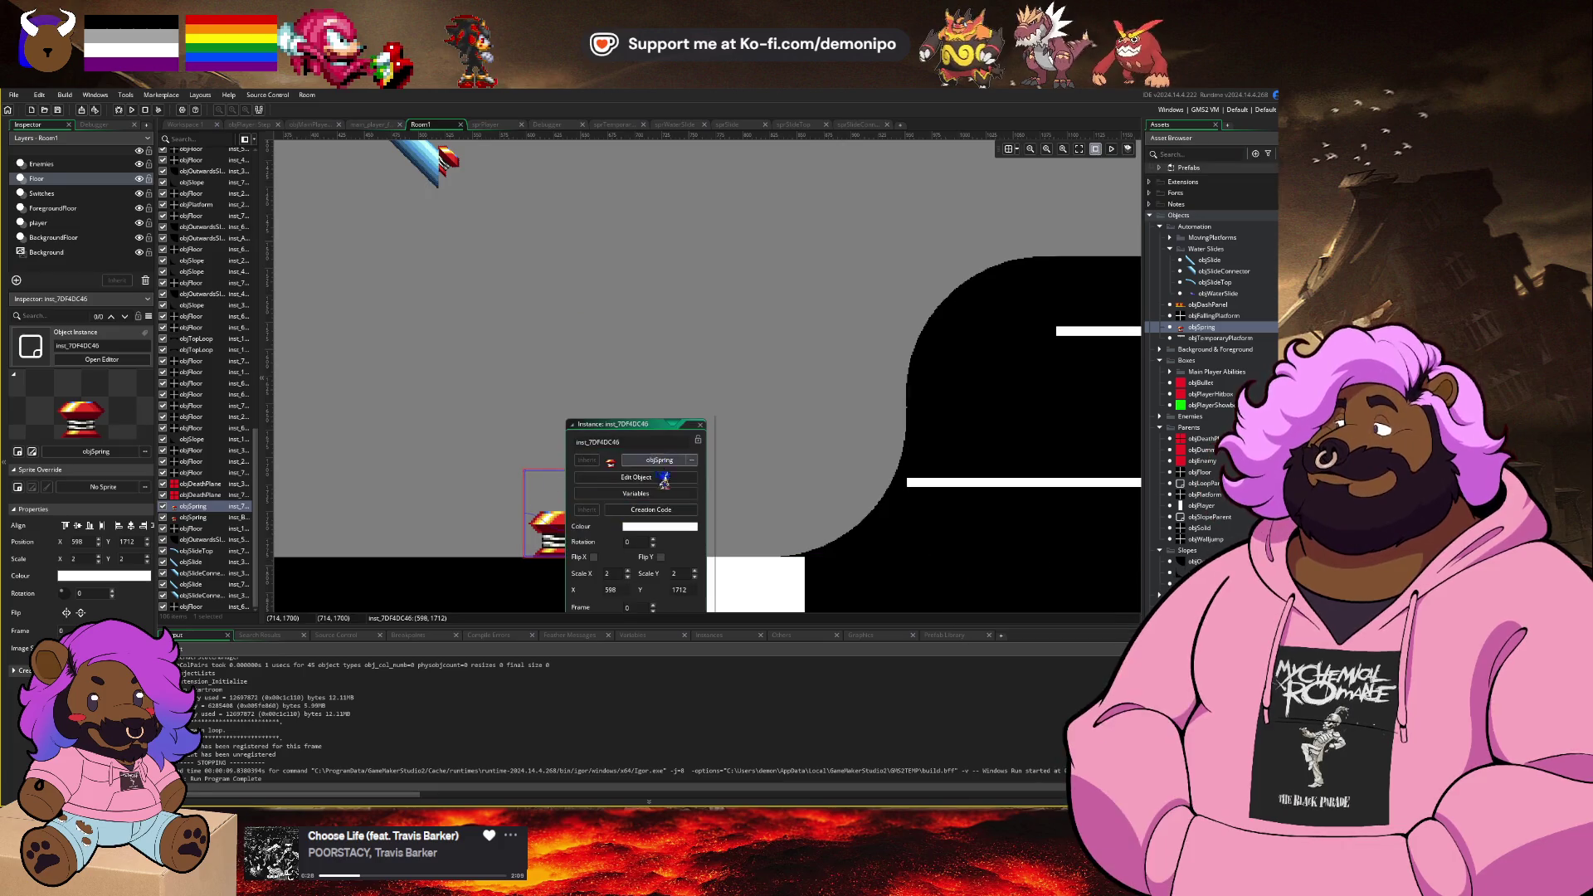
left_click(643, 511)
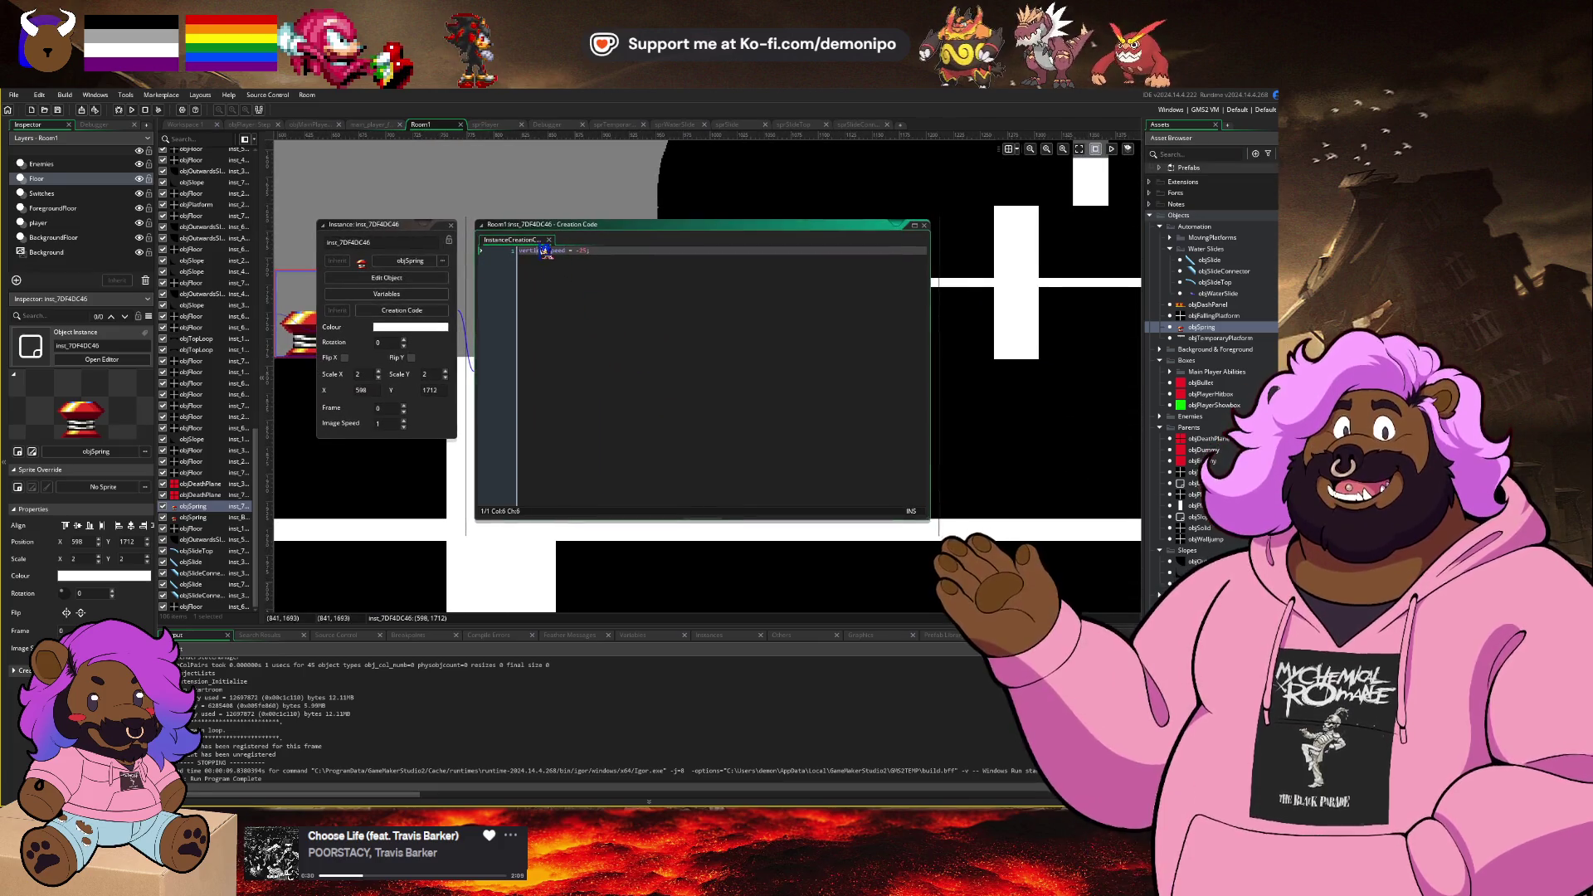
left_click(452, 225)
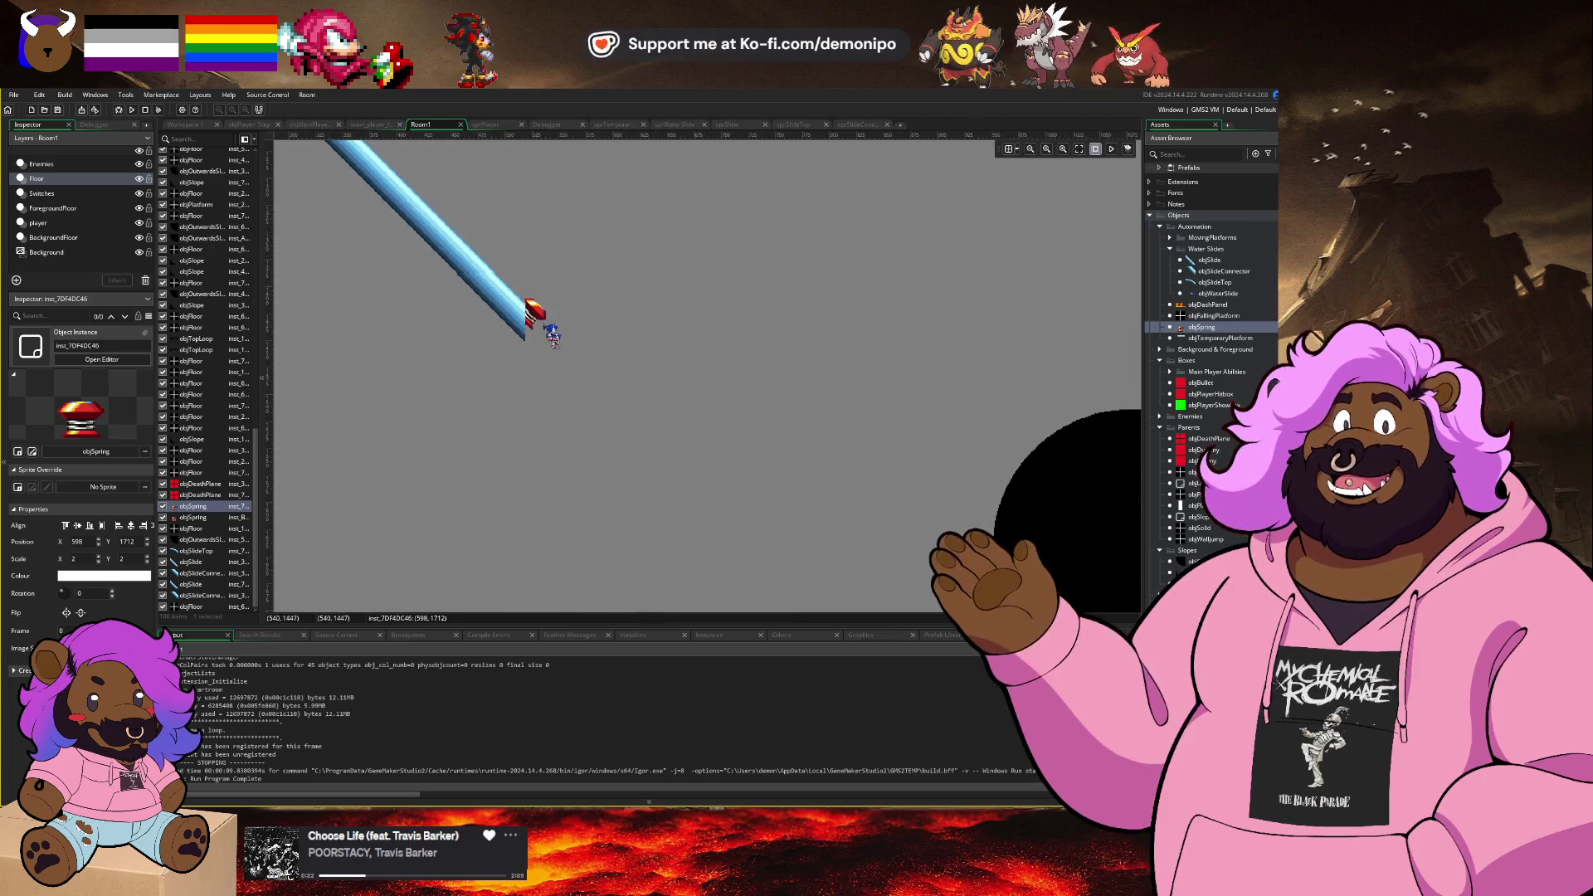
Step: Read the rotated spring's creation code and launch a debug run with F6
double_click(534, 320)
left_click(637, 319)
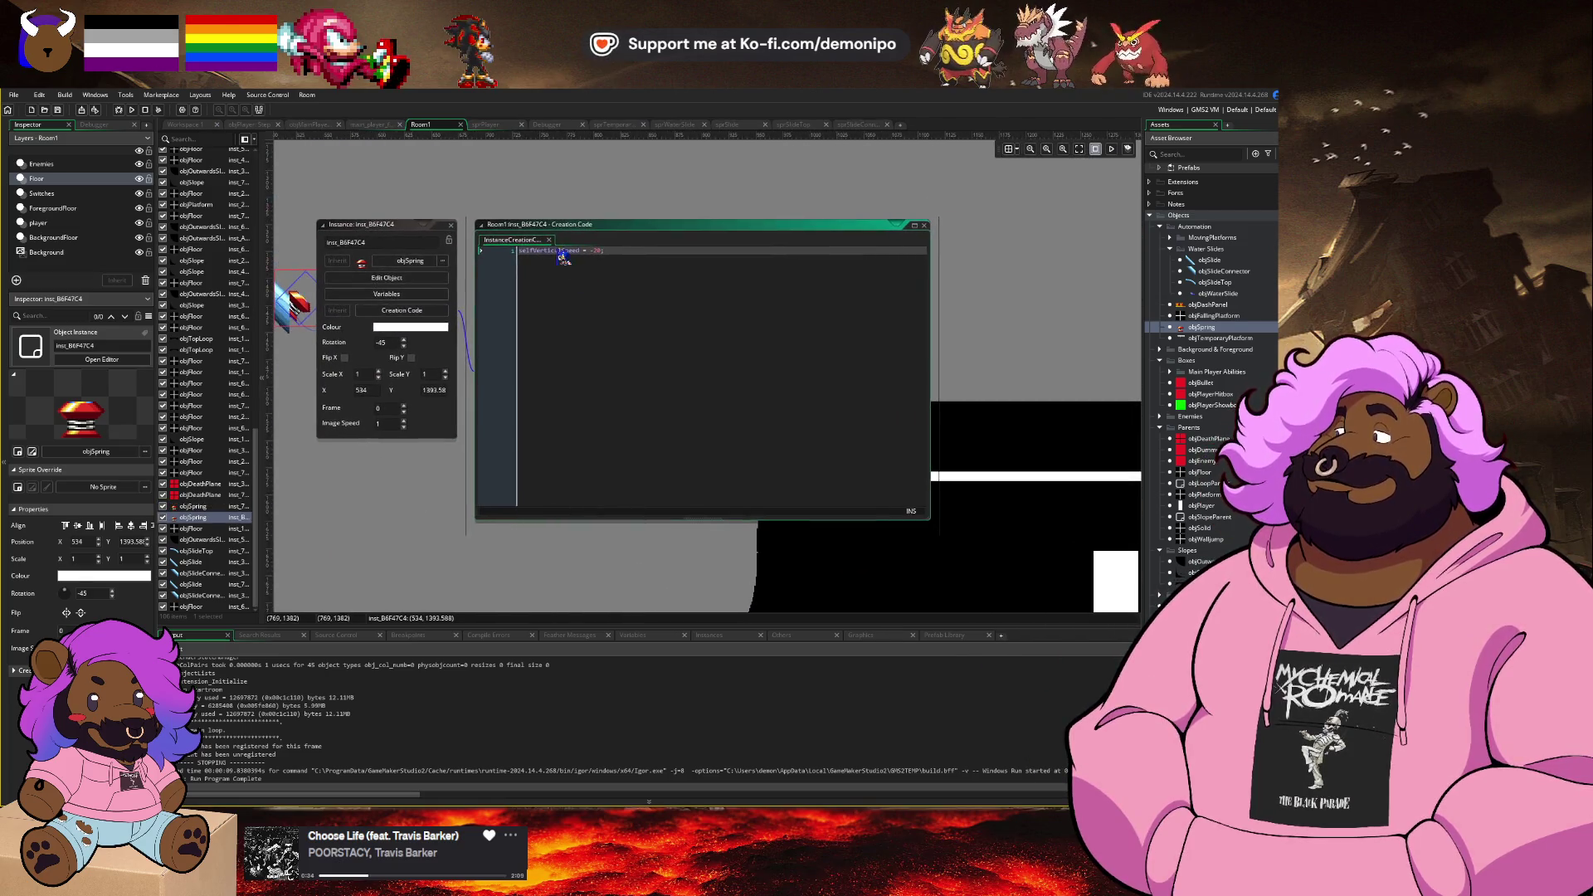
key("F6")
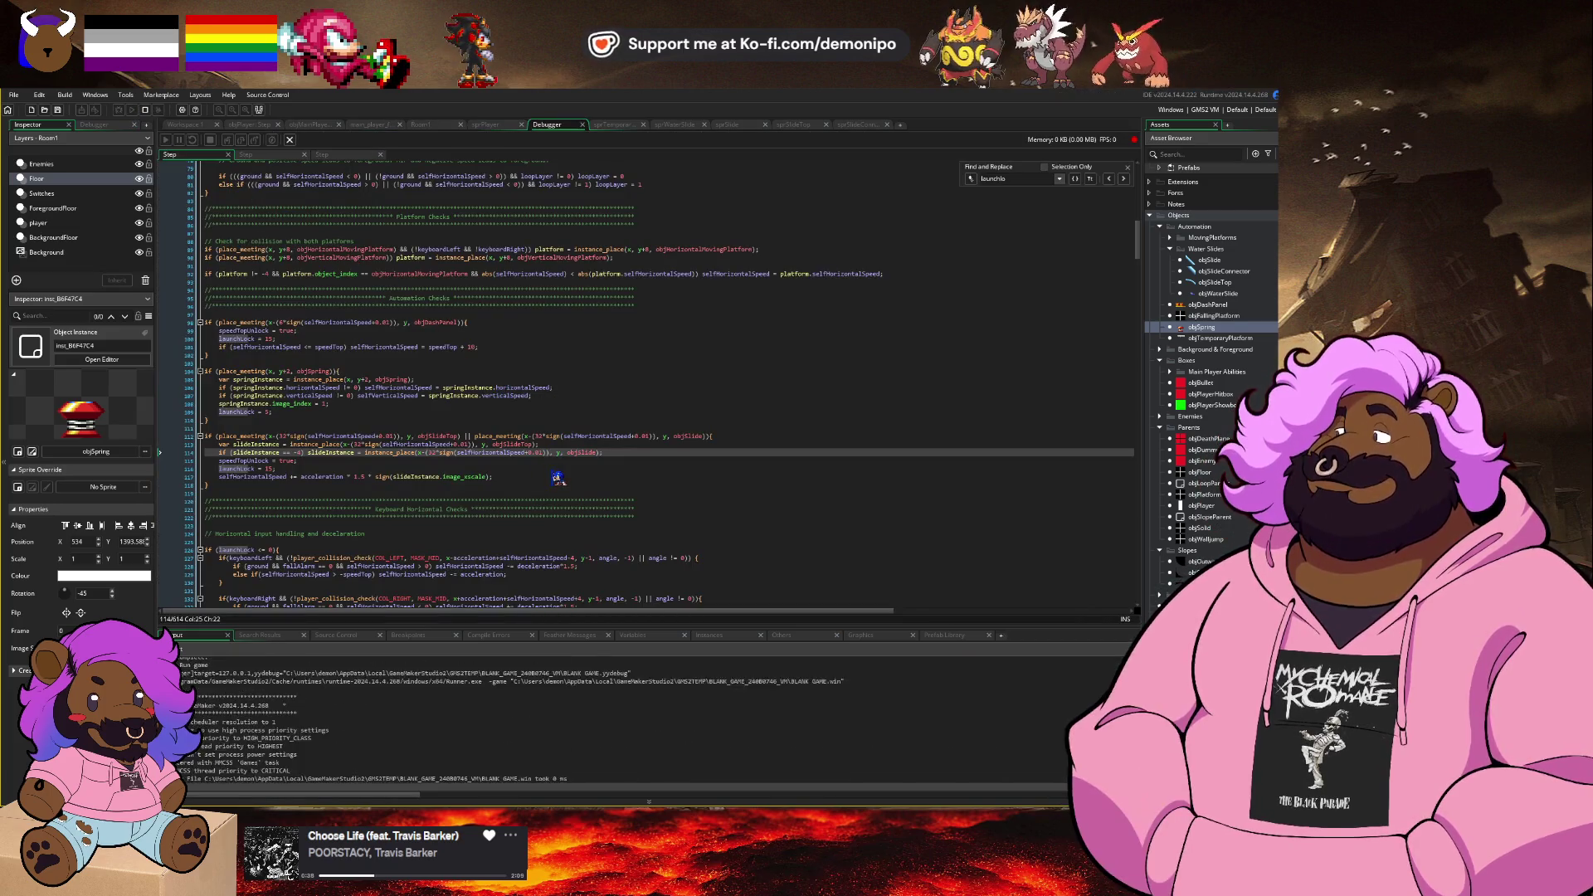
Step: Play through the slope and spring from START, then quit the game with Escape
left_click(651, 558)
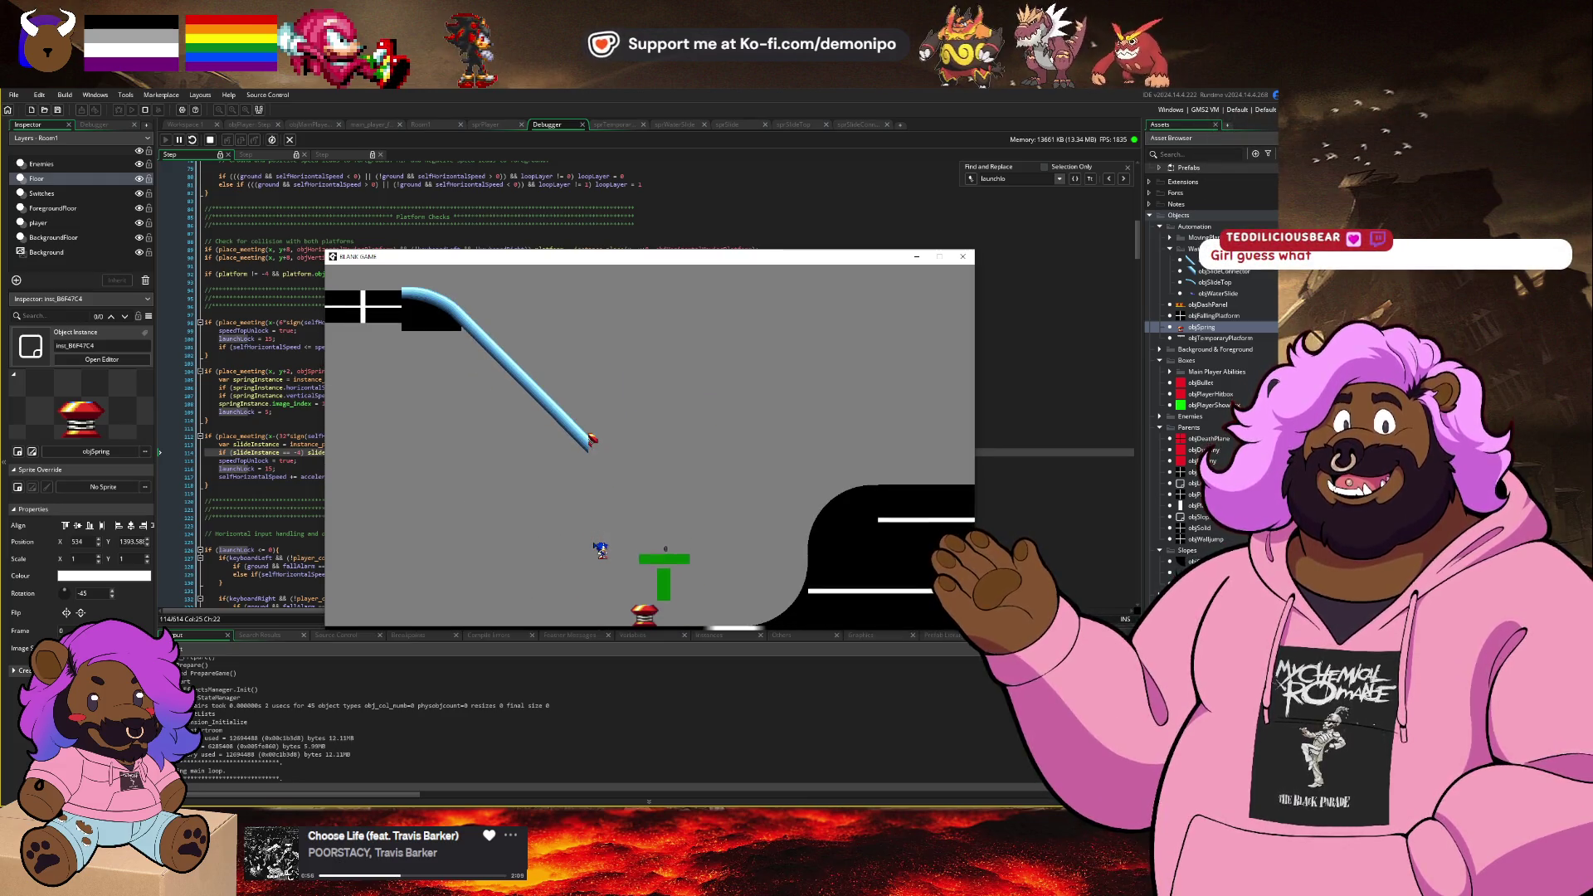
key("Escape")
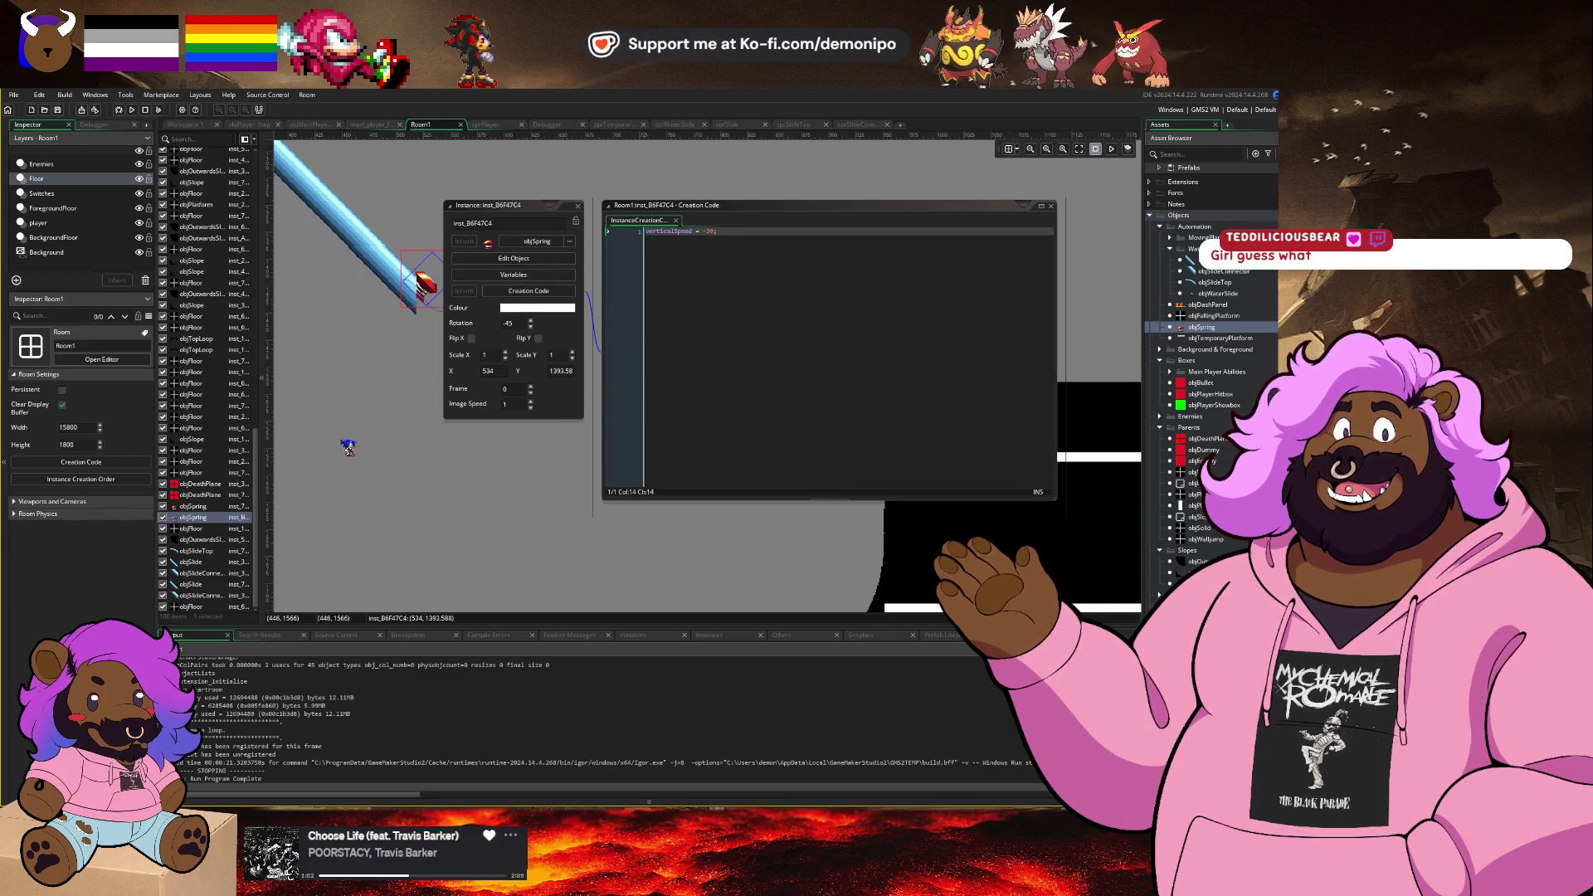
Step: Stretch the objFloor bar at the slope's end to Scale X about 5.89, then view objPlayer's Step code
left_click(174, 597)
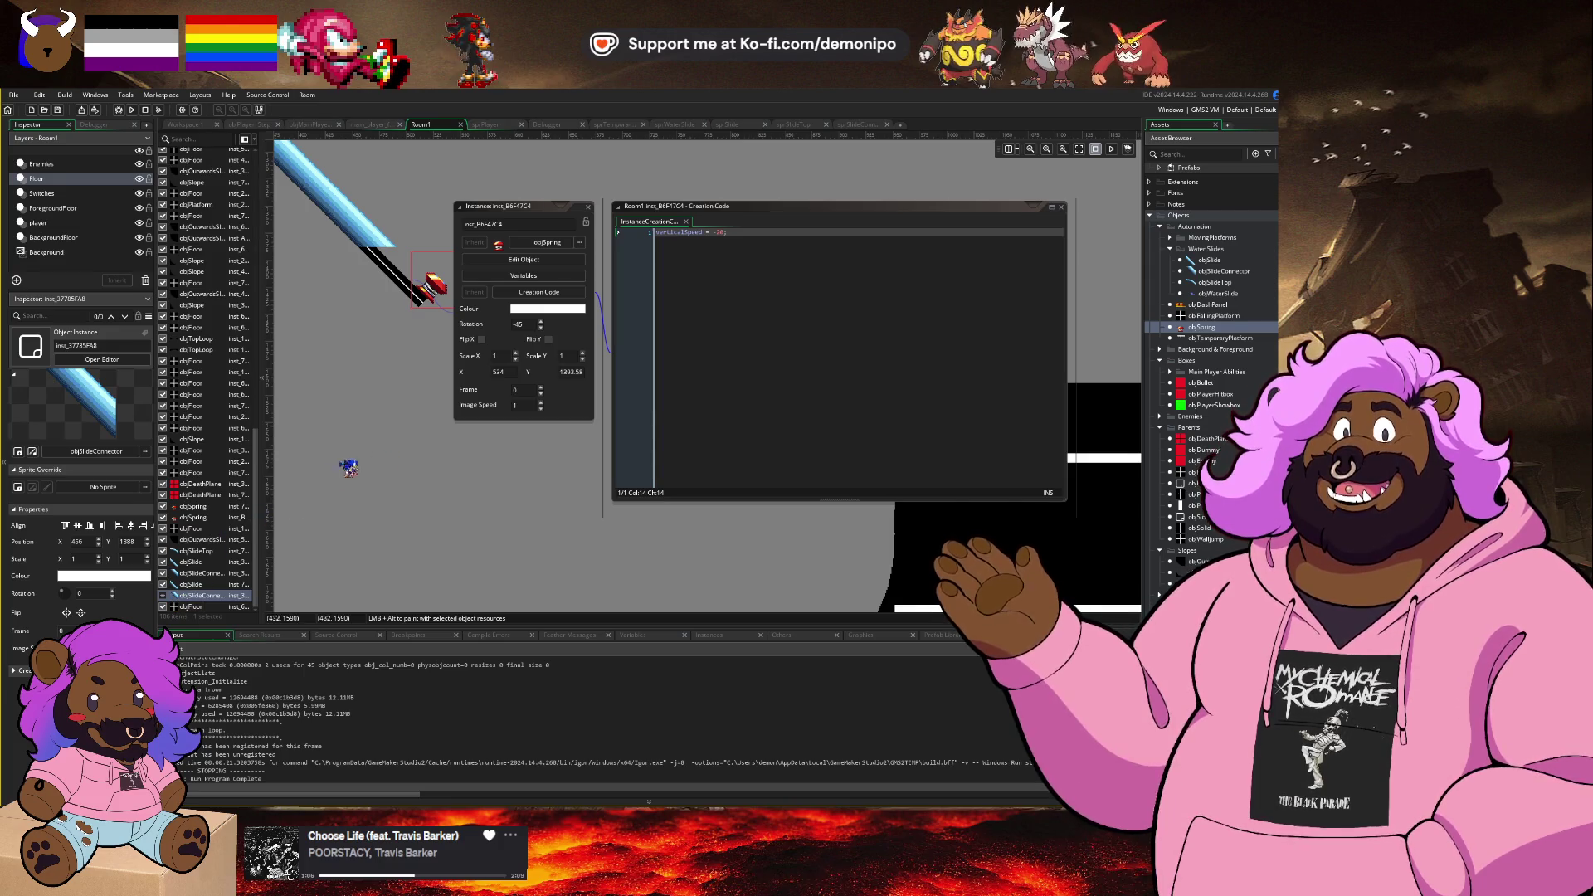
scroll(428, 474, "up", 2)
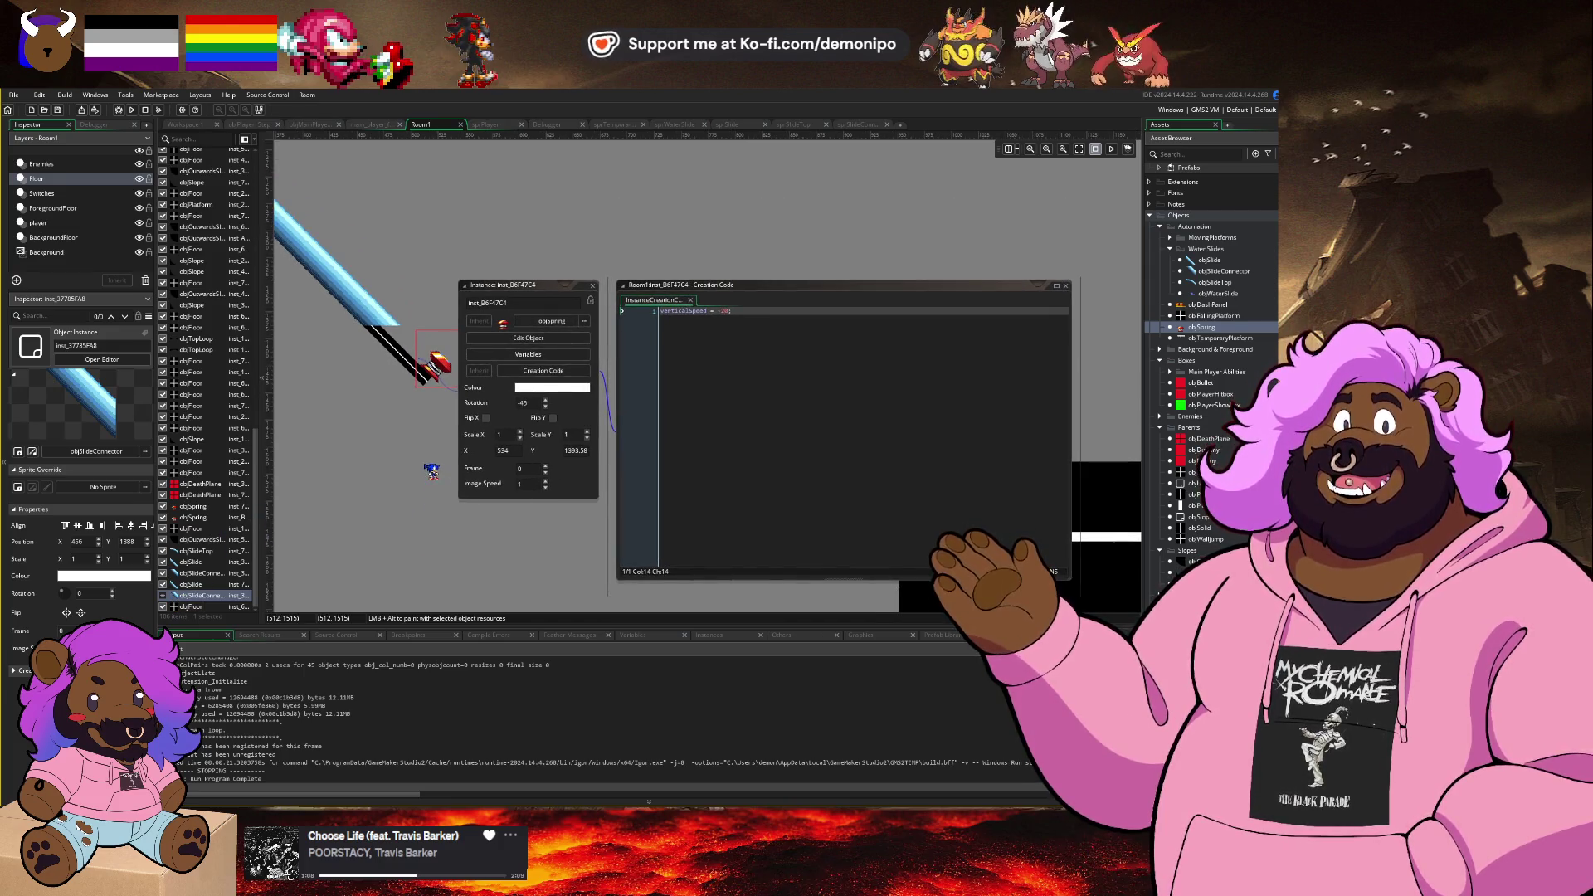
scroll(426, 373, "down", 2)
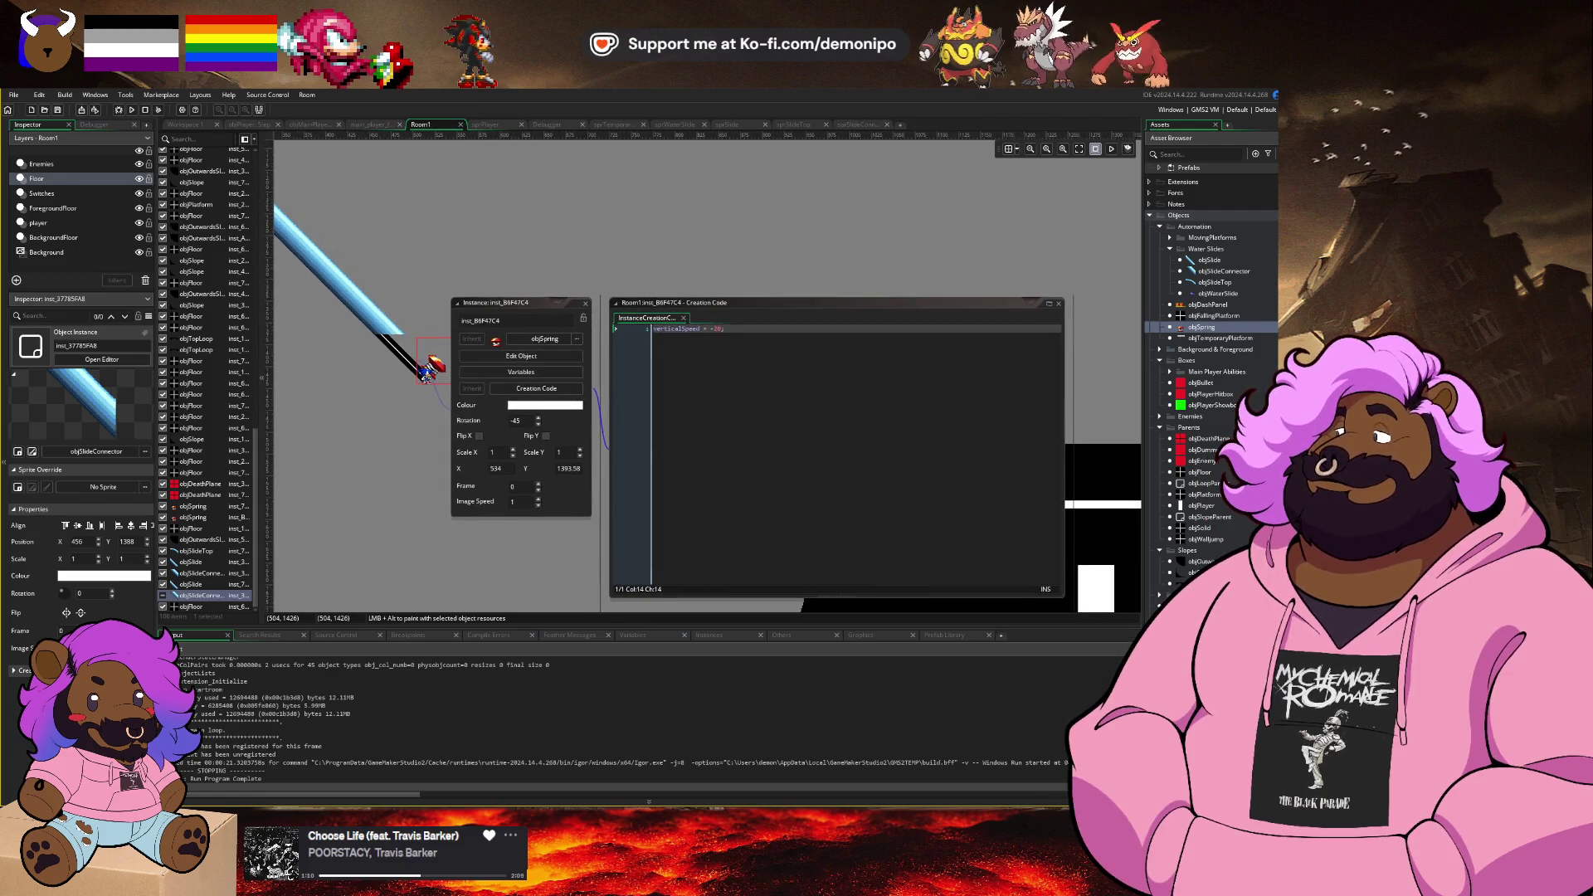
scroll(426, 373, "up", 4)
left_click(459, 459)
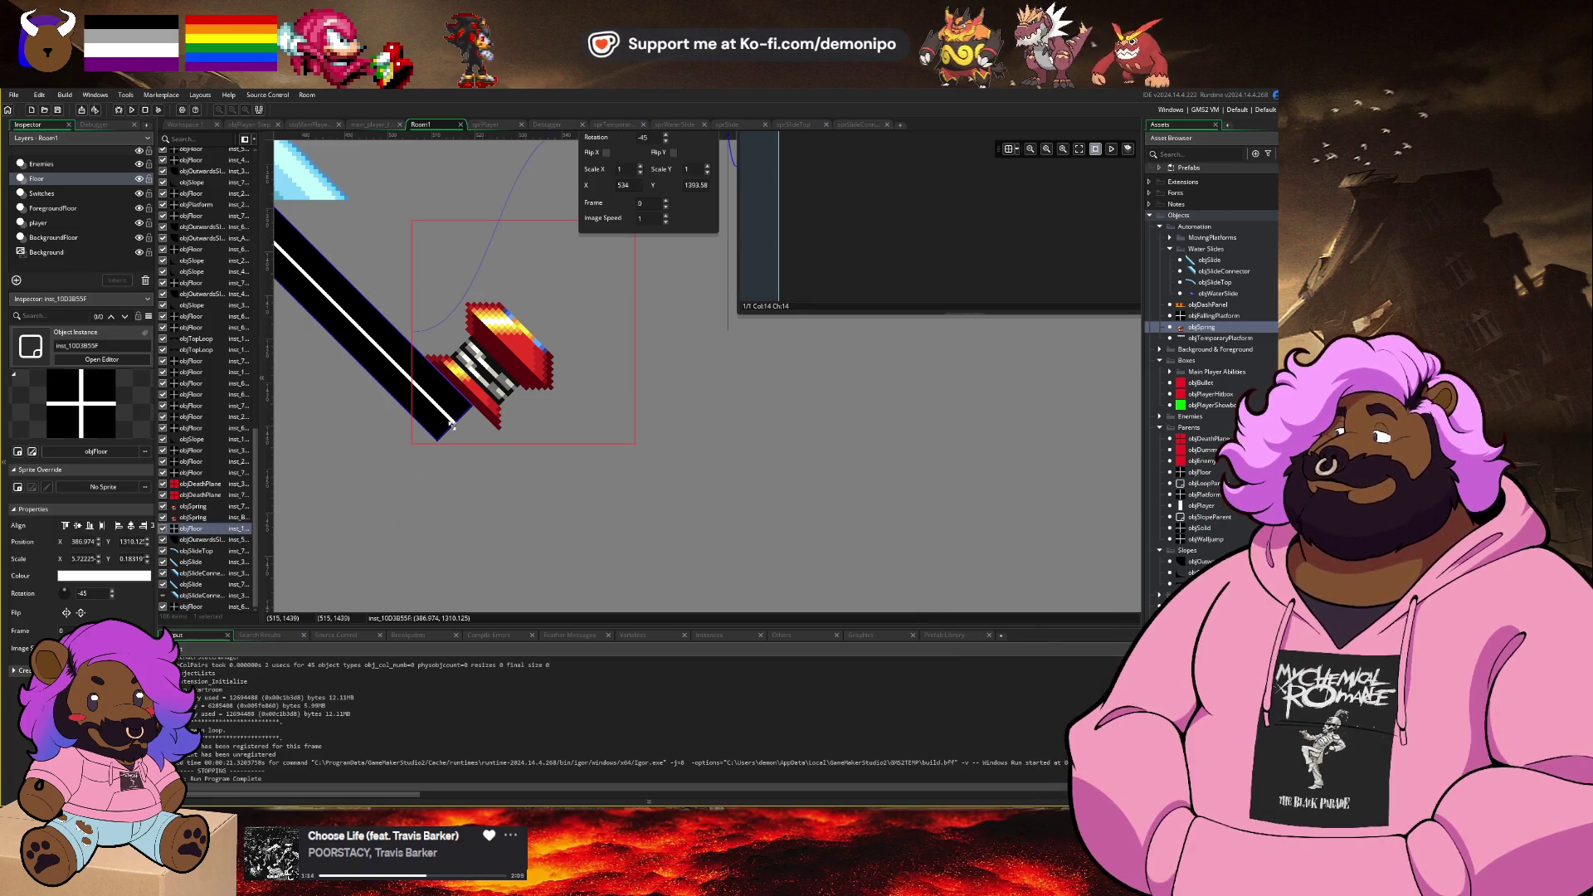
left_click_drag(463, 438, 487, 498)
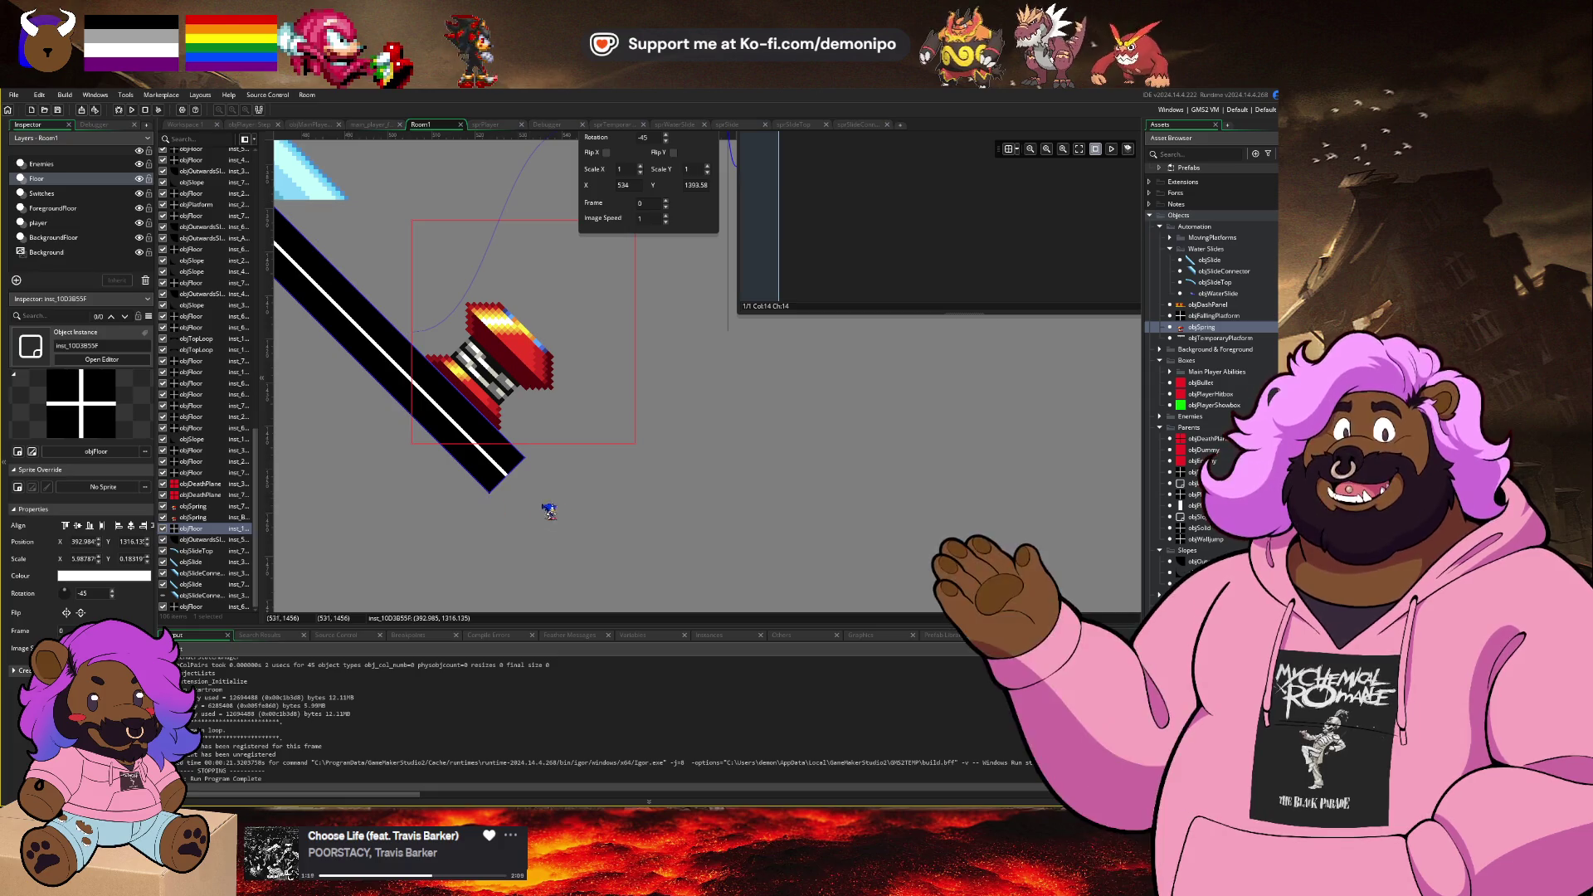
left_click(552, 523)
scroll(552, 523, "down", 5)
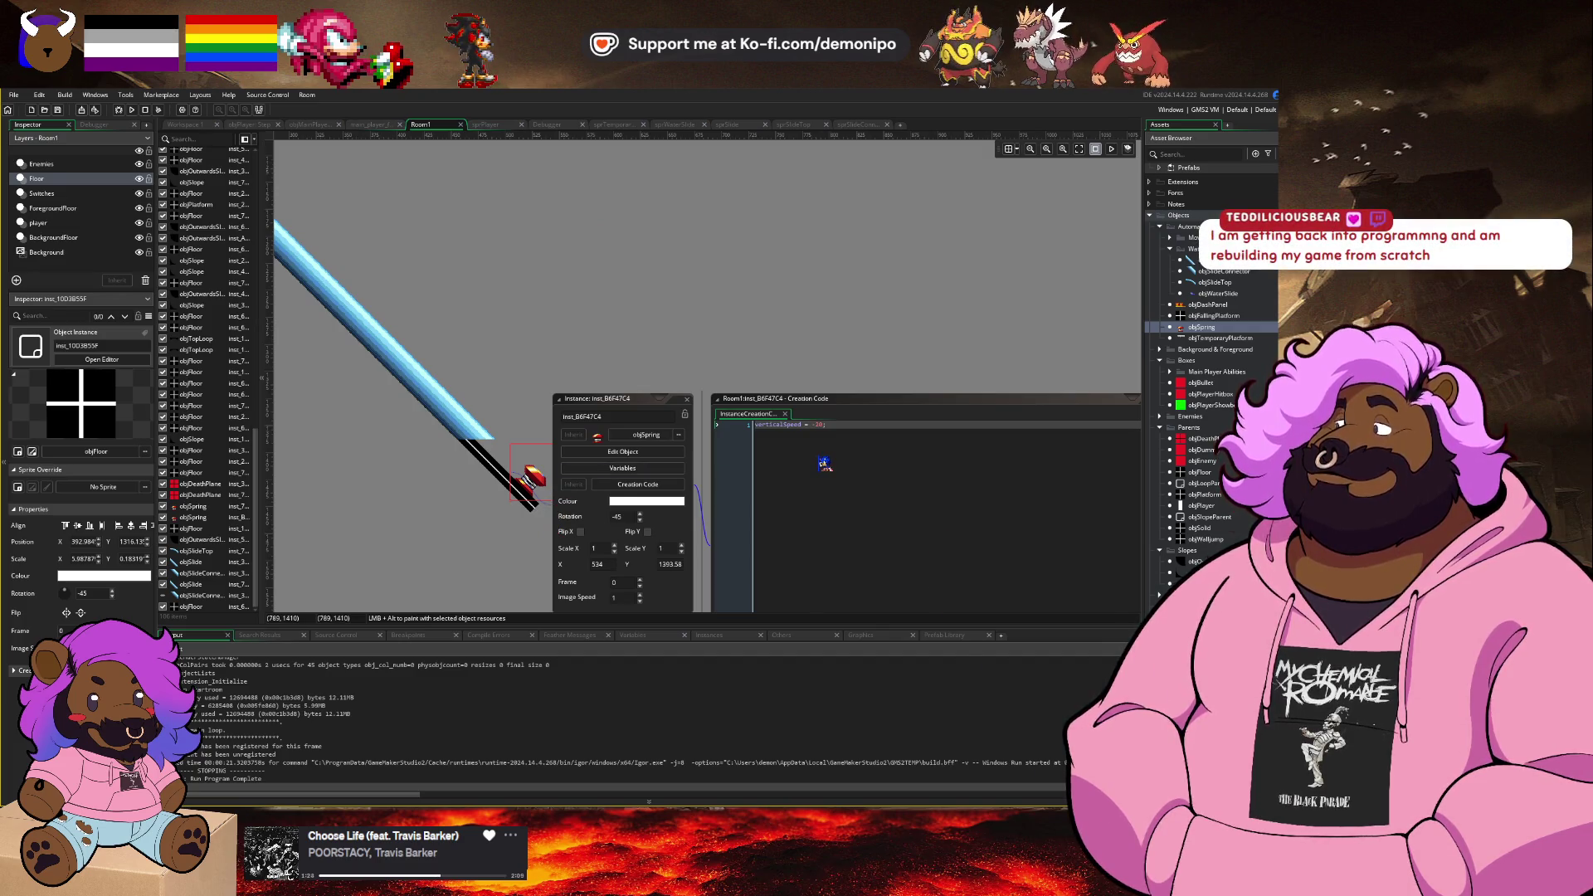
left_click_drag(505, 340, 511, 337)
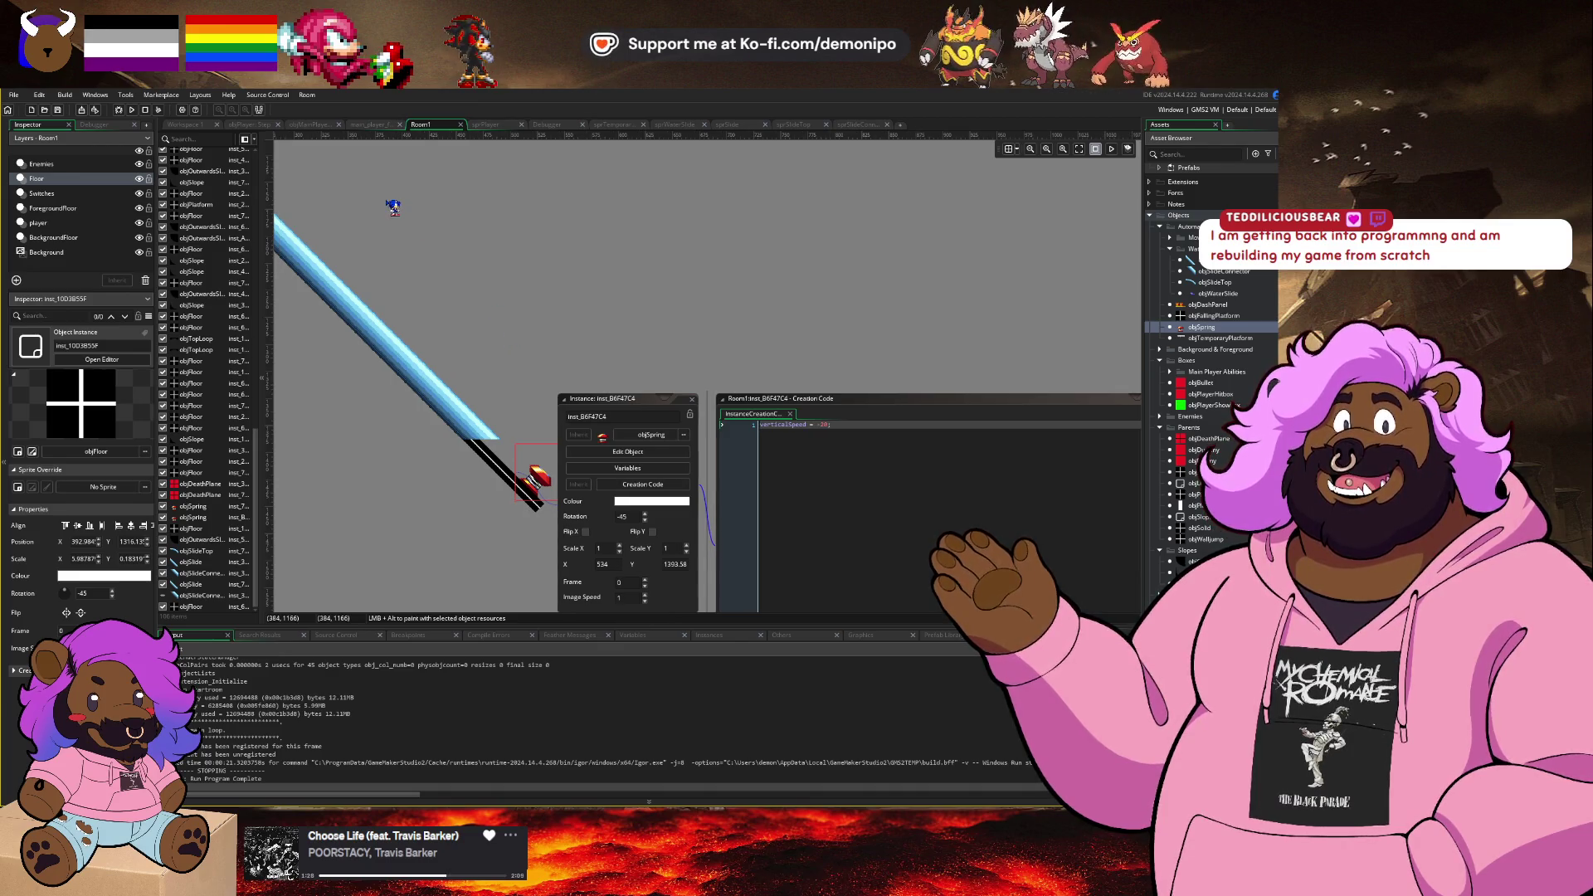
left_click(258, 126)
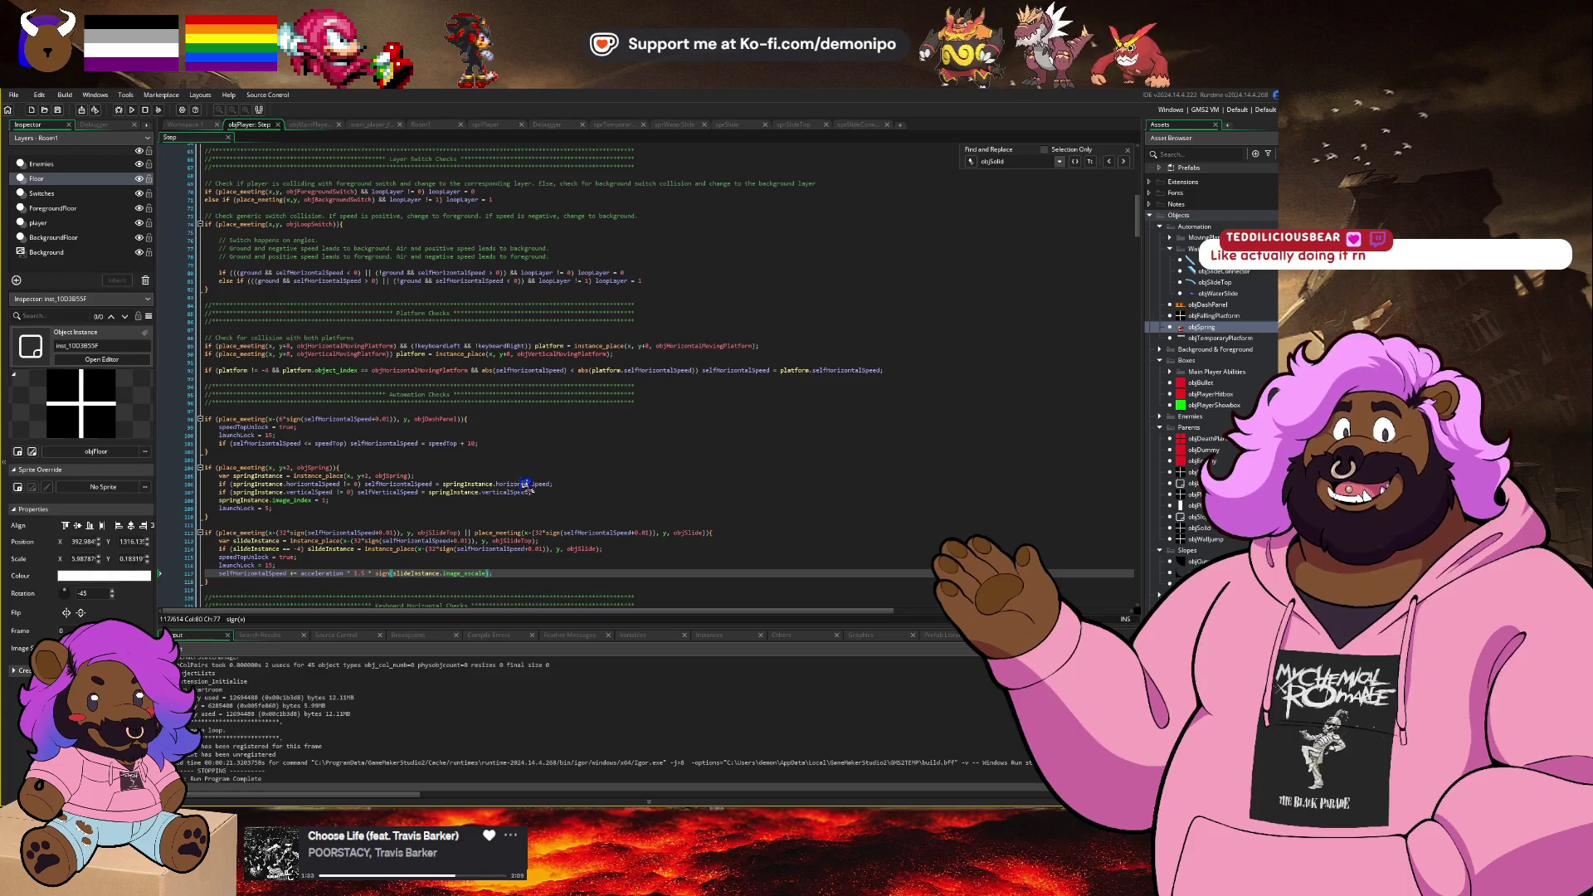
Step: Add a ground = false line after launchLock = 5; in the spring block
left_click(588, 506)
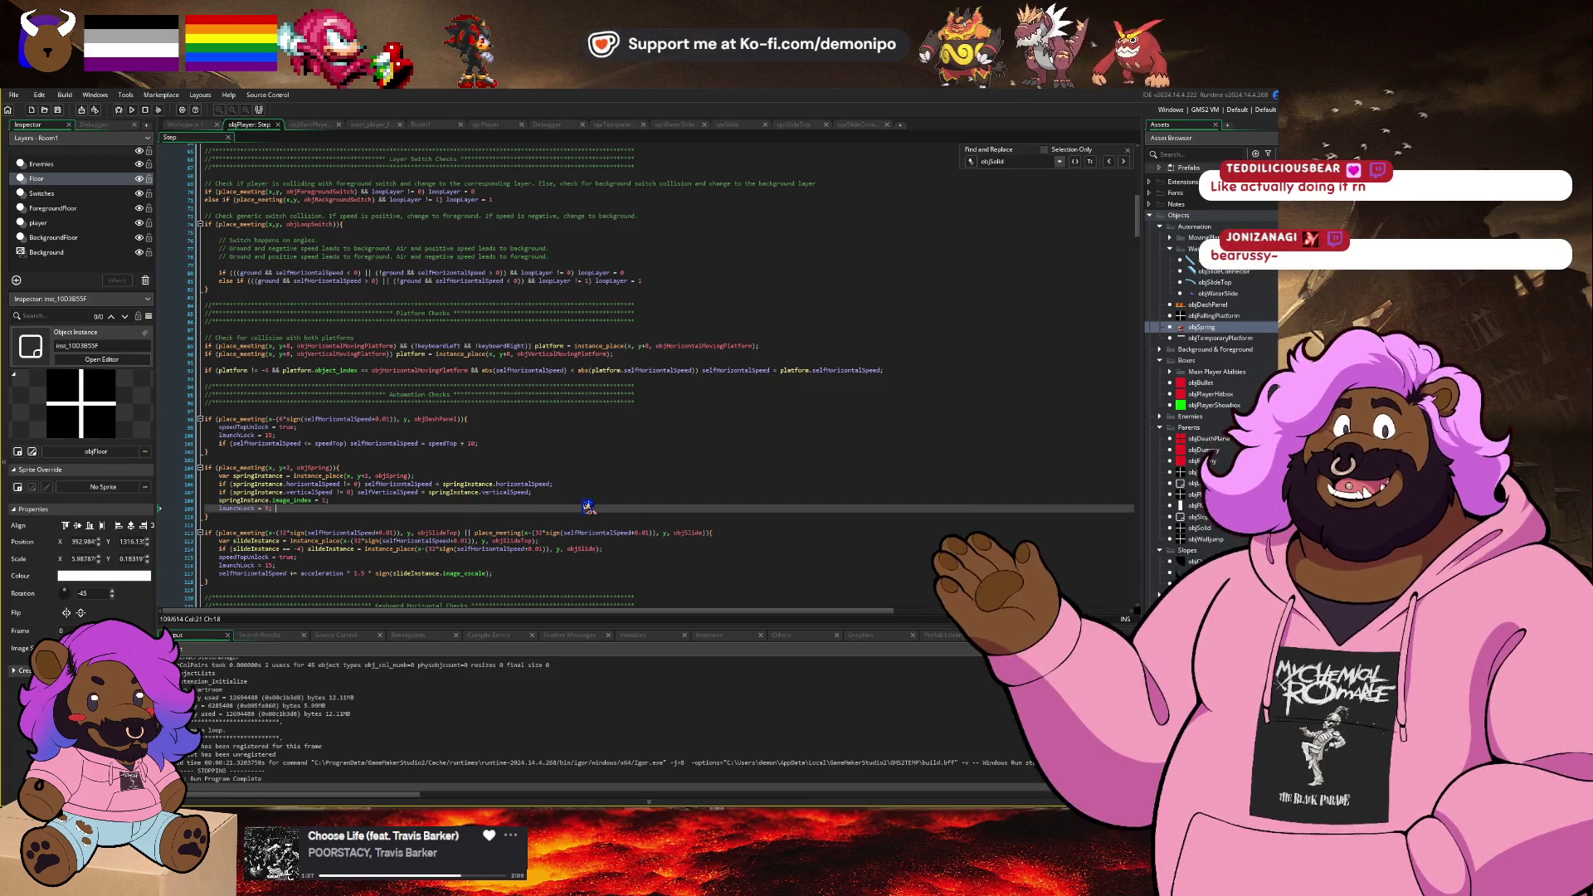
key("Return")
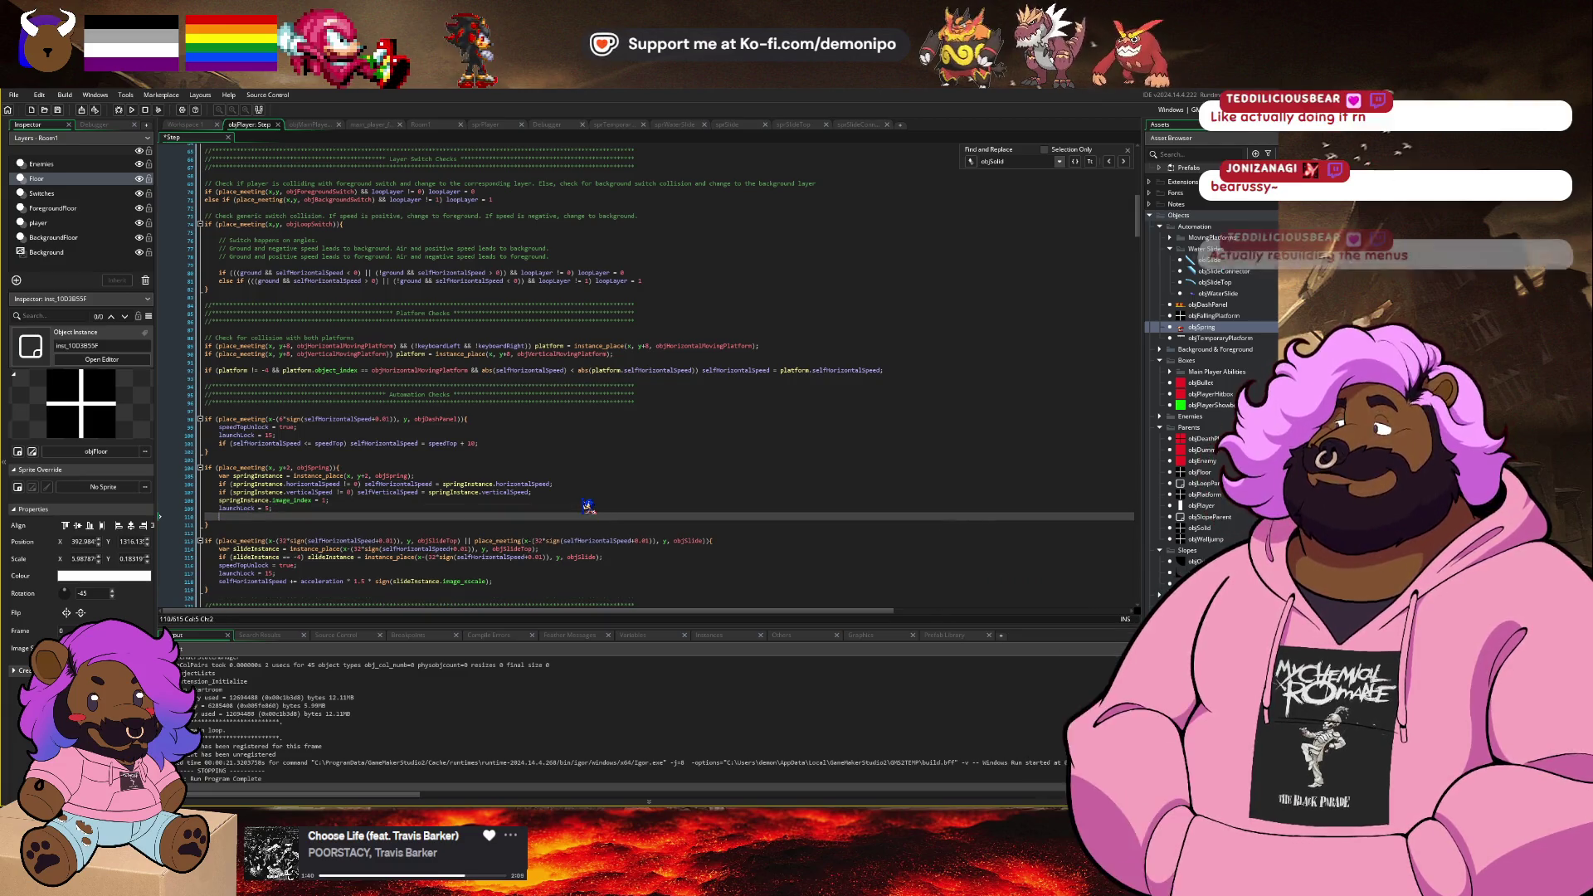
type("ground = false;")
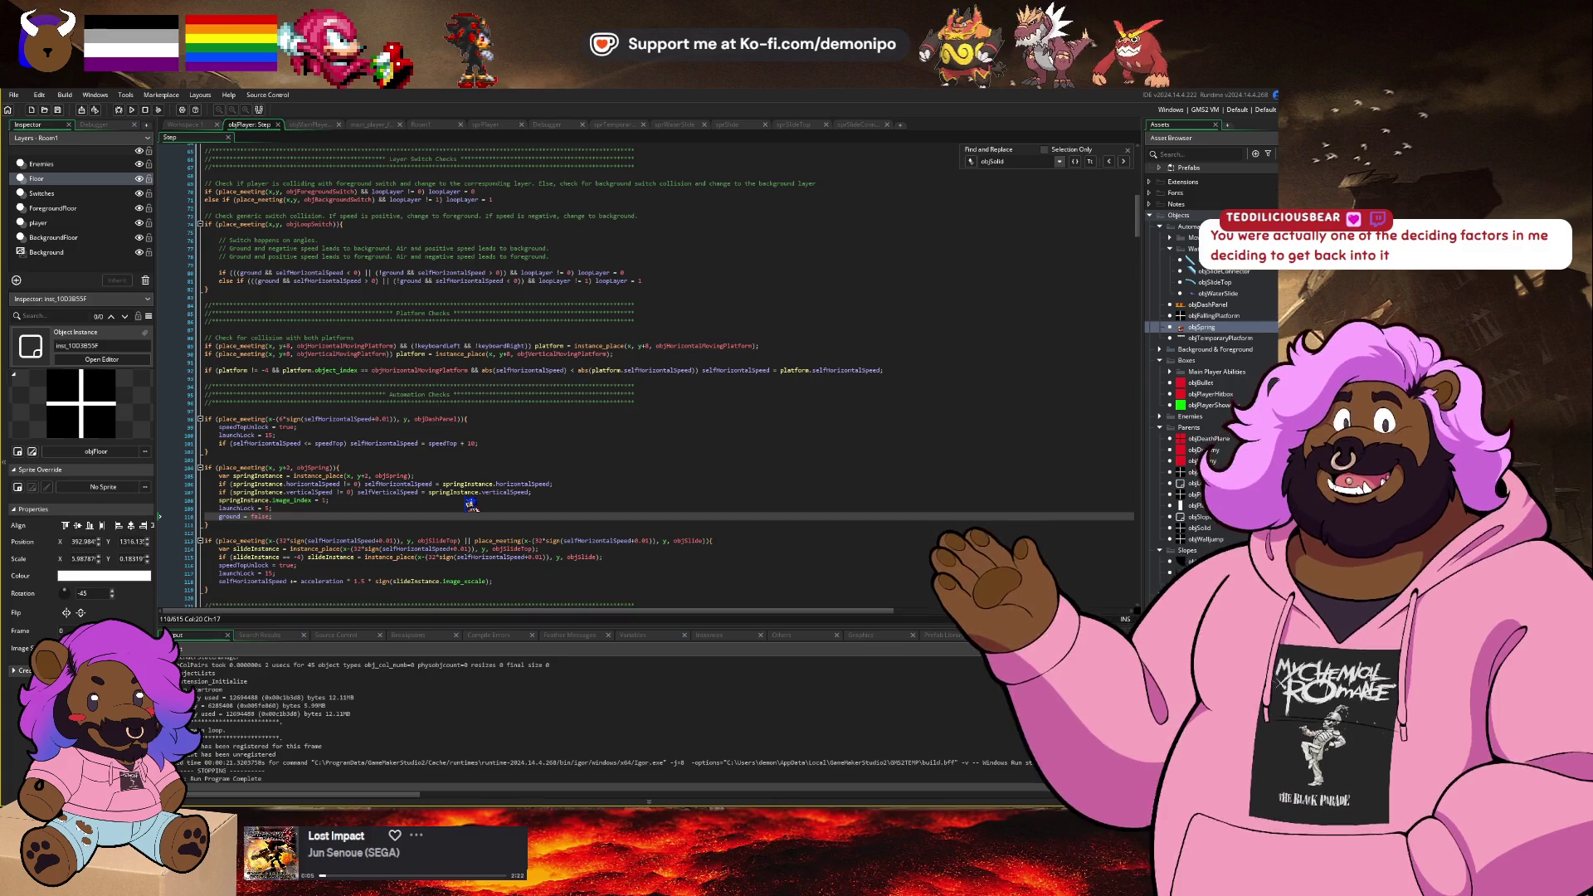
Step: Review the slide-check lines 105–115, then launch the game in debug mode
left_click(500, 477)
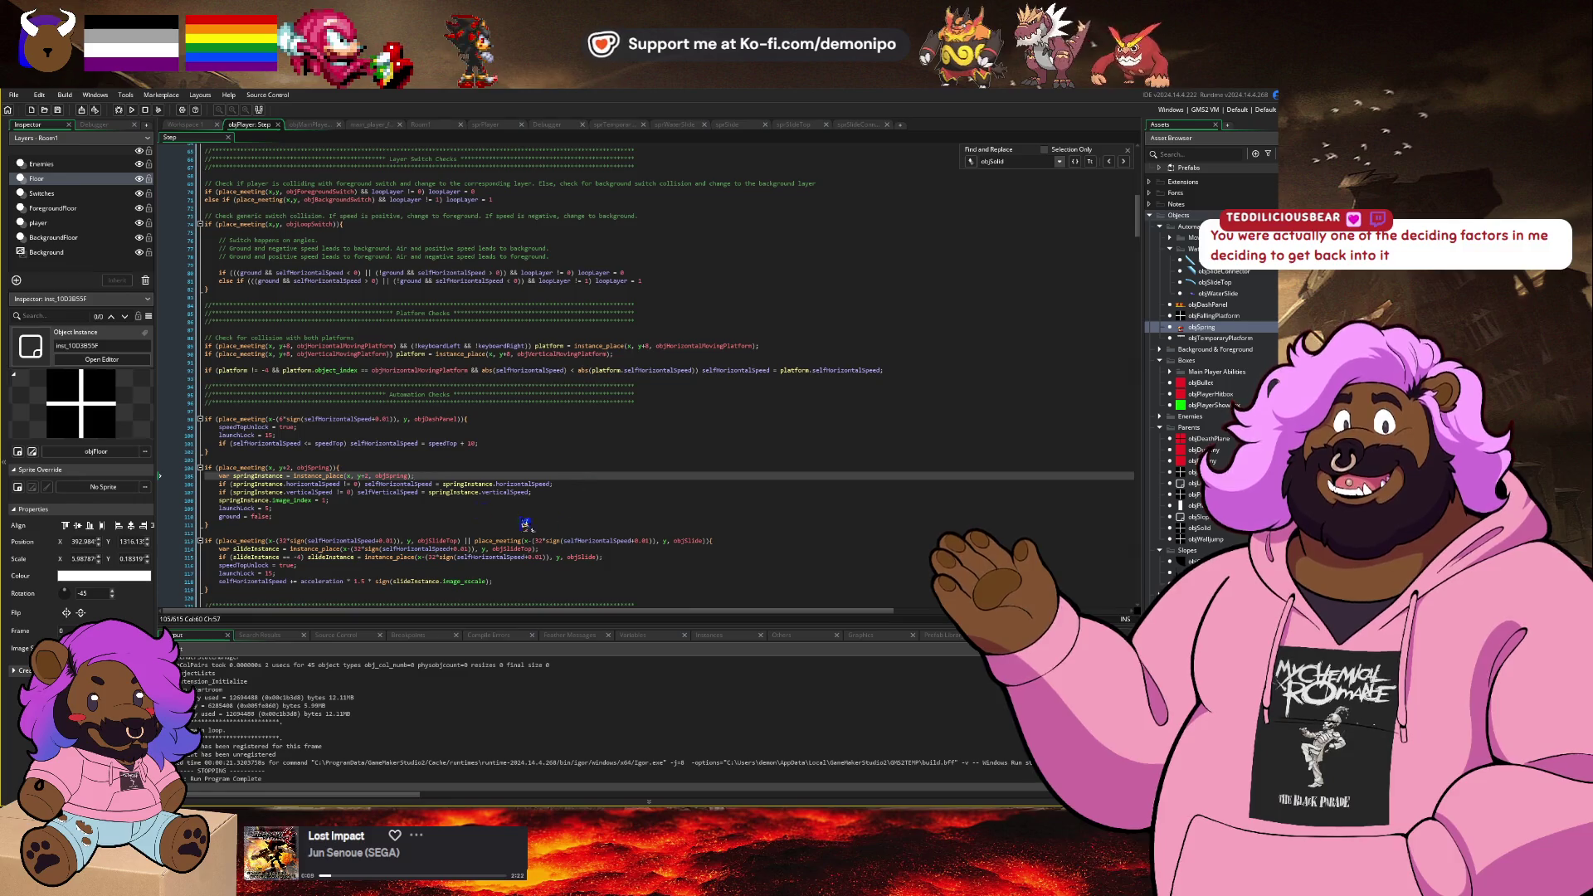
scroll(527, 523, "down", 3)
left_click(366, 435)
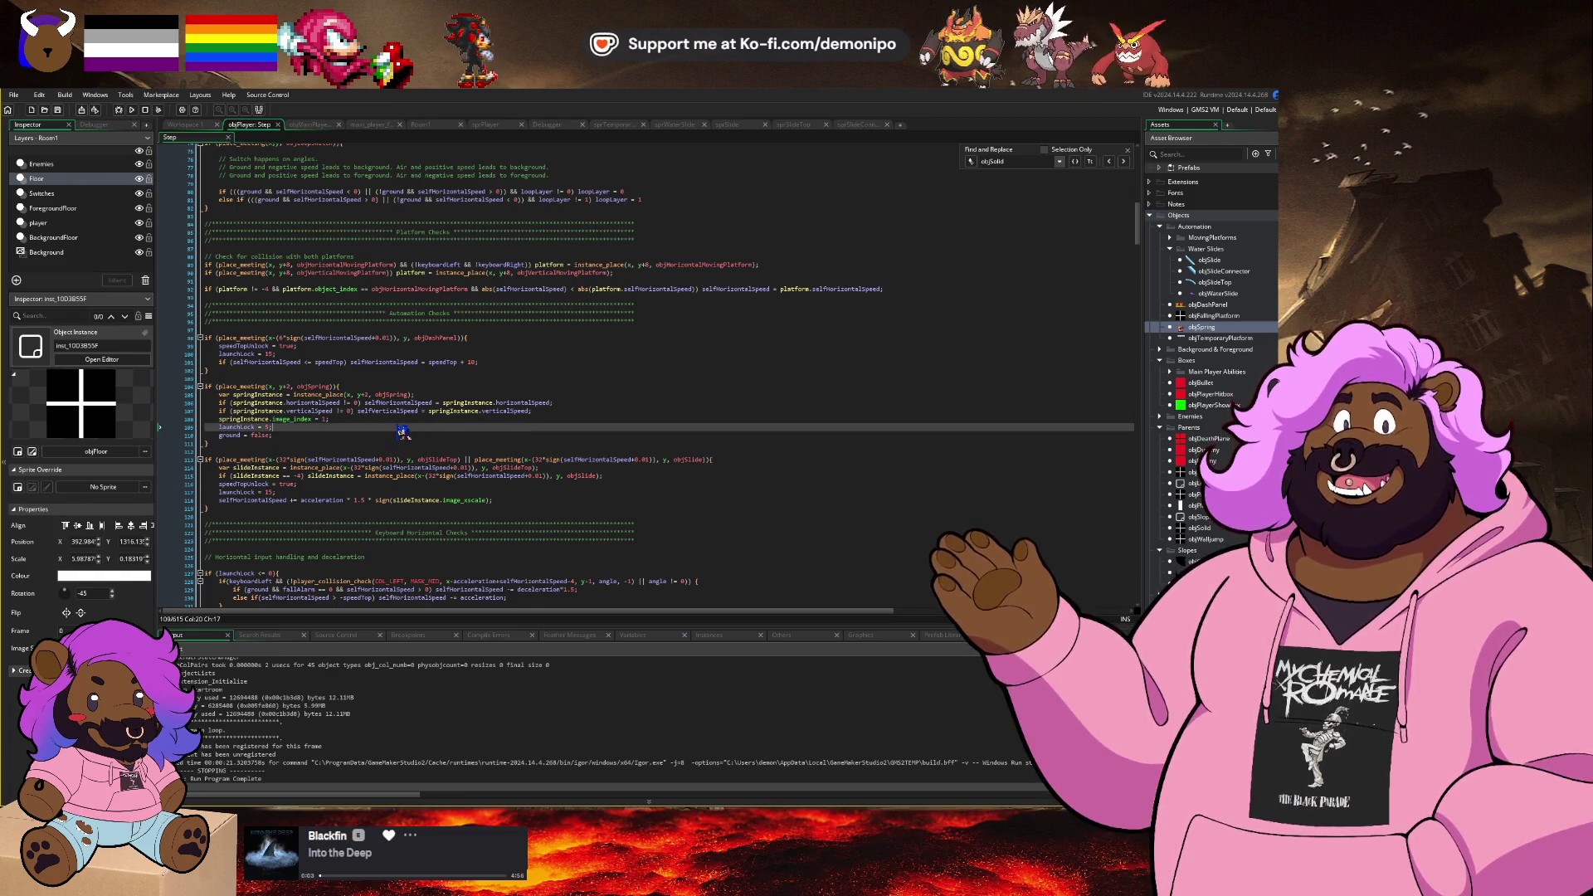
left_click(465, 475)
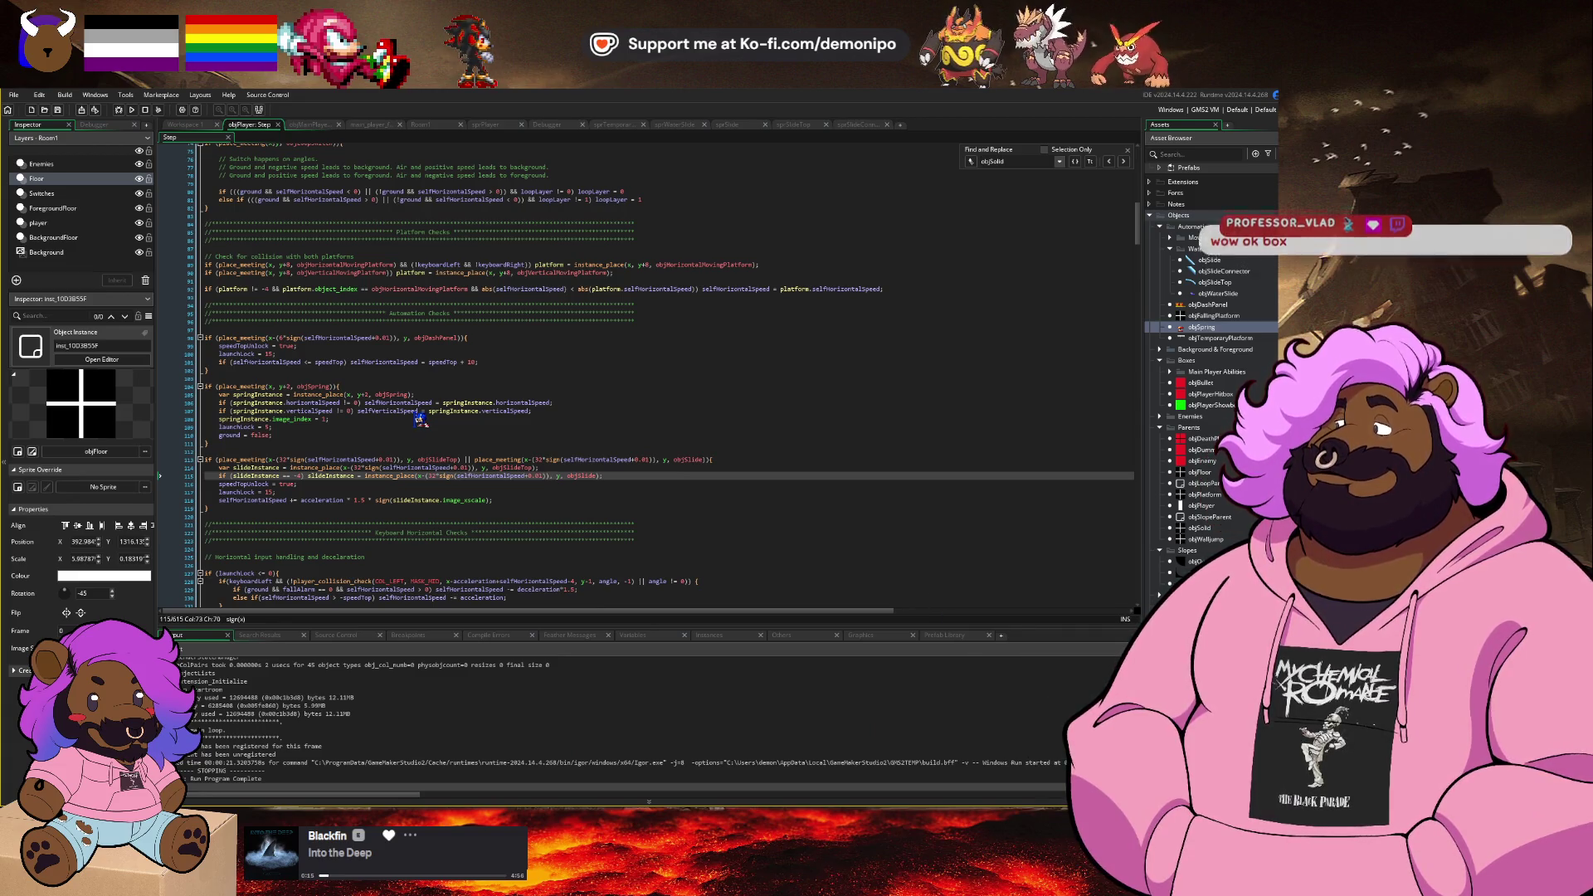
left_click(426, 450)
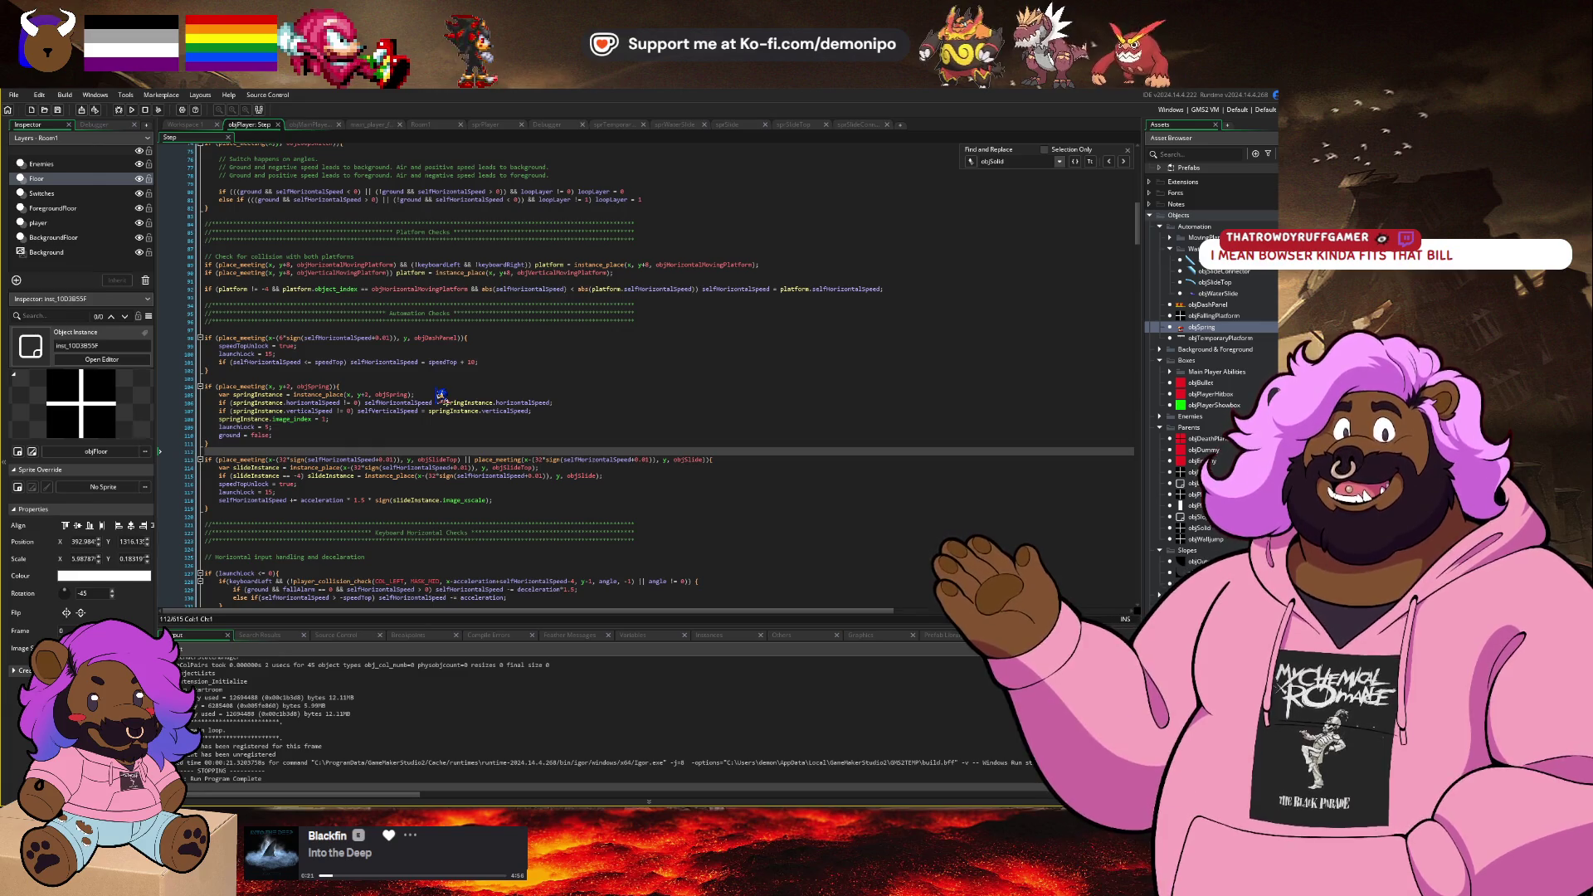
left_click(131, 110)
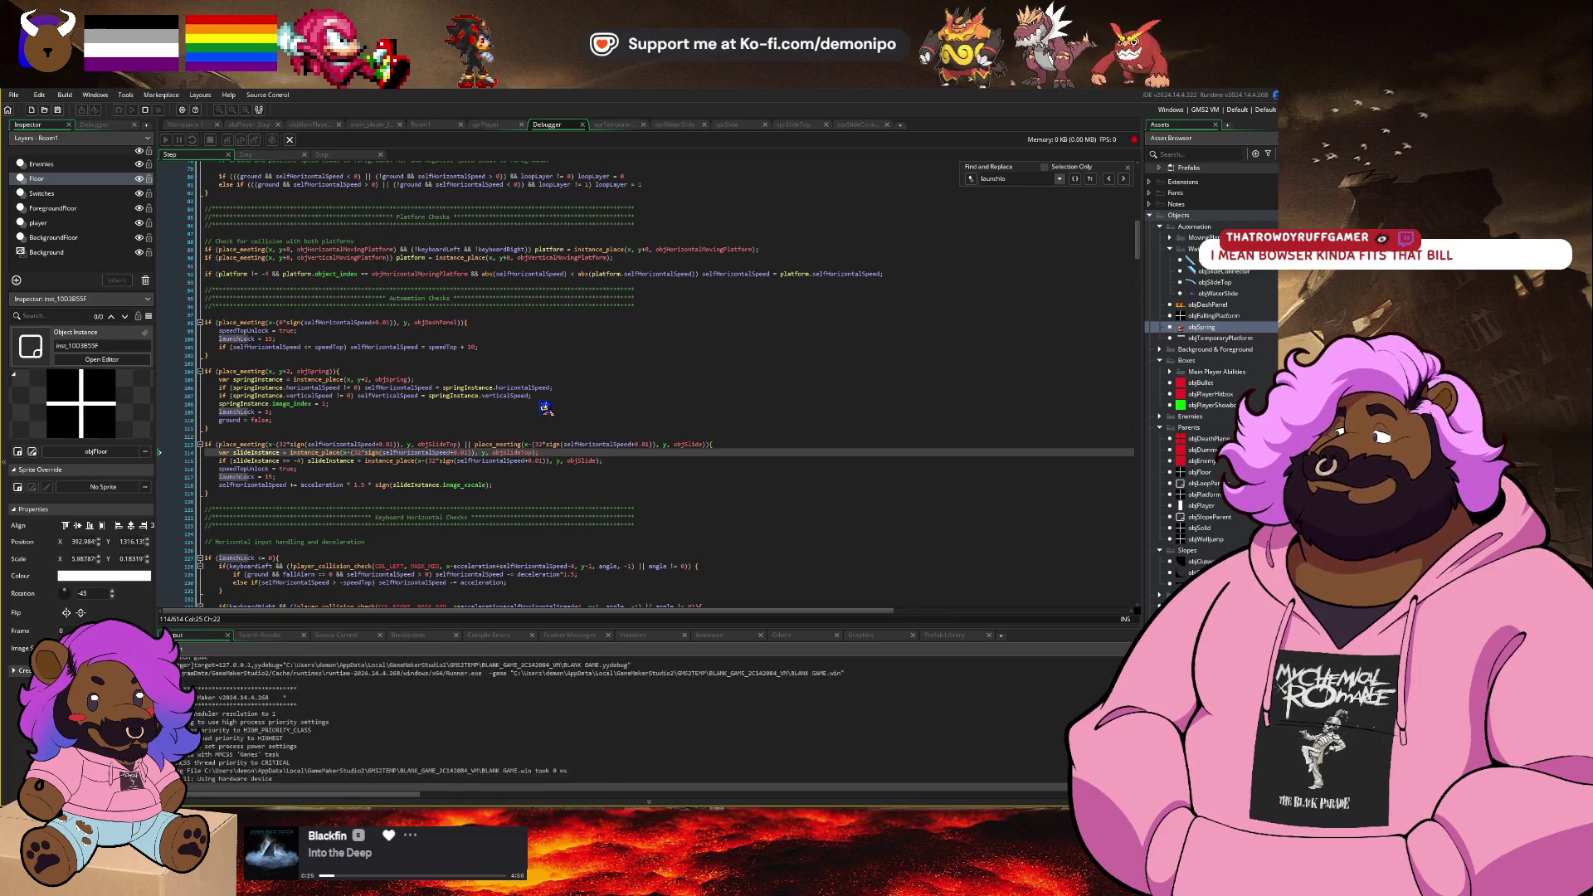
Step: Finish the slope run, then add 'angle = 0;' after 'ground = false;' in the spring block and save
key("Right")
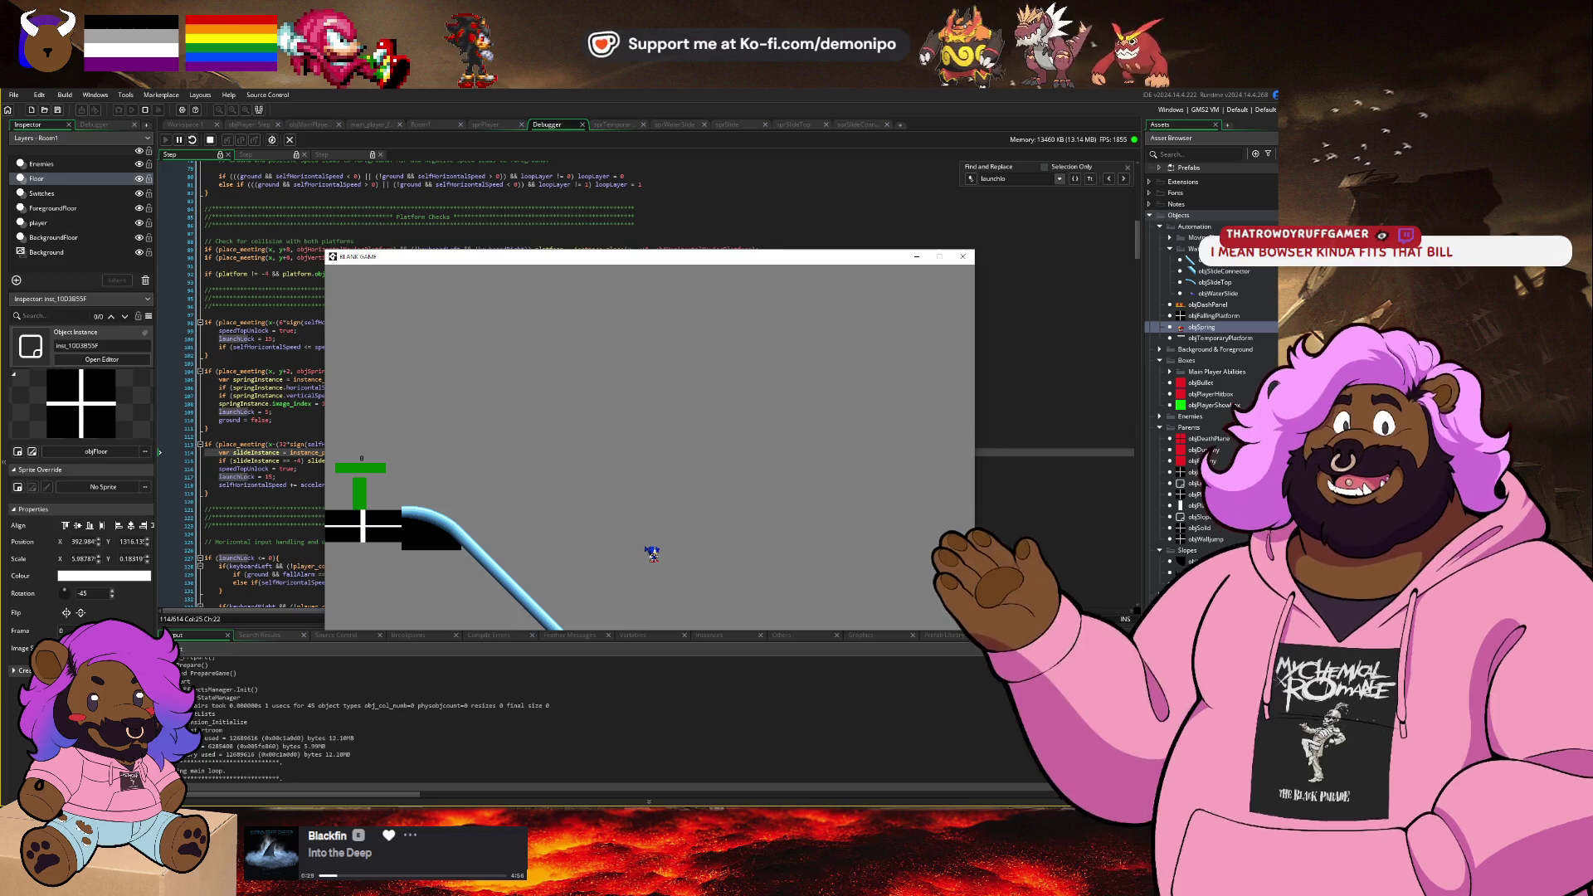
left_click(221, 140)
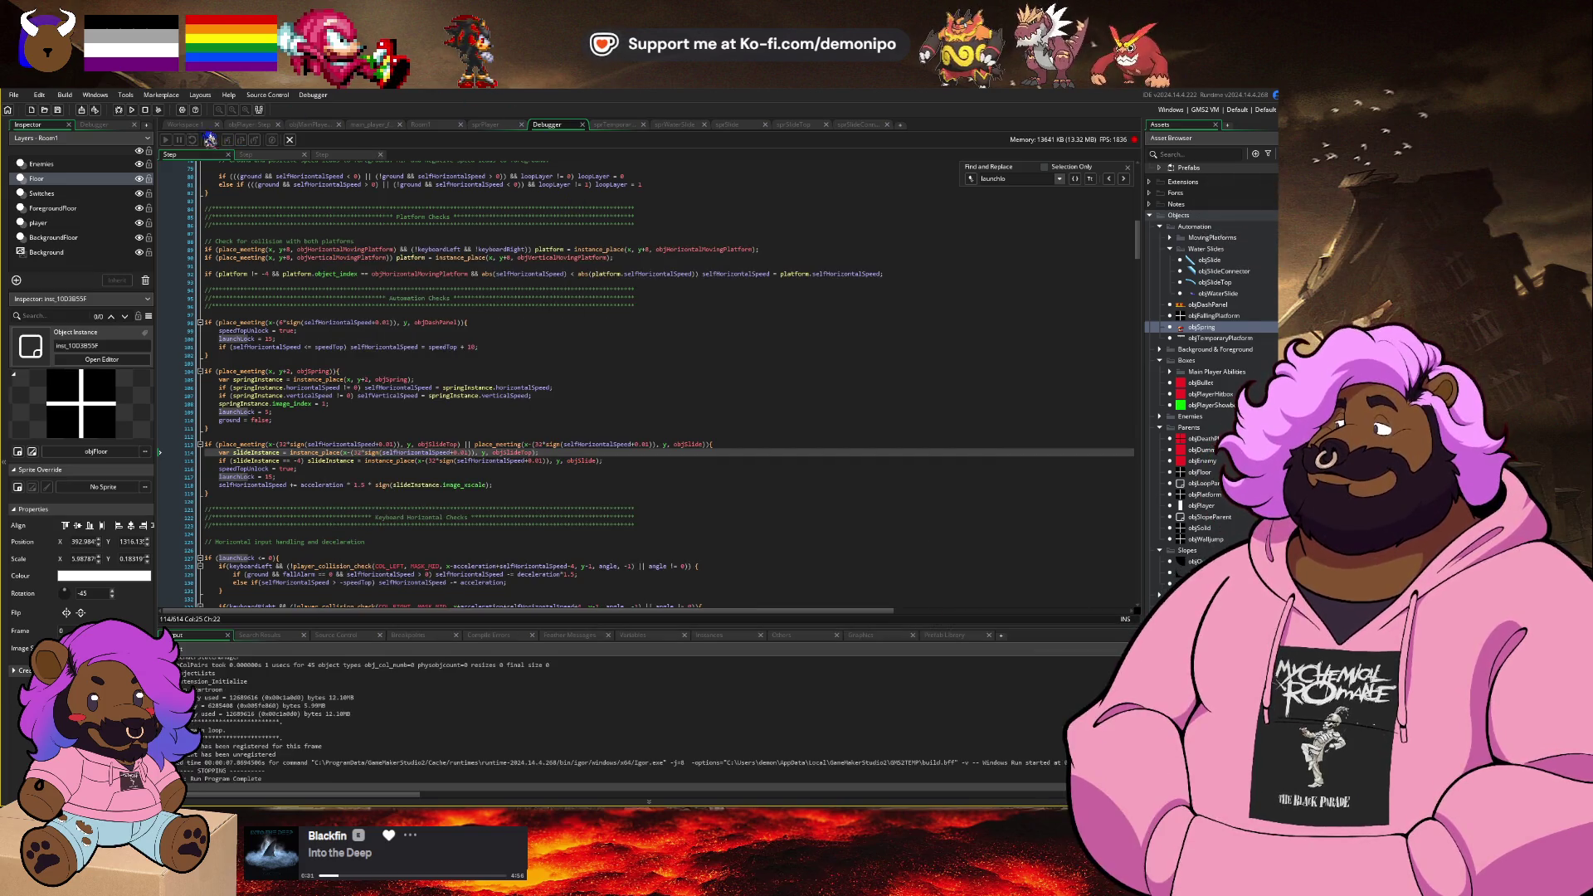
left_click(273, 130)
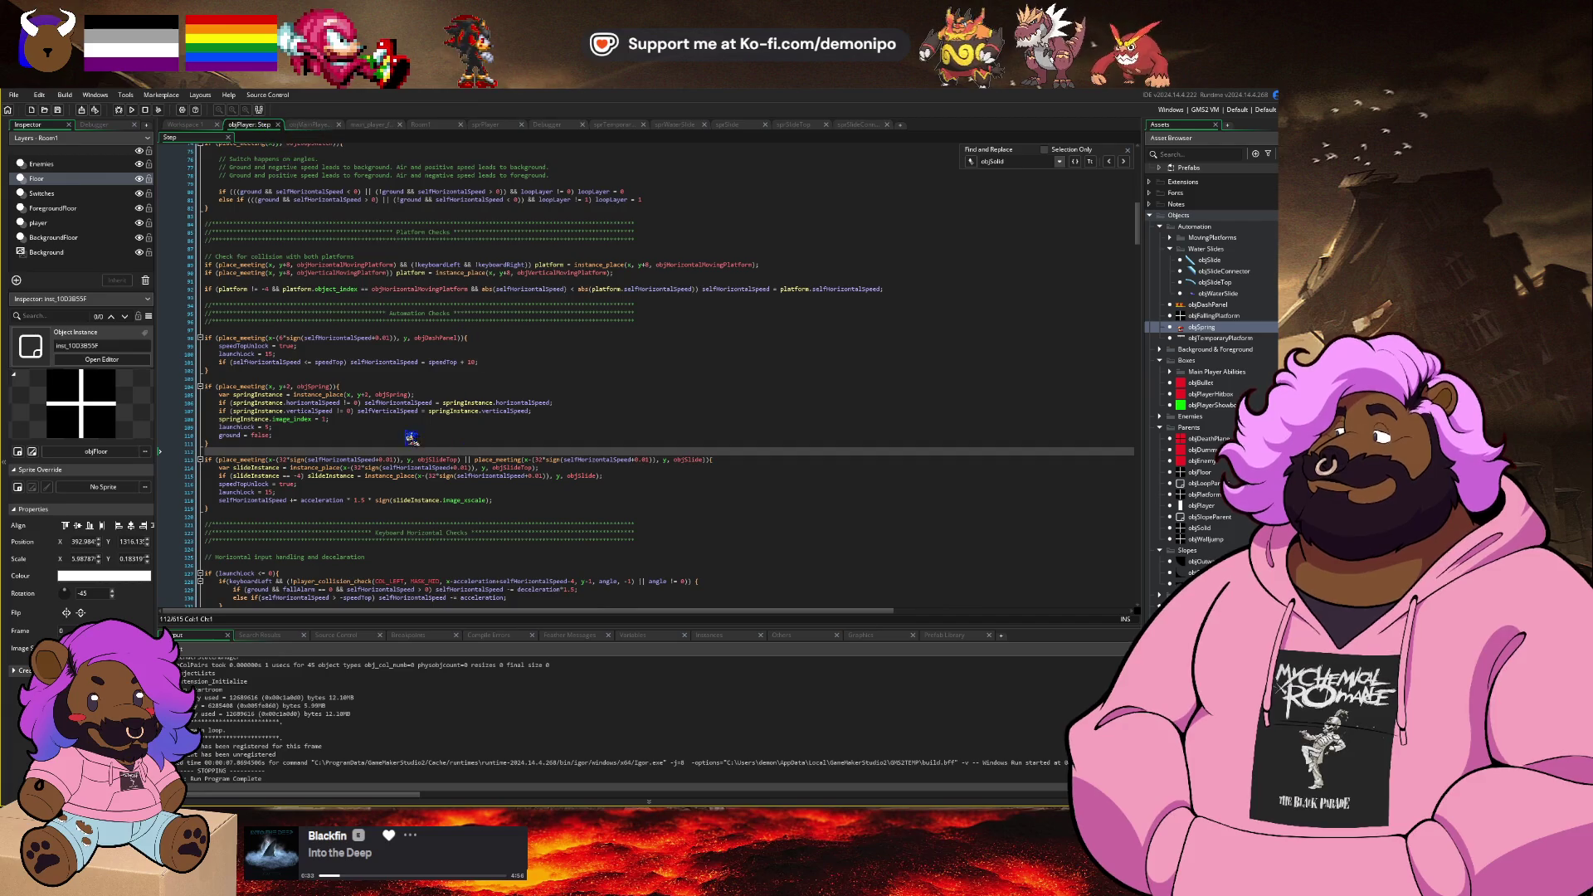
left_click(318, 435)
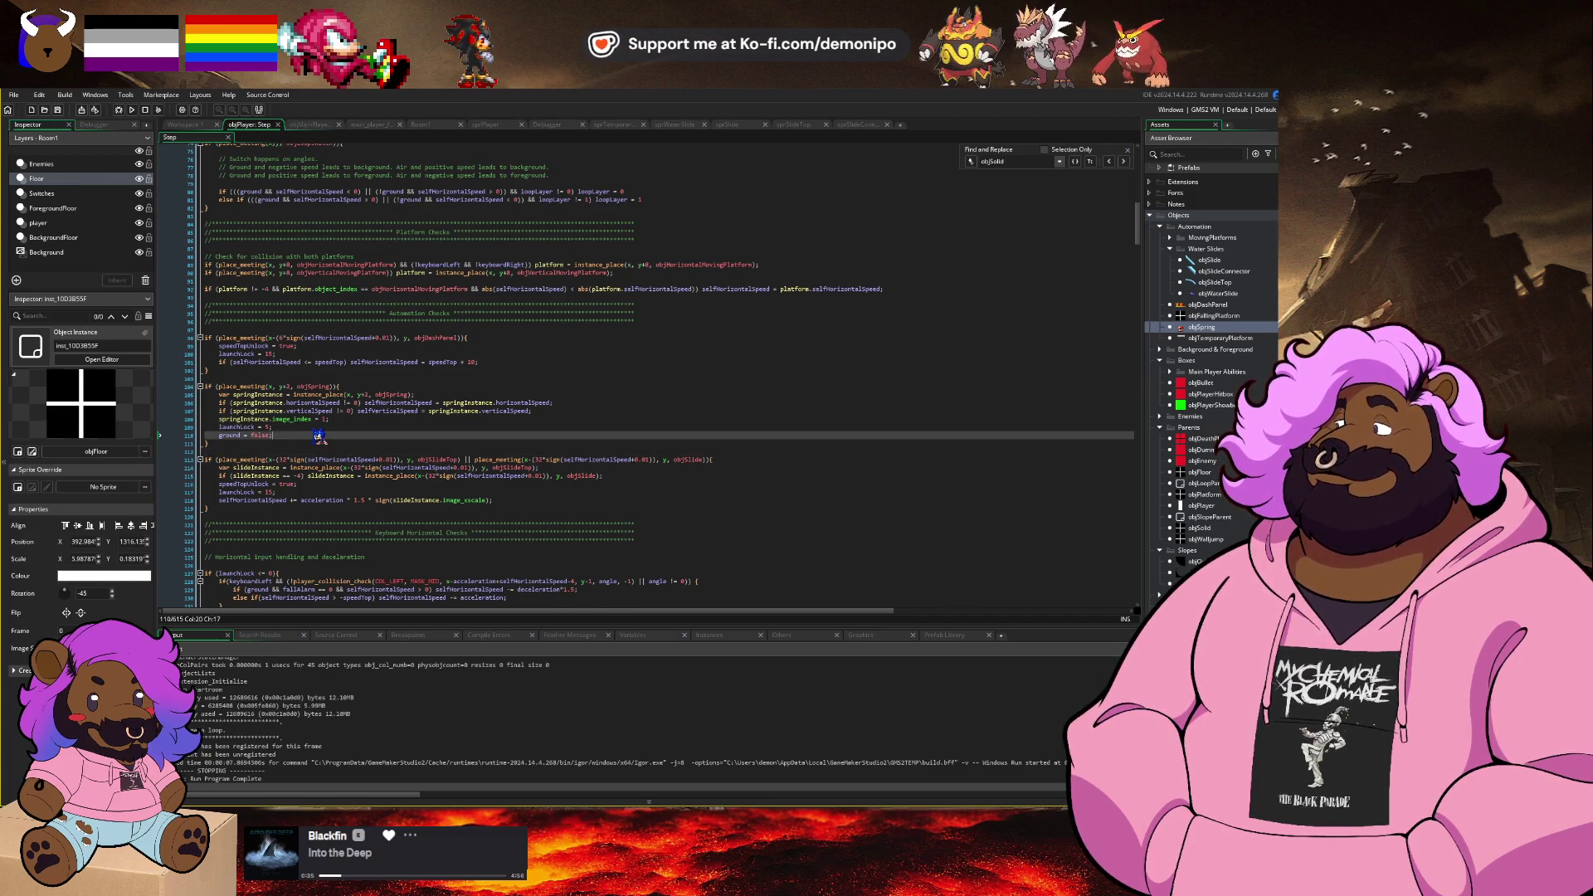
key("Return")
type("angle = ")
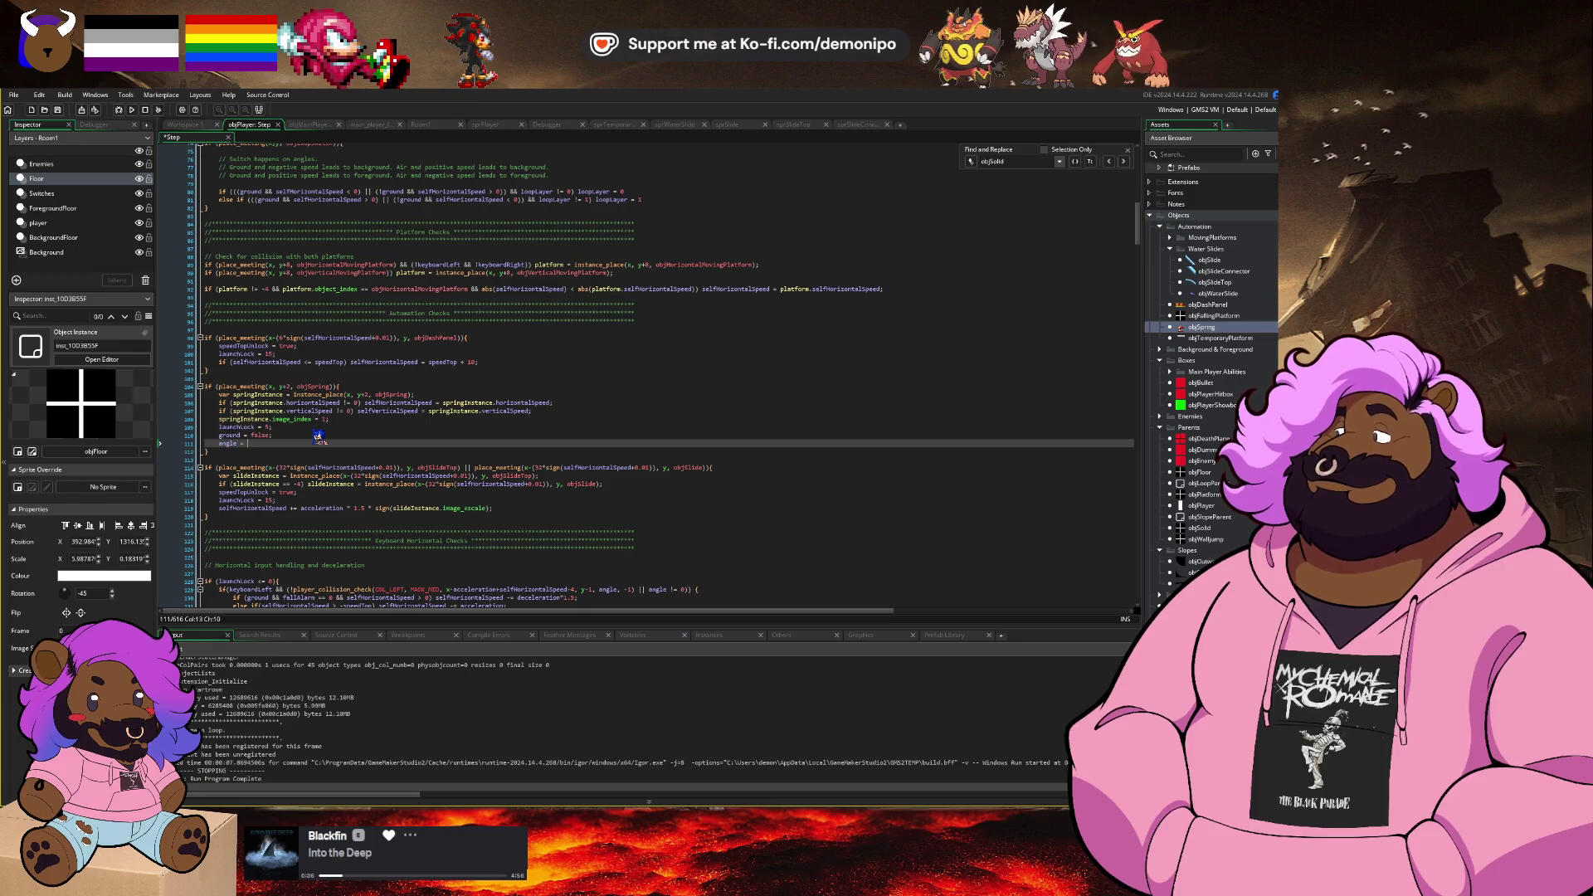
type("0;")
key("ctrl+s")
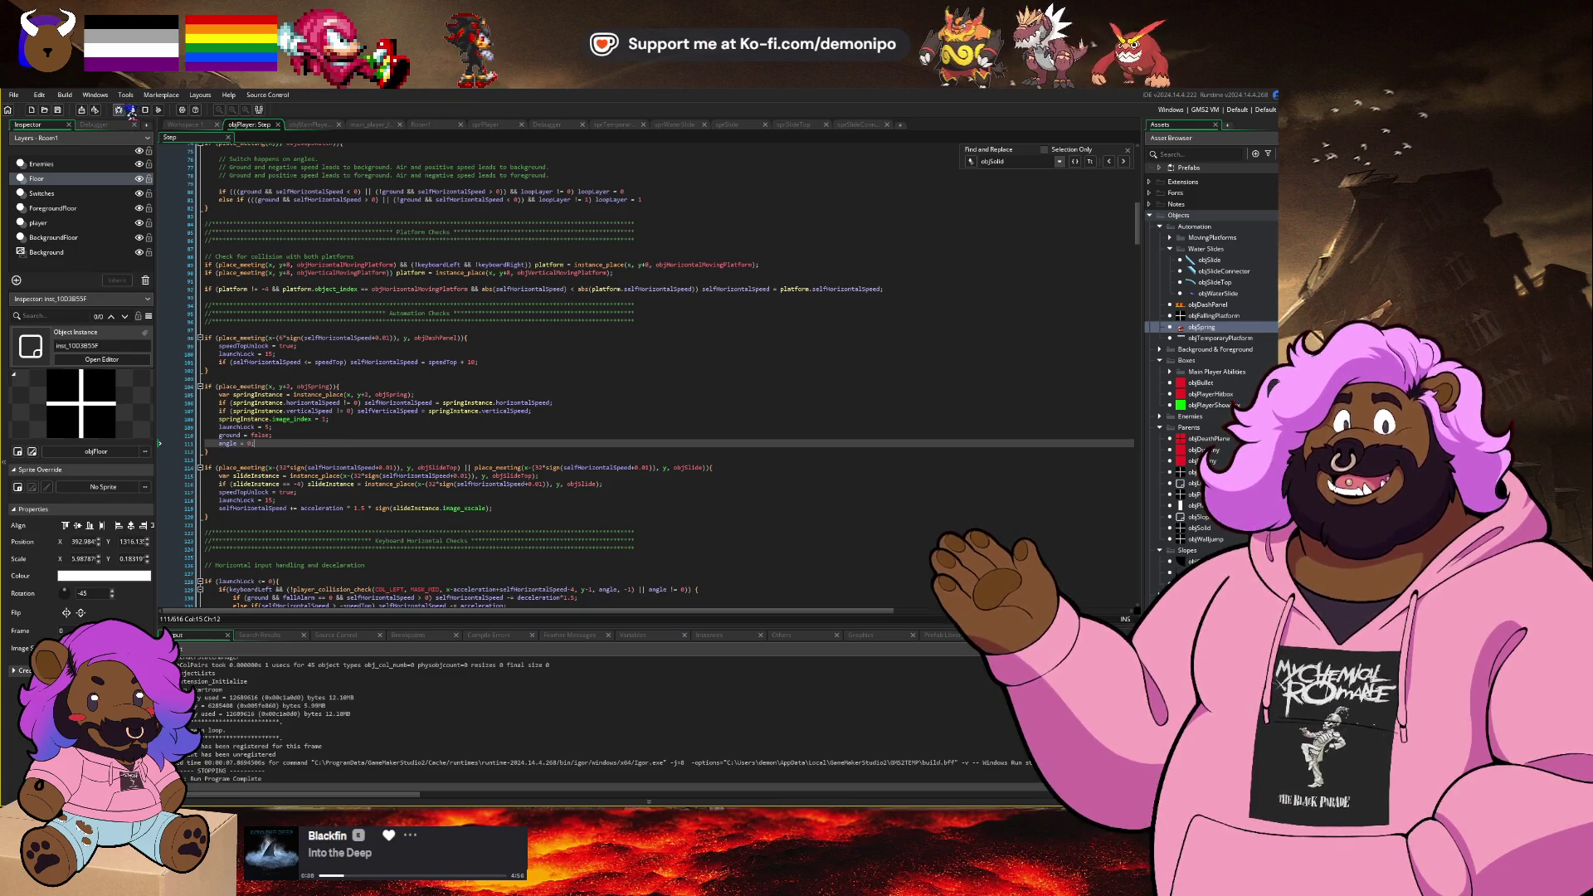
Step: Rerun the game in debug mode and send the player down the blue slide
left_click(131, 111)
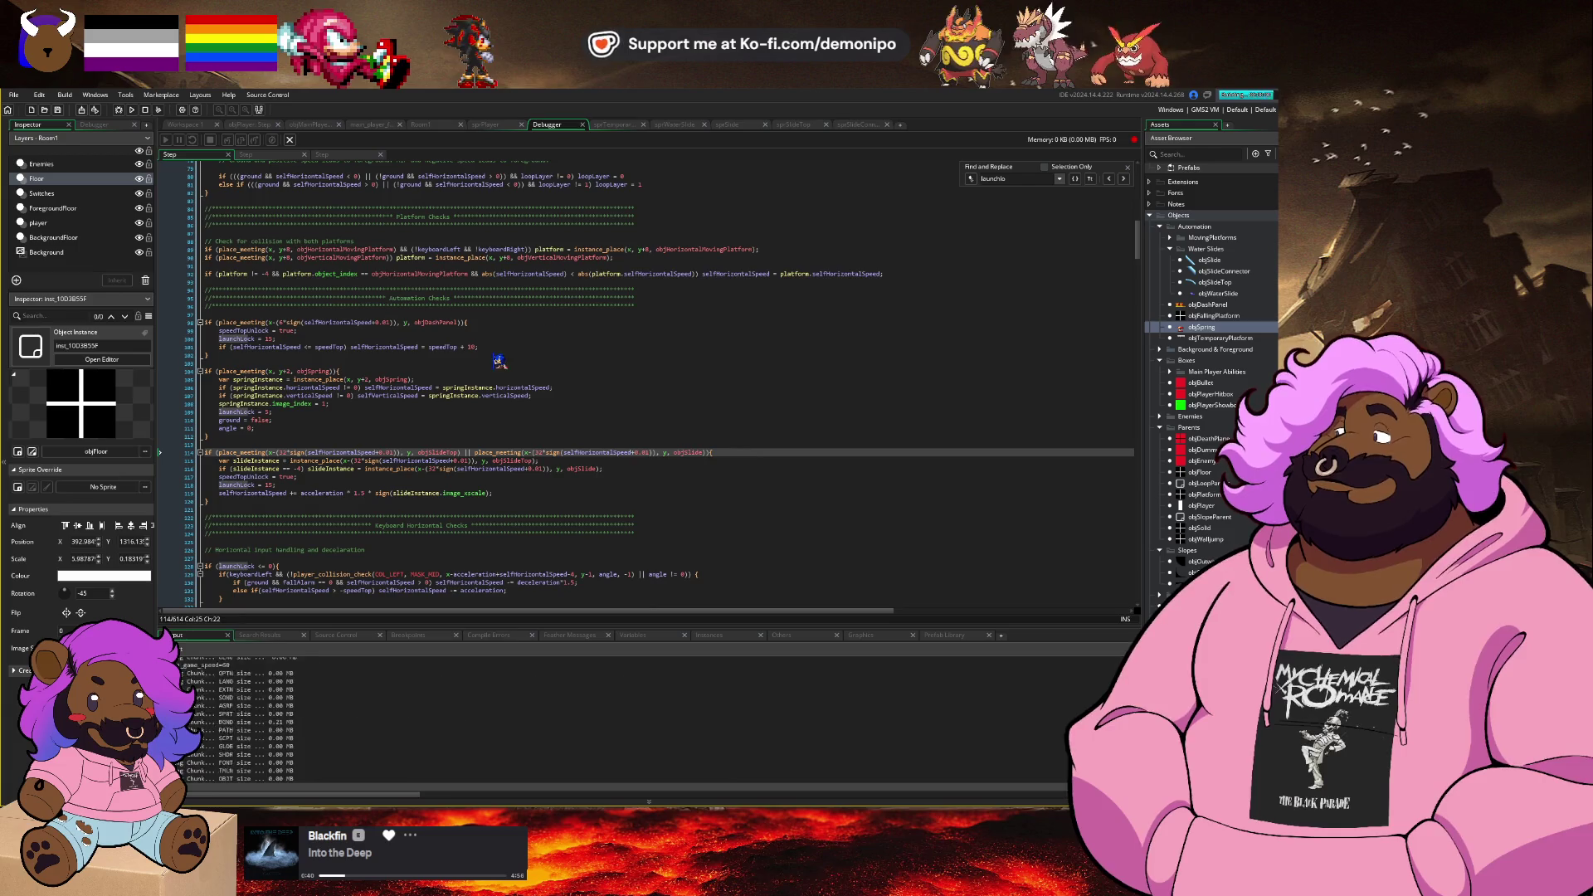
left_click(651, 551)
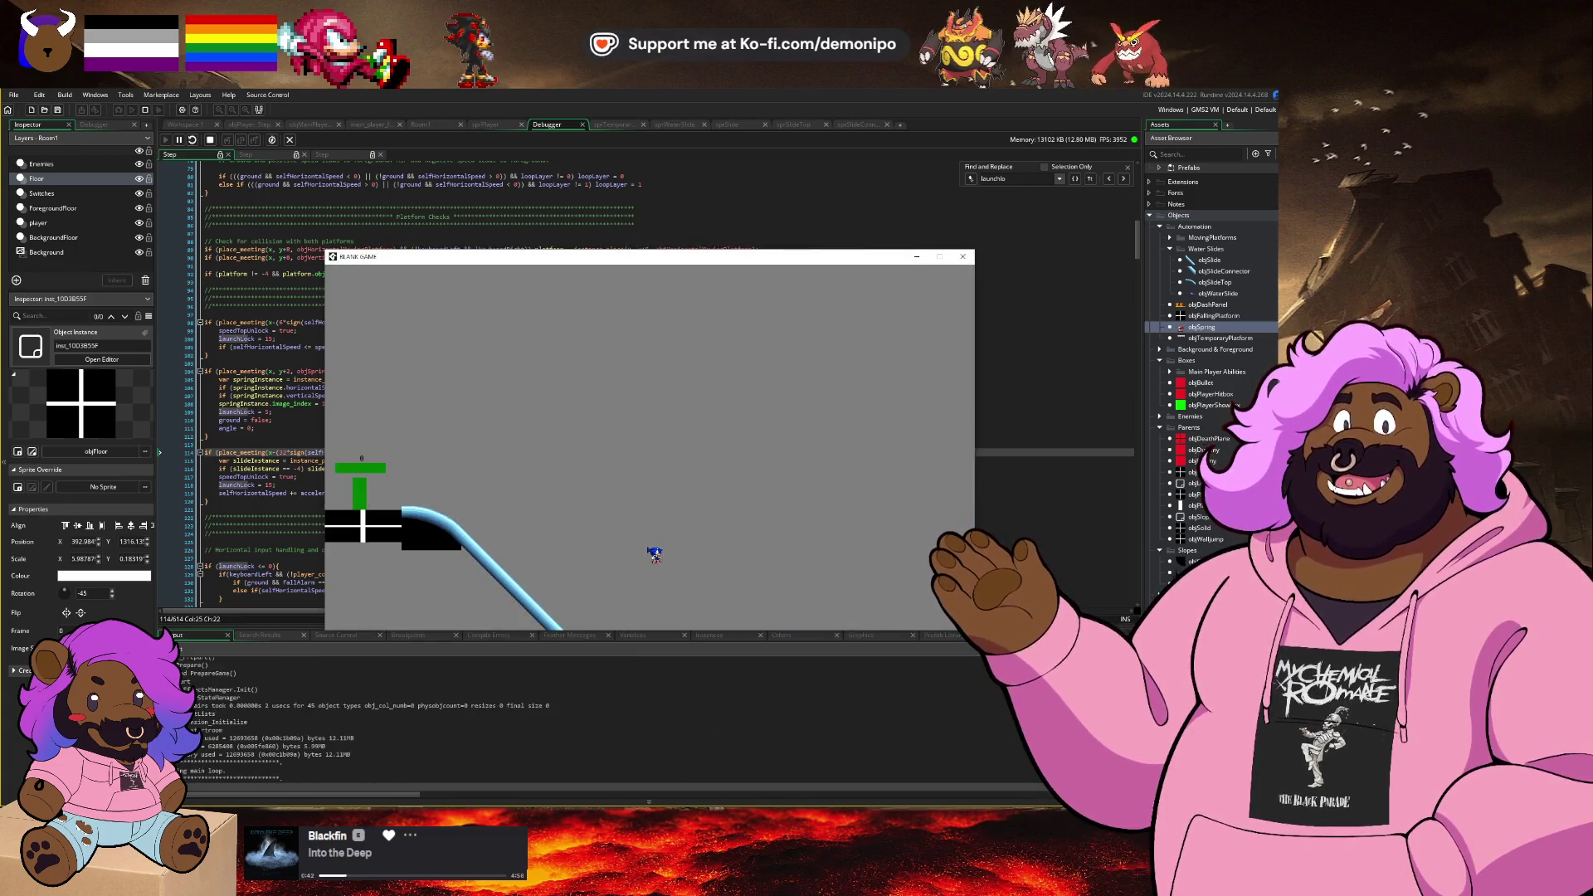
key("Right")
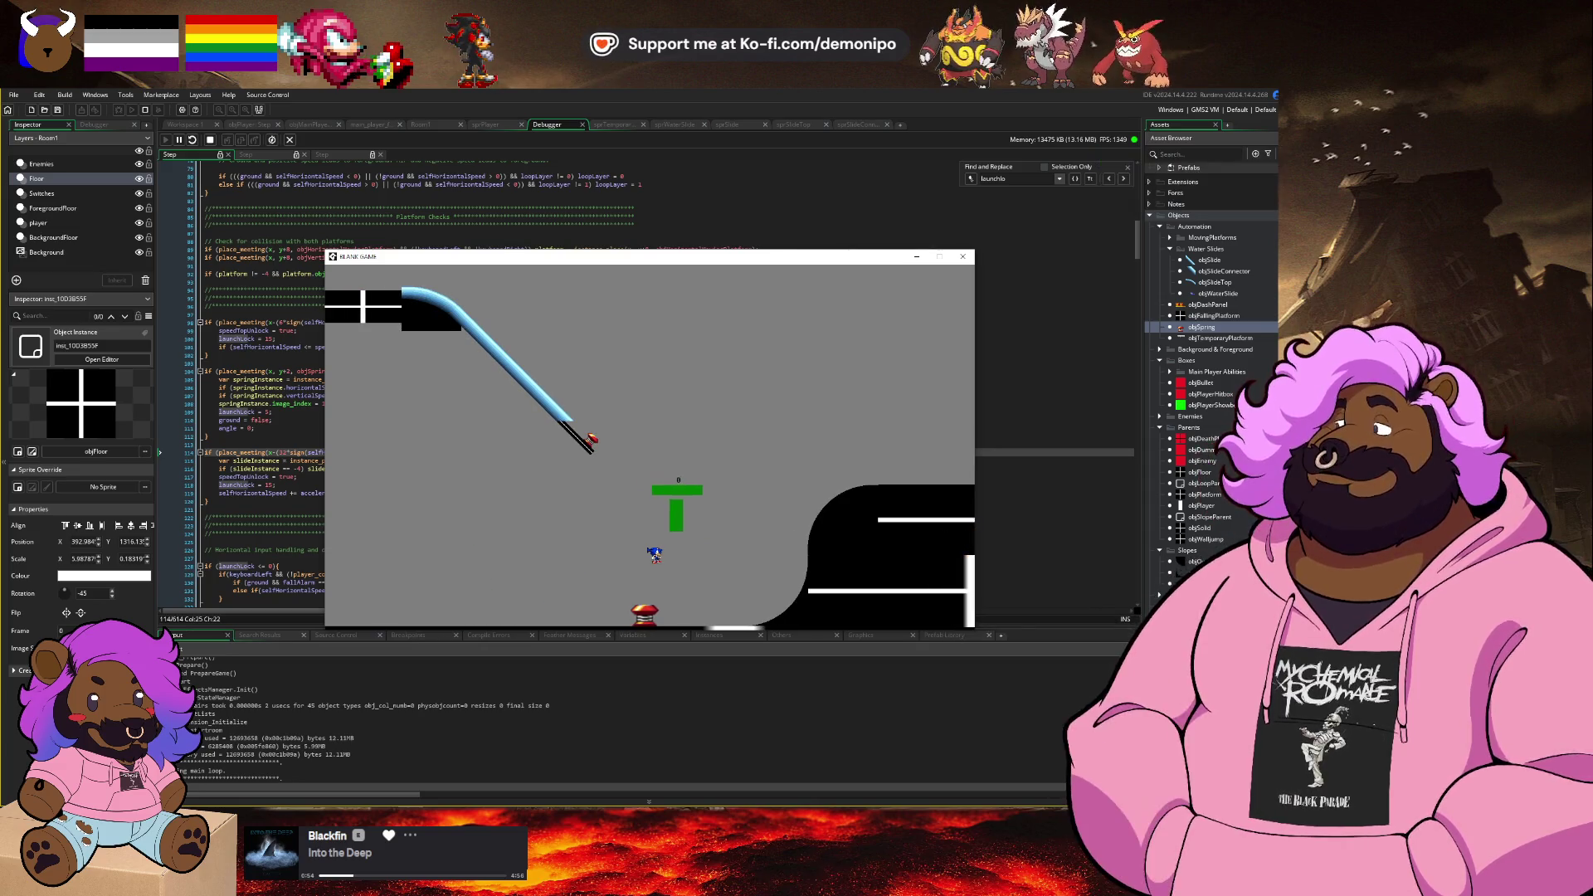
left_click(293, 388)
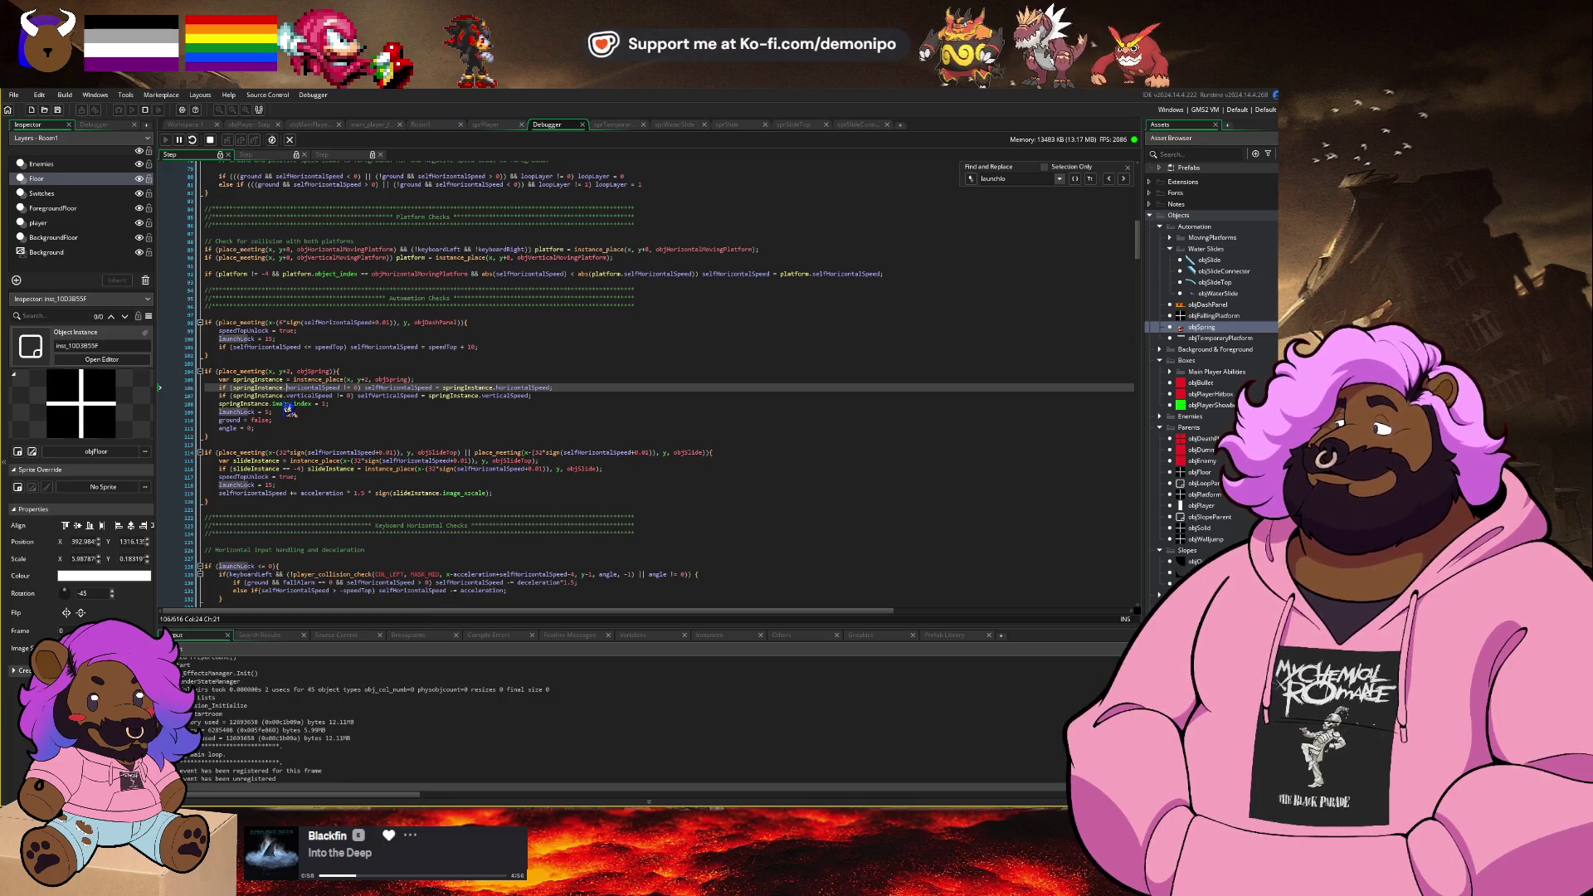
Step: Set a breakpoint on line 135 and stop the running debug session
scroll(297, 419, "down", 3)
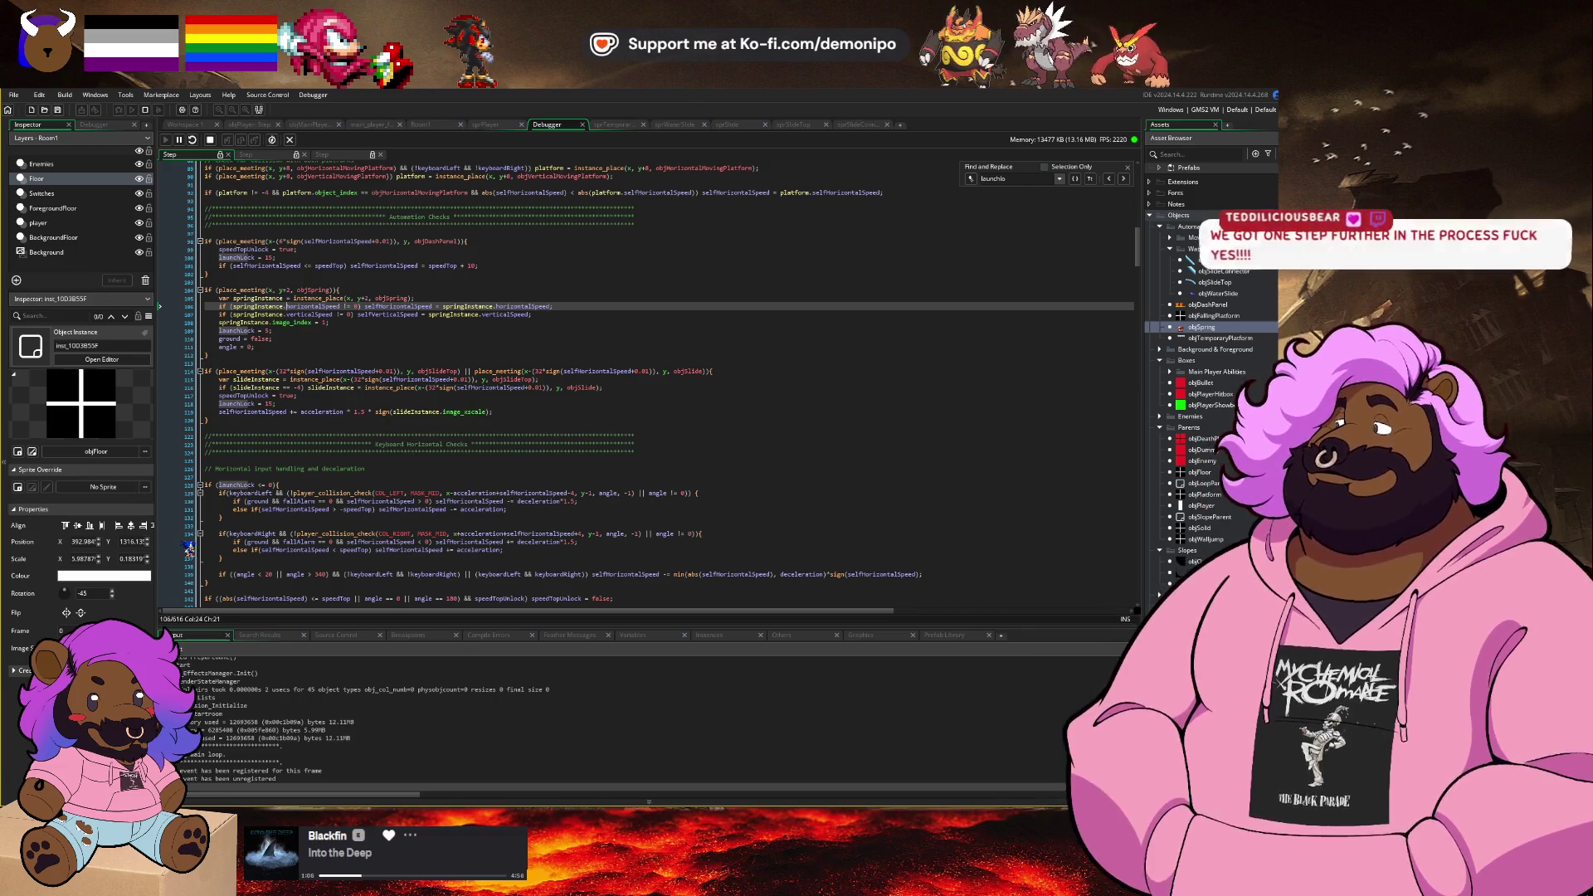
left_click(188, 544)
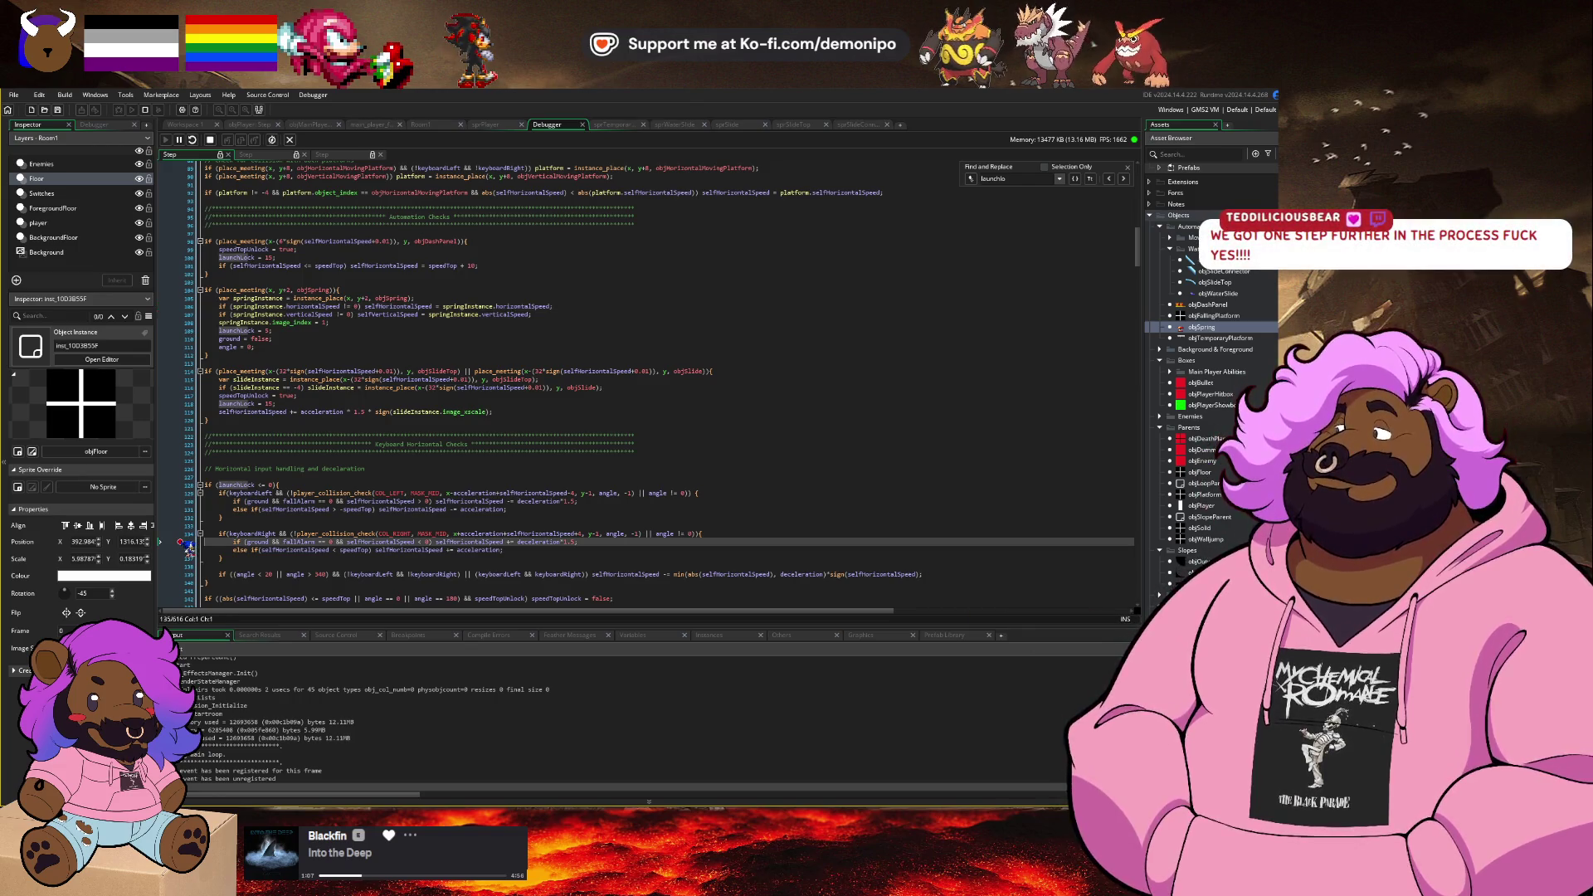
double_click(268, 542)
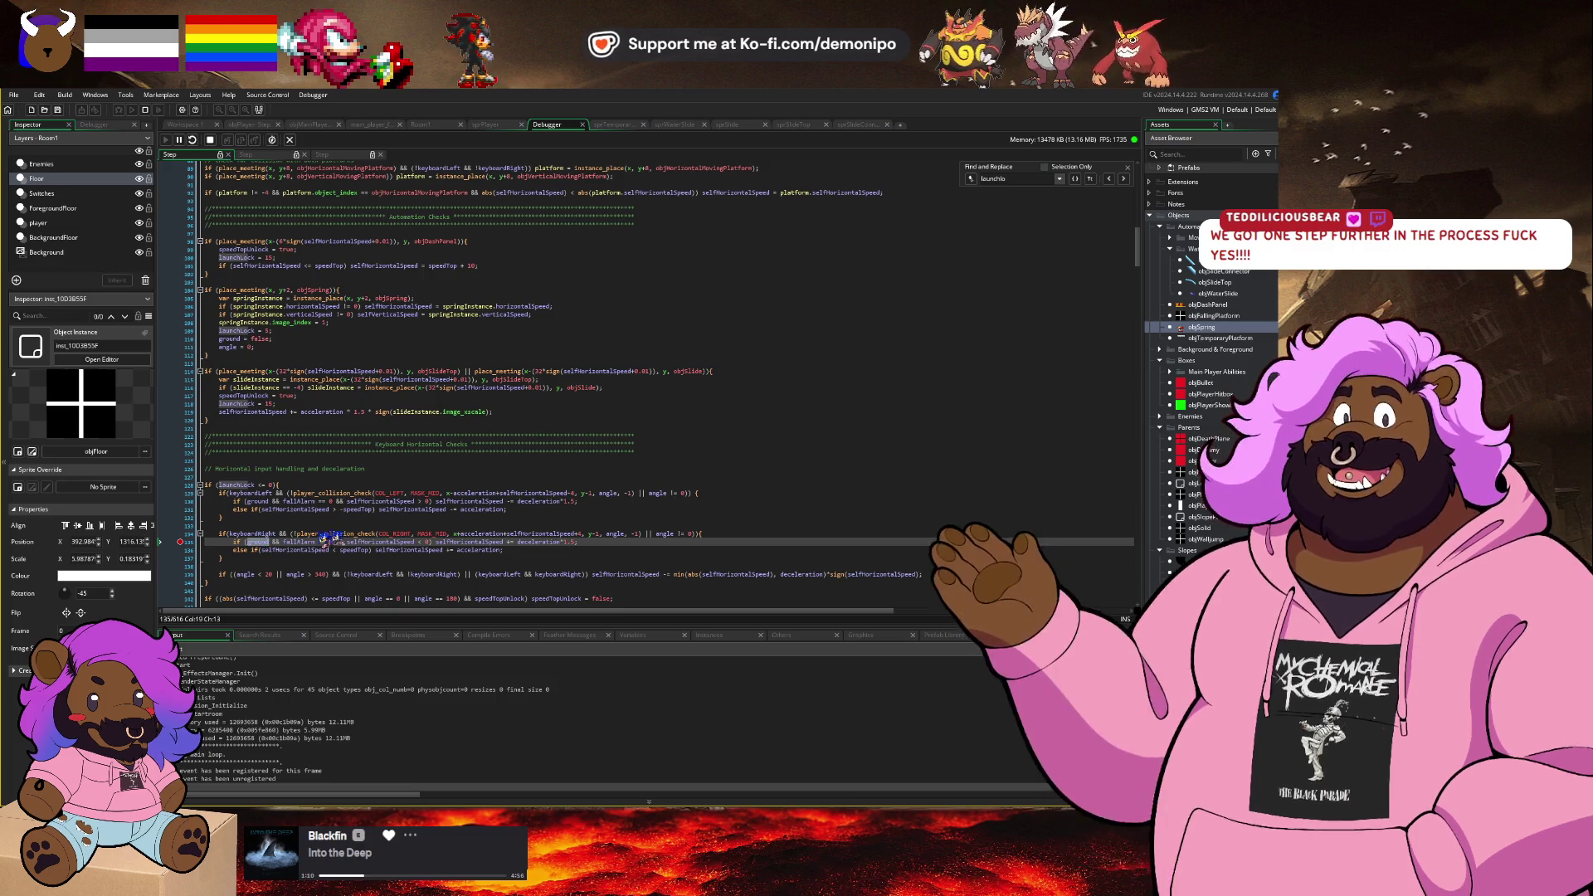
scroll(344, 482, "down", 1)
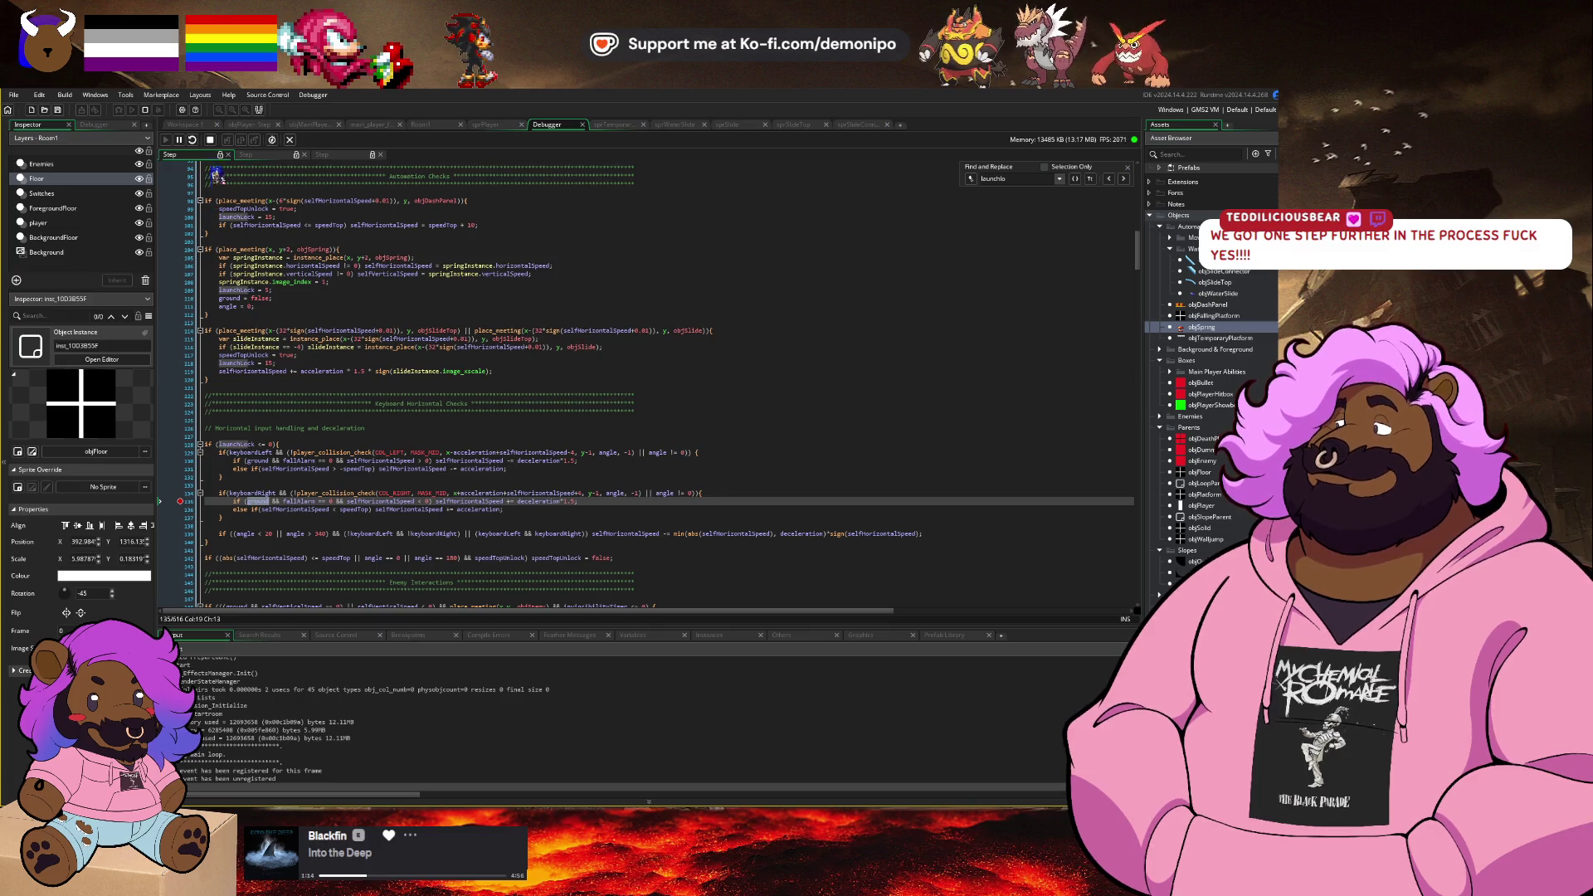
left_click(210, 139)
Step: Remove 'ground && ' from the fall-alarm checks on lines 130 and 135, then save and run with F5
double_click(259, 462)
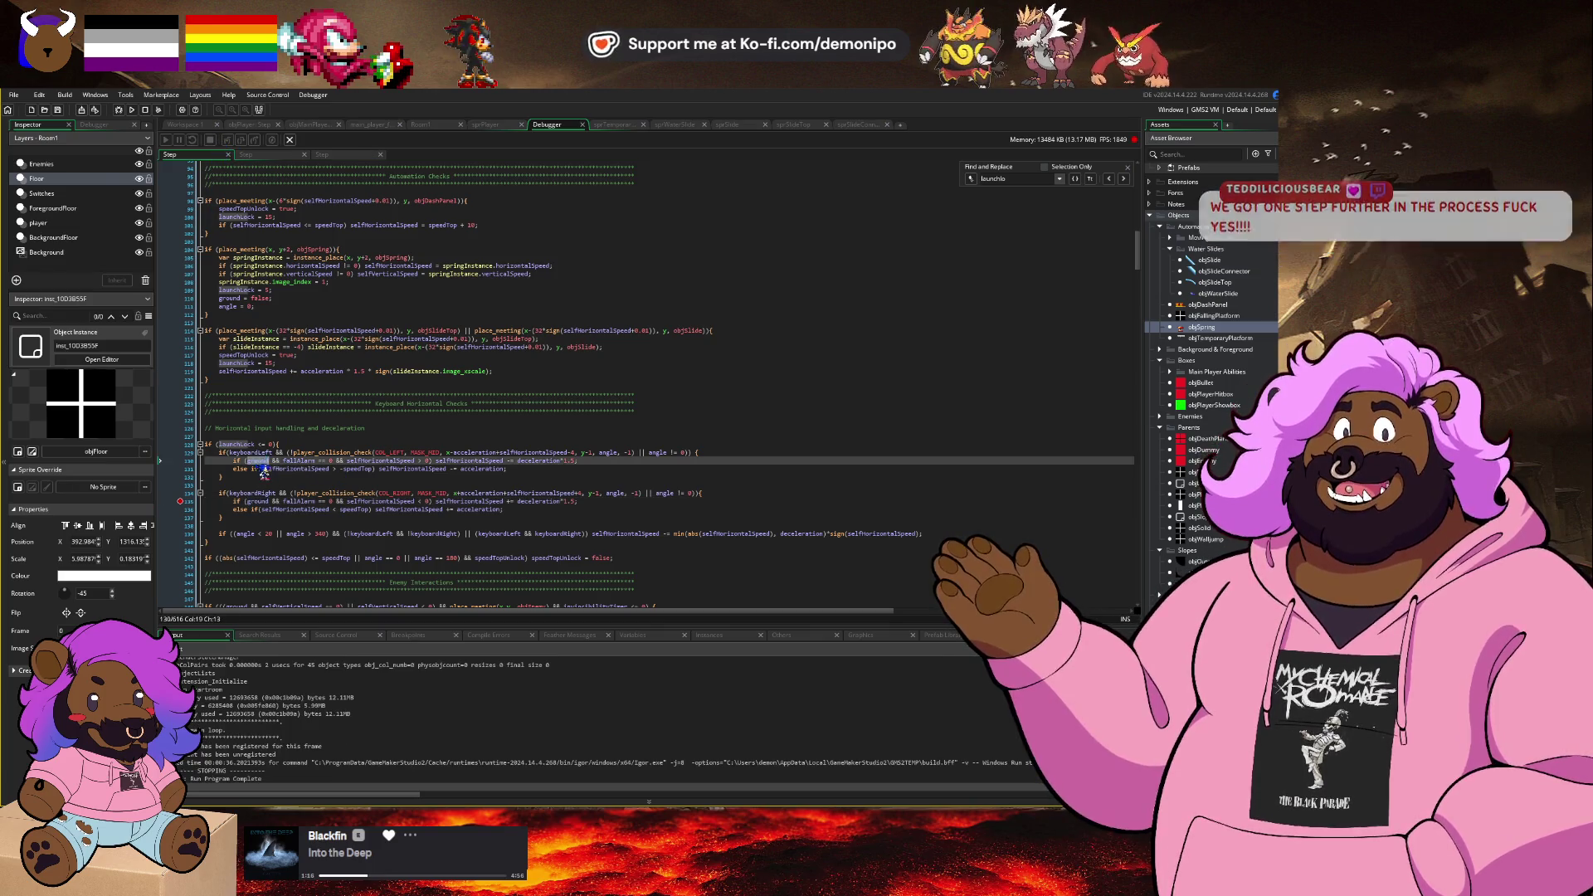
key("BackSpace")
key("Delete")
key("Delete")
key("Delete")
left_click(237, 528)
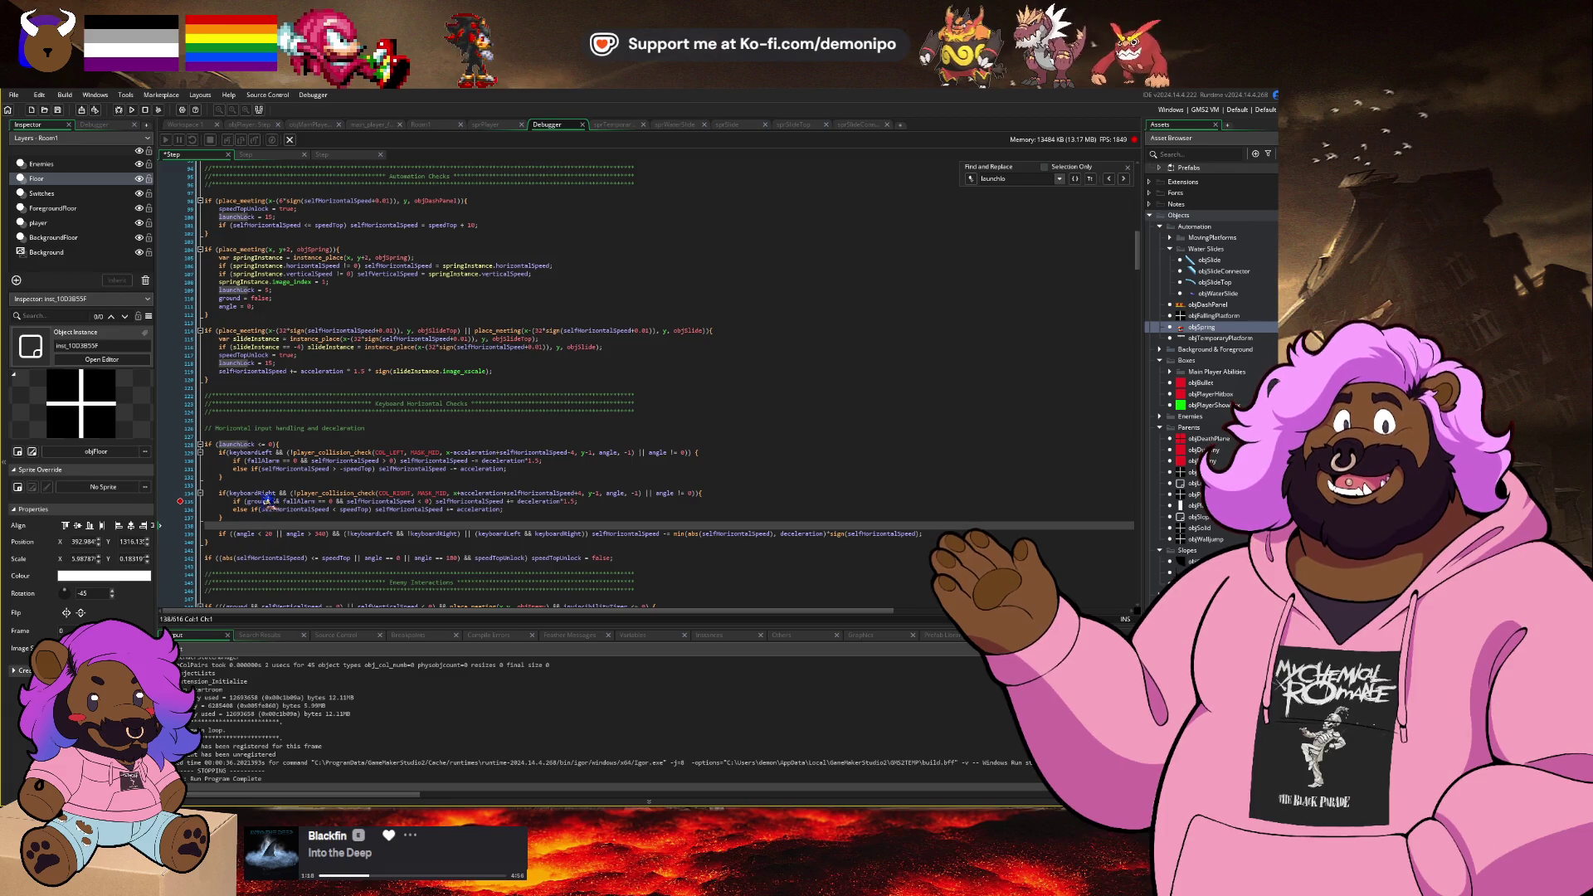
double_click(258, 502)
key("BackSpace")
key("Delete")
key("Delete")
key("Delete")
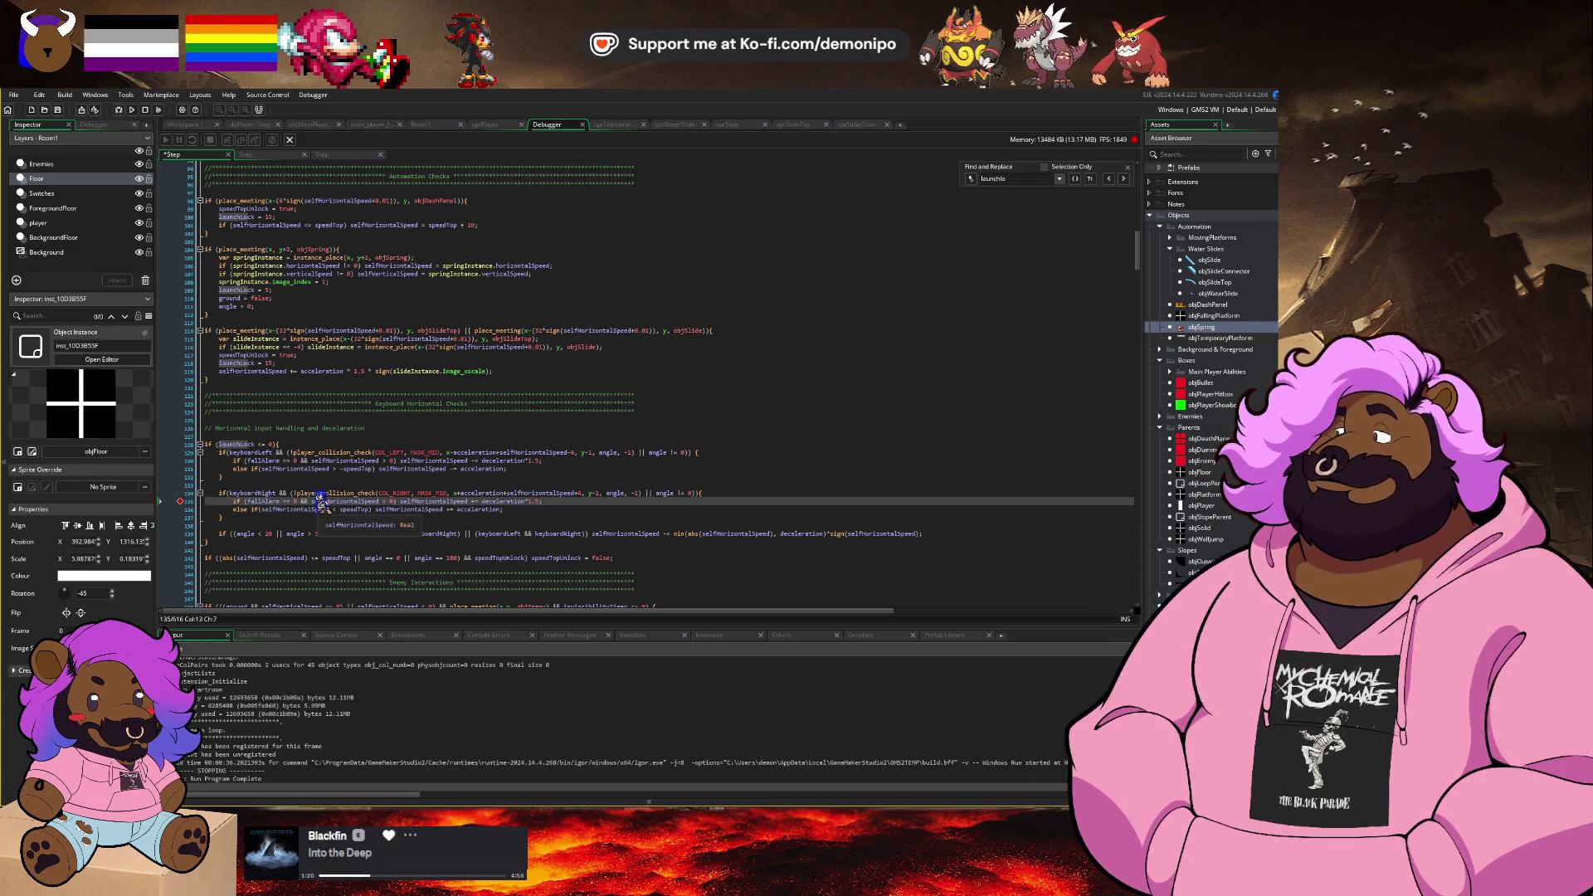
key("F5")
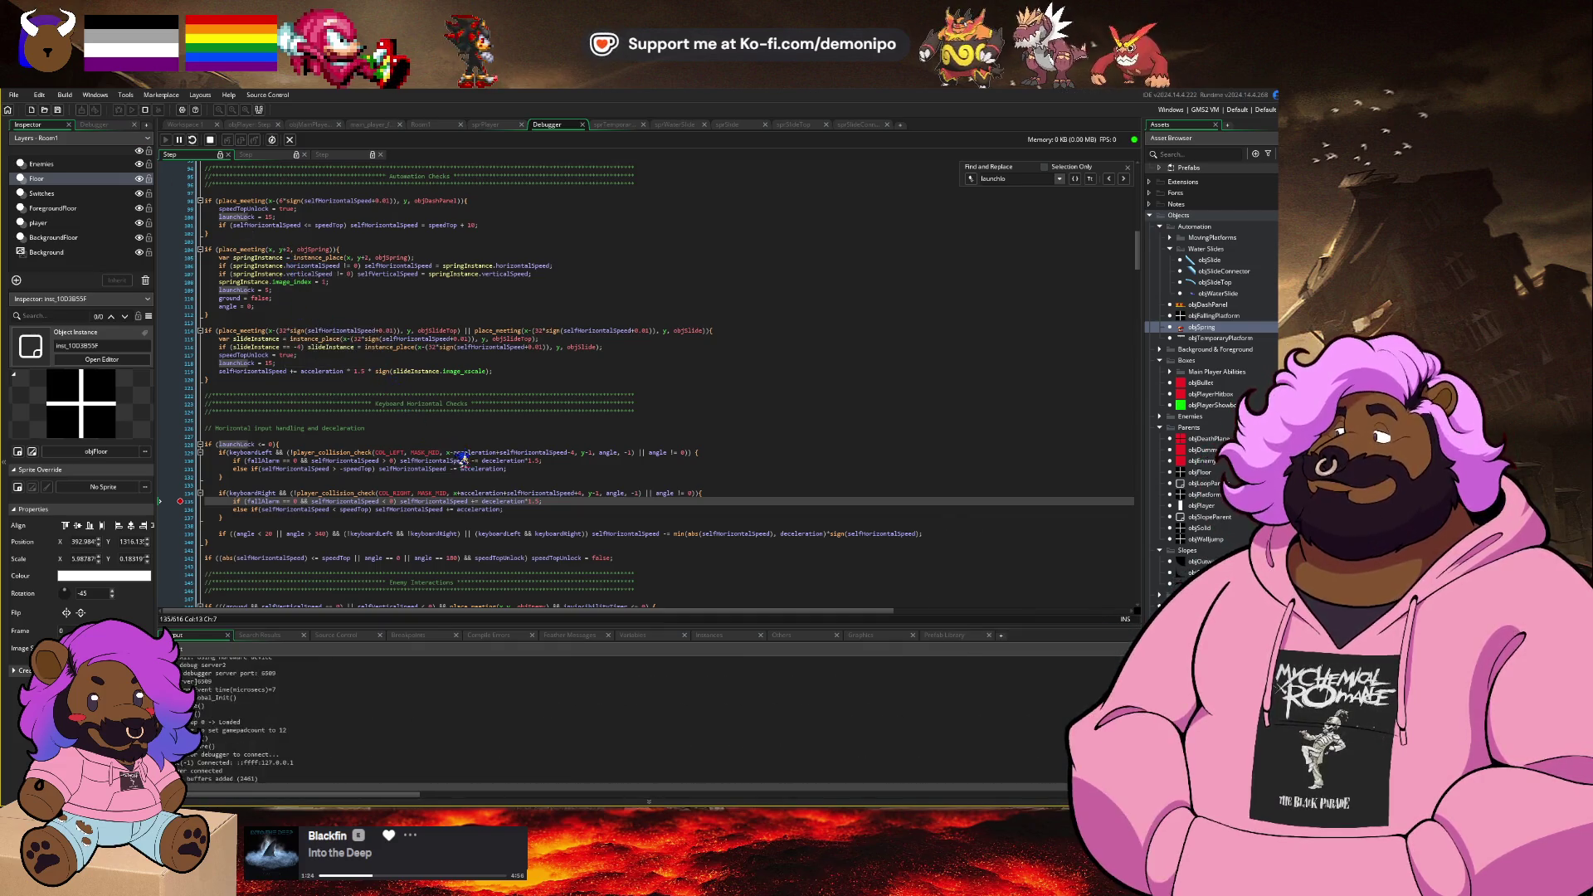
Step: Play the player down the blue slide, then close the game and show main_player_fight_moves
left_click(656, 558)
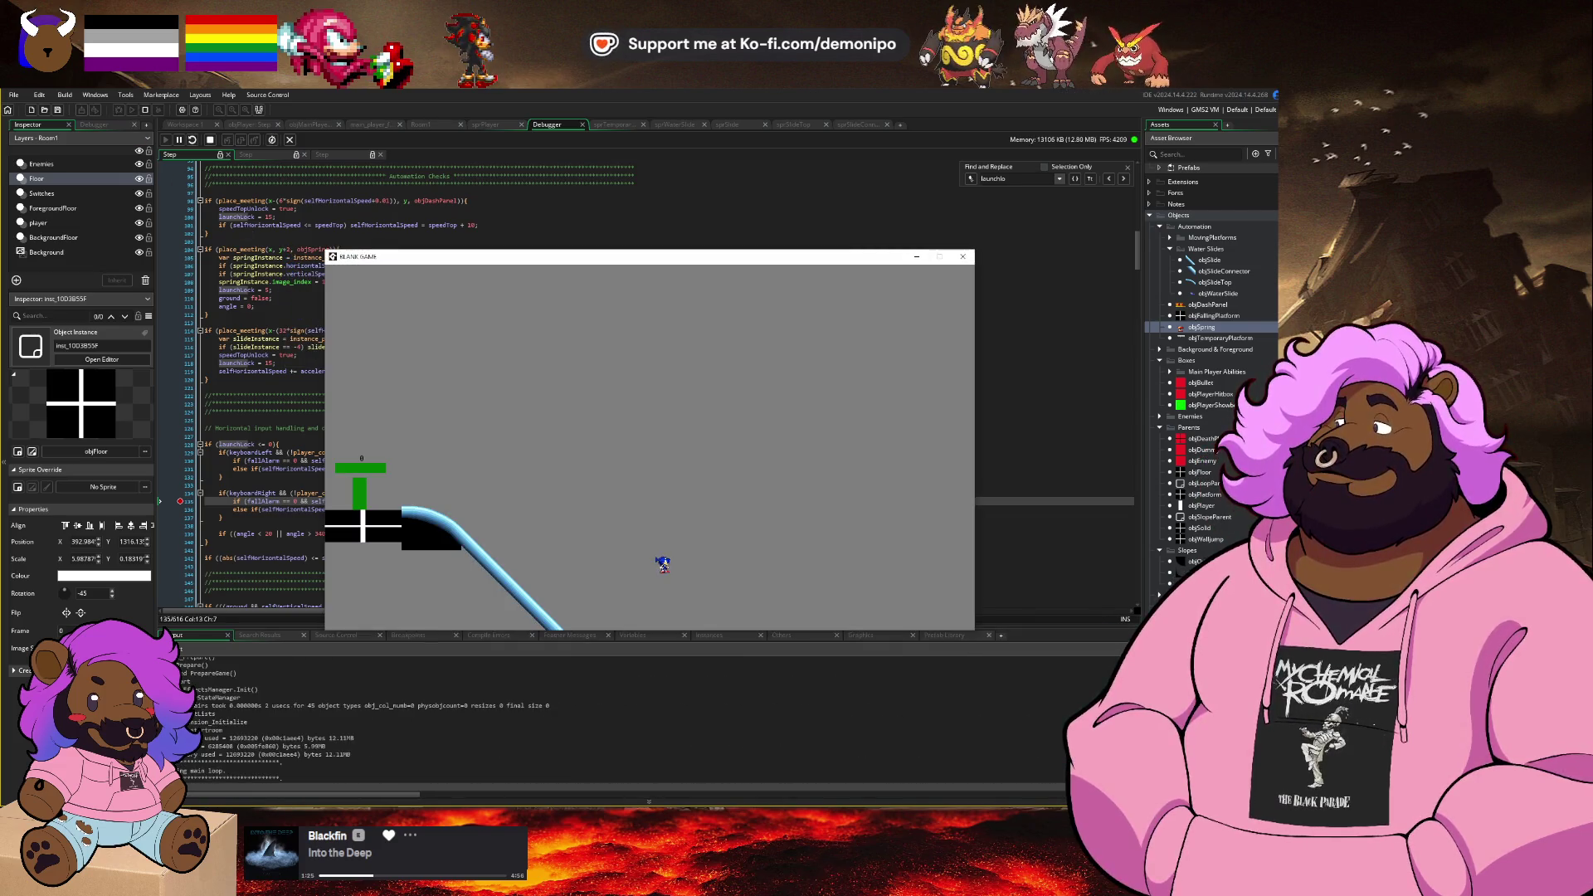
left_click(189, 510)
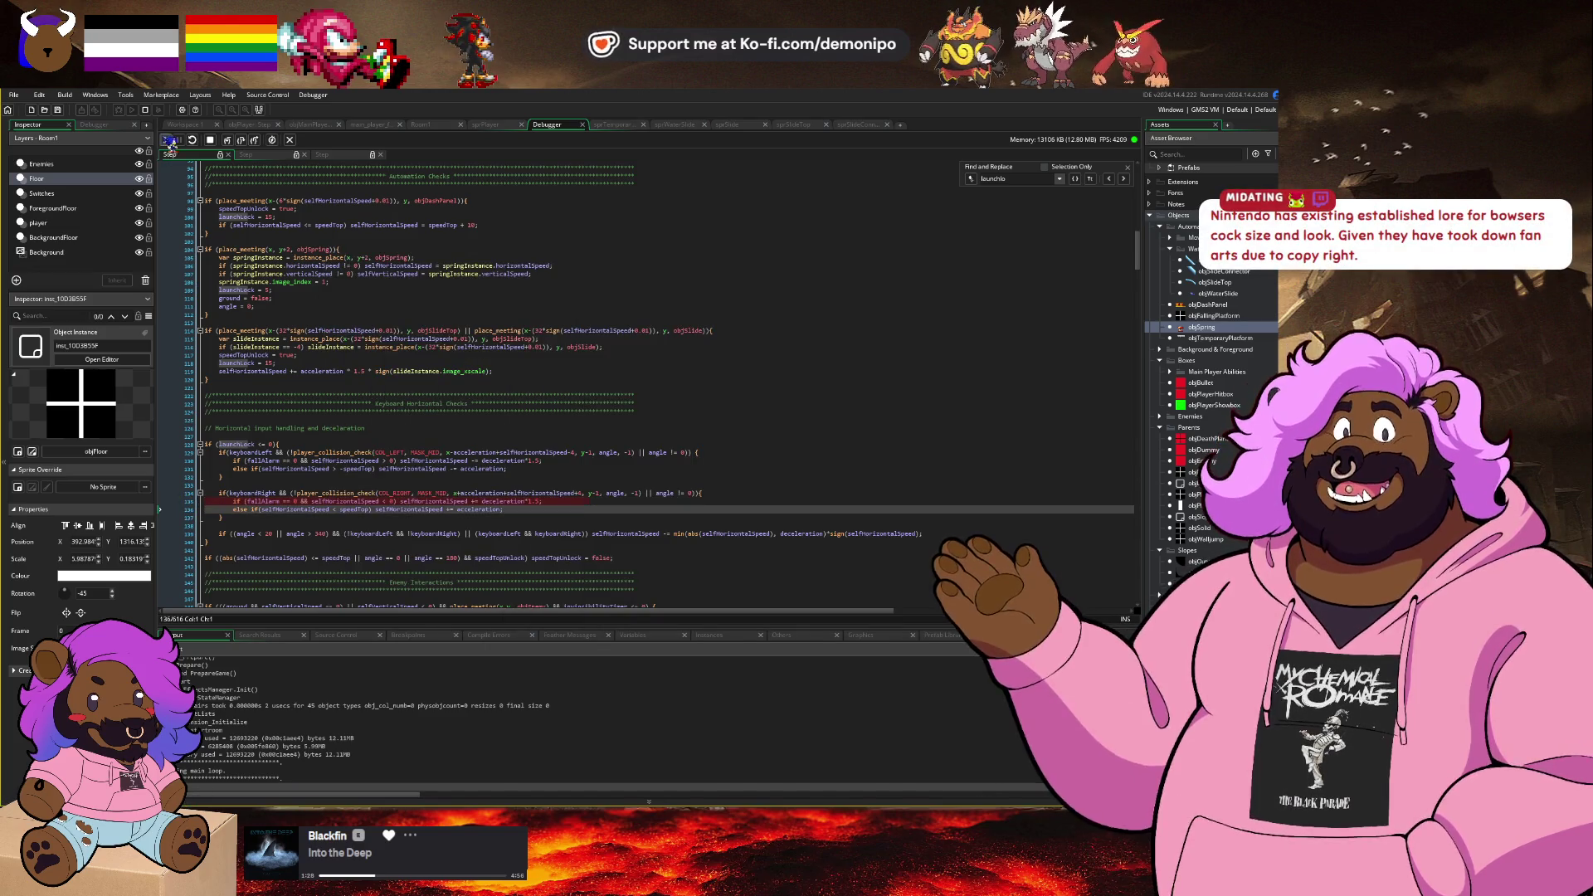
key("alt+Tab")
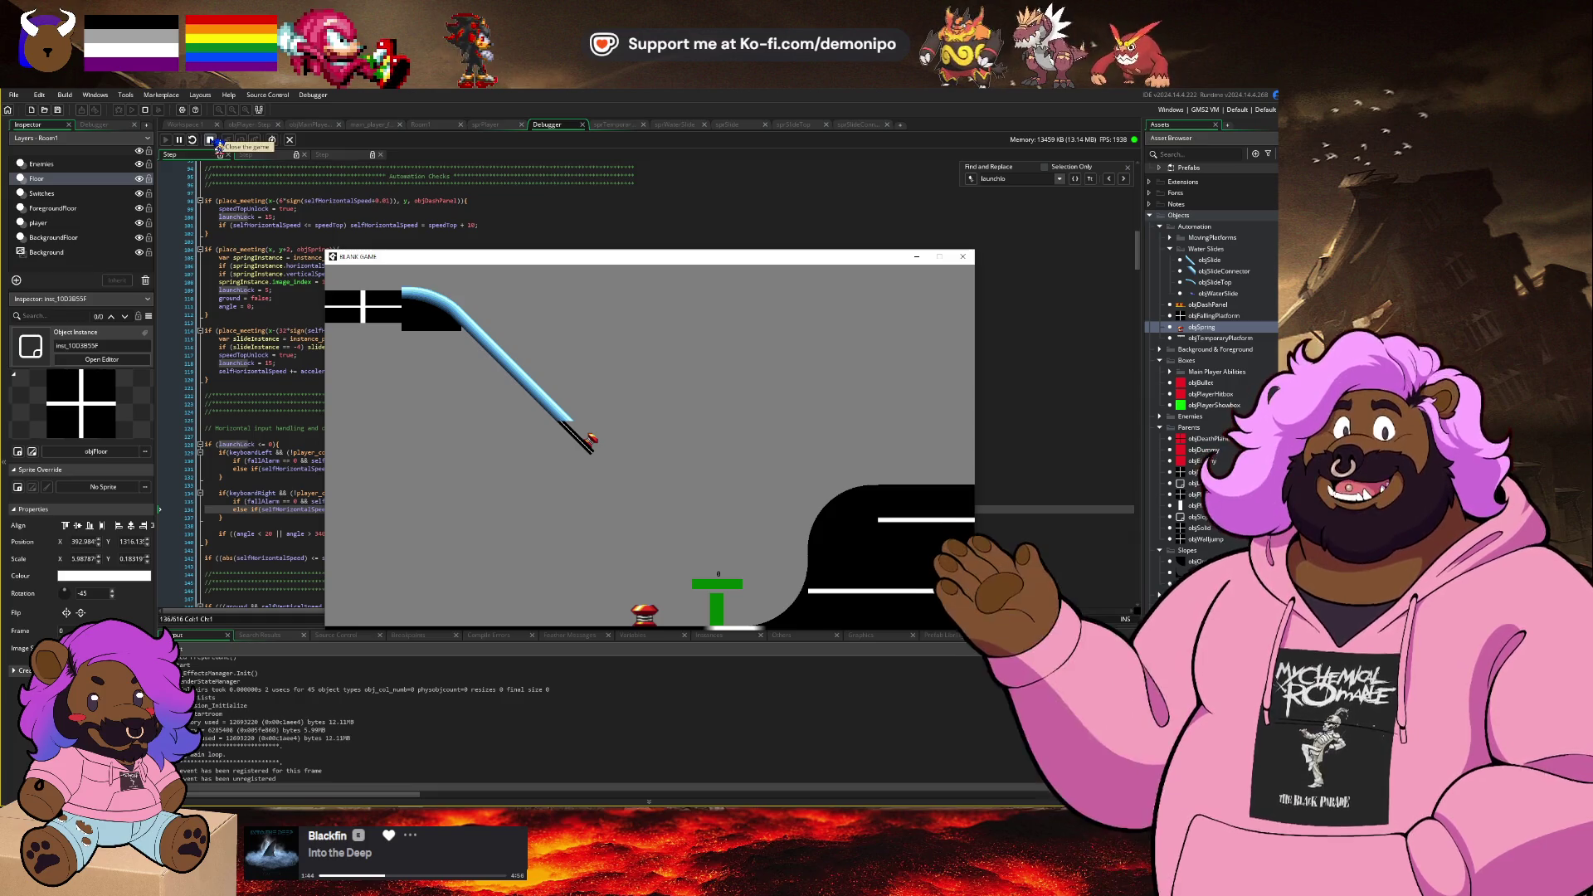
left_click(212, 142)
left_click(373, 125)
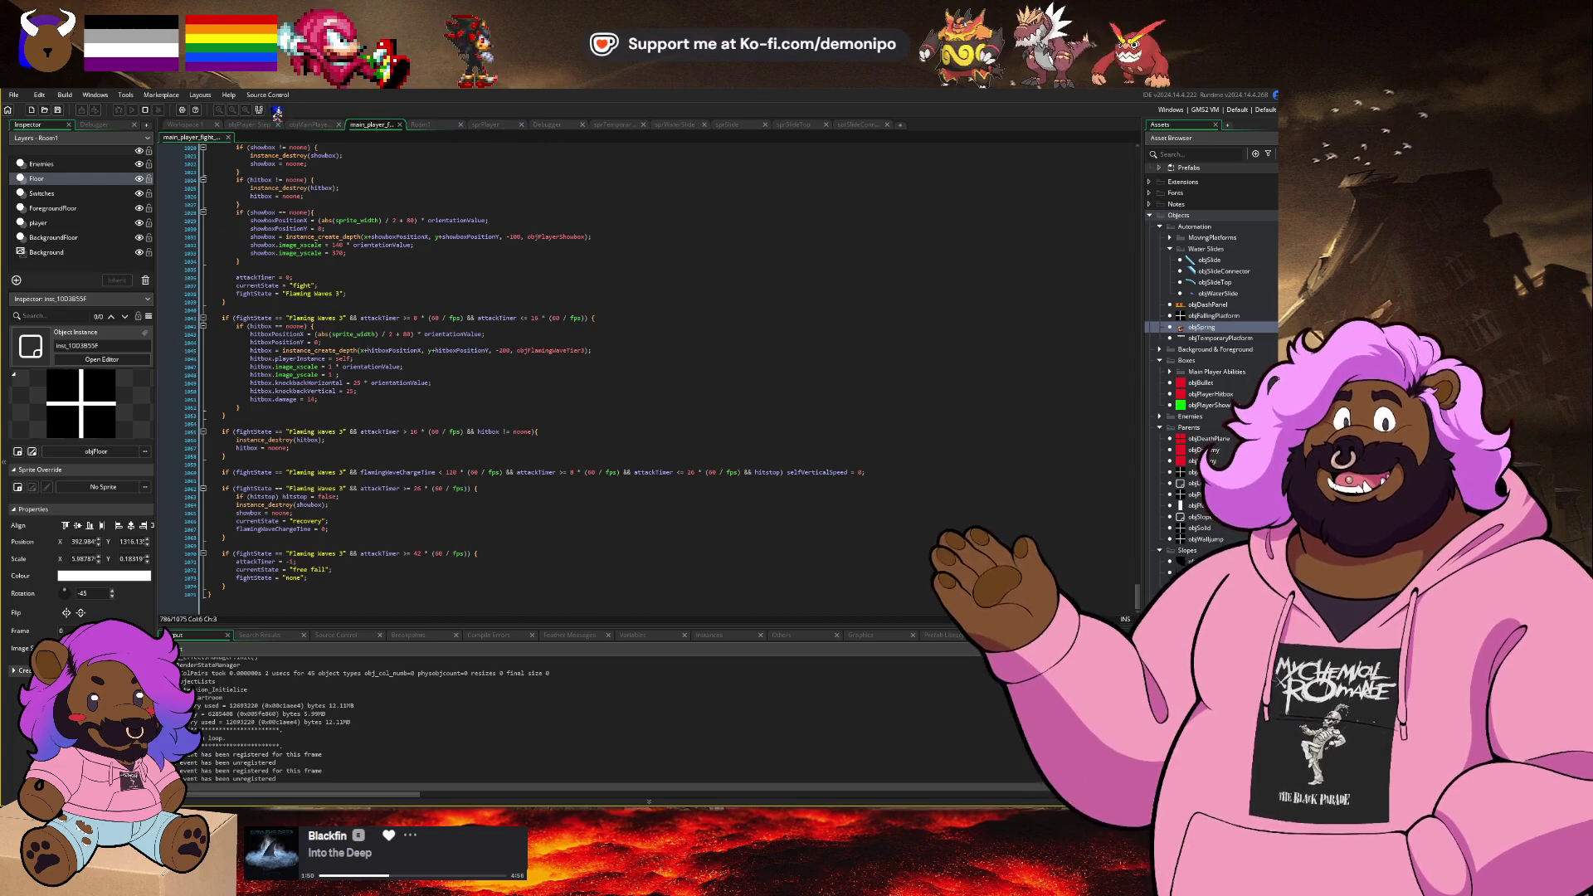
left_click(421, 124)
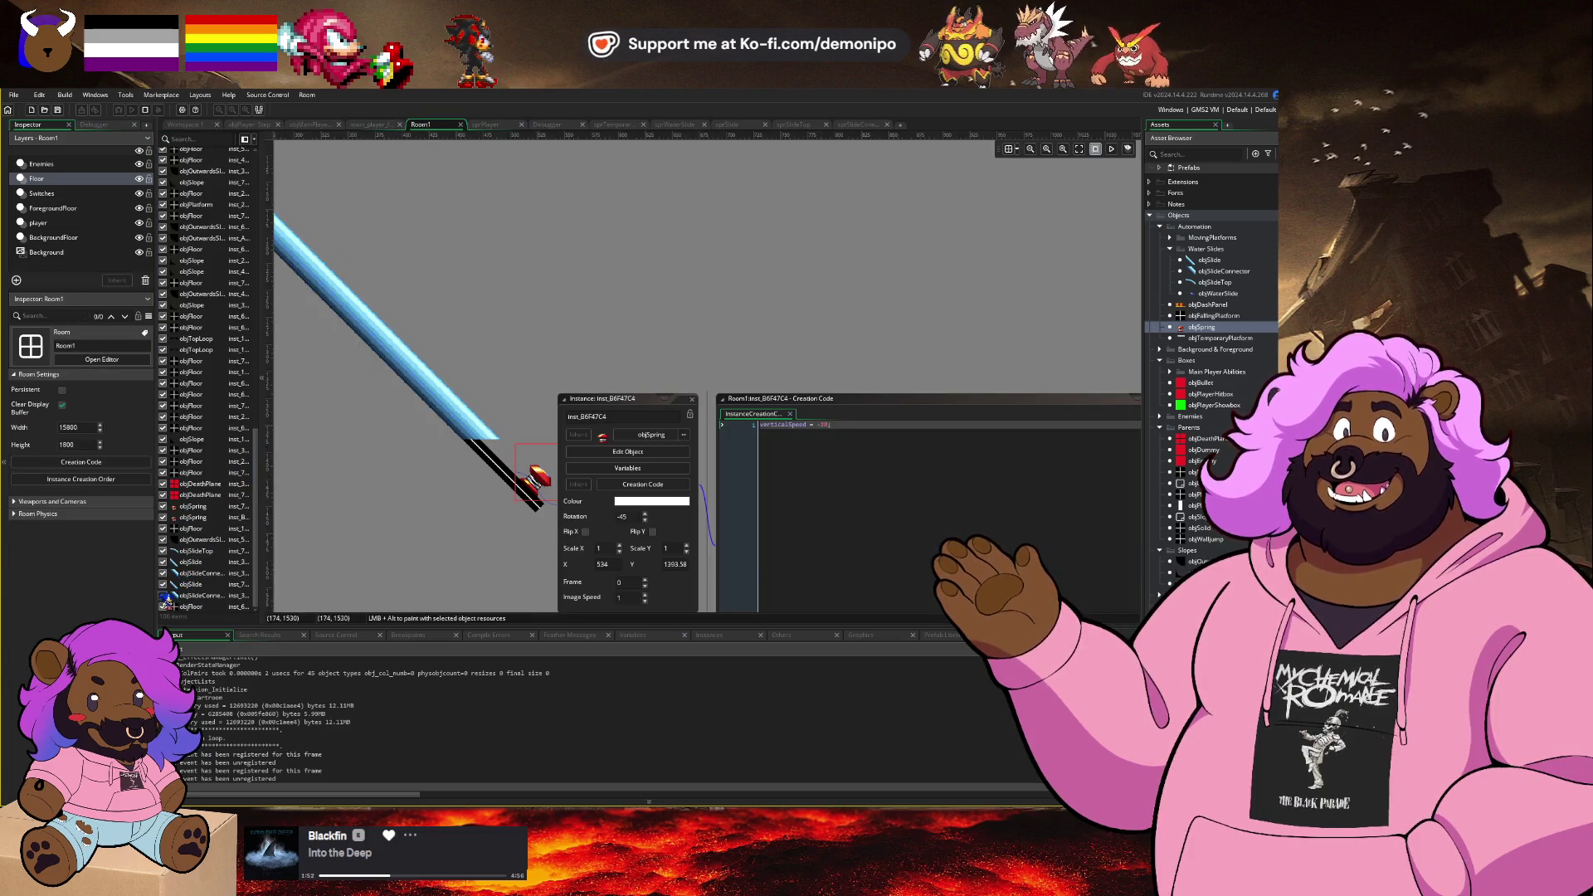
left_click(168, 596)
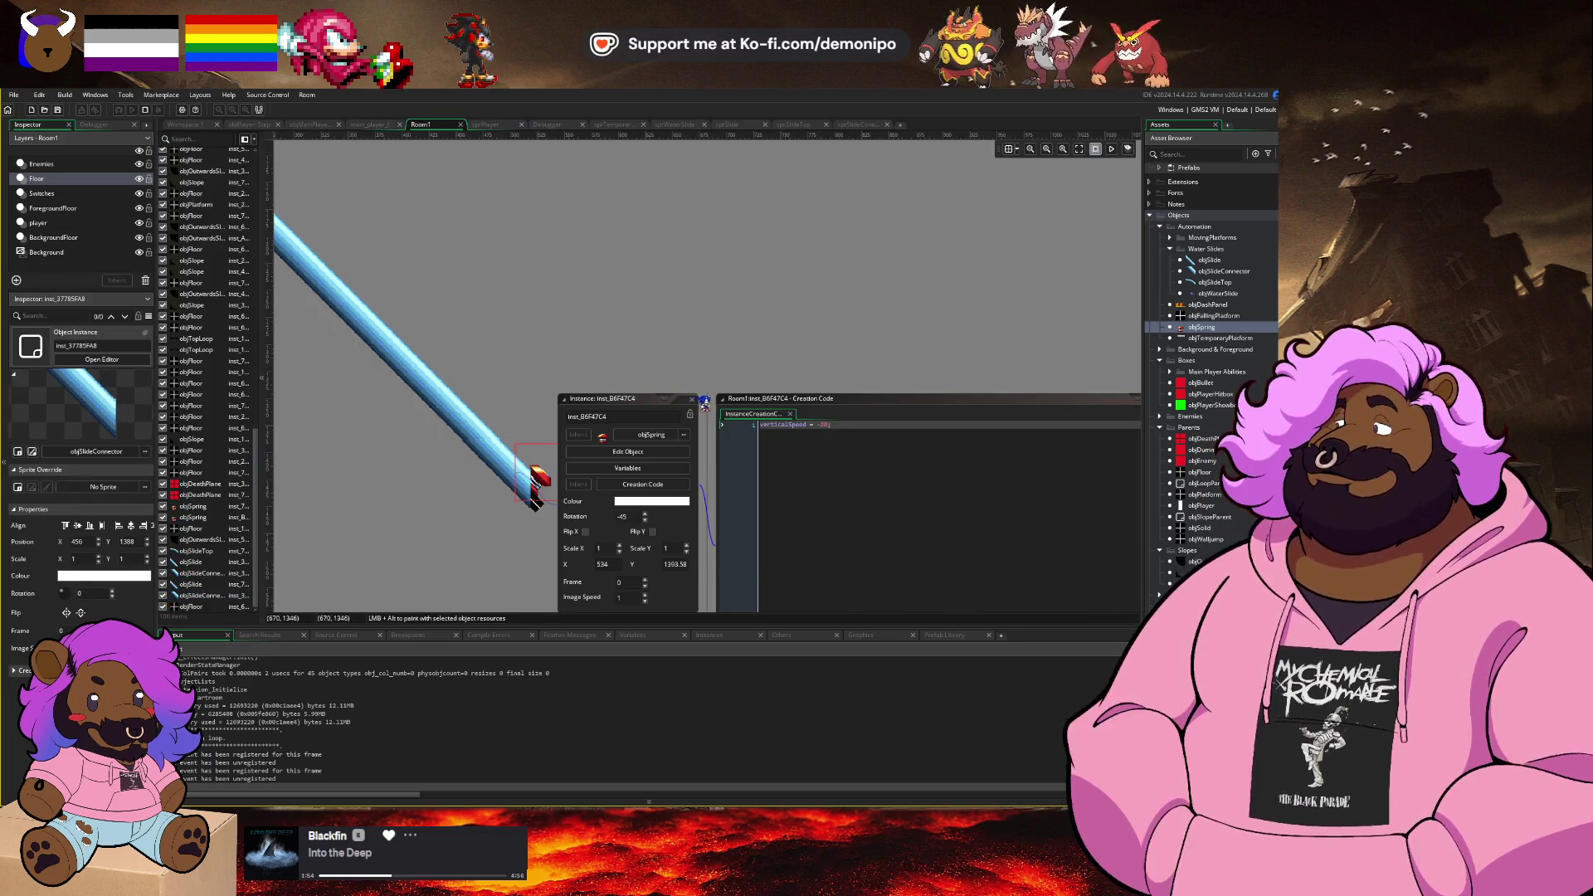
left_click(702, 405)
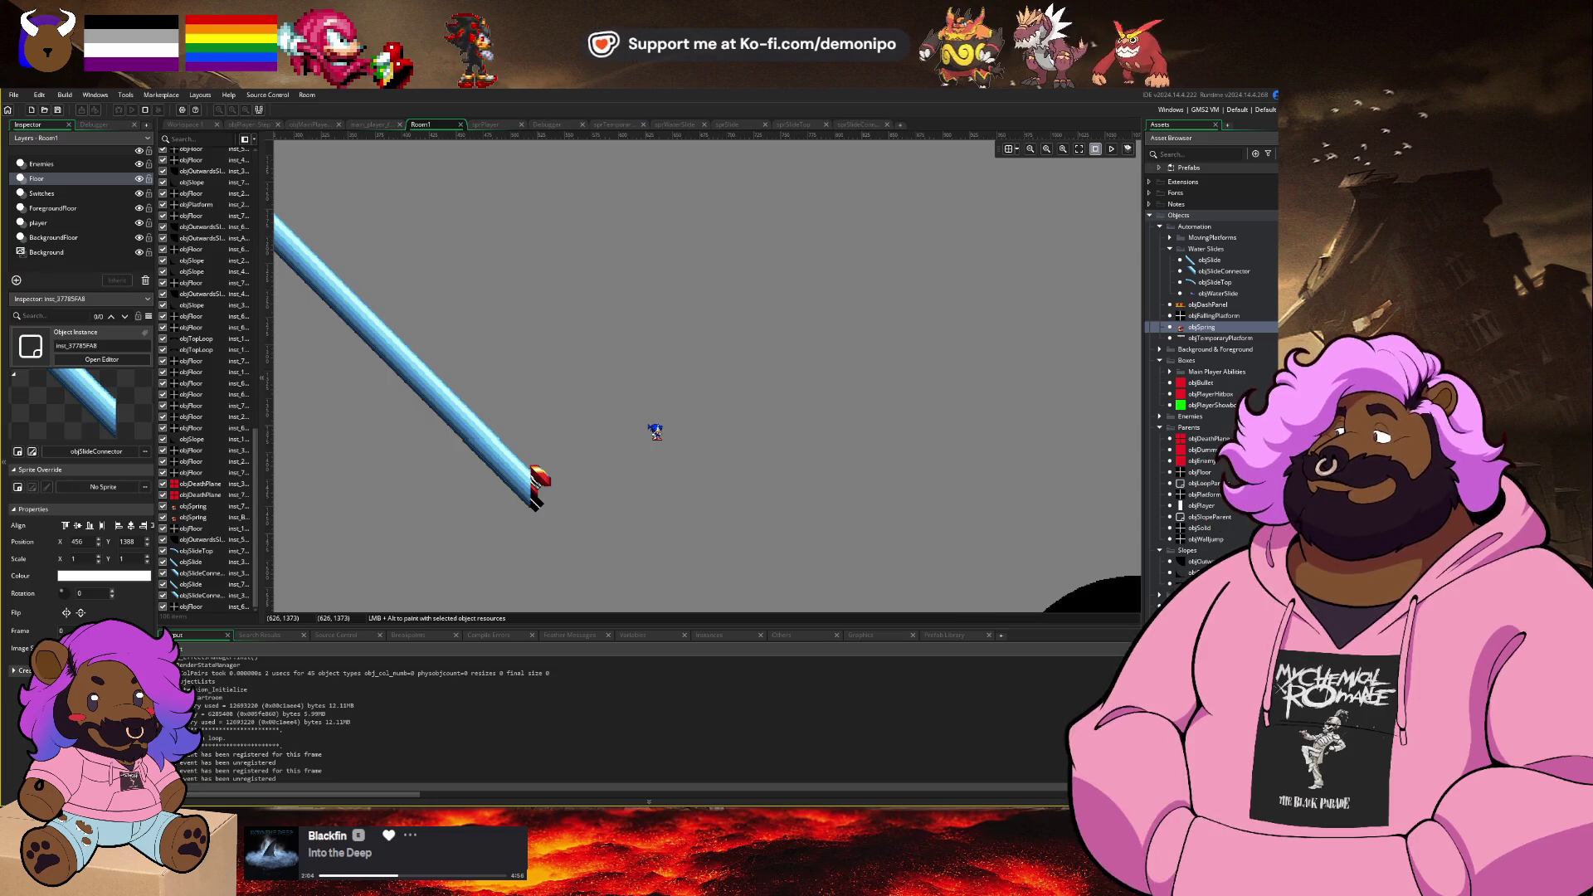
scroll(654, 431, "left", 4)
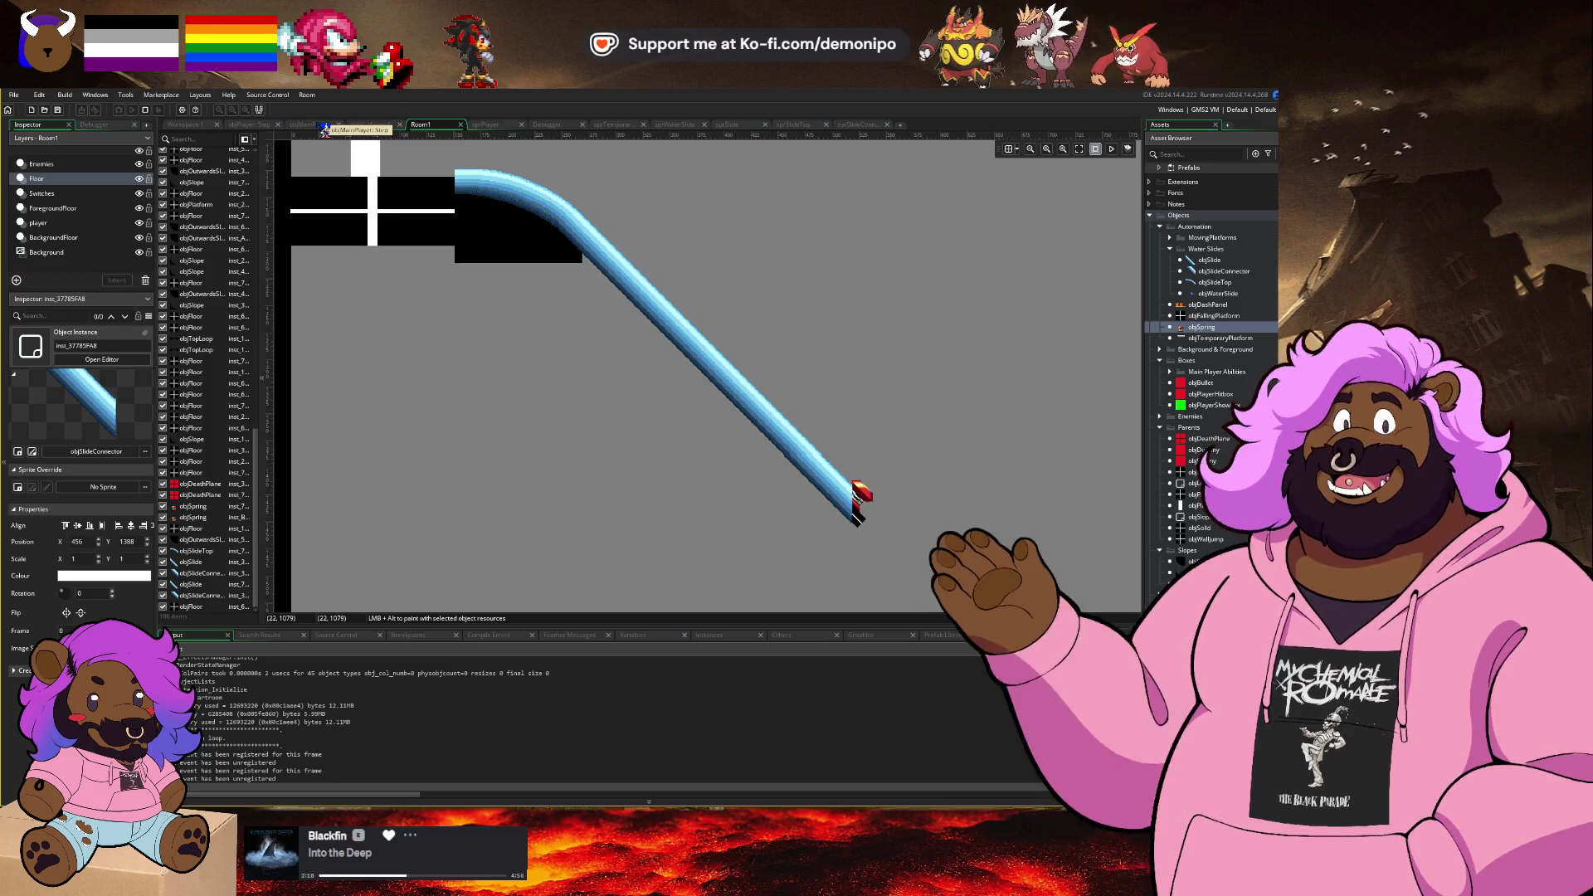
Step: Inspect the shadow setup lines in main_player_fight, then bring up the objPlayer Step code
left_click(384, 126)
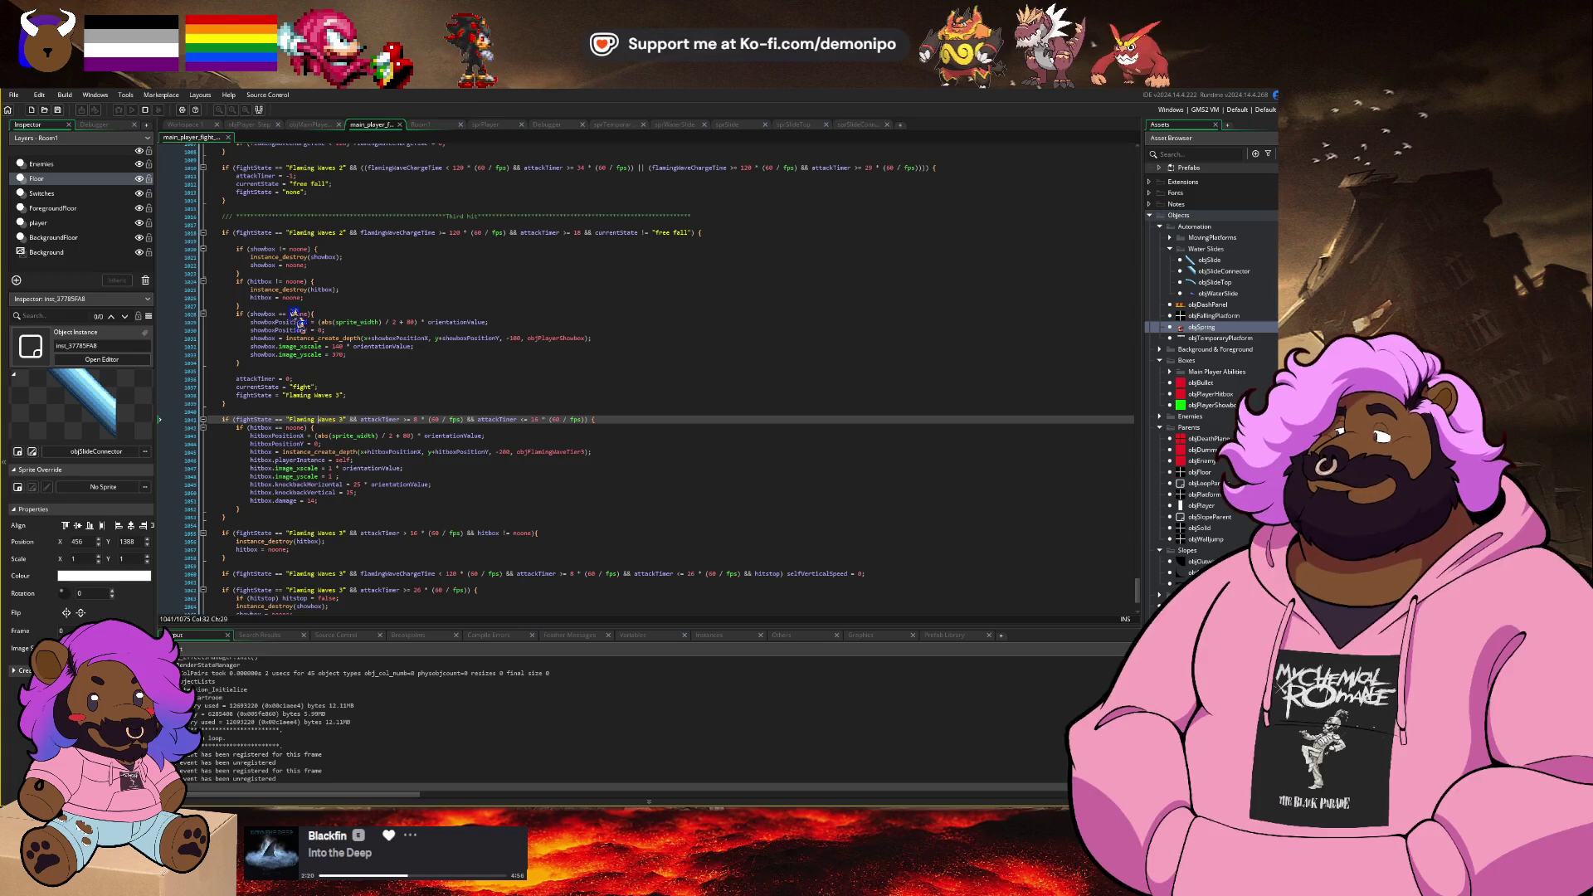
left_click_drag(229, 225, 314, 347)
left_click(314, 347)
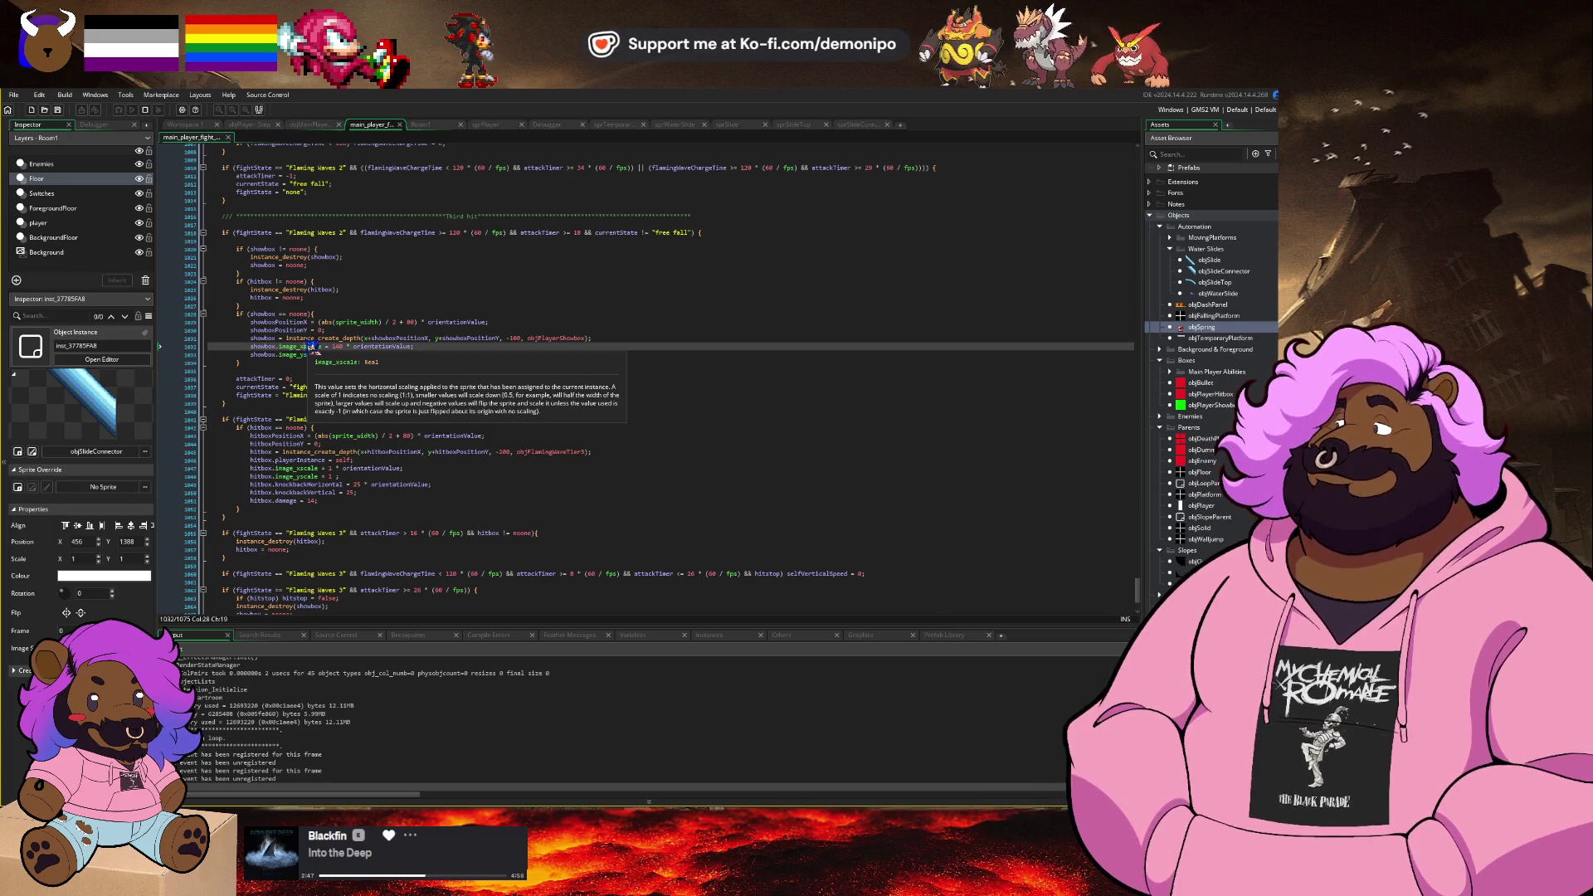
left_click(405, 372)
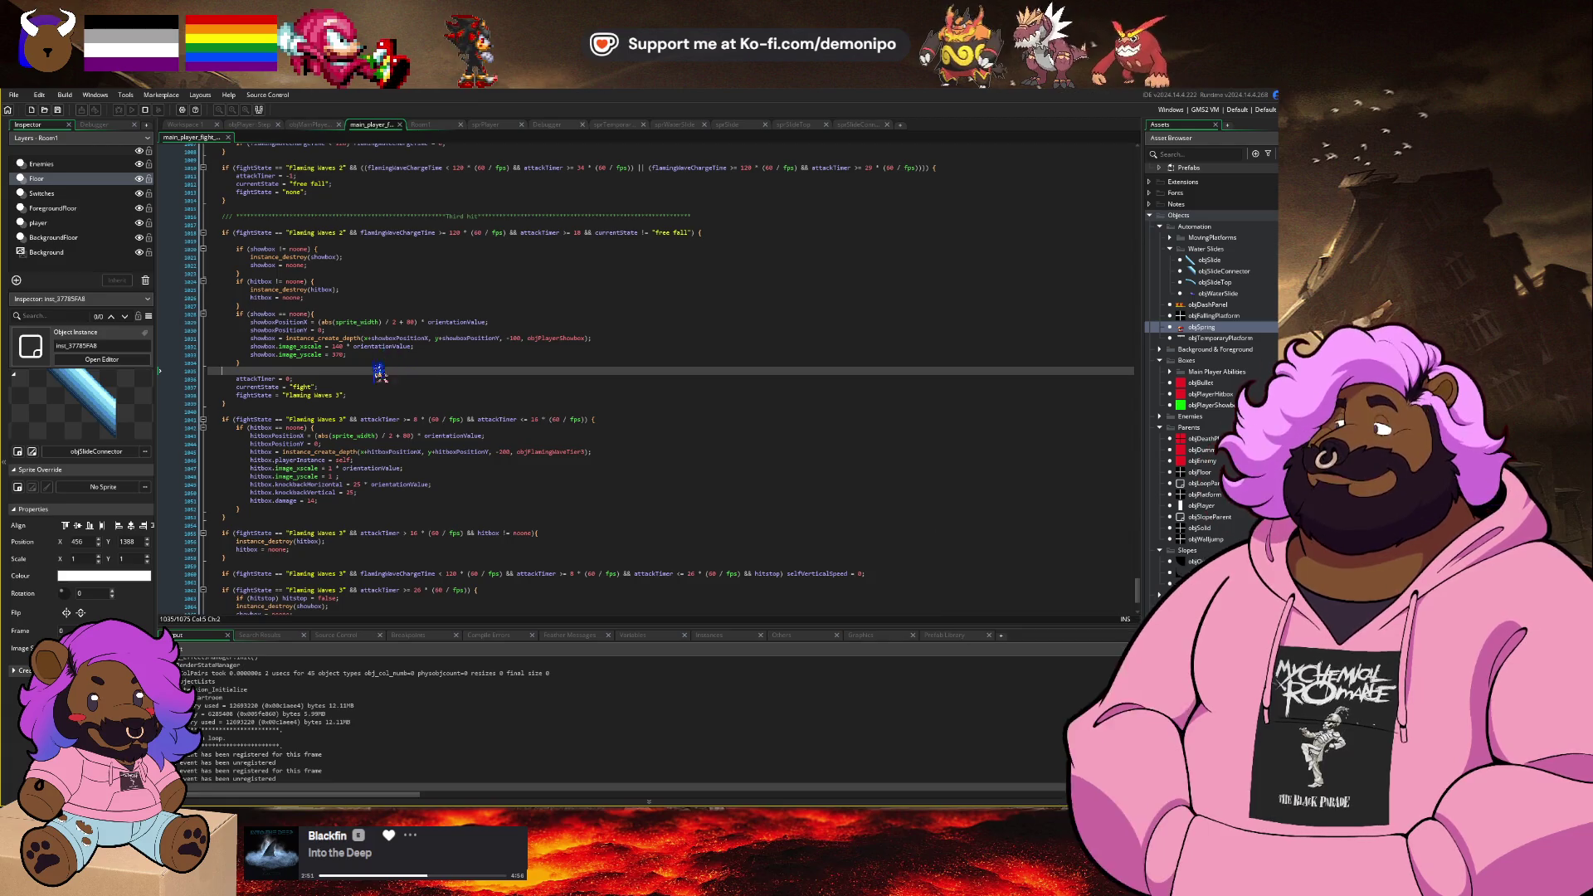
scroll(379, 372, "up", 3)
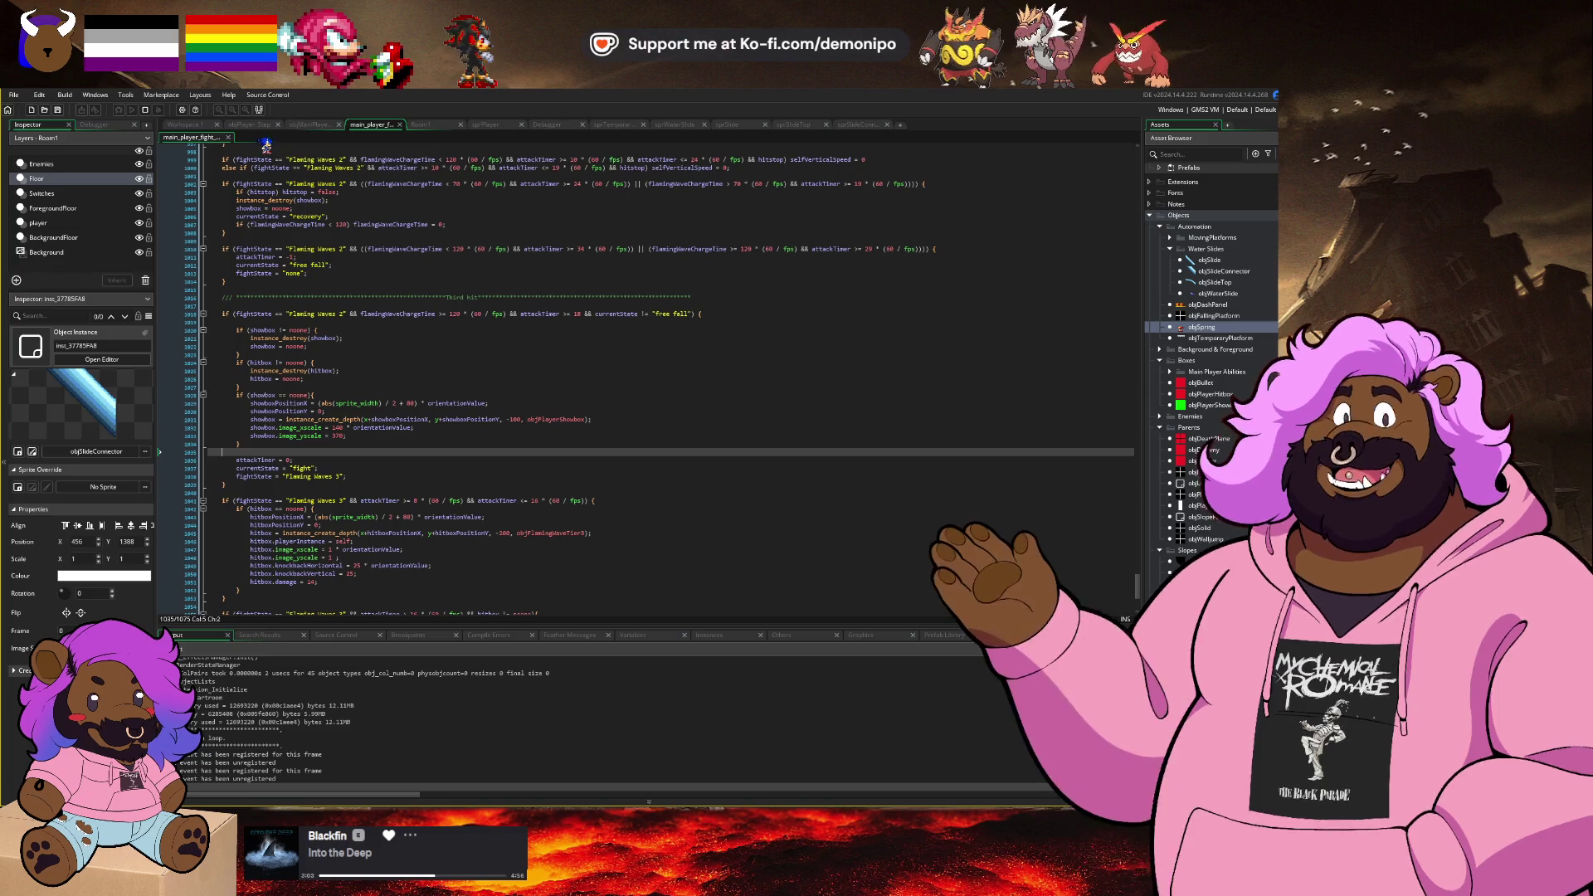
left_click(256, 124)
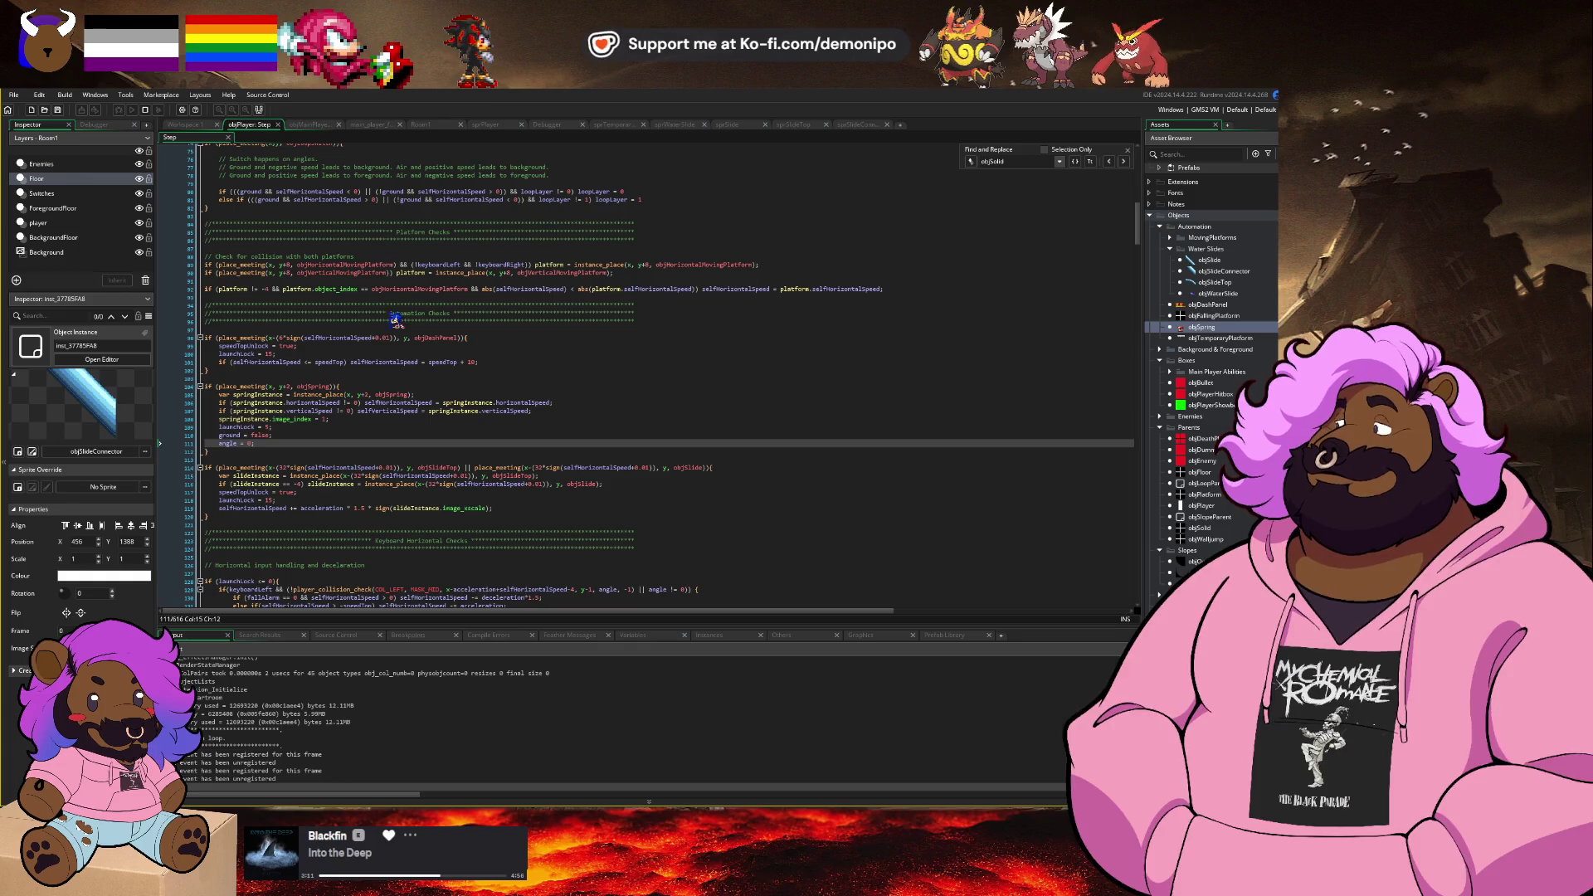
Step: Switch to Firefox and open the Automation Tools task card
key("alt+Tab")
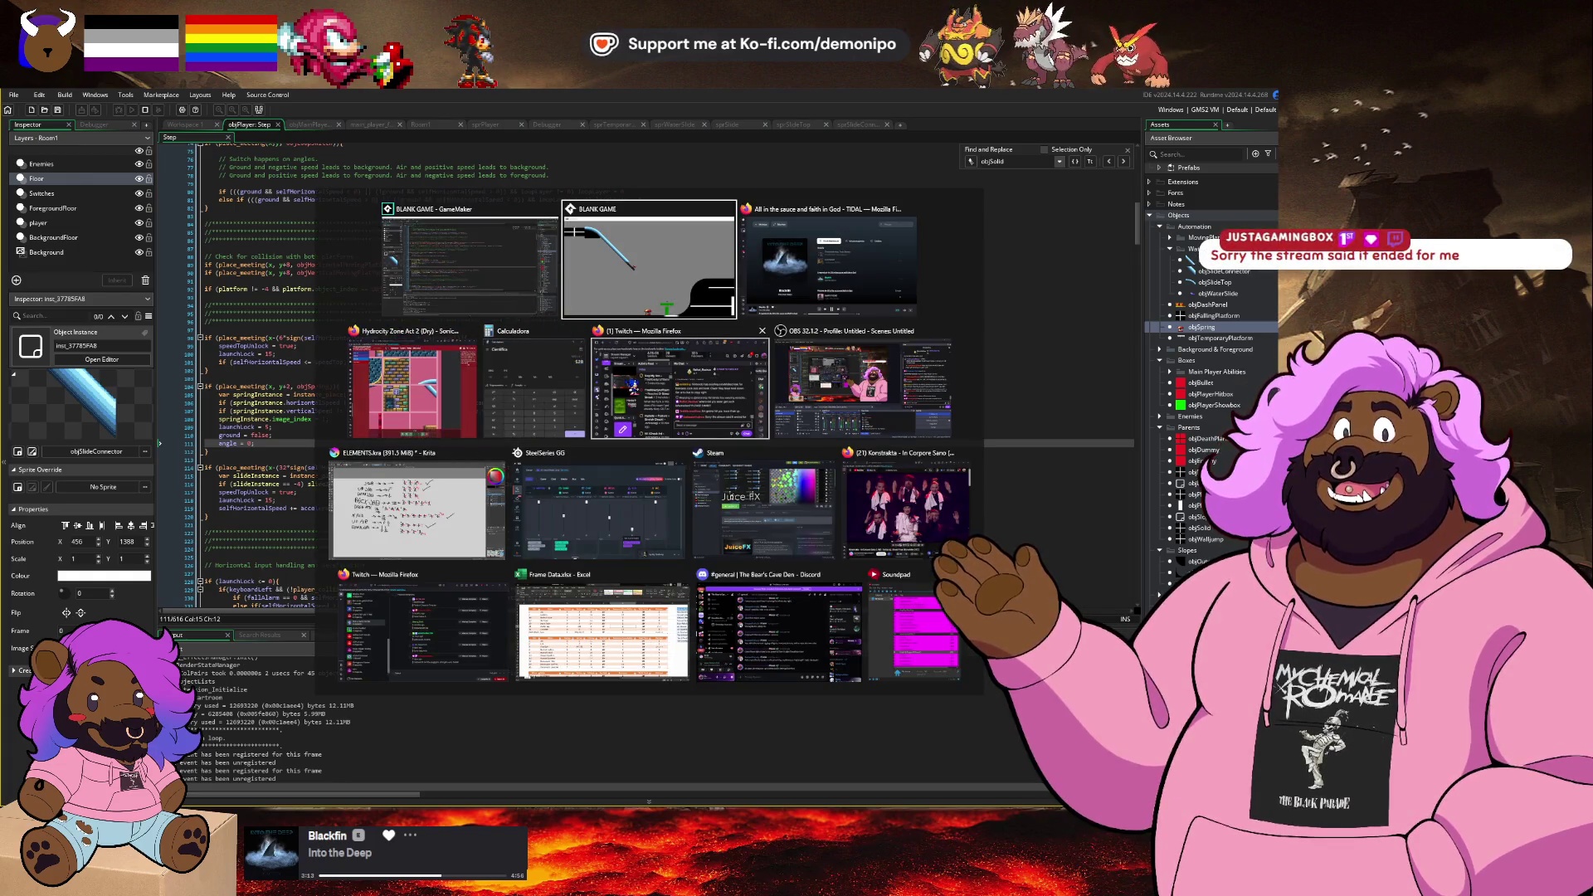
left_click(419, 424)
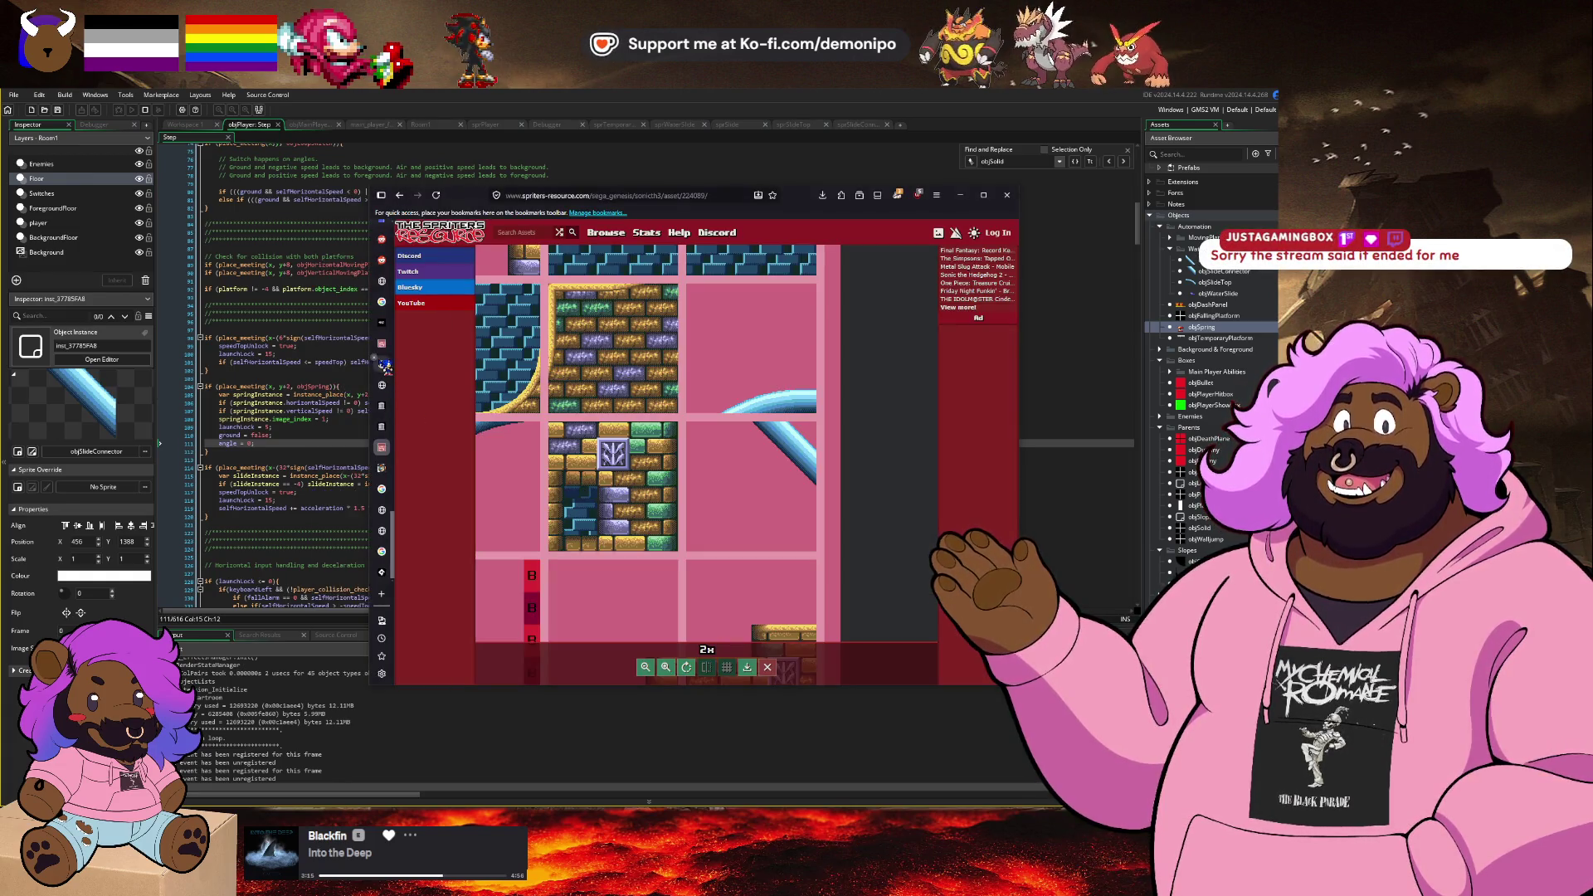
scroll(384, 366, "up", 3)
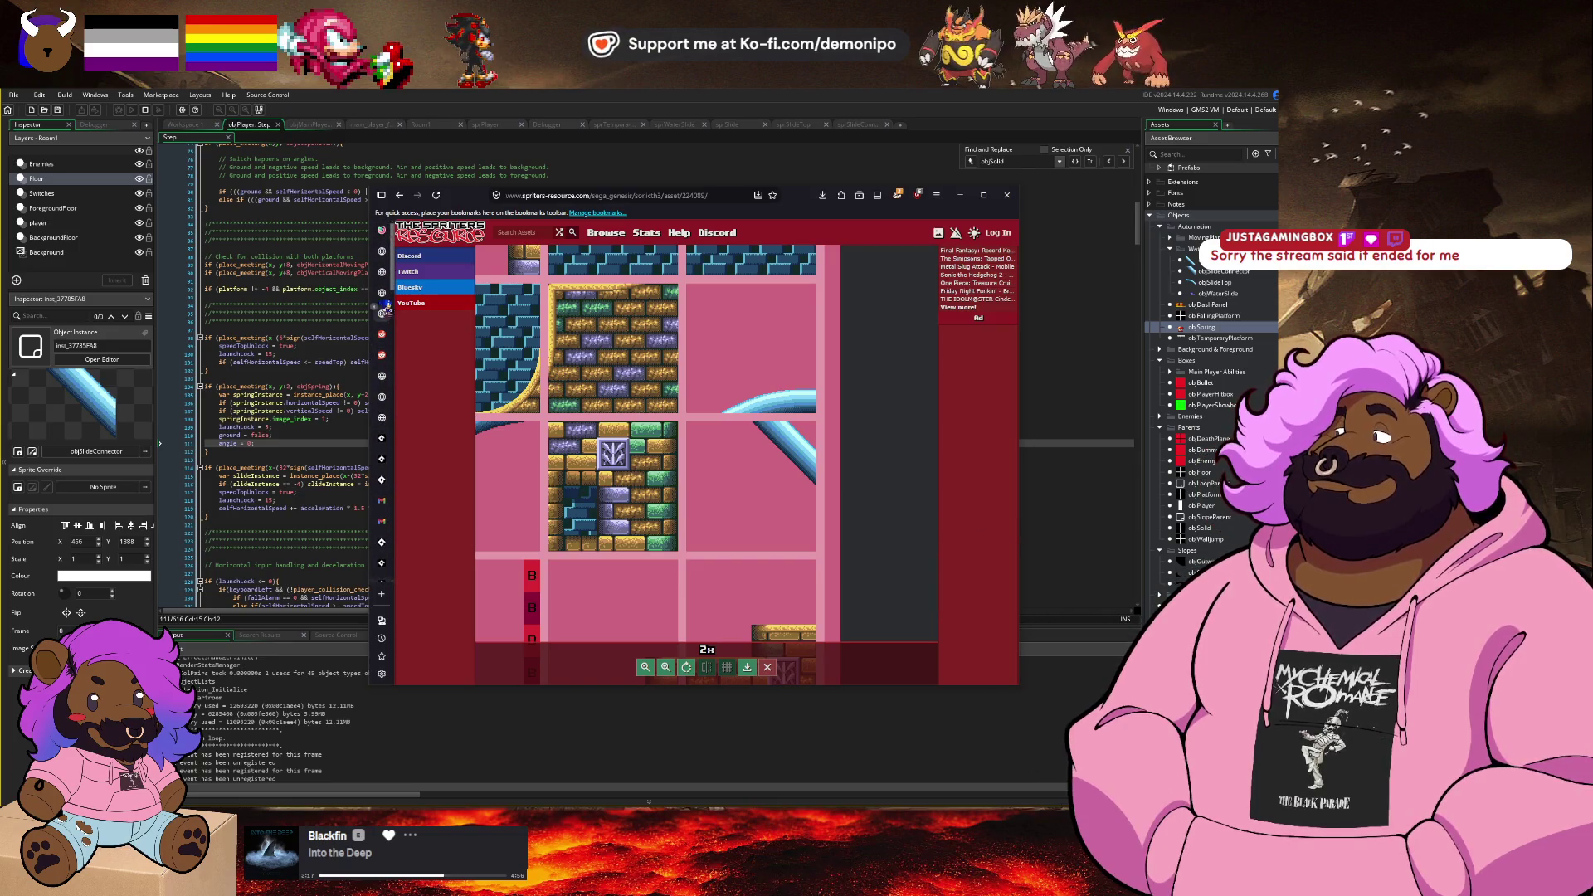
left_click(384, 234)
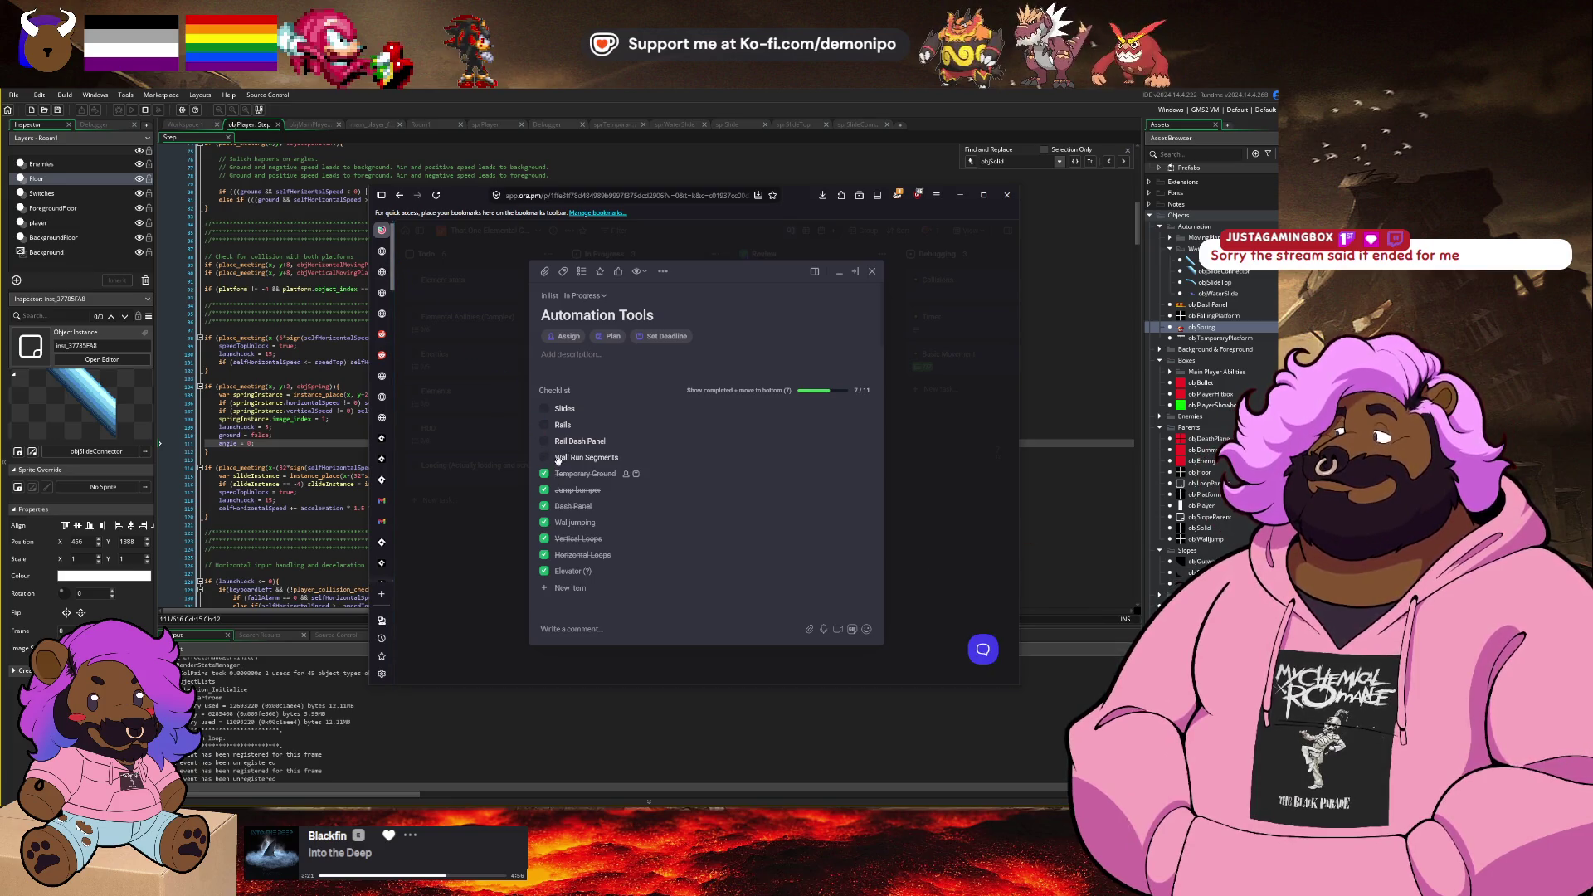
Step: Tick Slides on the Automation Tools checklist, then switch via Krita to the Frame Data spreadsheet
left_click(546, 409)
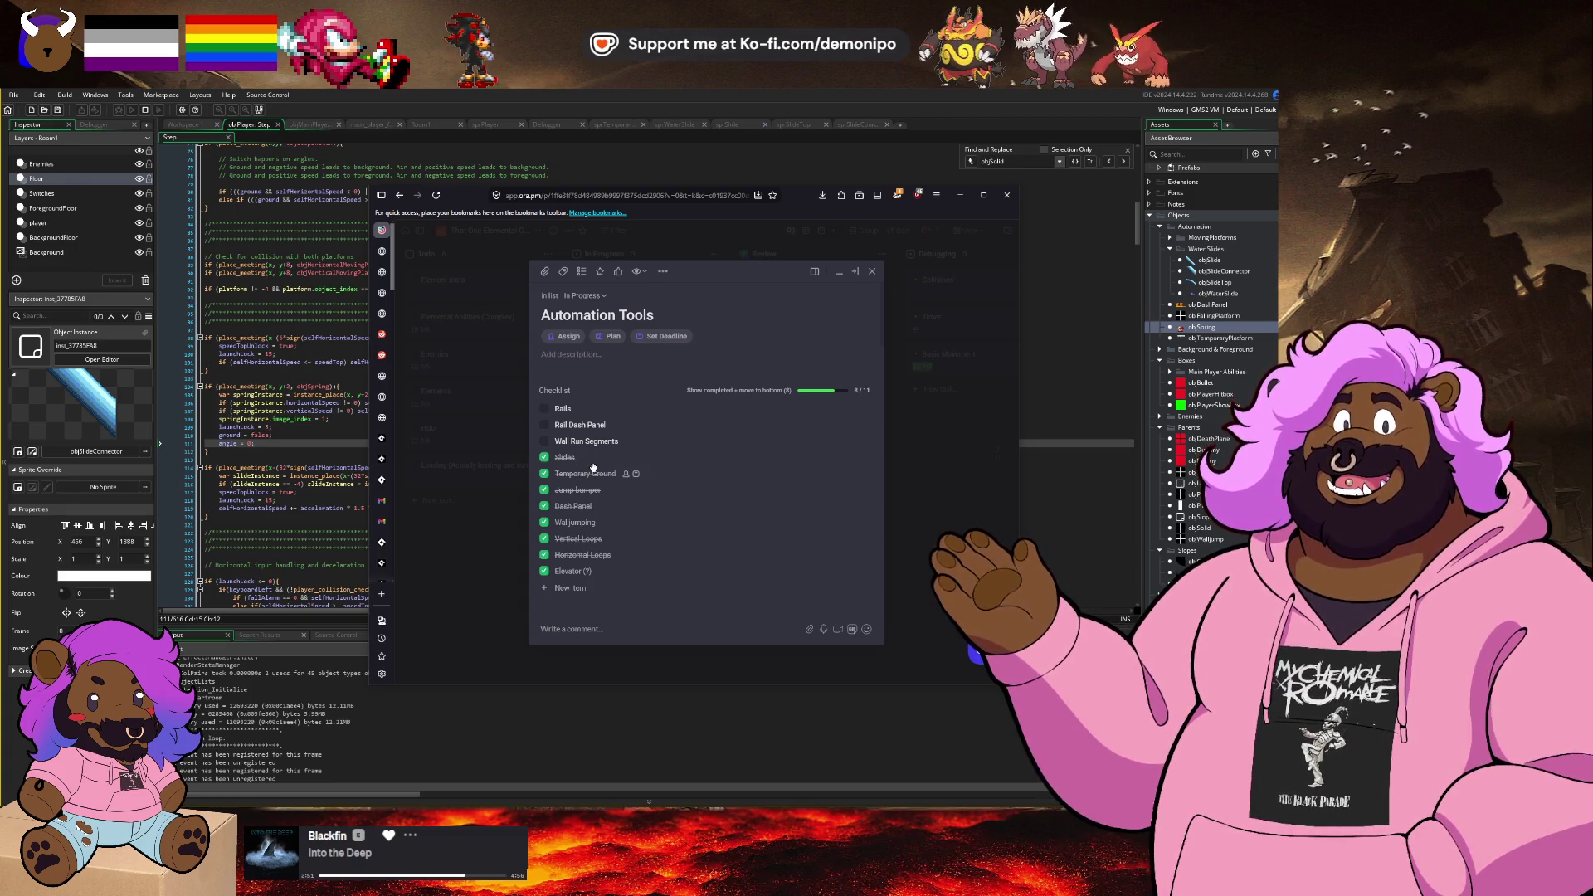
key("alt+Tab")
key("alt+Tab")
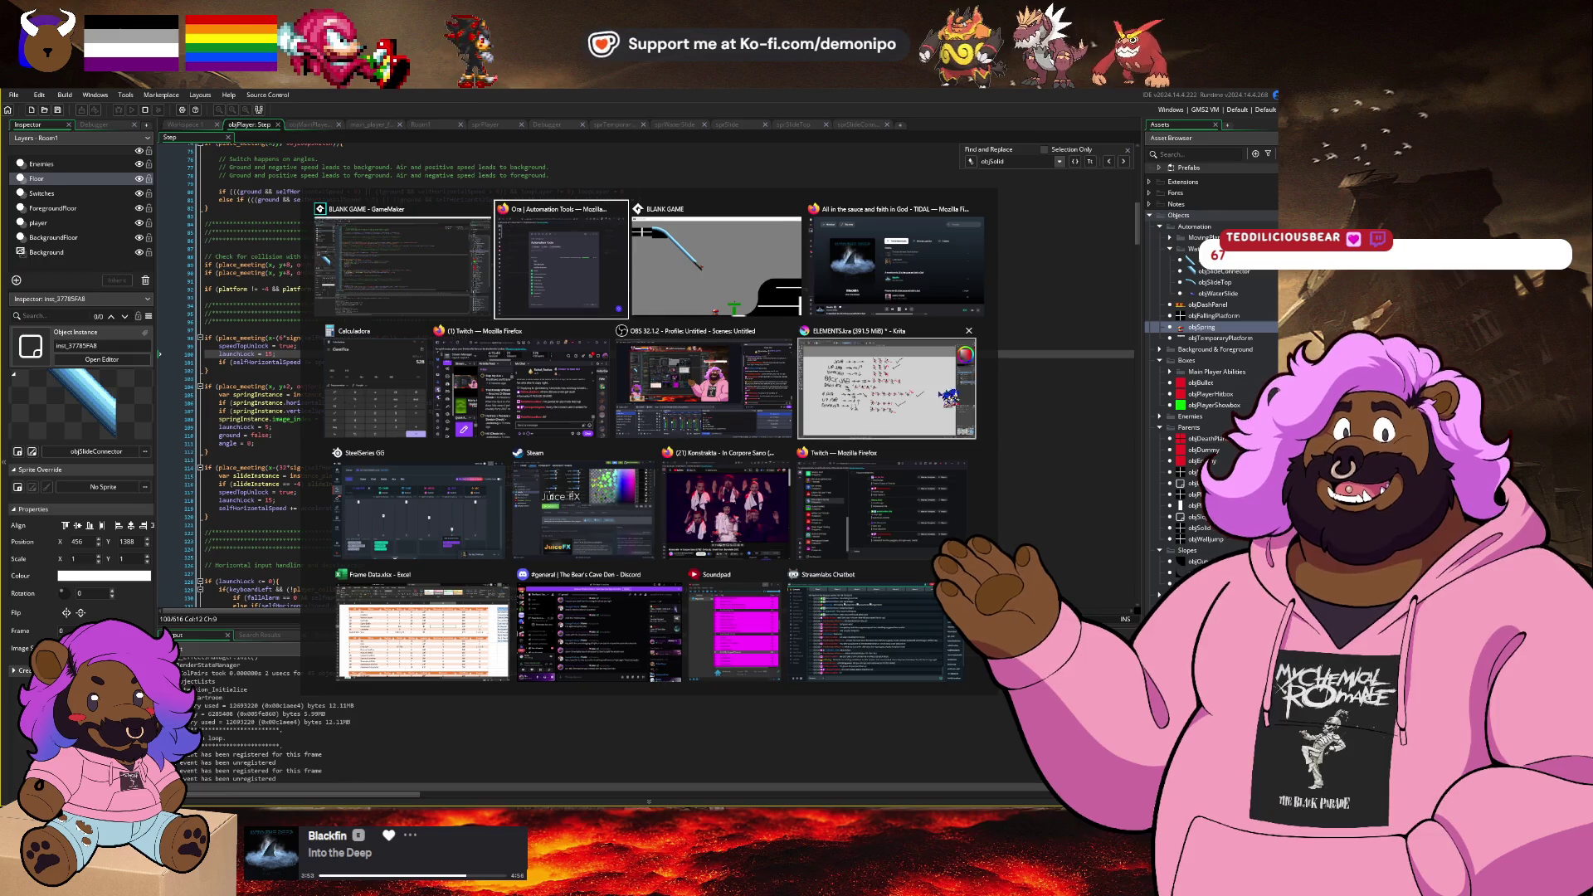
left_click(946, 397)
key("alt+Tab")
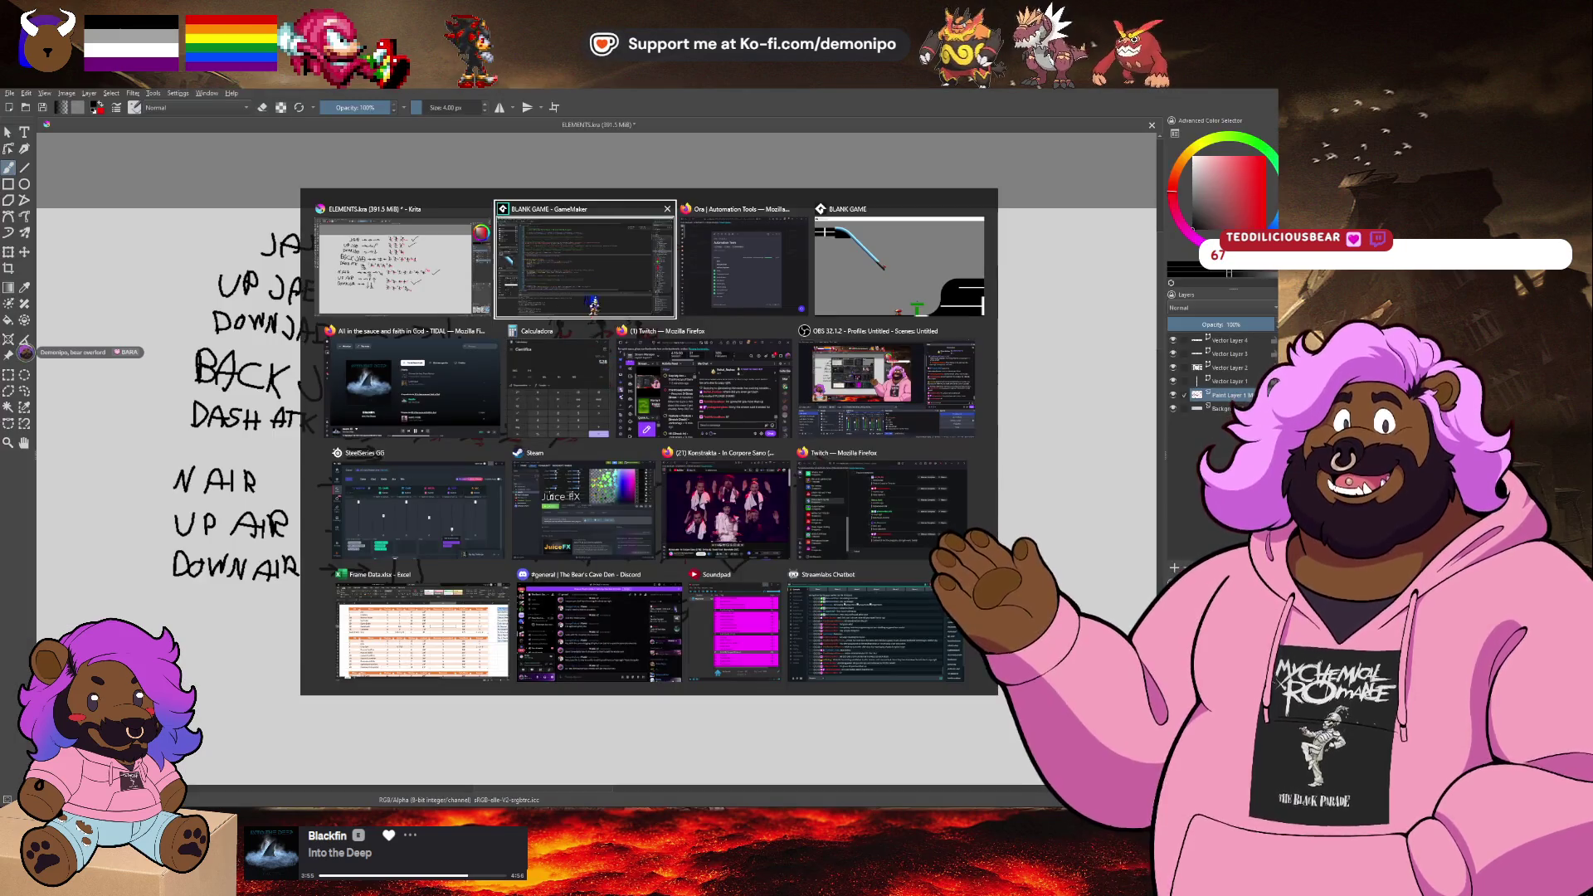
key("Escape")
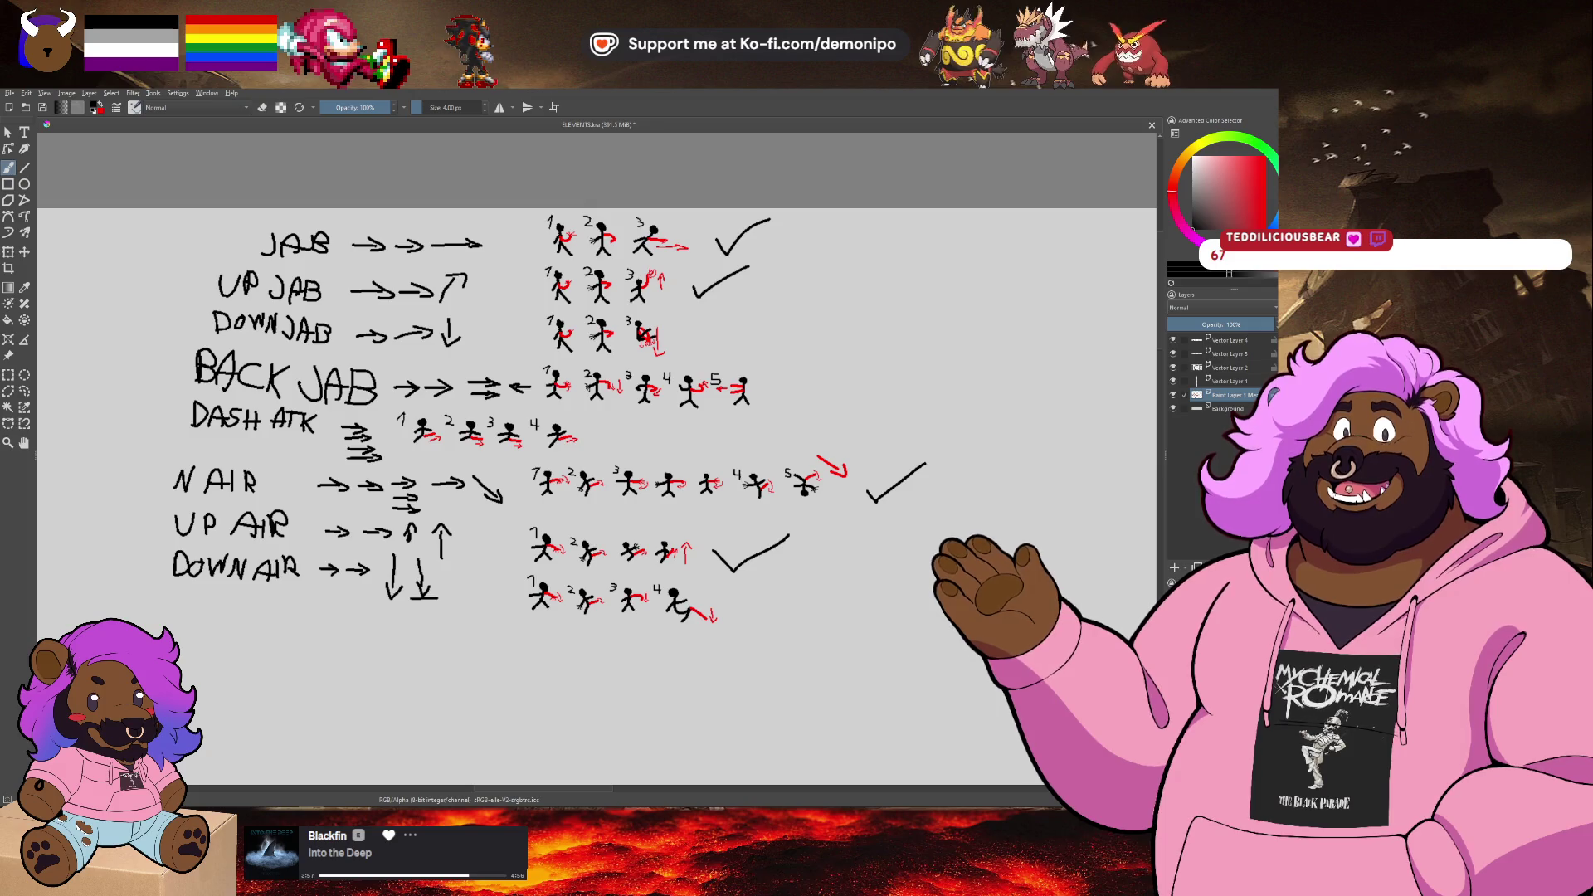
key("alt+Tab")
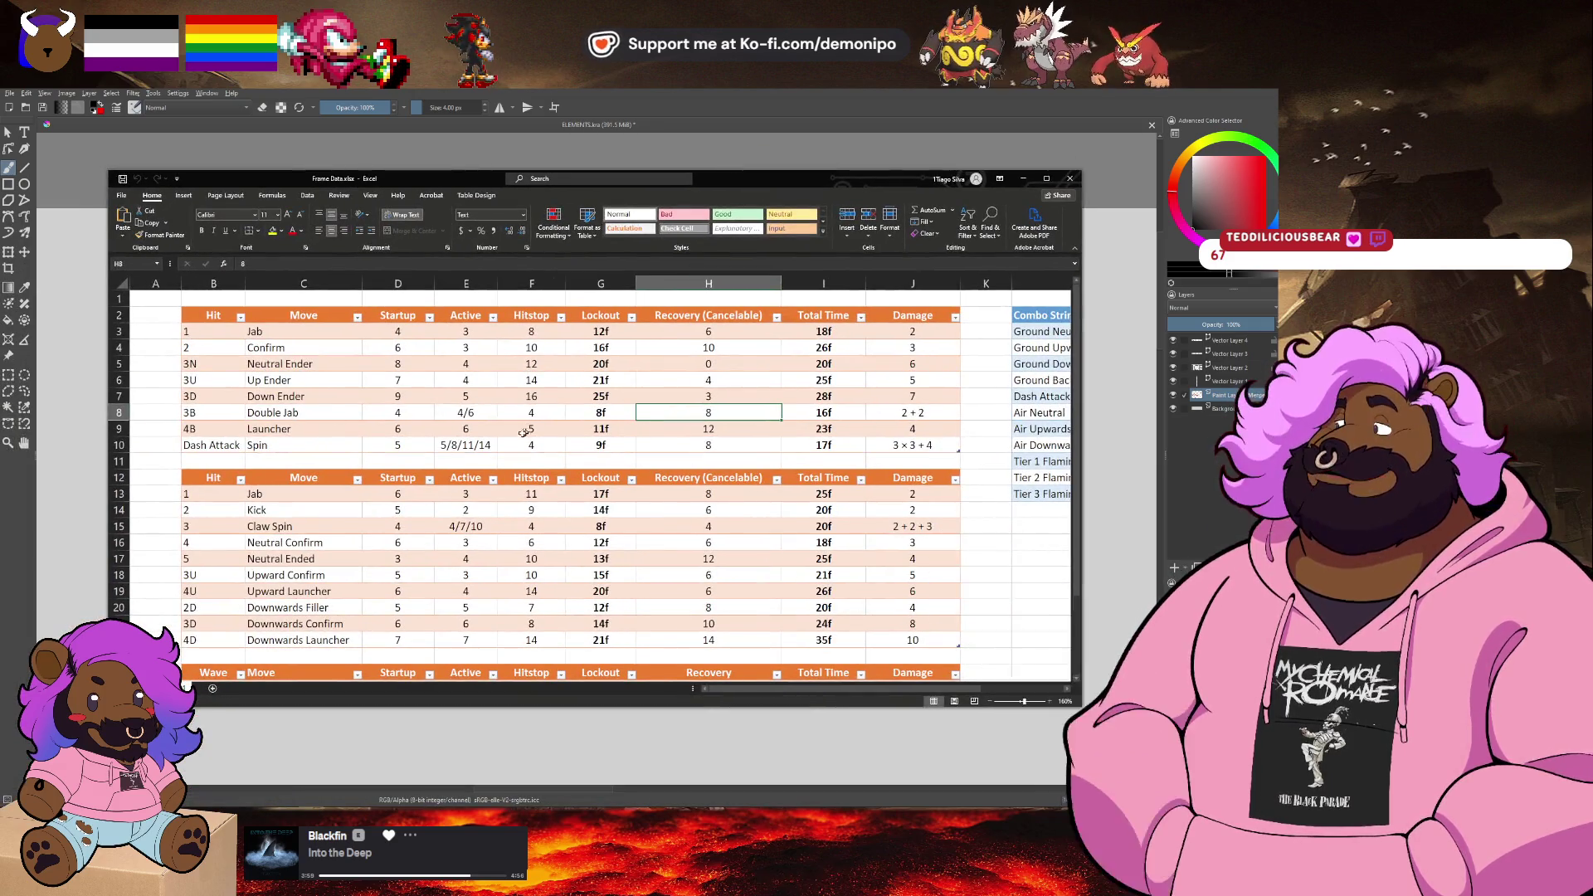
Step: Review the frame data in B4:G10 and the Combo String table, then minimise Excel and switch to BLANK GAME
mouse_move(207, 347)
left_mouse_down()
mouse_move(349, 398)
mouse_move(601, 445)
left_mouse_up()
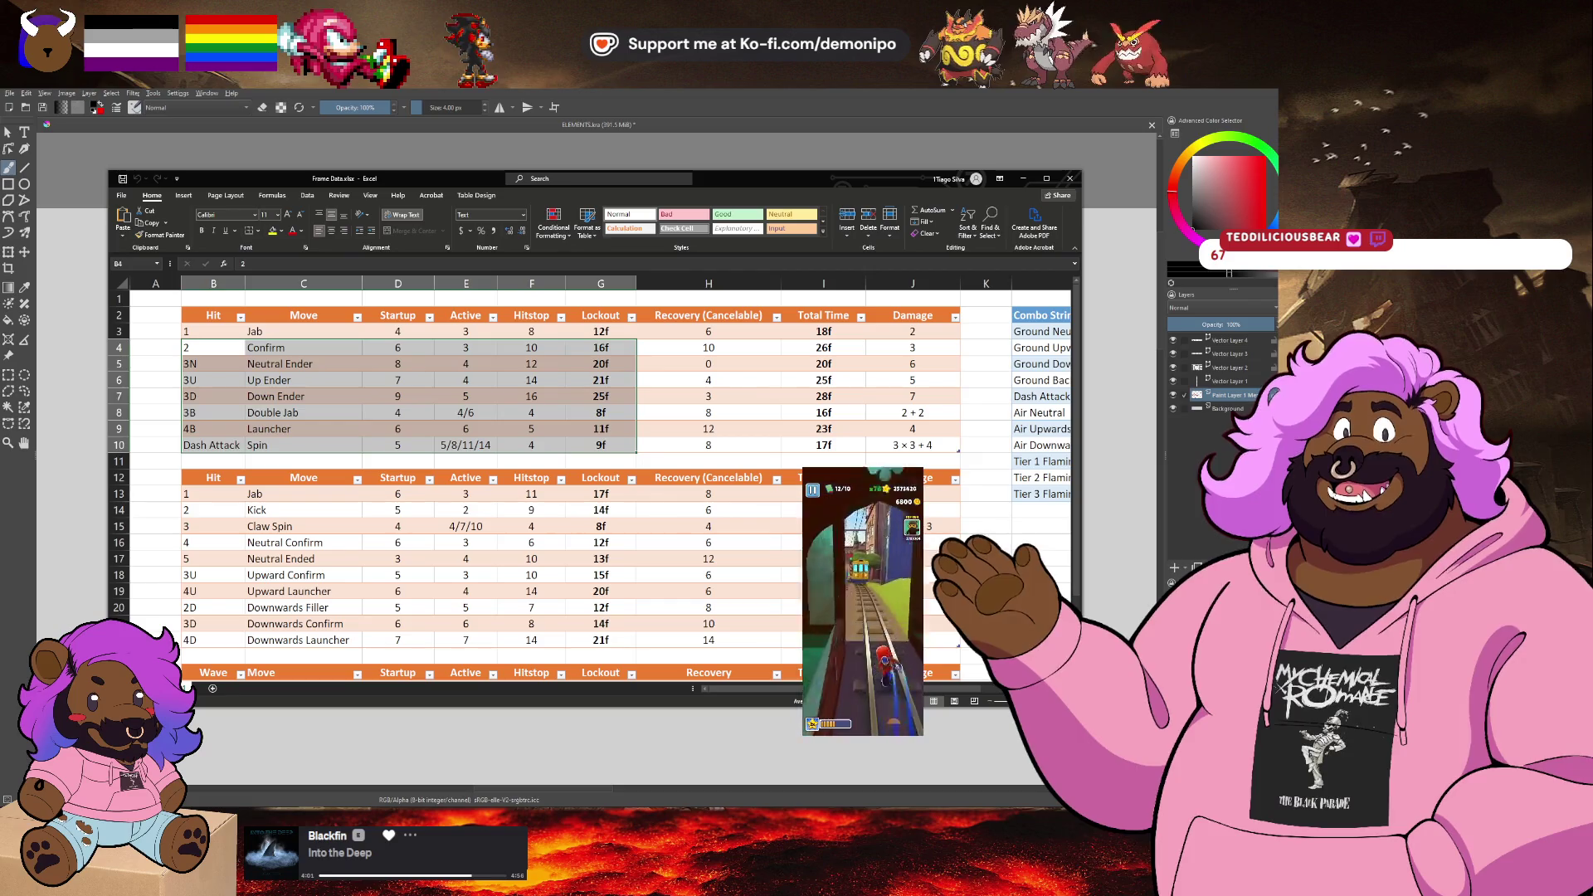
scroll(580, 456, "right", 3)
left_click_drag(963, 347, 971, 461)
left_click(863, 444)
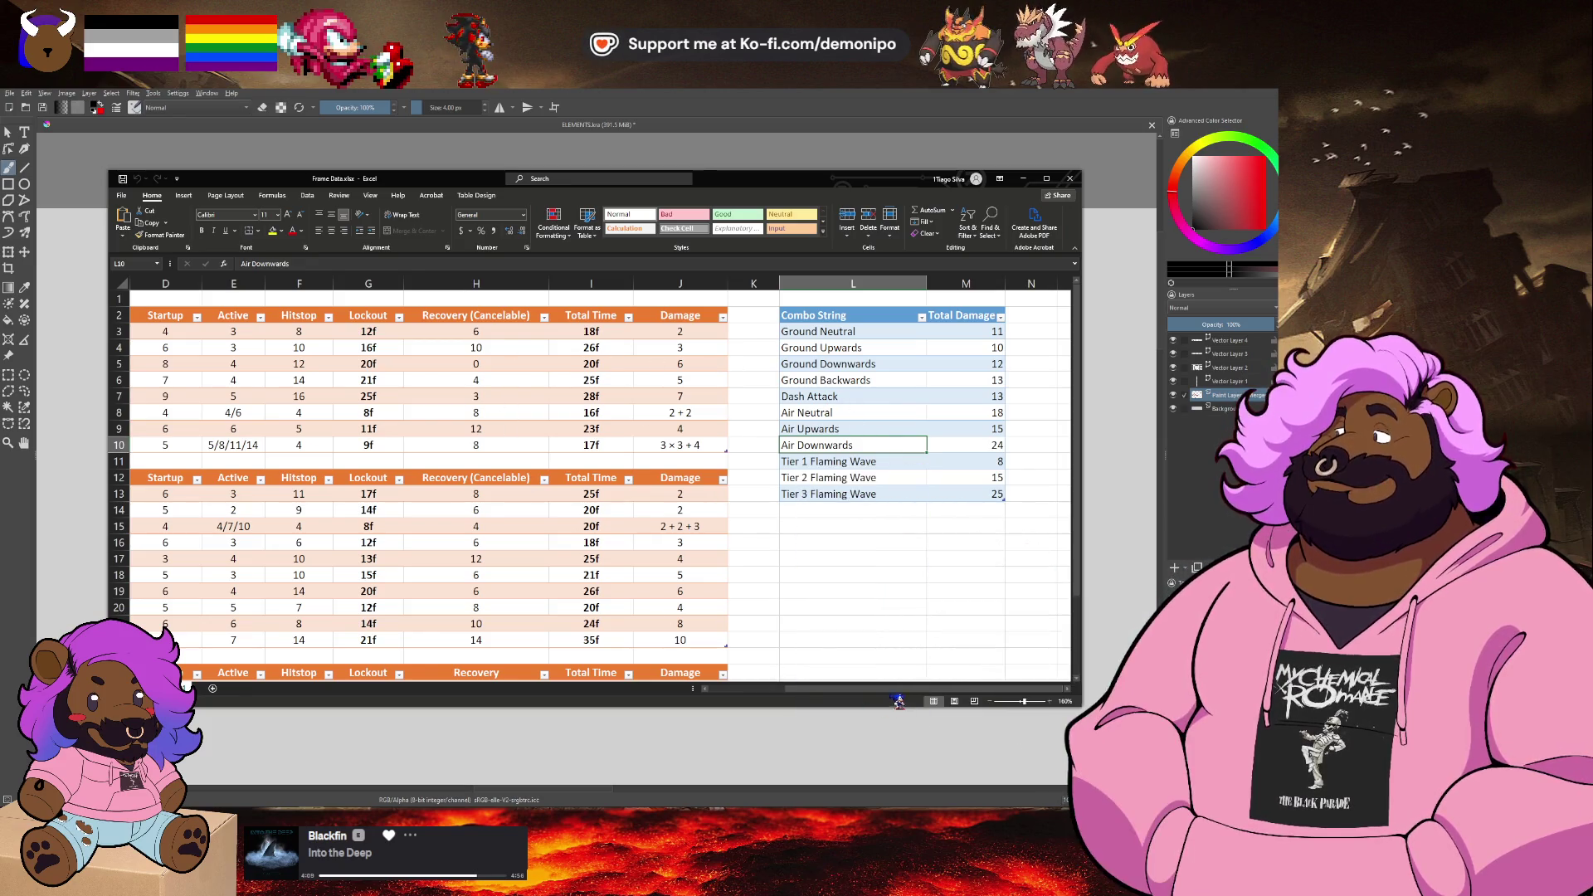
scroll(898, 701, "left", 3)
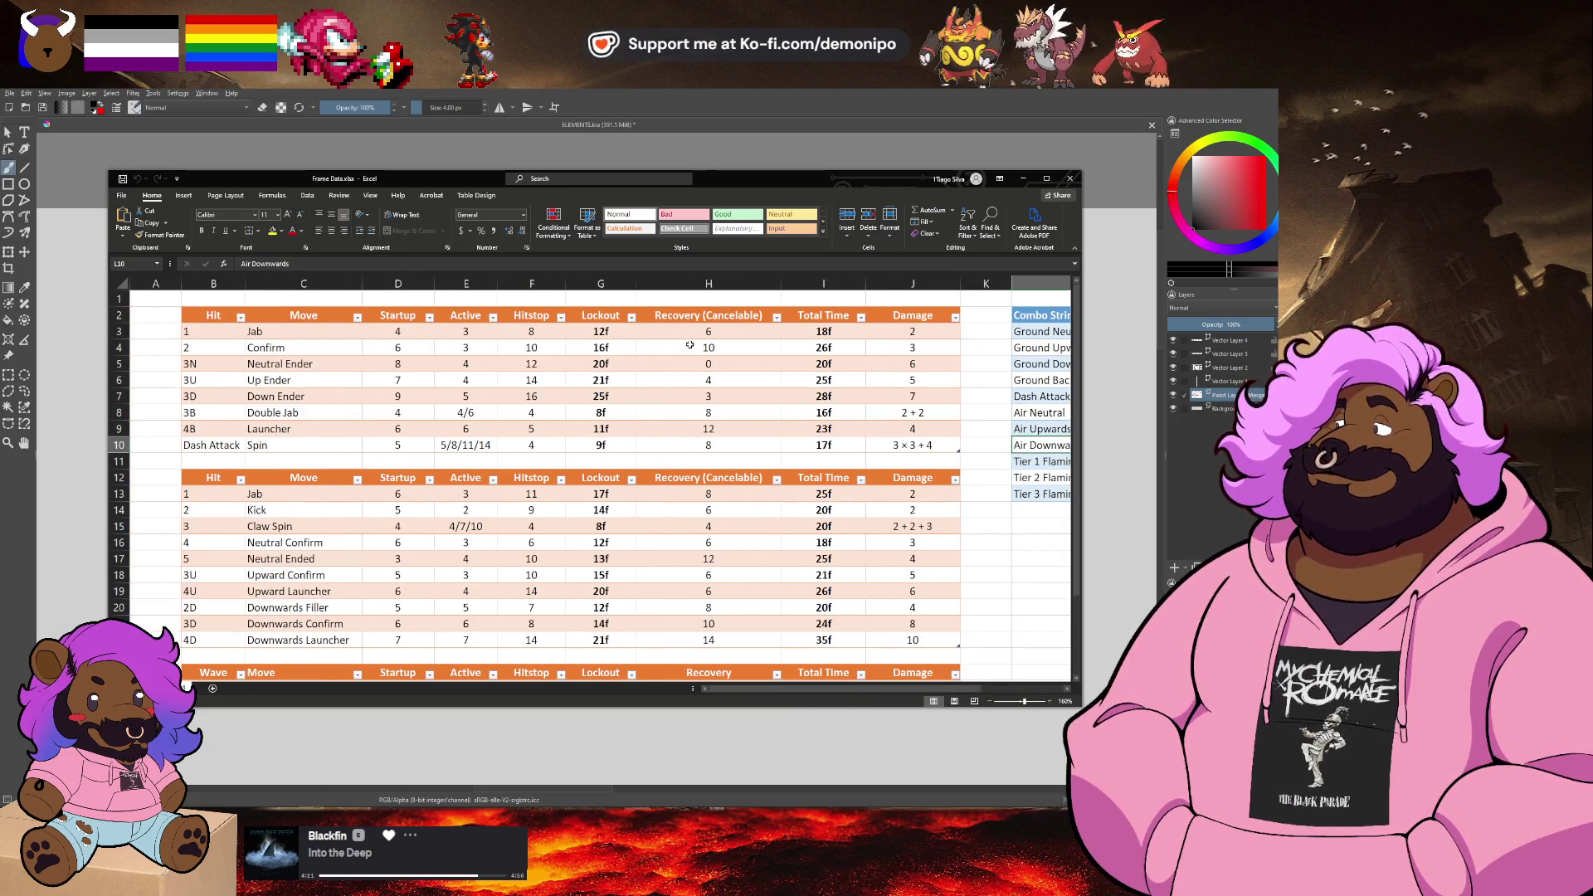
scroll(690, 345, "down", 3)
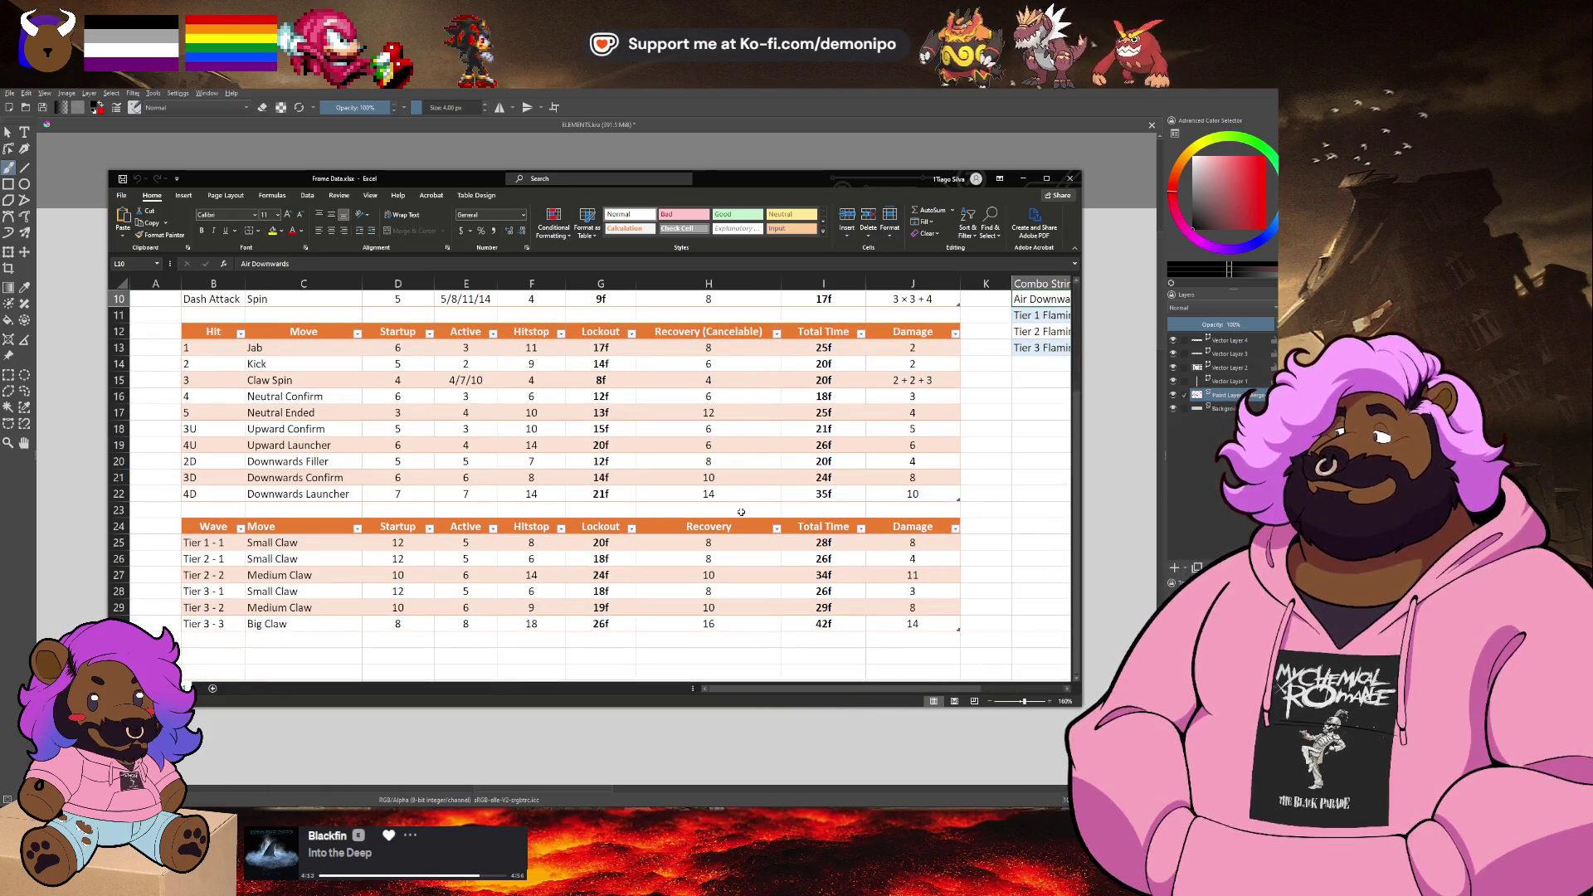
scroll(744, 504, "up", 3)
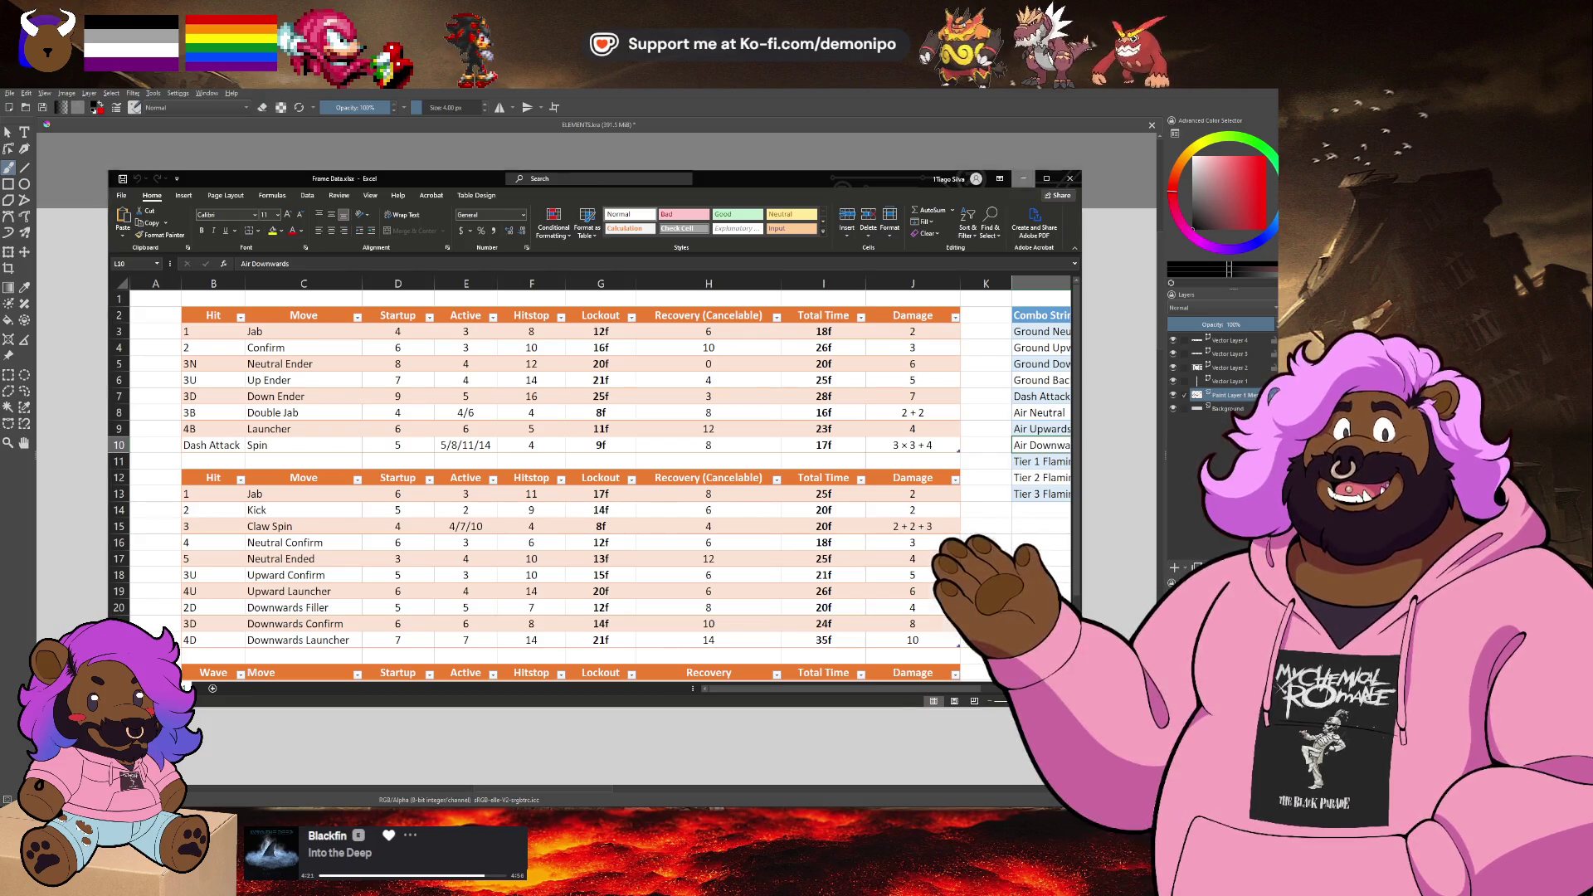
left_click(1026, 180)
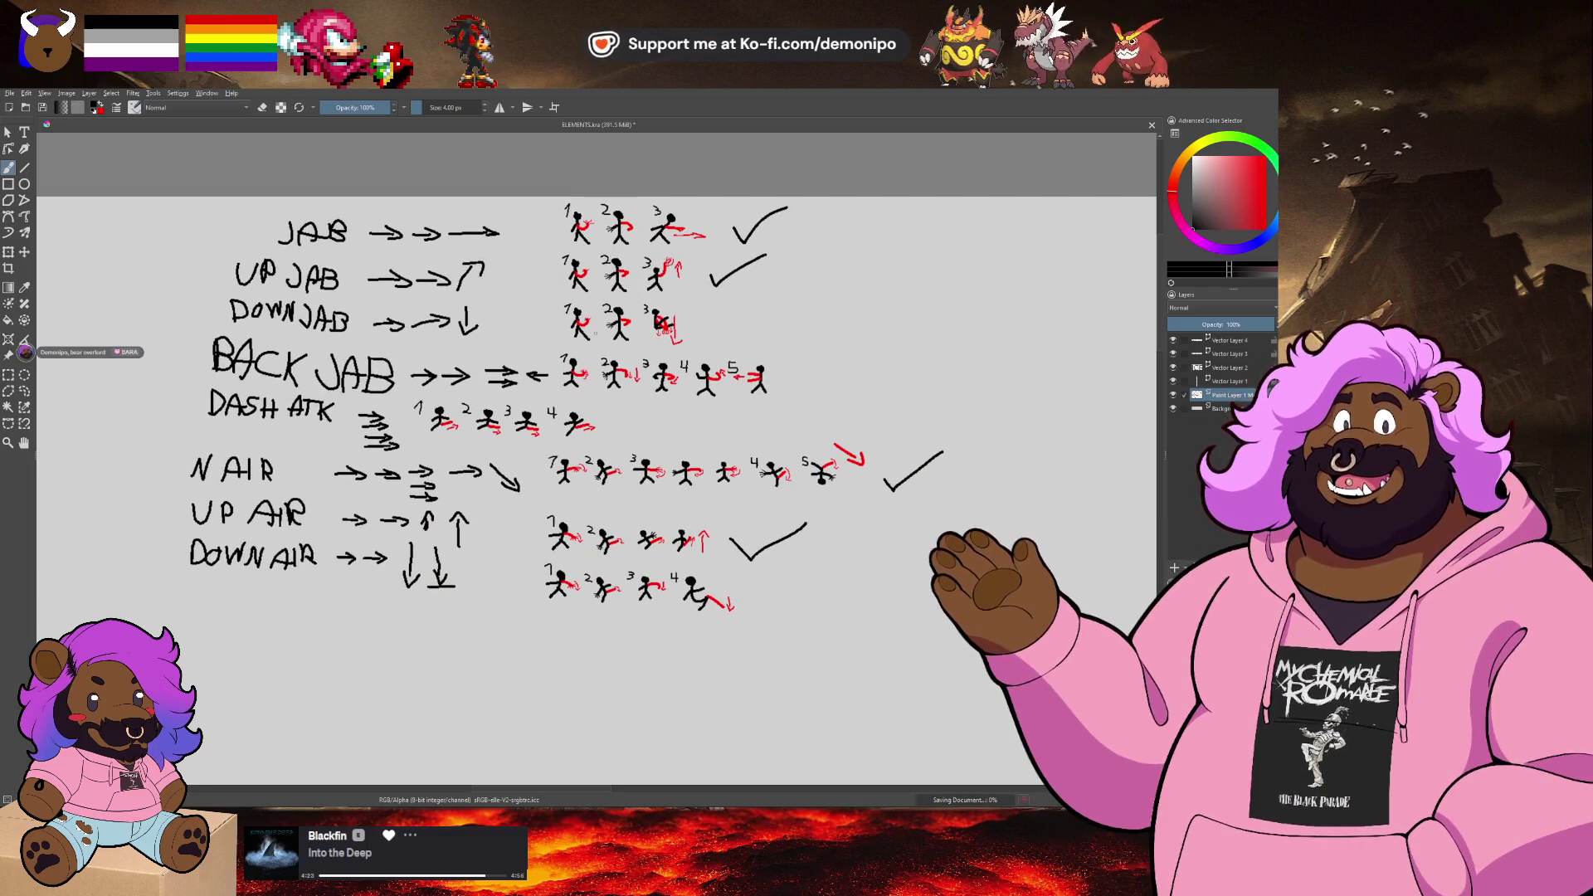
key("alt+Tab")
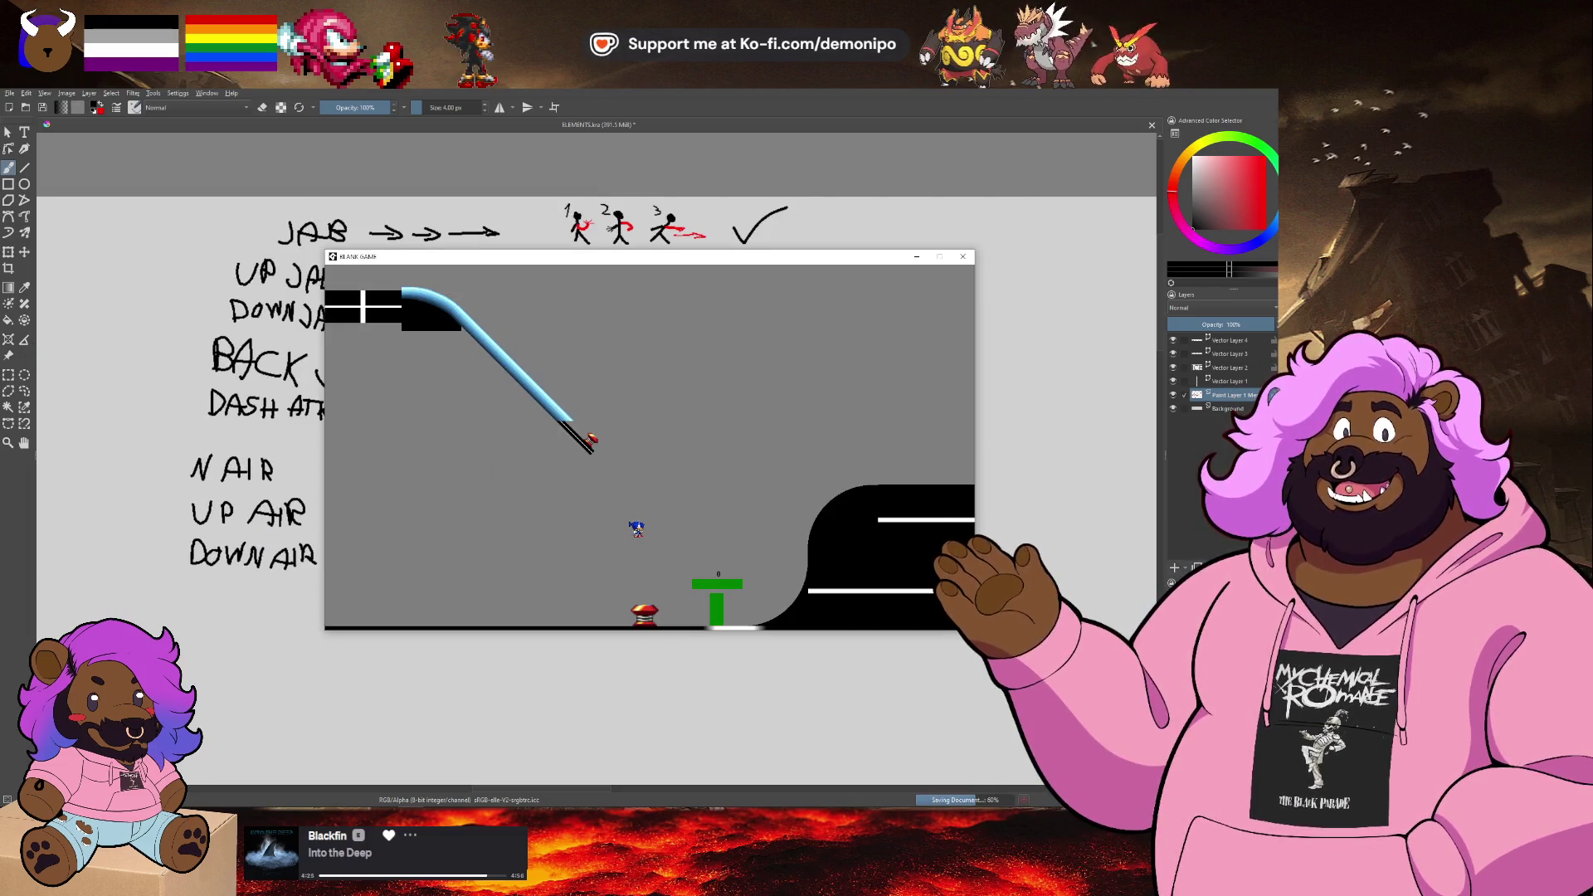
Step: Run Sonic right across the ramp and floor joint, off the platform edge, and jump
key("Right")
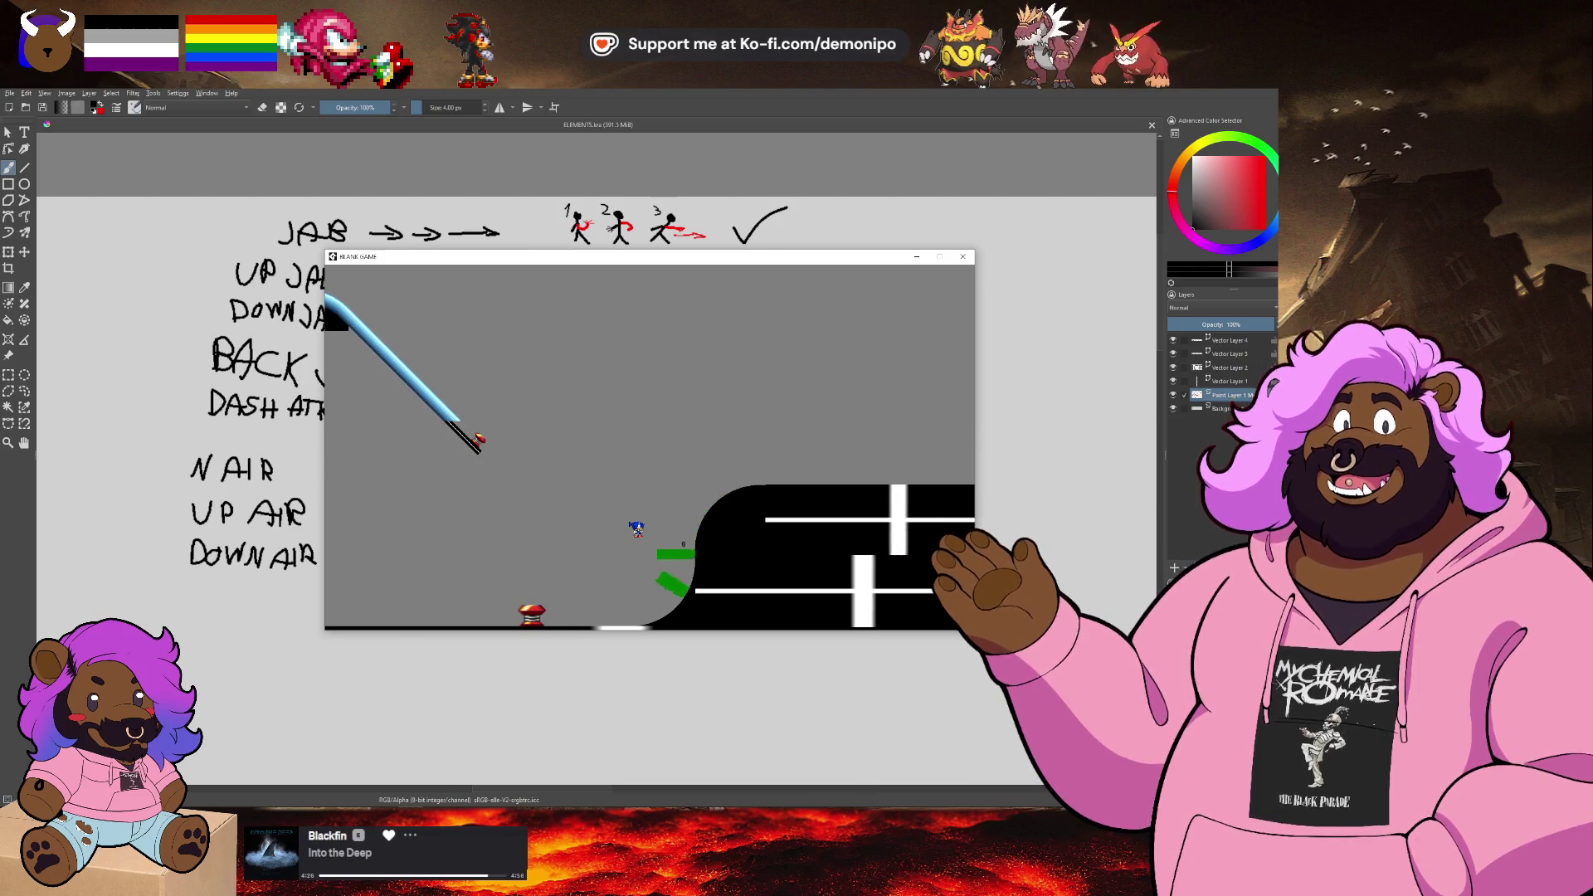
key("Left")
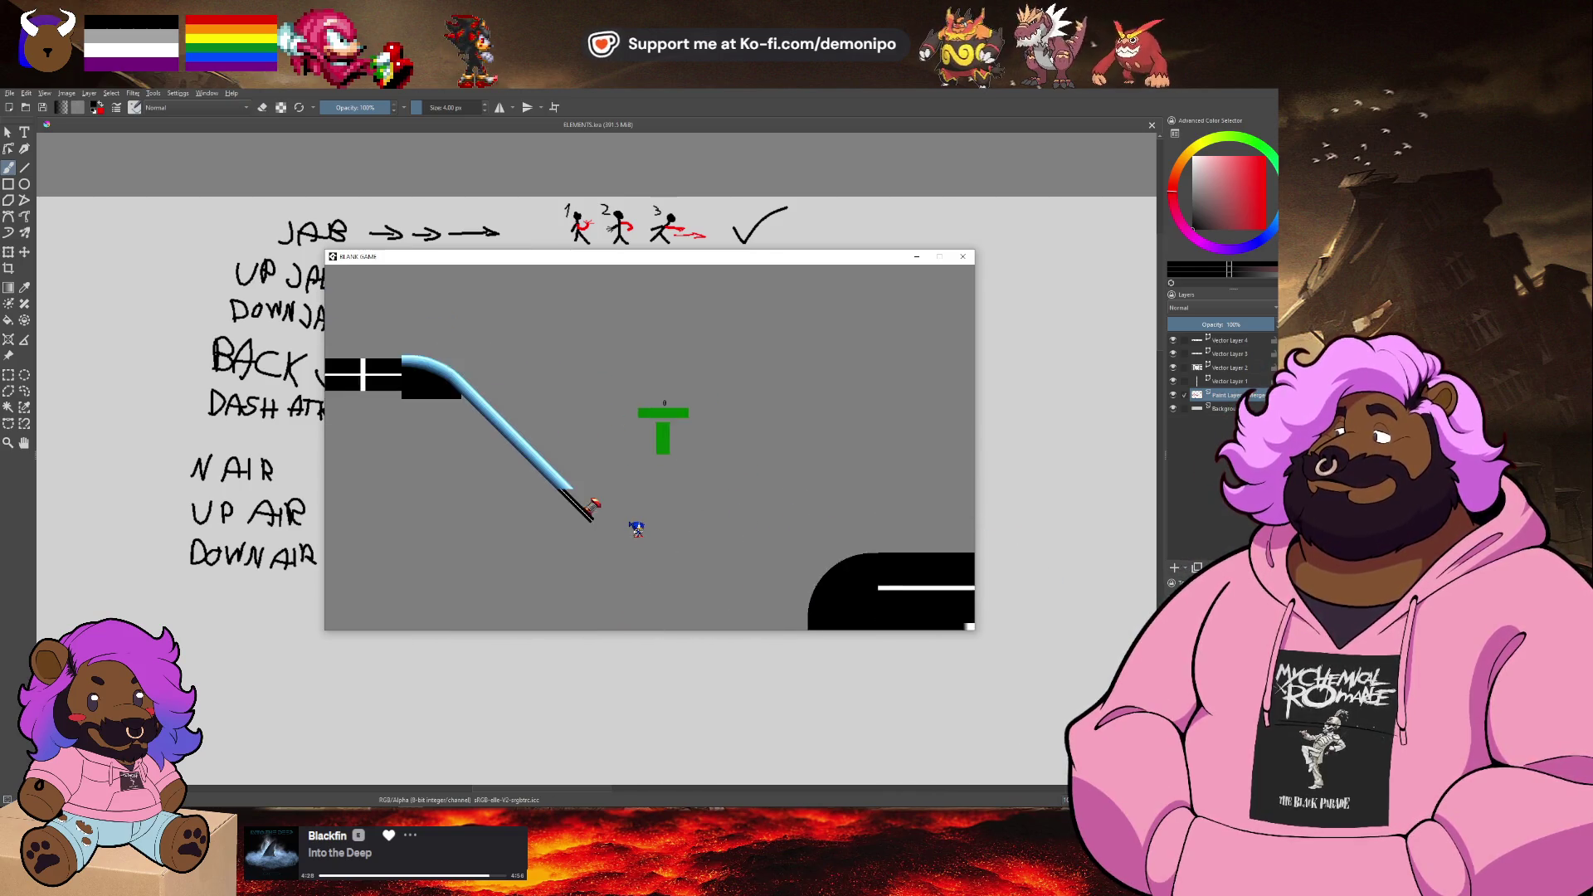
key("Right")
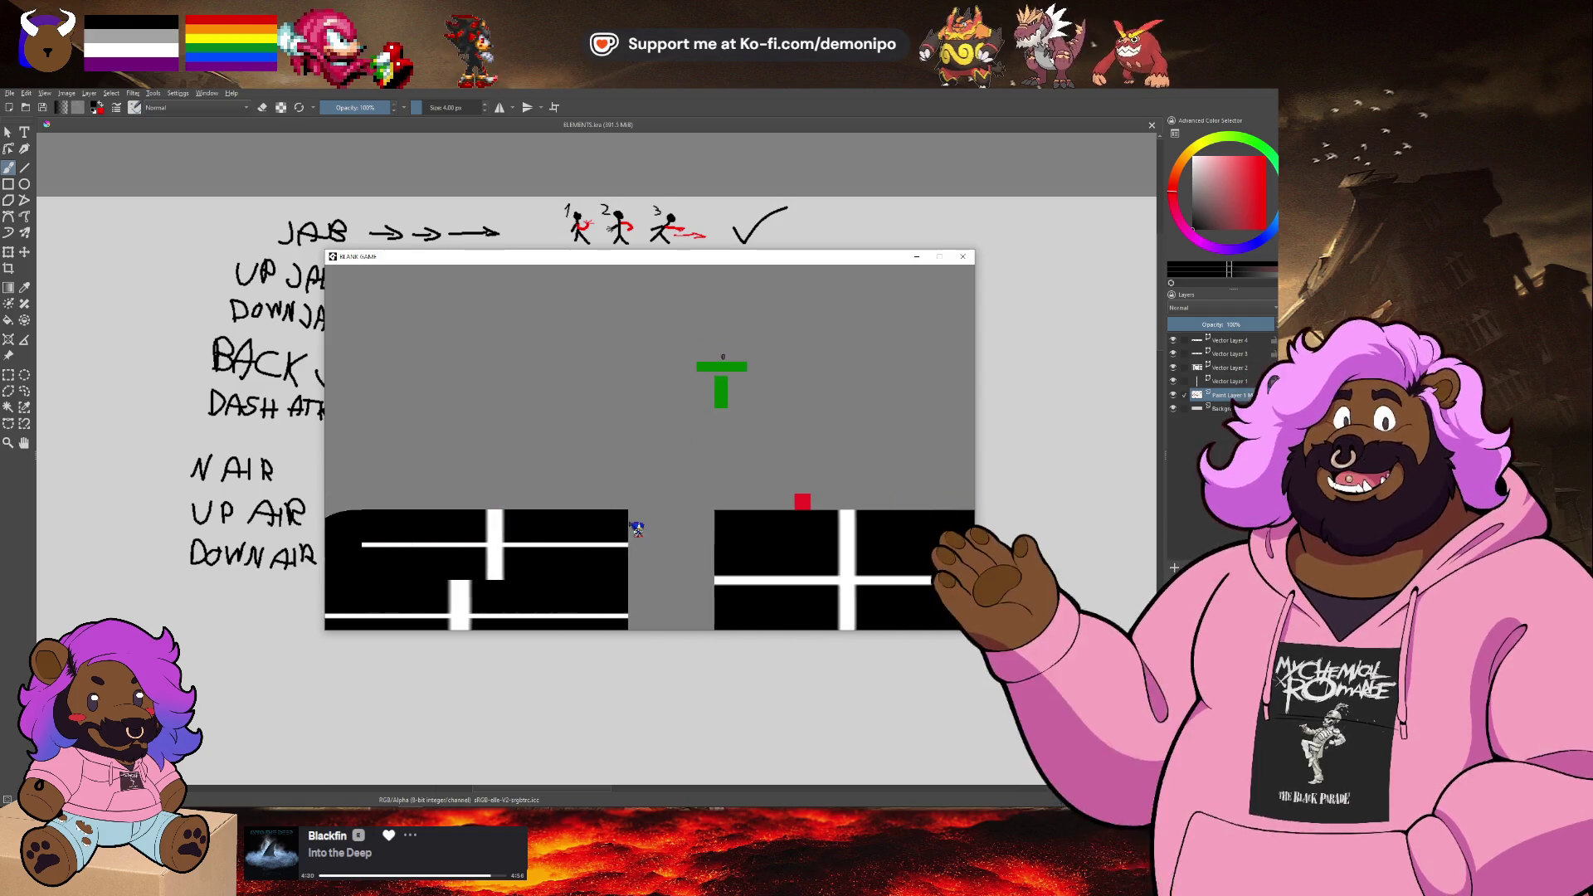
key("Right")
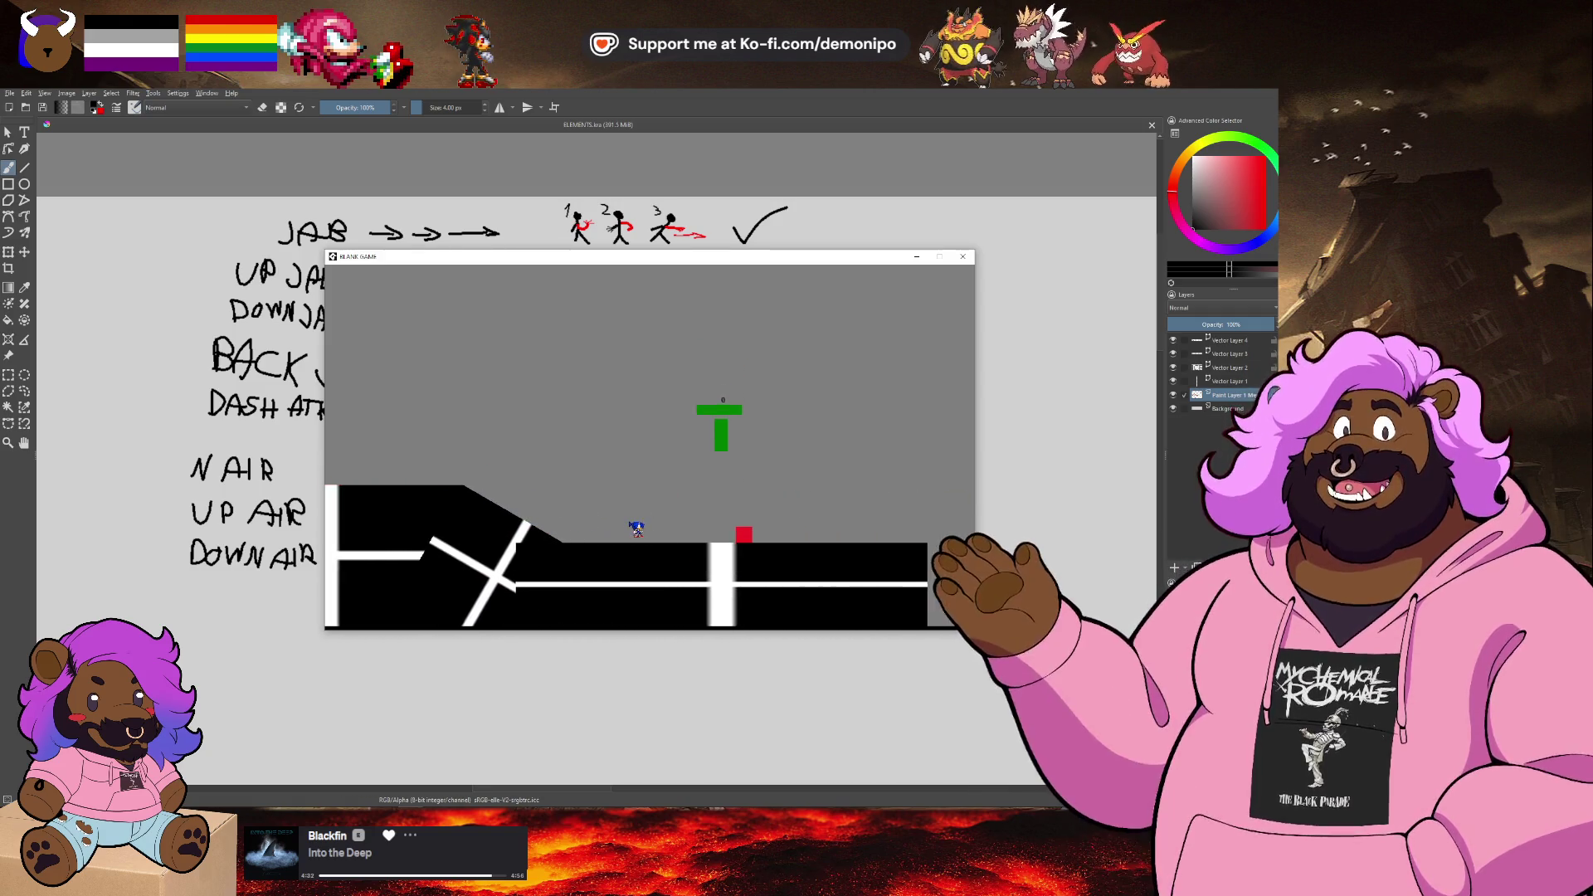
key("Right")
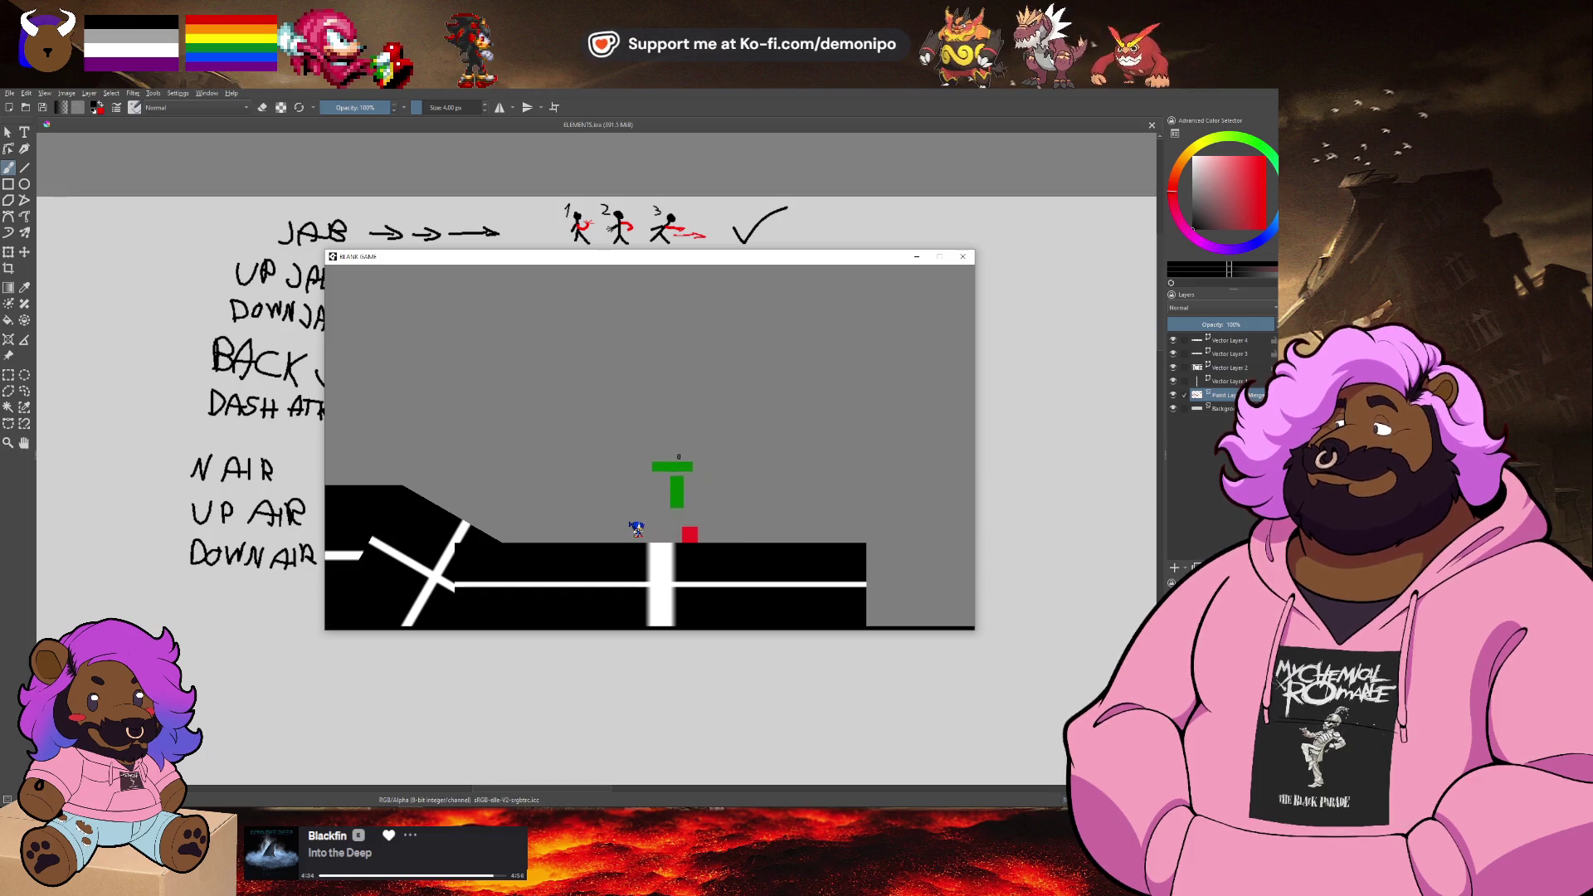
key("Right")
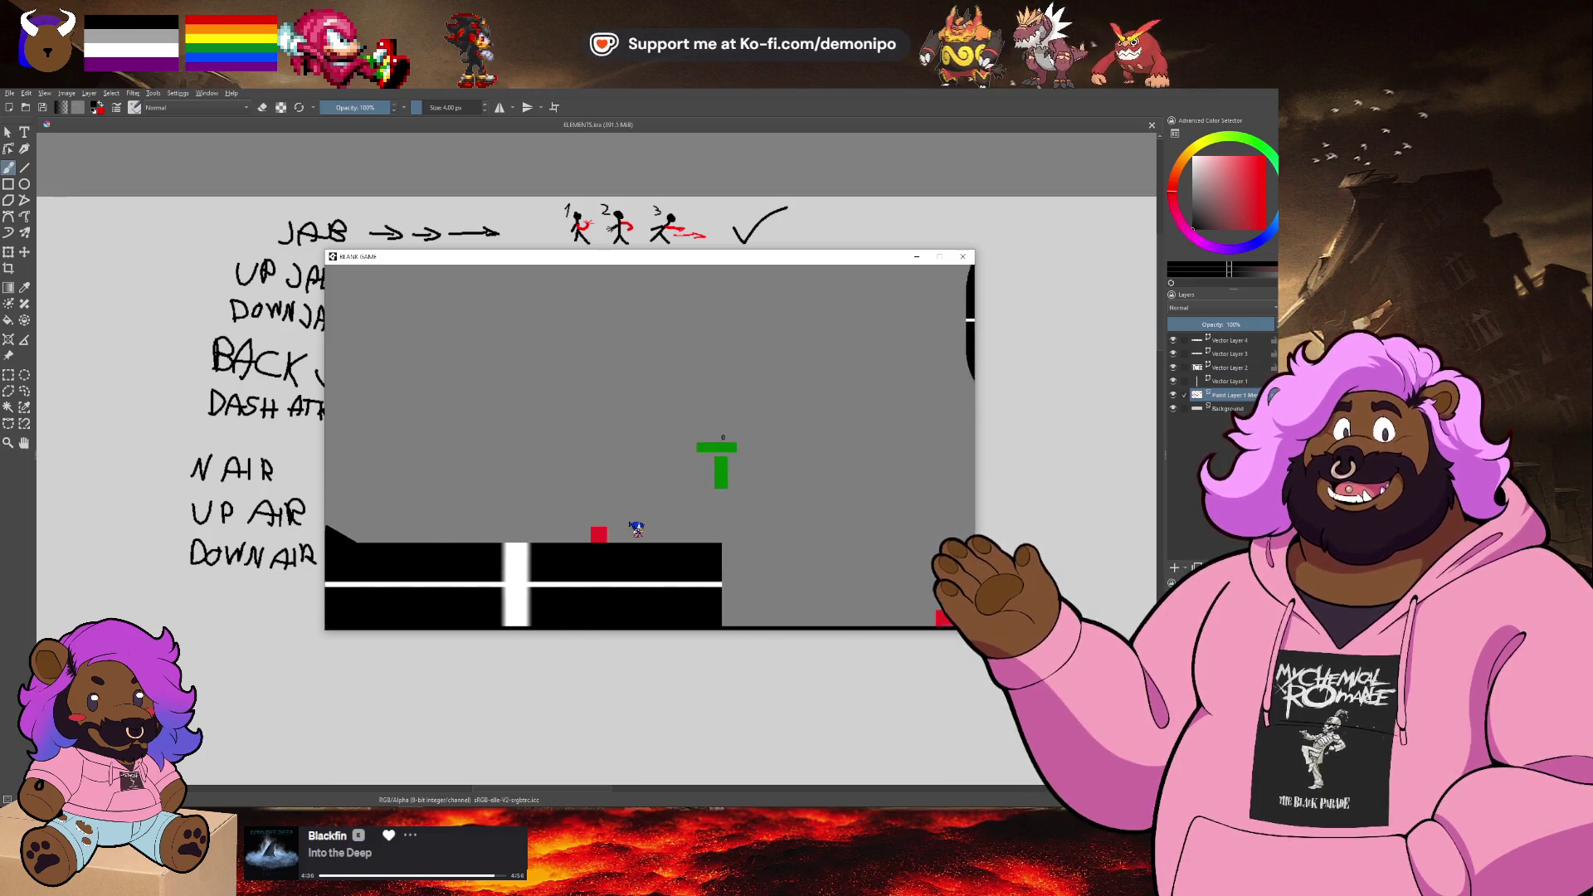
key("Right")
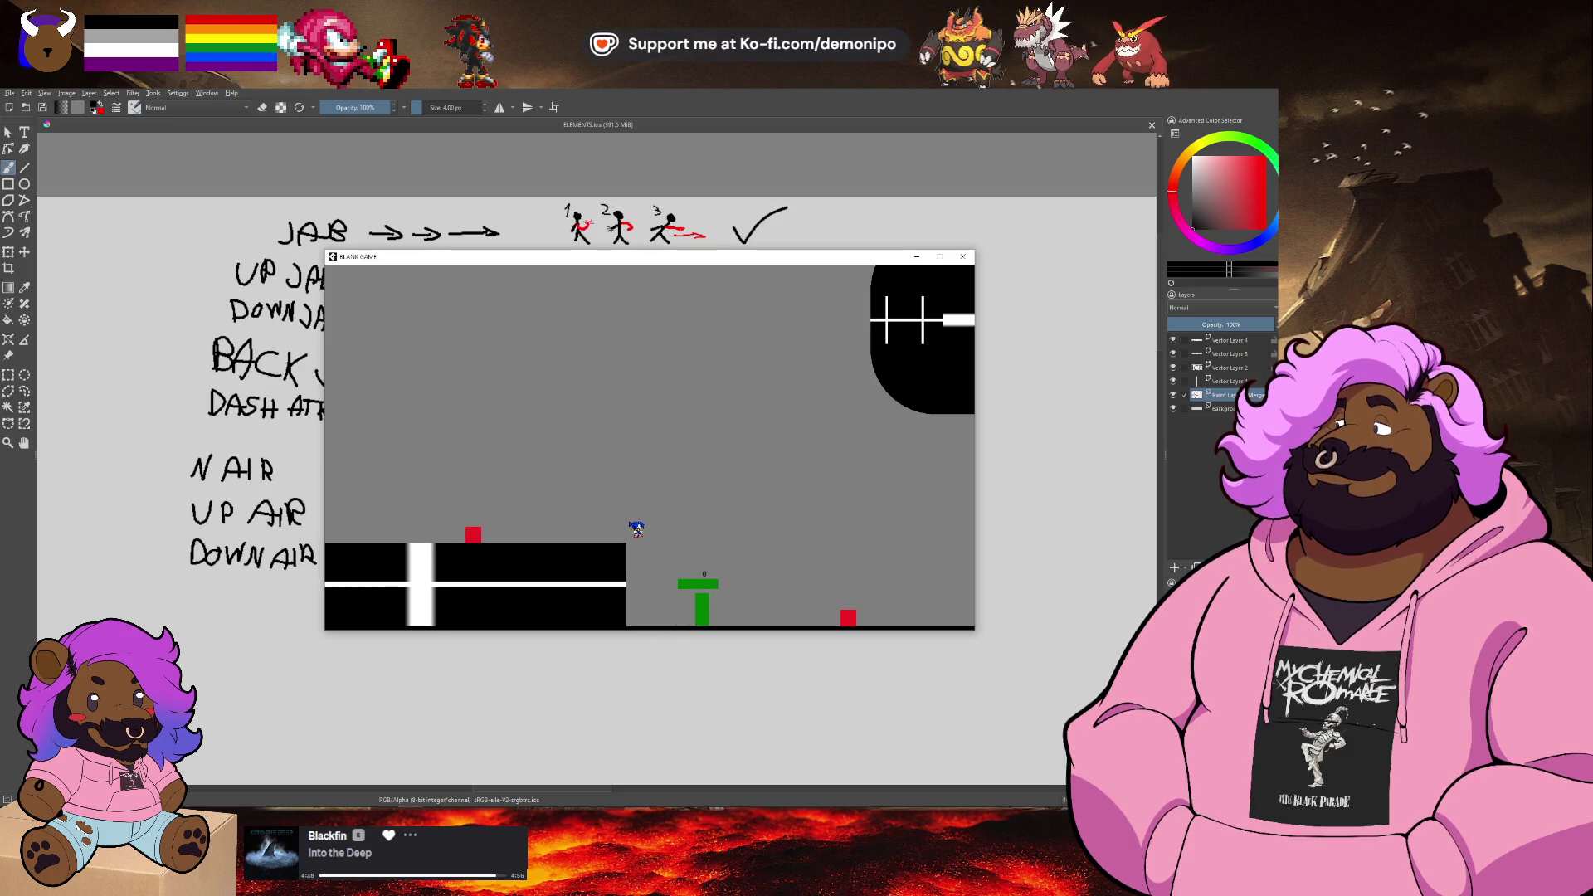
key("Right")
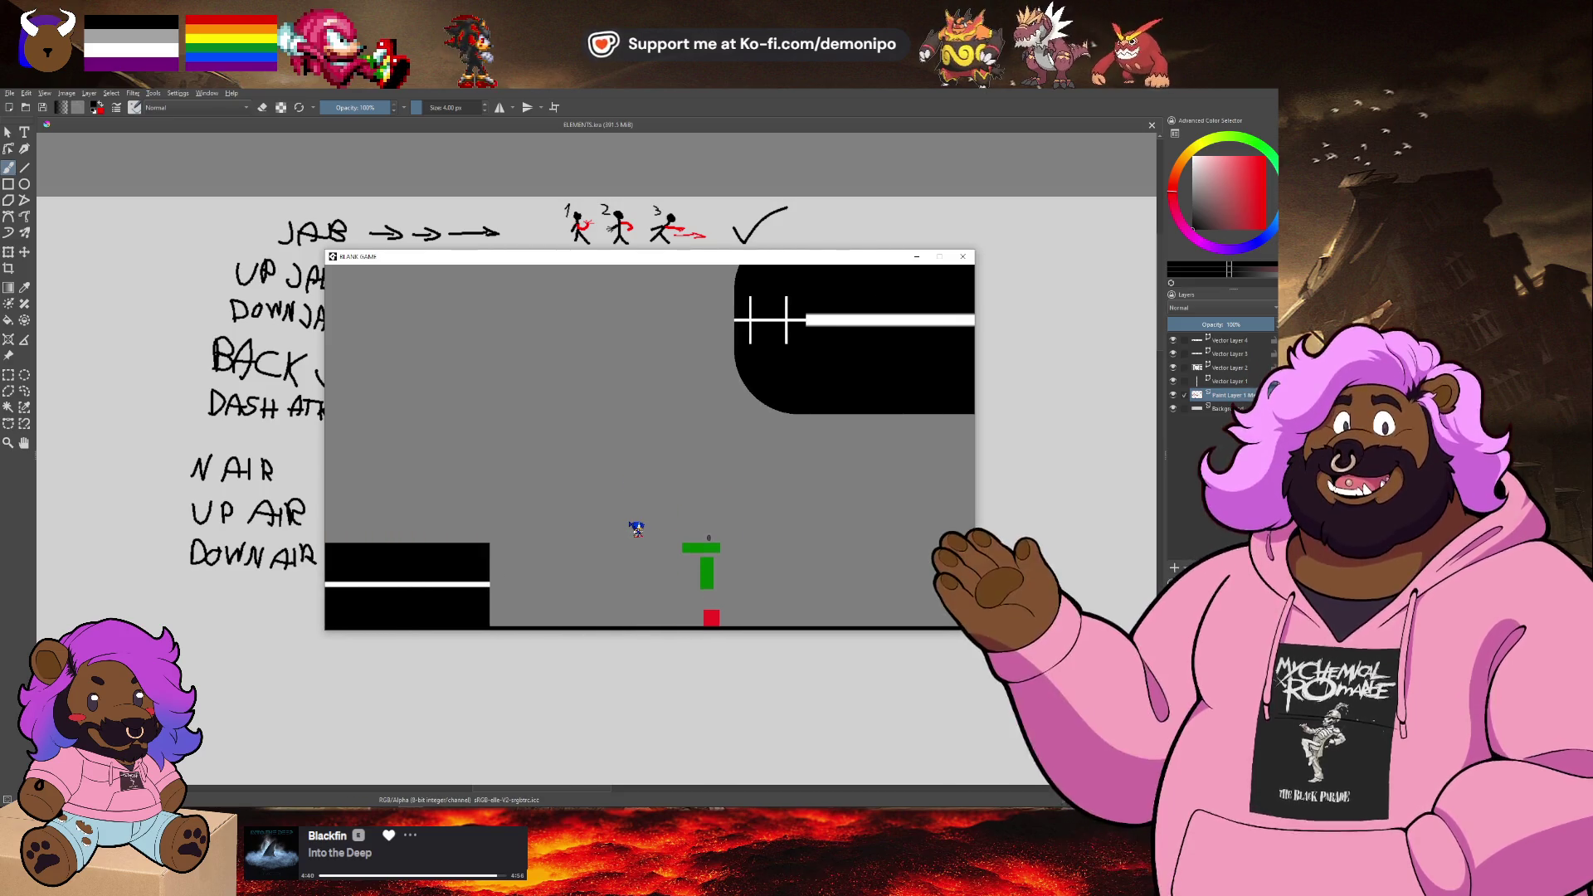
key("Up")
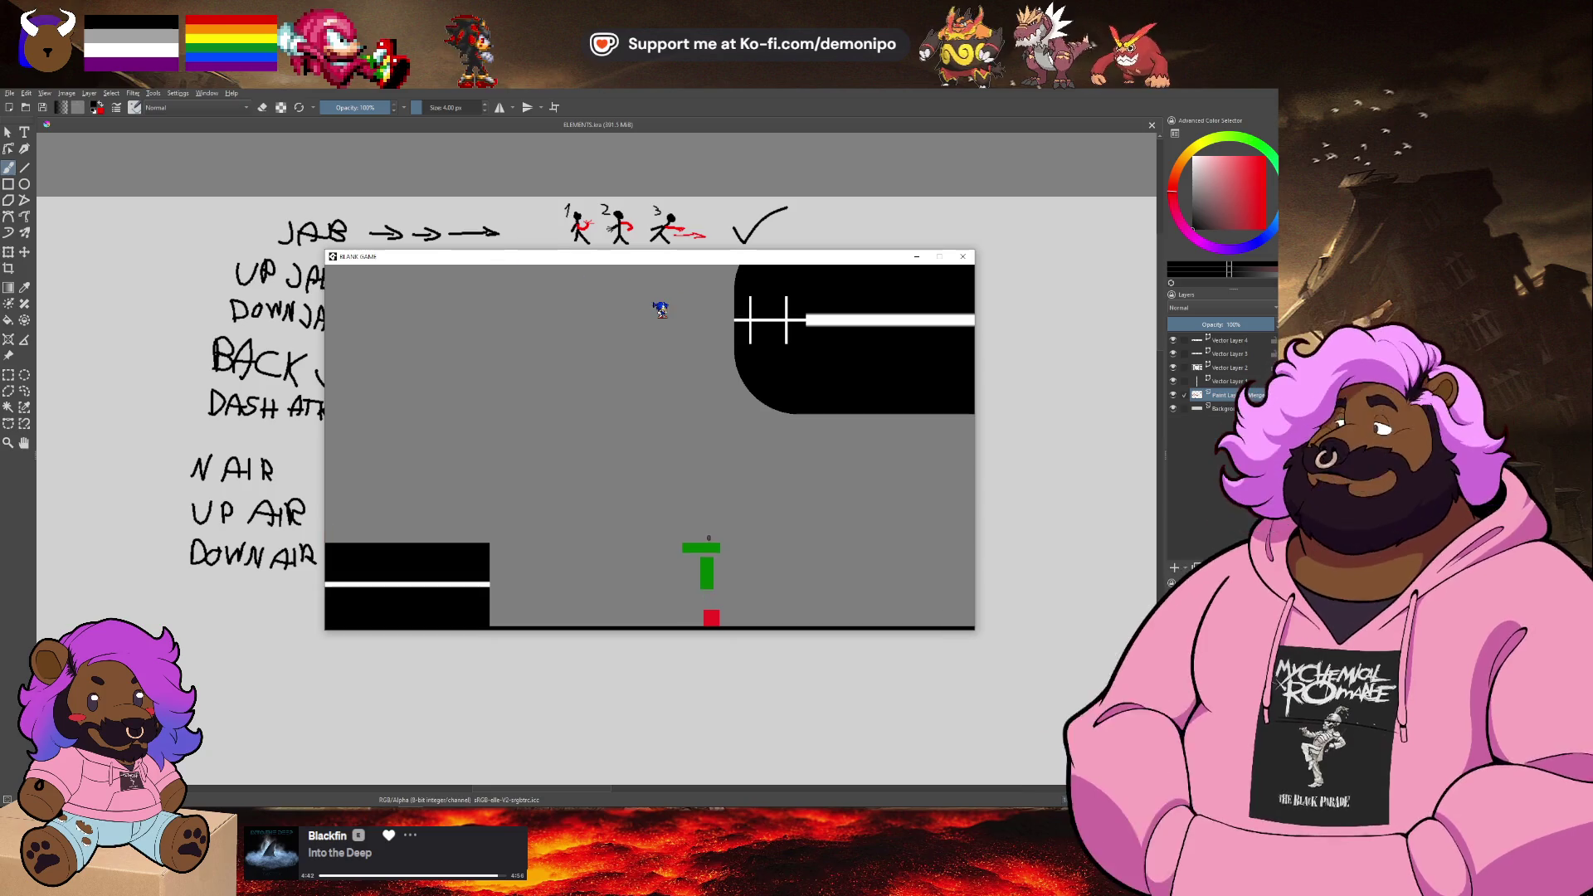
Step: Run the player onto the coloured slopes and back left, then return to GameMaker
key("alt+Tab")
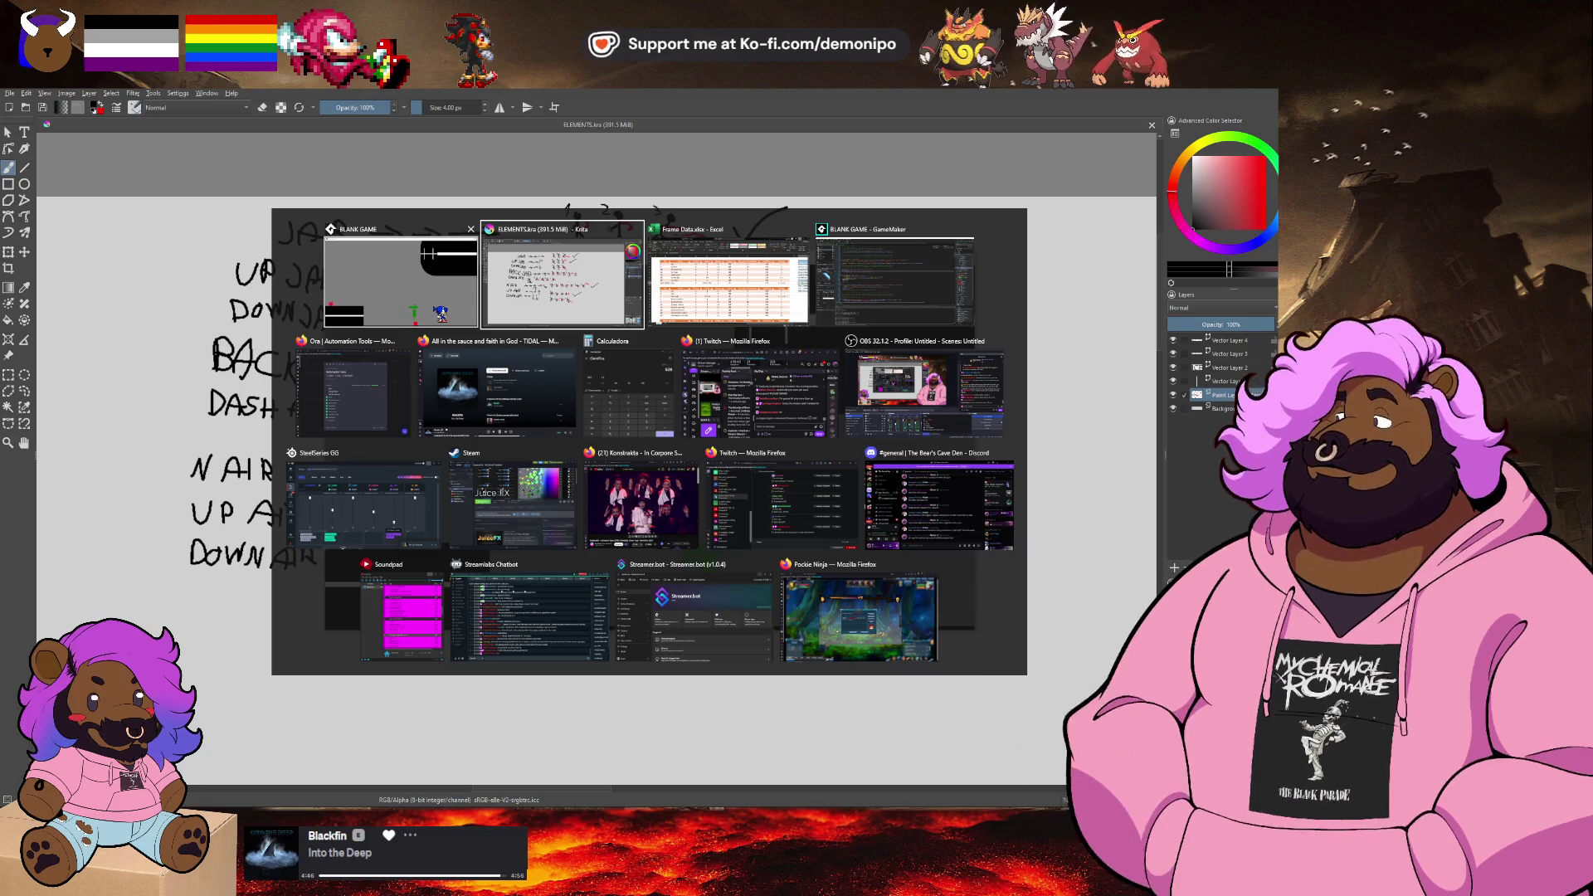
key("Right")
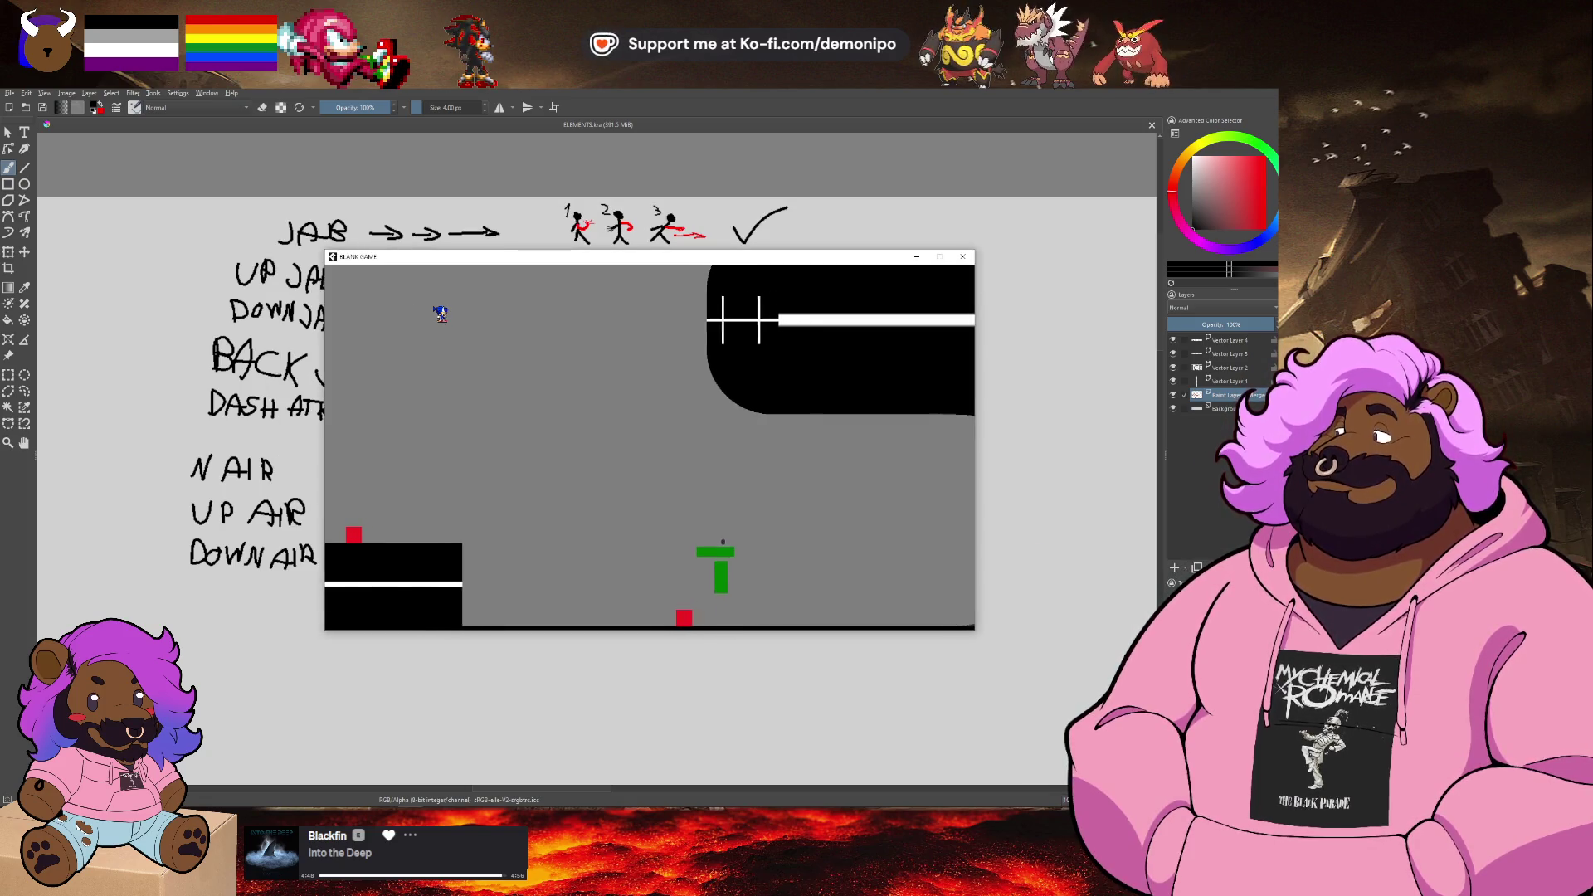
key("Up")
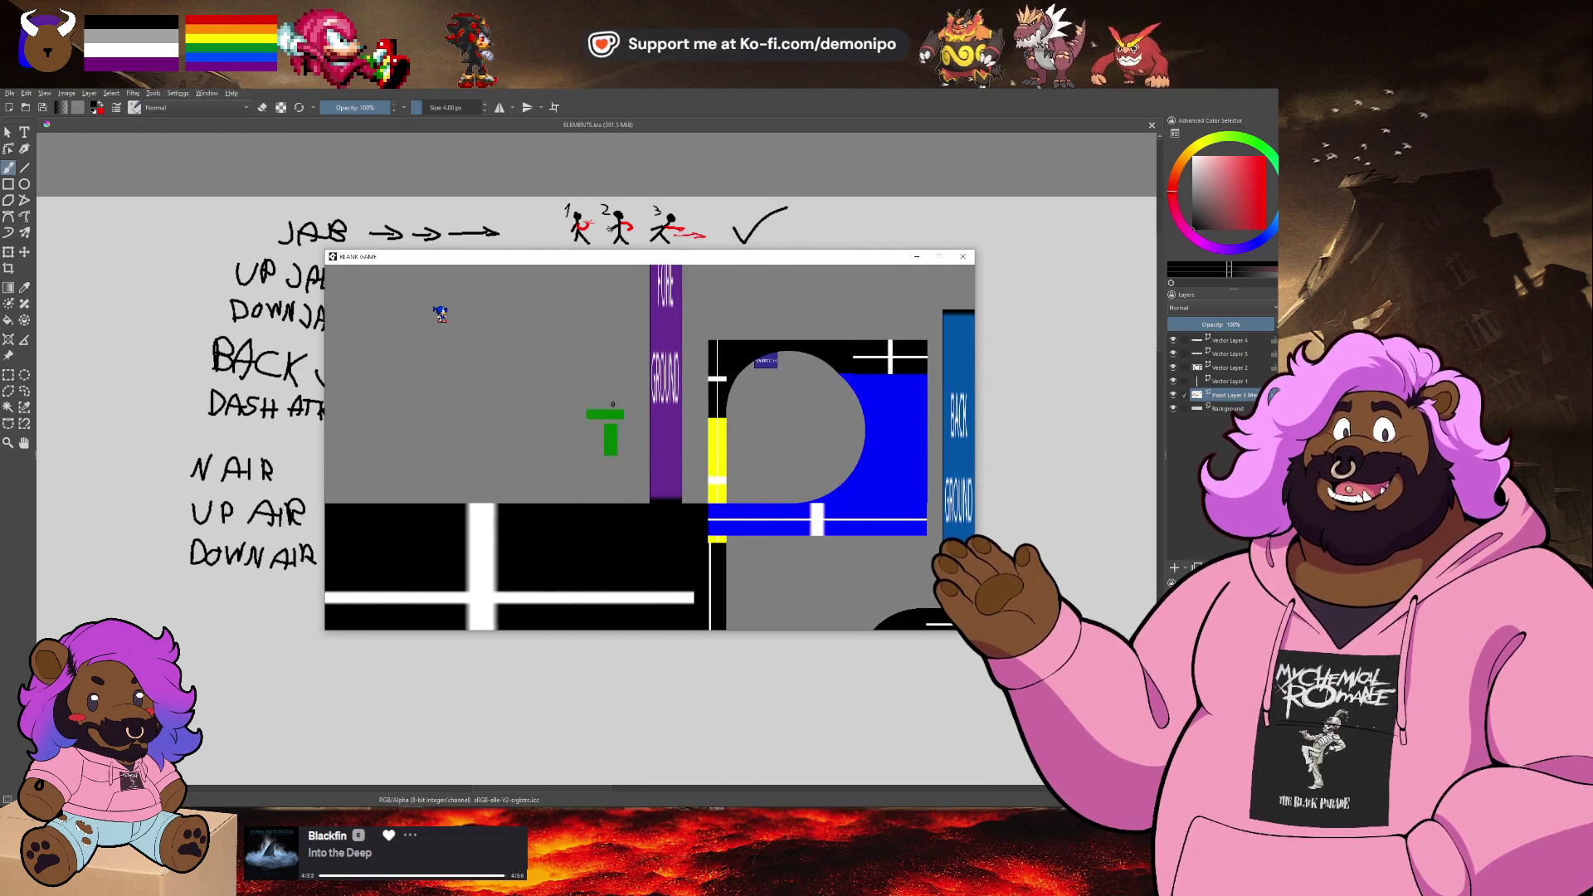
key("Left")
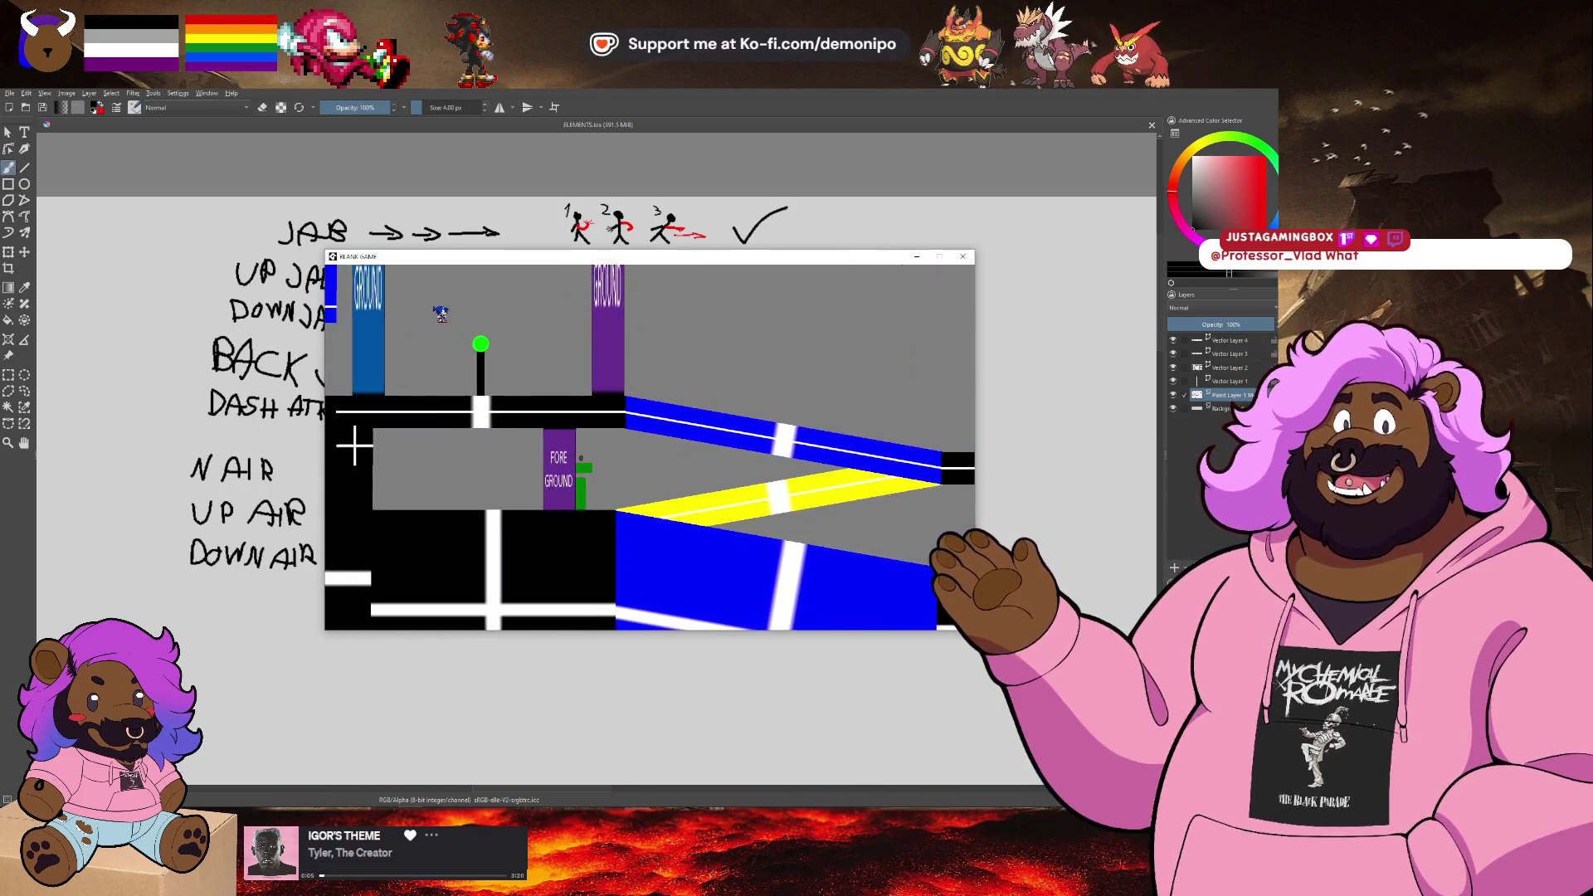
key("alt+Tab")
key("Tab")
key("Tab")
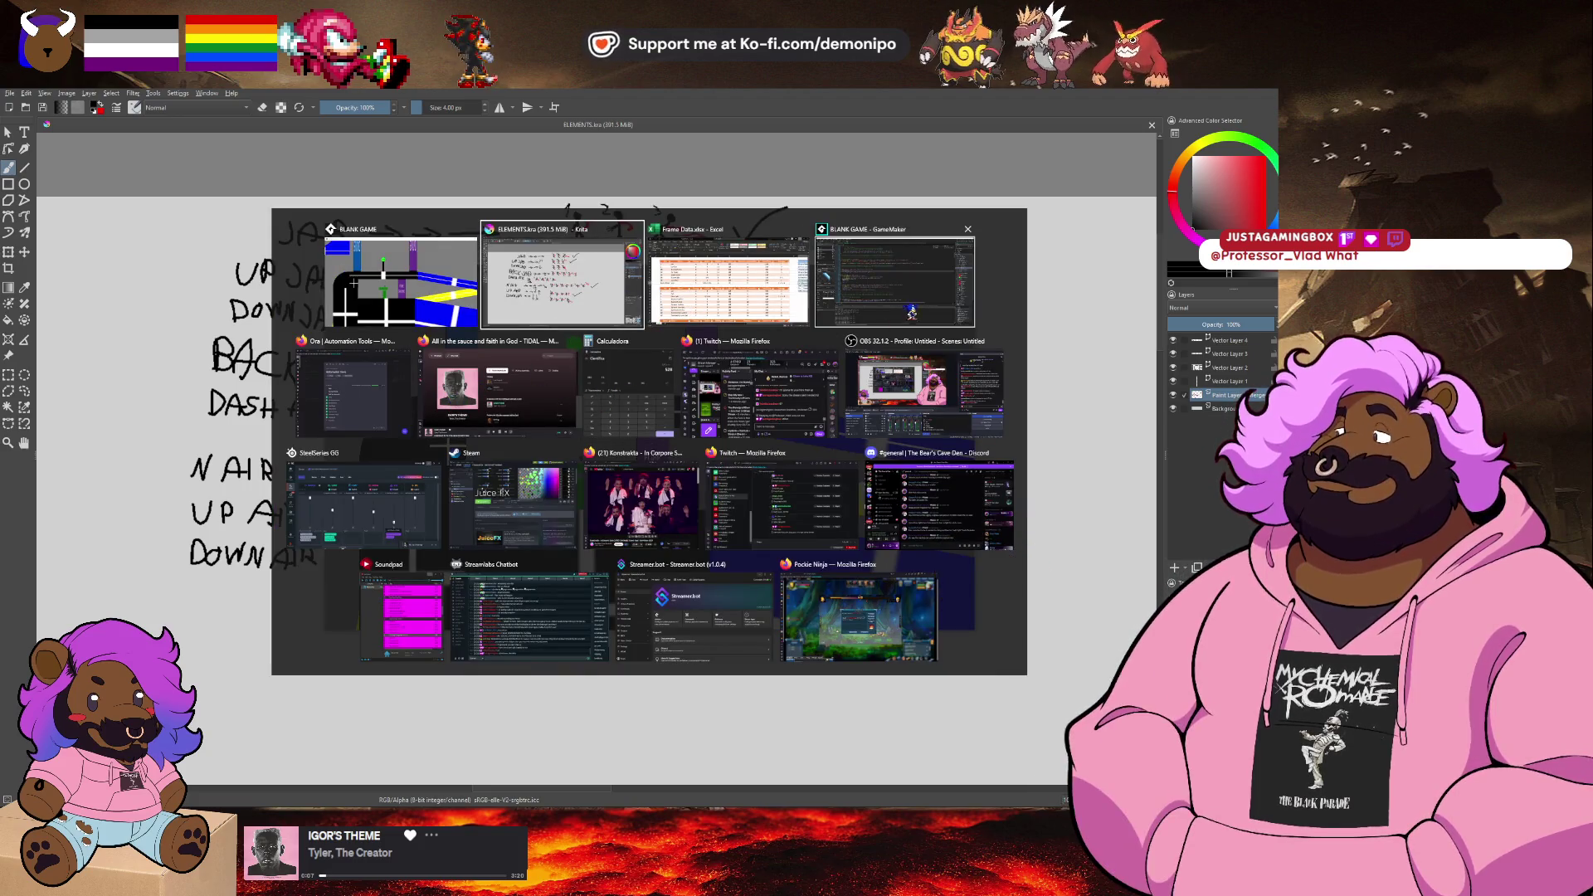
Step: Leave a breakpoint on line 225 of objPlayer Step (removing a trial one at 246), then open Room1
scroll(417, 411, "down", 5)
scroll(407, 424, "down", 4)
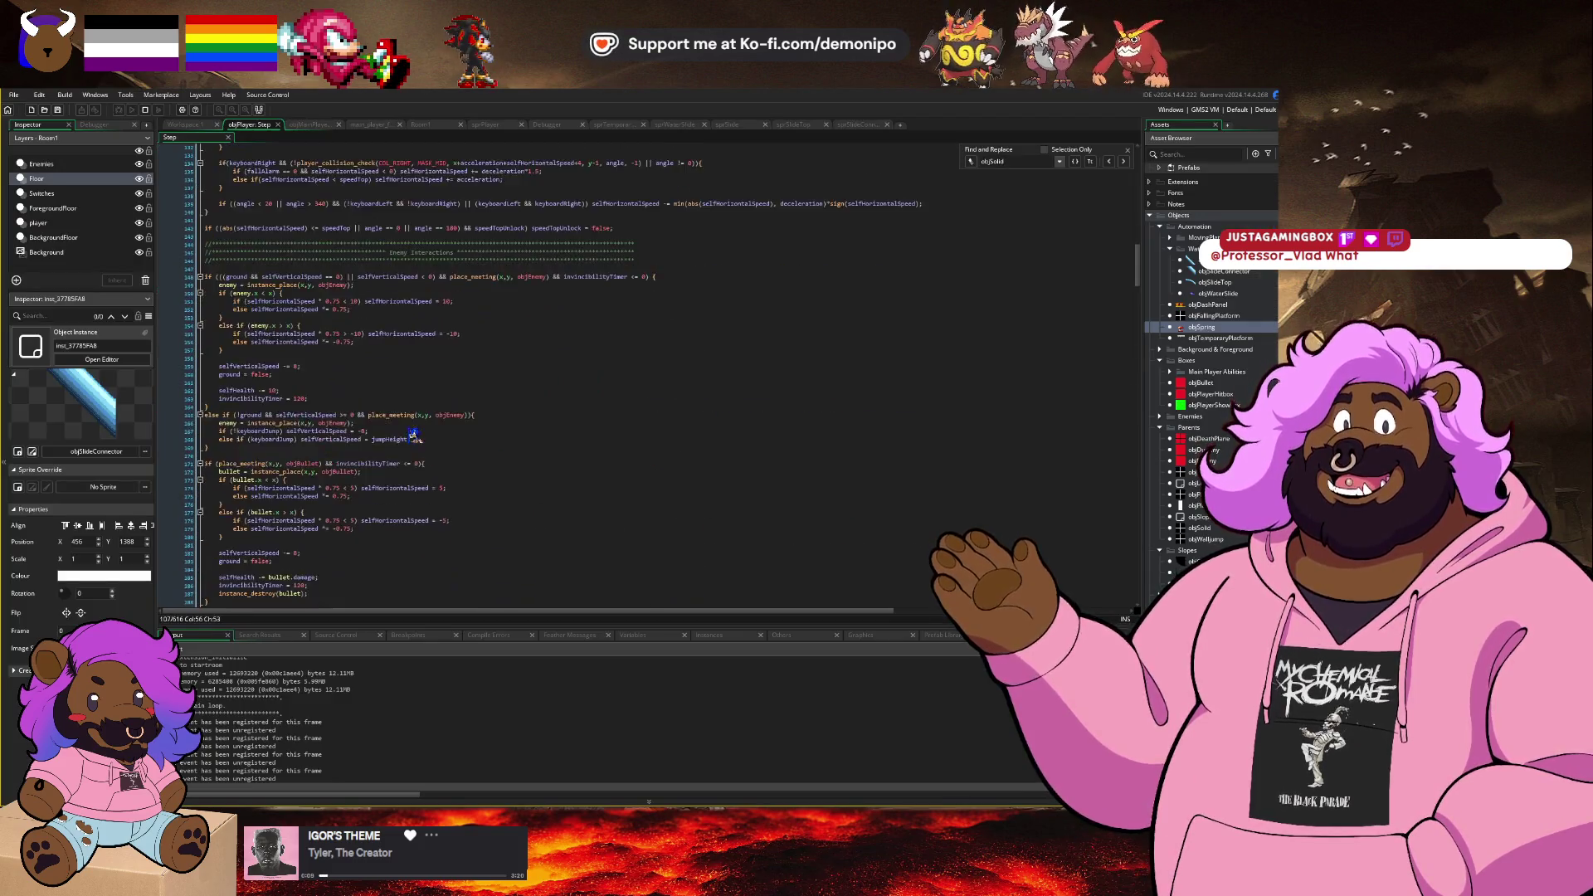
scroll(389, 438, "down", 20)
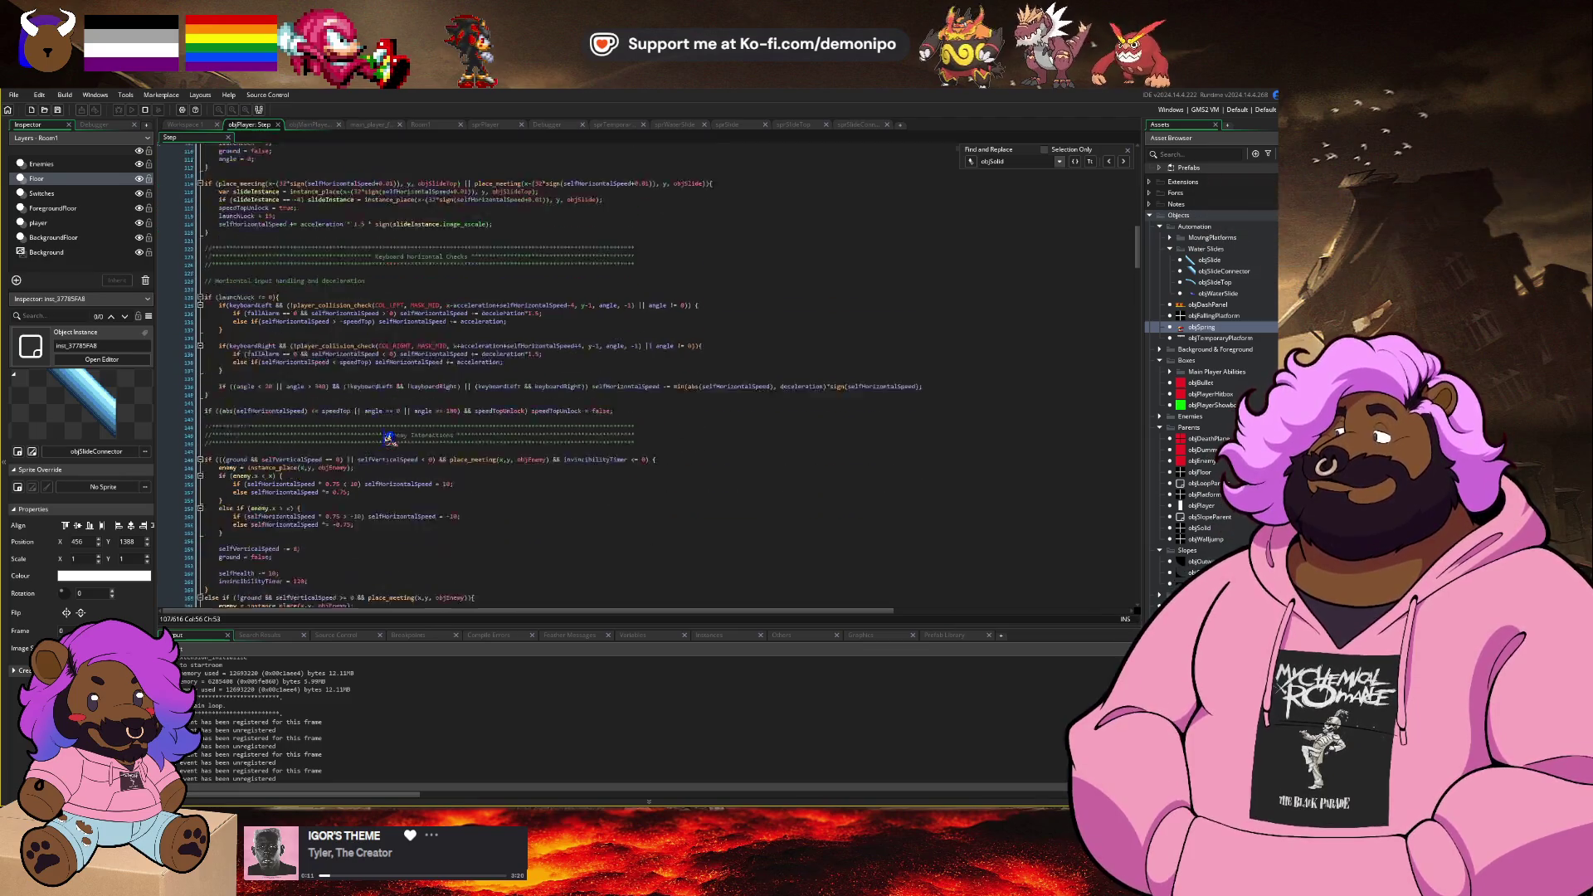
scroll(404, 449, "down", 5)
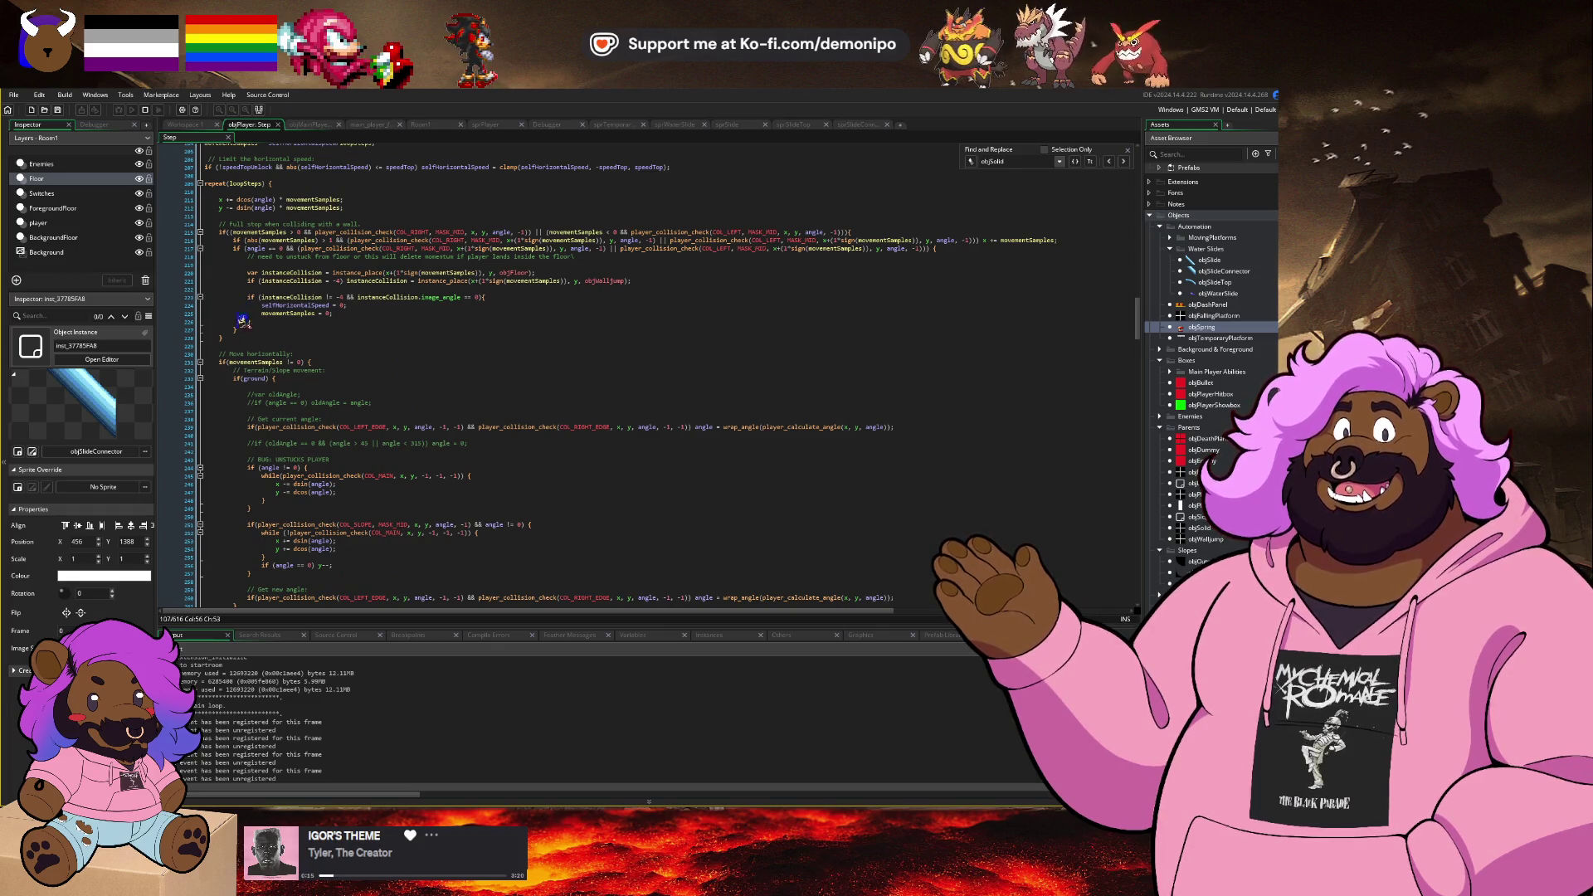
scroll(243, 320, "down", 4)
left_click(195, 384)
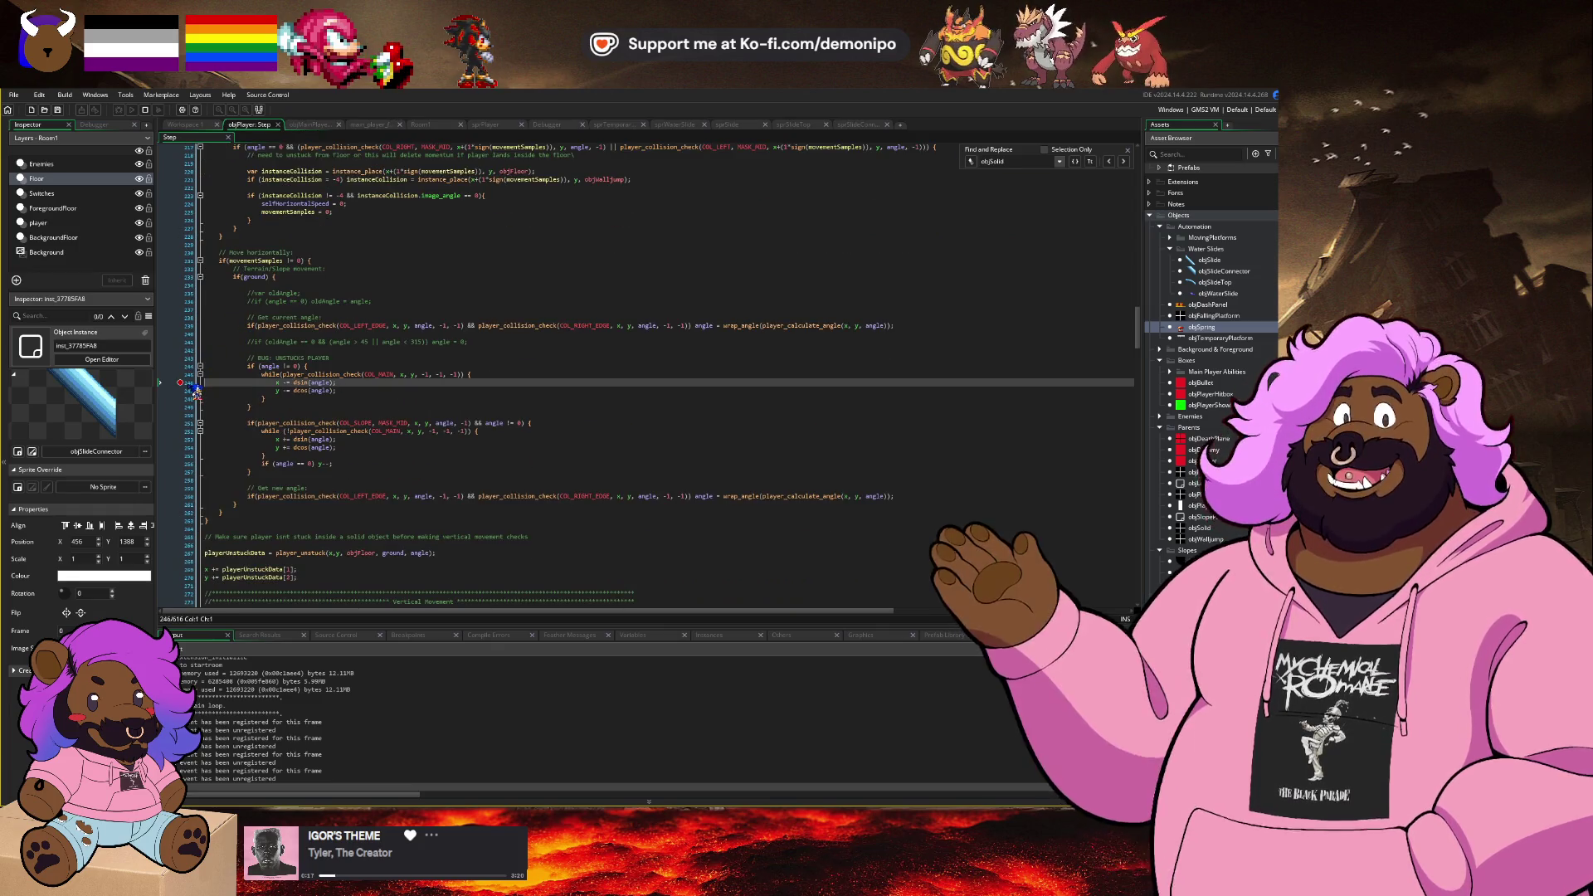
left_click(196, 386)
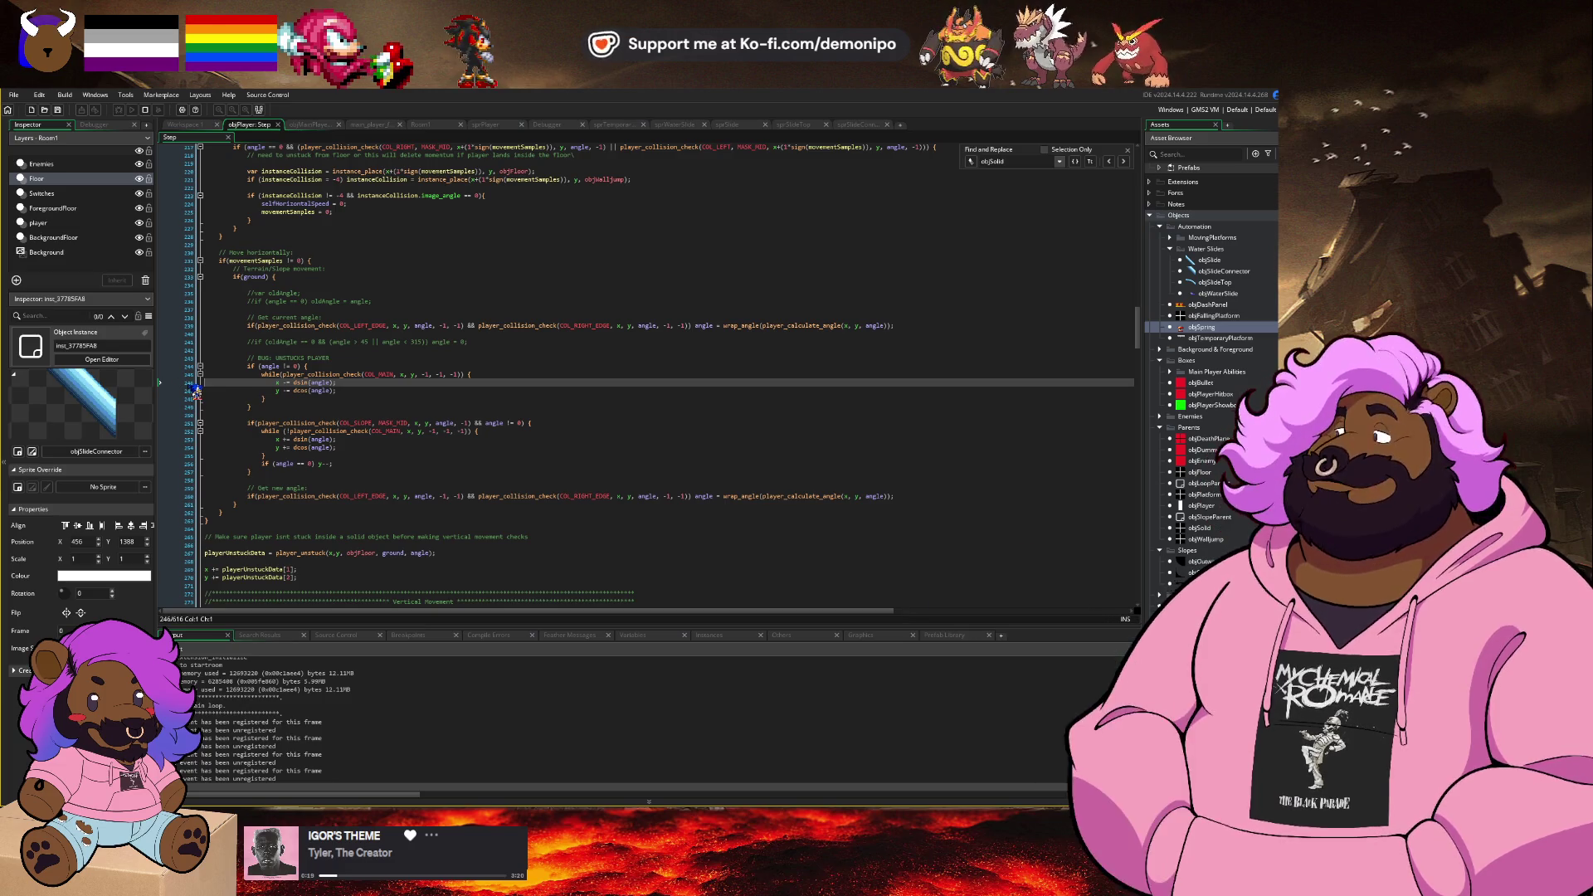
scroll(200, 365, "up", 3)
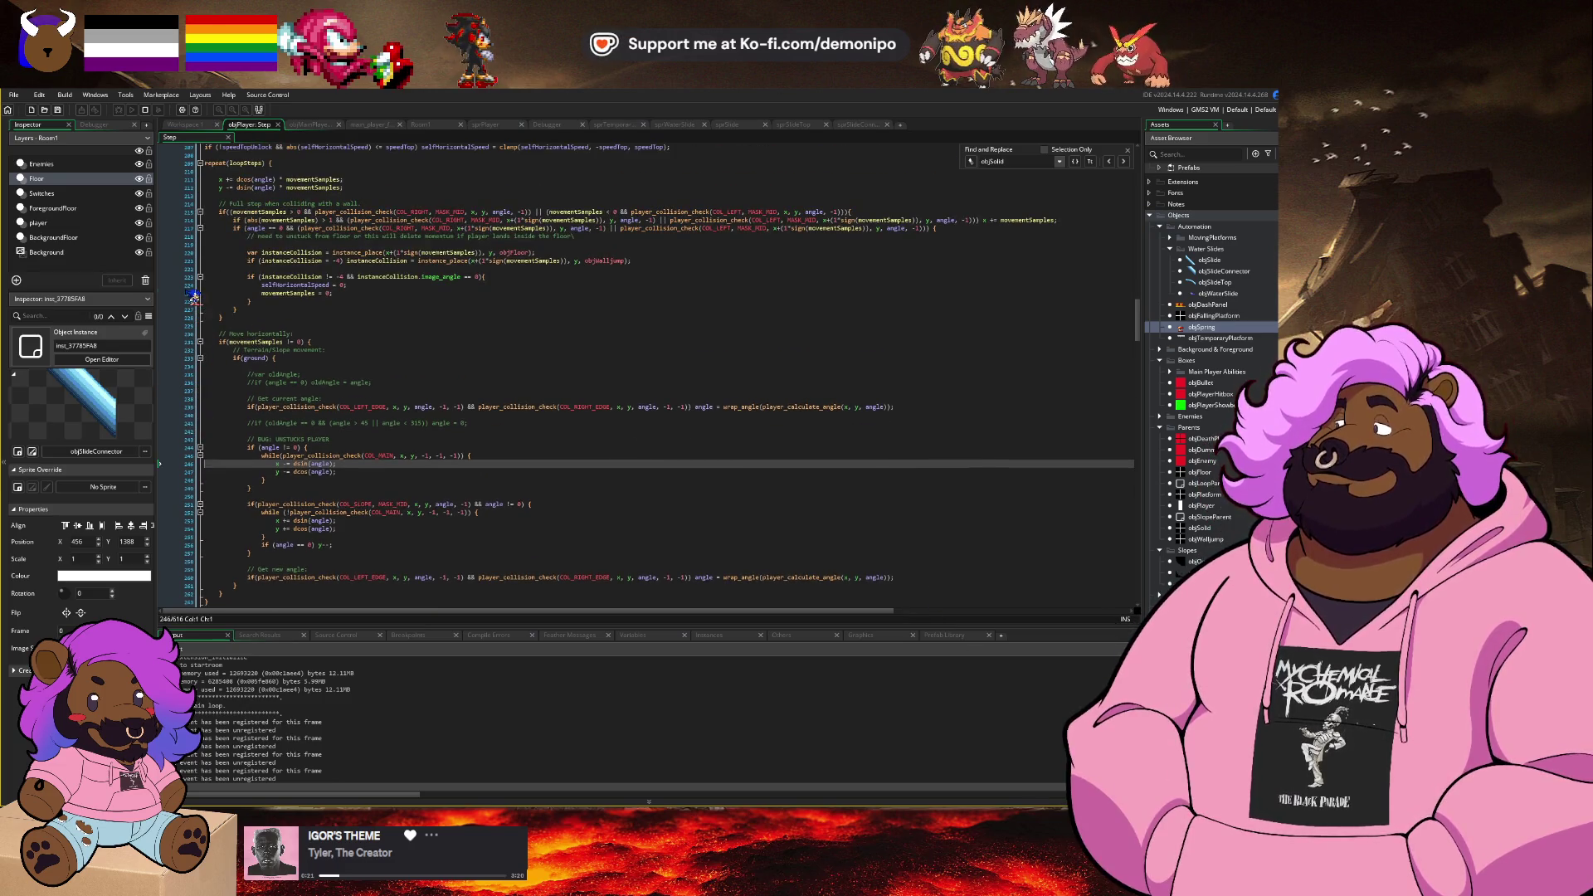
left_click(192, 295)
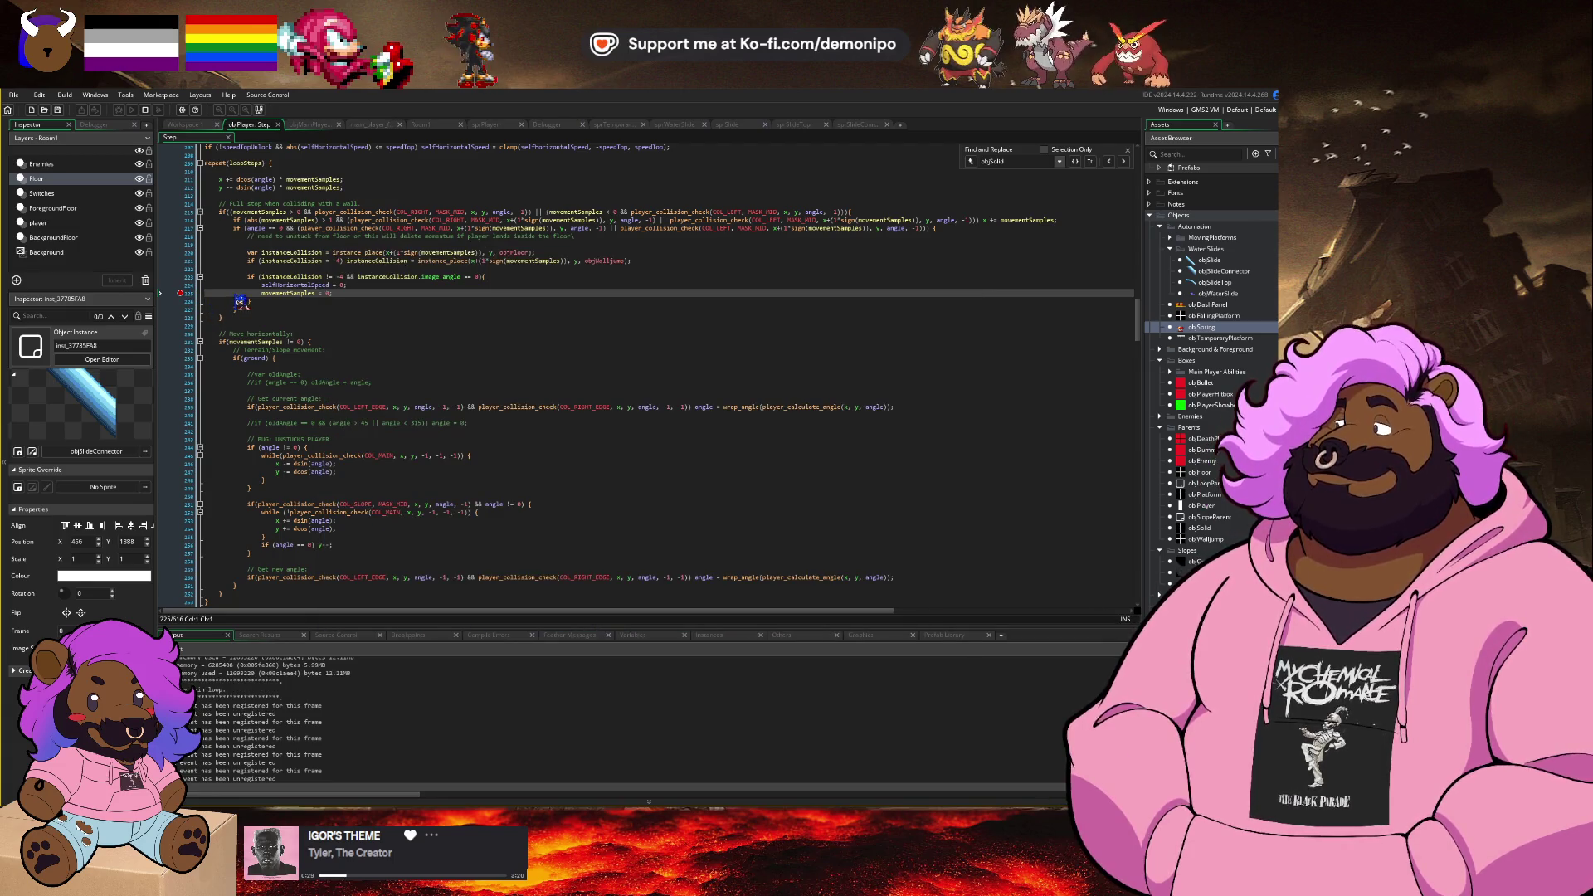
left_click(422, 126)
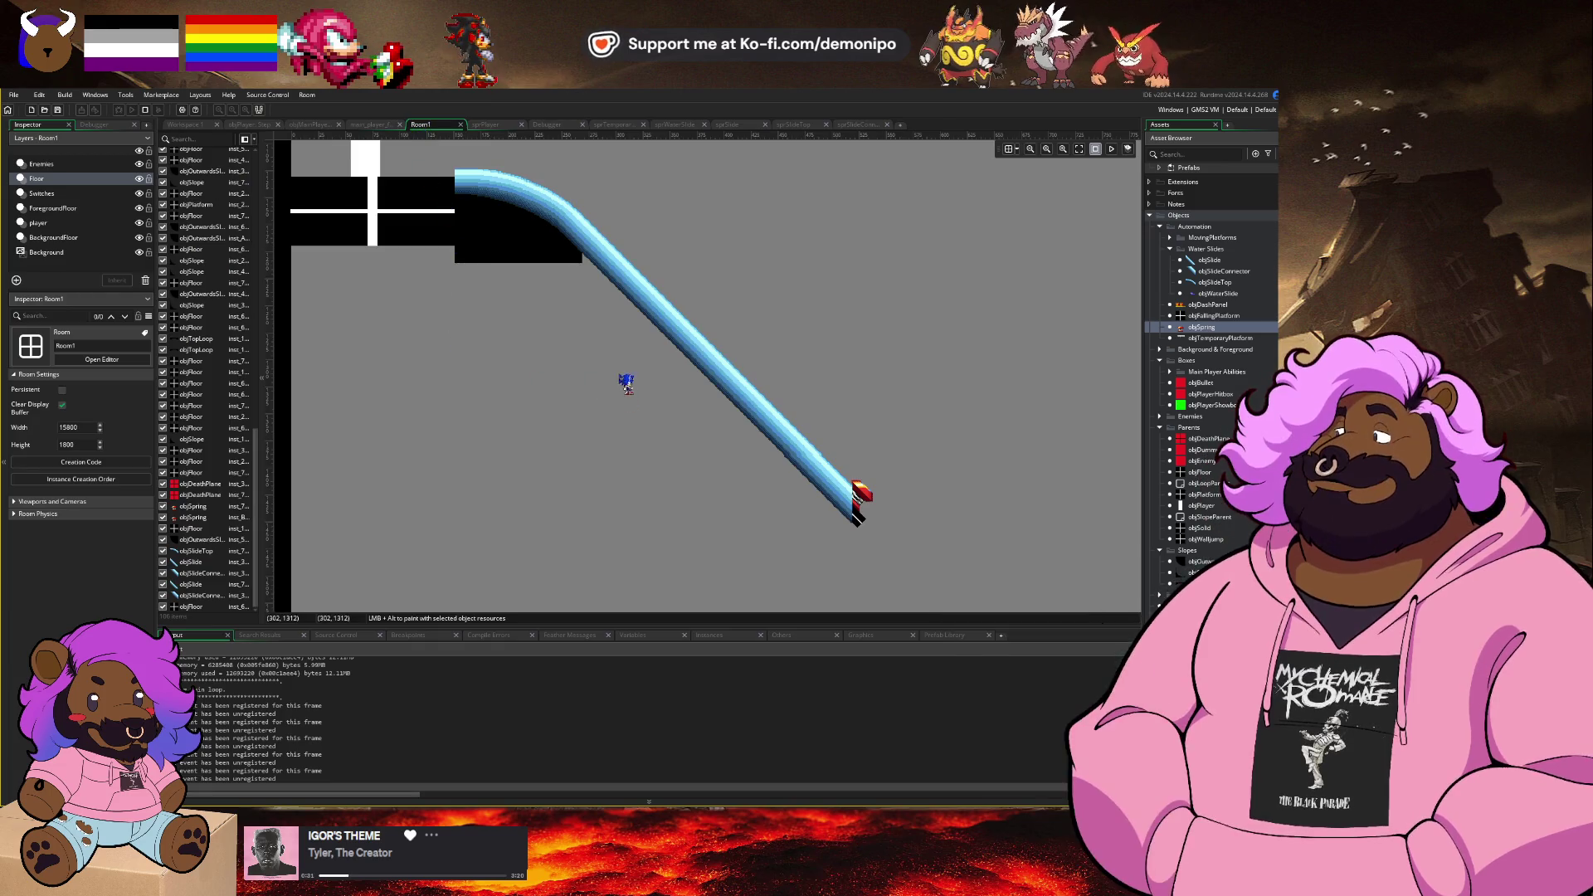
Step: Pan to the slope joint by the FOREGROUND block and select its floor pieces to check their scale
scroll(622, 381, "up", 5)
scroll(600, 280, "right", 10)
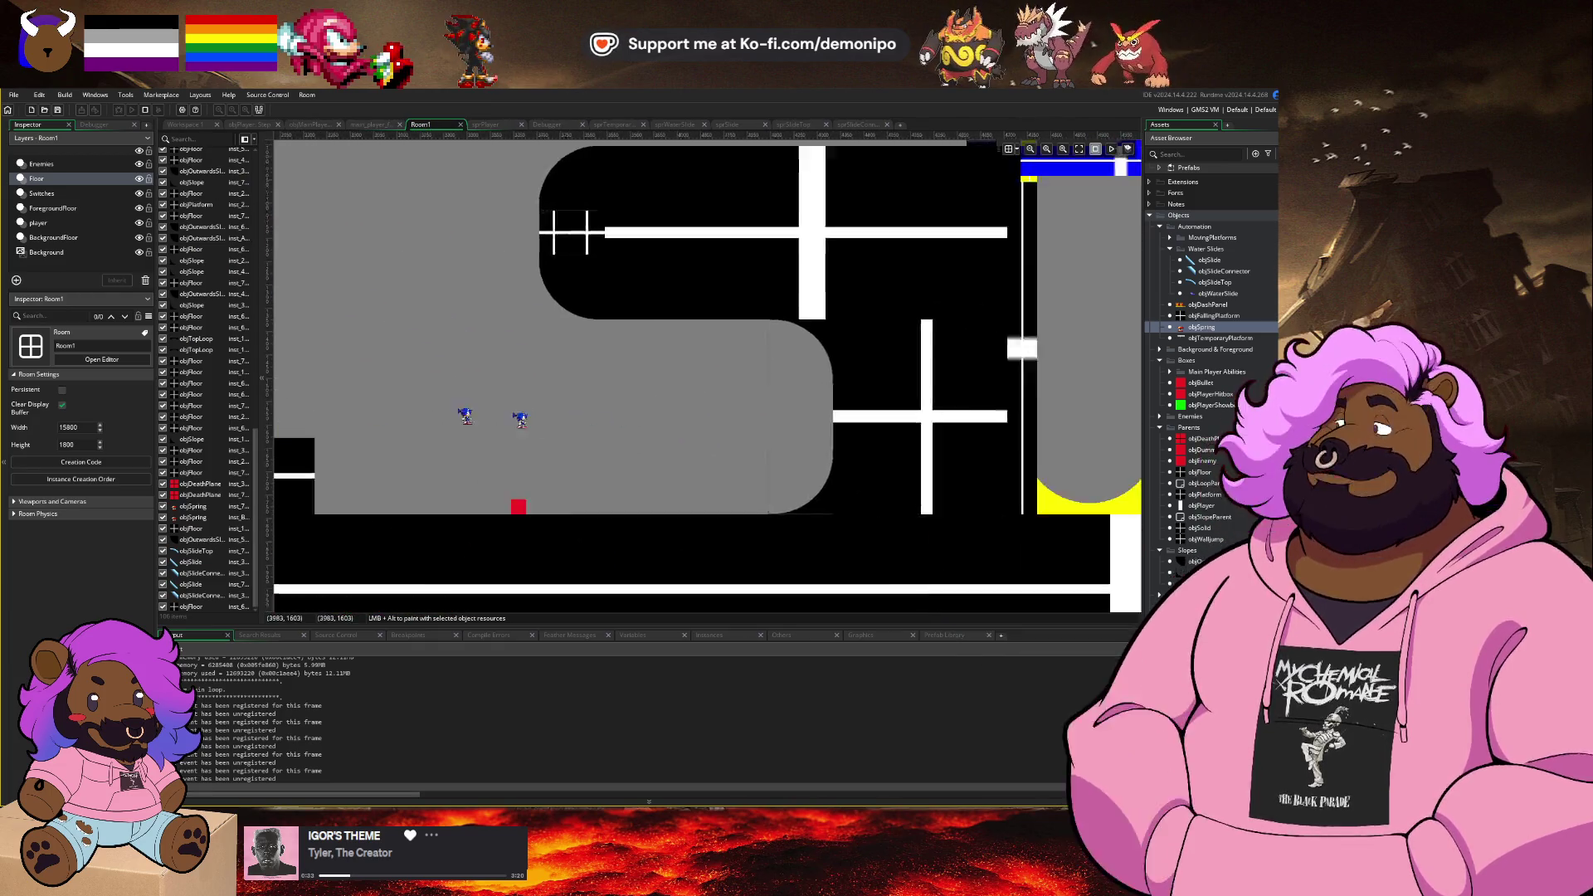
left_click(590, 309)
scroll(591, 309, "up", 4)
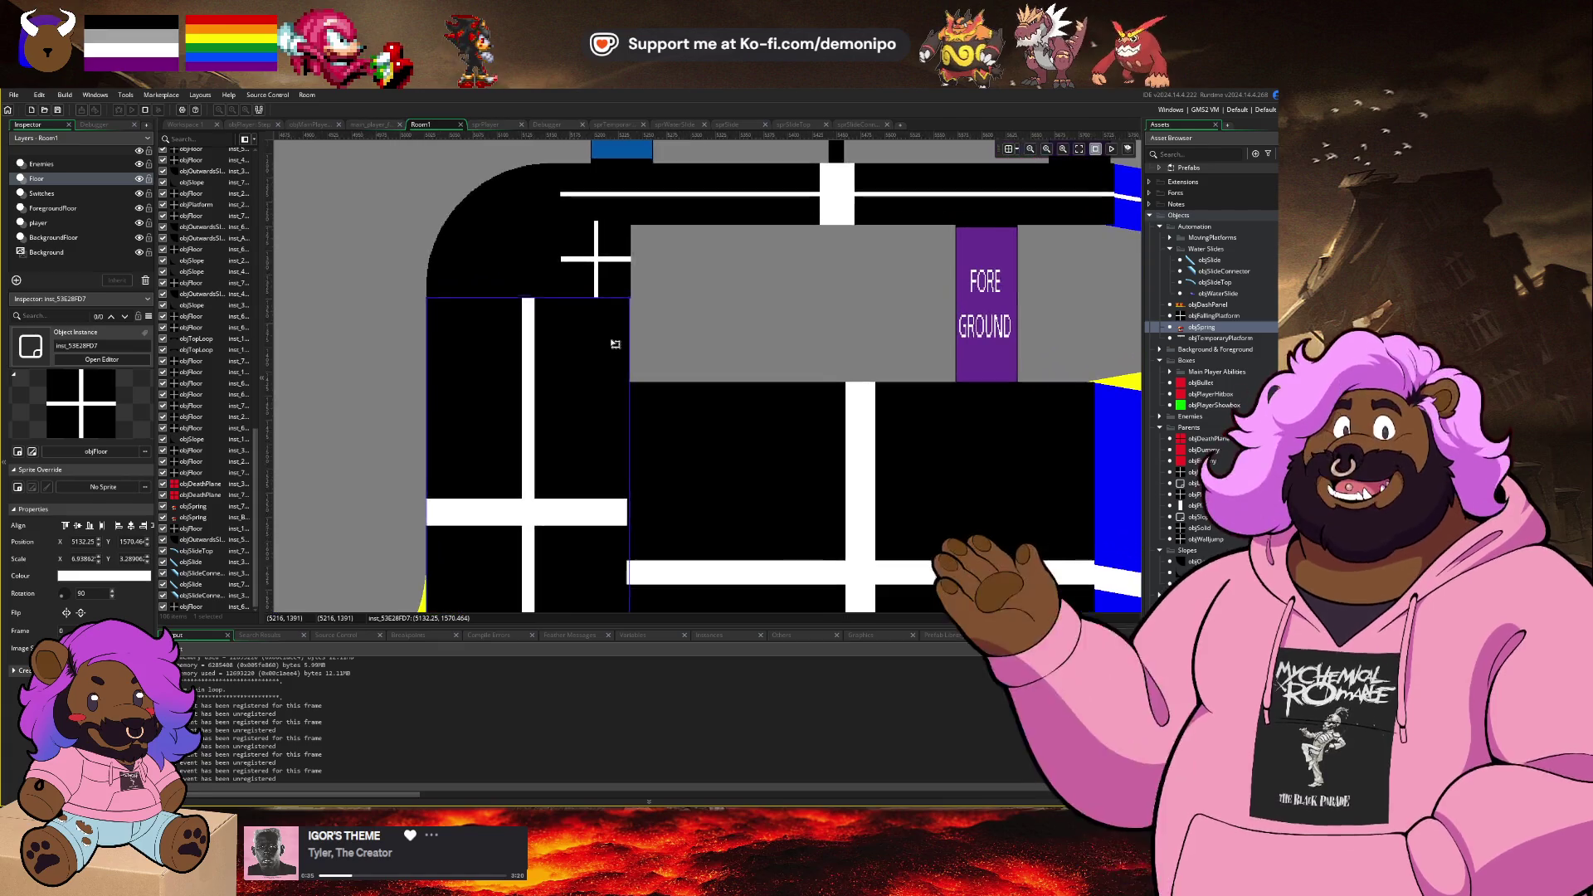
left_click(589, 253)
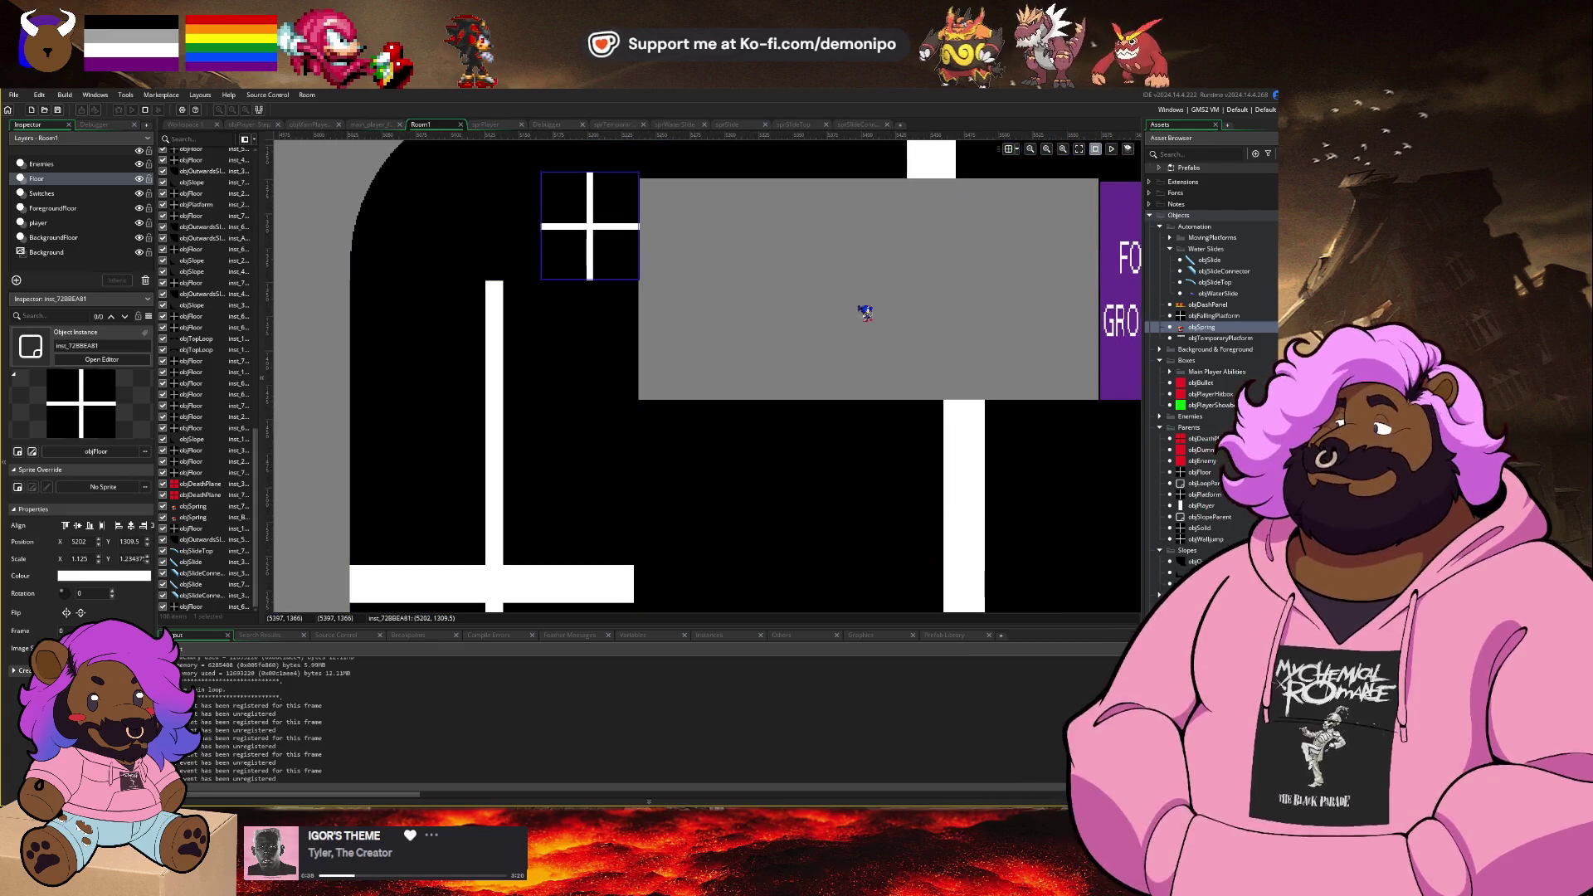
key("alt+Tab")
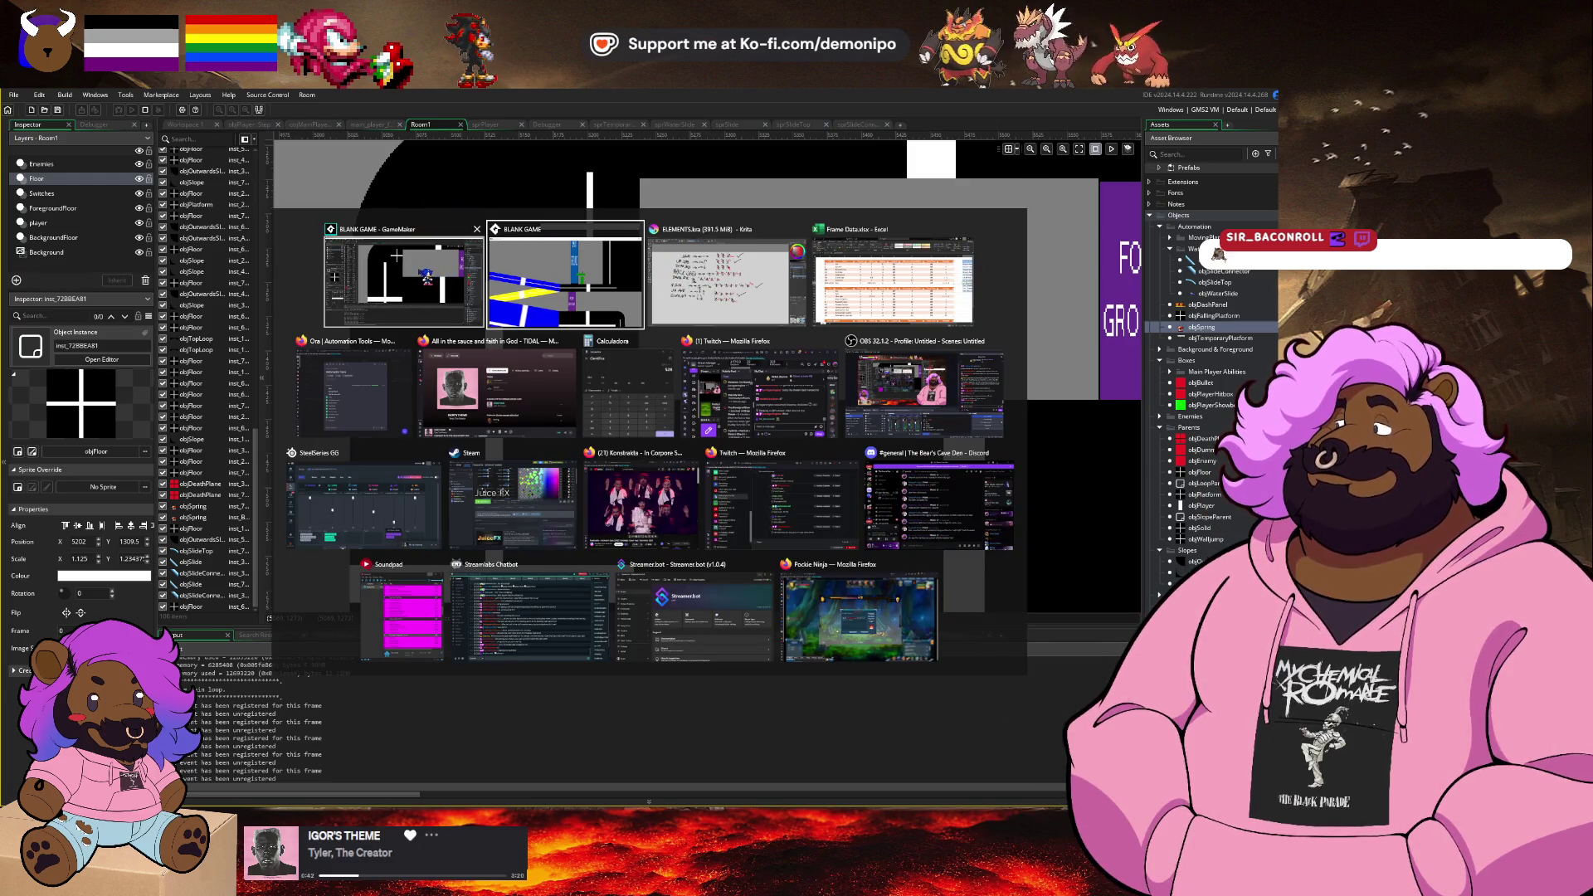
left_click(427, 279)
Step: Return to line 225 of the objPlayer Step code, then switch to the running BLANK GAME to test slopes
left_click(249, 125)
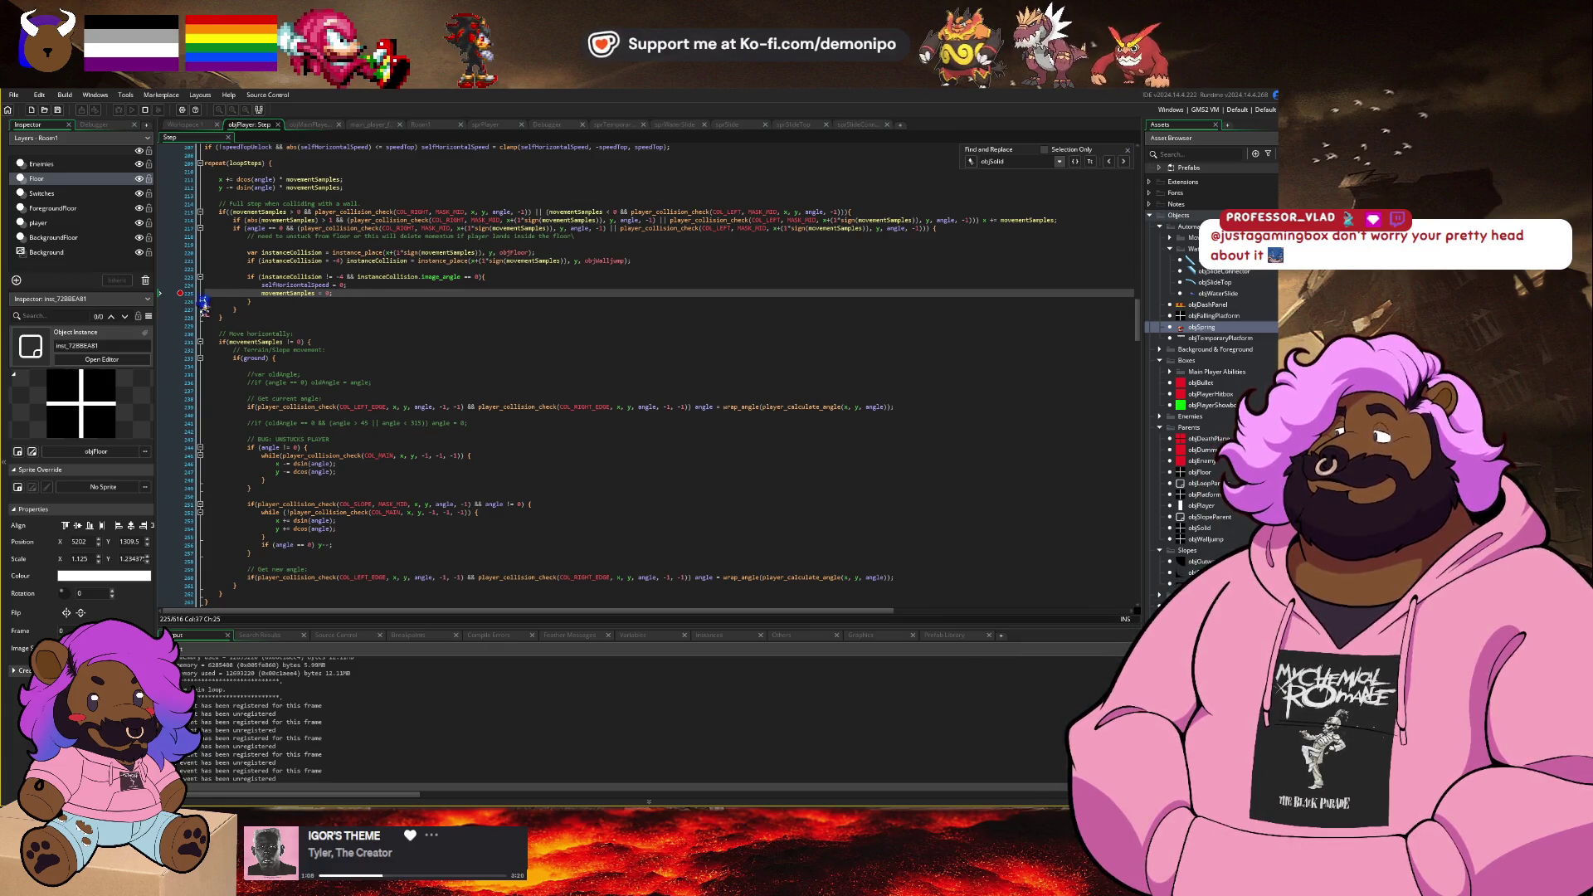
left_click(183, 293)
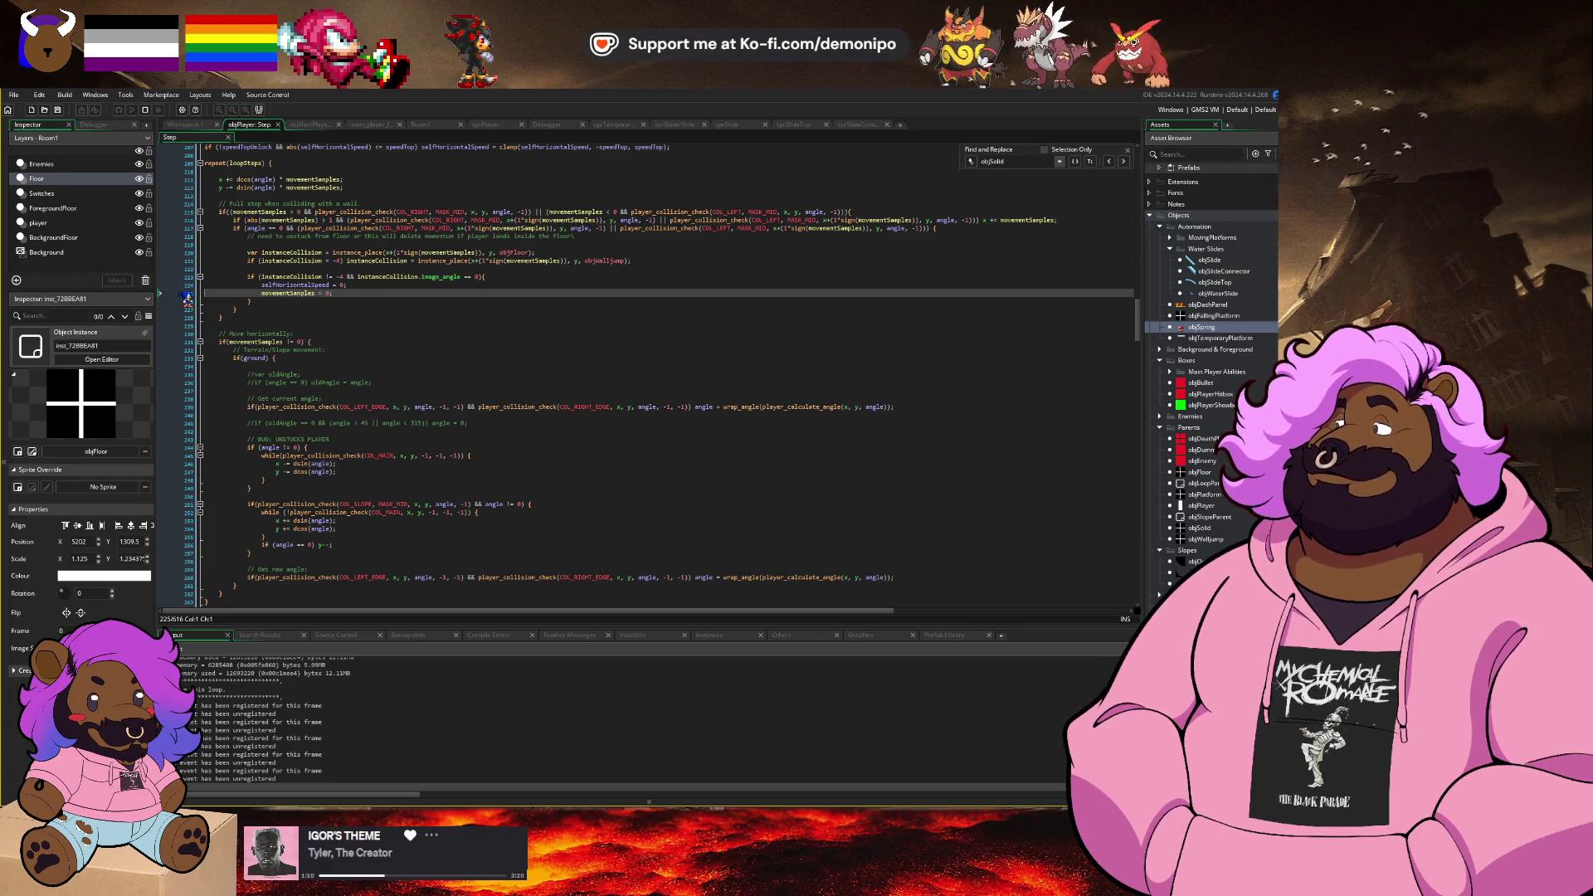
key("alt+Tab")
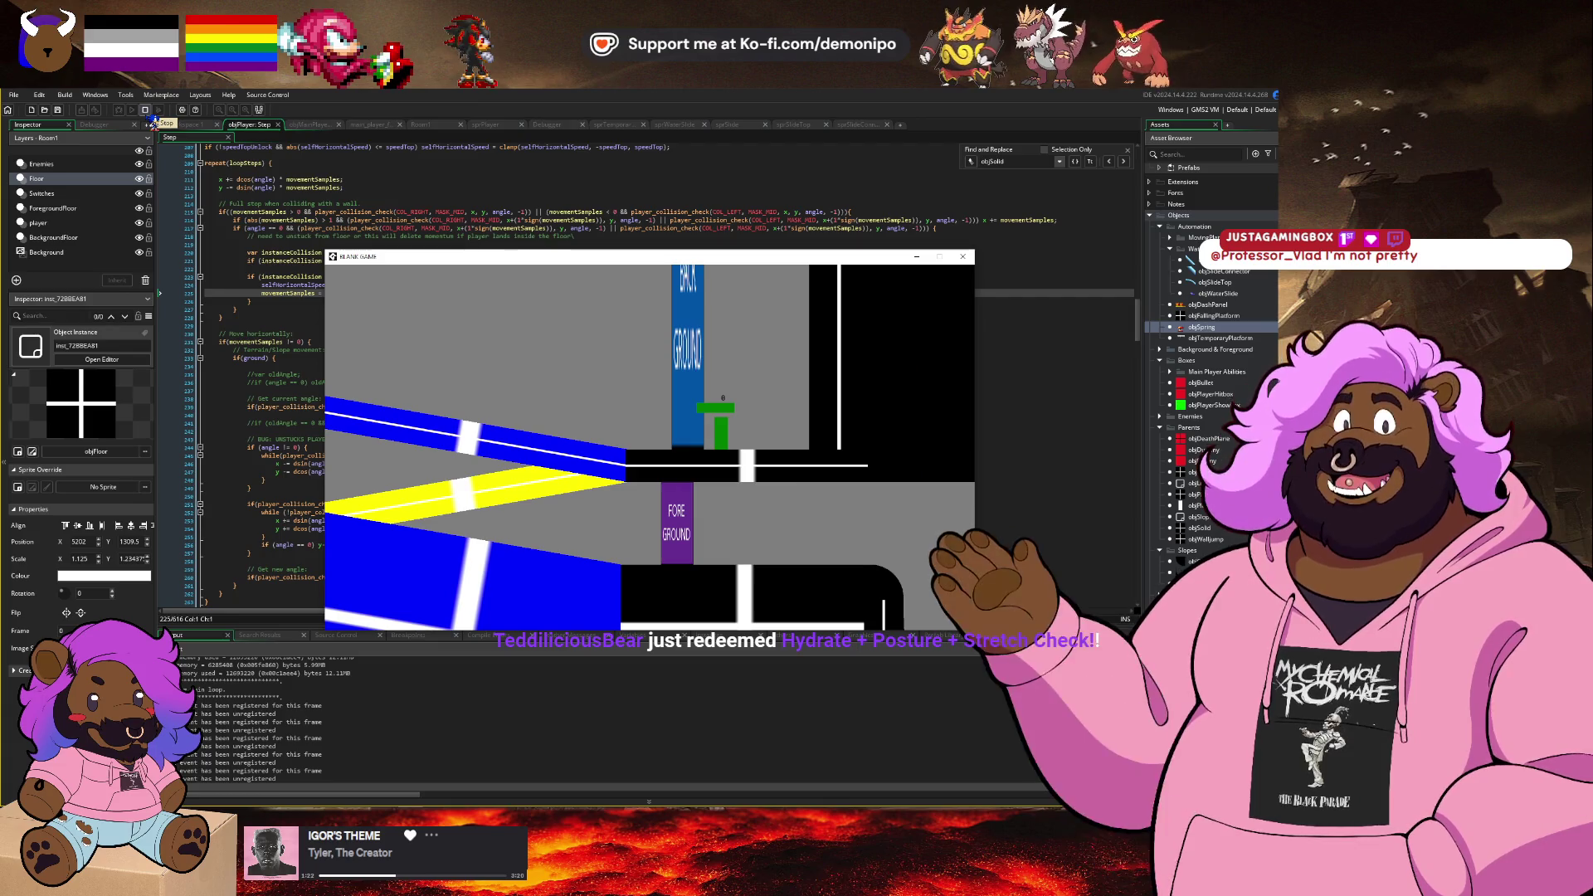
key("alt+Tab")
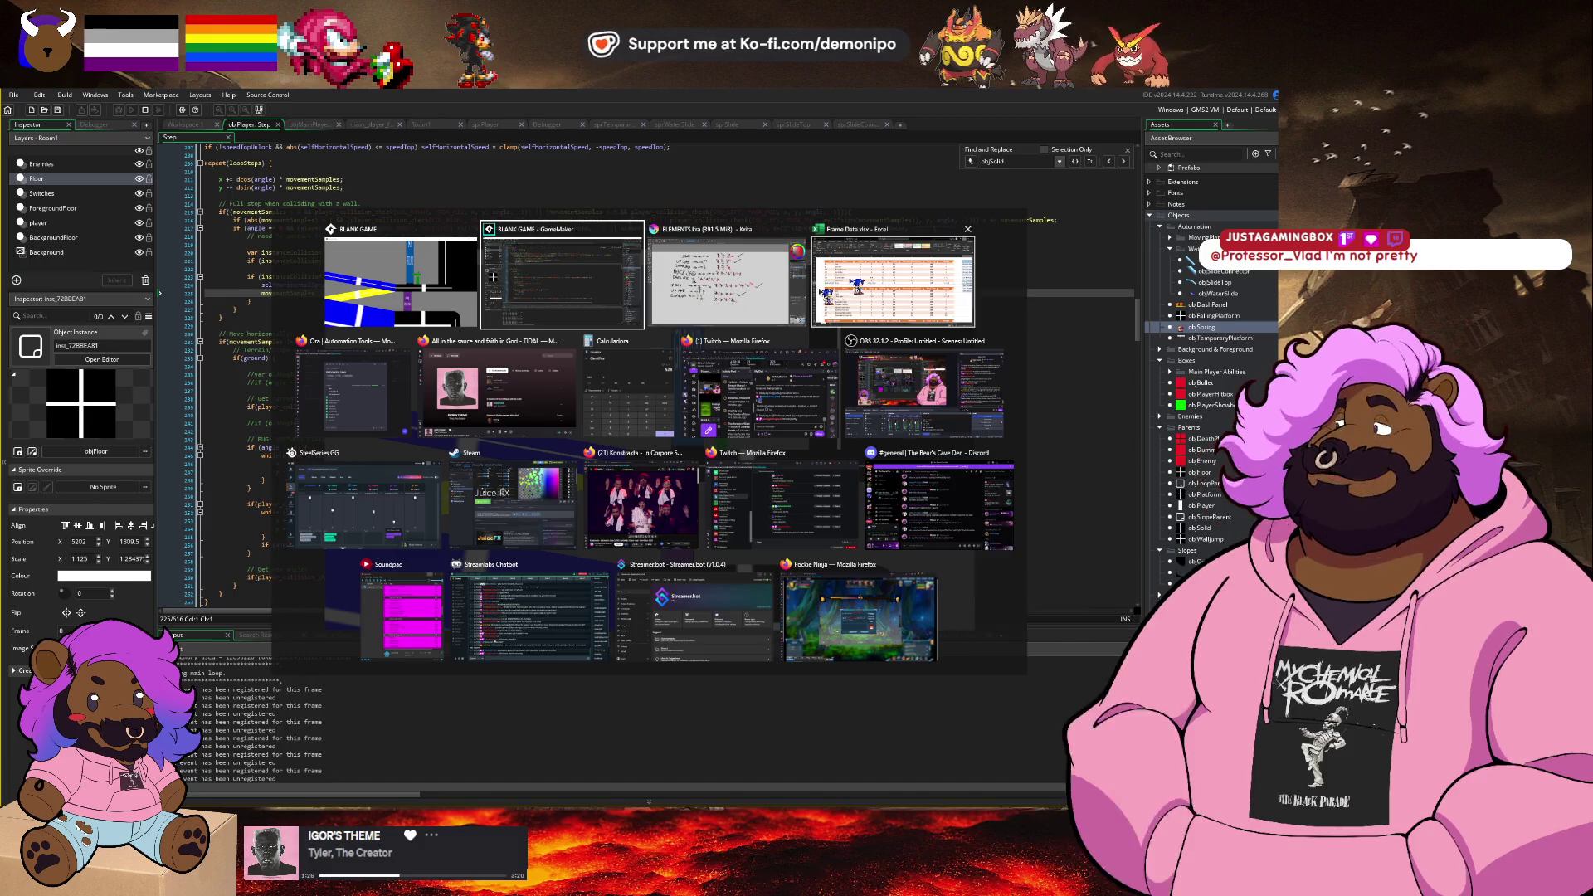
Step: Browse the Firefox tabs for the GameMaker manual, the collision-mask search and the commissions page
left_click(365, 382)
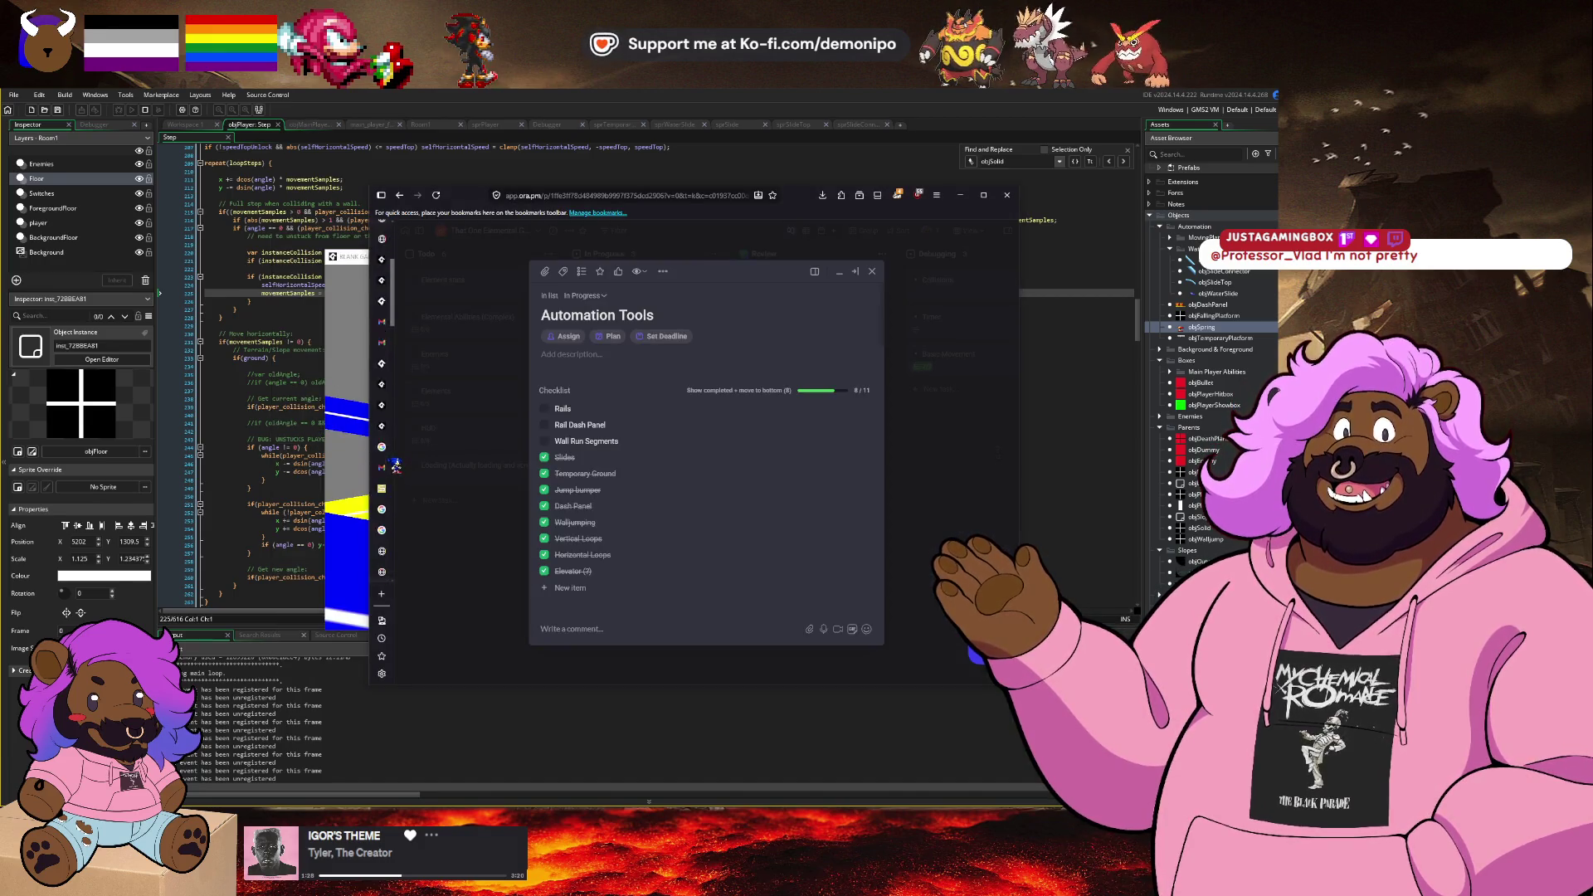
scroll(394, 469, "down", 2)
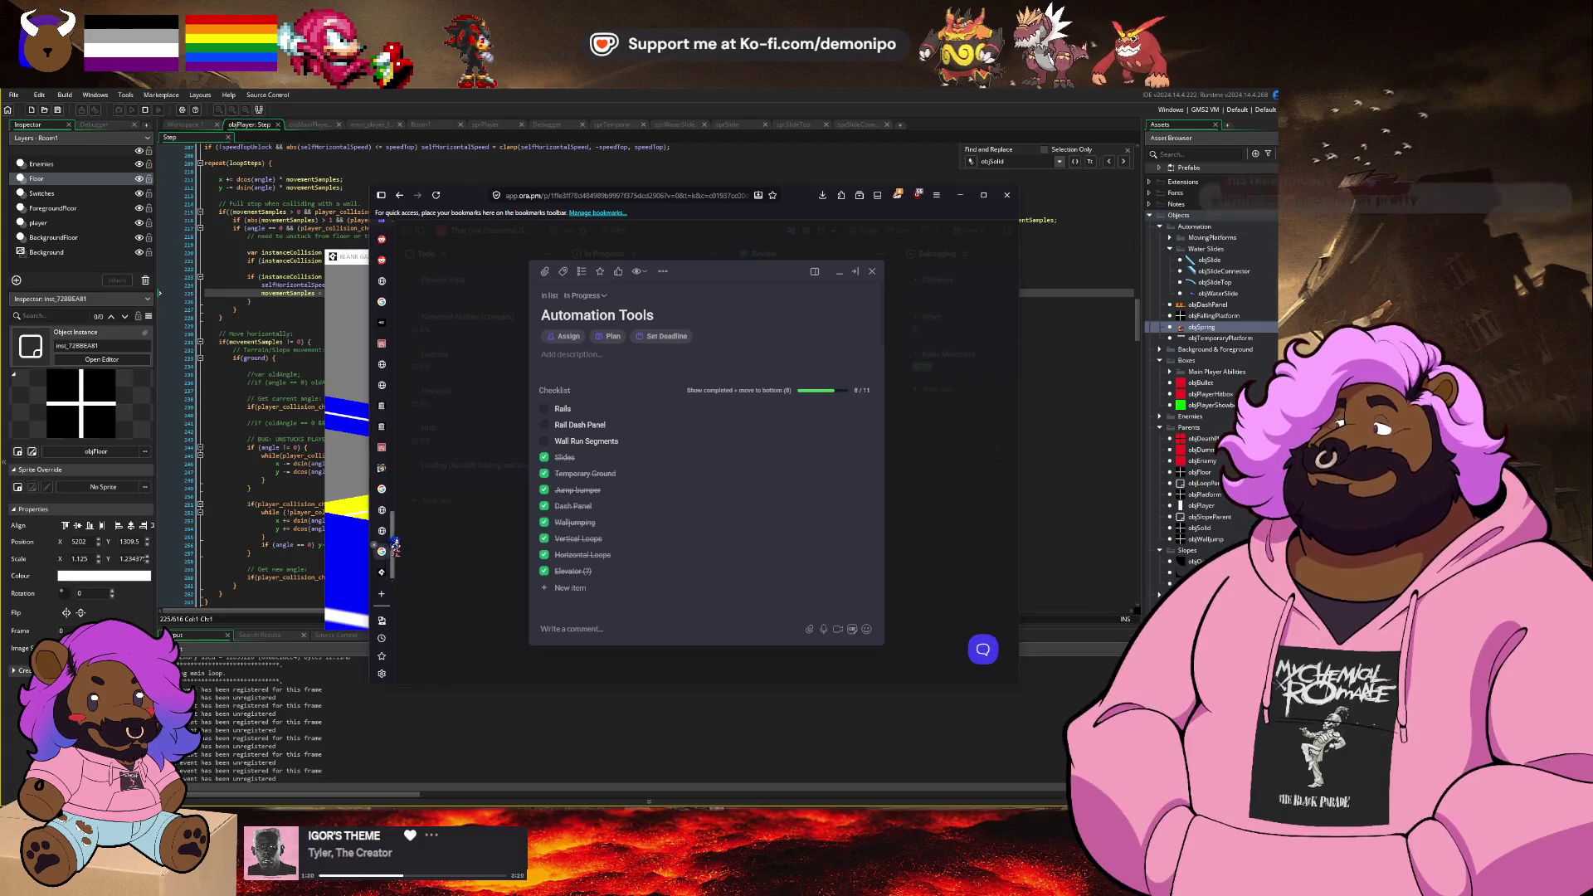
left_click(395, 540)
left_click(382, 551)
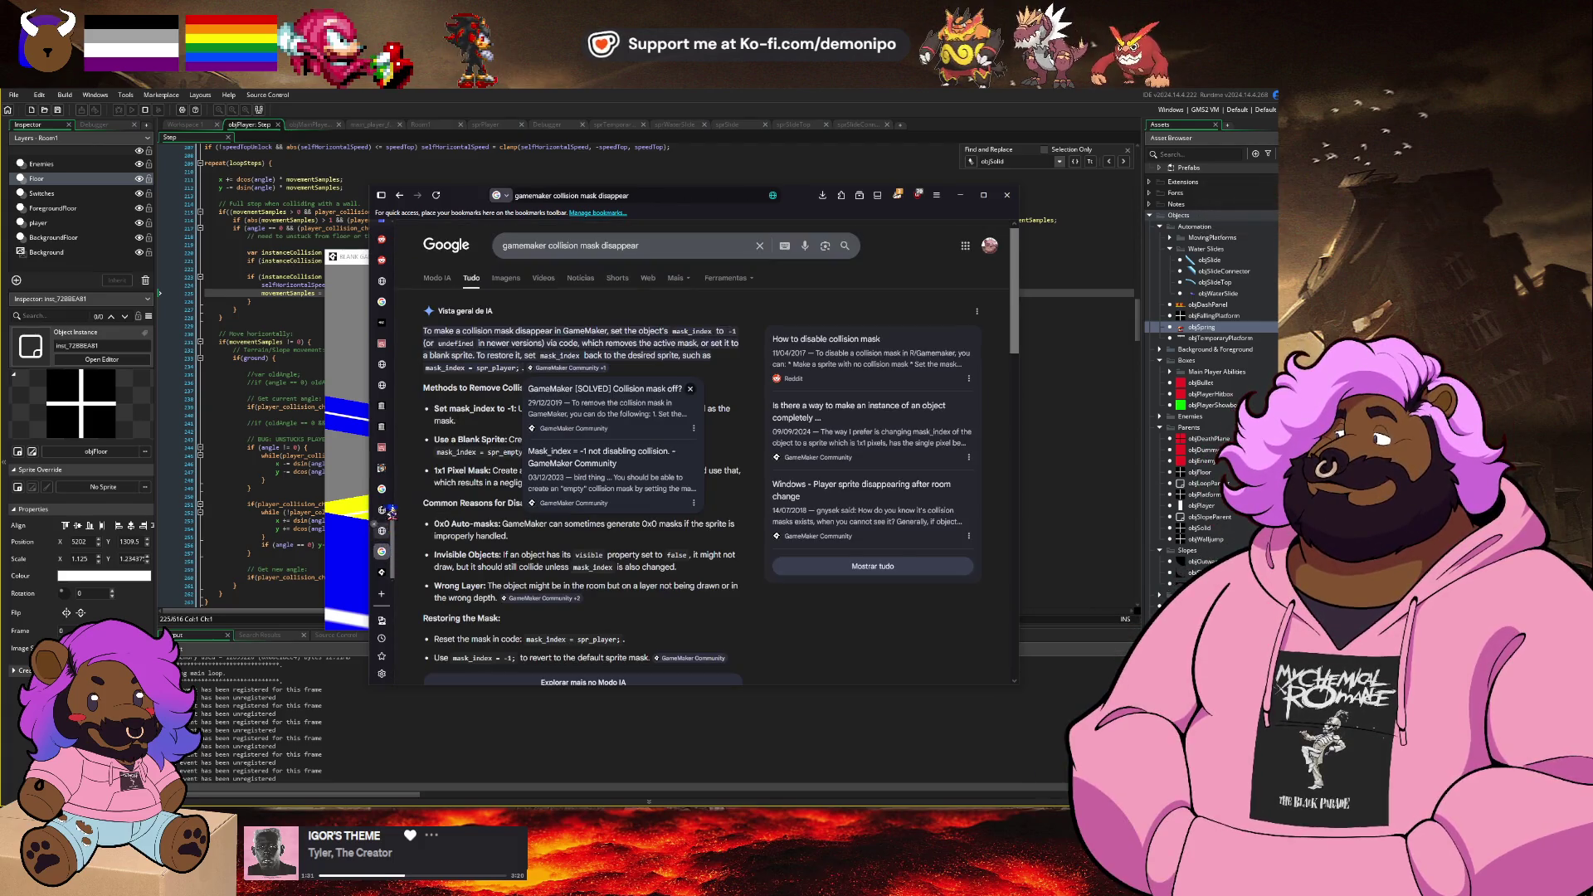
left_click(381, 468)
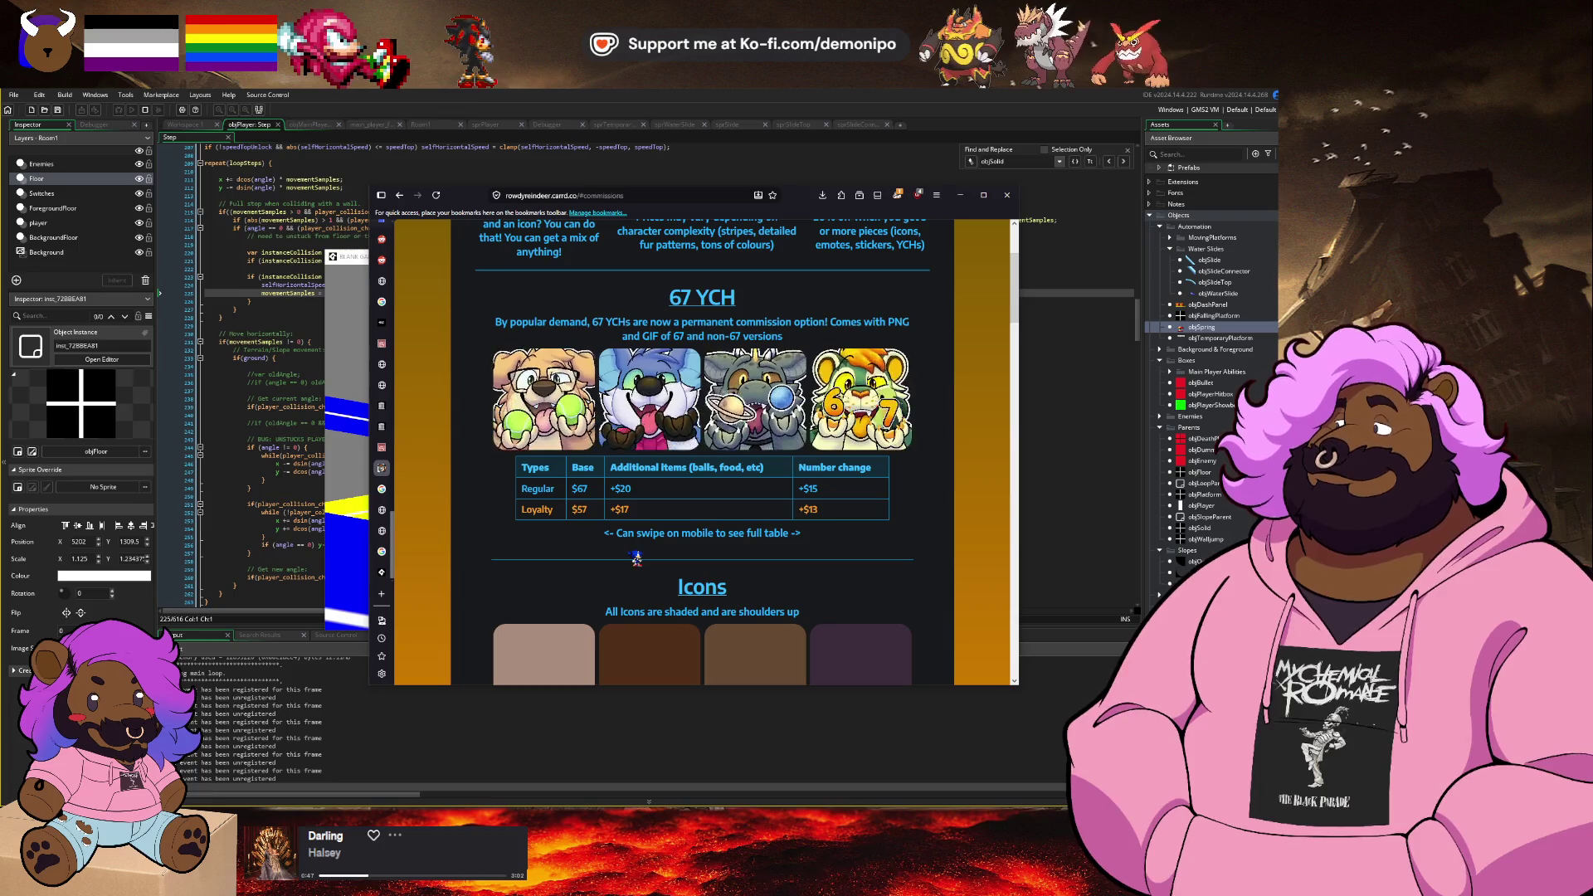
Step: Minimize the browser and return to objPlayer's Step code at line 240
left_click(366, 488)
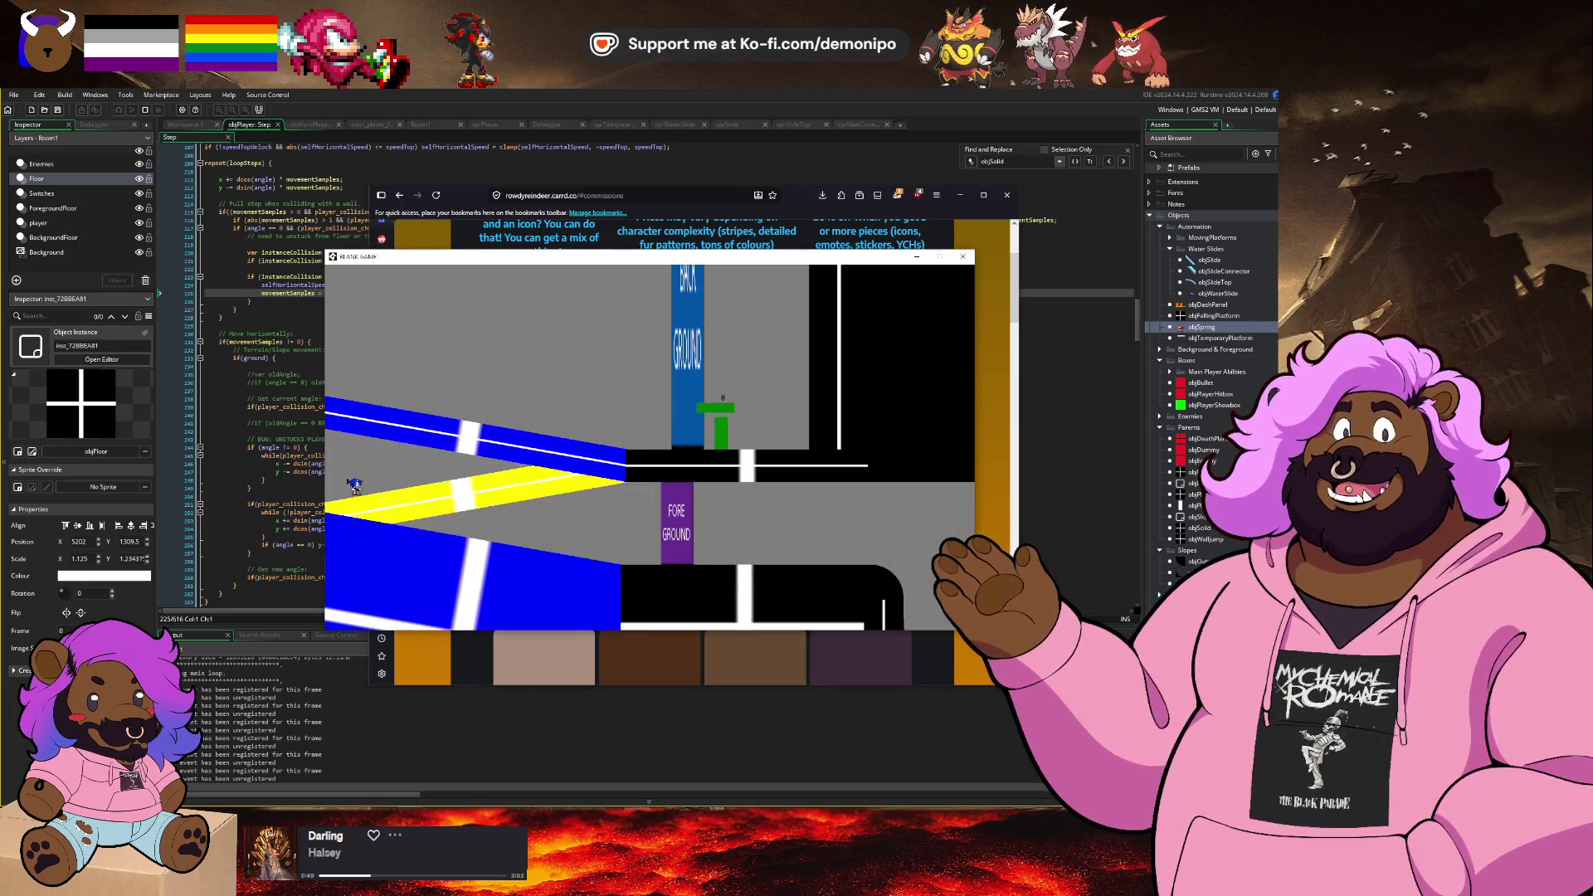
left_click(958, 212)
left_click(960, 195)
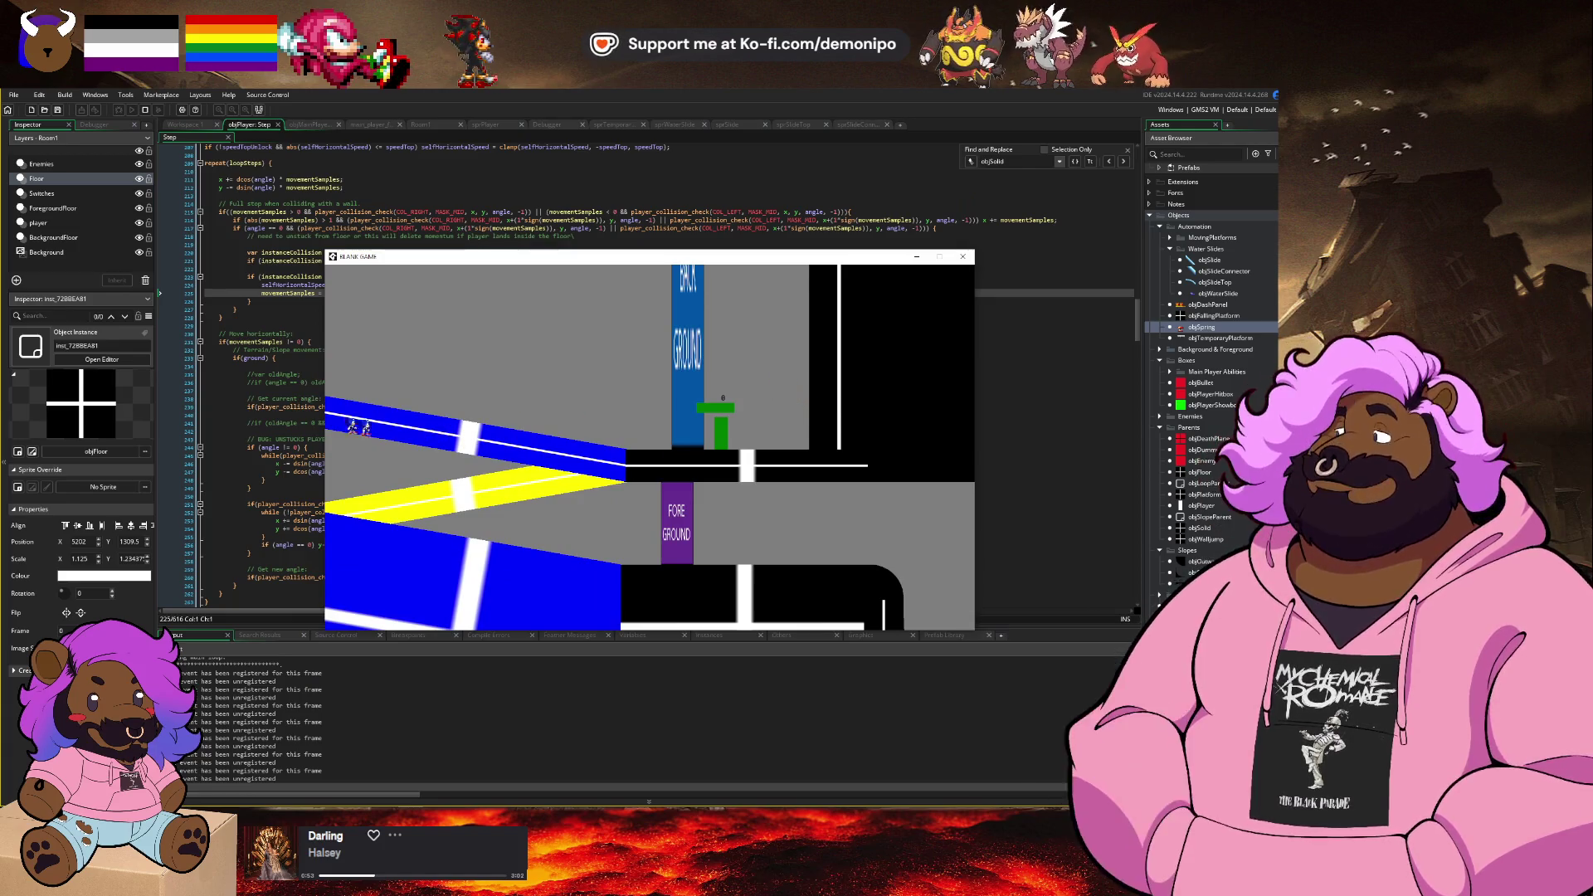
left_click(283, 415)
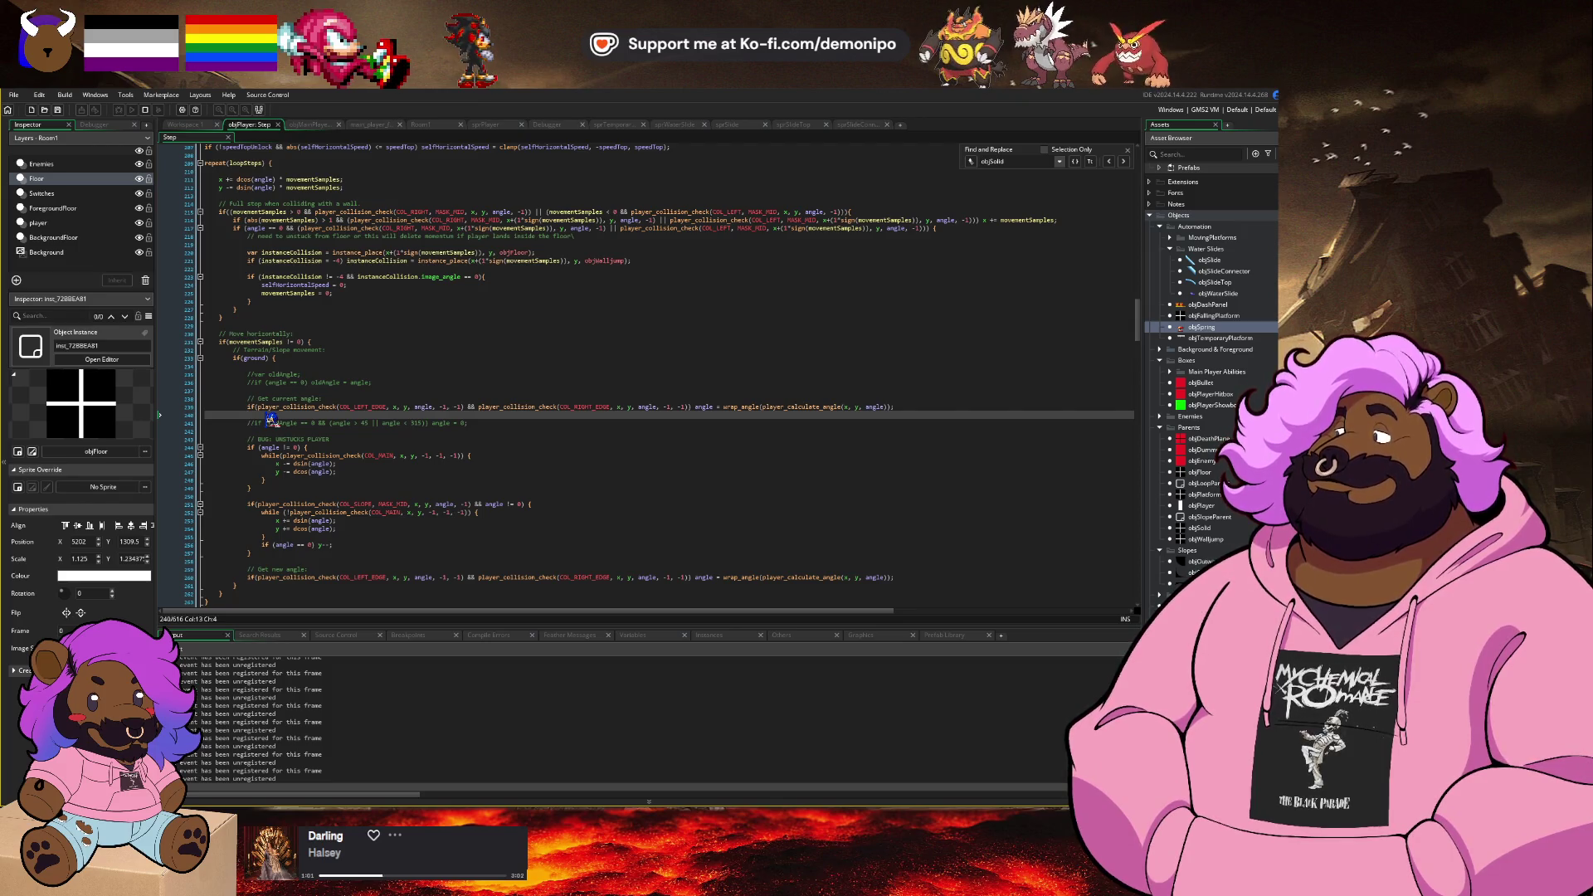
Step: Set breakpoints on lines 224 and 223 at the wall-stop check and launch a debug run
left_click(400, 261)
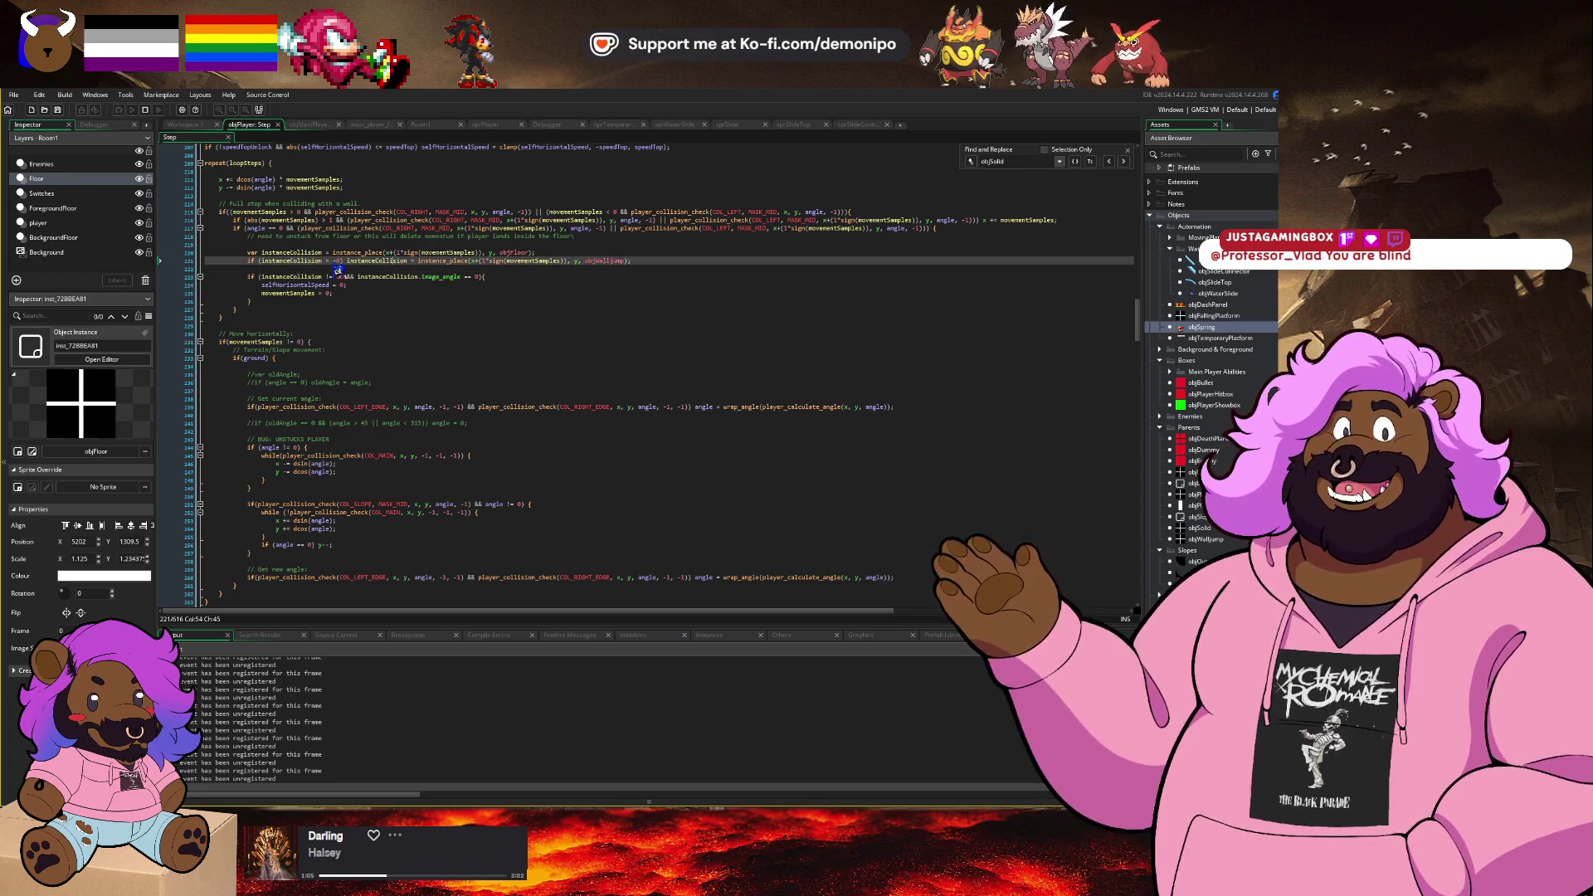
left_click(192, 285)
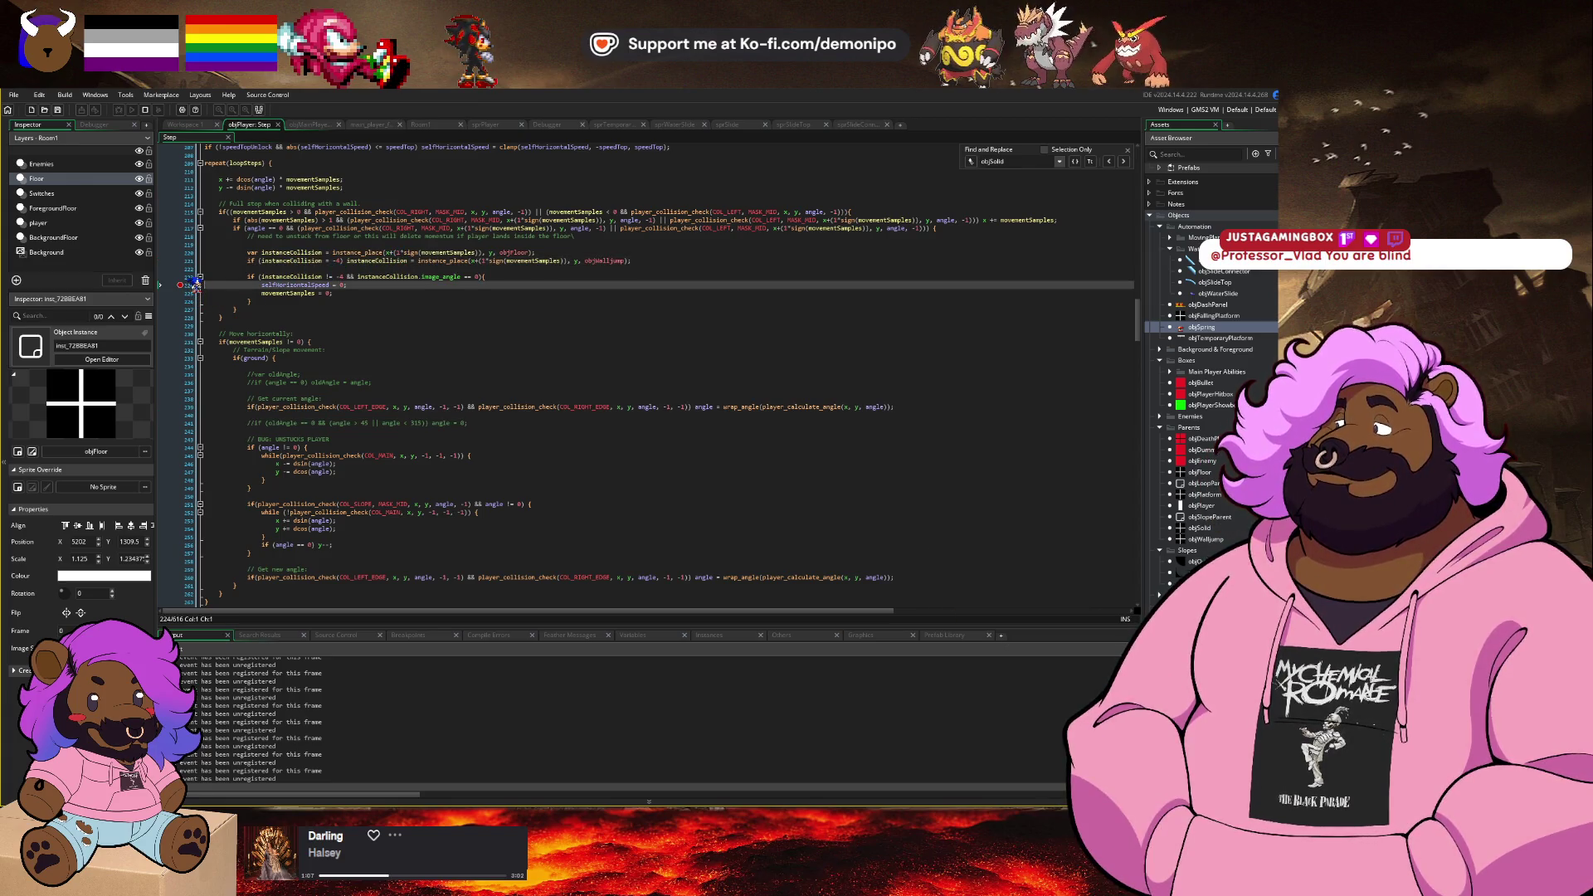
left_click(192, 278)
key("alt+Tab")
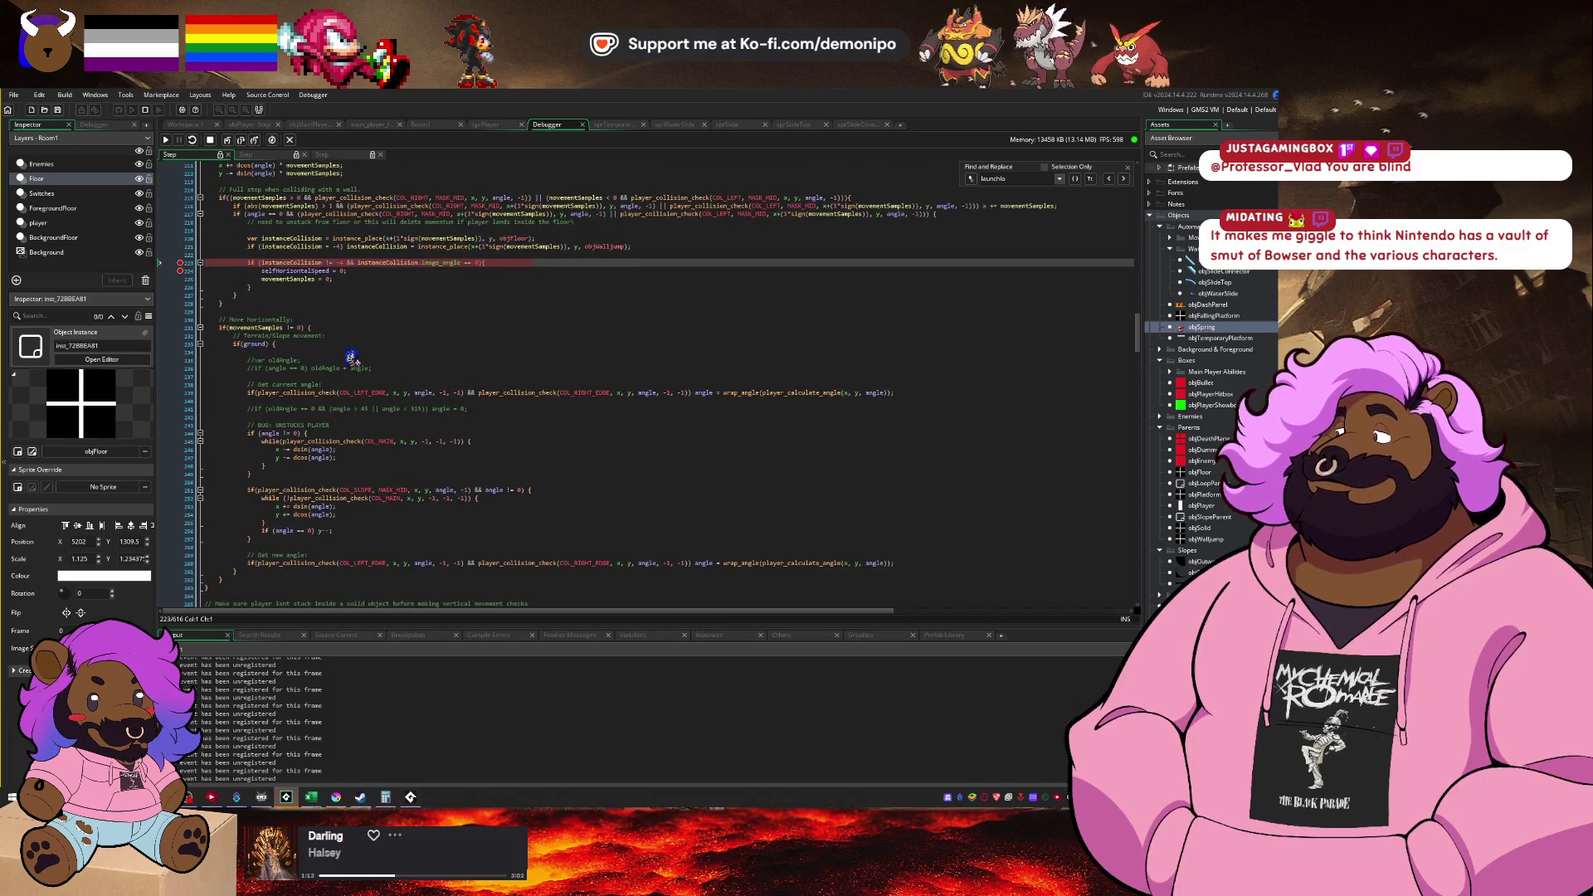
Step: Stop debugging, change the check to image_angle mod 90 == 0, and start a new debug build
mouse_move(300, 259)
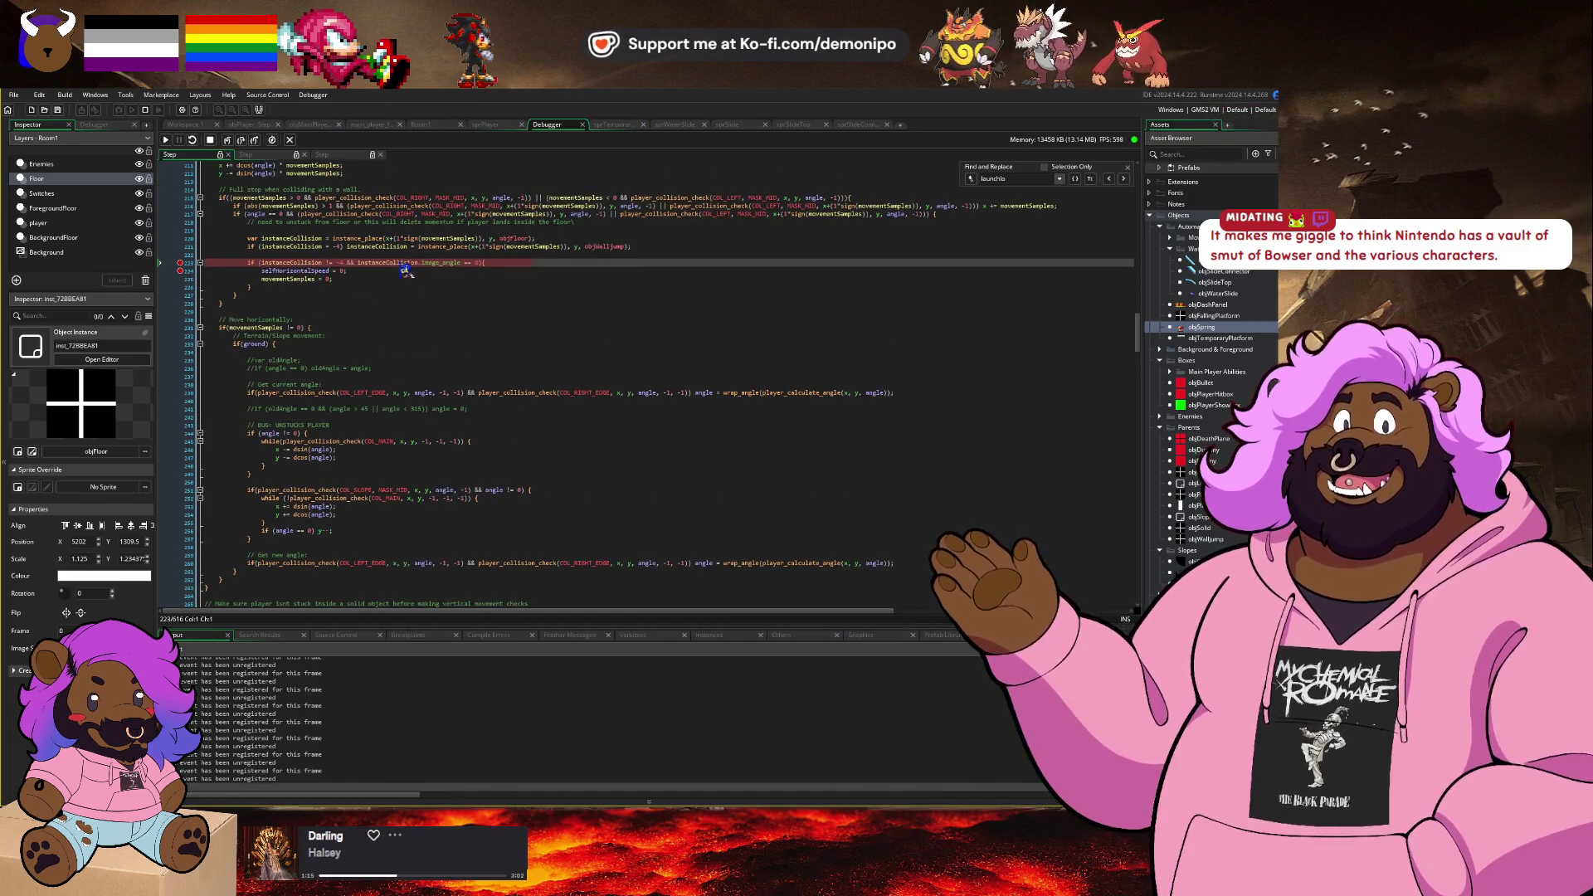
mouse_move(445, 261)
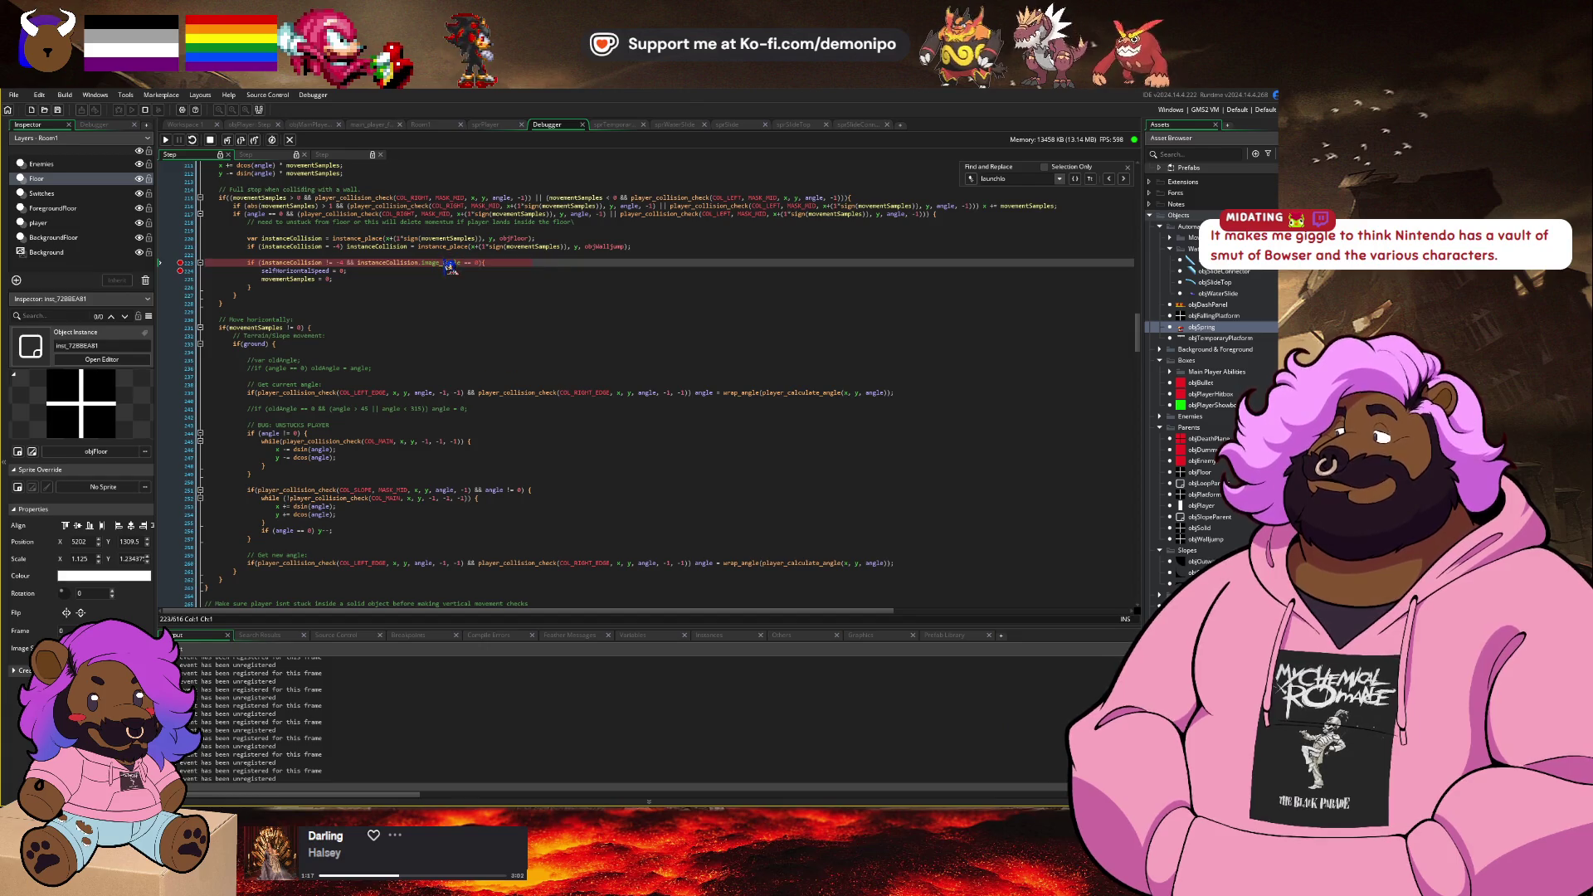
left_click(210, 140)
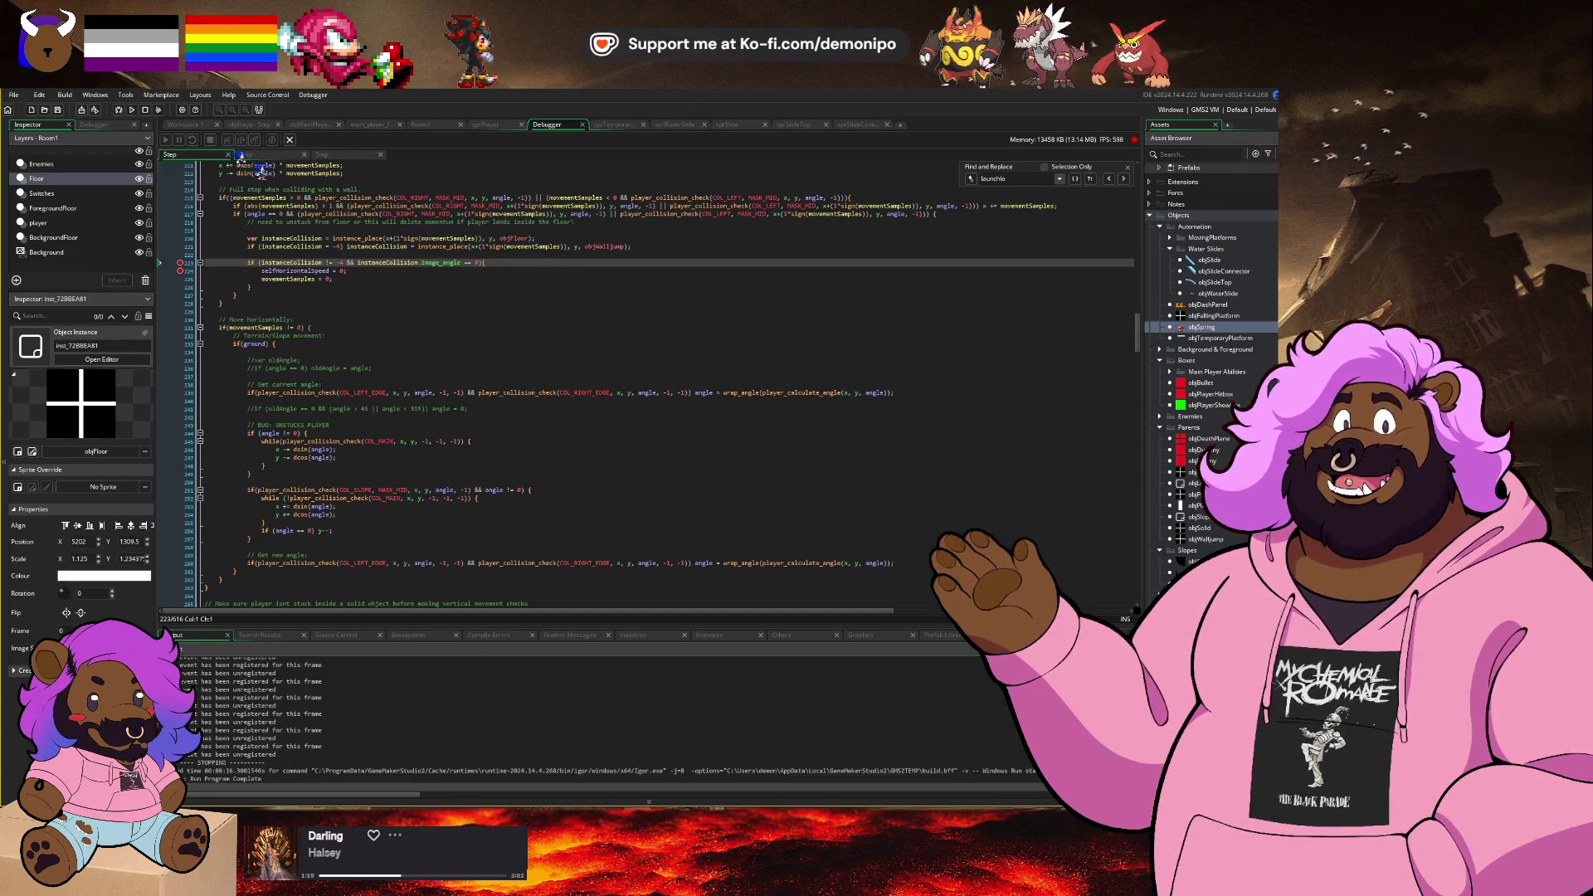
left_click(482, 263)
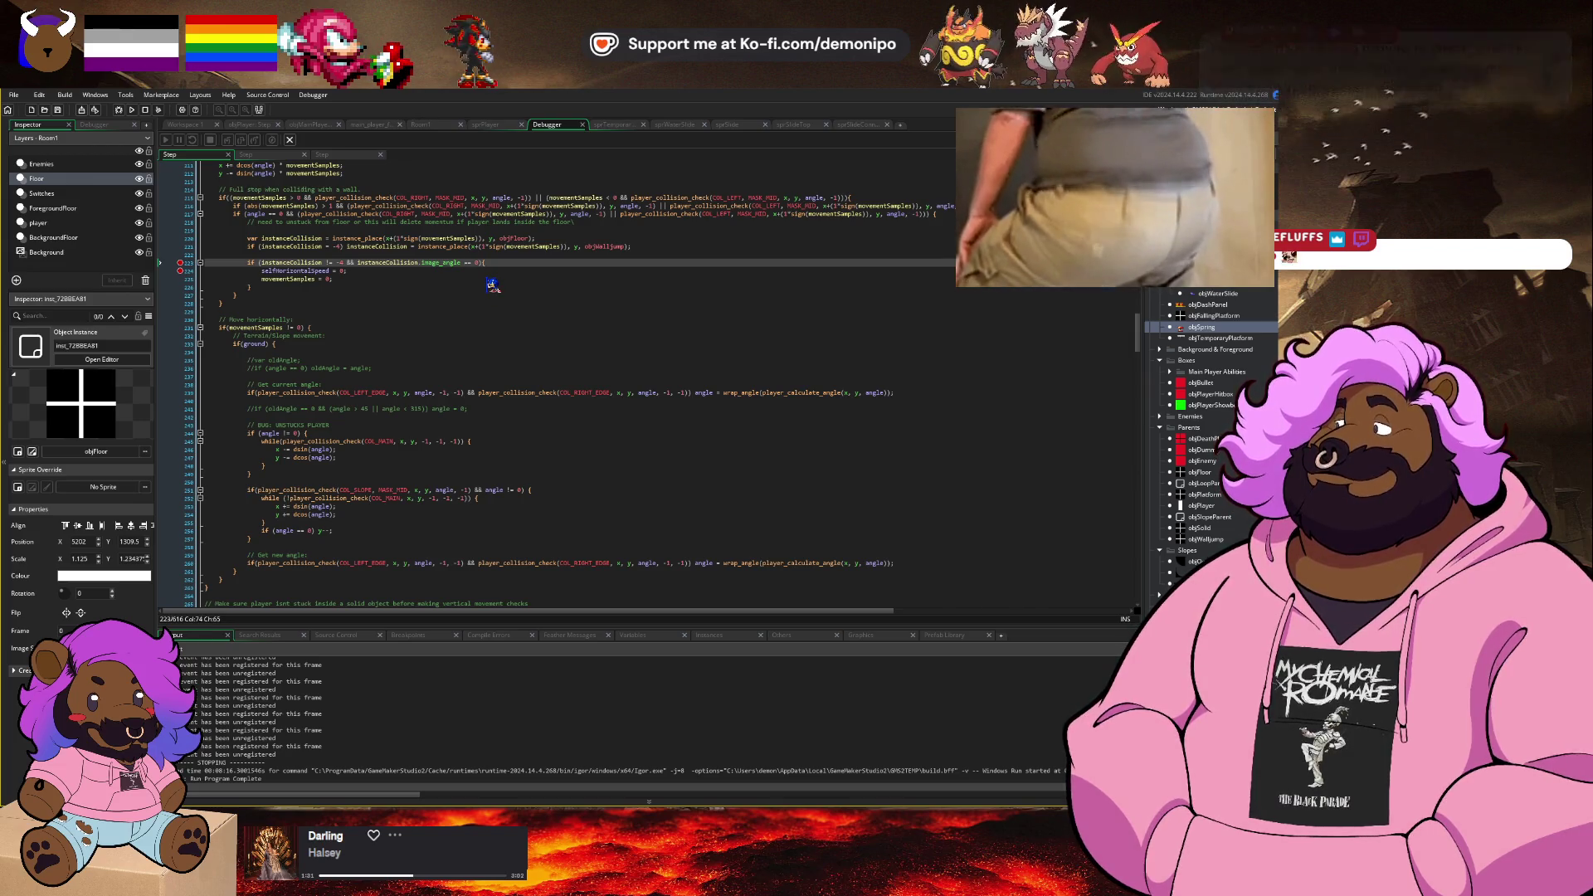
type("mod")
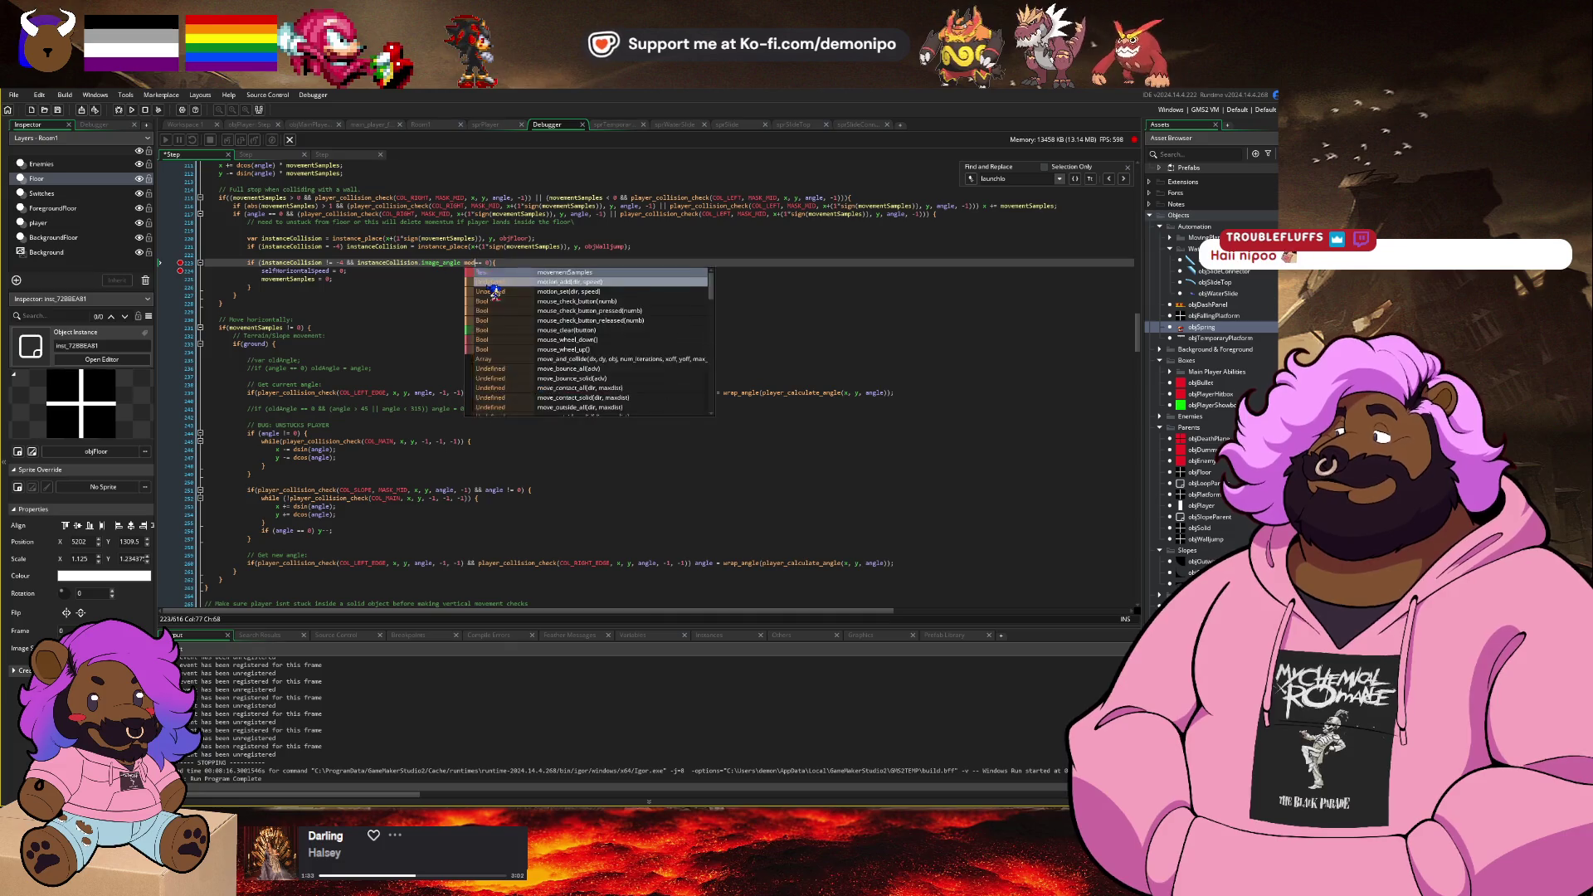
type(" 90")
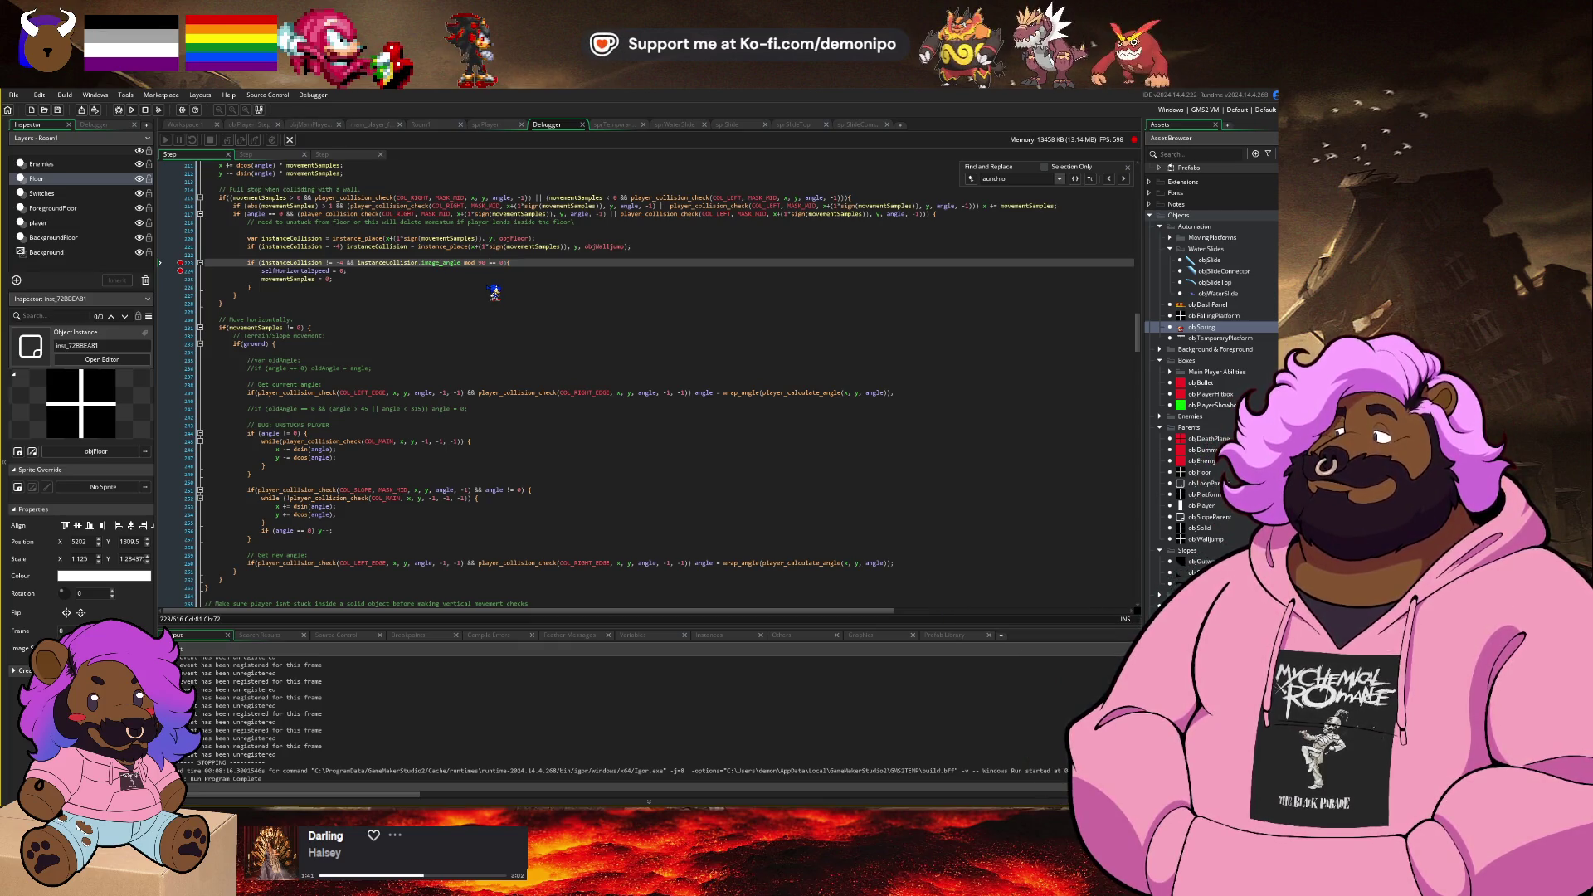
left_click(121, 110)
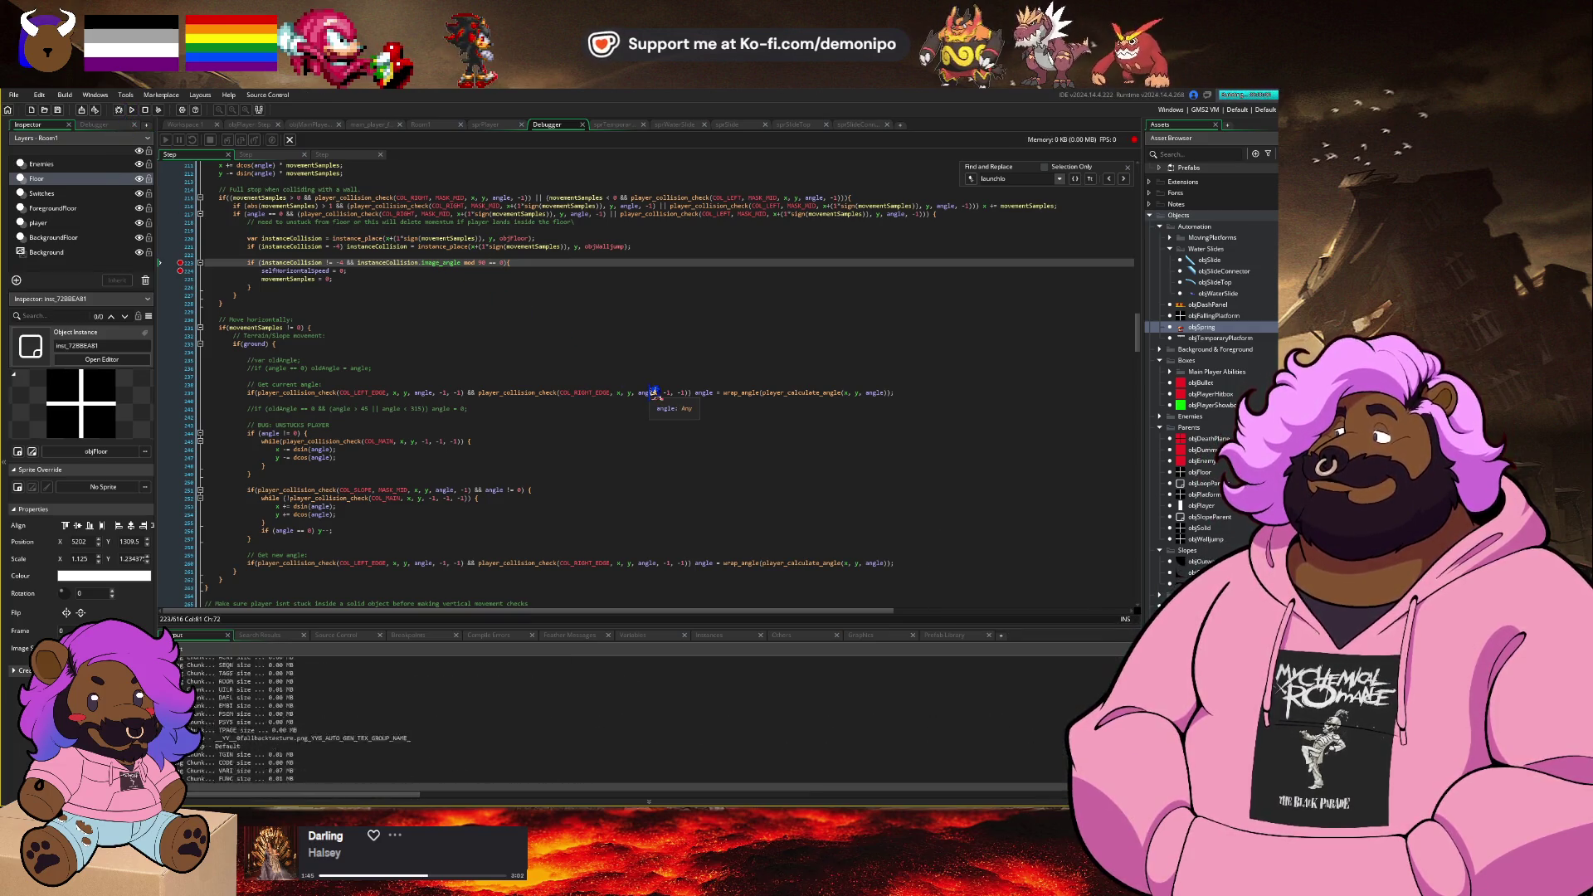
Step: Start the level and run down the blue slope, continuing past the breakpoints with F5
left_click(656, 554)
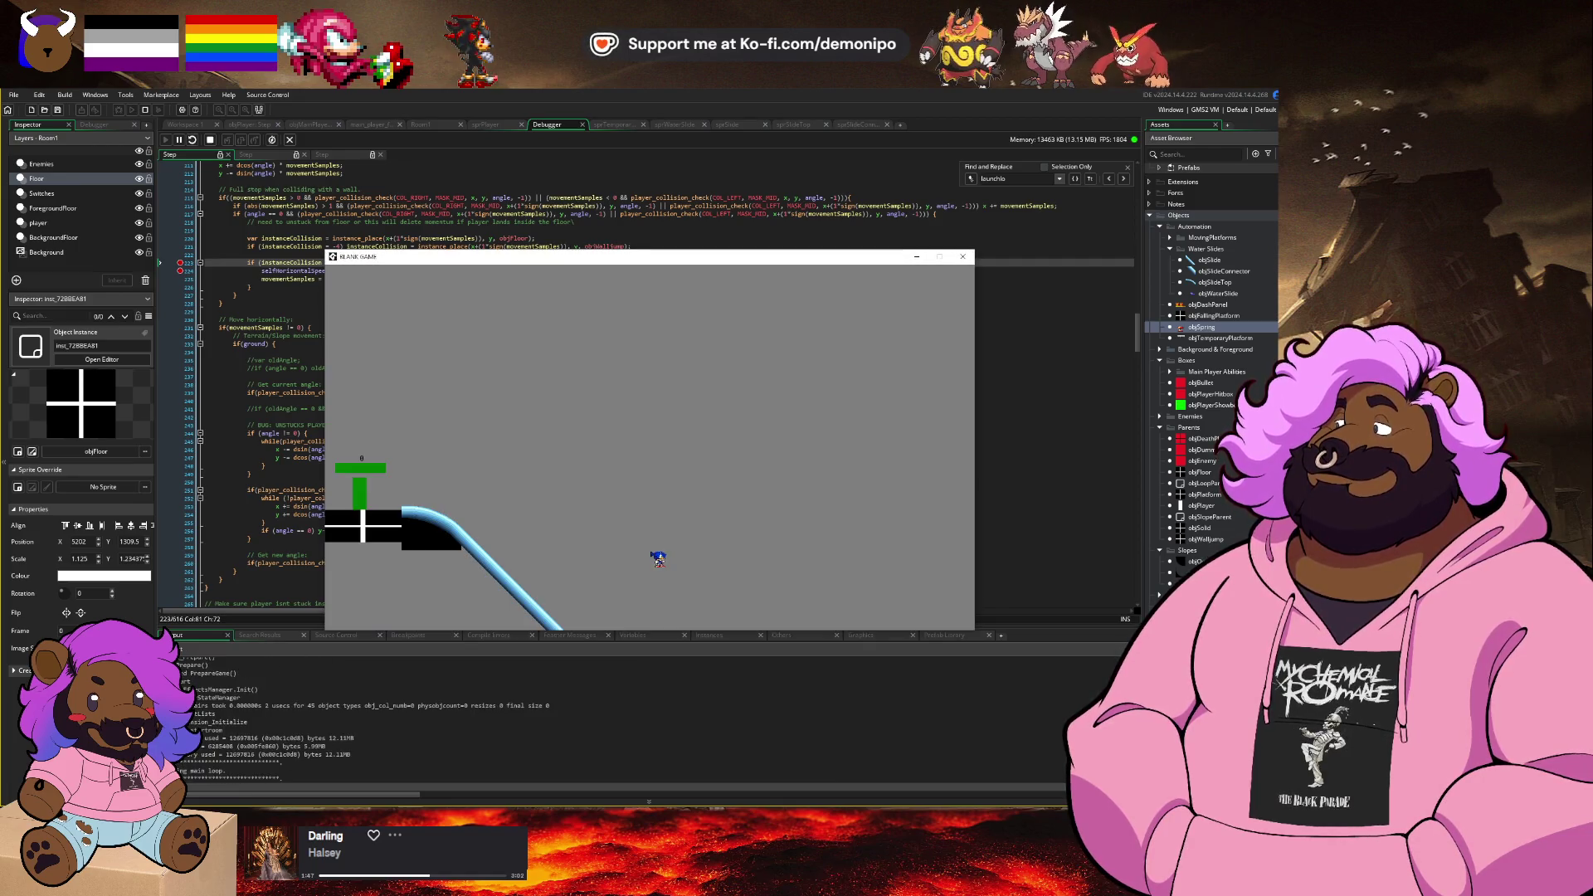
key("Right")
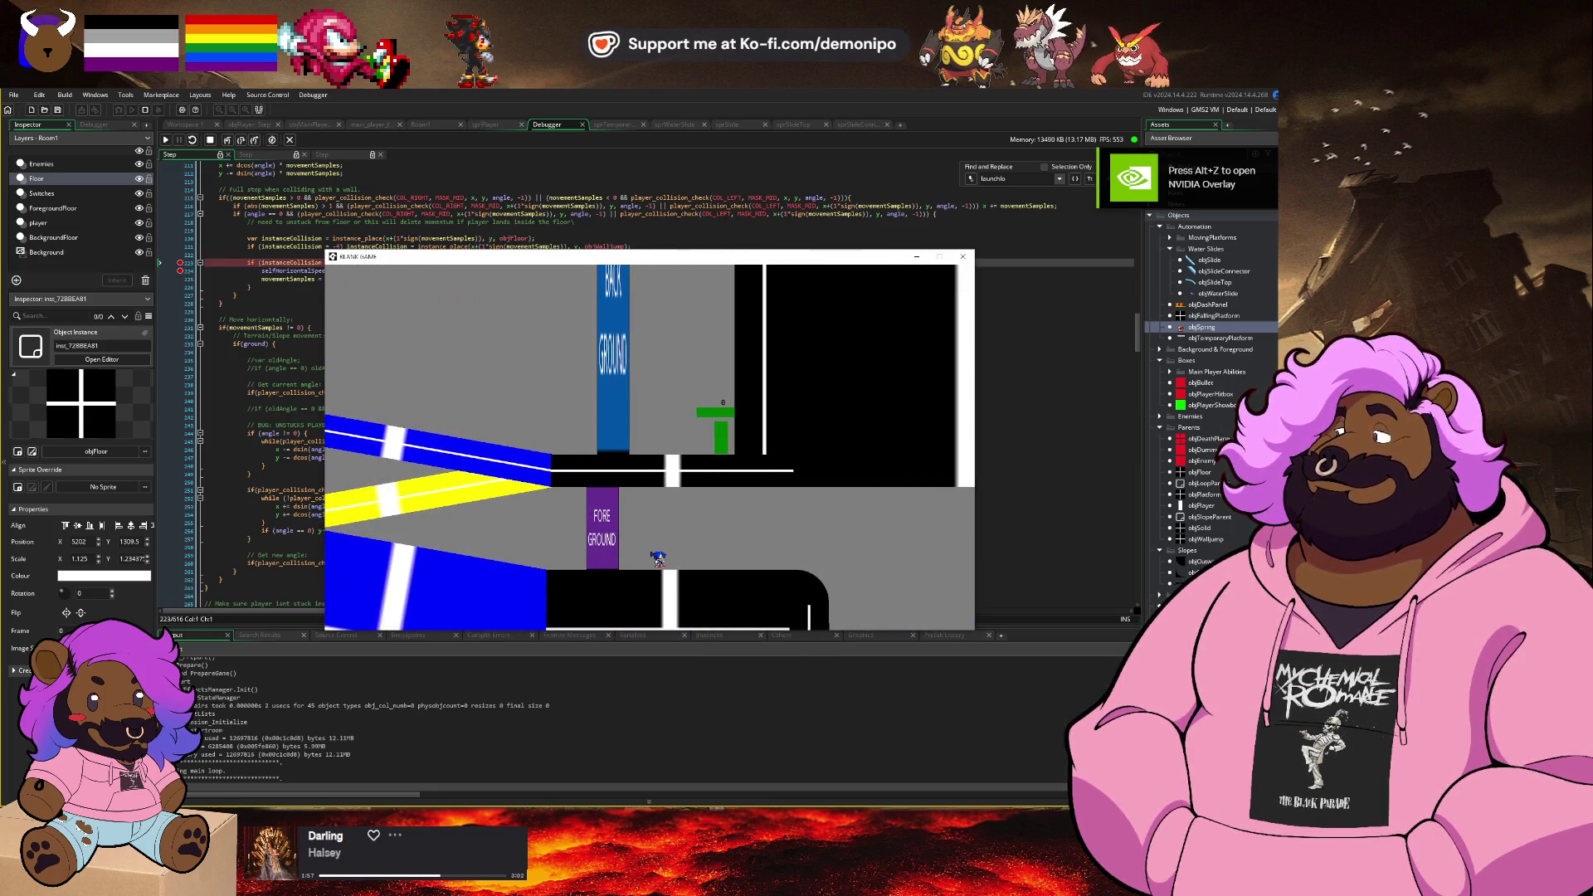
mouse_move(402, 264)
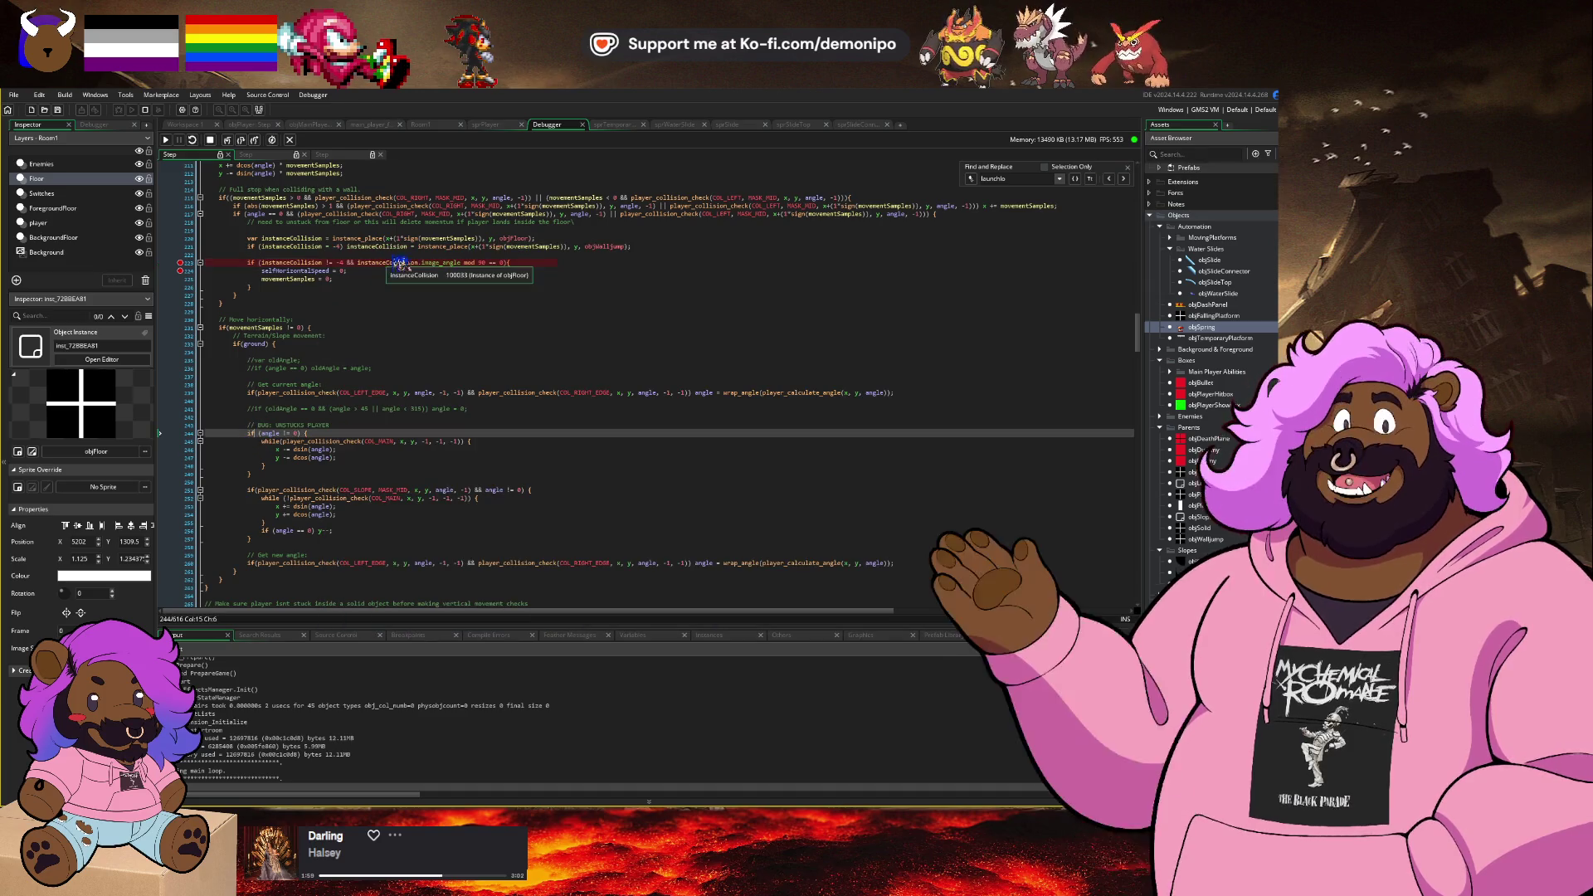
mouse_move(454, 260)
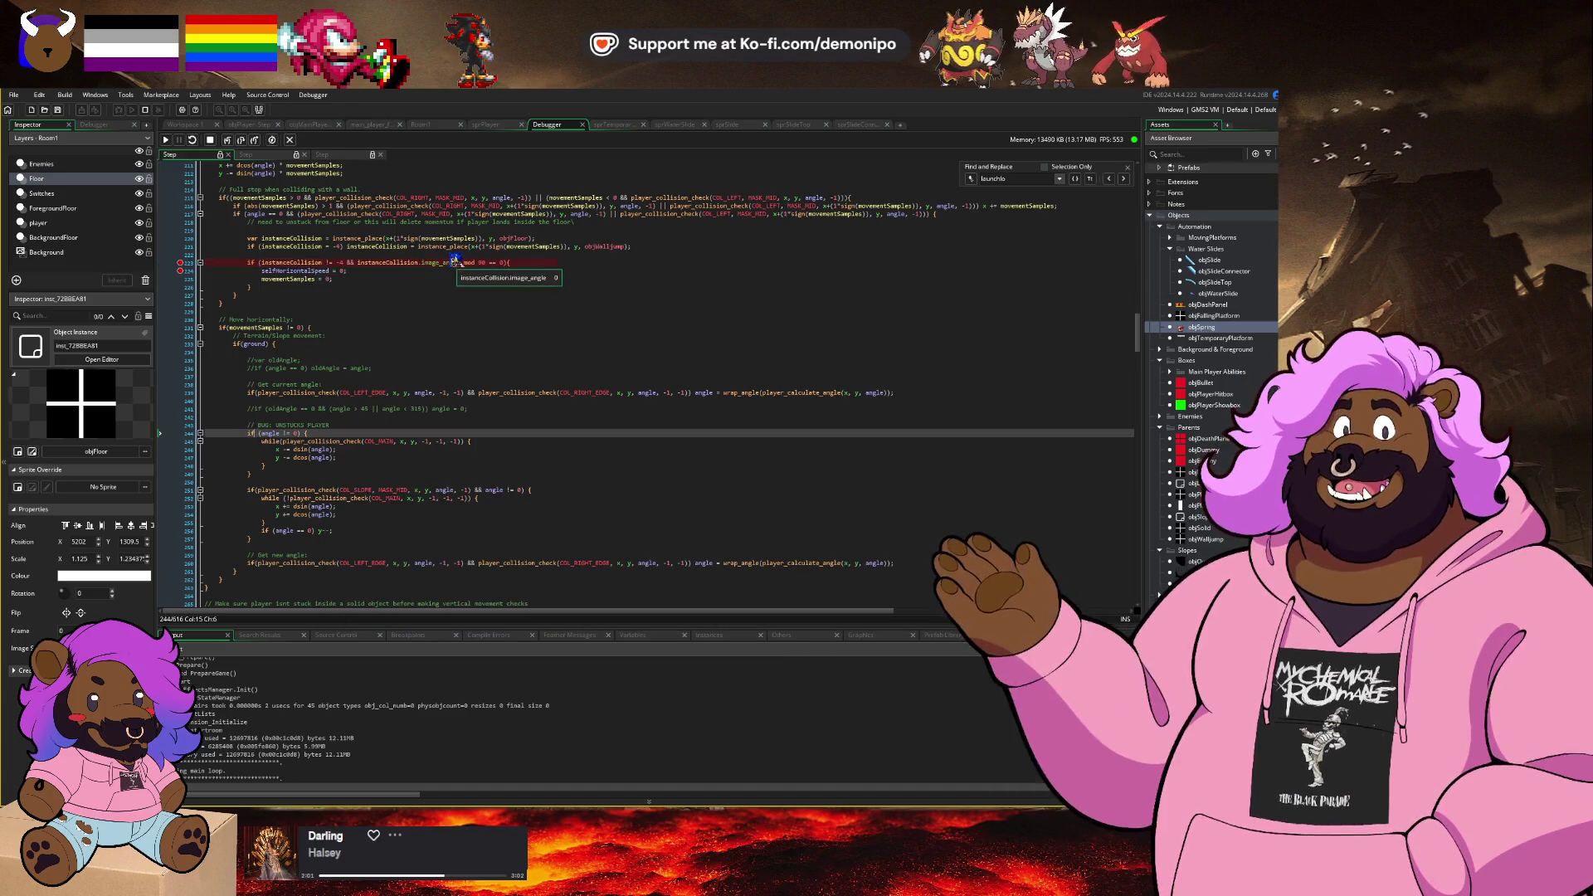
key("F5")
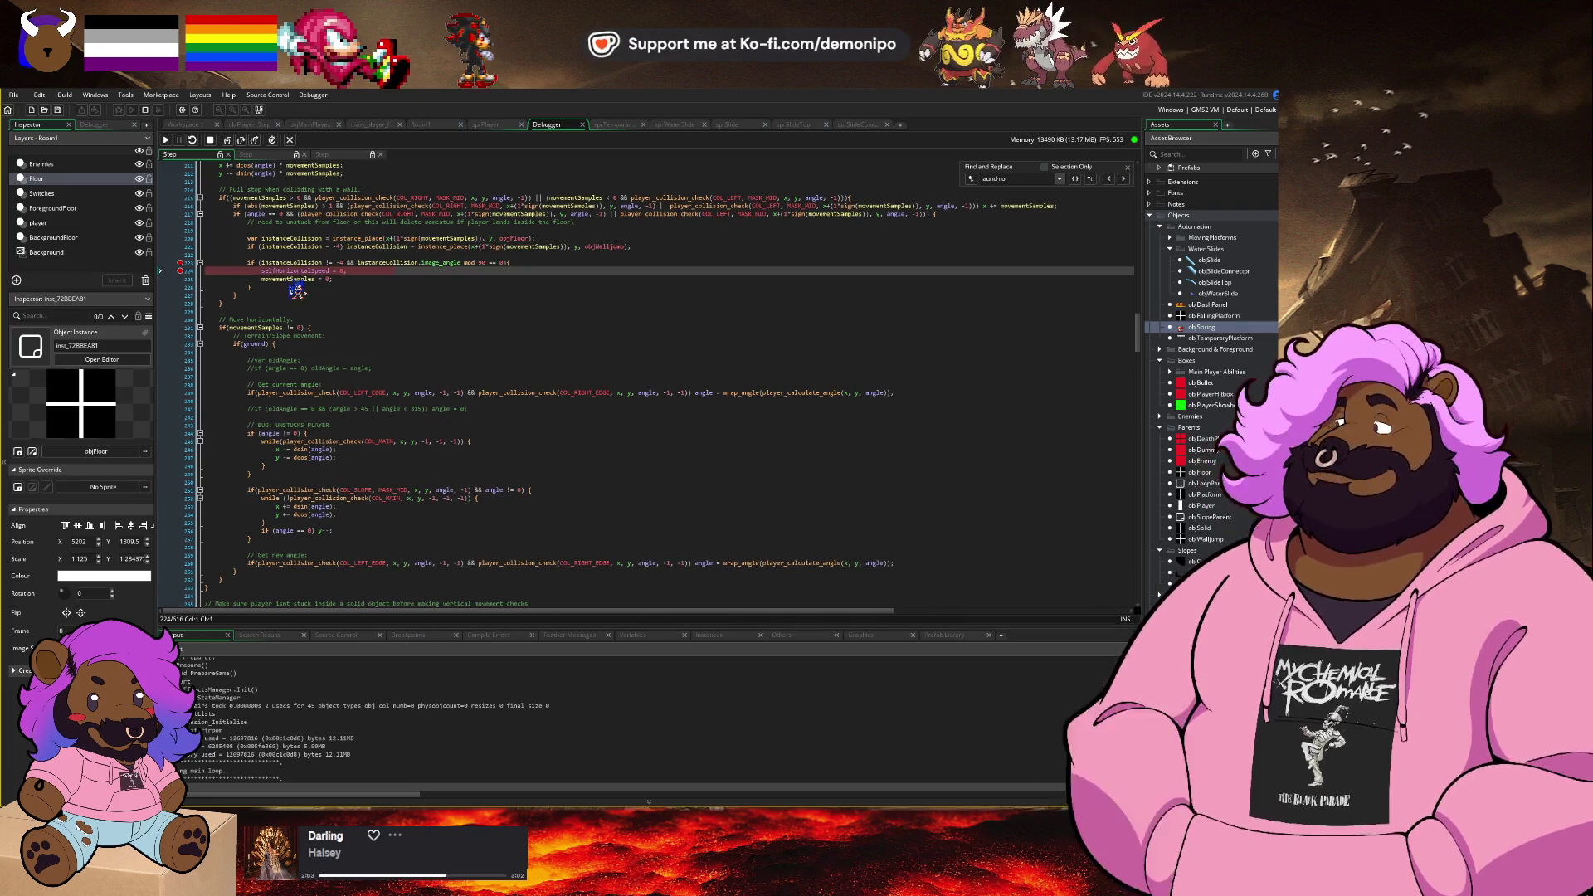
key("F5")
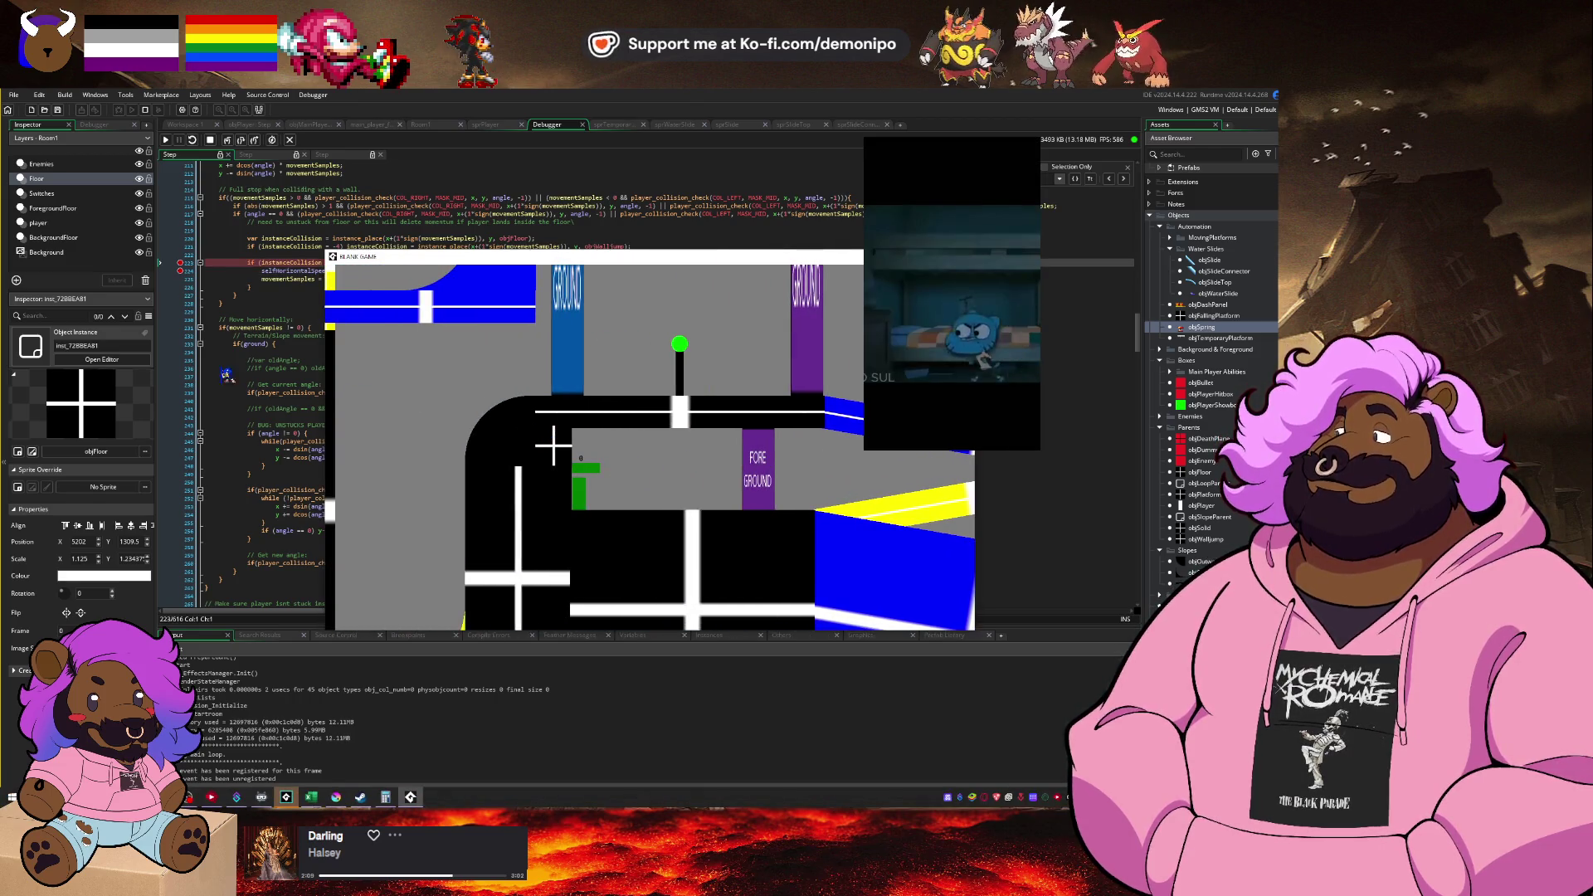
Step: Keep resuming the game, toggle the line 224 breakpoint, and close the game
left_click(225, 375)
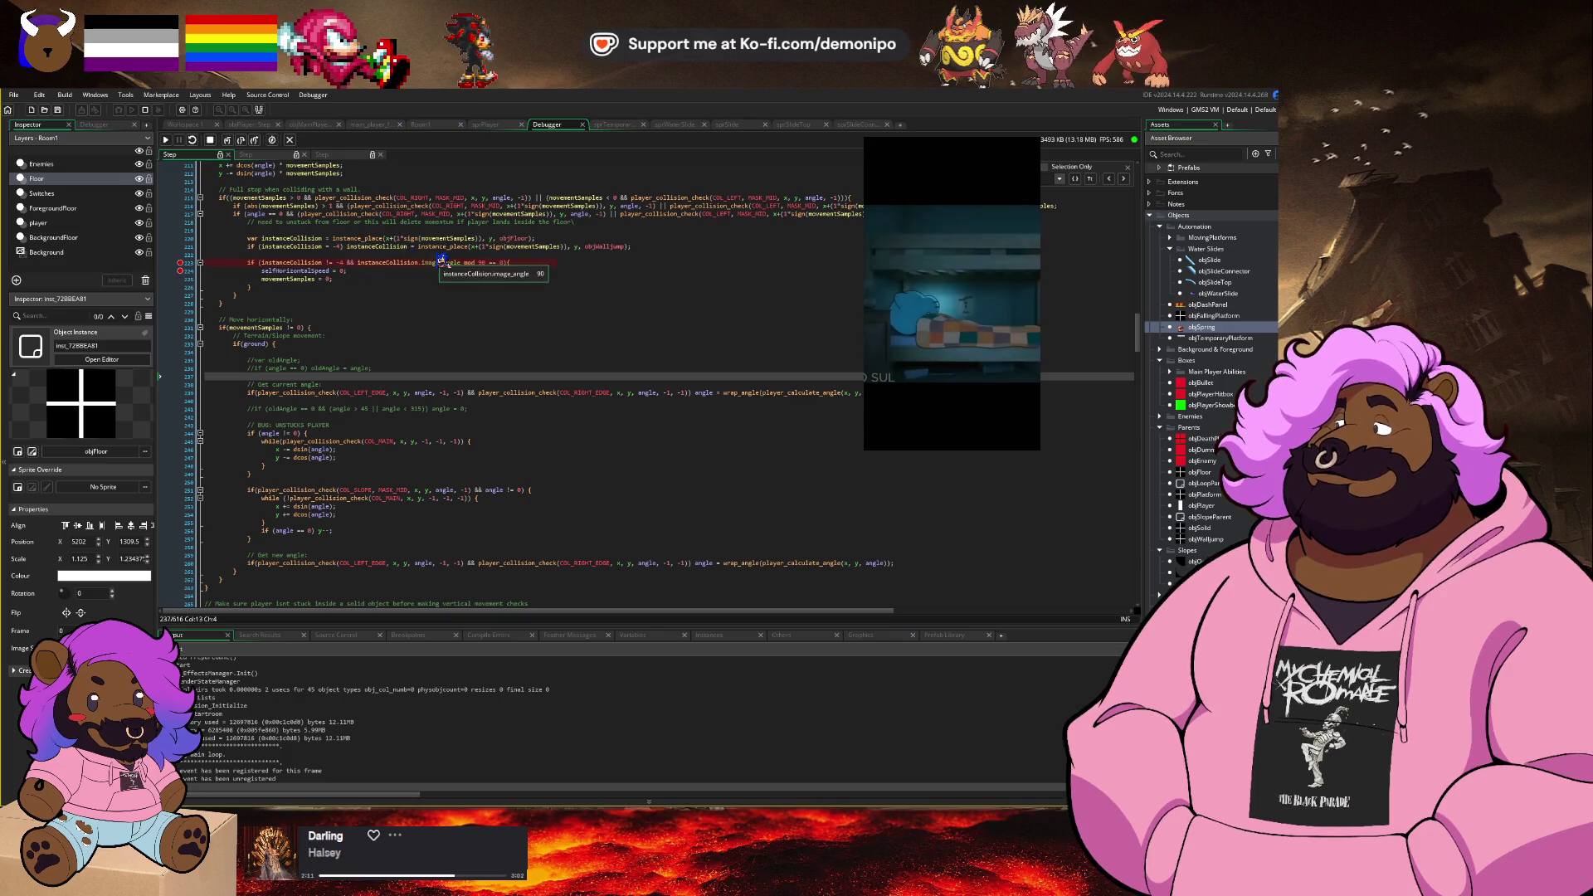
key("F5")
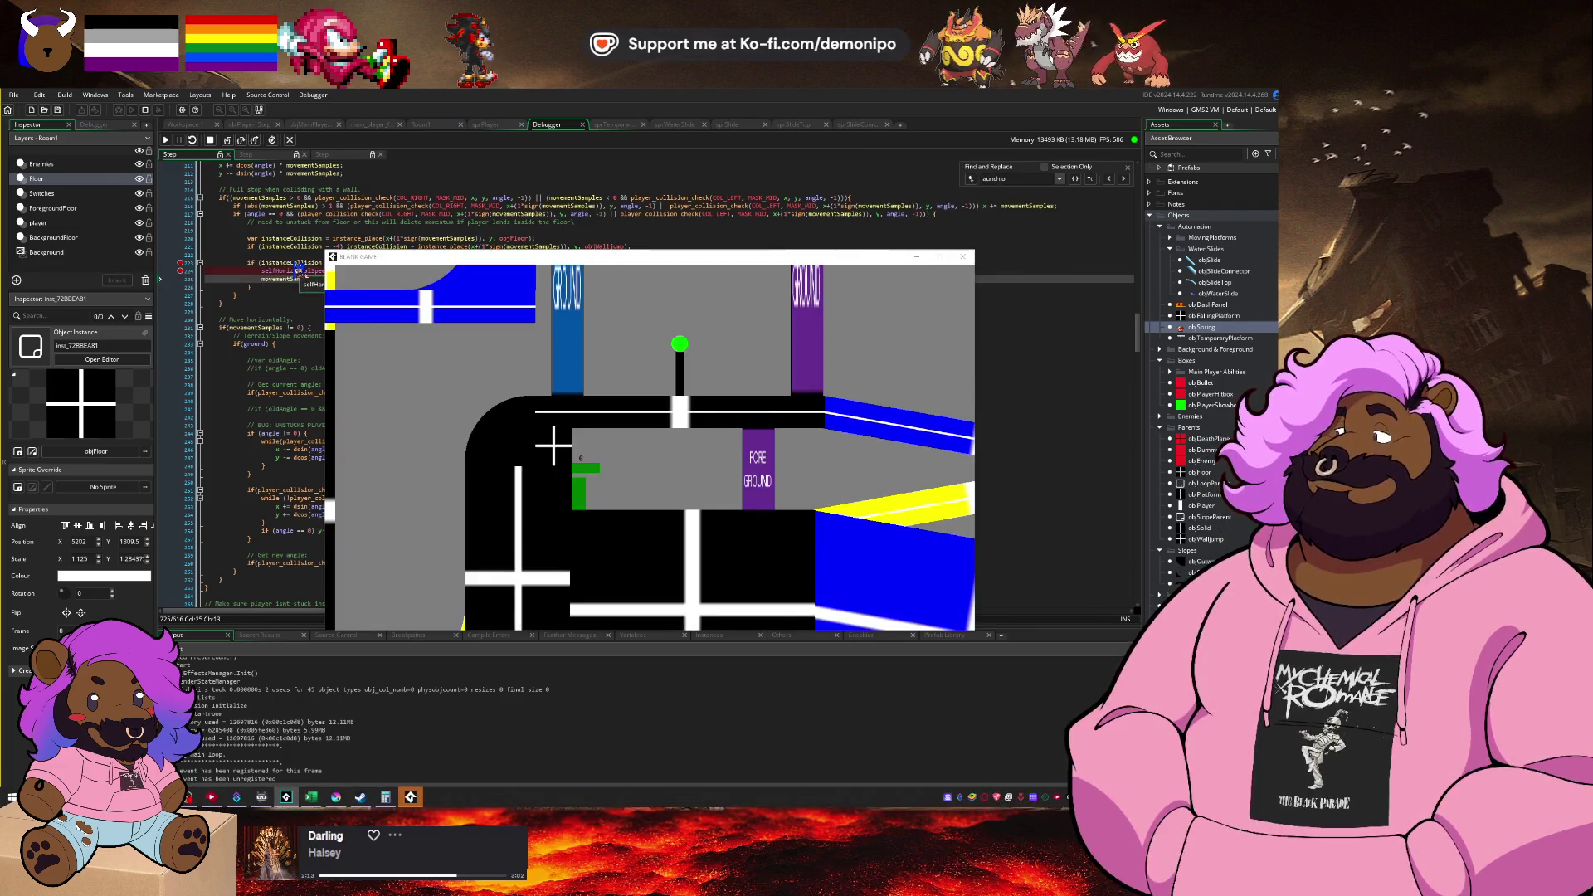
left_click(253, 319)
key("F5")
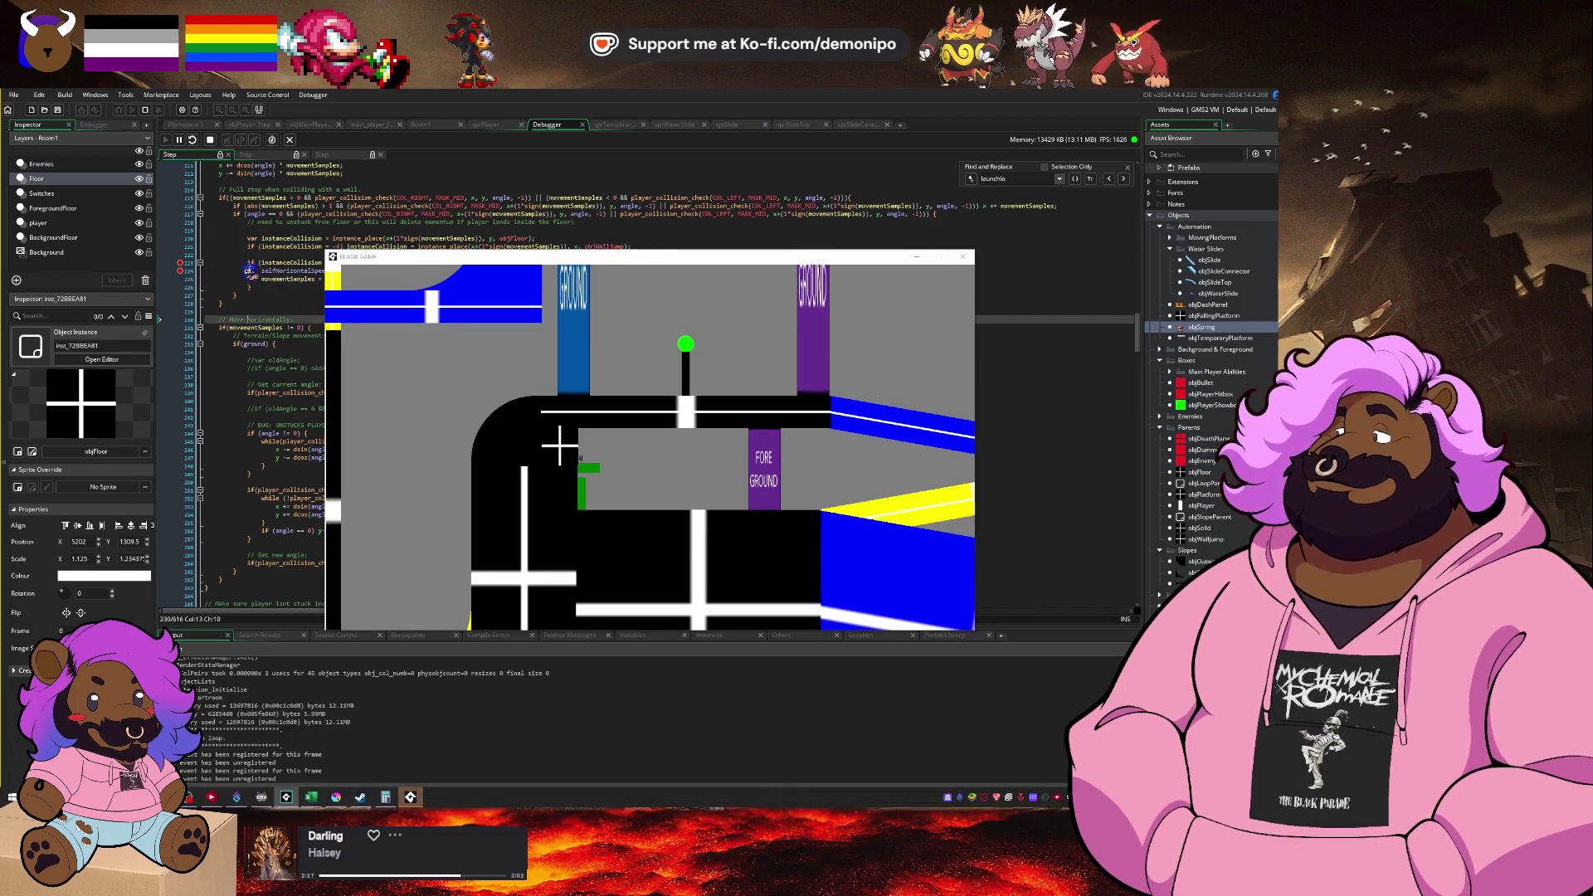
left_click(187, 270)
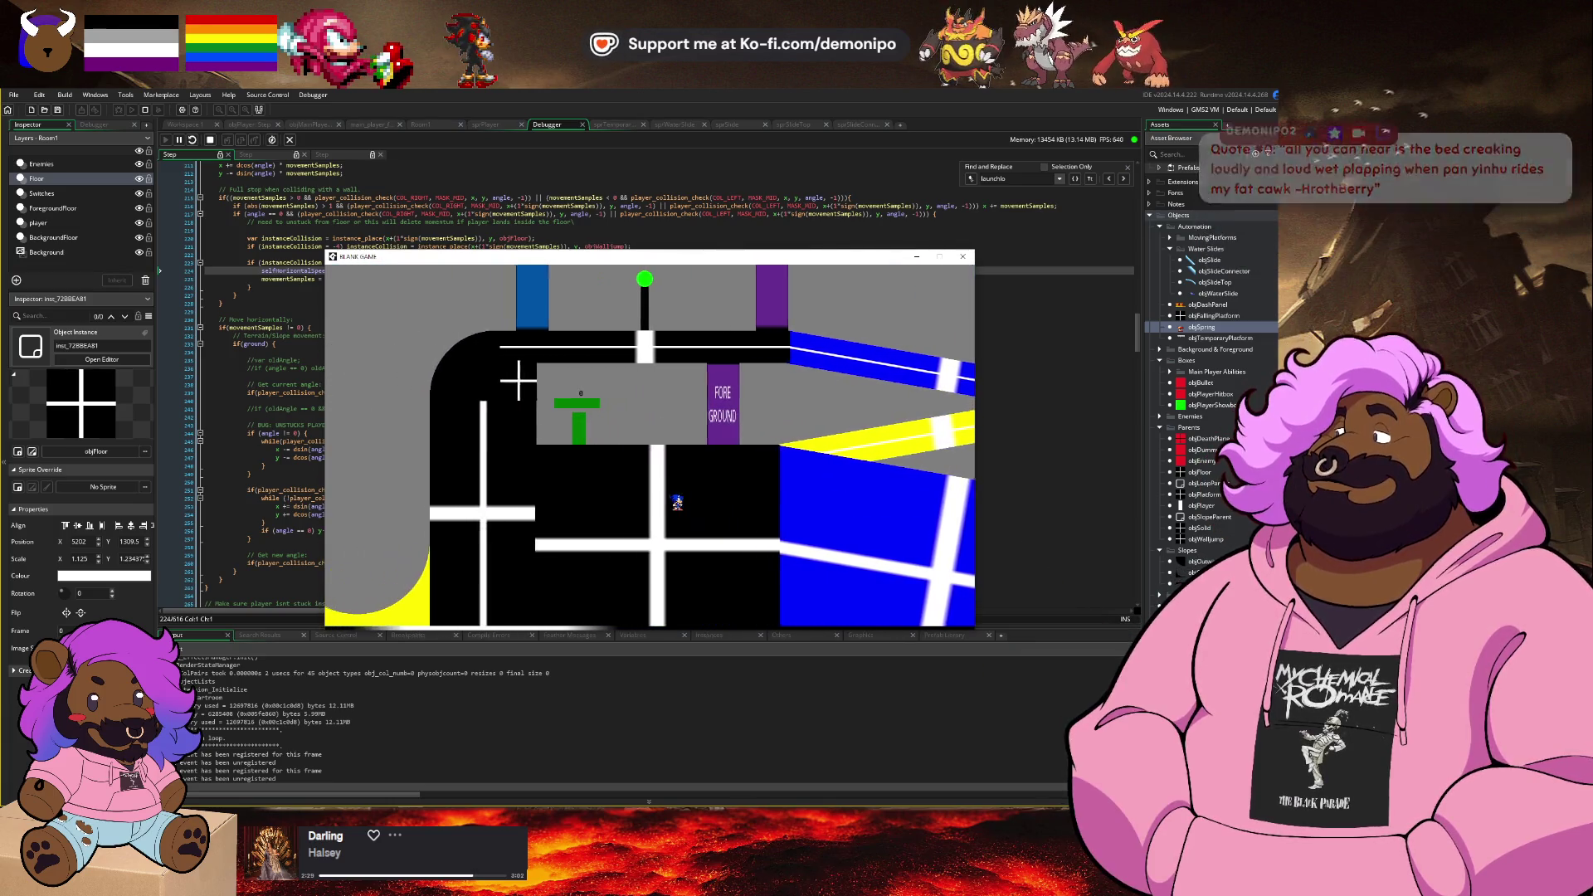
key("Escape")
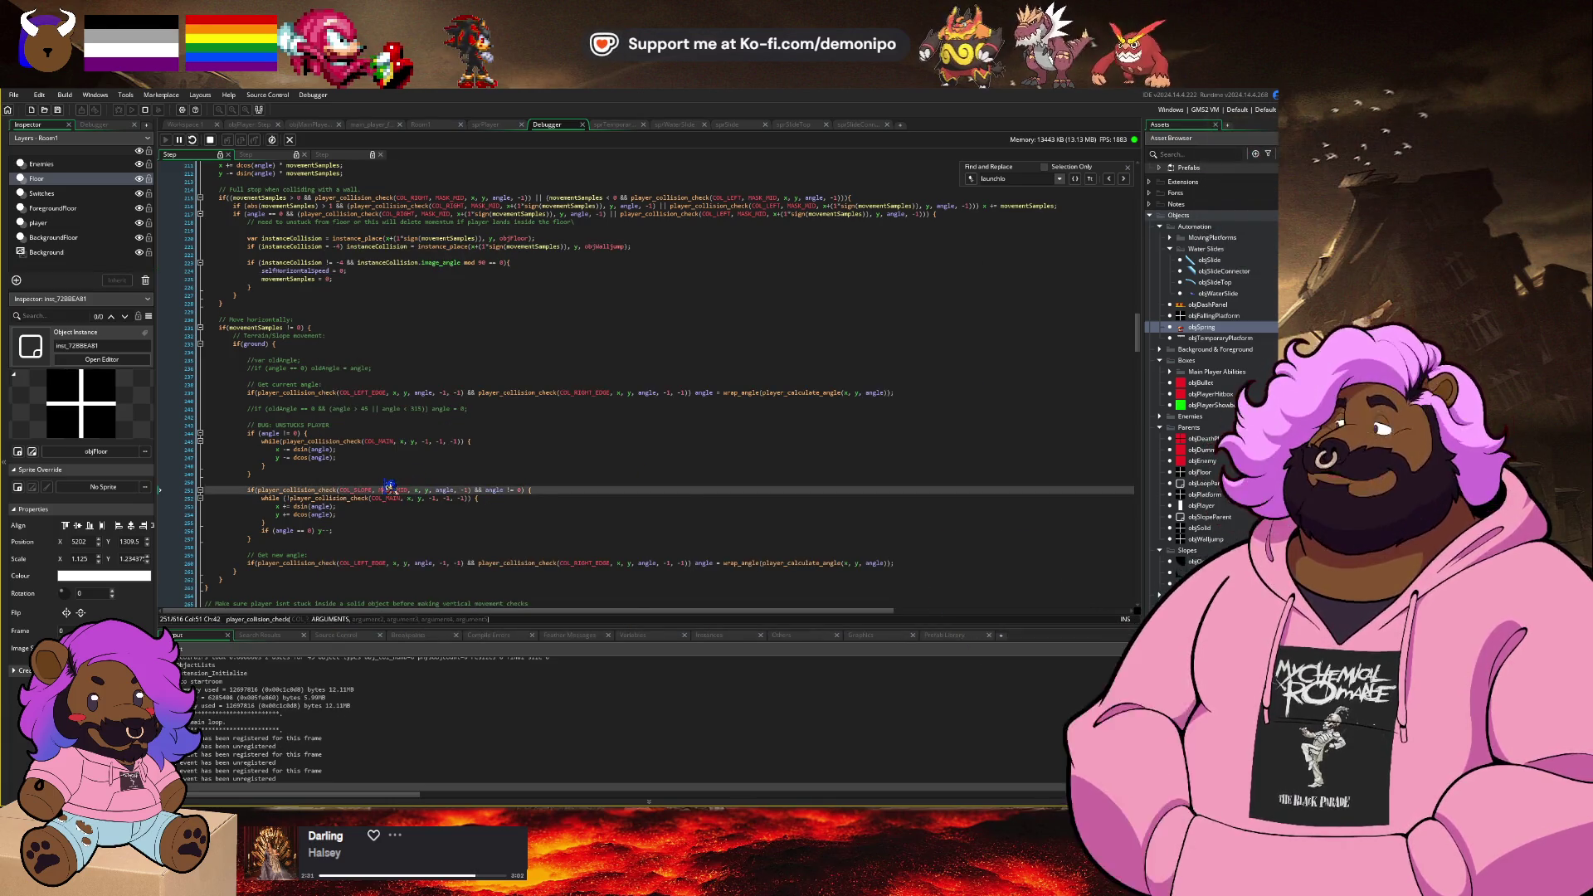
Step: Add breakpoints on lines 603 and 600 of the slope code and relaunch the debug run
key("ctrl+End")
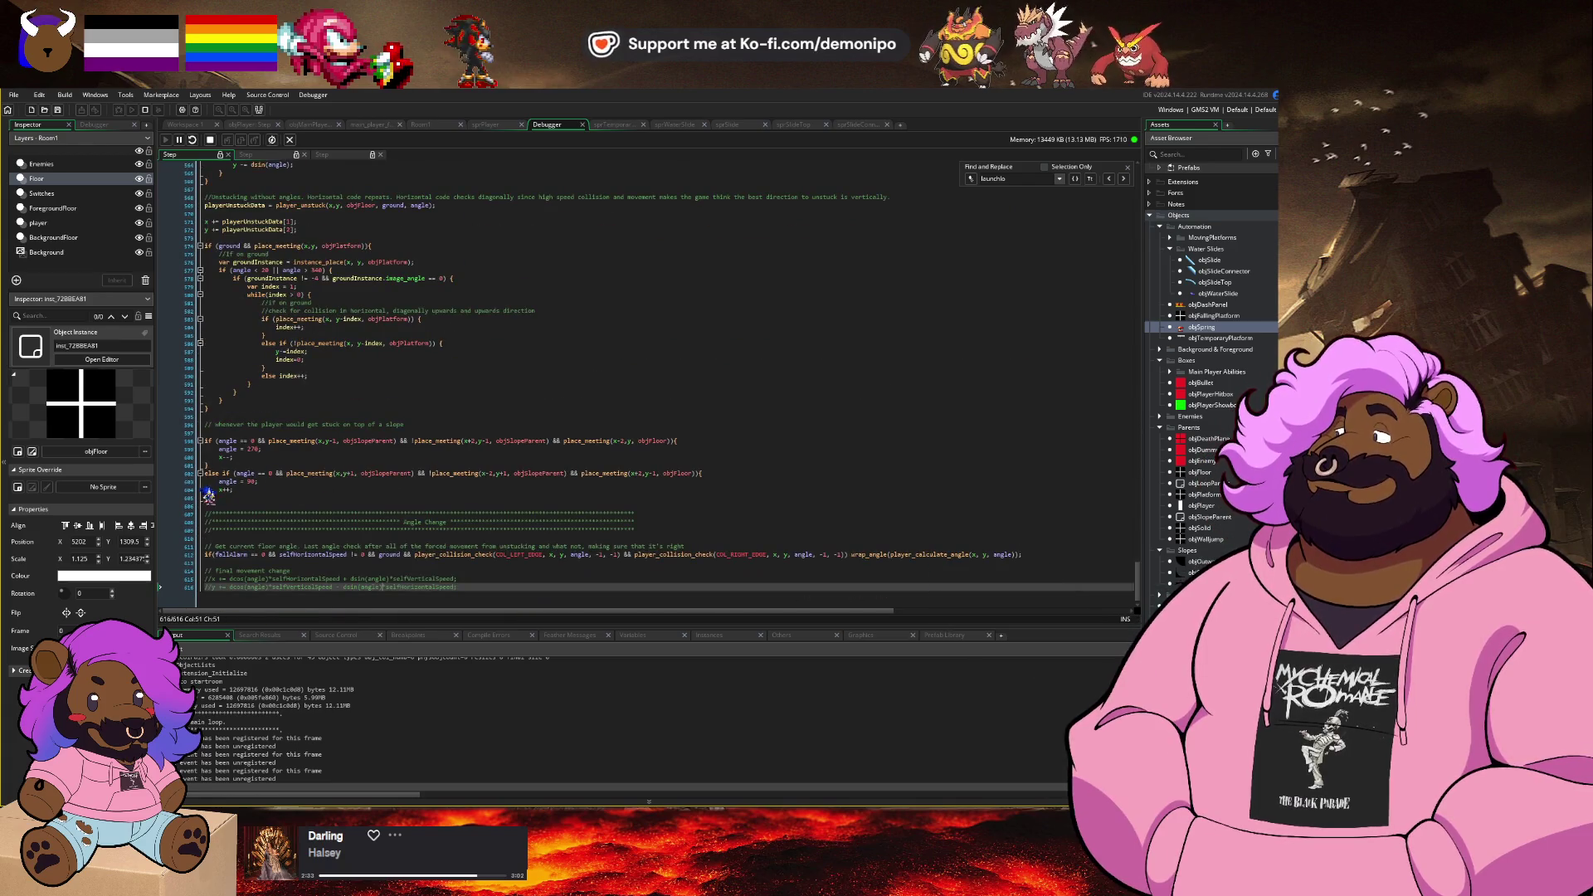
left_click(214, 482)
key("F9")
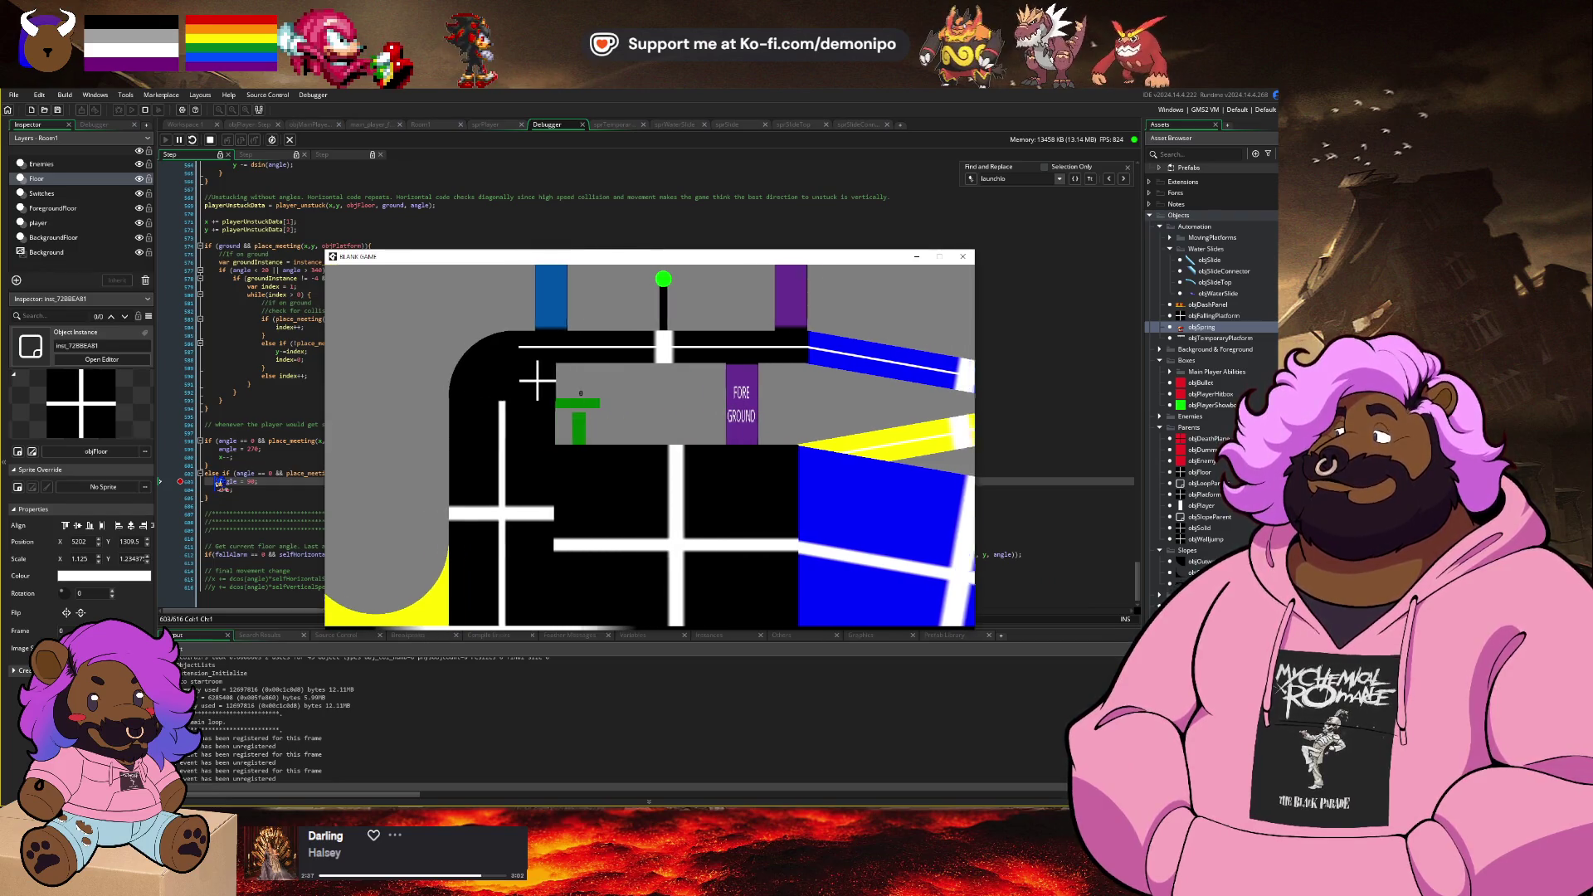
key("Right")
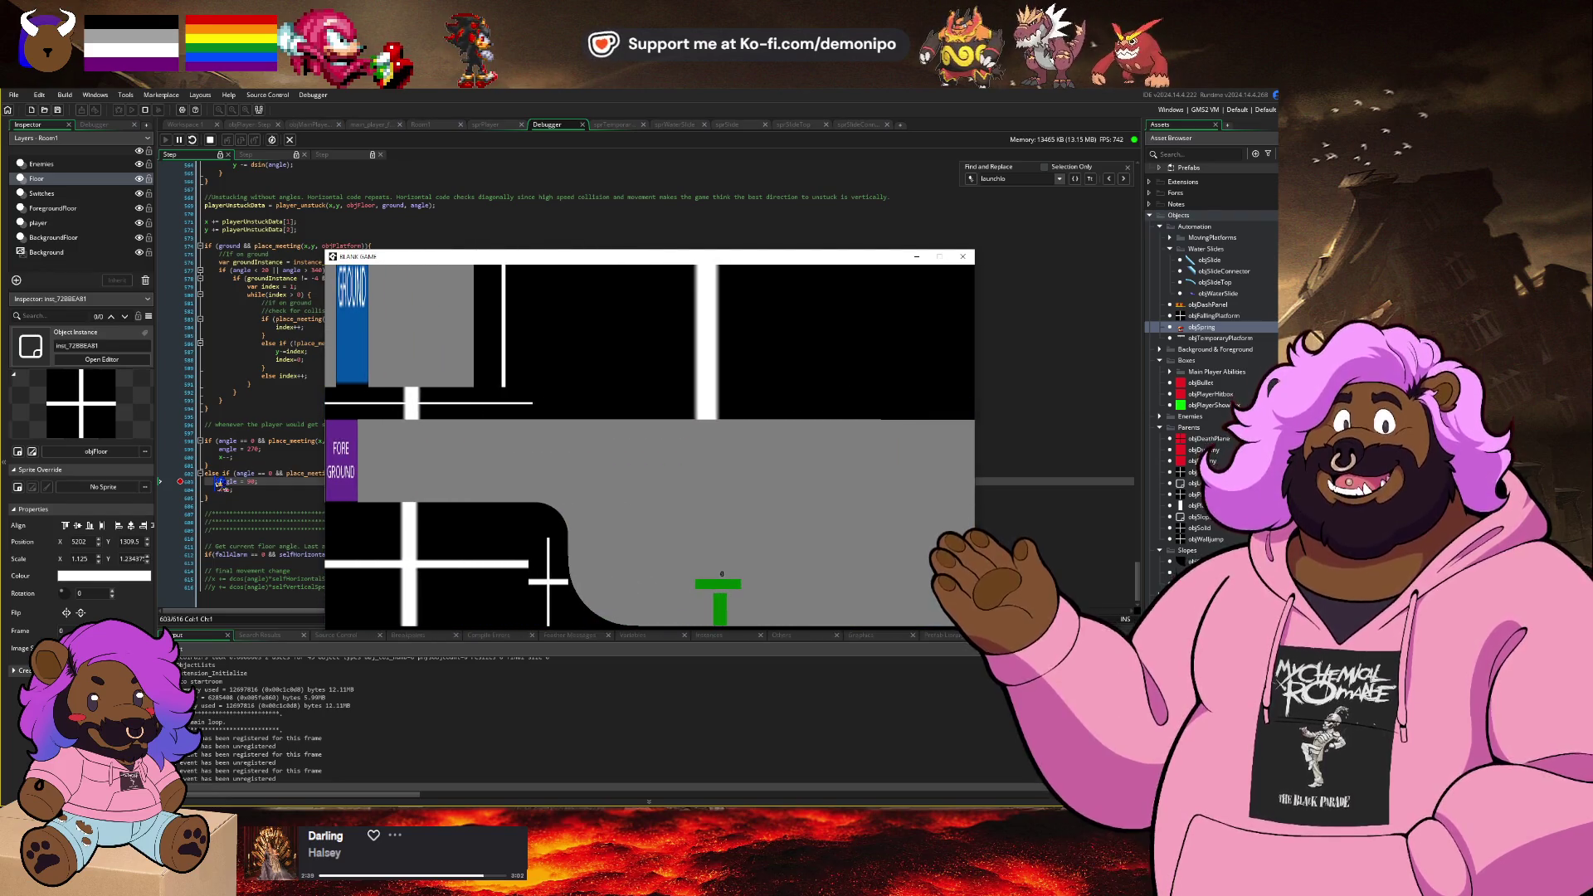
left_click(200, 458)
key("F9")
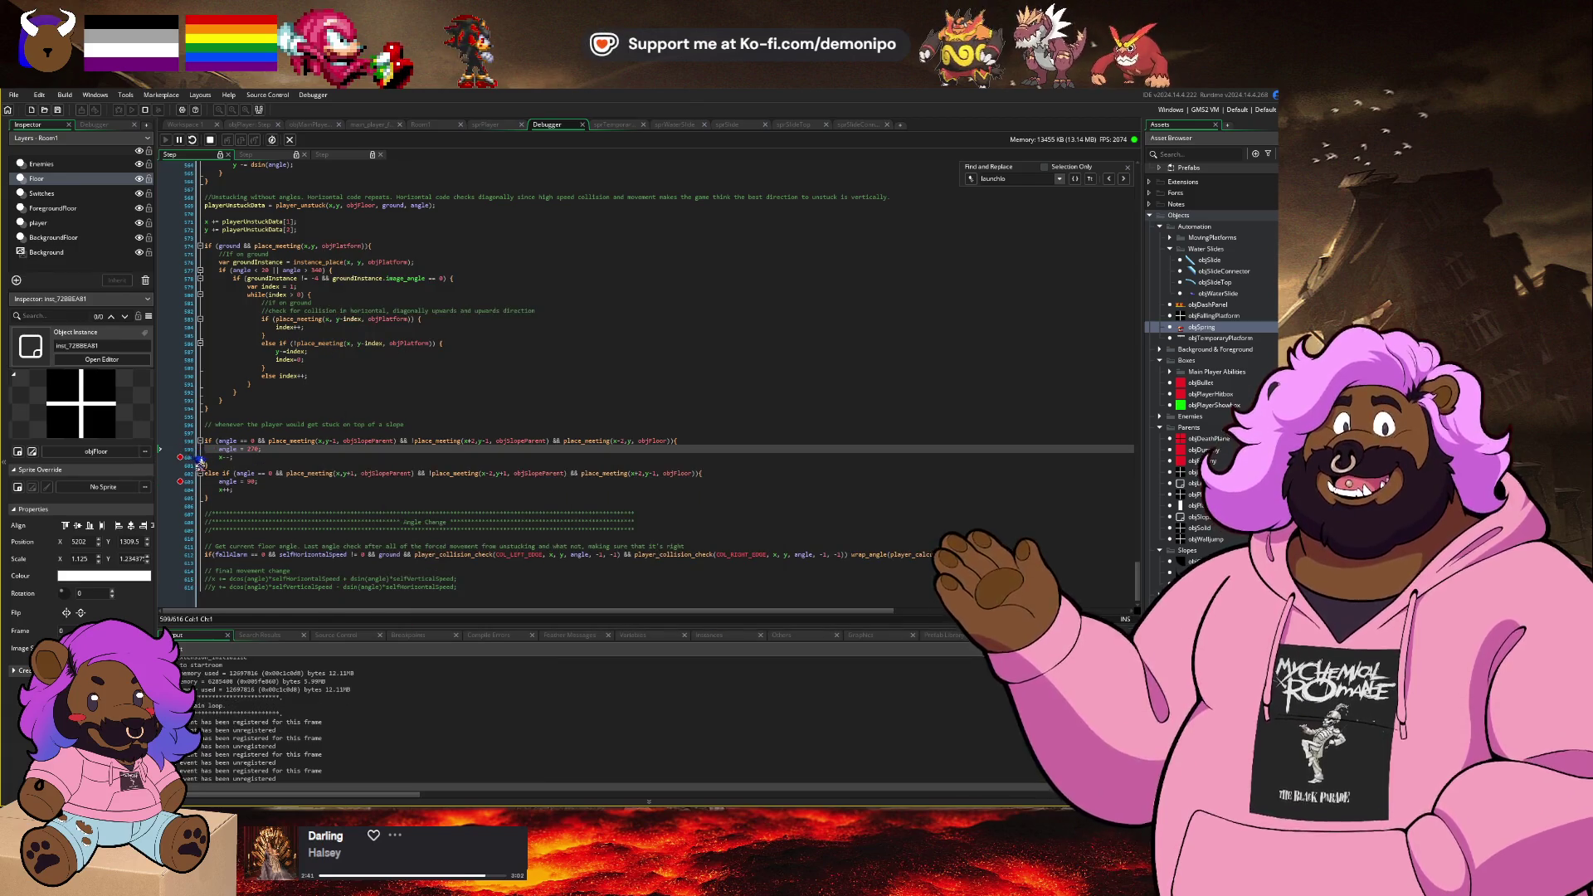
left_click(196, 459)
key("F5")
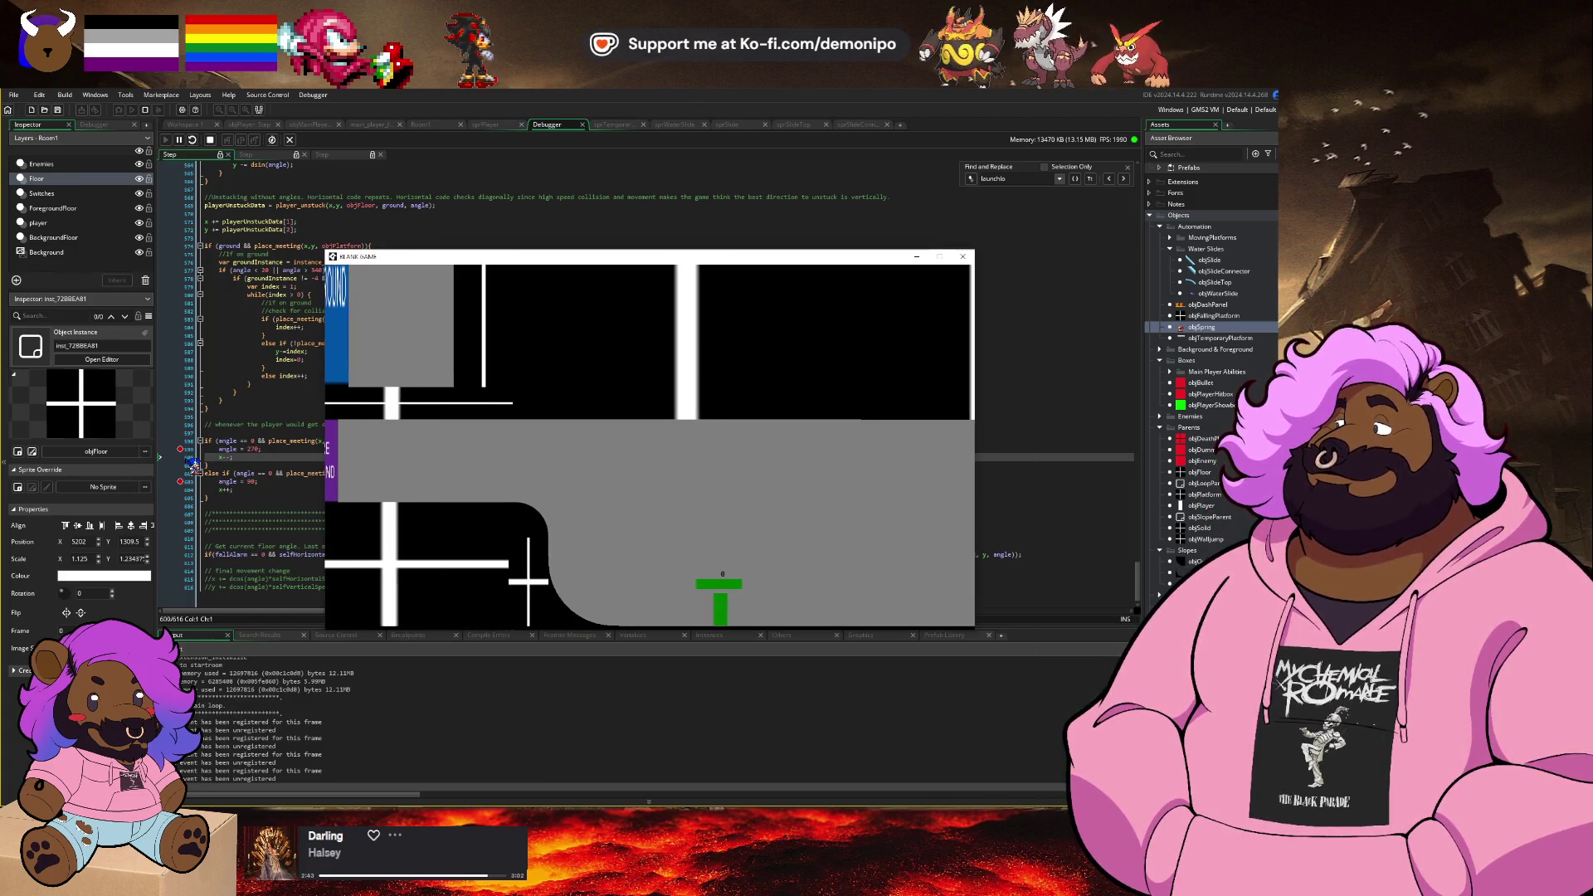
Step: Run the player left and right through the loop, past the FOREGROUND block and yellow slope
key("Left")
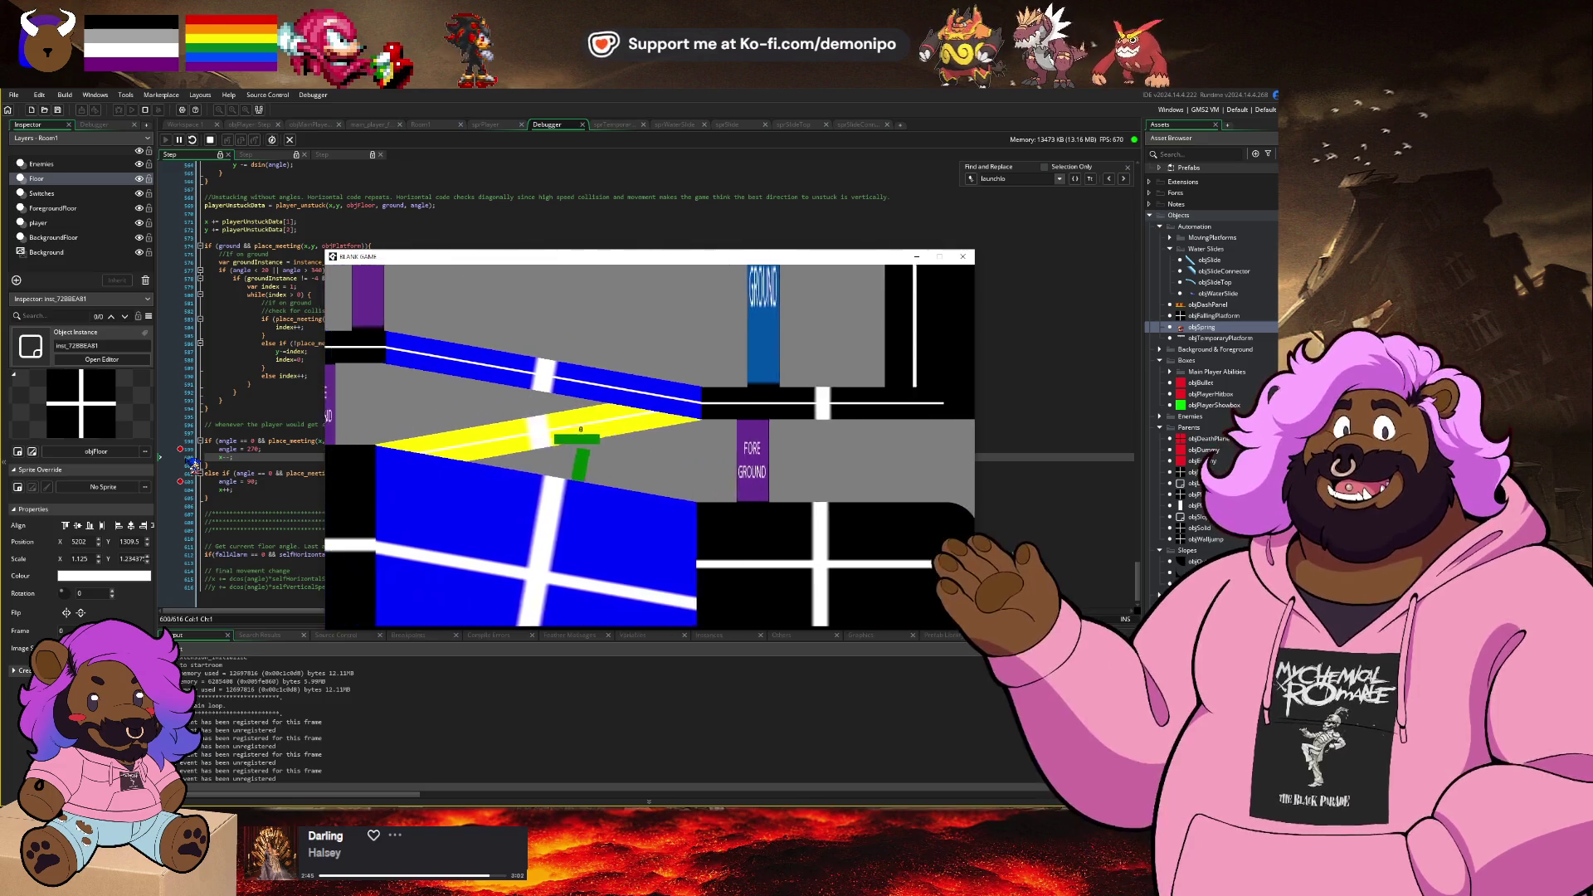
key("Left")
key("Right")
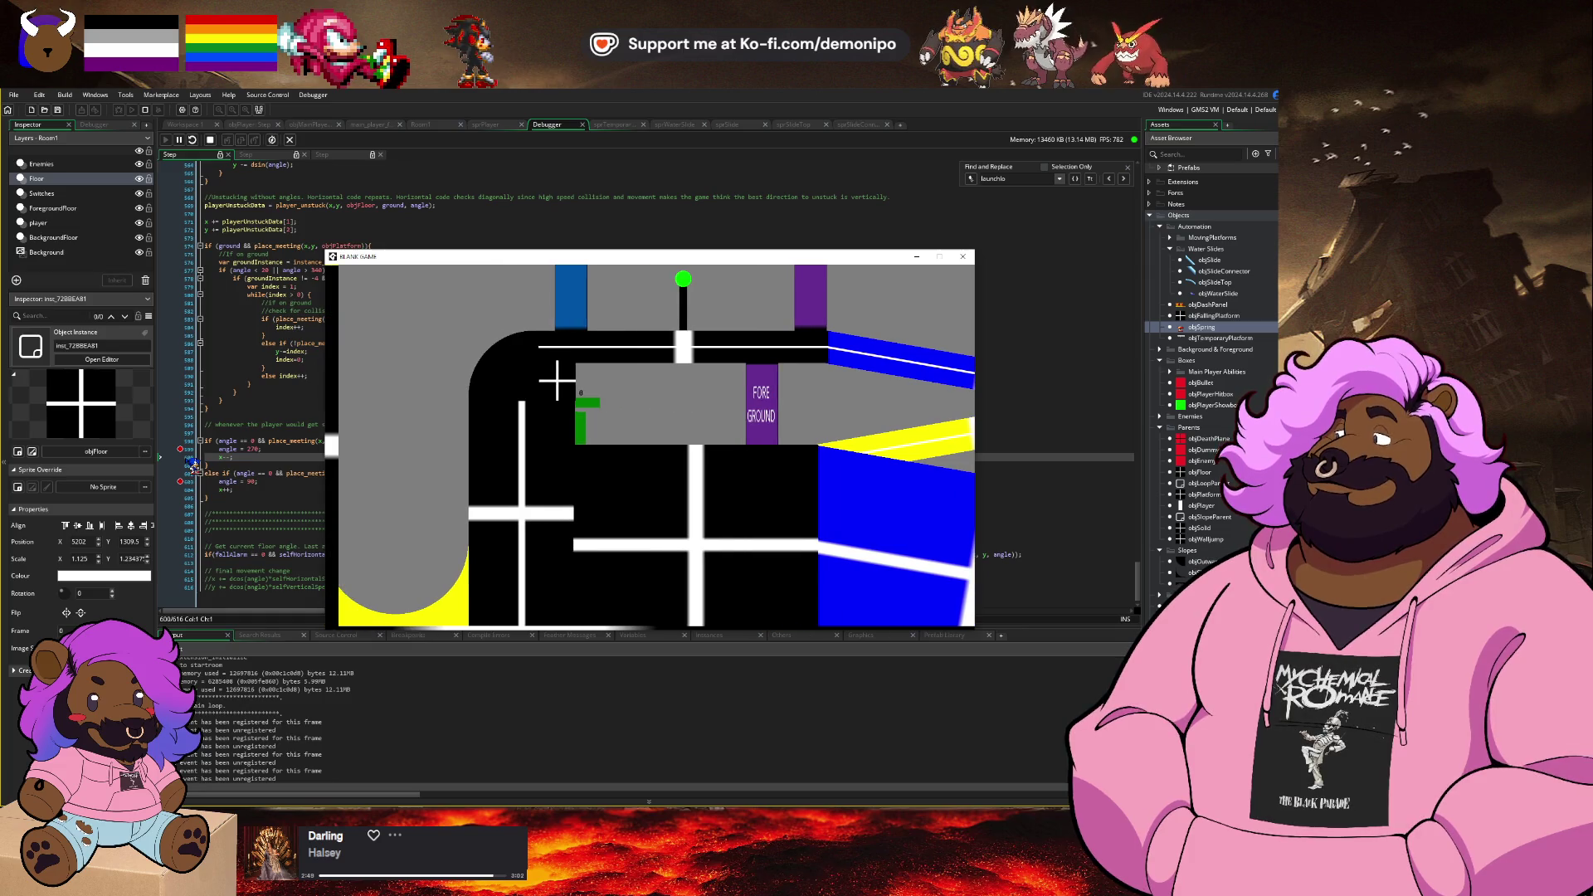
key("Right")
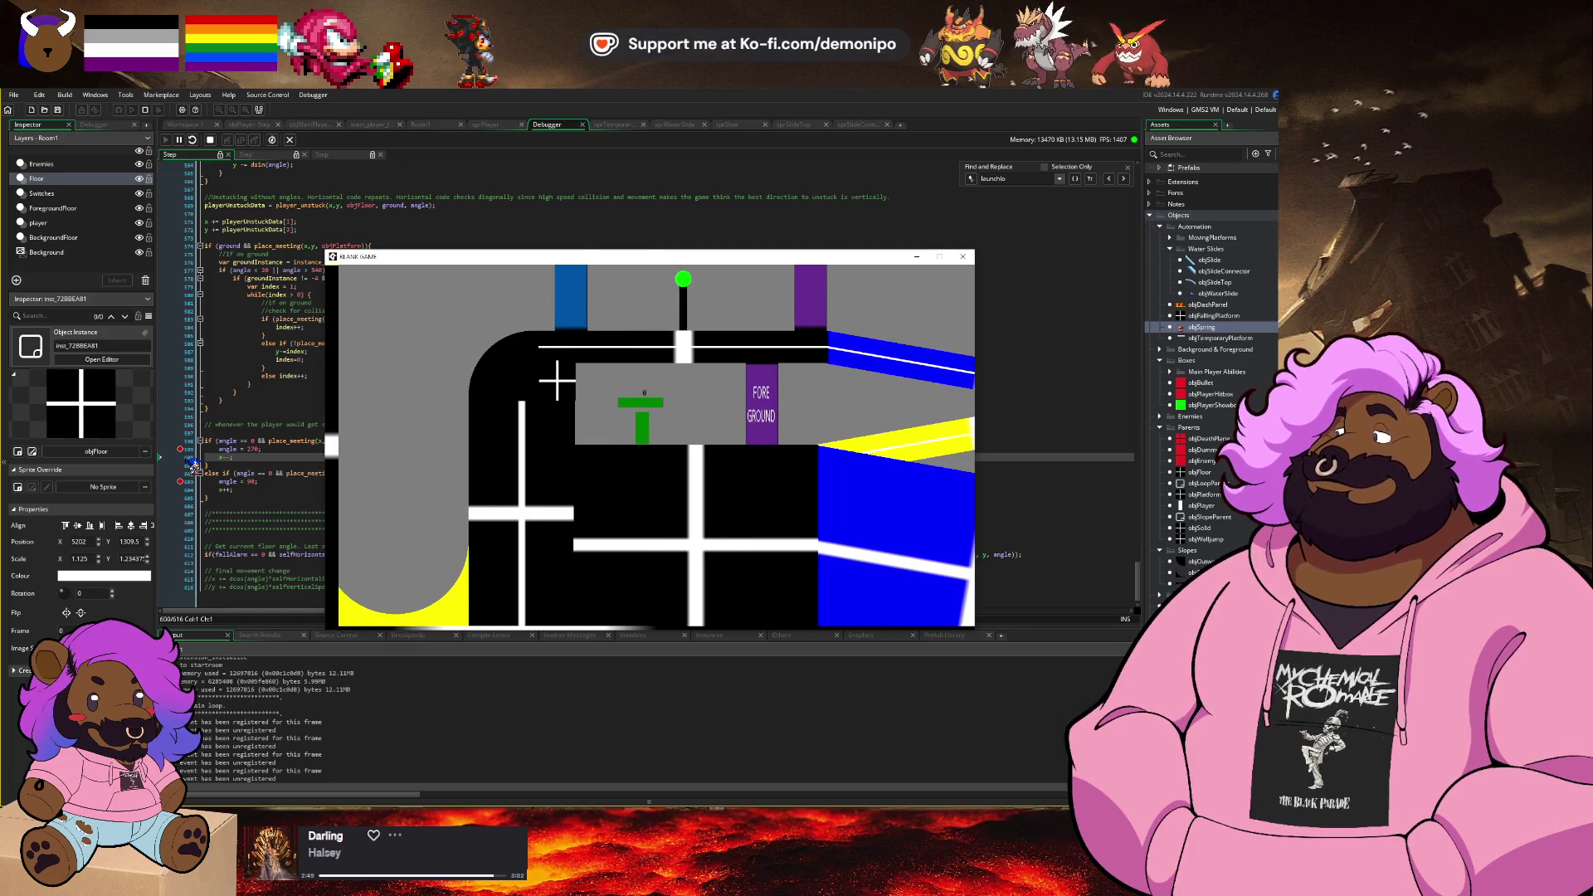
key("Left")
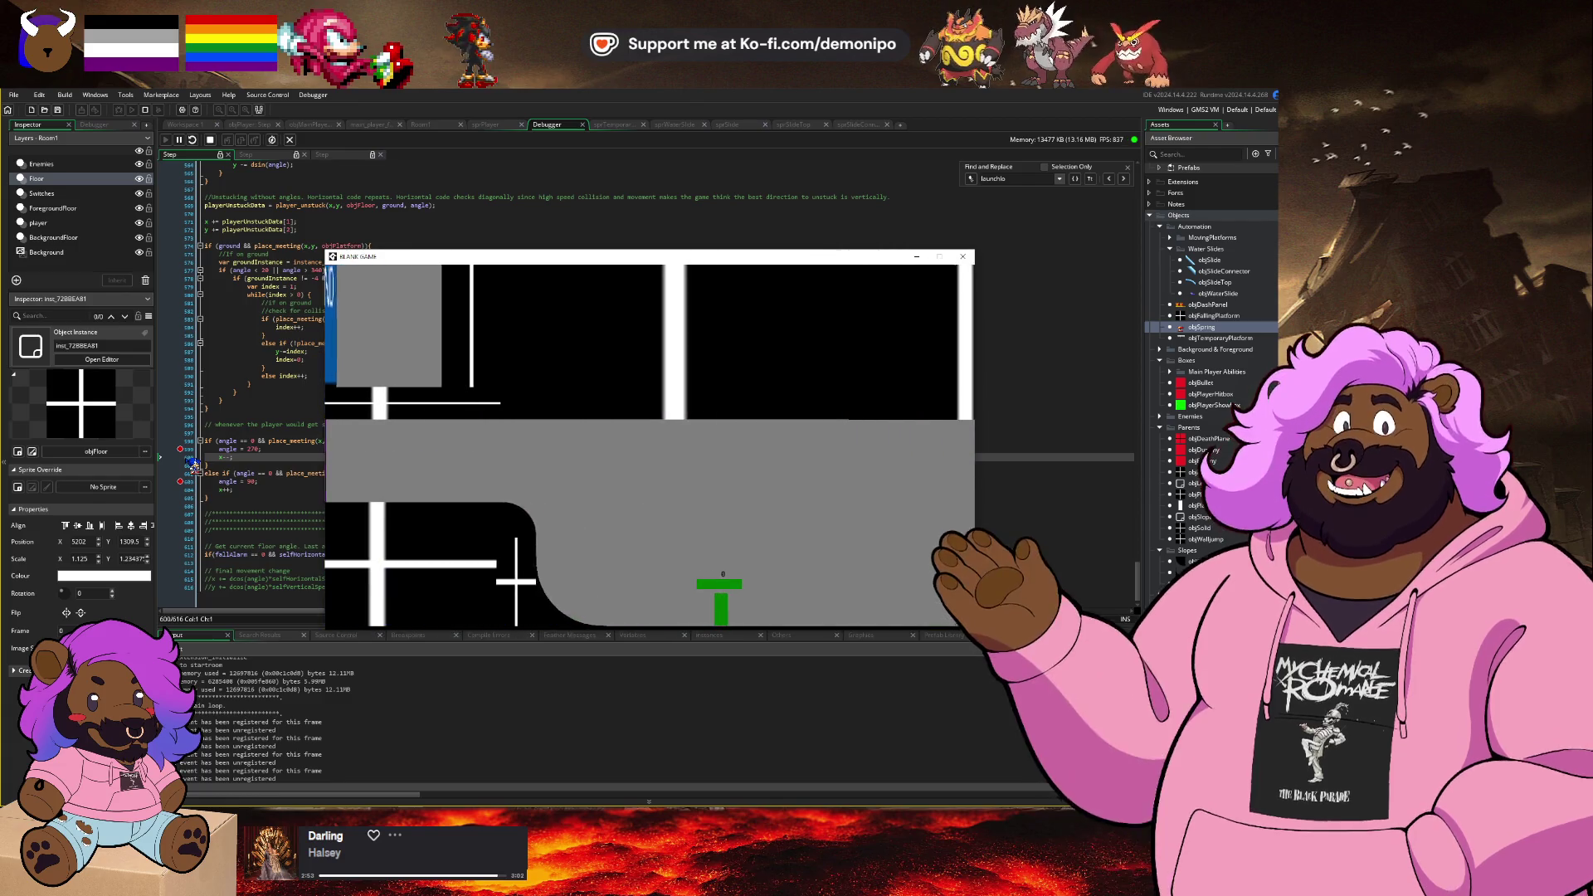
key("Left")
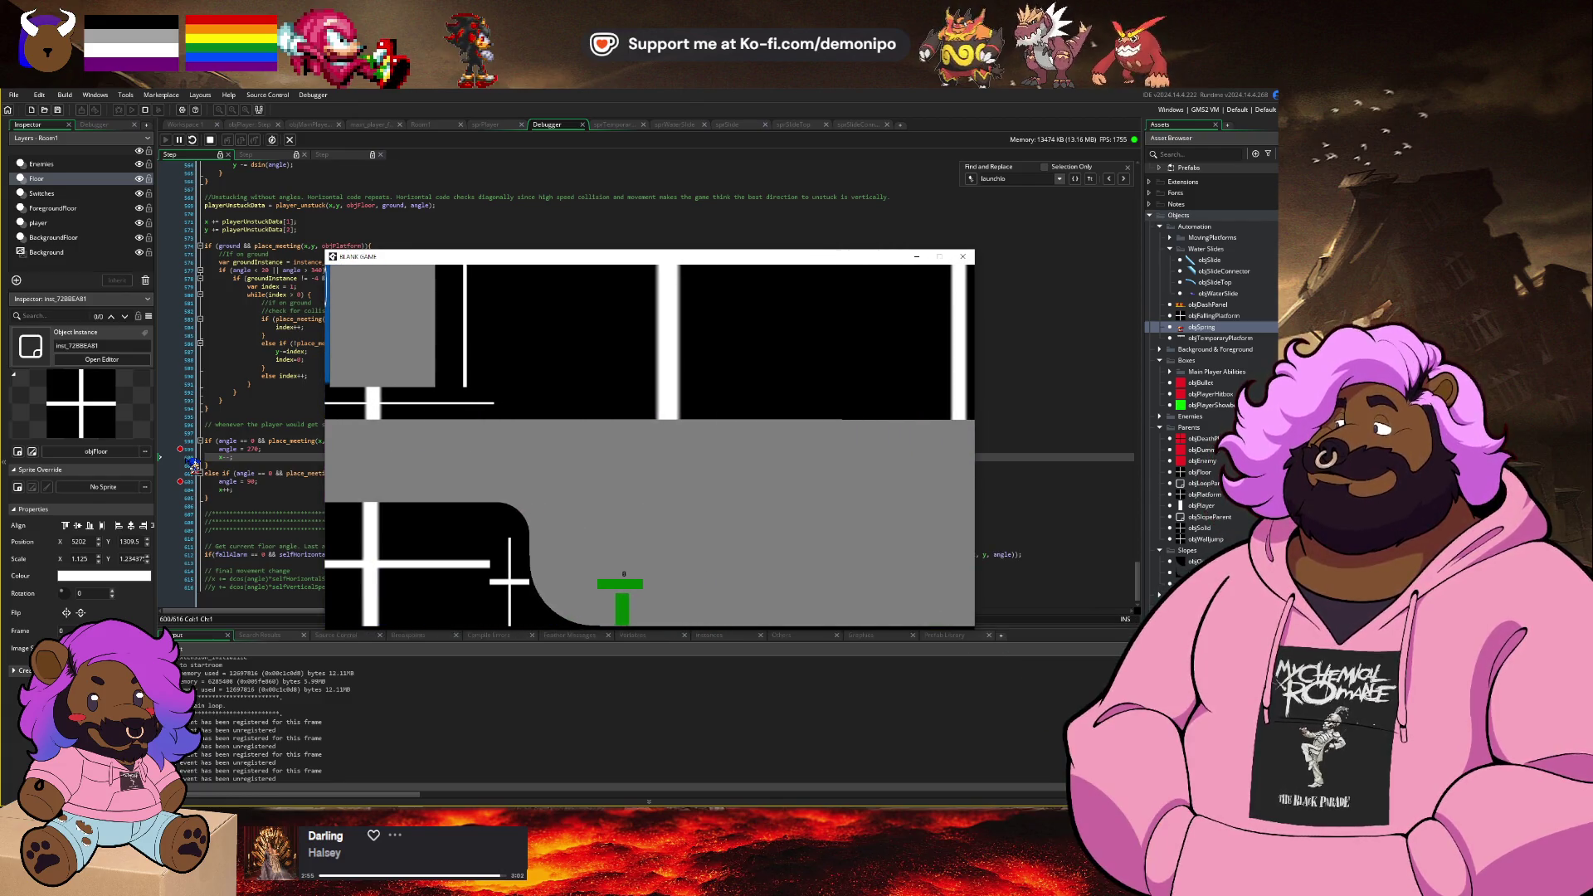
key("Left")
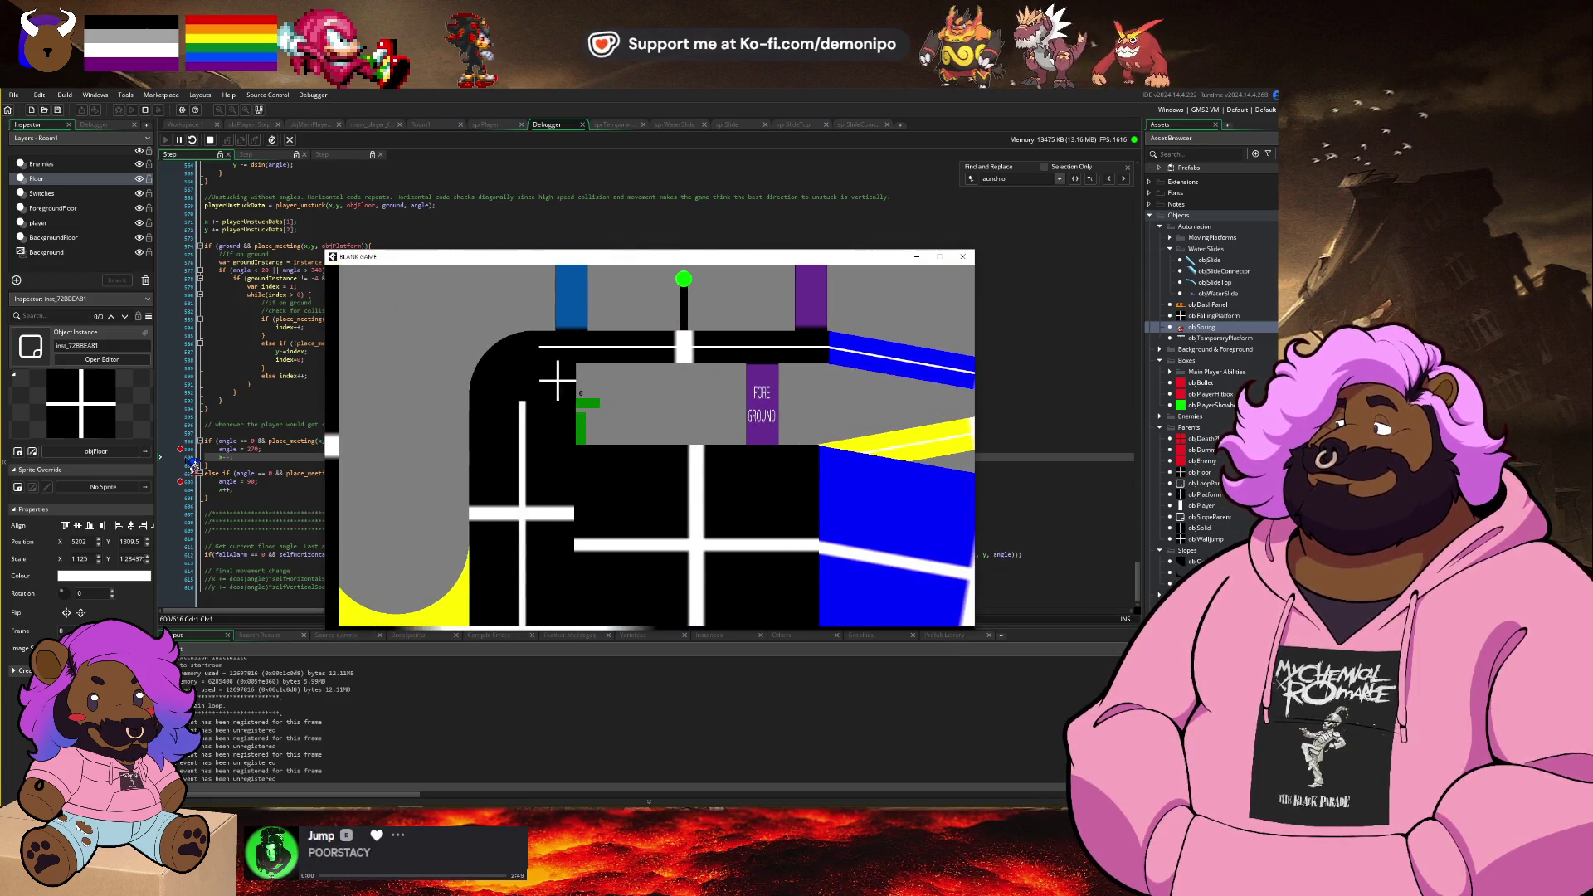
Step: Toggle the line 599 breakpoint off and back on, then move to line 603
left_click(184, 452)
left_click(184, 451)
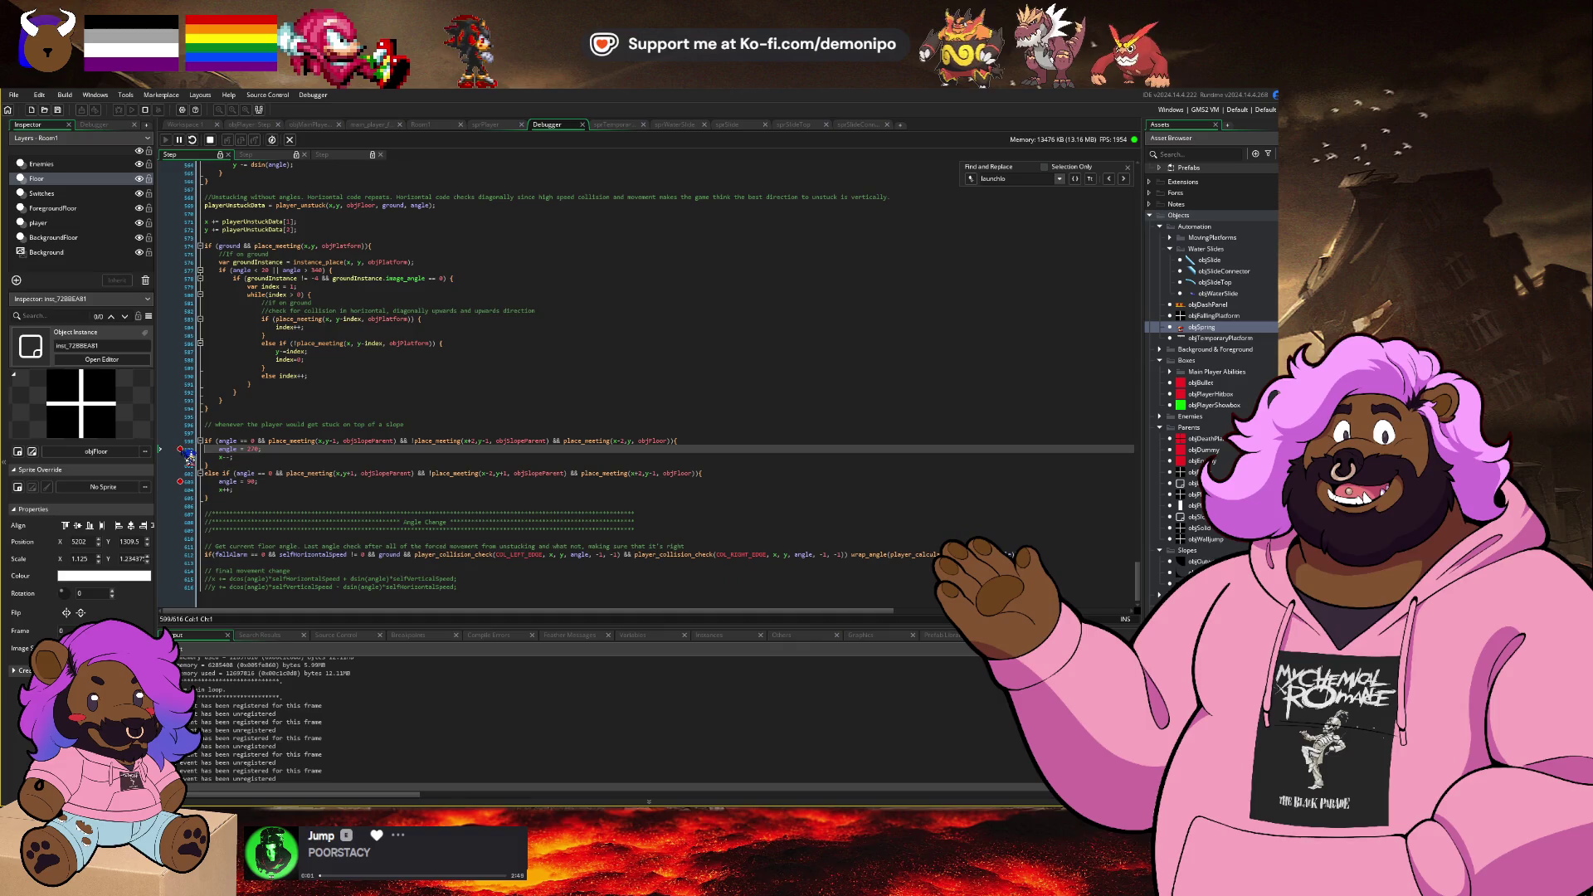
left_click(186, 483)
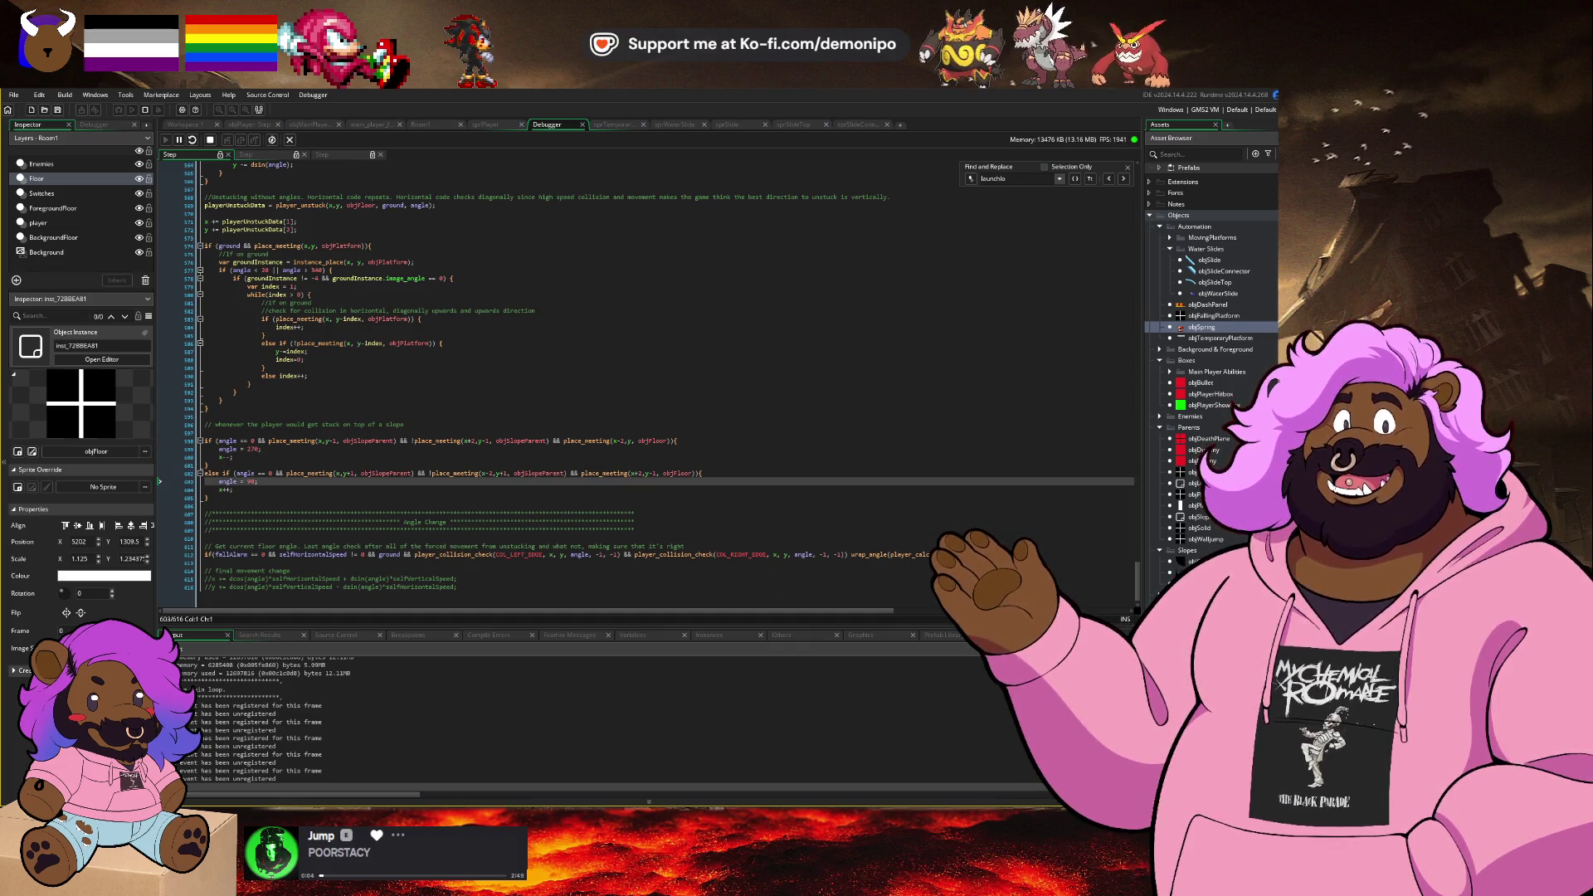
scroll(830, 594, "up", 15)
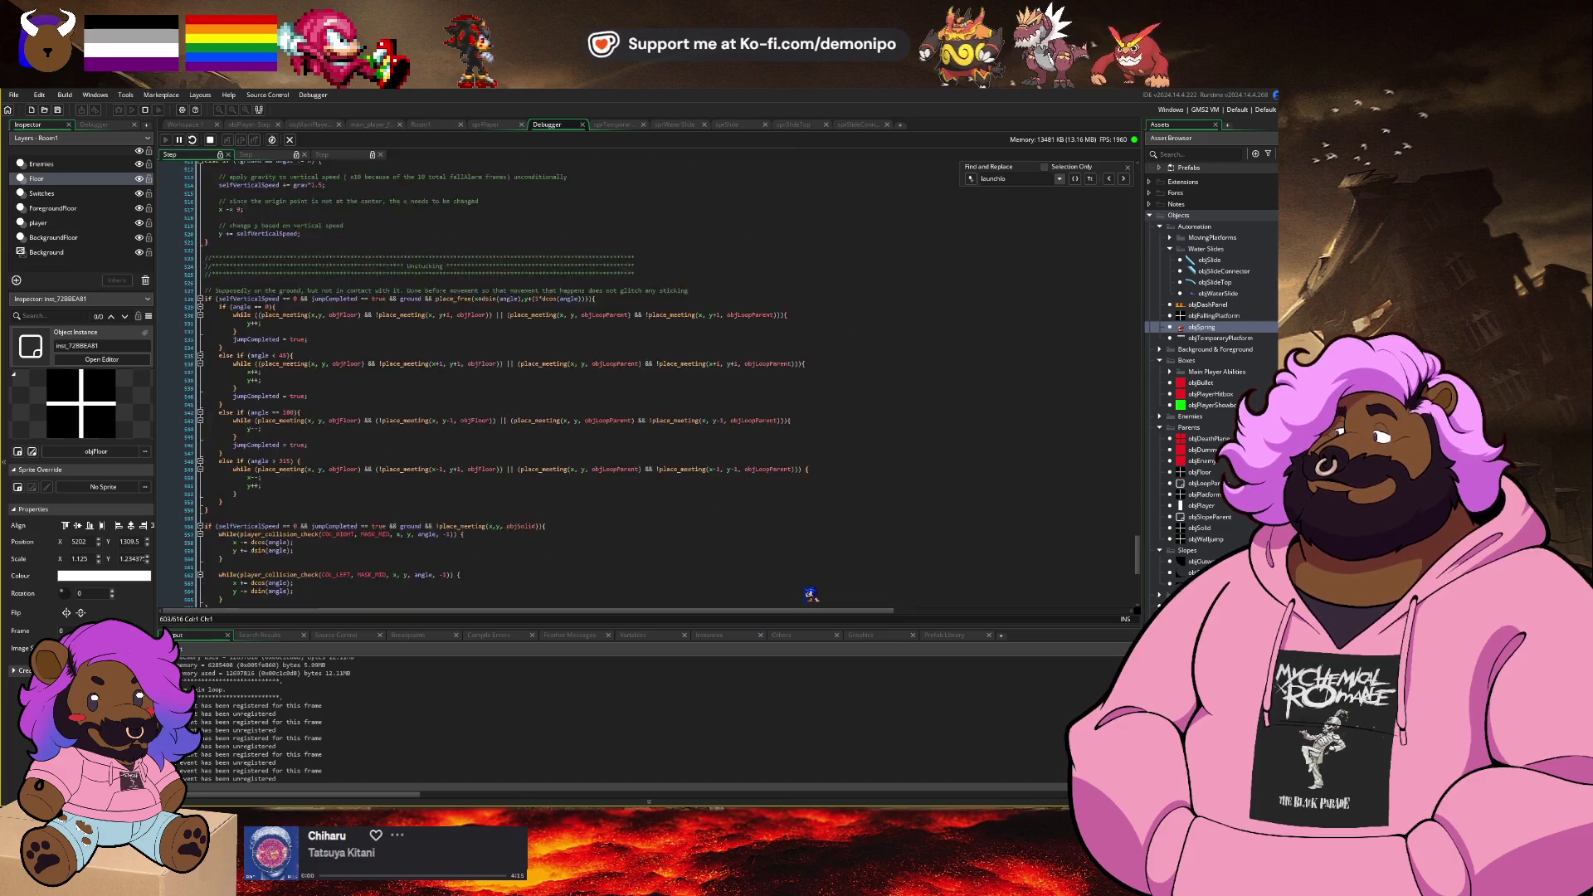
Step: Put a breakpoint on line 244's unstuck-player angle != 0 check and return to the game
scroll(811, 594, "up", 20)
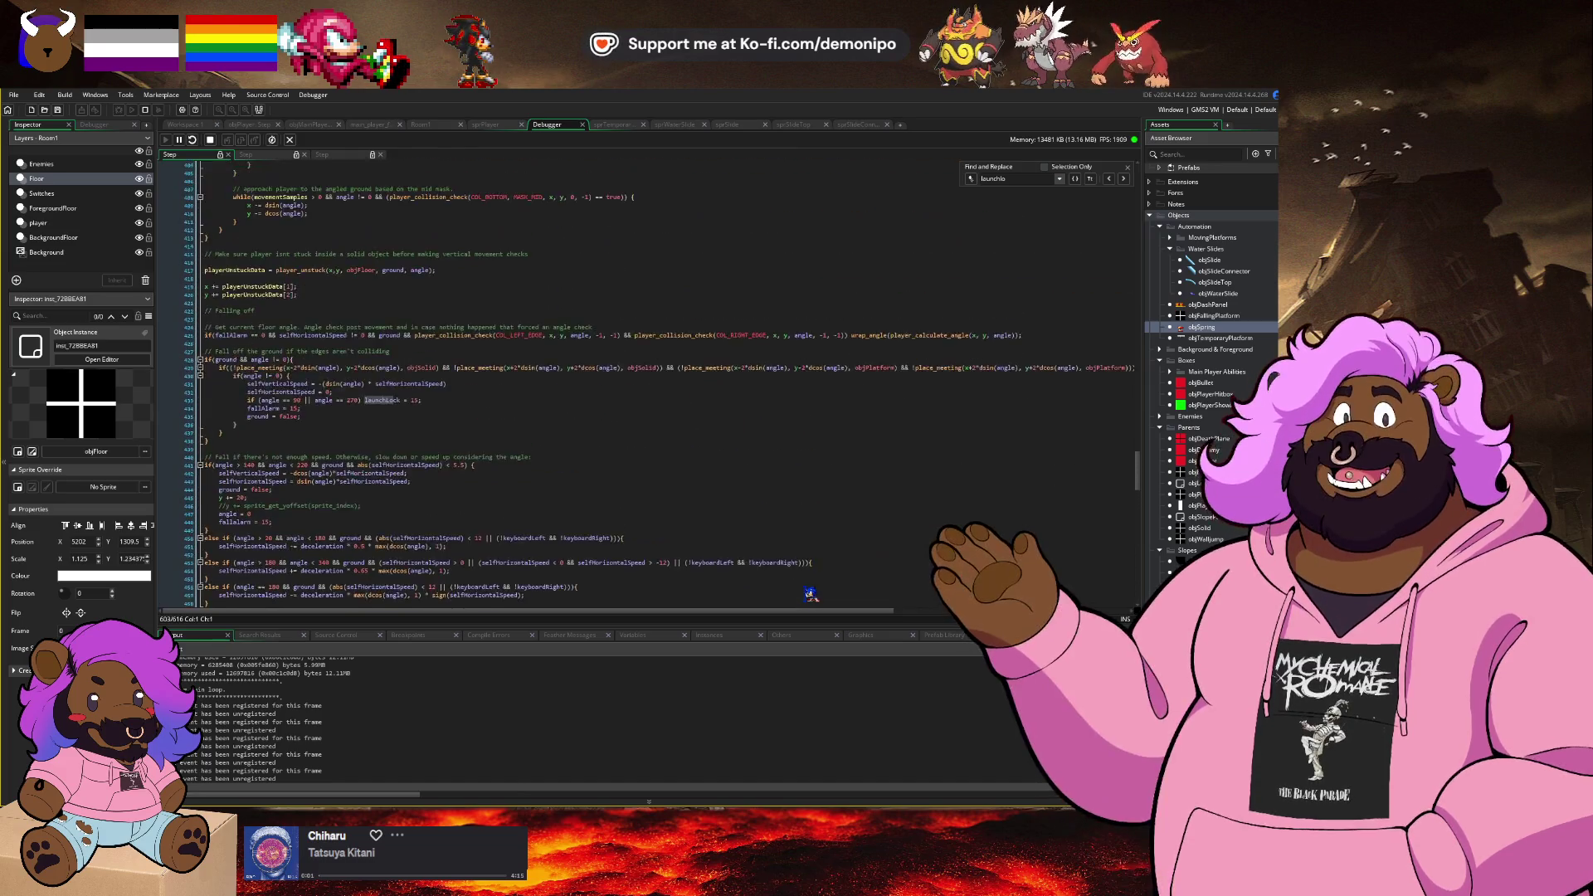
scroll(671, 473, "up", 18)
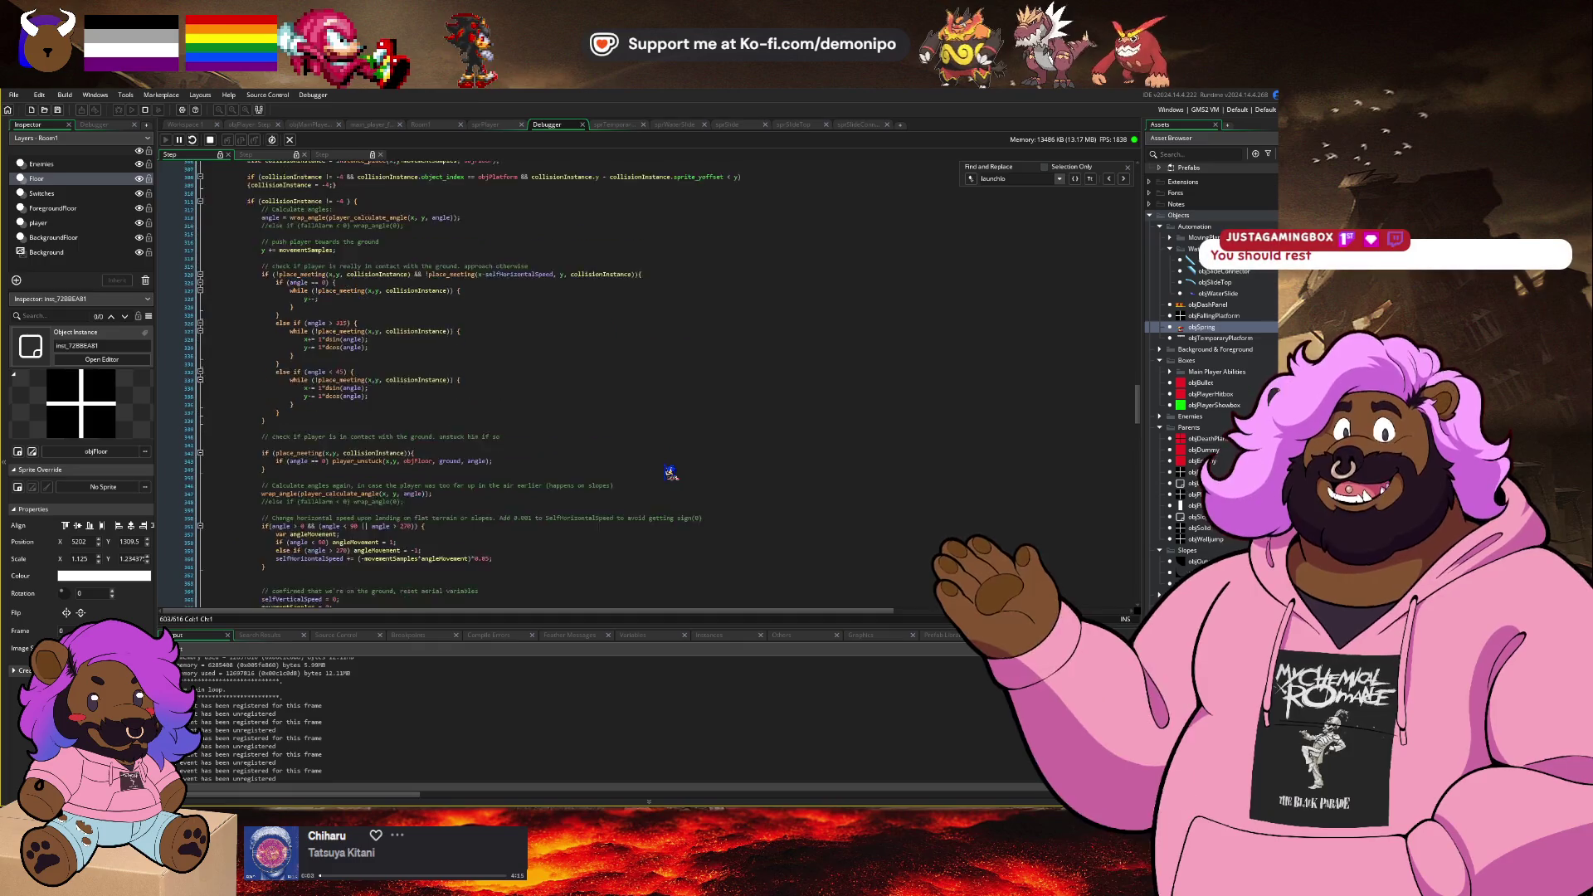
scroll(671, 473, "up", 4)
scroll(434, 411, "up", 12)
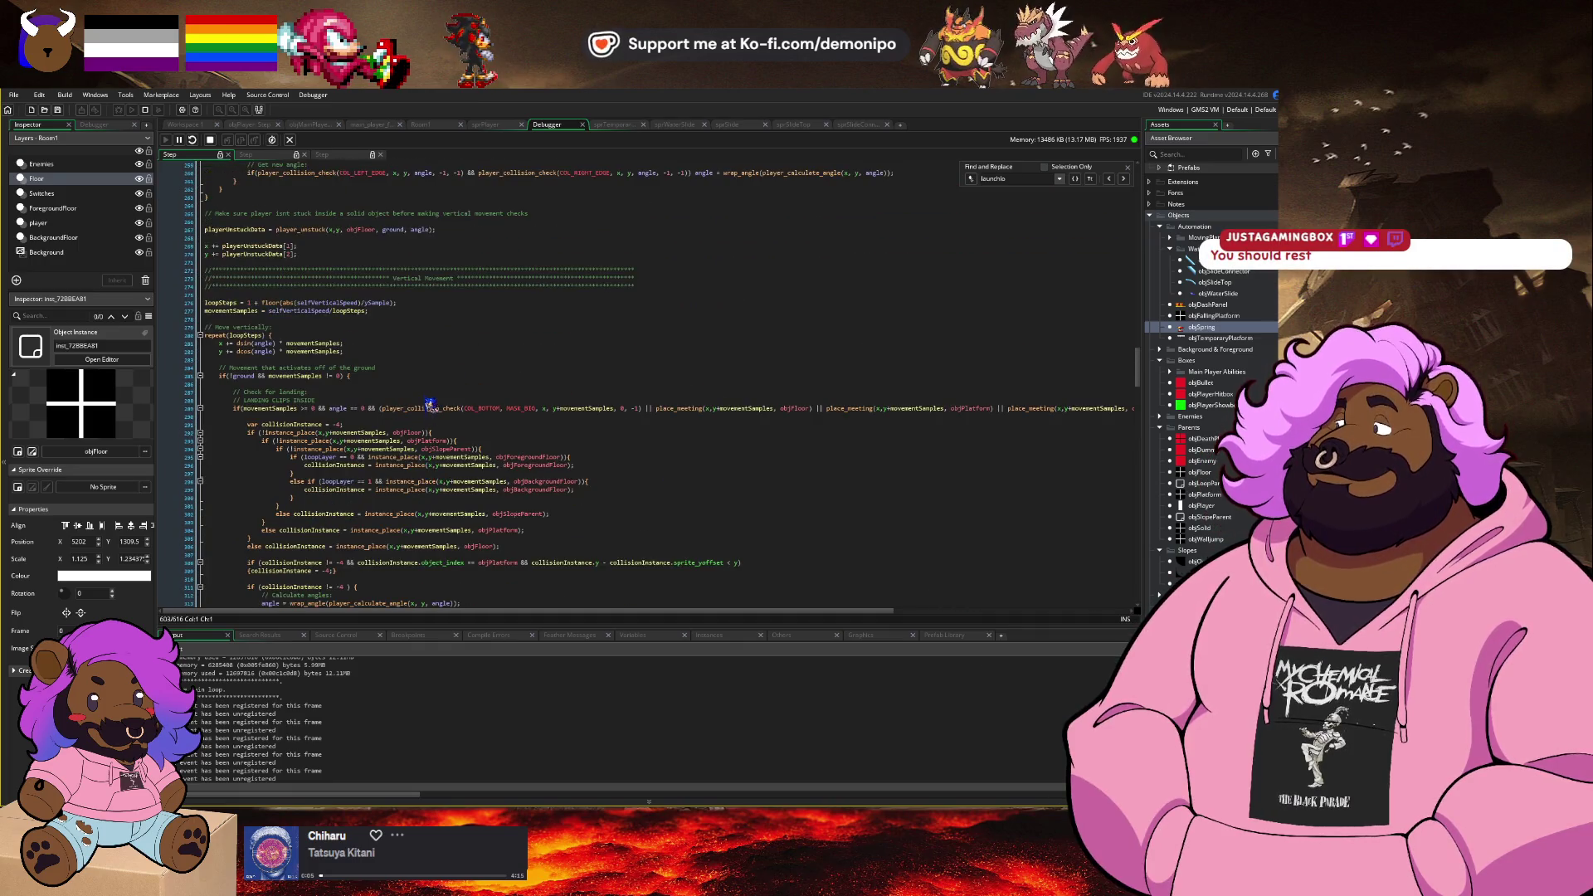
scroll(427, 407, "up", 10)
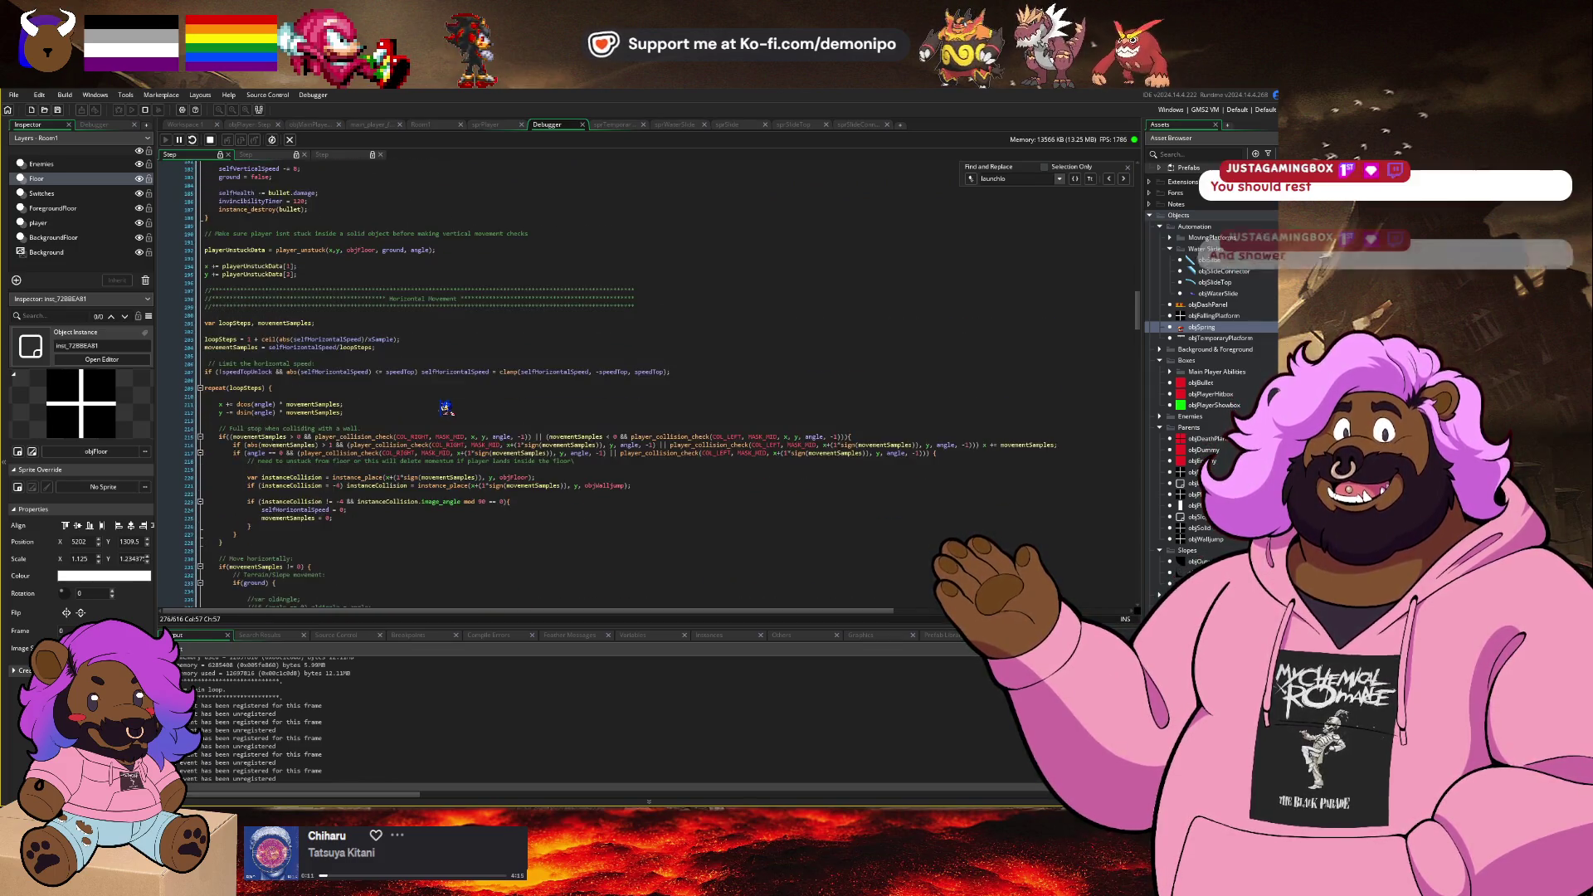
scroll(445, 408, "down", 10)
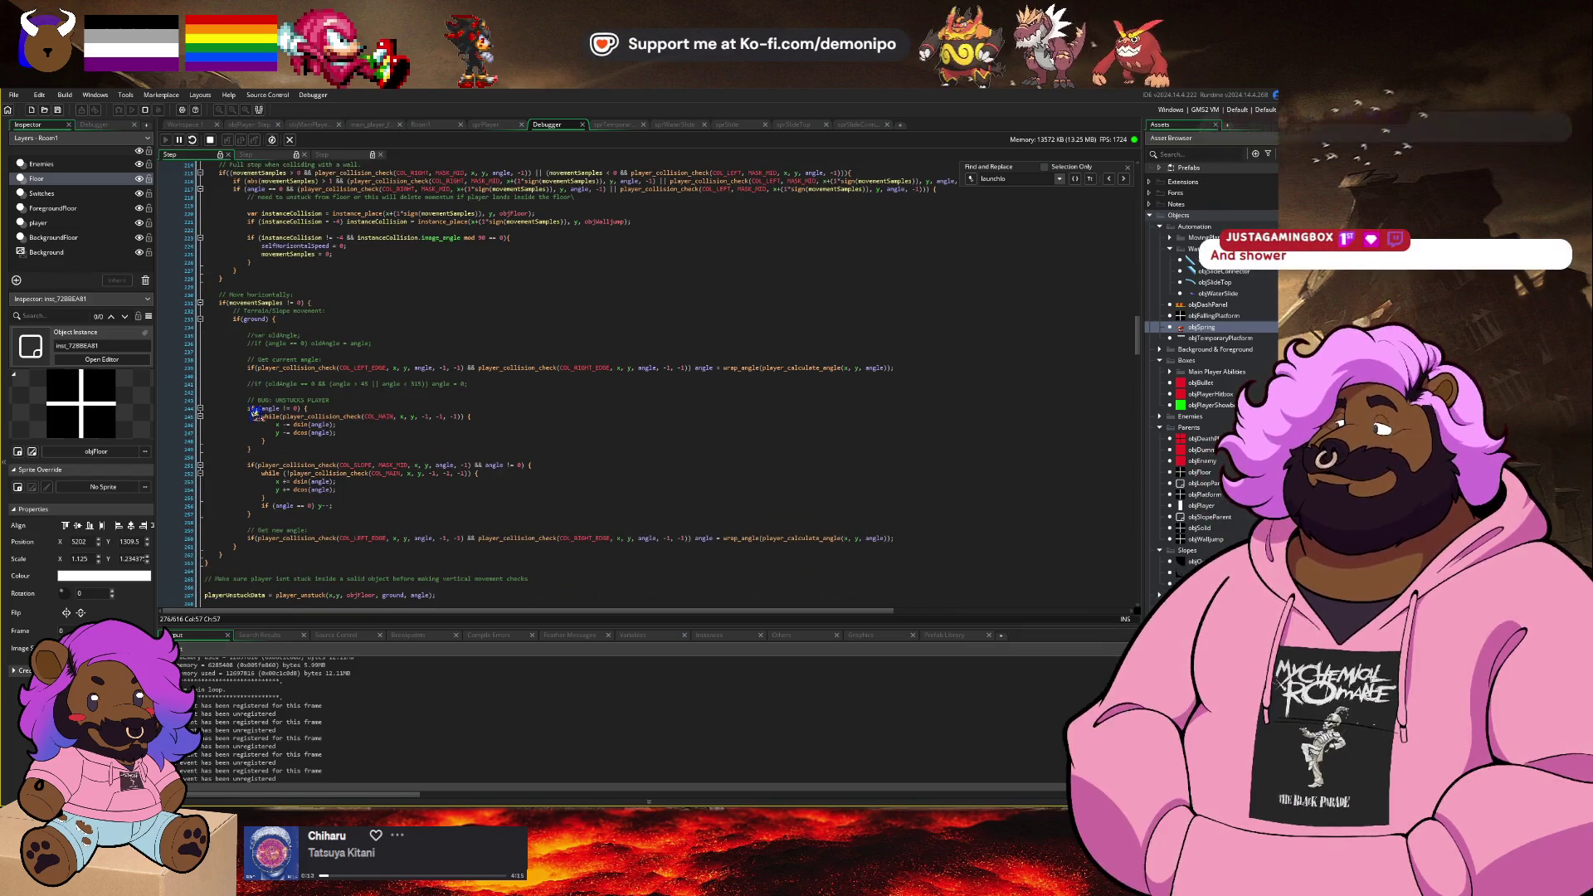
left_click(181, 408)
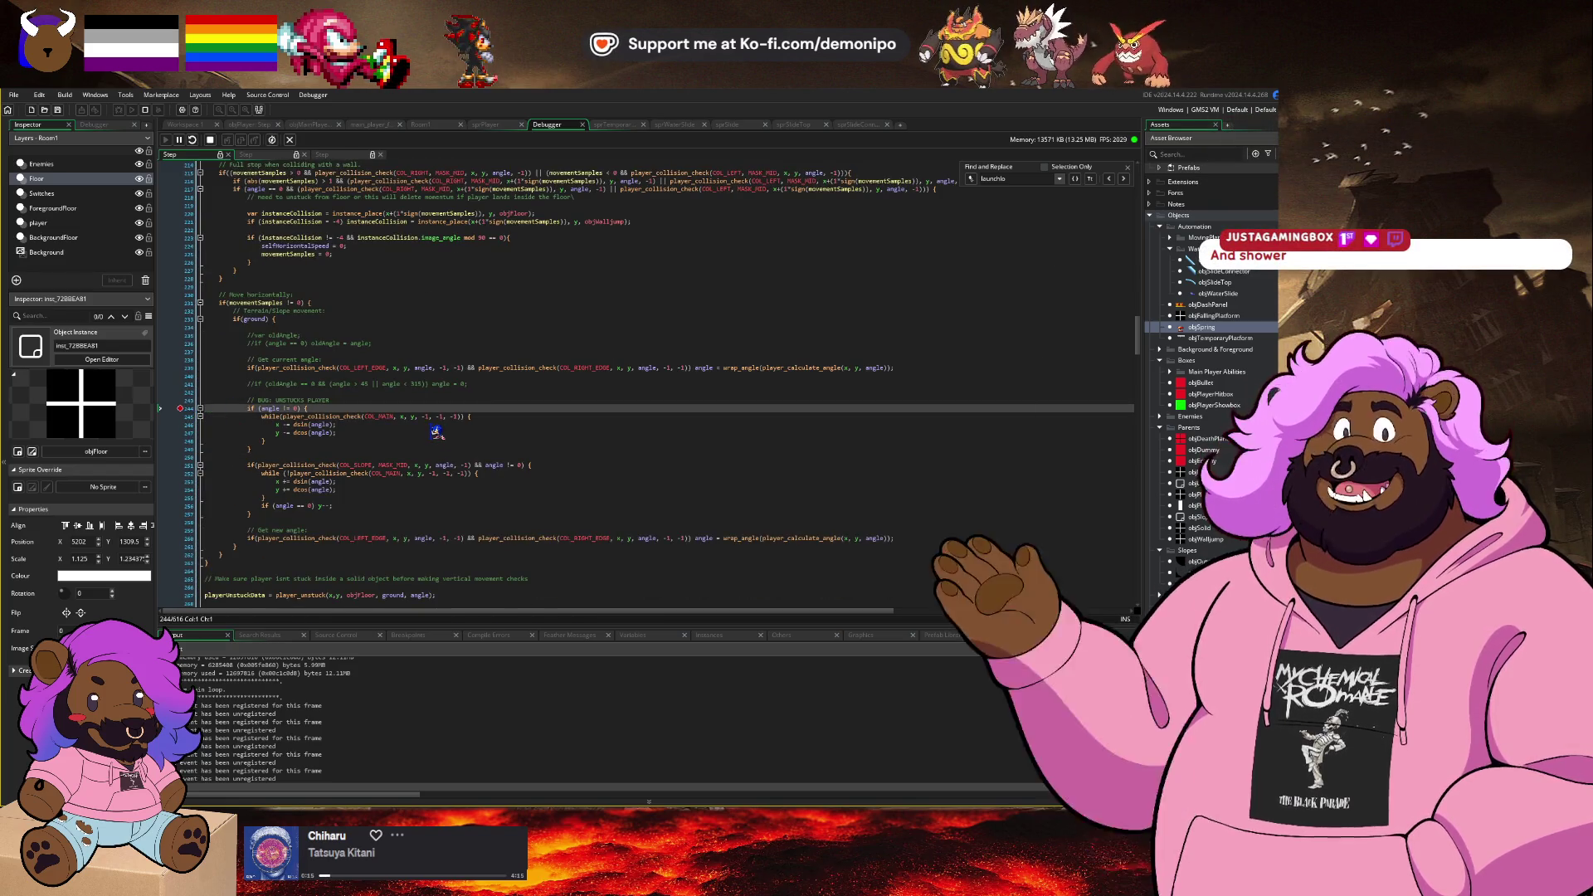
key("alt+Tab")
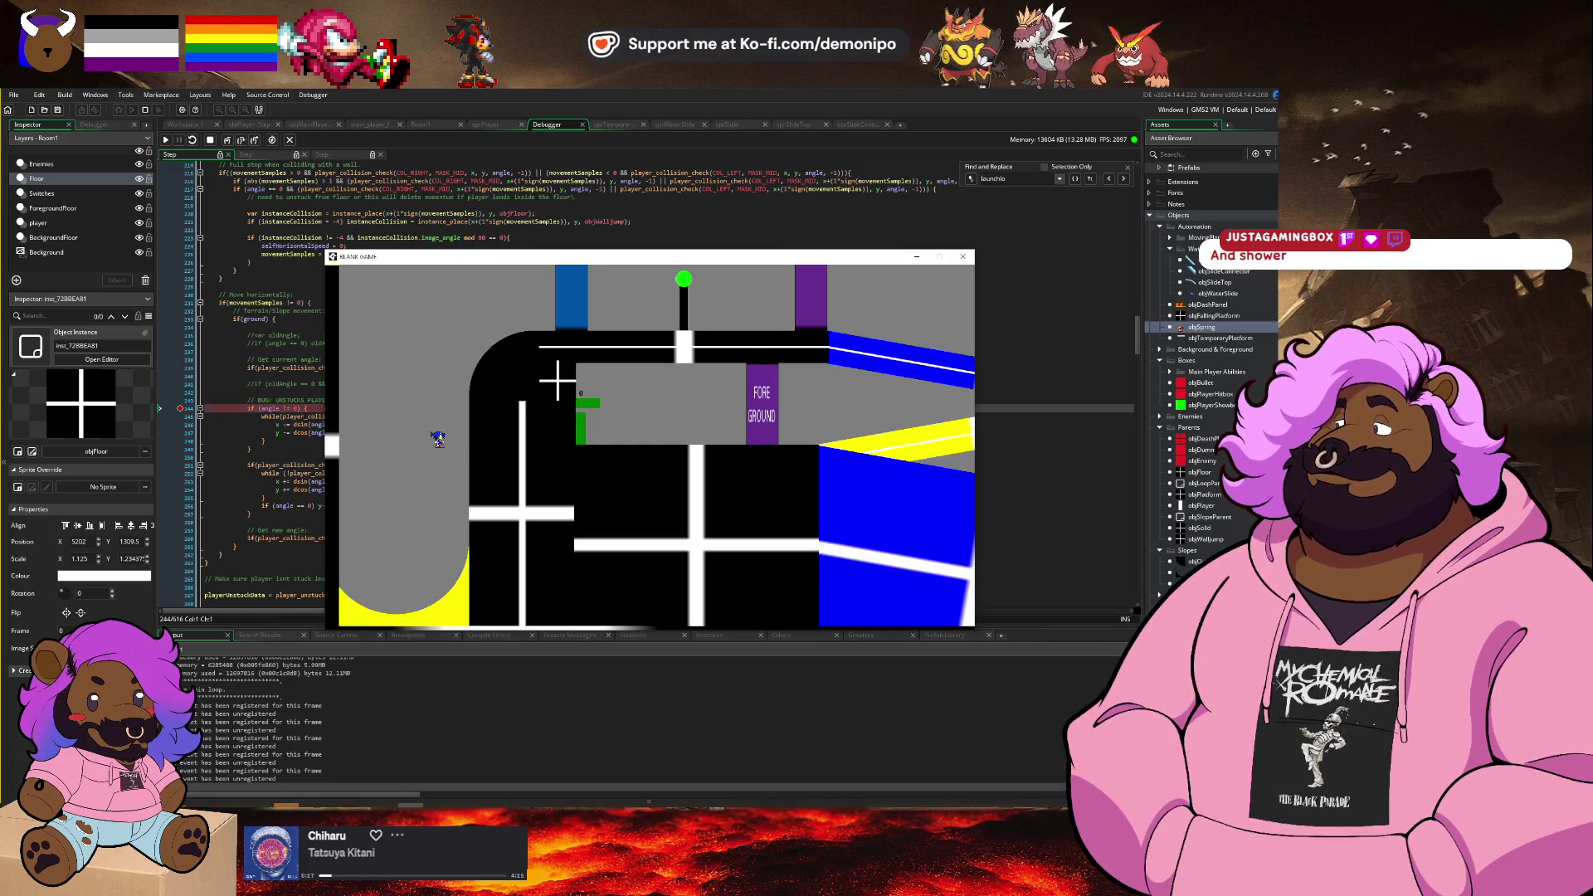
Step: Resume the game with F5 past the line 244 breakpoint
left_click(274, 411)
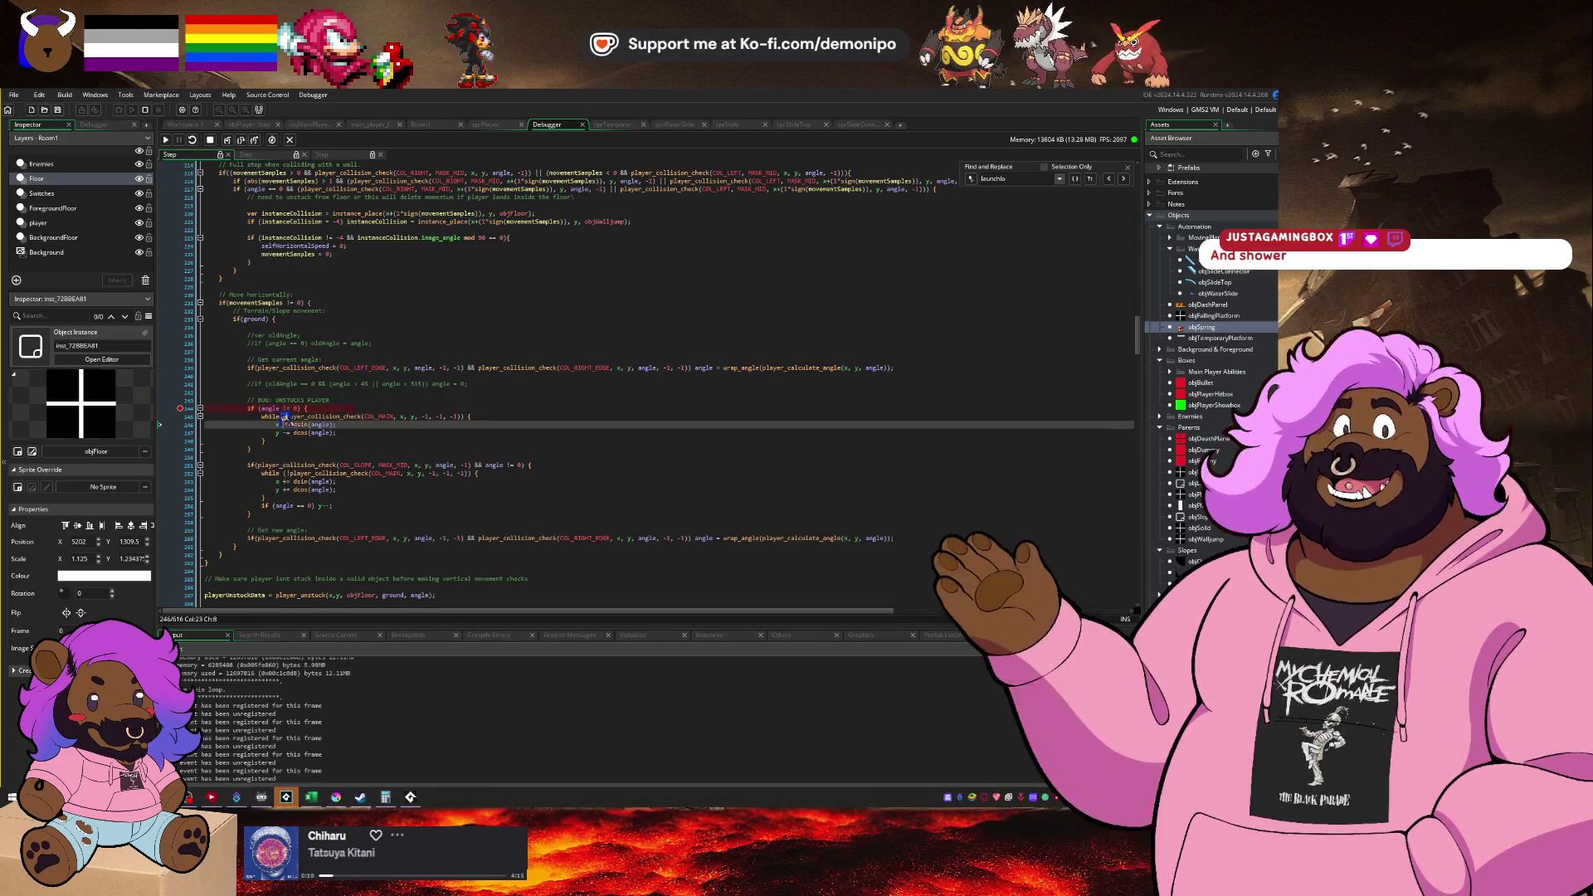
key("F5")
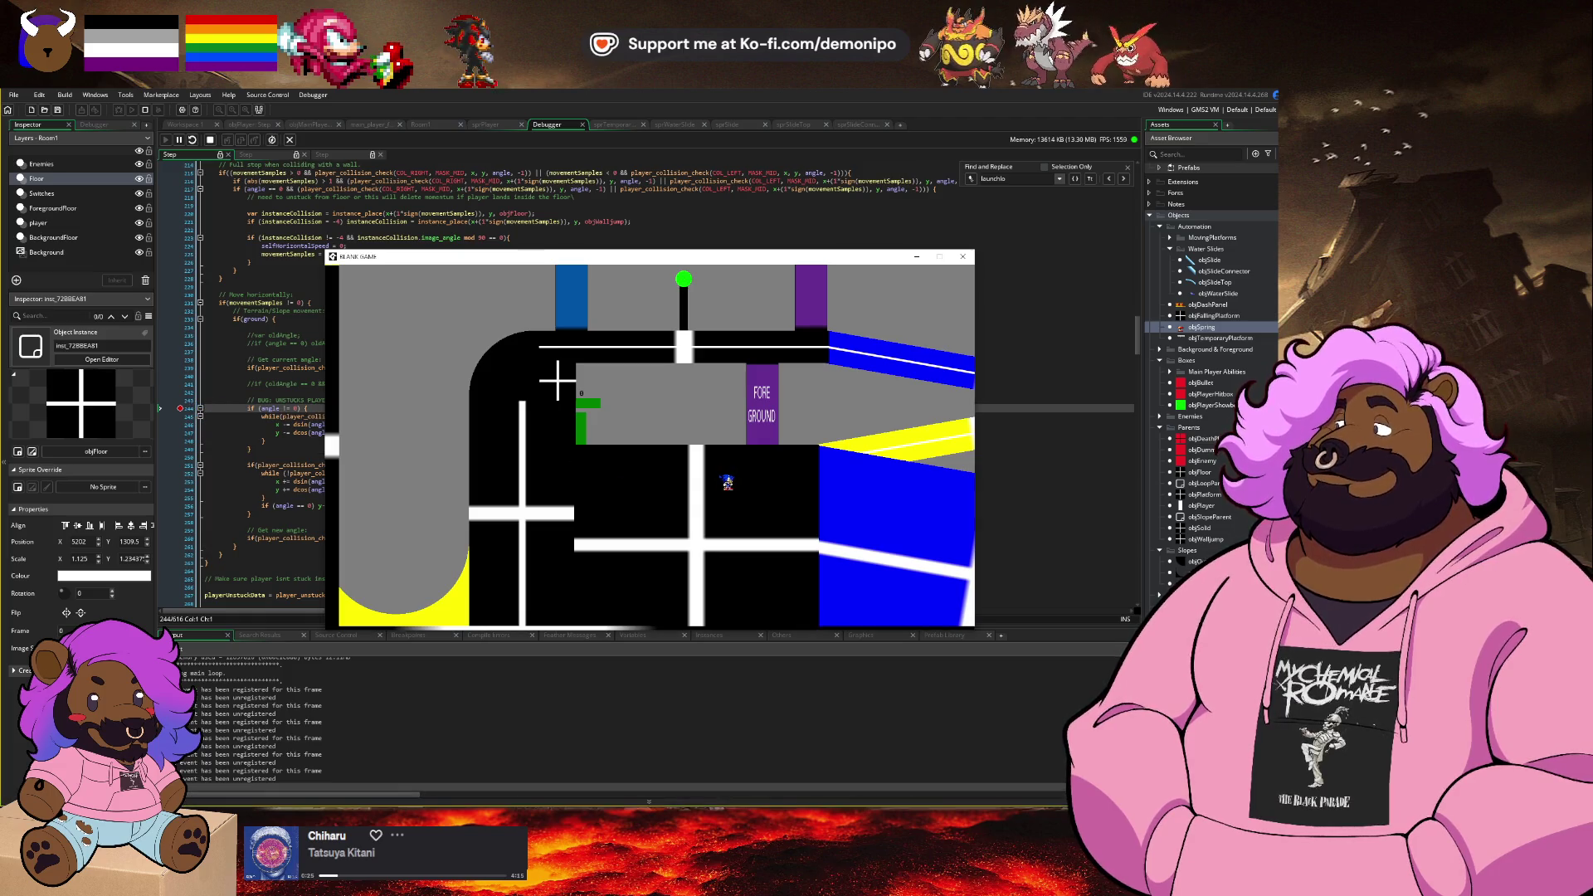
left_click(274, 420)
left_click(315, 424)
key("F5")
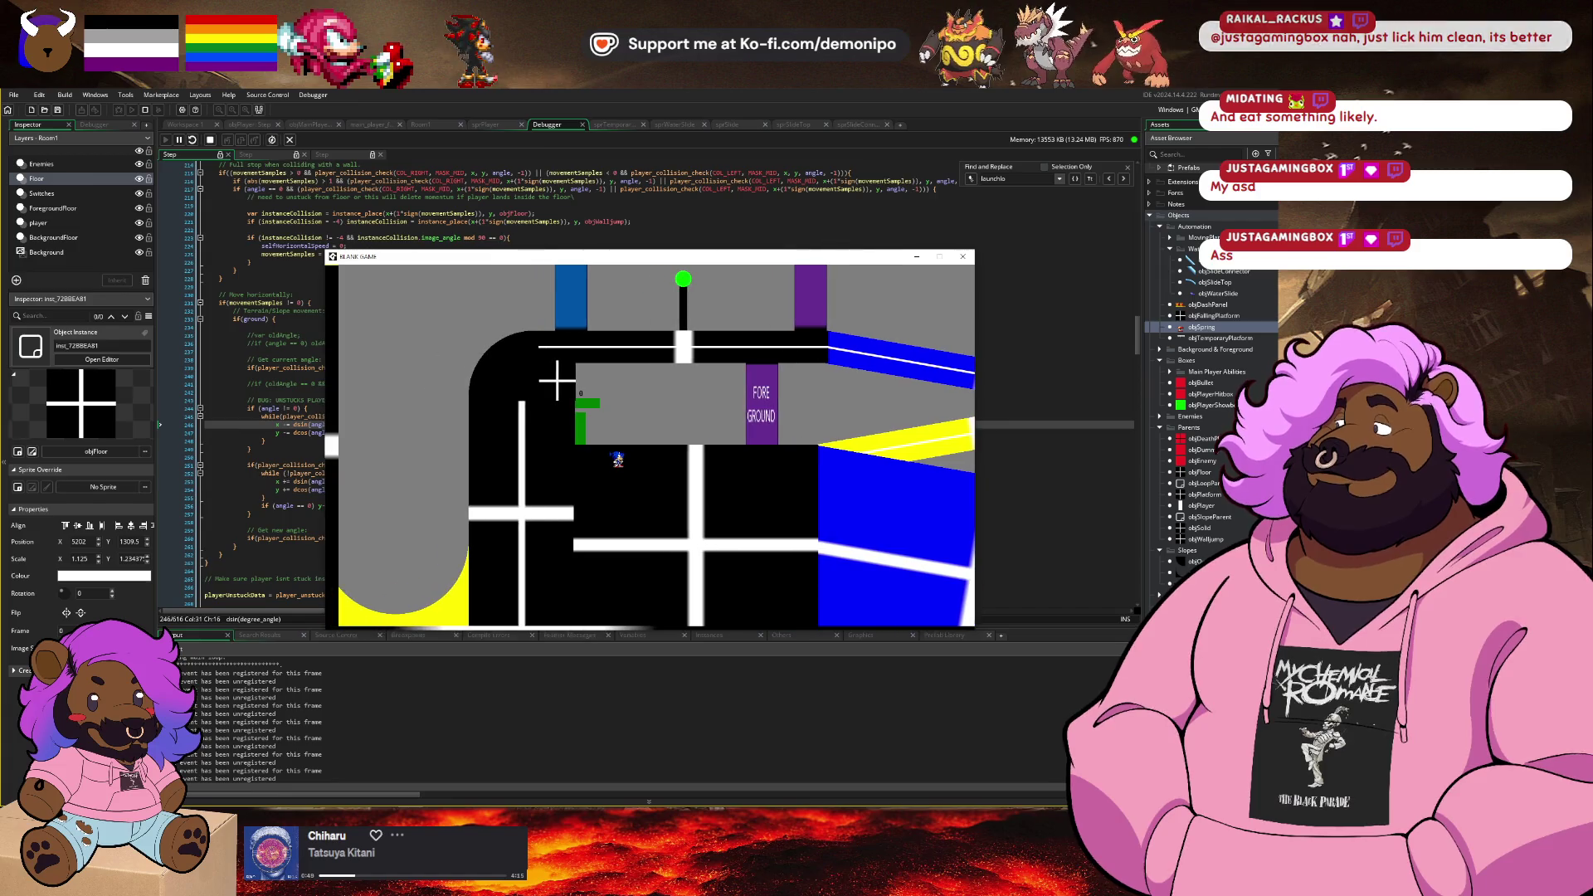
Step: Re-add the line 244 breakpoint and inspect angle until it breaks showing 315
left_click(180, 408)
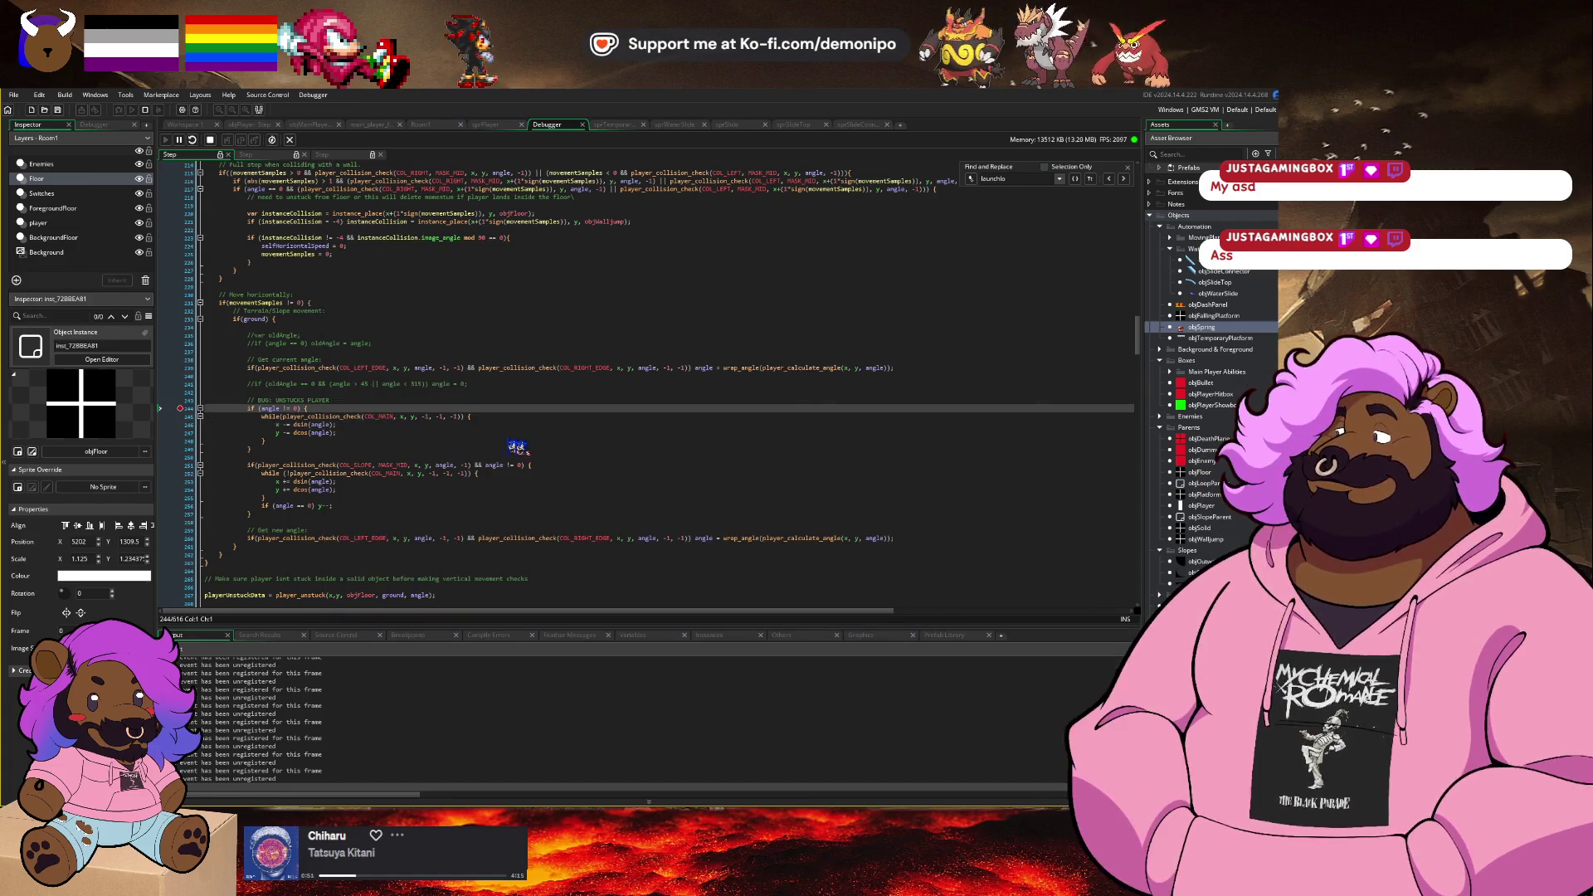
left_click(279, 401)
key("F5")
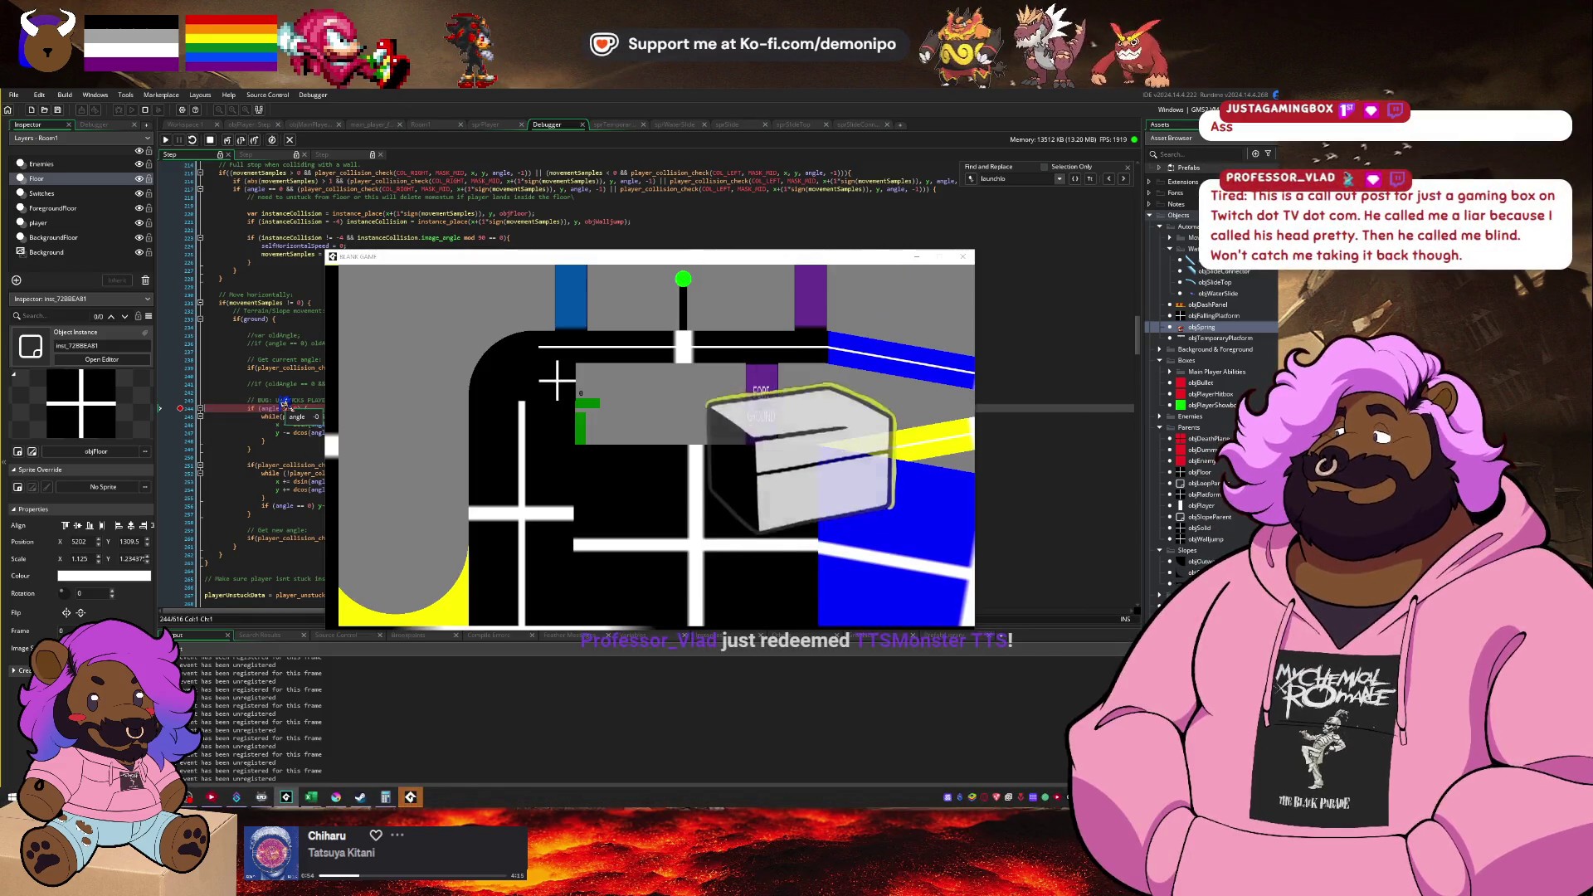
left_click(279, 408)
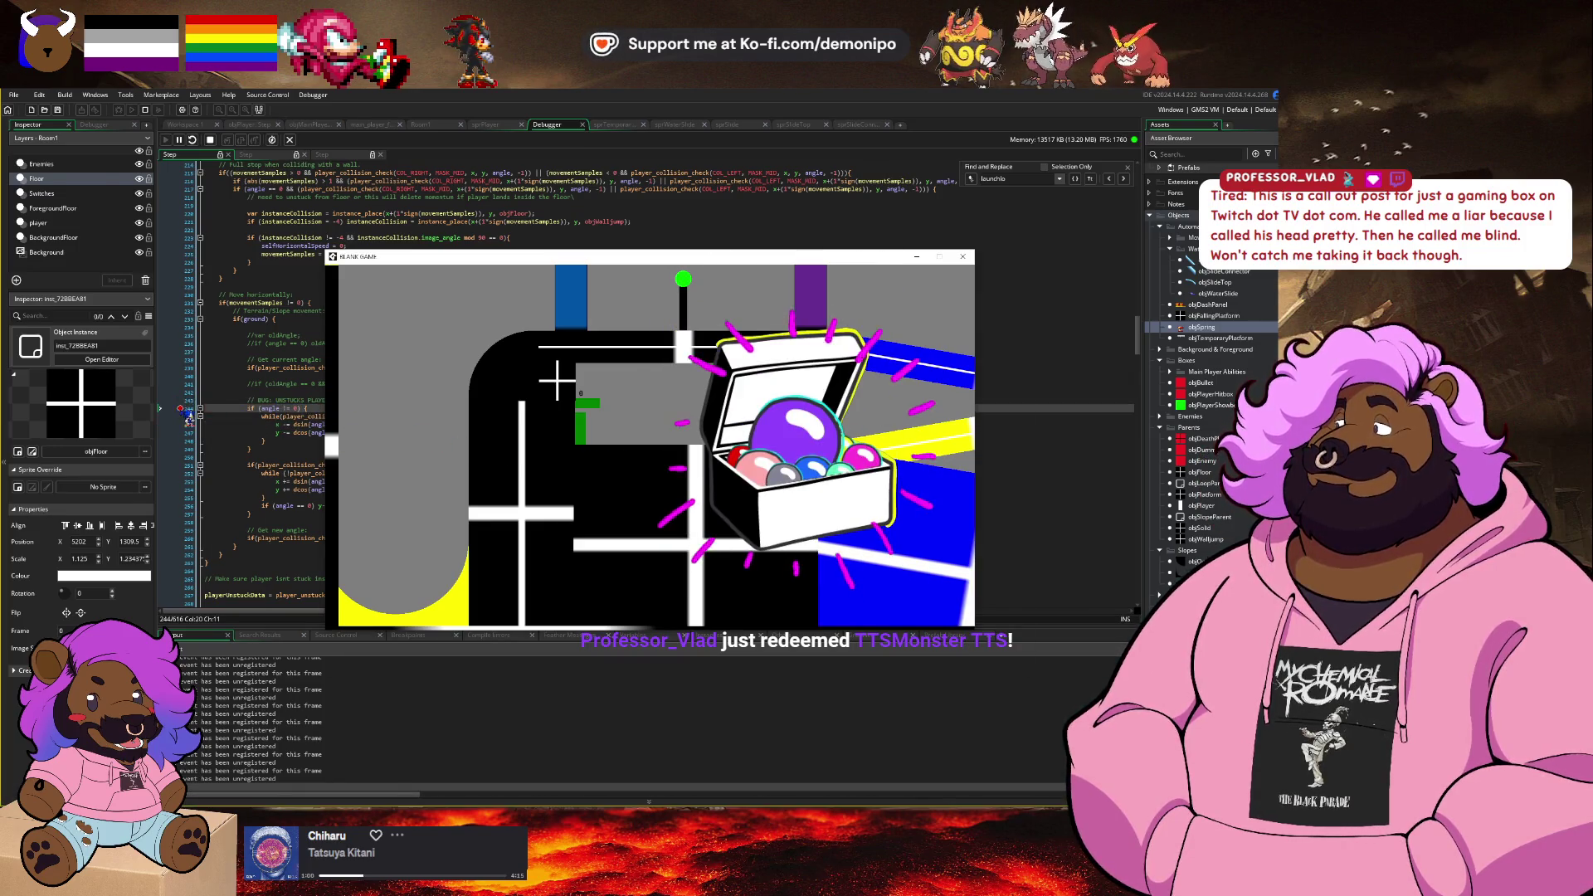
key("F5")
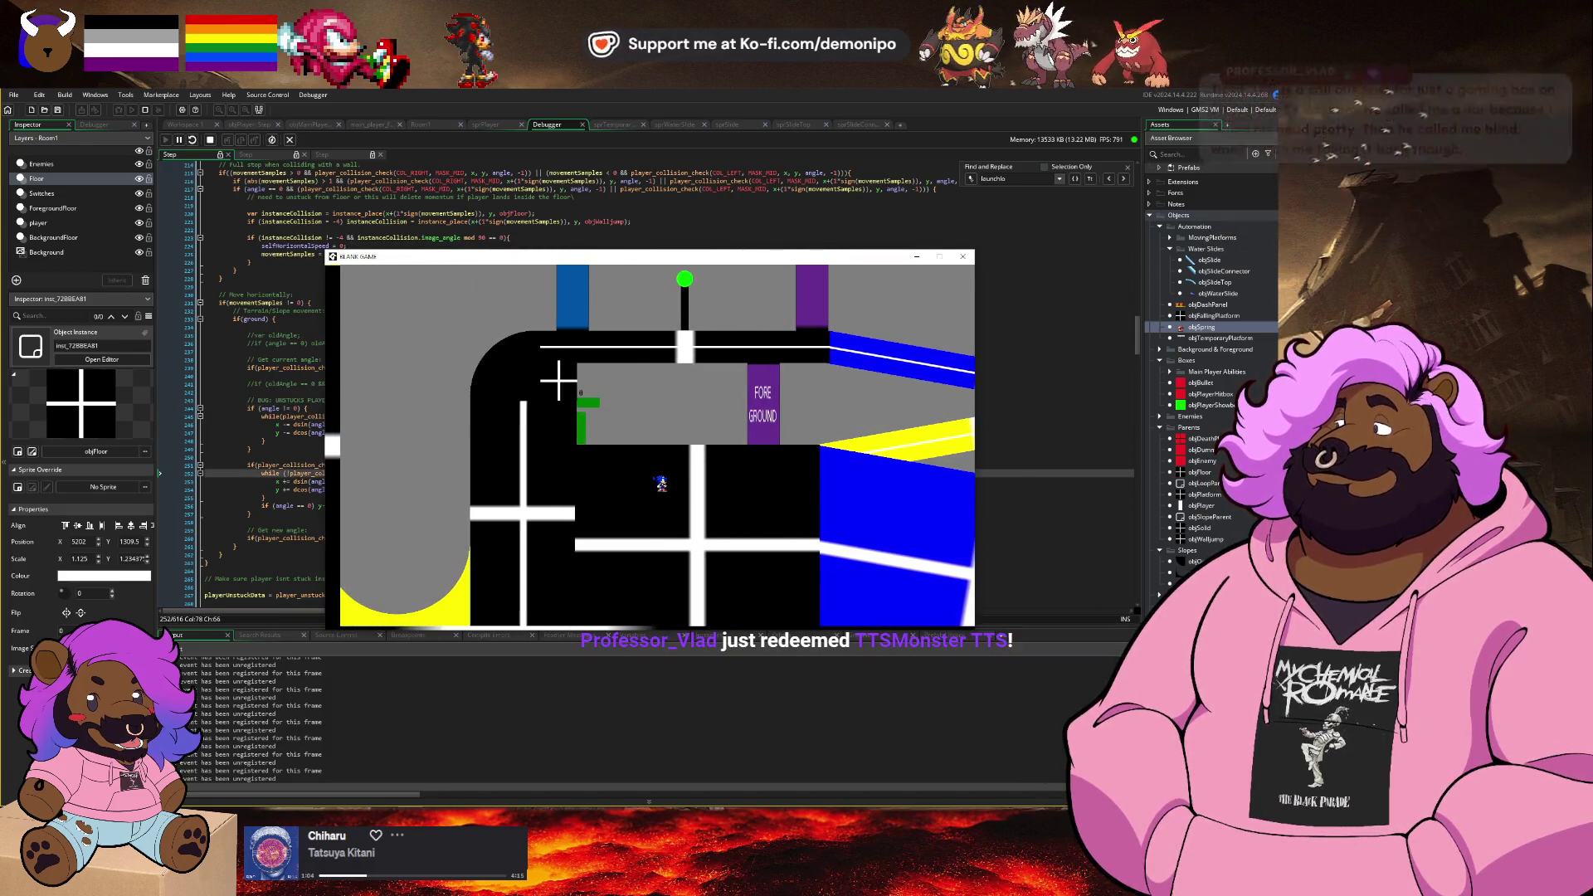
left_click(191, 408)
key("F5")
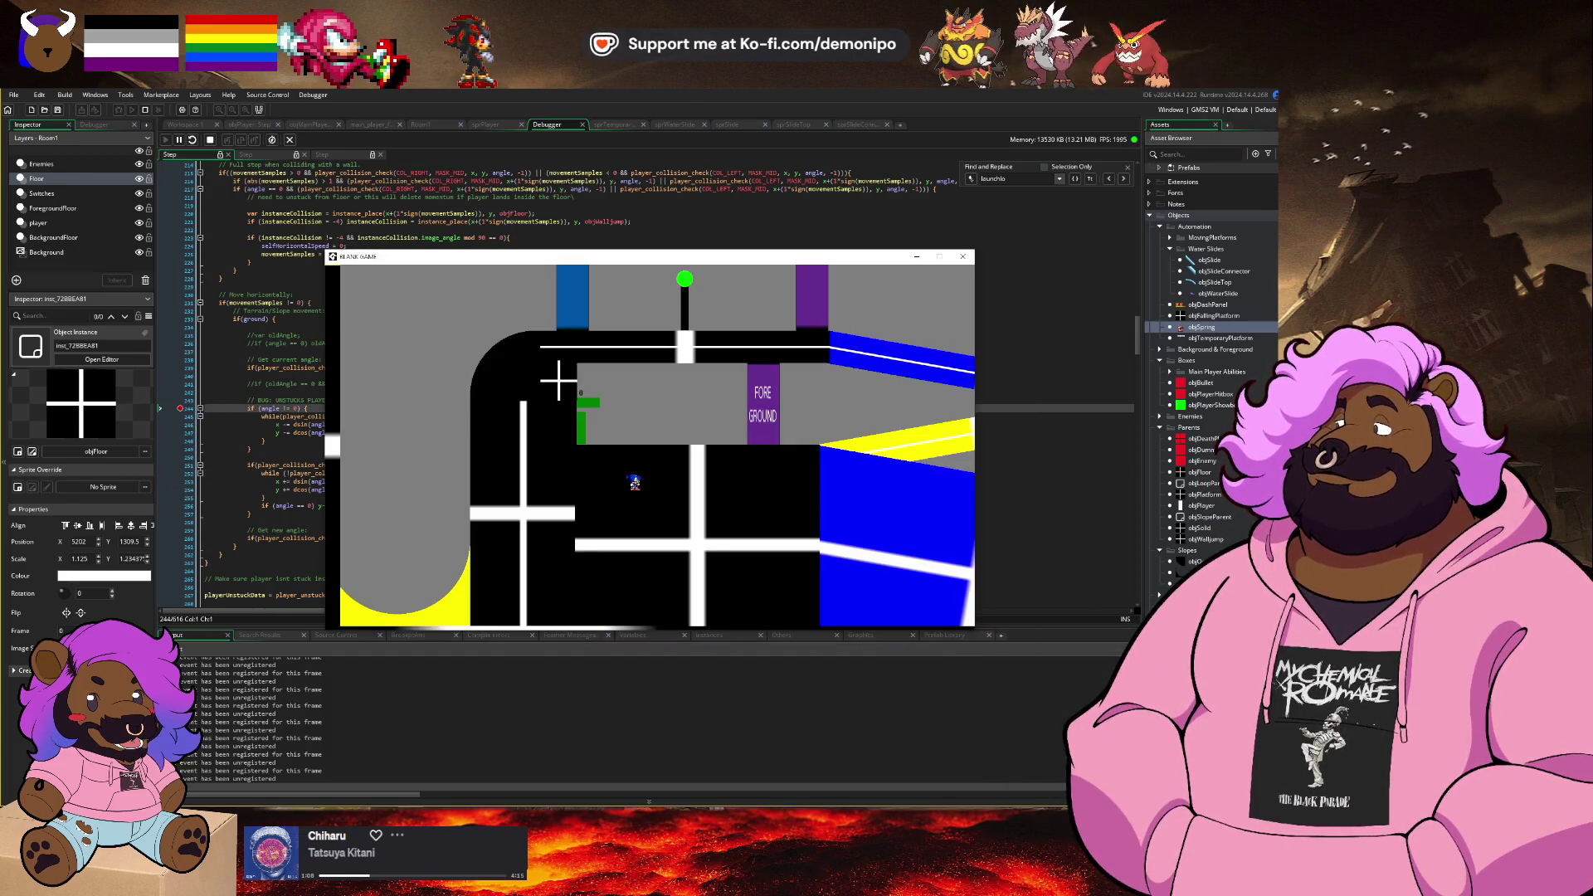
mouse_move(278, 405)
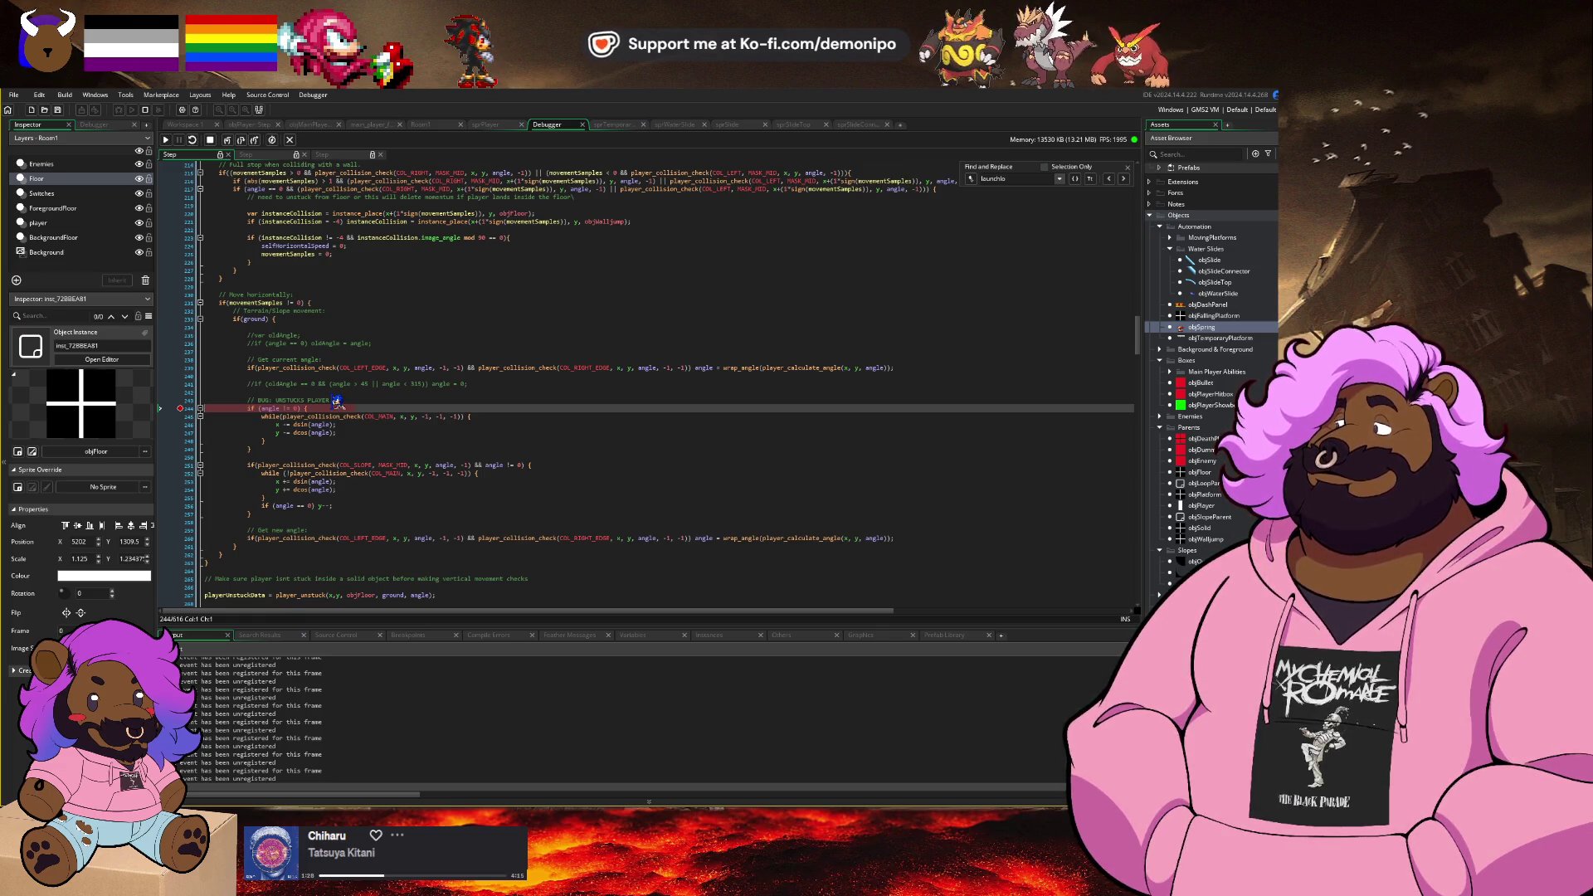
Step: Look over line 194, then resume the game and run the player right toward the slopes
scroll(338, 402, "up", 6)
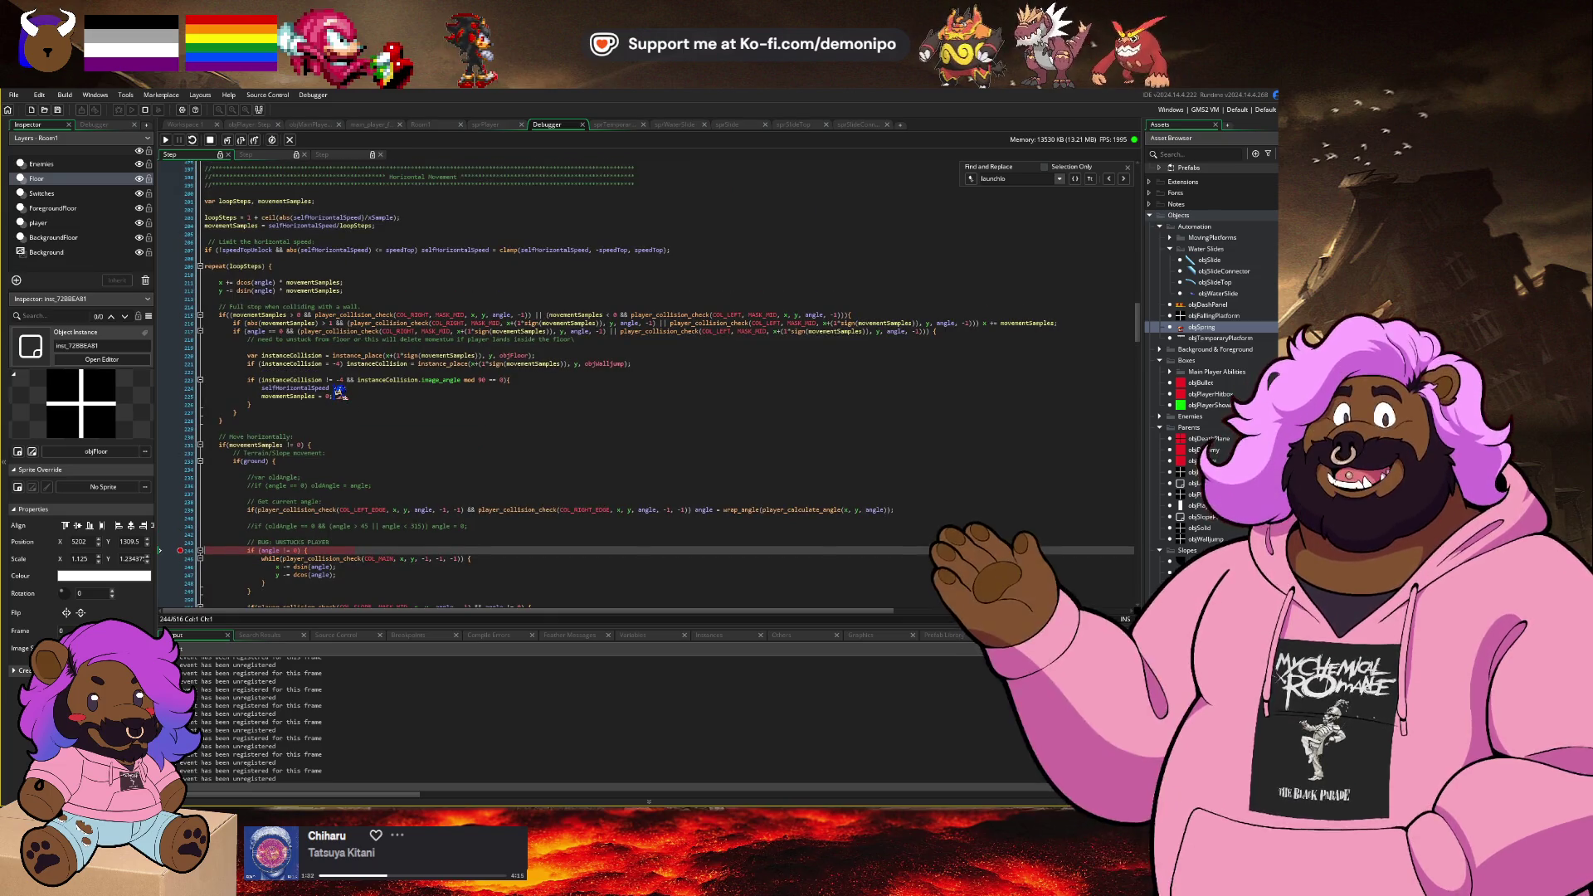
scroll(338, 392, "up", 5)
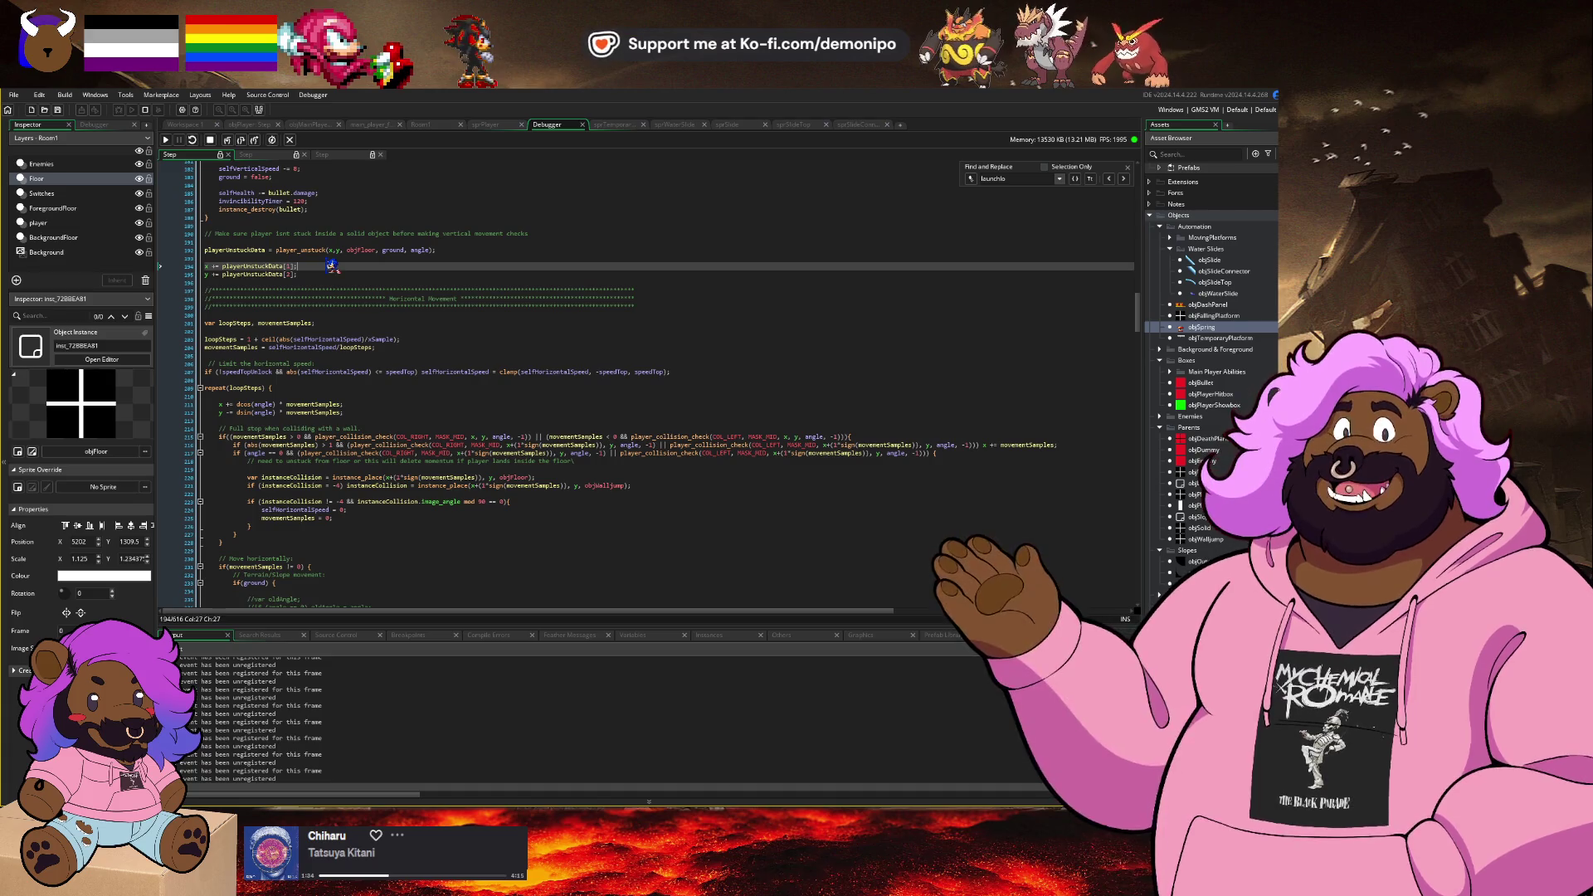
left_click(331, 266)
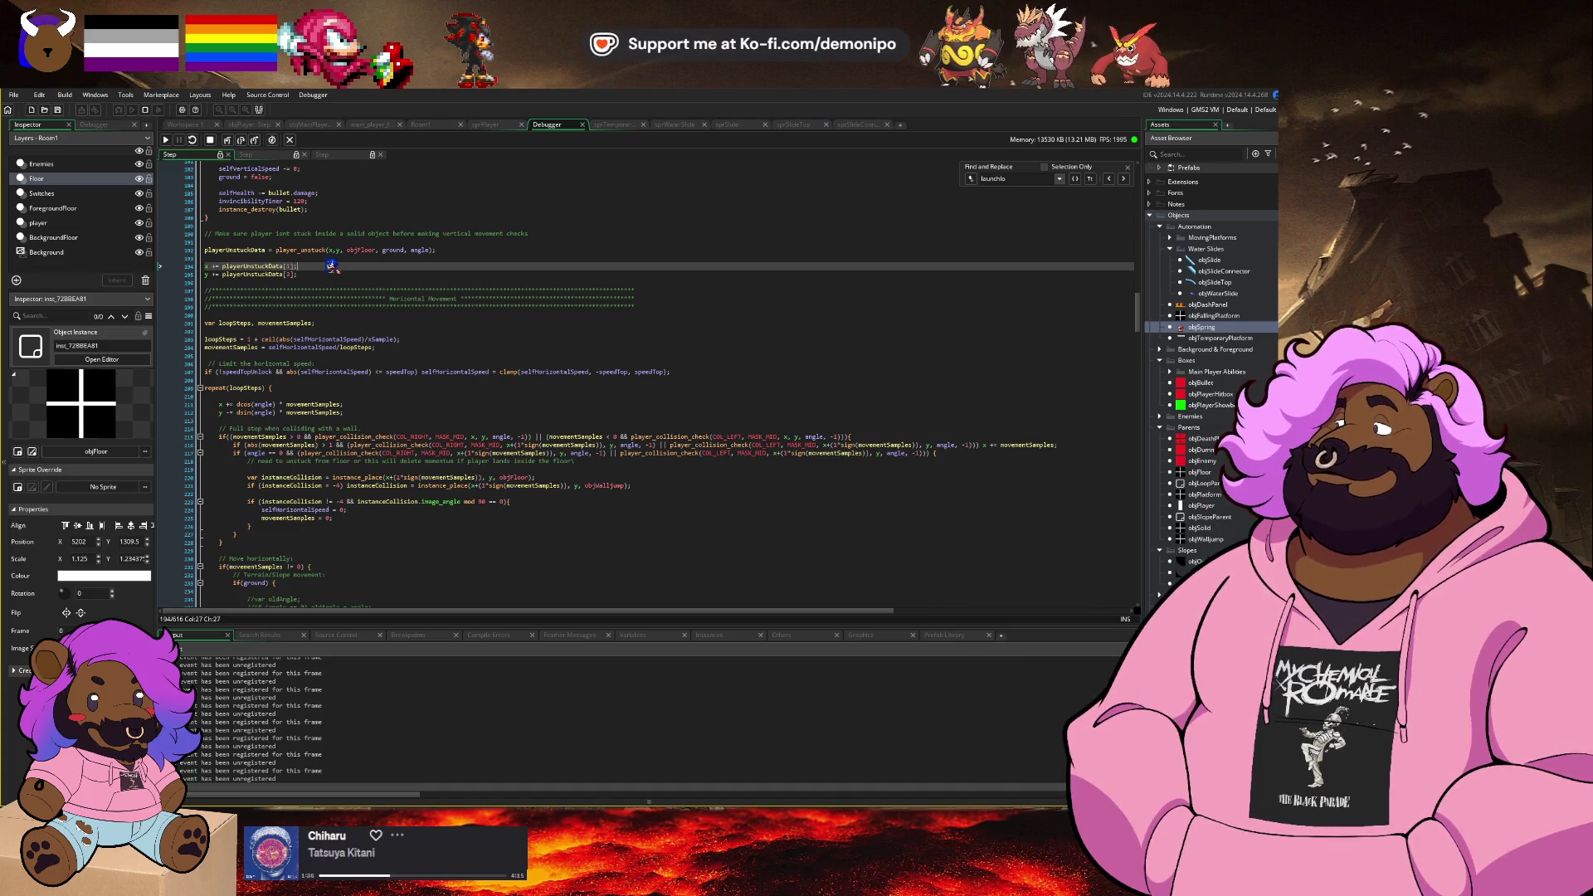
scroll(331, 265, "down", 8)
left_click(188, 471)
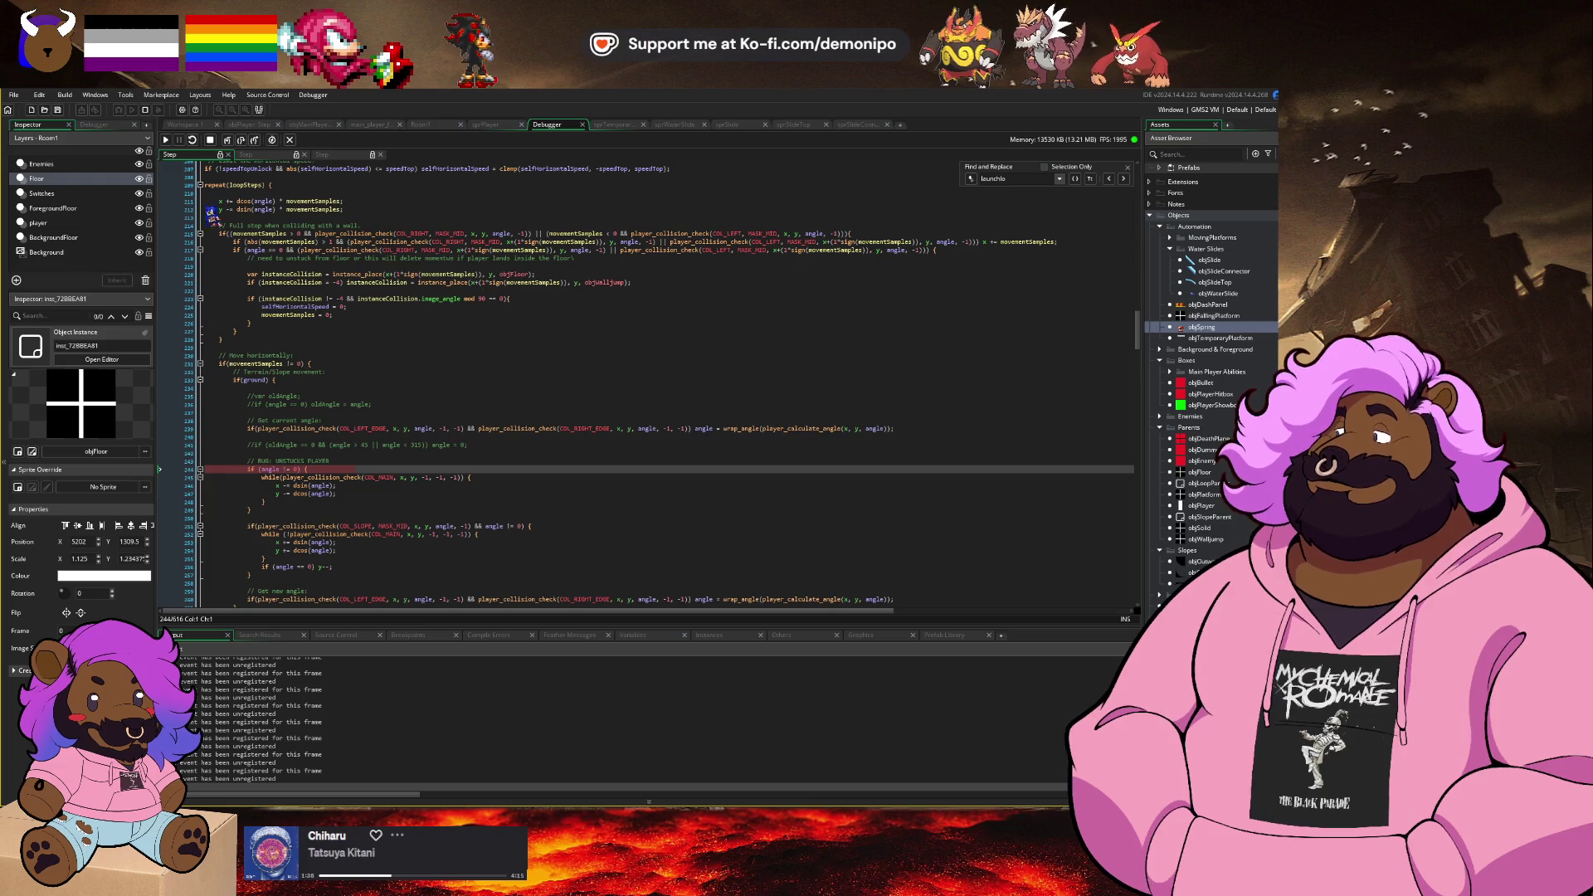
left_click(165, 139)
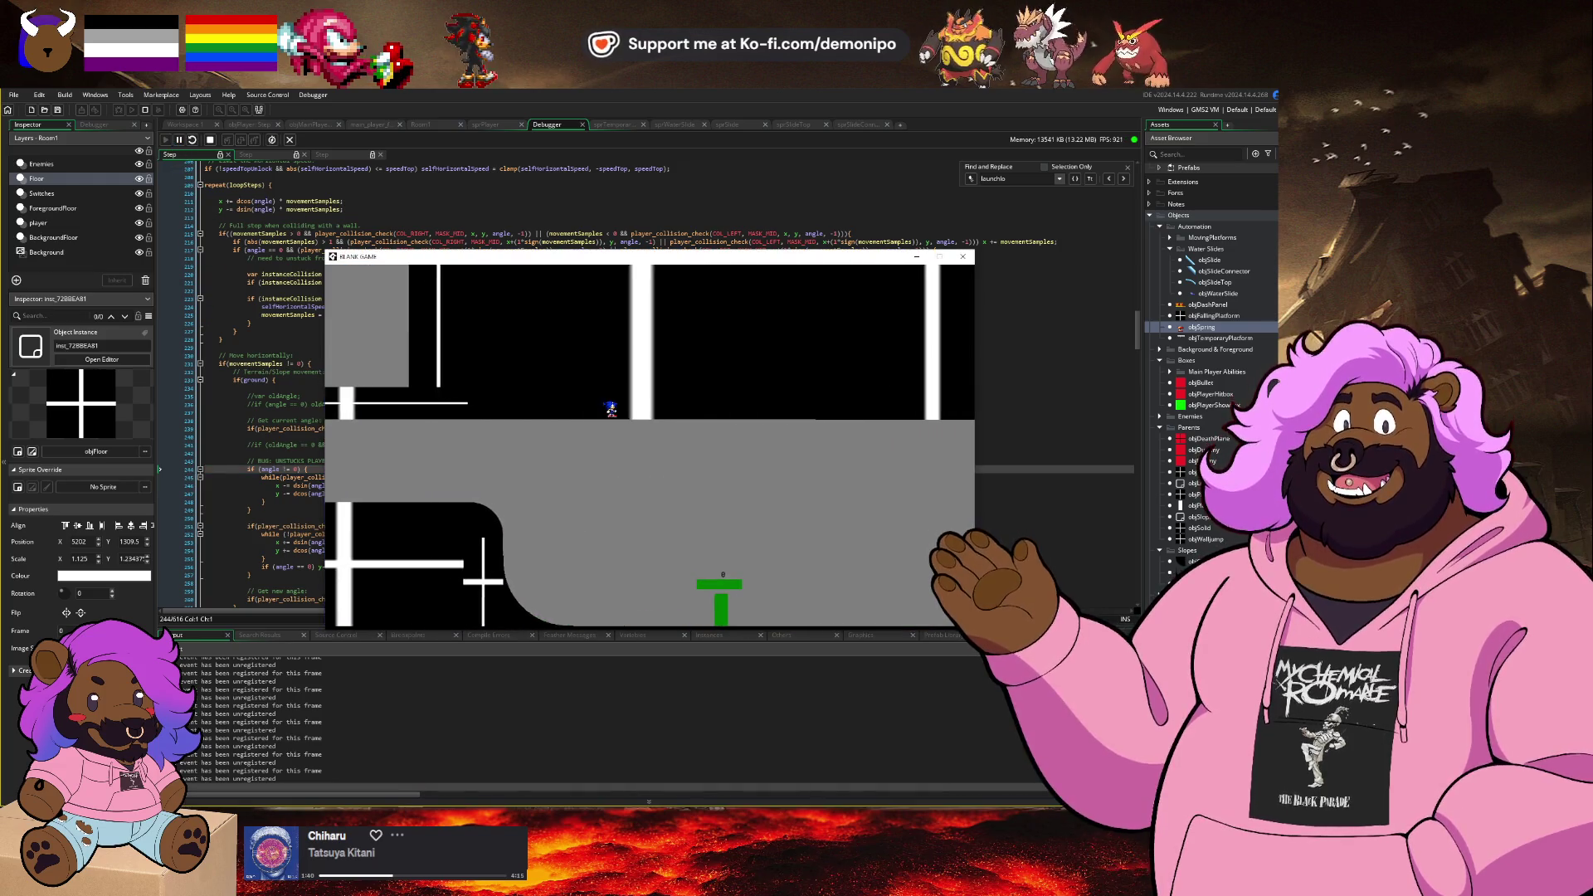
key("Right")
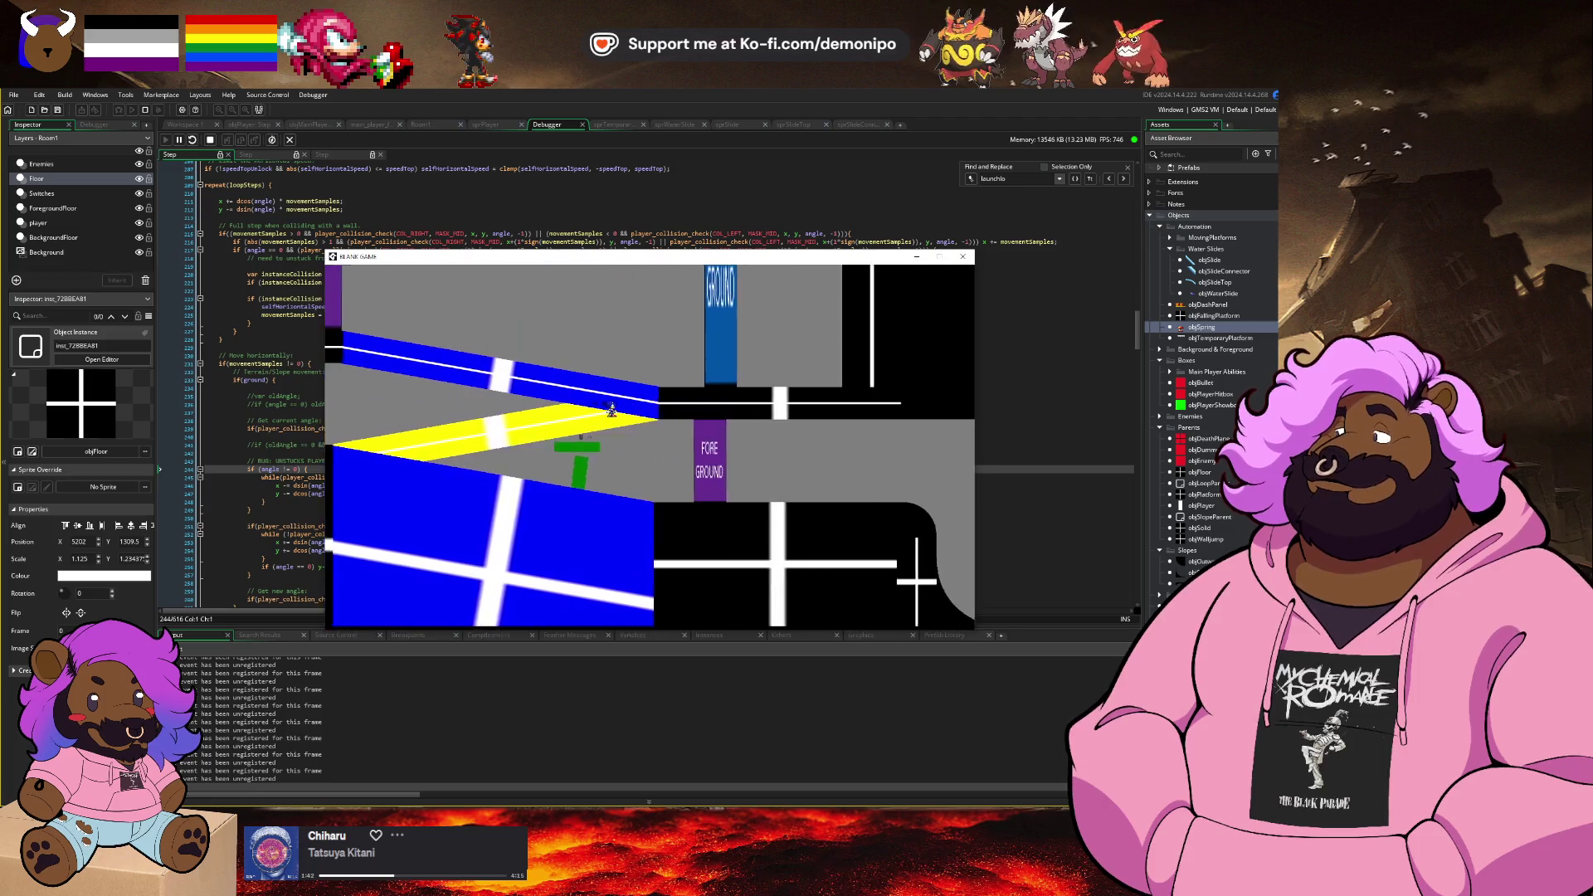
Step: Break on line 194 at x = playerUnstuckData[0] and show the Variables panel
left_click(205, 347)
scroll(224, 347, "up", 10)
left_click(200, 308)
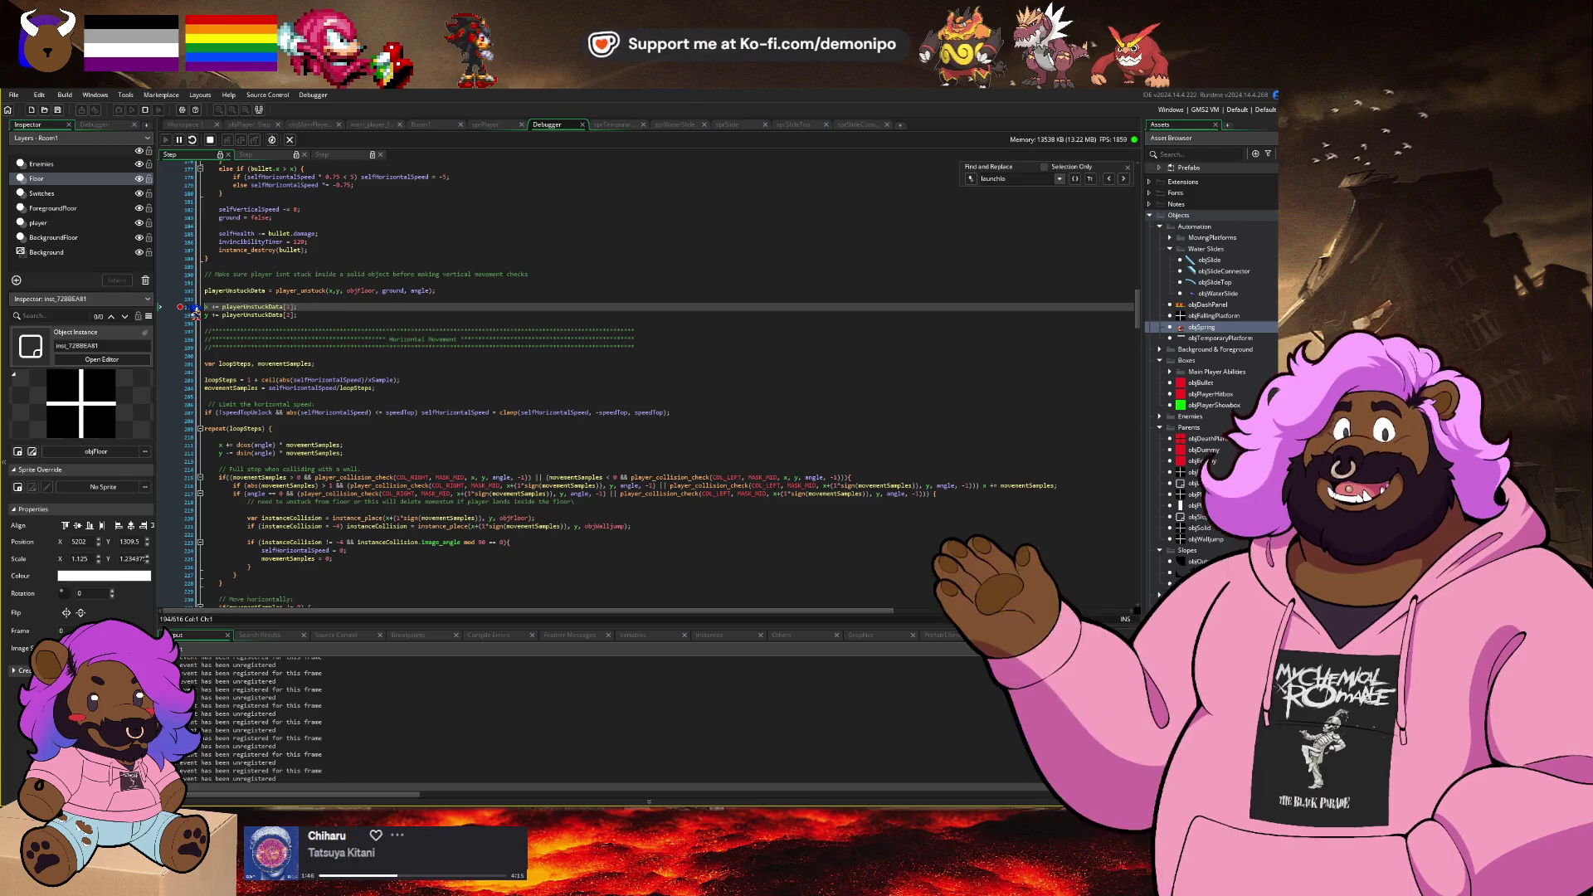
mouse_move(260, 303)
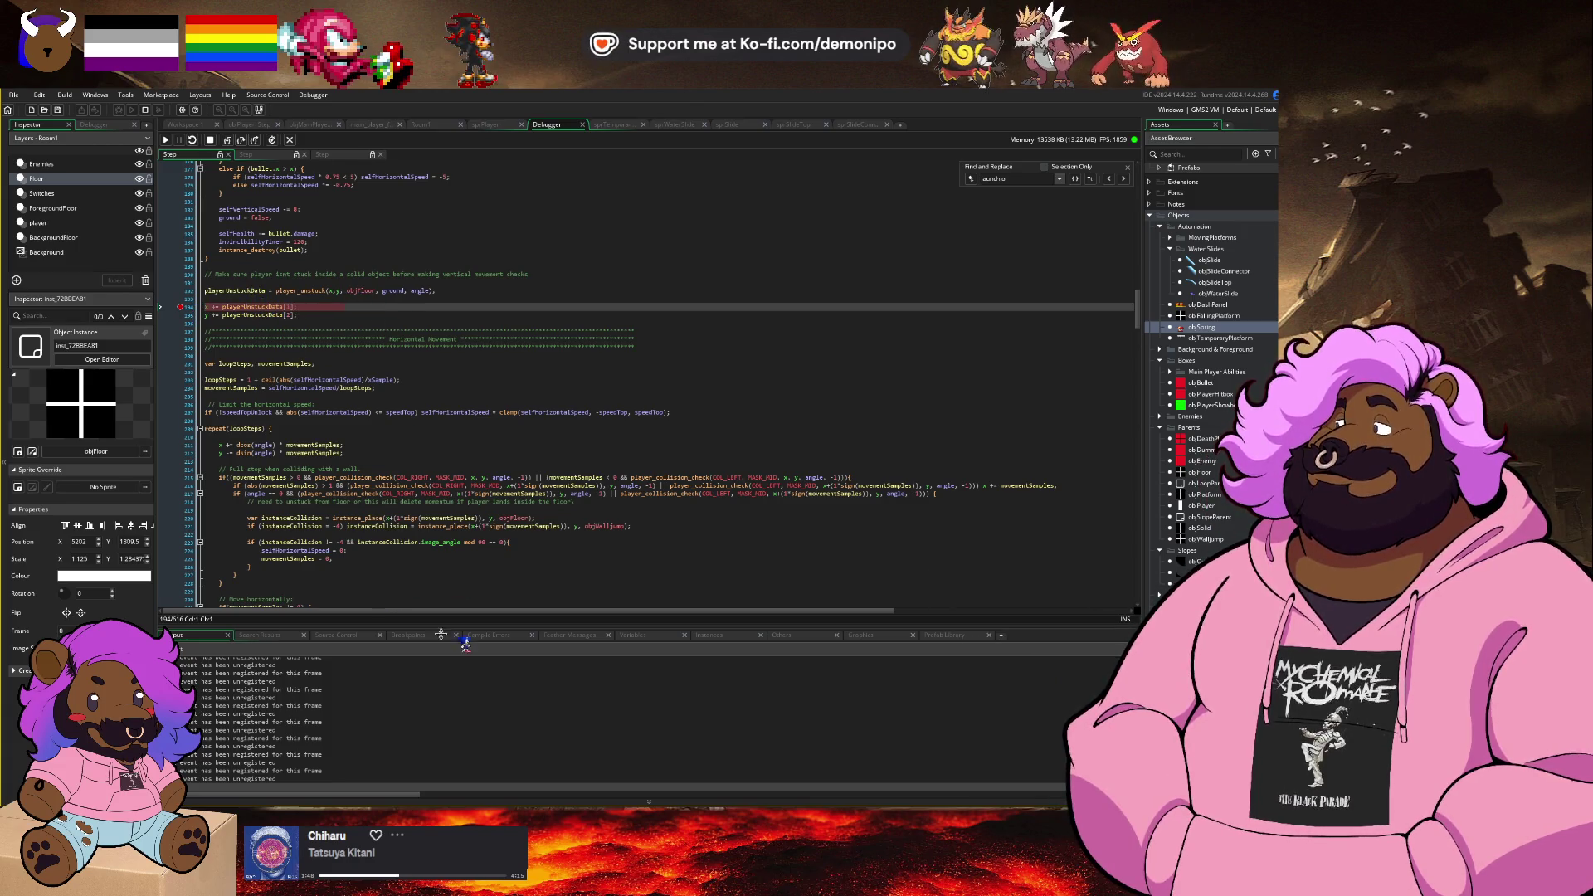
left_click(660, 638)
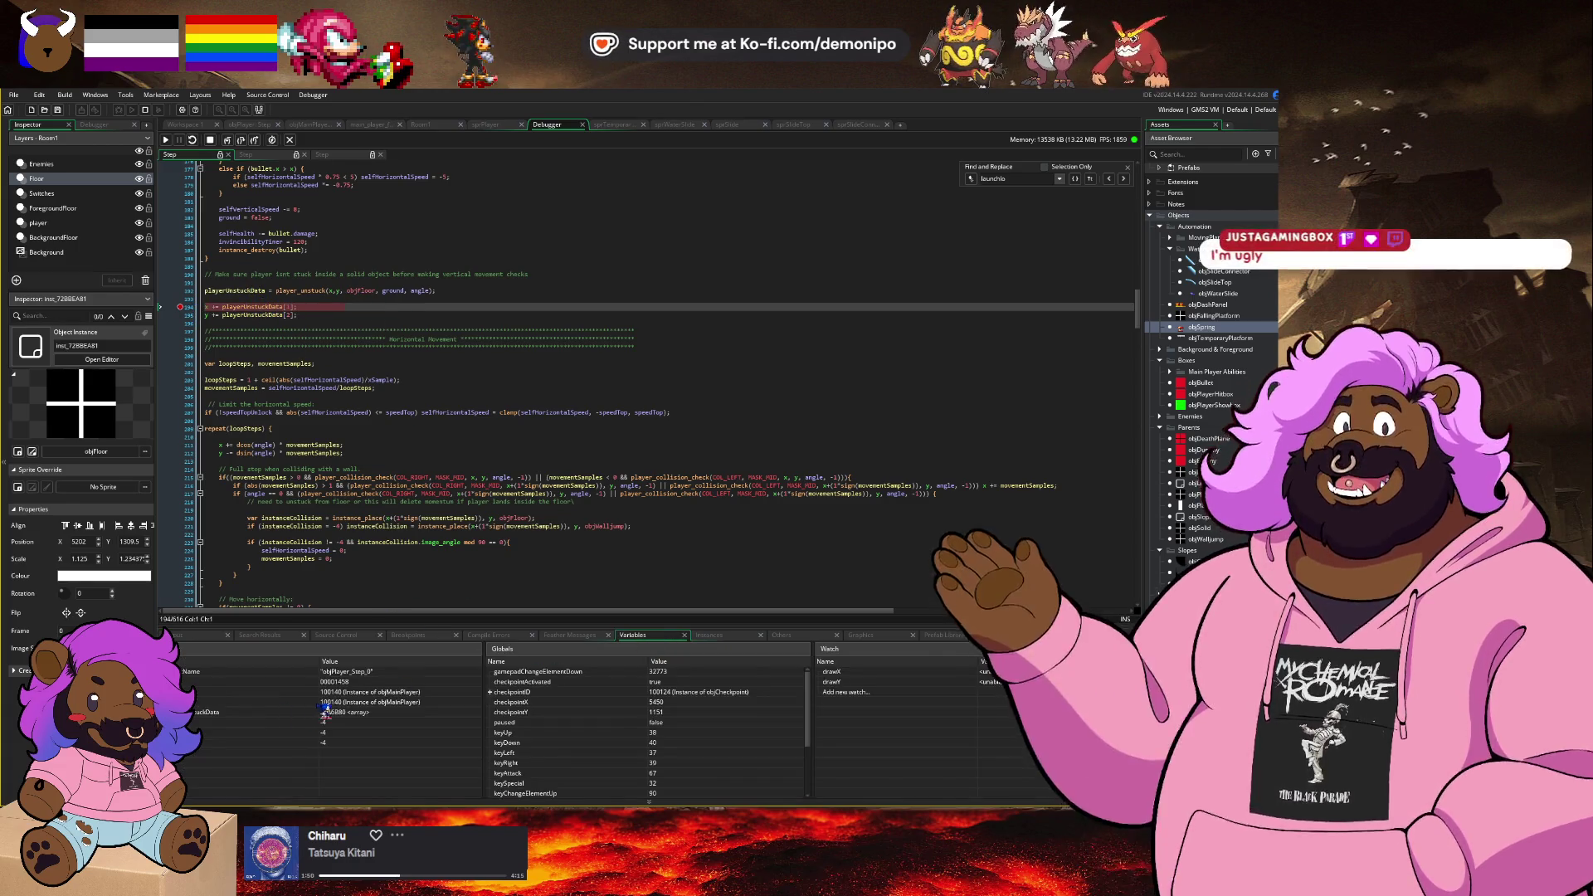
Step: Inspect the playerUnstuckData local, then open the player_unstuck script from the code
left_click(207, 712)
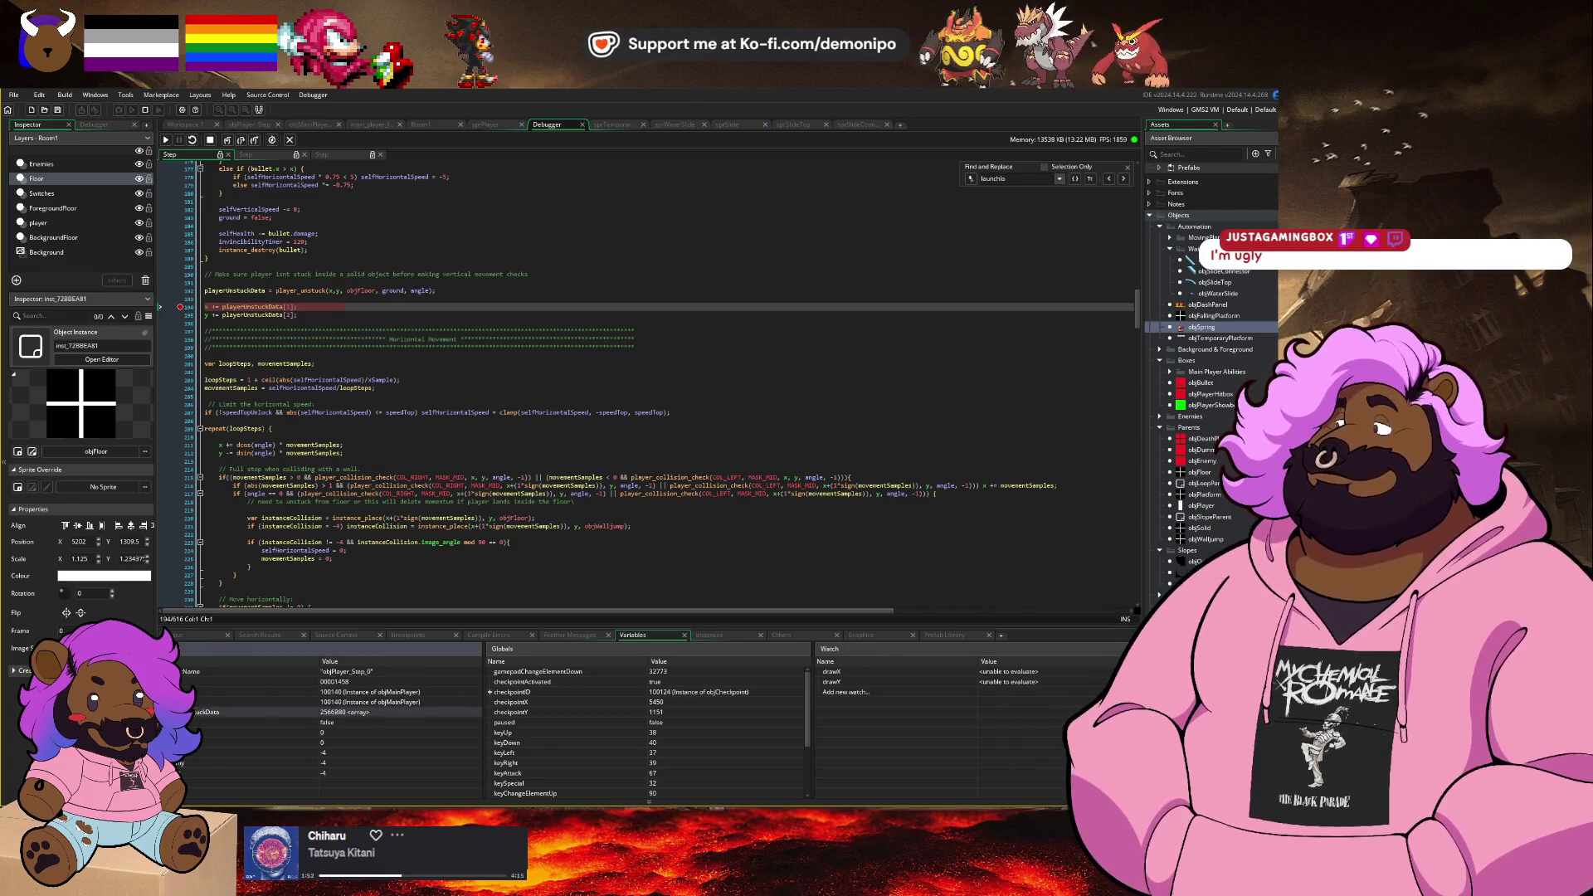
left_click(364, 405)
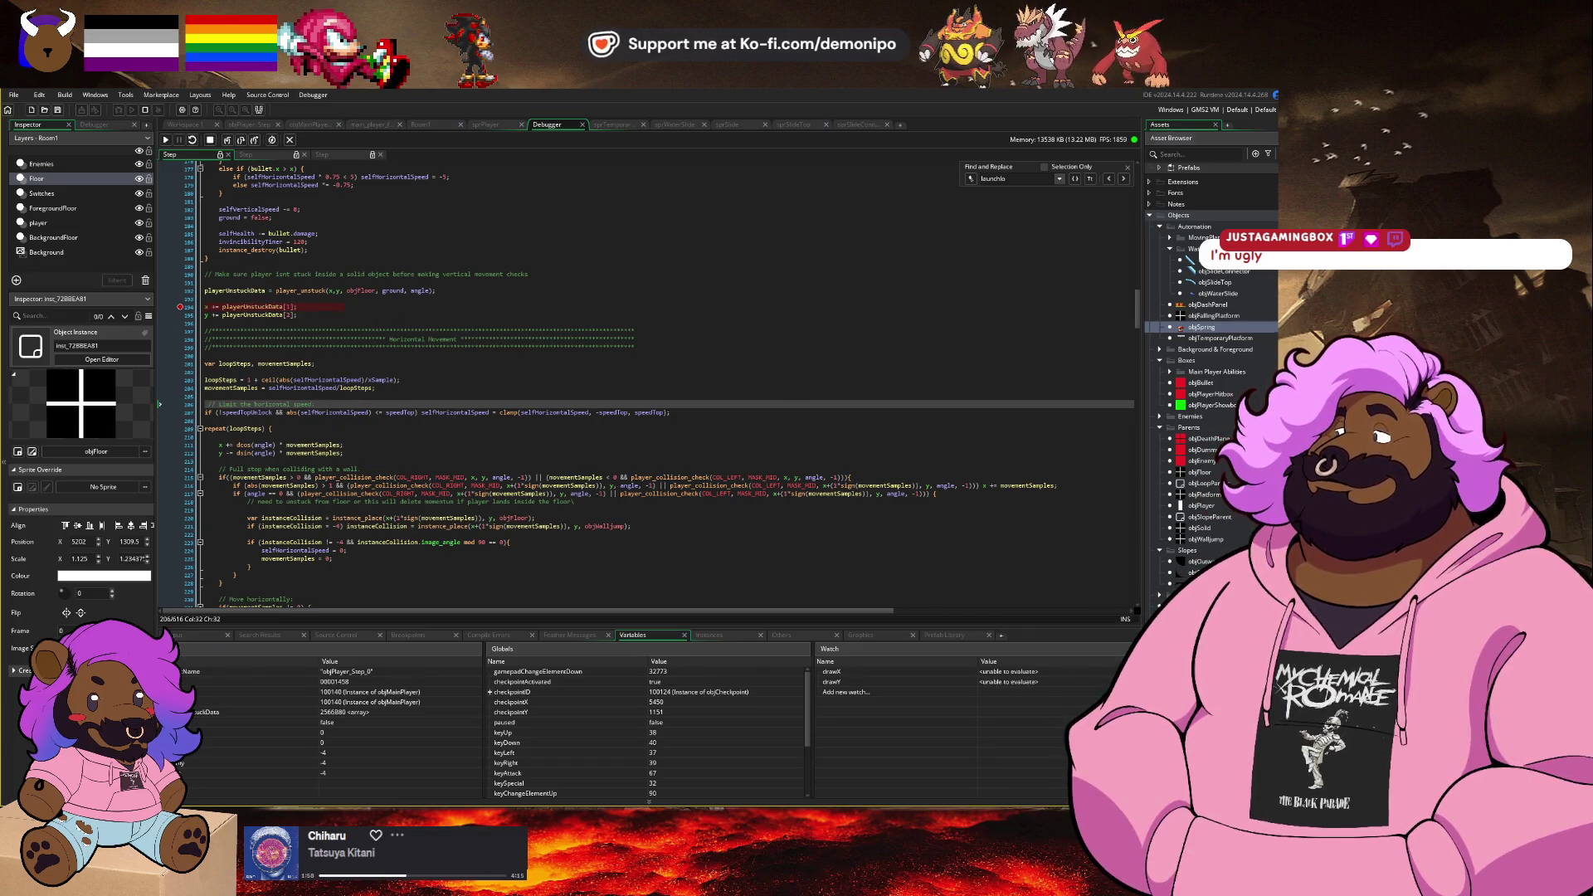
middle_click(289, 290)
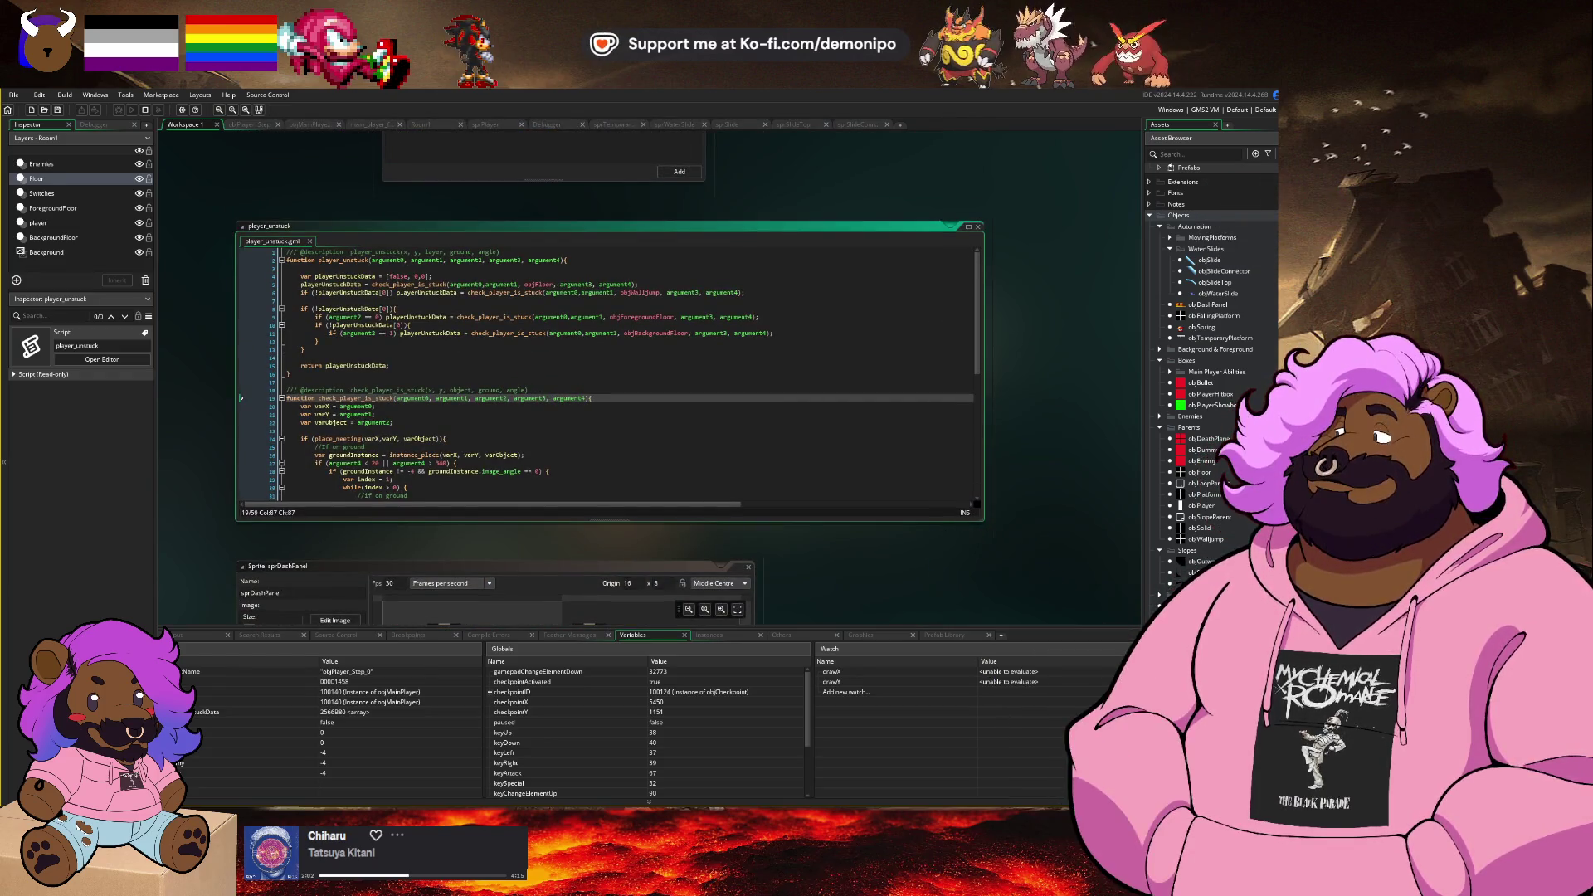
Step: Set a breakpoint on line 27 inside check_player_is_stuck and switch back to the game
left_click(415, 398)
scroll(425, 404, "down", 5)
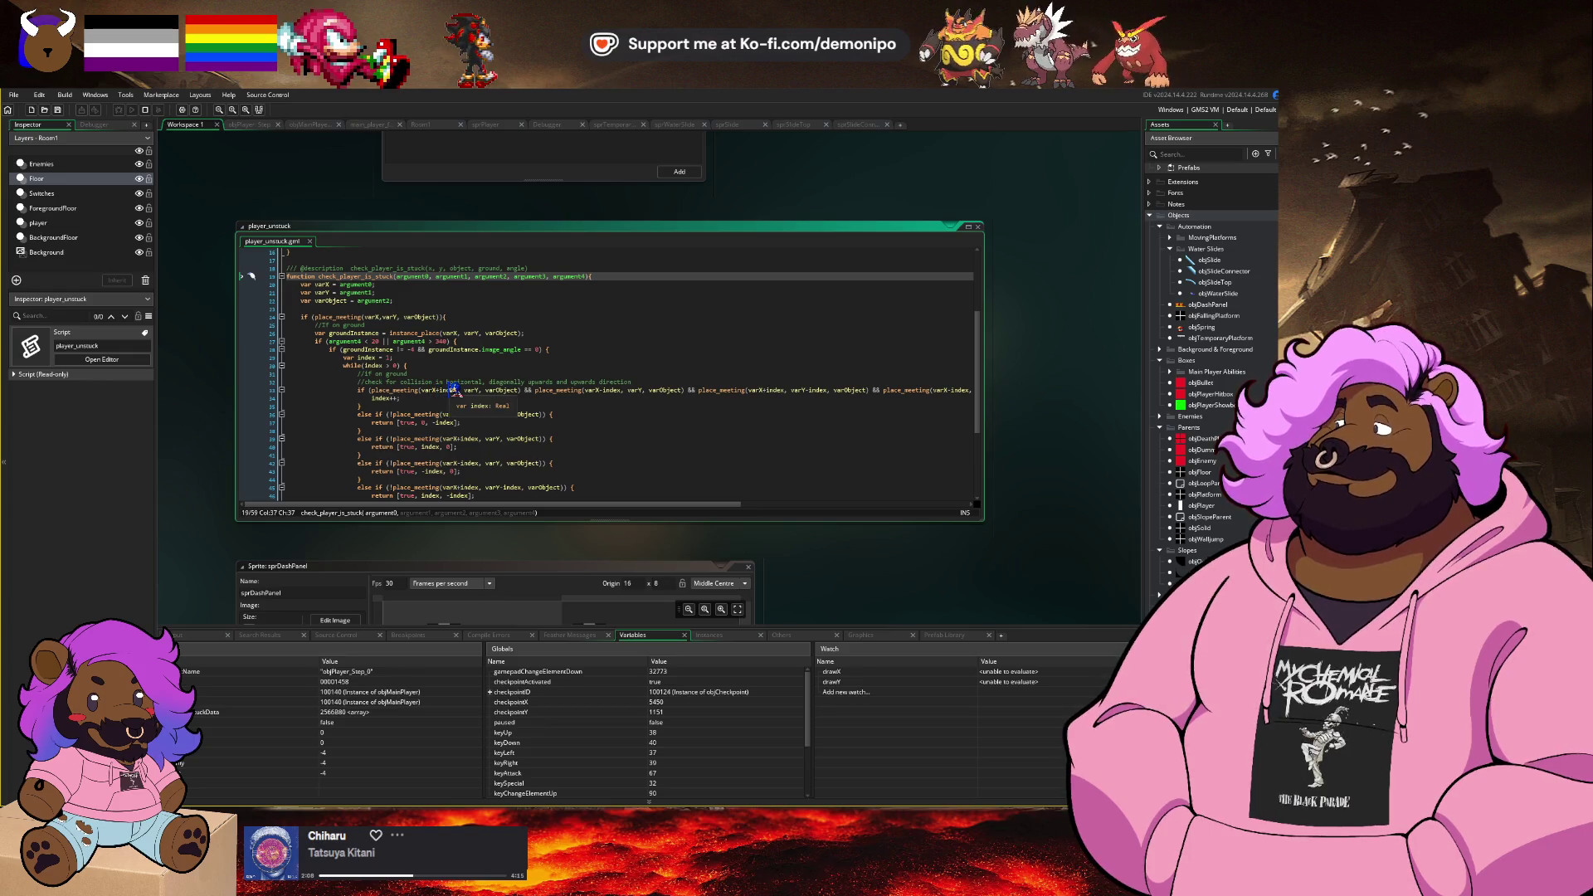
scroll(488, 390, "up", 1)
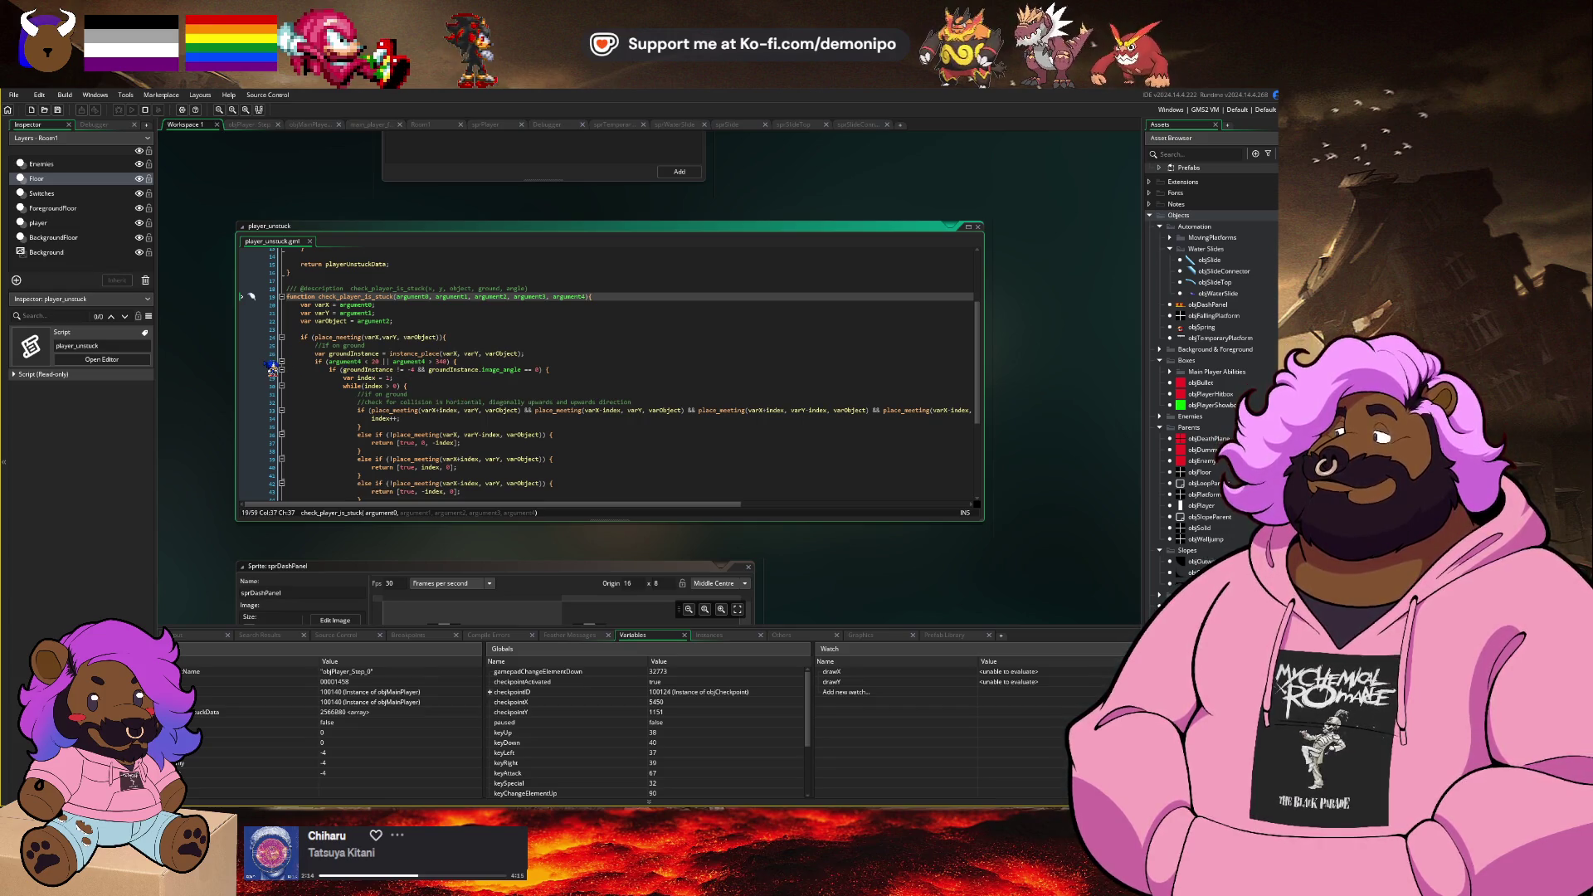
left_click(271, 364)
key("alt+Tab")
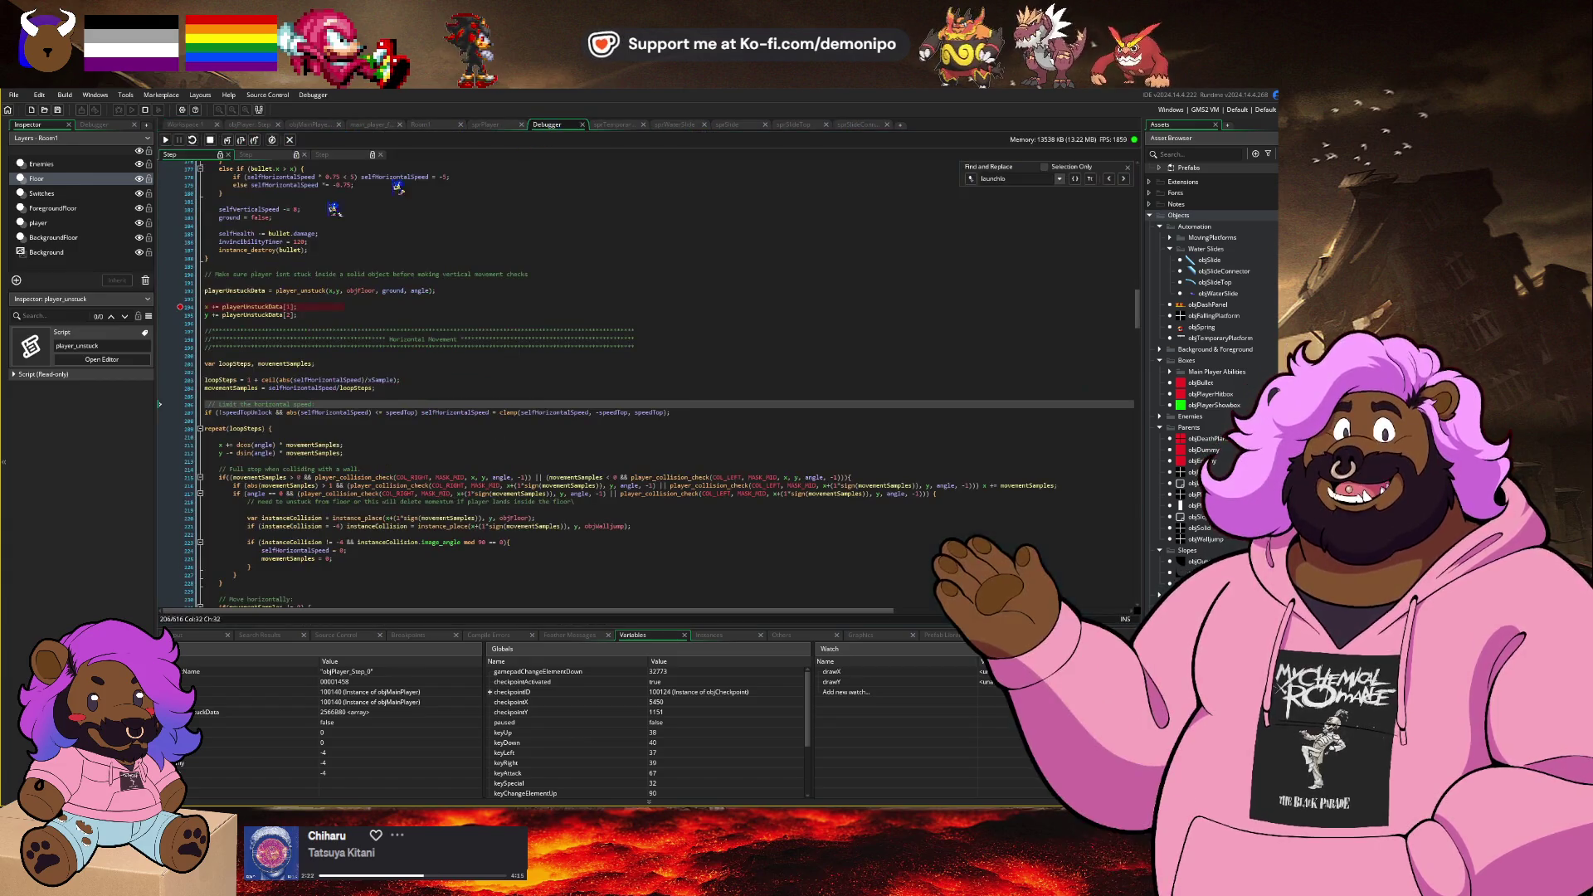
Step: Resume to the stuck-check breakpoint, step one line, read groundInstance's value, then stop debugging
left_click(166, 140)
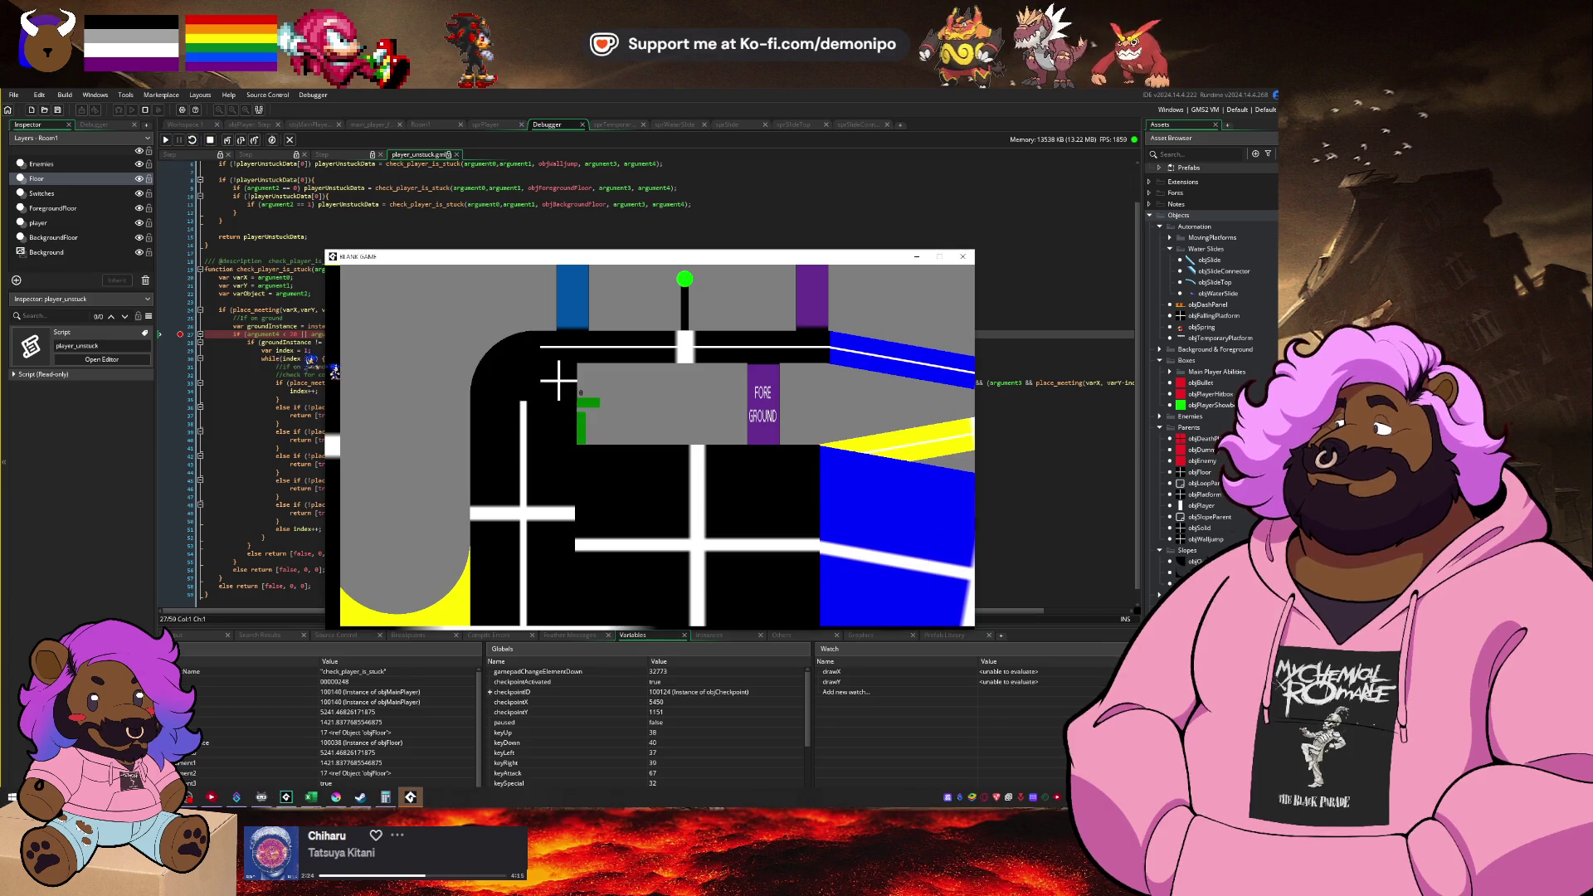
left_click(294, 358)
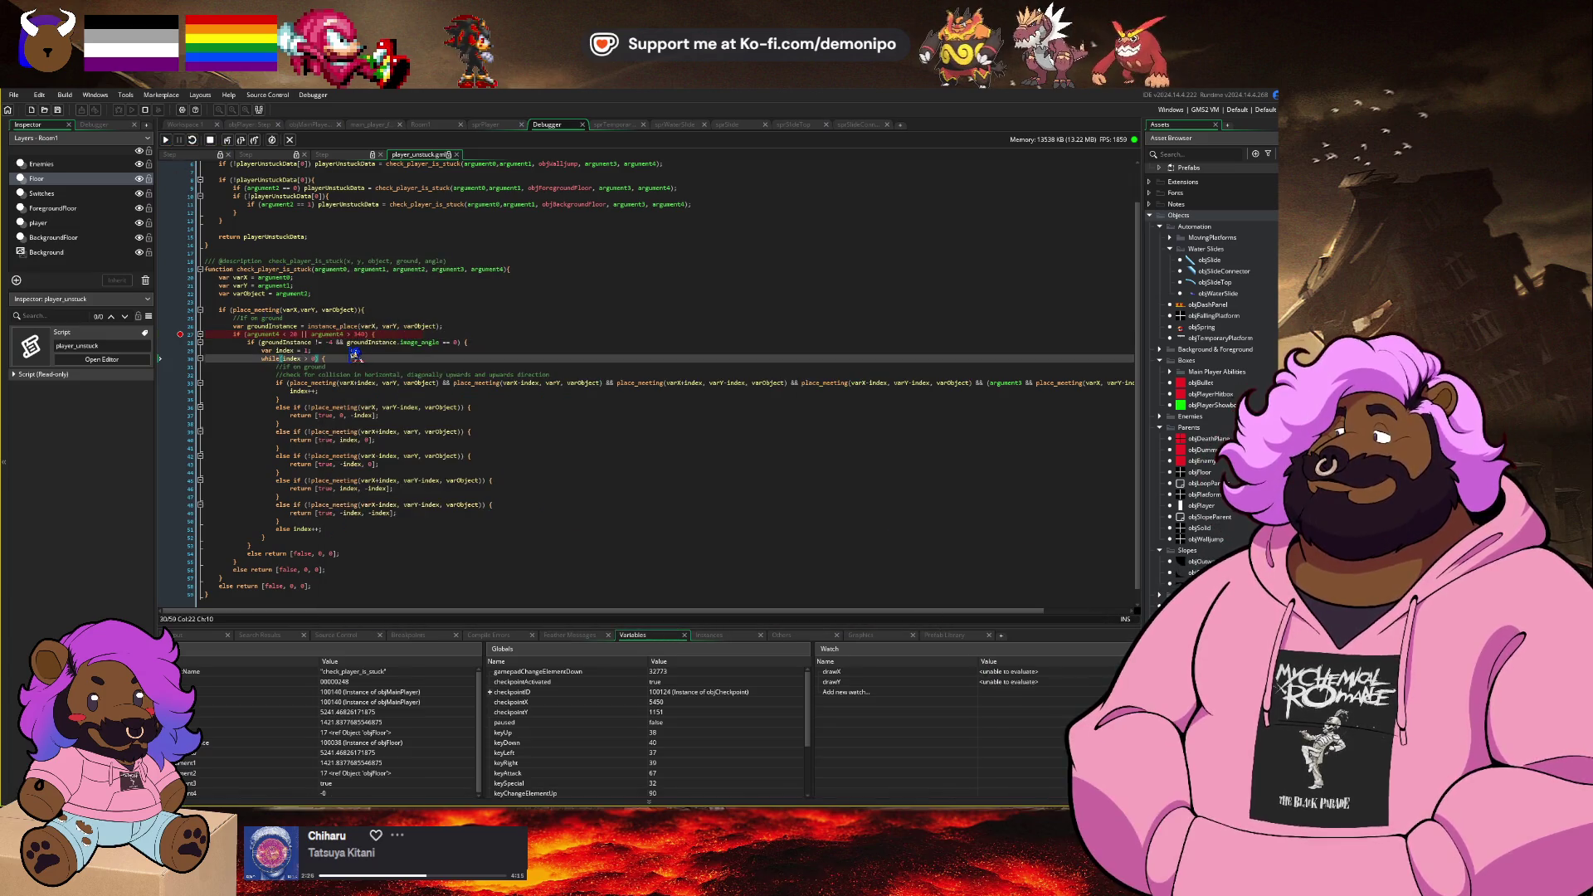
key("F10")
mouse_move(300, 342)
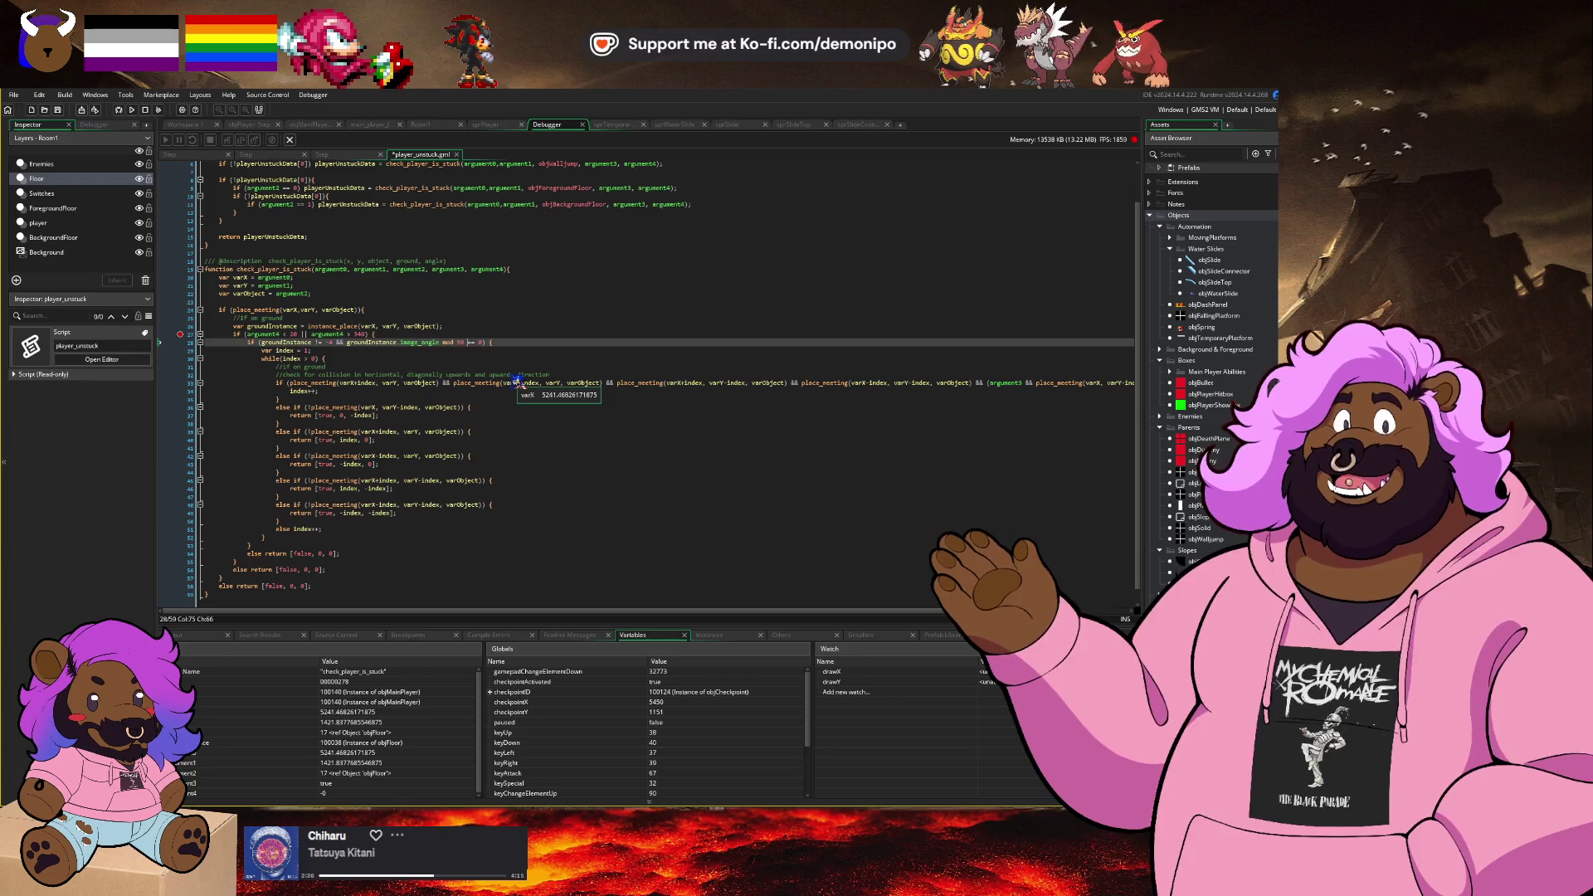
left_click(145, 111)
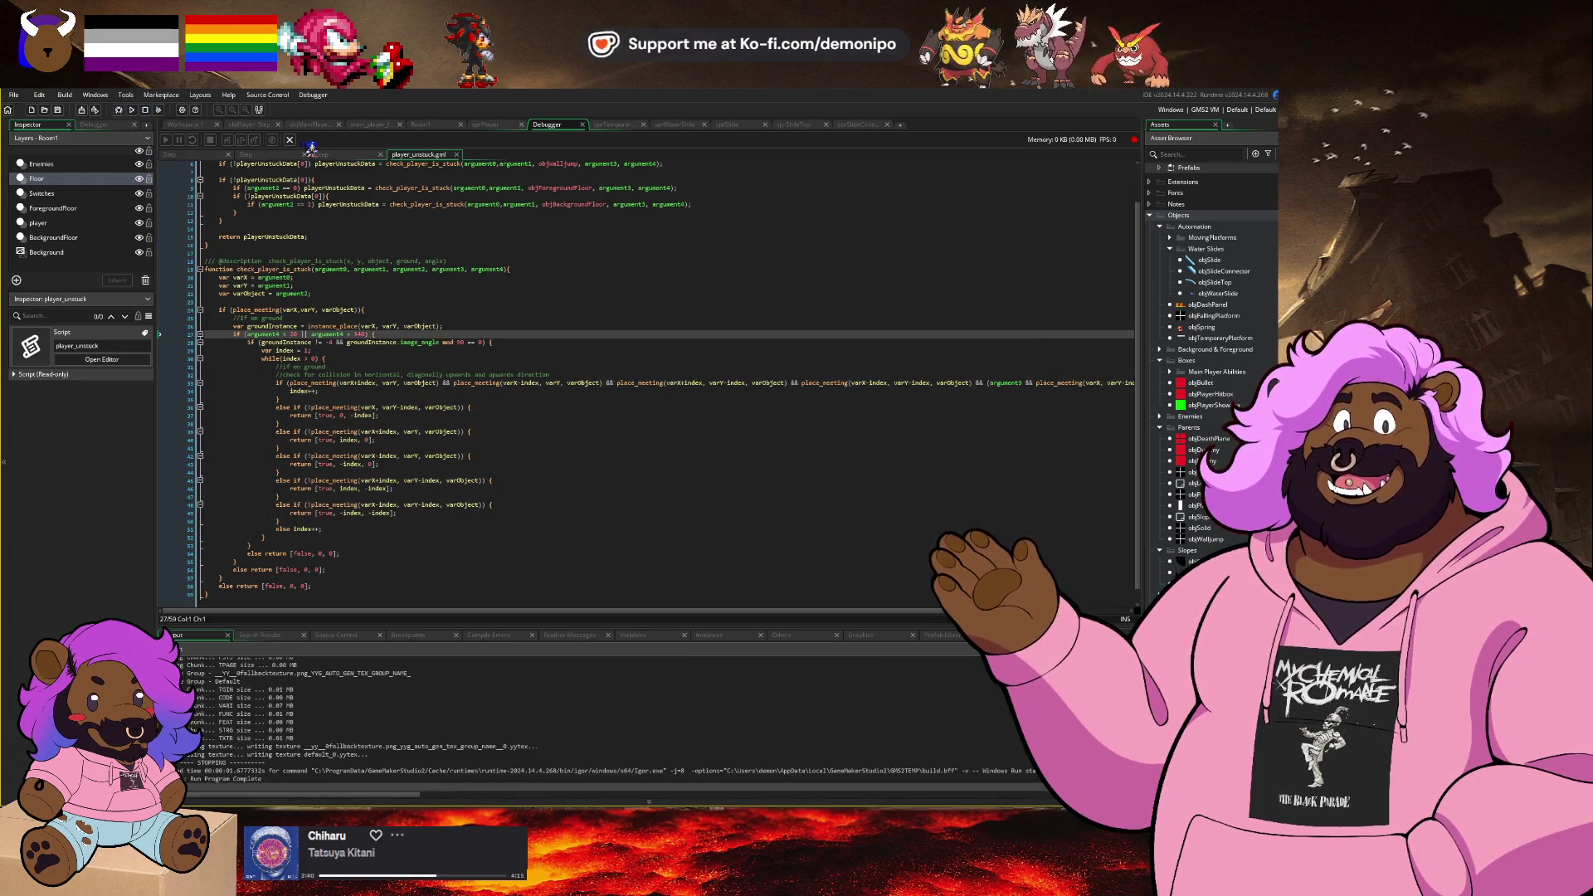
Step: In Room1, move the objMainPlayer instance on the player layer beside the slope platform's post
left_click(418, 125)
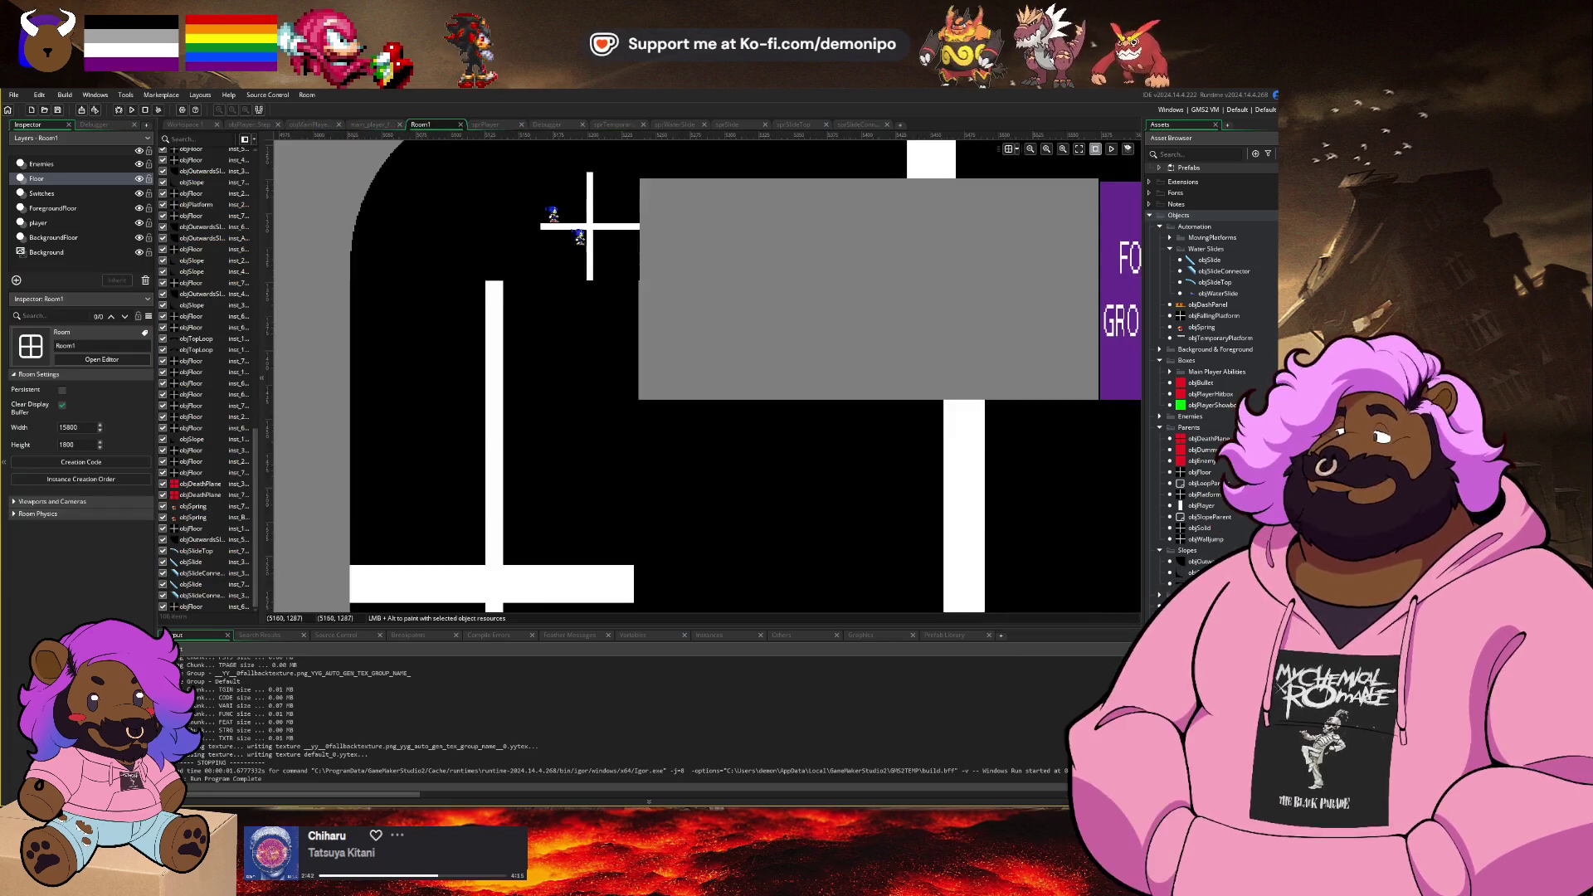
scroll(591, 221, "down", 5)
scroll(194, 264, "up", 4)
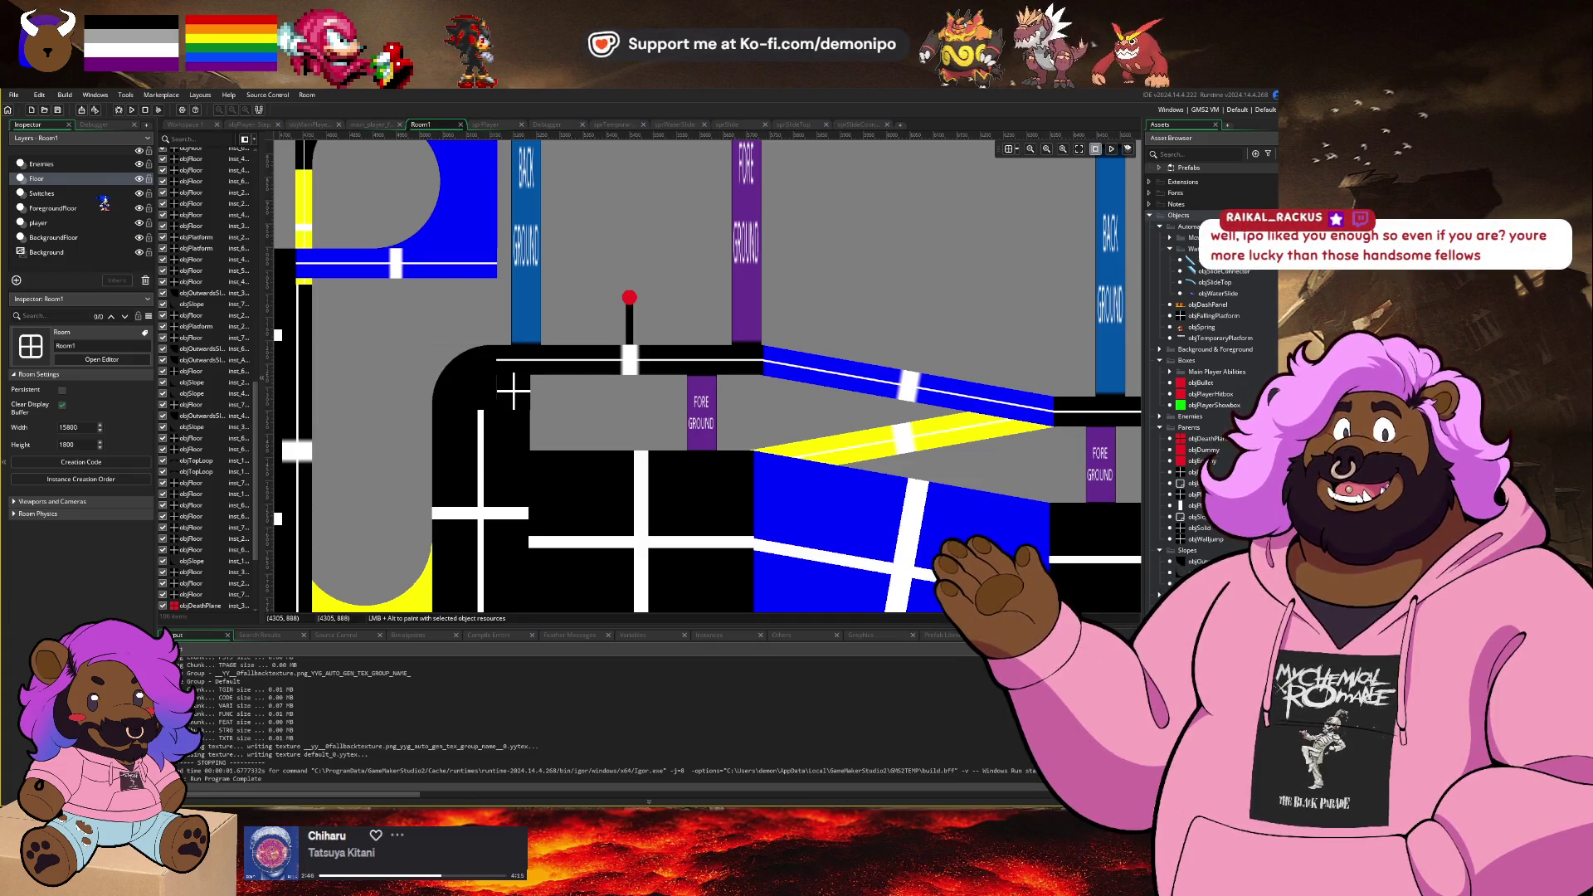
left_click(80, 221)
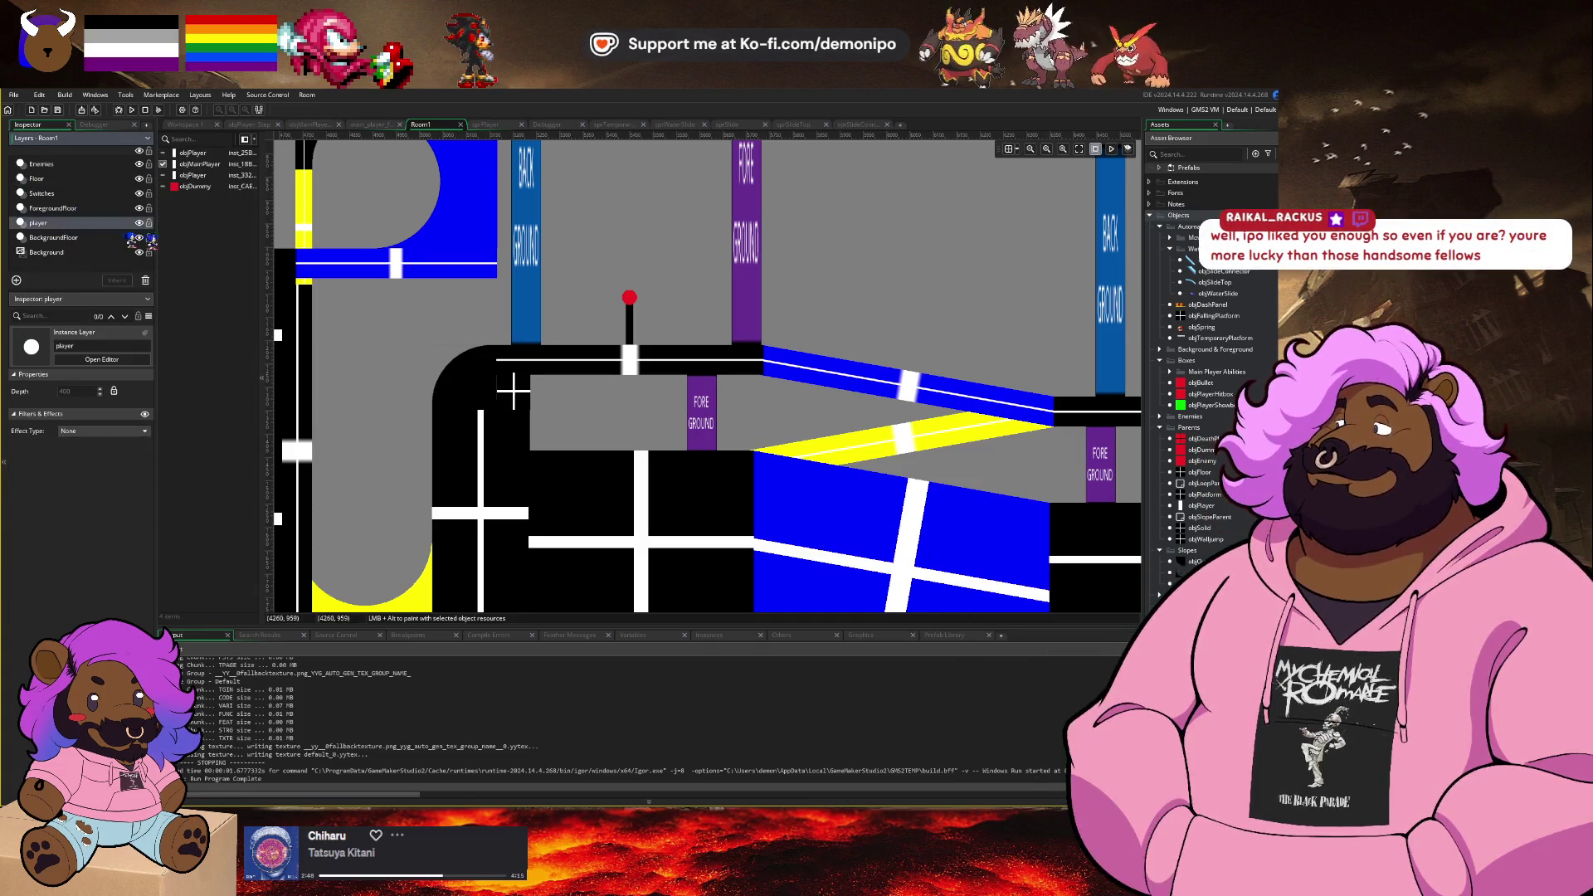
left_click(196, 186)
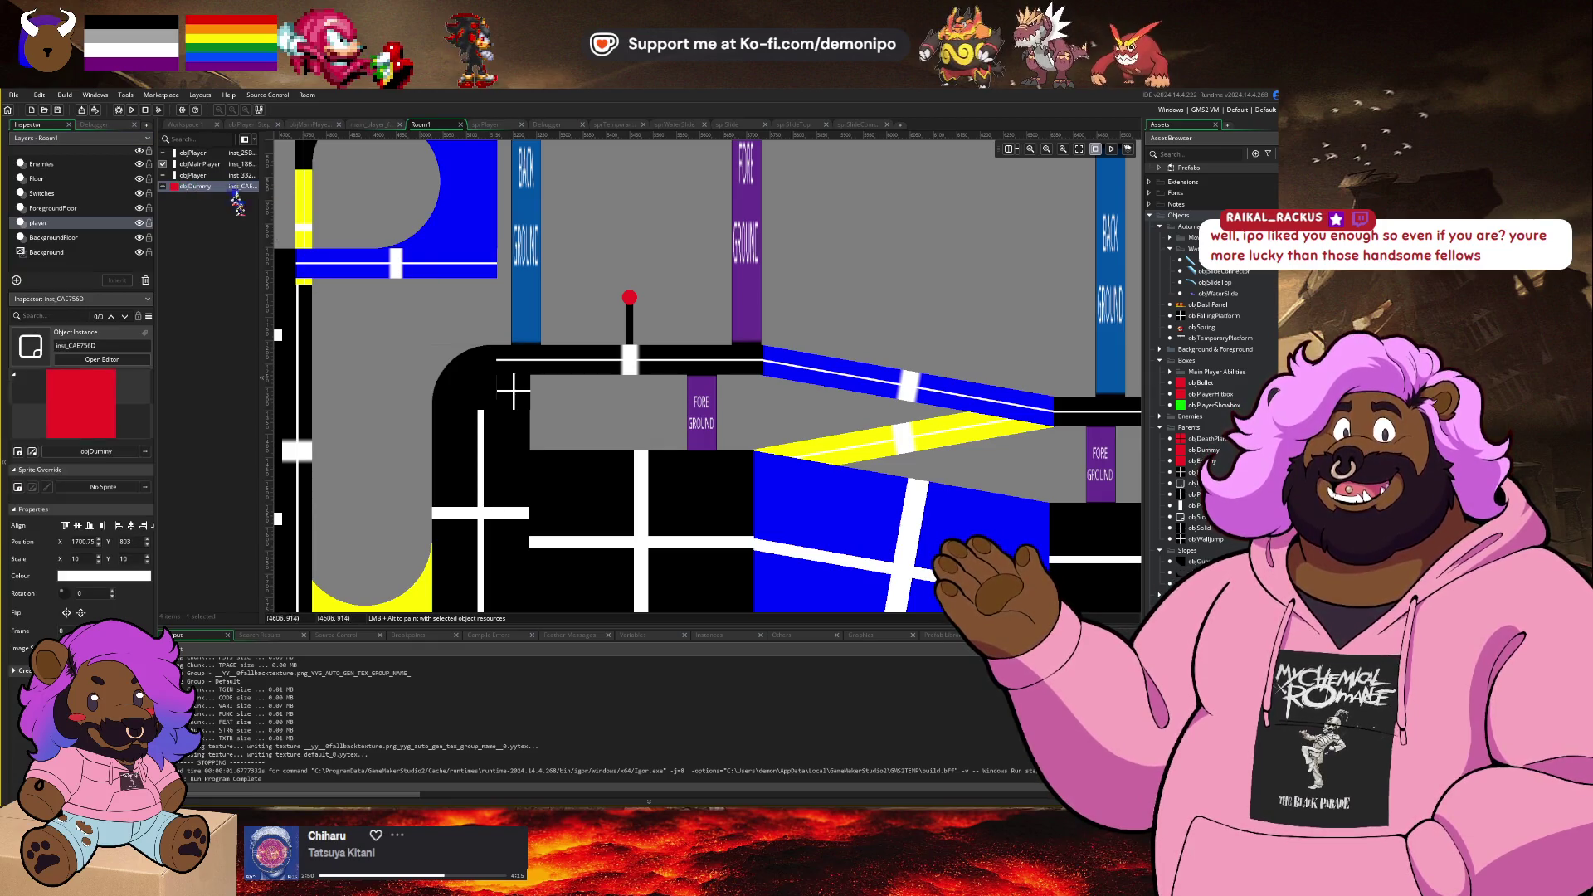
double_click(199, 163)
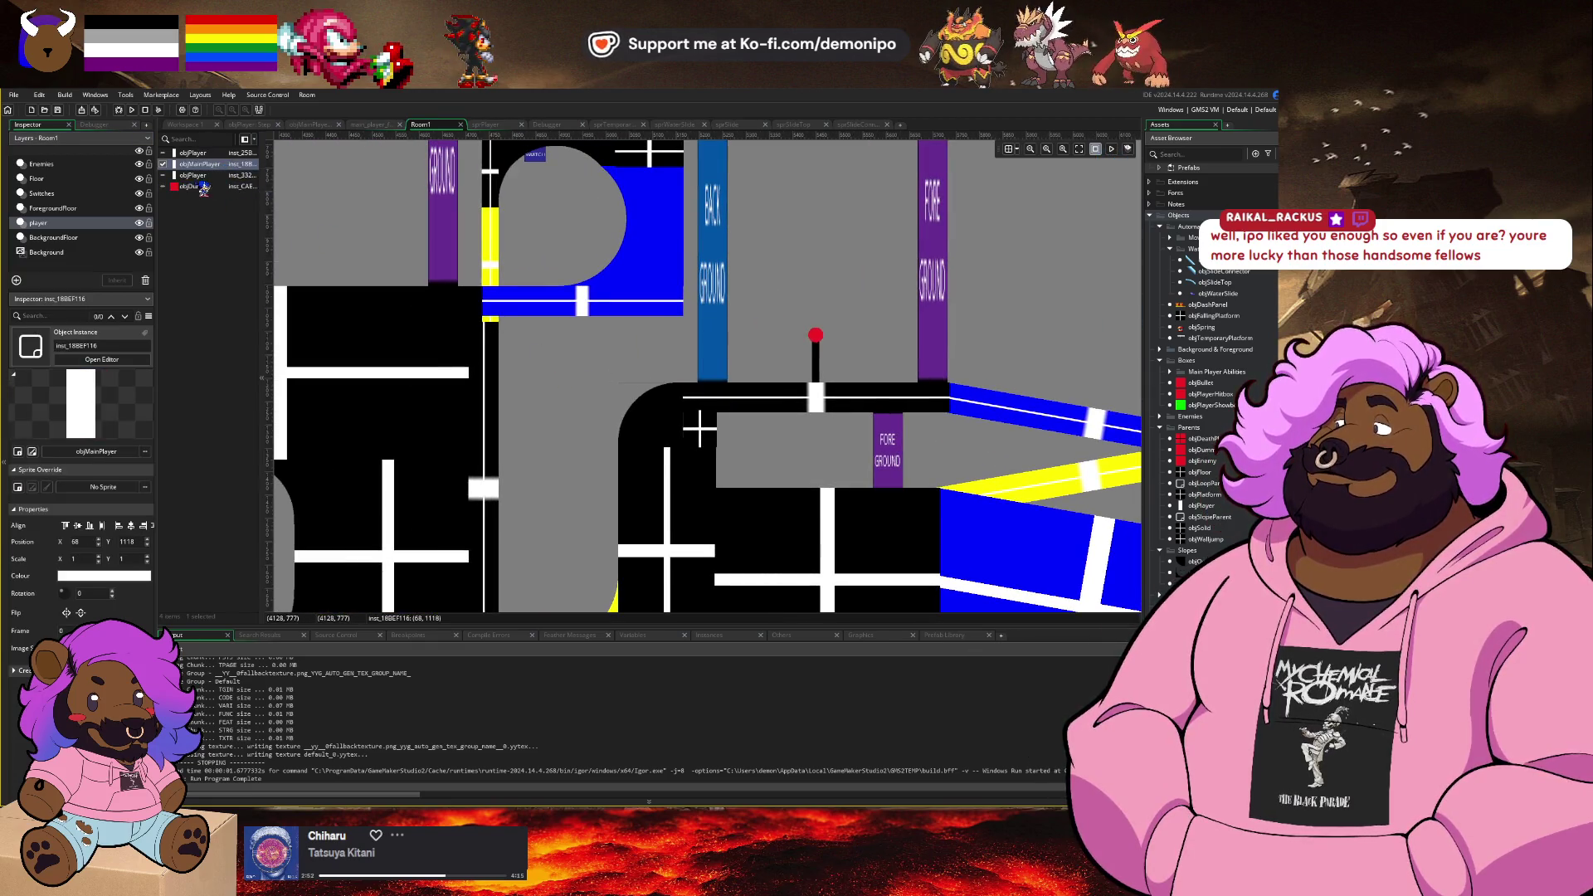
mouse_move(844, 352)
left_mouse_down()
mouse_move(658, 359)
mouse_move(526, 313)
mouse_move(711, 338)
mouse_move(687, 305)
left_mouse_up()
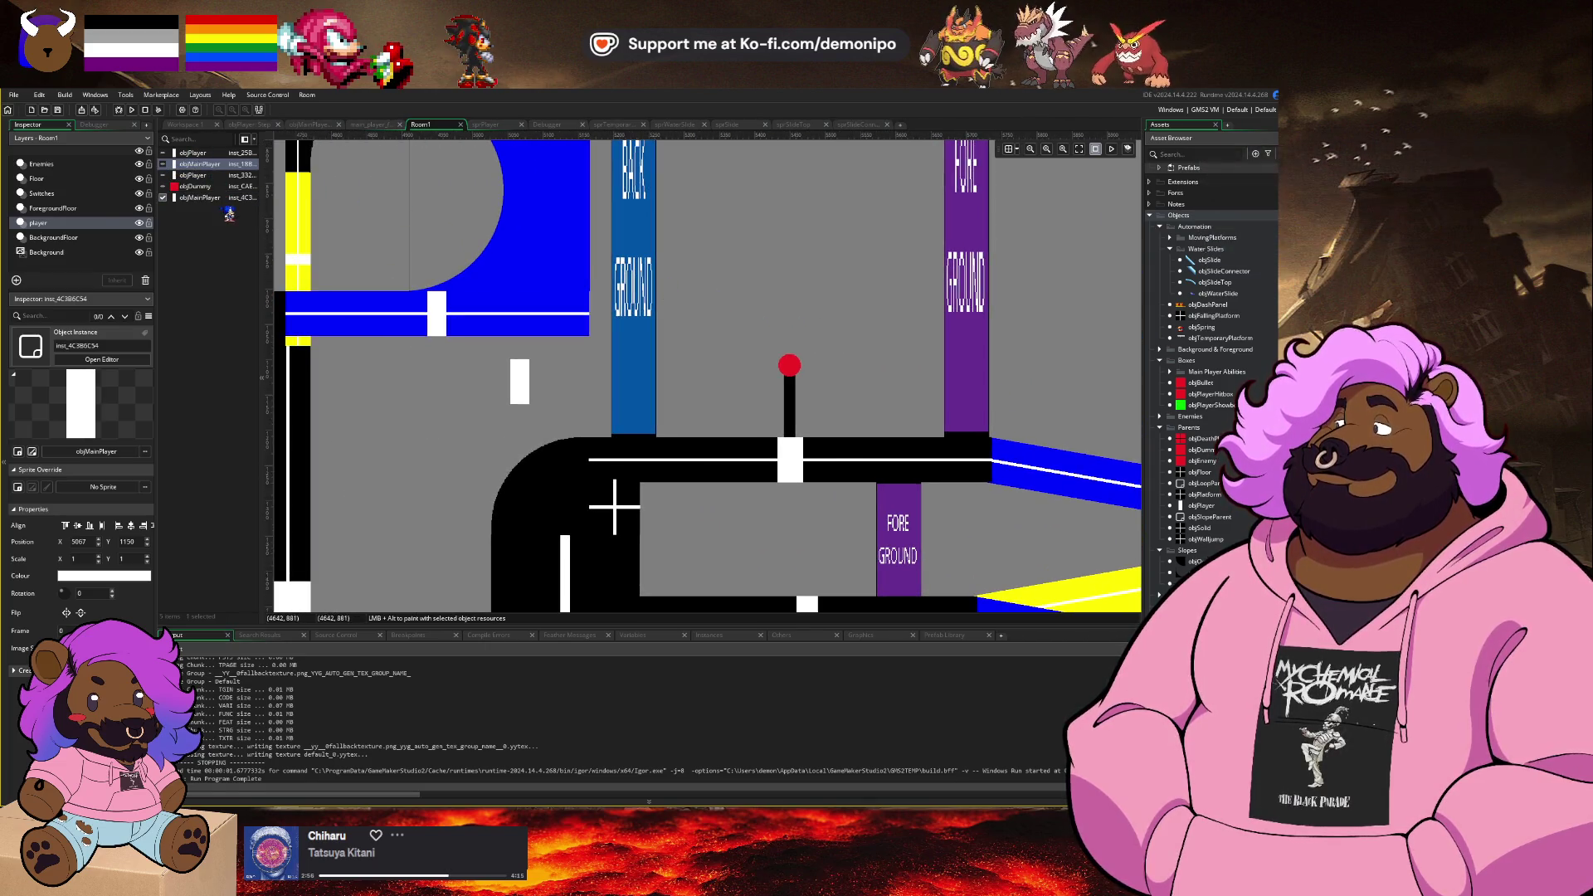
left_click(528, 390)
scroll(707, 406, "up", 5)
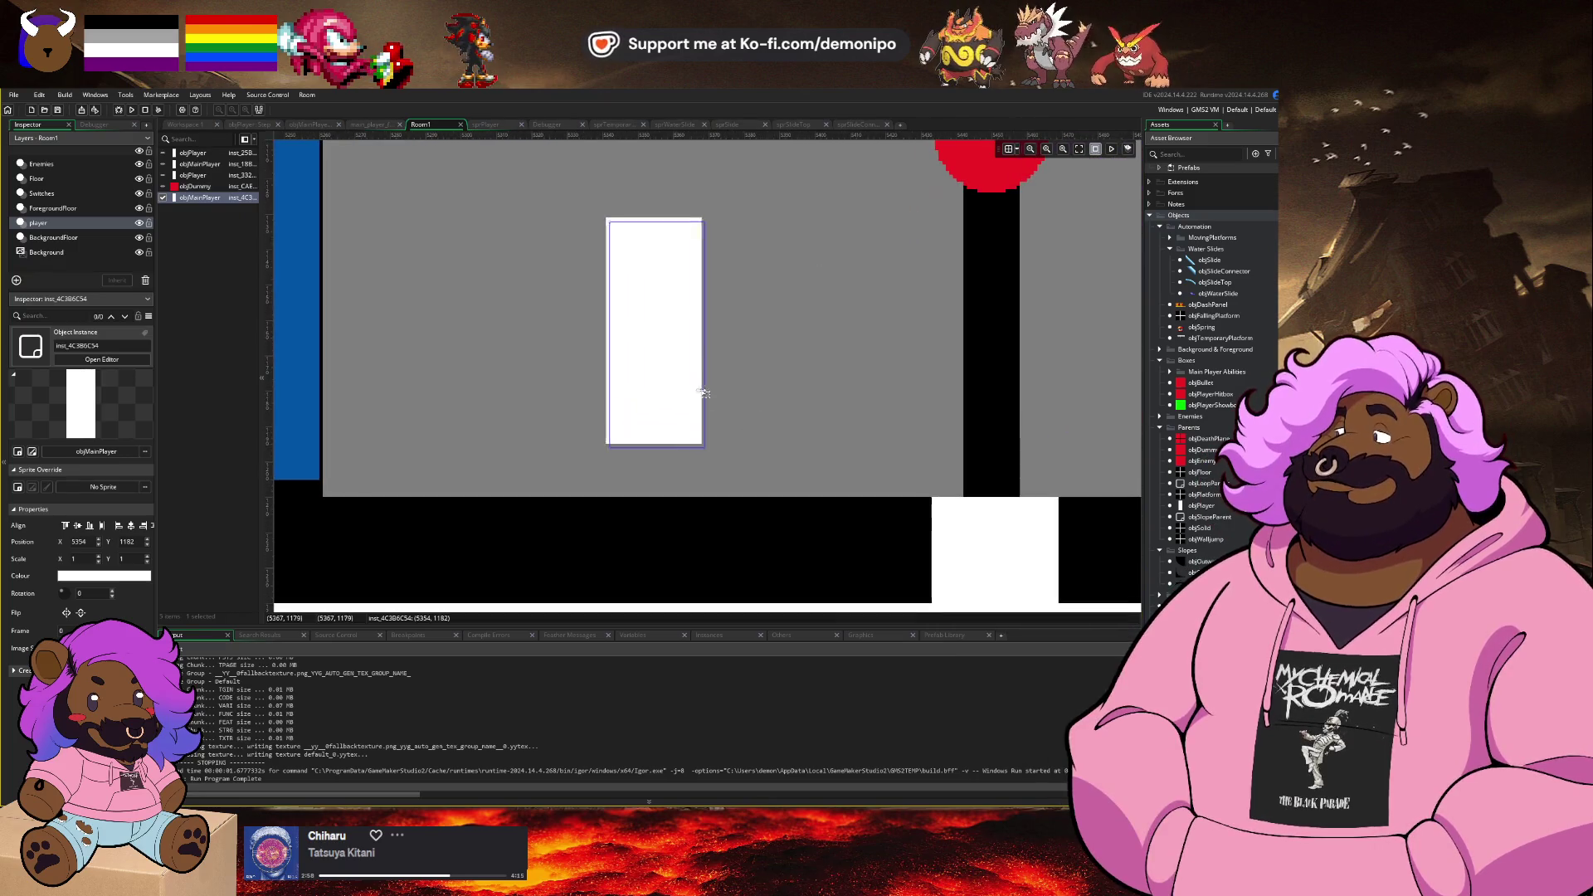
left_click_drag(701, 396, 681, 446)
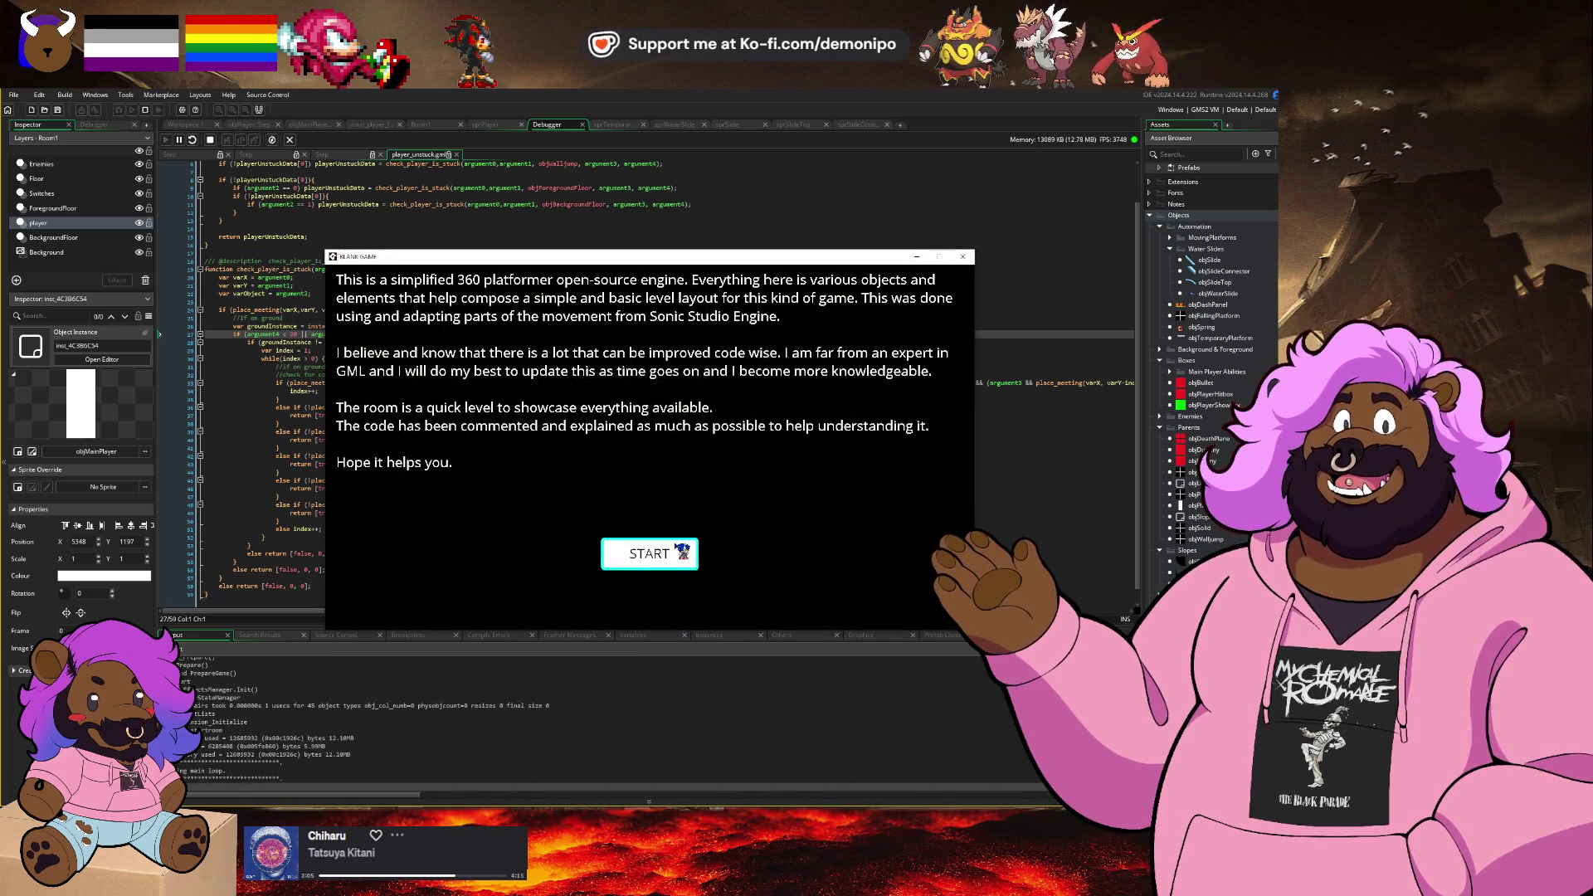
Step: Start the rebuilt game, resume past line 194, run Sonic right and left across the slopes, then stop
left_click(672, 551)
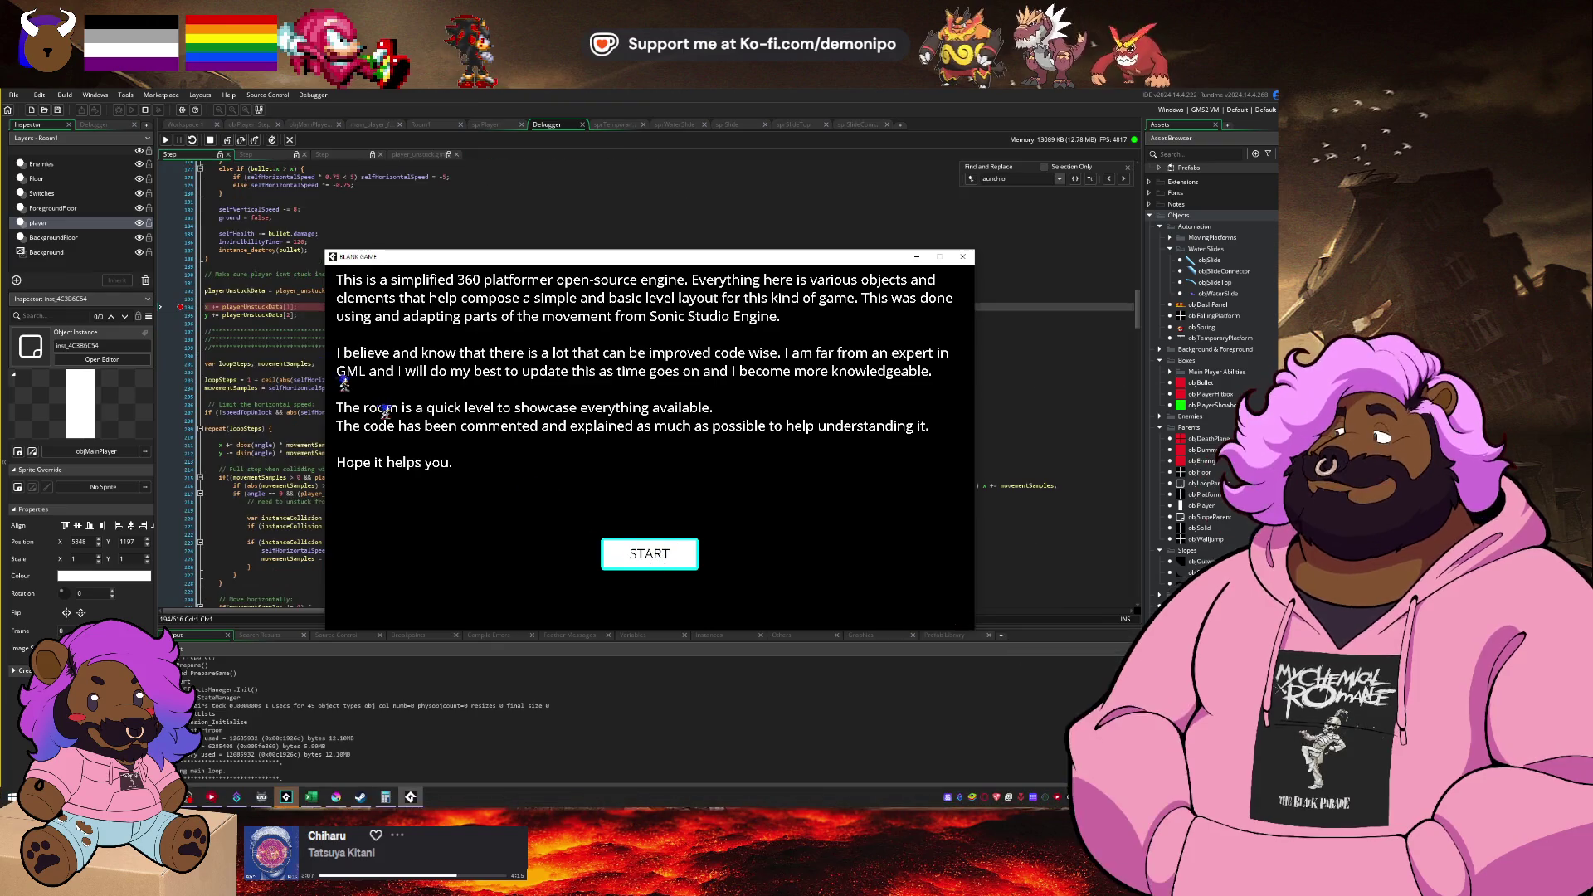
left_click(190, 309)
left_click(178, 141)
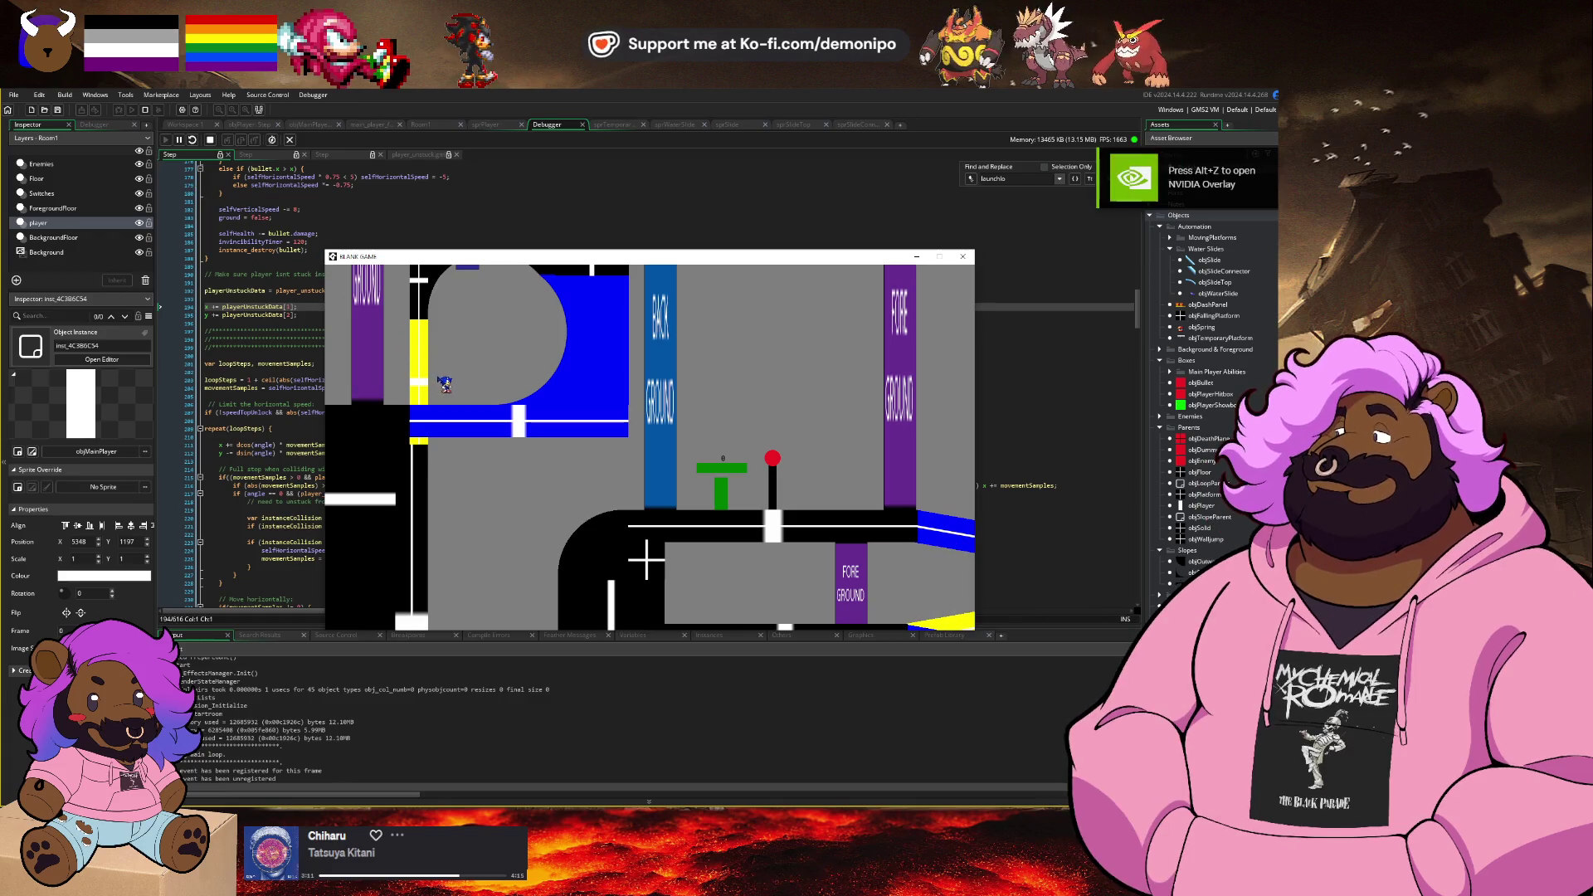
key("Right")
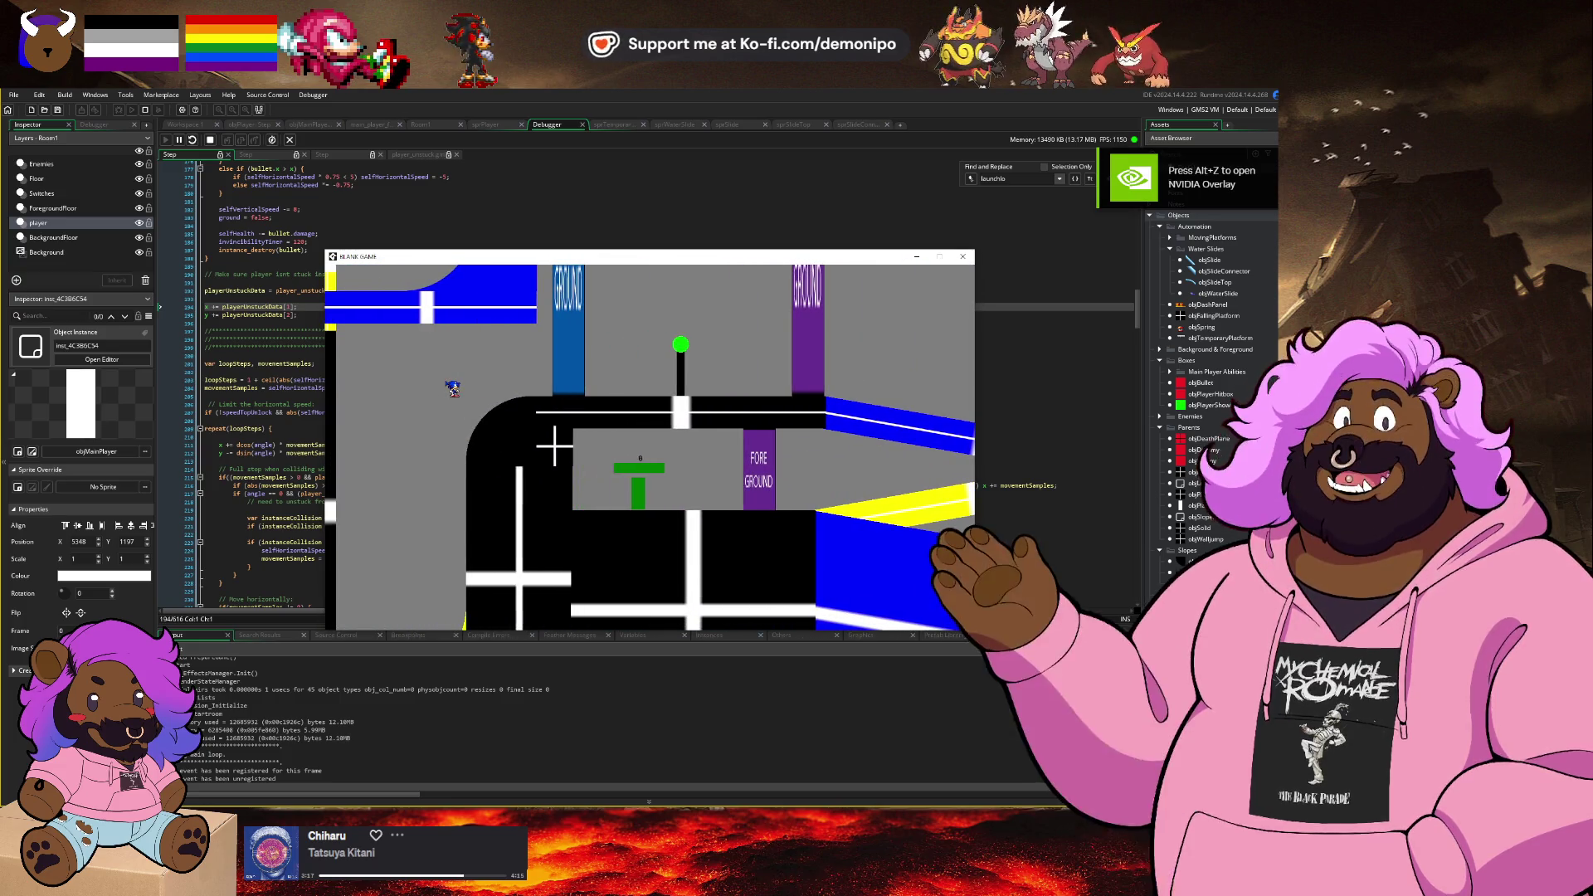
key("Right")
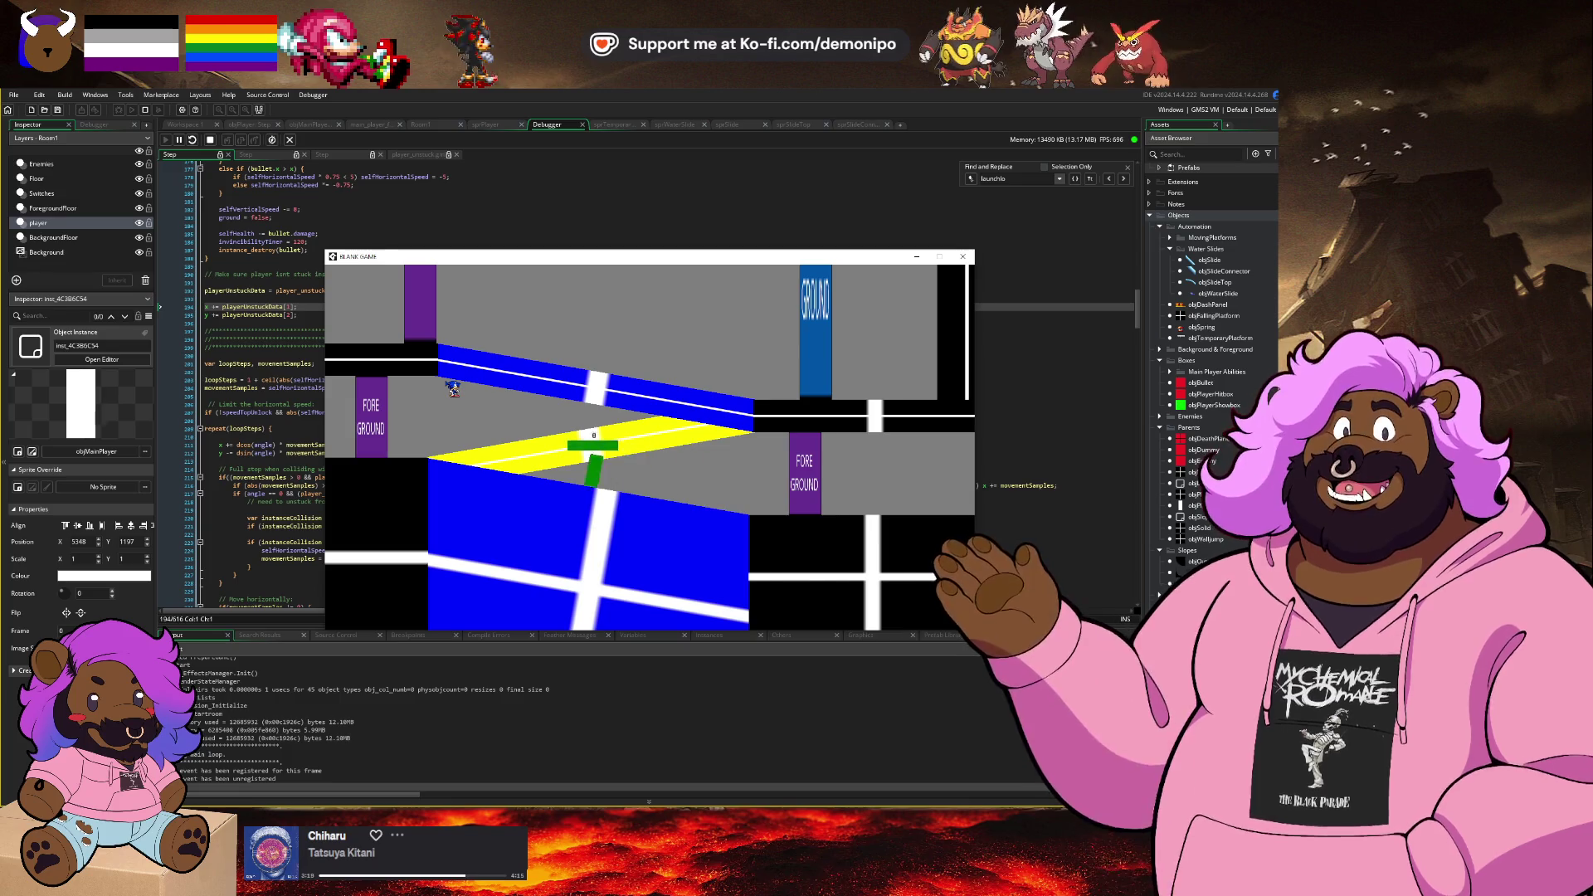
key("Left")
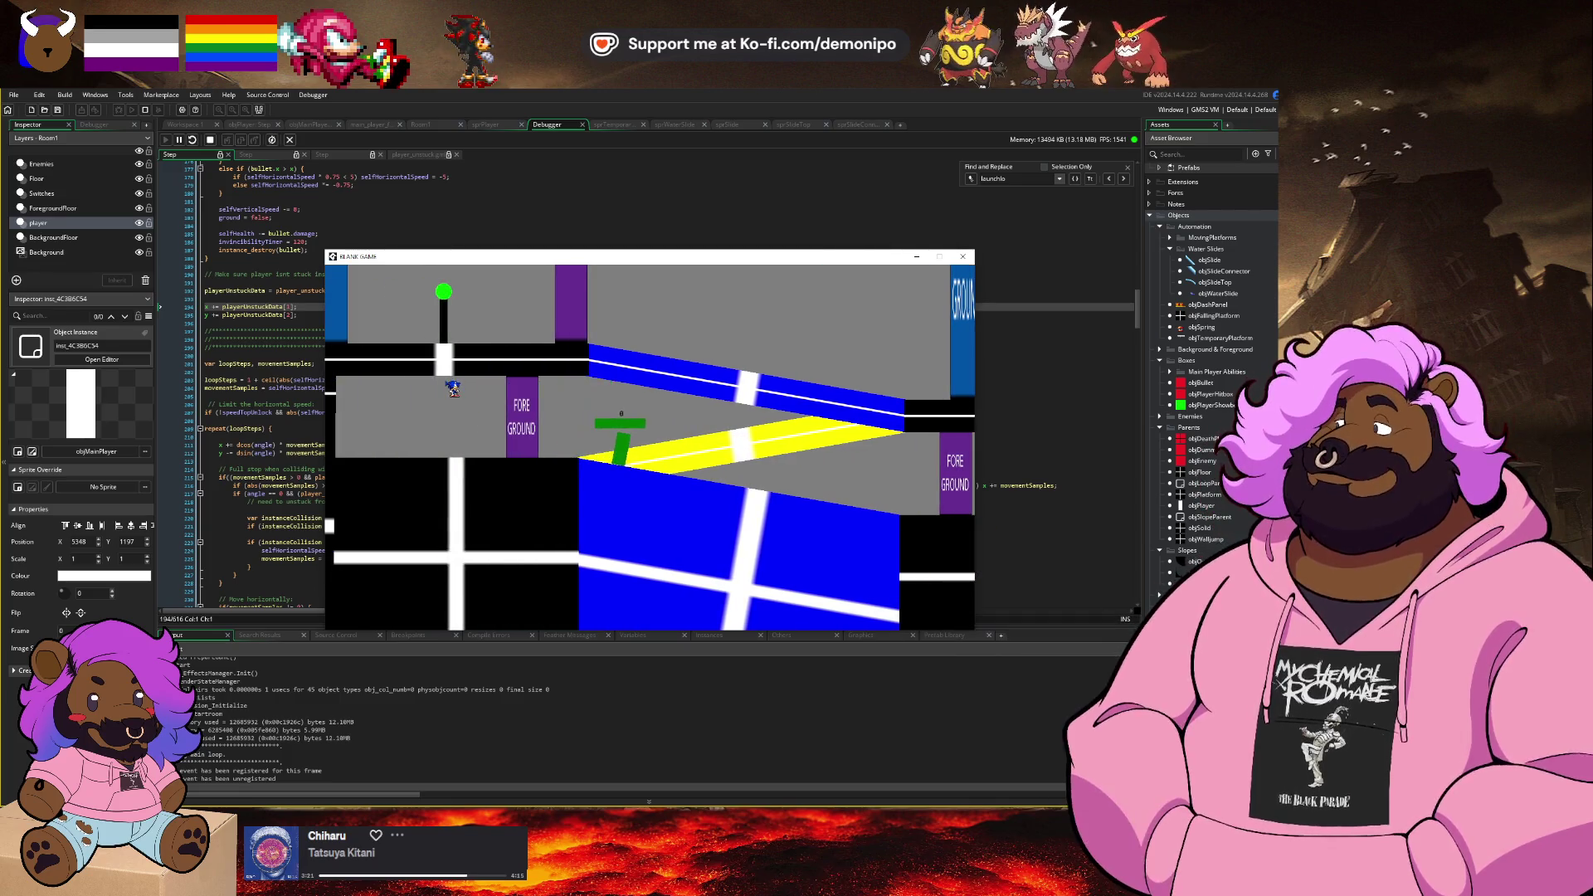
key("Left")
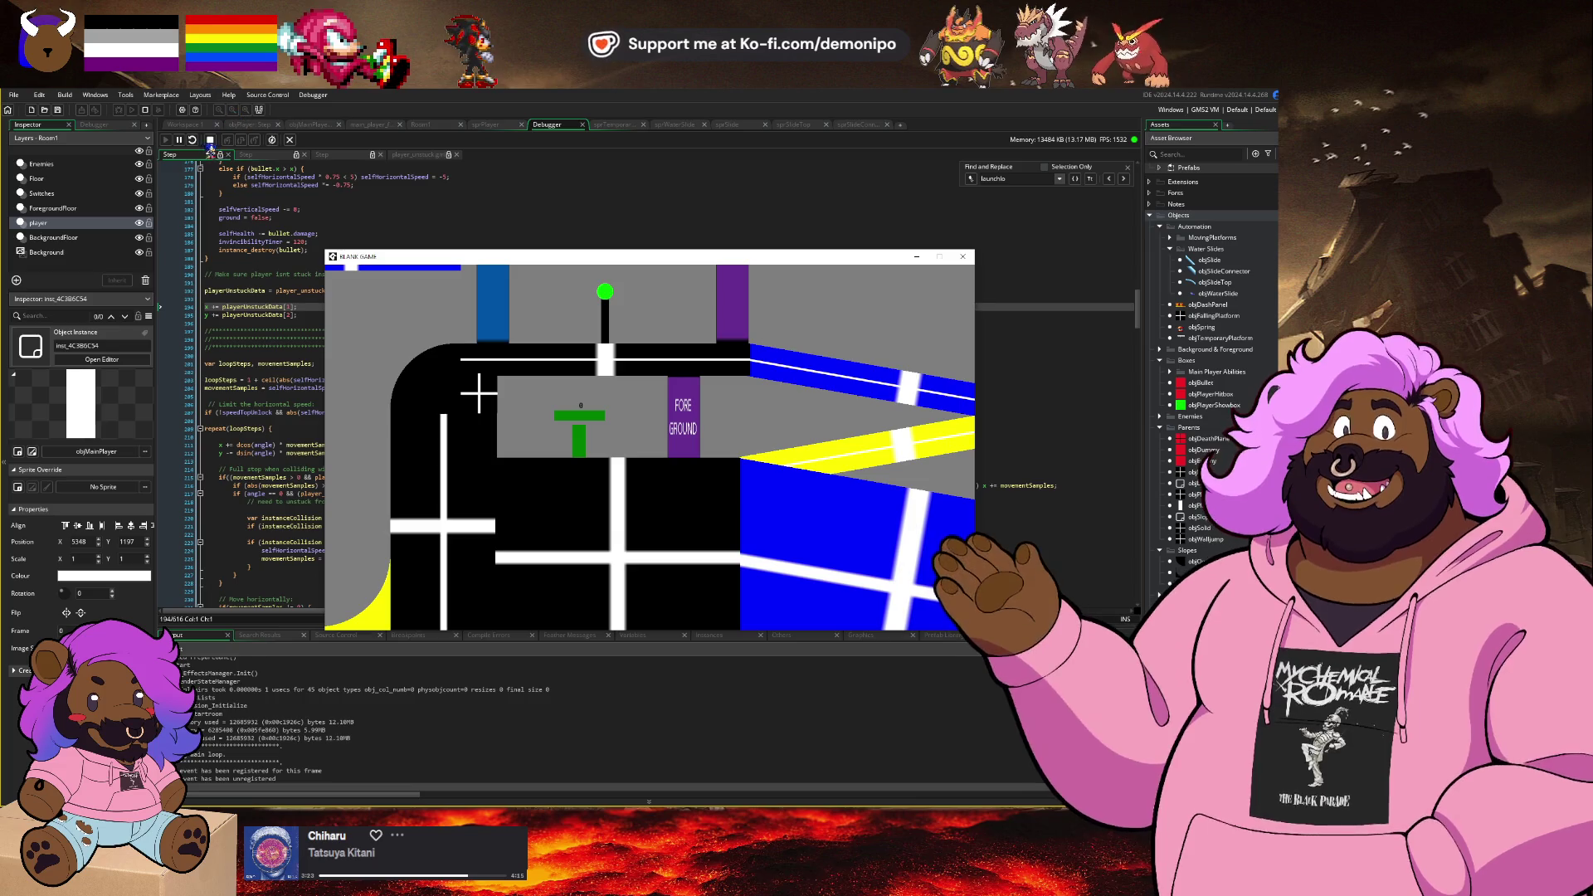
left_click(210, 141)
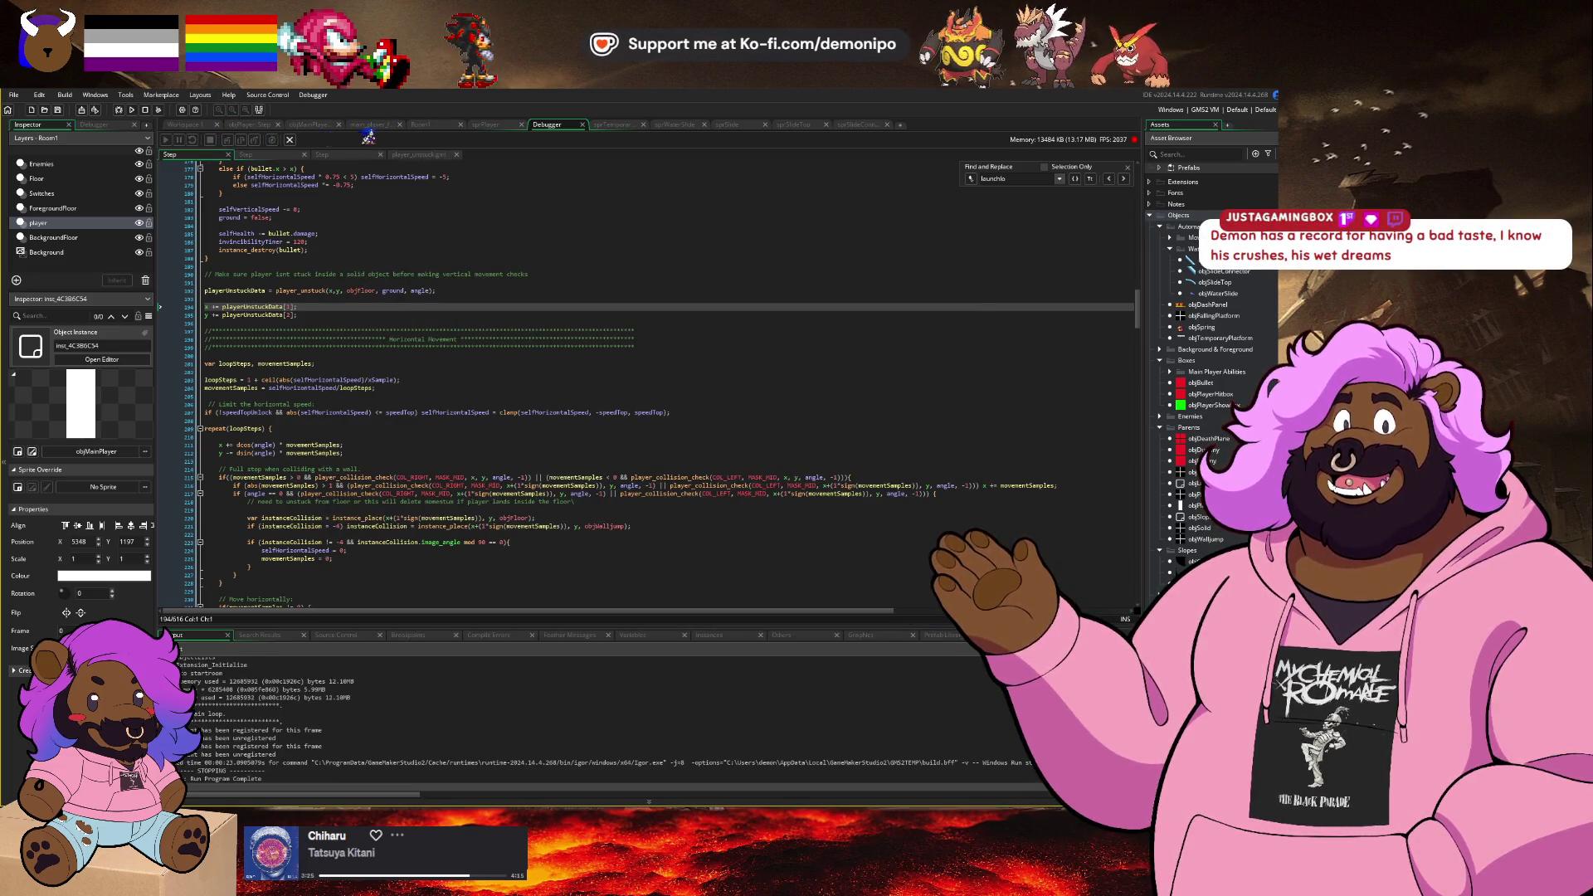
Step: Nudge the blue ForegroundFloor slope piece slightly upward in Room1
left_click(421, 128)
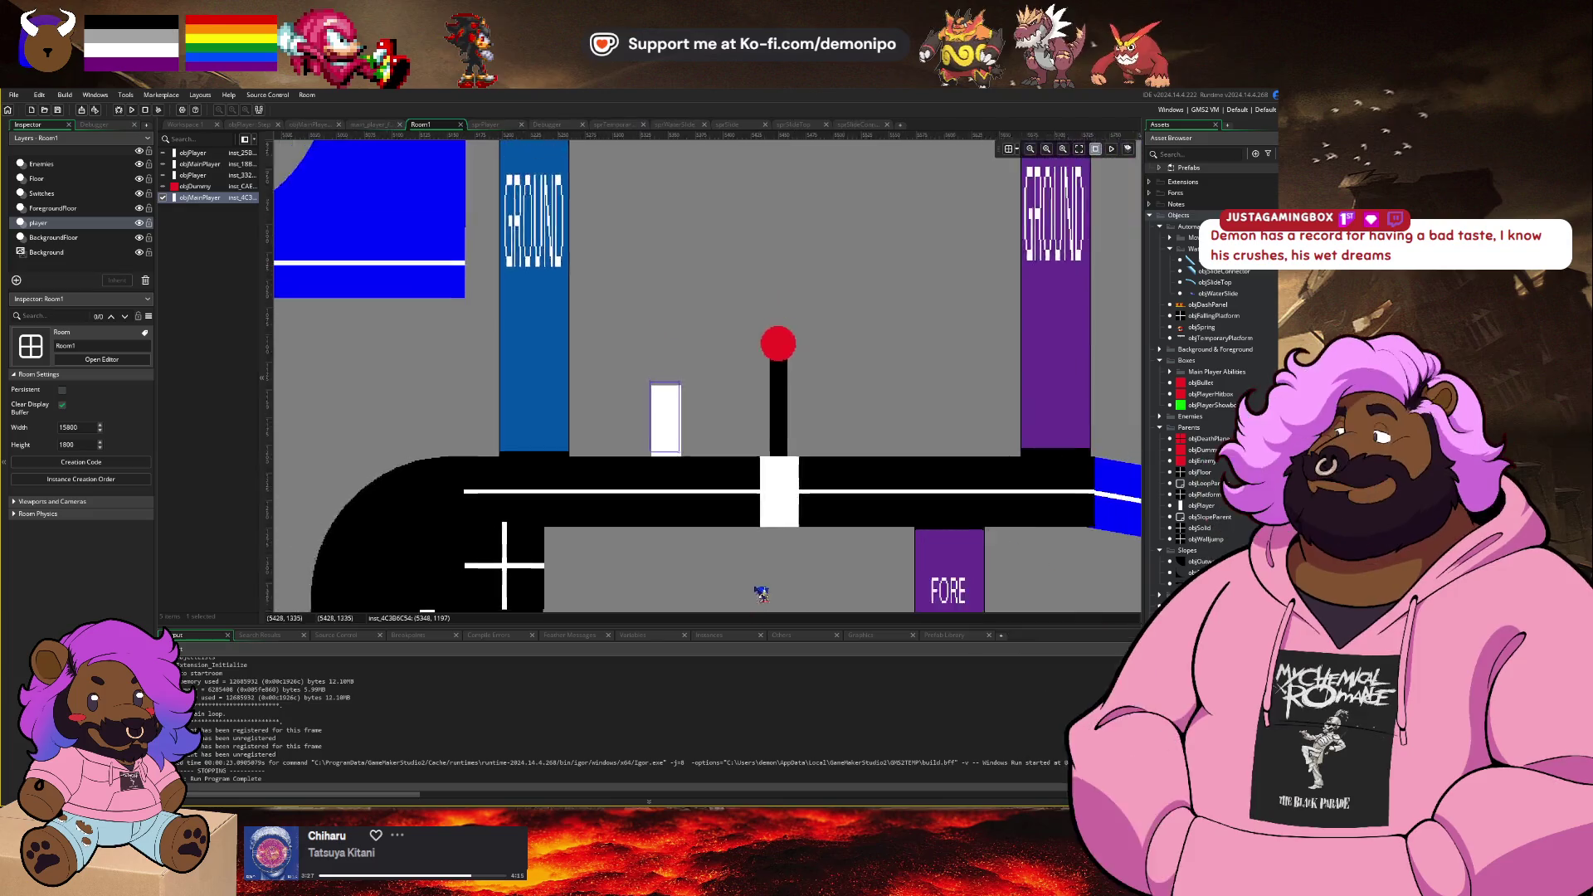
scroll(734, 419, "up", 5)
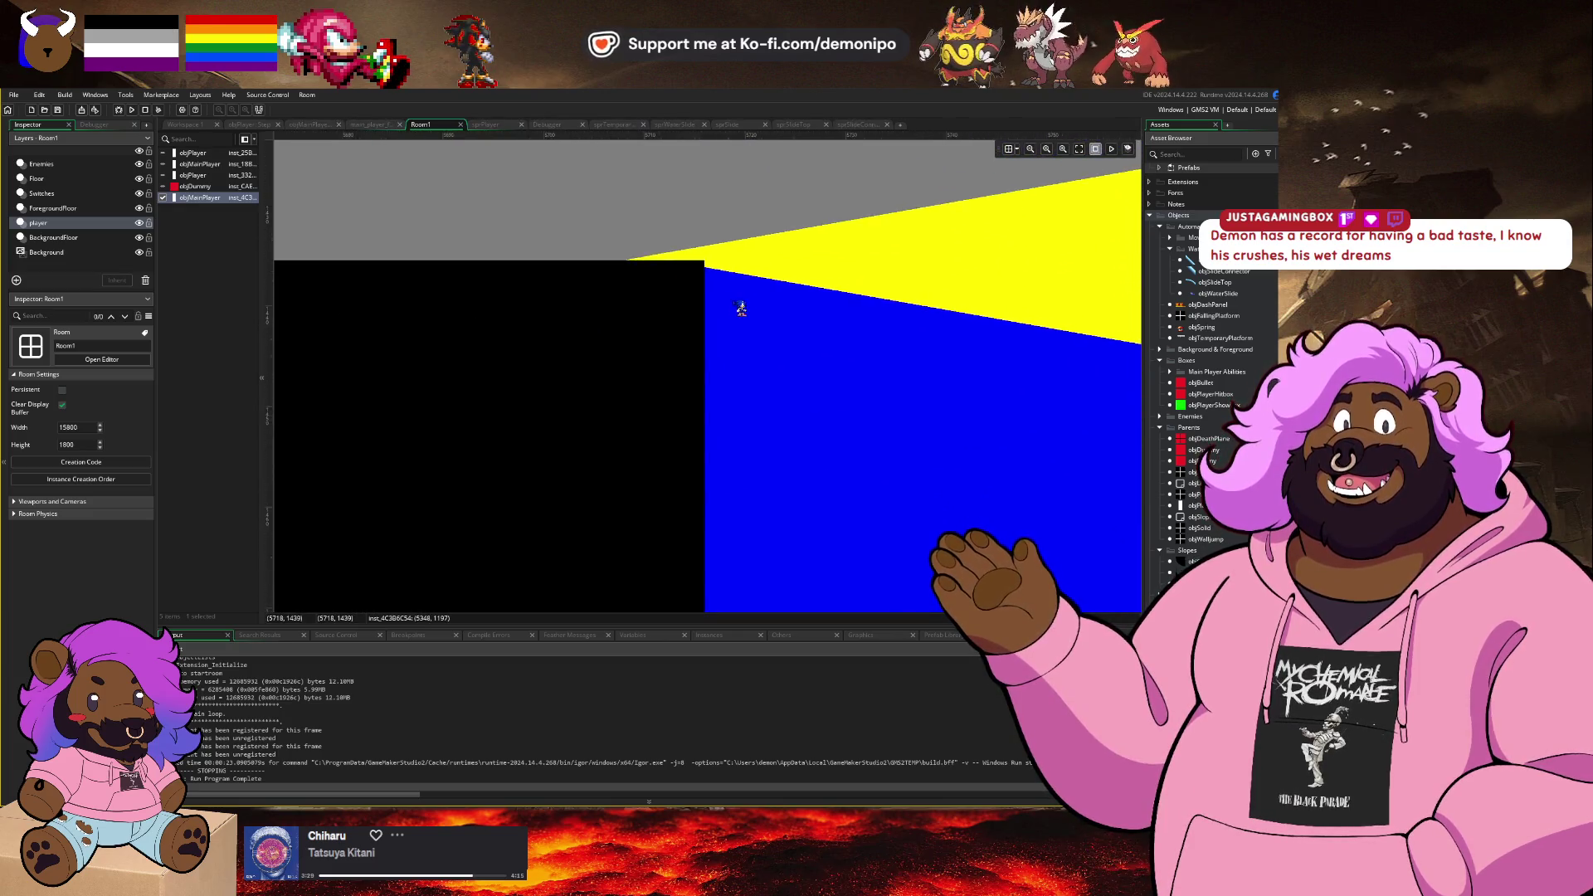
left_click(66, 209)
left_click(702, 357)
left_click_drag(710, 267, 708, 261)
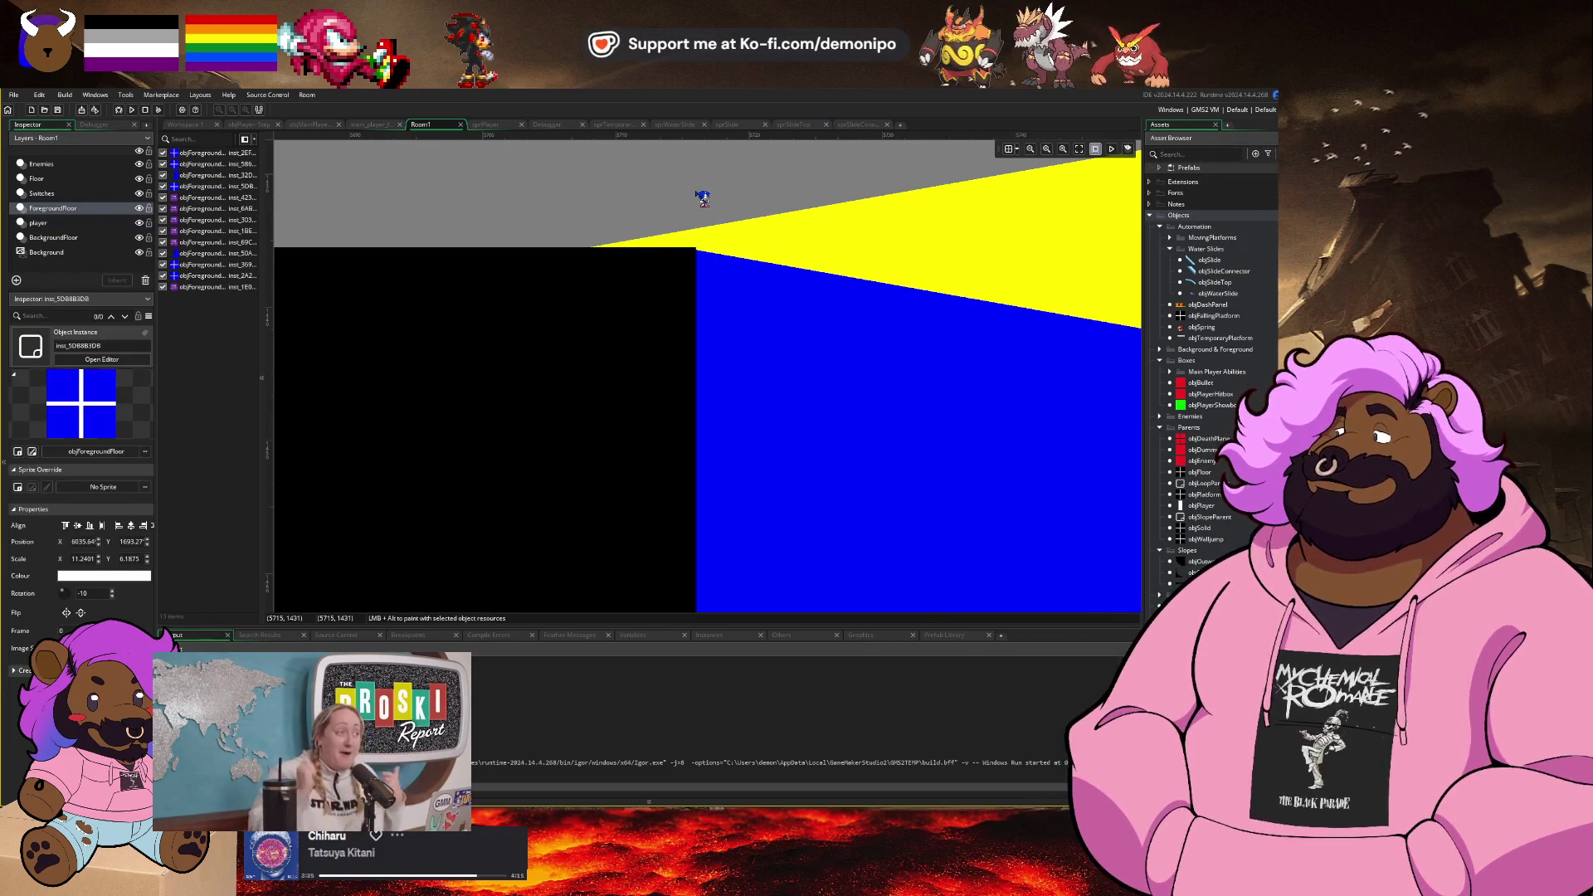
scroll(707, 223, "up", 5)
left_click(700, 285)
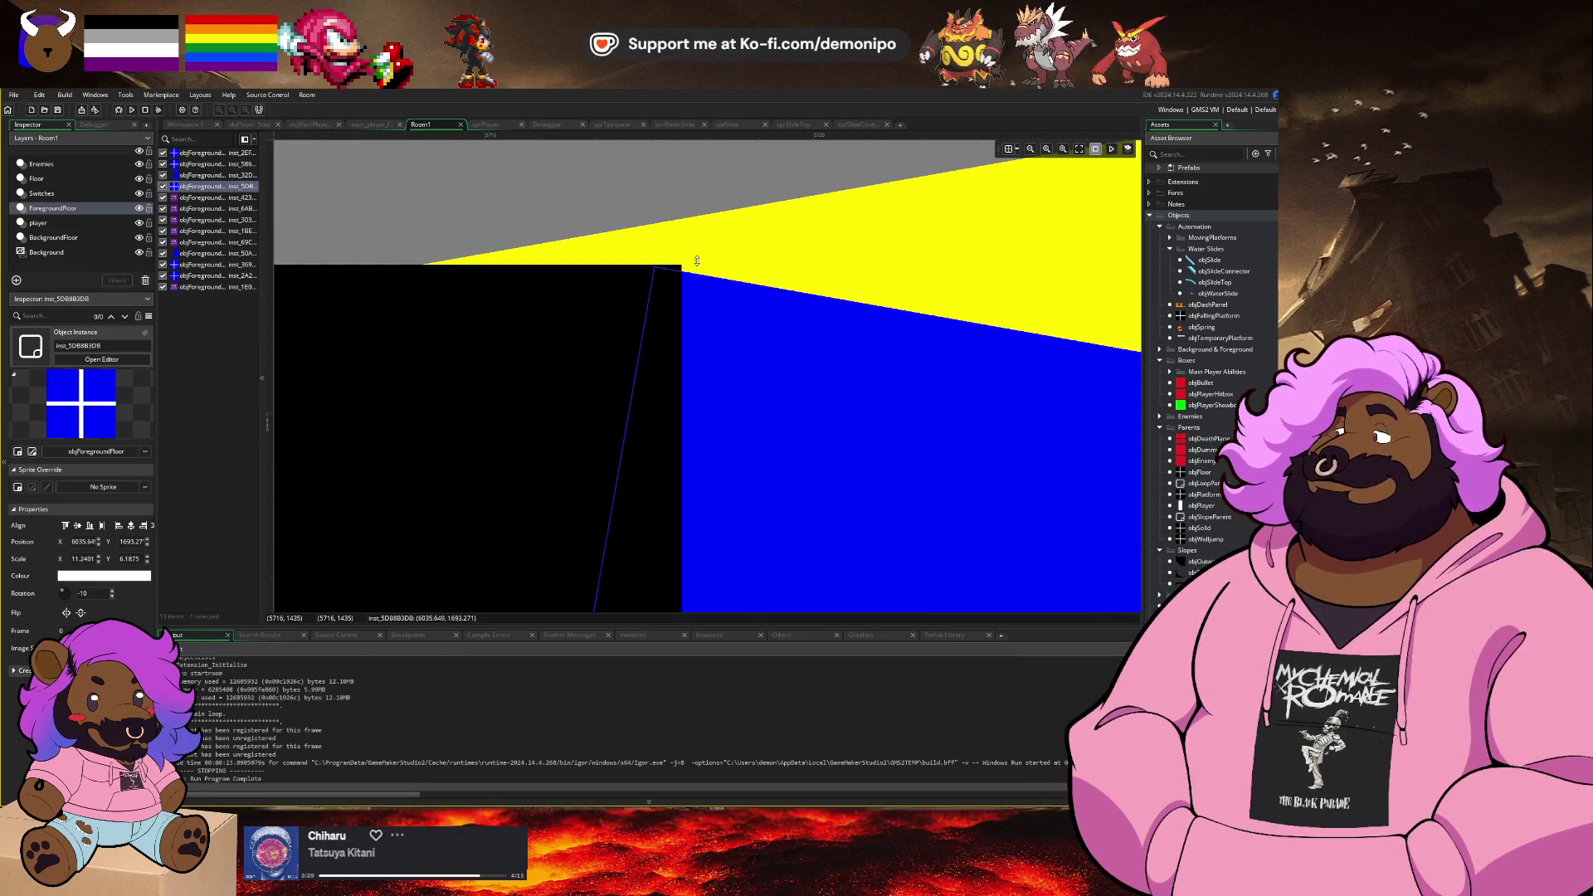
left_click(605, 320)
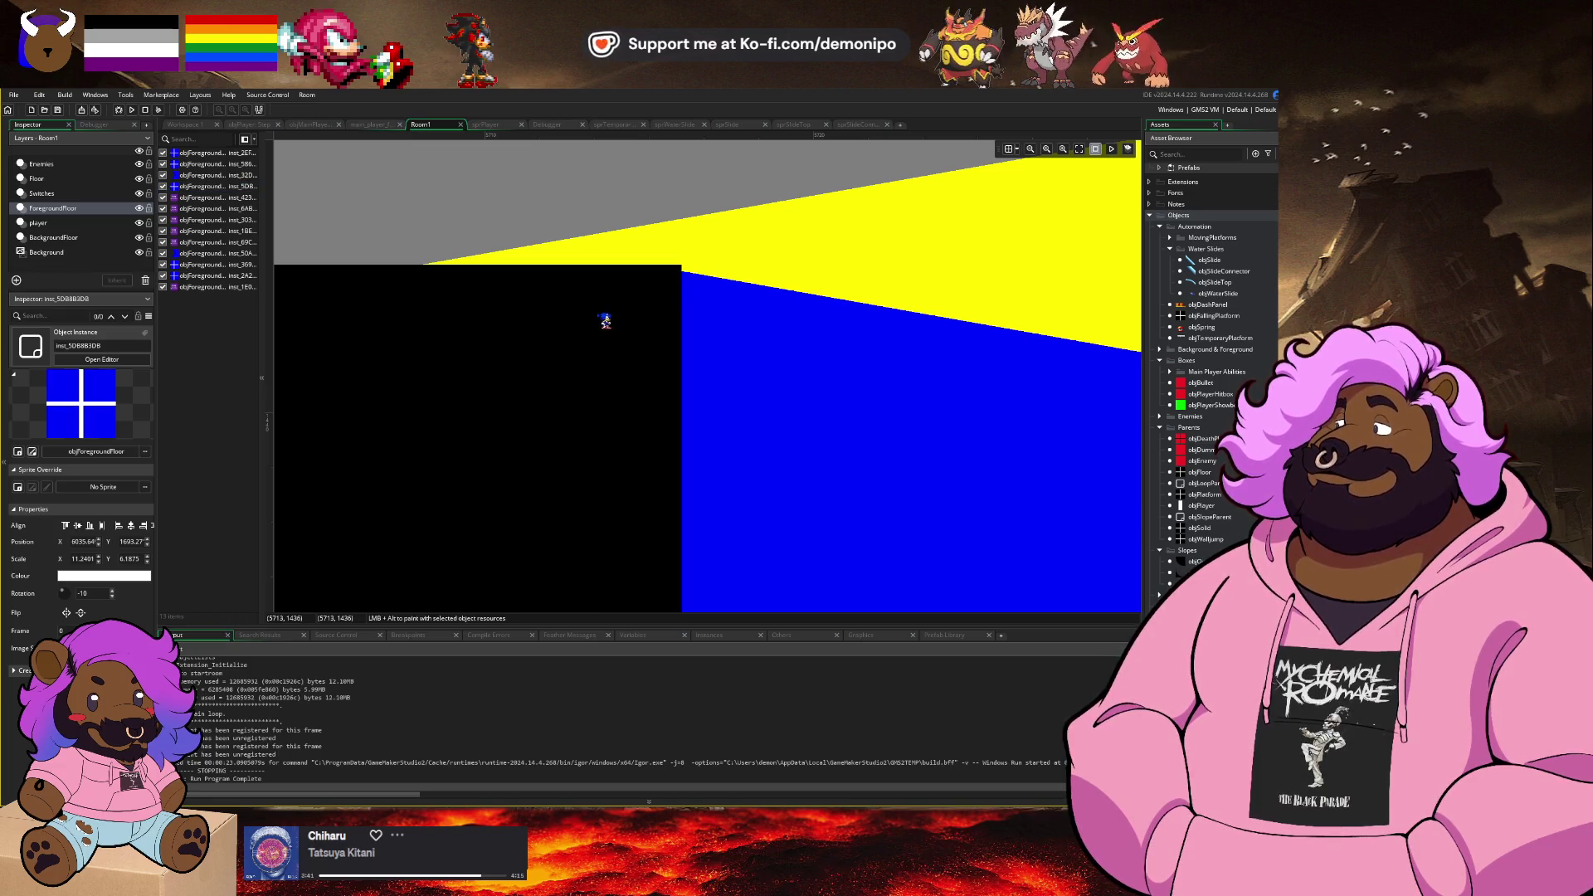
scroll(498, 298, "down", 1)
Step: Set the black Floor block's Scale Y to 6.14 so its top meets the yellow slope
left_click(37, 179)
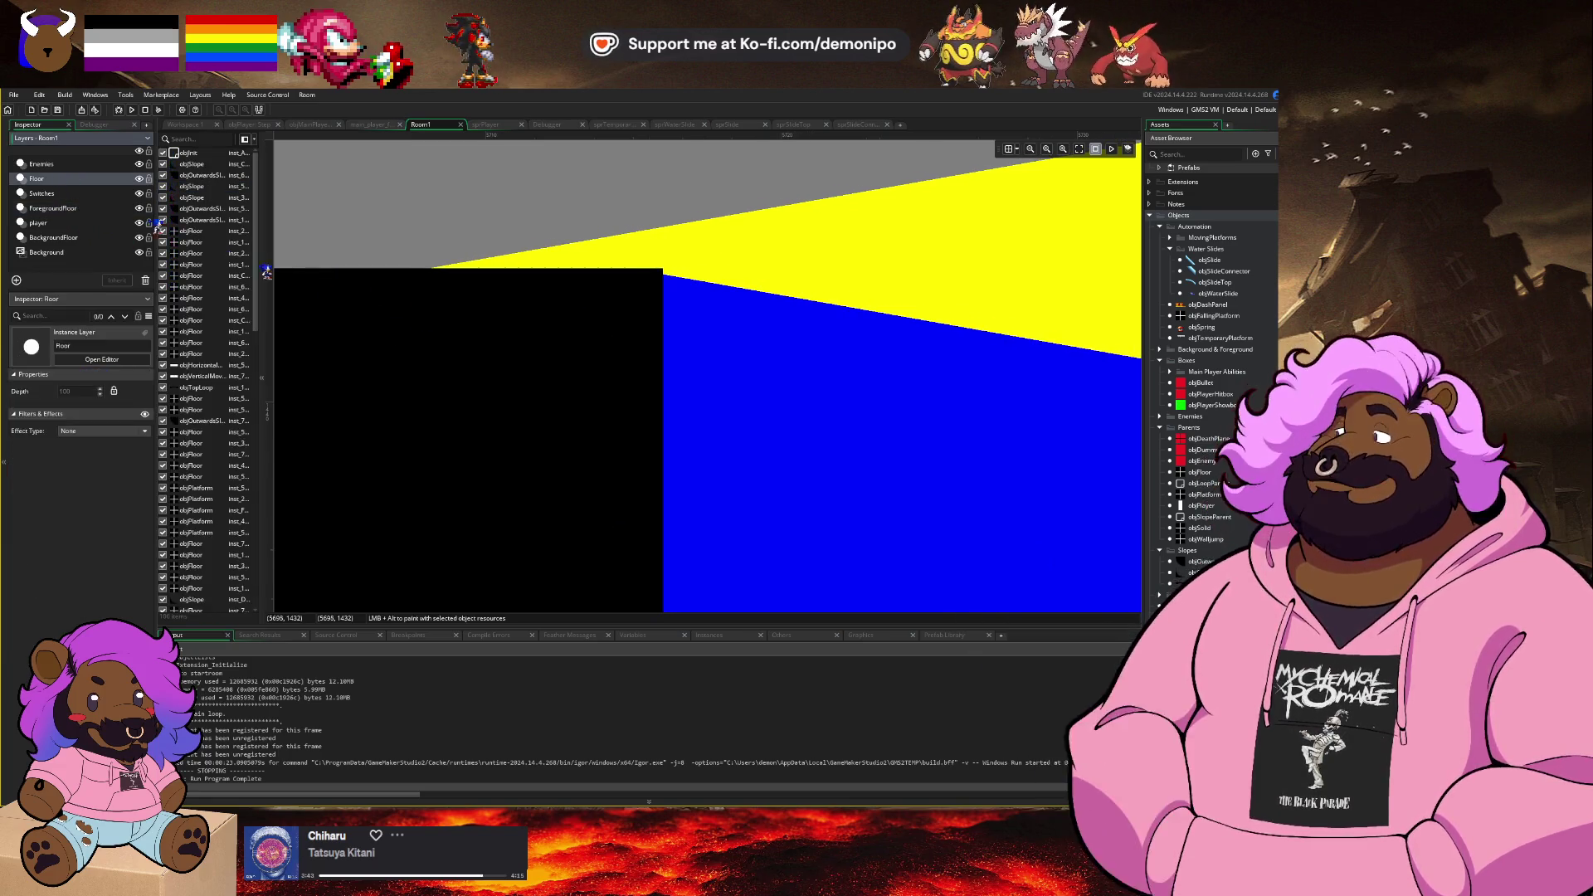
left_click(475, 367)
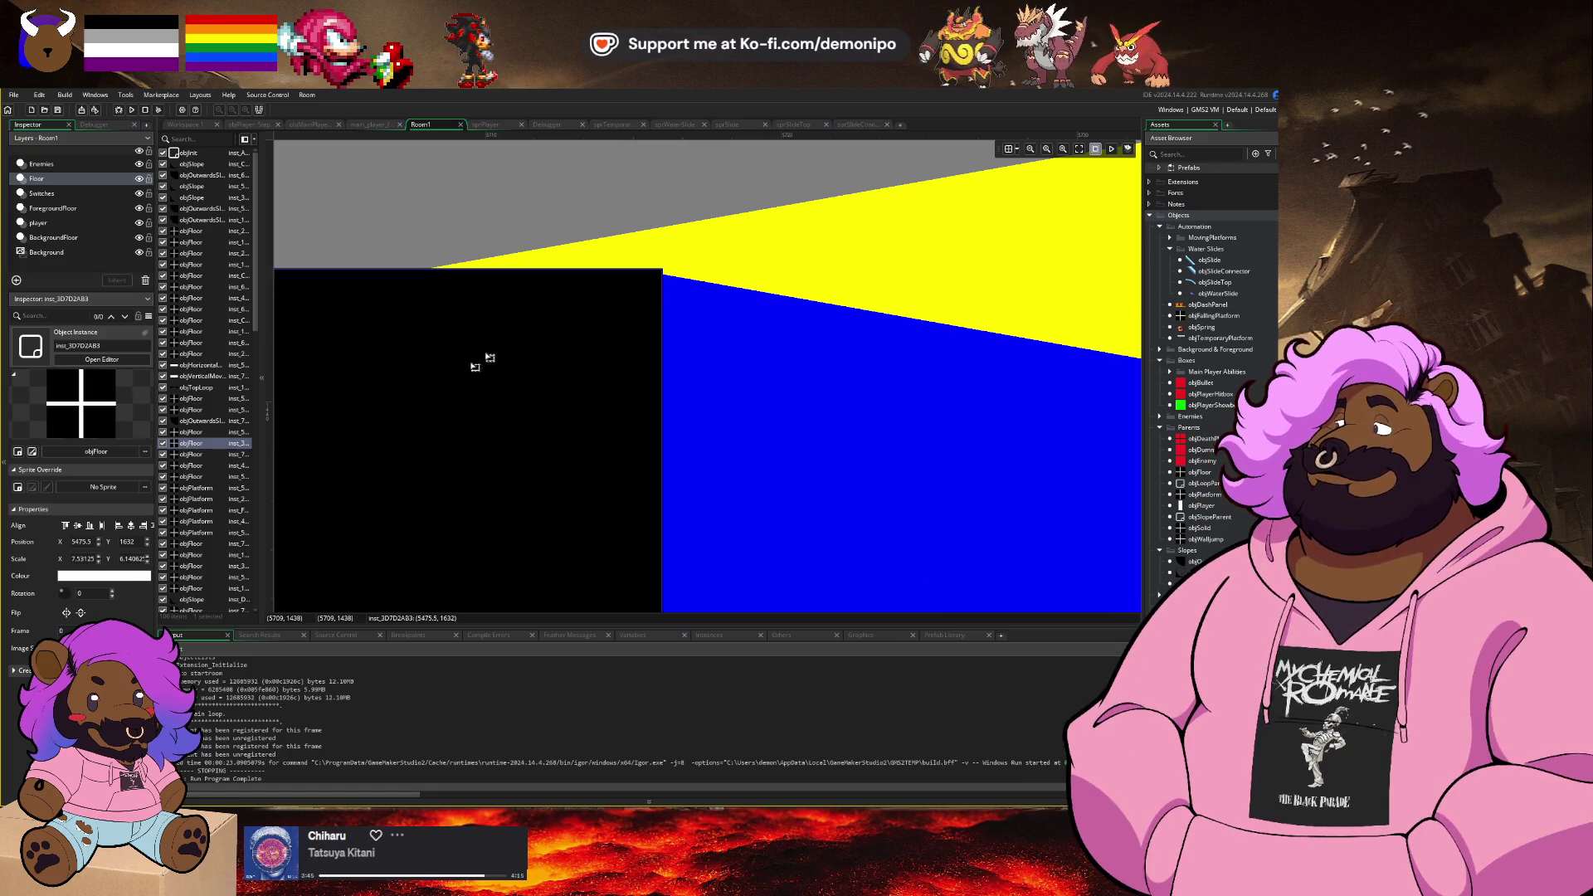
mouse_move(487, 279)
left_mouse_down()
mouse_move(485, 304)
mouse_move(484, 283)
left_mouse_up()
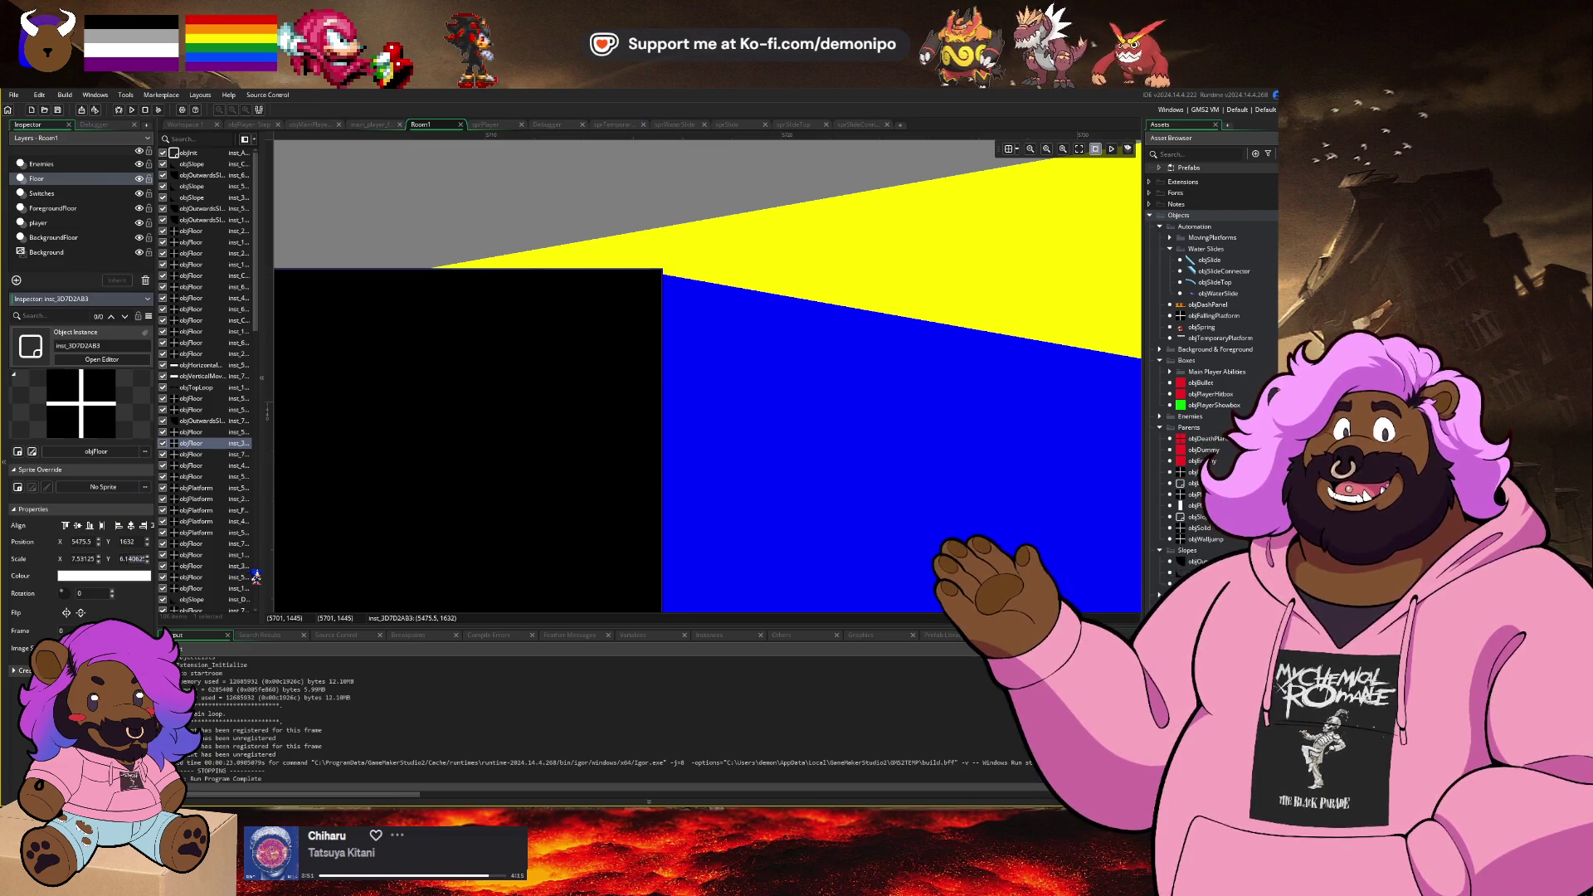
type("6.1")
key("Return")
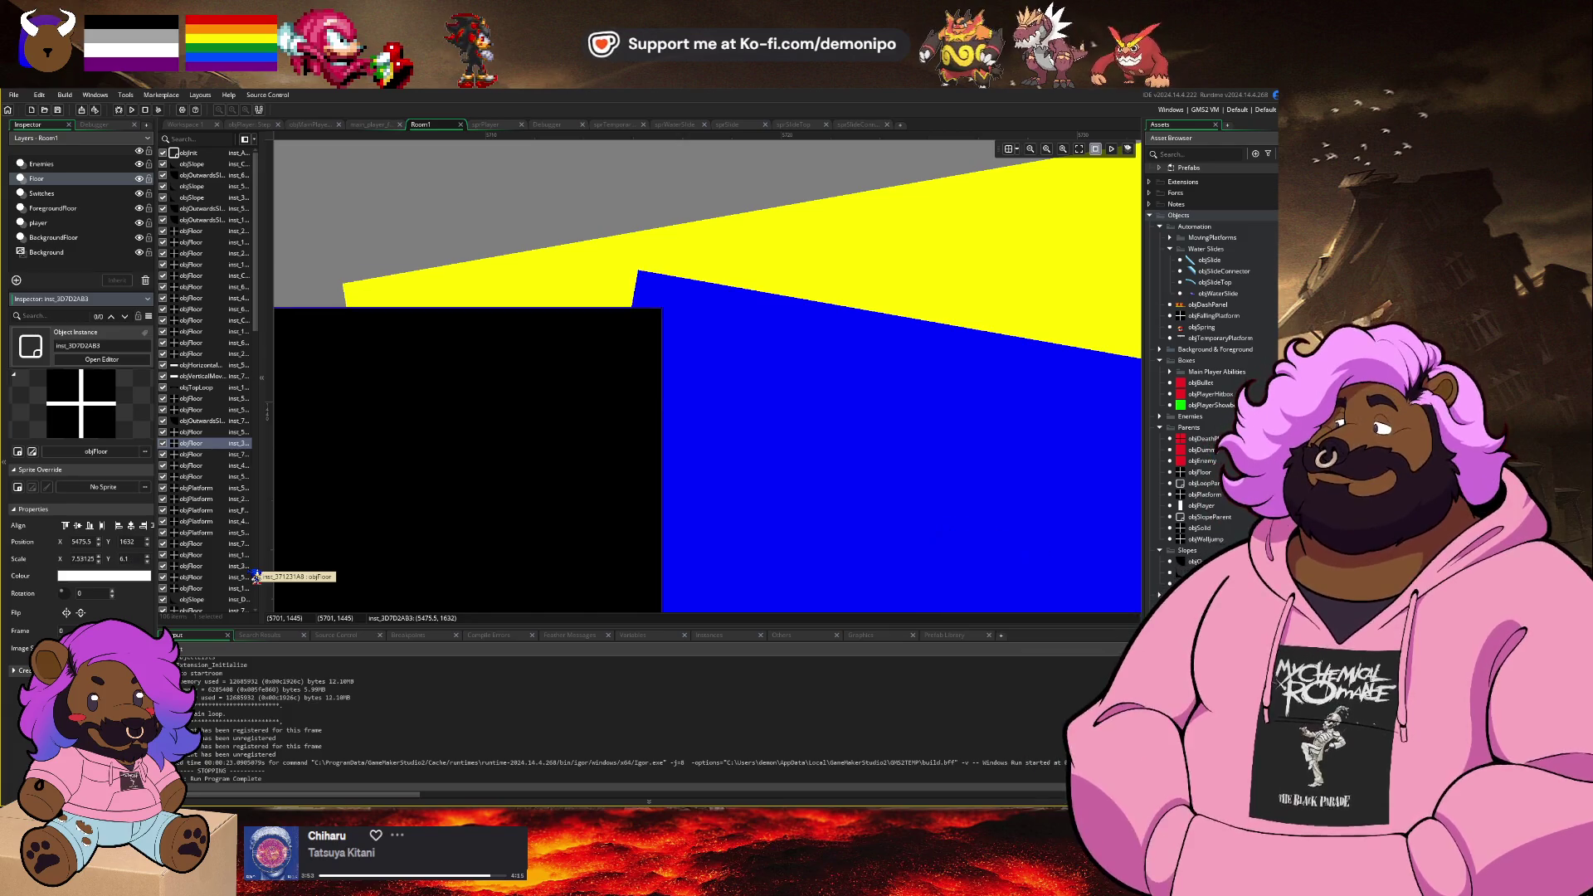
key("Return")
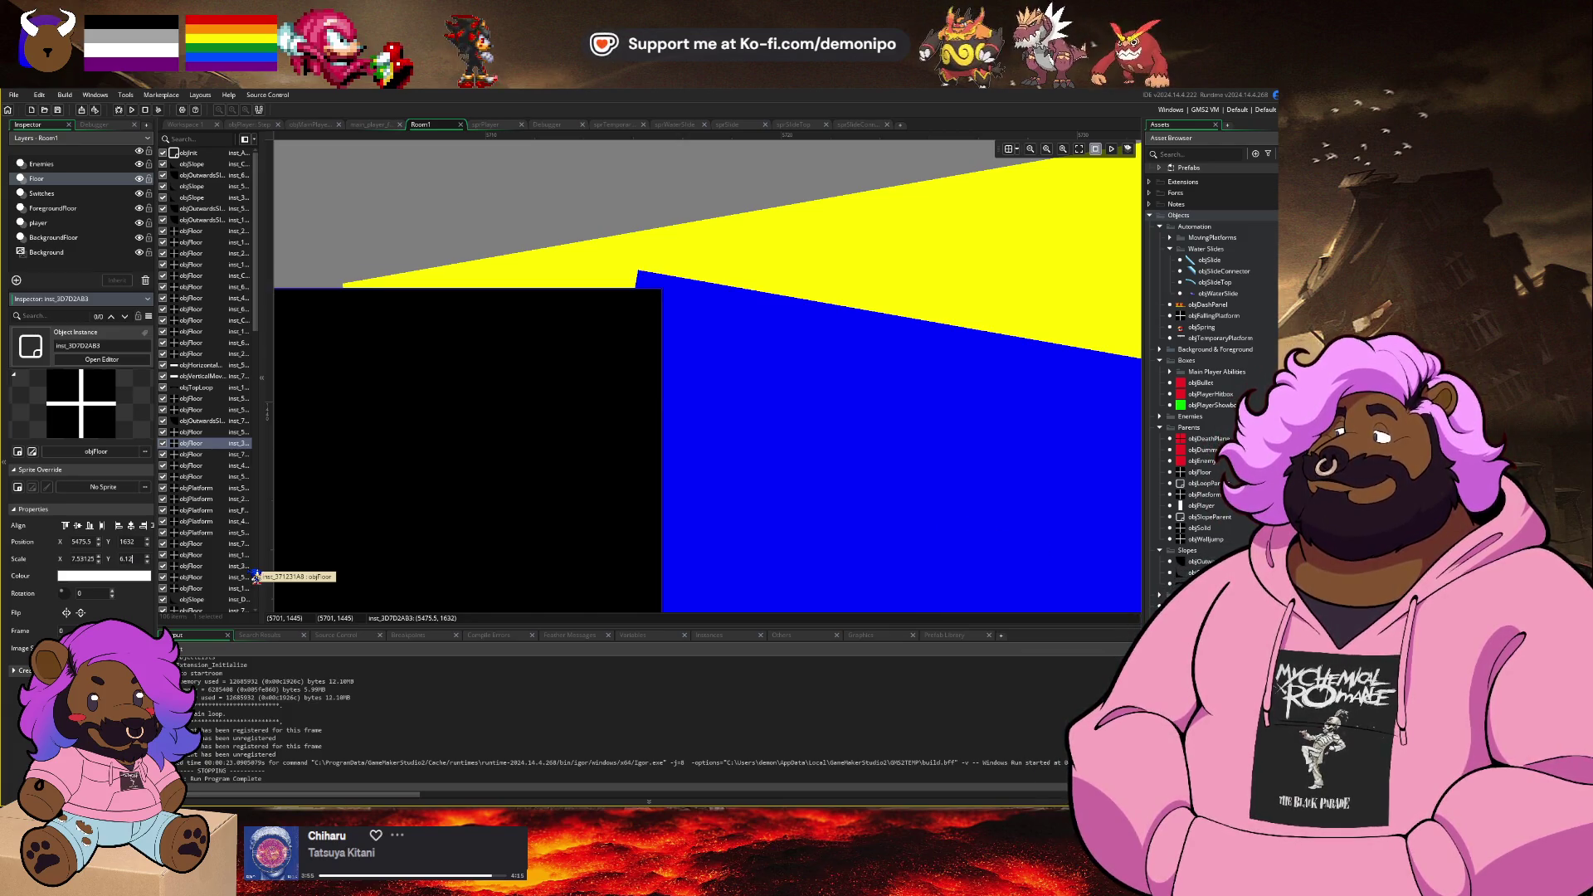
type("5")
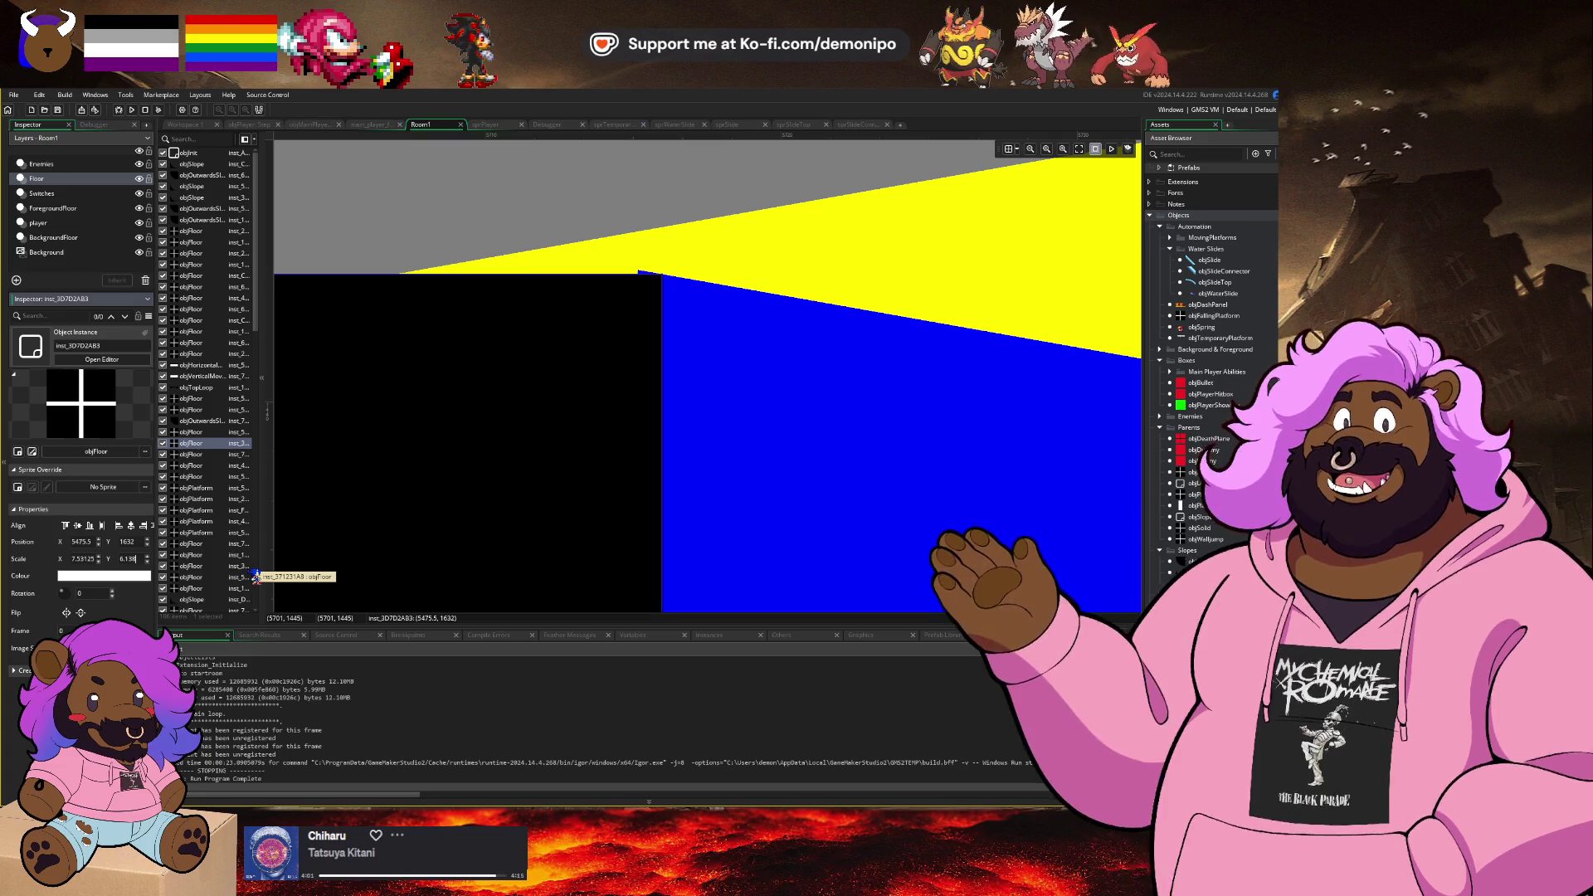
type("8")
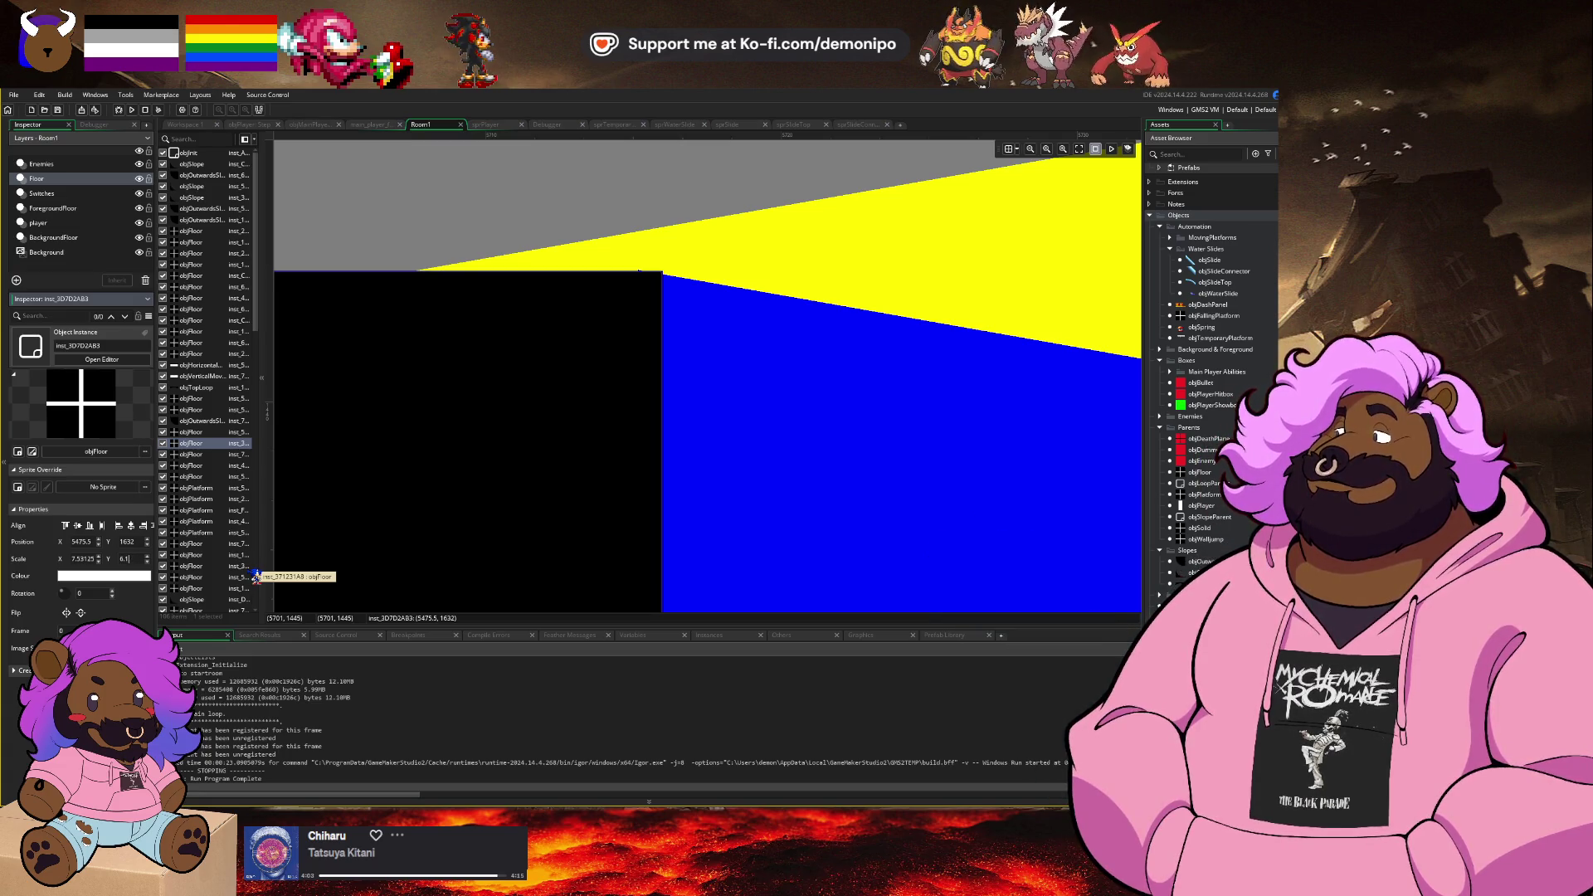
type("4")
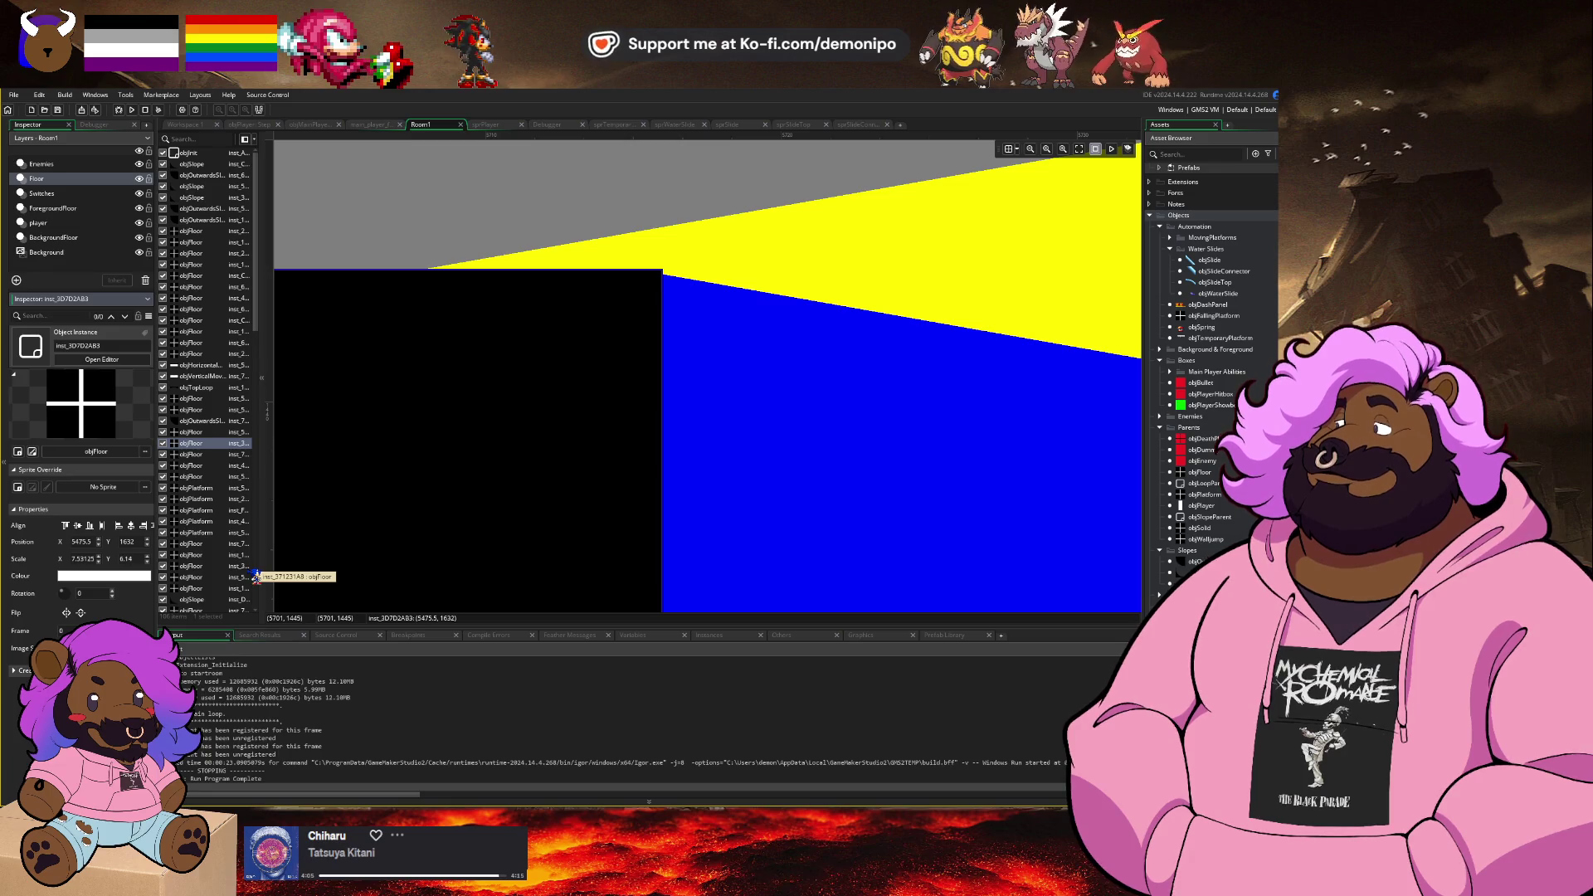
left_click(693, 455)
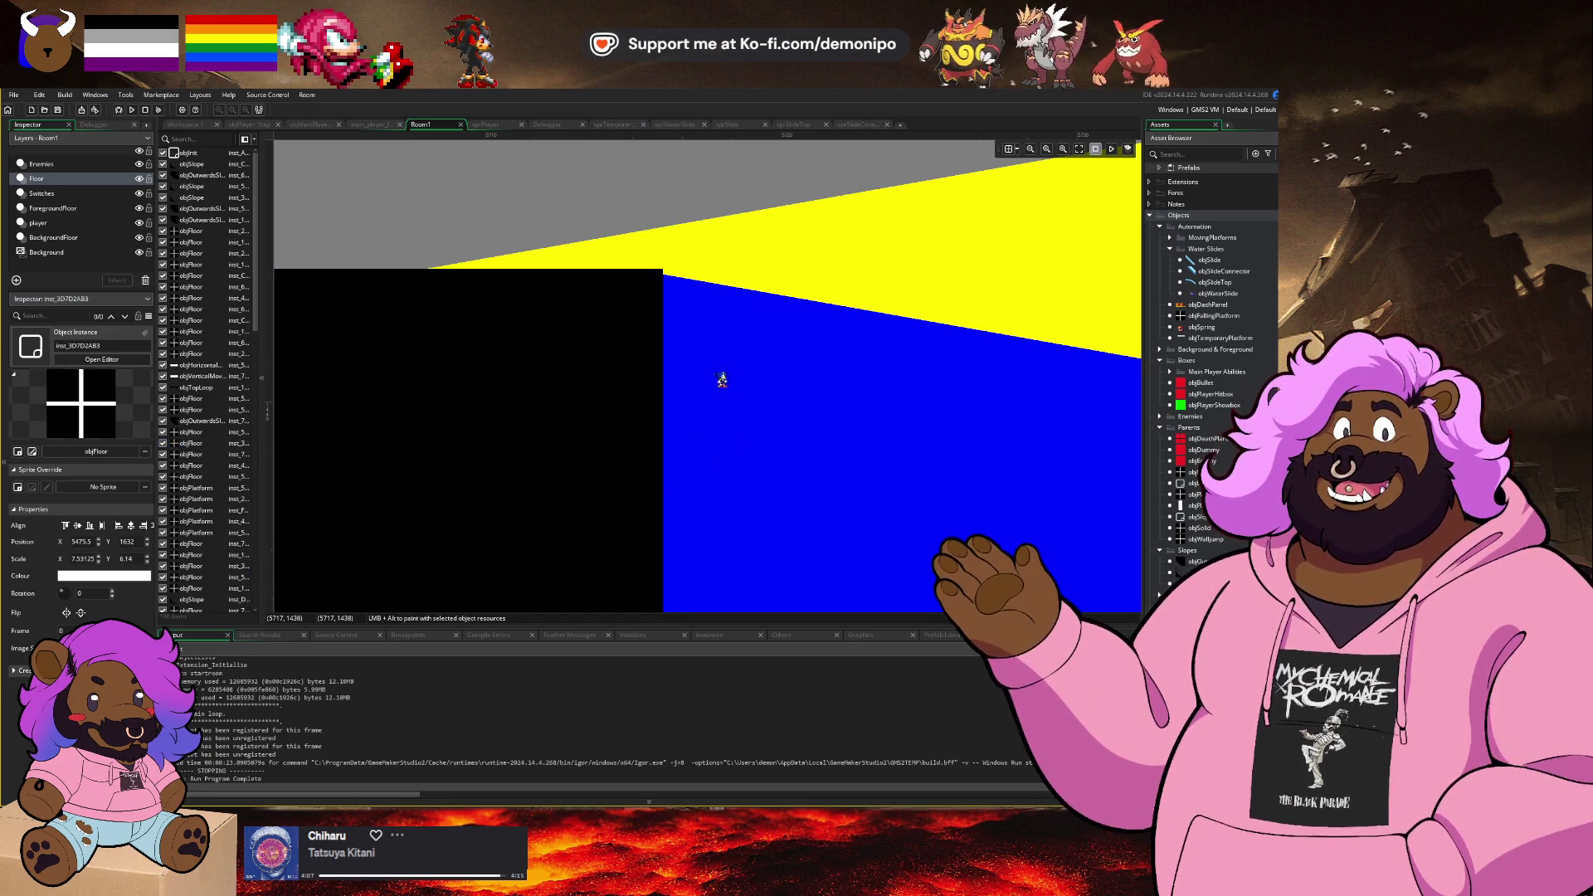
Step: Pan along the level to the blue slope's upper joint and select its foreground slope piece
left_click_drag(709, 352, 579, 321)
left_click(527, 295)
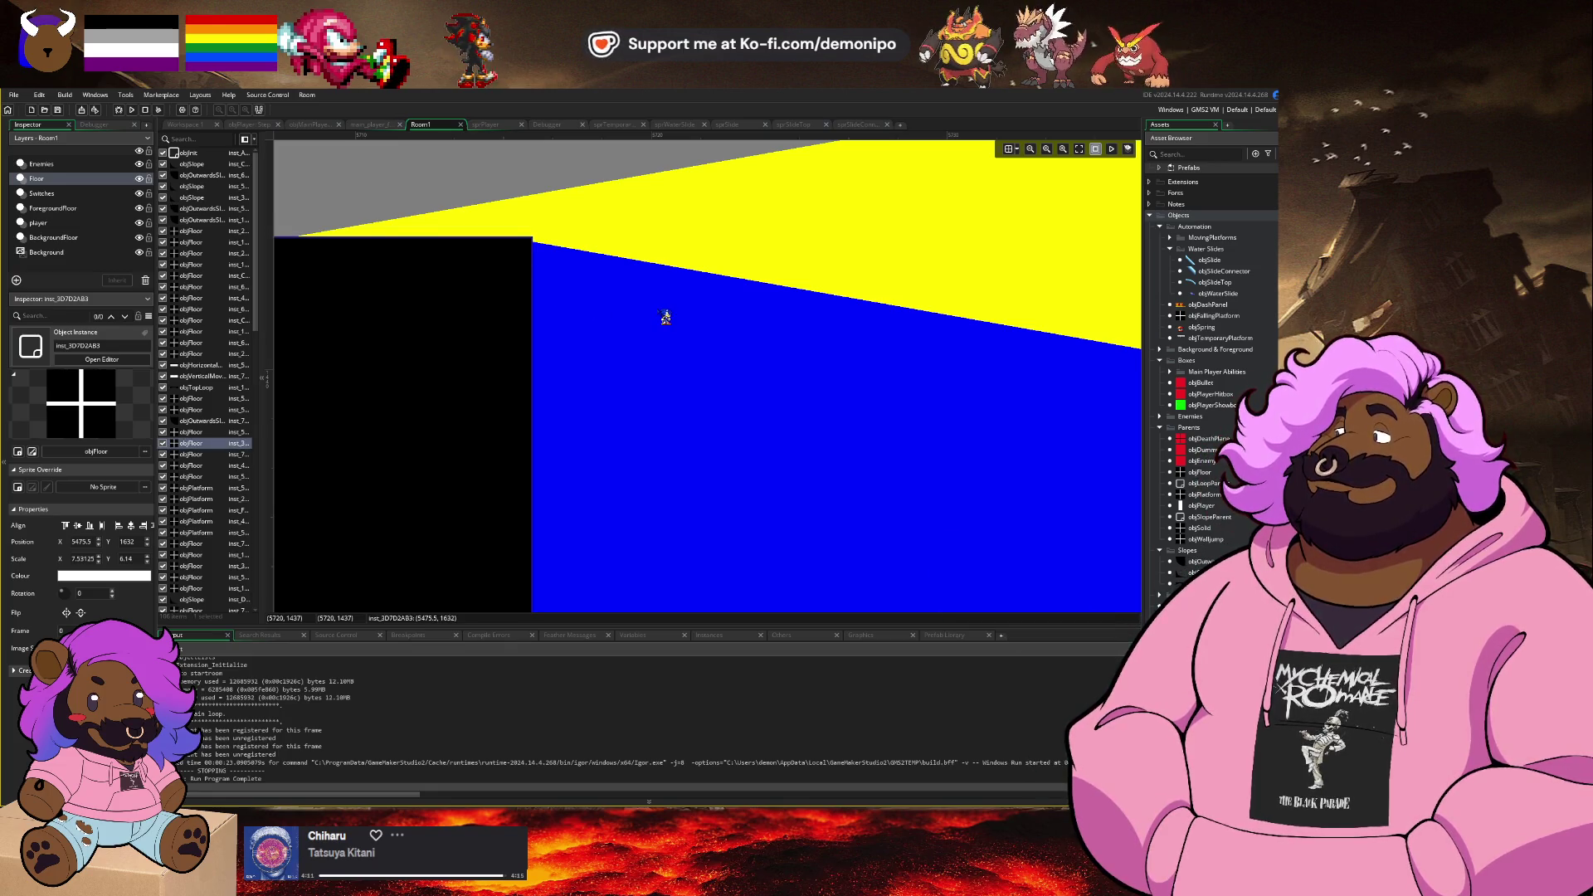
scroll(666, 317, "down", 4)
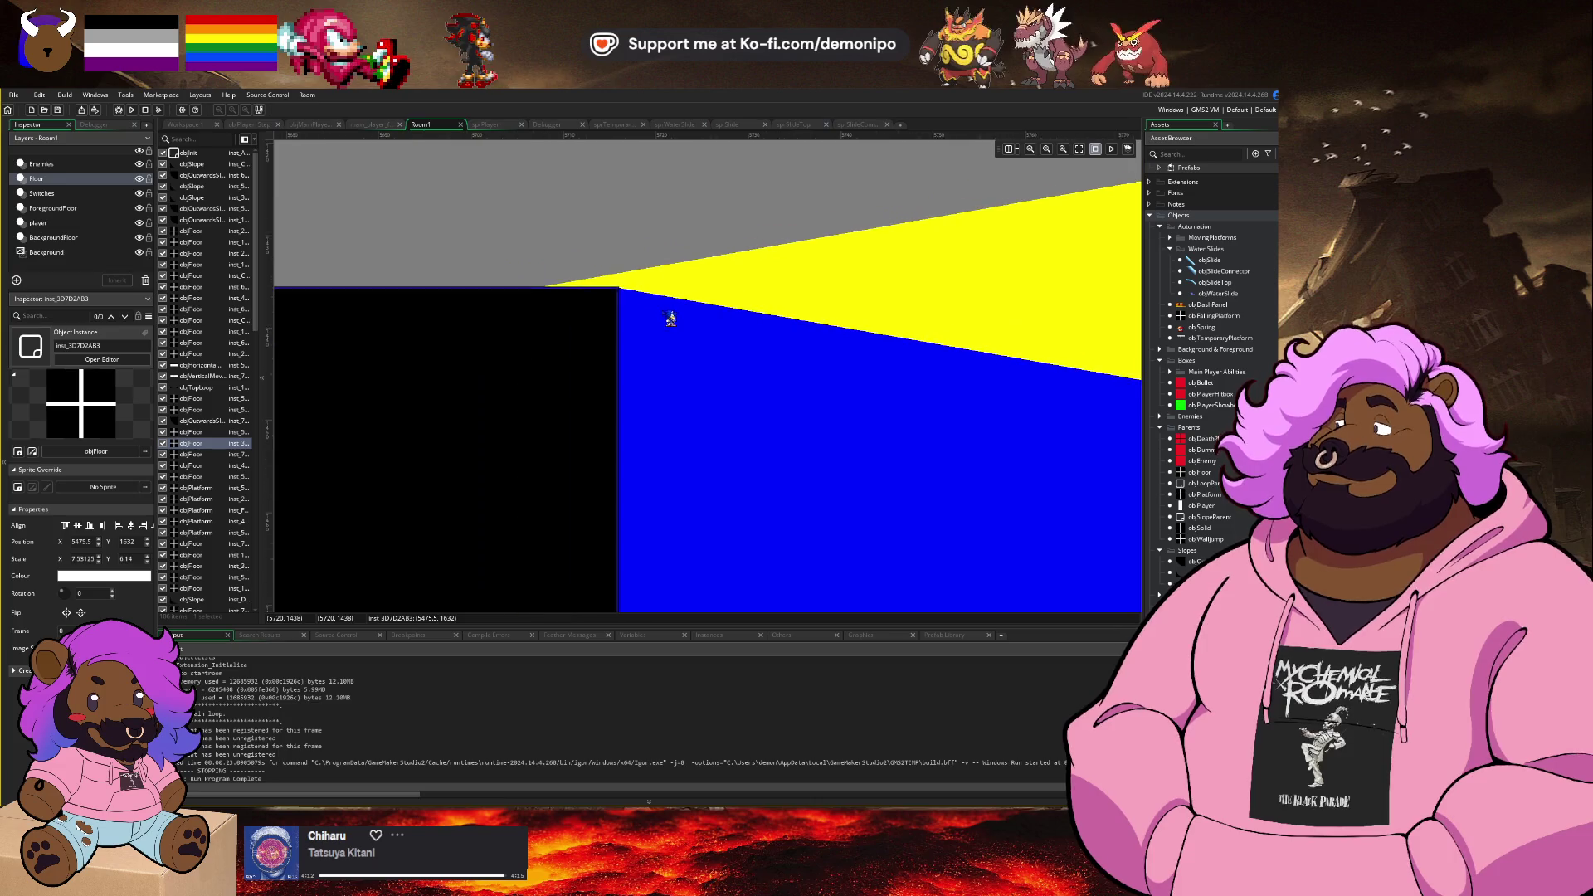
scroll(668, 315, "down", 5)
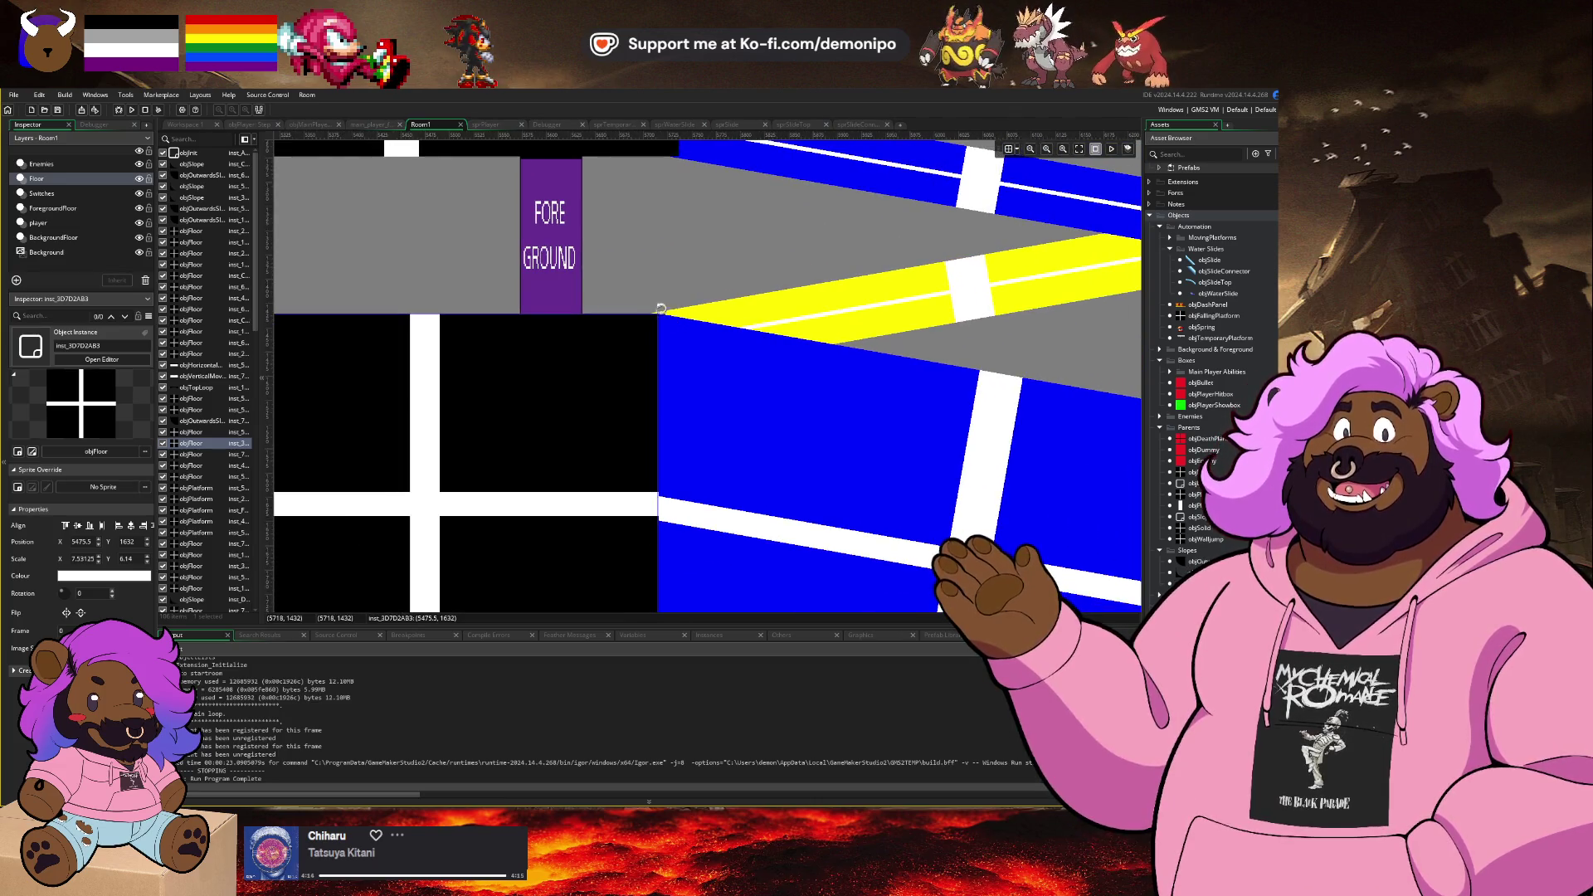
left_click_drag(661, 308, 567, 361)
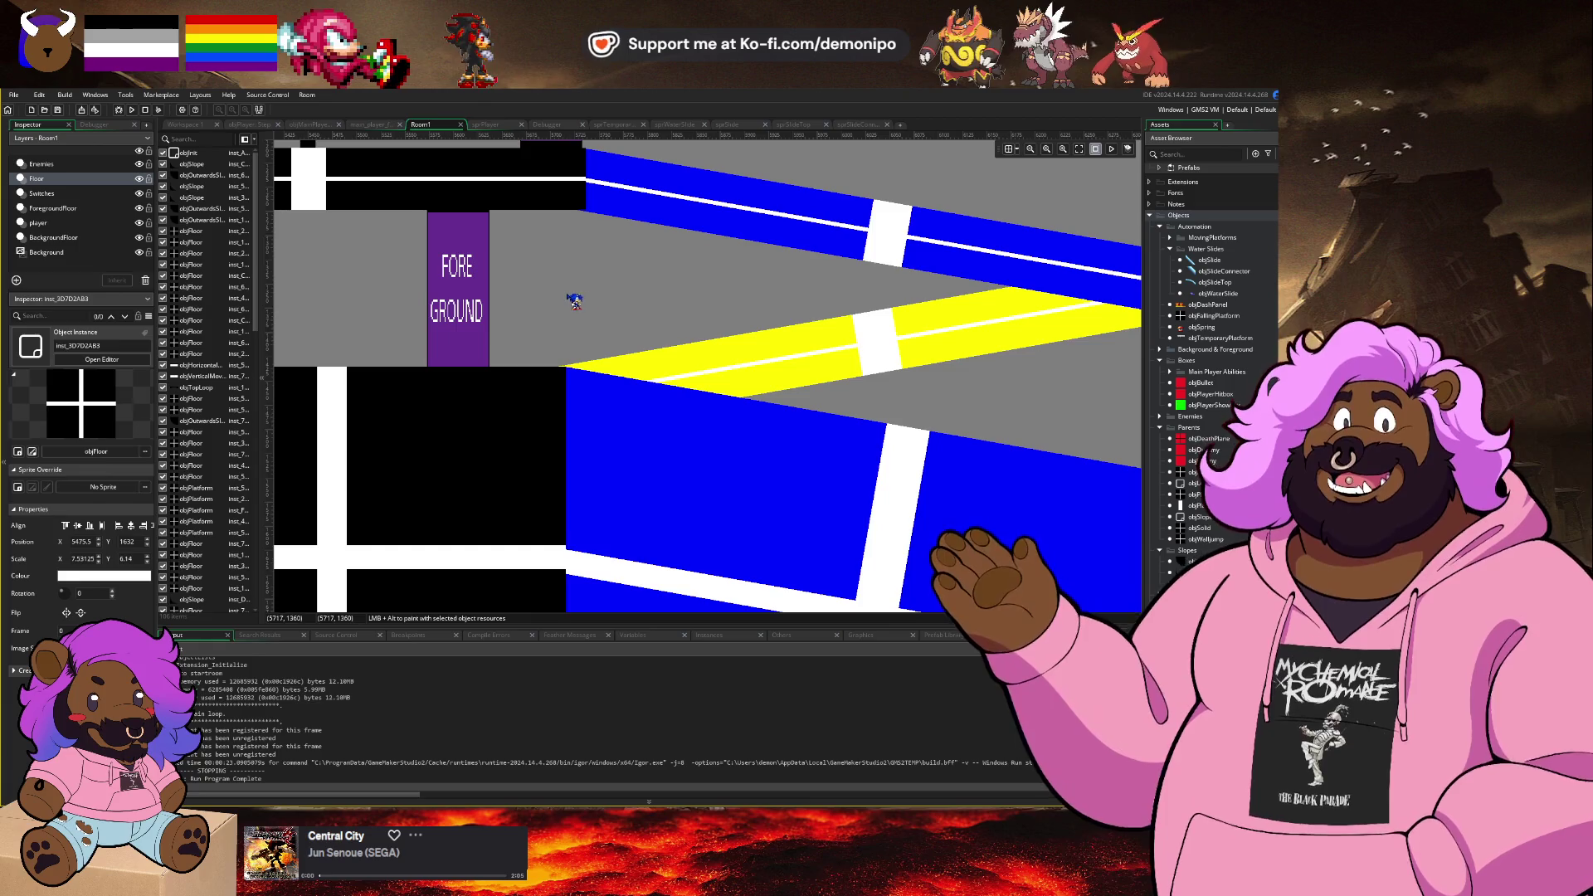
left_click_drag(612, 291, 492, 331)
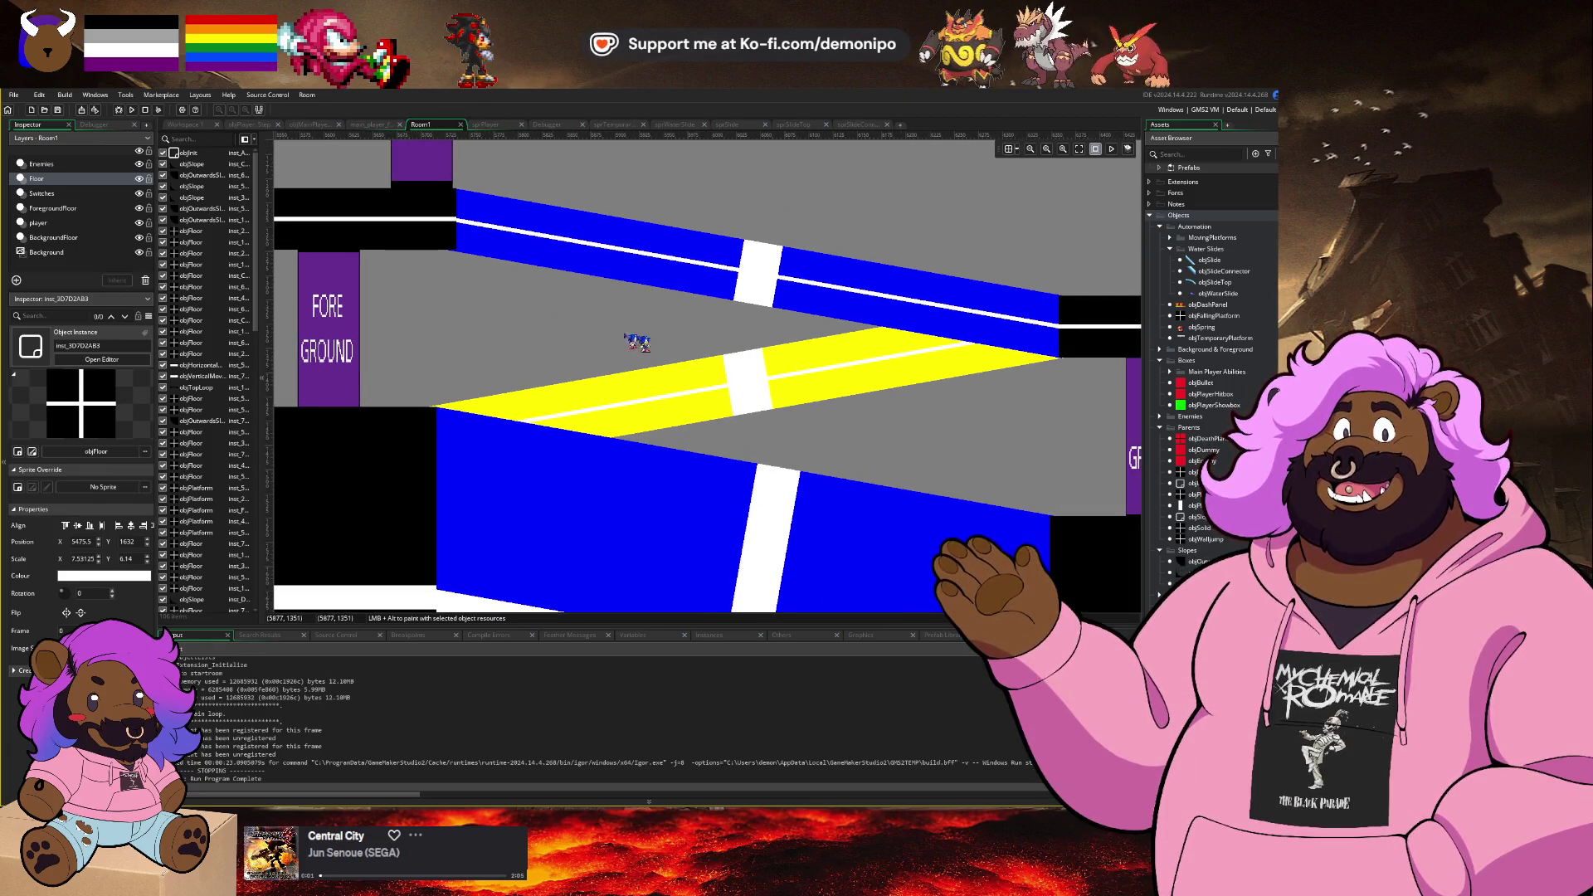
left_click_drag(637, 342, 456, 381)
mouse_move(810, 440)
left_mouse_down()
mouse_move(665, 472)
mouse_move(864, 516)
left_mouse_up()
left_click_drag(426, 435, 460, 369)
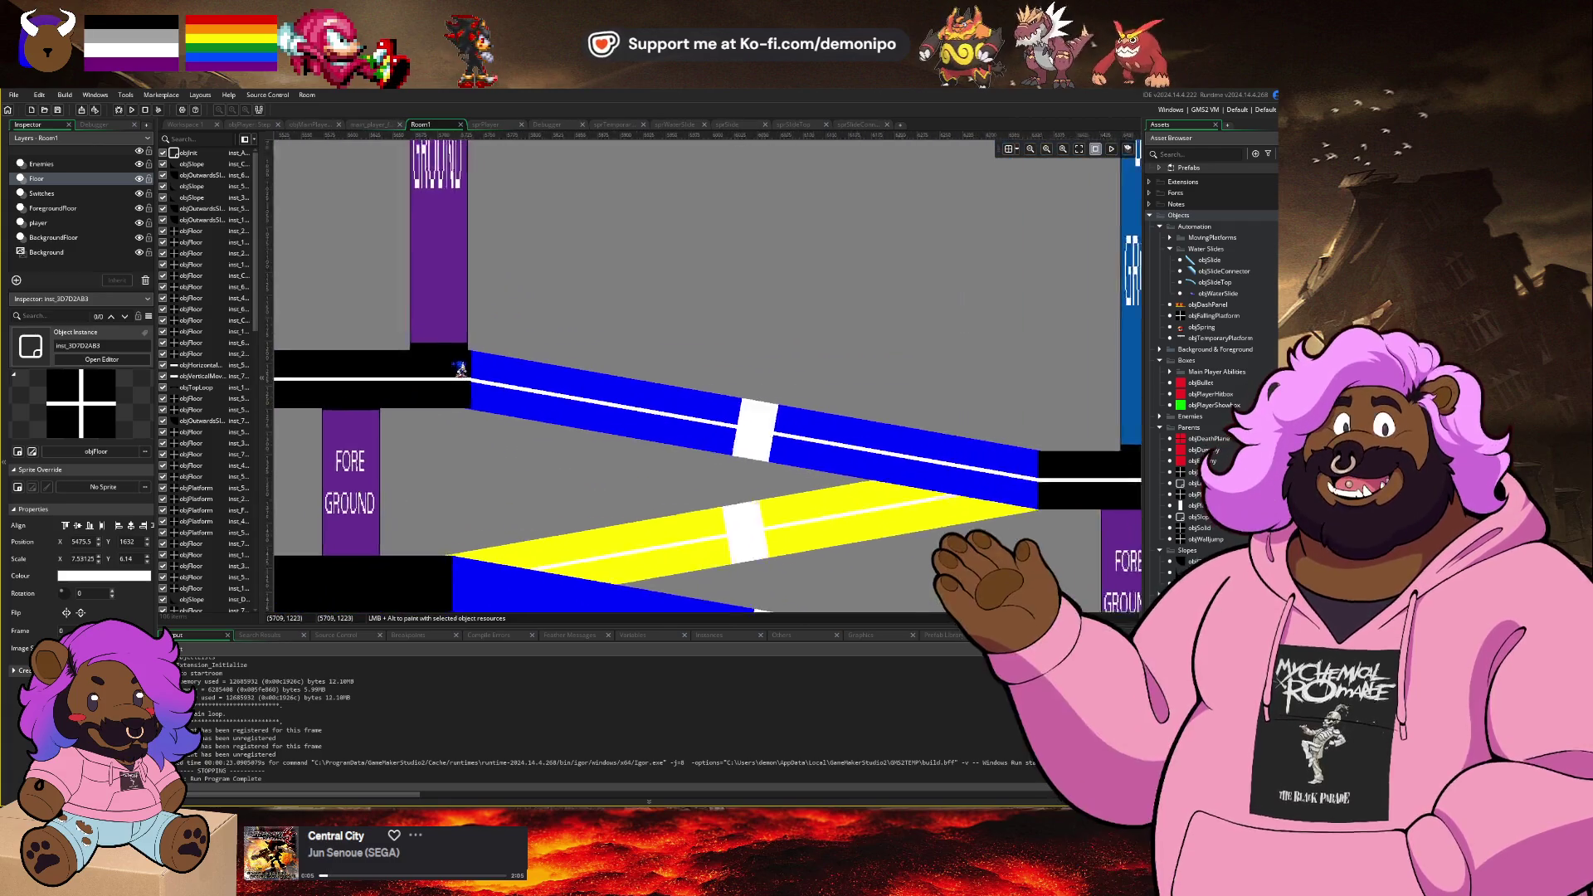
scroll(461, 369, "up", 10)
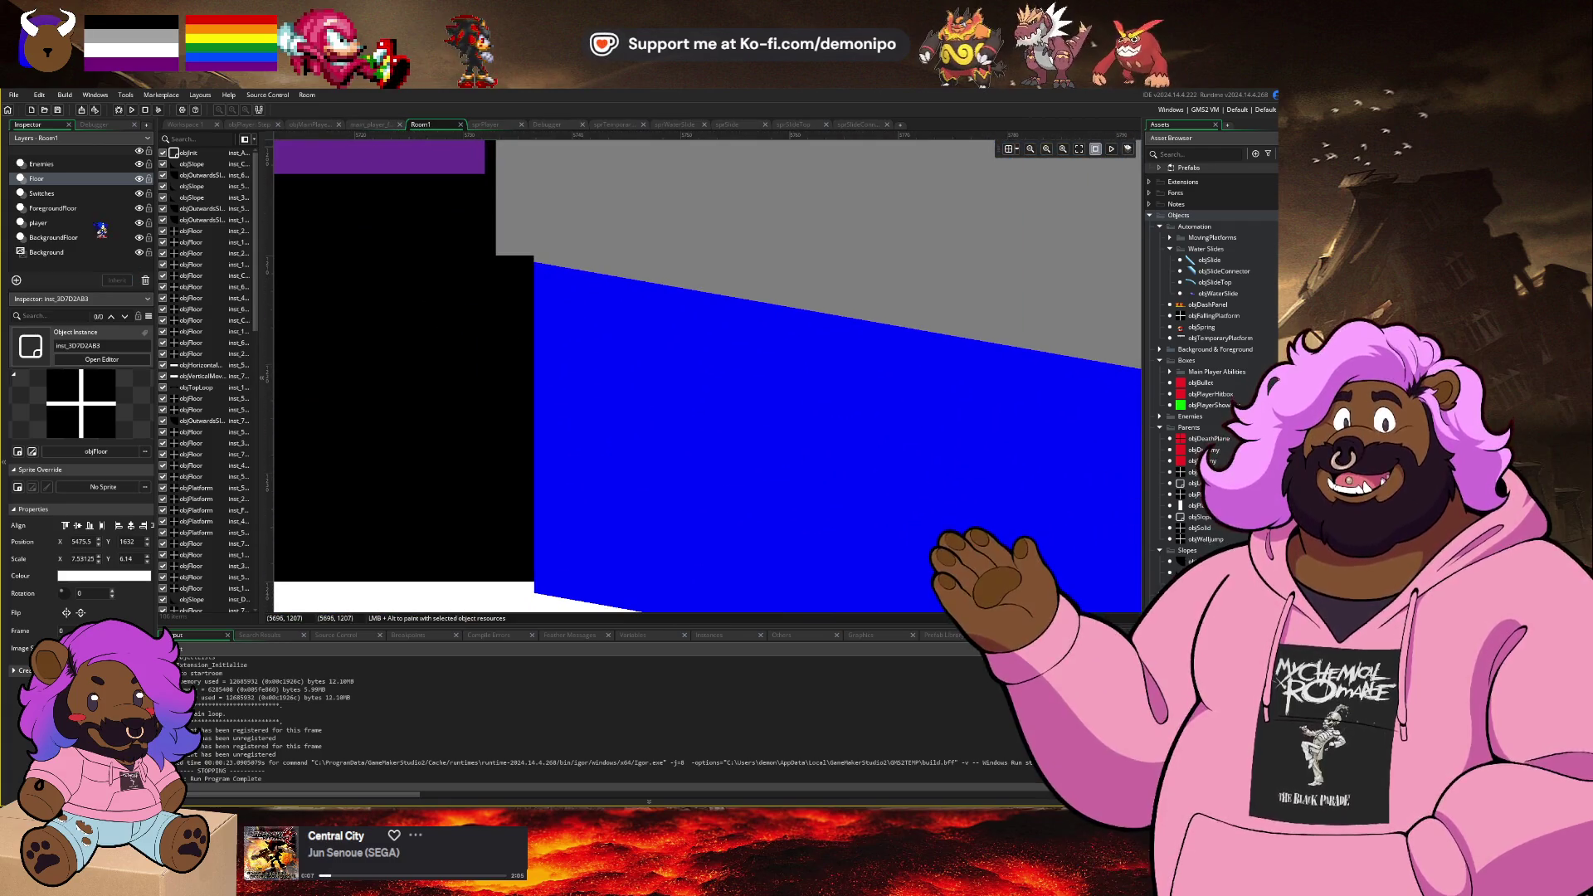
left_click(87, 209)
left_click(706, 375)
Step: Give the blue foreground slope piece a Scale Y of 1.01 so it meets the black floor's edge
scroll(537, 270, "up", 1)
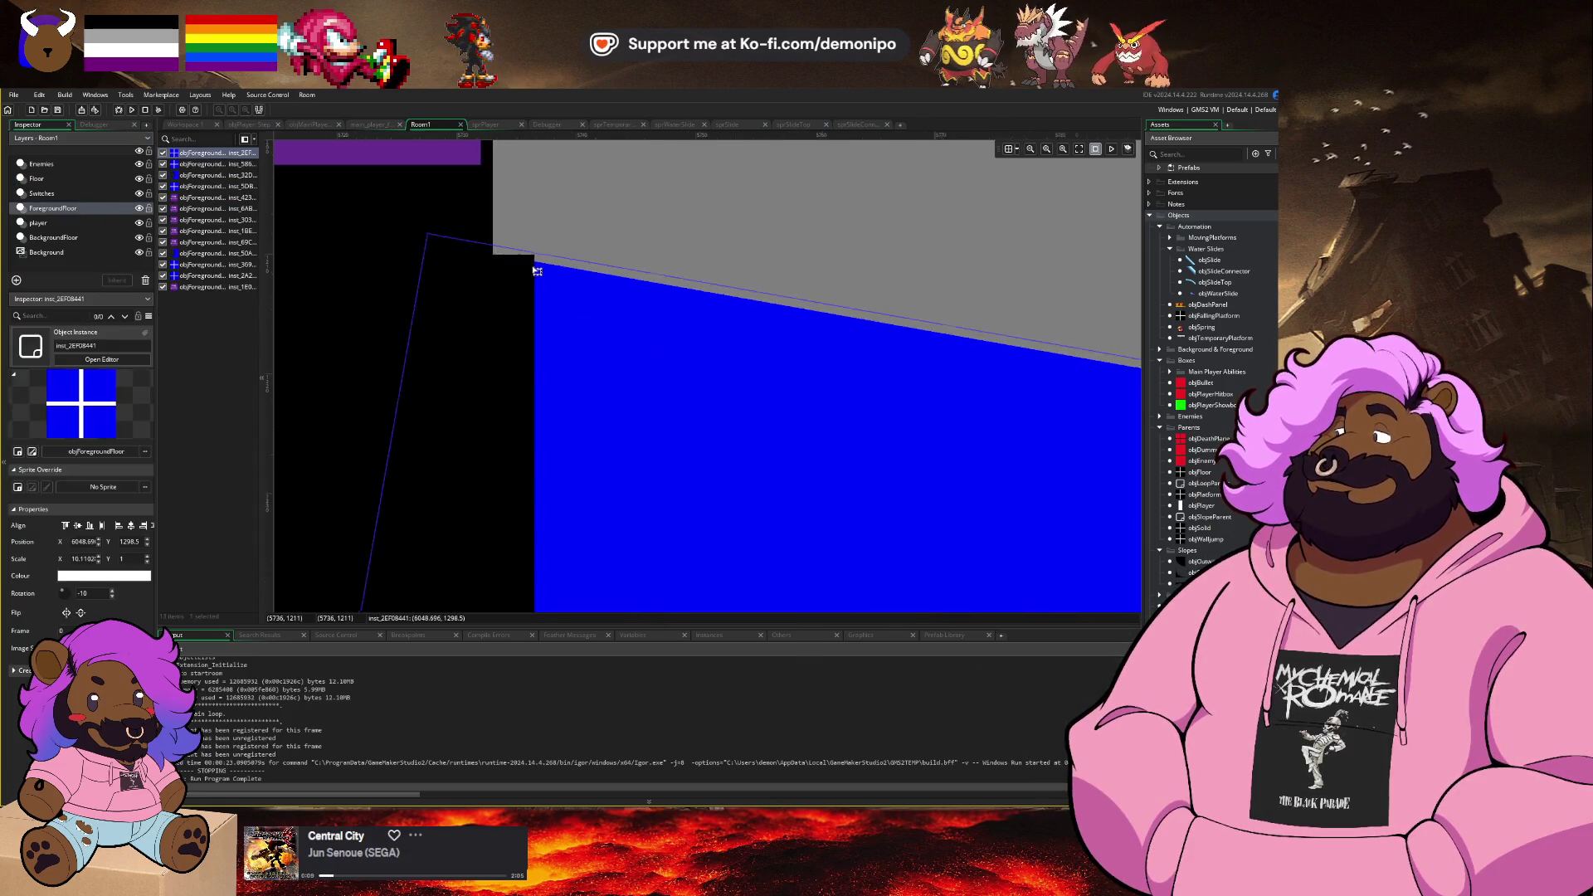
scroll(539, 269, "up", 2)
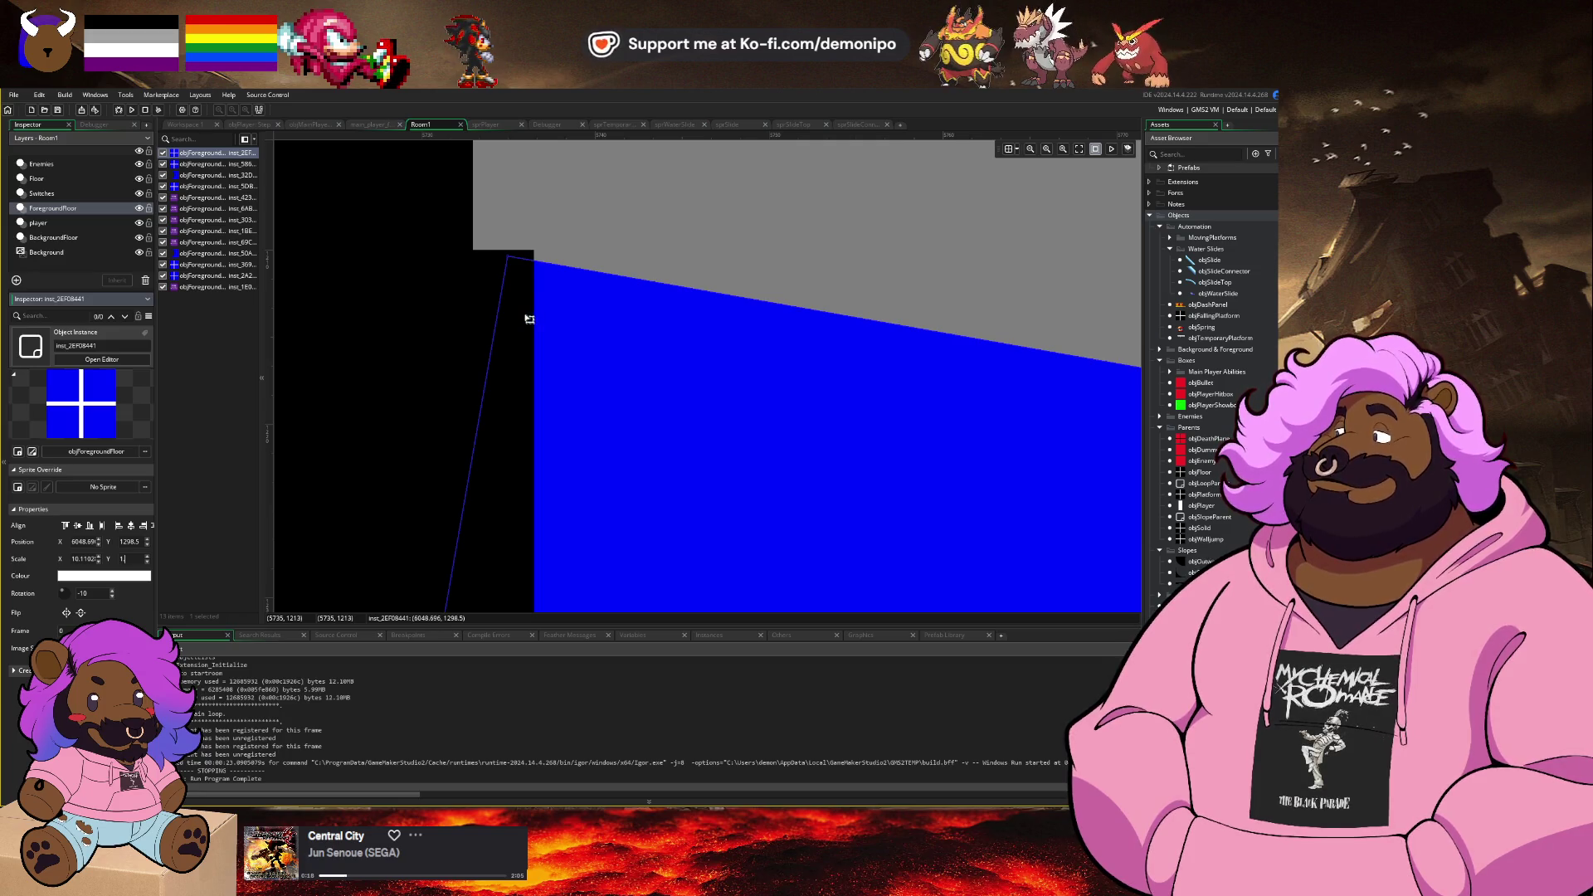
type("1.1")
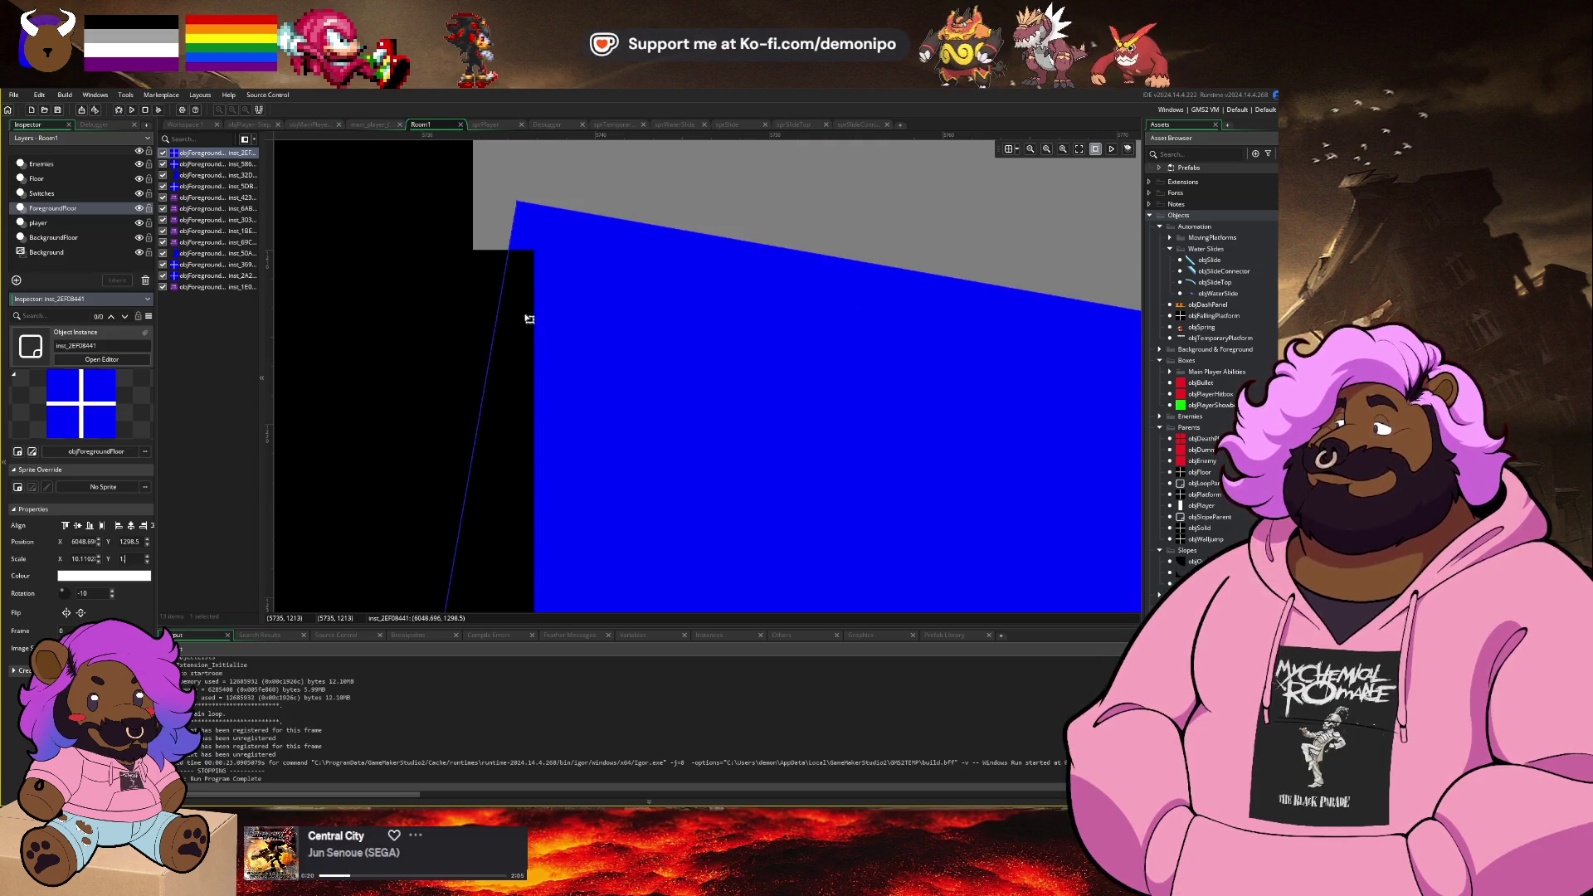
type("05")
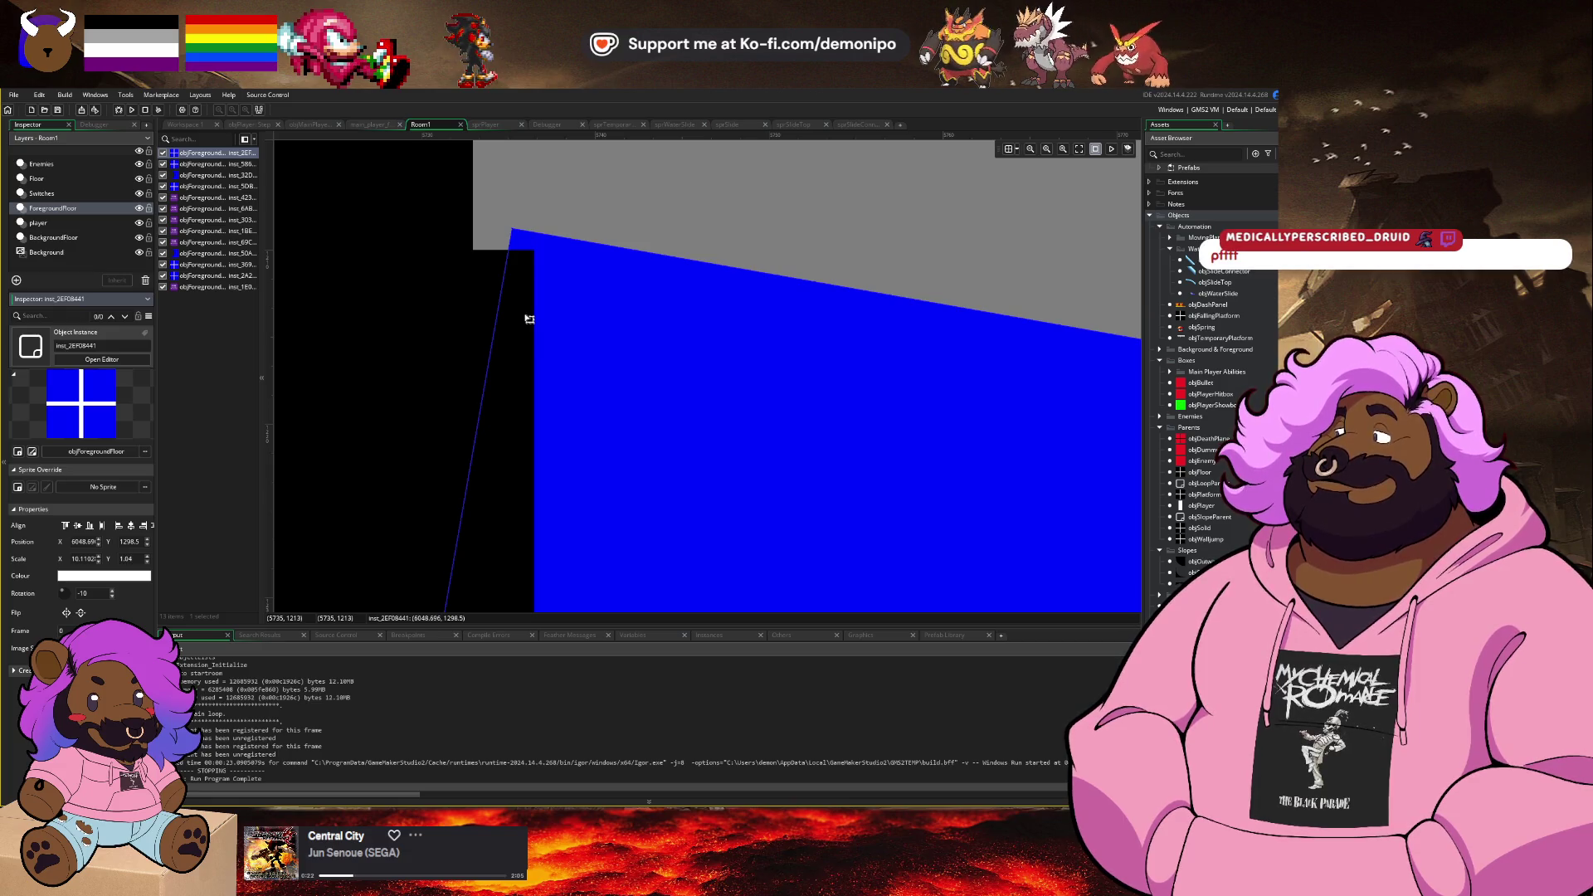
key("BackSpace")
type("2")
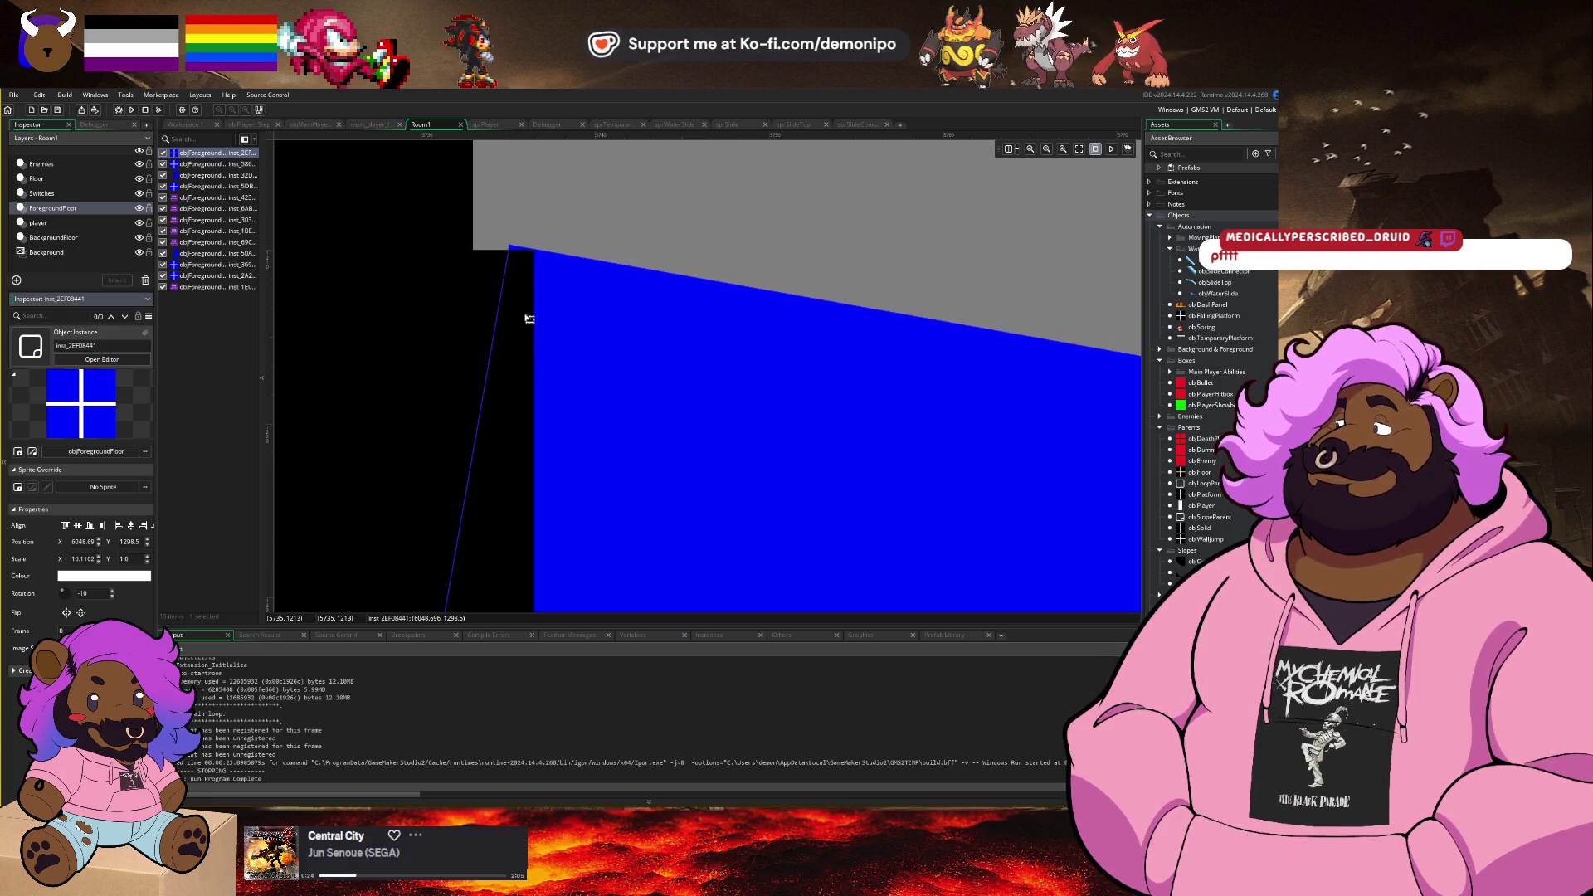
type("1")
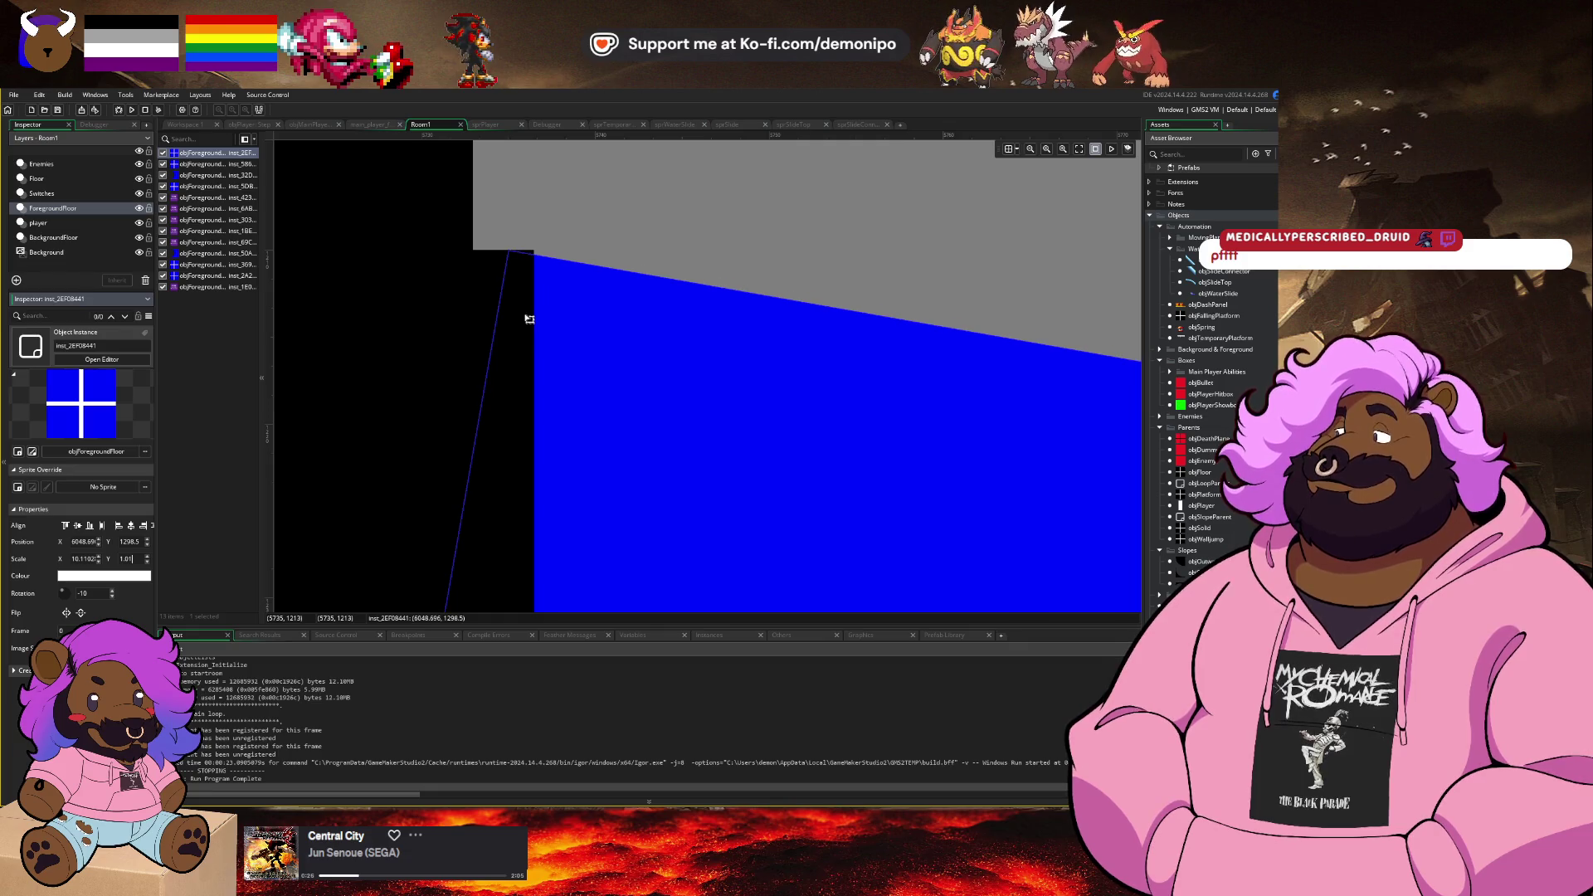
left_click(538, 241)
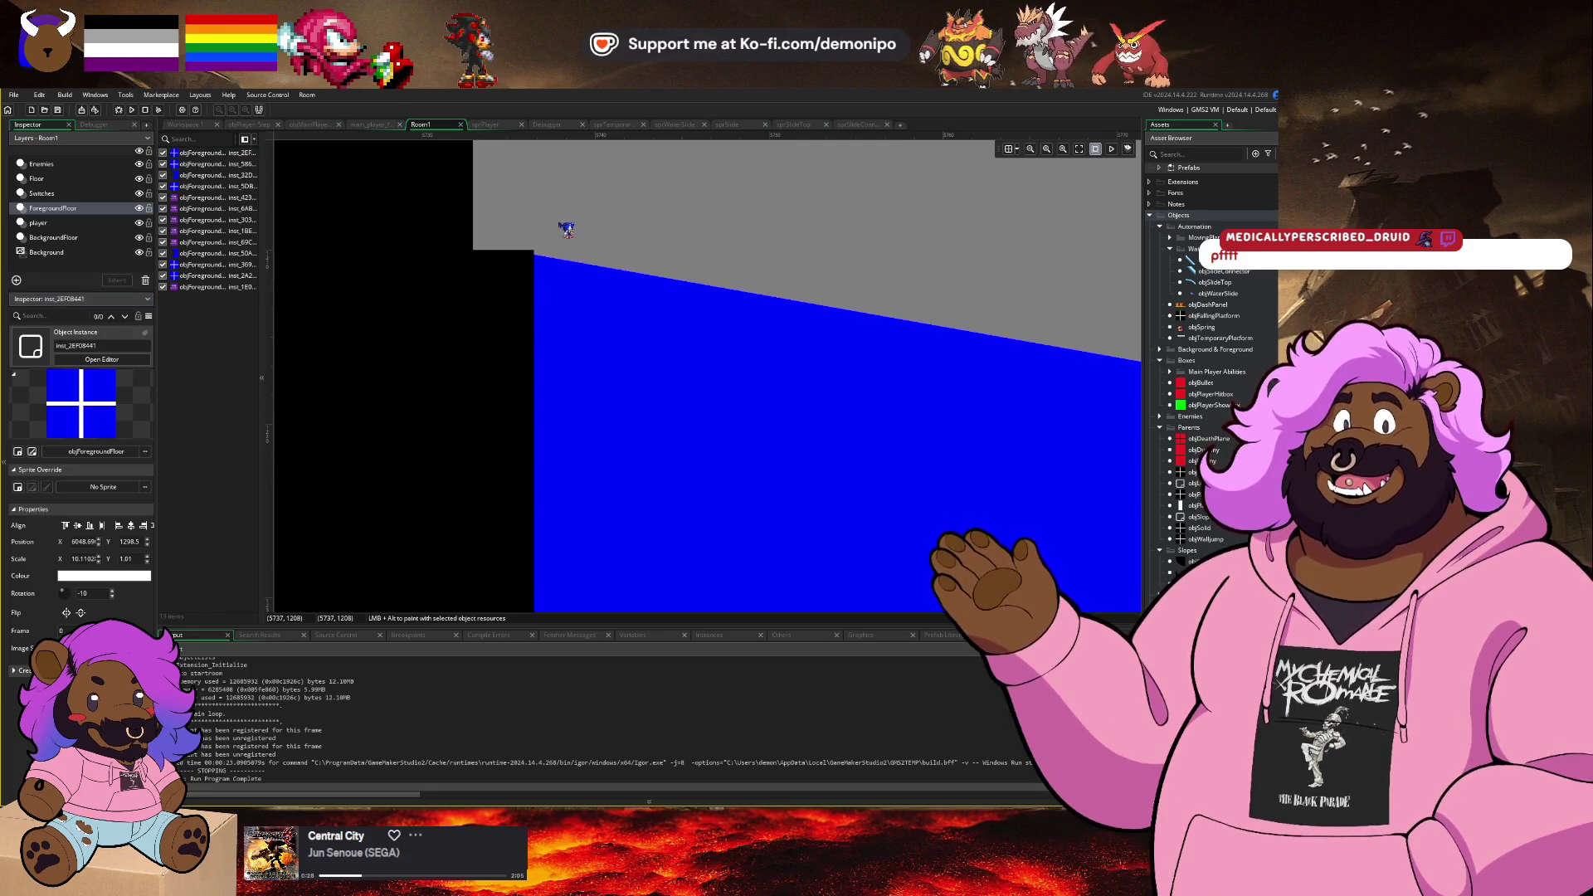
scroll(586, 274, "down", 6)
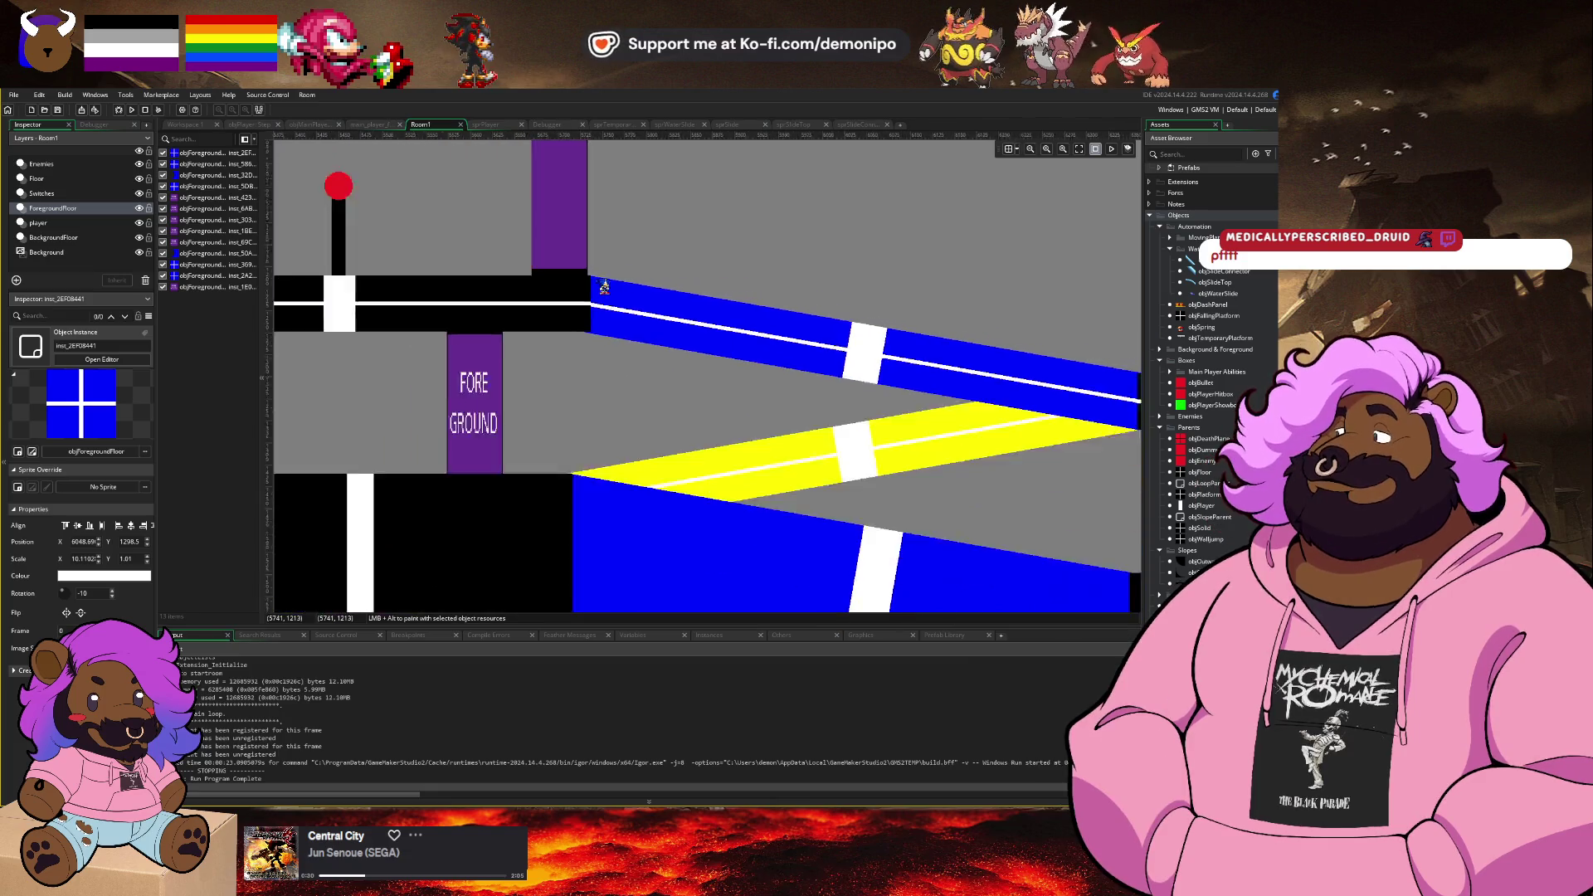
Step: Launch a fresh test run, click START, and run the player right toward the slopes
left_click(121, 114)
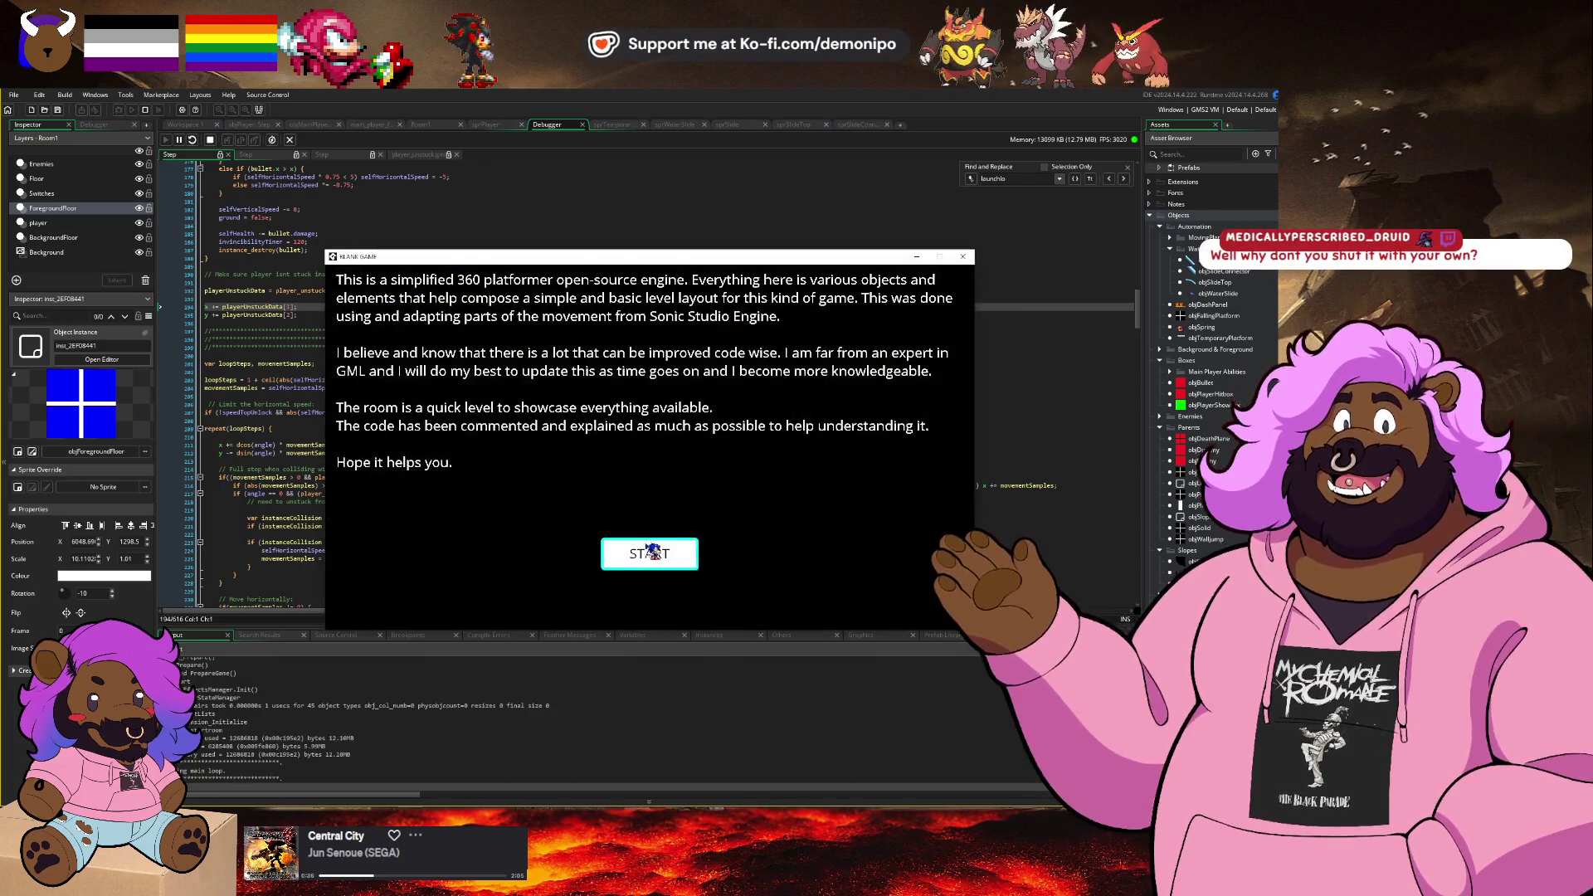
left_click(644, 552)
key("Right")
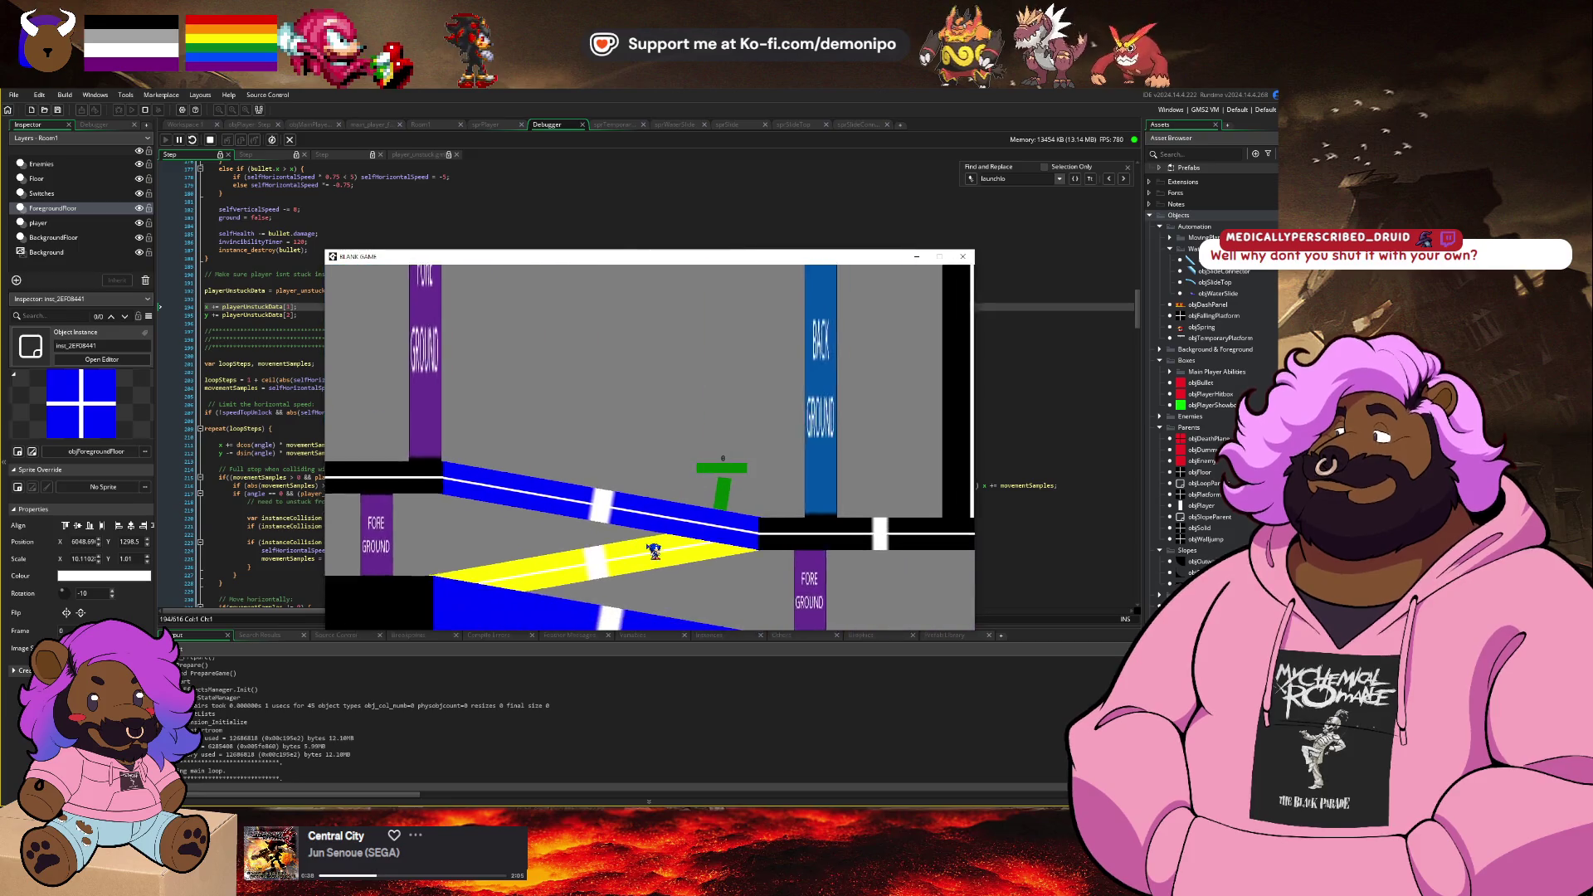
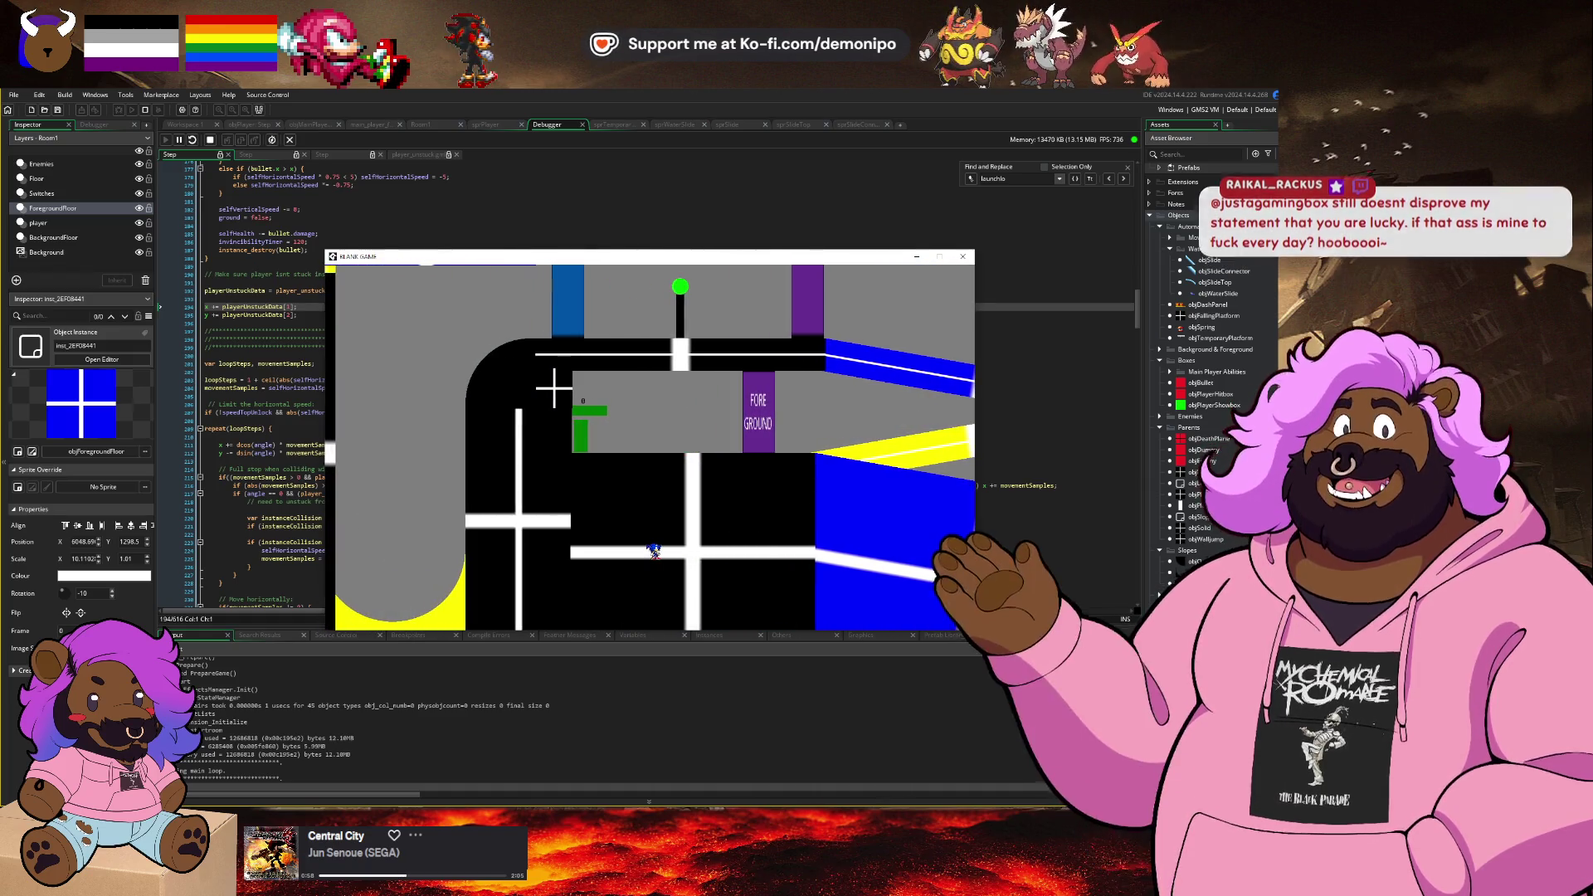
Step: Stop the running game test and return to the player's Step code at its collision loop
left_click(212, 140)
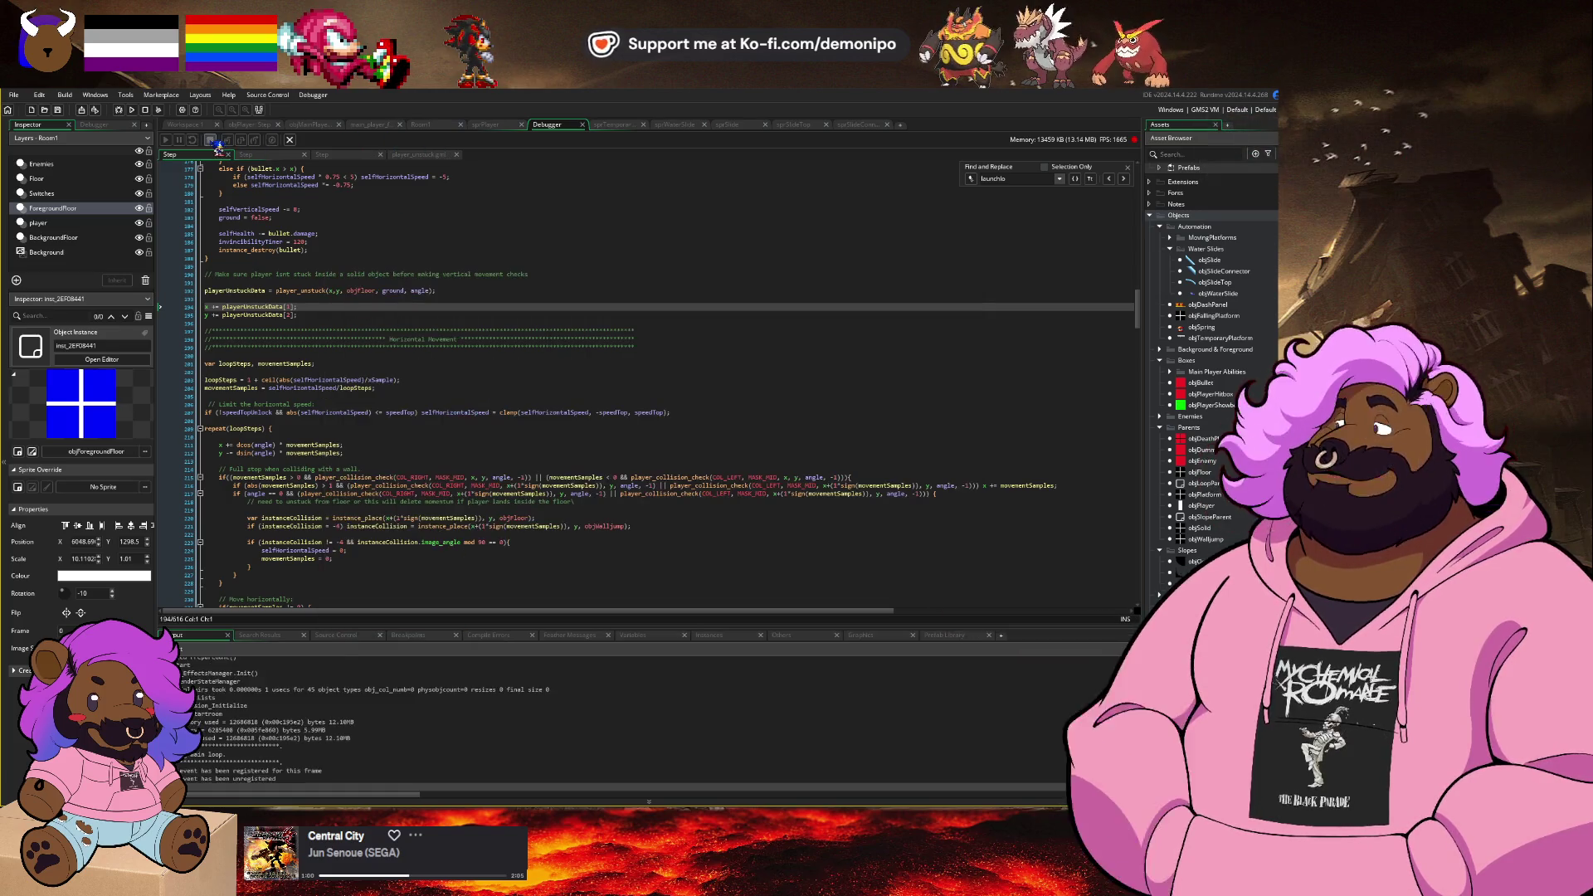
left_click(445, 372)
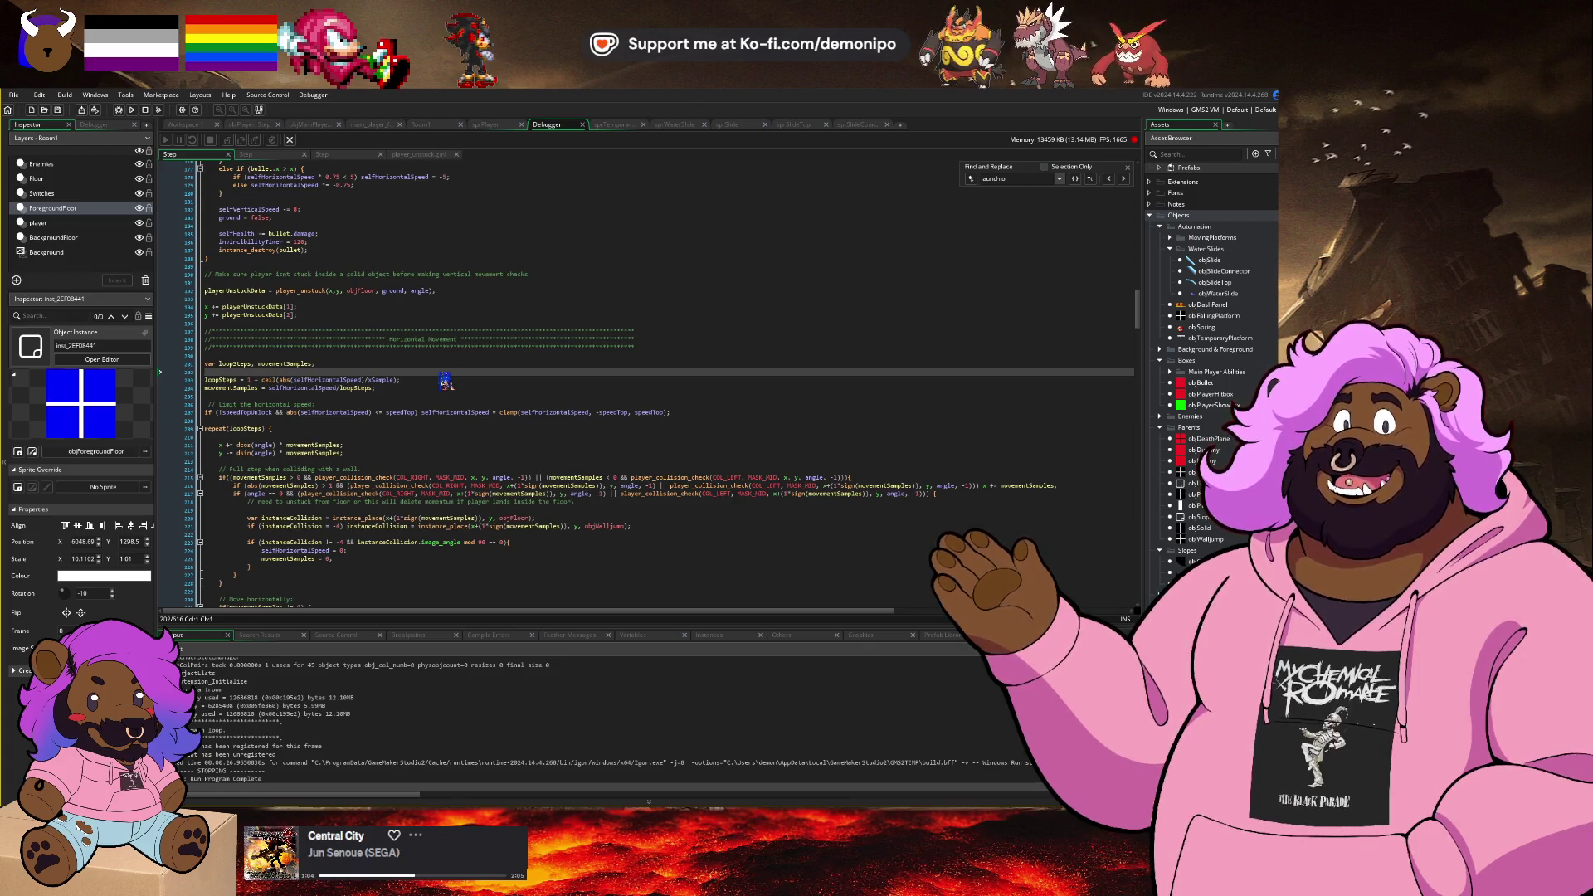
scroll(446, 381, "down", 5)
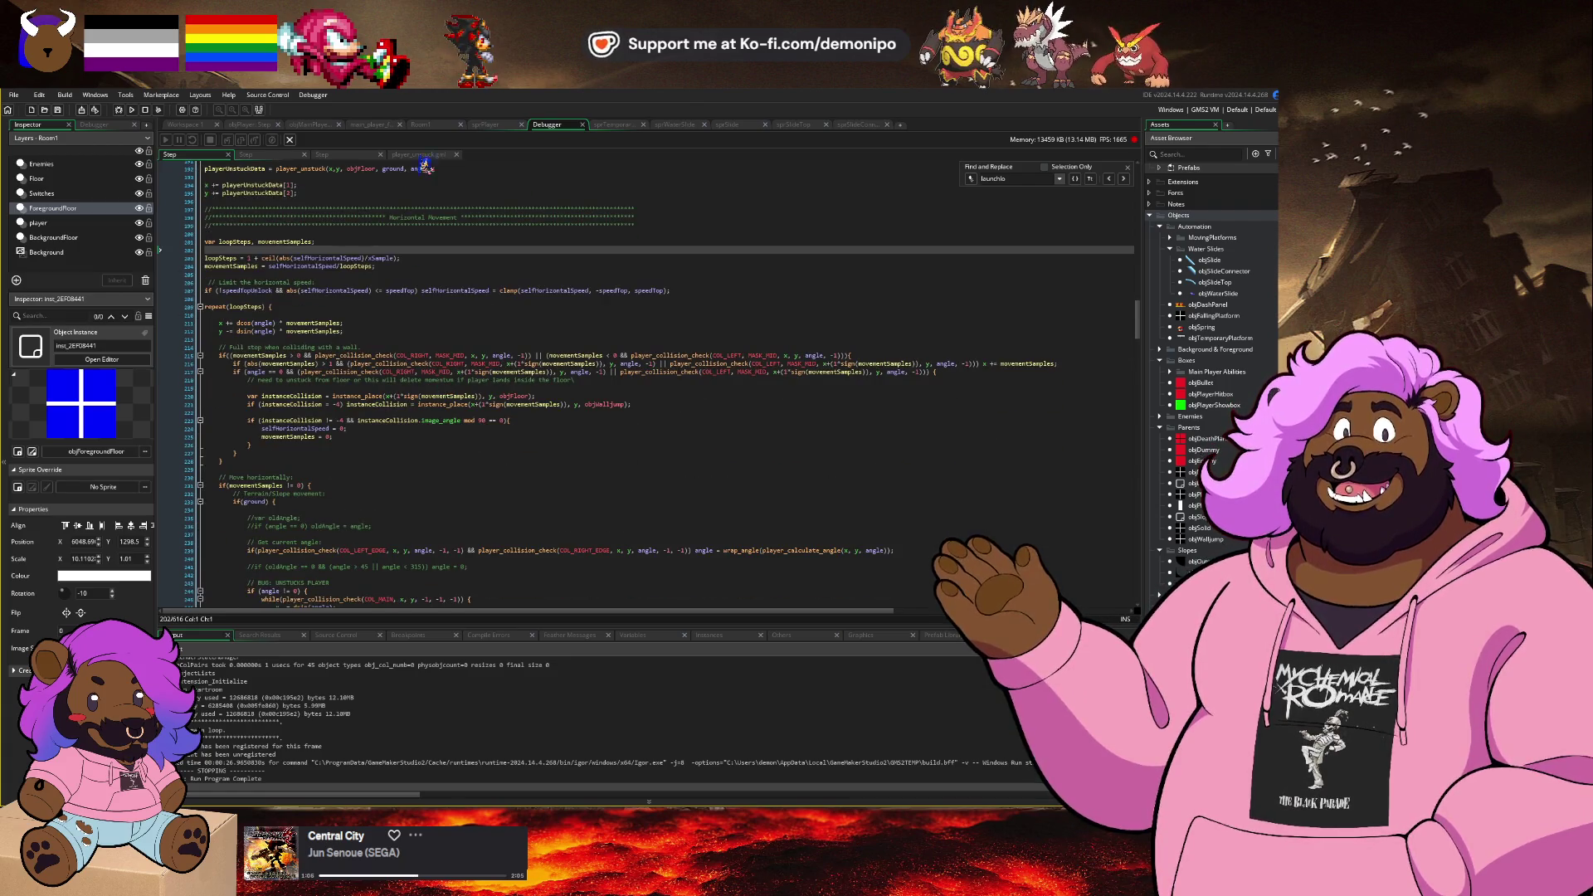
Step: In Room1, move the player instance onto the lower-left platform
left_click(437, 126)
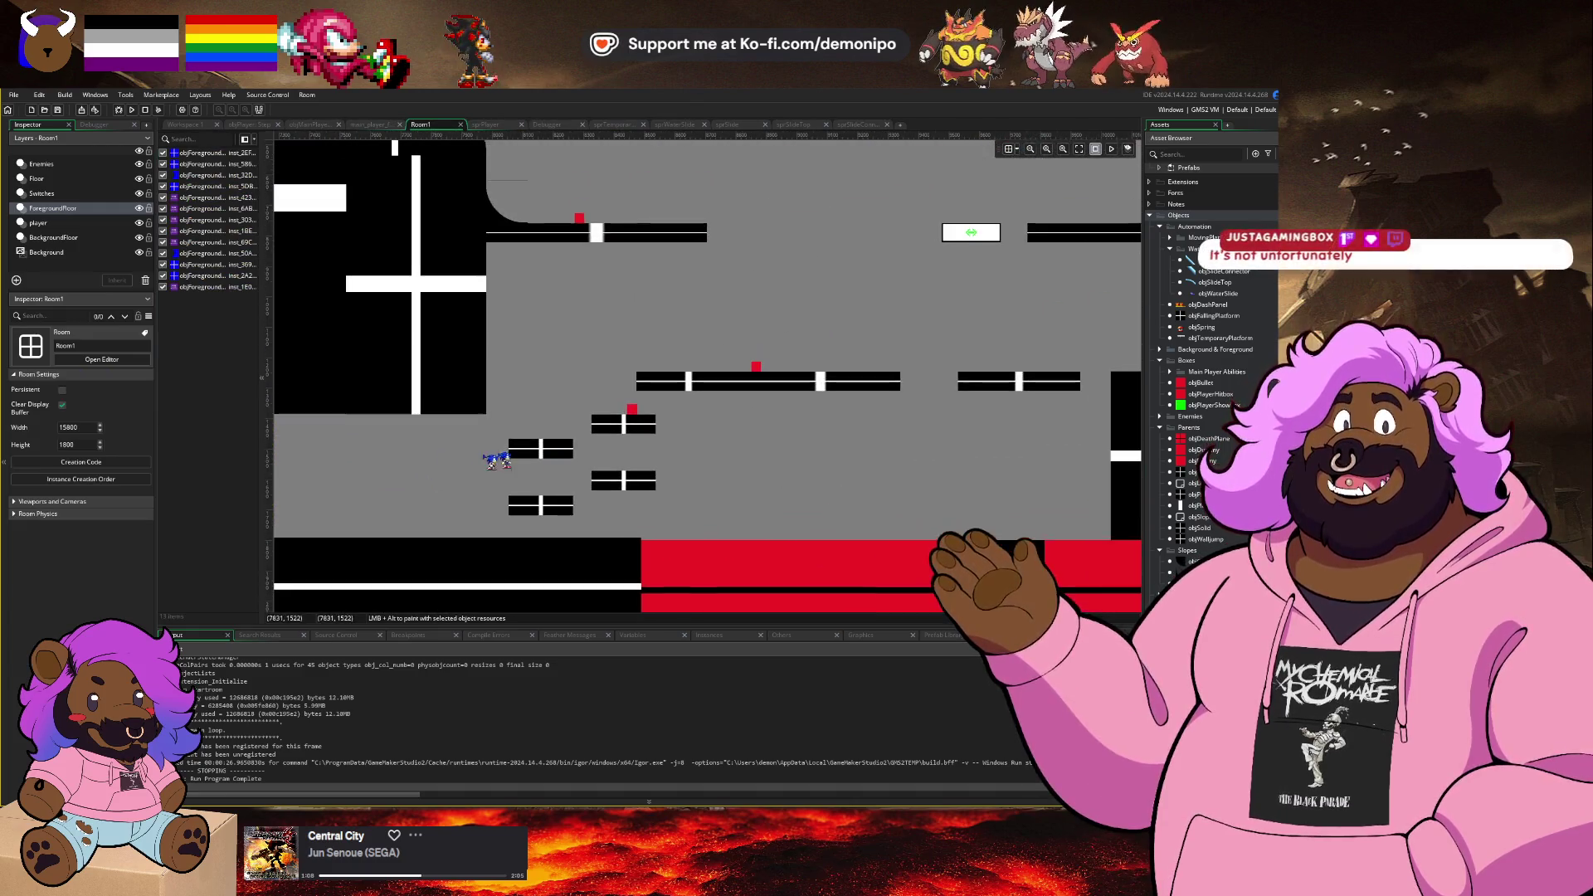
mouse_move(762, 440)
left_mouse_down()
mouse_move(625, 448)
mouse_move(711, 452)
mouse_move(375, 513)
left_mouse_up()
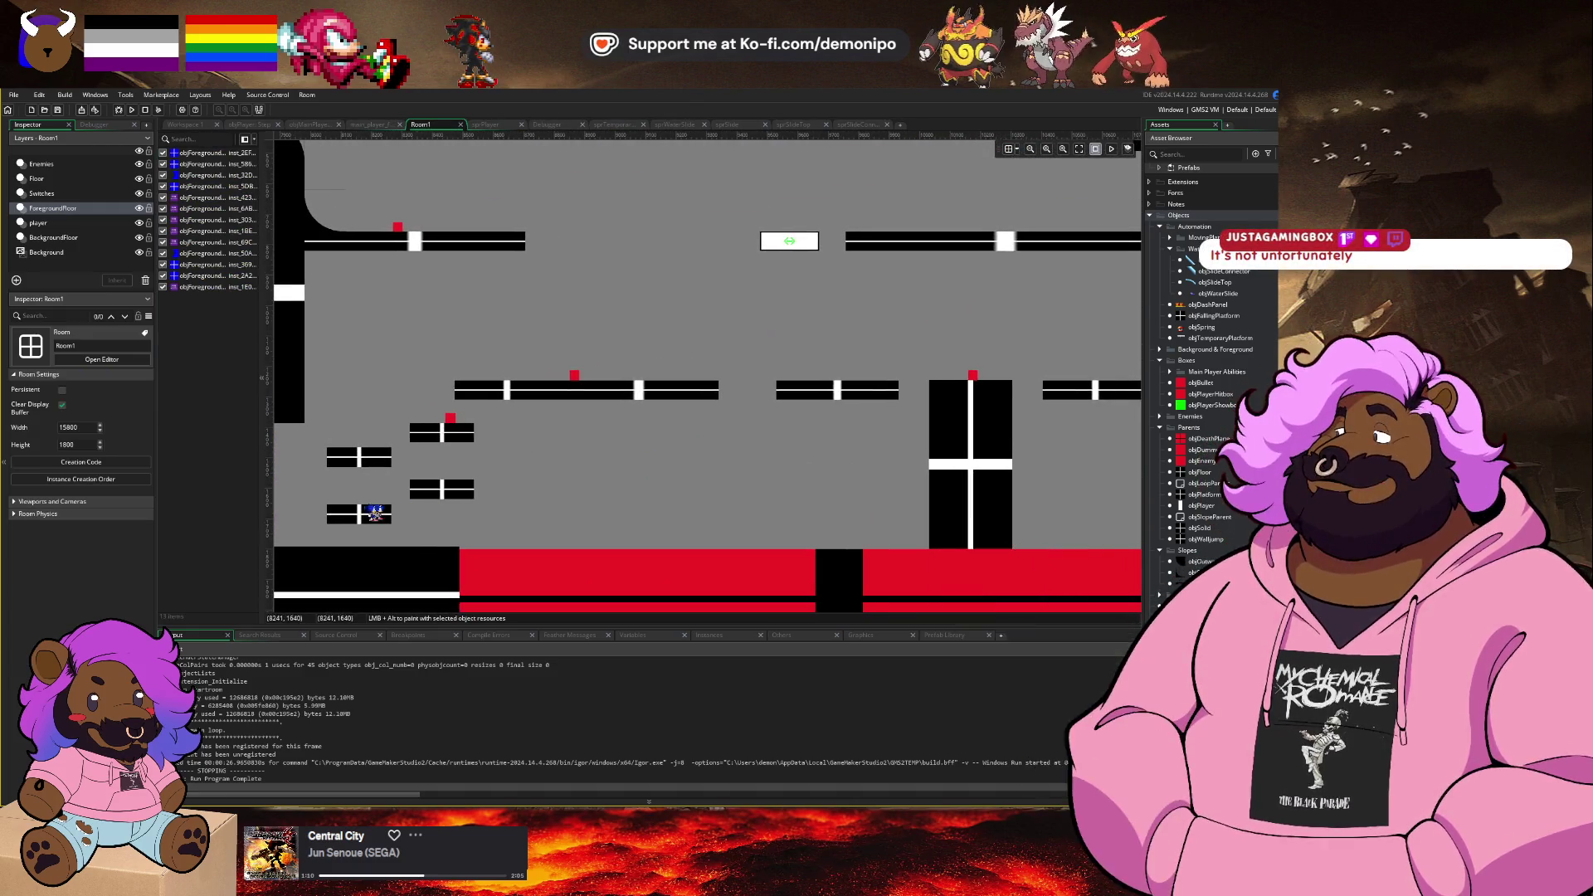
scroll(772, 431, "right", 5)
scroll(800, 434, "down", 3)
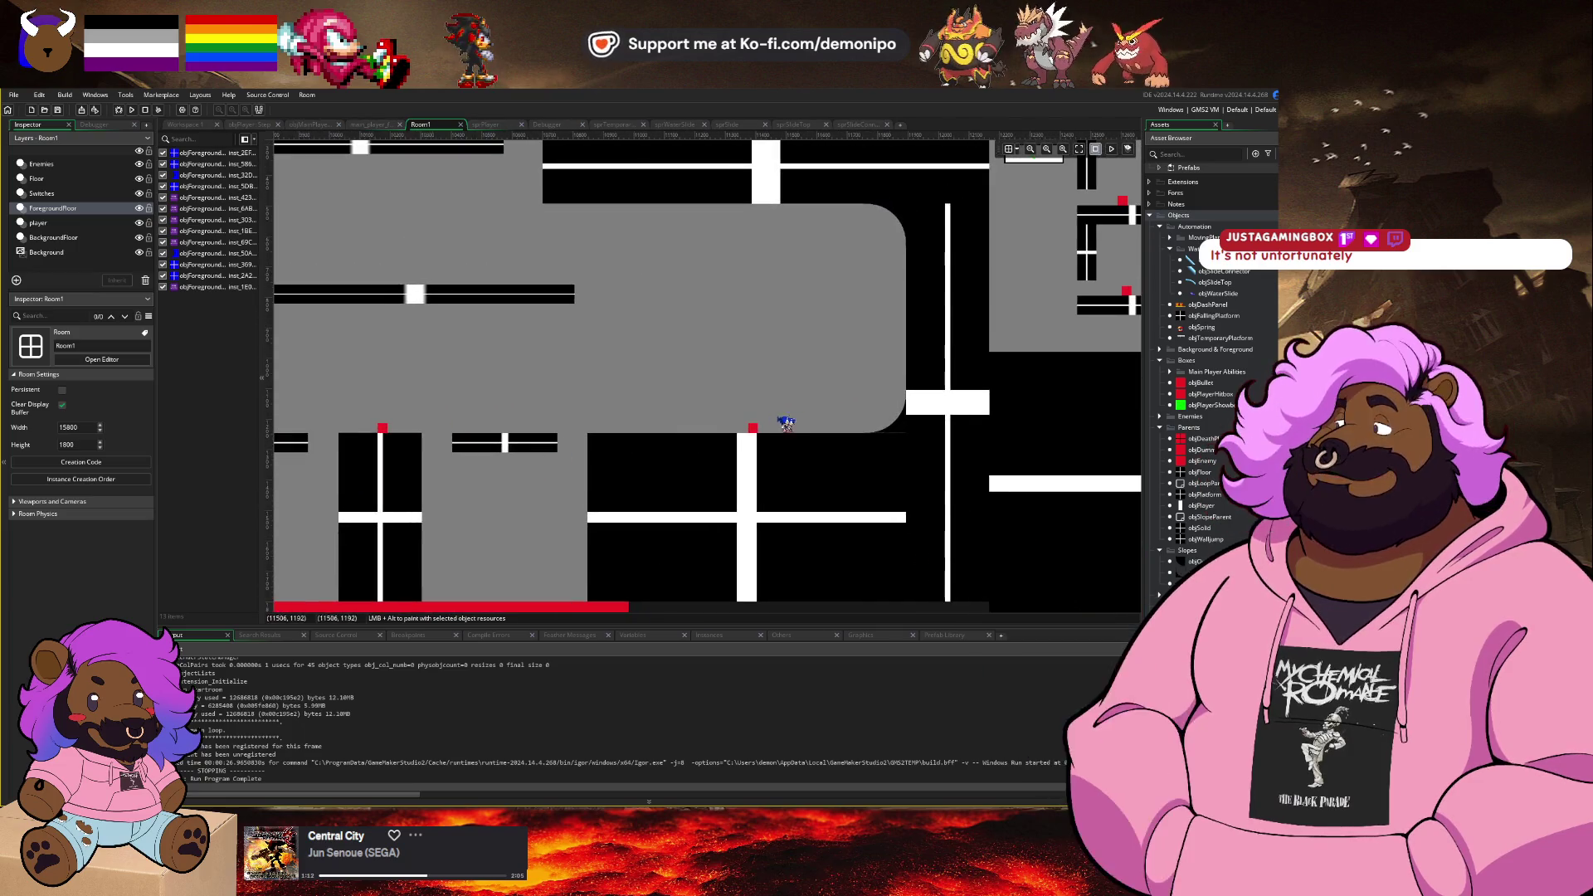
scroll(730, 534, "left", 5)
scroll(830, 399, "left", 15)
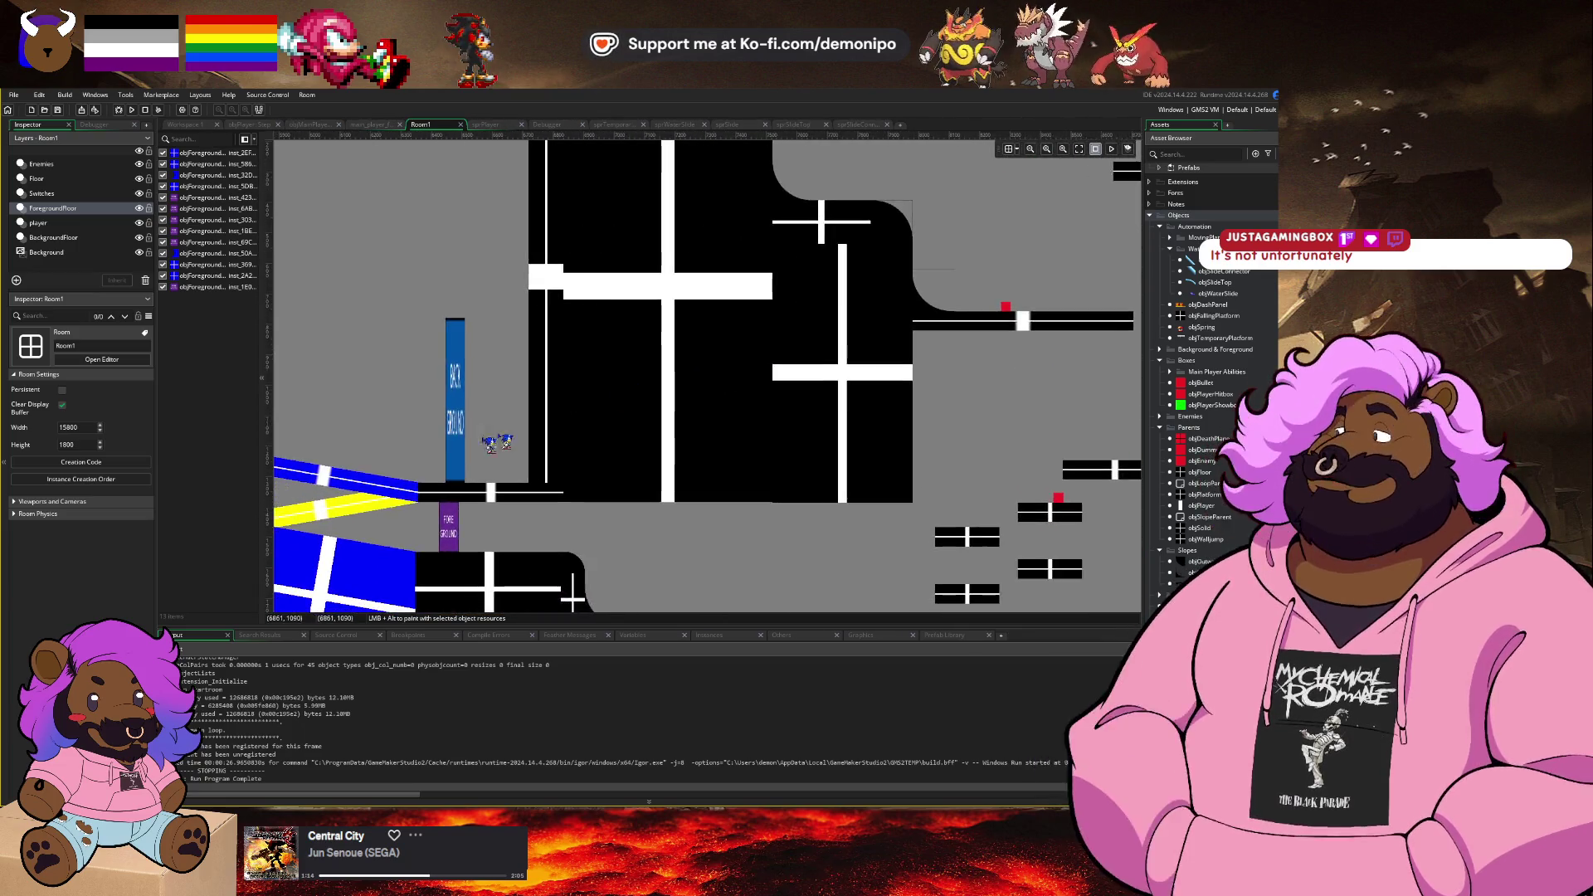
scroll(747, 398, "left", 10)
scroll(540, 227, "up", 2)
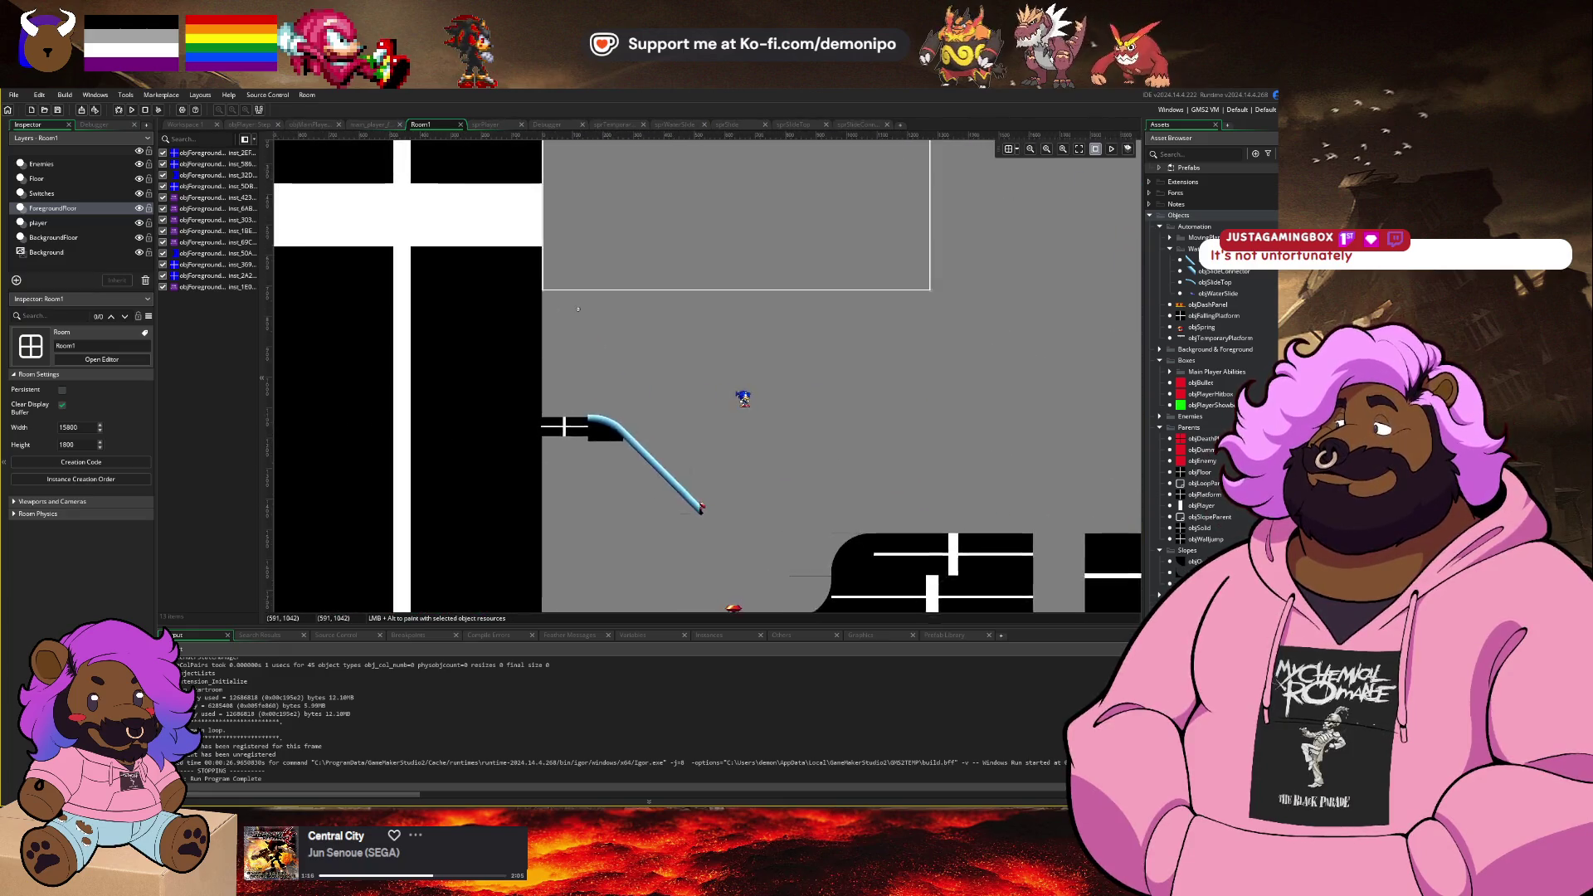
scroll(672, 423, "up", 1)
Step: Delete the floor block at the slide's start and the curved slide top, then shift the slide pipe down
left_click(463, 378)
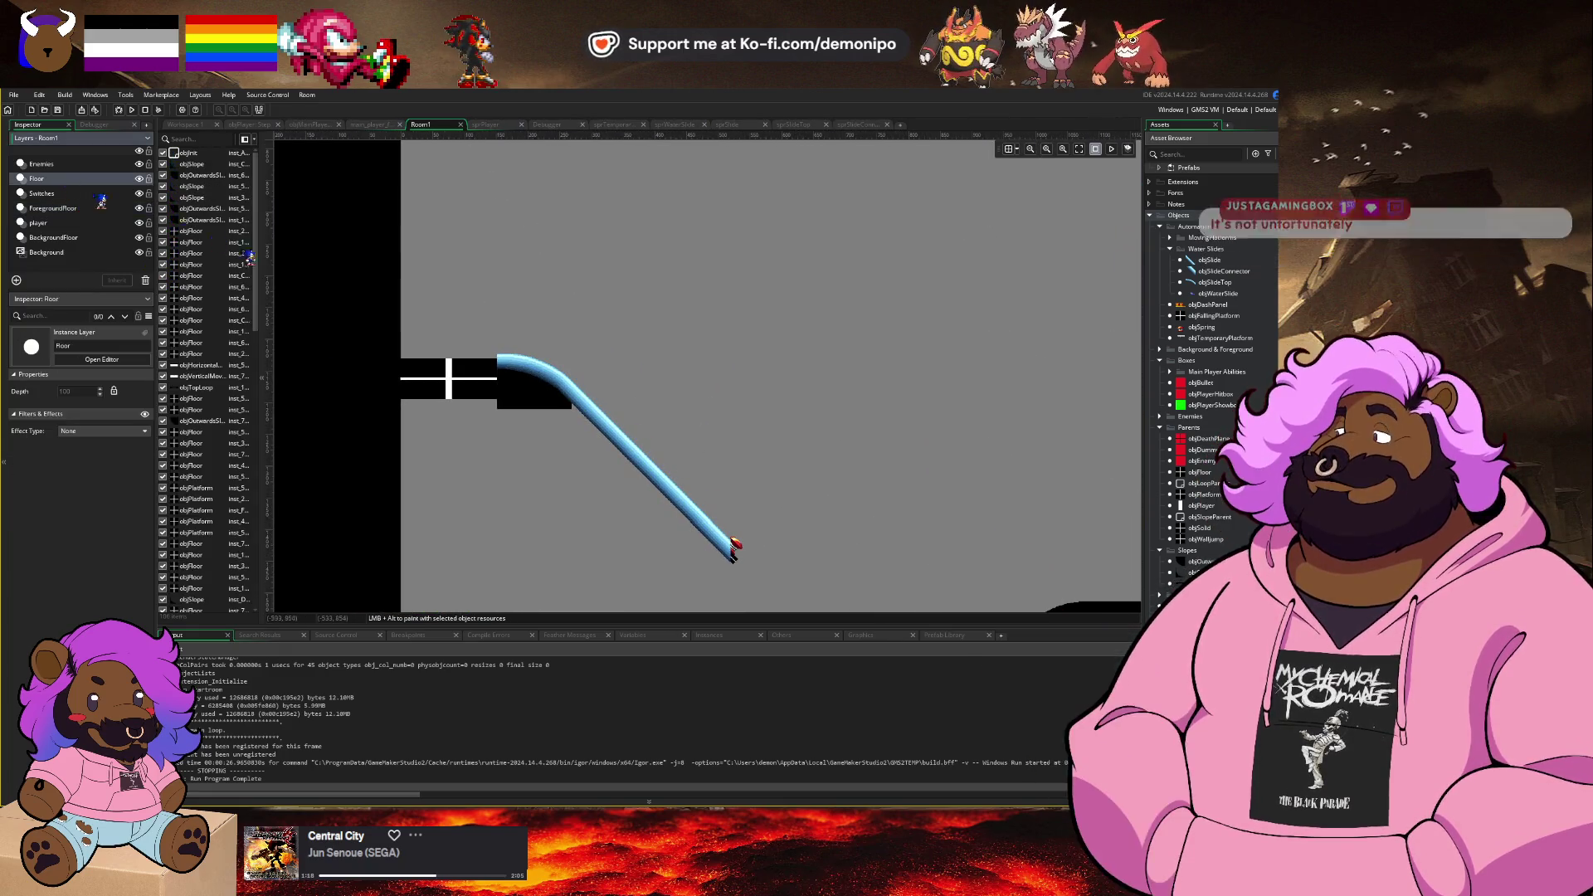
key("Delete")
left_click(531, 378)
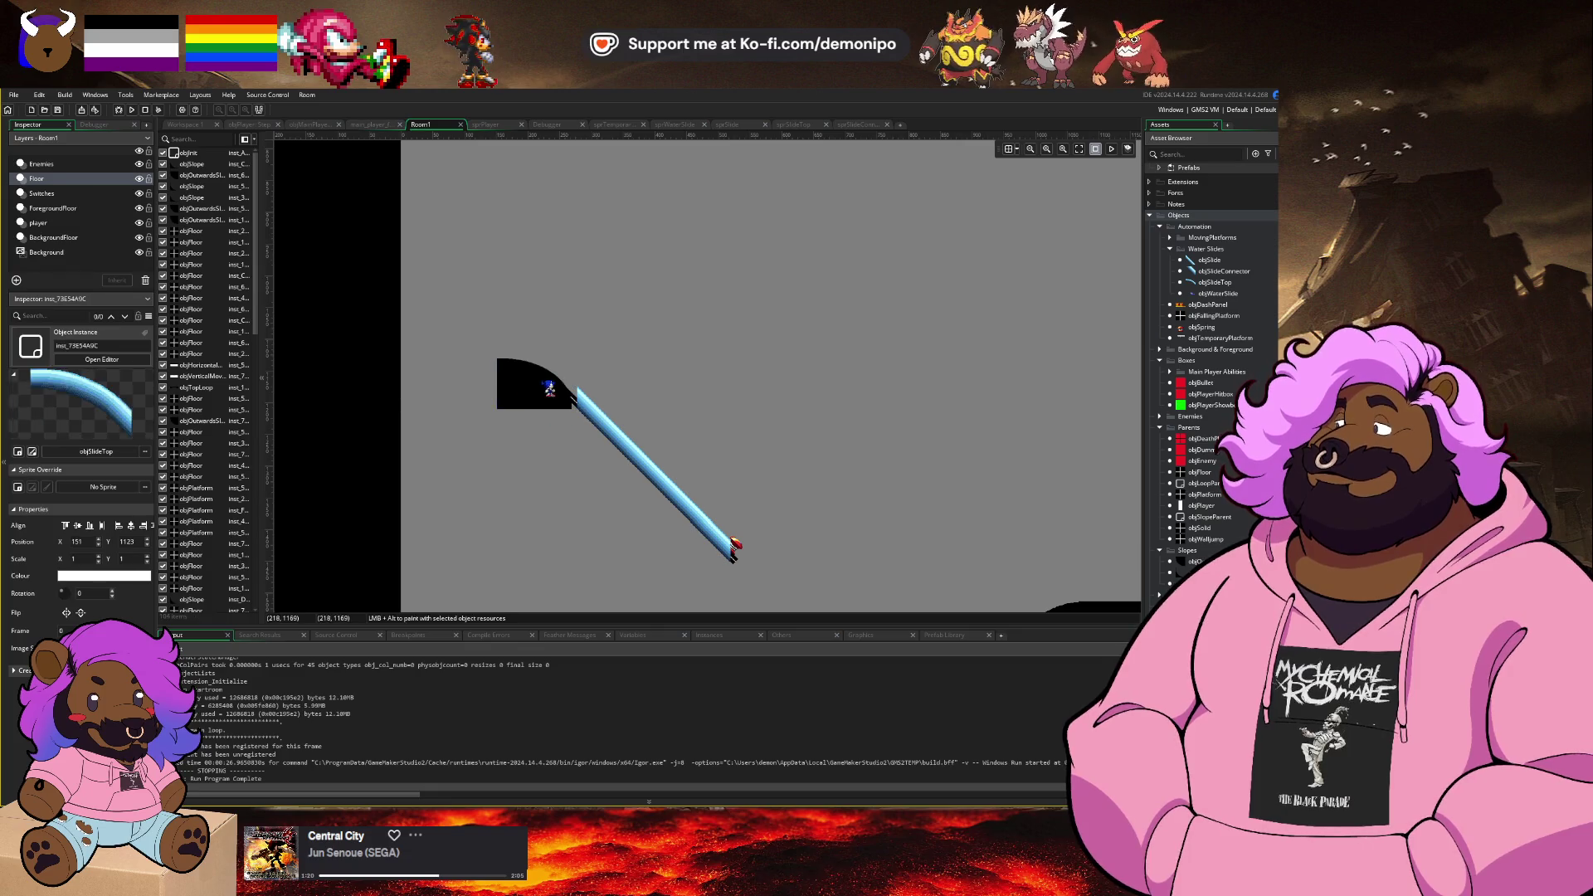
key("Delete")
left_click_drag(583, 413, 624, 449)
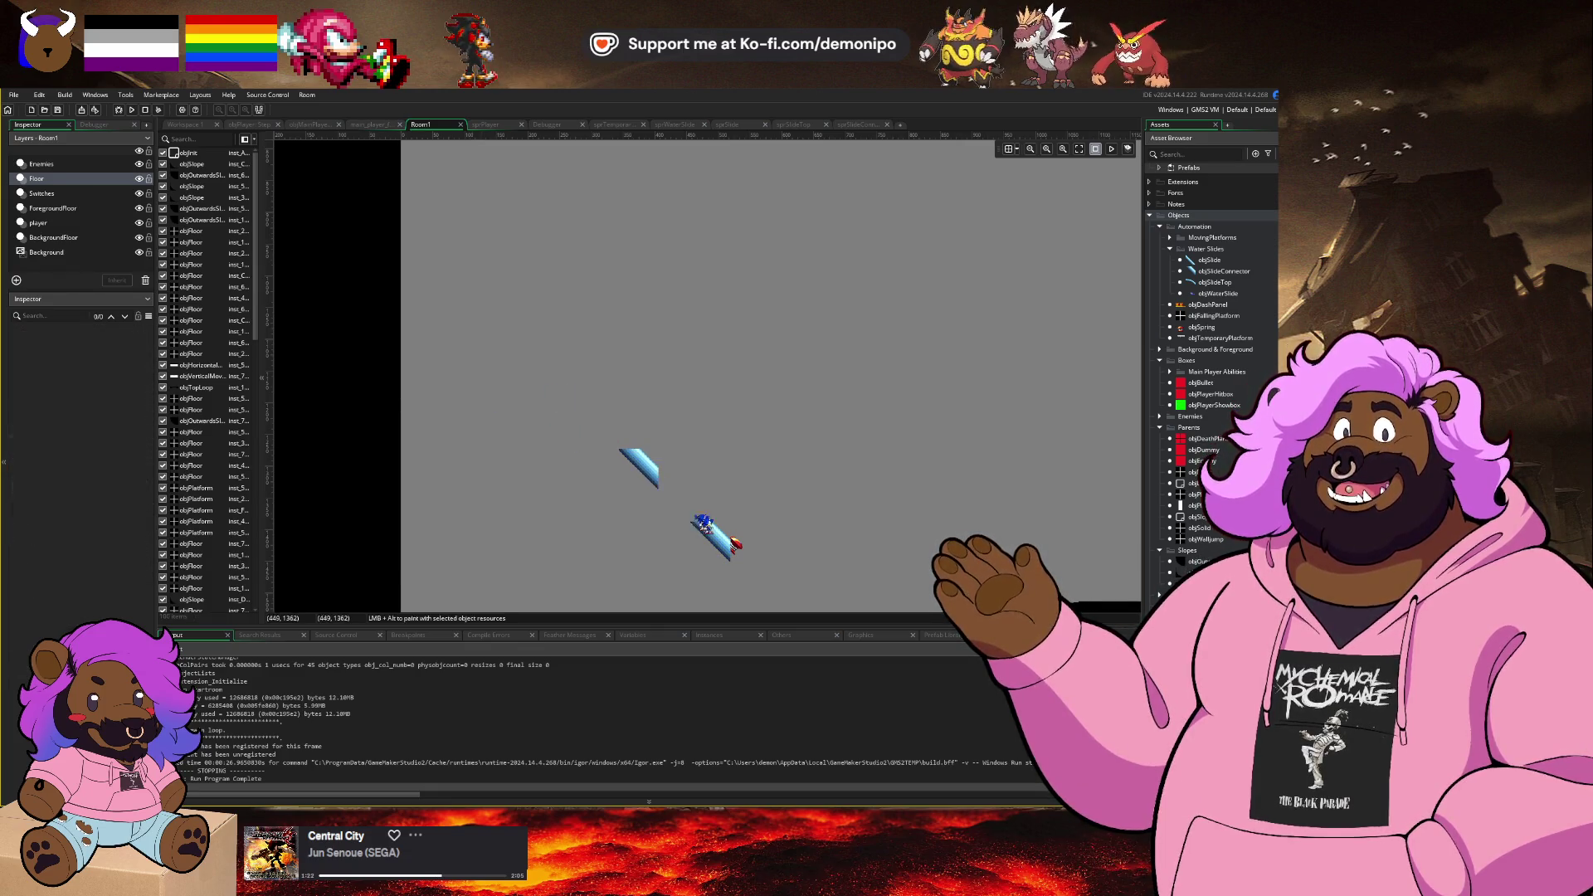
Step: Delete the remaining blue slide pieces and the small blue instance, then select the player layer
left_click(639, 468)
key("Delete")
left_click(712, 537)
key("Delete")
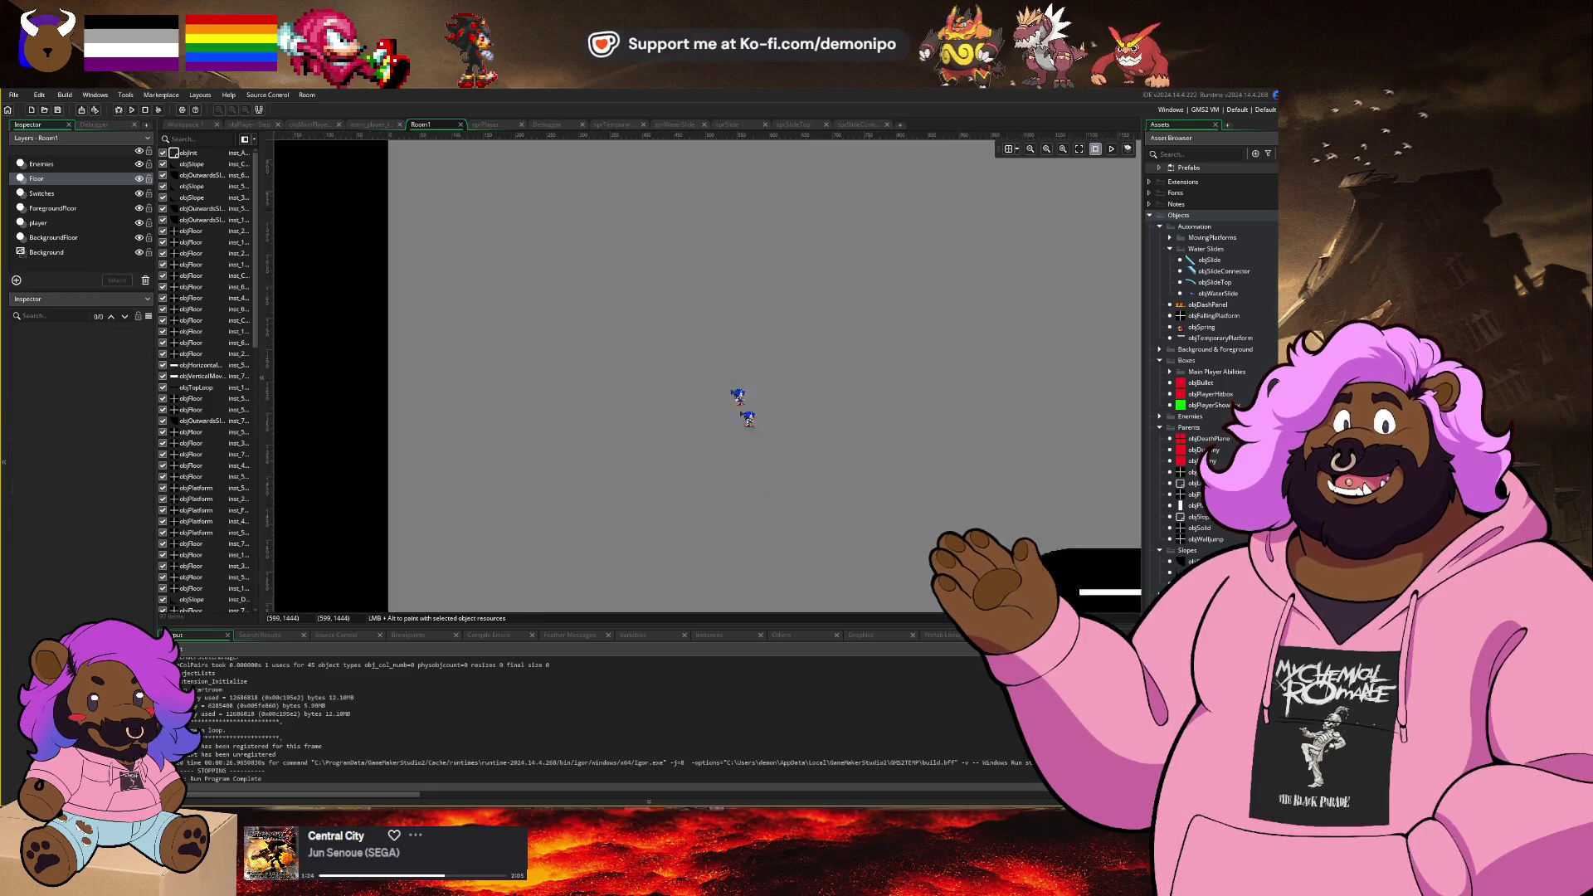
scroll(722, 407, "down", 5)
left_click(738, 556)
key("Delete")
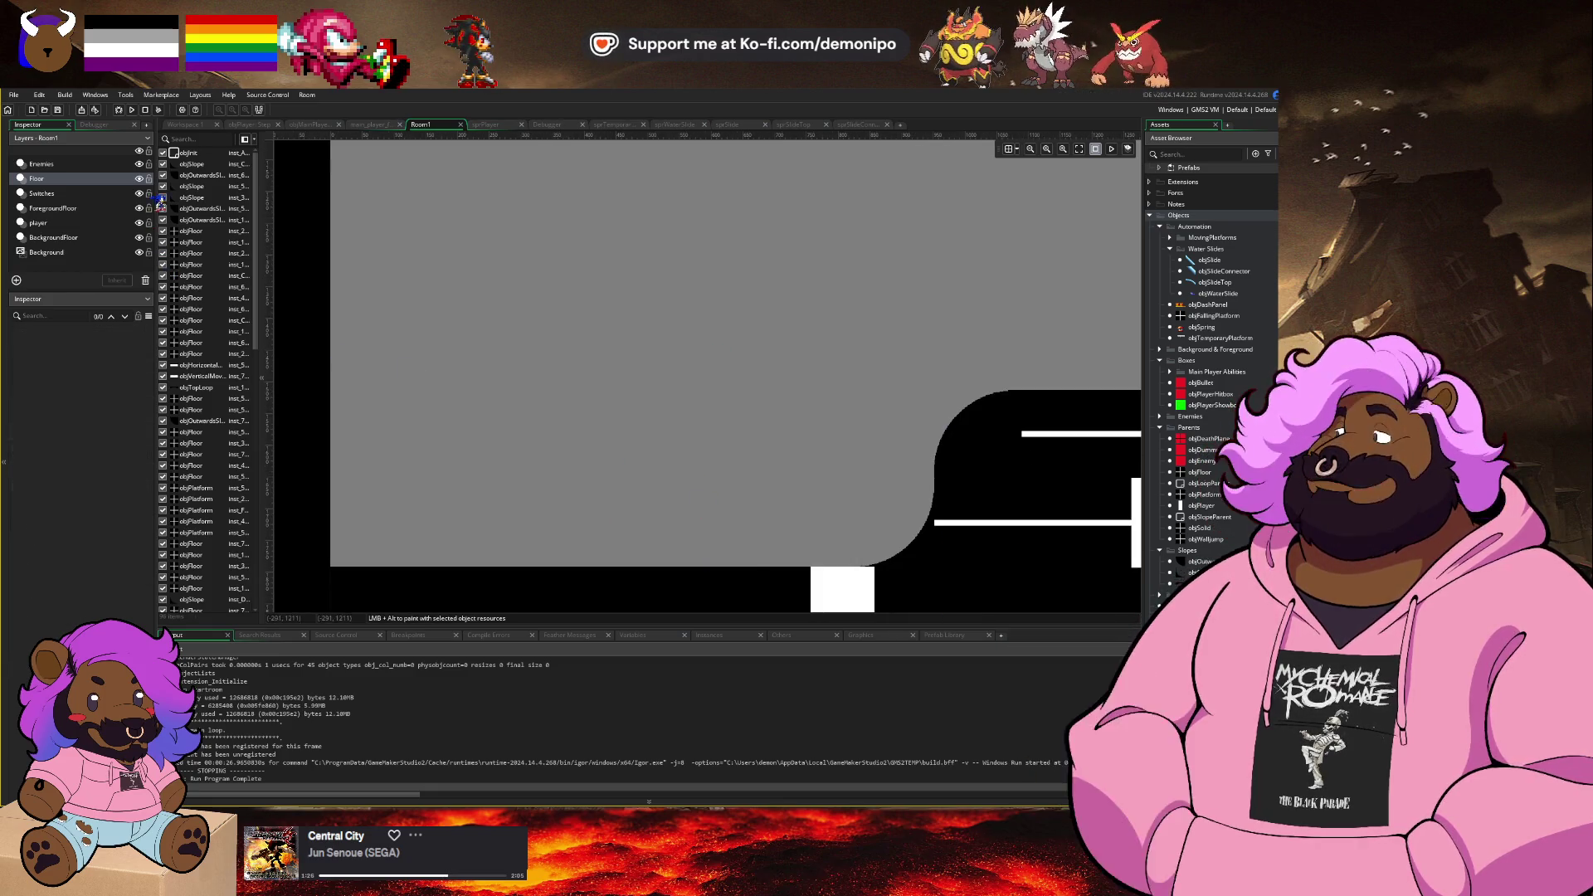
left_click(63, 225)
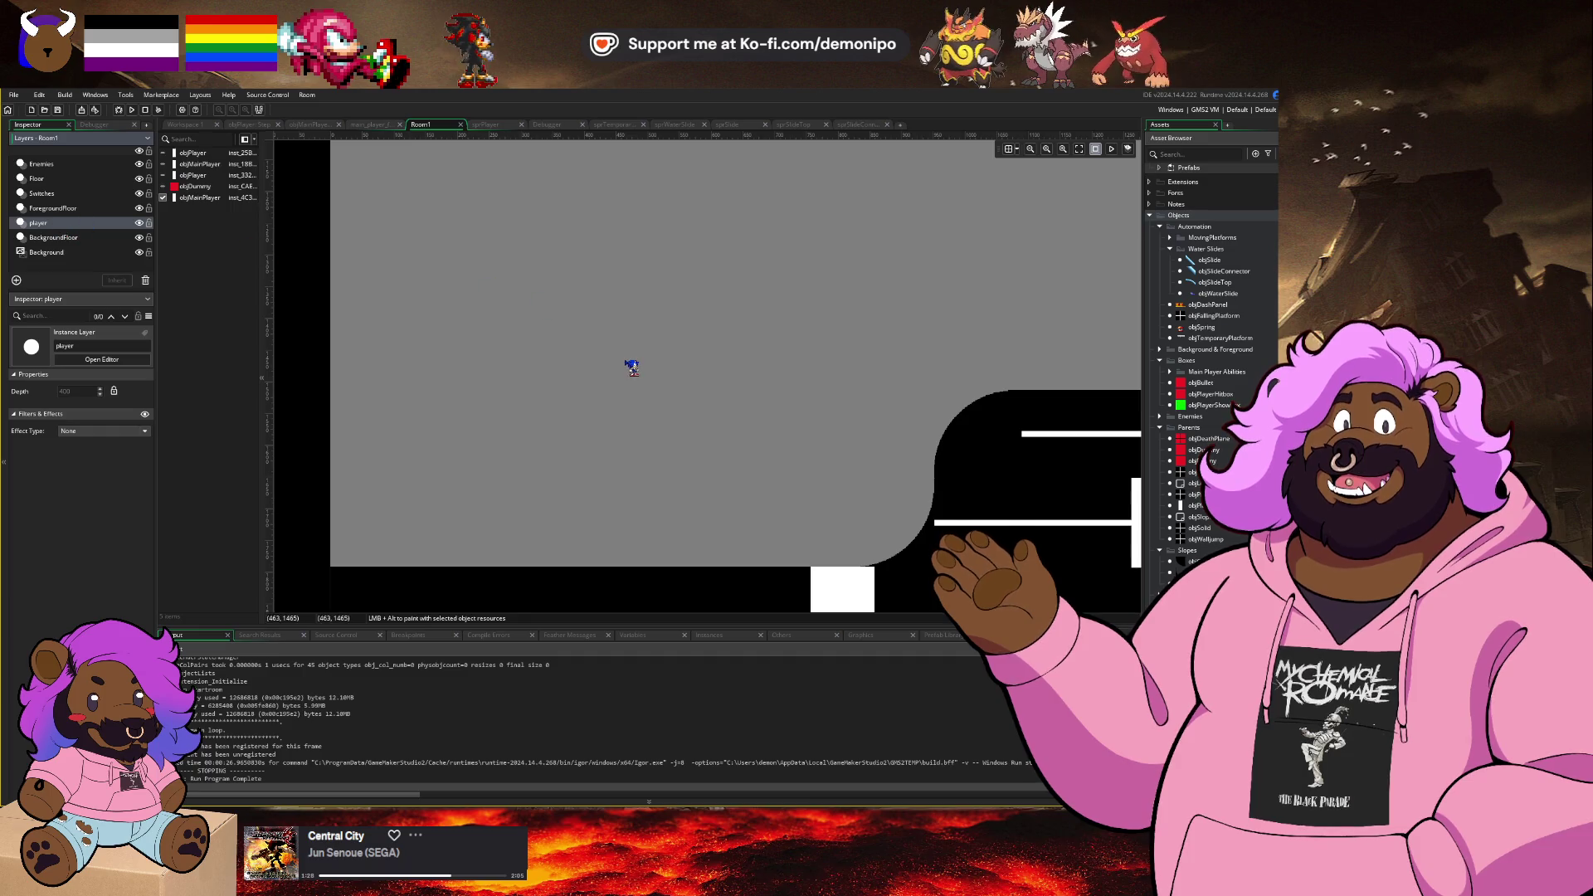
scroll(740, 369, "down", 5)
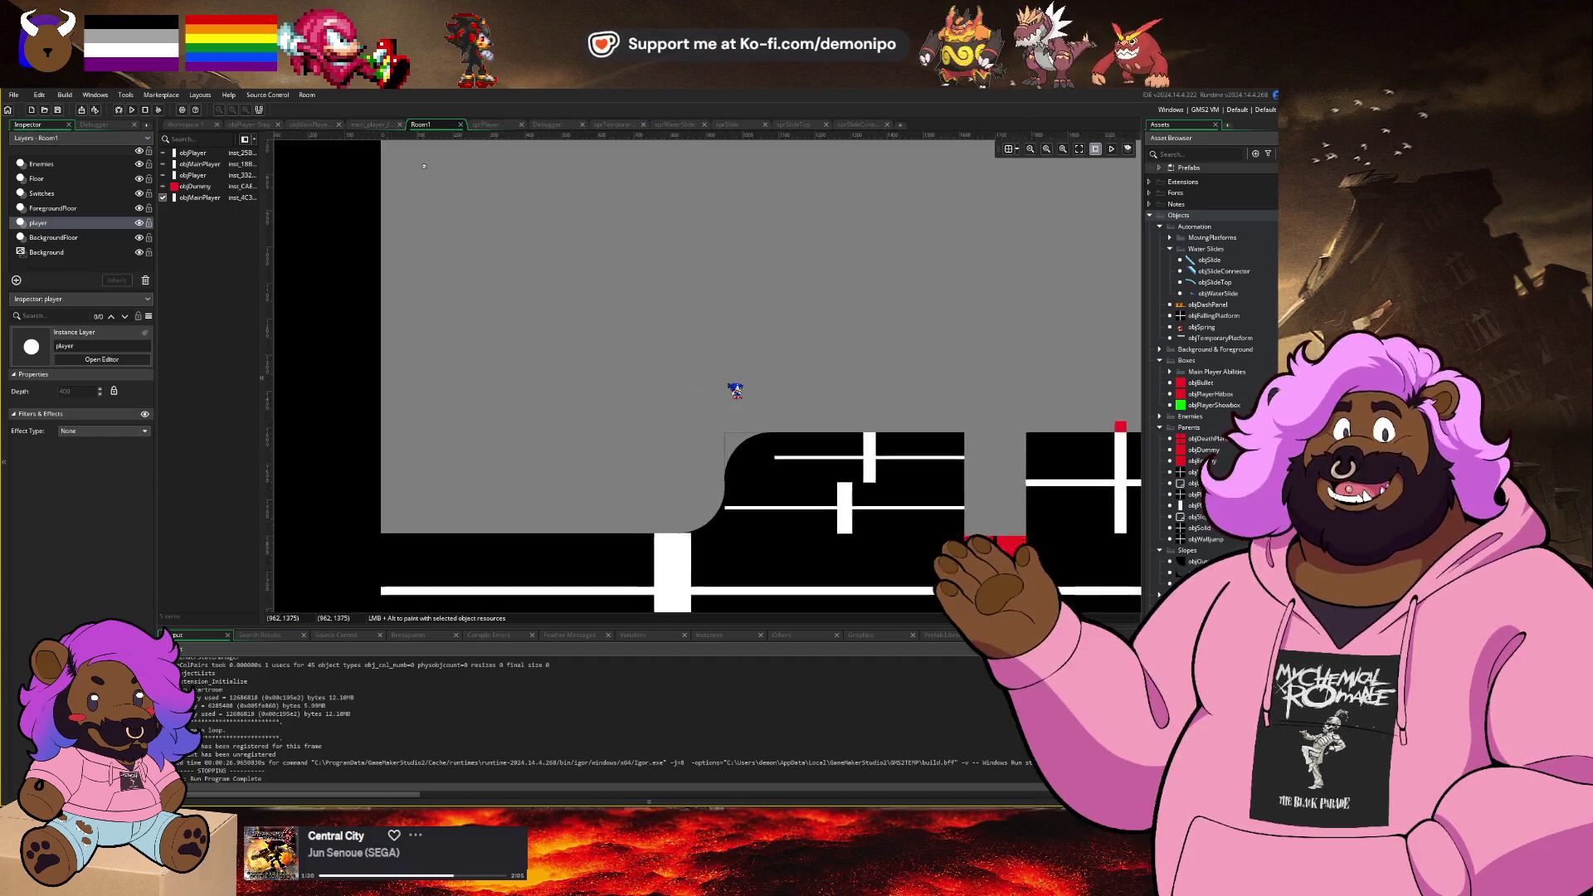
scroll(819, 380, "right", 6)
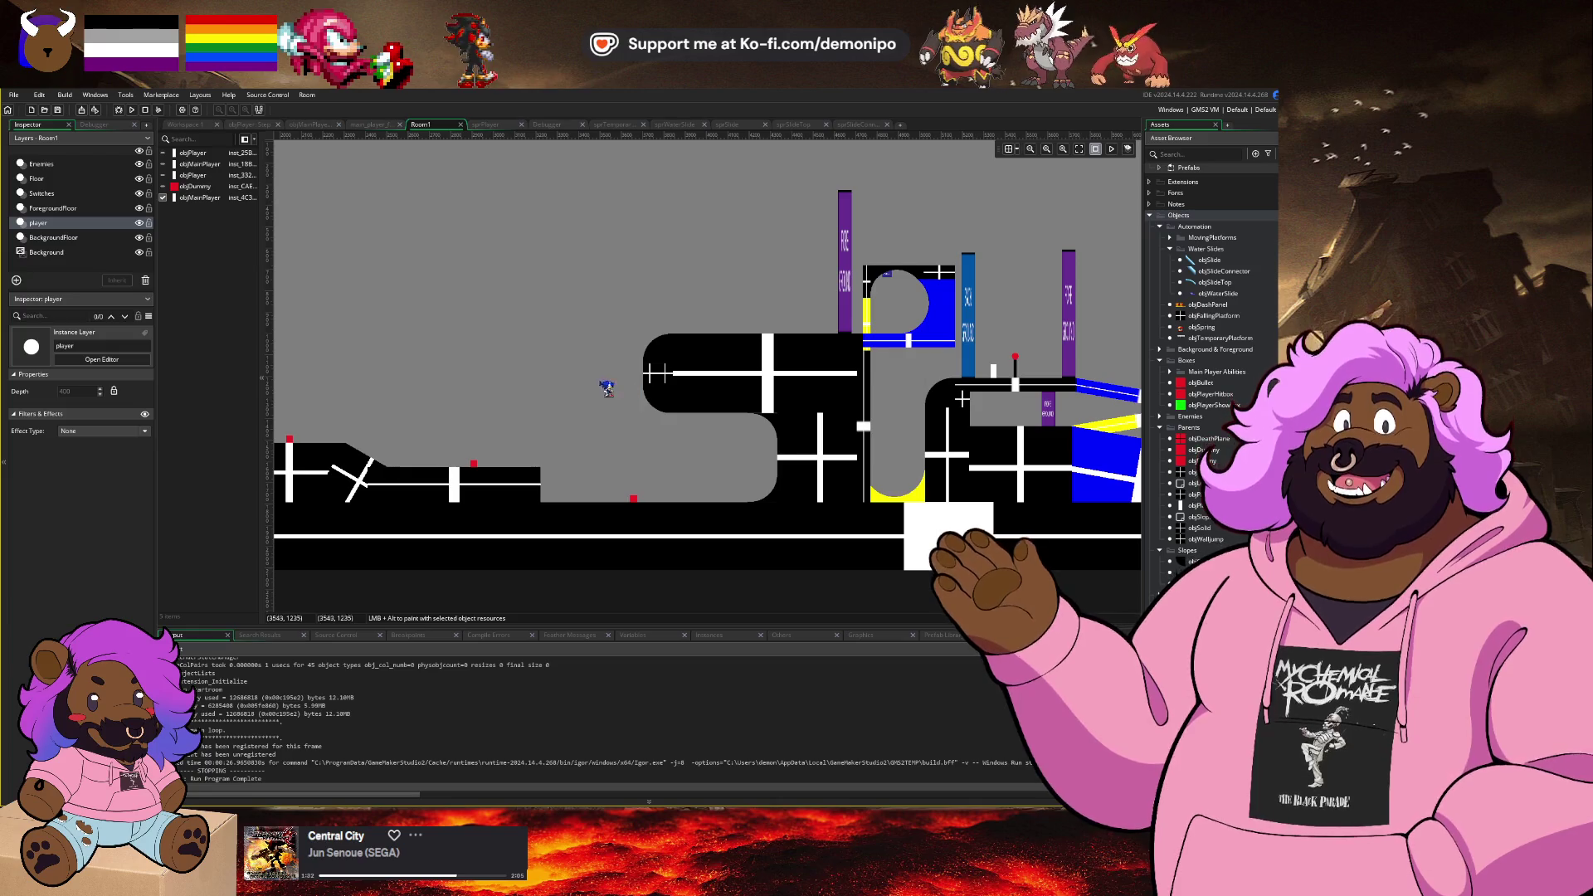
scroll(608, 388, "right", 4)
scroll(647, 365, "up", 1)
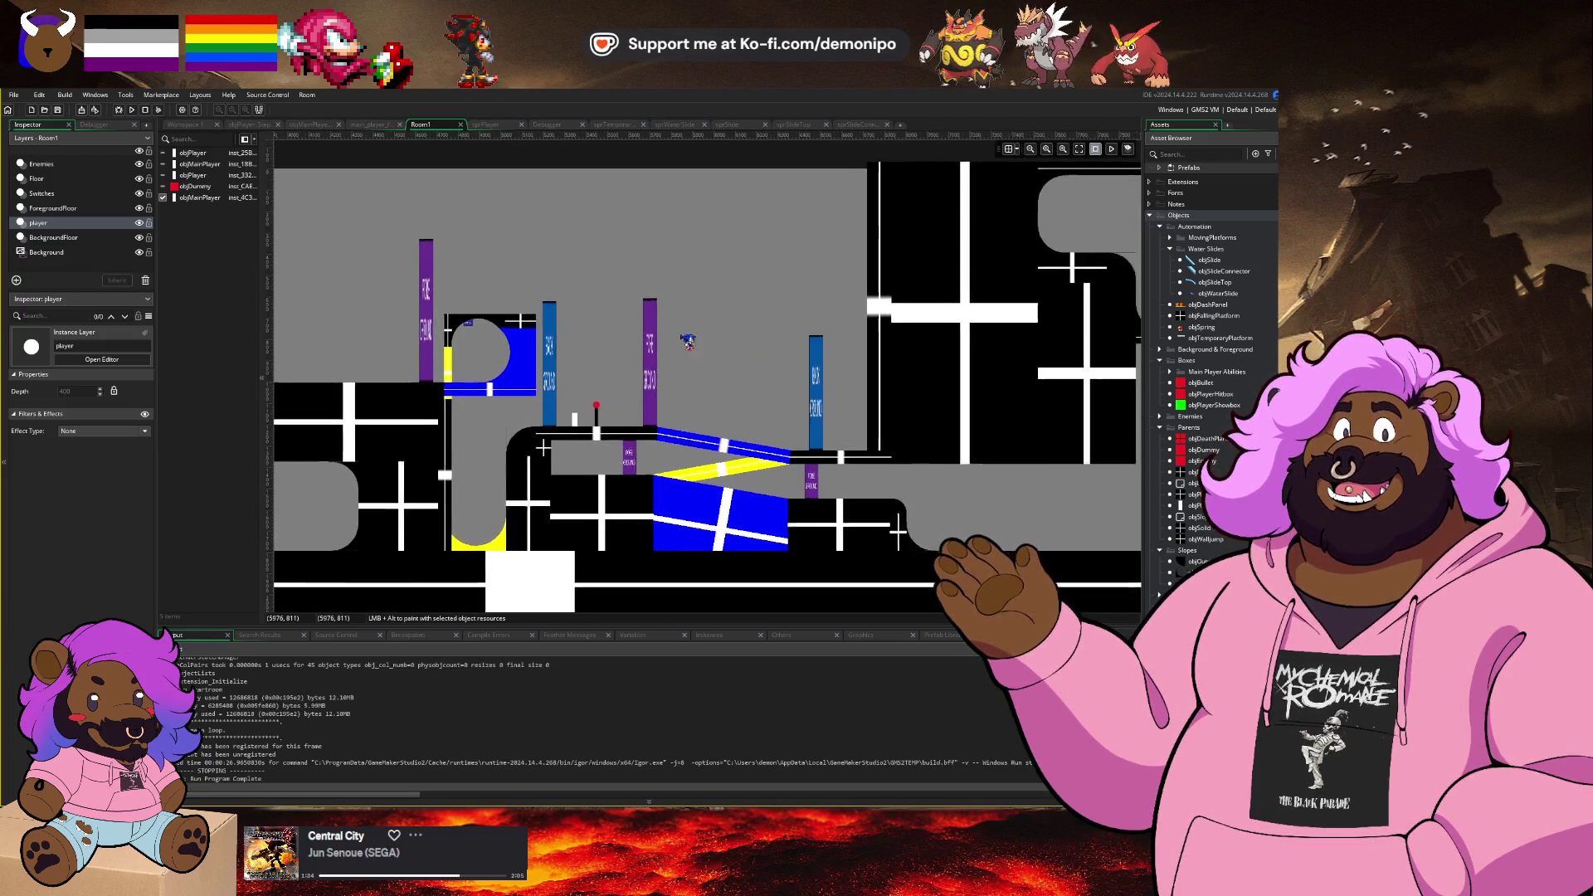
scroll(498, 331, "right", 2)
scroll(523, 315, "left", 5)
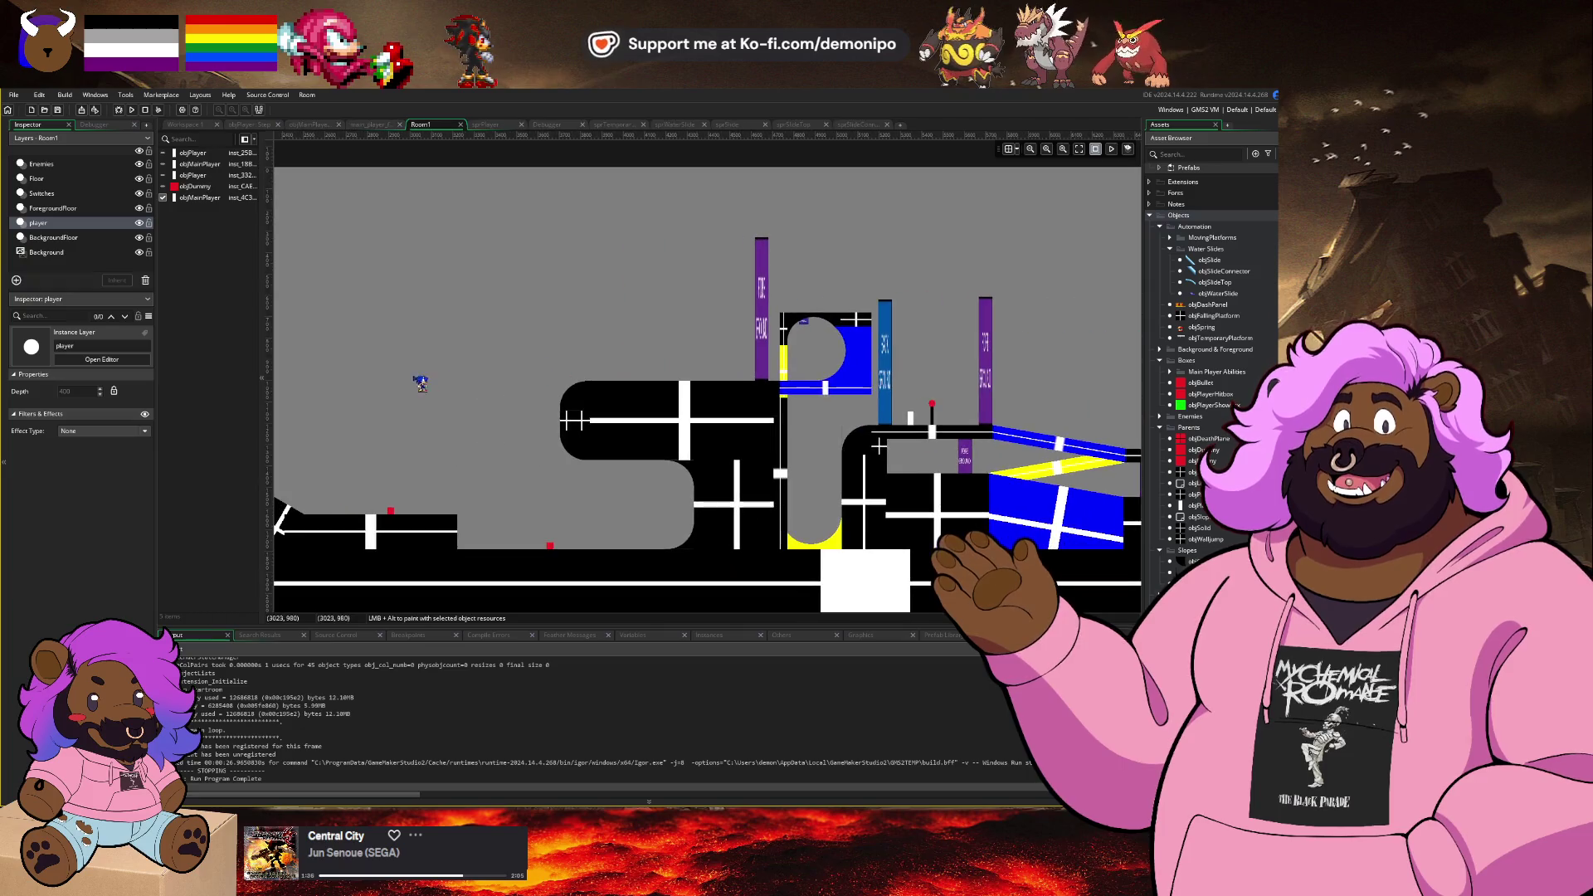
scroll(421, 382, "right", 4)
scroll(547, 346, "down", 1)
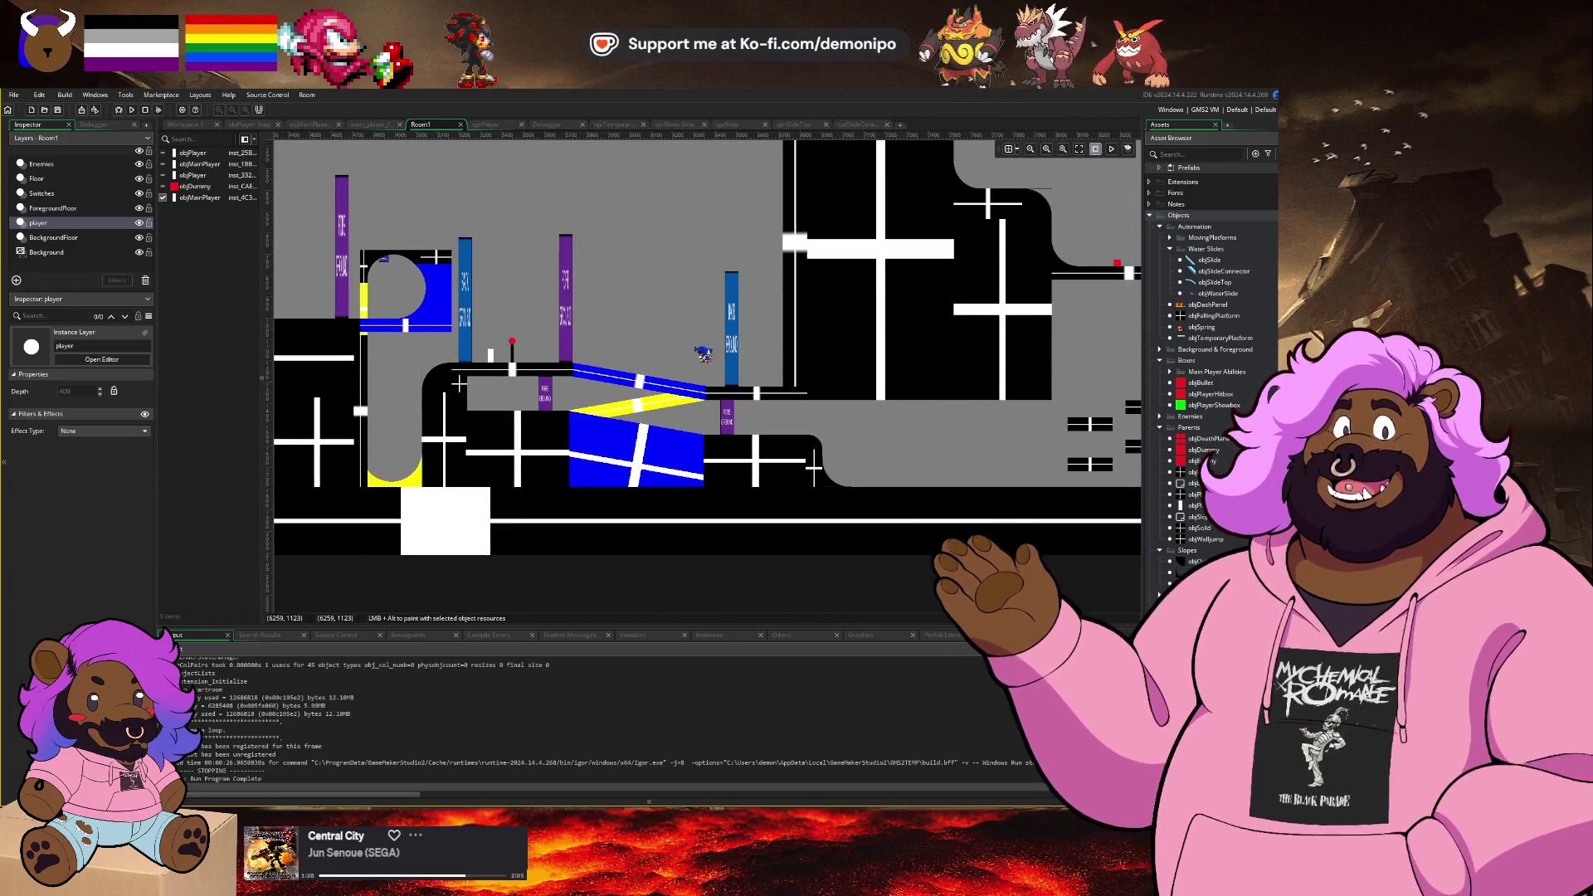
scroll(704, 355, "right", 10)
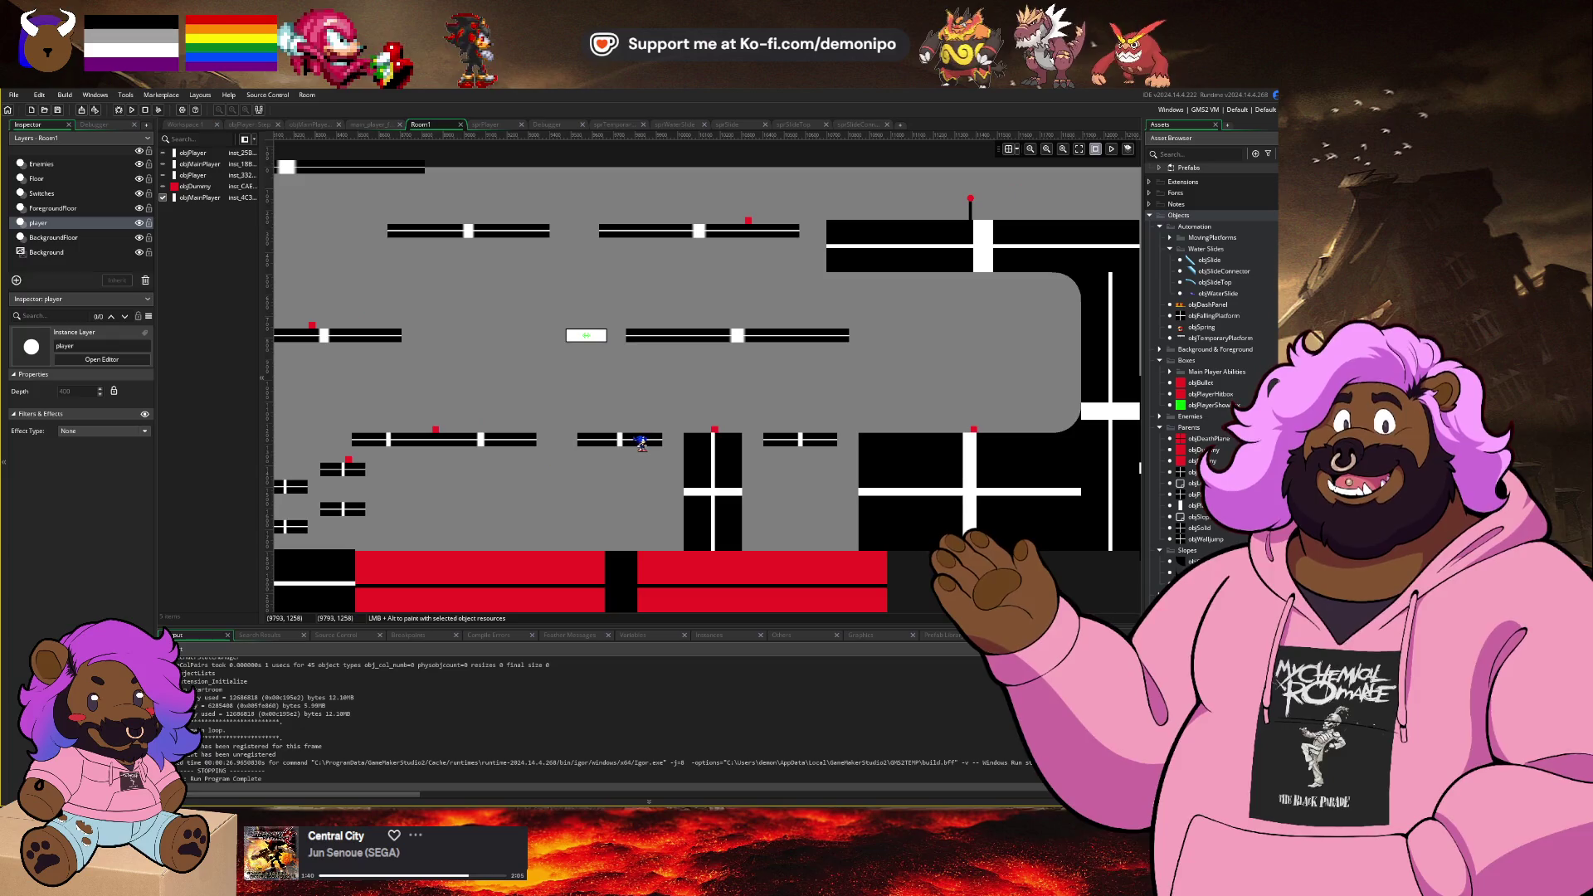
scroll(567, 449, "right", 10)
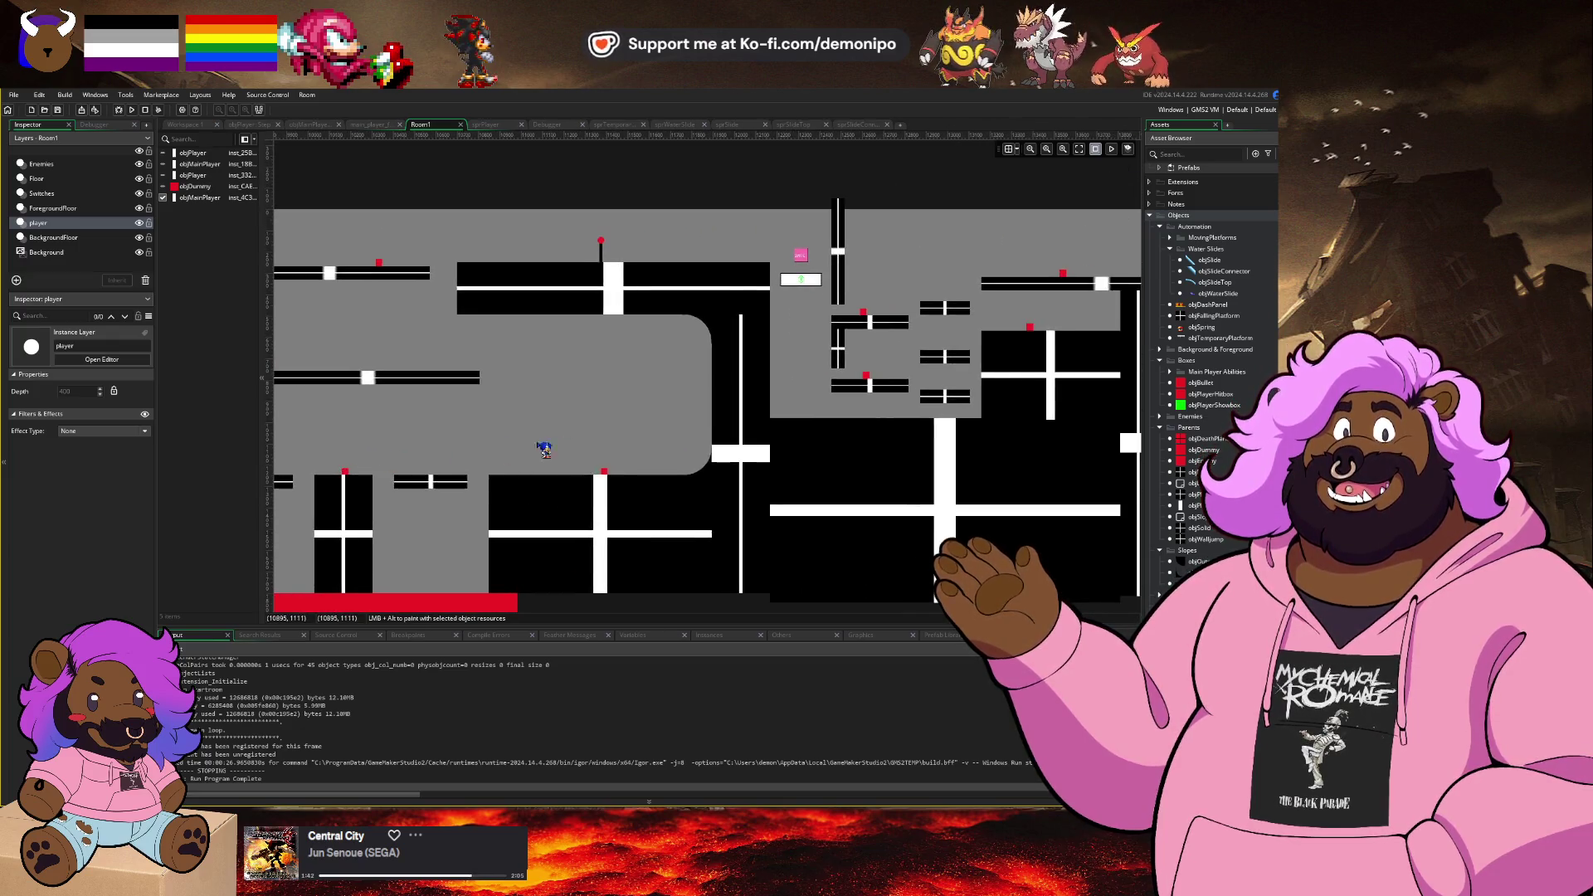
scroll(730, 460, "up", 2)
scroll(610, 432, "up", 6)
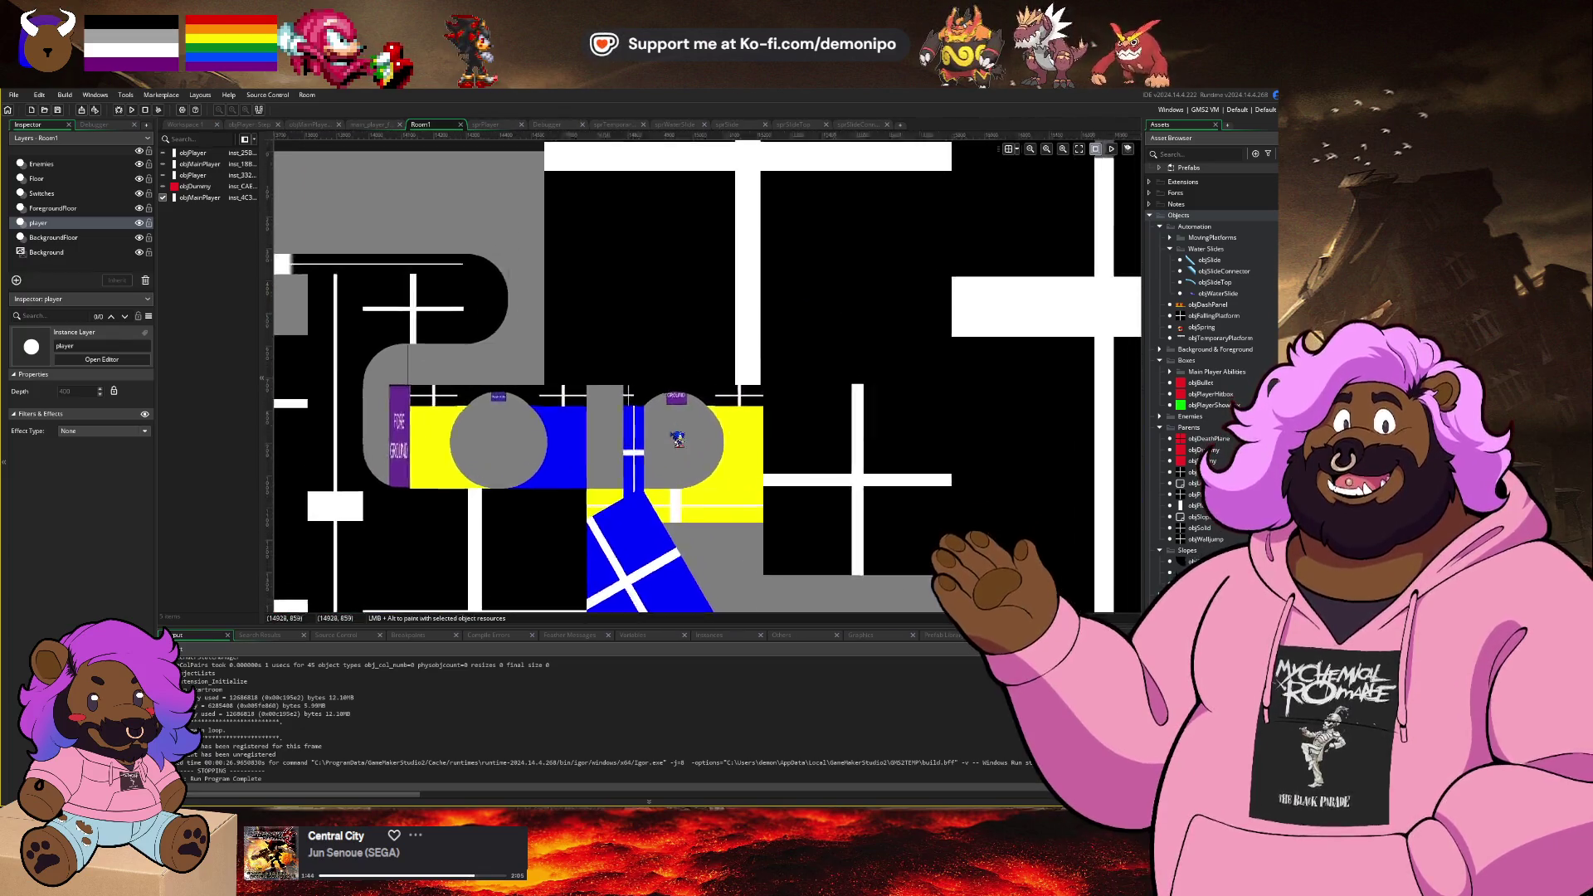
scroll(683, 349, "down", 6)
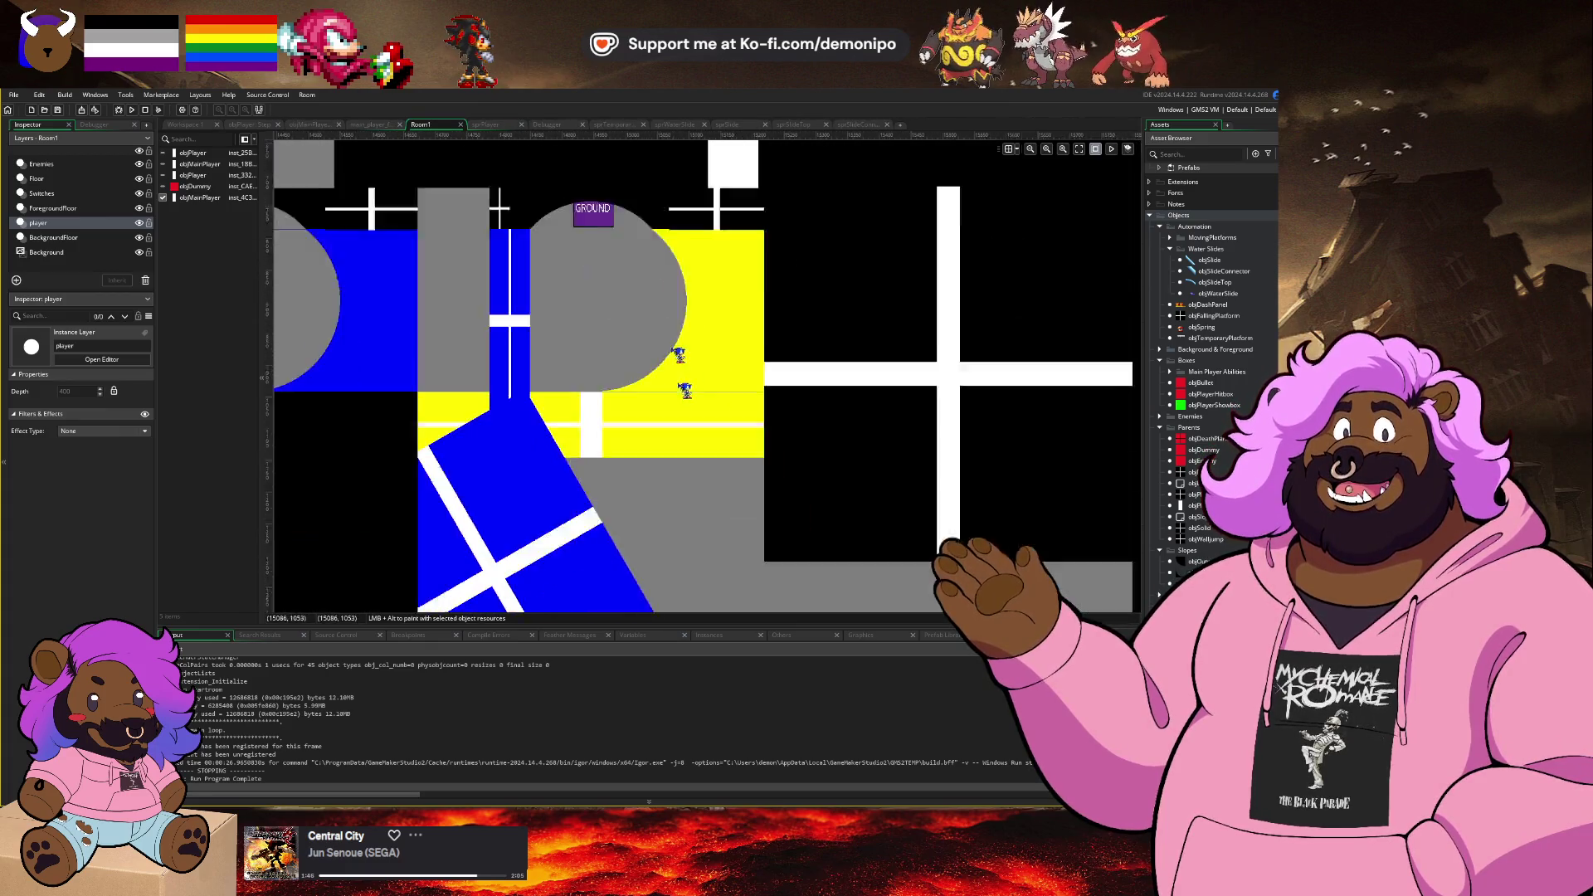
scroll(664, 562, "up", 3)
scroll(665, 562, "left", 2)
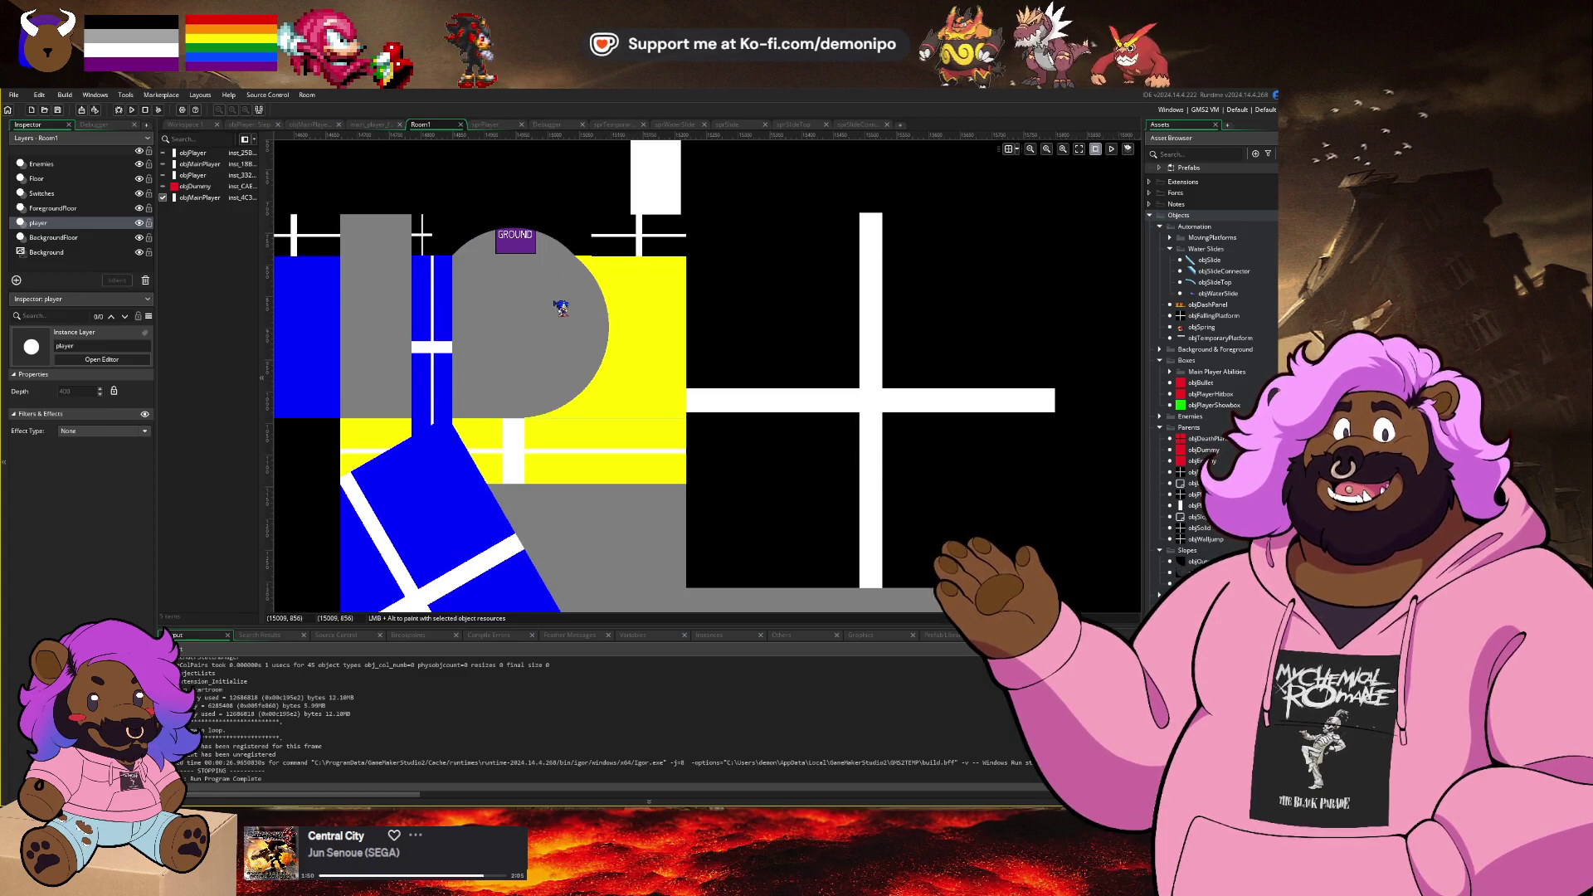
scroll(564, 257, "up", 3)
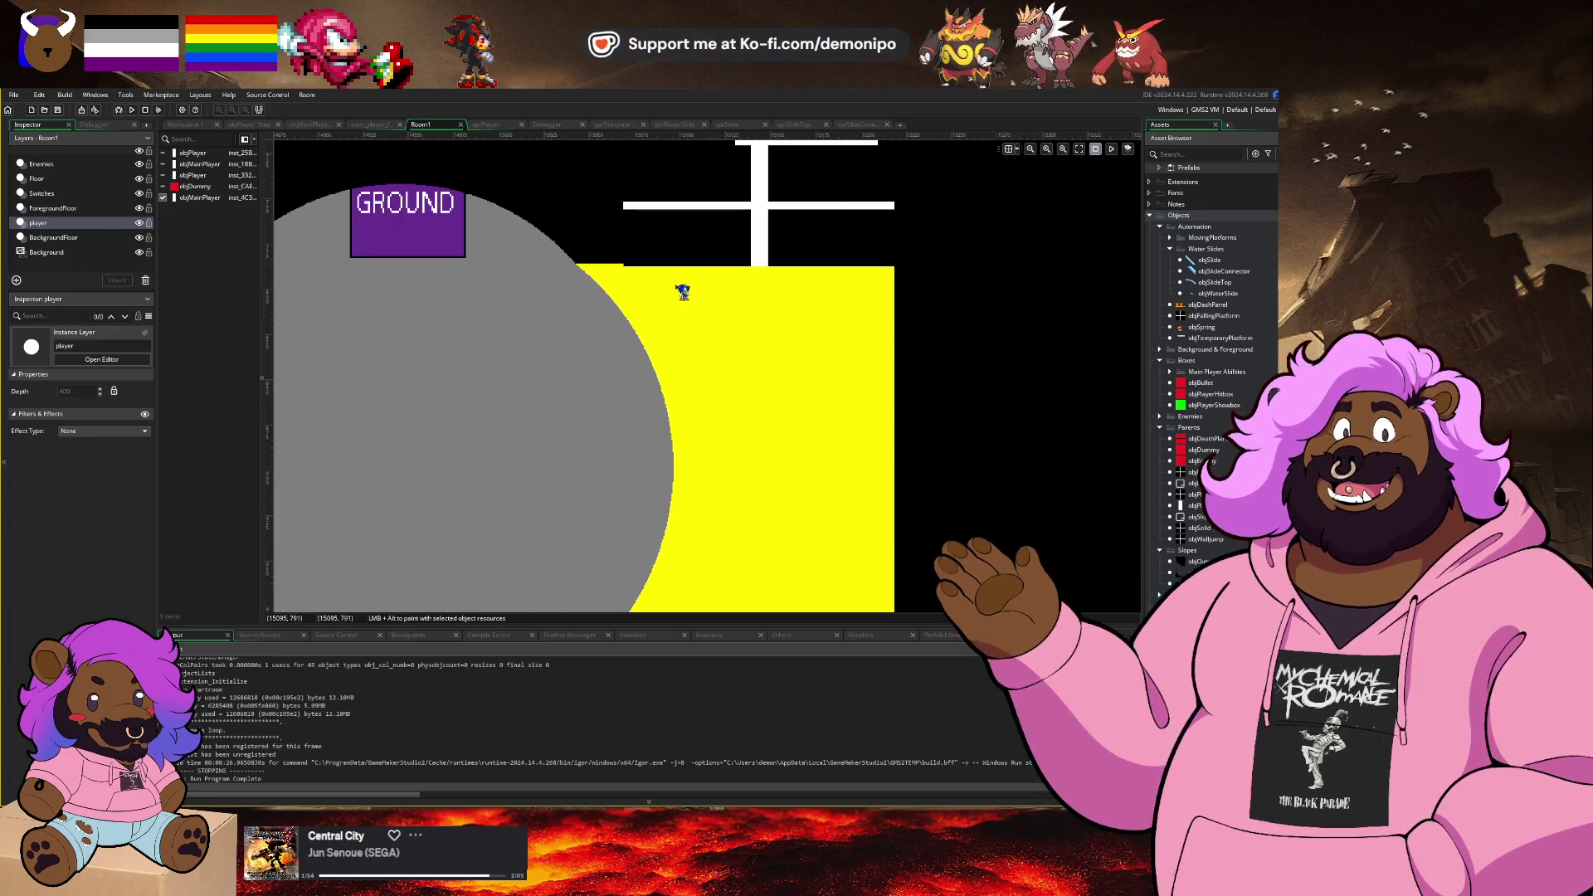
scroll(641, 373, "down", 5)
scroll(600, 534, "down", 3)
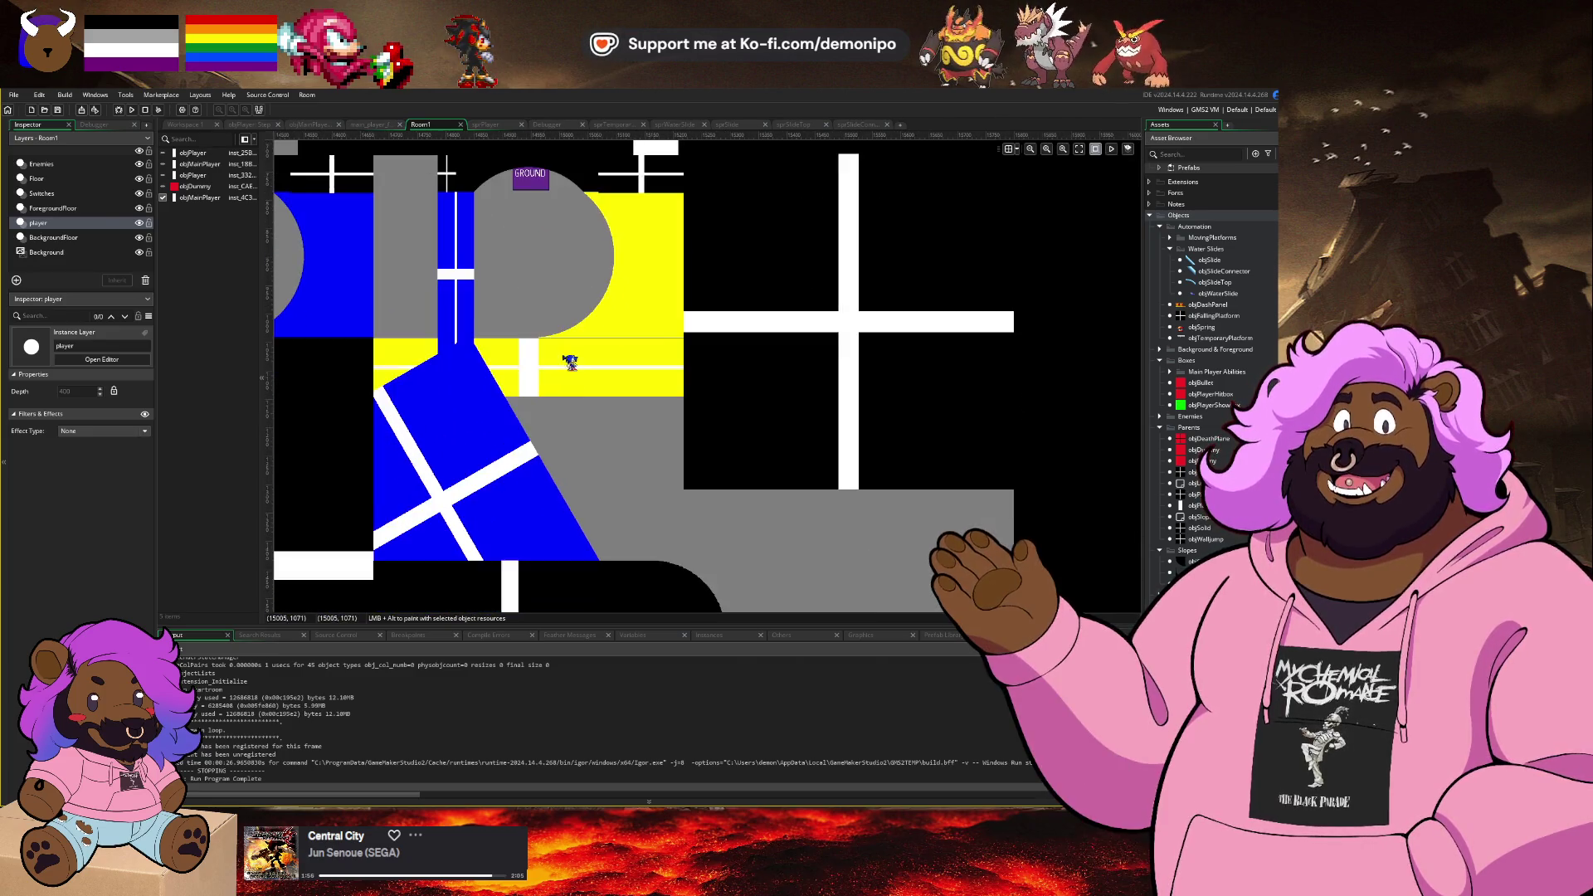
scroll(569, 360, "right", 2)
scroll(573, 397, "down", 3)
scroll(540, 390, "down", 4)
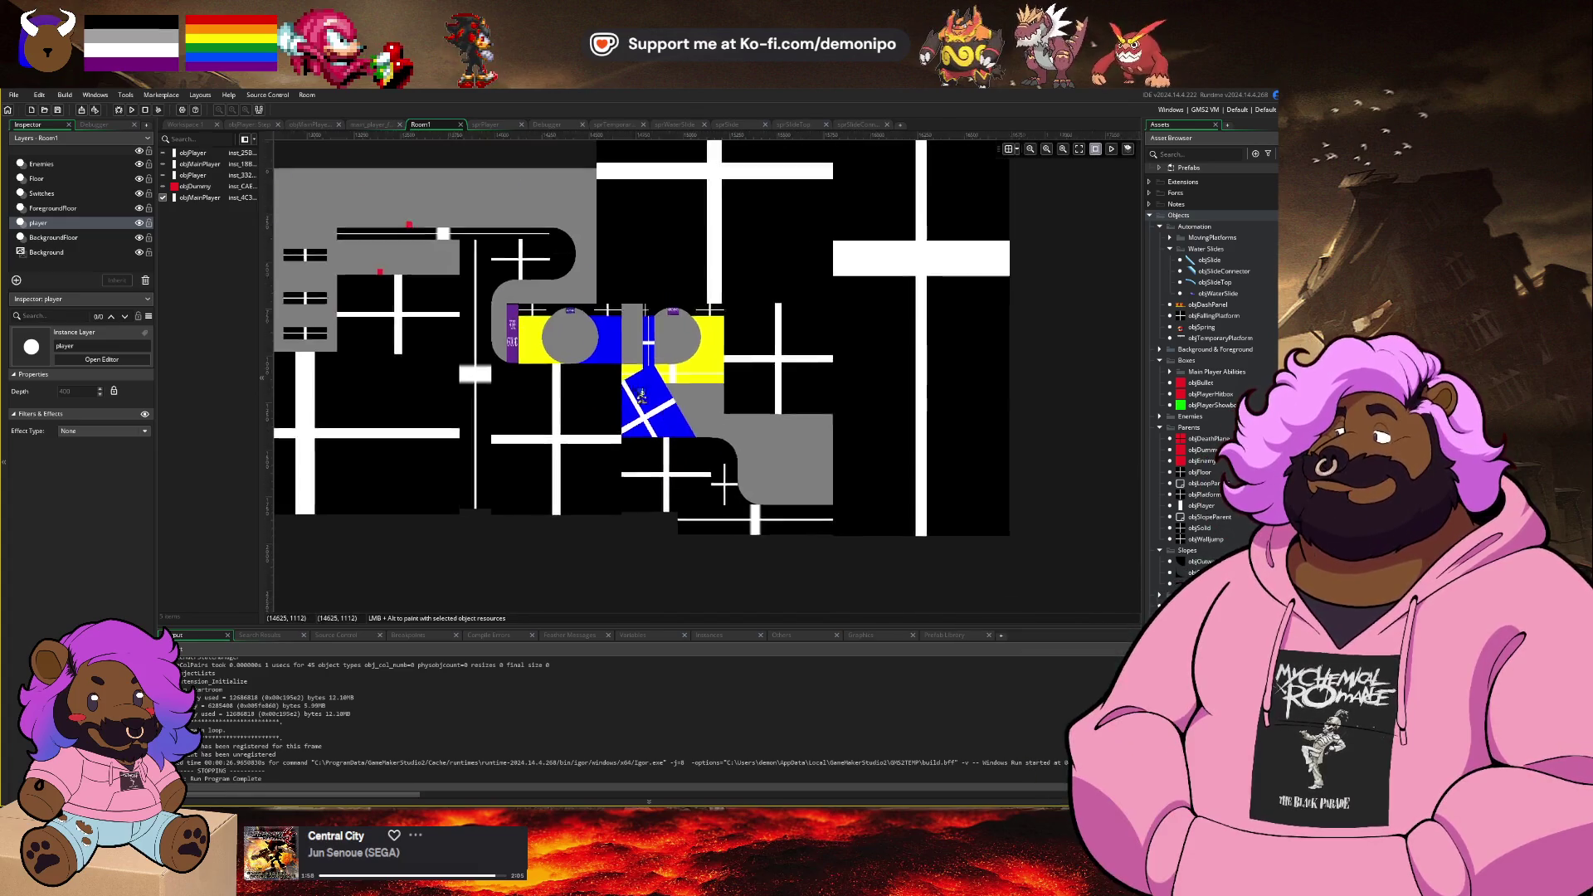
scroll(506, 386, "left", 1)
scroll(505, 387, "down", 4)
scroll(580, 390, "left", 3)
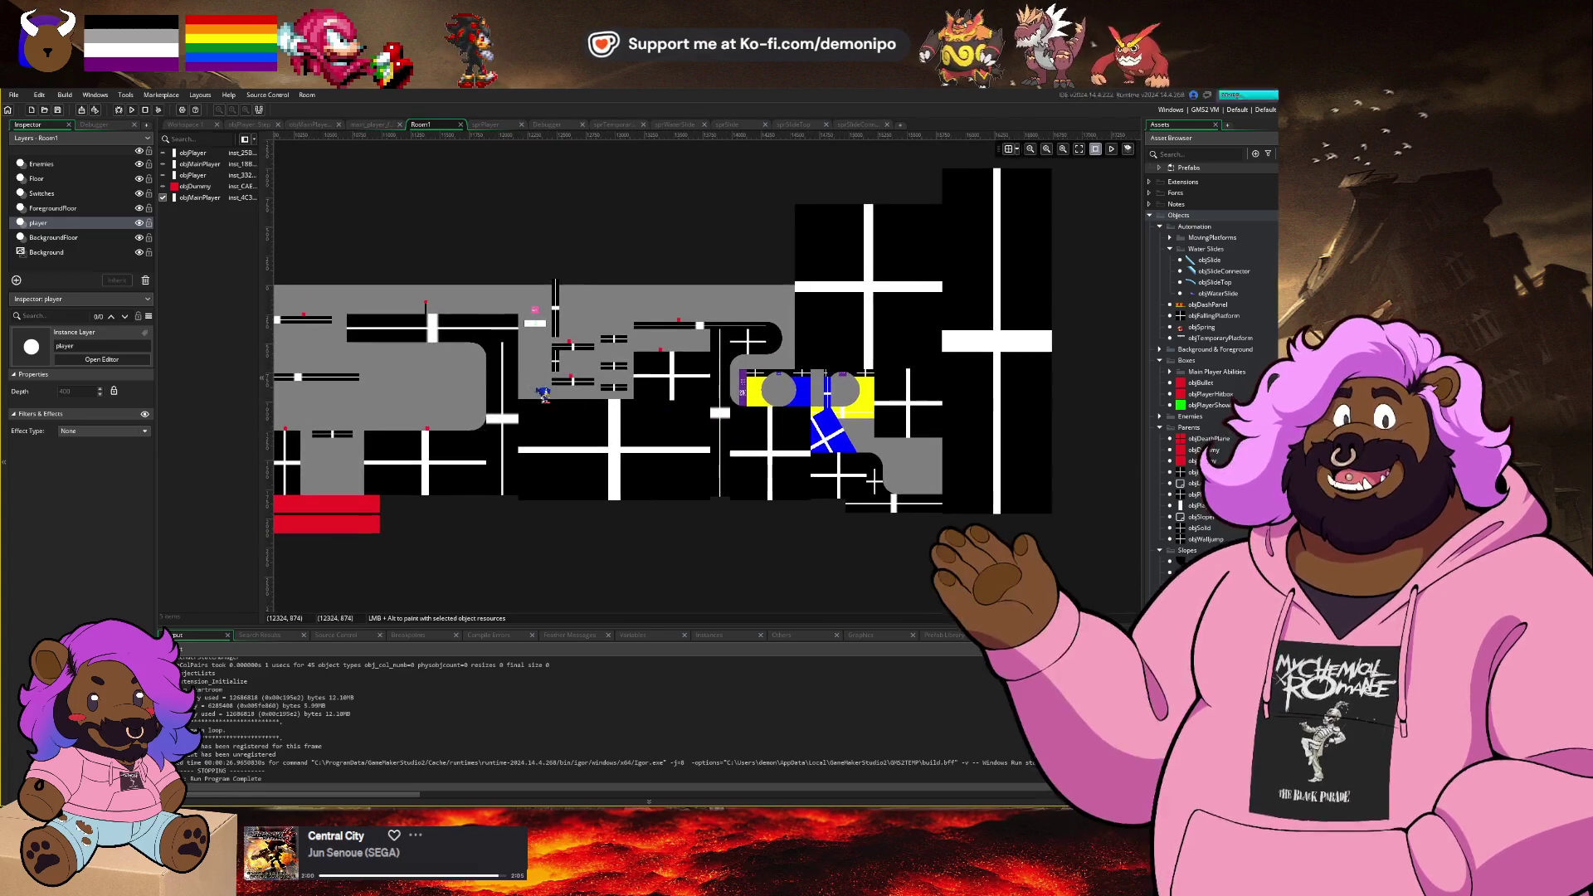
scroll(714, 399, "up", 2)
scroll(716, 399, "left", 10)
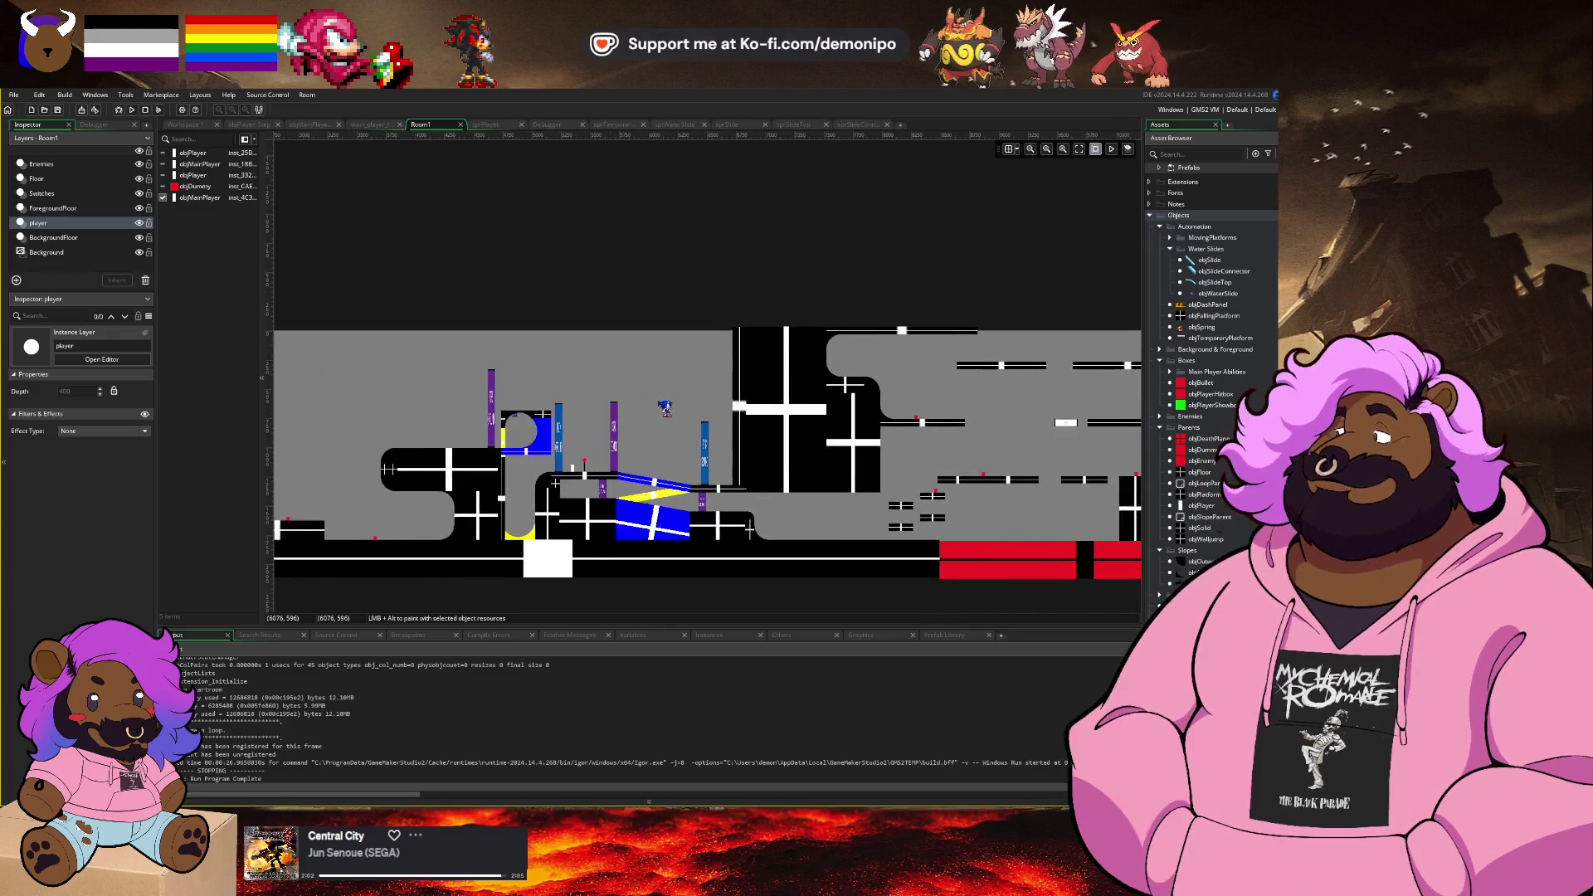
scroll(468, 308, "left", 8)
scroll(467, 308, "up", 4)
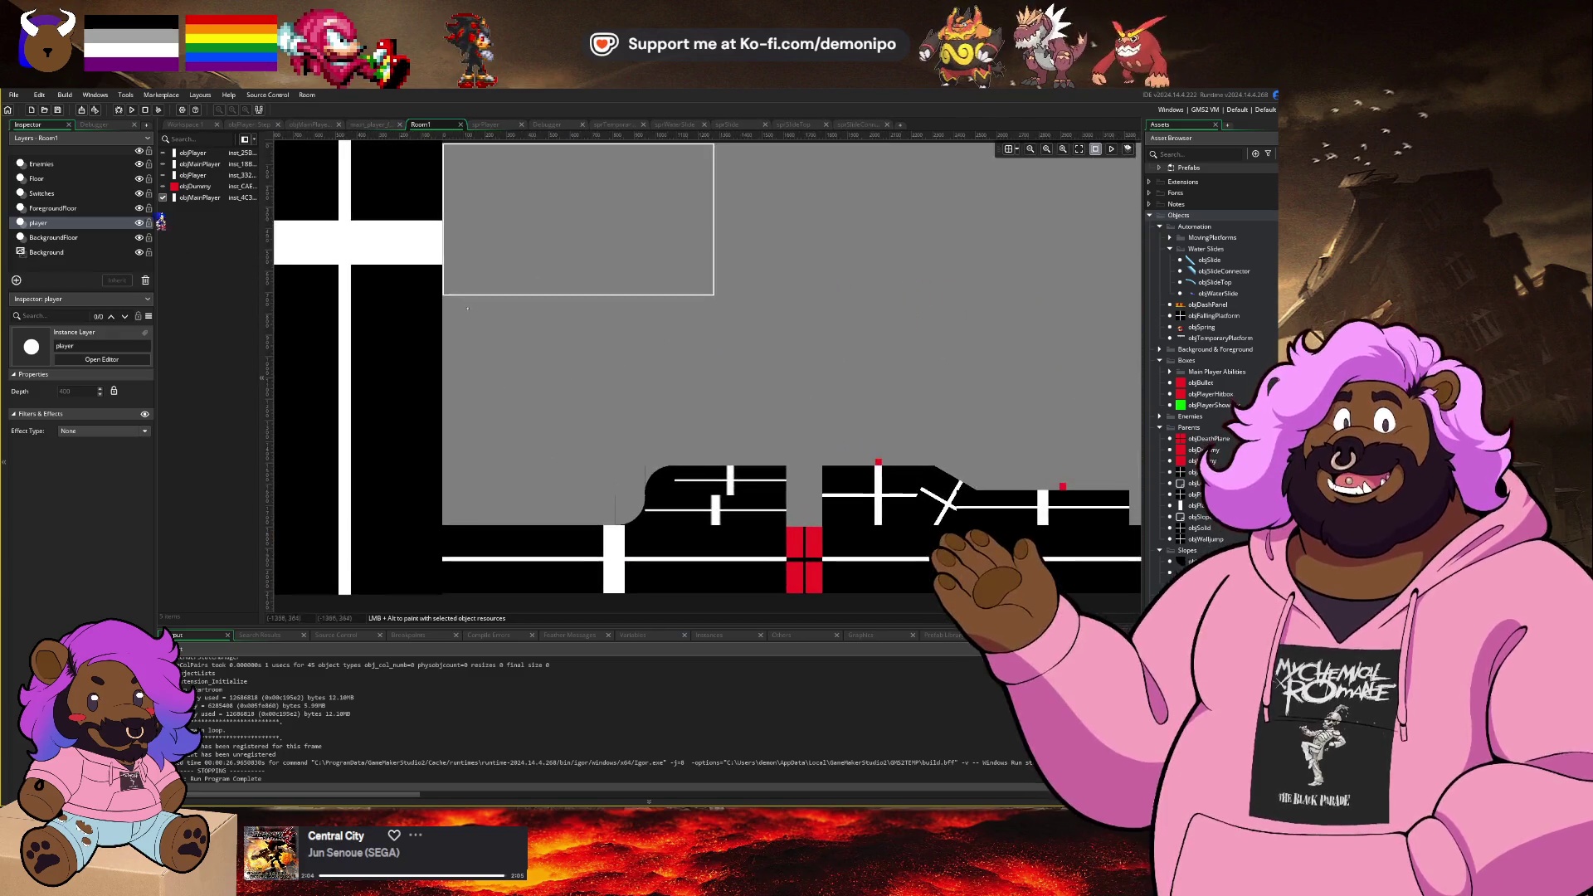
Step: Select both objMainPlayer start instances and drag them down onto the floor
left_click(182, 164)
scroll(468, 308, "up", 3)
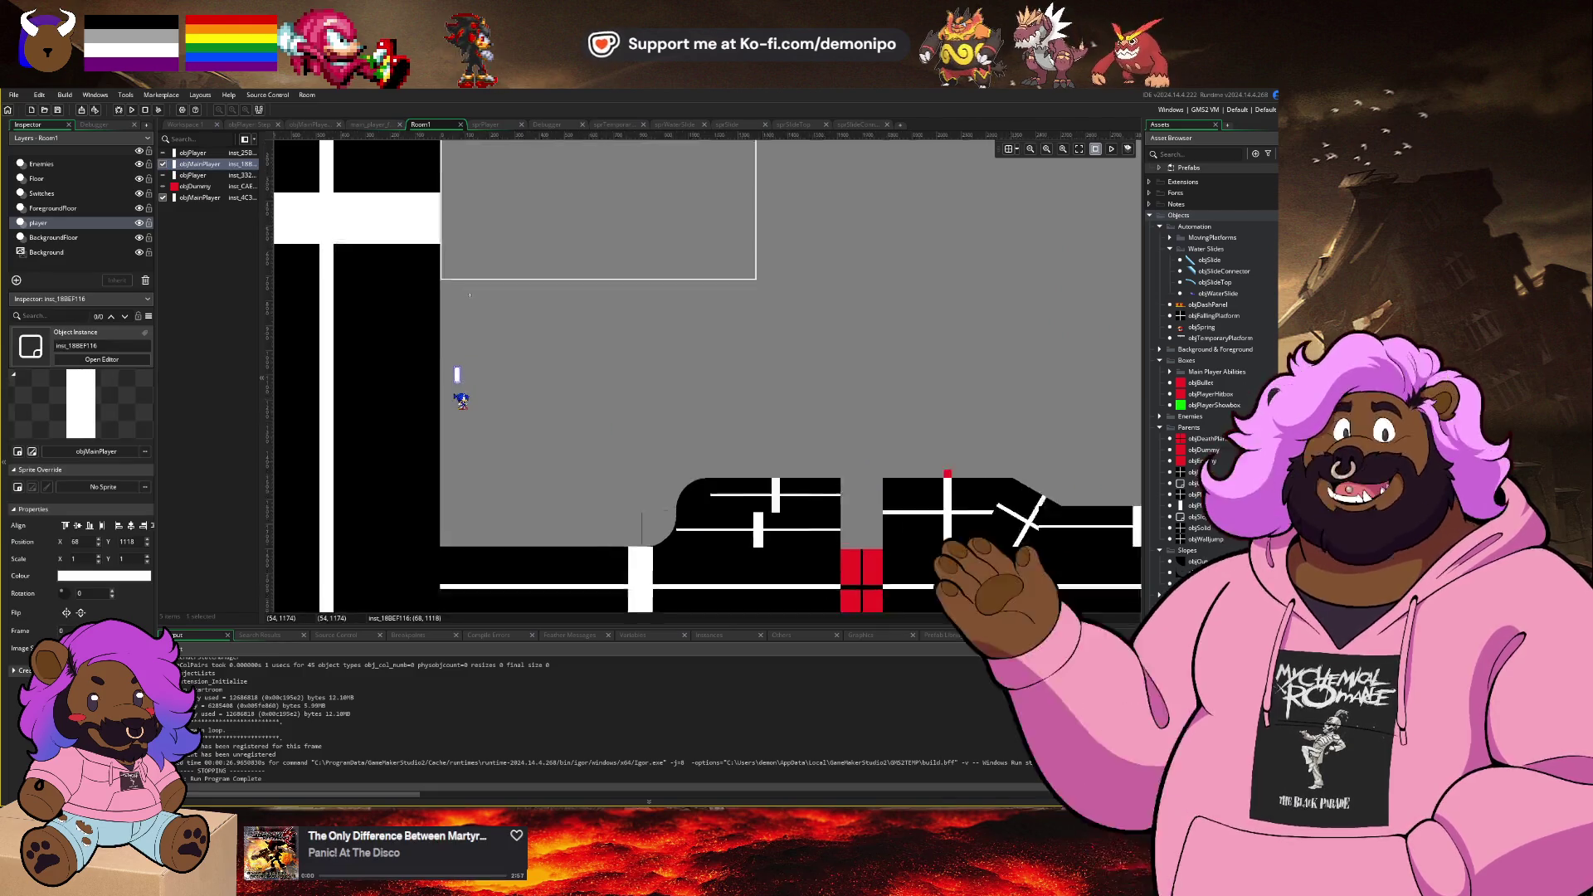
left_click(177, 198)
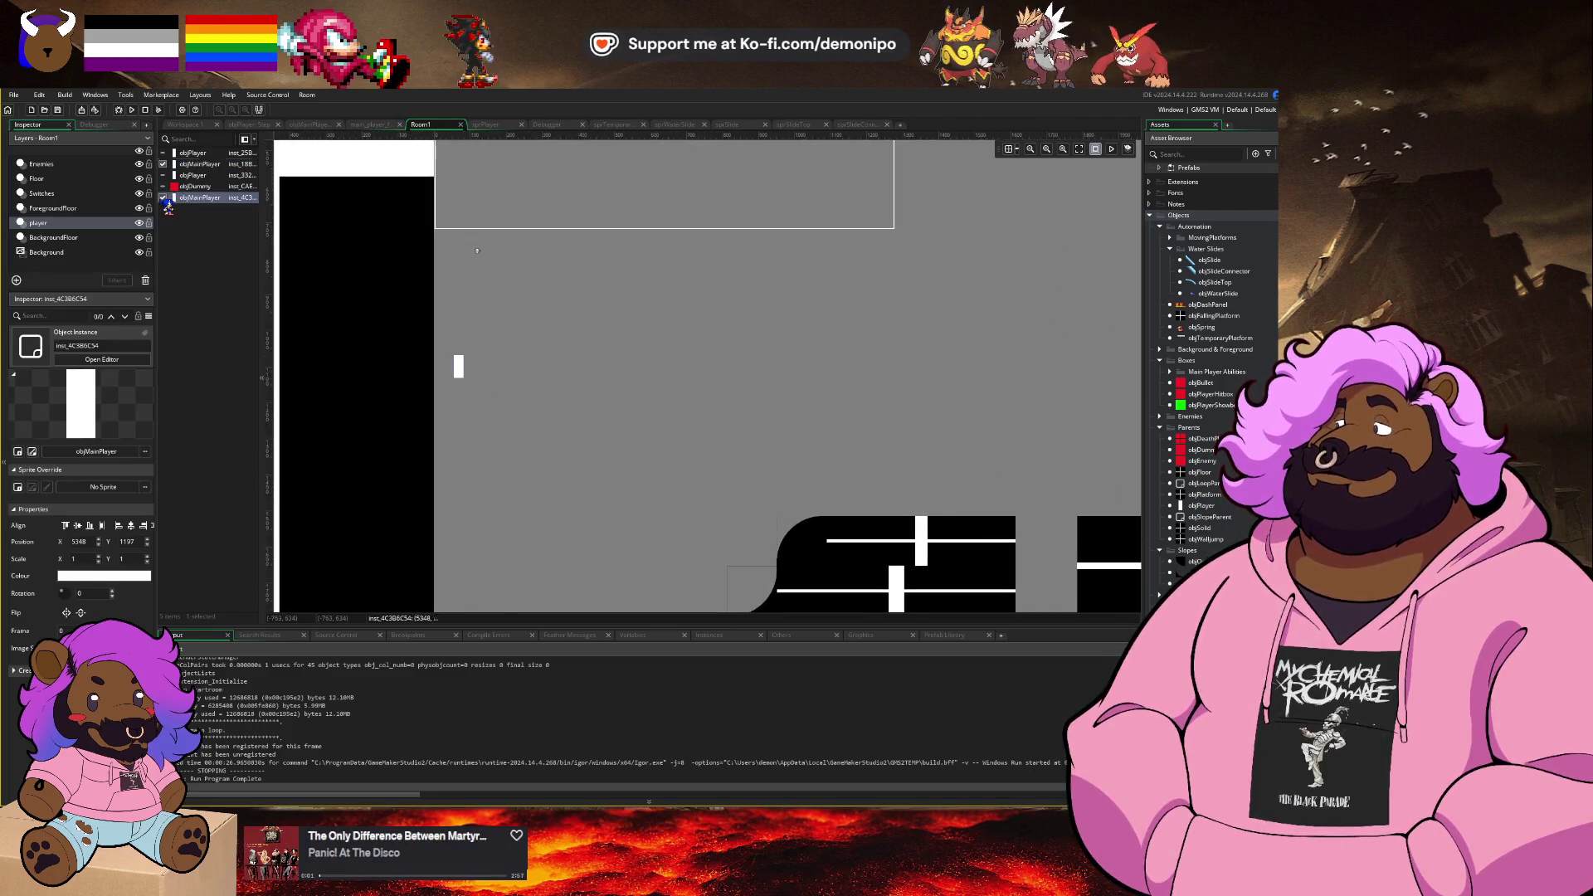
left_click(459, 369, "ctrl")
scroll(556, 536, "up", 3)
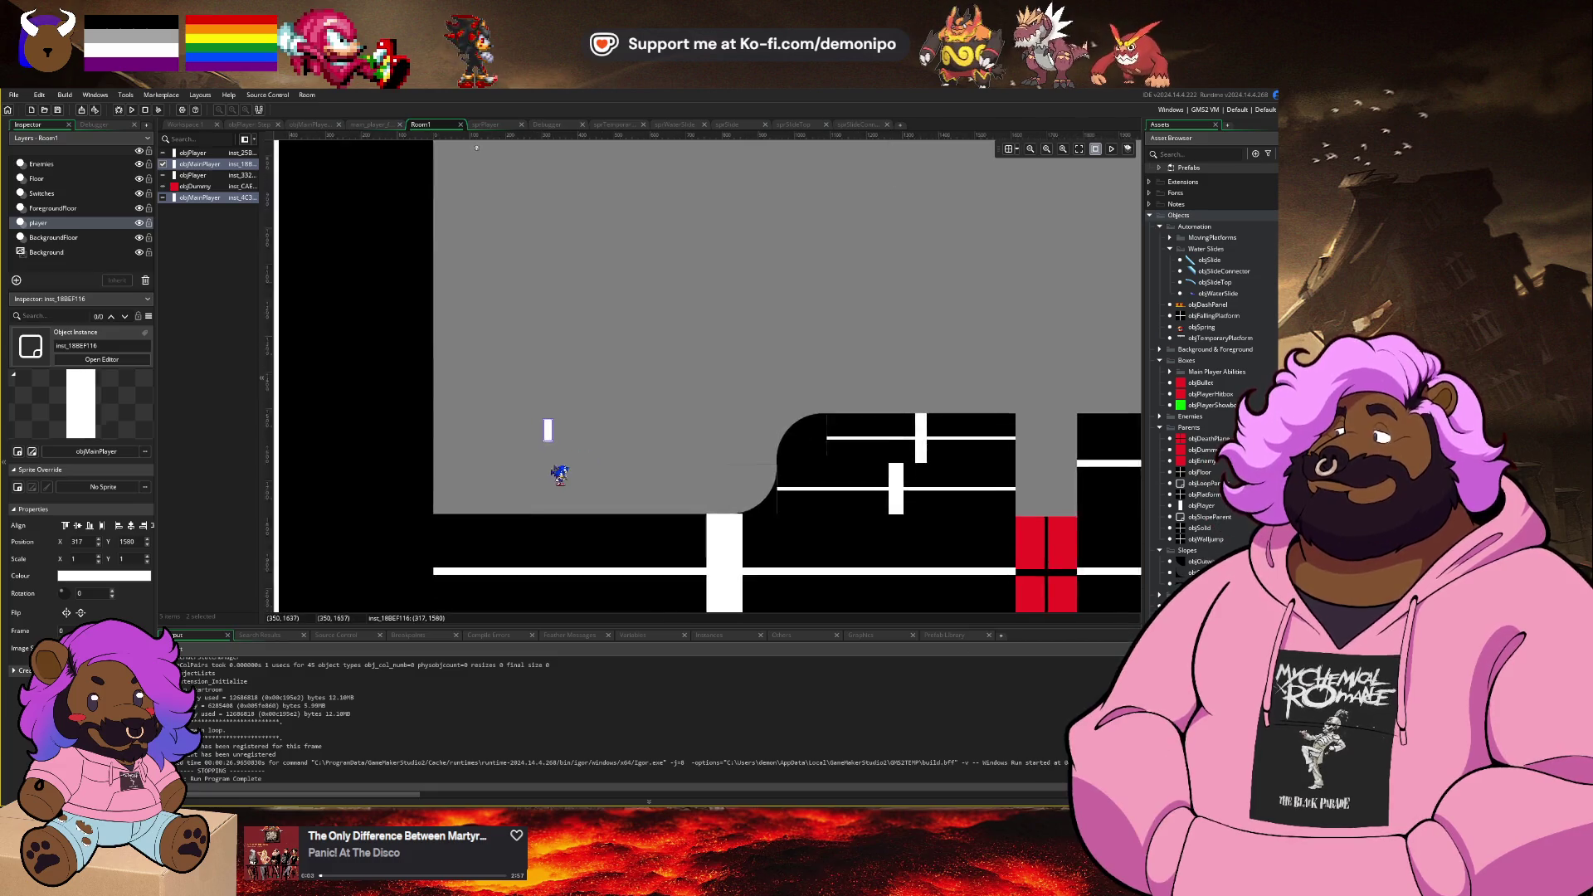
left_click_drag(541, 264, 587, 443)
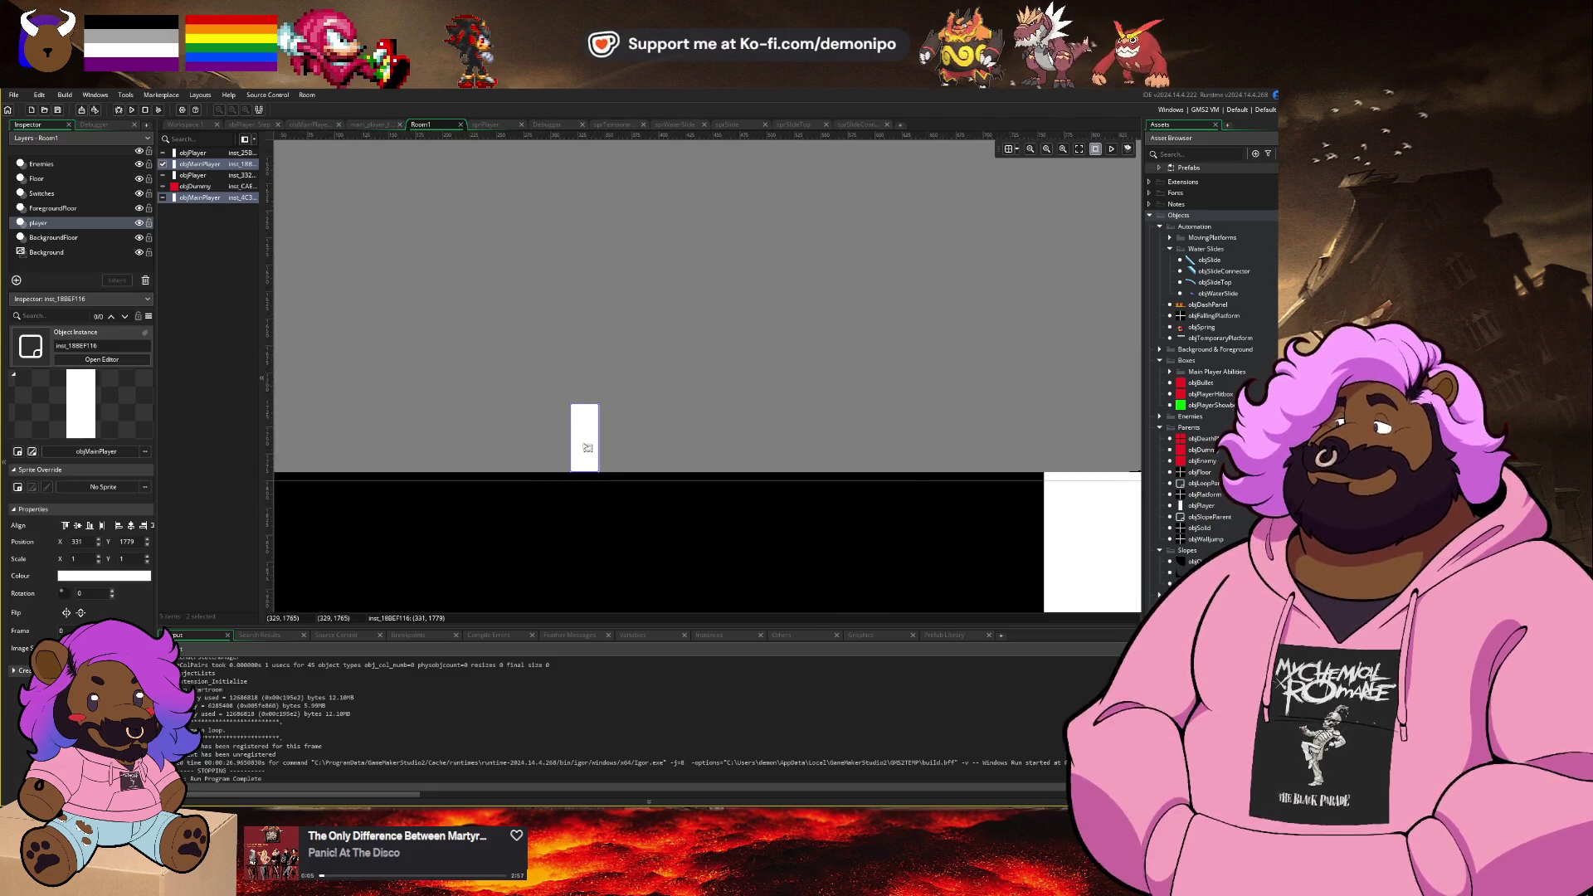
scroll(598, 456, "up", 5)
scroll(668, 374, "down", 4)
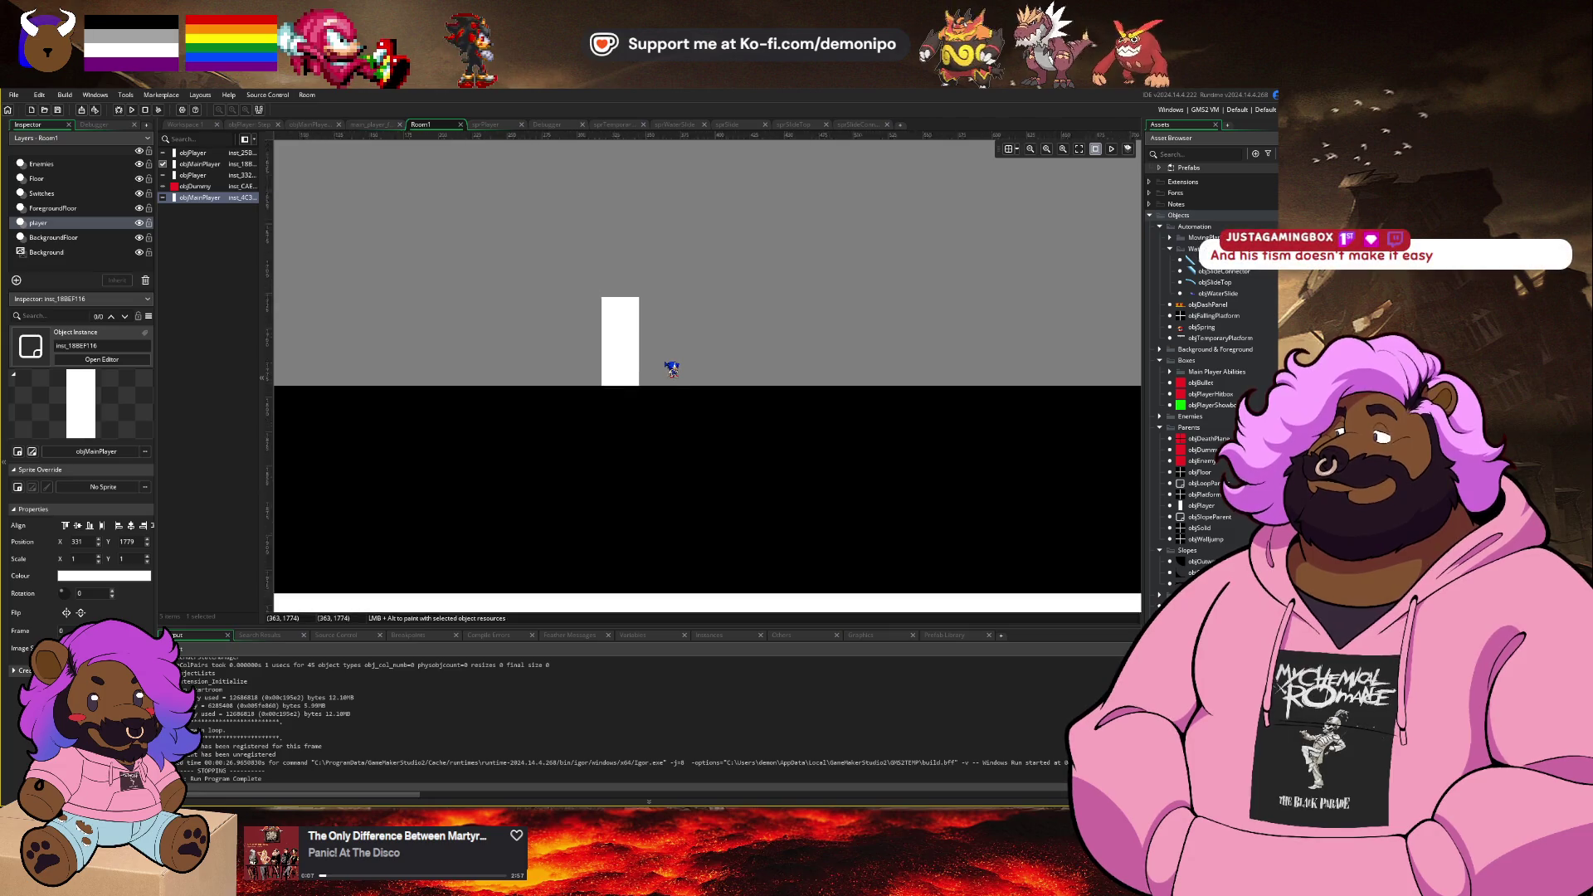
scroll(672, 369, "down", 2)
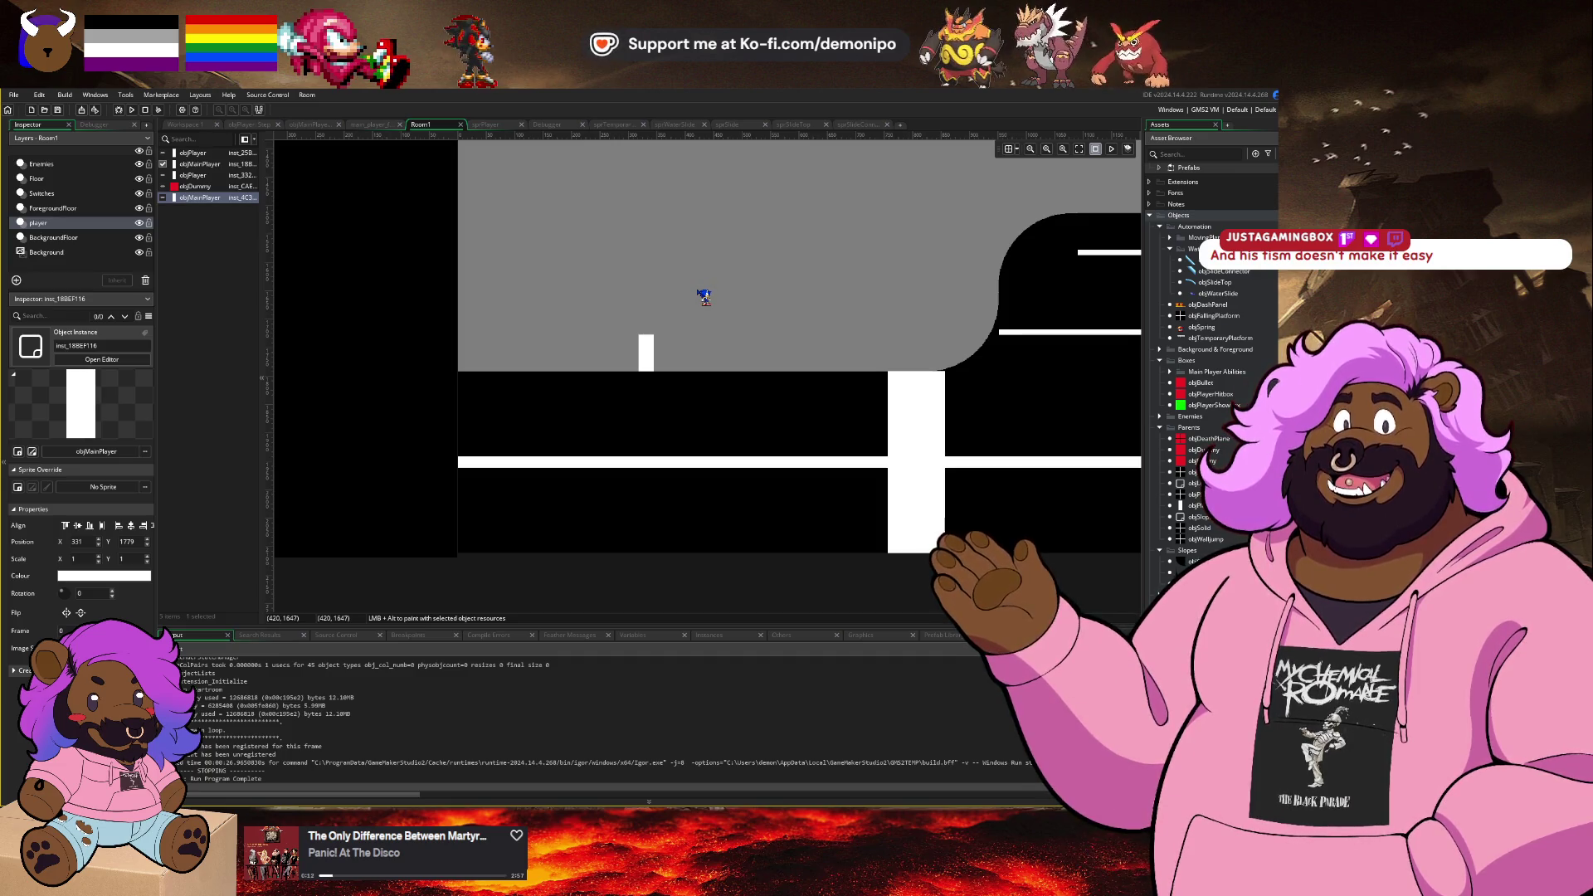
Step: Pan across the level's opening area and return to the GameMaker editor window
mouse_move(710, 300)
left_mouse_down()
mouse_move(664, 307)
mouse_move(655, 328)
left_mouse_up()
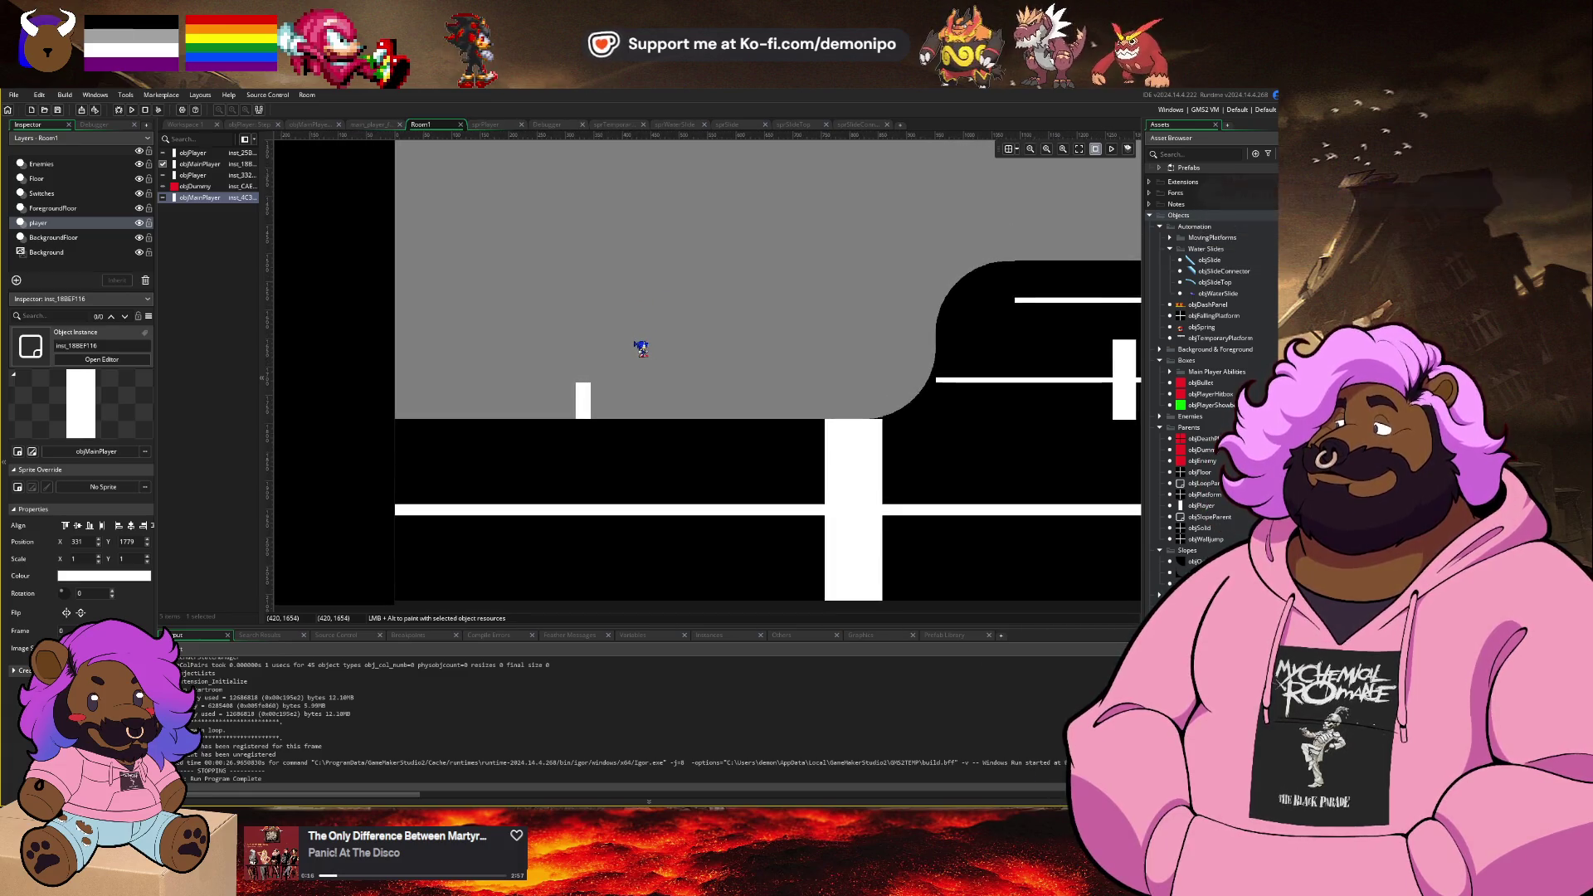
scroll(647, 337, "down", 3)
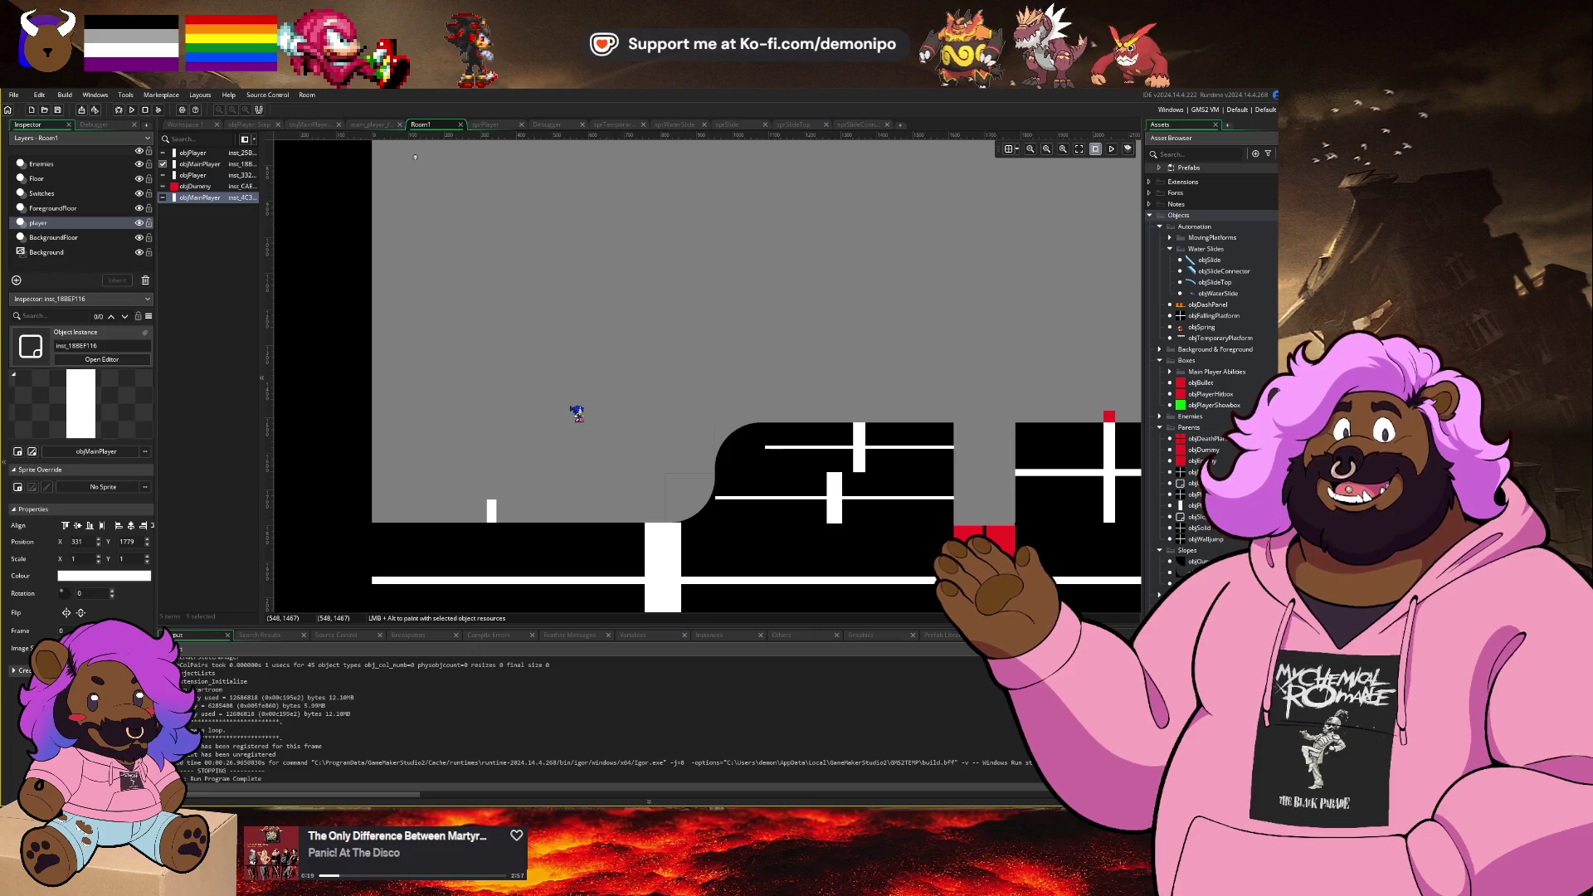
scroll(578, 413, "down", 1)
key("alt+Tab")
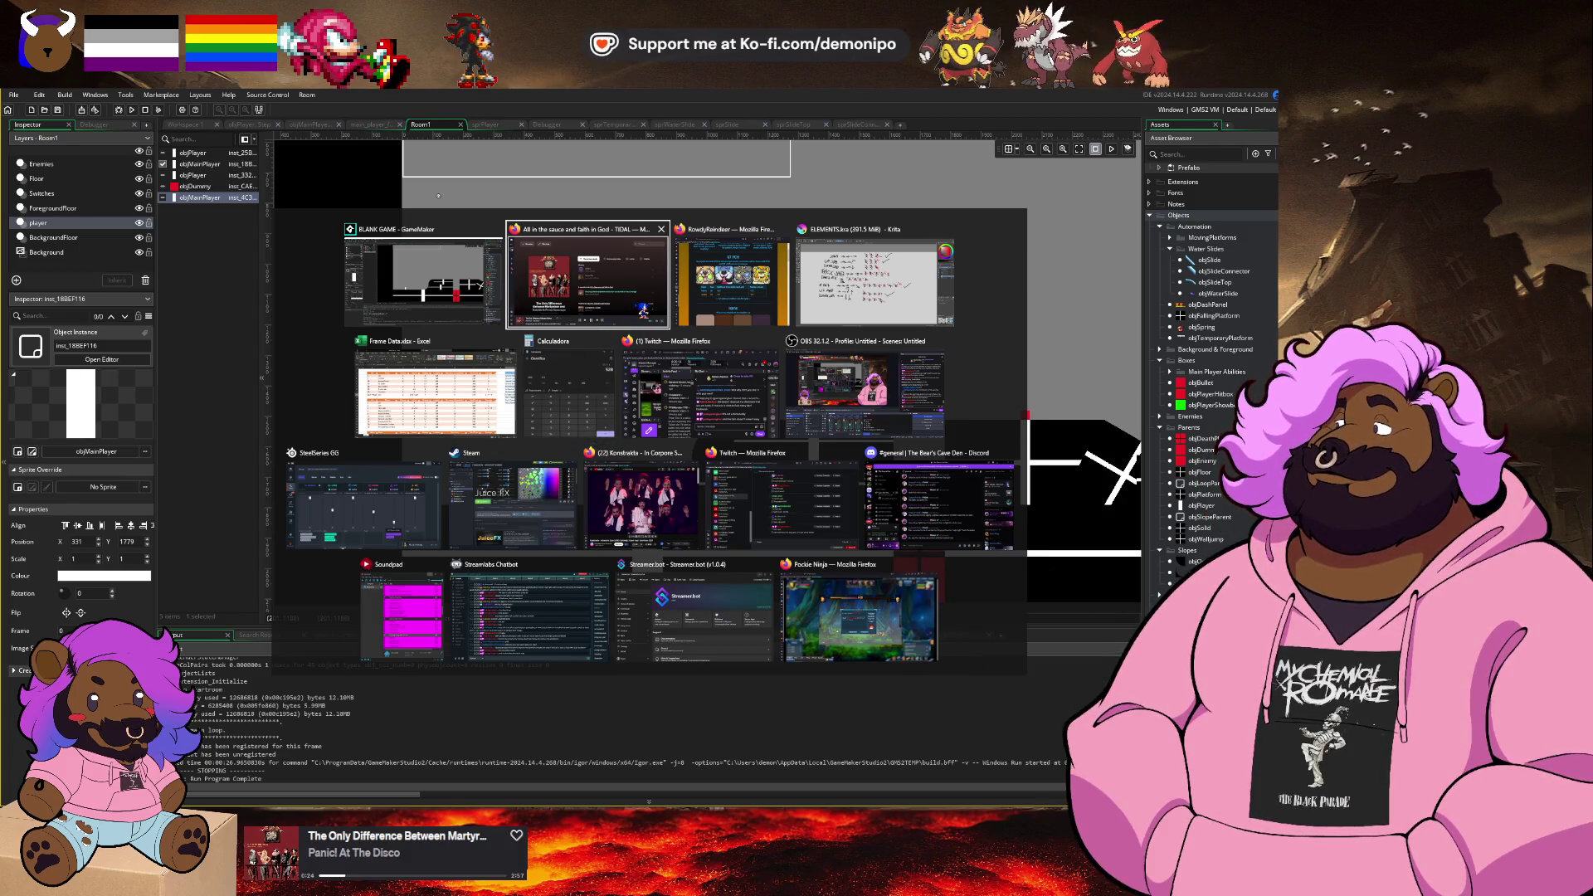
left_click(421, 304)
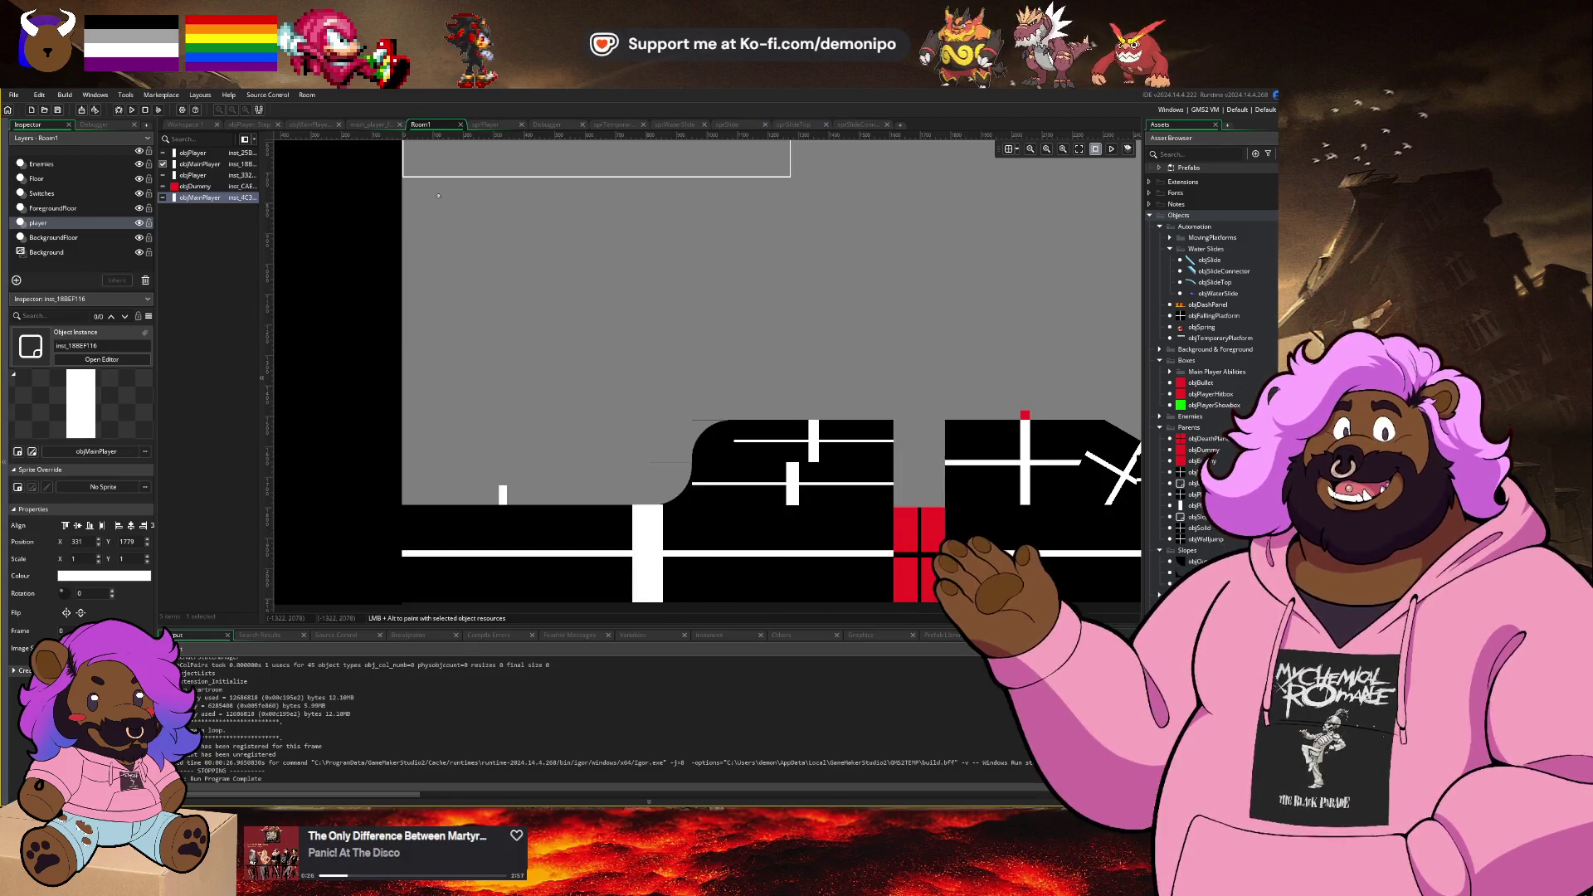